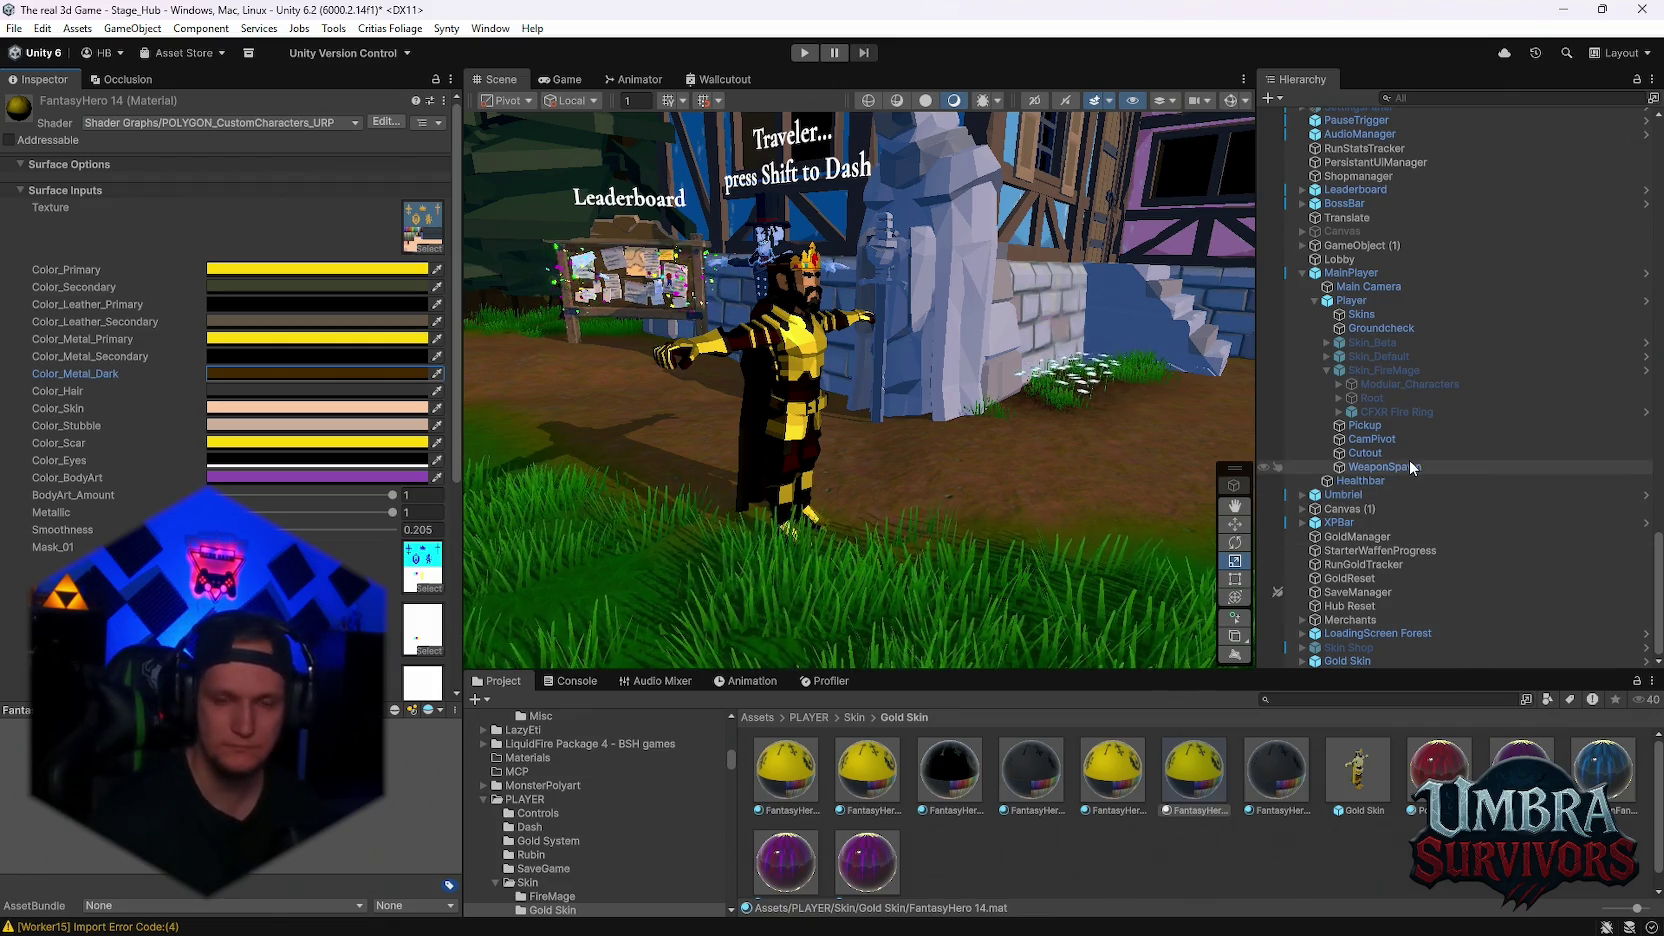
Compare the components of the Skin_Beta and Skin_Default player skins
left_click(1362, 331)
left_click(1360, 343)
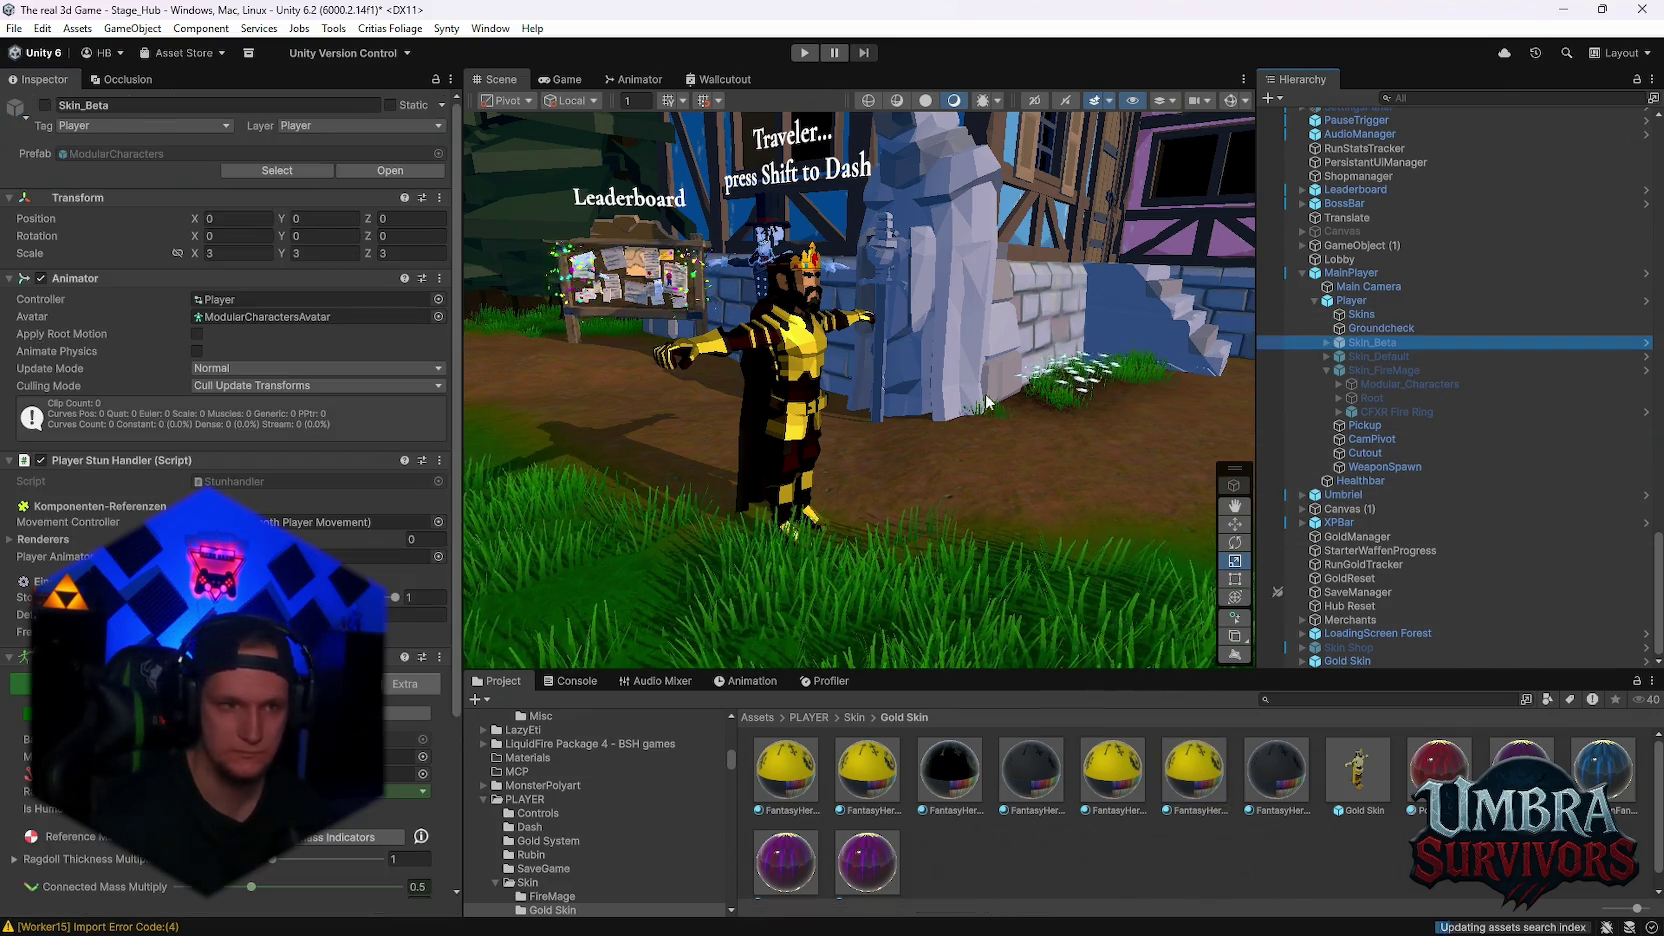
scroll(316, 546, "down", 1)
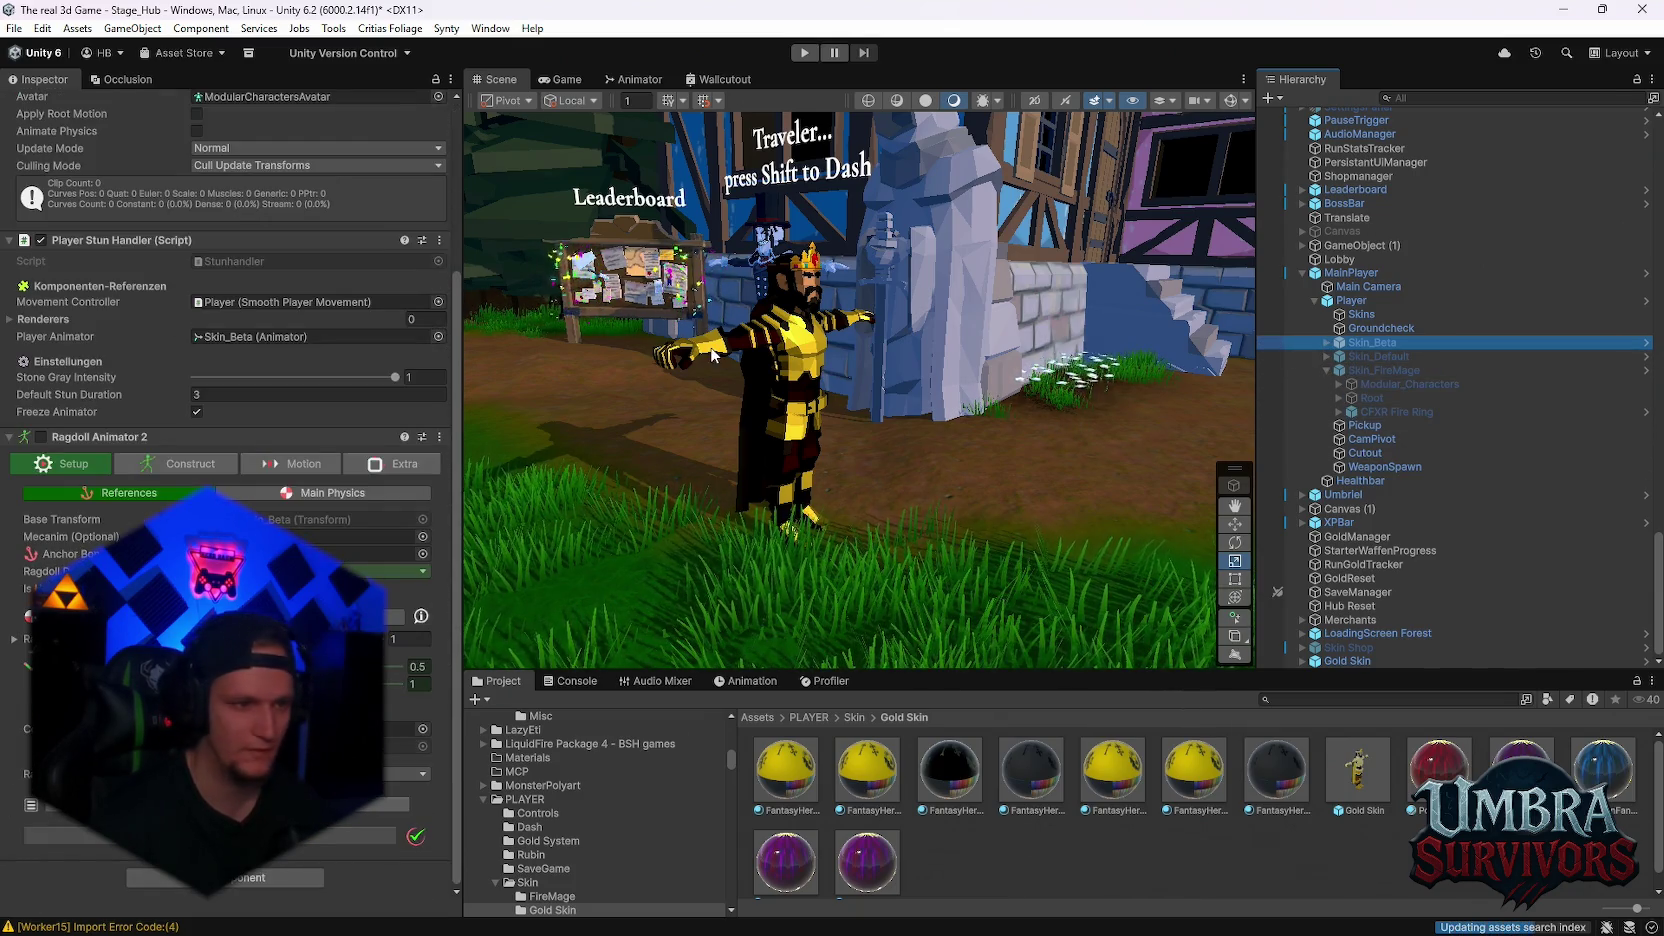
left_click(1378, 356)
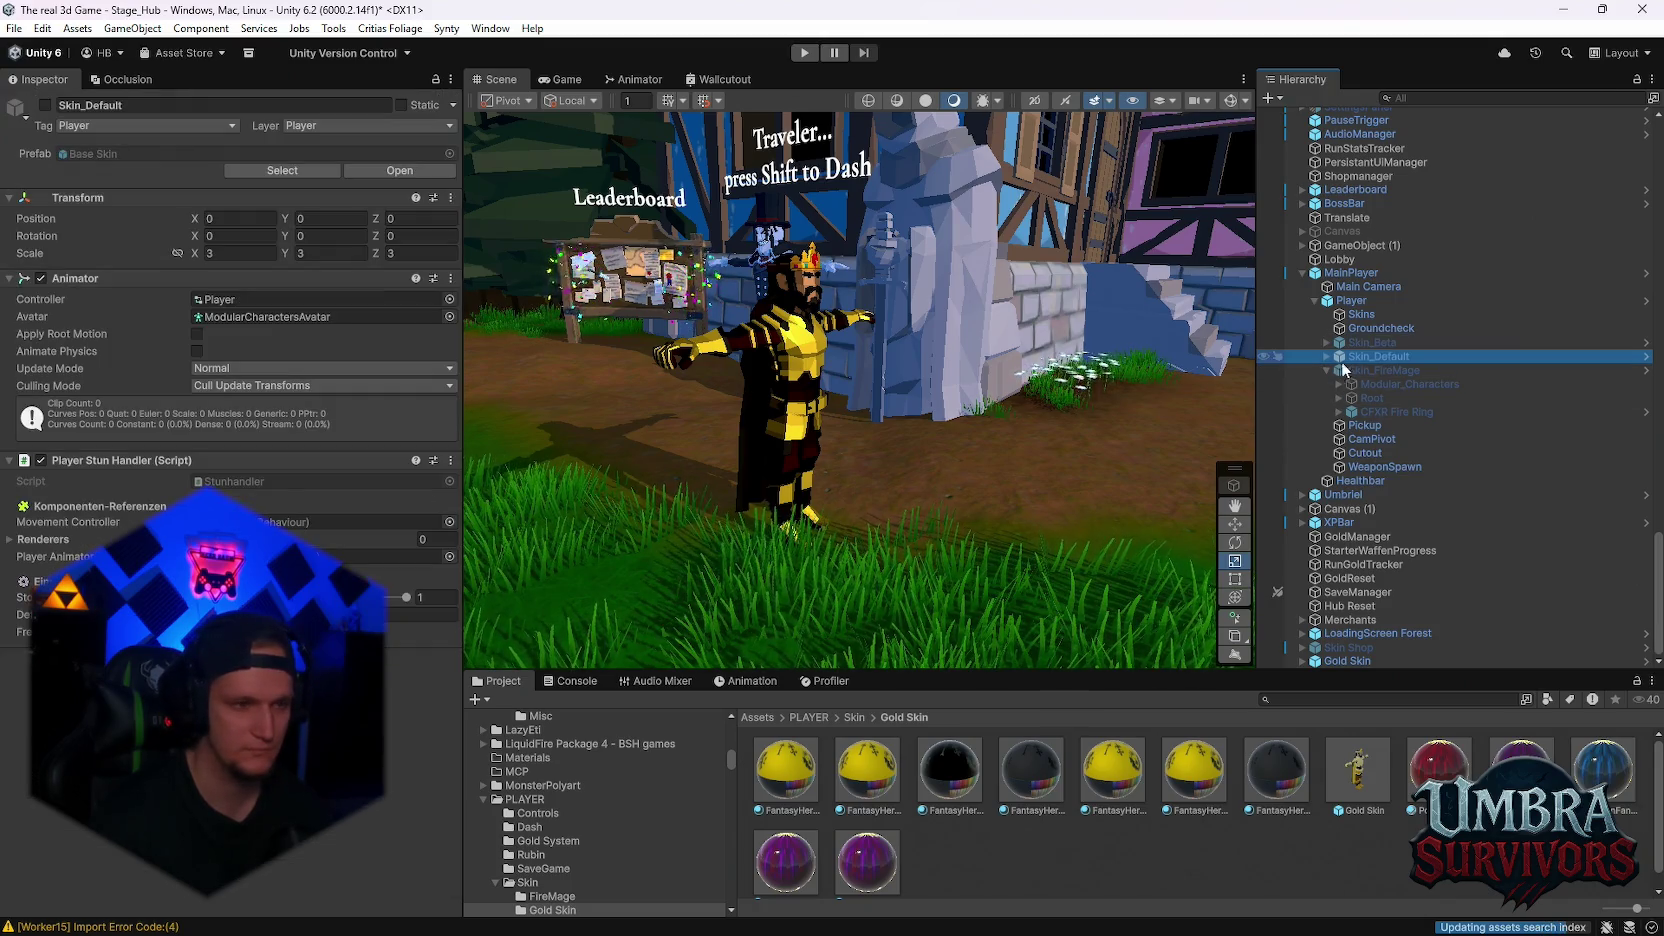
left_click_drag(840, 440, 1253, 505)
Inspect the Gold Skin character and its prefab, then return to the Stage_Hub scene
left_click(1347, 661)
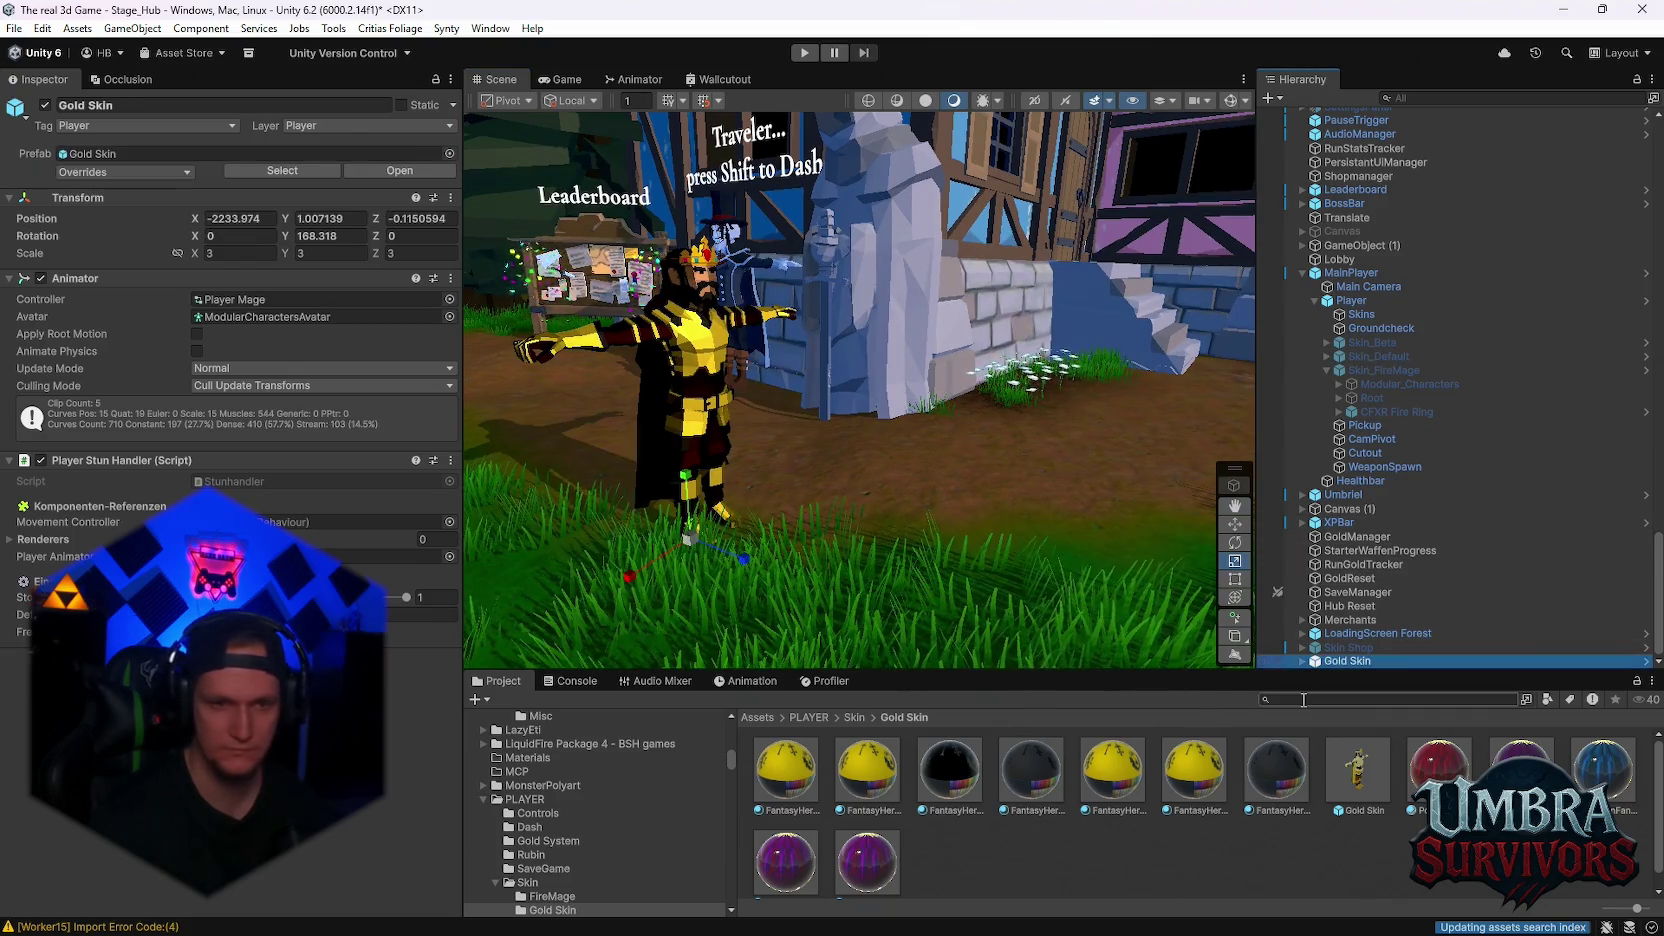
left_click(1357, 770)
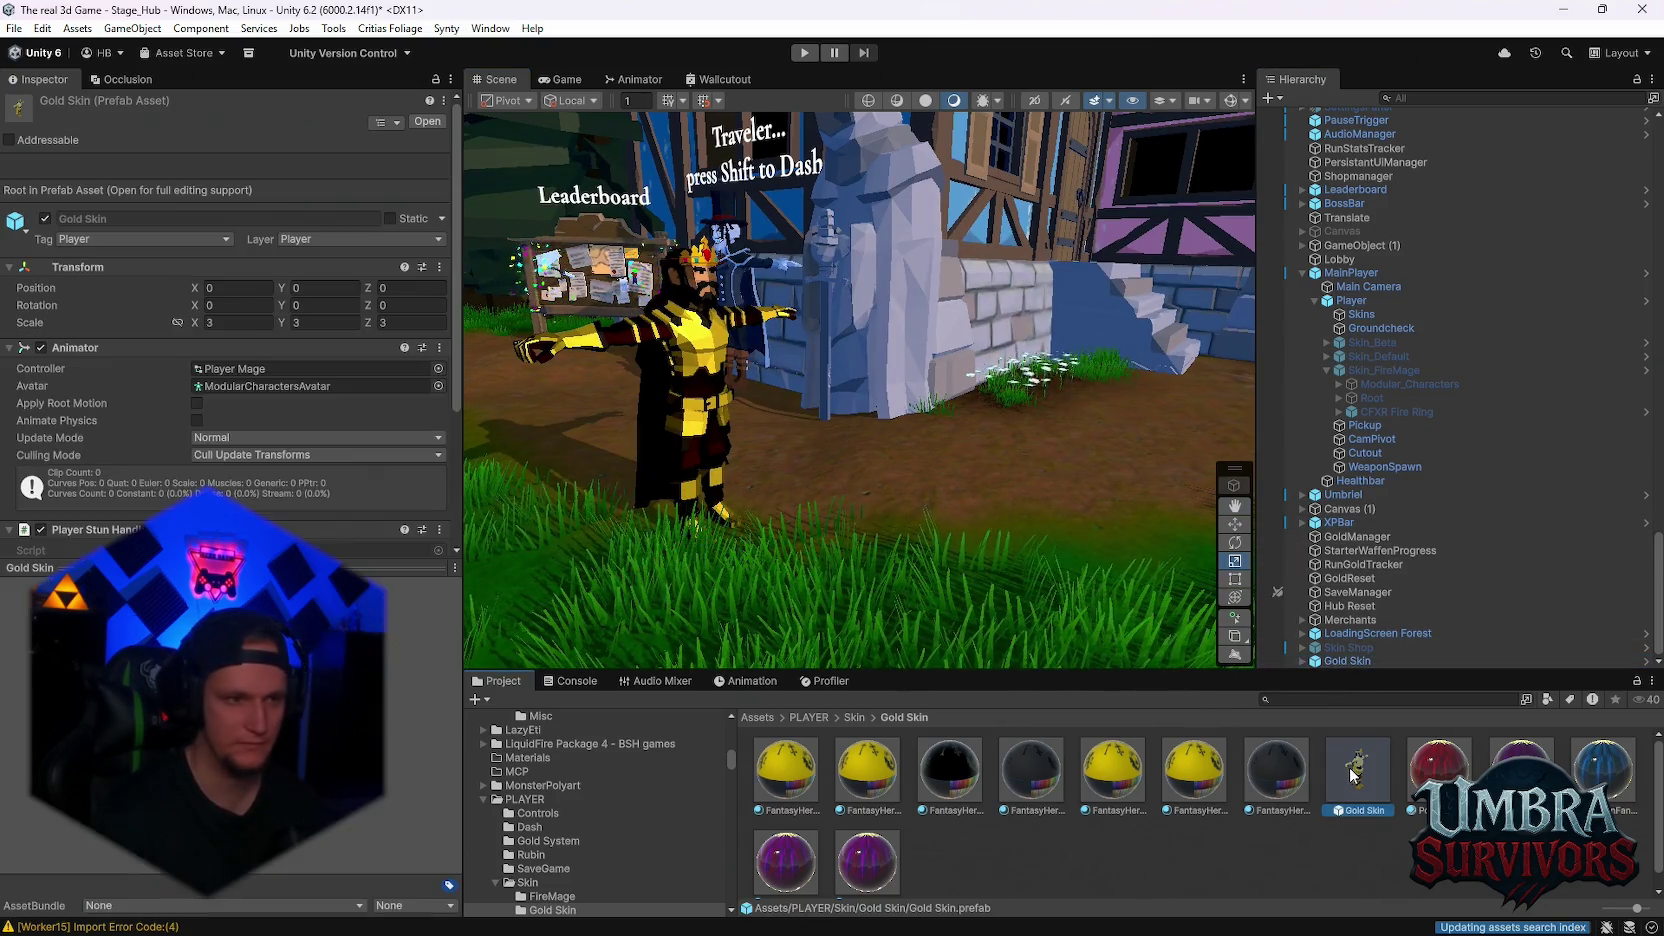
scroll(198, 407, "down", 2)
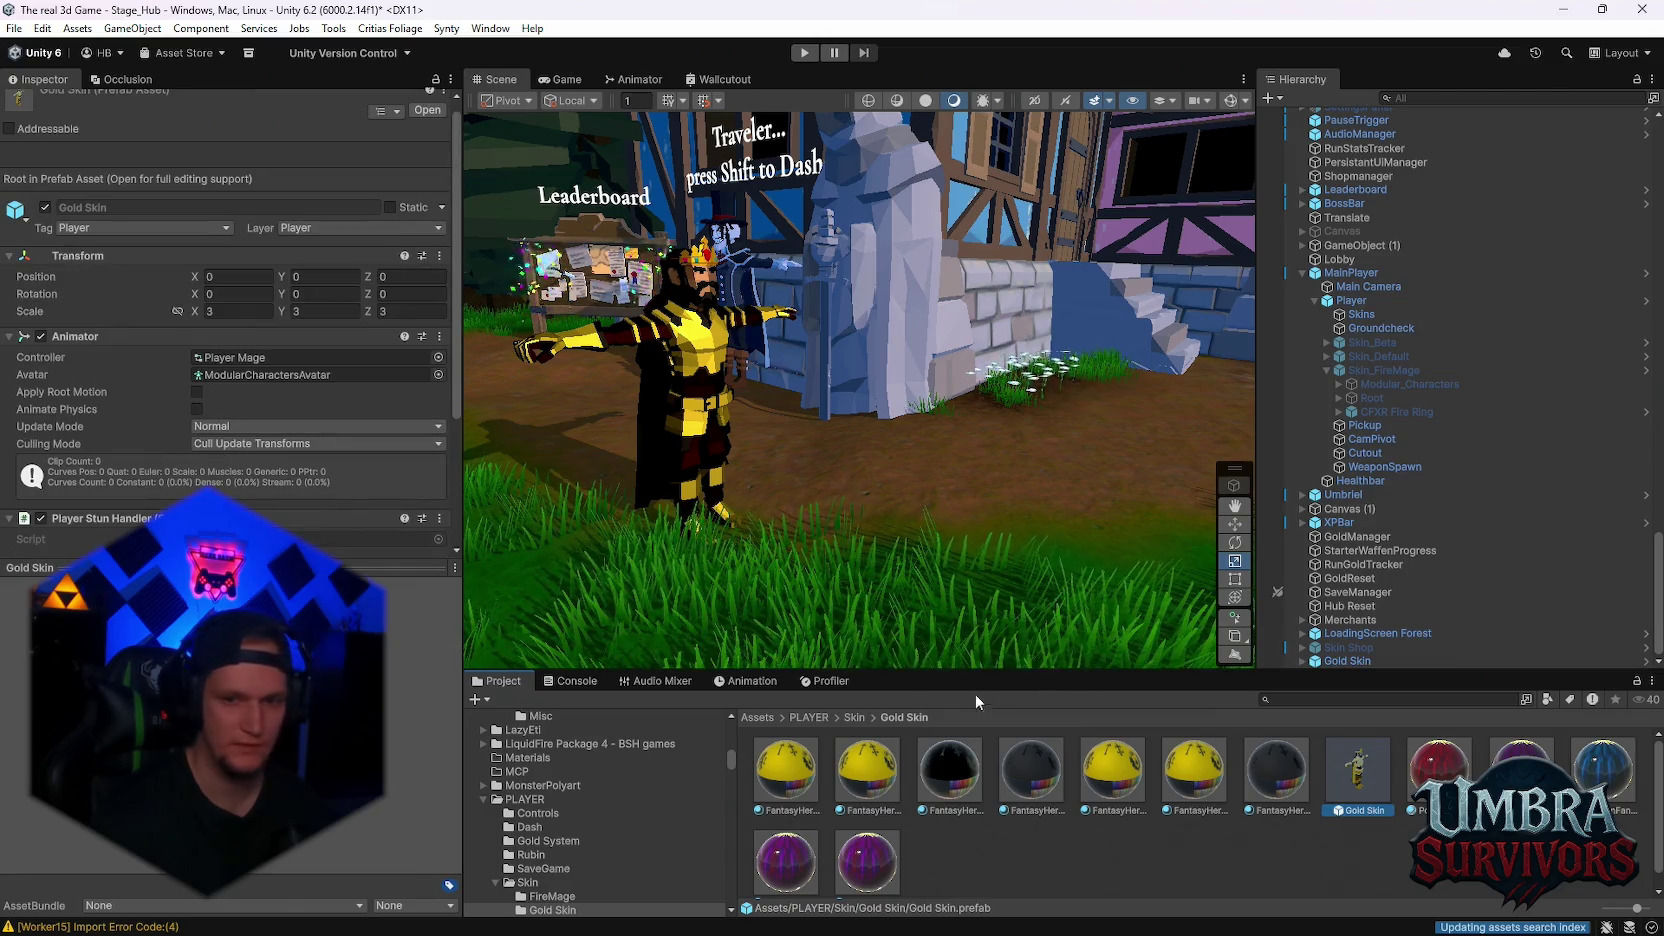
left_click(427, 110)
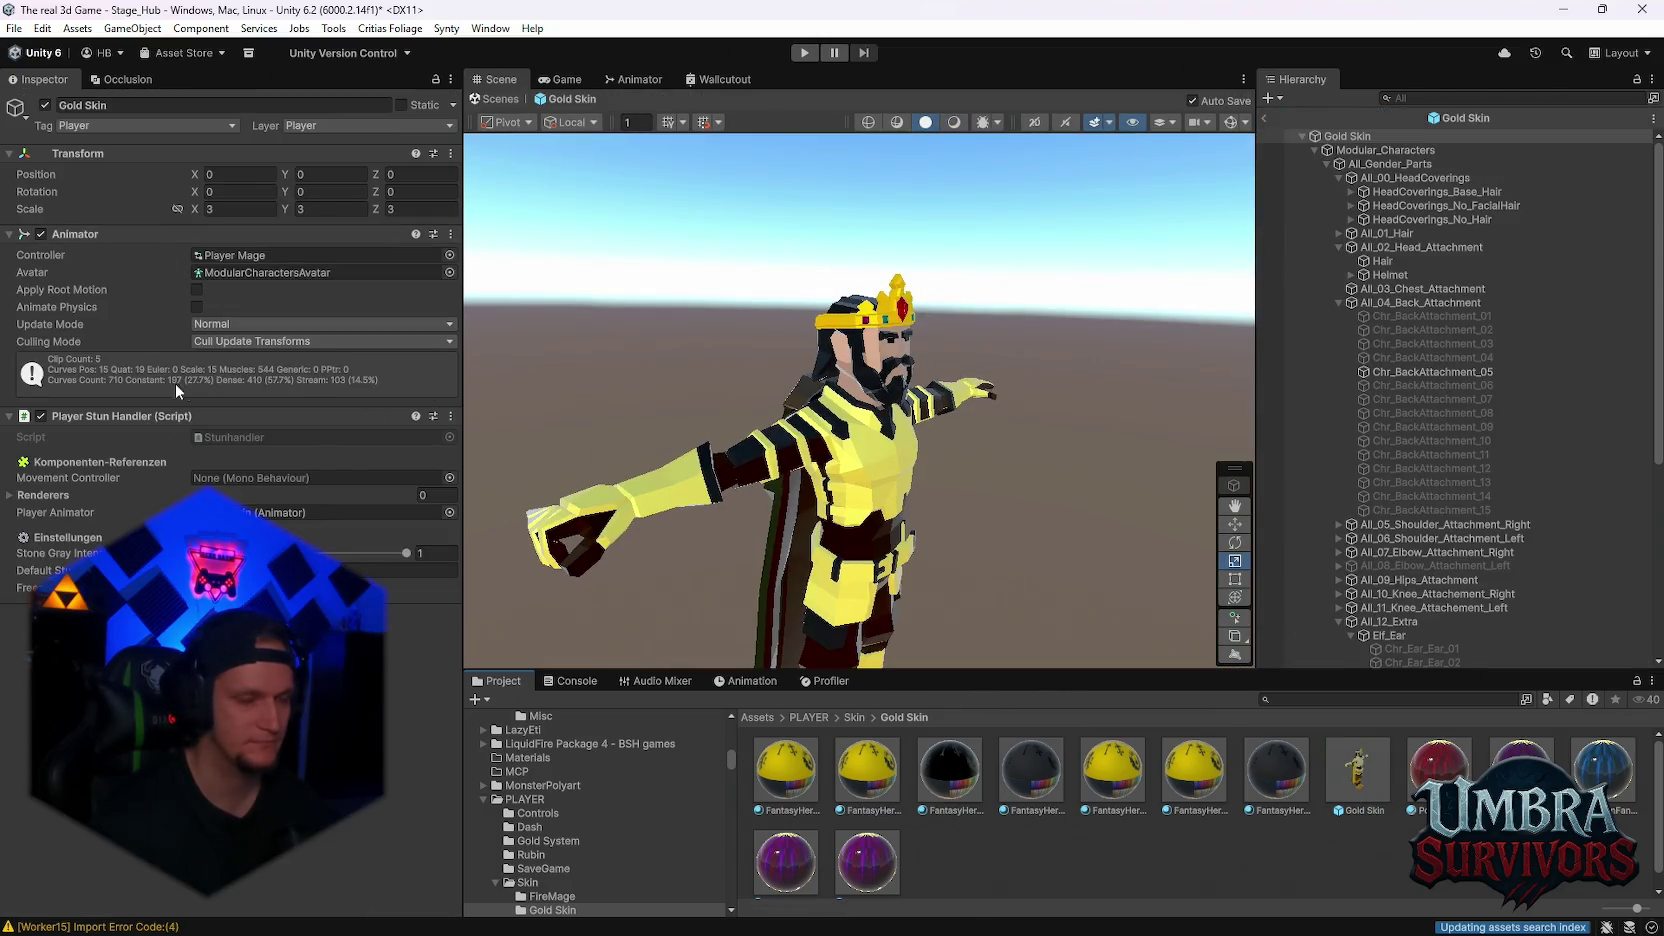
left_click(1263, 120)
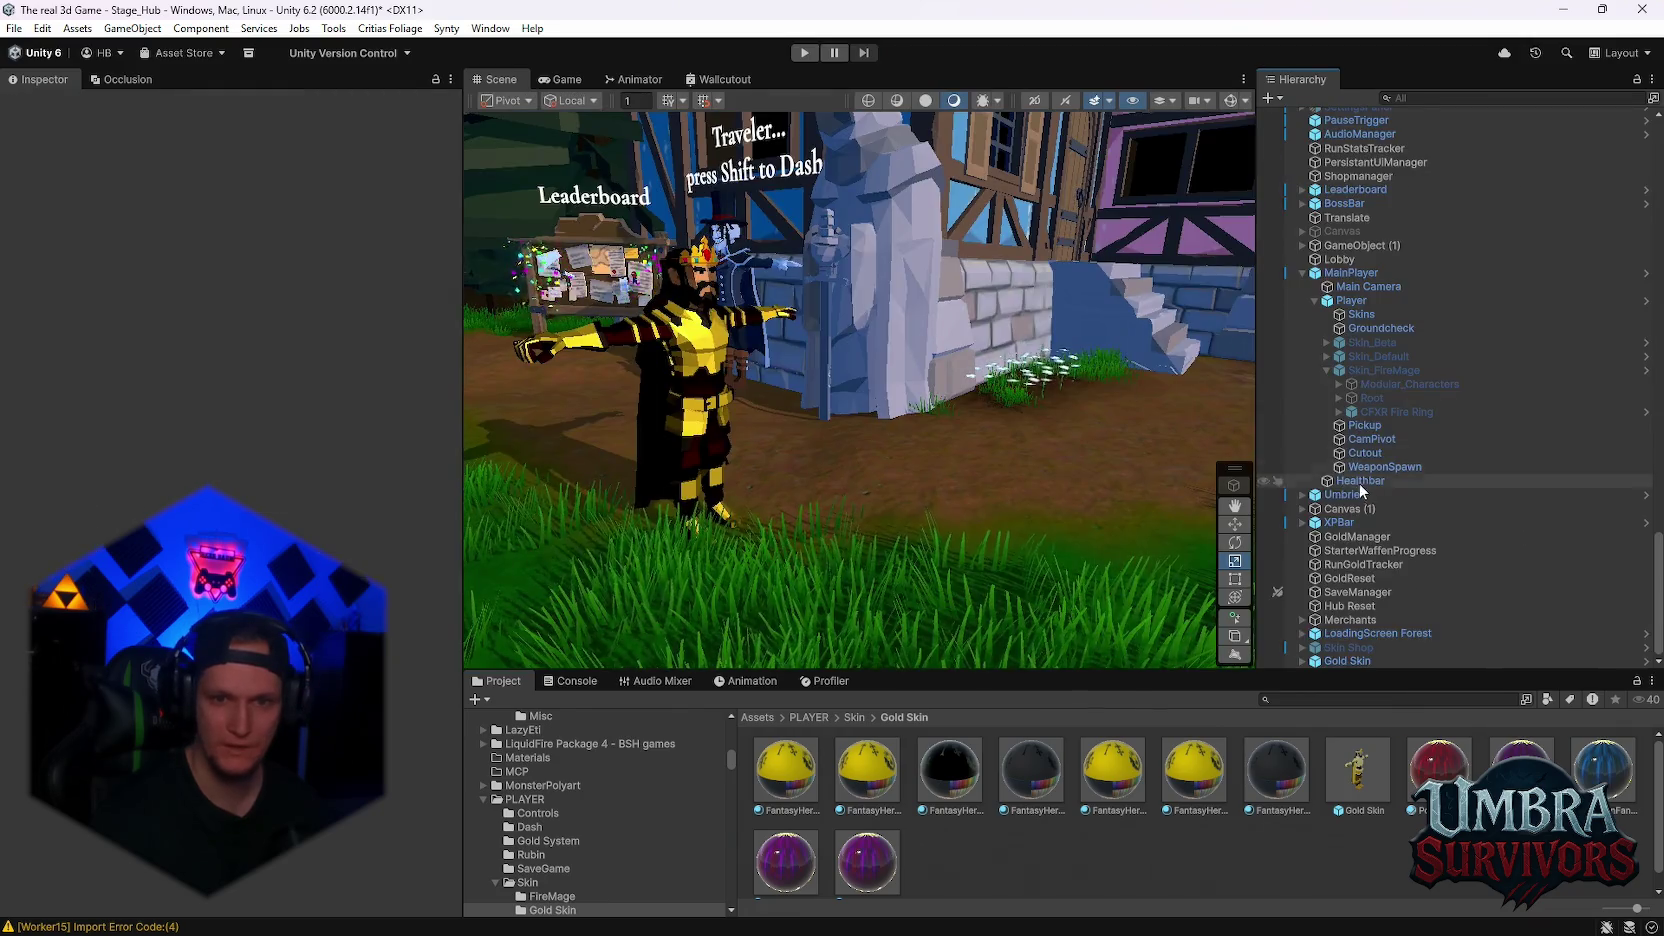
scroll(1374, 447, "down", 3)
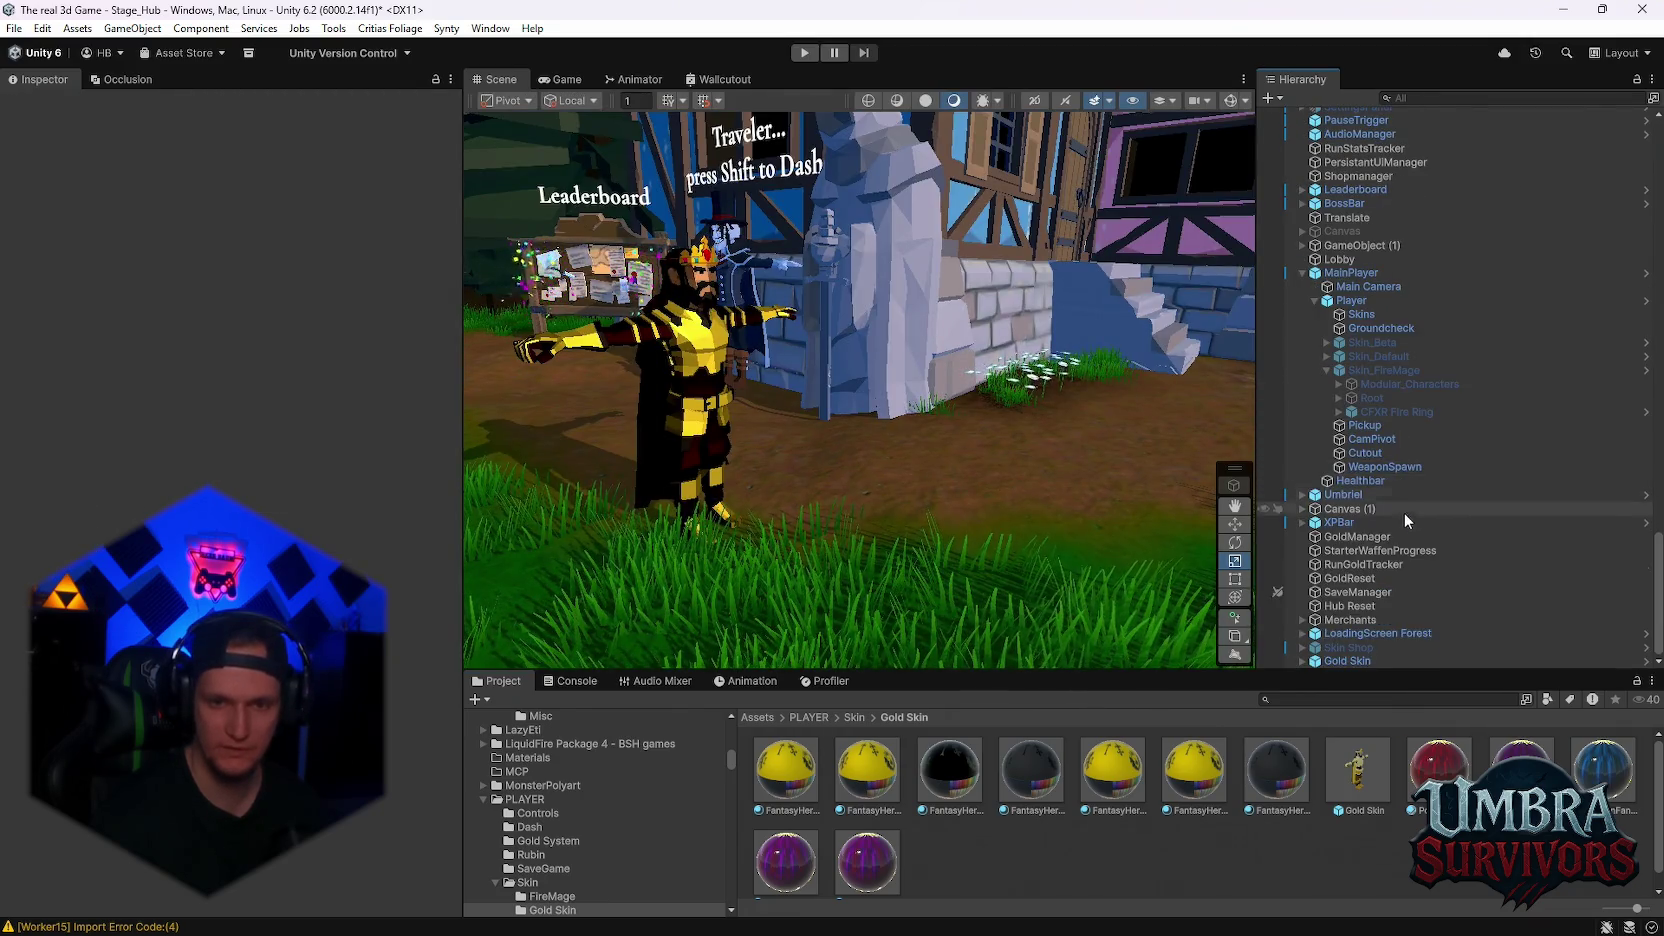
Delete the Gold Skin instance from the Stage_Hub scene
left_click(1357, 661)
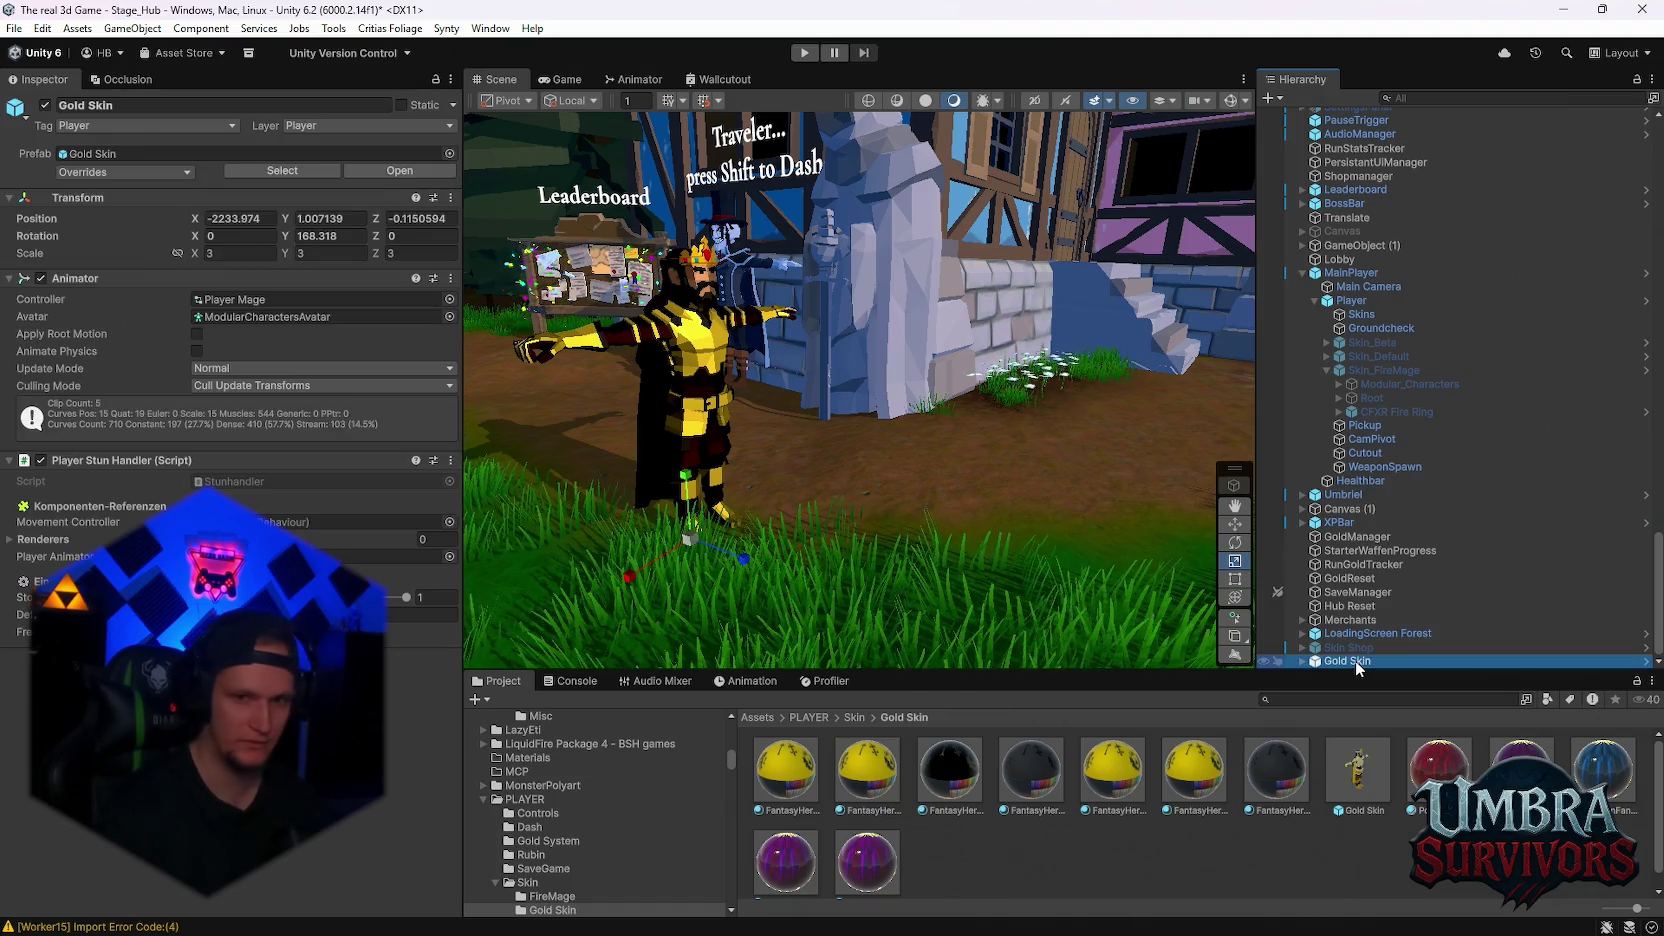
key("Delete")
scroll(1385, 545, "up", 3)
scroll(1380, 538, "up", 2)
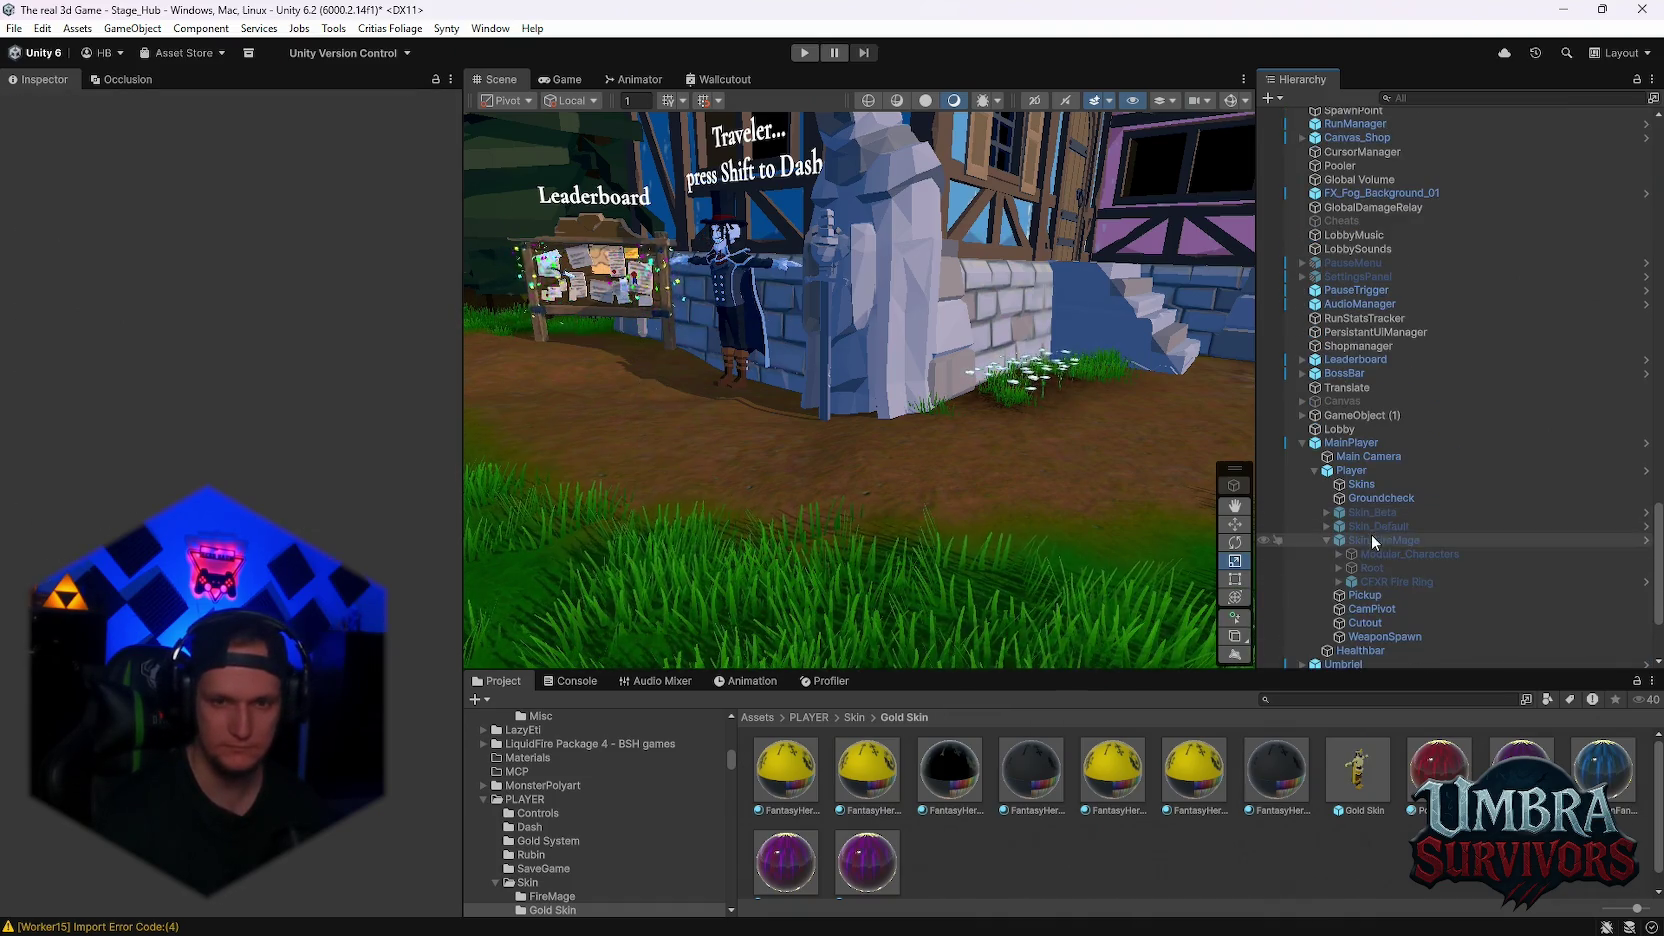
Place the Gold Skin prefab under Player, just above Skin_FireMage
left_click(1388, 582)
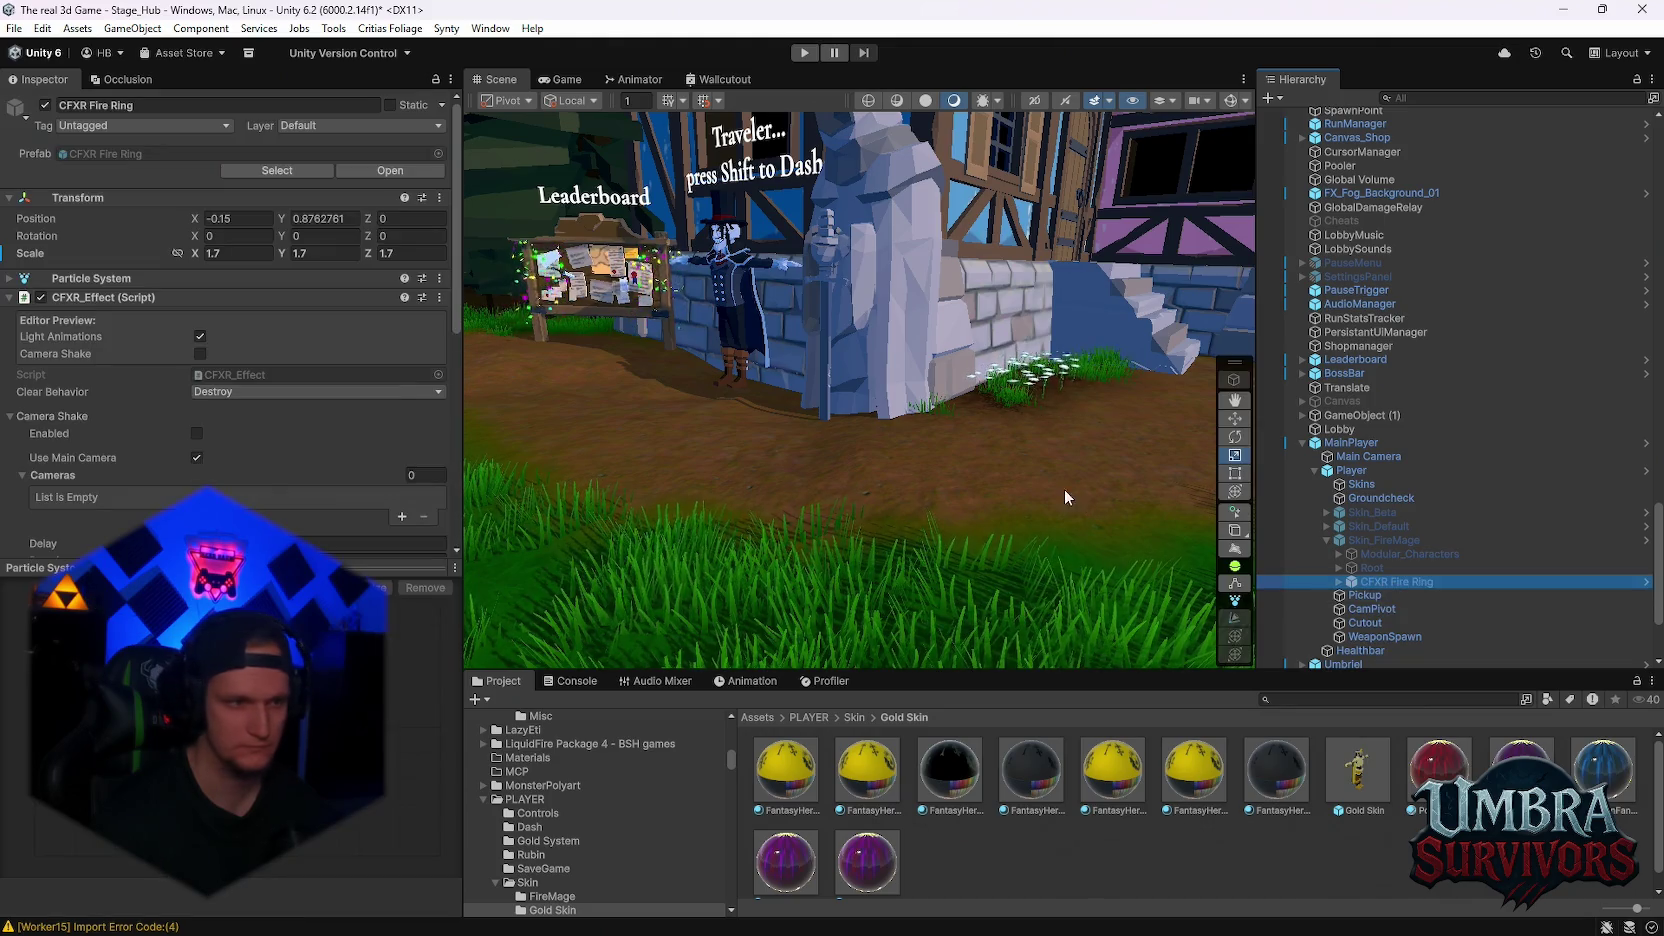
scroll(315, 370, "down", 10)
left_click_drag(1375, 584, 1346, 480)
left_click_drag(1360, 651, 1350, 472)
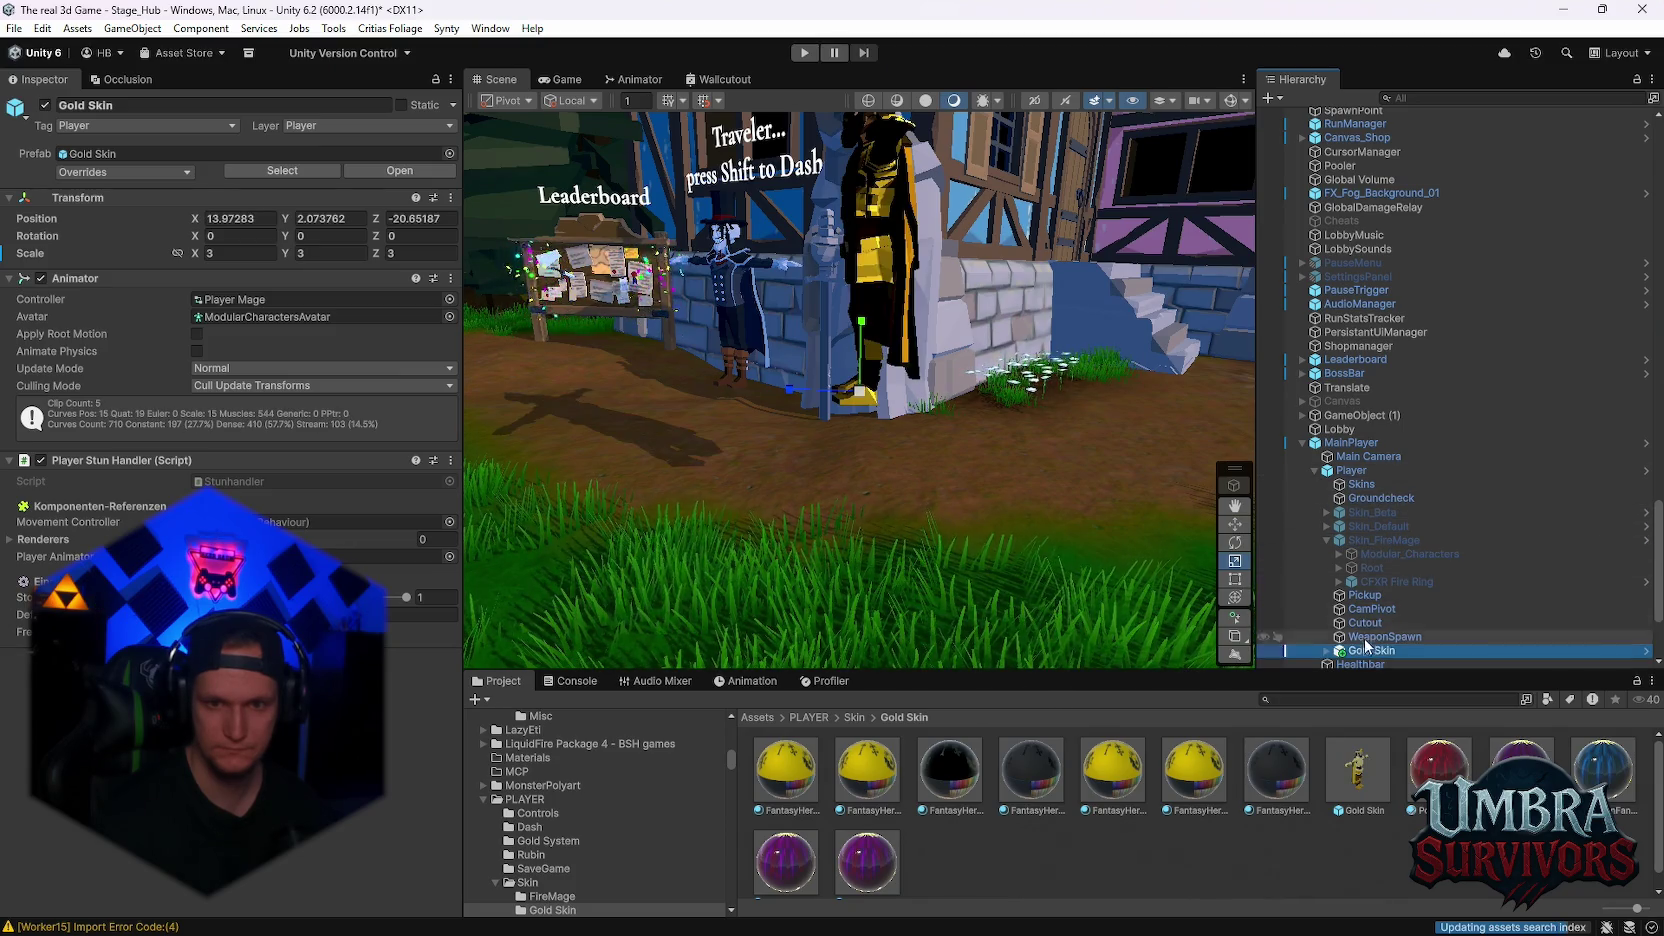
left_click_drag(1358, 655, 1358, 546)
Reset Gold Skin's position to 0,0,0
right_click(1358, 546)
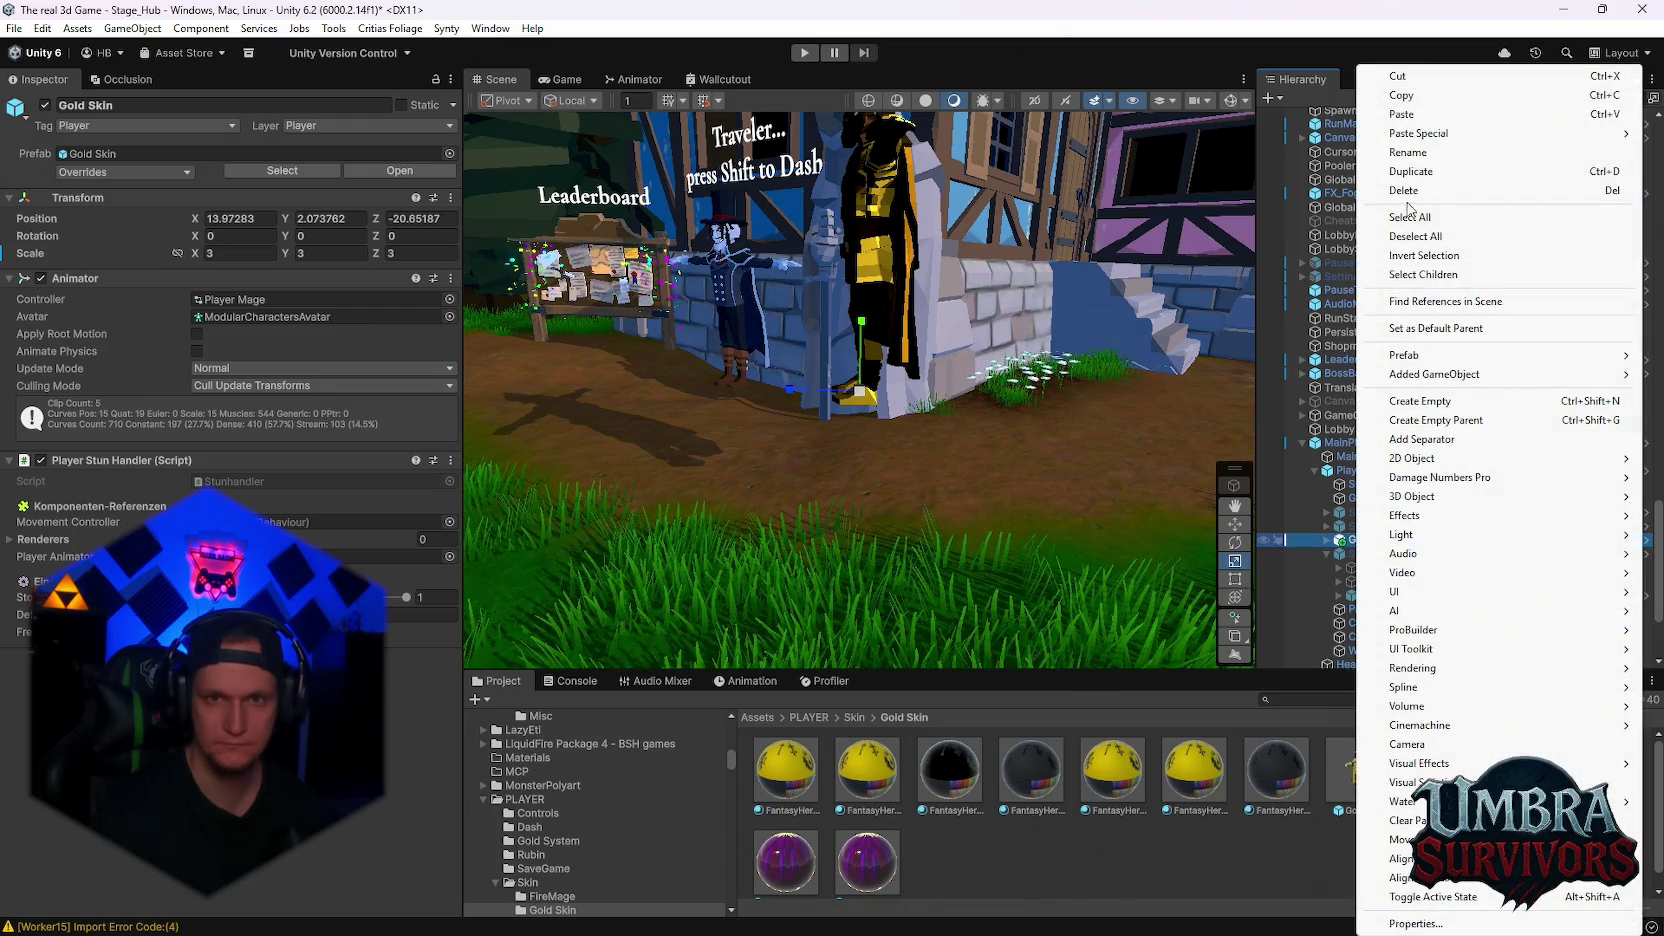
left_click(1405, 152)
left_click(248, 217)
type("0")
left_click(335, 217)
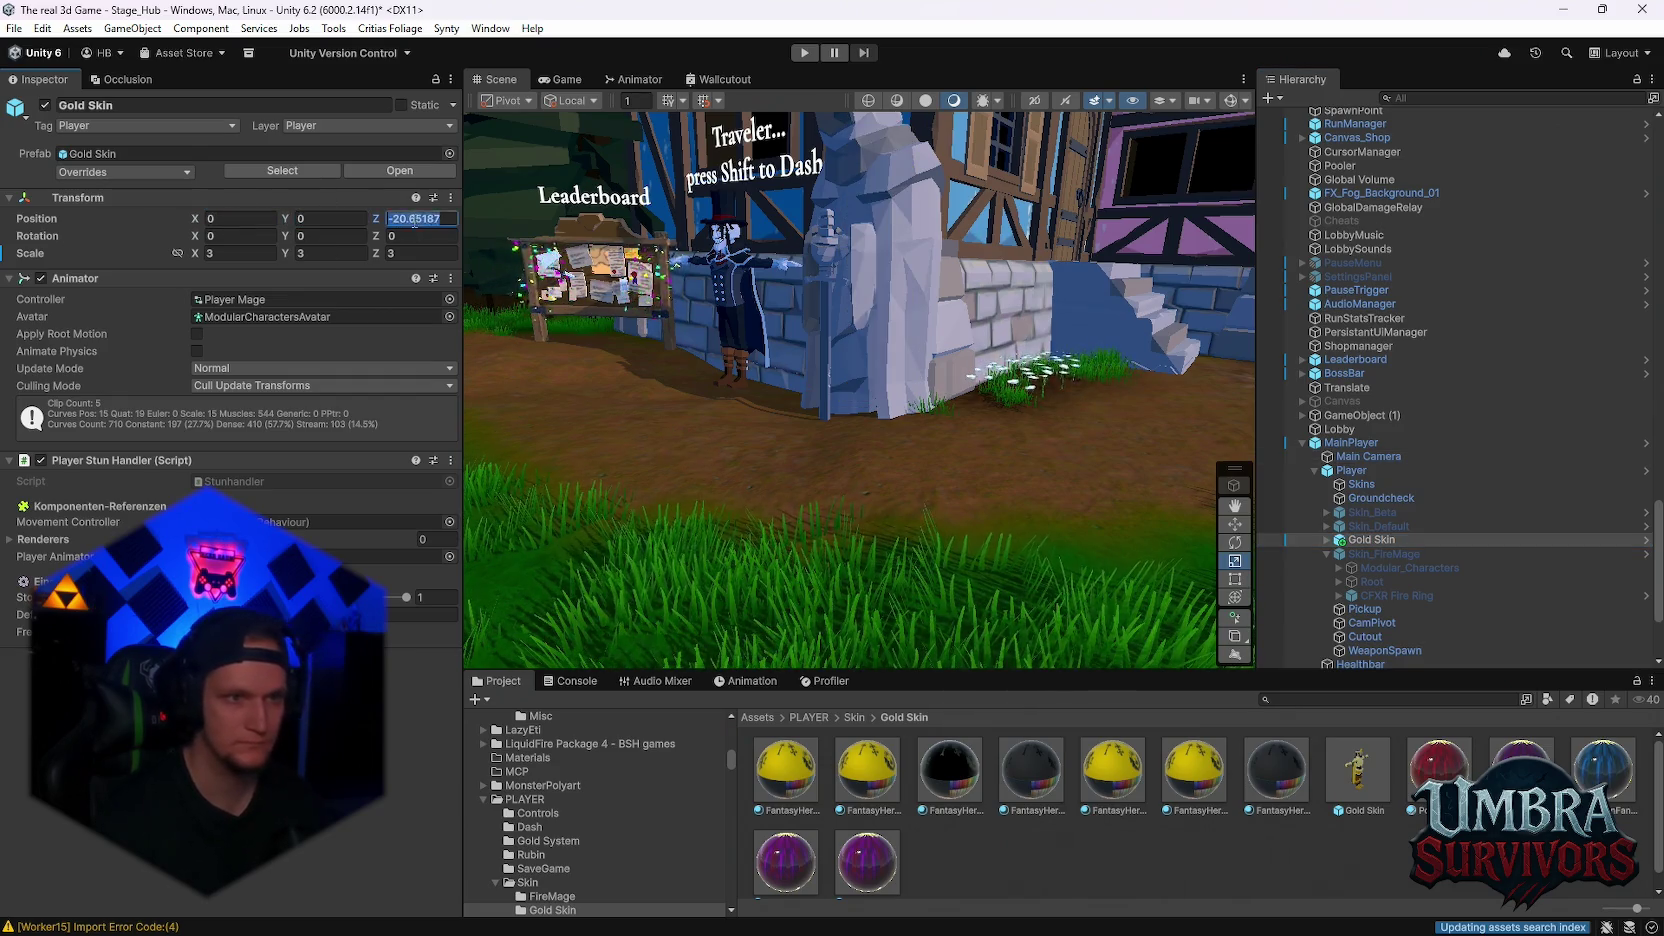
Rename the Gold Skin object to Skin_Gold
right_click(1360, 540)
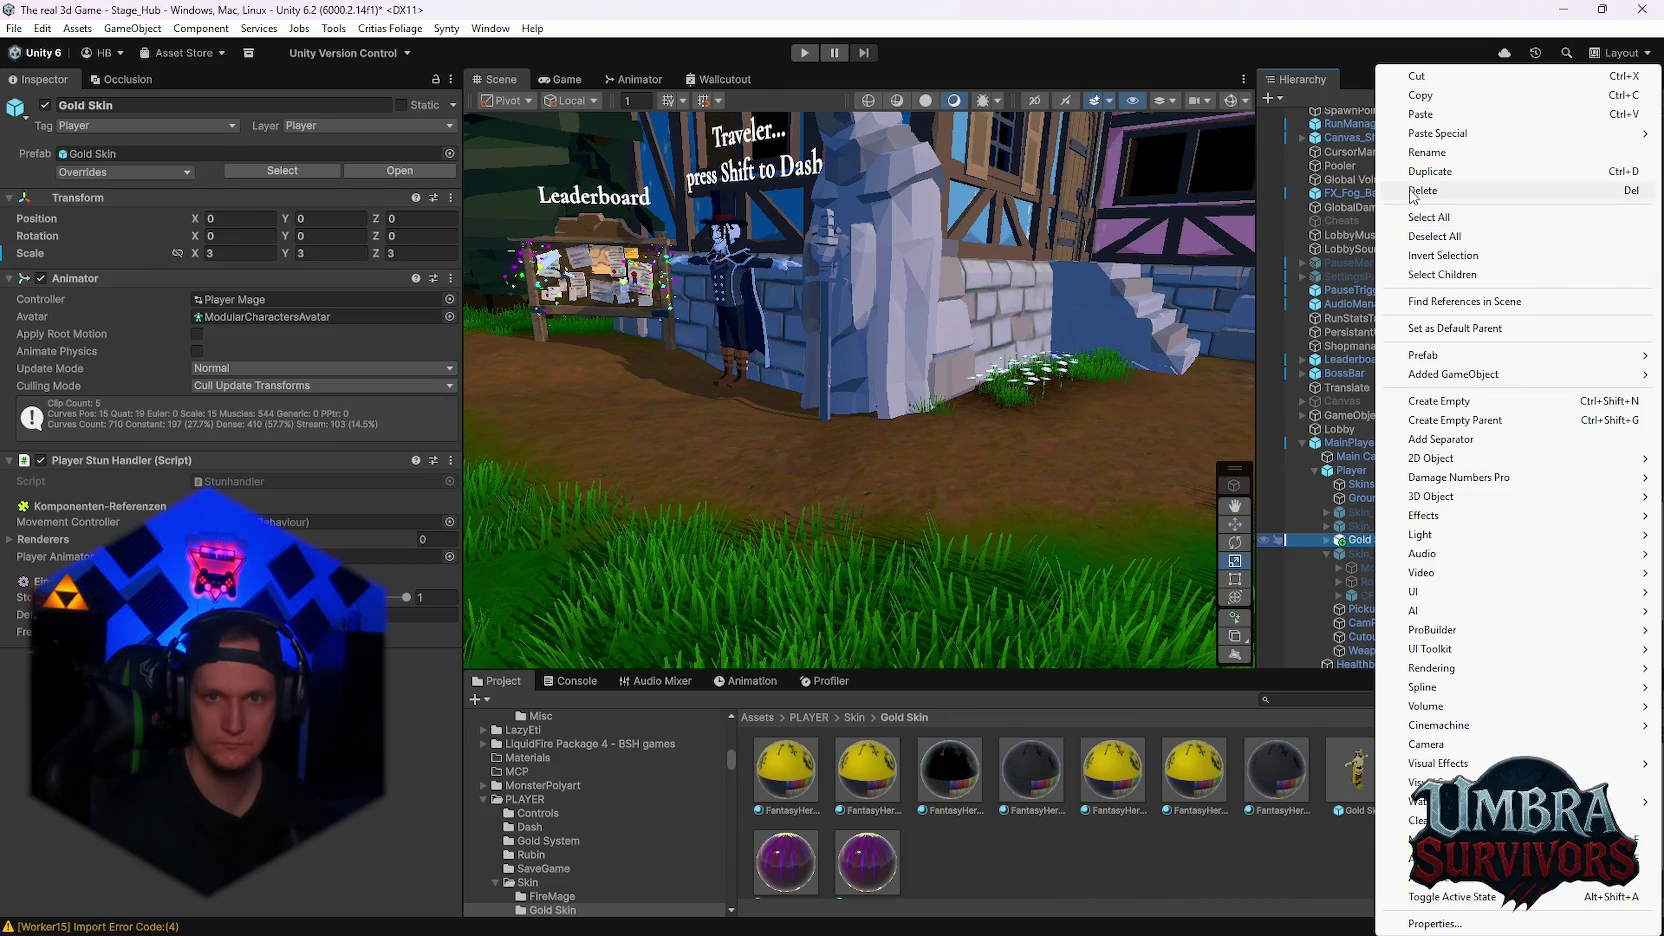
left_click(1416, 153)
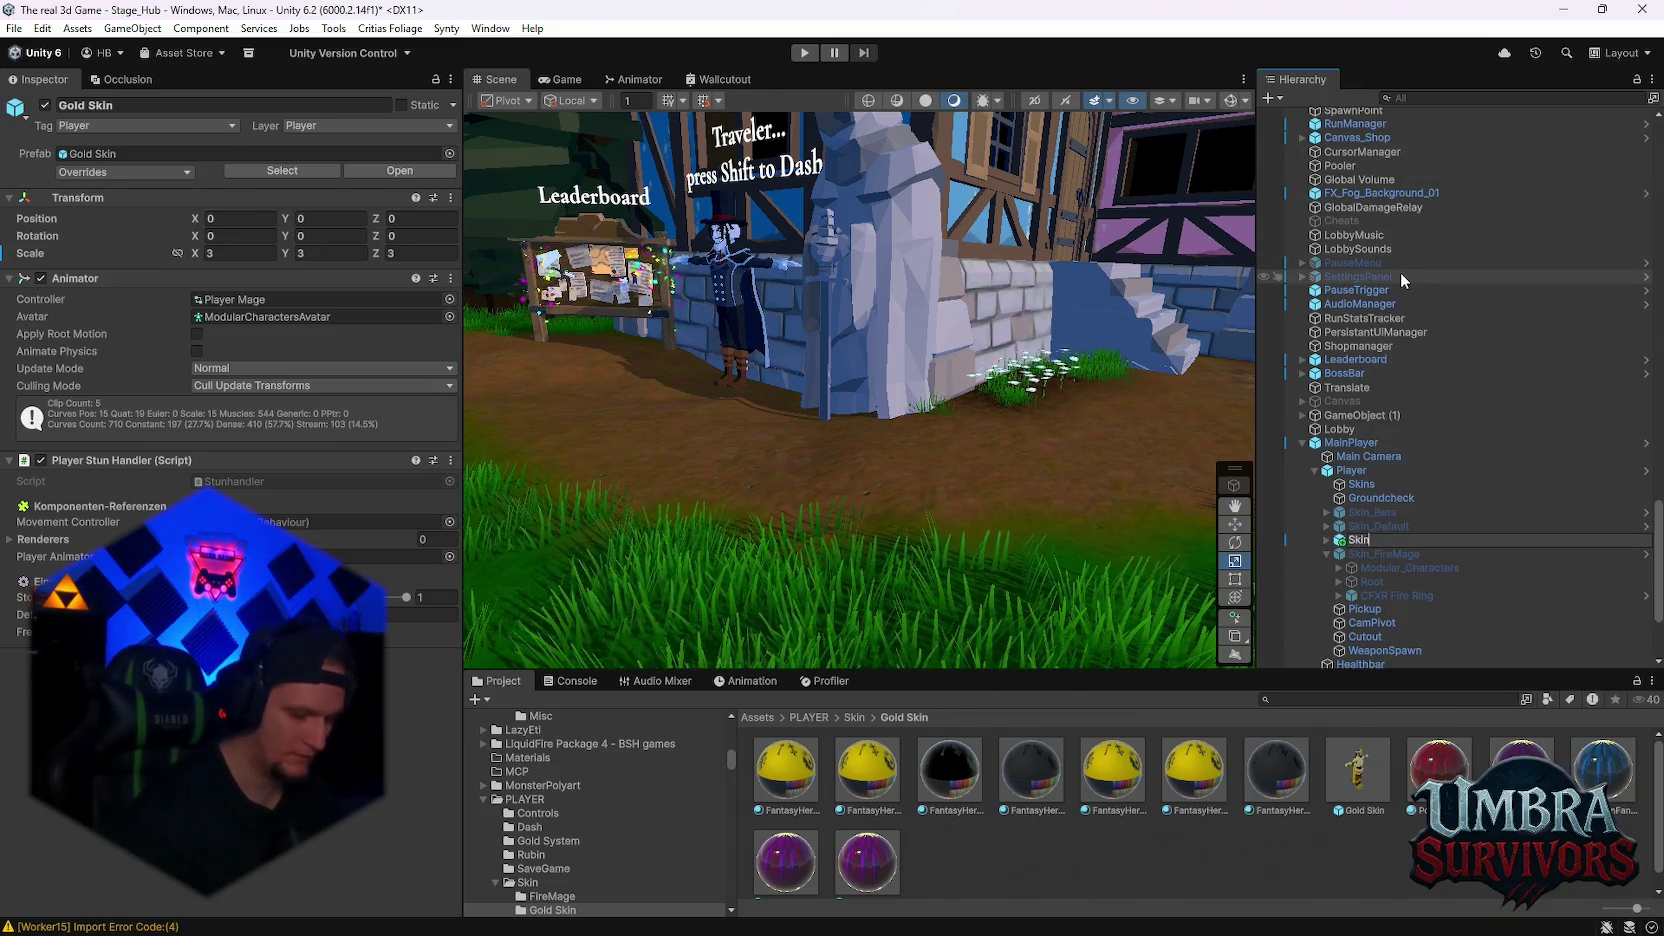
type("_")
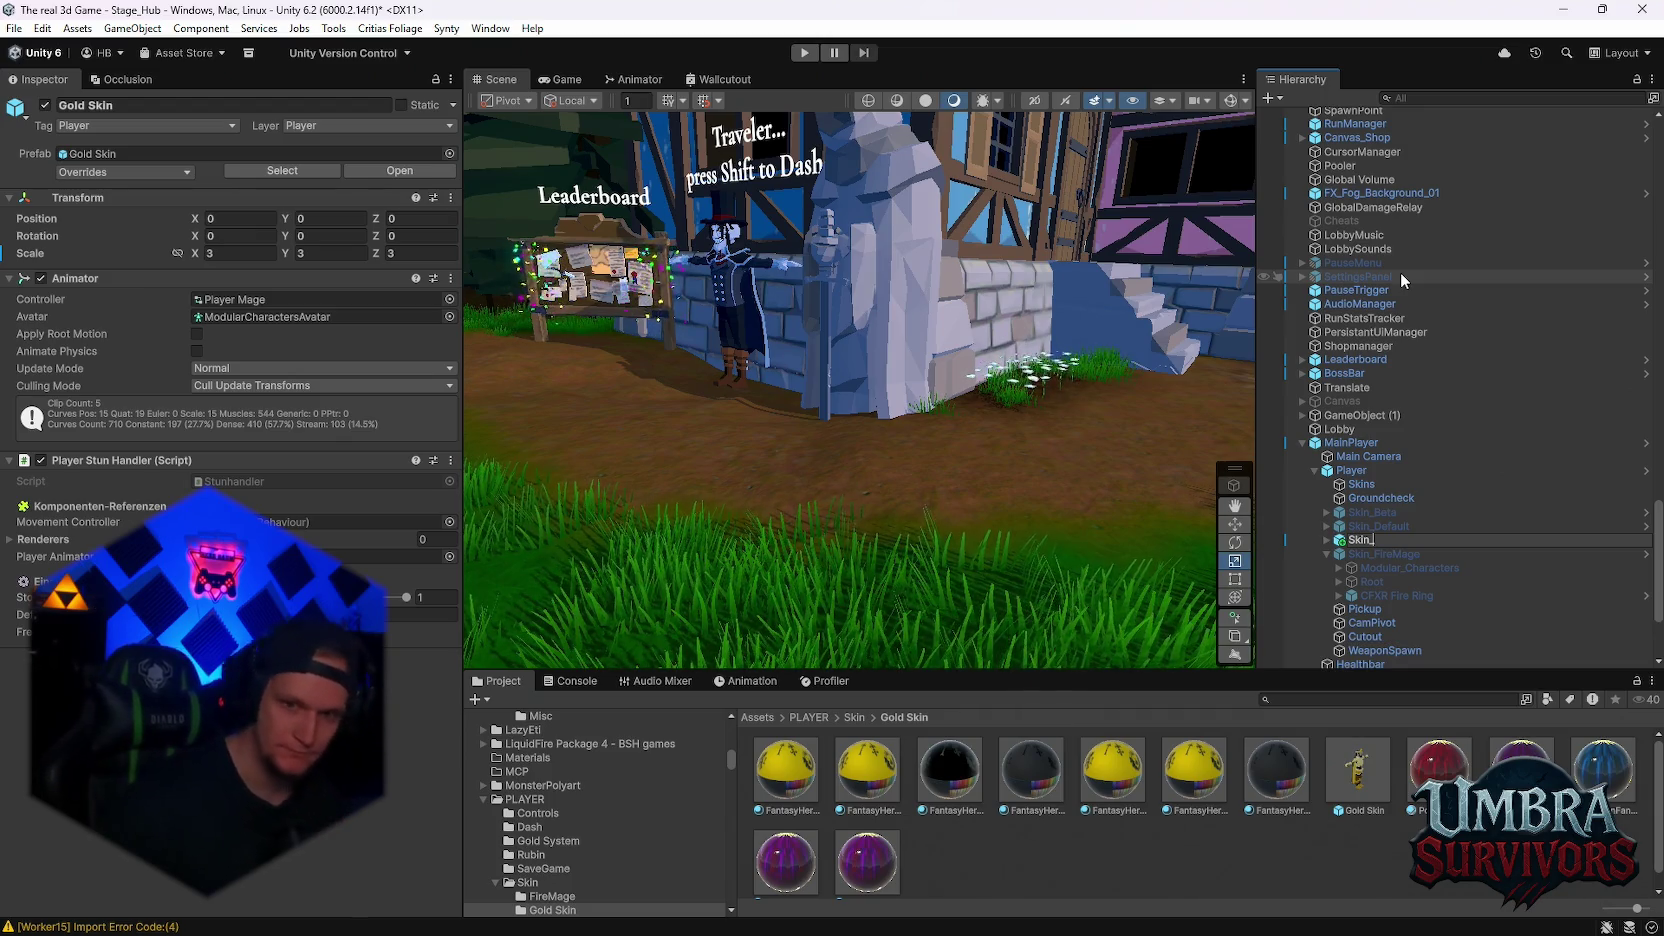
type("Gold")
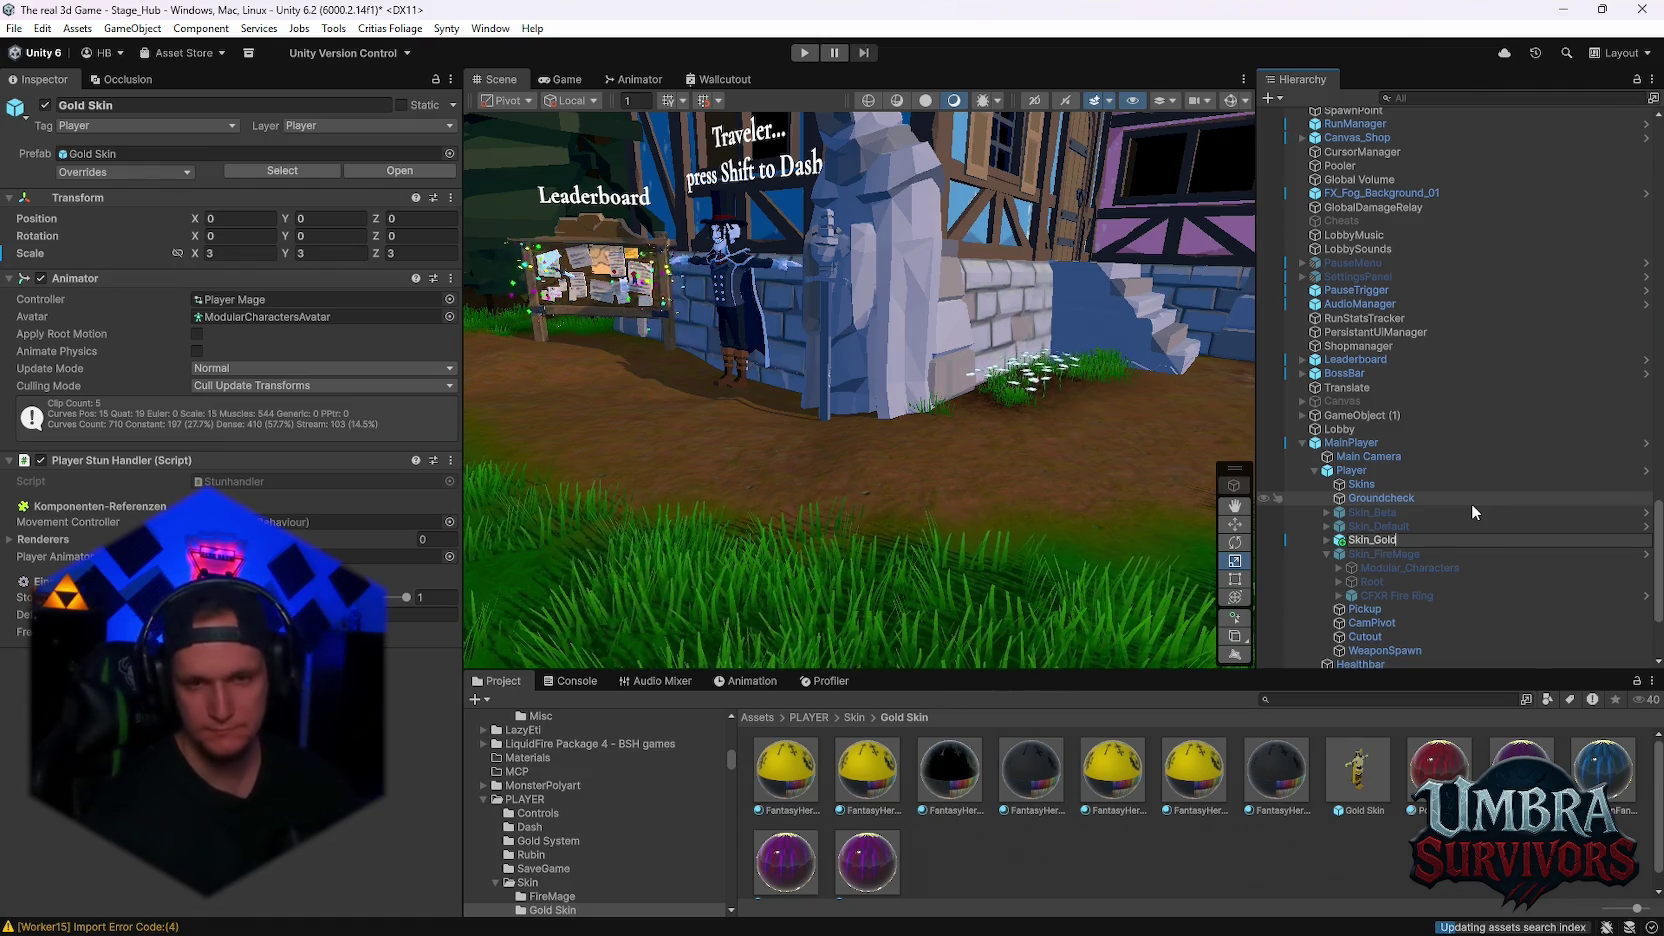
key("Return")
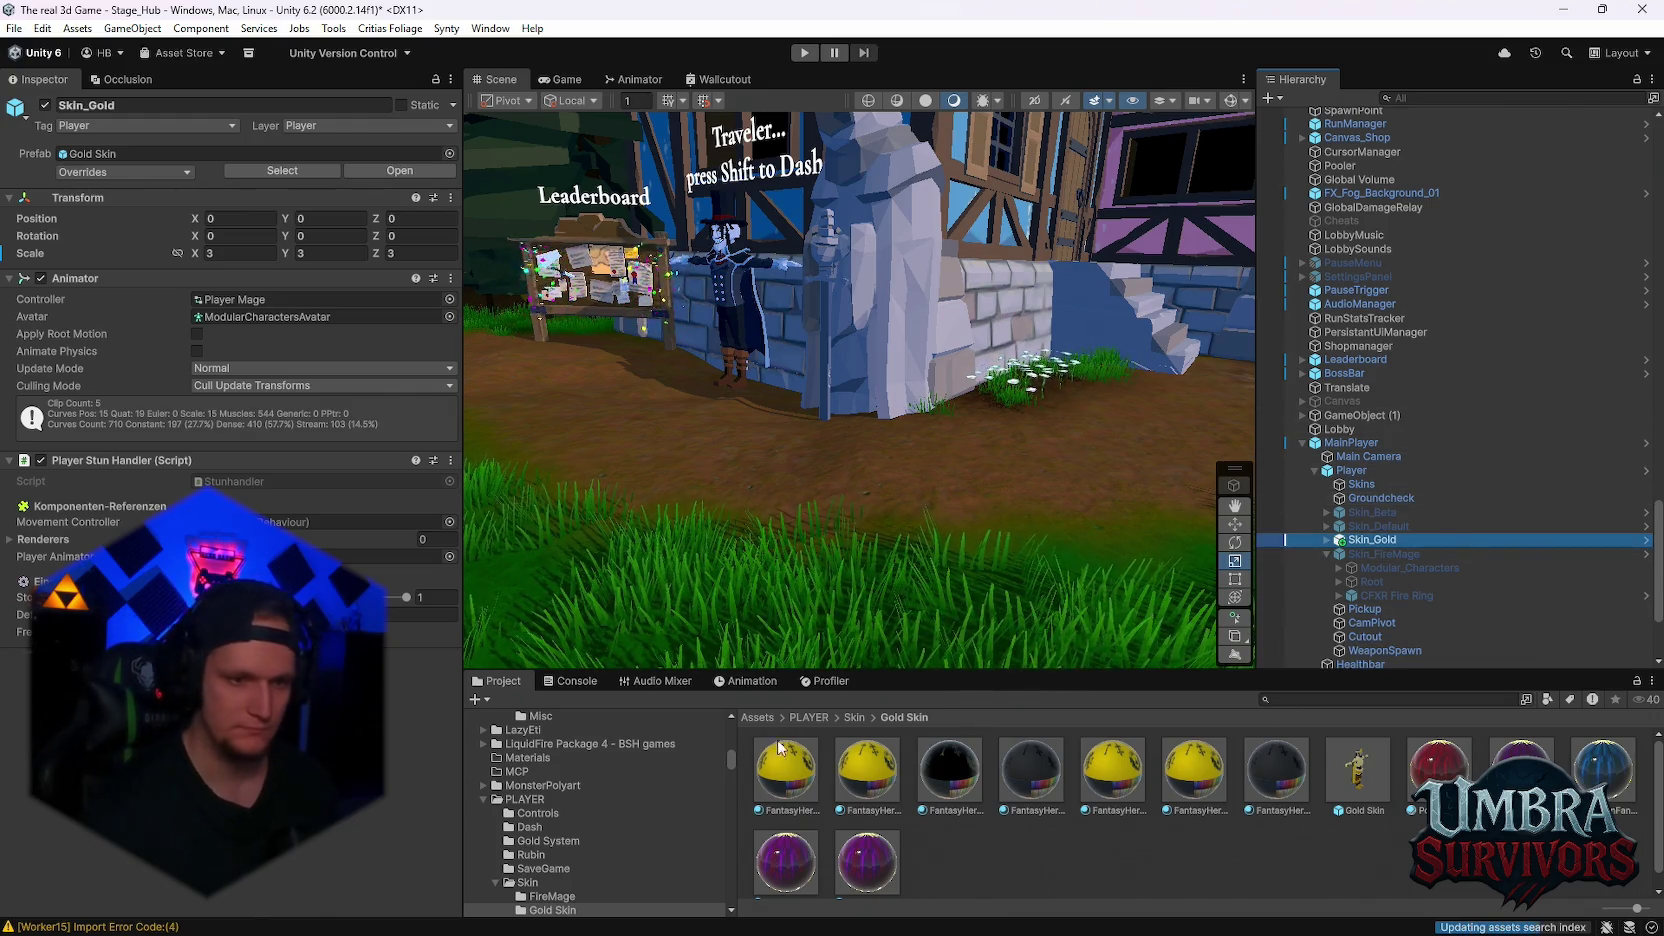
Duplicate the Beta Skin merchant item in Merchants/Skins and name the copy GoldSkin
left_click_drag(961, 669, 961, 602)
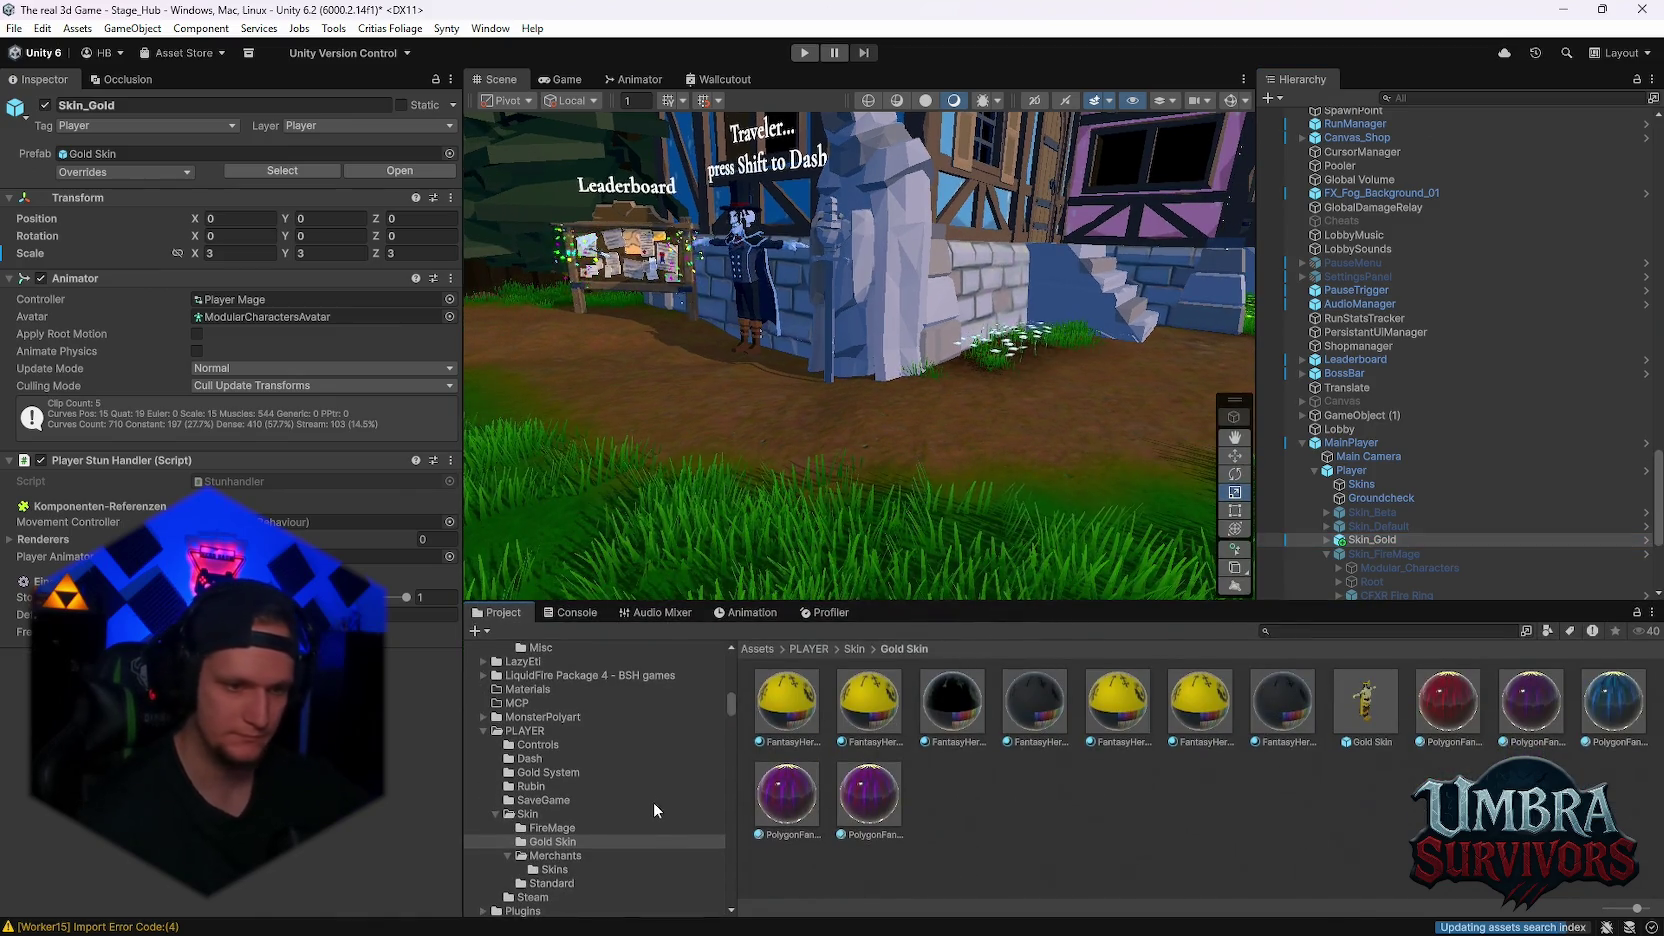
left_click(554, 869)
right_click(968, 791)
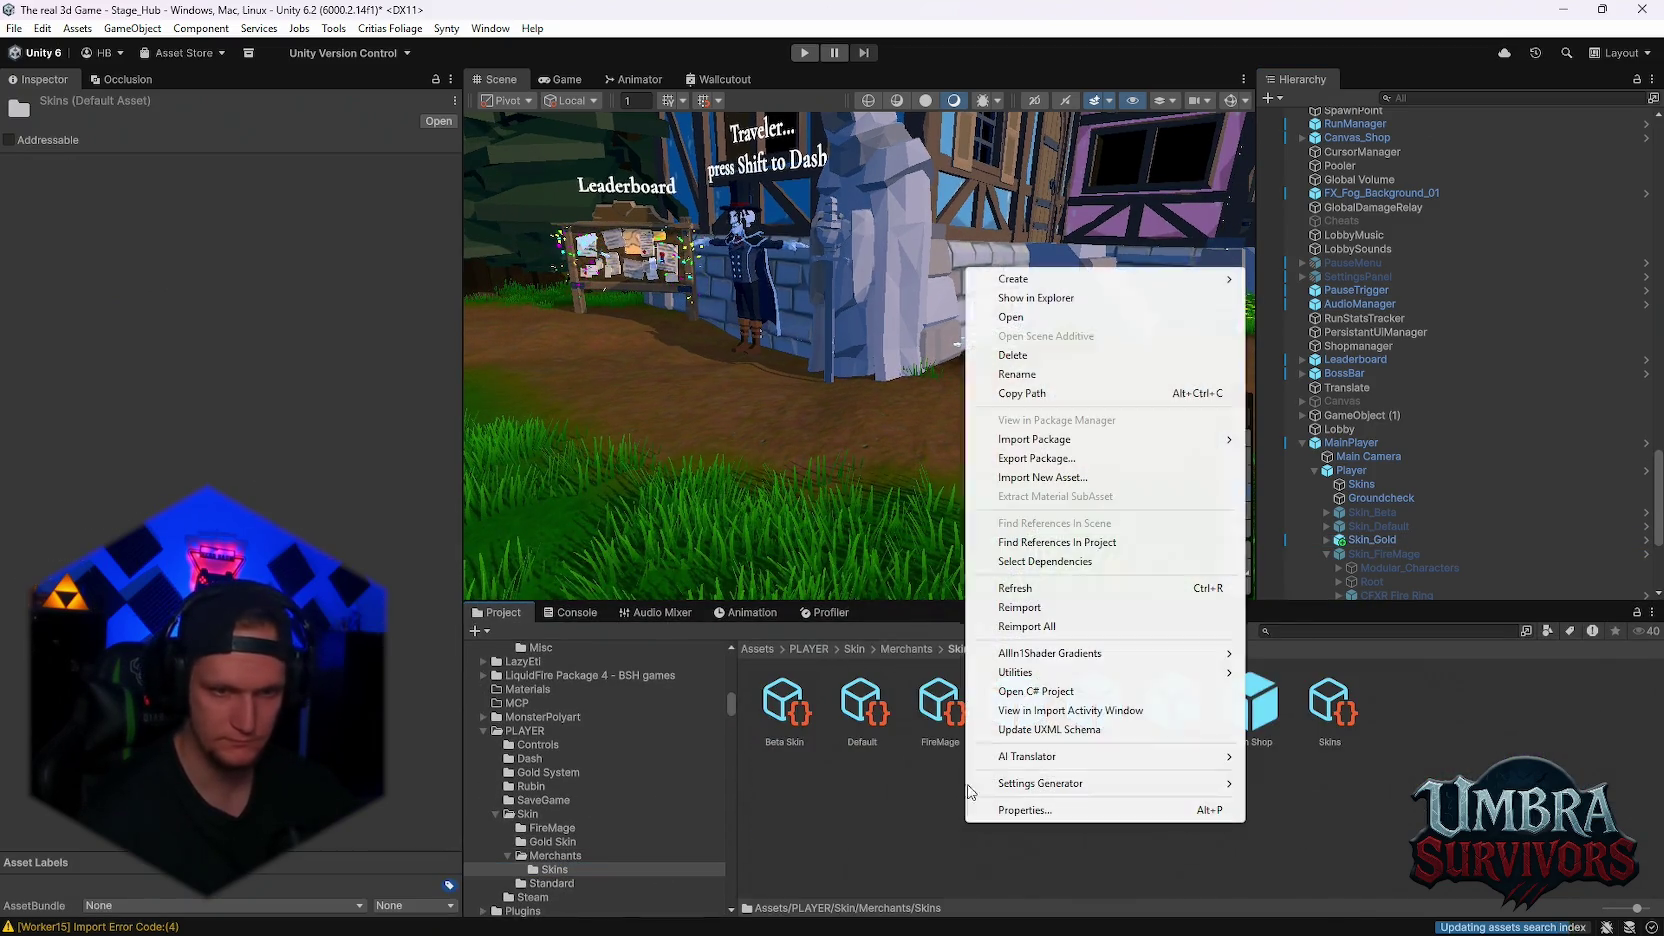
left_click(786, 741)
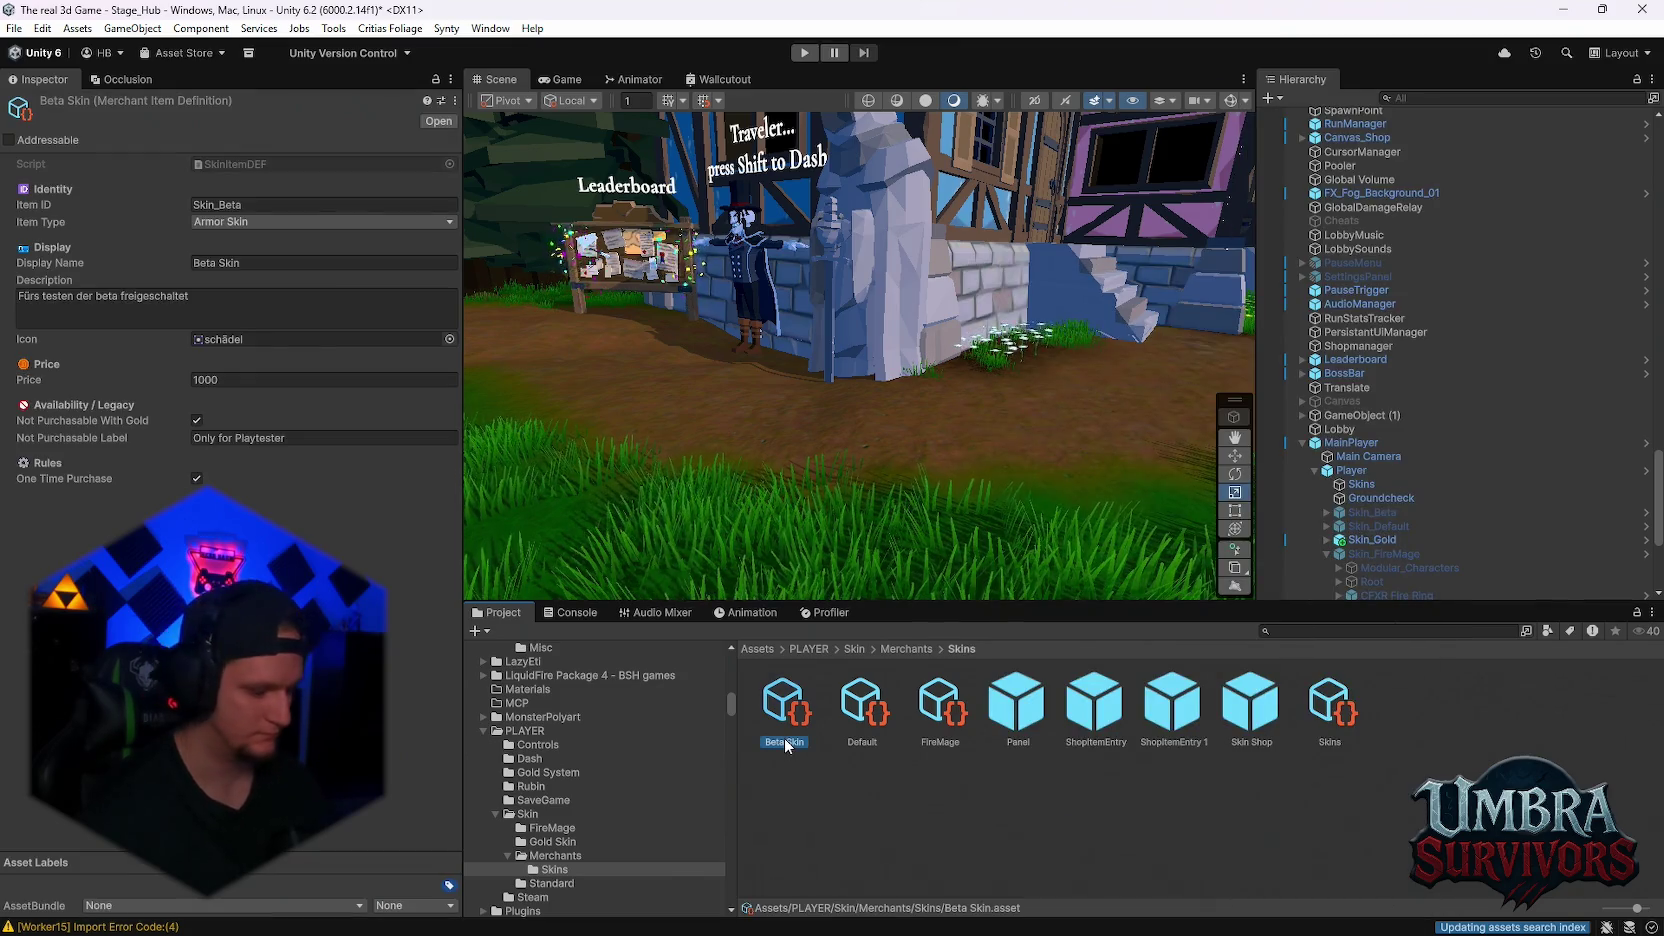
key("ctrl+d")
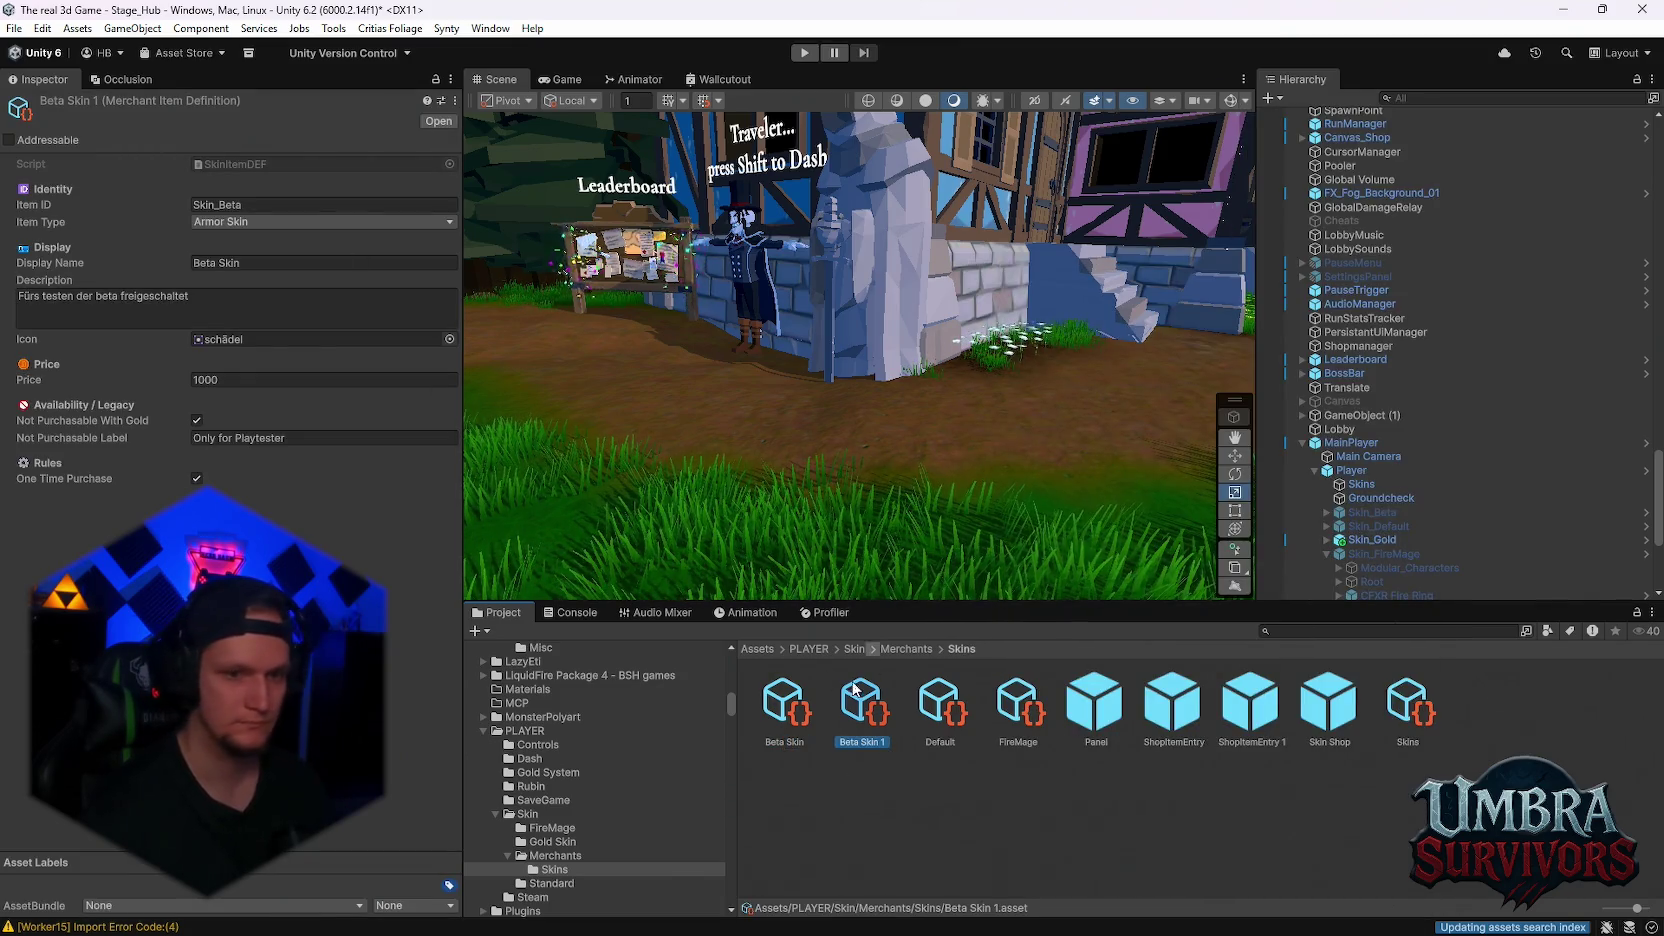
right_click(868, 650)
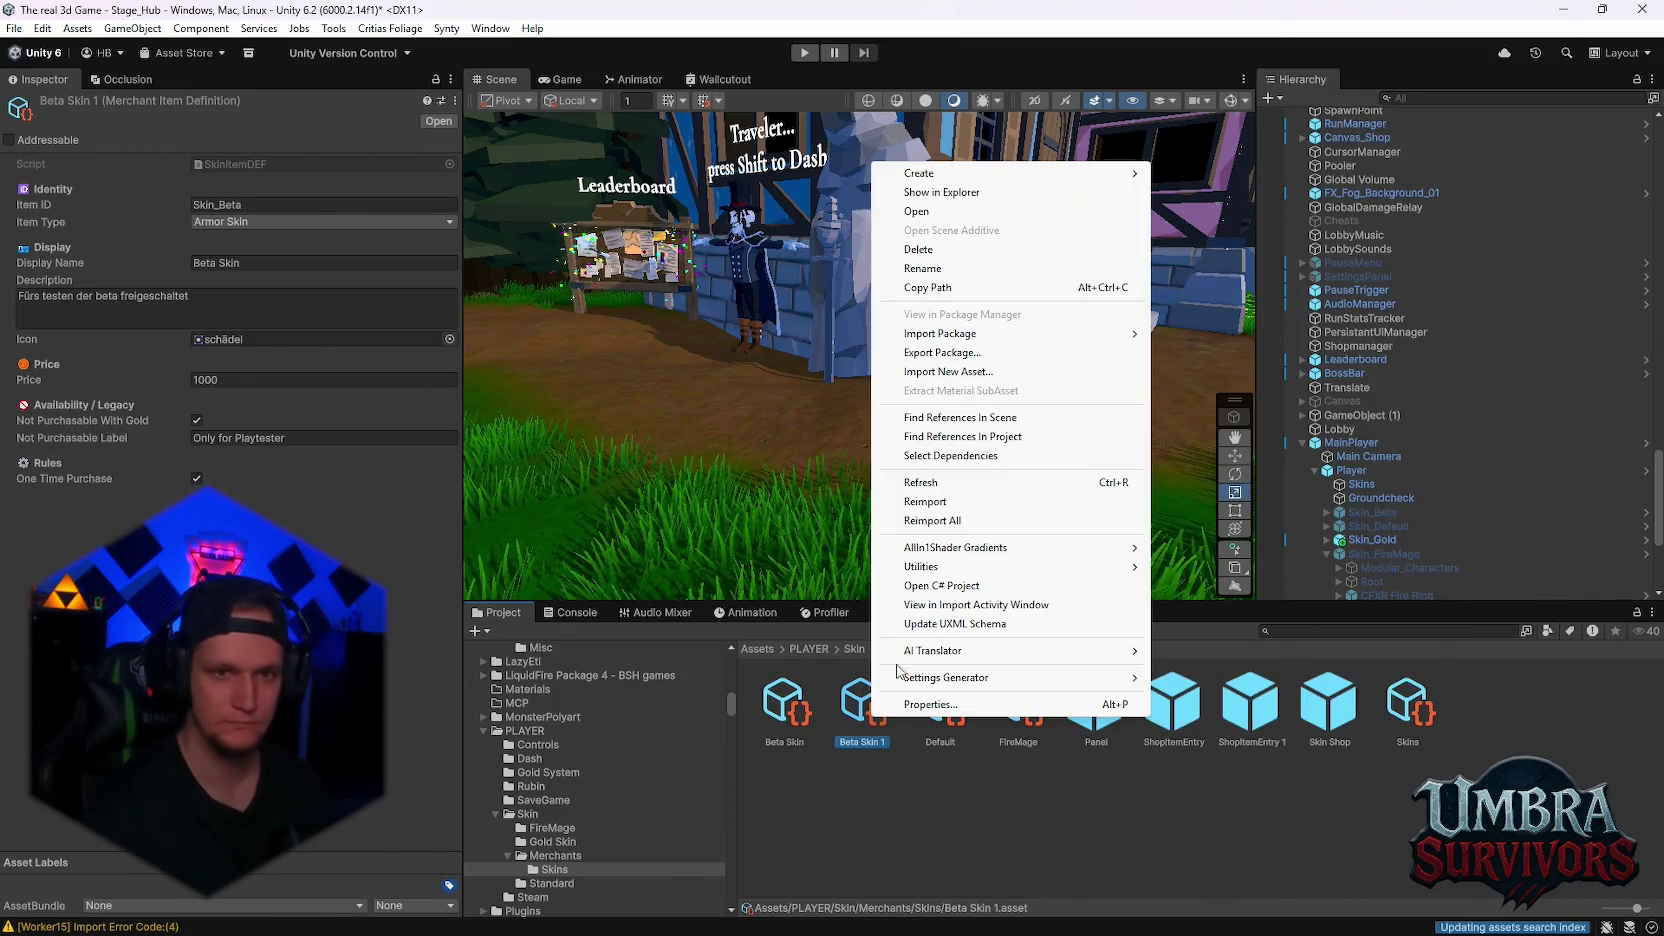
left_click(958, 271)
type("GoldSkin")
key("Return")
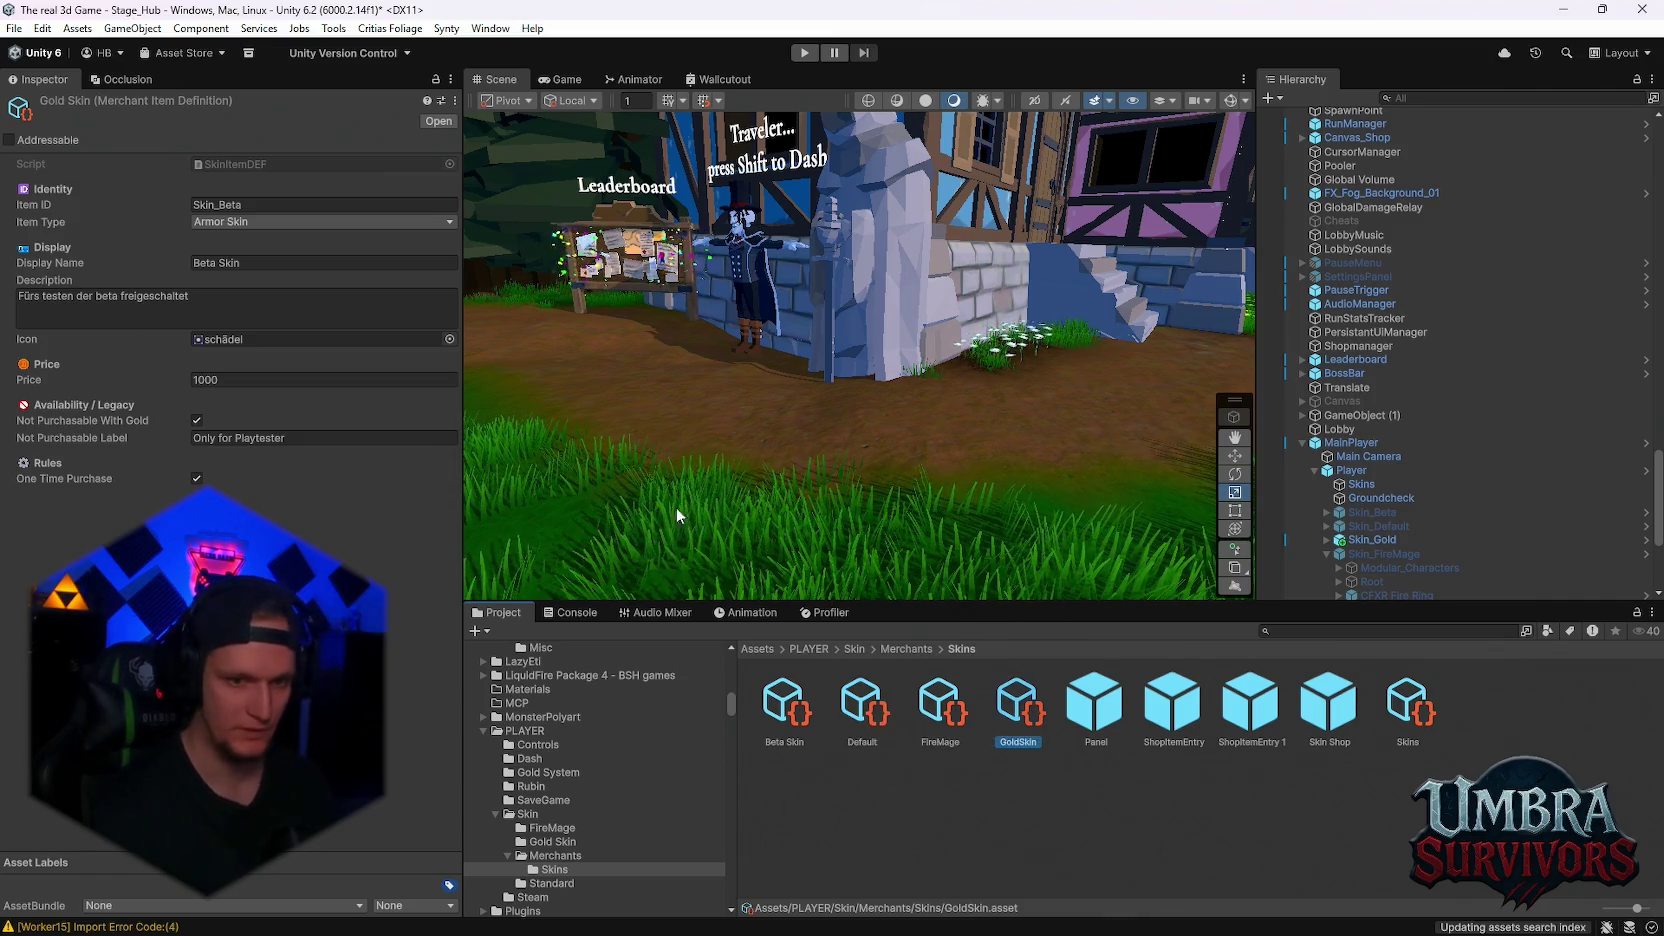
Change the GoldSkin item's Item ID to Skin_Gold
left_click(264, 203)
key("BackSpace")
key("BackSpace")
key("BackSpace")
type("Gold")
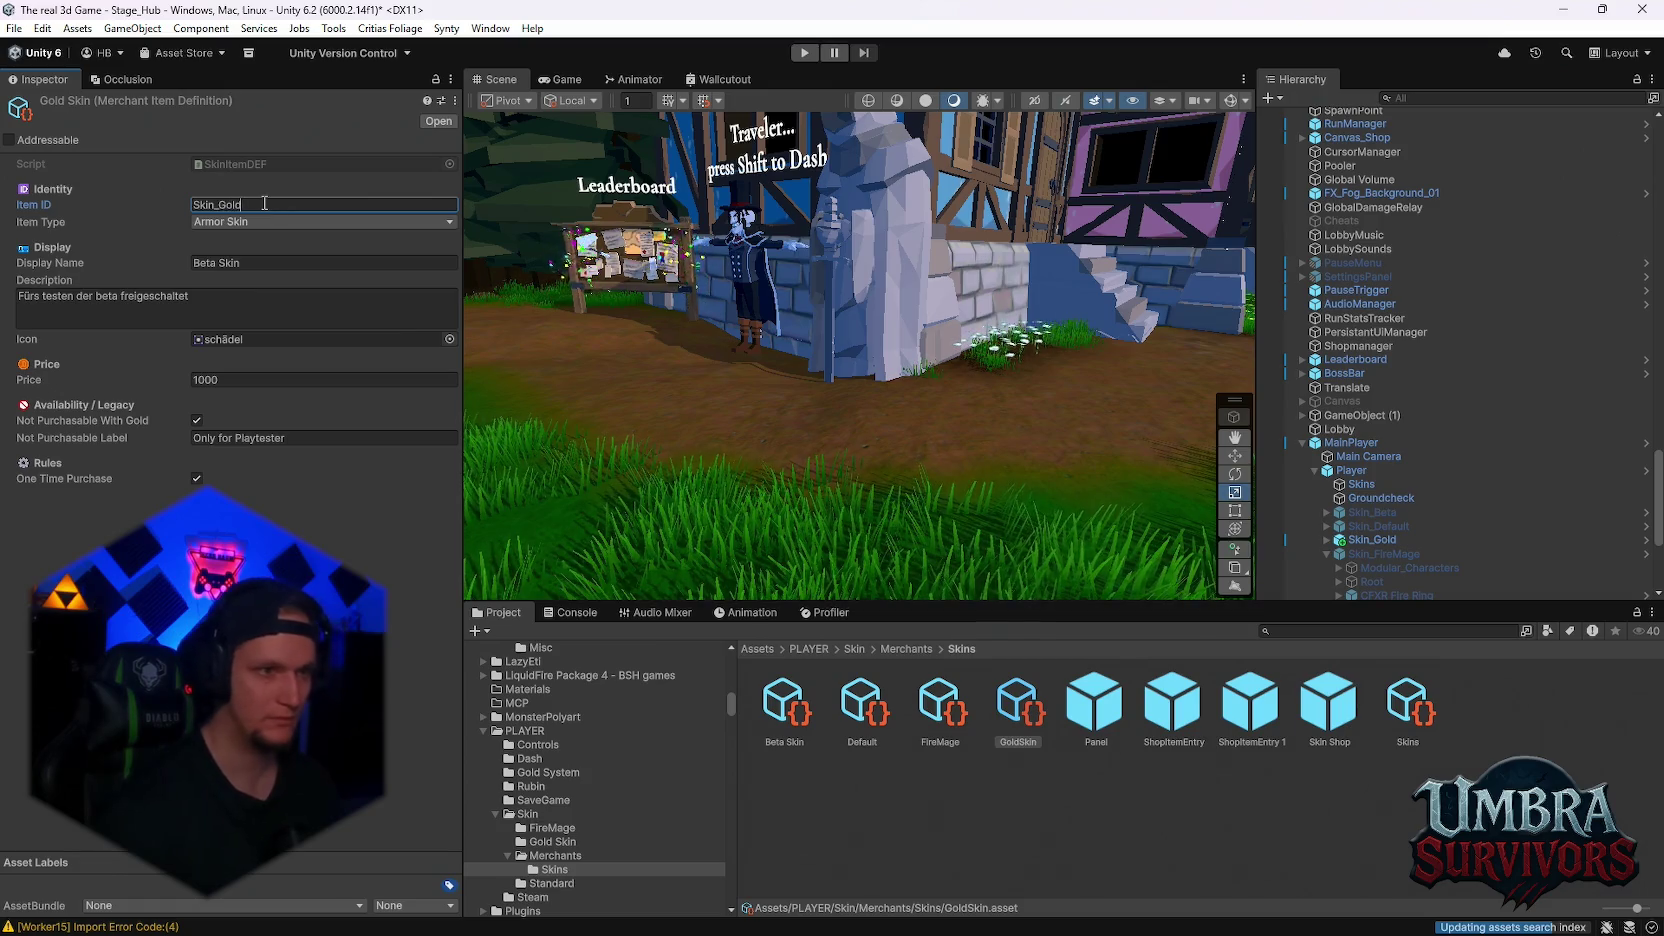
left_click(261, 260)
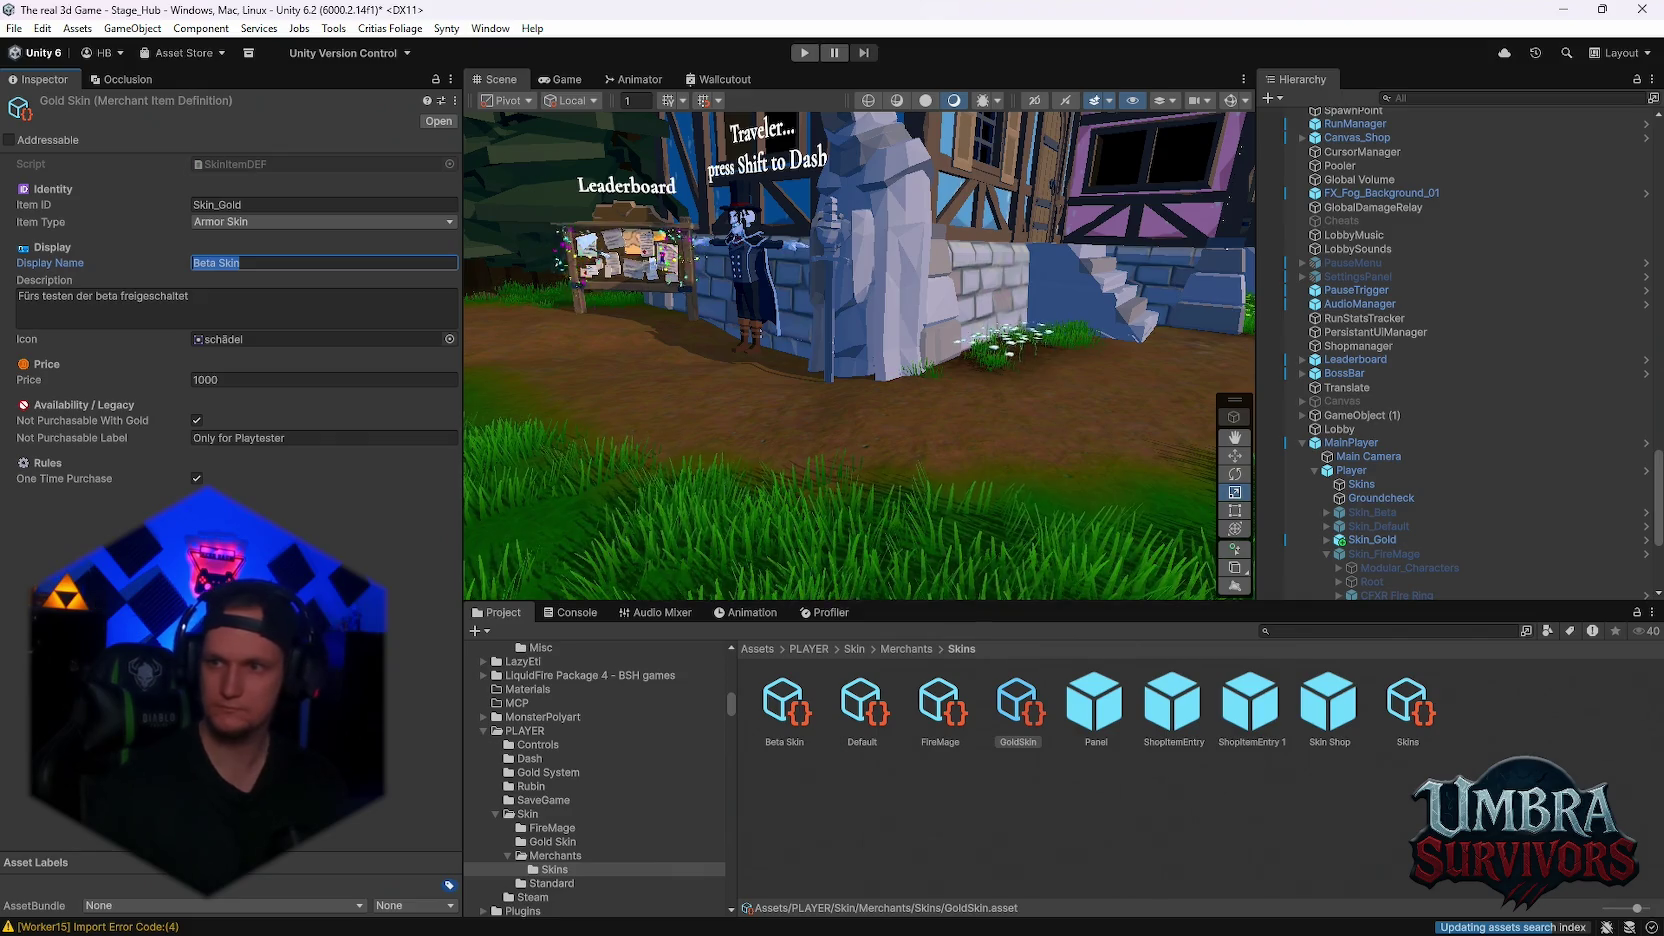
left_click(215, 263)
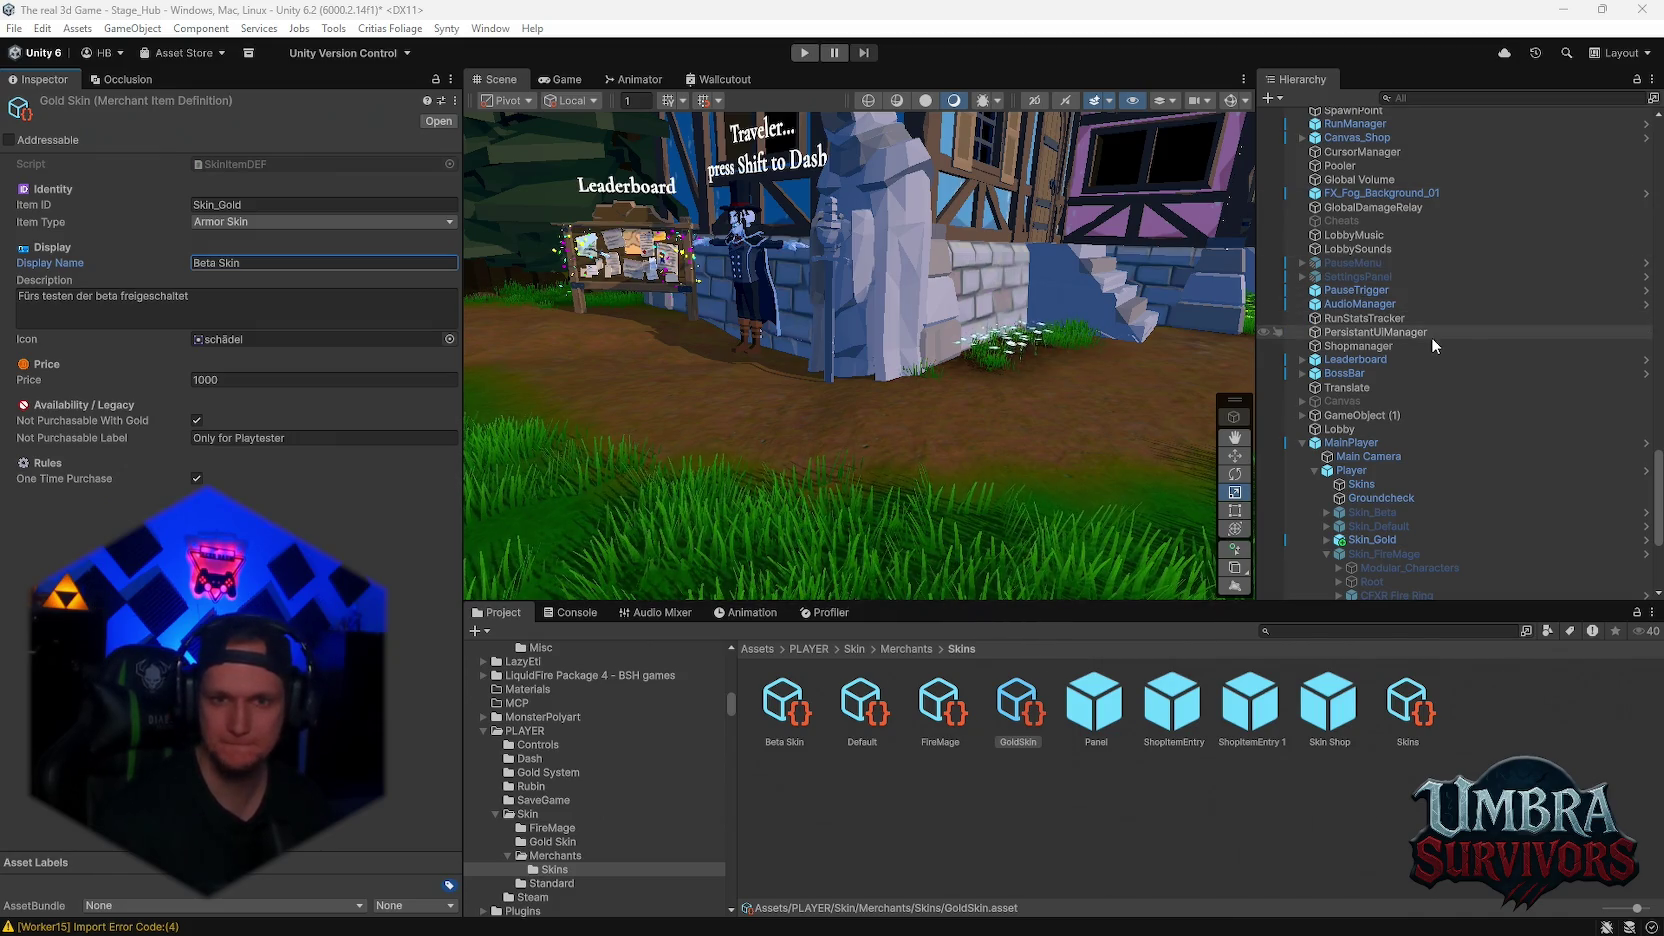
Select UnlockManager and add a fourth Armor Unlocks entry, then go into its Armor ID and Armor Name fields
scroll(1424, 346, "down", 3)
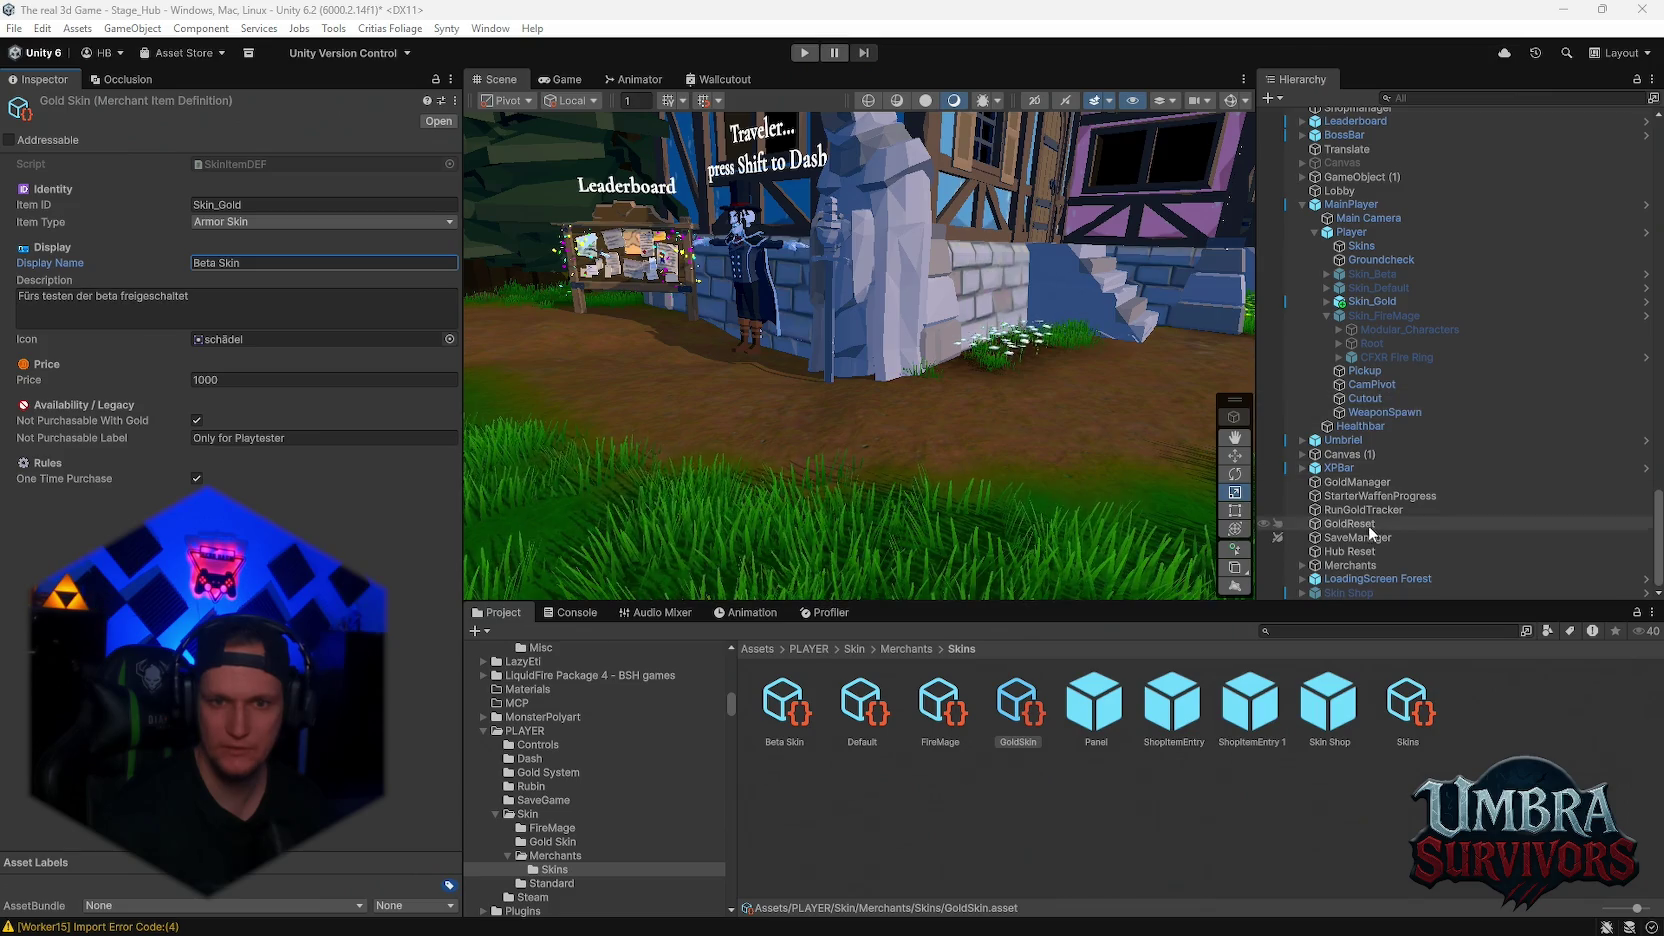
scroll(1385, 532, "up", 1)
scroll(1394, 528, "up", 5)
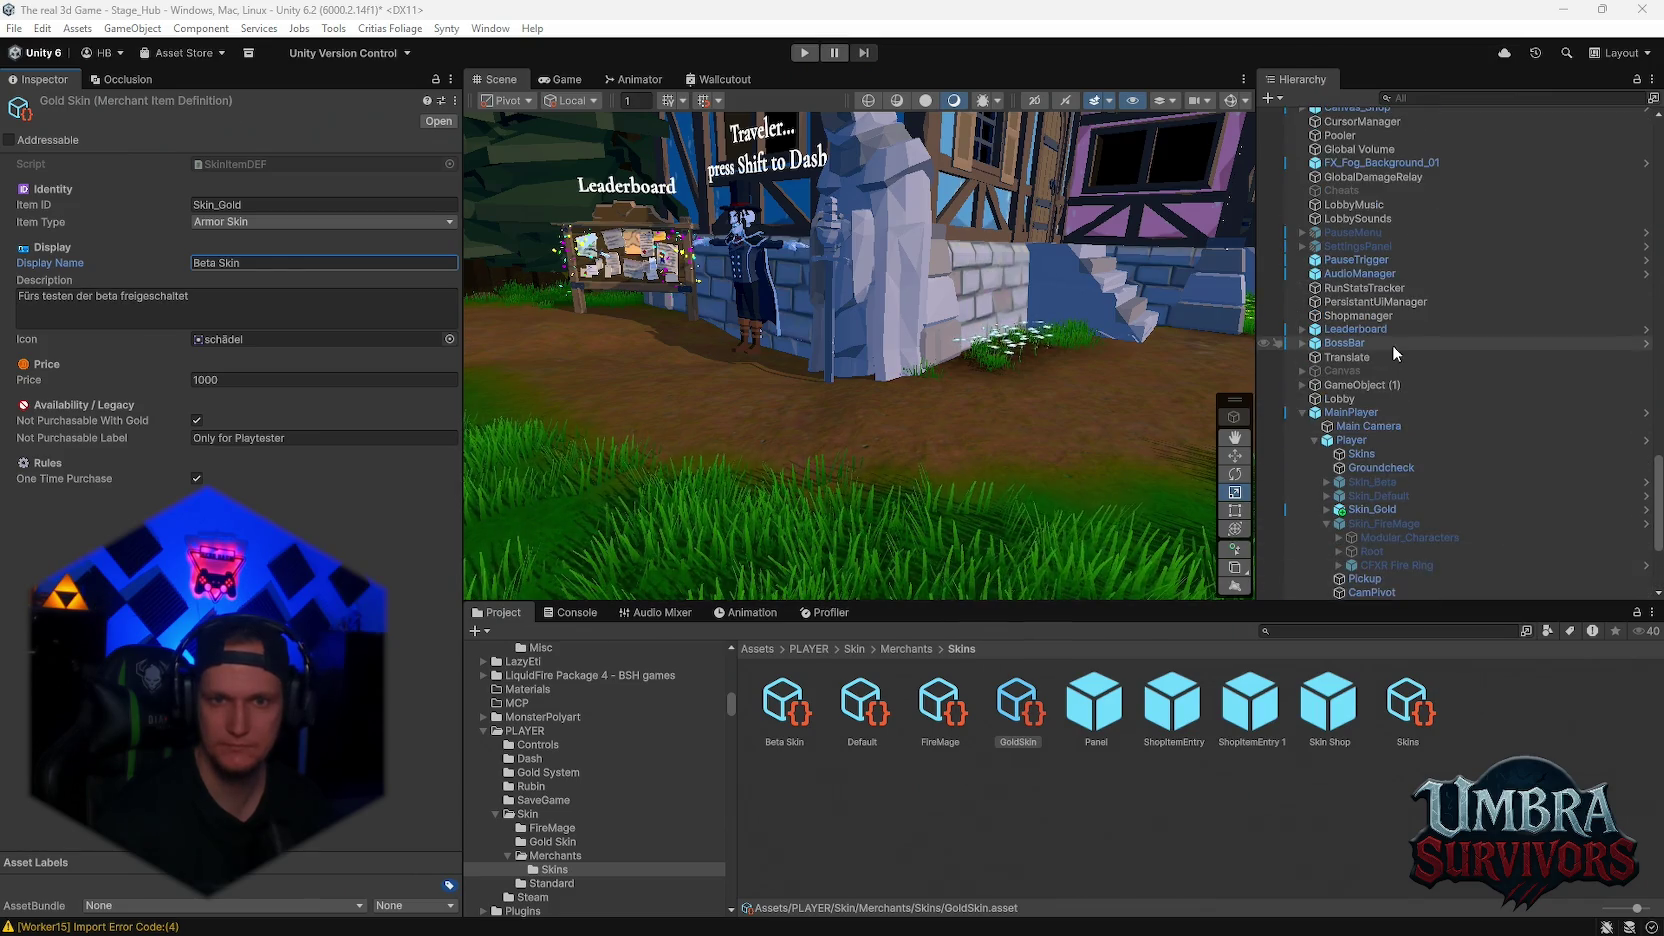
scroll(1386, 310, "up", 15)
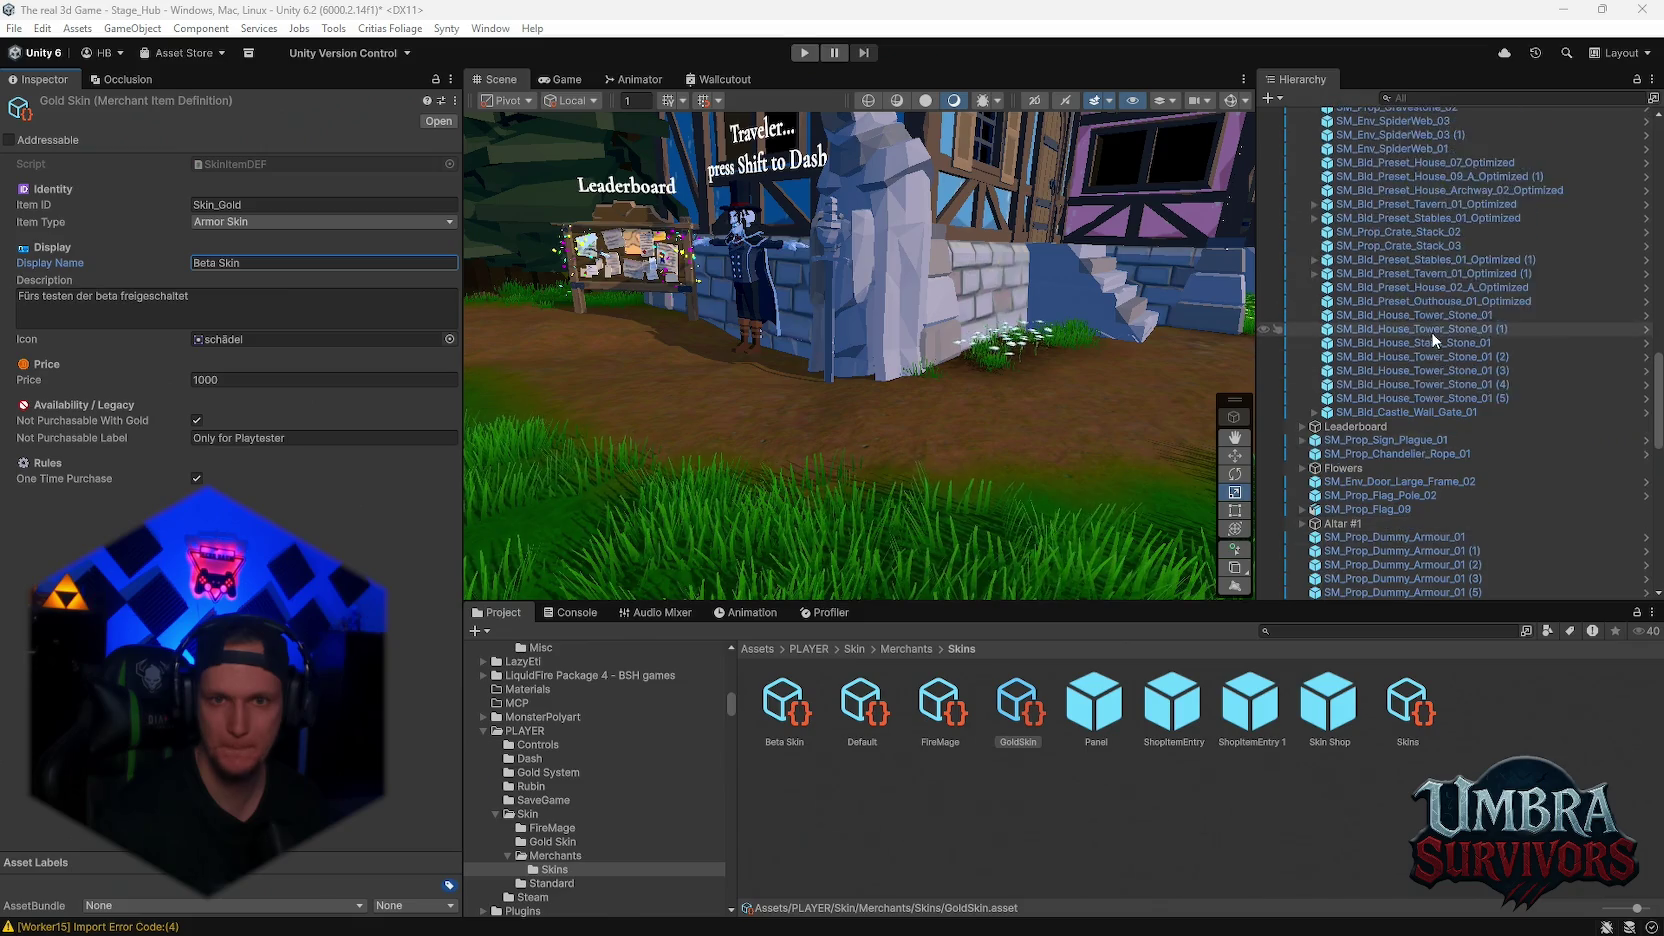
scroll(1469, 333, "up", 15)
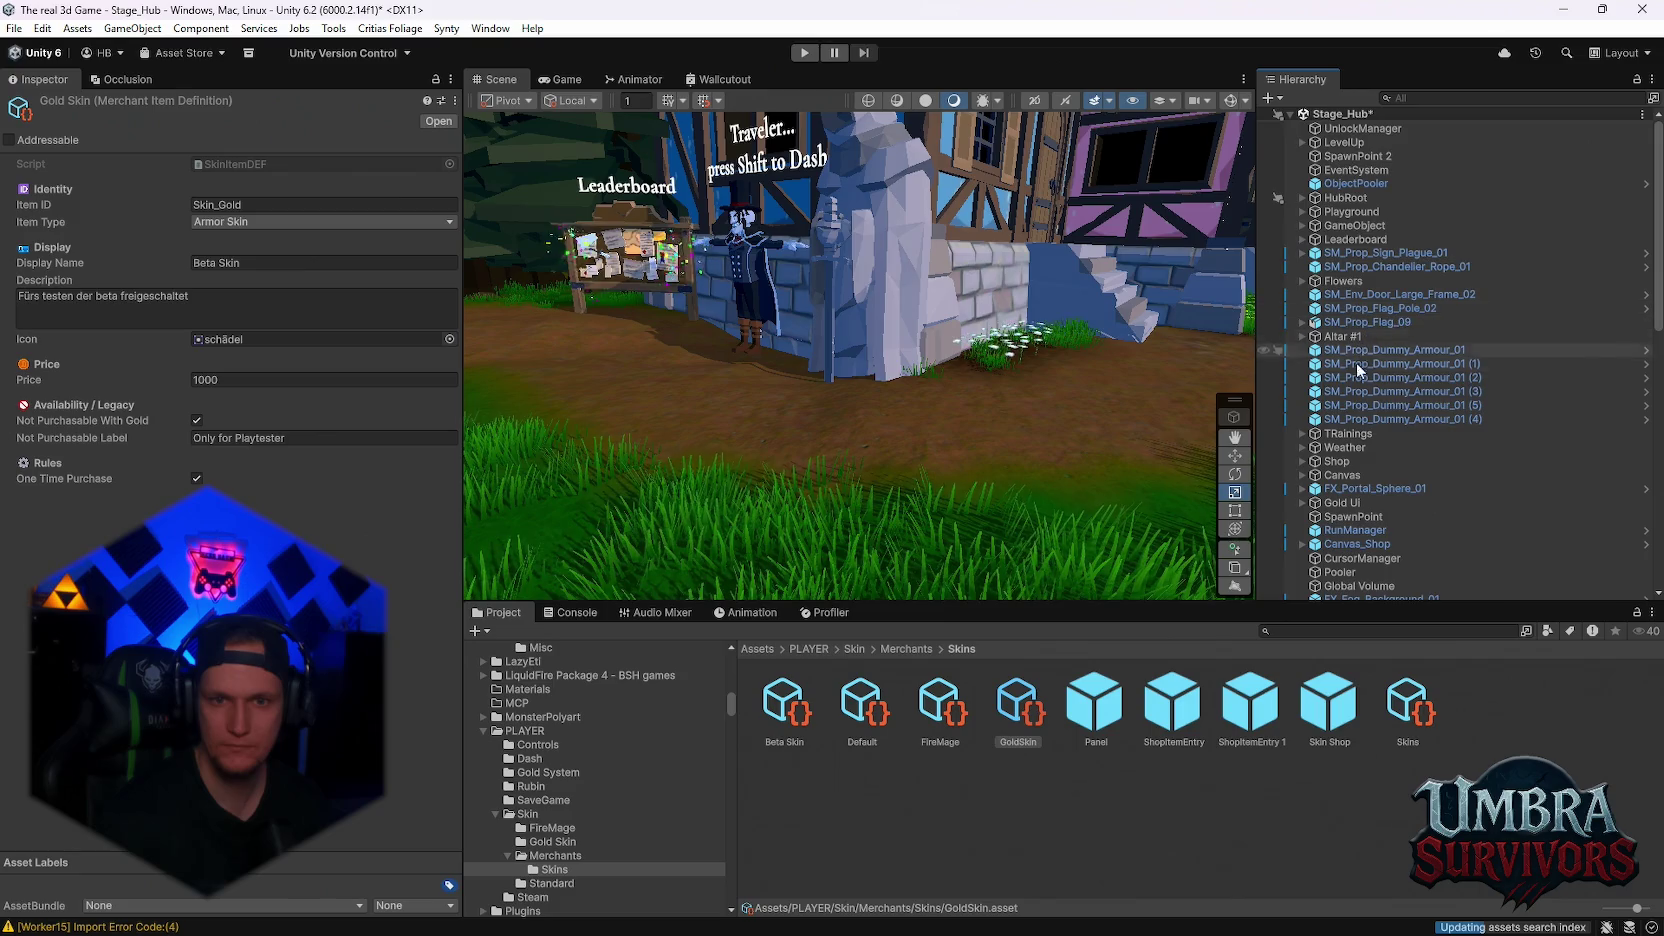
scroll(1365, 430, "down", 3)
scroll(1391, 455, "up", 3)
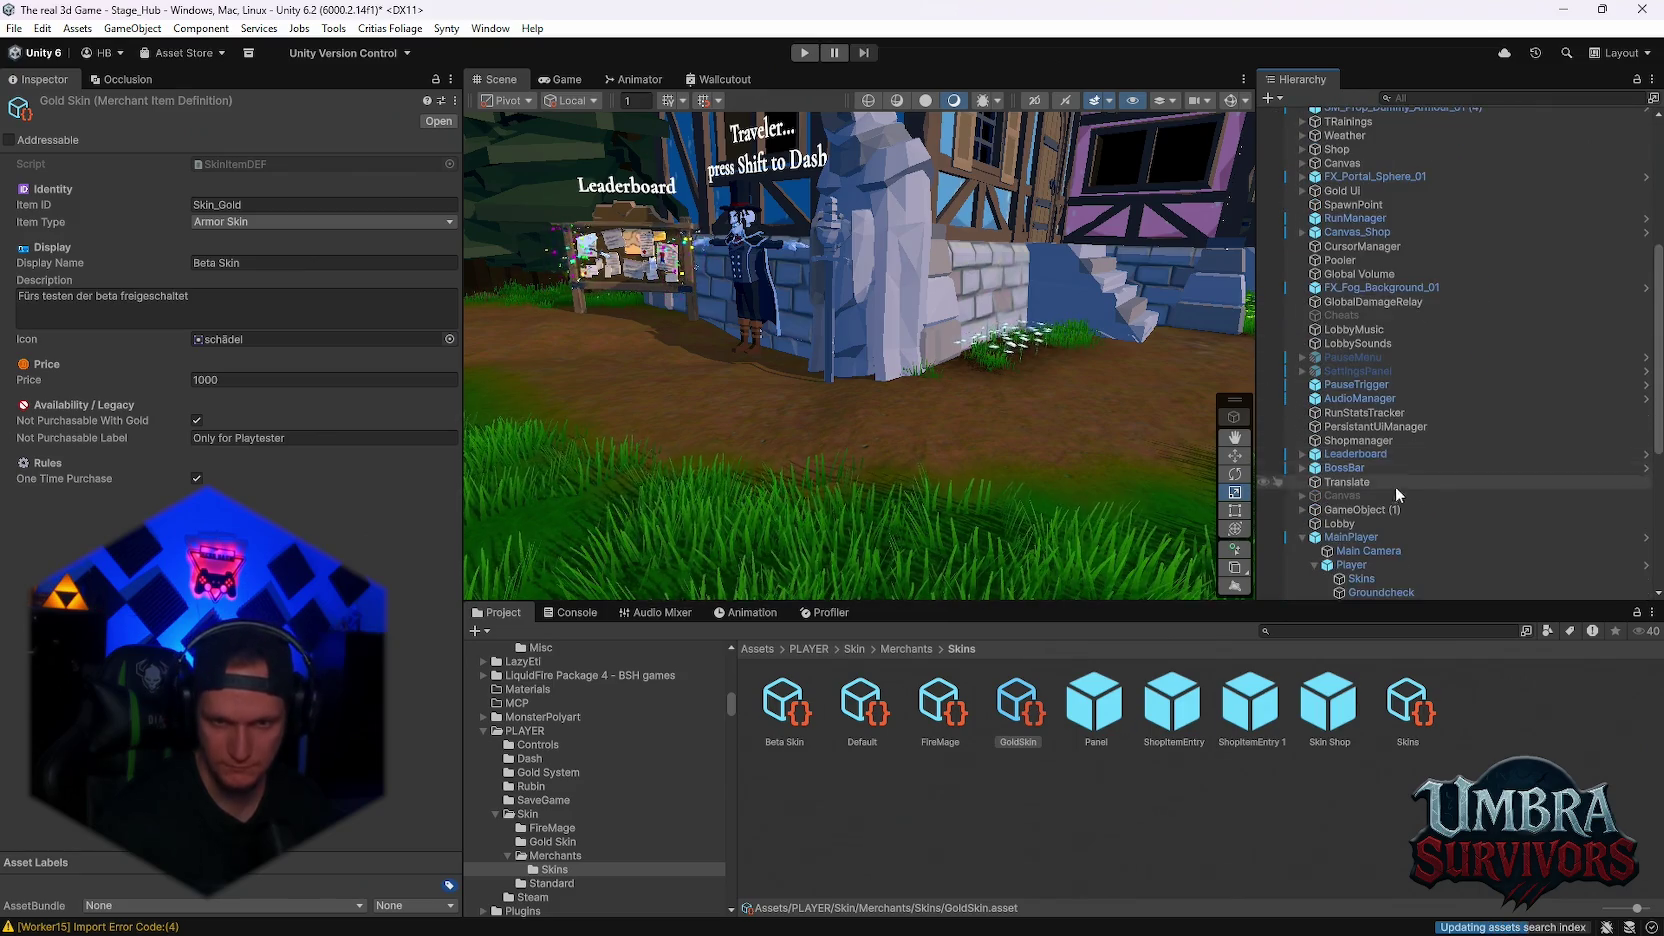
left_click(1366, 129)
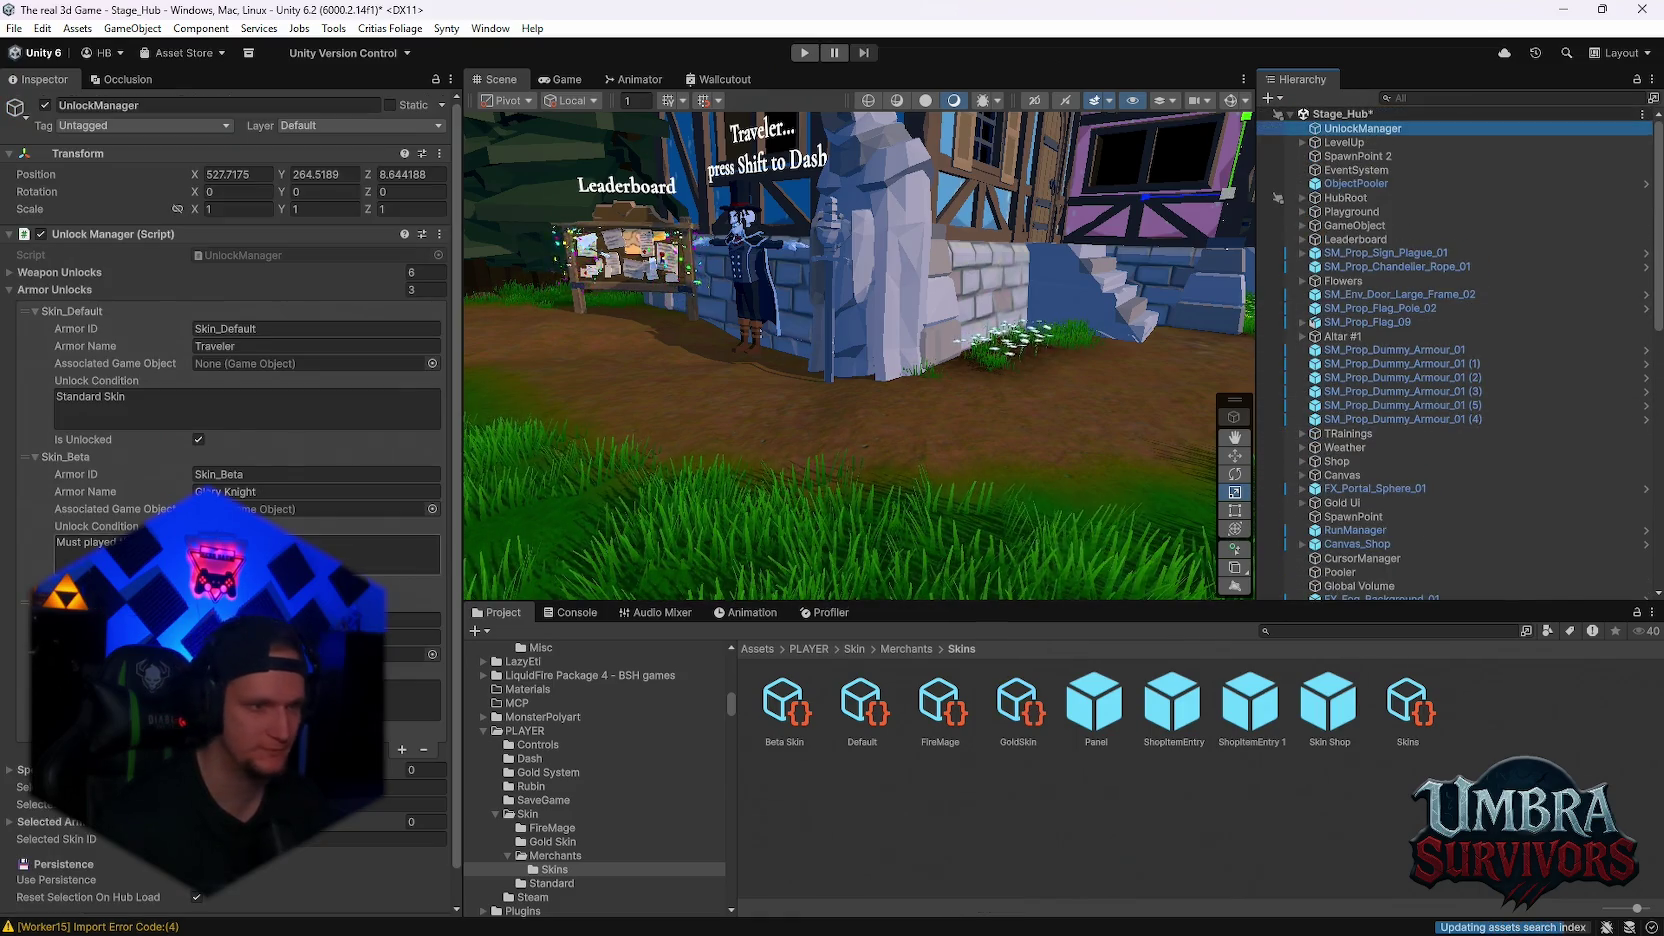
left_click(402, 713)
scroll(402, 713, "down", 2)
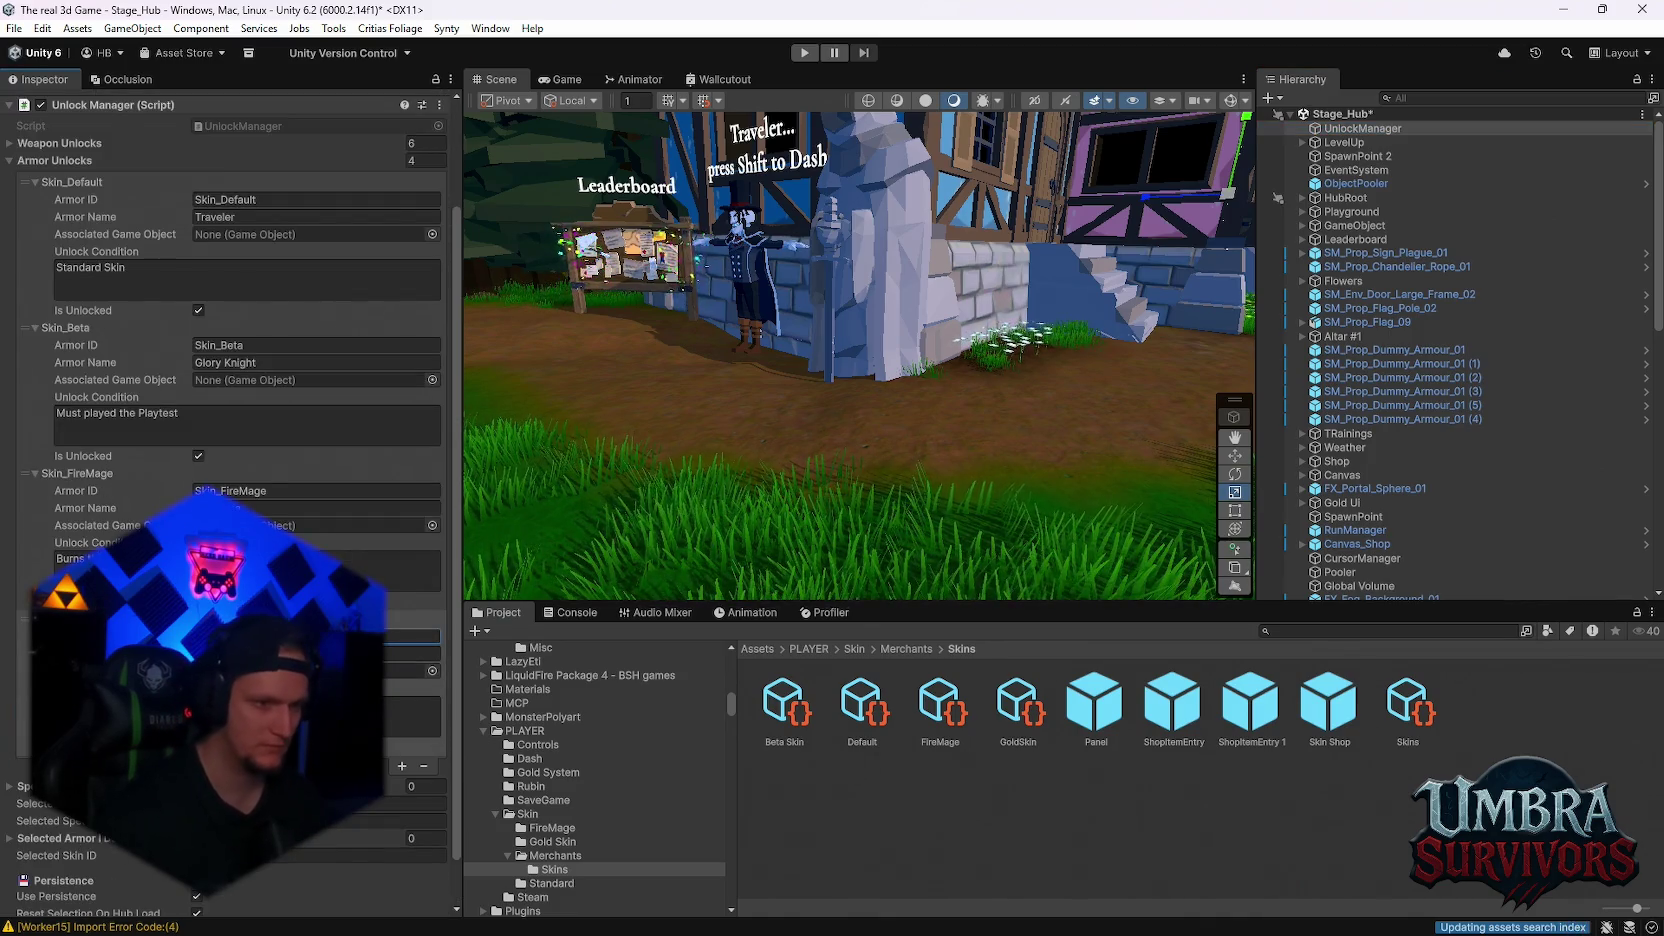
left_click(415, 636)
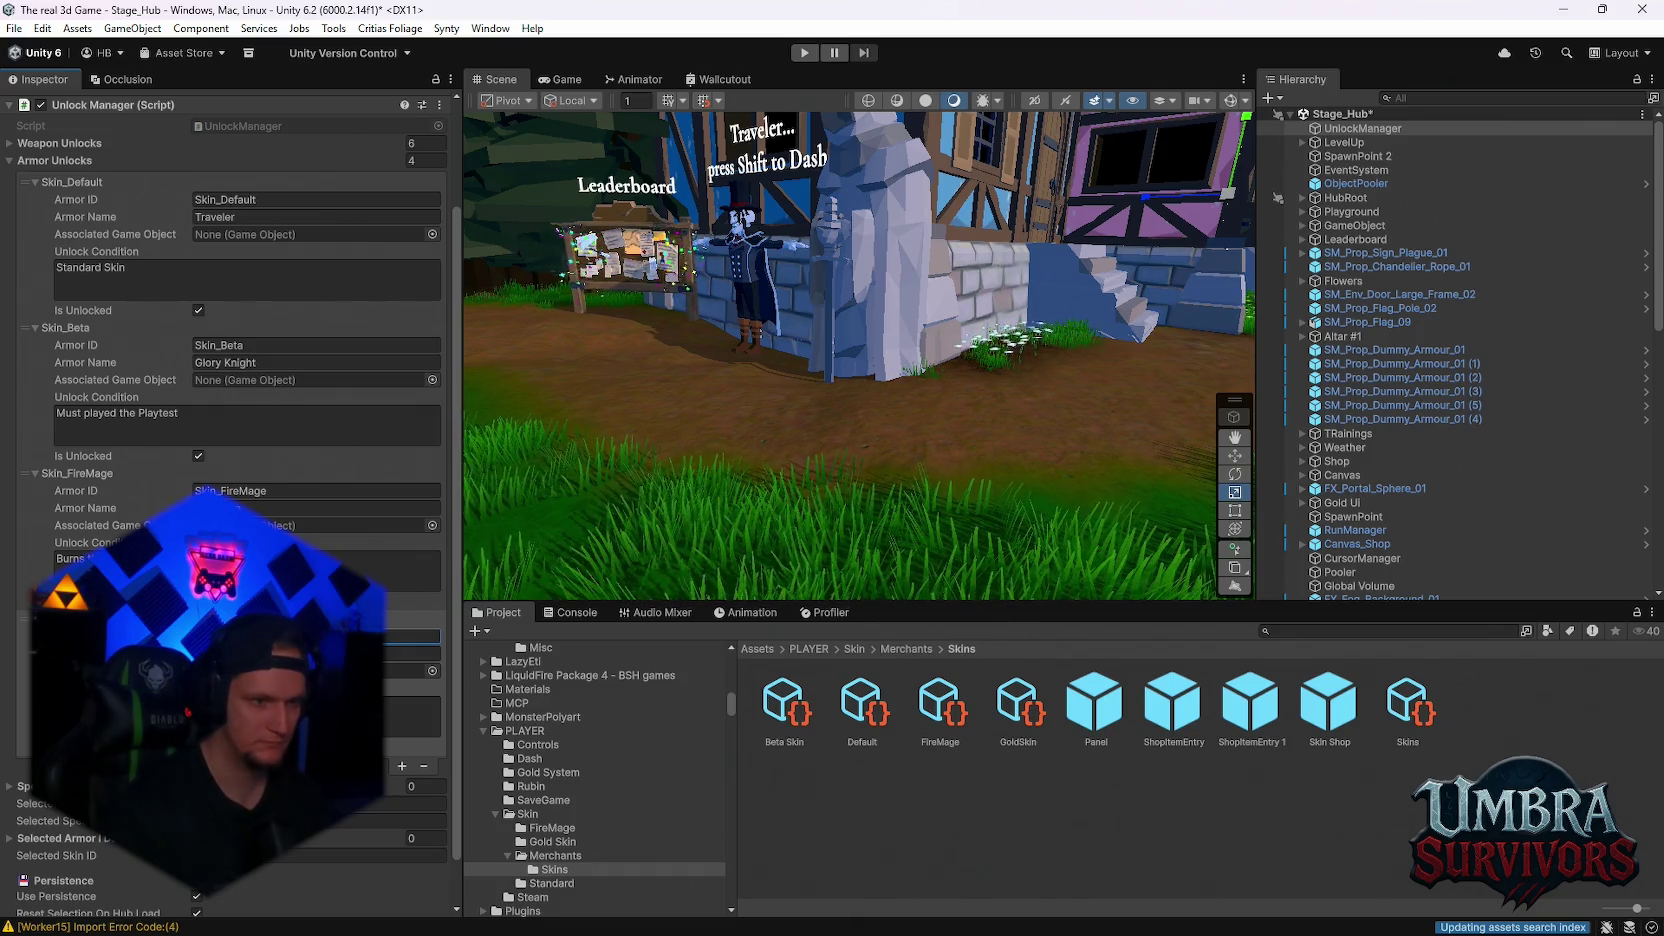
left_click(415, 653)
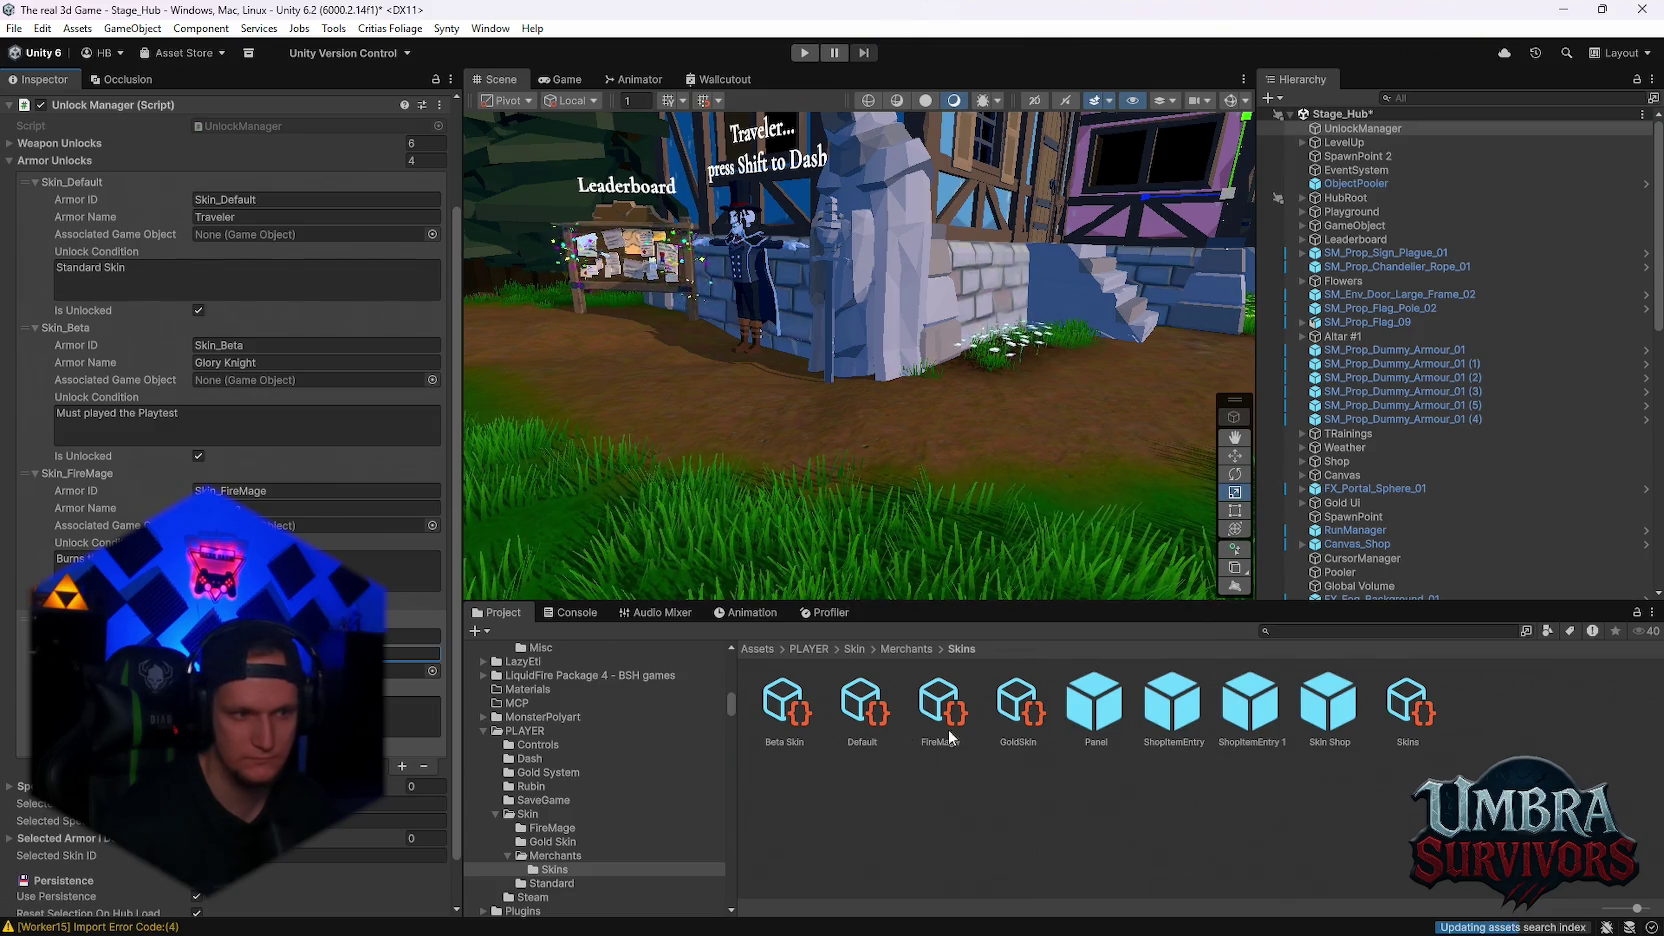
Set GoldSkin's Display Name to Midas-Touched and Price to 500000, and make it purchasable with gold
left_click(1001, 712)
left_click(300, 262)
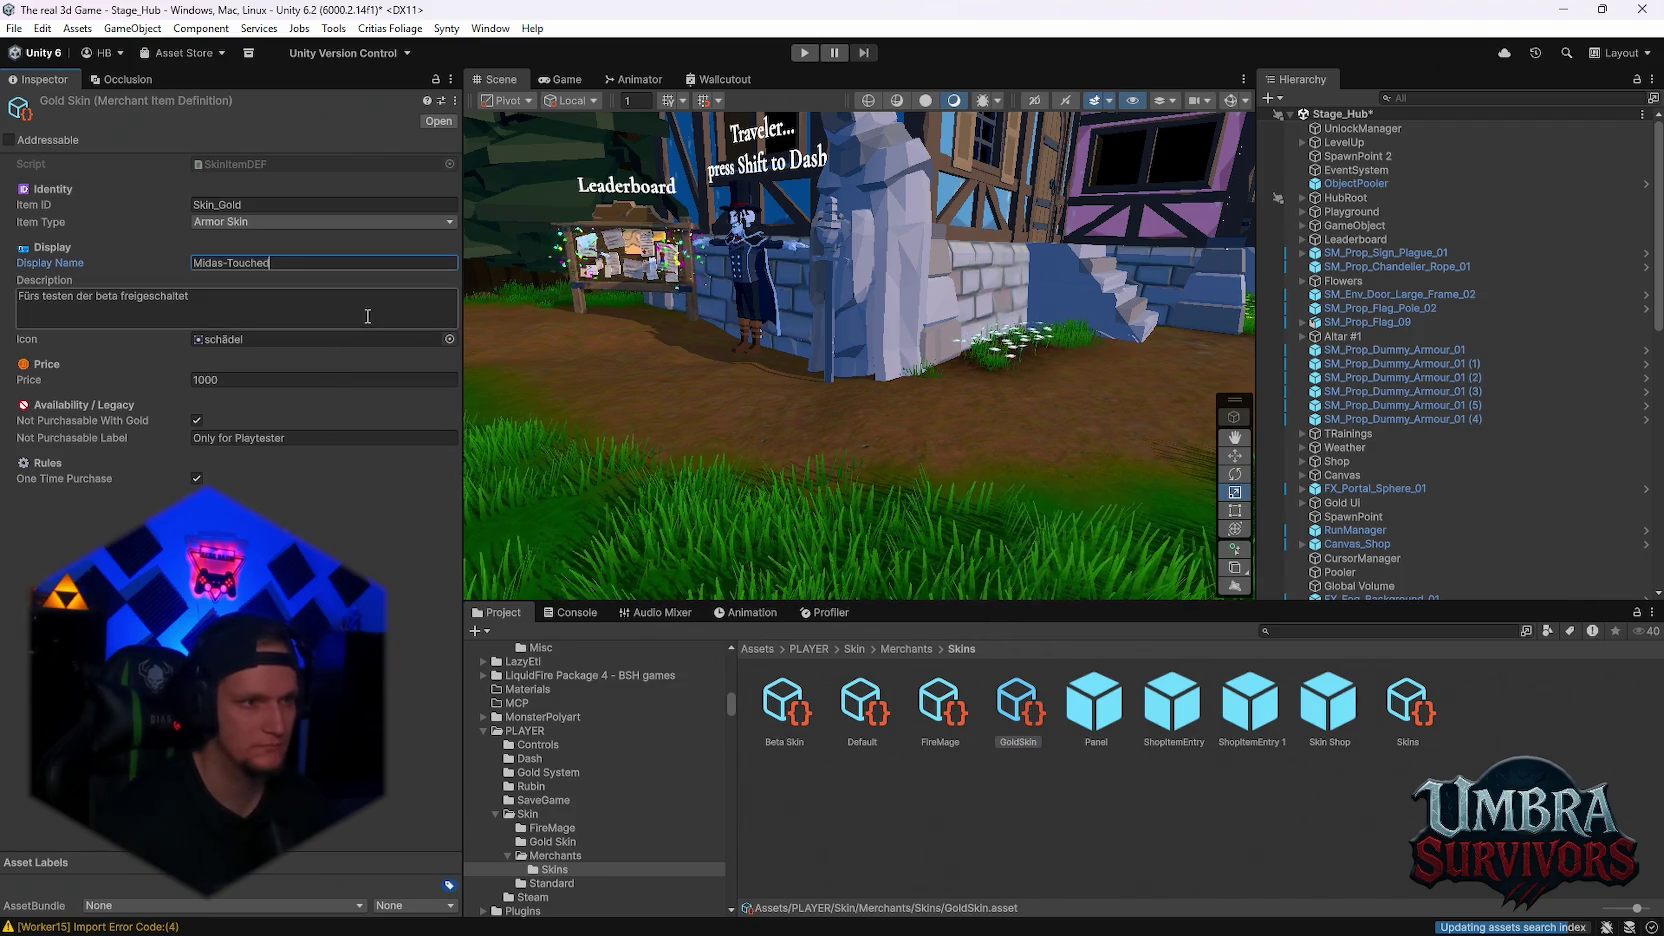
left_click(243, 318)
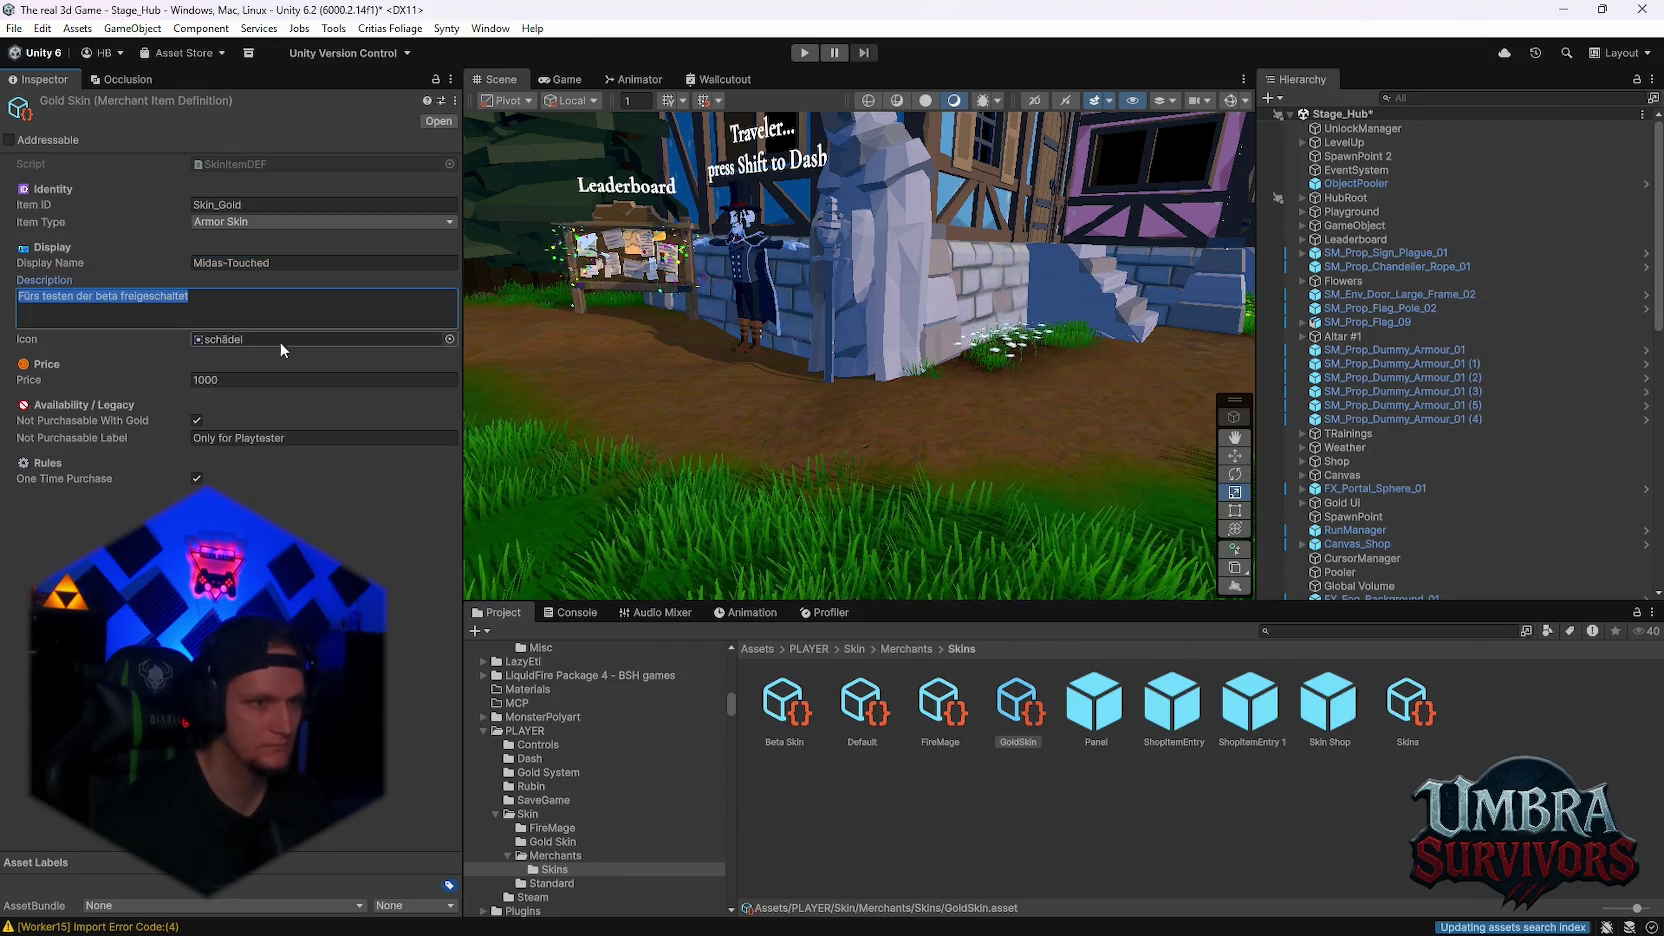
left_click(265, 381)
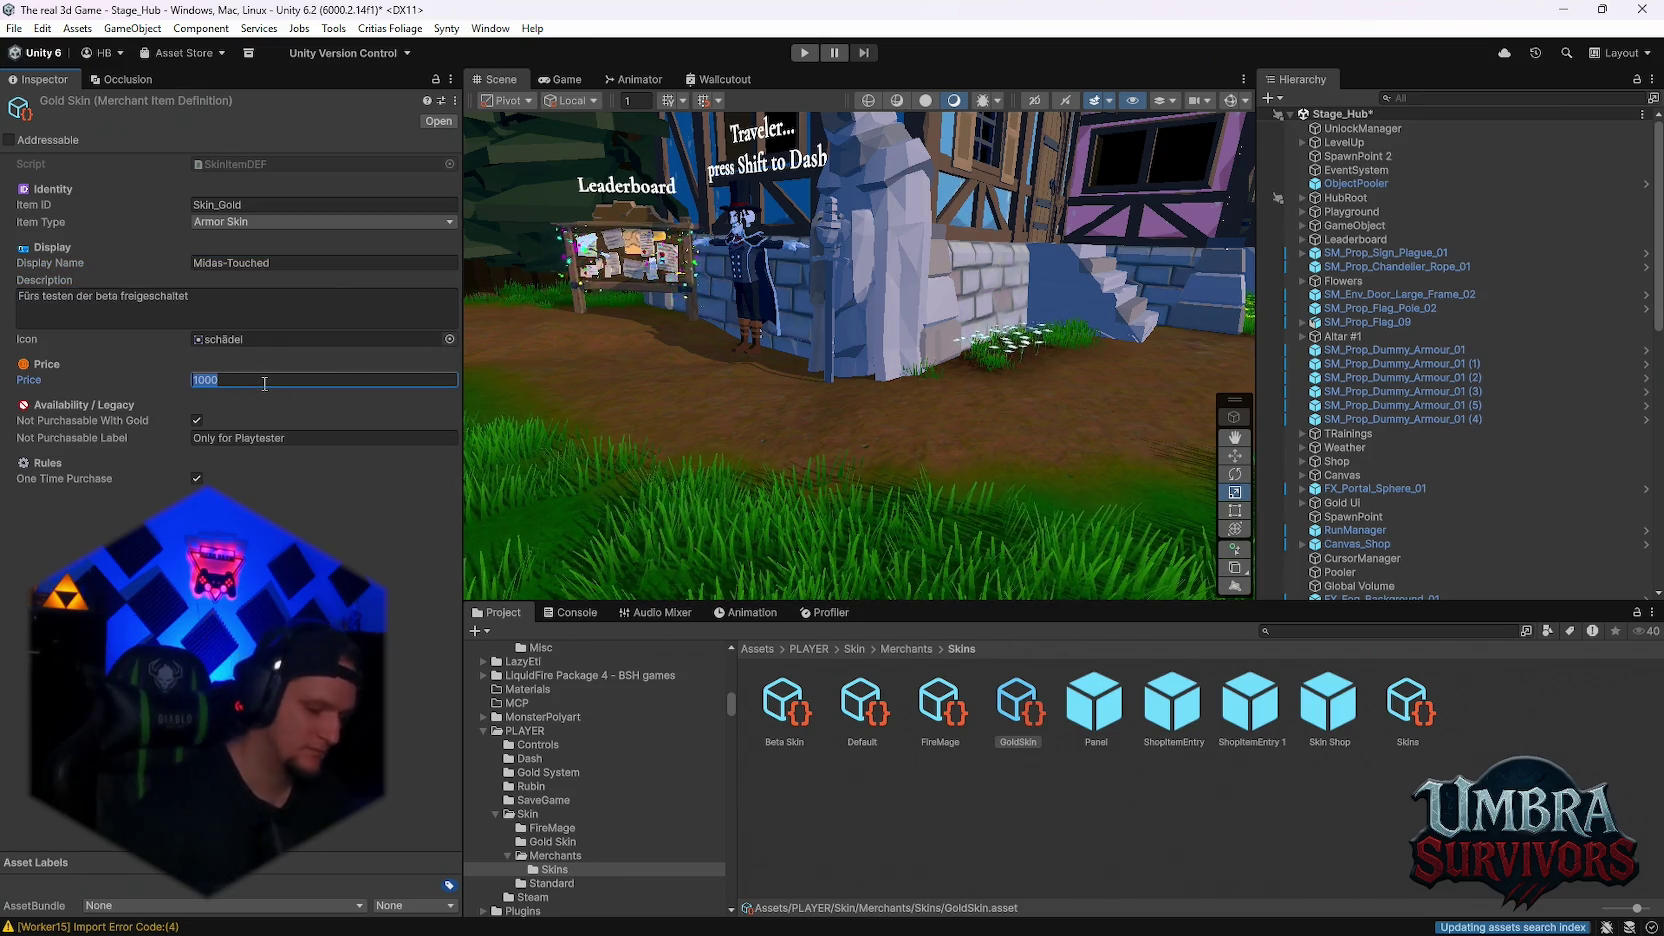
type("500")
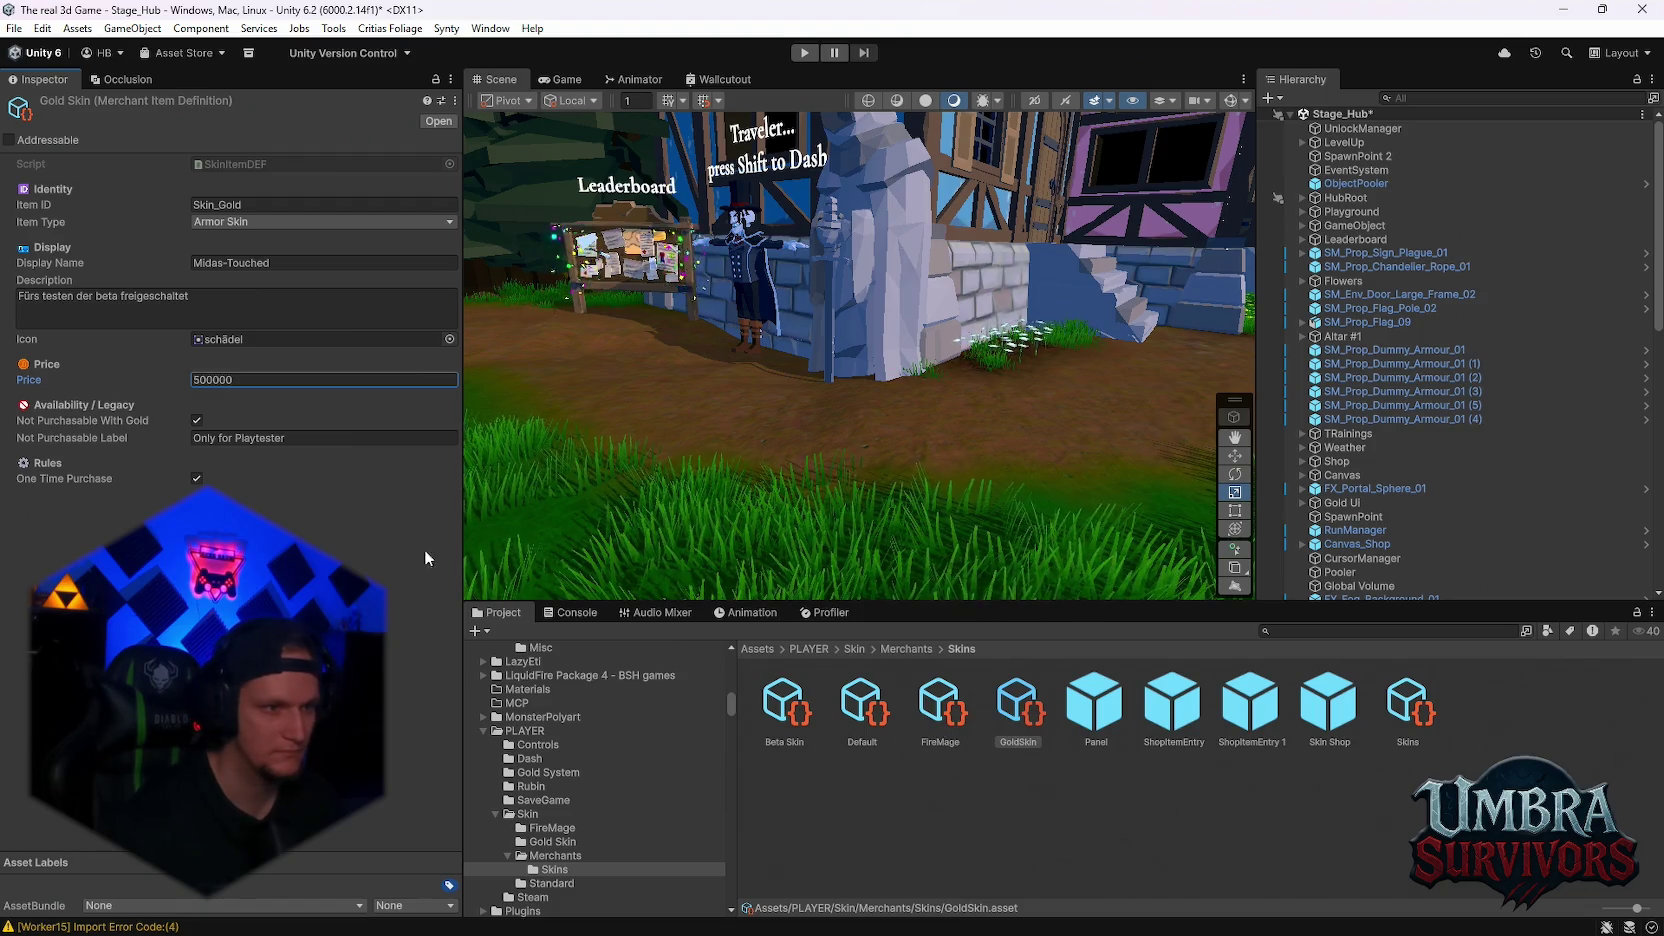
left_click(196, 420)
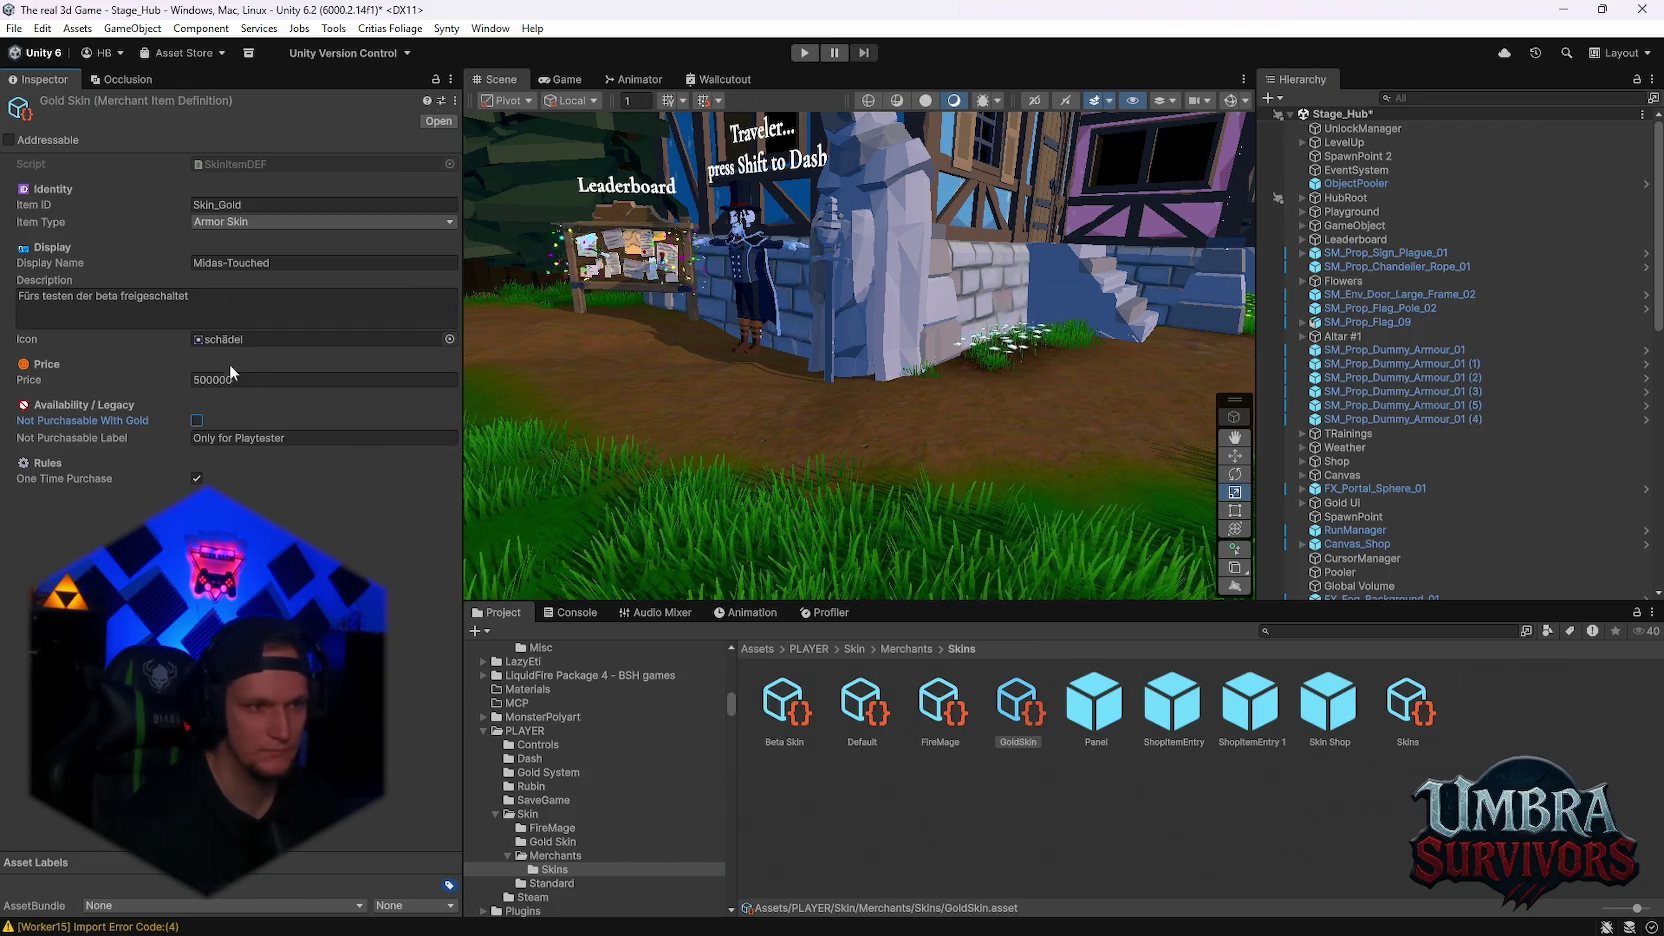
left_click(1327, 631)
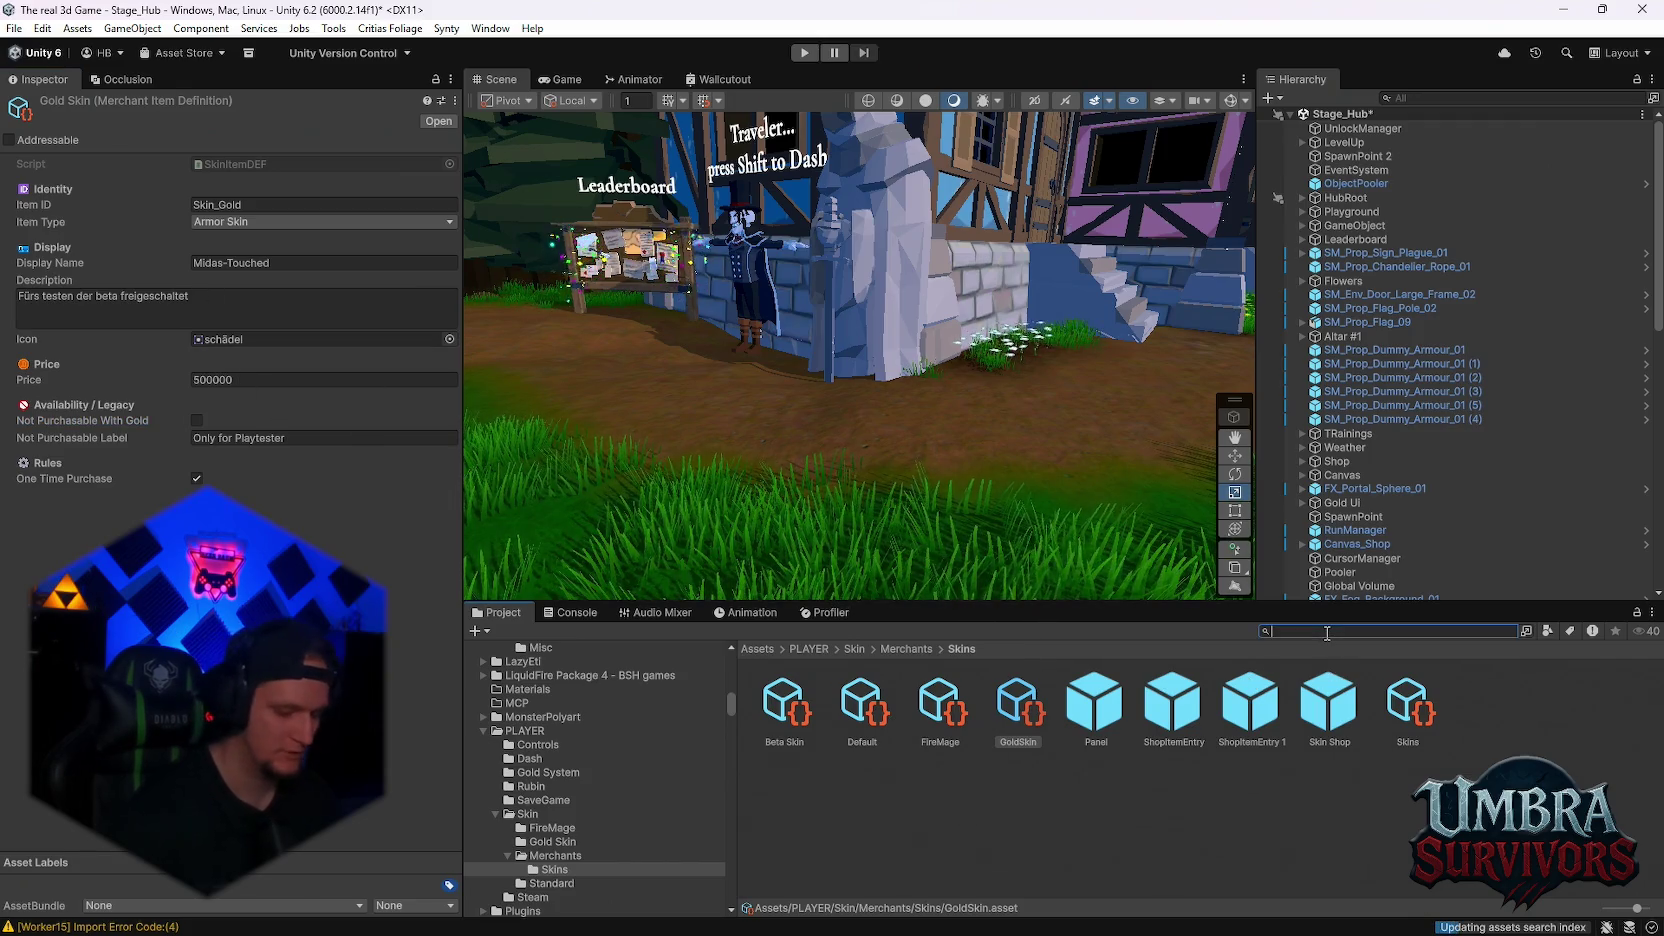
Assign the Coin sprite as the GoldSkin item's Icon
type("go")
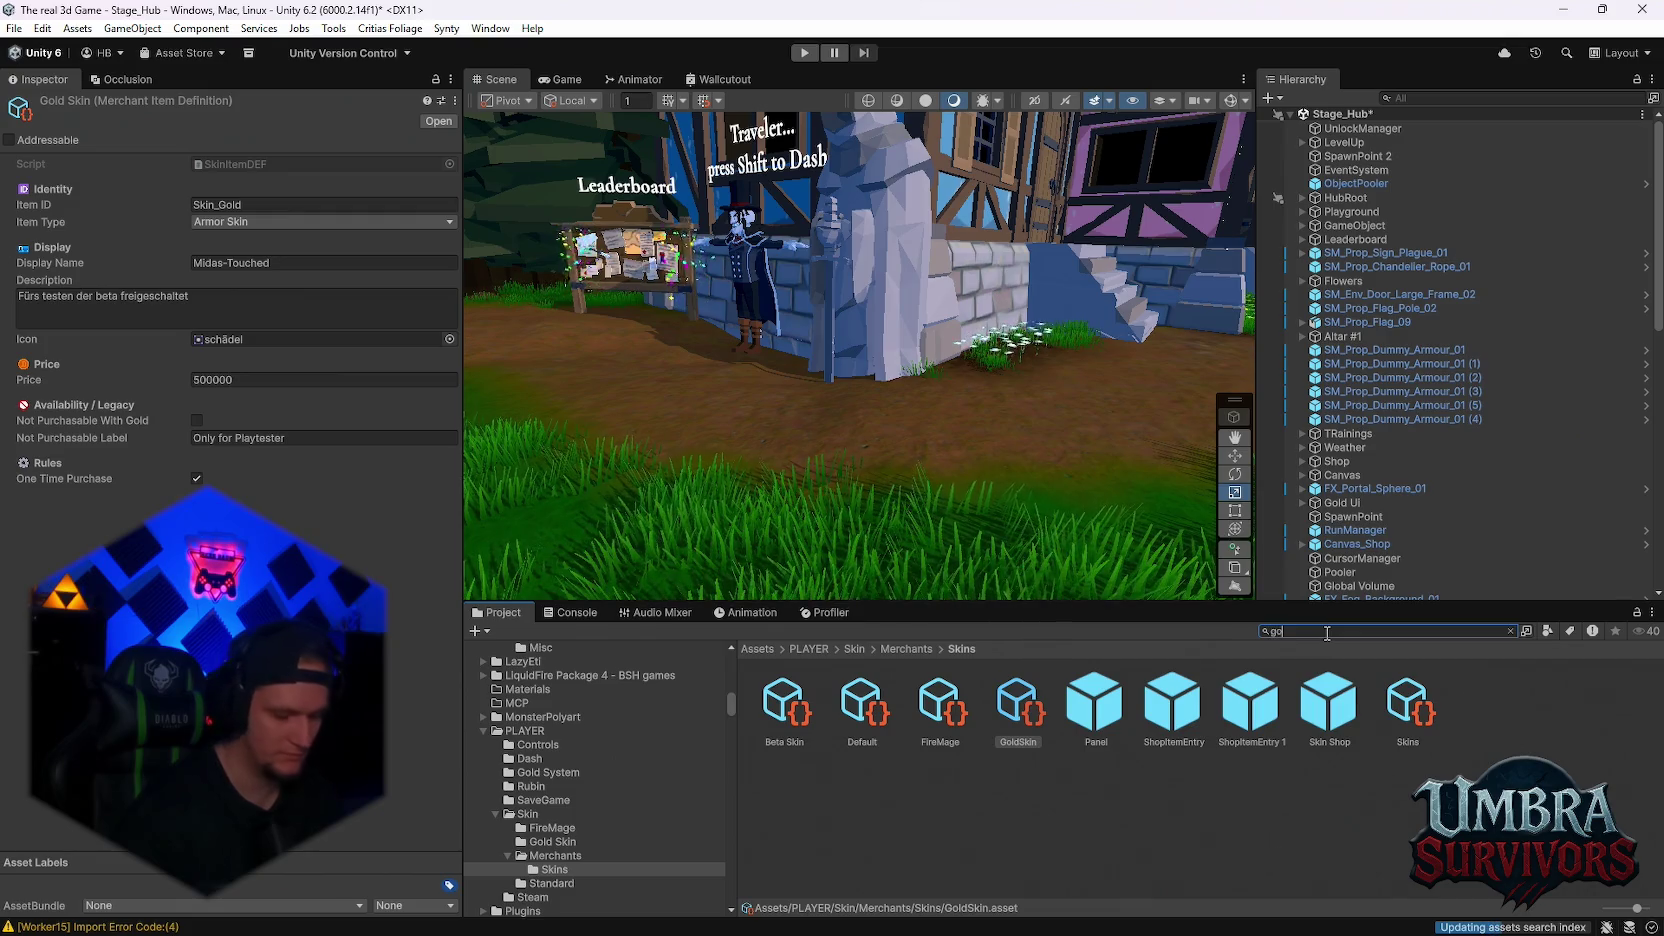
type("ld")
scroll(1153, 782, "down", 10)
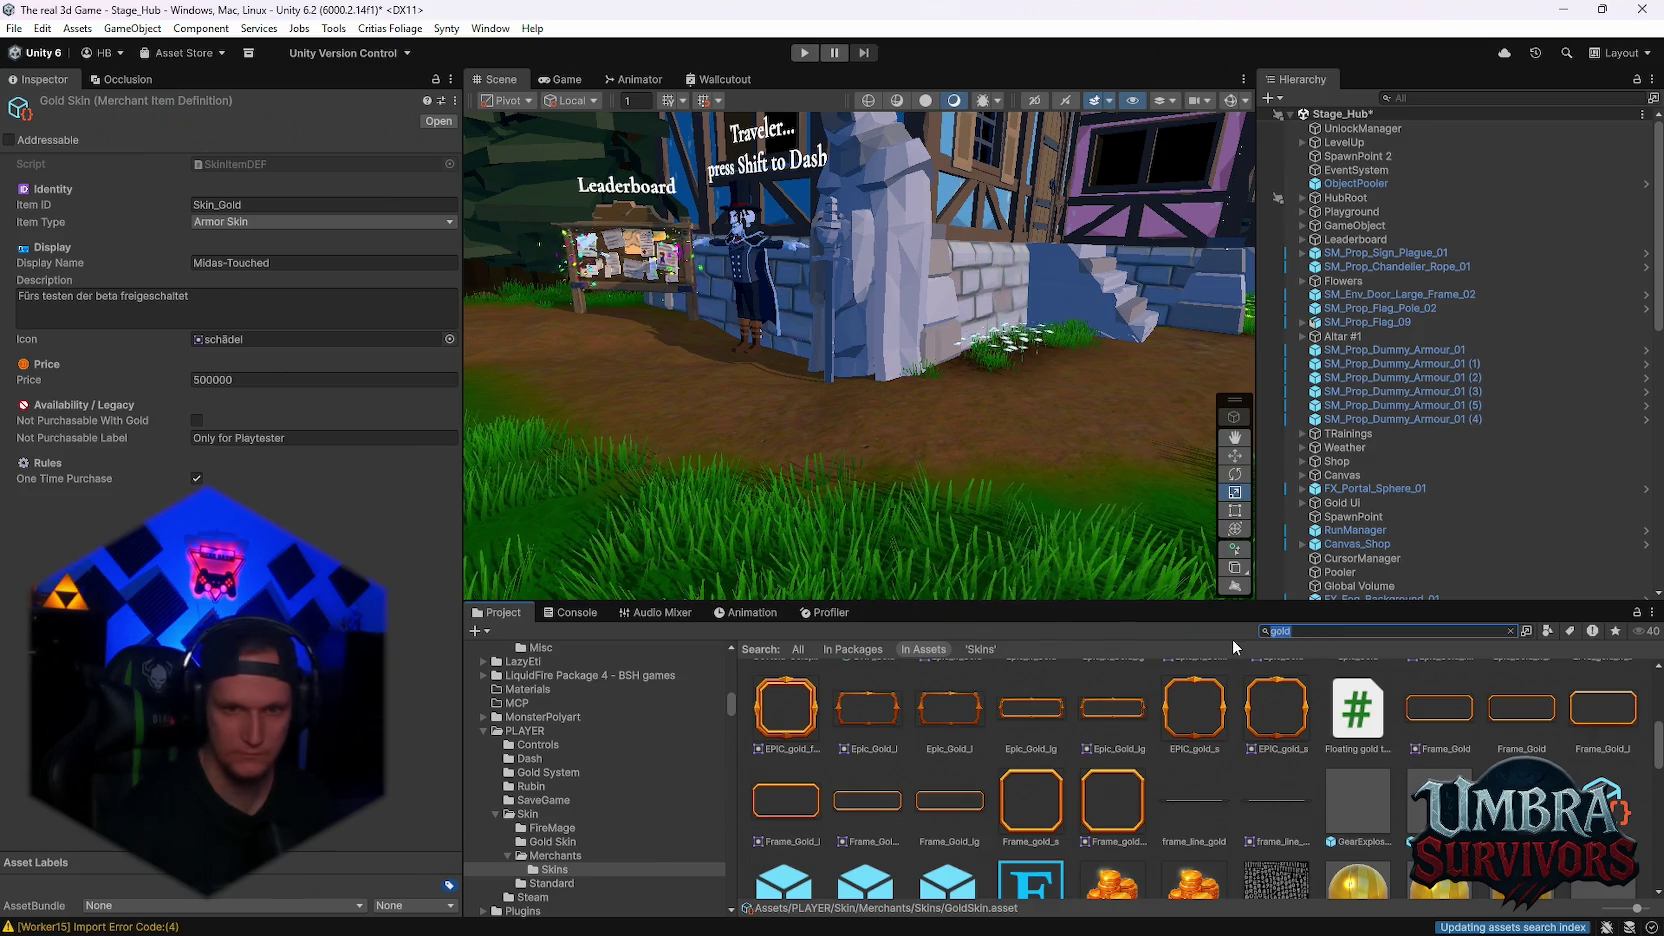
type("coin")
mouse_move(1210, 751)
left_mouse_down()
mouse_move(700, 520)
mouse_move(220, 350)
left_mouse_up()
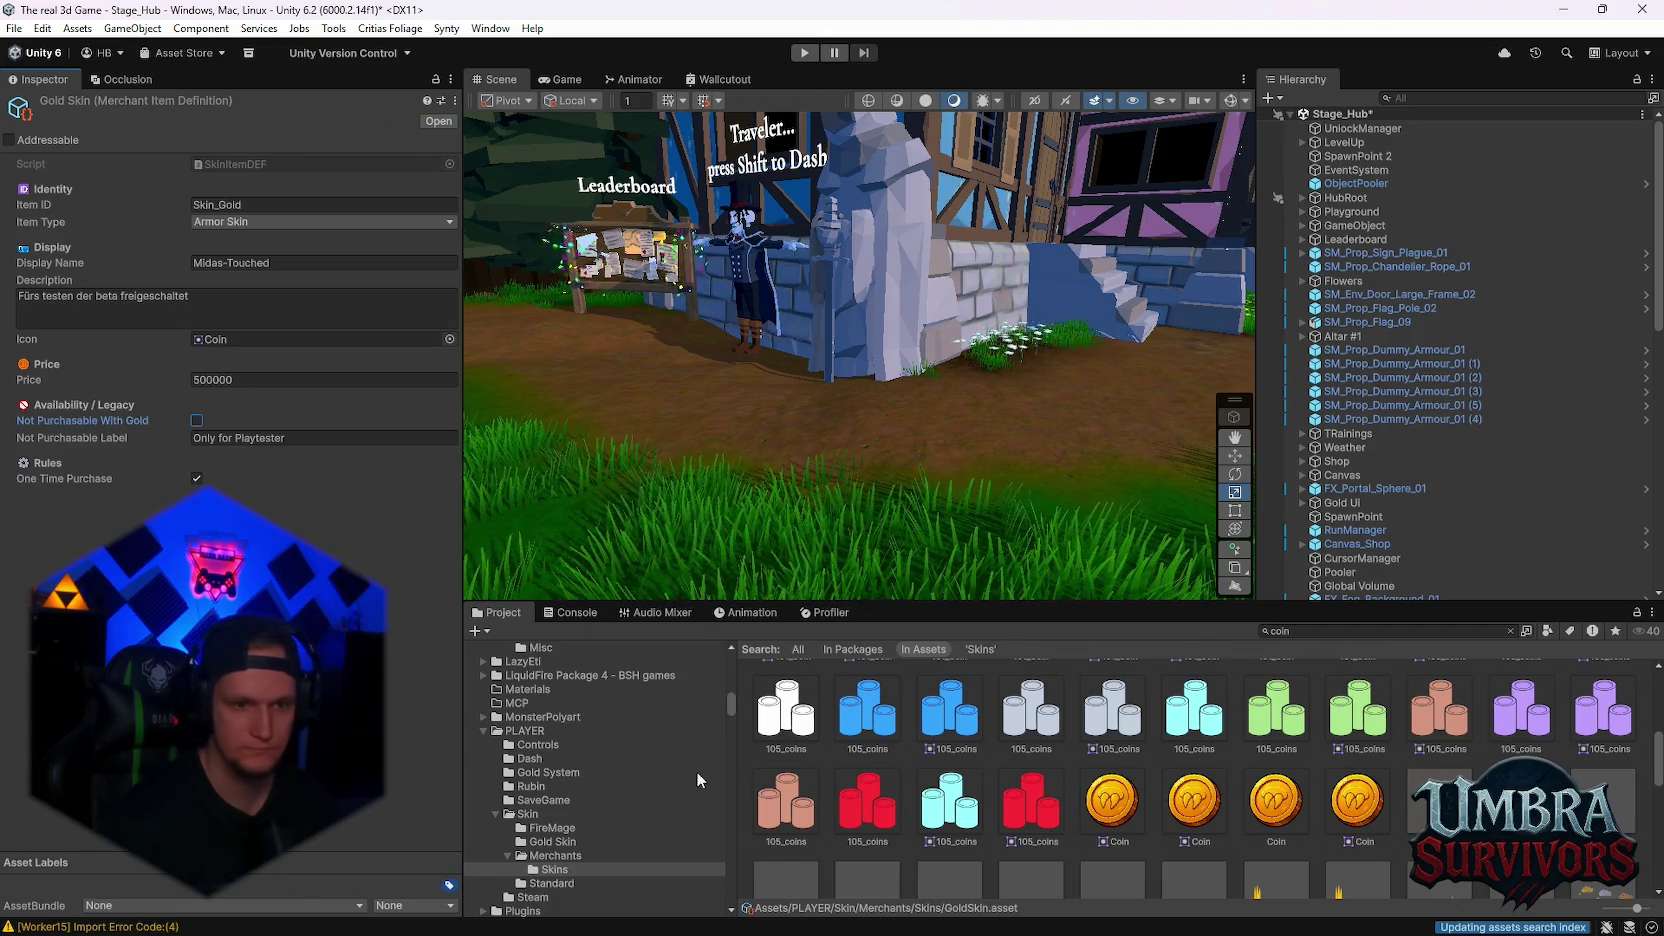
Clear the search and select the FireMage item in the Skins folder
left_click(555, 856)
double_click(784, 705)
left_click(940, 705)
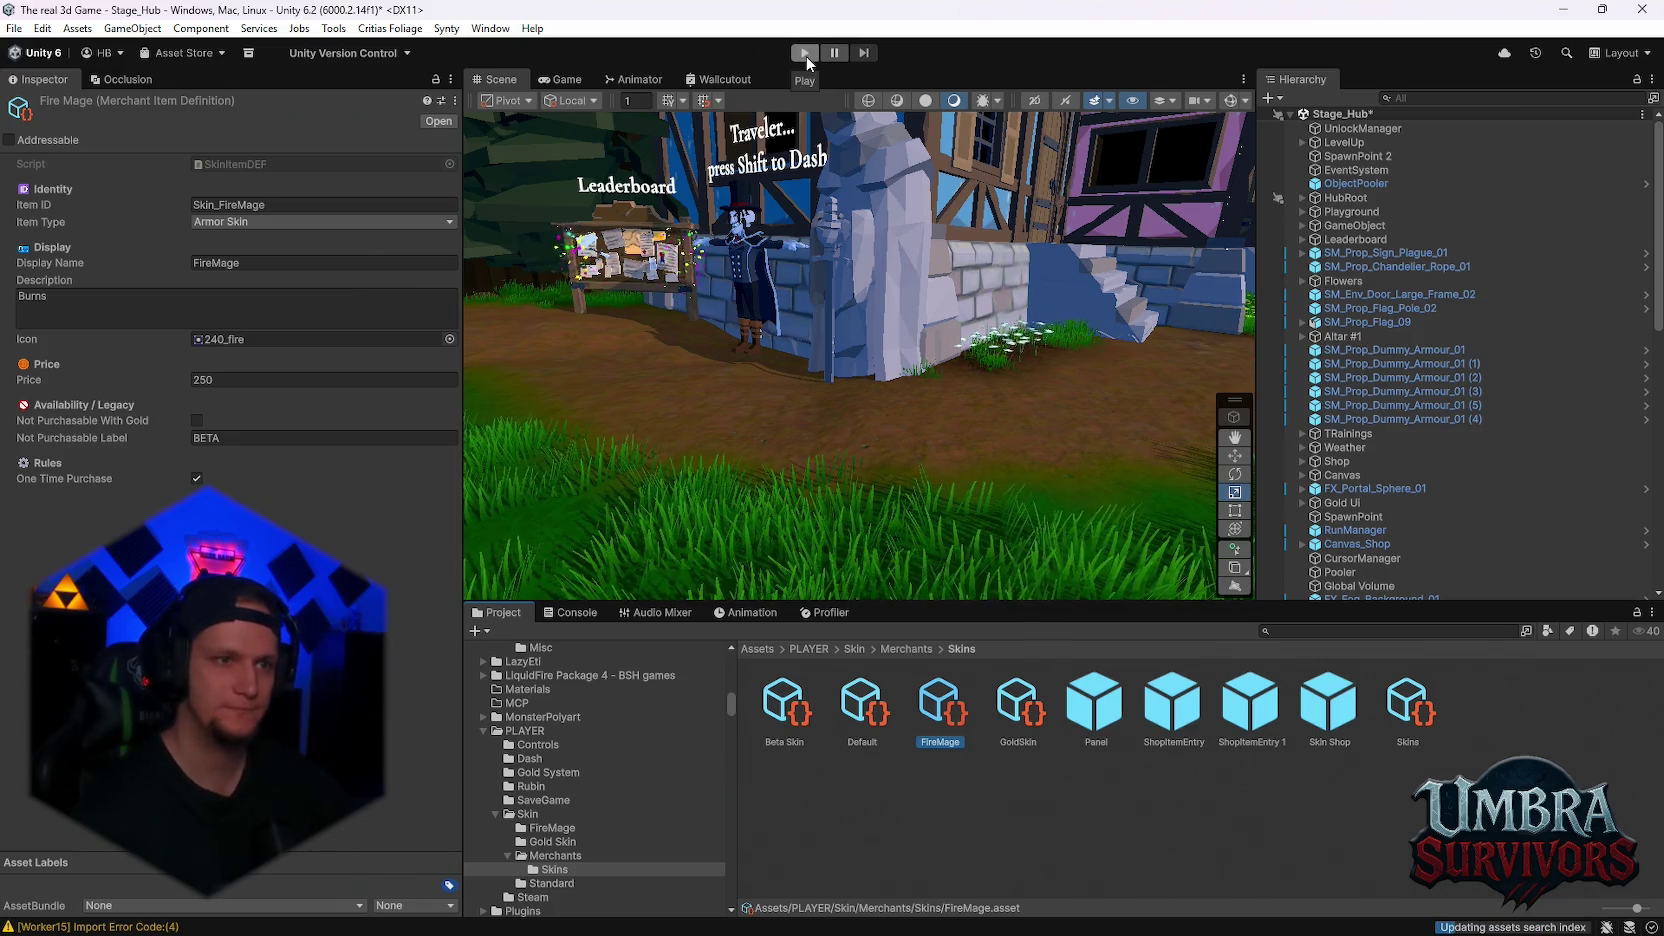
Save the project with File > Save Project and enter Play mode
left_click(14, 28)
left_click(30, 115)
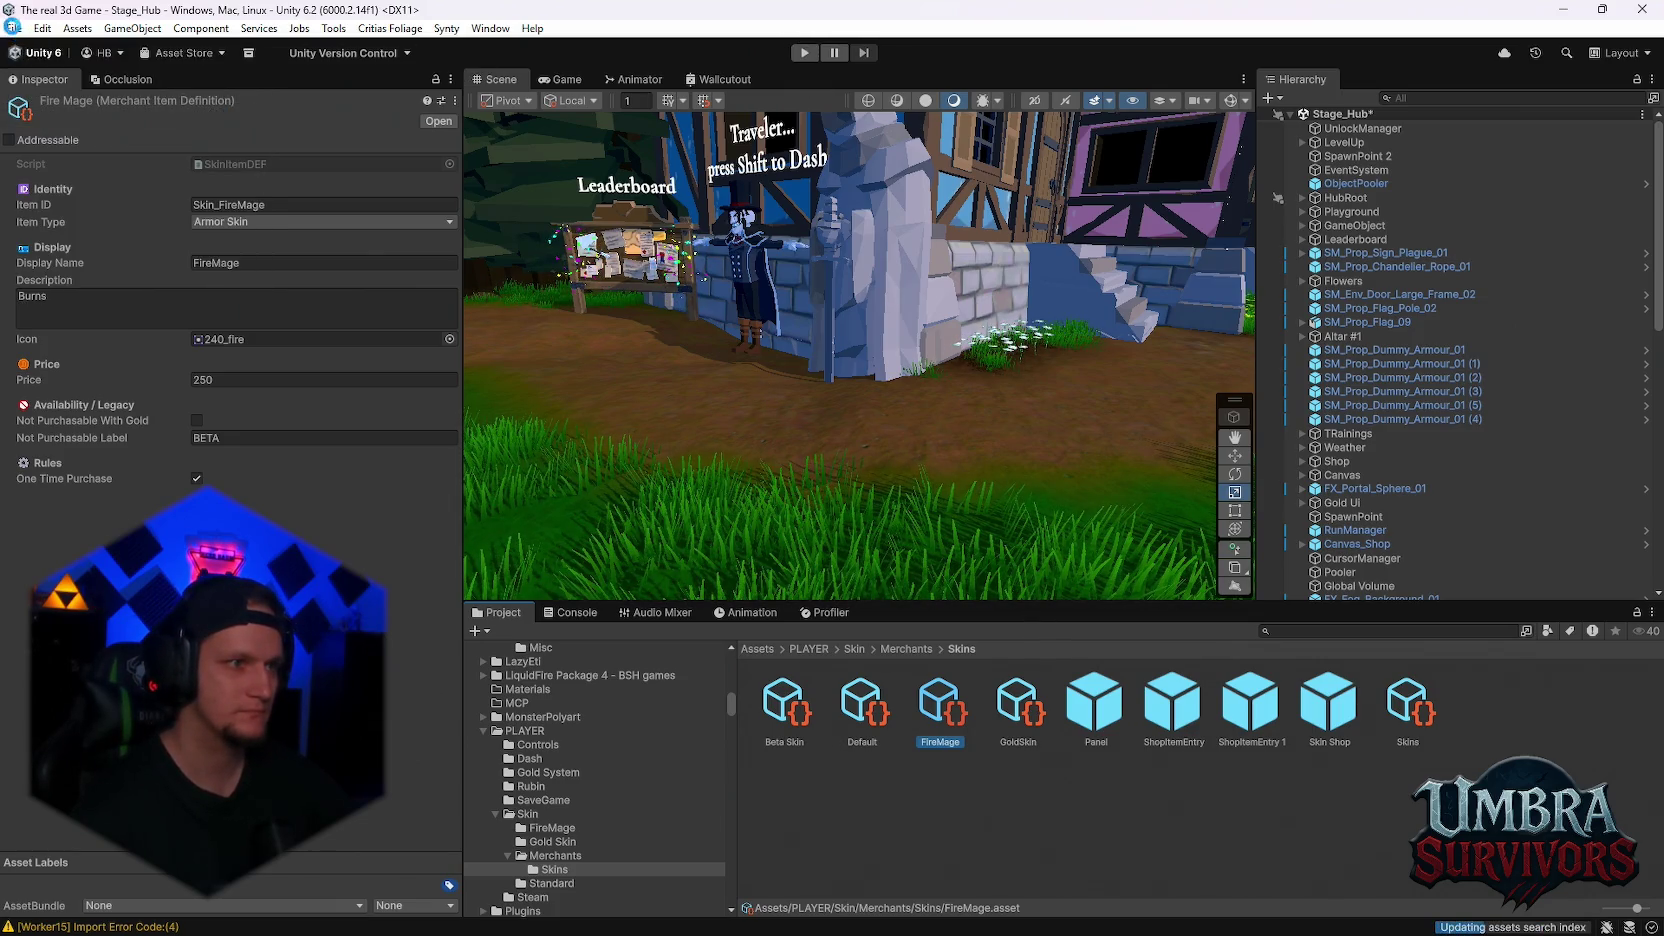
left_click(14, 28)
left_click(60, 217)
left_click(803, 53)
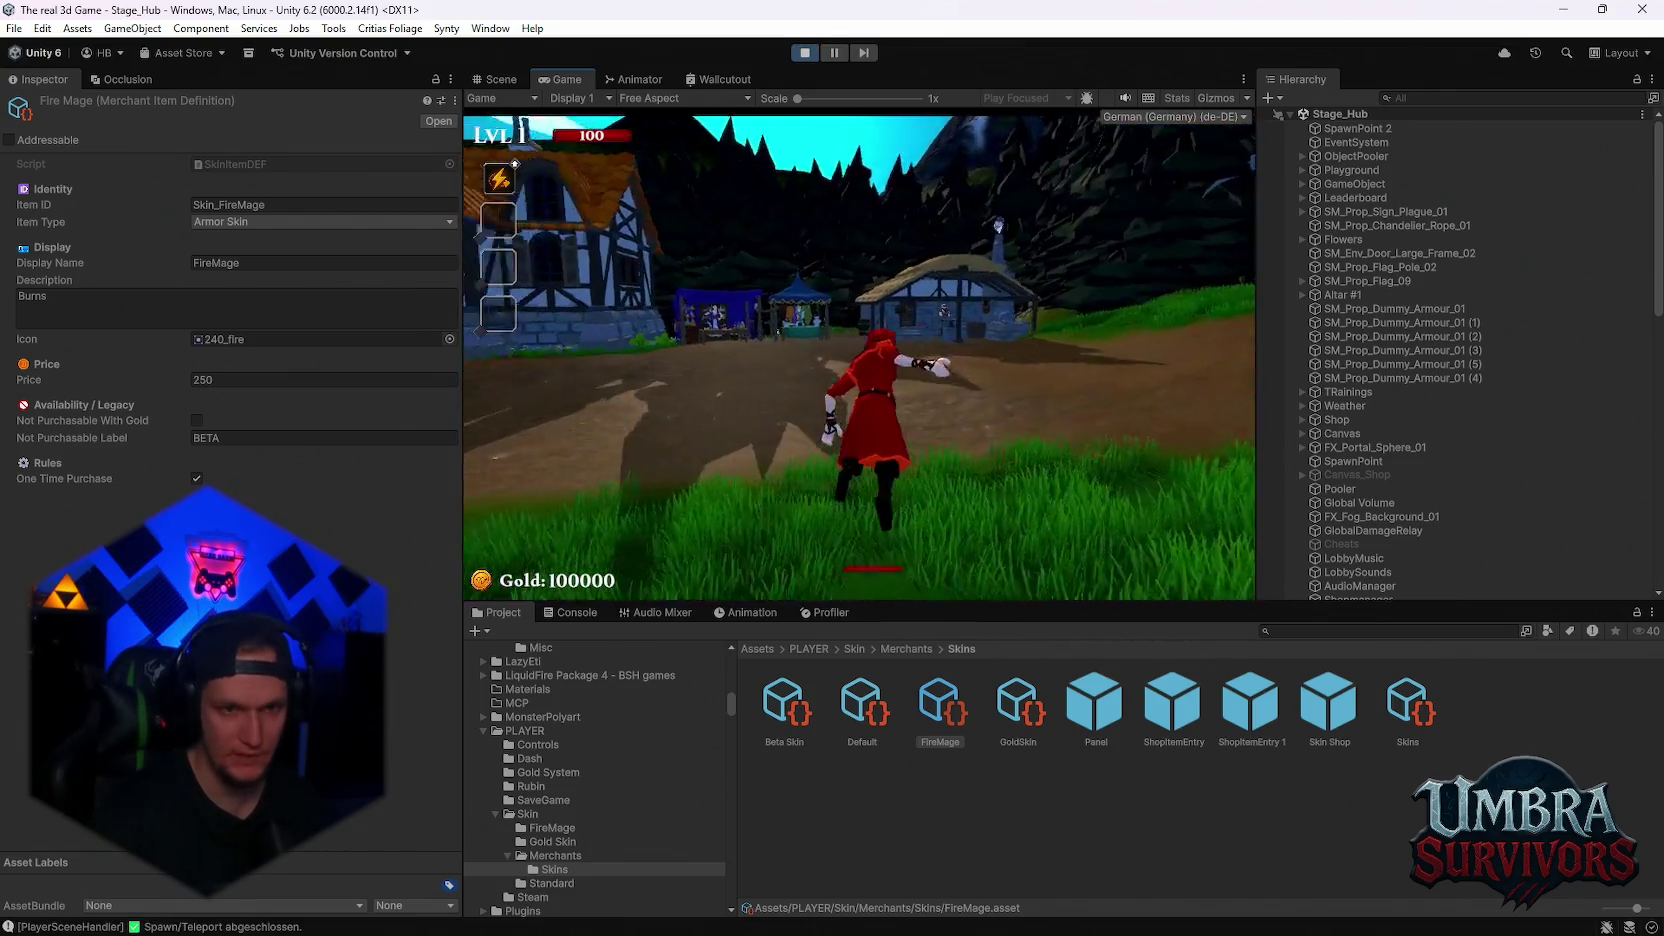
Walk the character up to the merchant to open the skin shop
key("w")
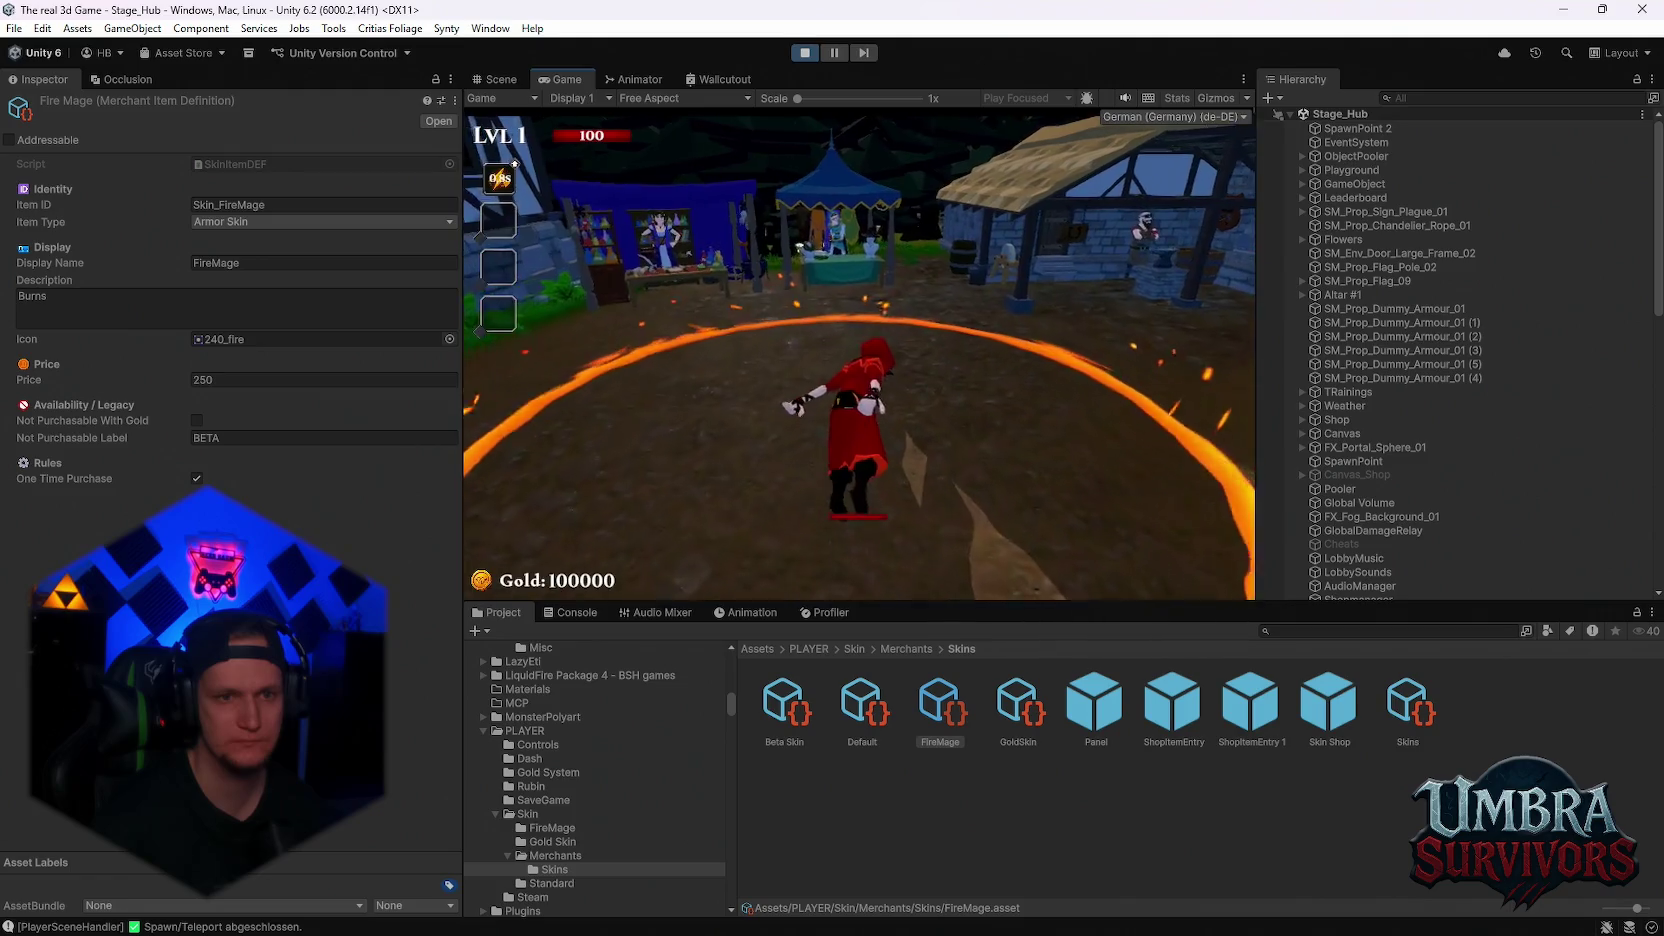
key("w")
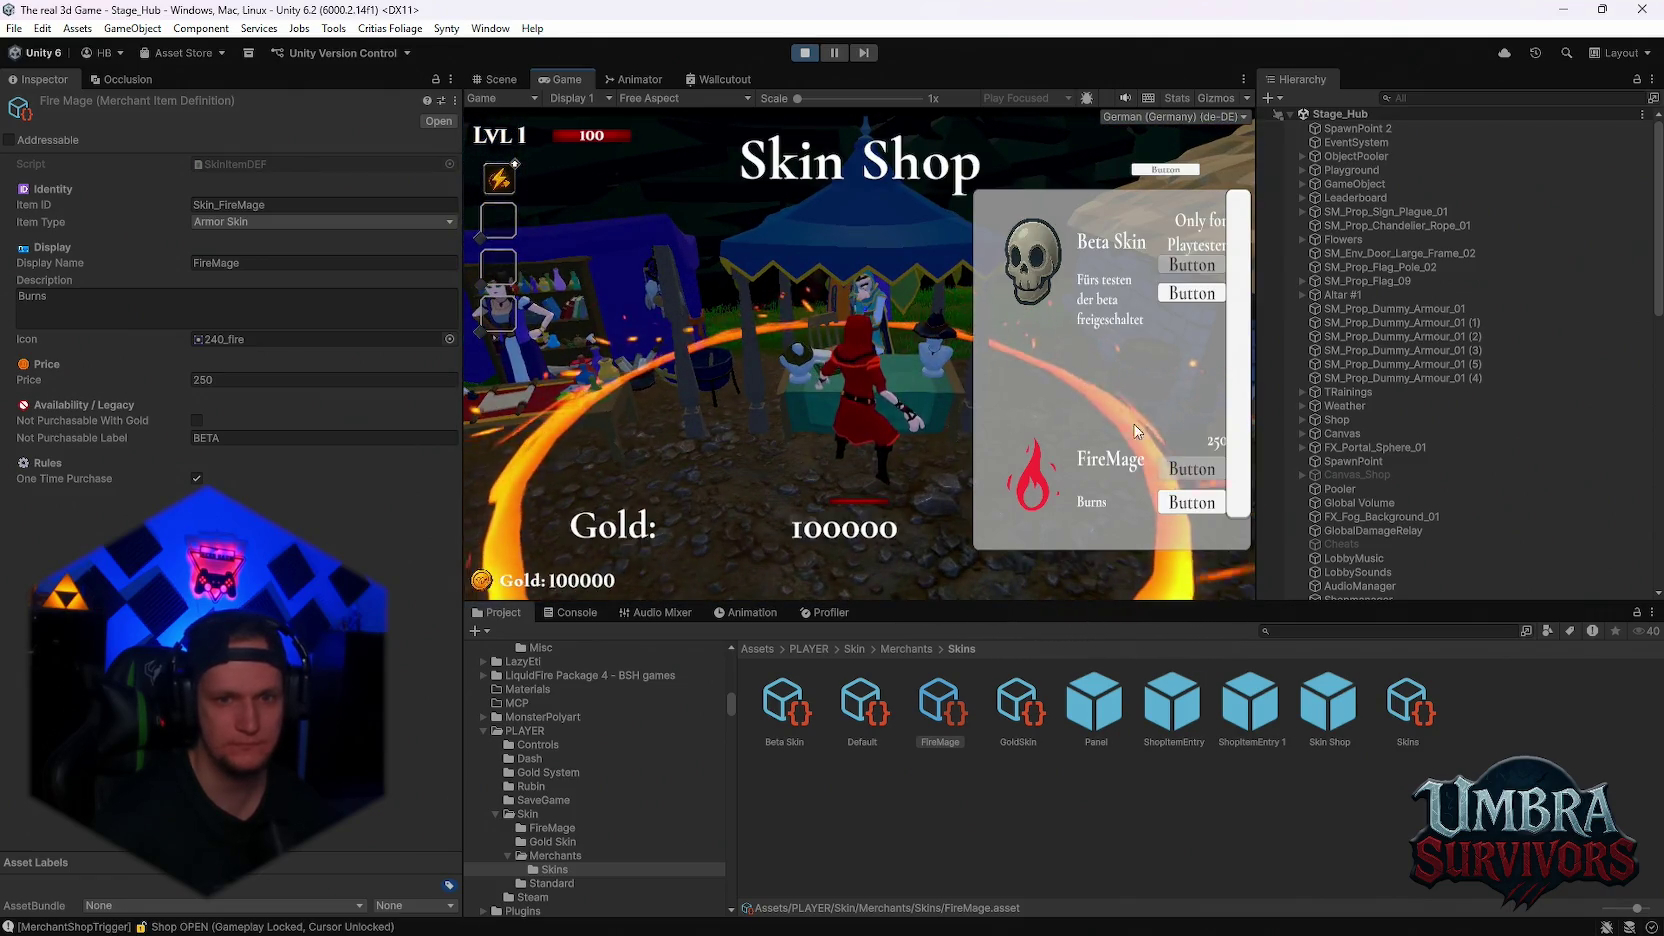
scroll(1143, 422, "down", 1)
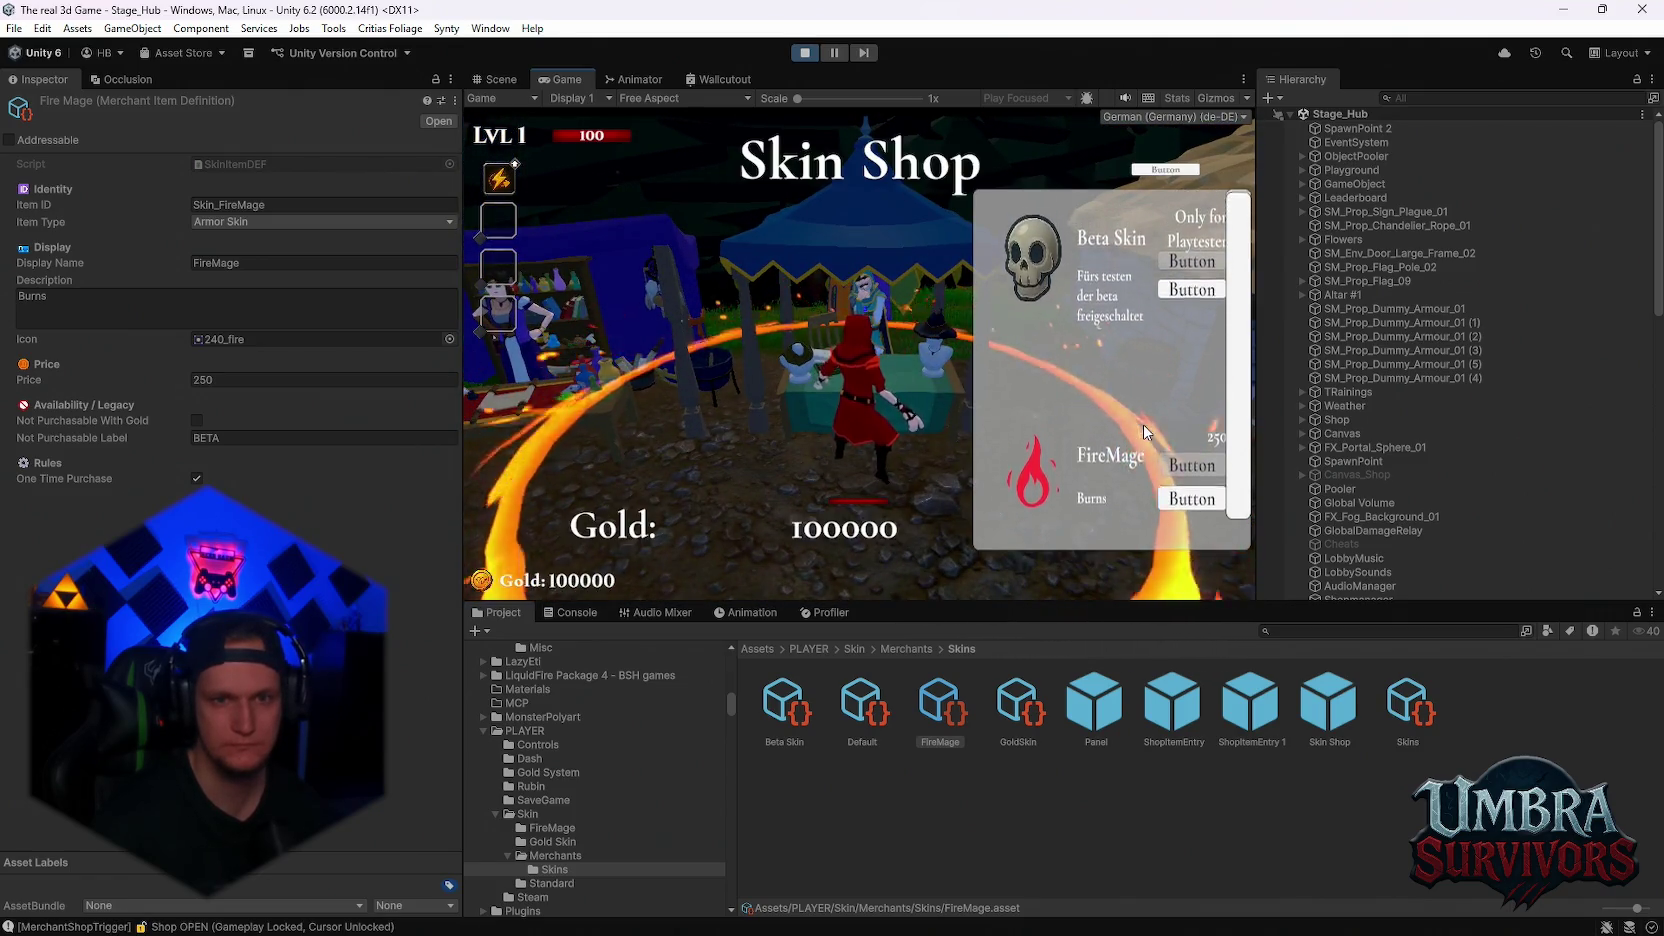
scroll(1080, 452, "down", 2)
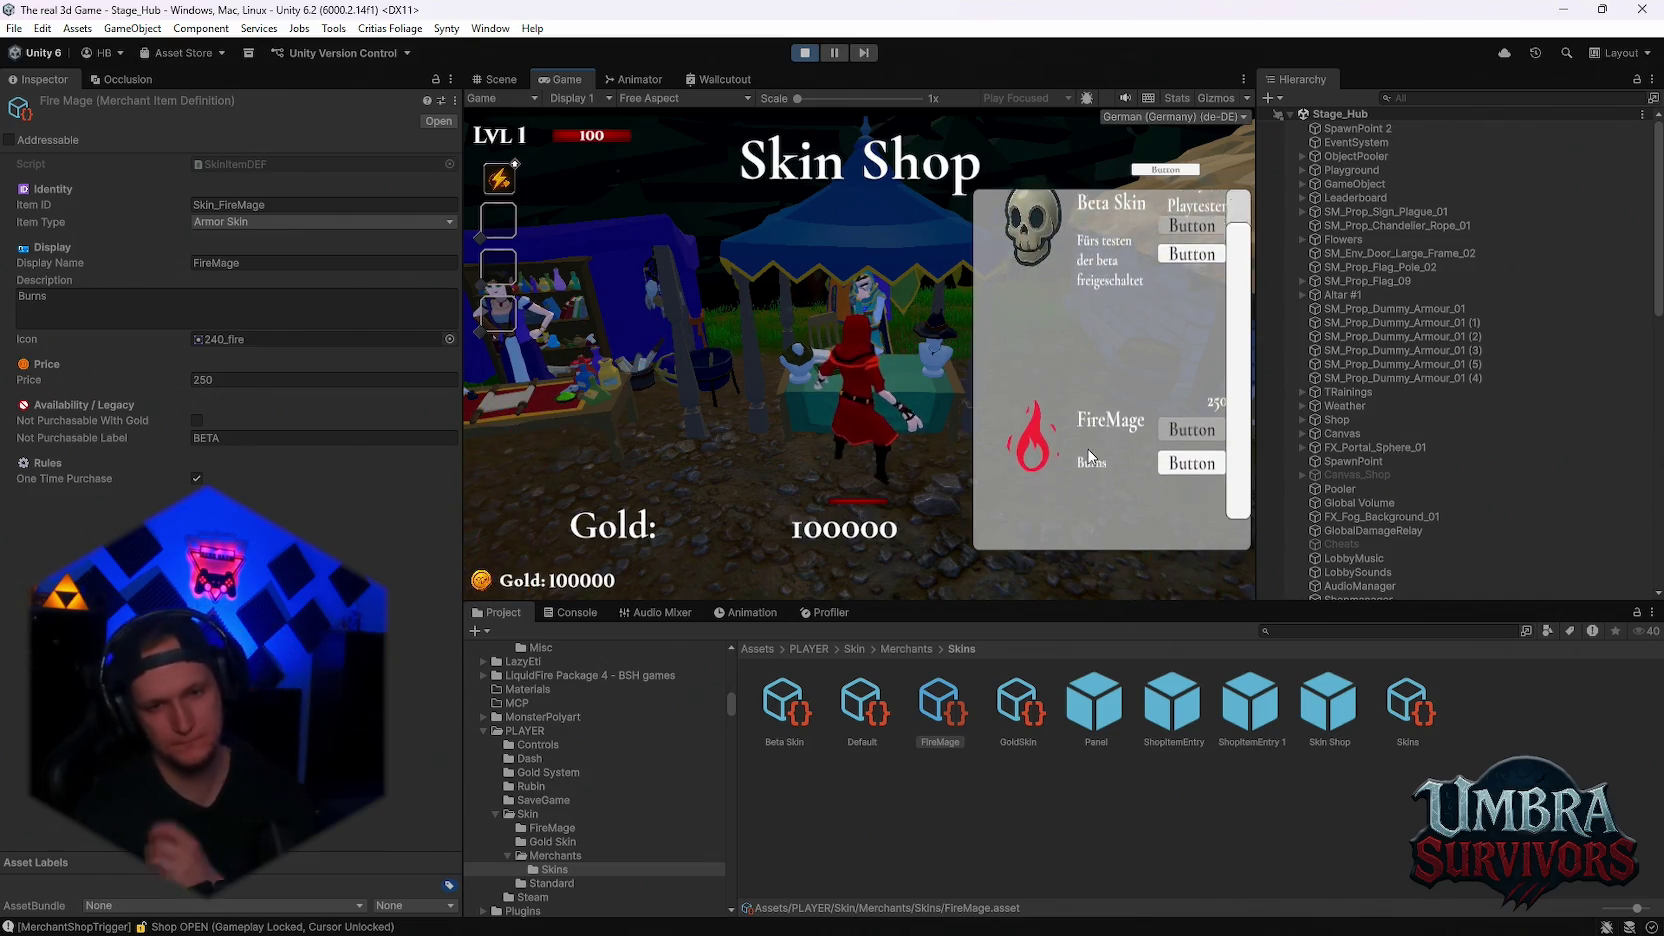
scroll(1091, 445, "up", 3)
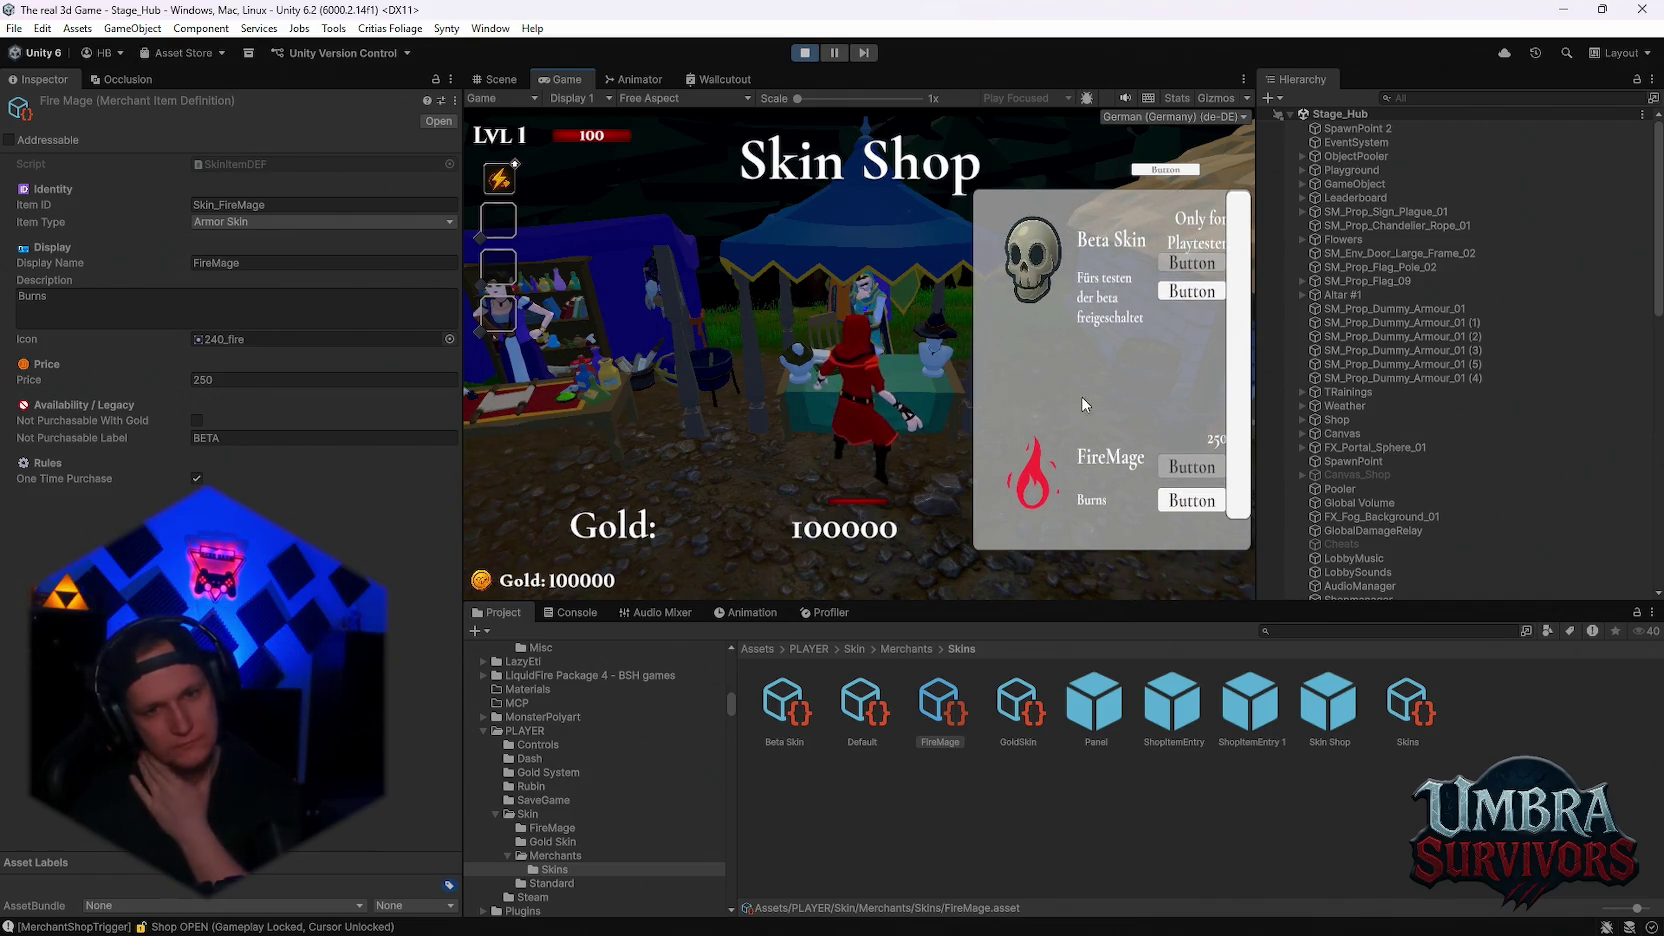
scroll(1306, 455, "down", 10)
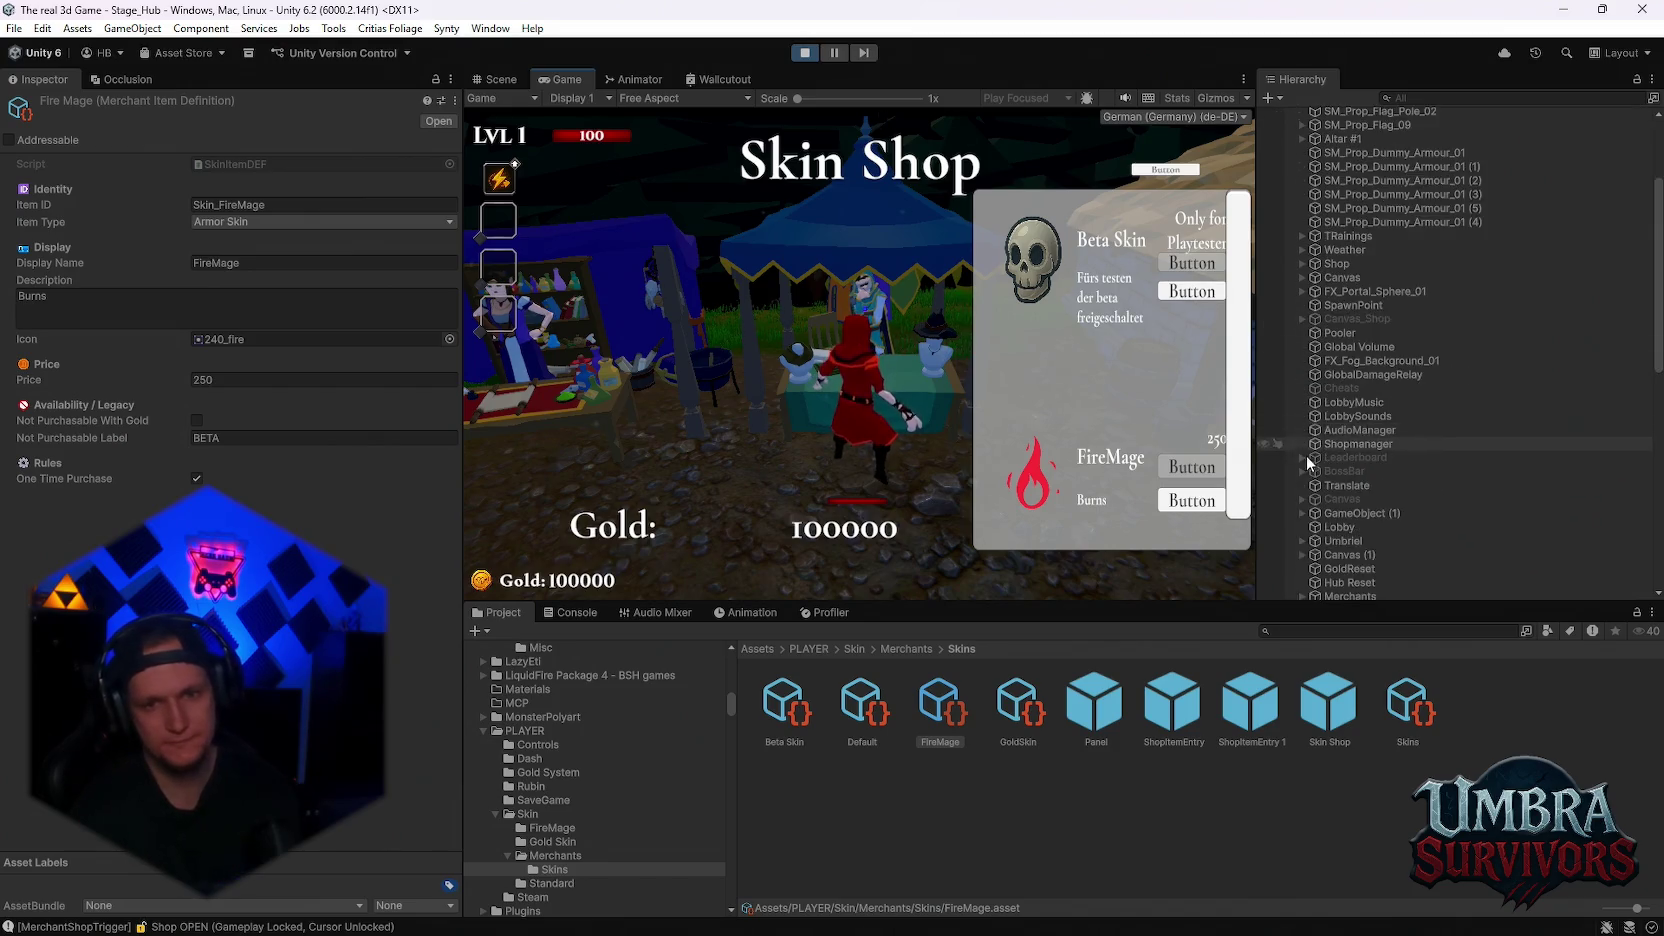
scroll(1327, 456, "down", 3)
Add GoldSkin as Element 2 in the Skins merchant catalog's Items list
left_click(1407, 705)
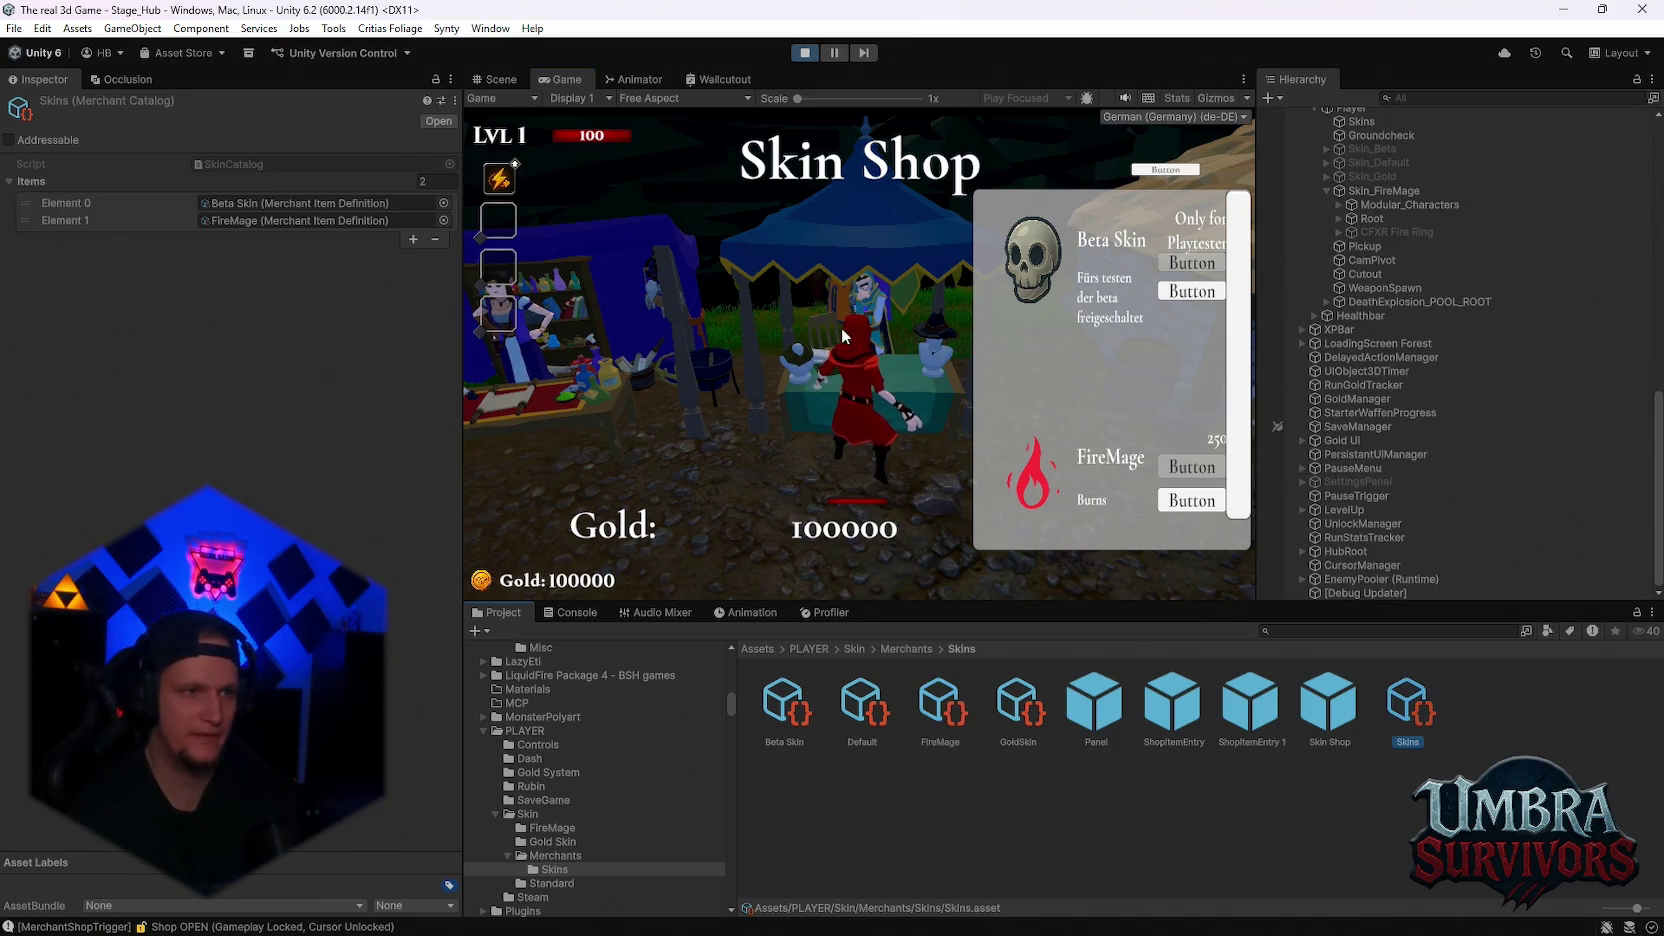
left_click(413, 239)
left_click_drag(1018, 705, 270, 240)
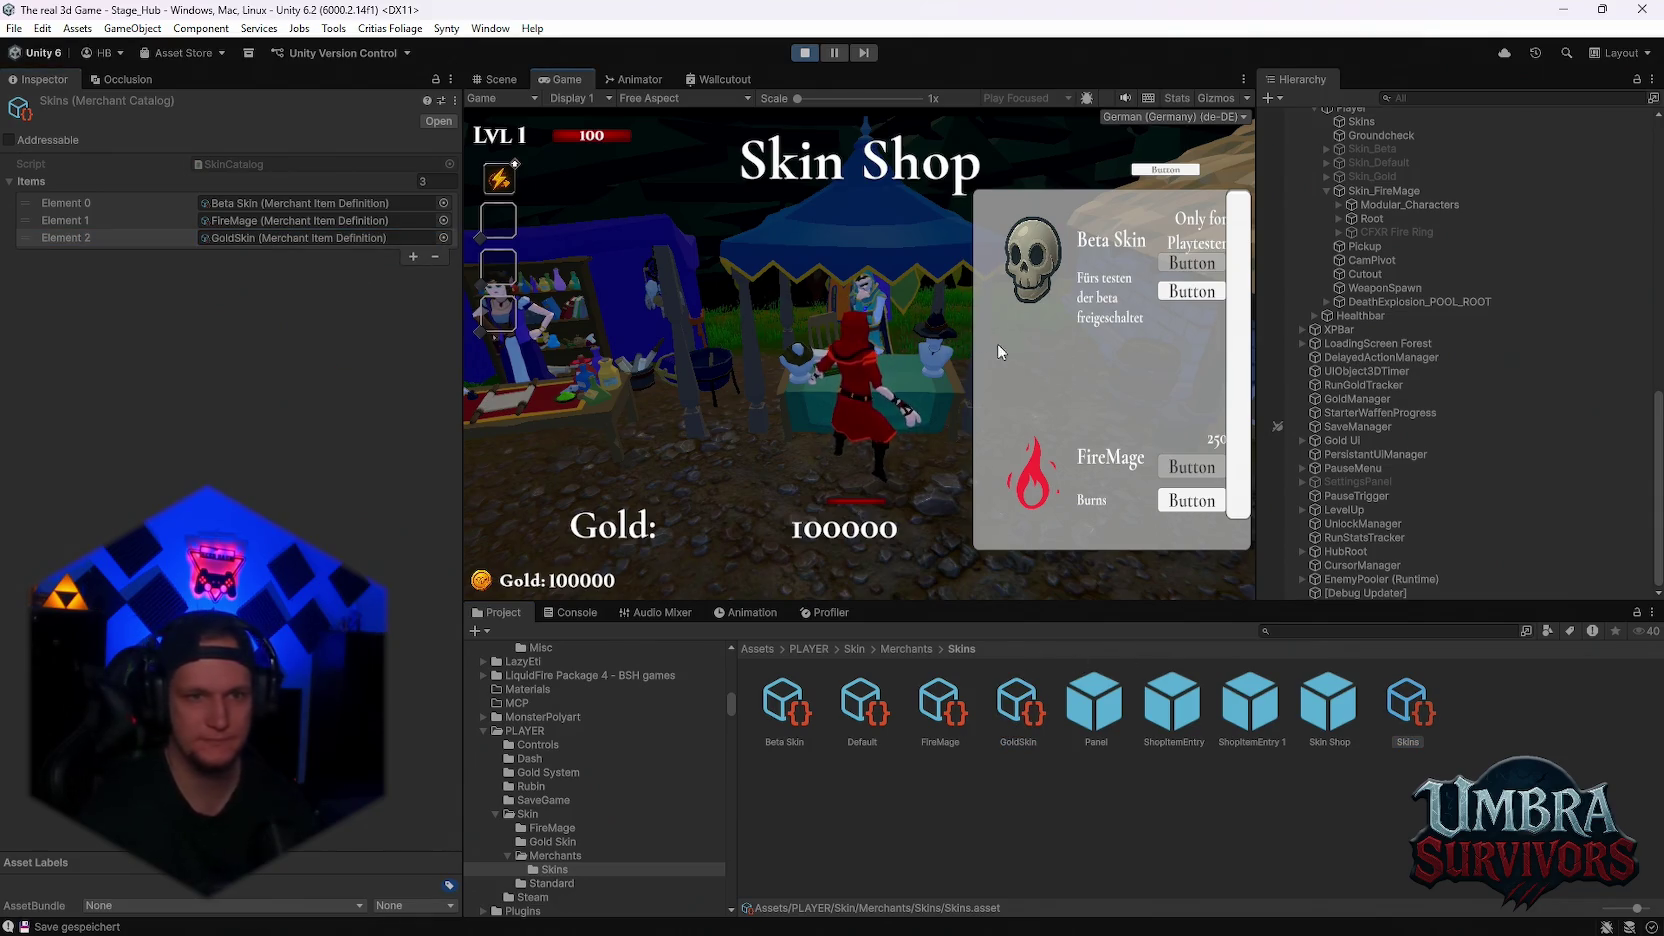
key("Escape")
key("Escape")
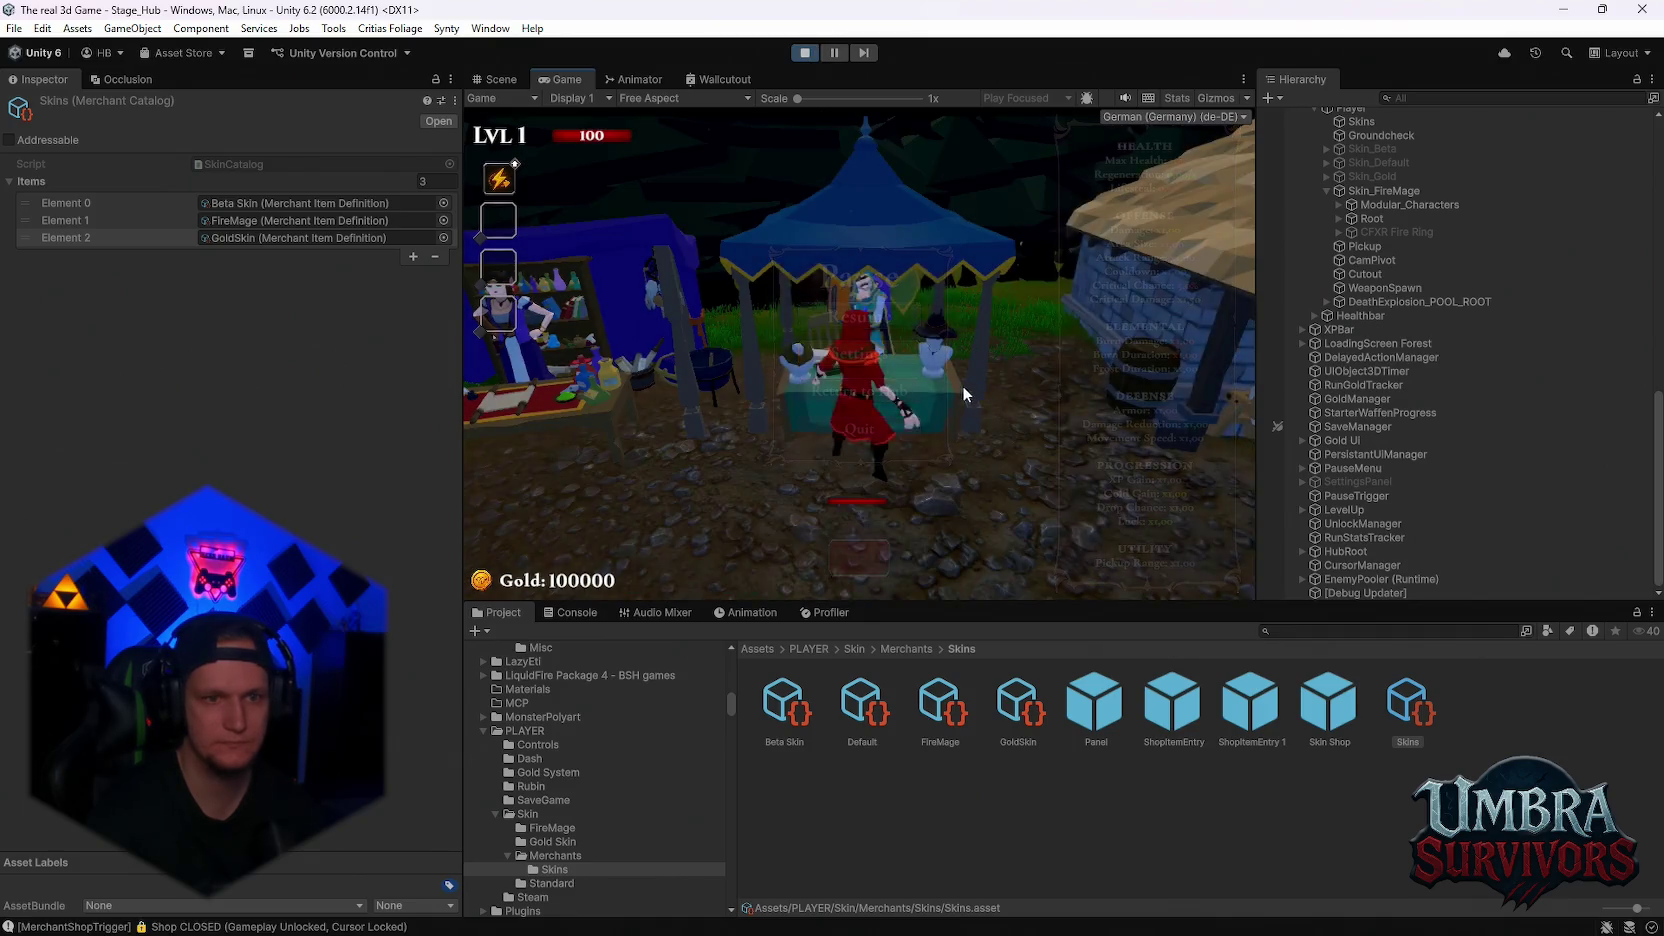
Return to the merchant and equip the Midas-Touched skin from the shop
key("w")
scroll(1089, 412, "down", 3)
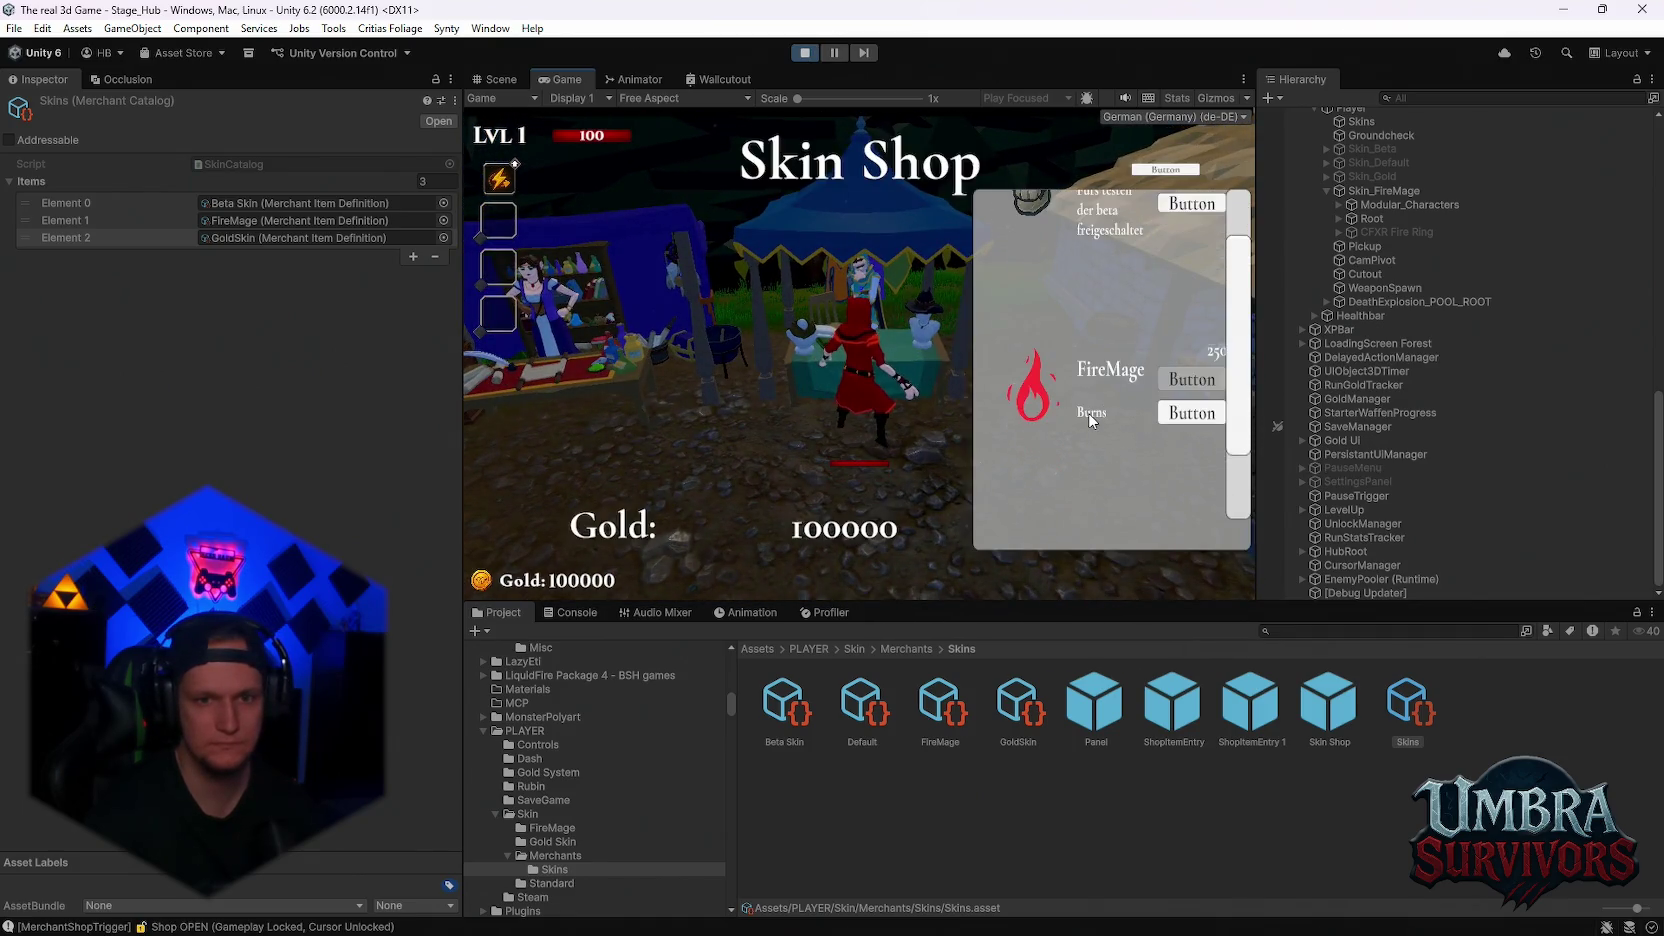
scroll(1089, 420, "down", 2)
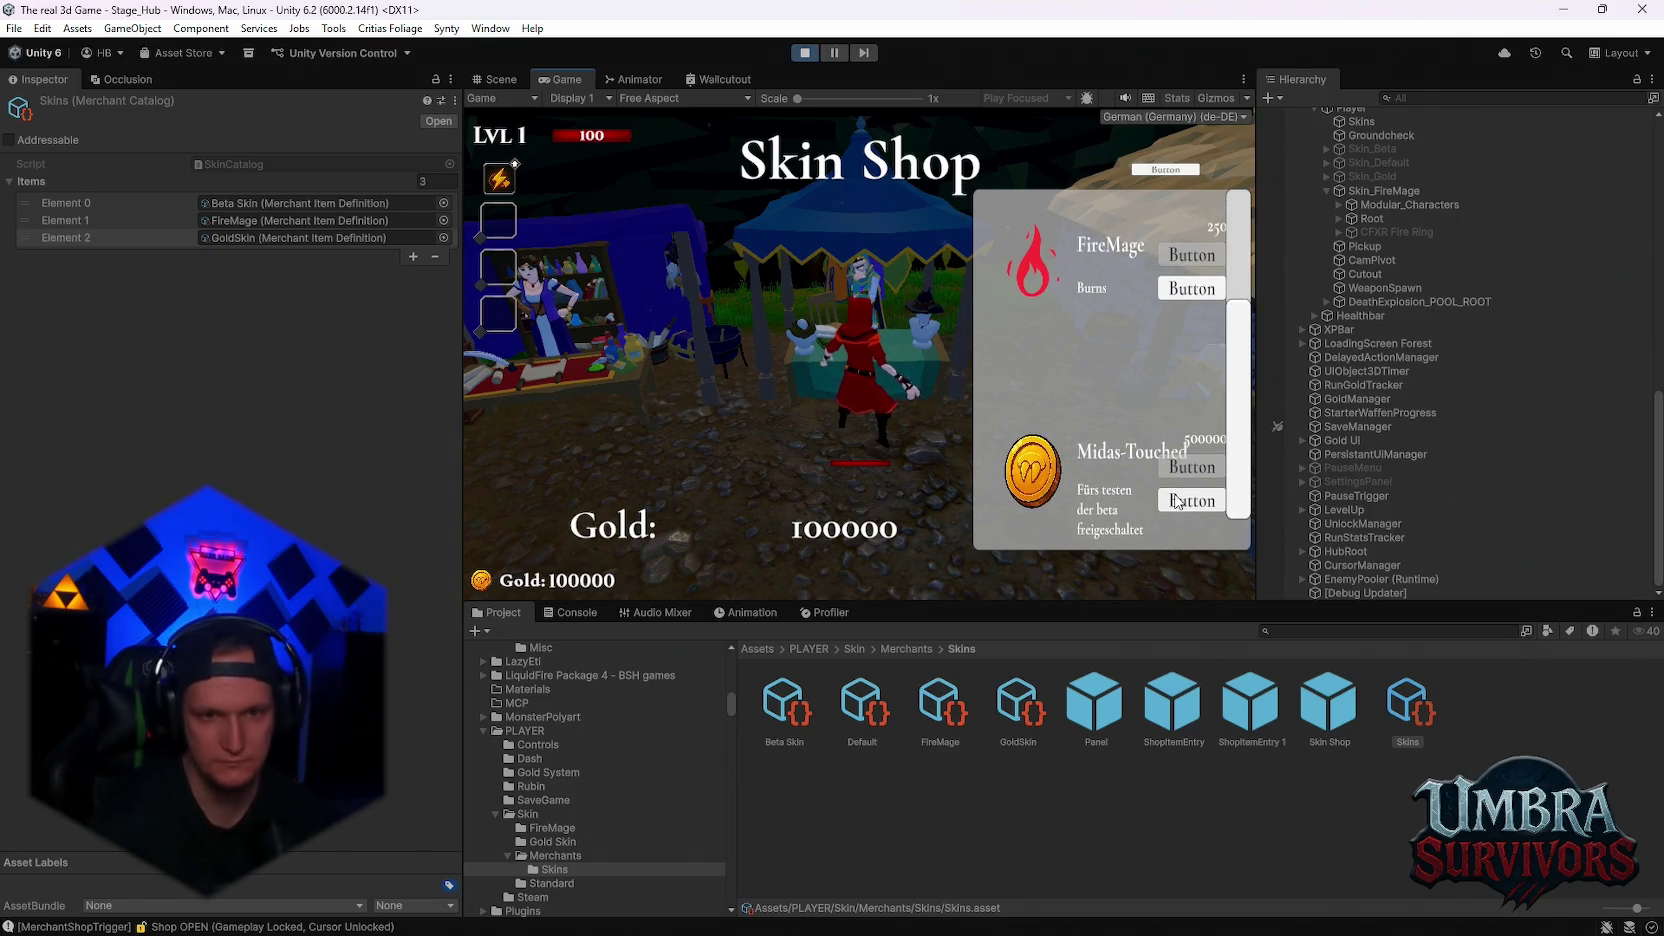
left_click(1177, 506)
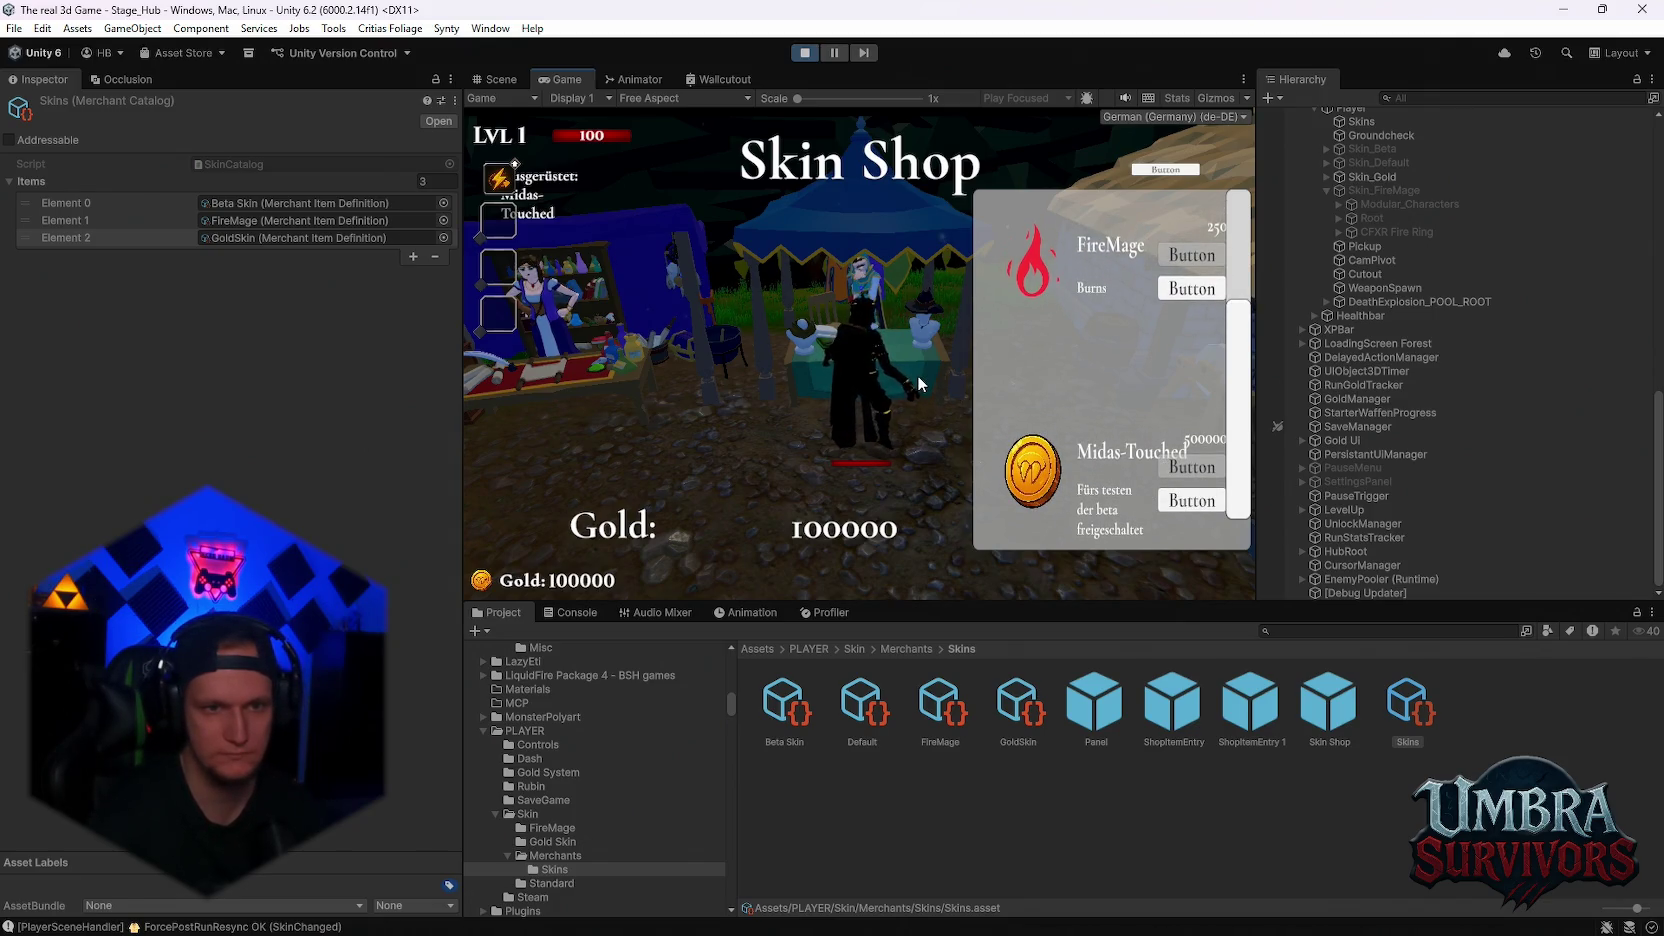
key("Escape")
key("Escape")
Run the gold-skinned hero around the hub, then pause and show the Gold Skin folder
key("w")
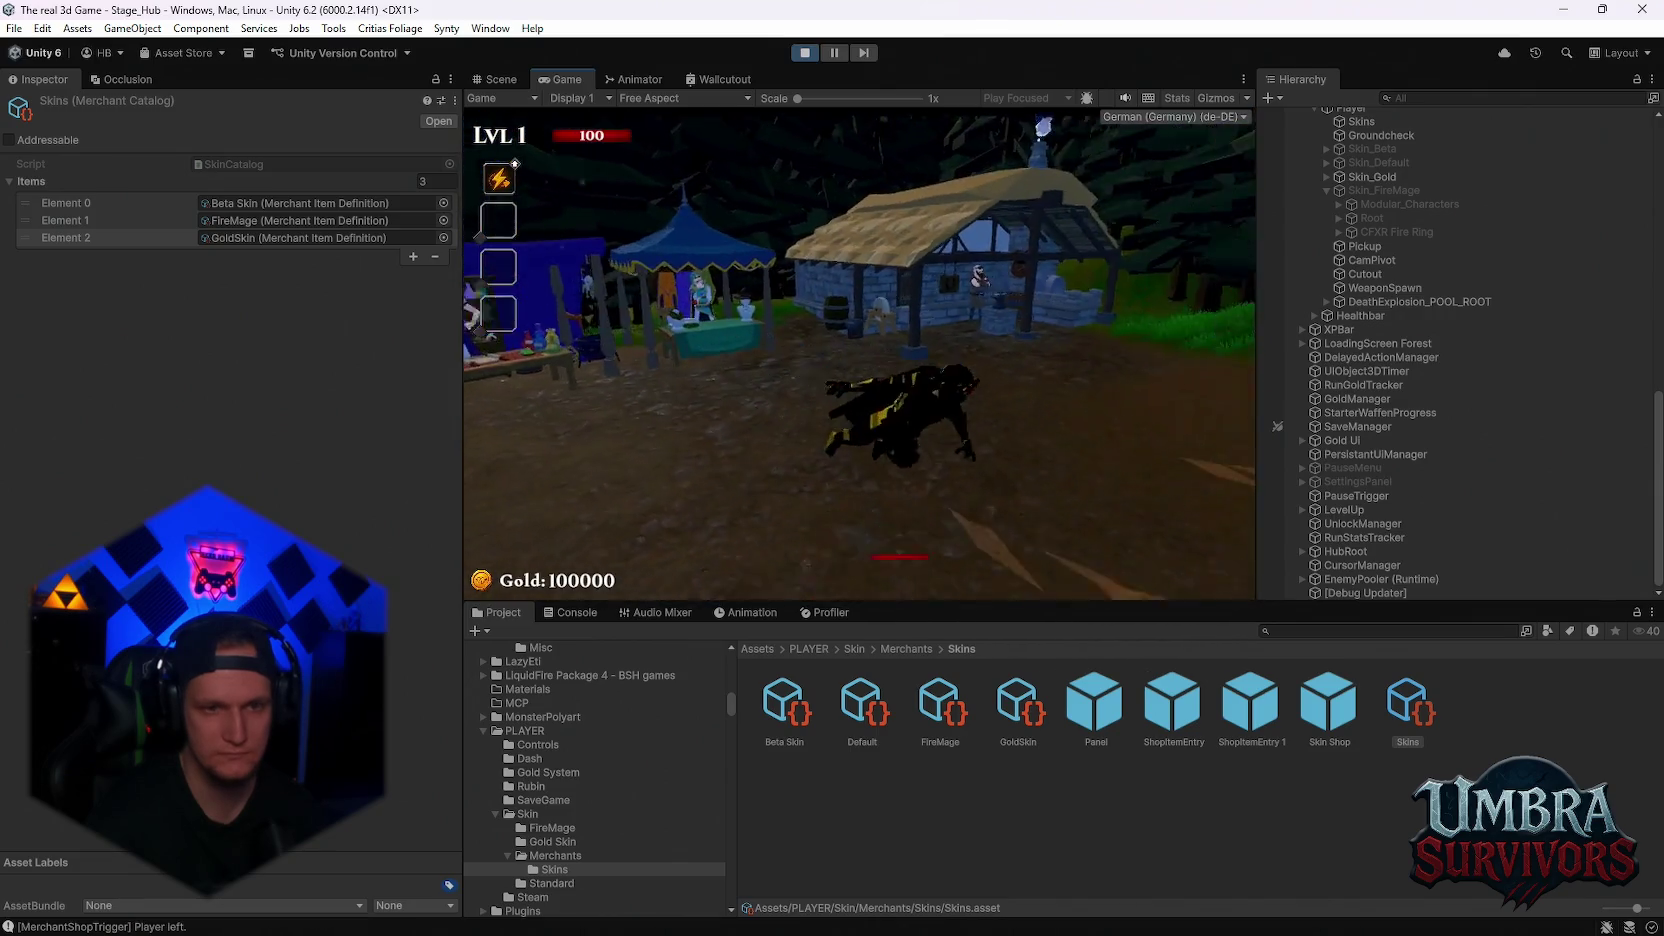
key("s")
key("w")
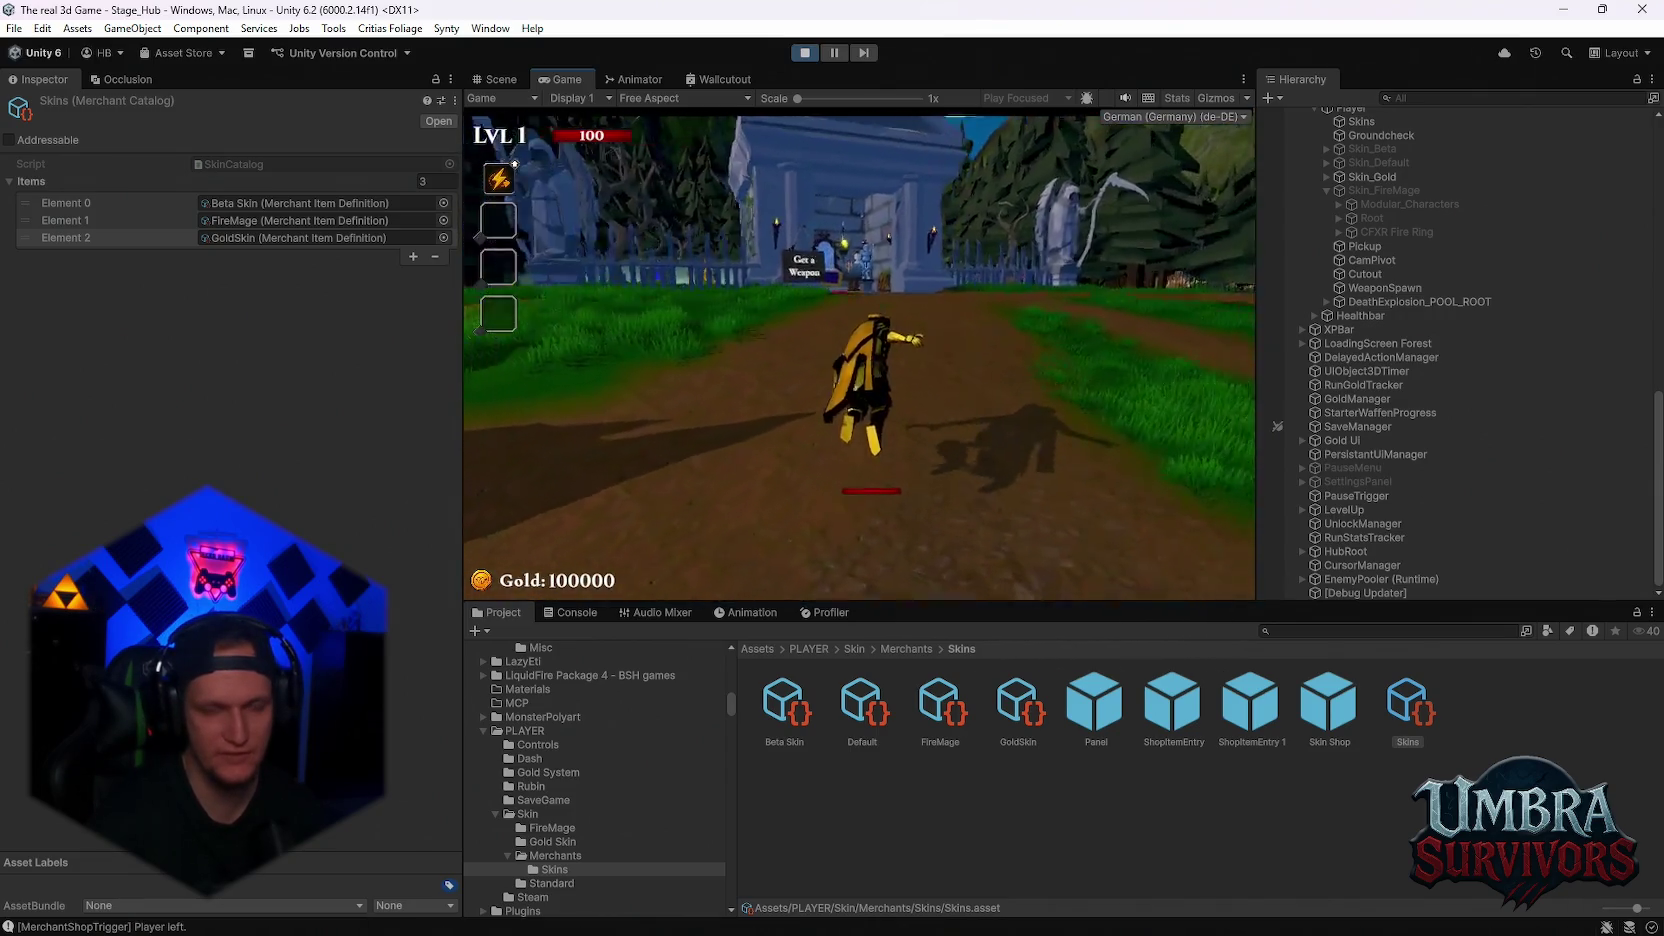
key("w")
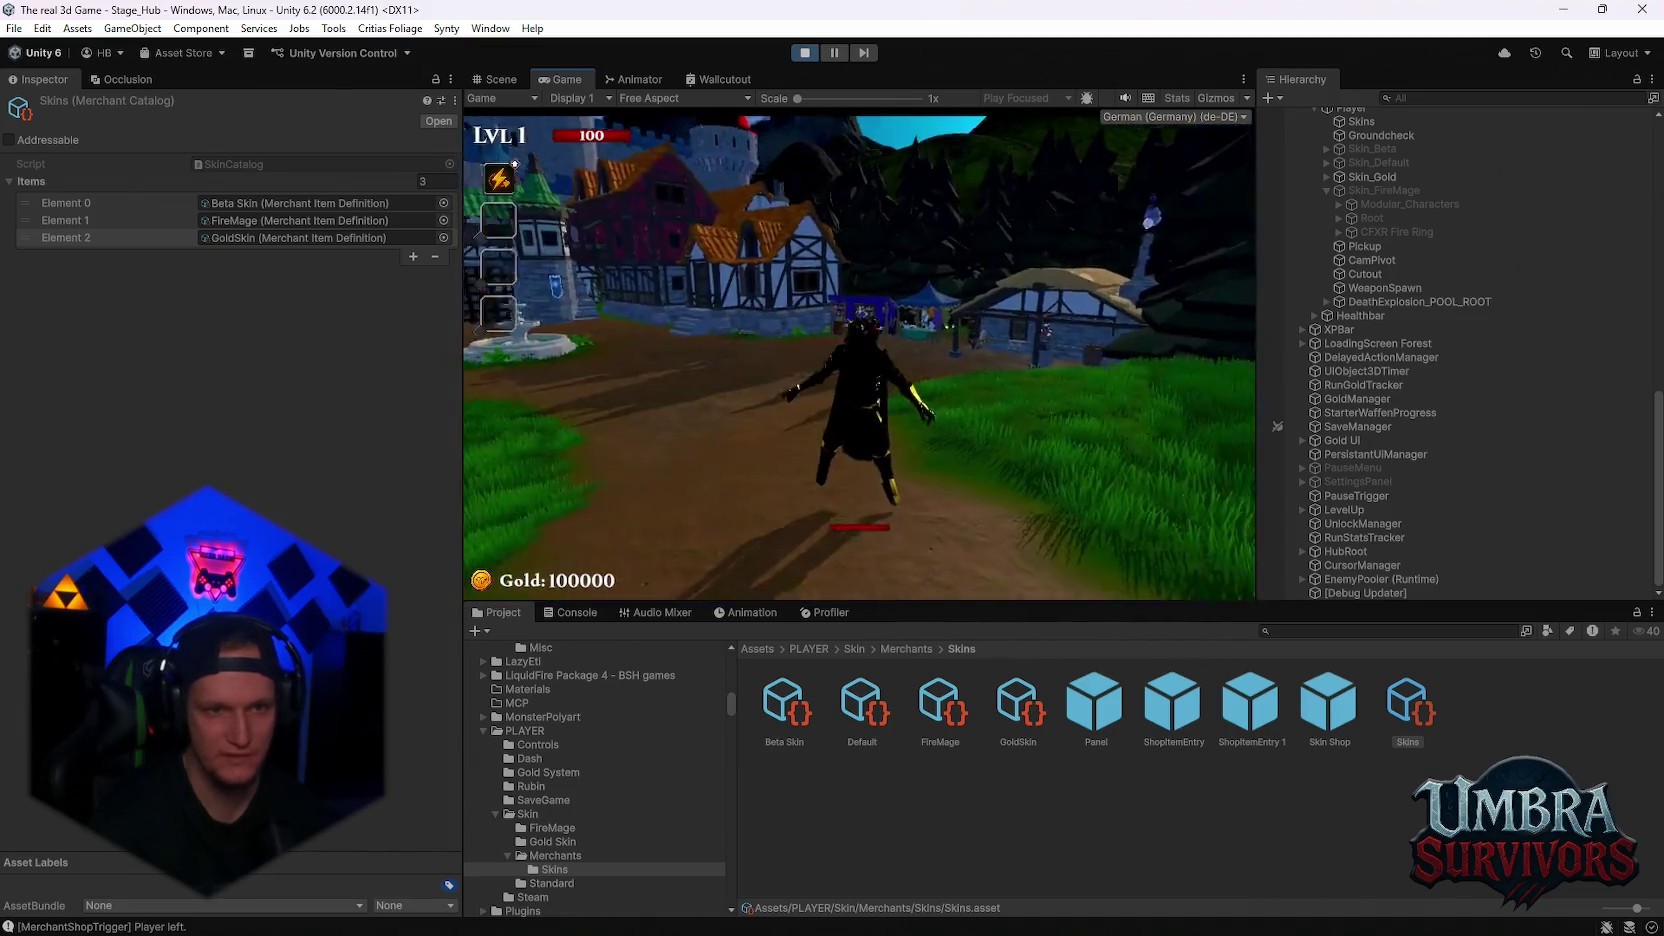
key("w")
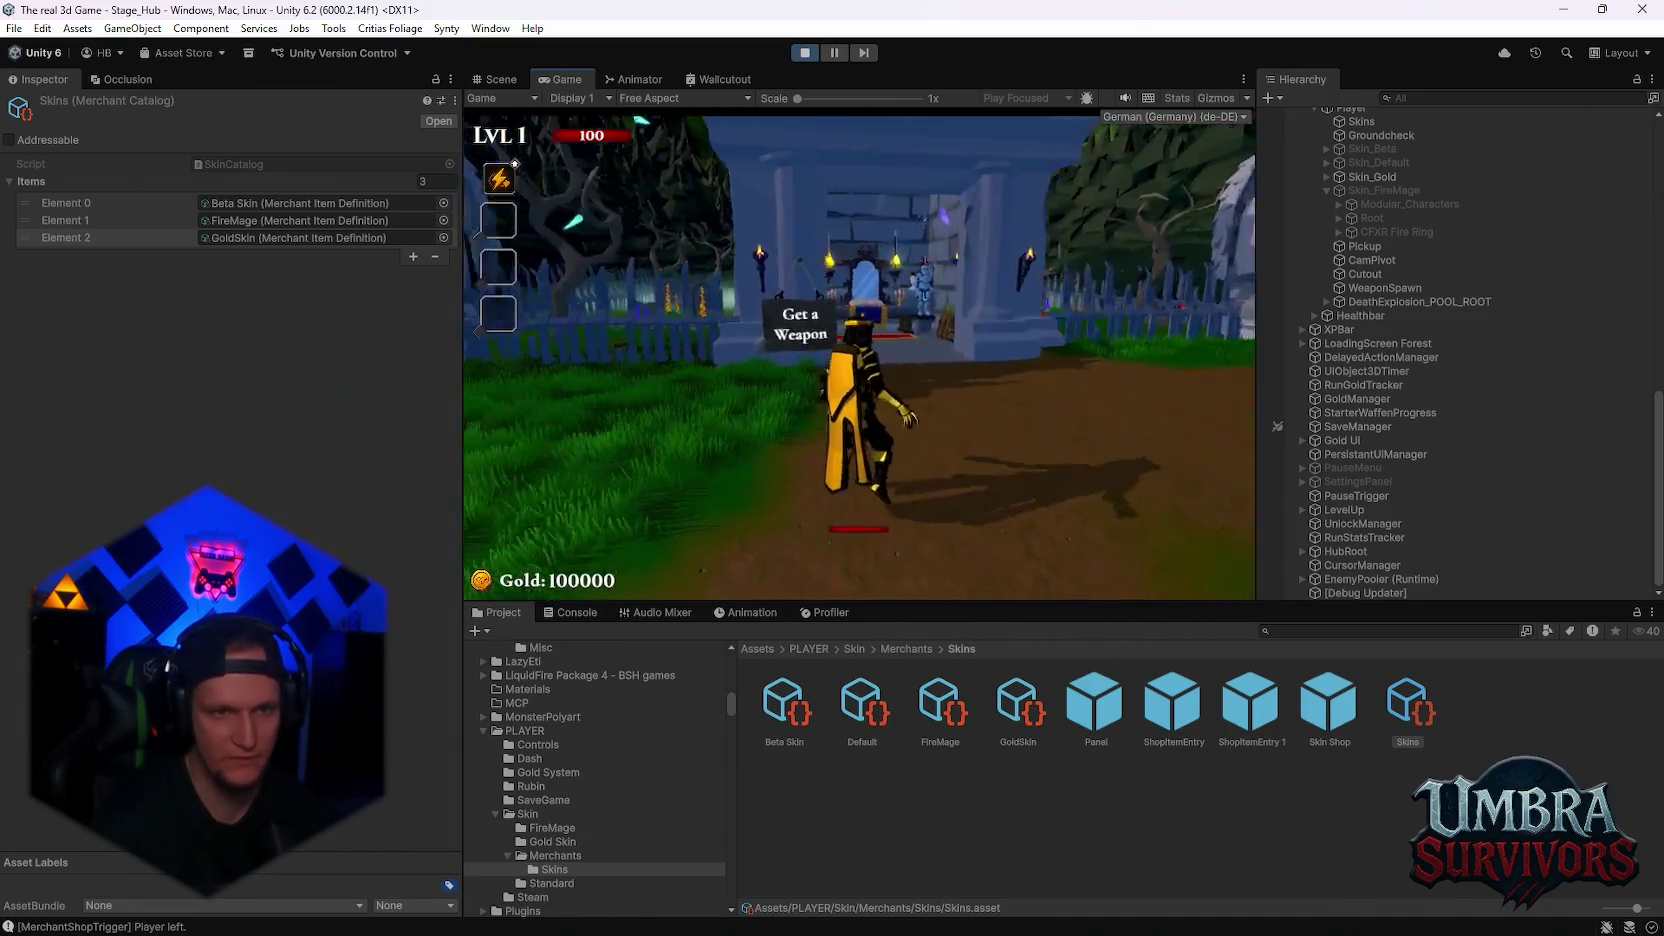
key("s")
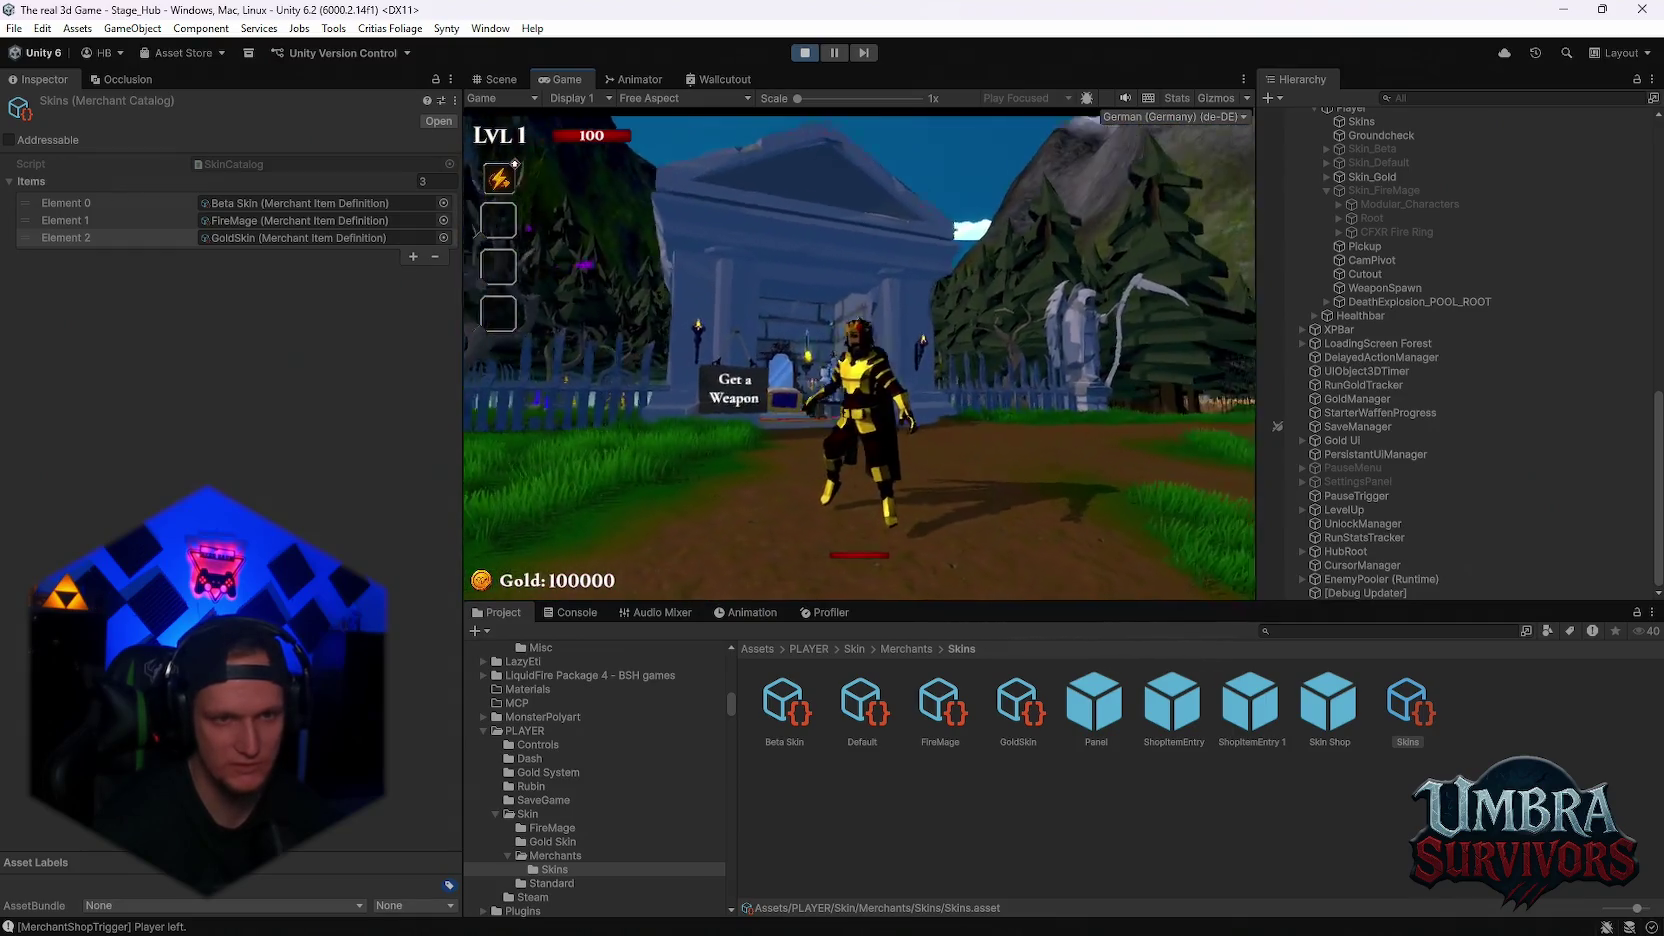
key("w")
key("Escape")
key("Escape")
key("s")
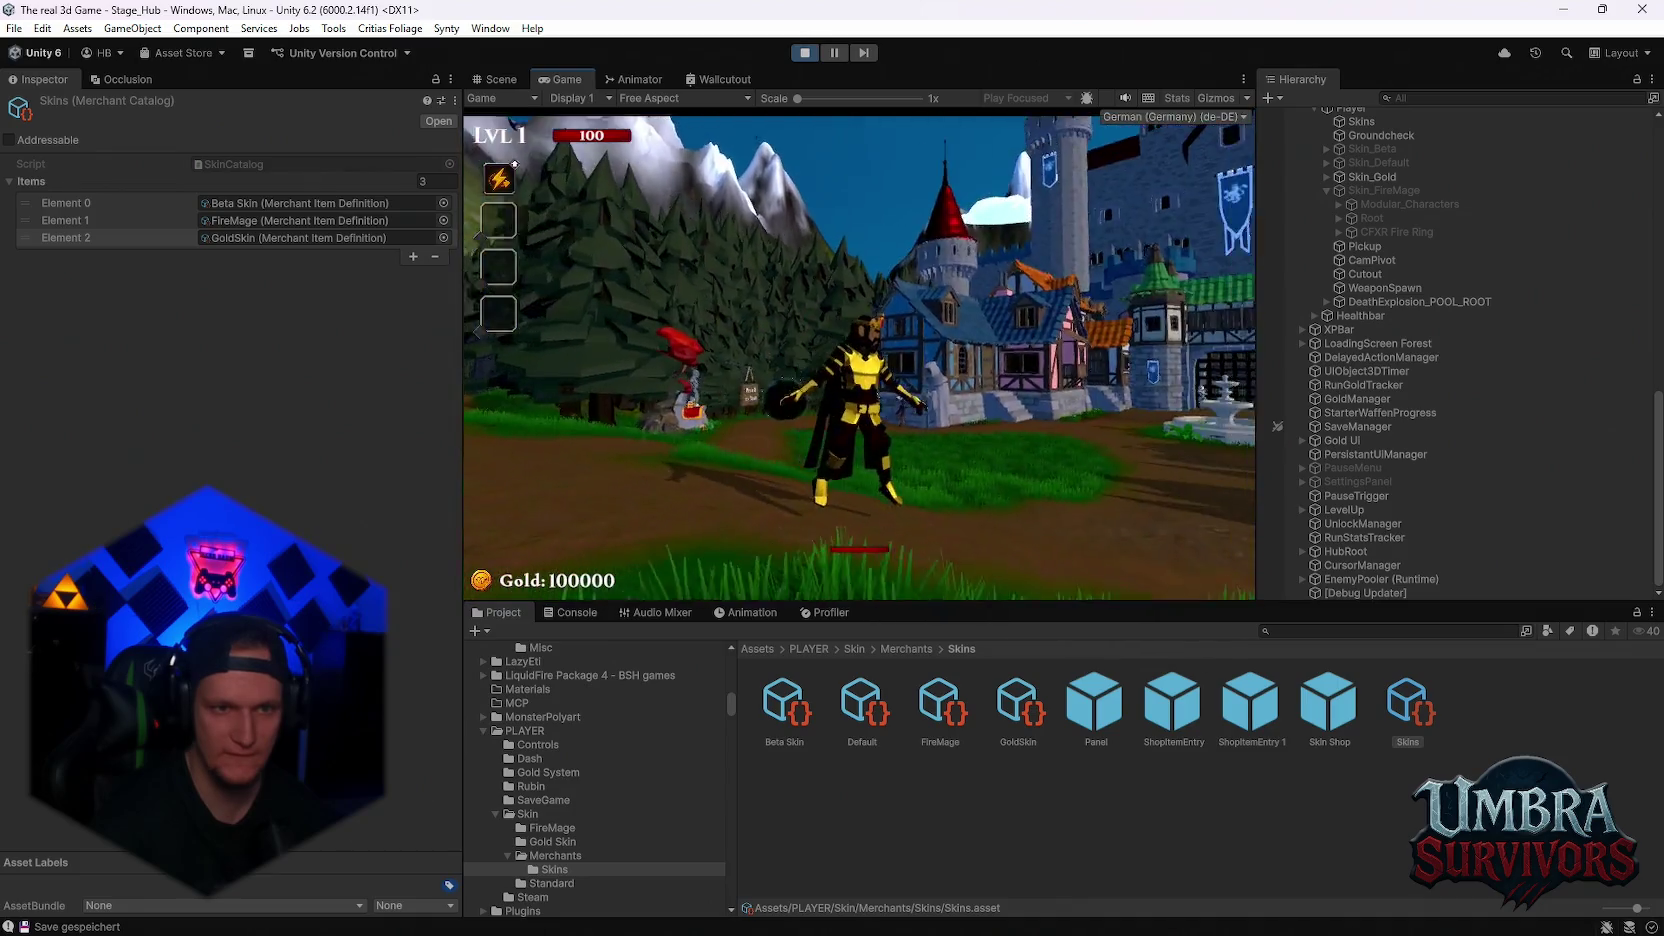
key("s")
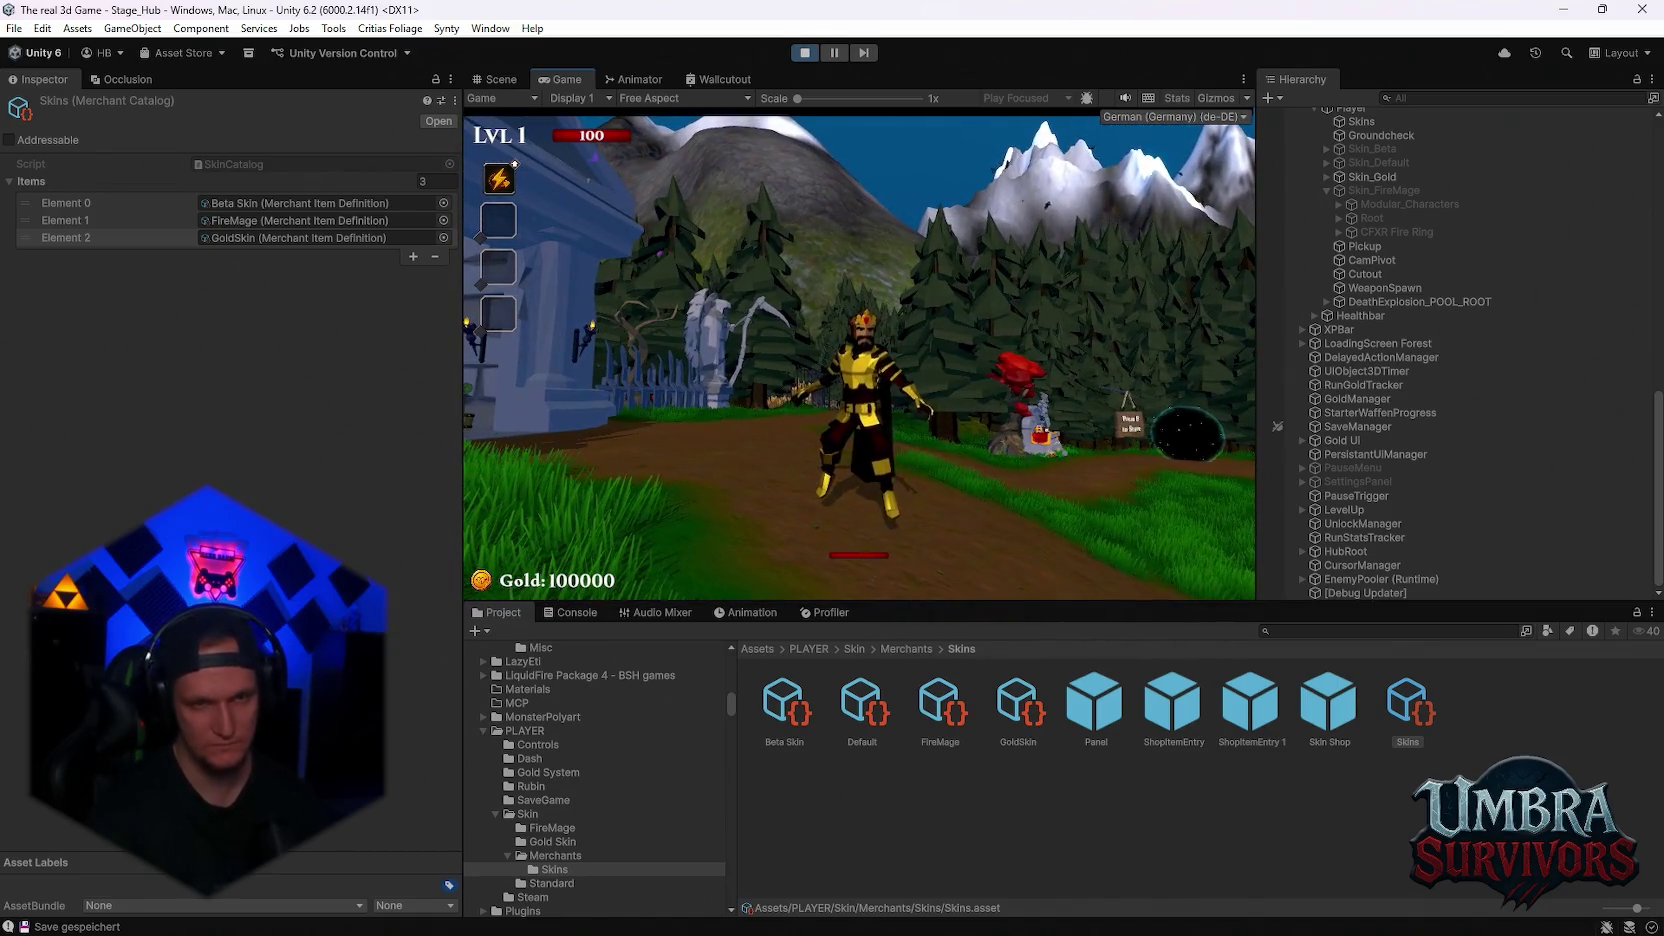
key("w")
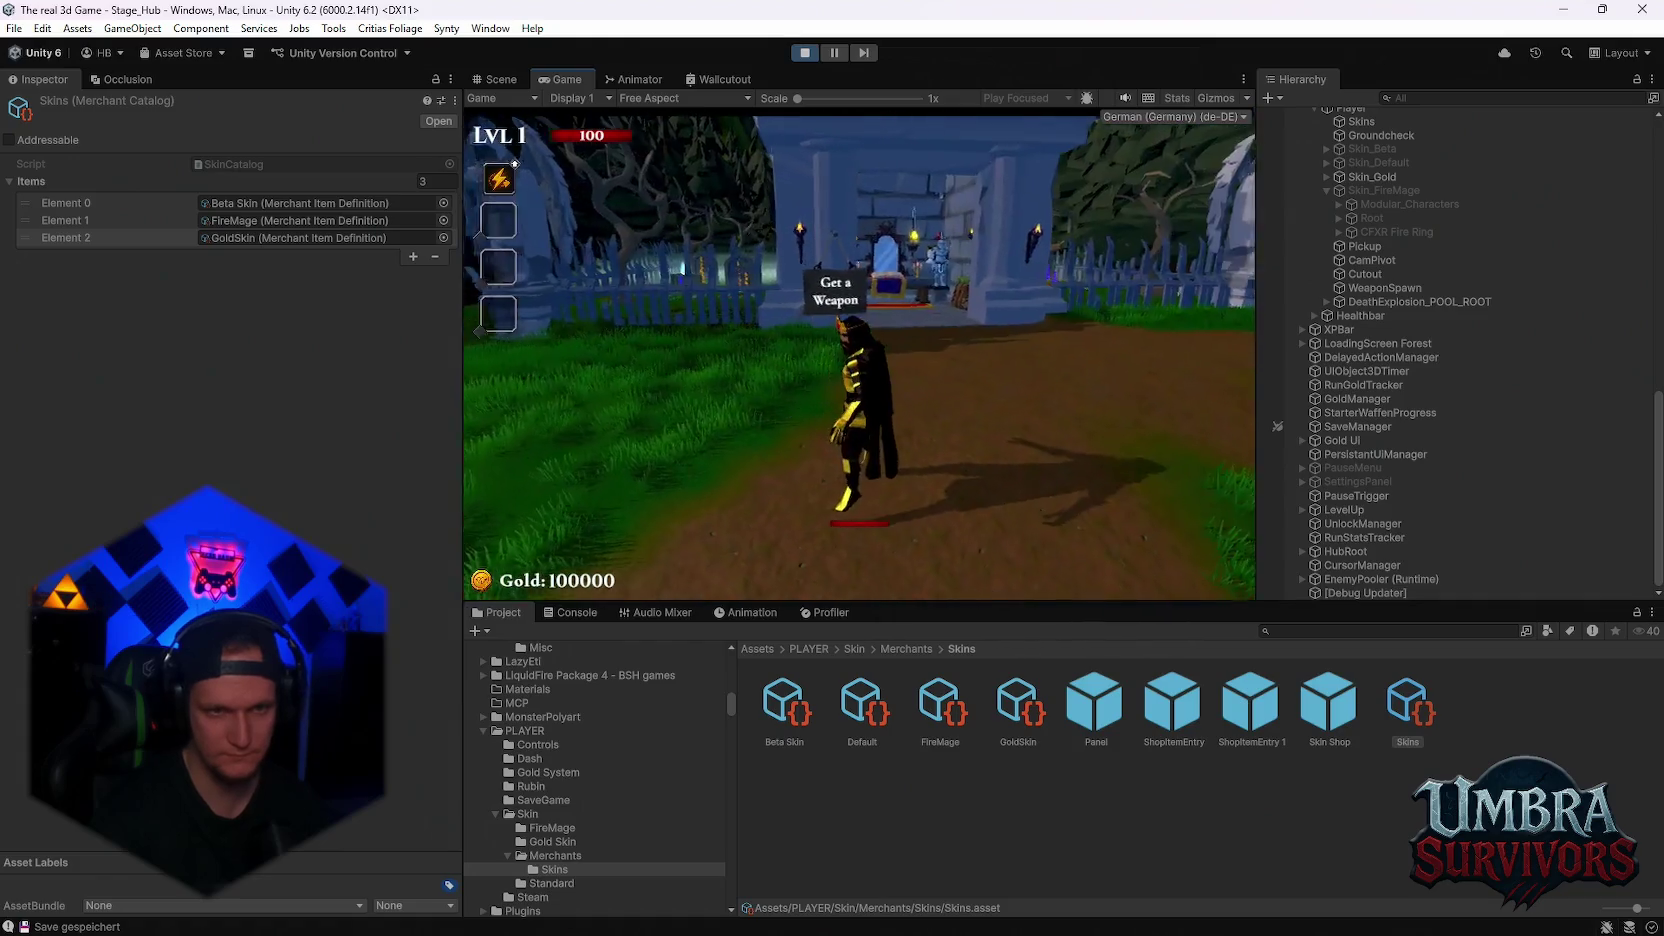
key("Escape")
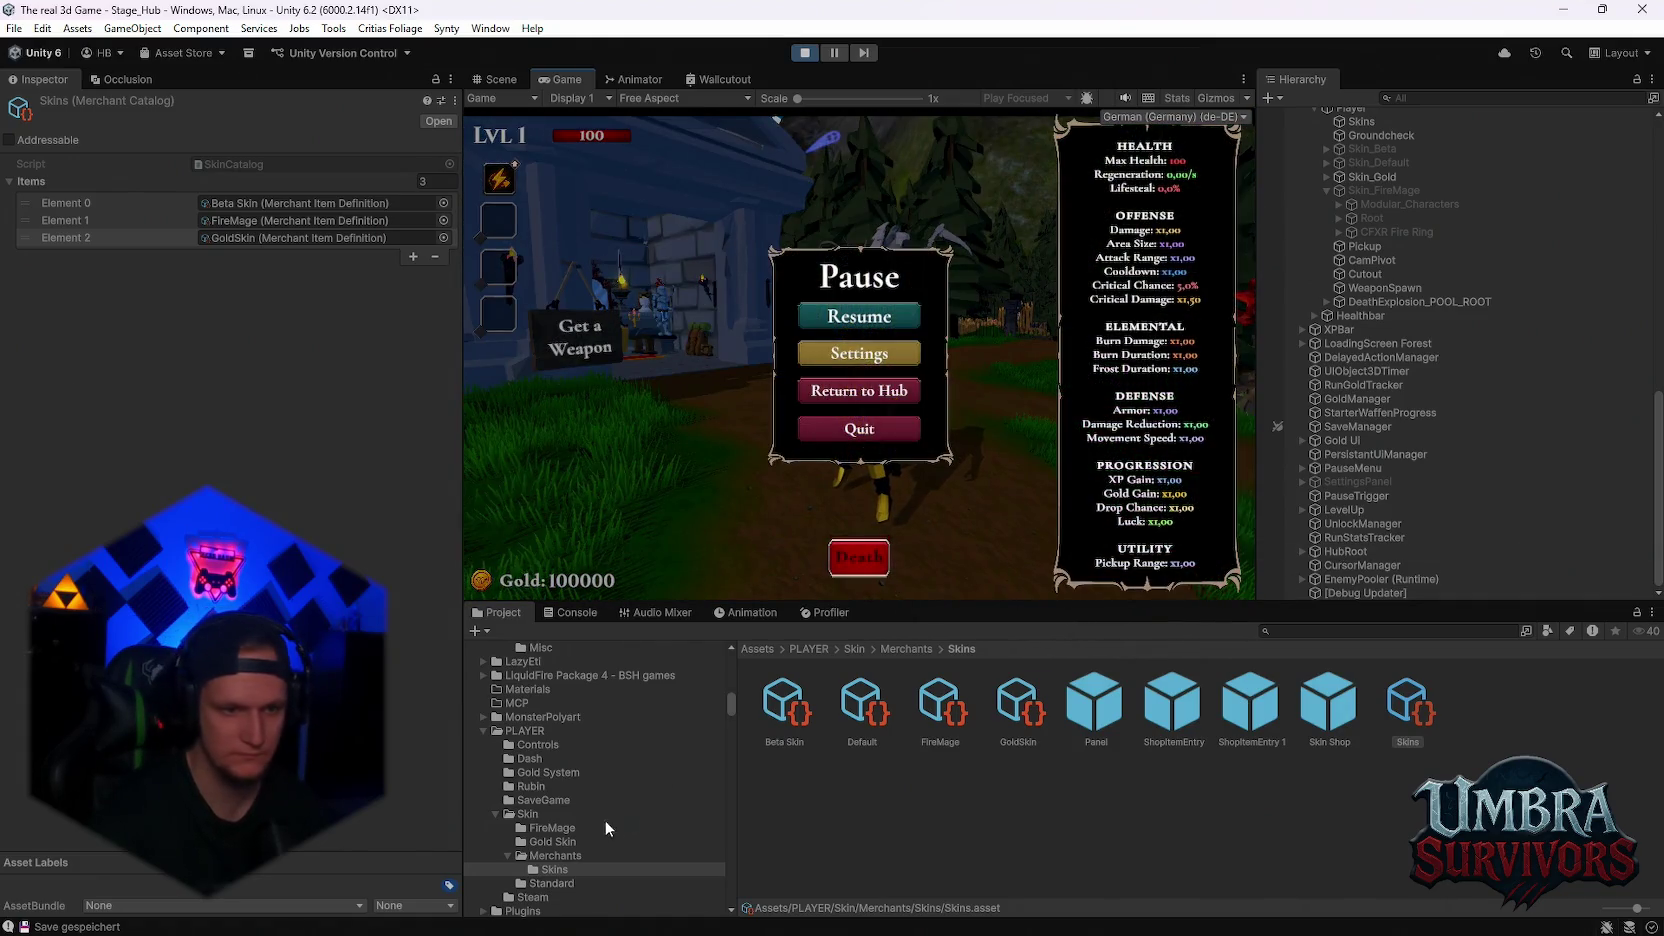
left_click(541, 839)
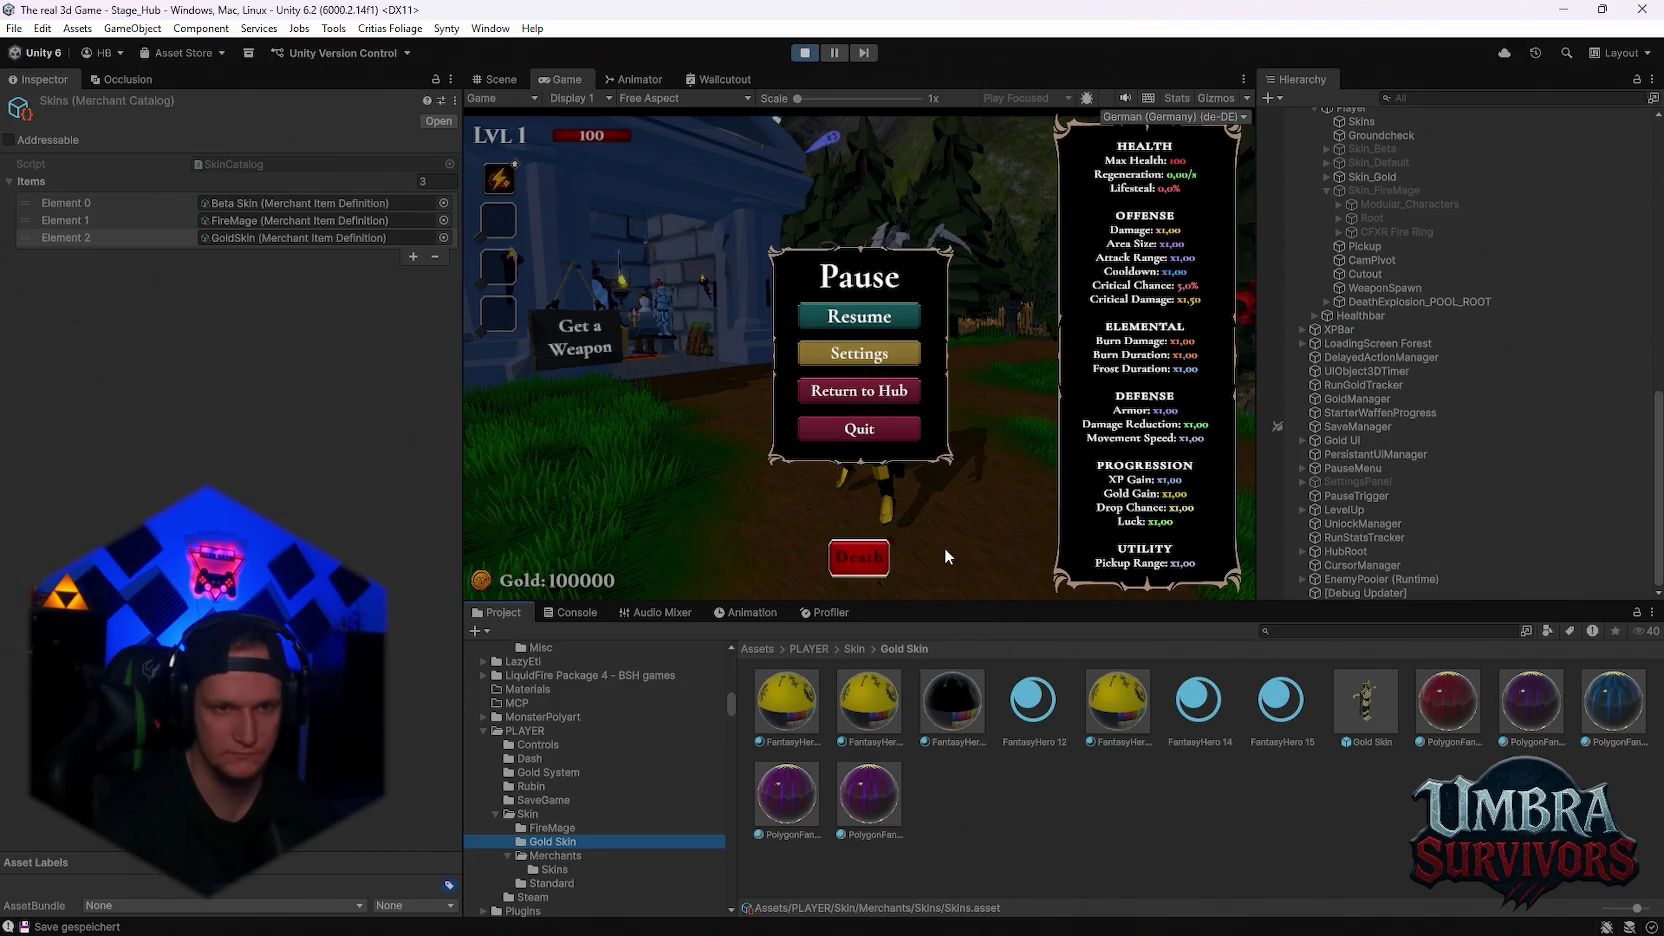
Set the FantasyHero 12 material to Metallic 0.752 and Smoothness 0.343
left_click(890, 318)
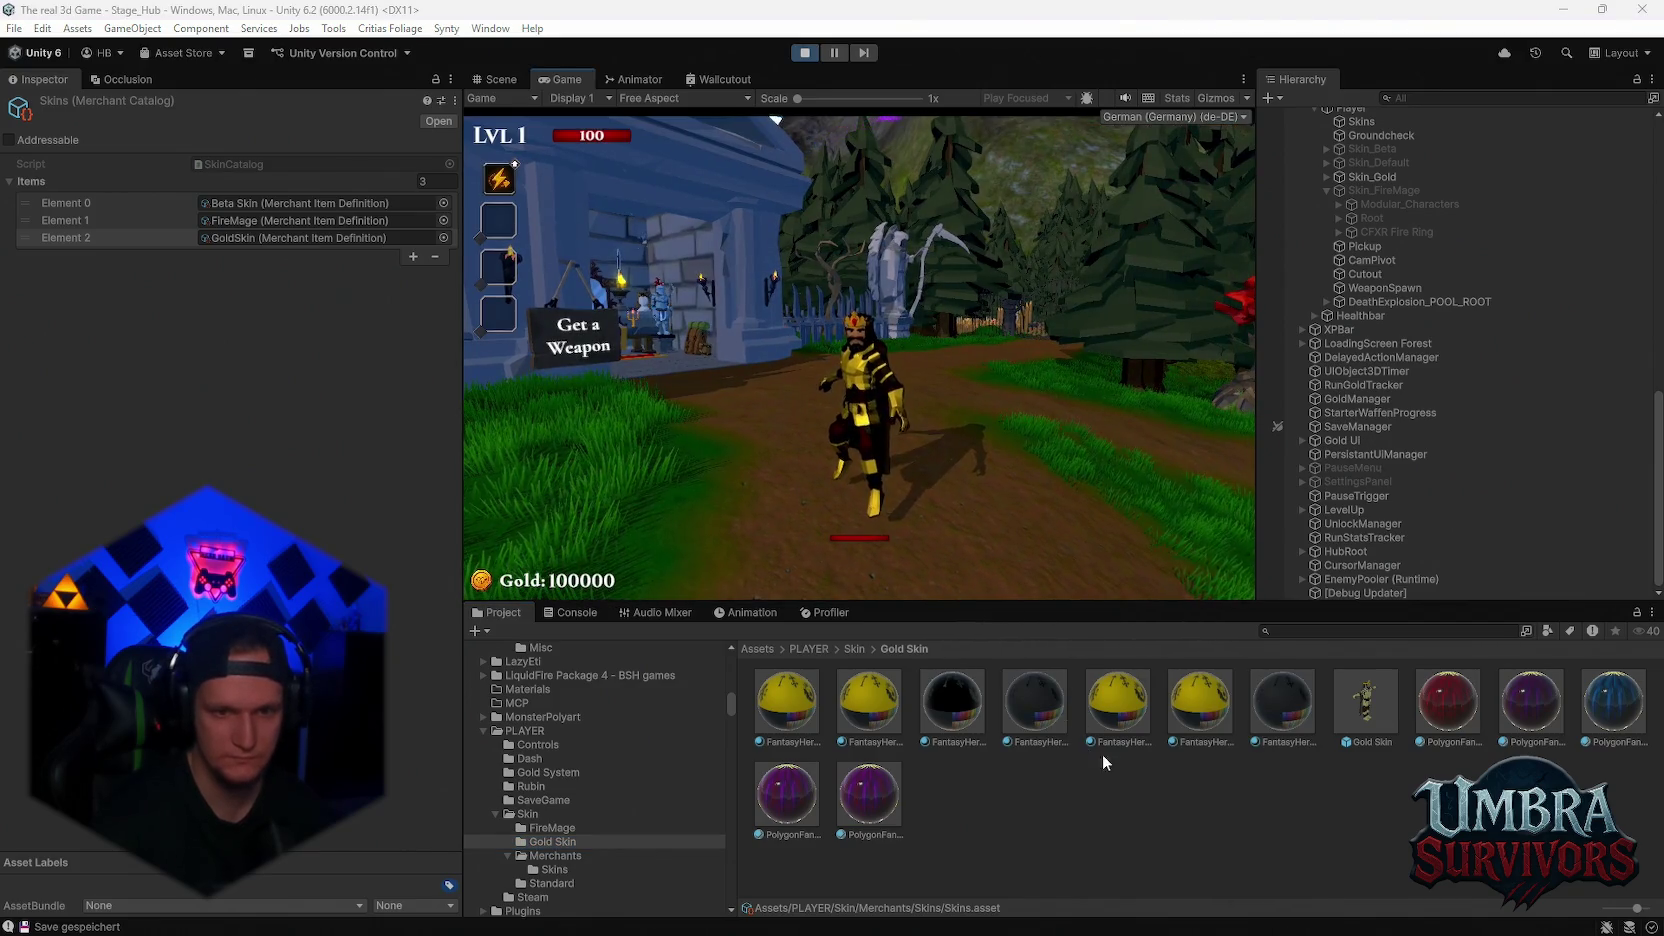
left_click(1043, 711)
left_click(422, 530)
type("0.2")
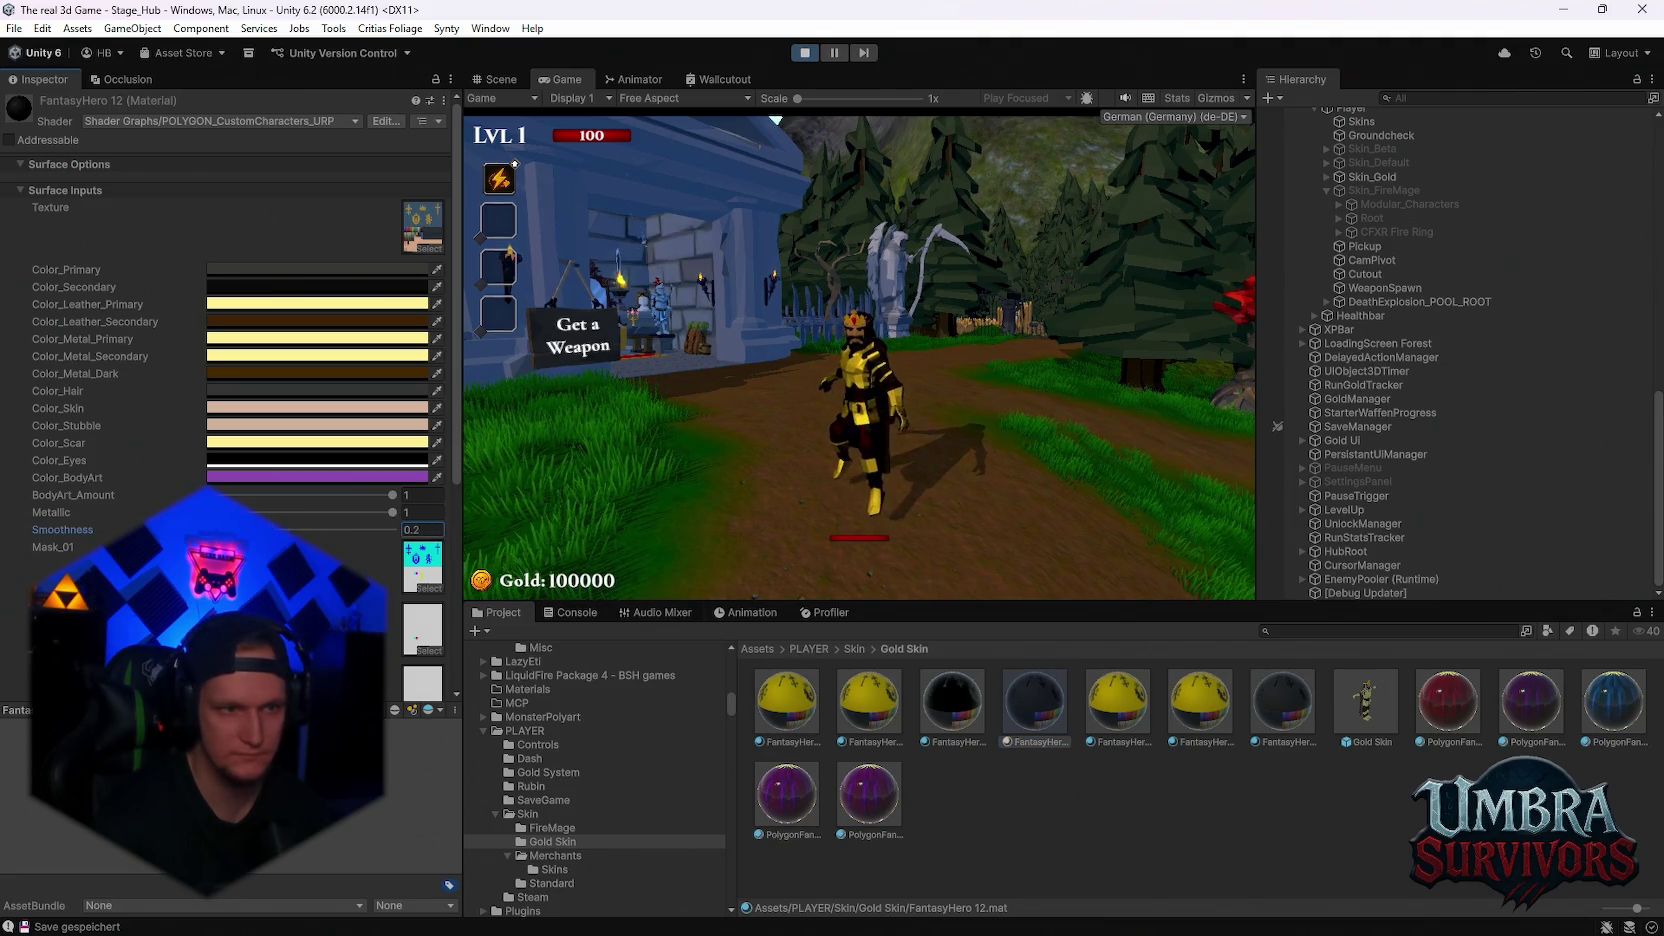
mouse_move(386, 510)
left_mouse_down()
mouse_move(328, 514)
mouse_move(347, 512)
mouse_move(330, 535)
mouse_move(272, 532)
left_mouse_up()
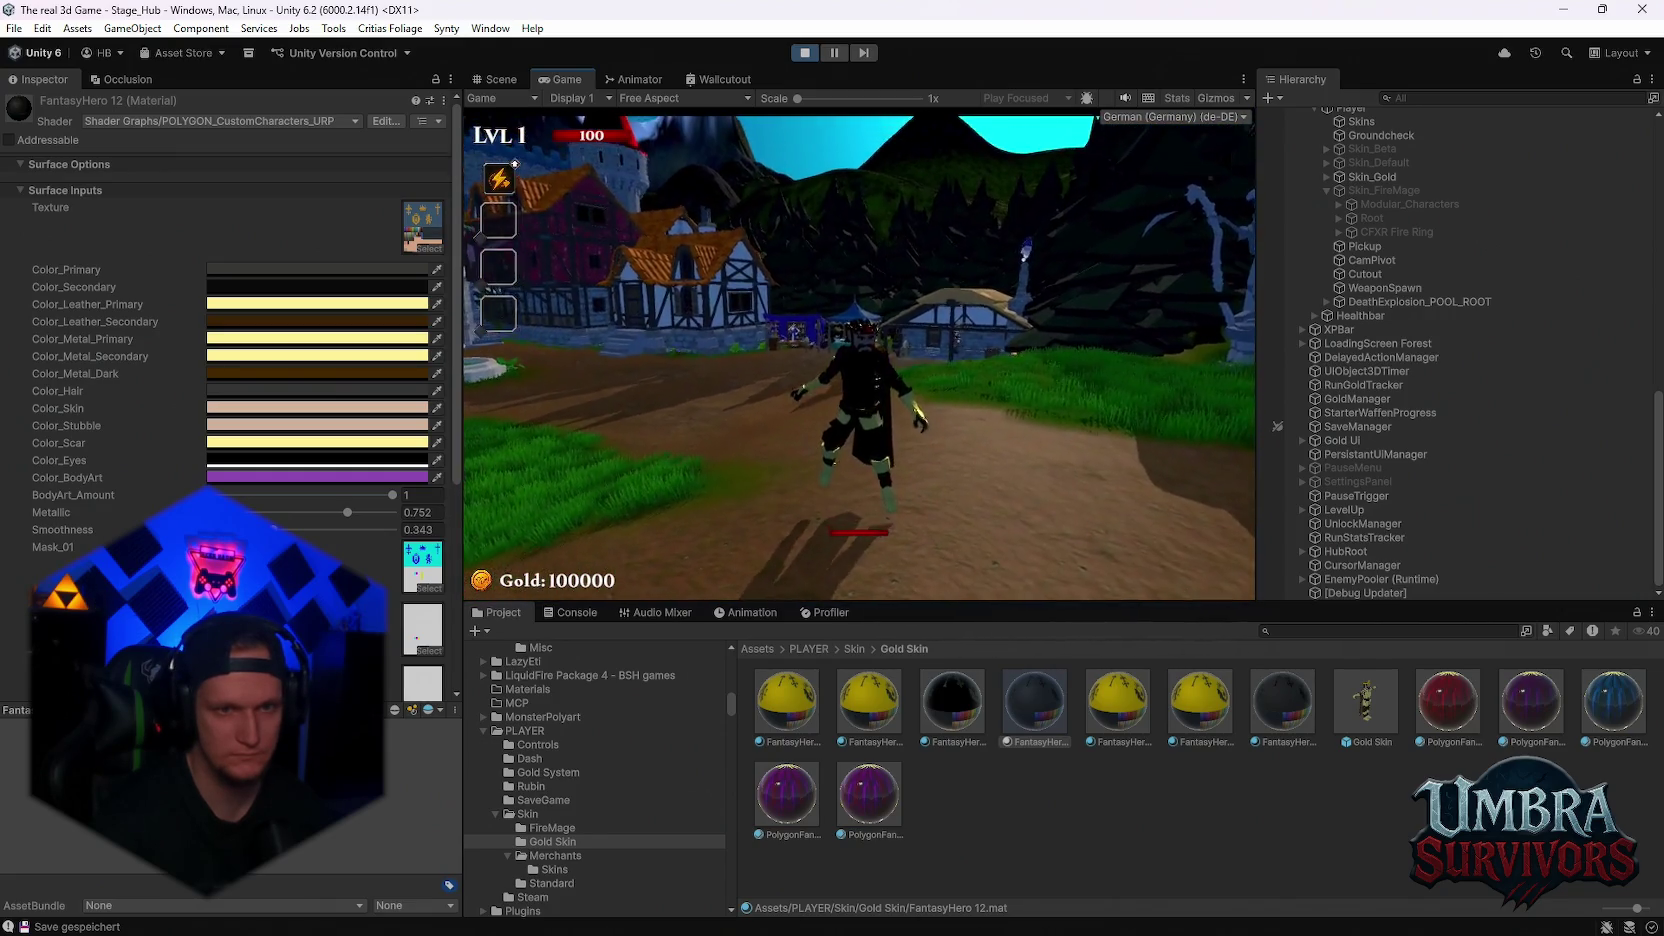
key("Escape")
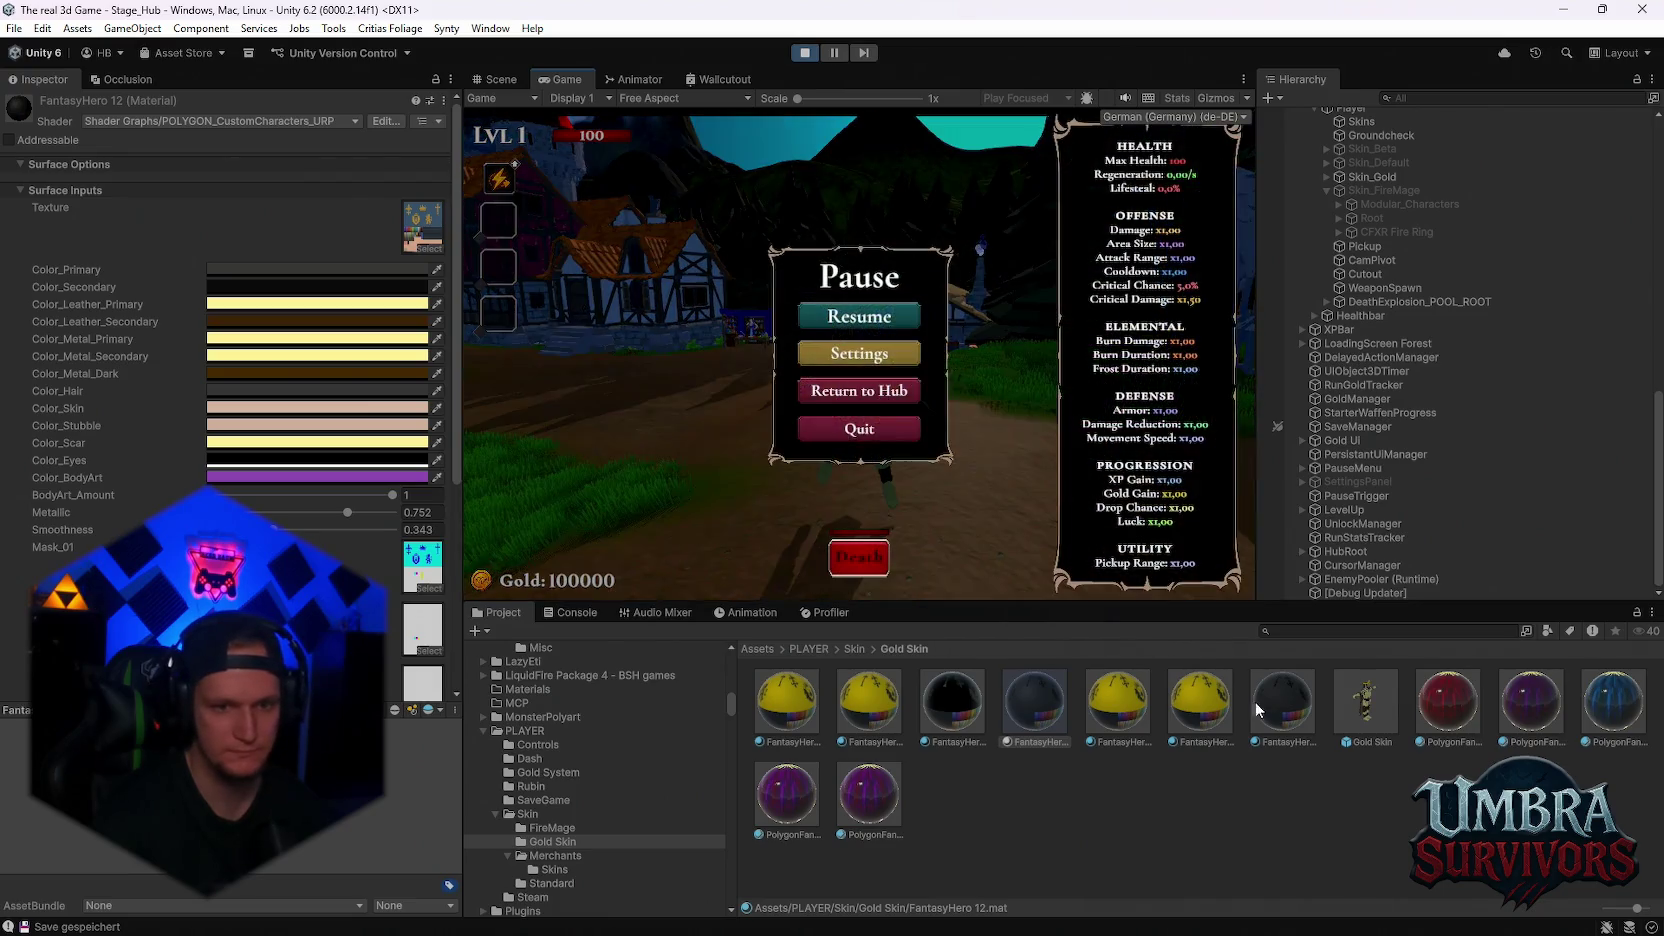
Review FantasyHero 12's leather primary colour after glancing at FantasyHero 13
left_click(1113, 696)
left_click(1034, 697)
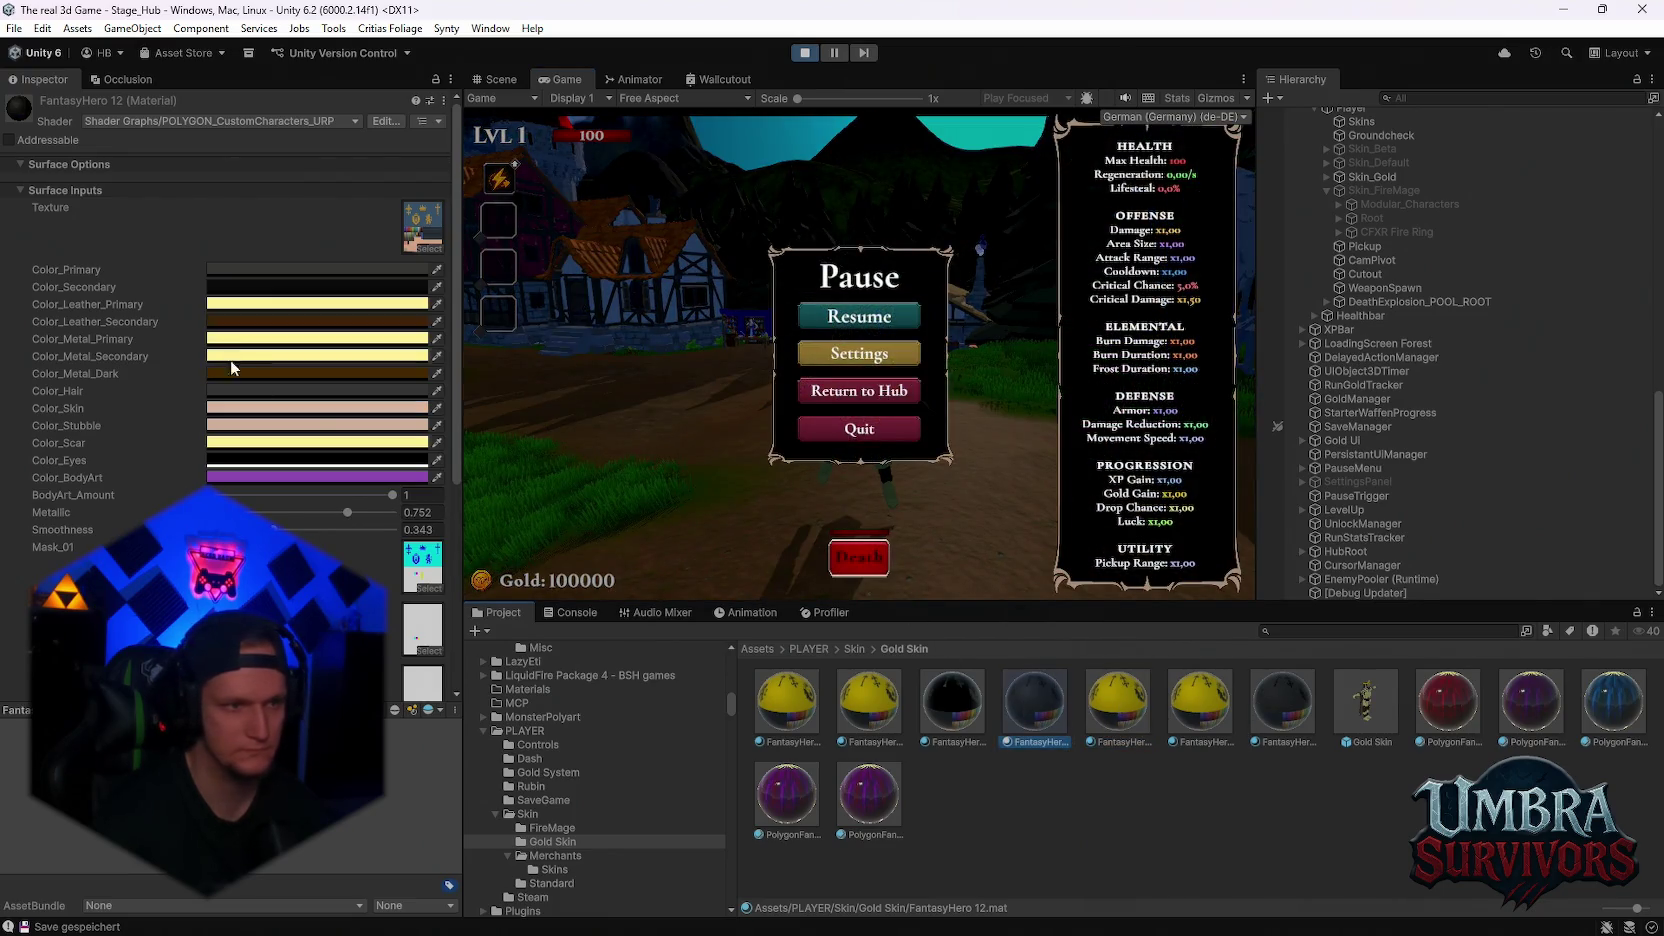
left_click(238, 304)
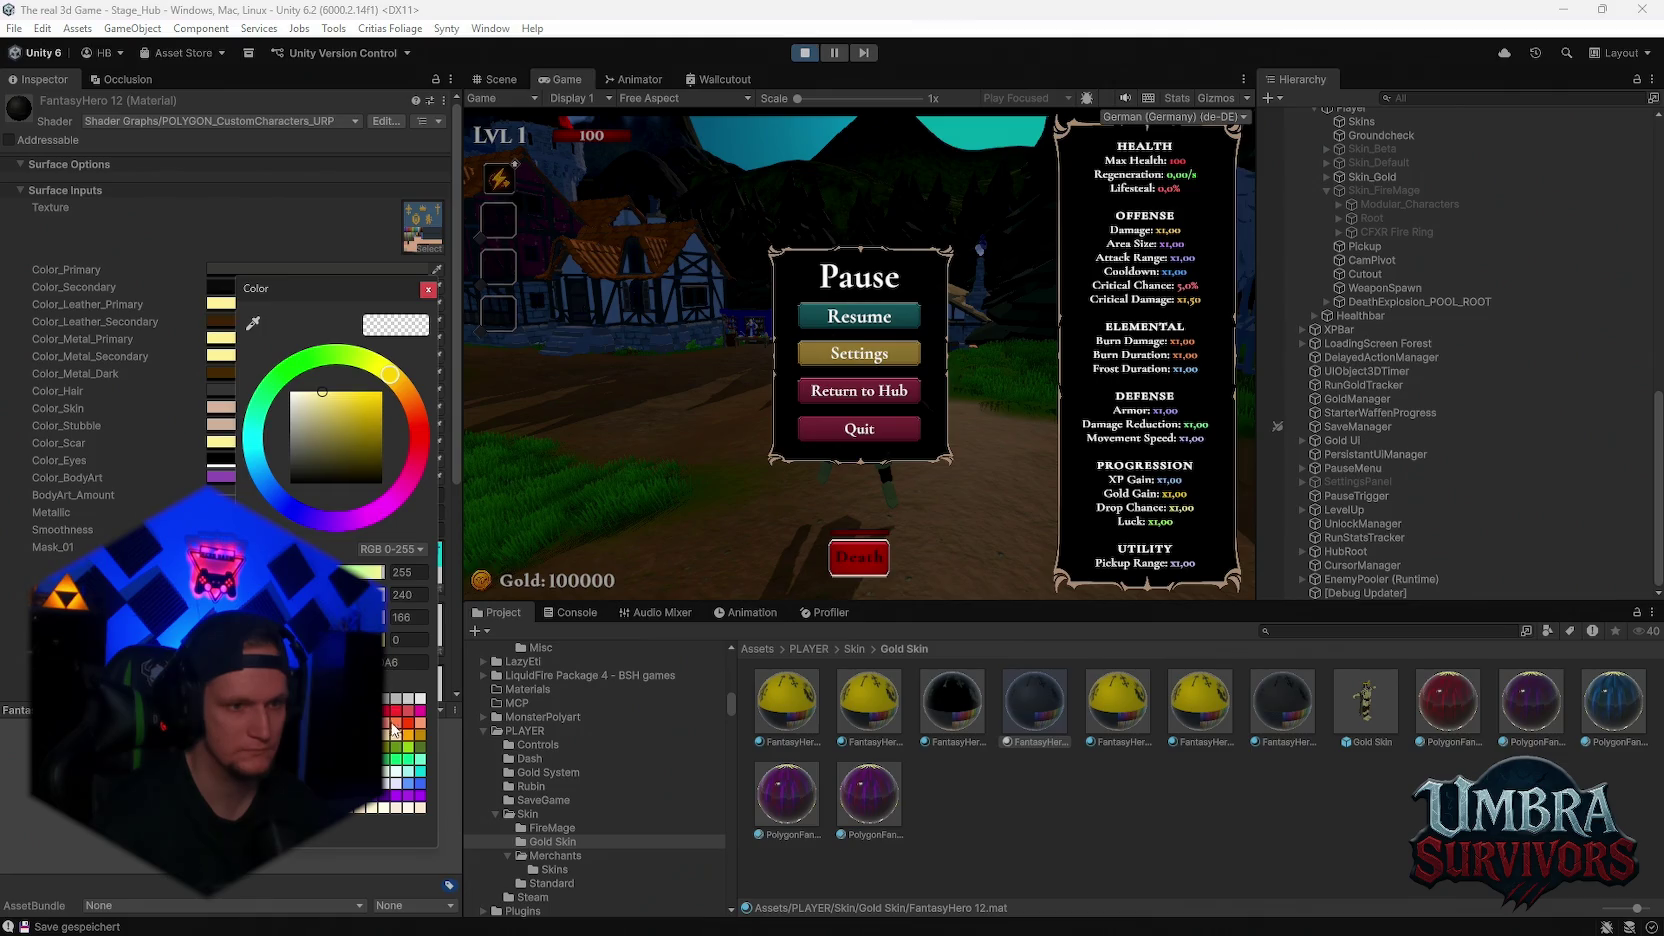
left_click(430, 290)
Tint FantasyHero 13's primary and metal primary colours pale yellow and resume the game
key("Right")
left_click(263, 270)
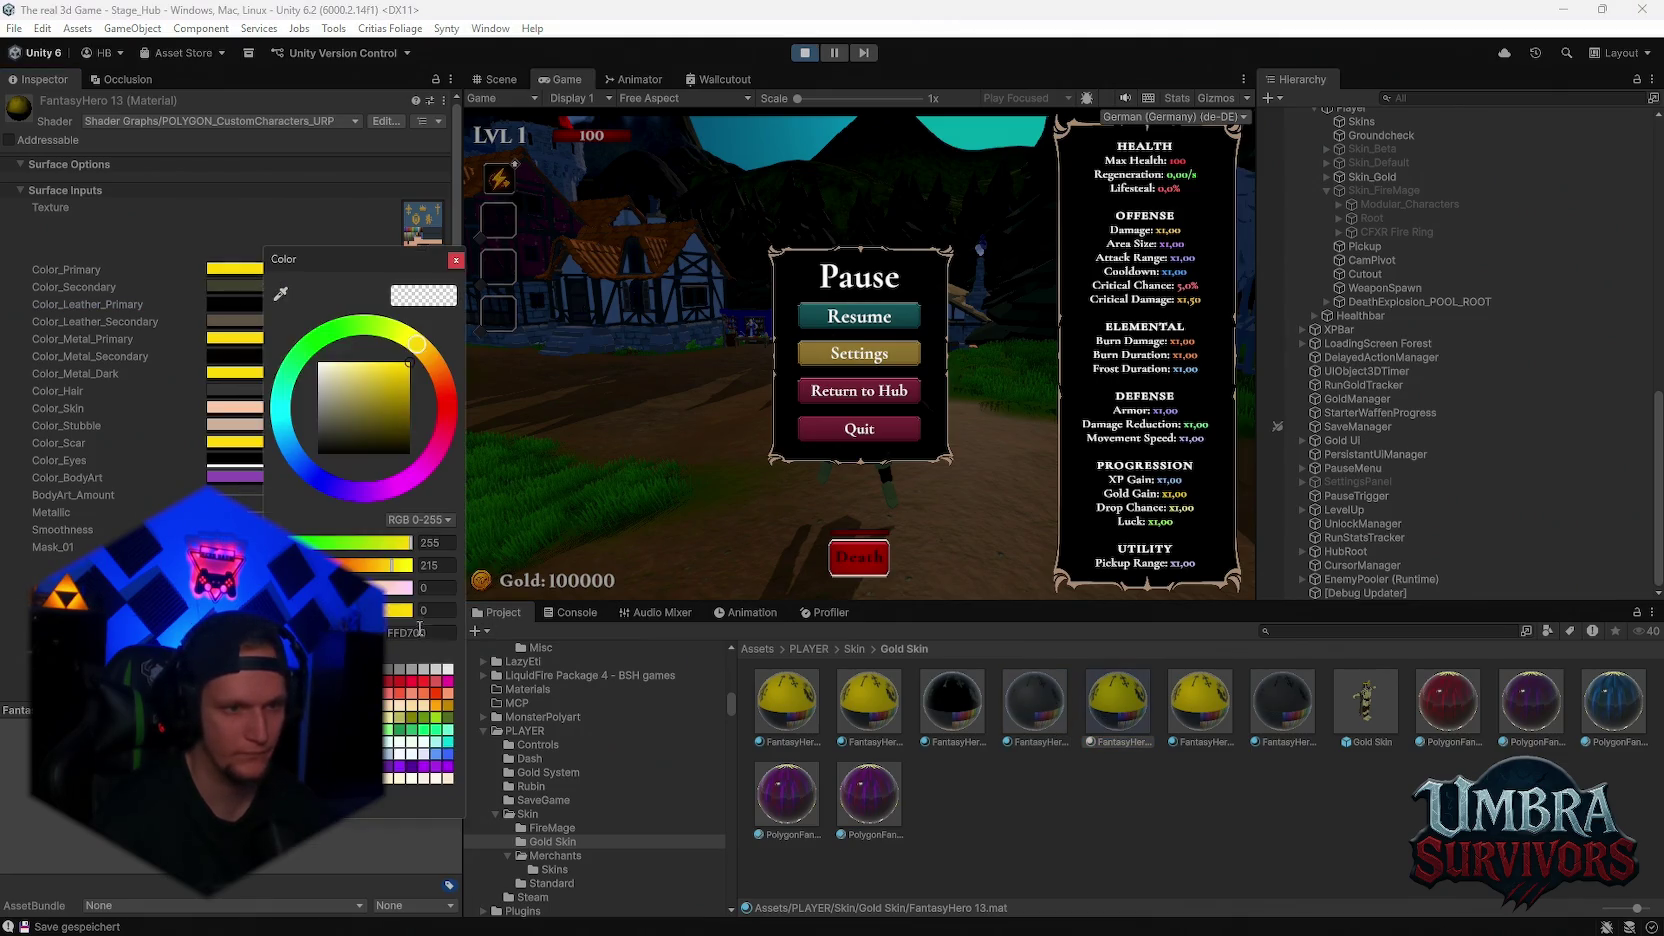
left_click(355, 365)
left_click(235, 338)
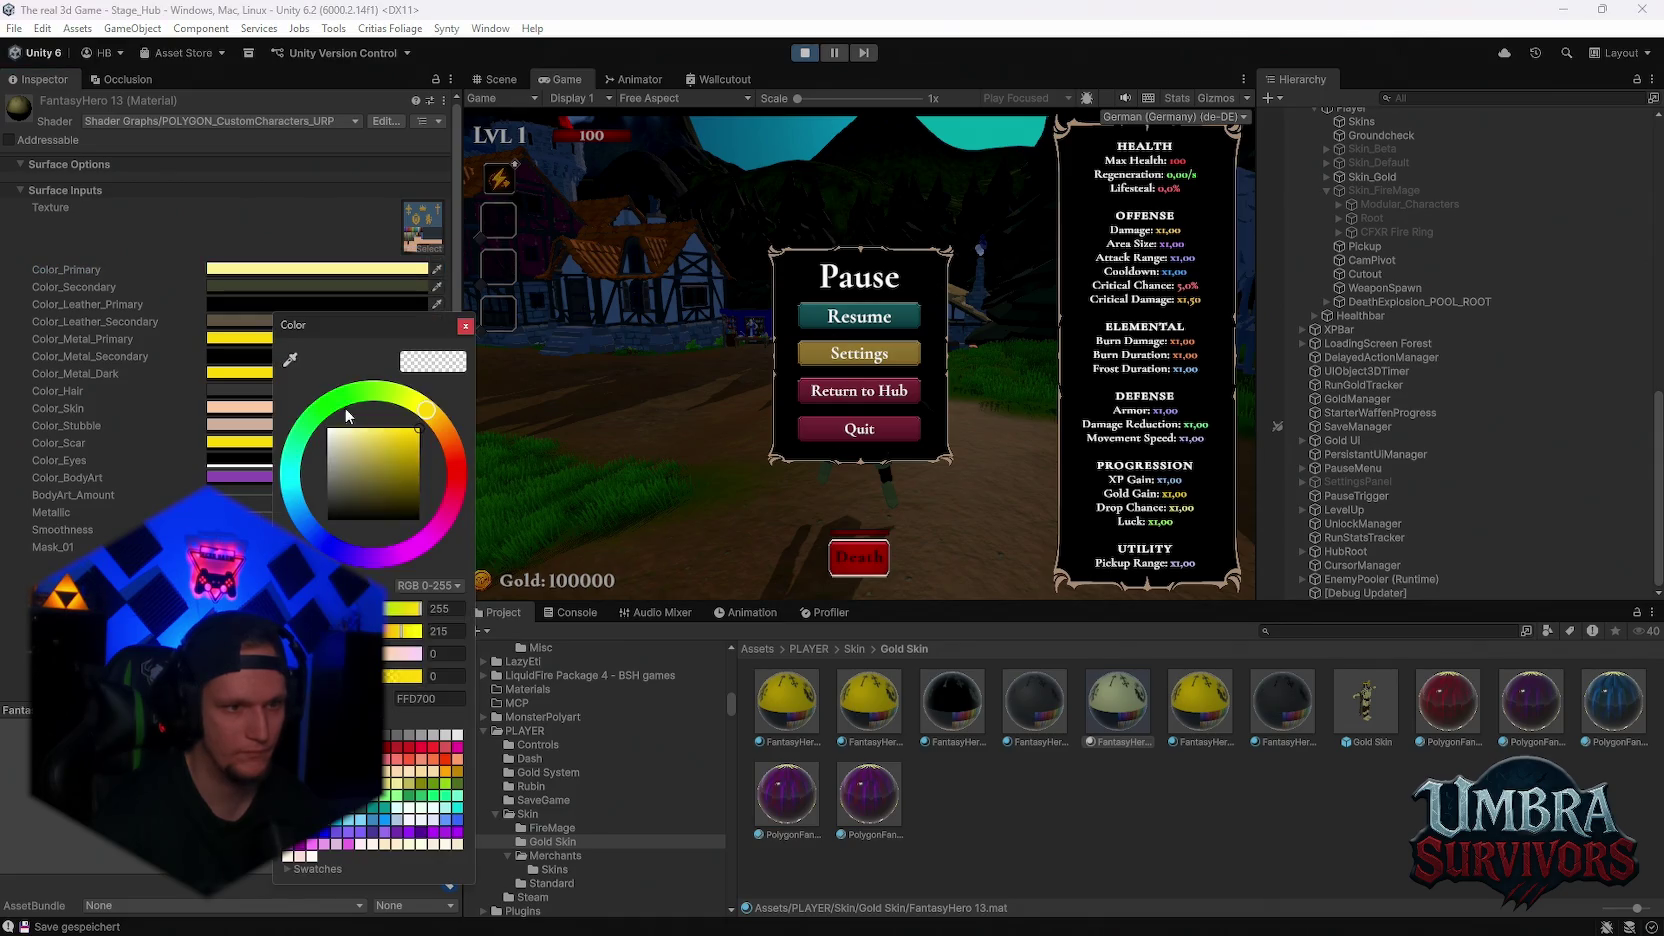
left_click(466, 328)
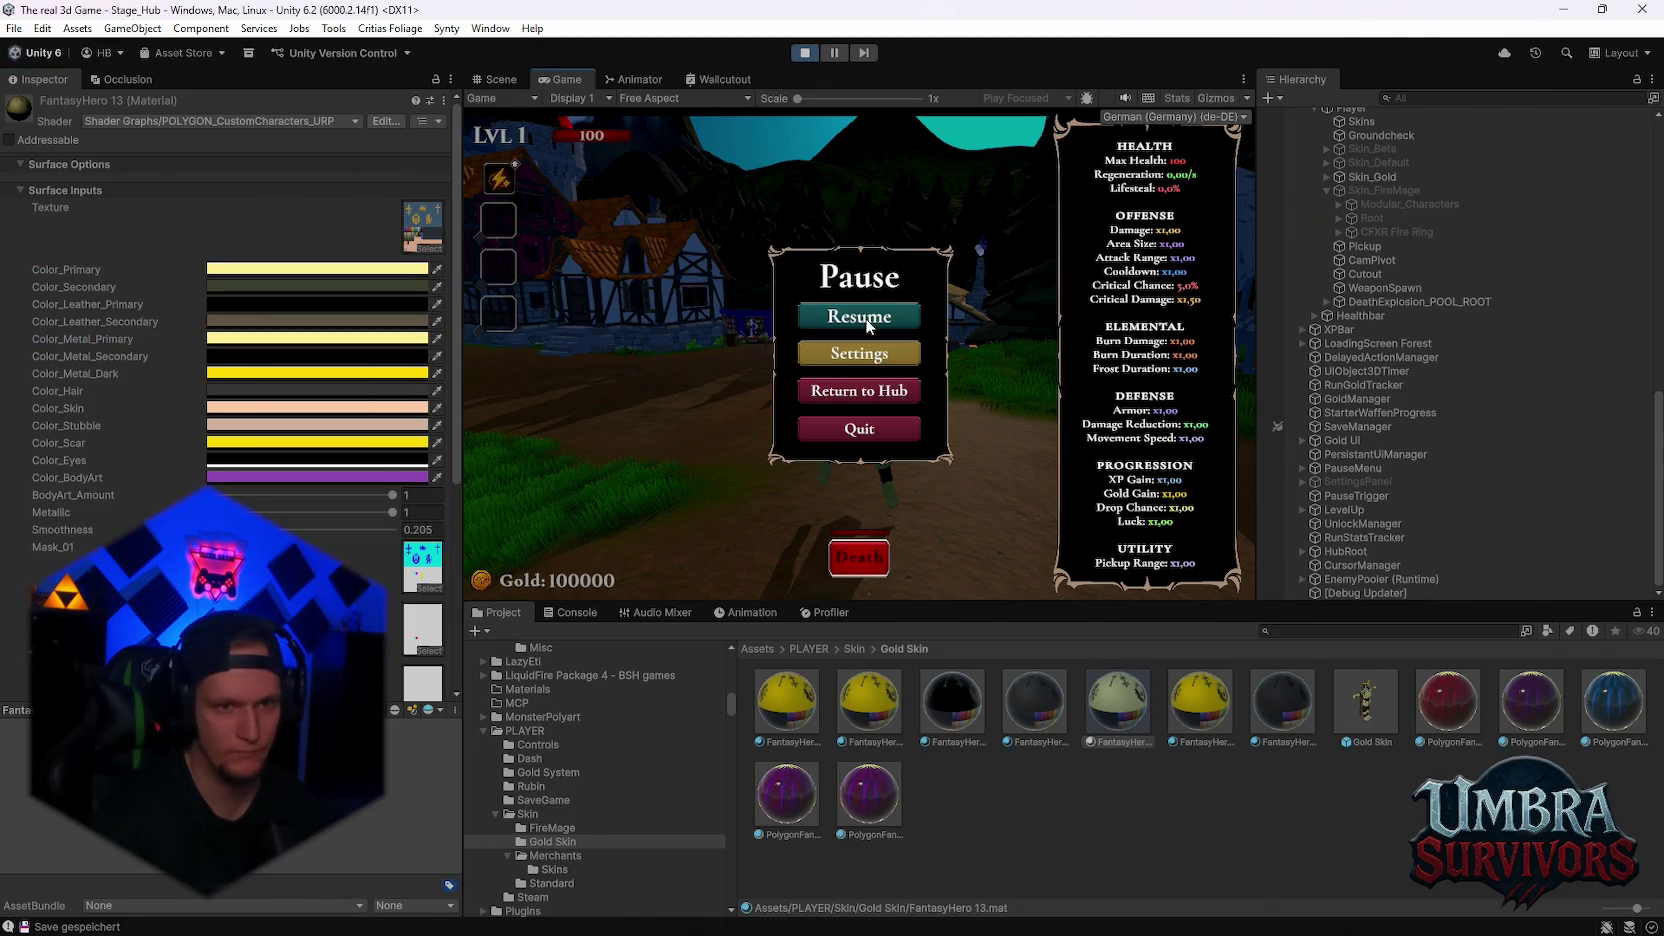
left_click(866, 318)
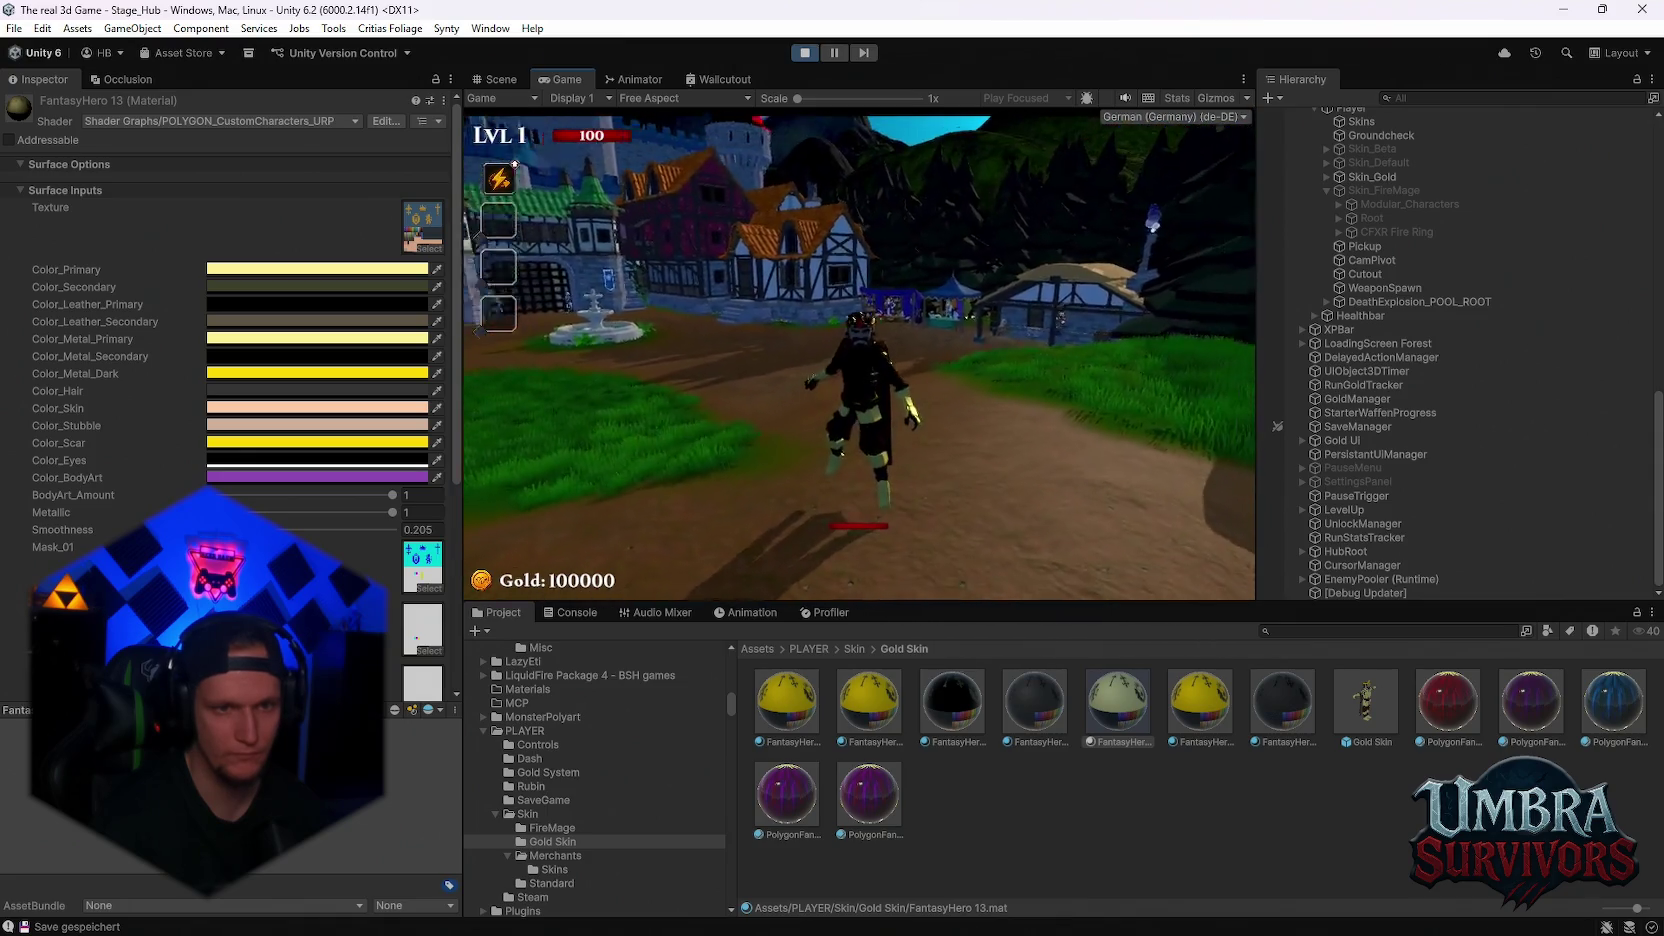
Set FantasyHero 13's dark metal colour to pale yellow and adjust another gold colour
left_click(240, 375)
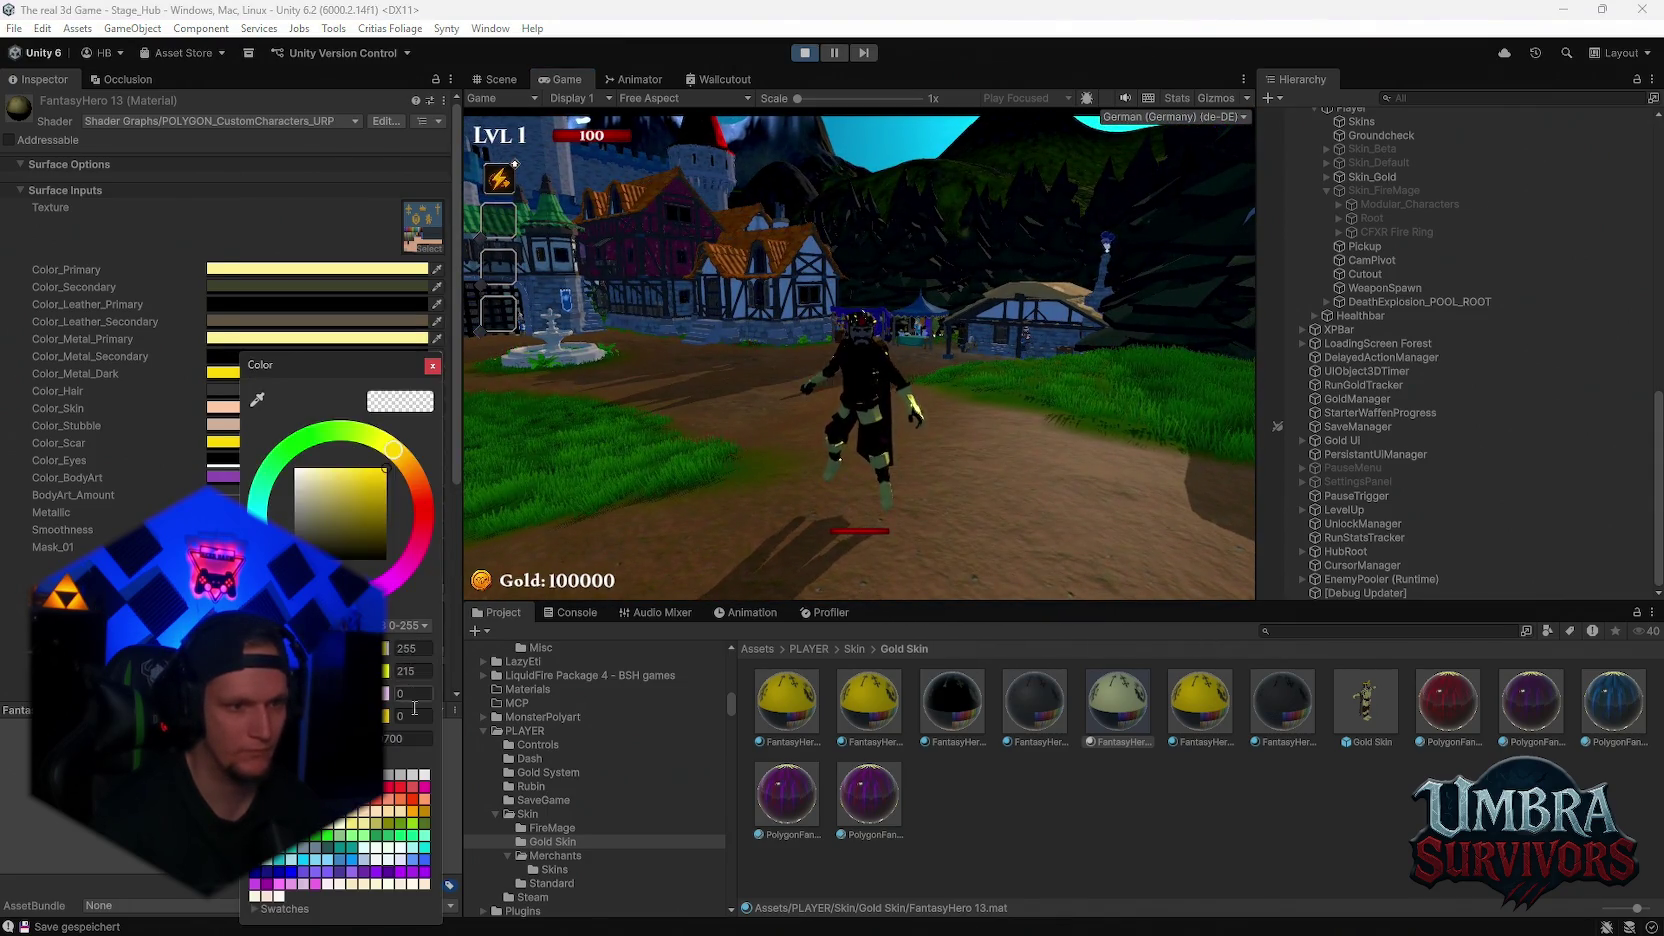
left_click(420, 335)
left_click(435, 368)
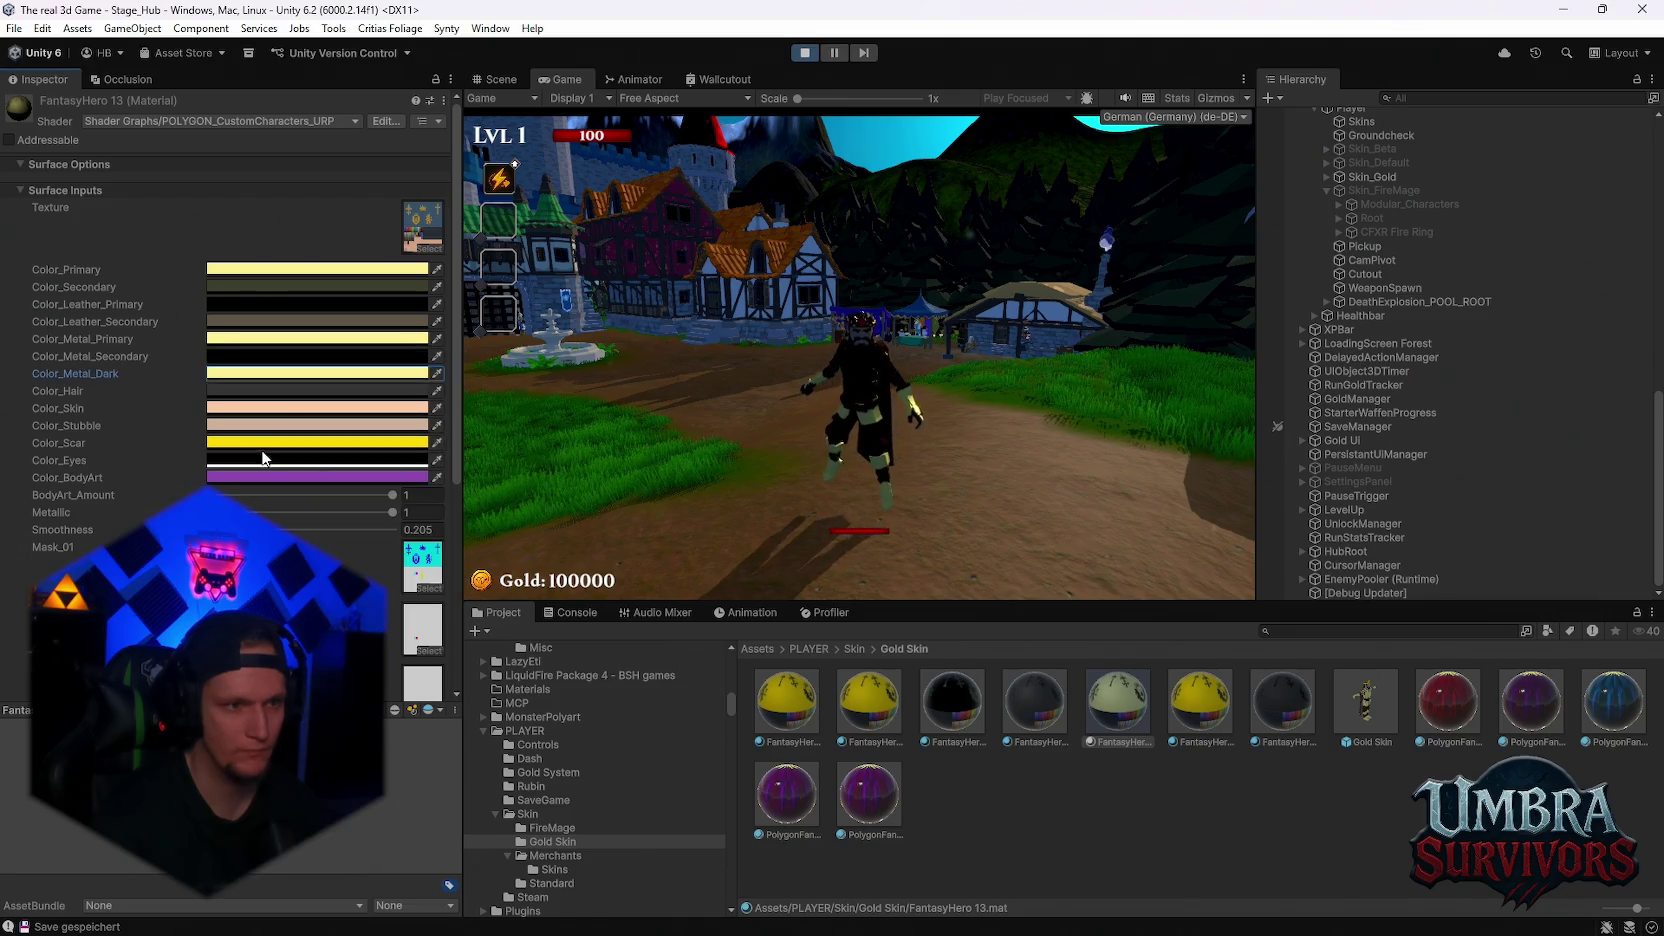
left_click(235, 443)
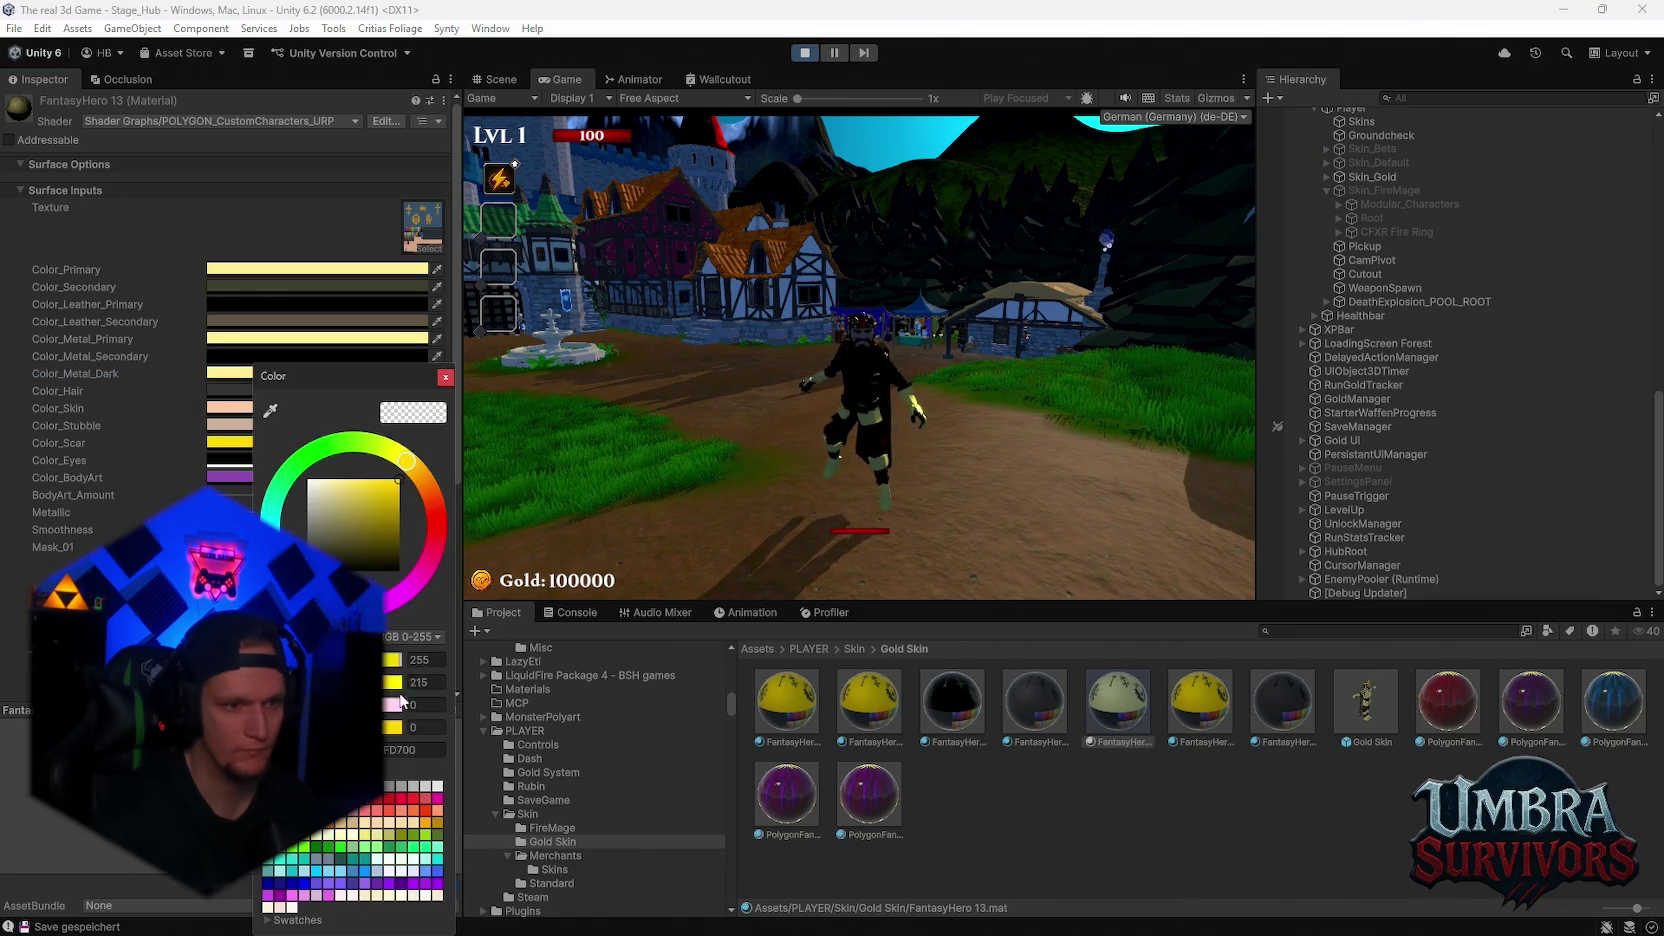
left_click(450, 379)
Set FantasyHero 14's primary, metal primary and scar colours to pale yellow FFF0A6
key("Right")
left_click(245, 272)
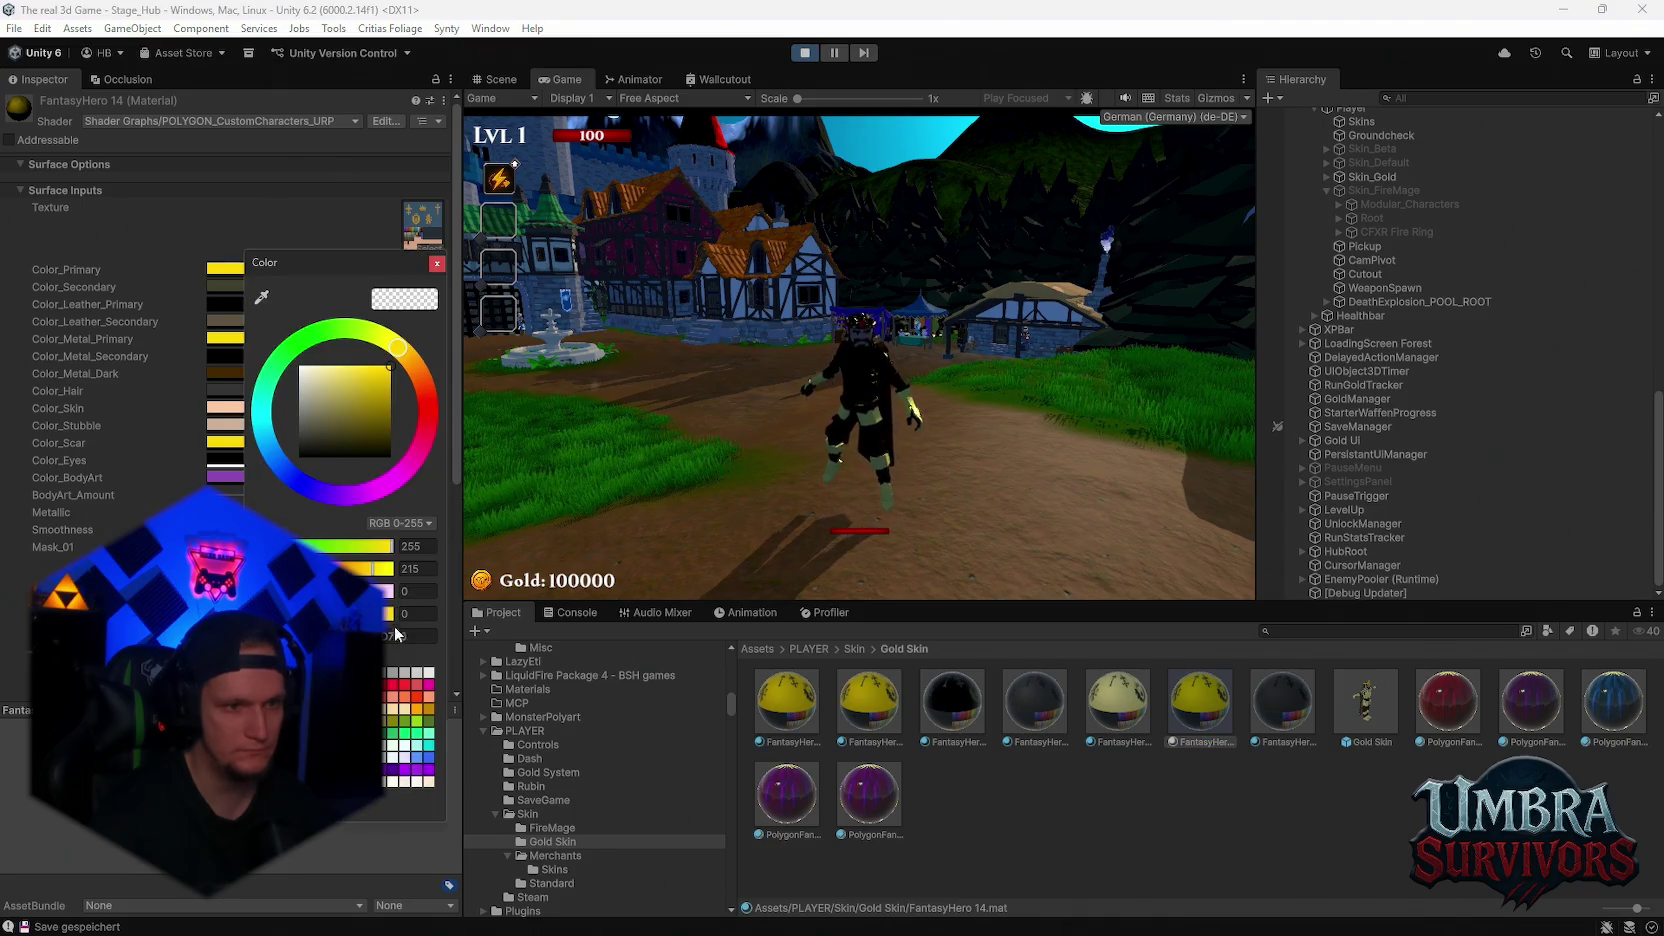
key("ctrl+v")
left_click(438, 265)
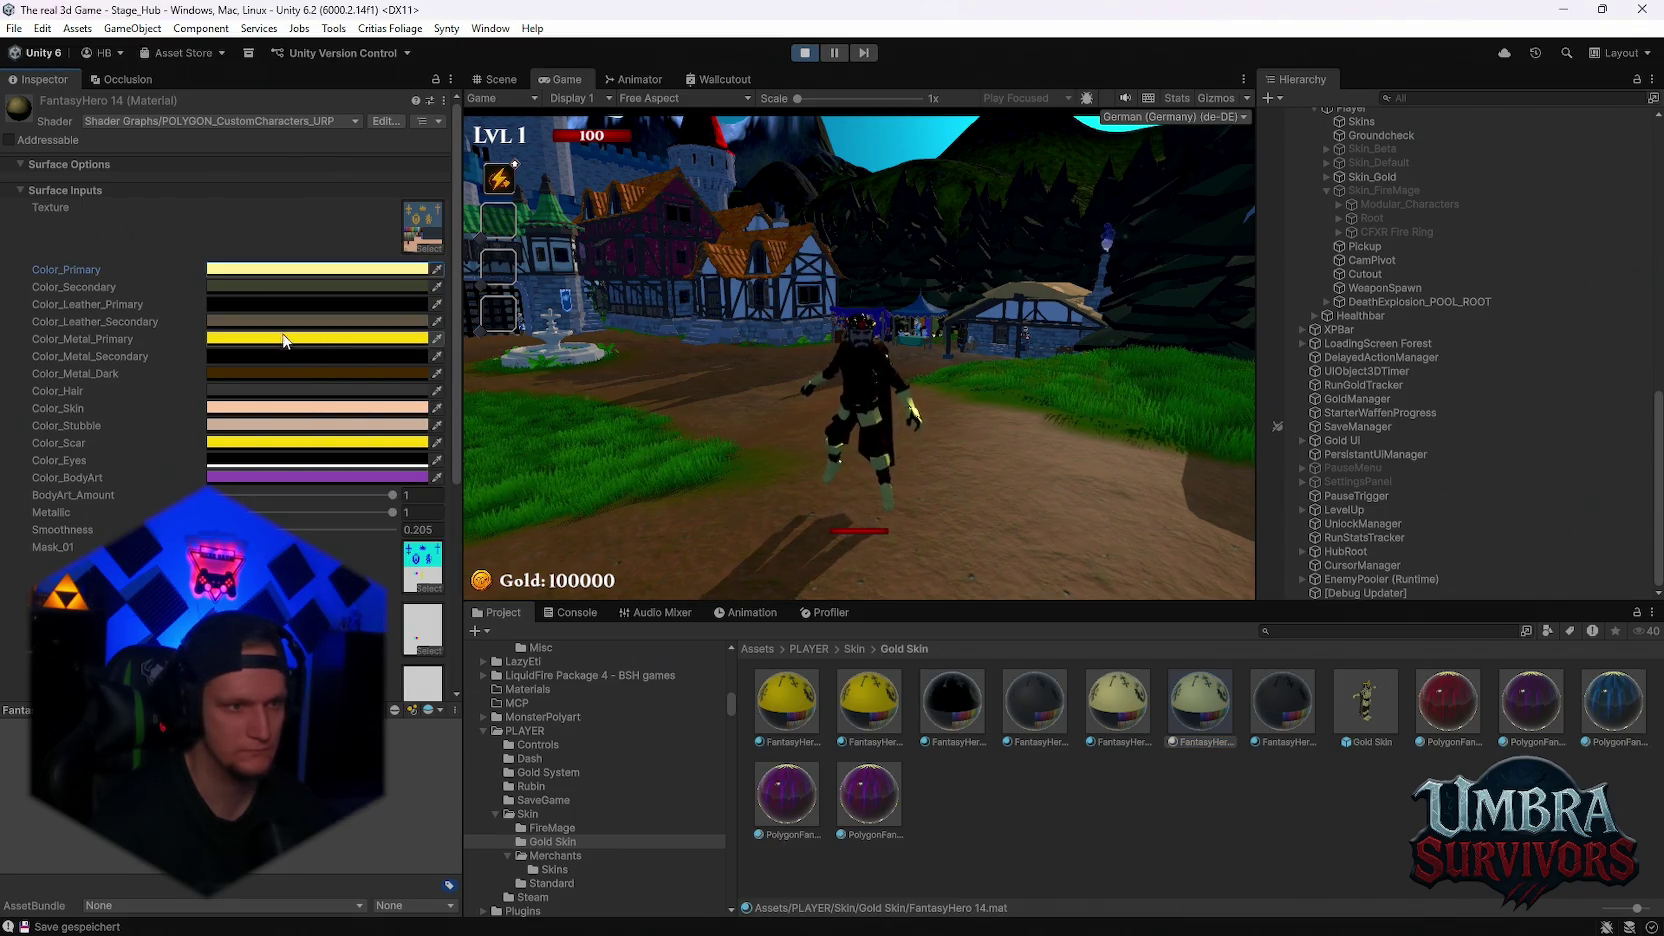
left_click(281, 339)
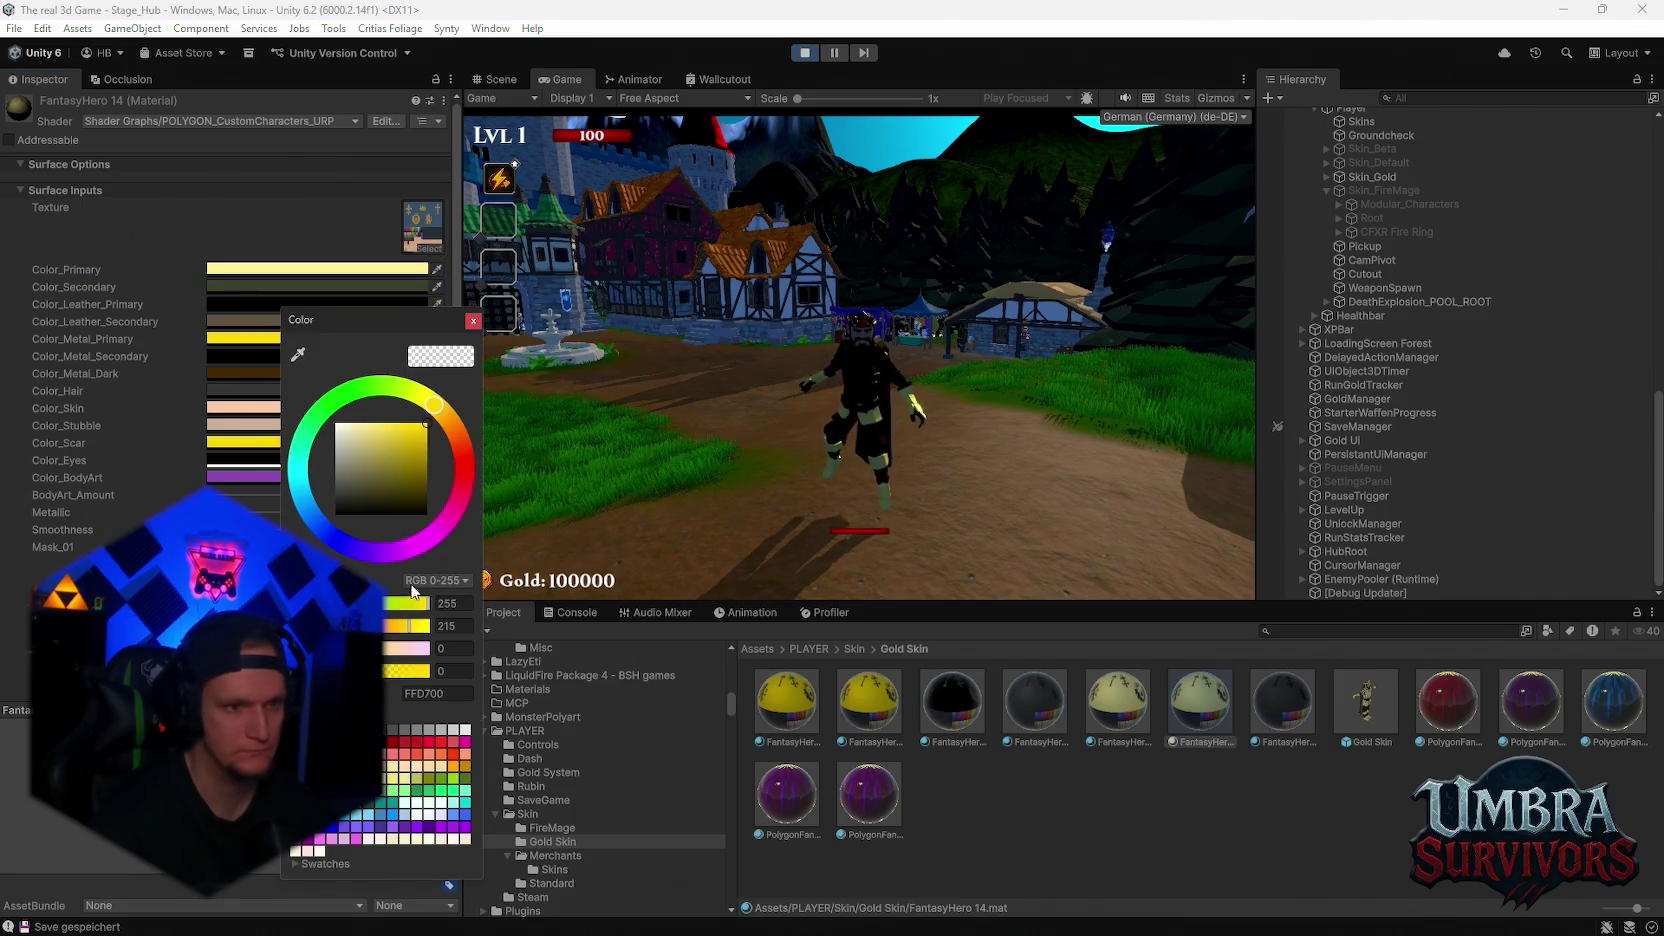
left_click(473, 321)
left_click(267, 444)
type("FFF0A6")
left_click(456, 380)
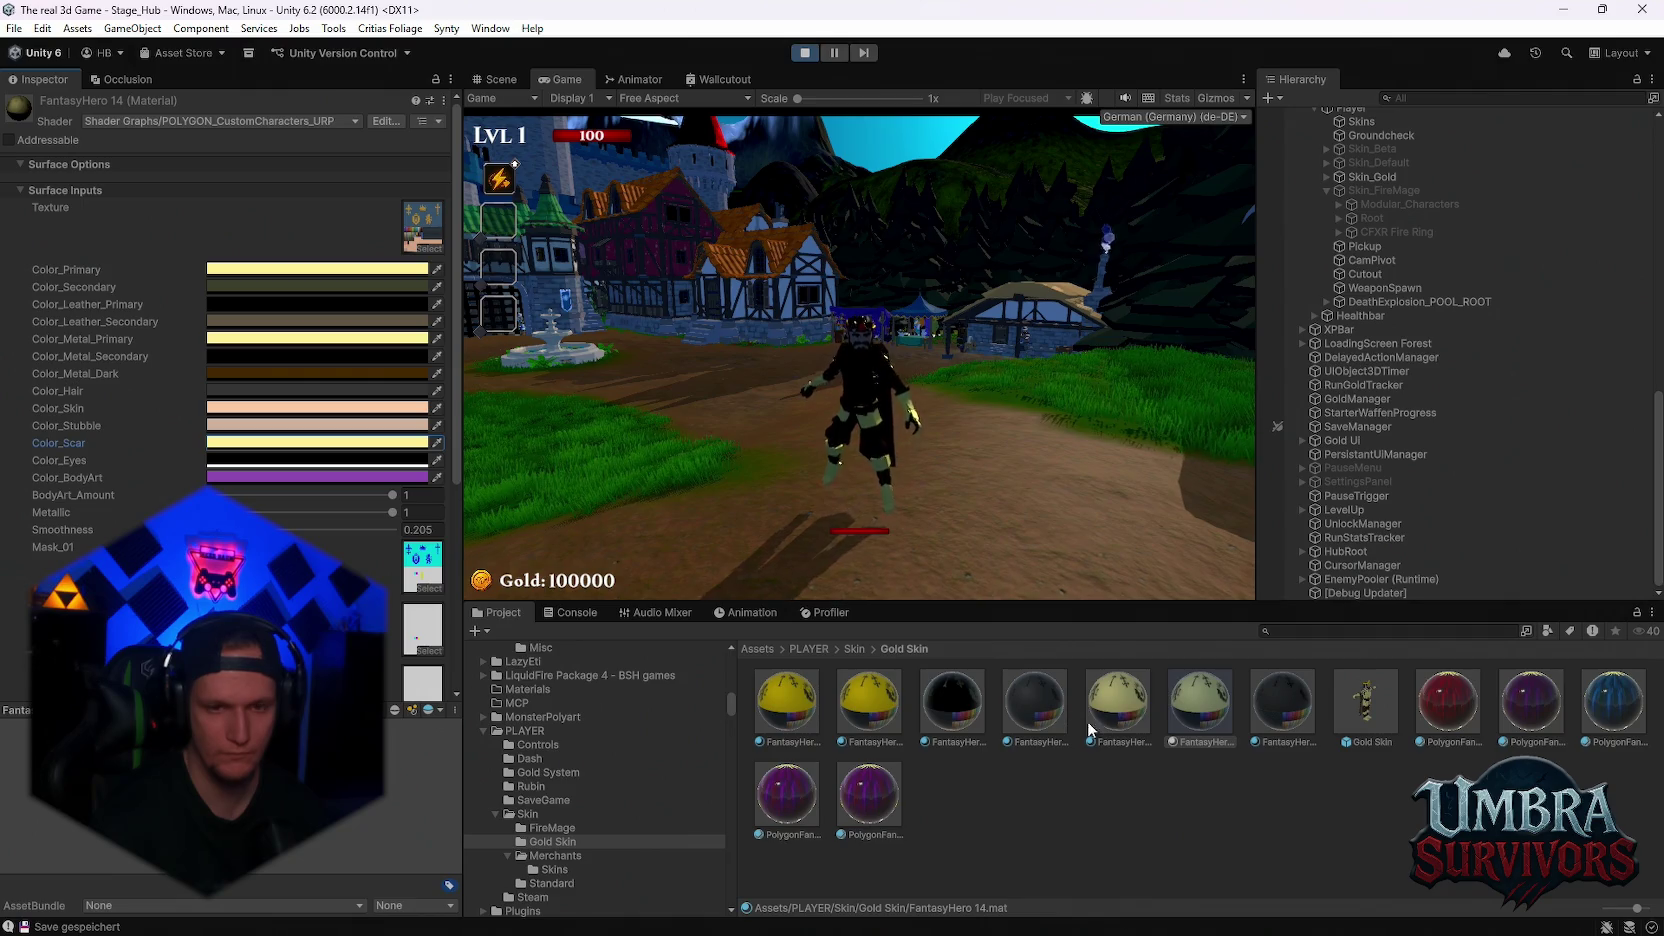
Set FantasyHero 10's primary and metal primary colours to pale yellow FFF0A6
left_click(1306, 711)
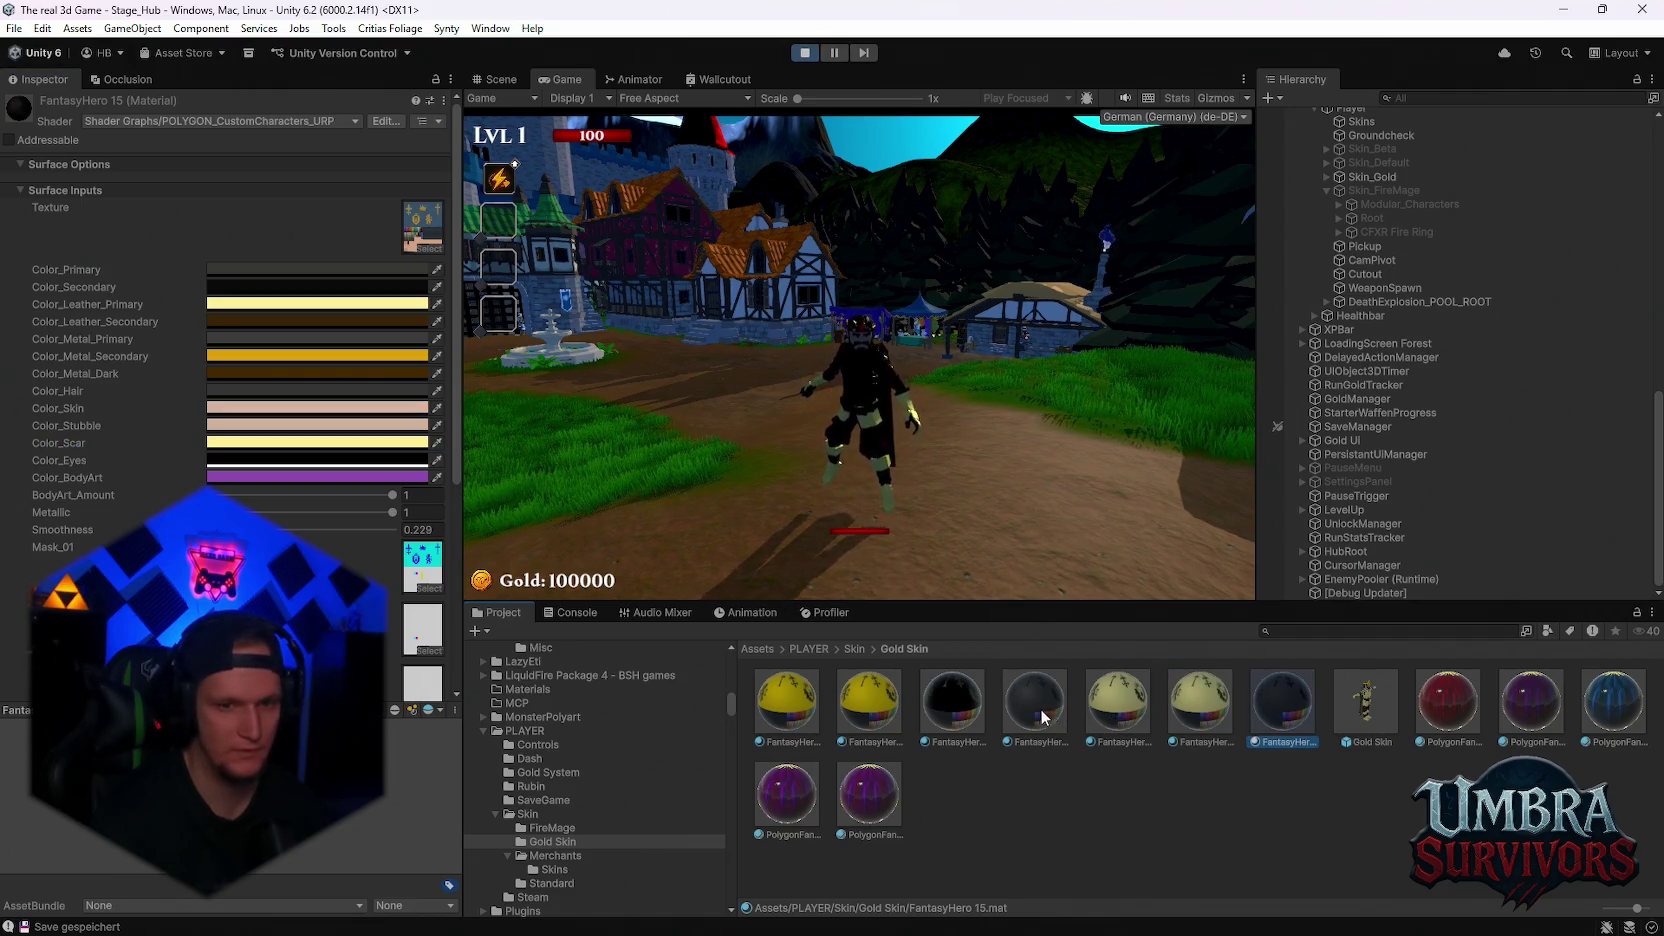
left_click(1100, 712)
left_click(1184, 705)
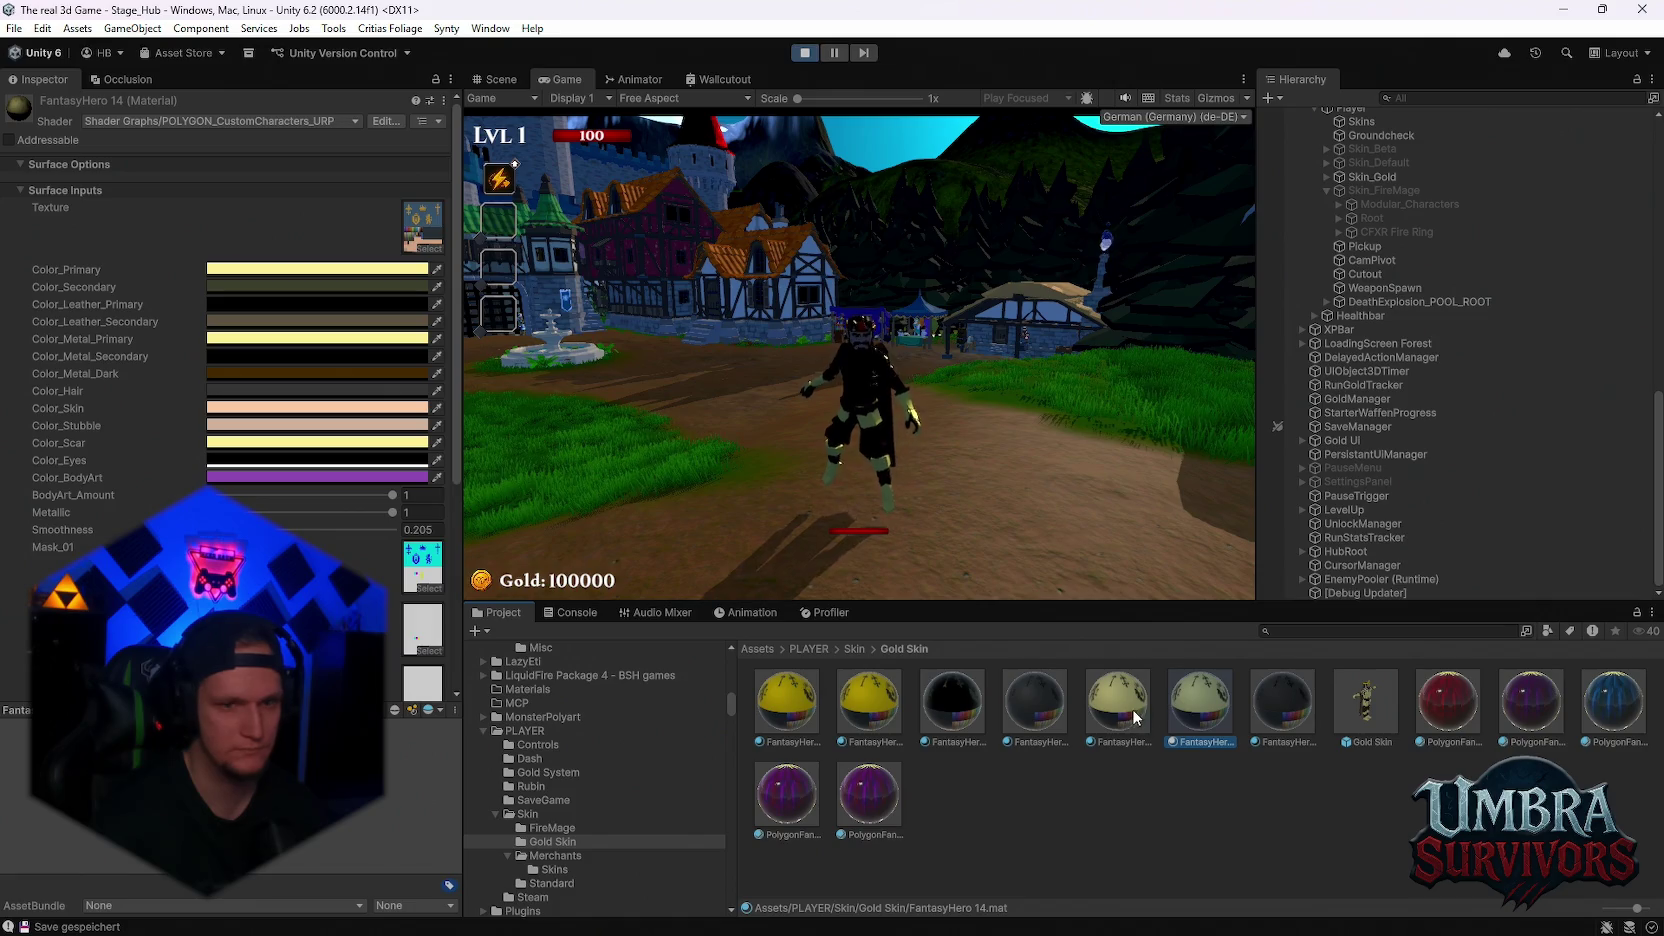
left_click(868, 705)
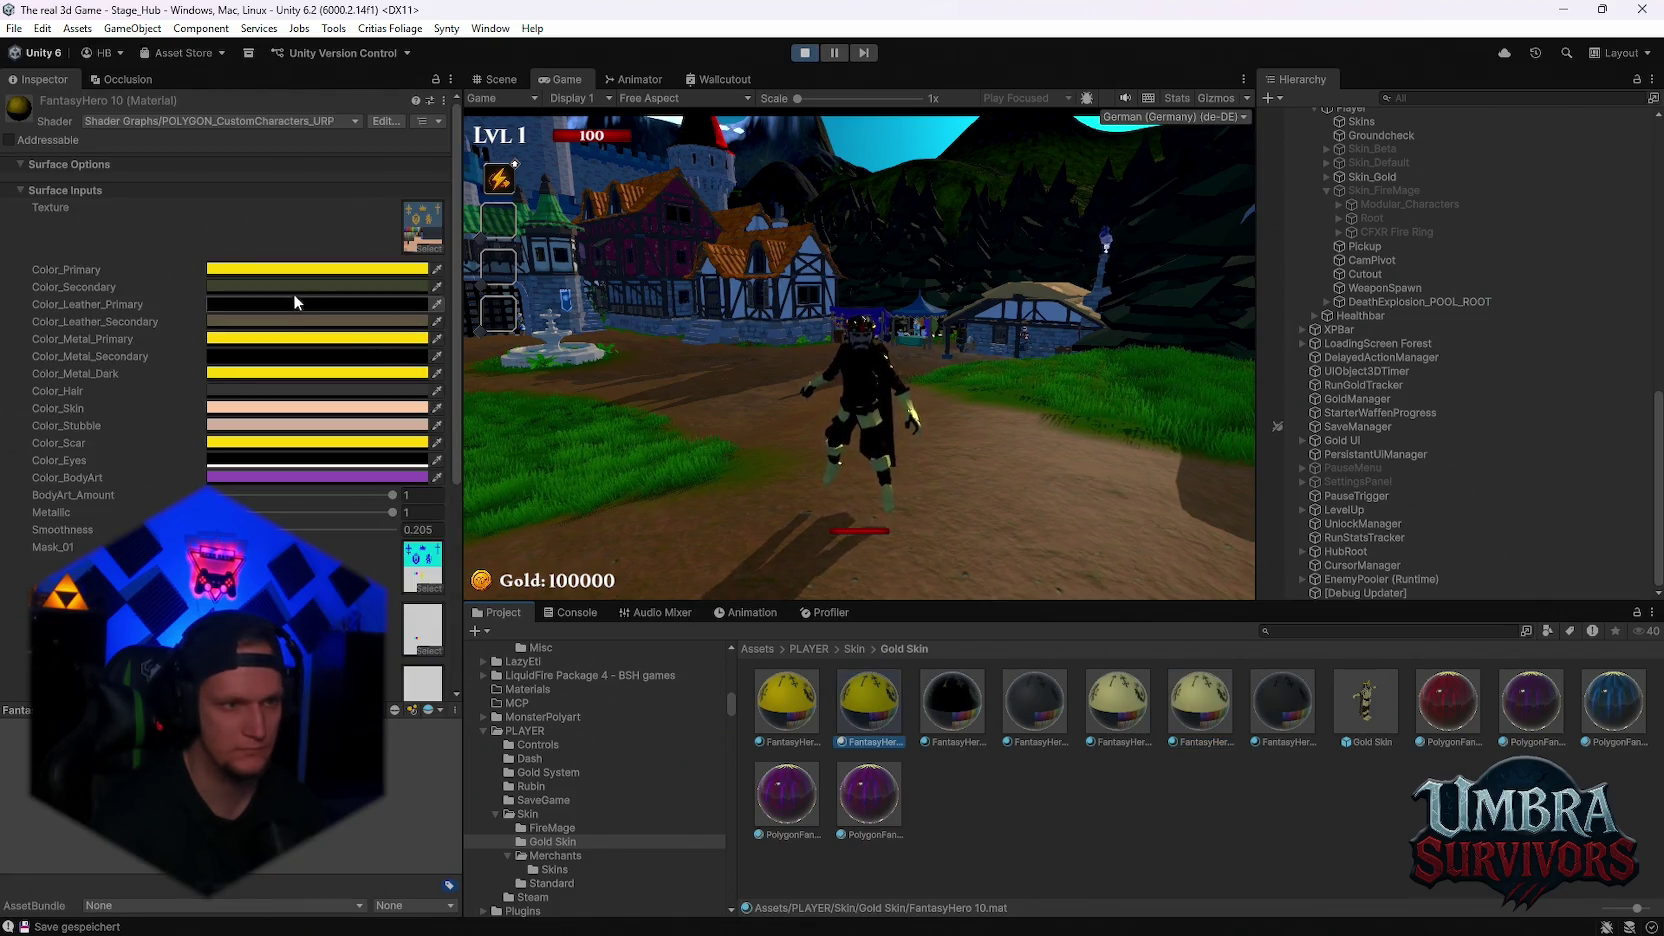
left_click(322, 307)
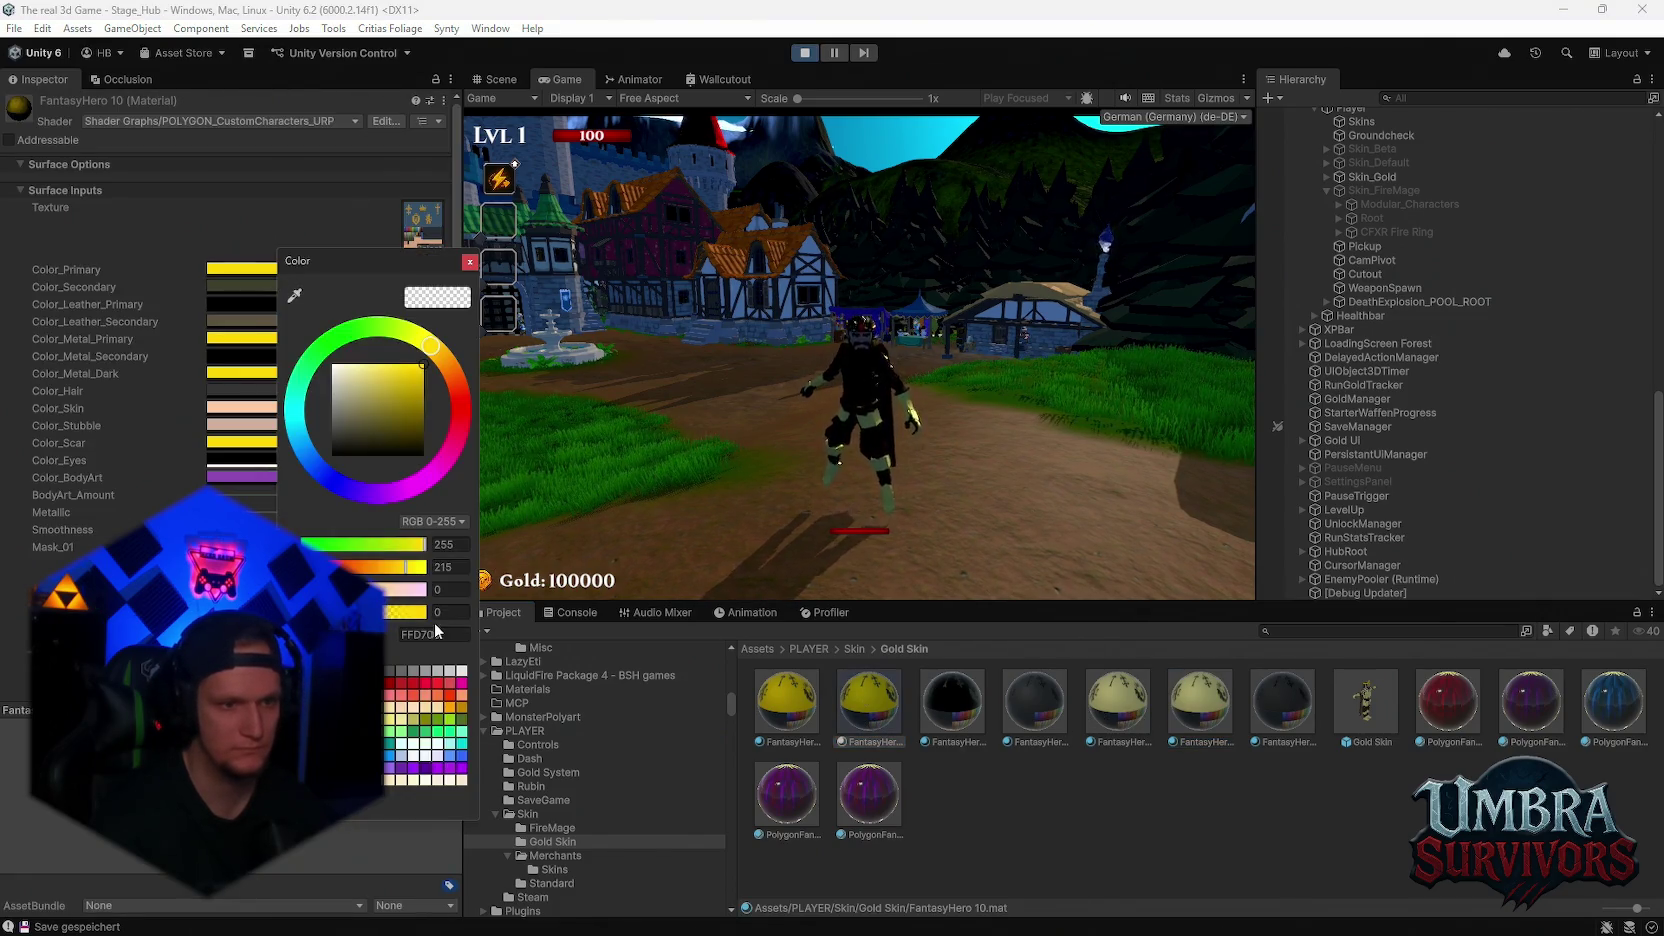
type("FFF0A6")
left_click(470, 263)
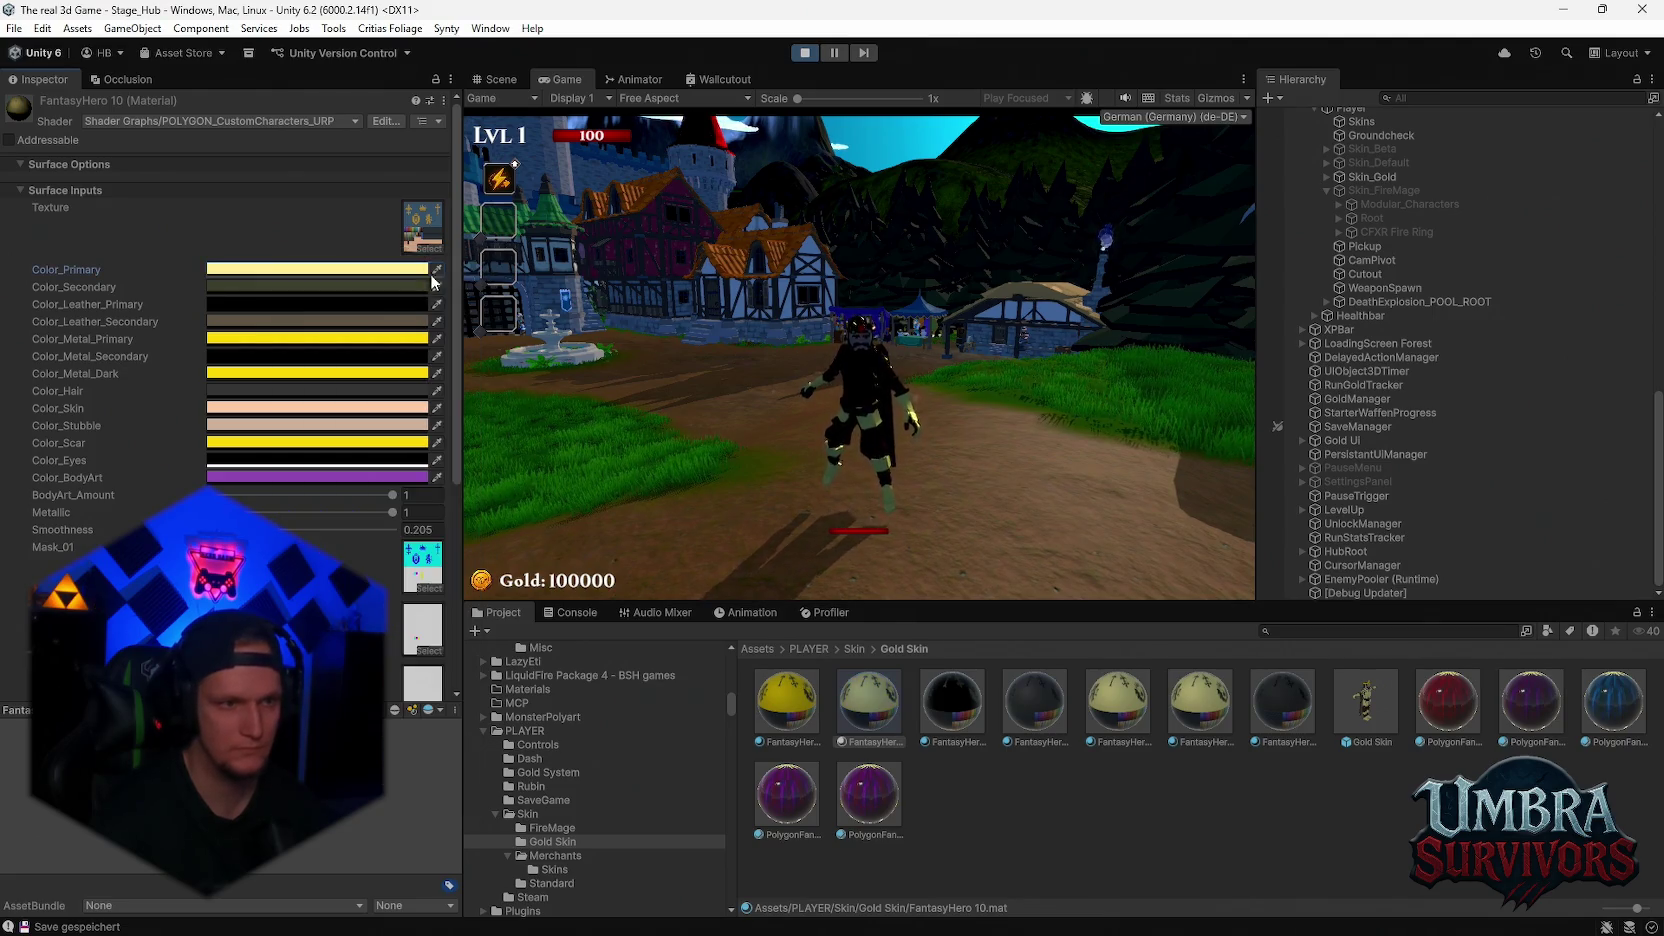
left_click(250, 341)
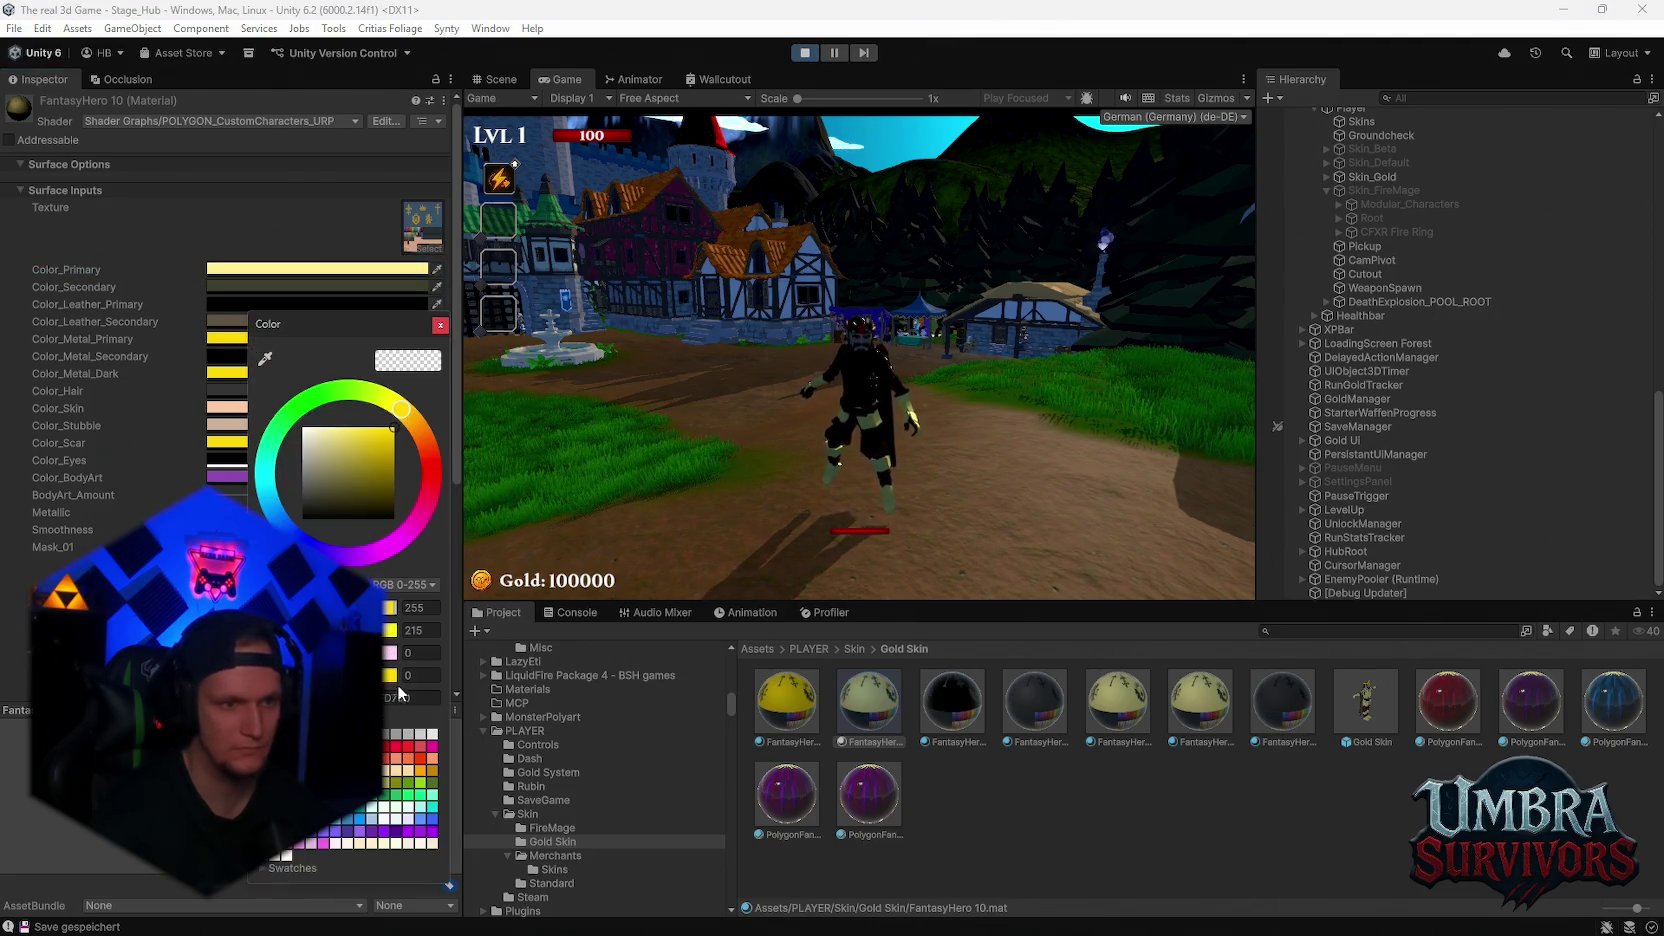
left_click(523, 395)
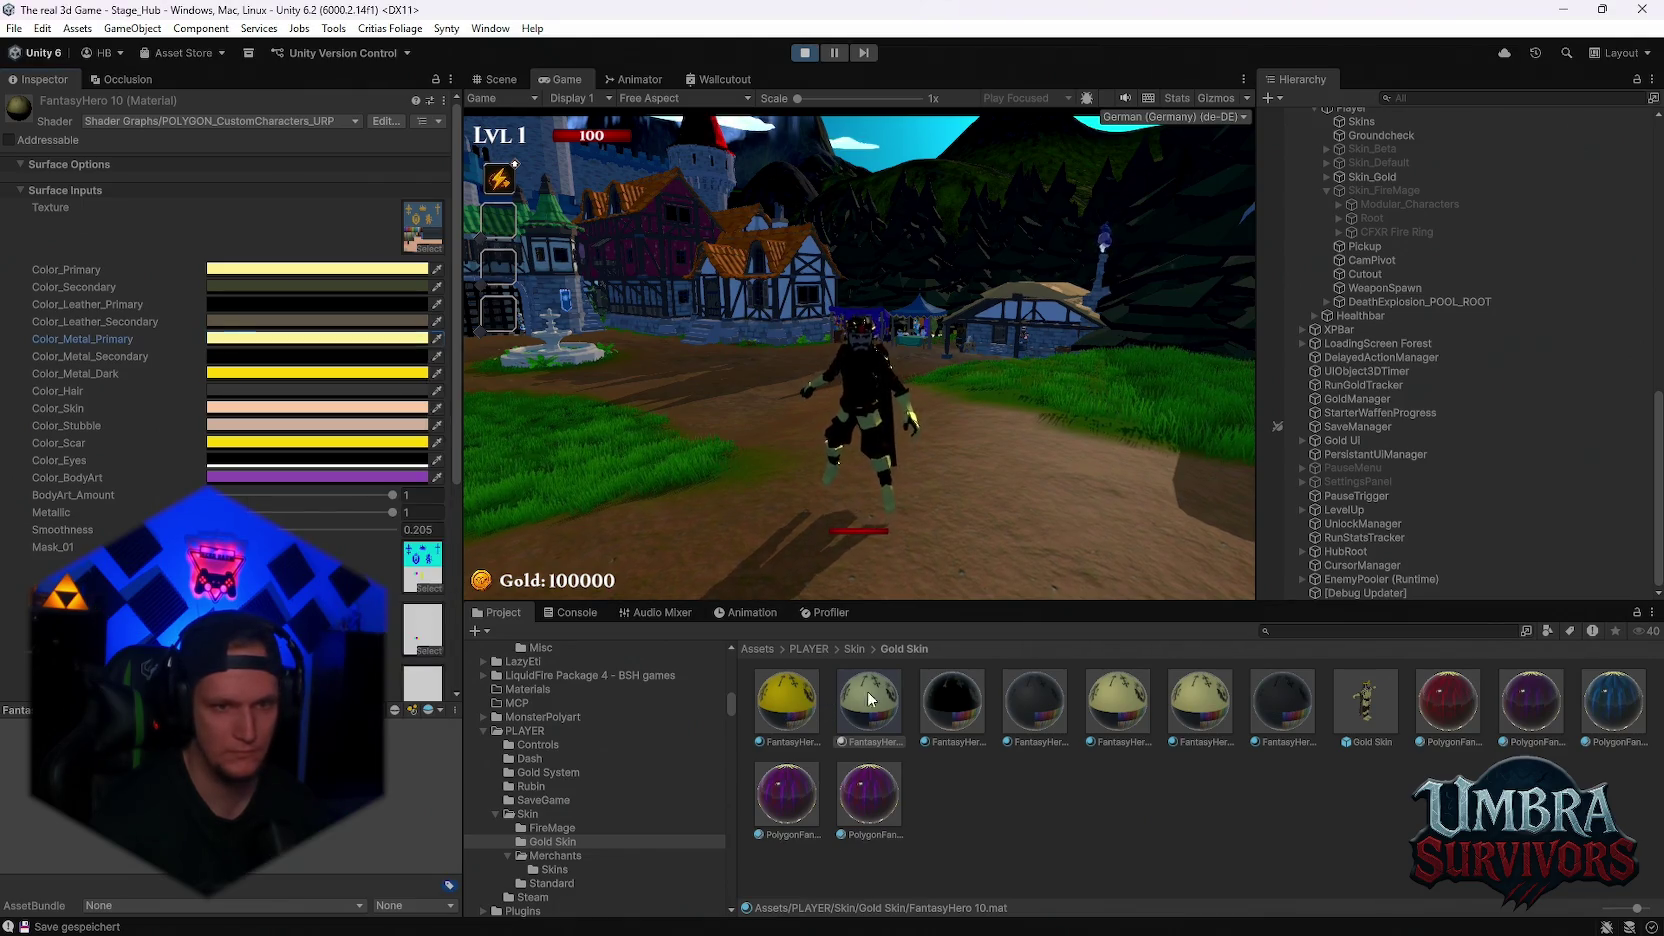
Run the character in the game to check the new colours, then pause
left_click(880, 420)
key("Escape")
key("Escape")
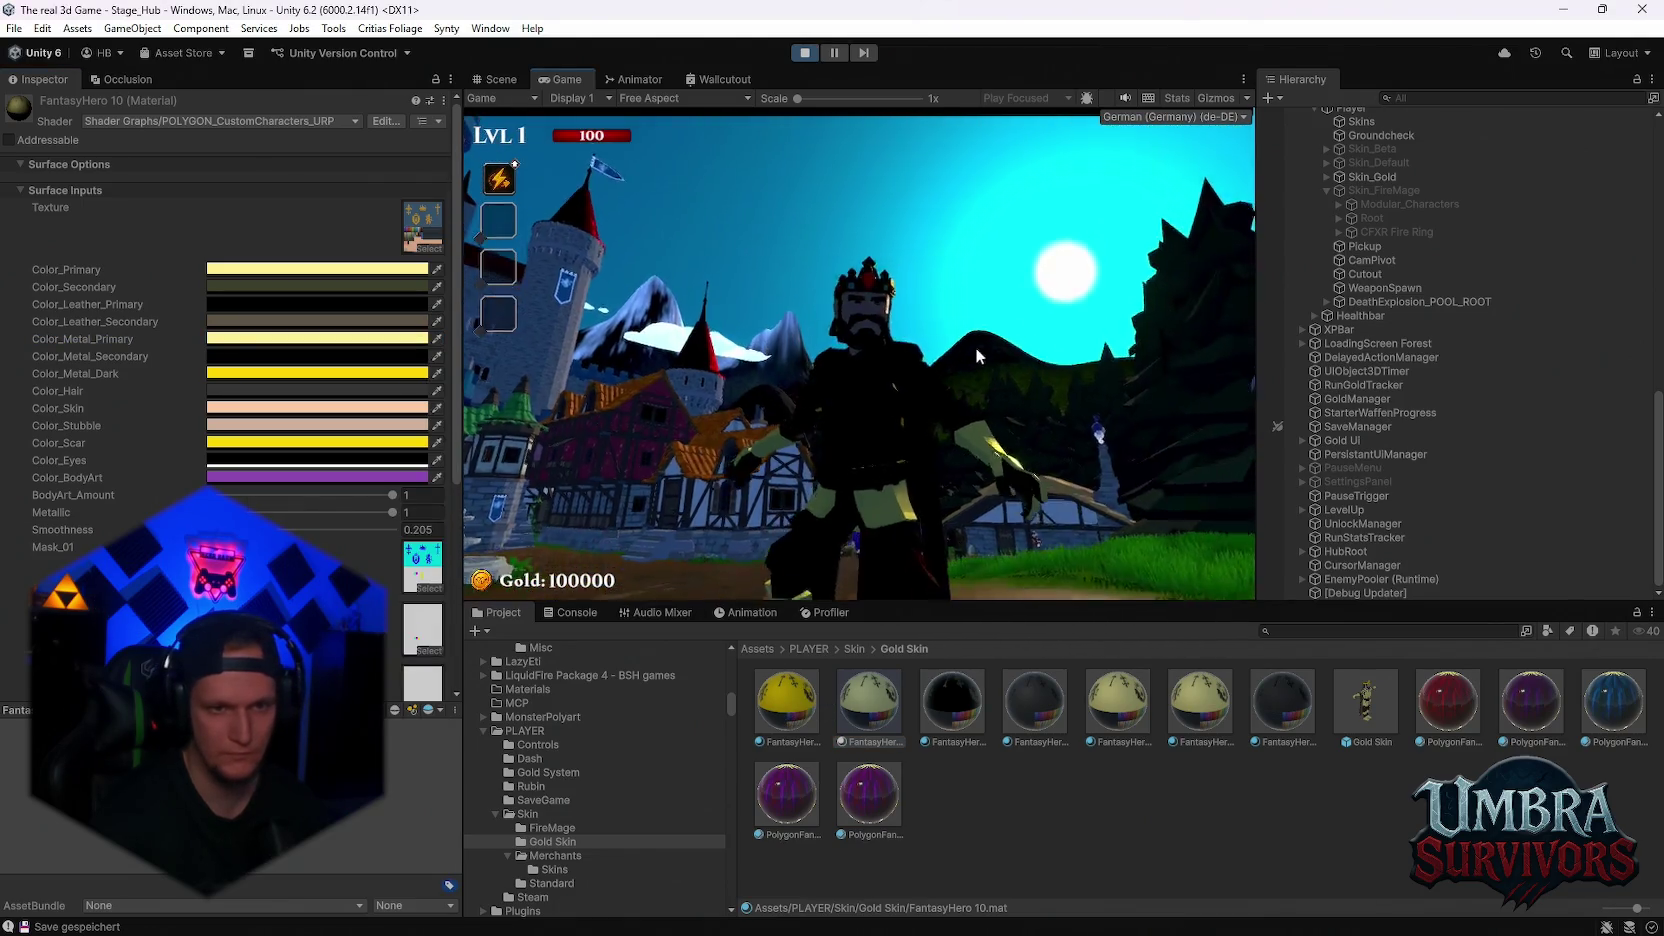
key("w")
key("Escape")
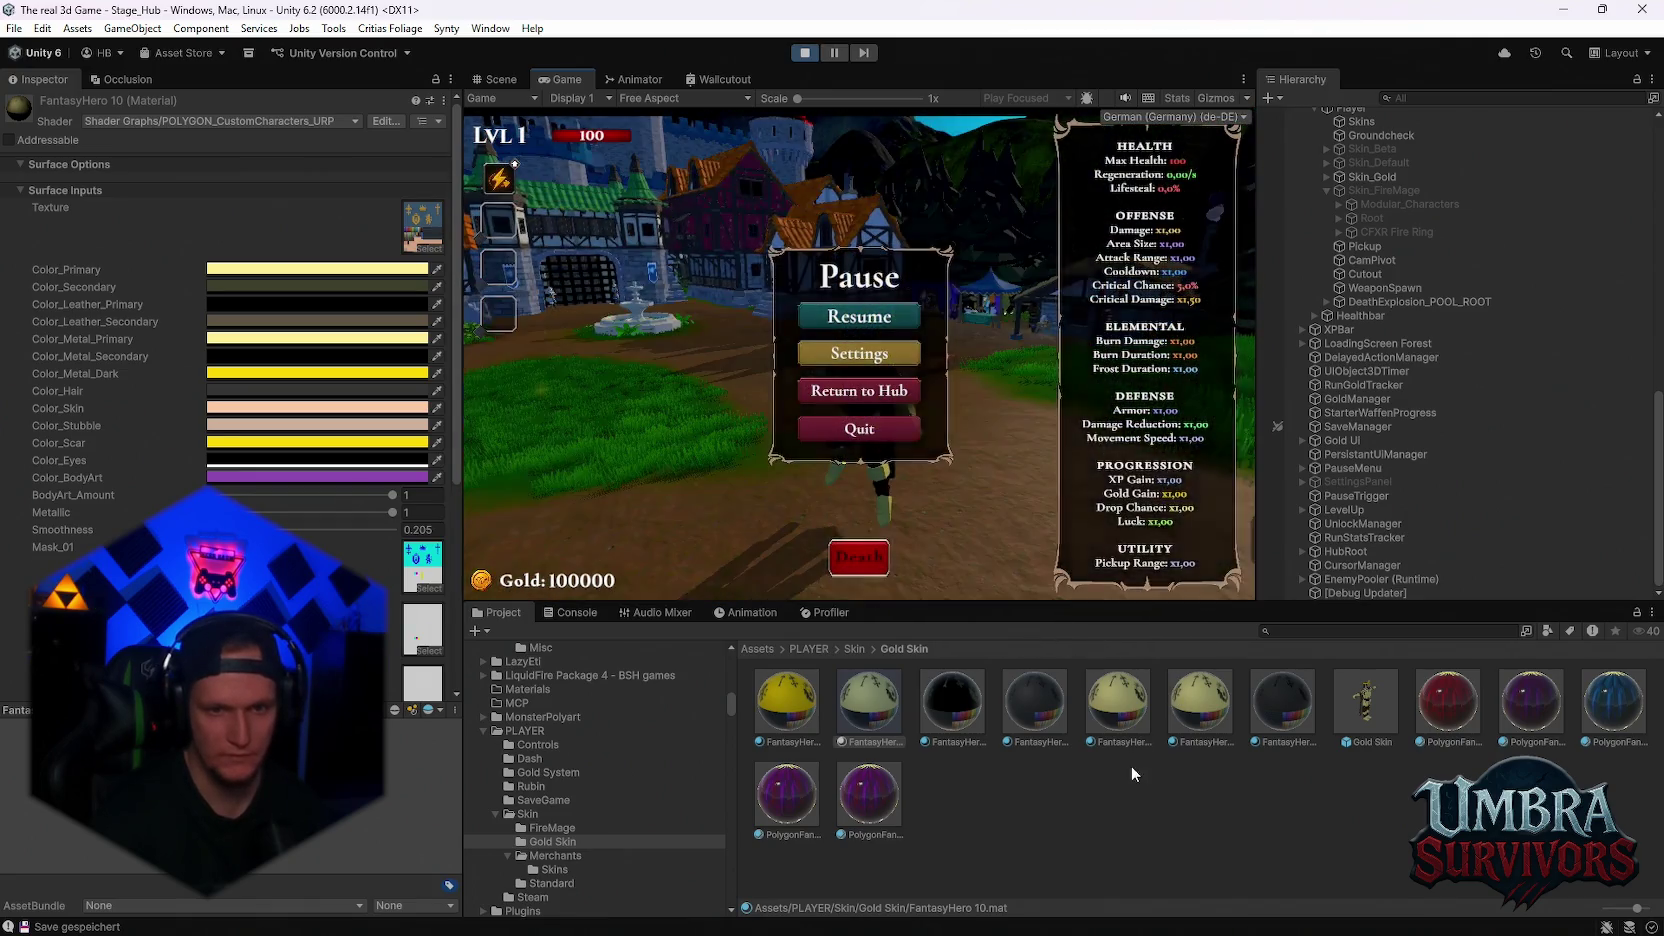
key("Escape")
Check Color_Primary on FantasyHero 15 and 13, and set FantasyHero 13's BodyArt_Amount to 0
left_click(1056, 718)
left_click(1276, 703)
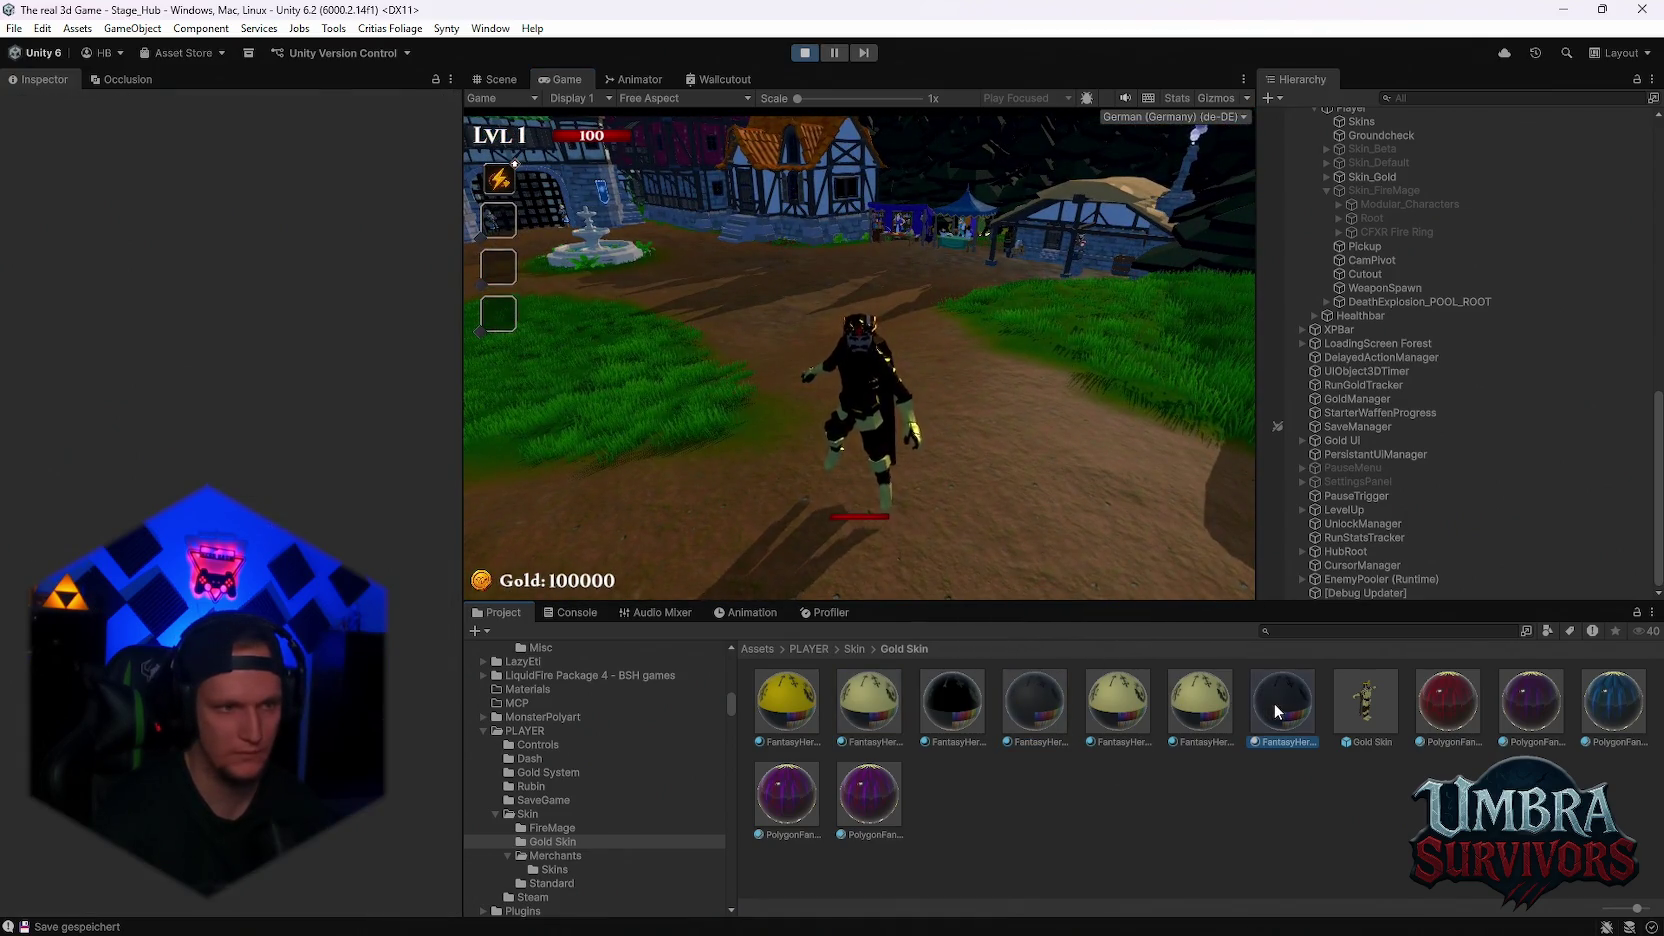
left_click(250, 268)
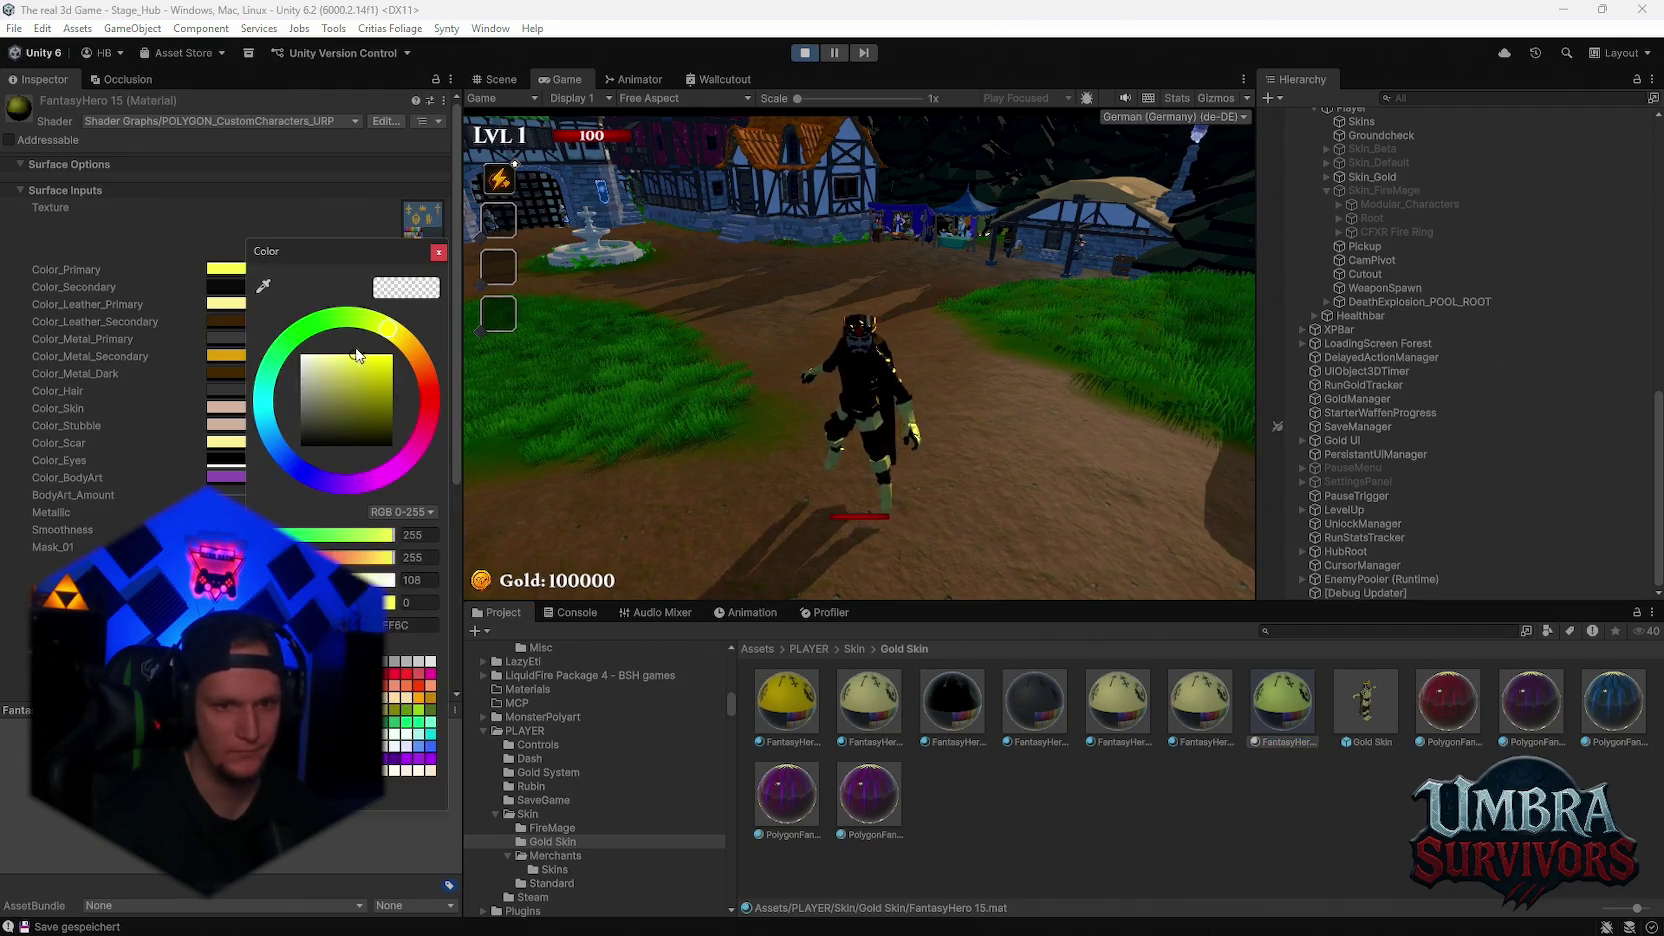
left_click(1117, 700)
left_click(225, 268)
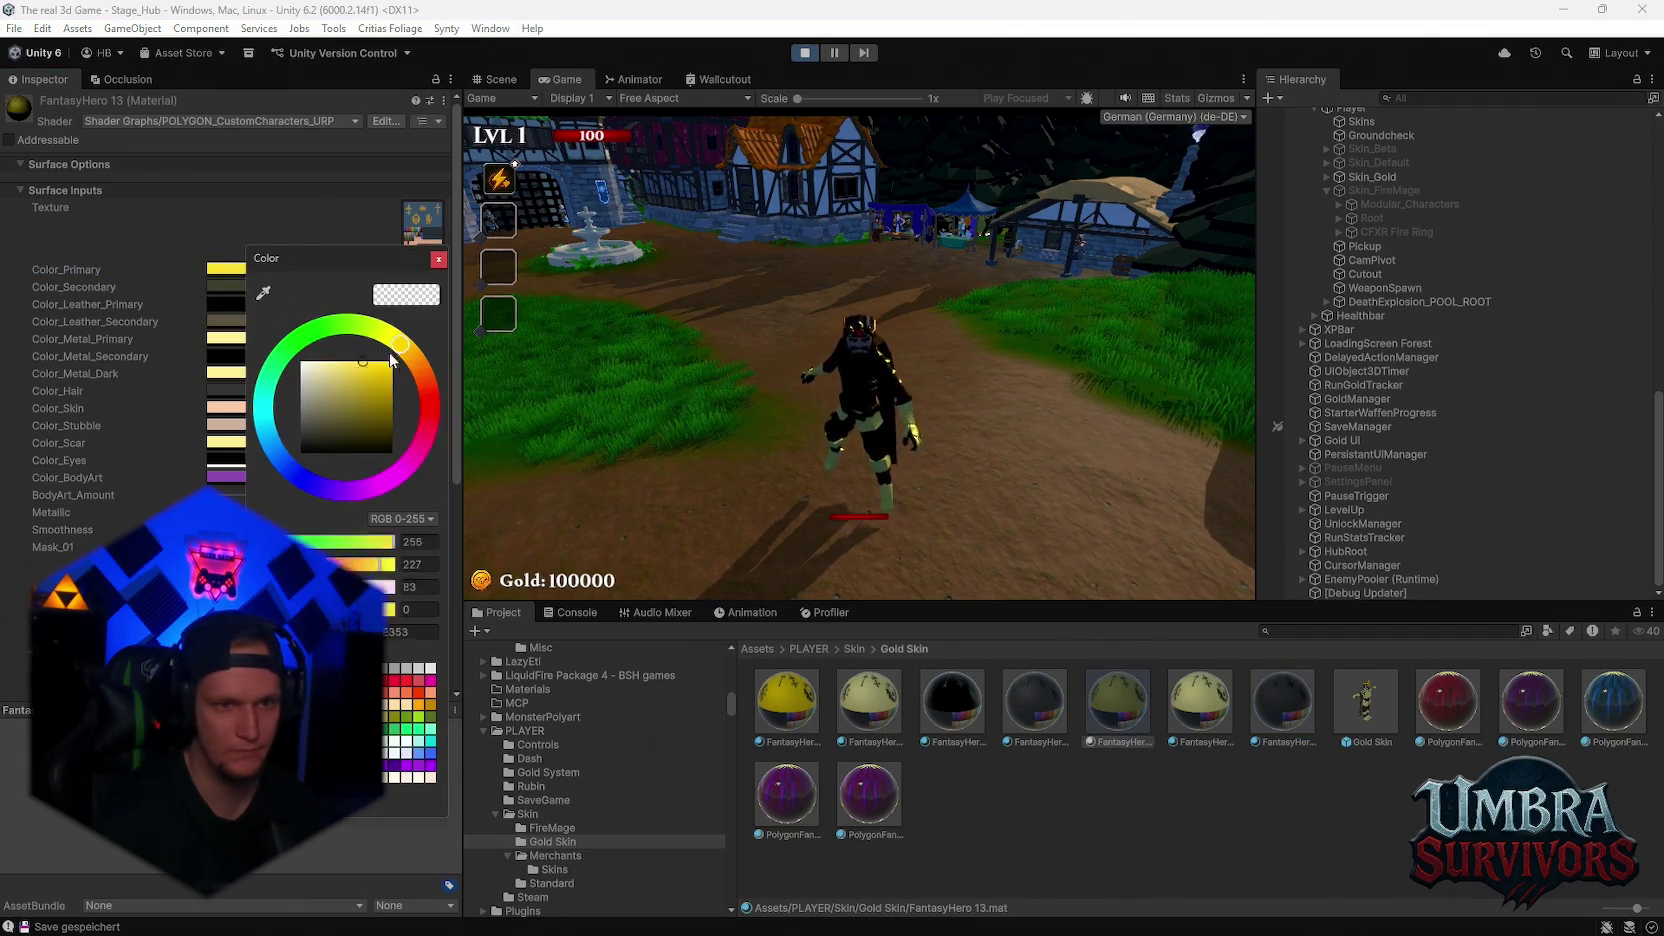
key("Escape")
left_click_drag(338, 494, 202, 472)
left_click(955, 700)
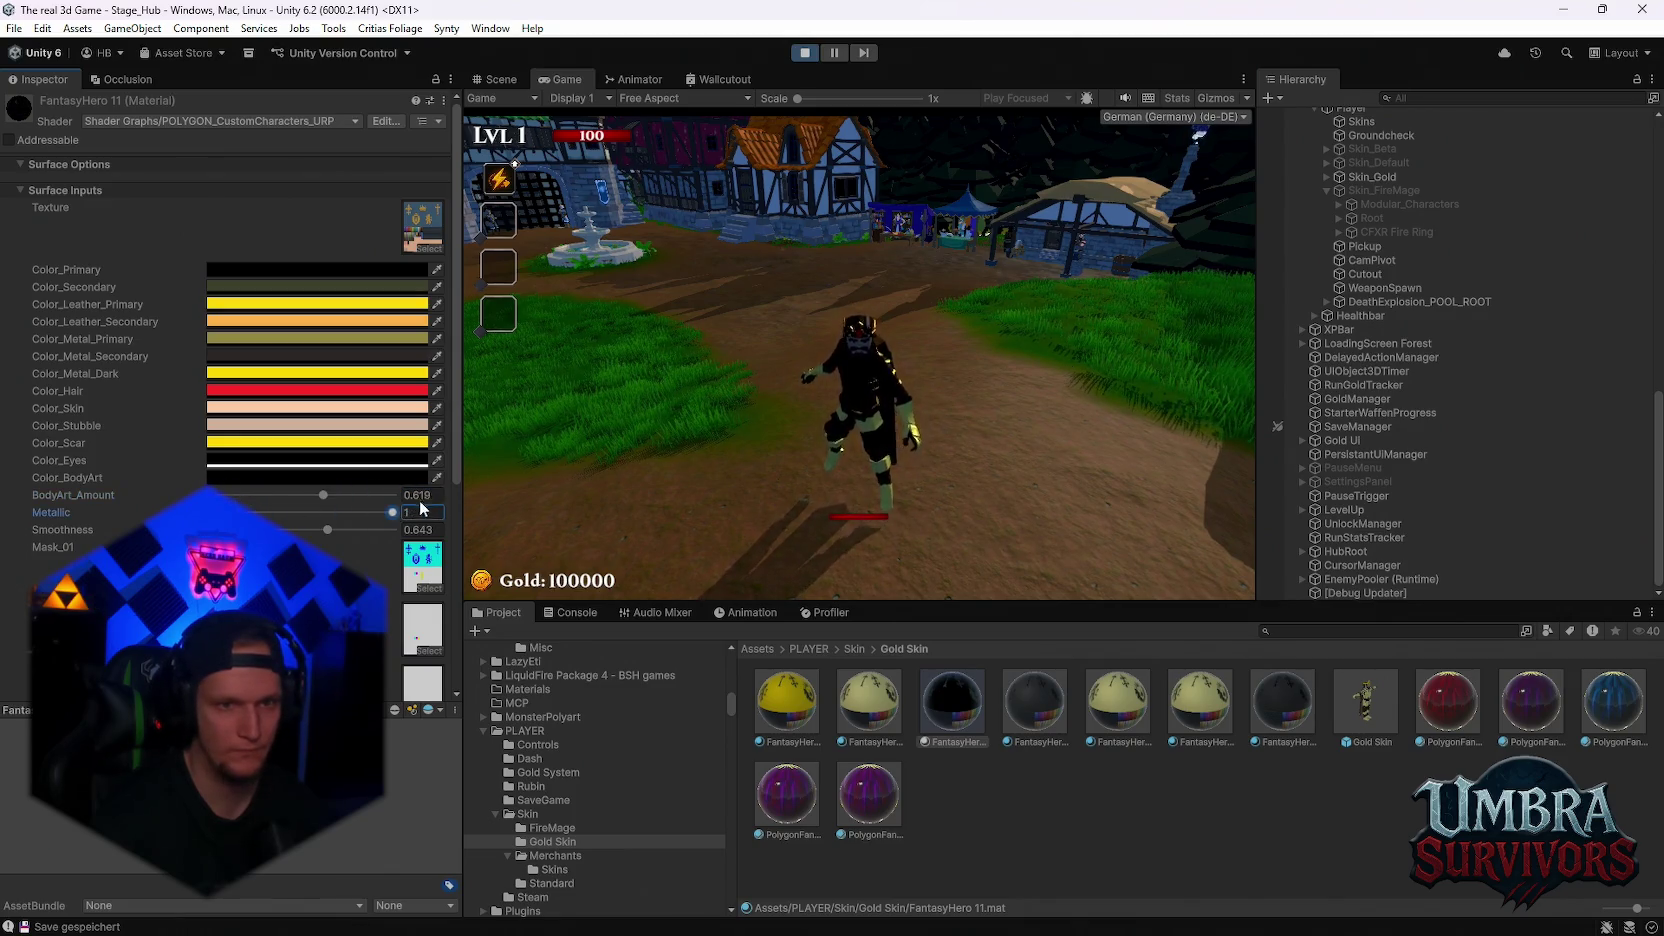
Set Metallic to 0.005 on FantasyHero 11, ~0.75 on 12, 0.6 on 13, and adjust 14
type("0.005")
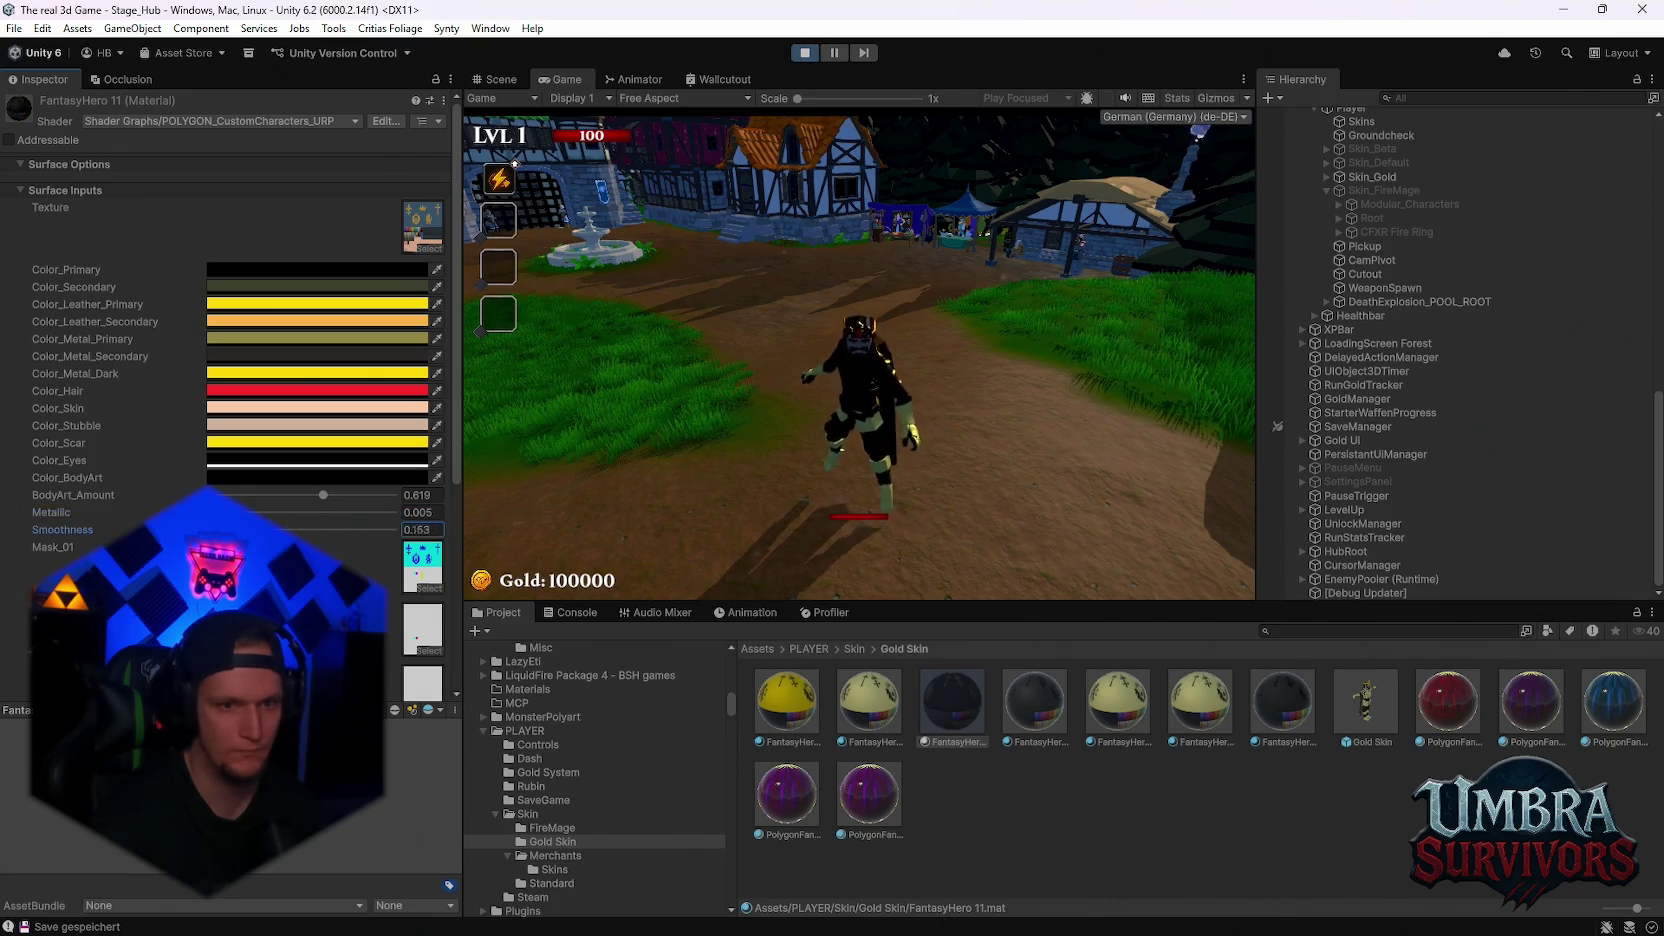
left_click(1035, 703)
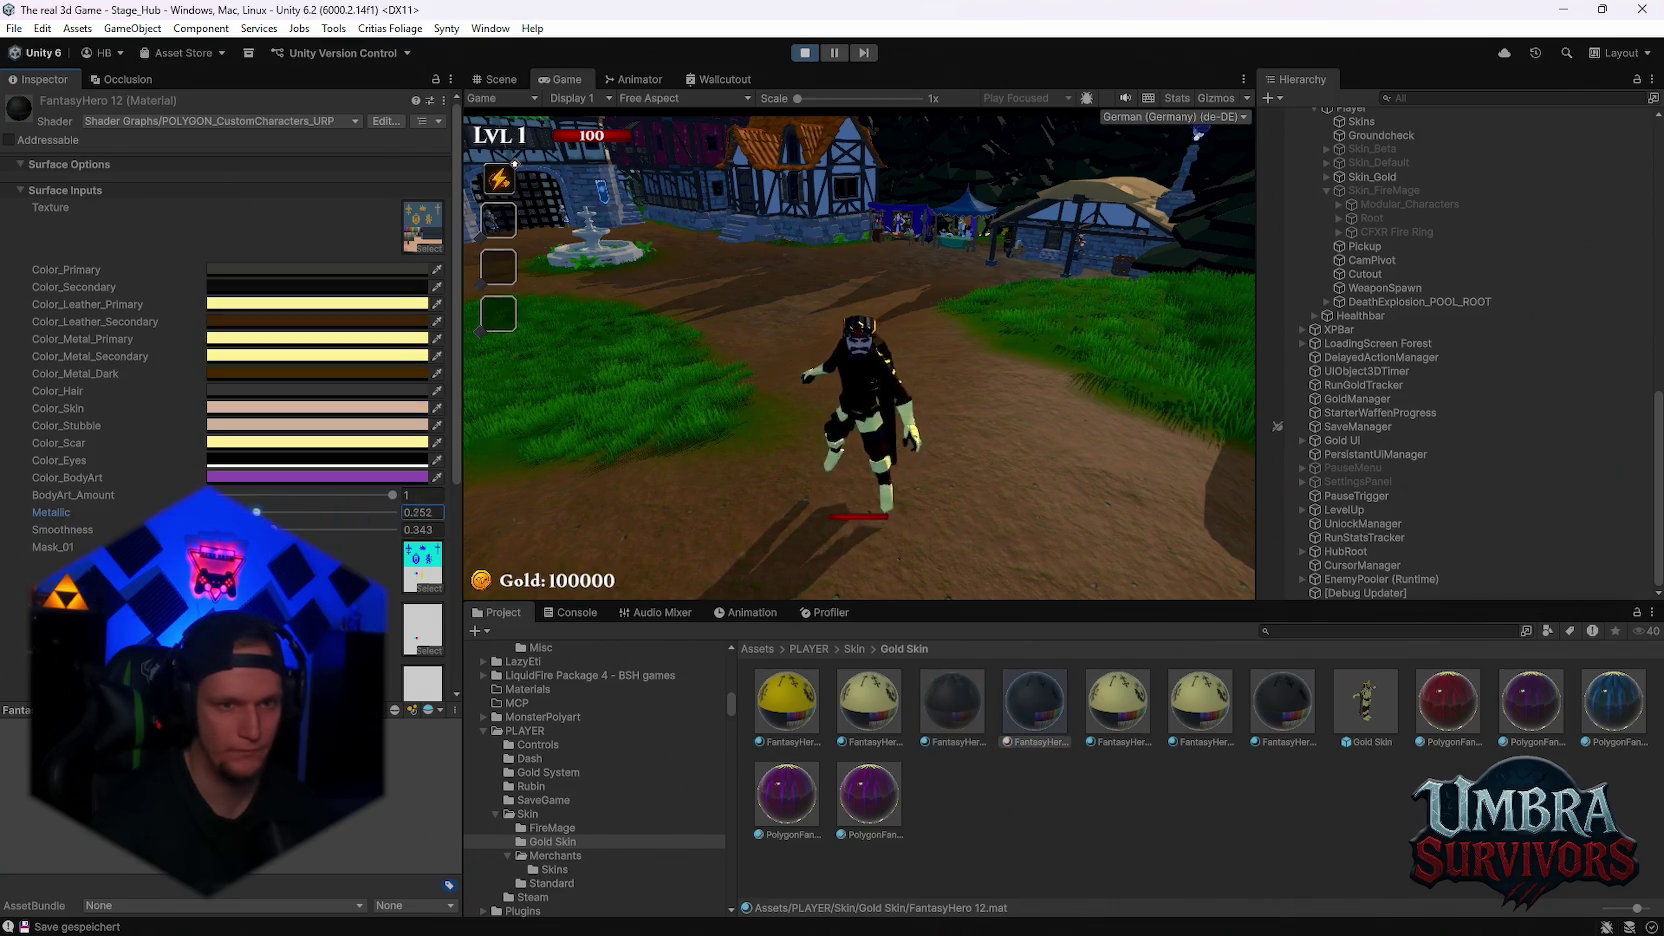
left_click_drag(256, 512, 258, 512)
left_click_drag(448, 545, 537, 506)
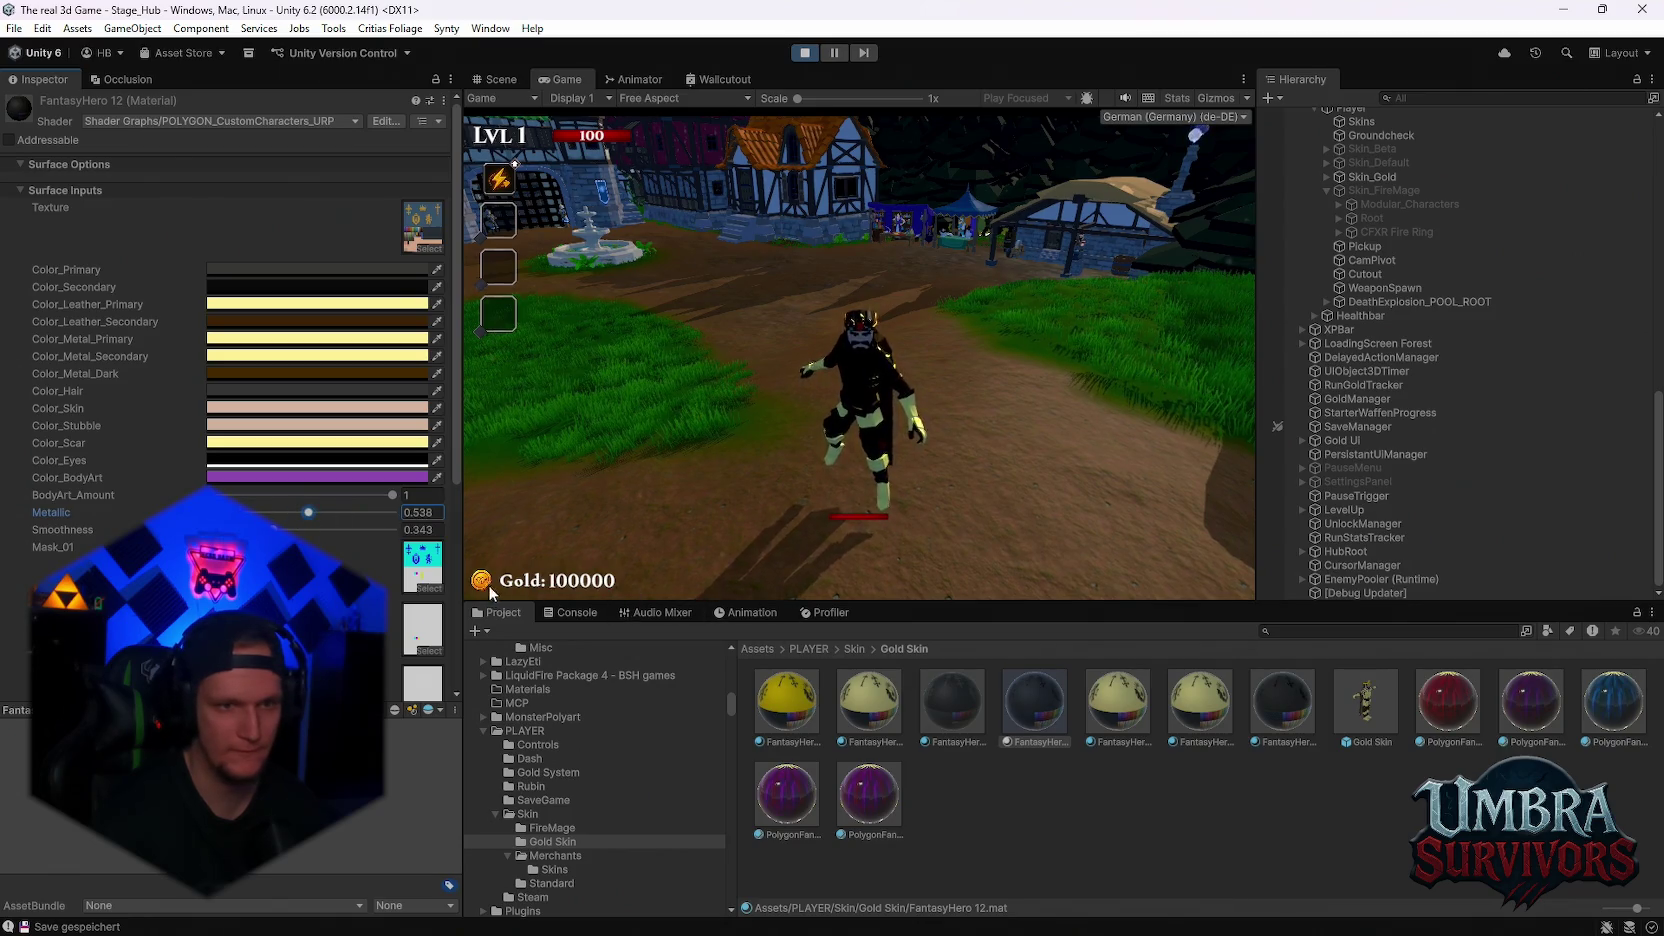
left_click(1133, 711)
left_click_drag(282, 514, 319, 512)
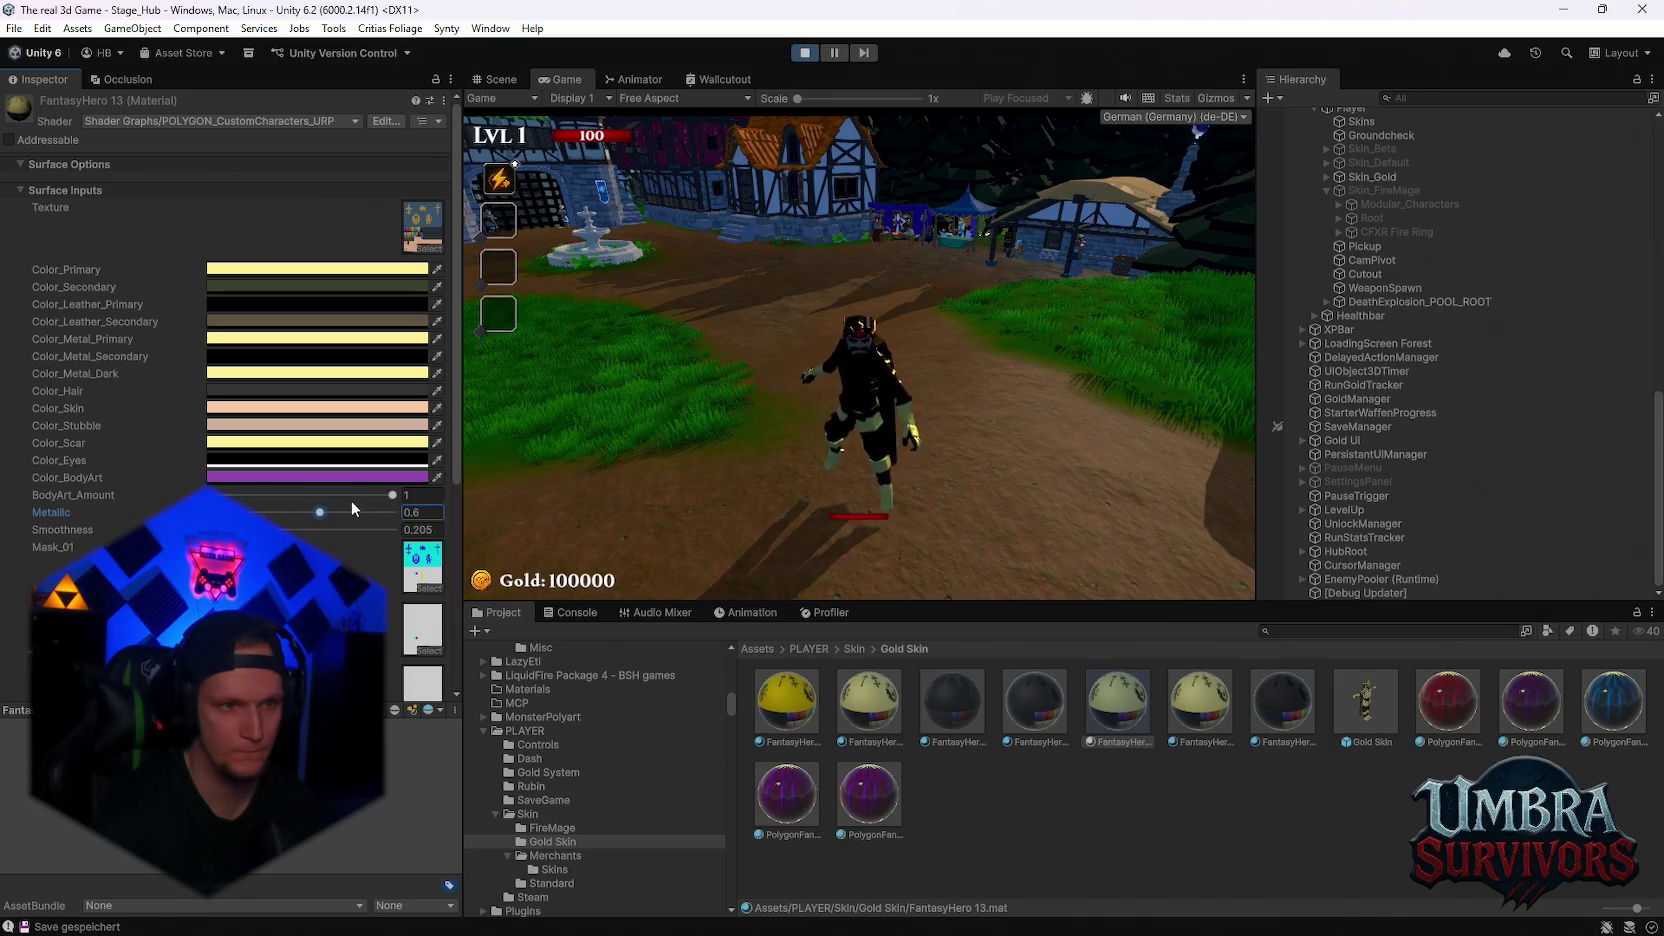
left_click(1200, 705)
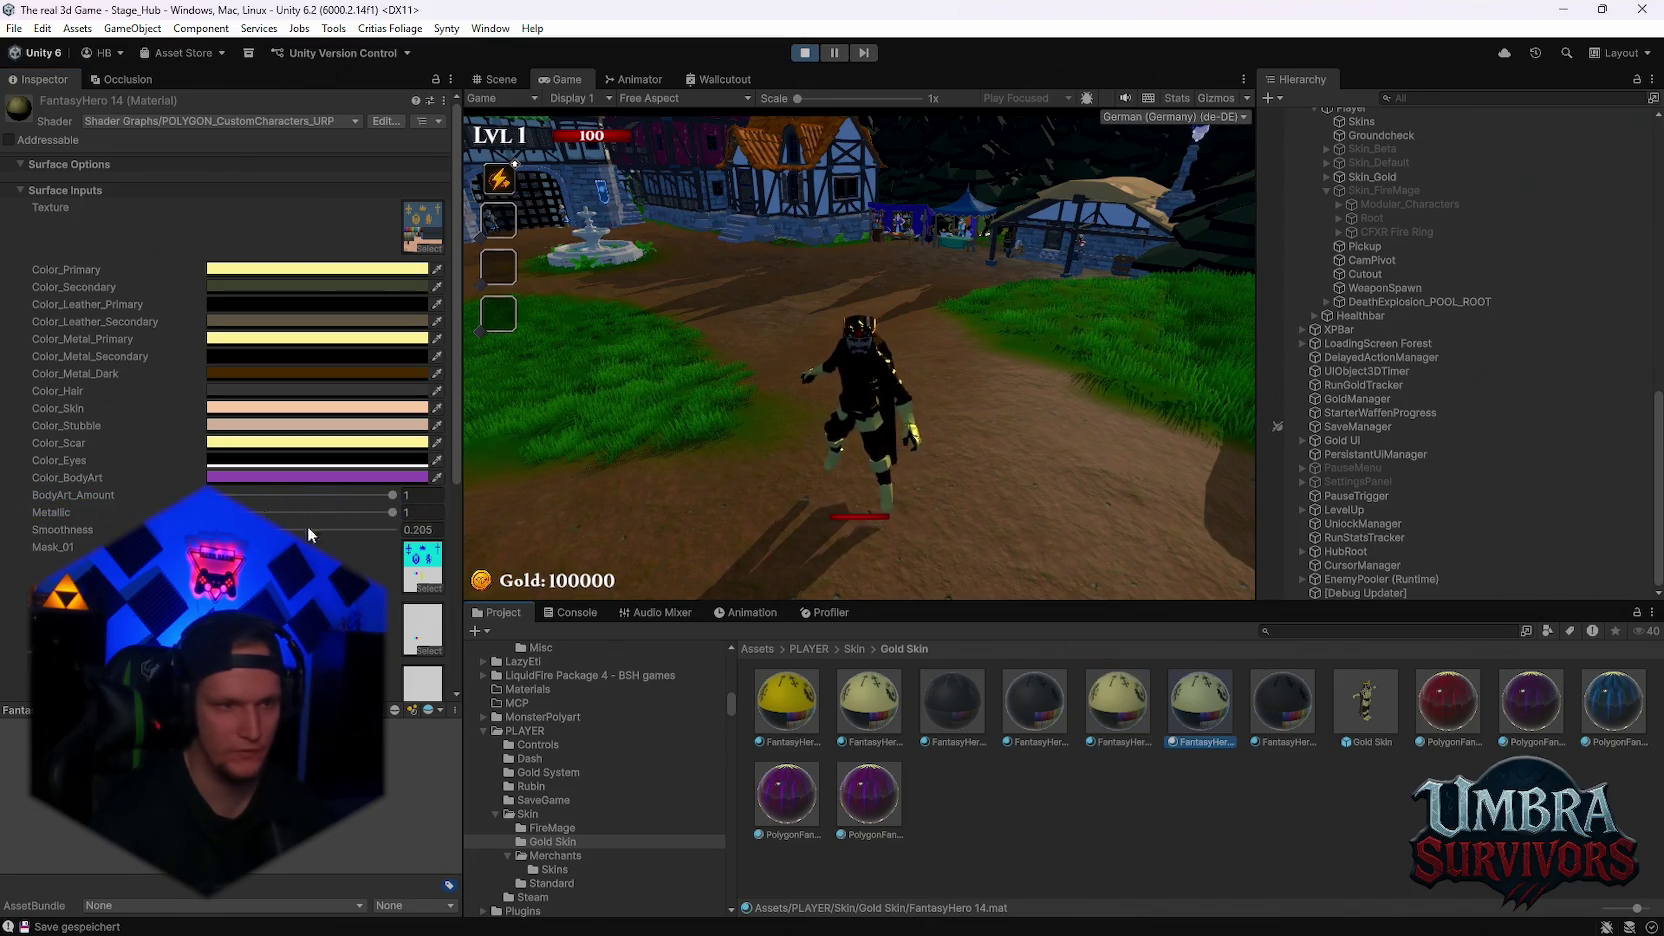
left_click_drag(320, 510, 441, 514)
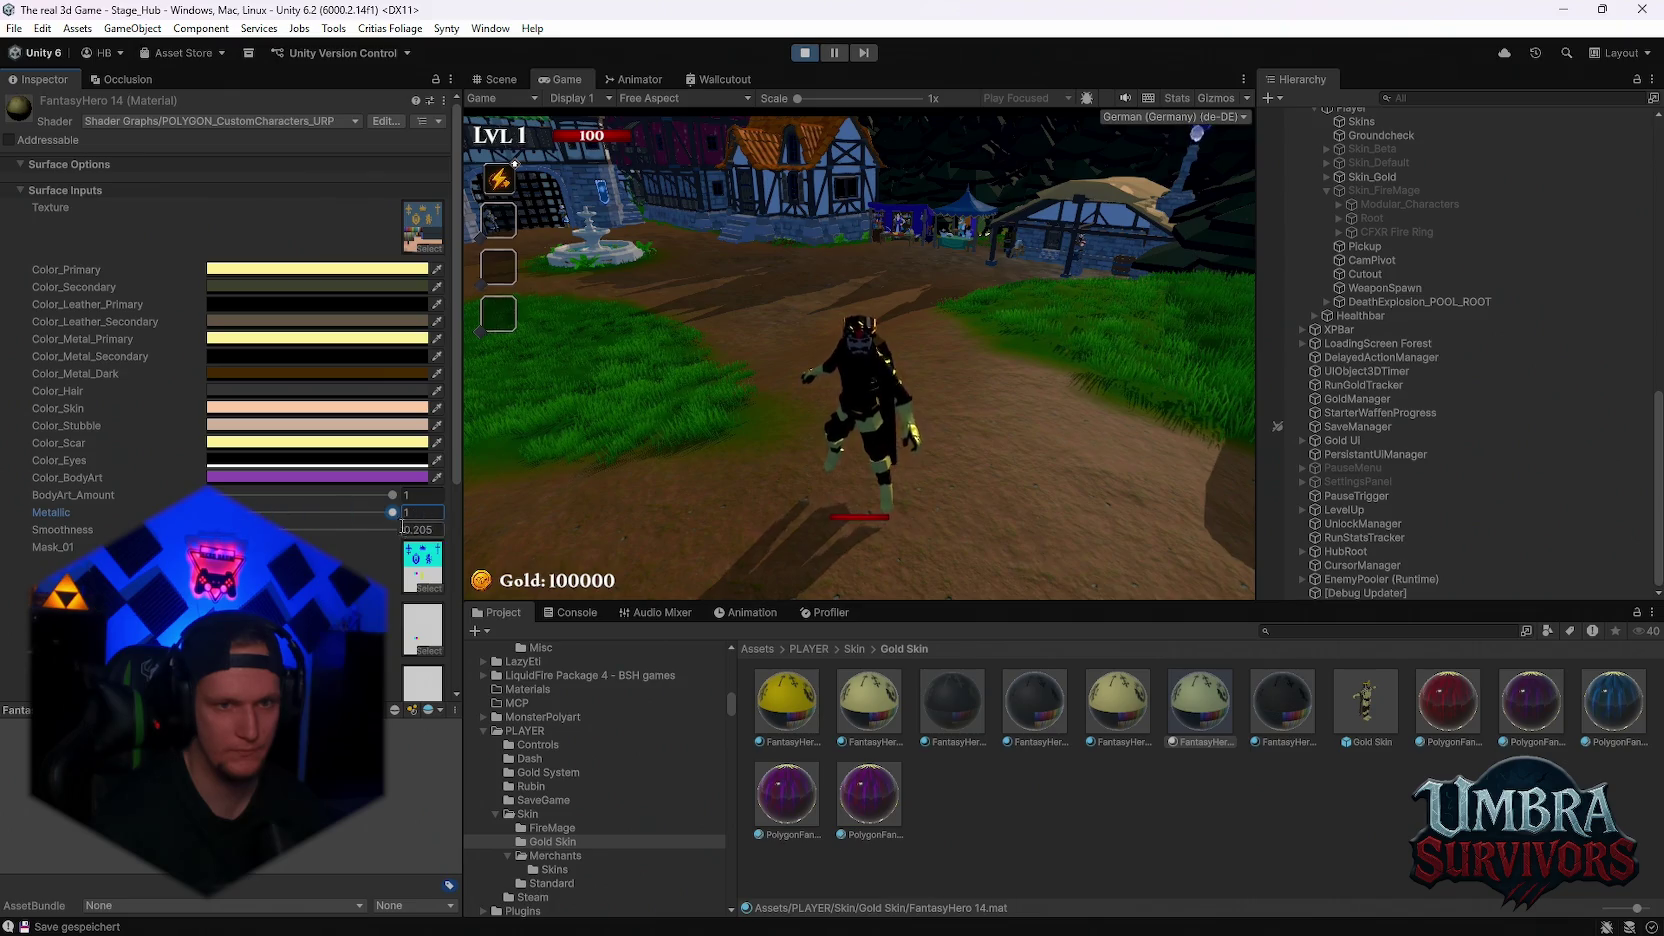
Playtest the running character, then lower FantasyHero 14's Metallic to about 0.48
left_click(997, 401)
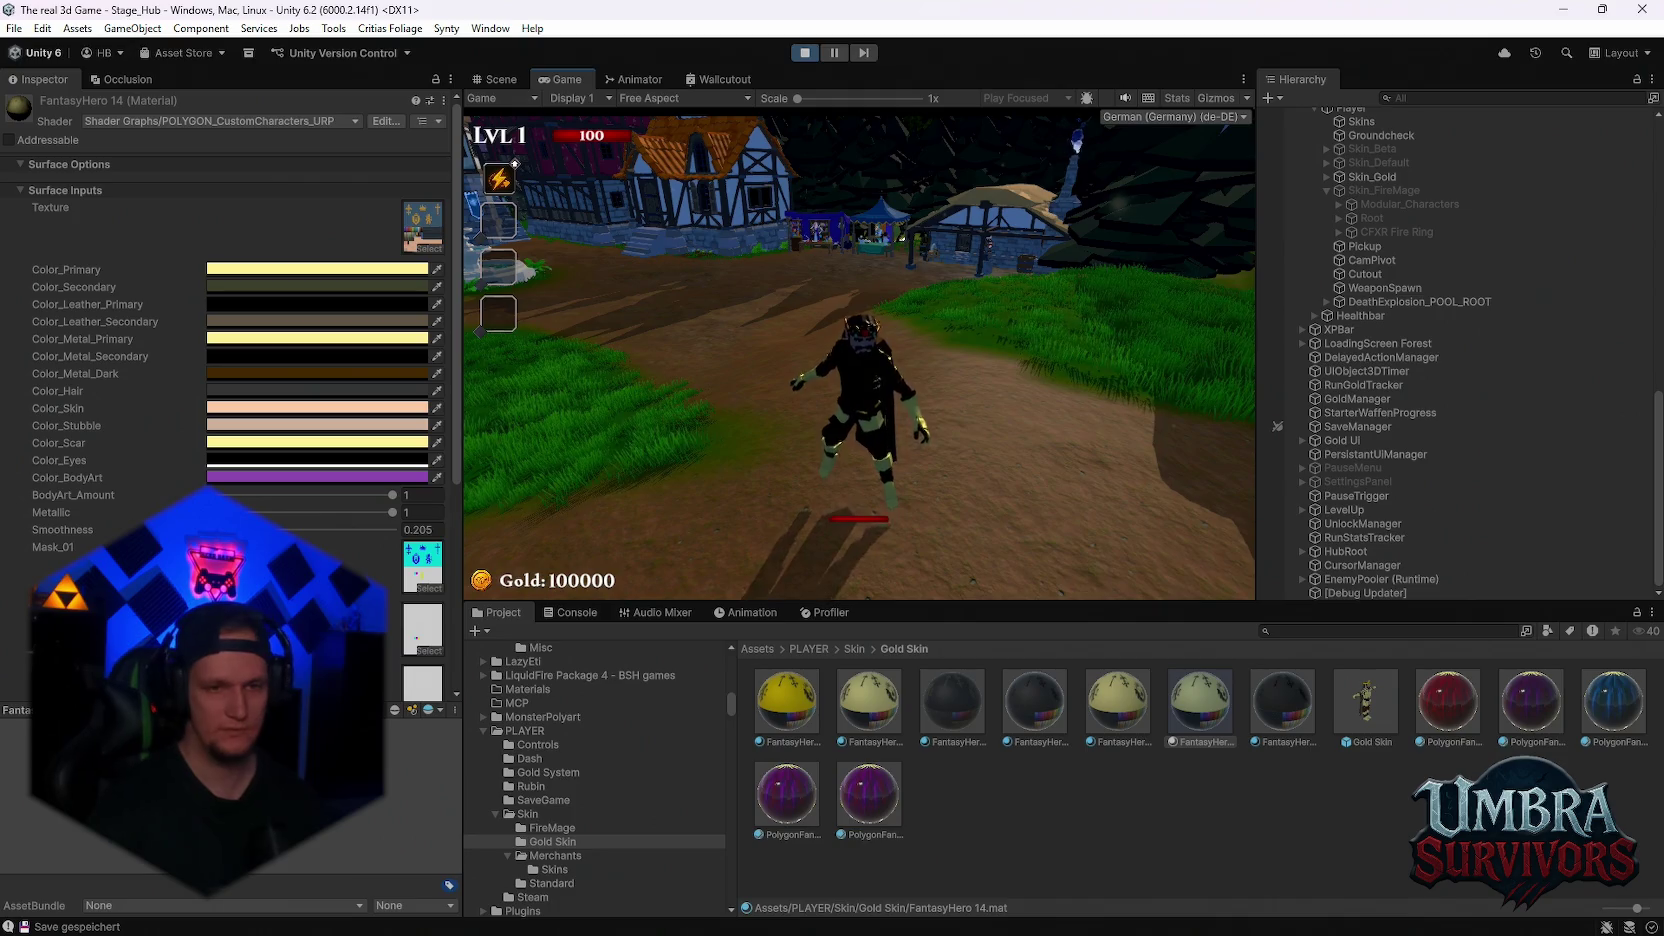
key("w")
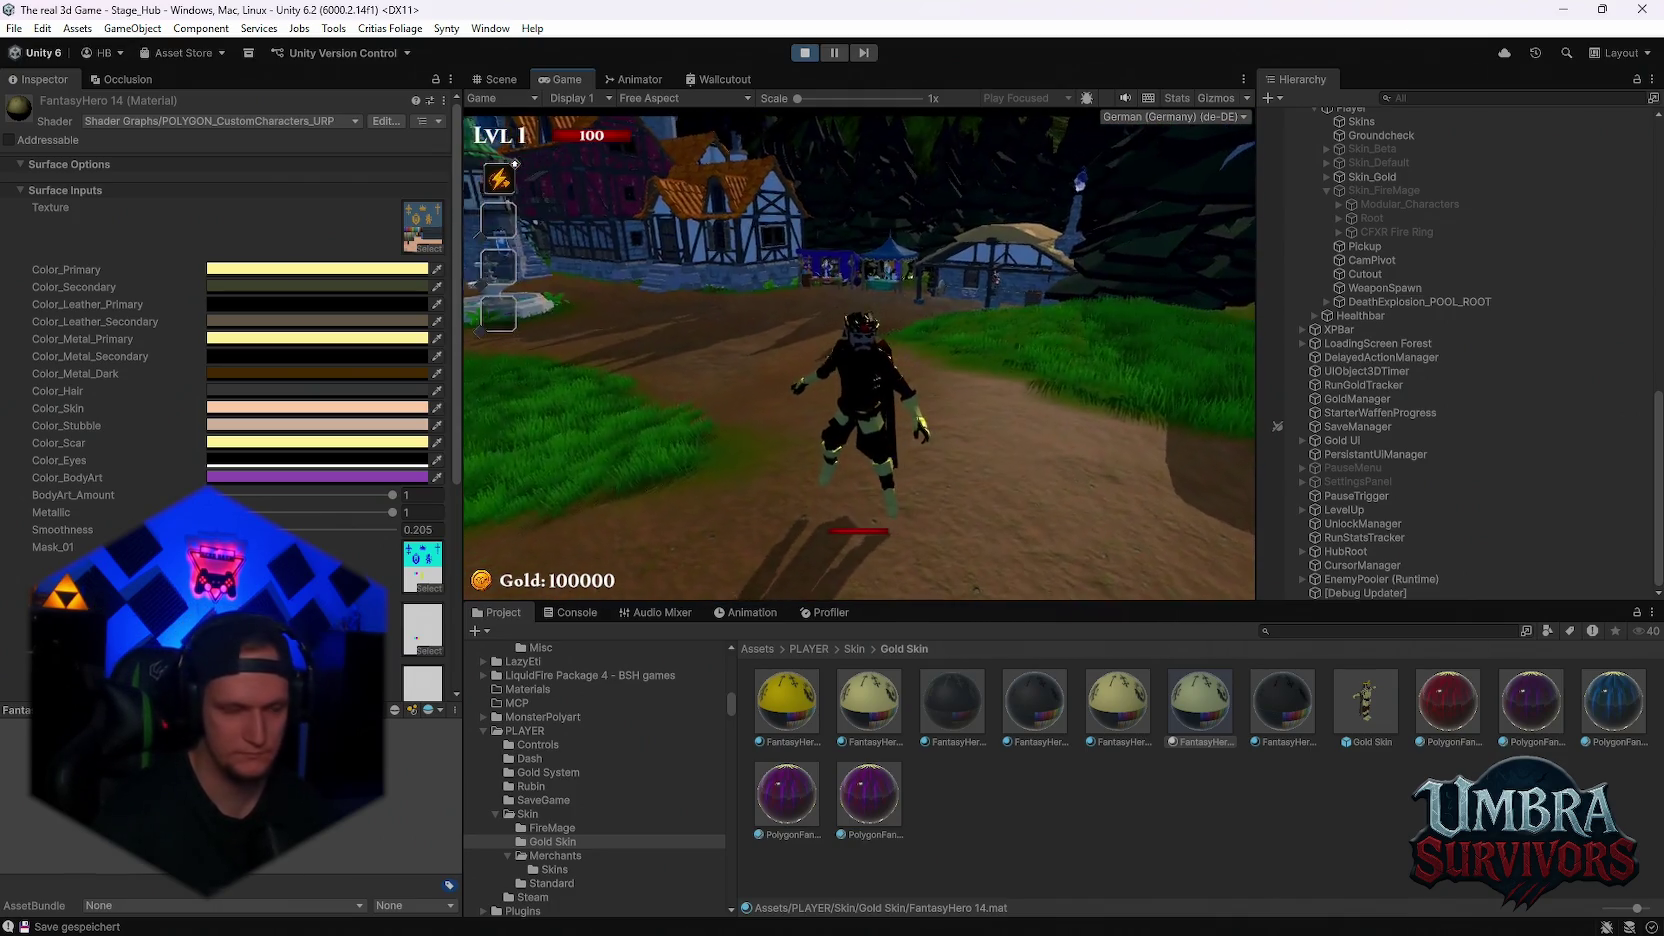
key("Escape")
key("Escape")
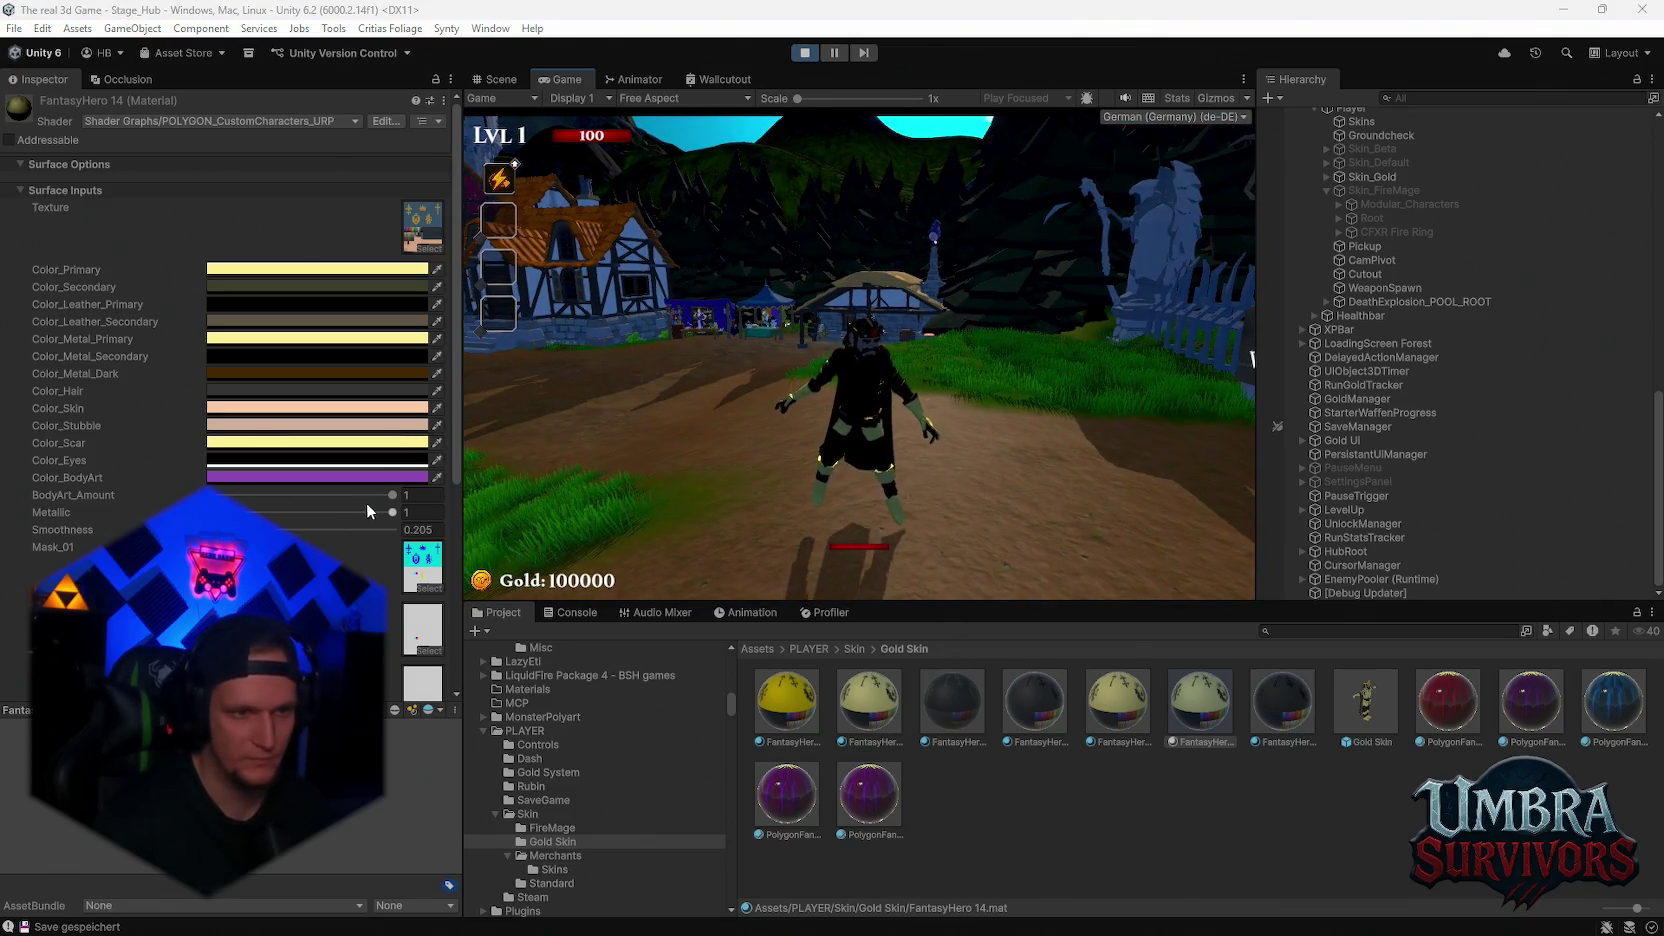
left_click_drag(364, 512, 297, 513)
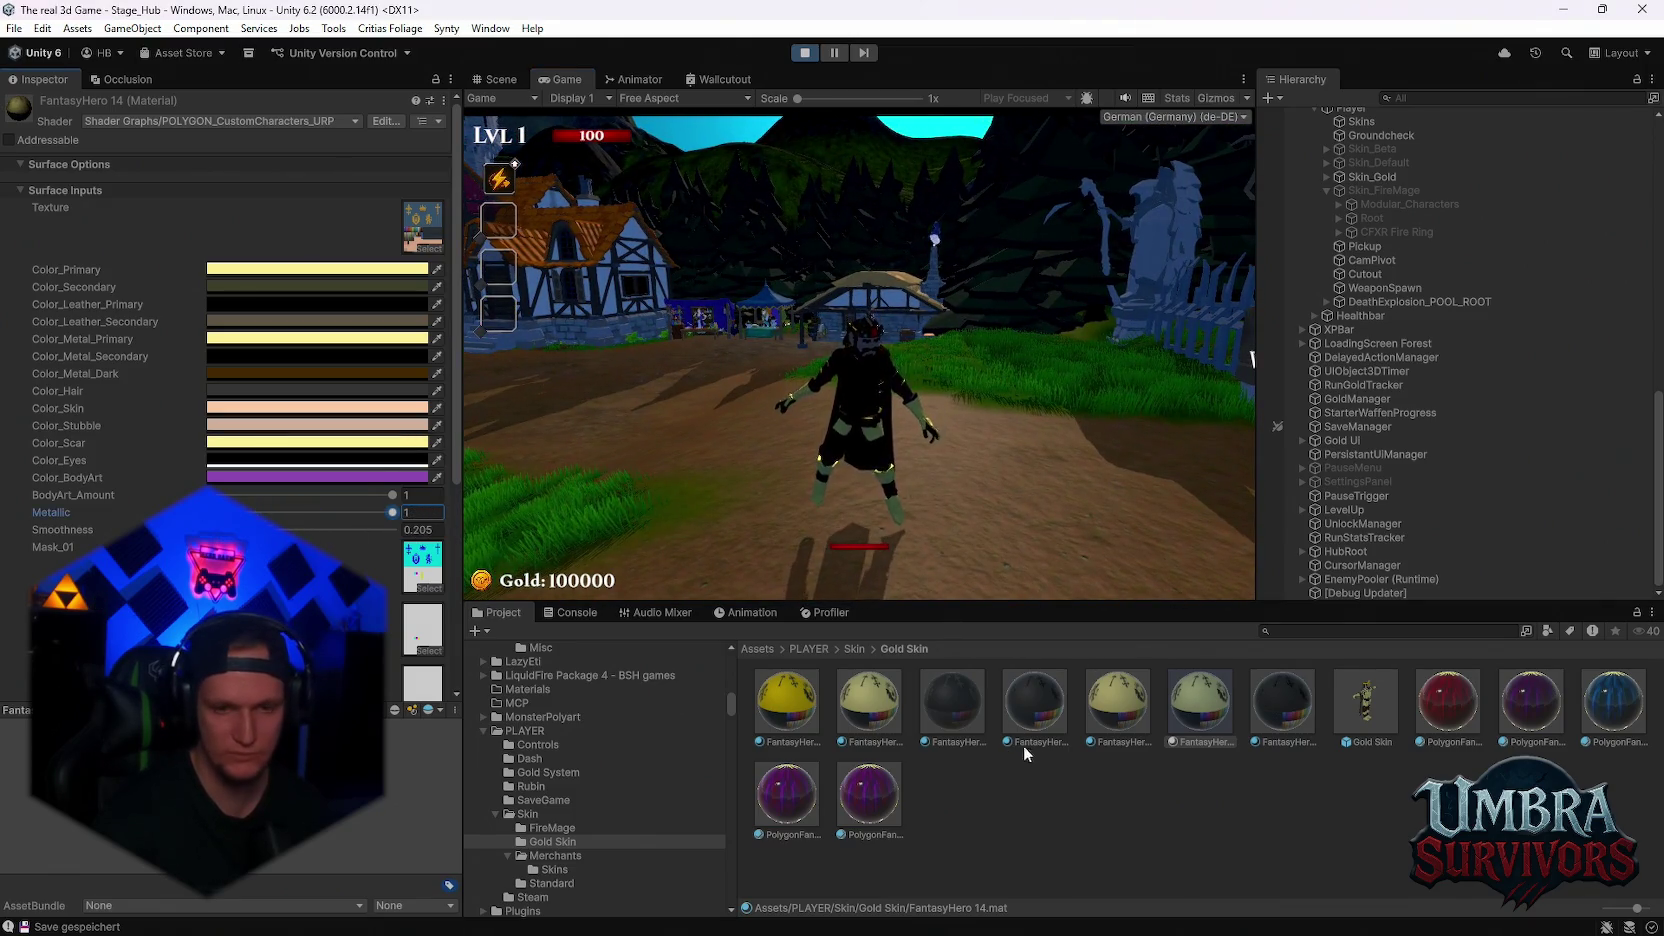
Revisit FantasyHero 13 and 14, then set FantasyHero 15's Metallic to 0.79
left_click(1130, 714)
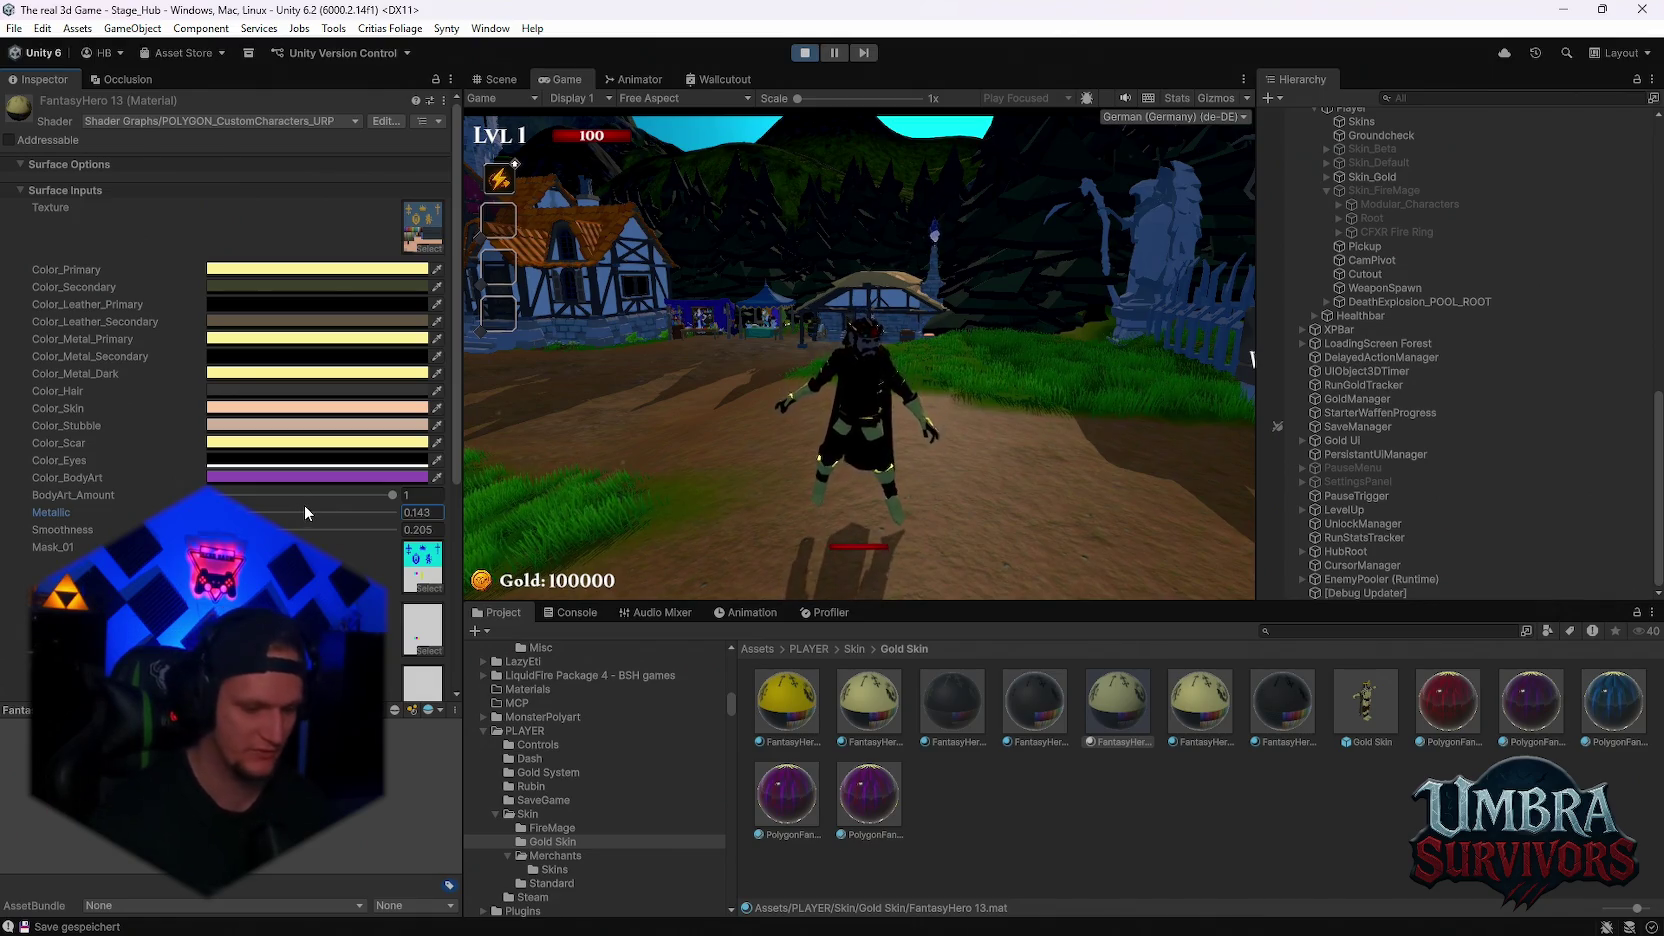
left_click(367, 496)
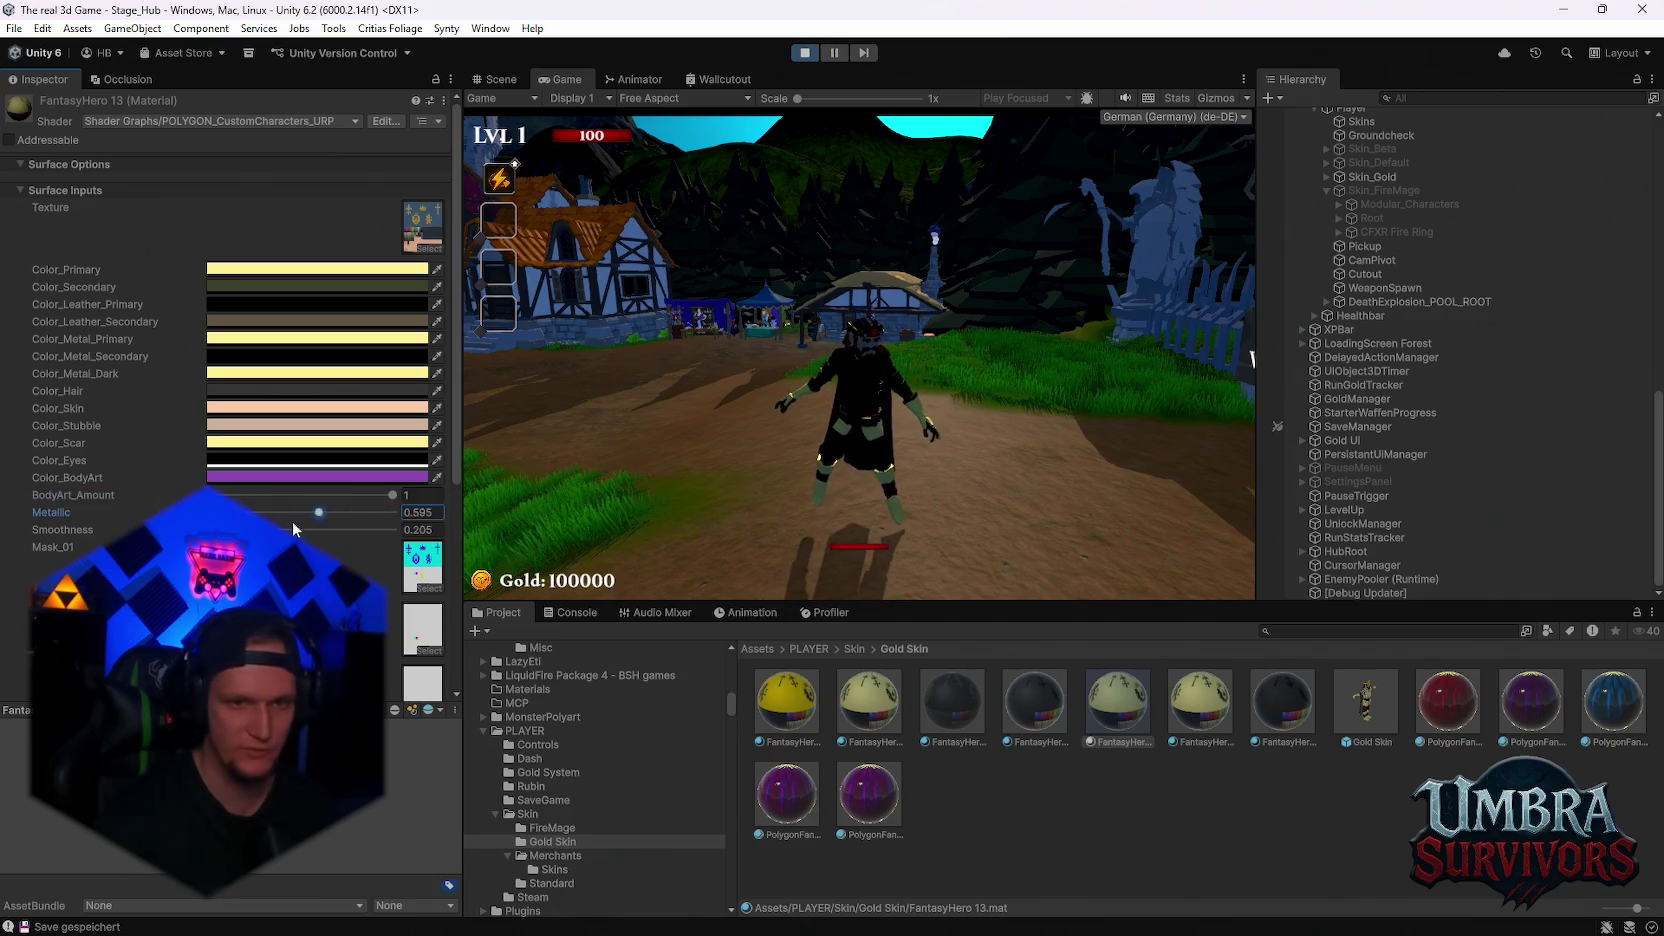
left_click(1224, 717)
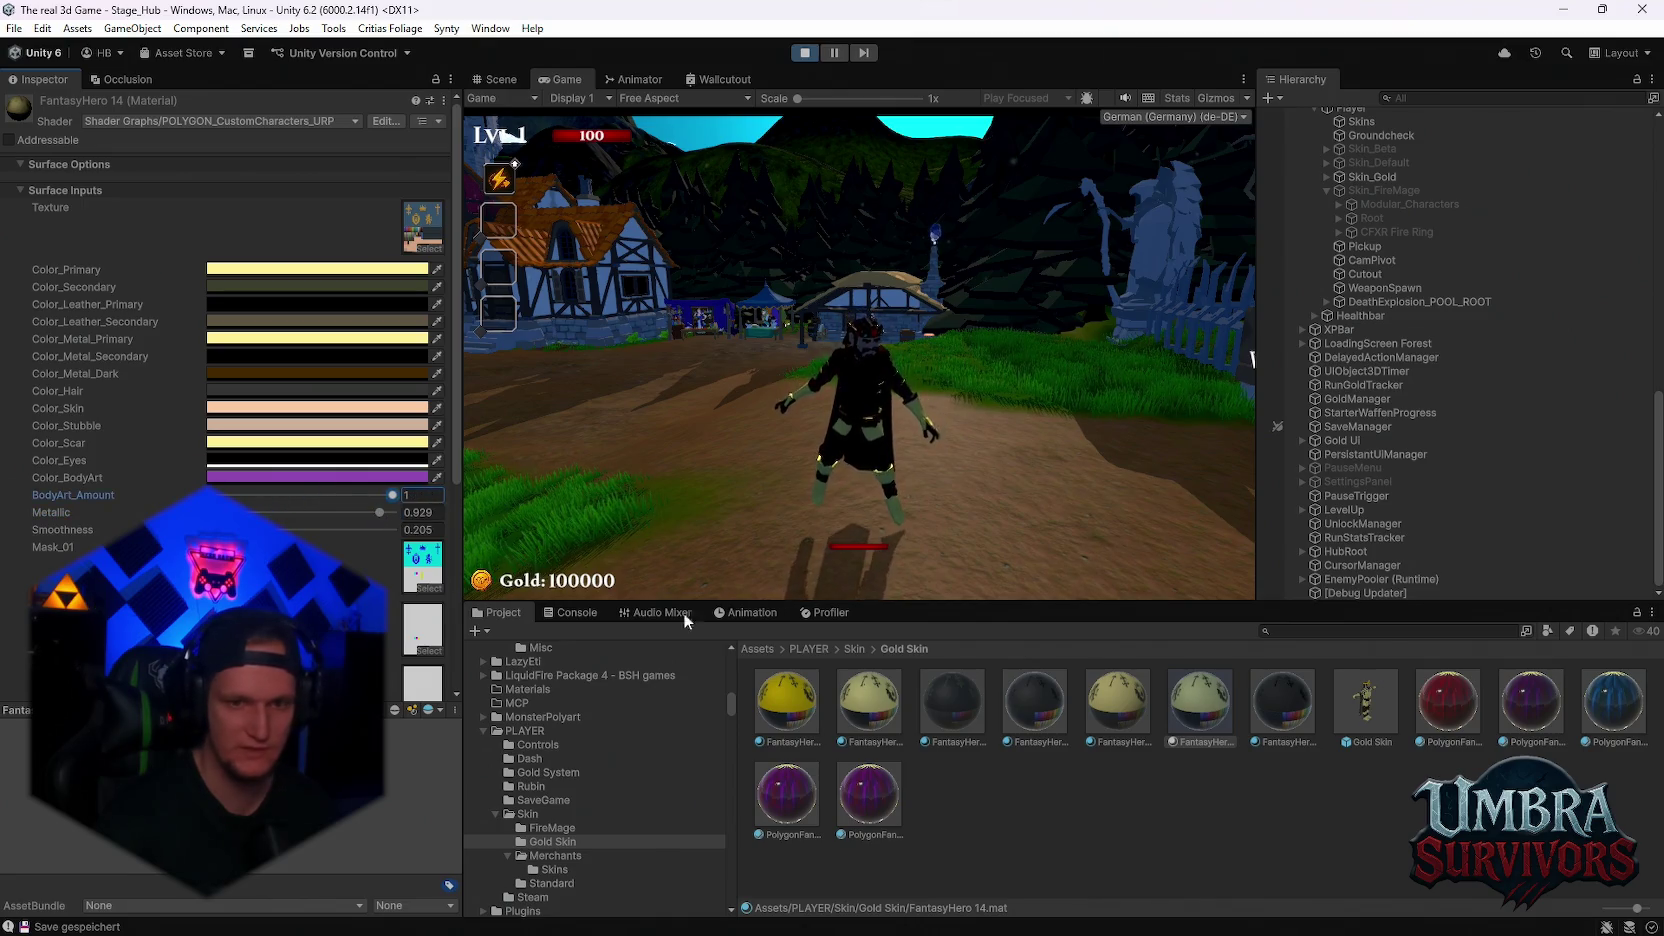
left_click(1270, 705)
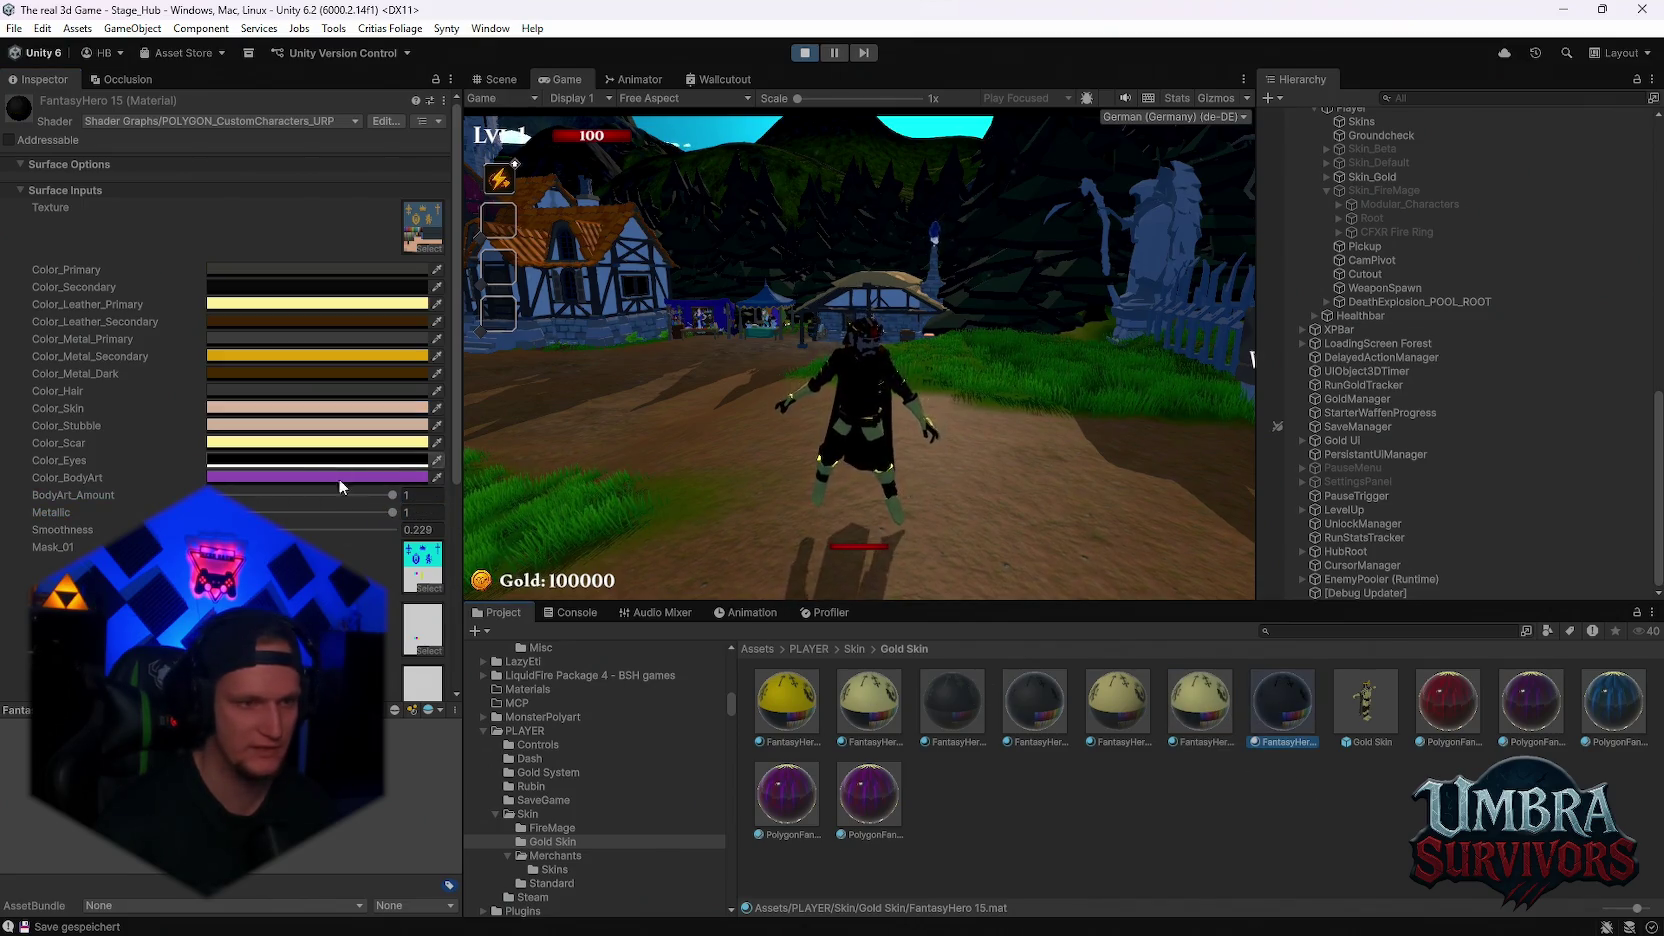
mouse_move(347, 508)
left_mouse_down()
mouse_move(266, 511)
mouse_move(358, 517)
left_mouse_up()
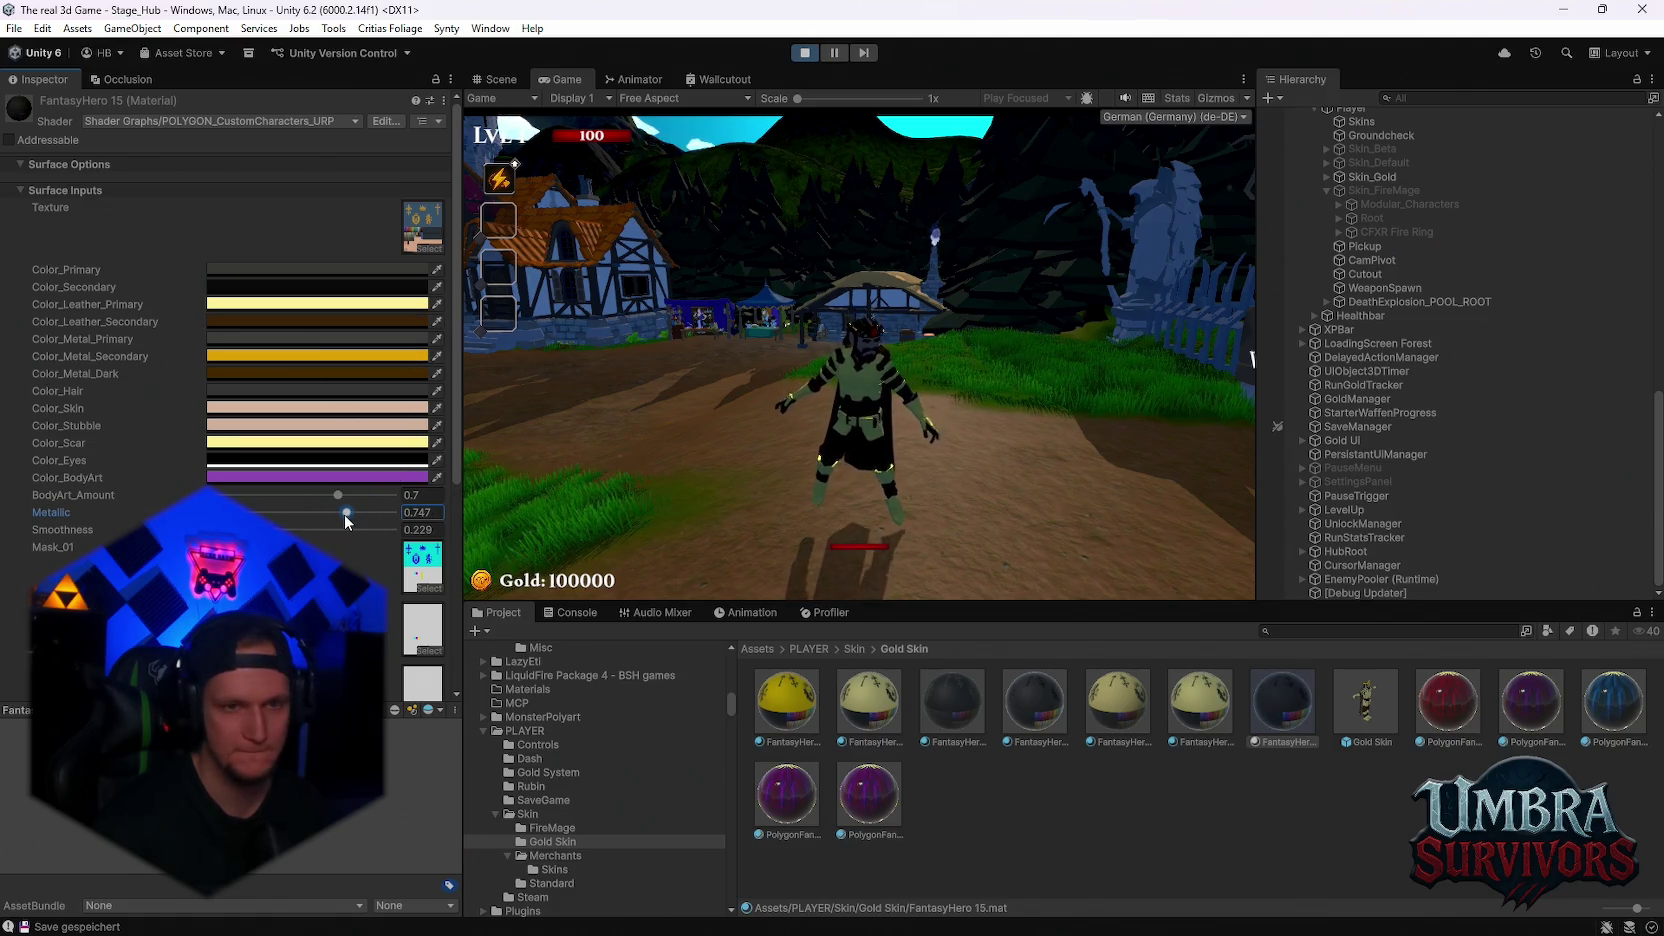
left_click_drag(344, 514, 354, 512)
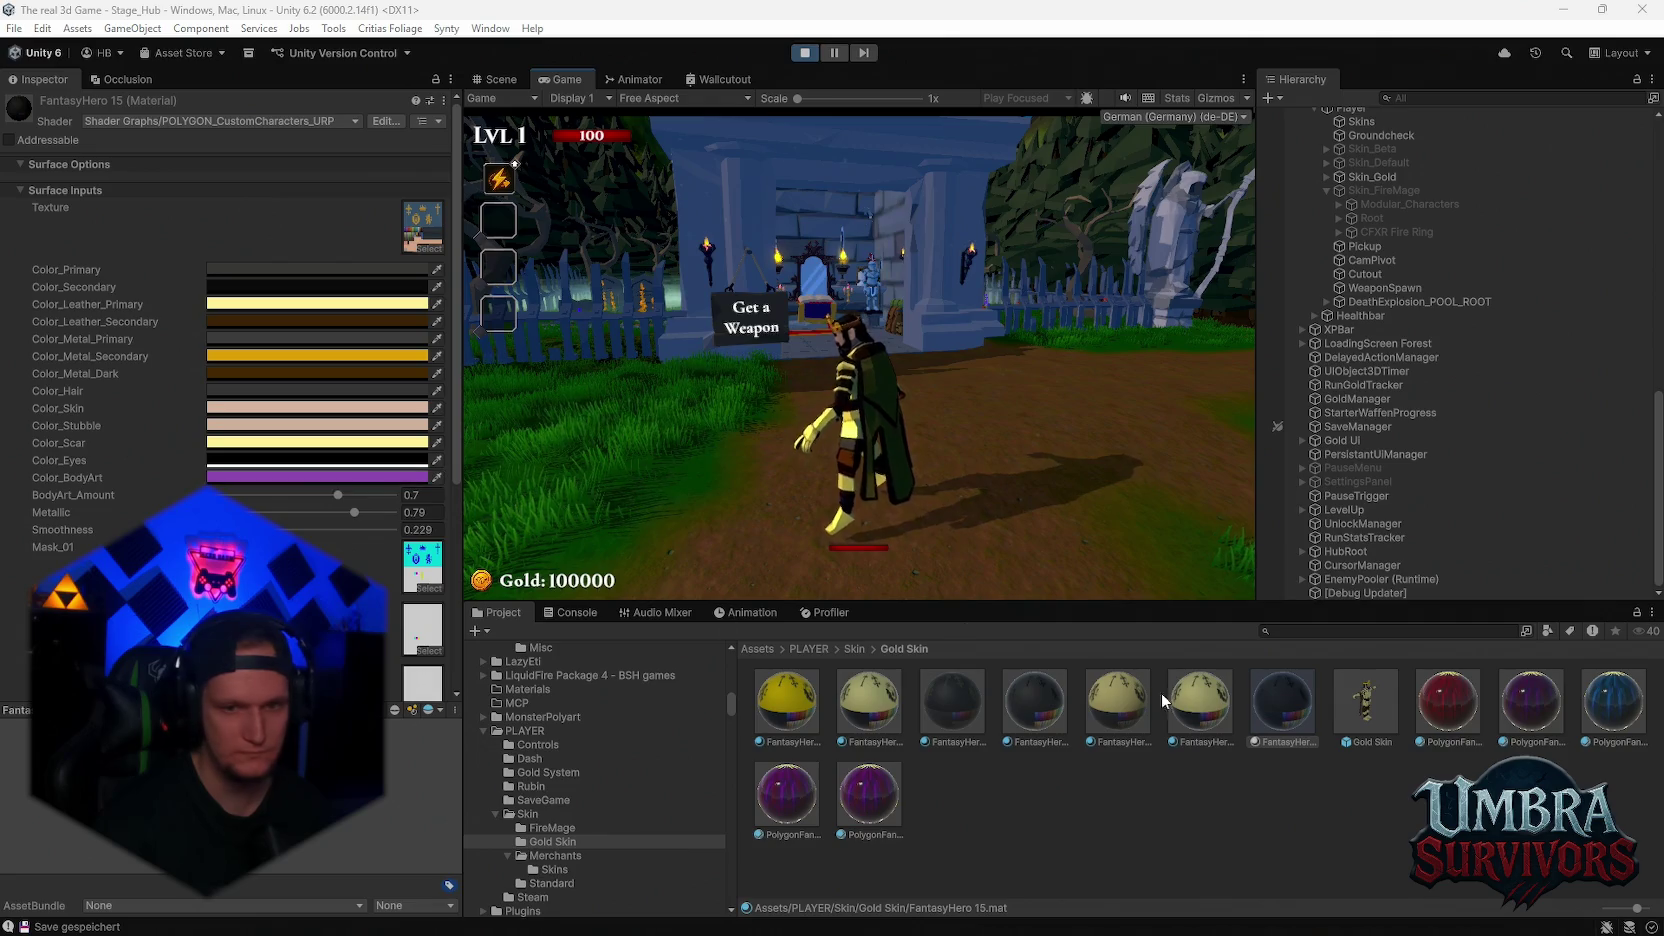
Settle FantasyHero 14's Metallic at 0.671 and resume playing
key("Escape")
key("Escape")
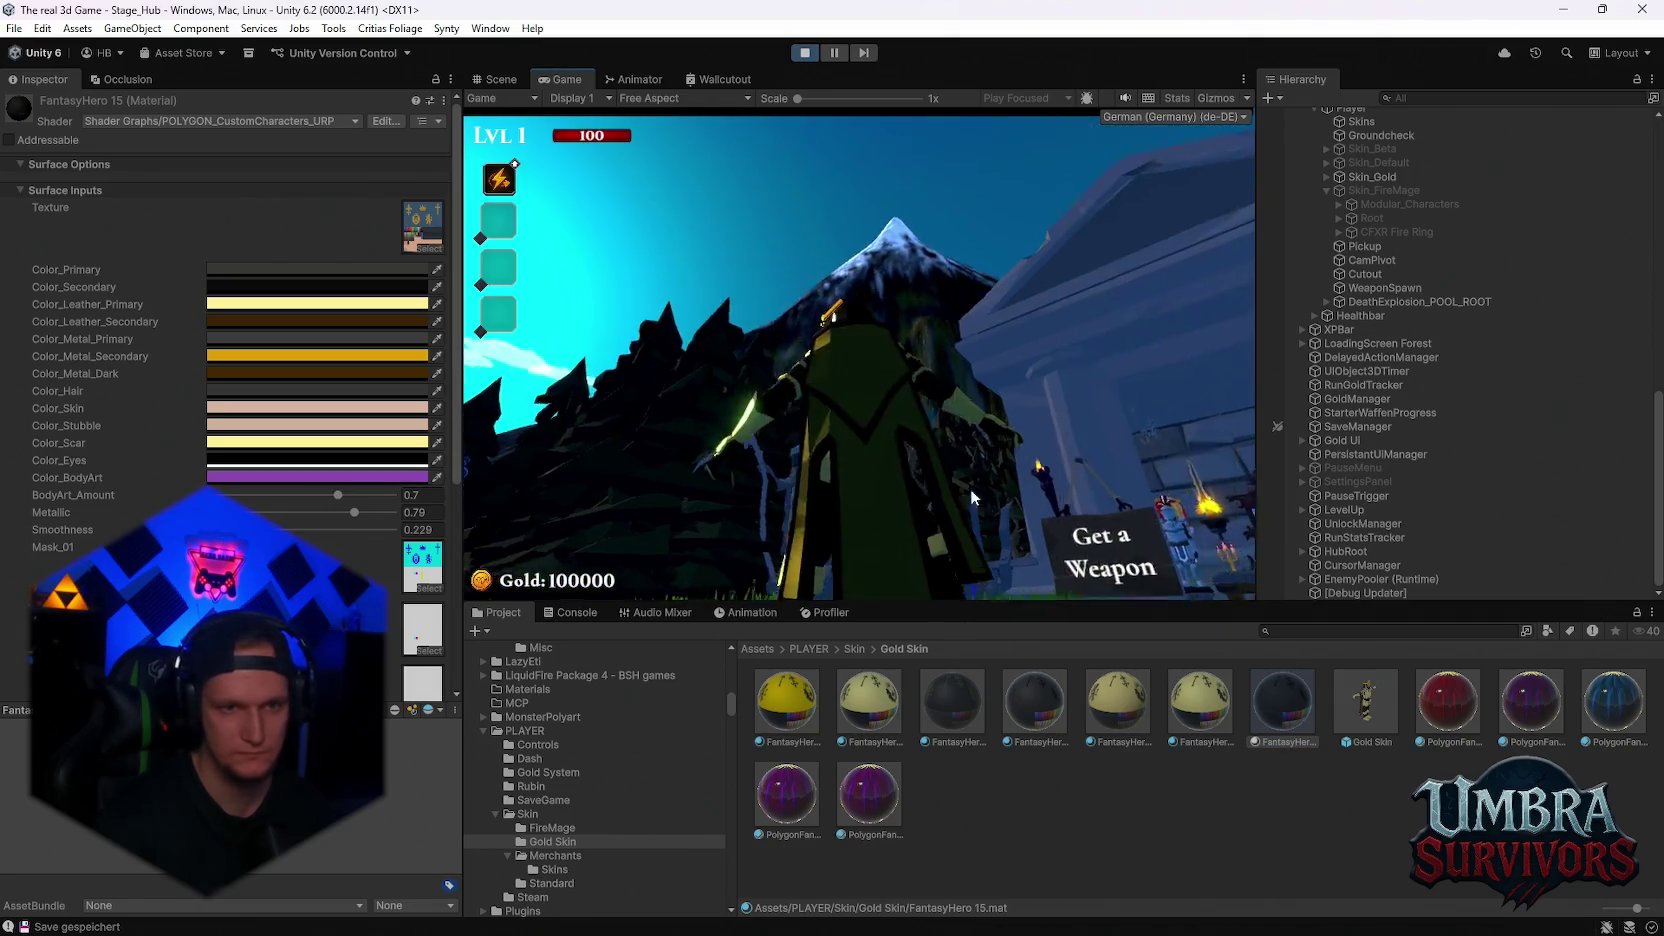
key("Left")
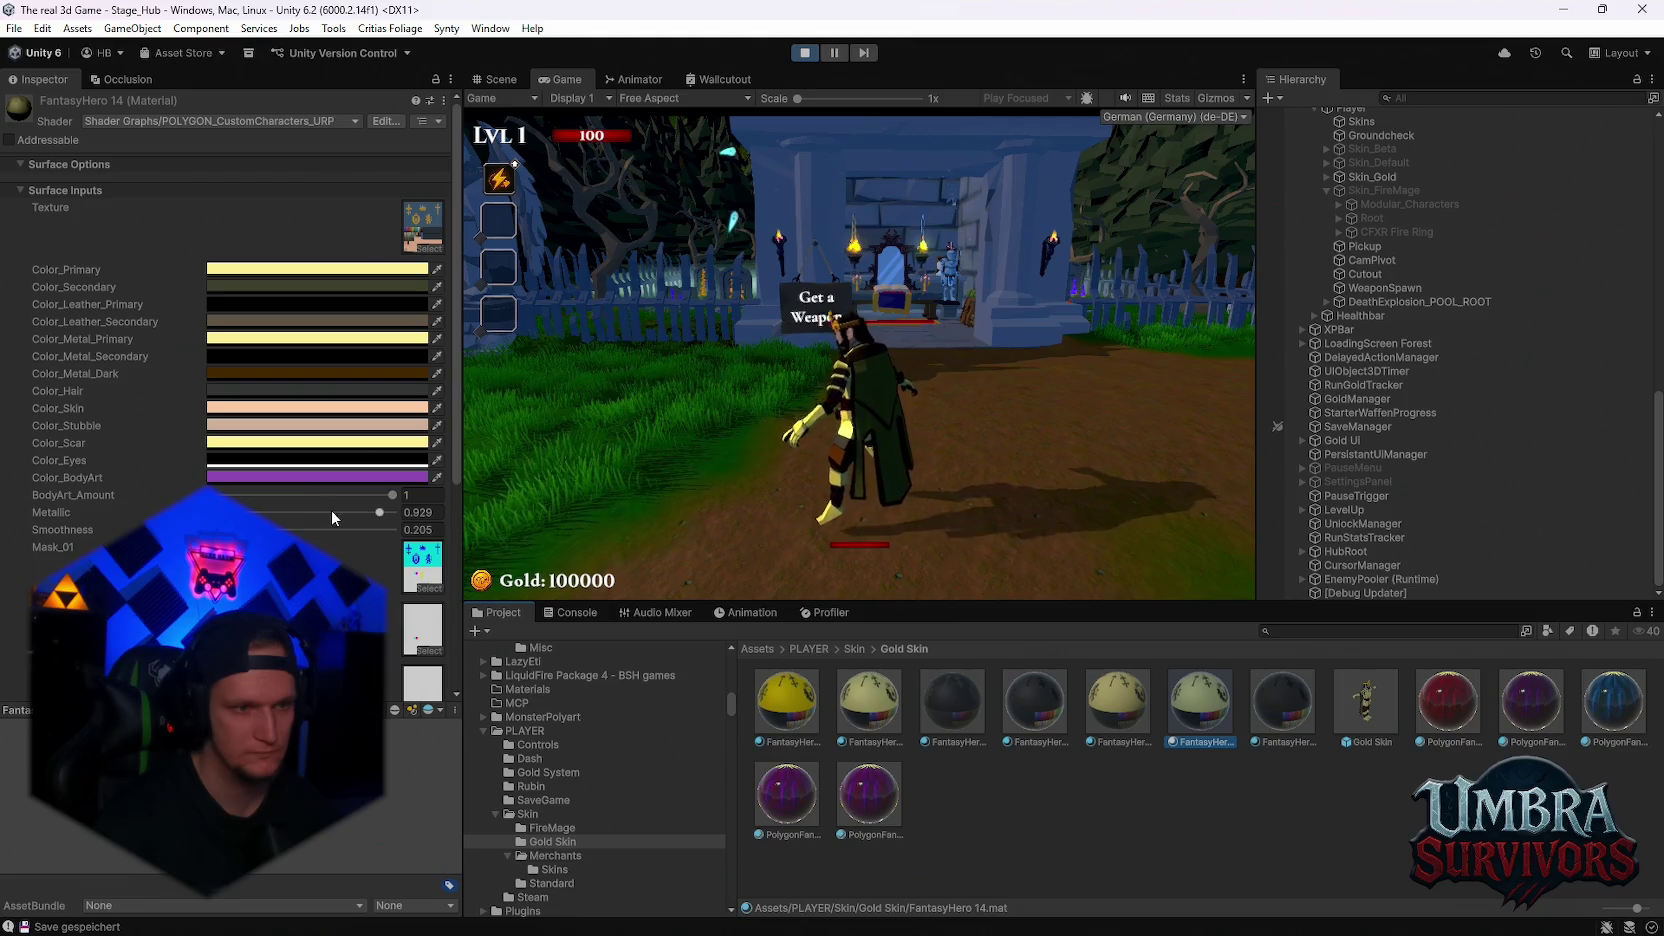
left_click_drag(313, 520, 332, 520)
left_click(715, 404)
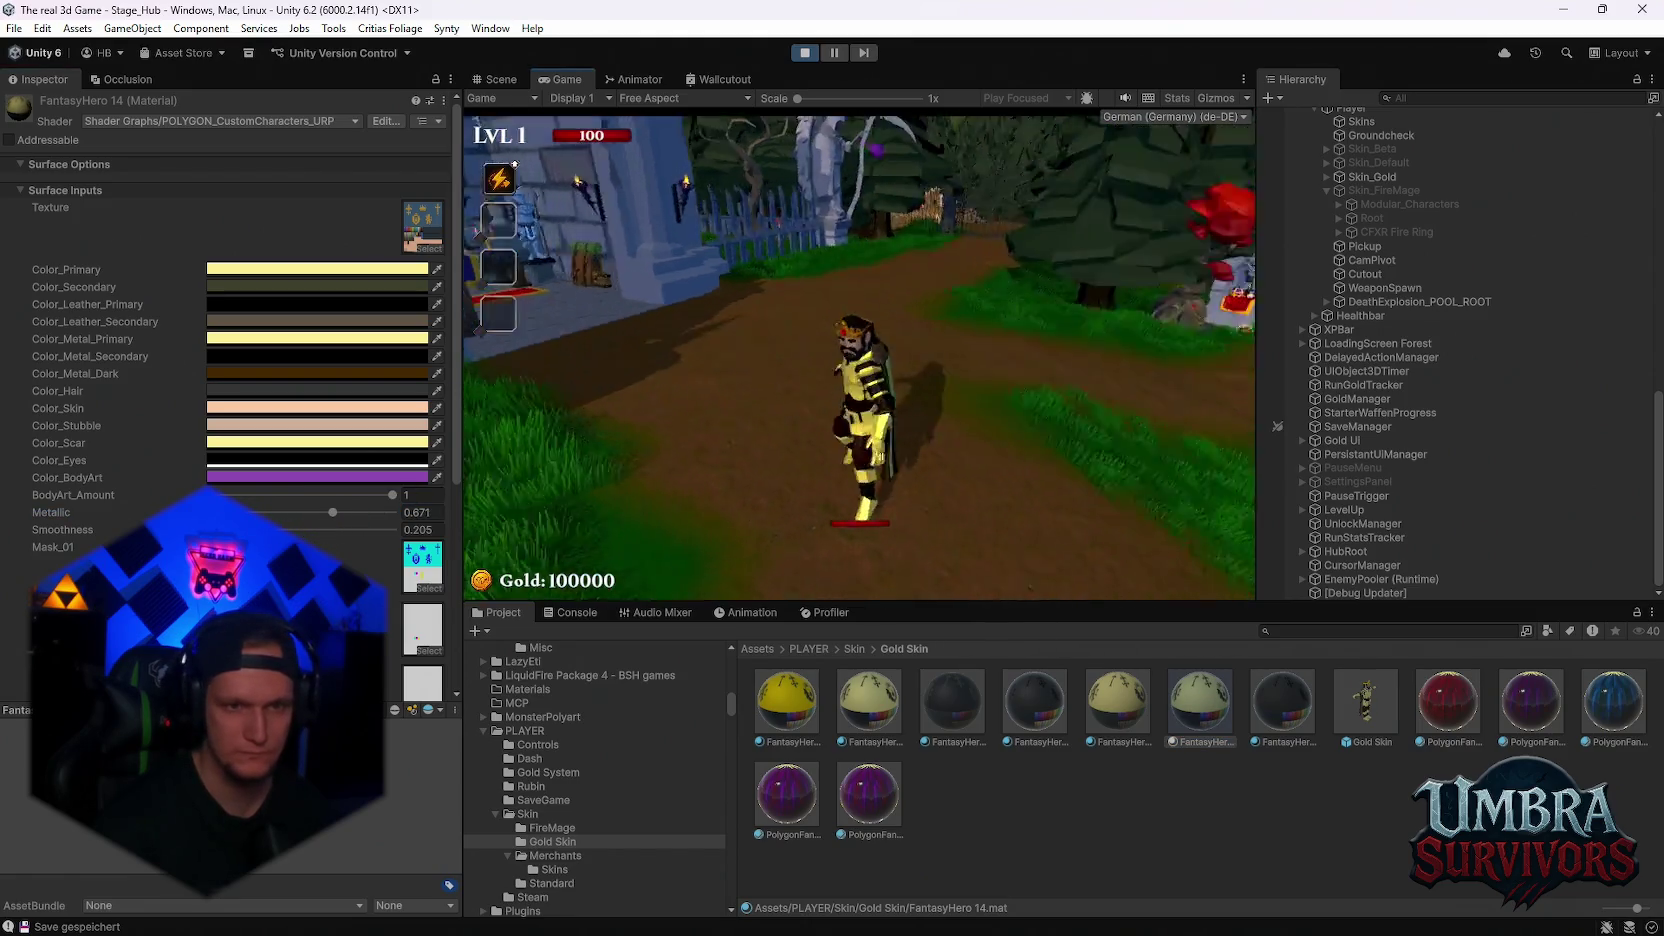
Run and bunnyhop the character around the village, graveyard gate and forest to inspect the gold skin
key("w")
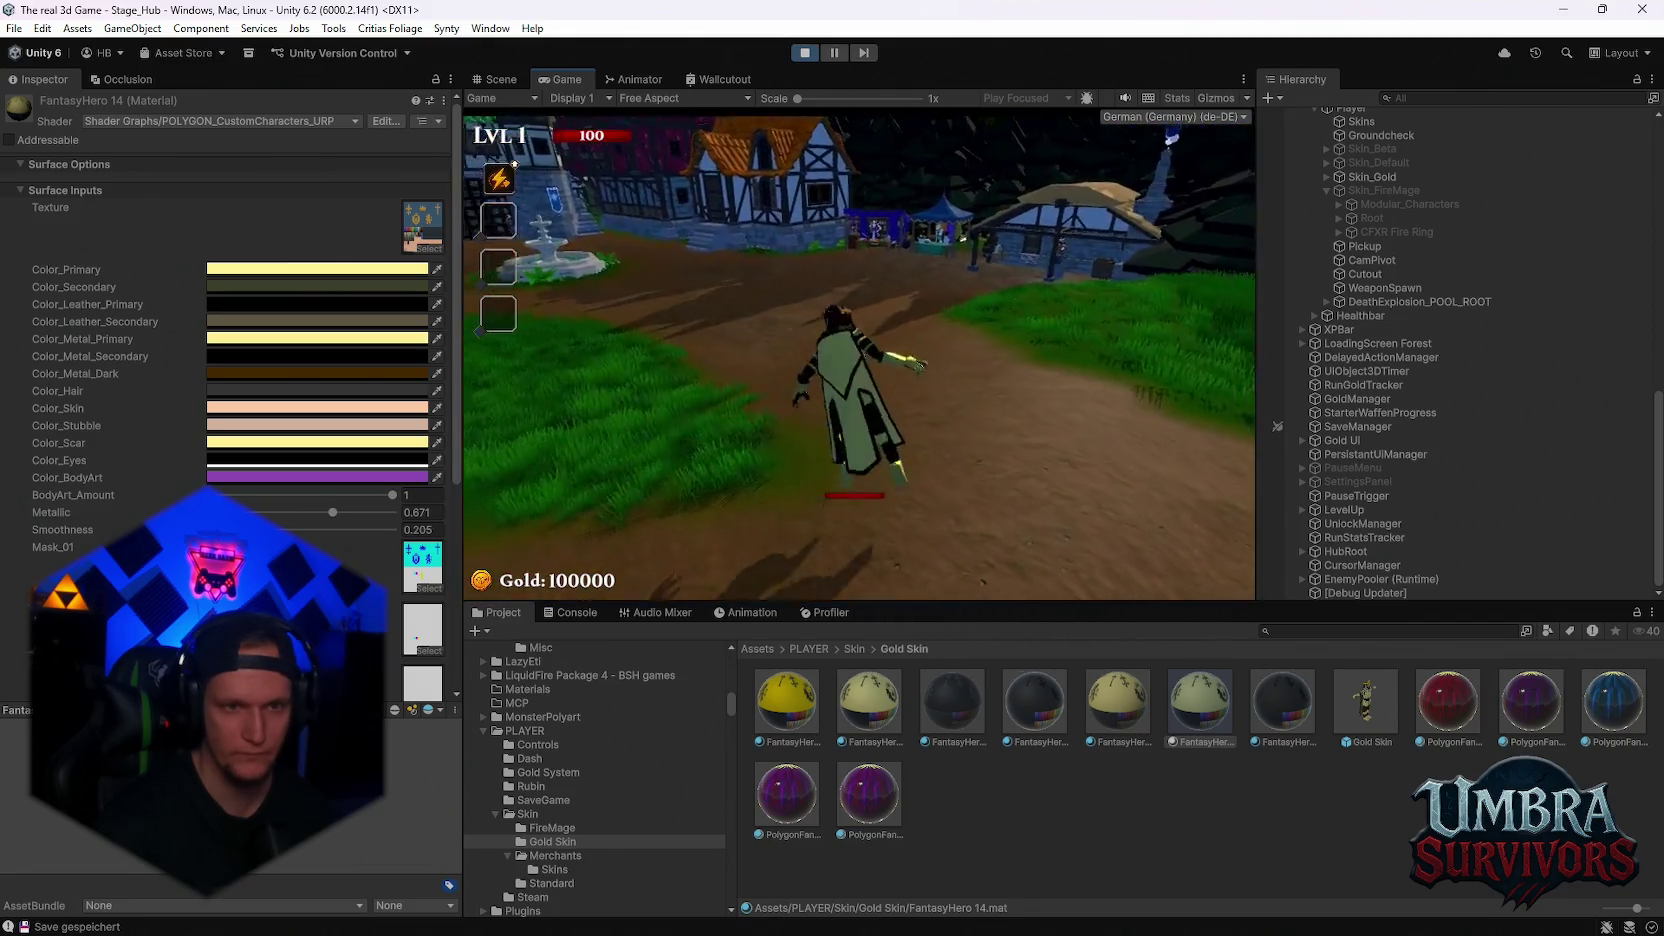
key("s")
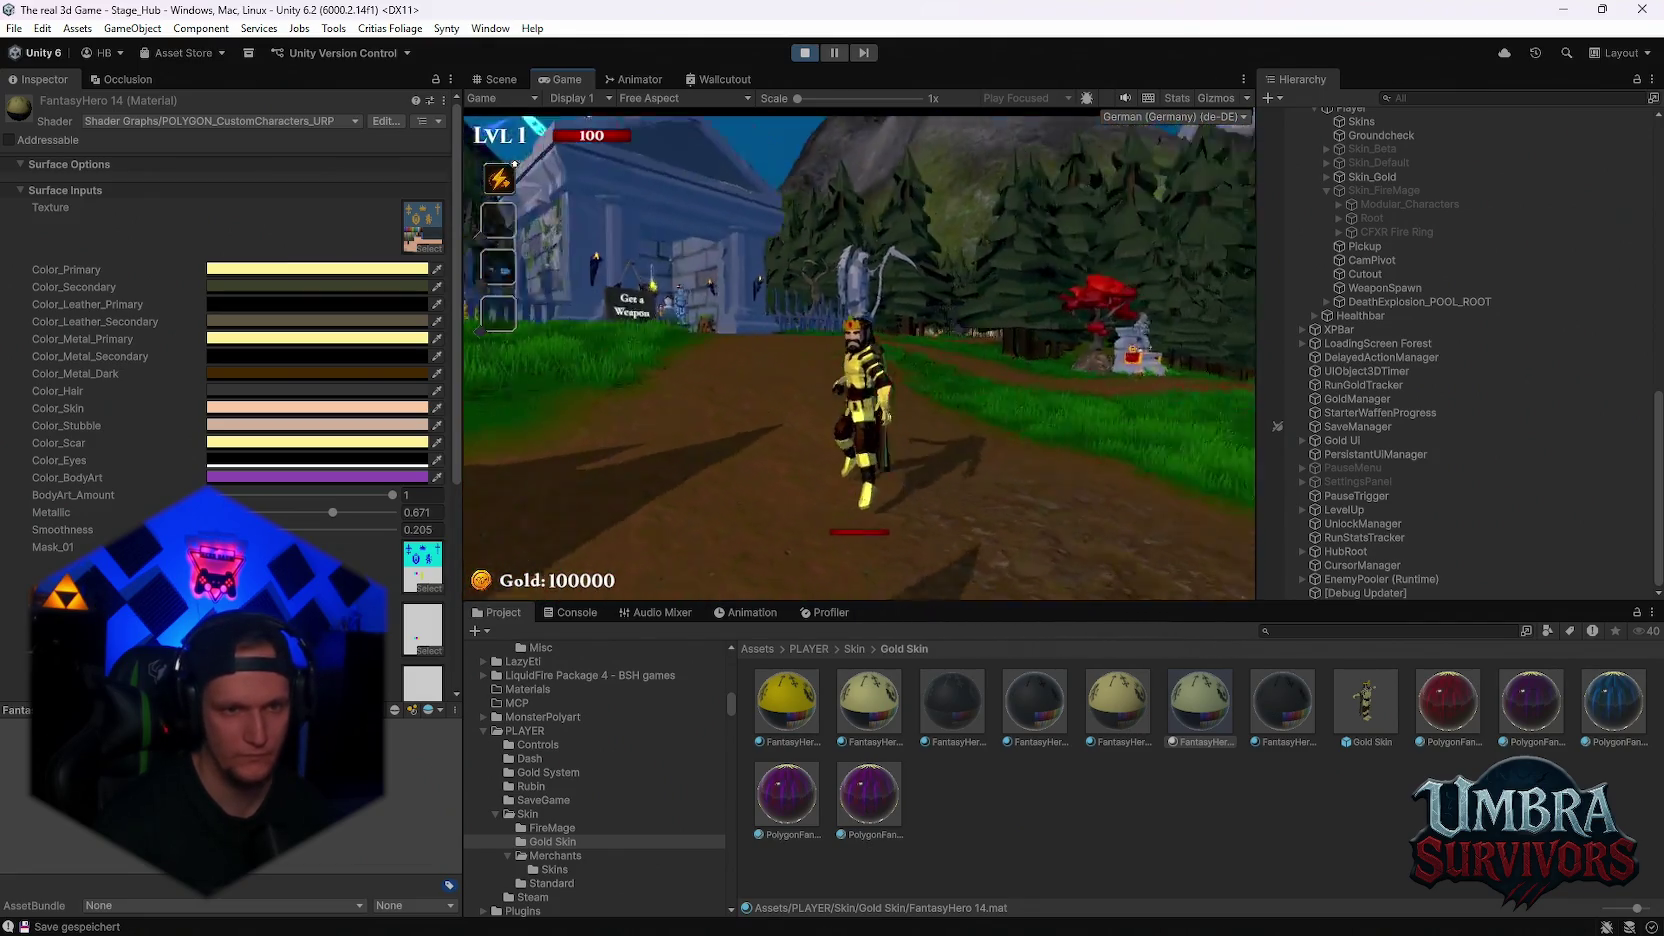
key("w")
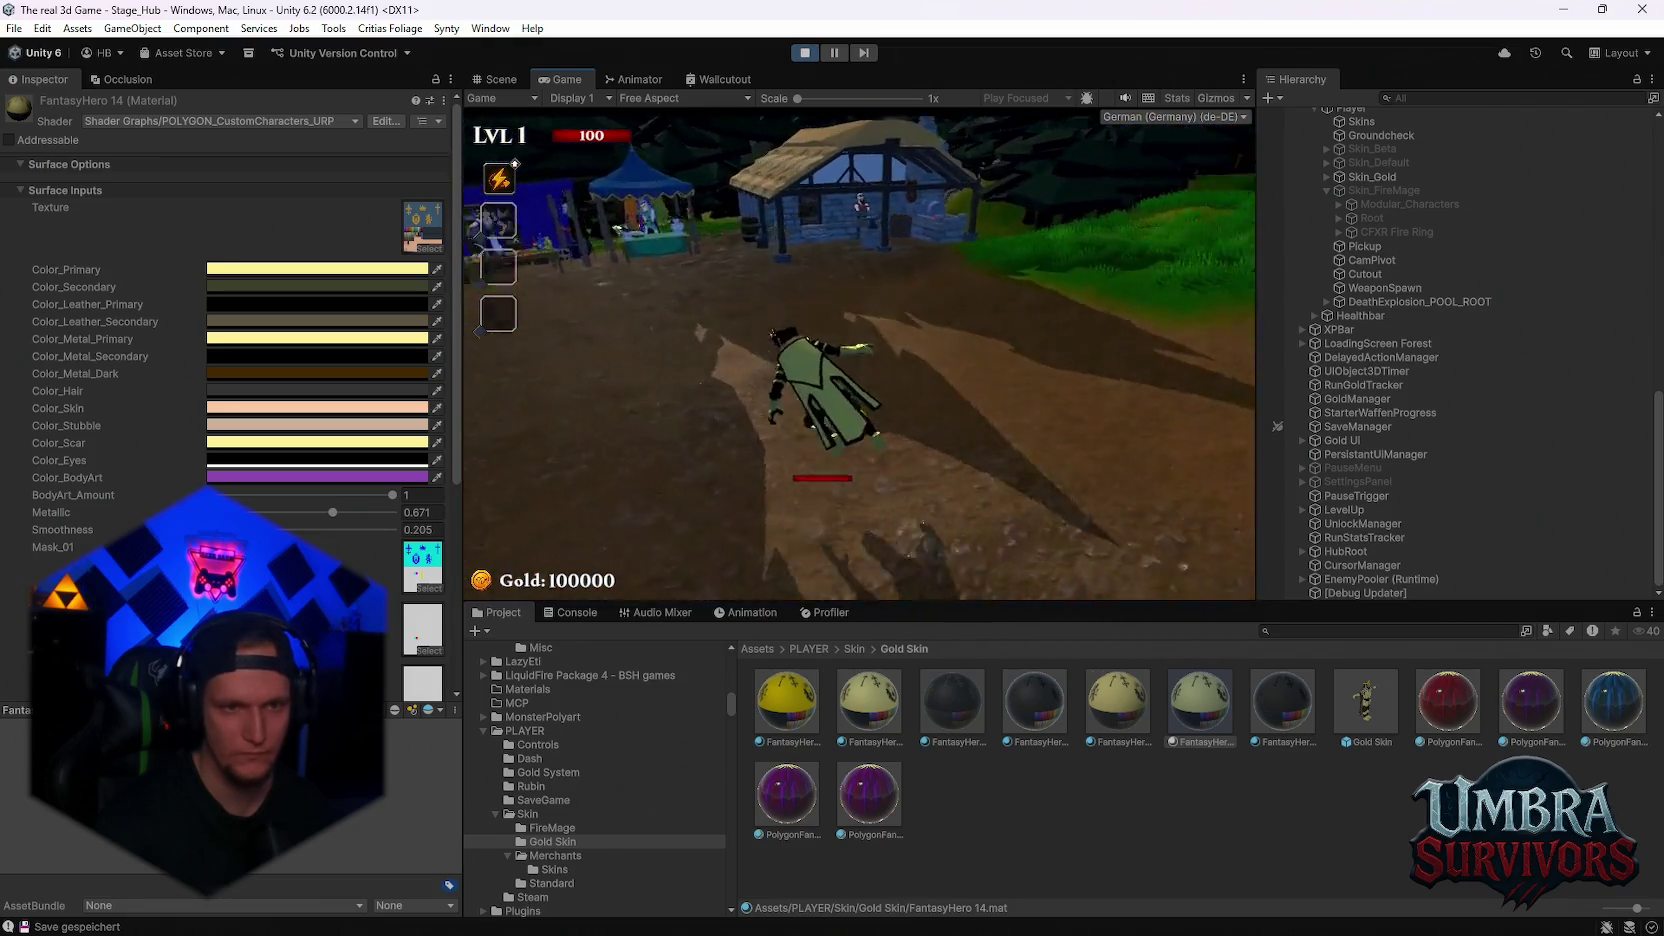
key("w")
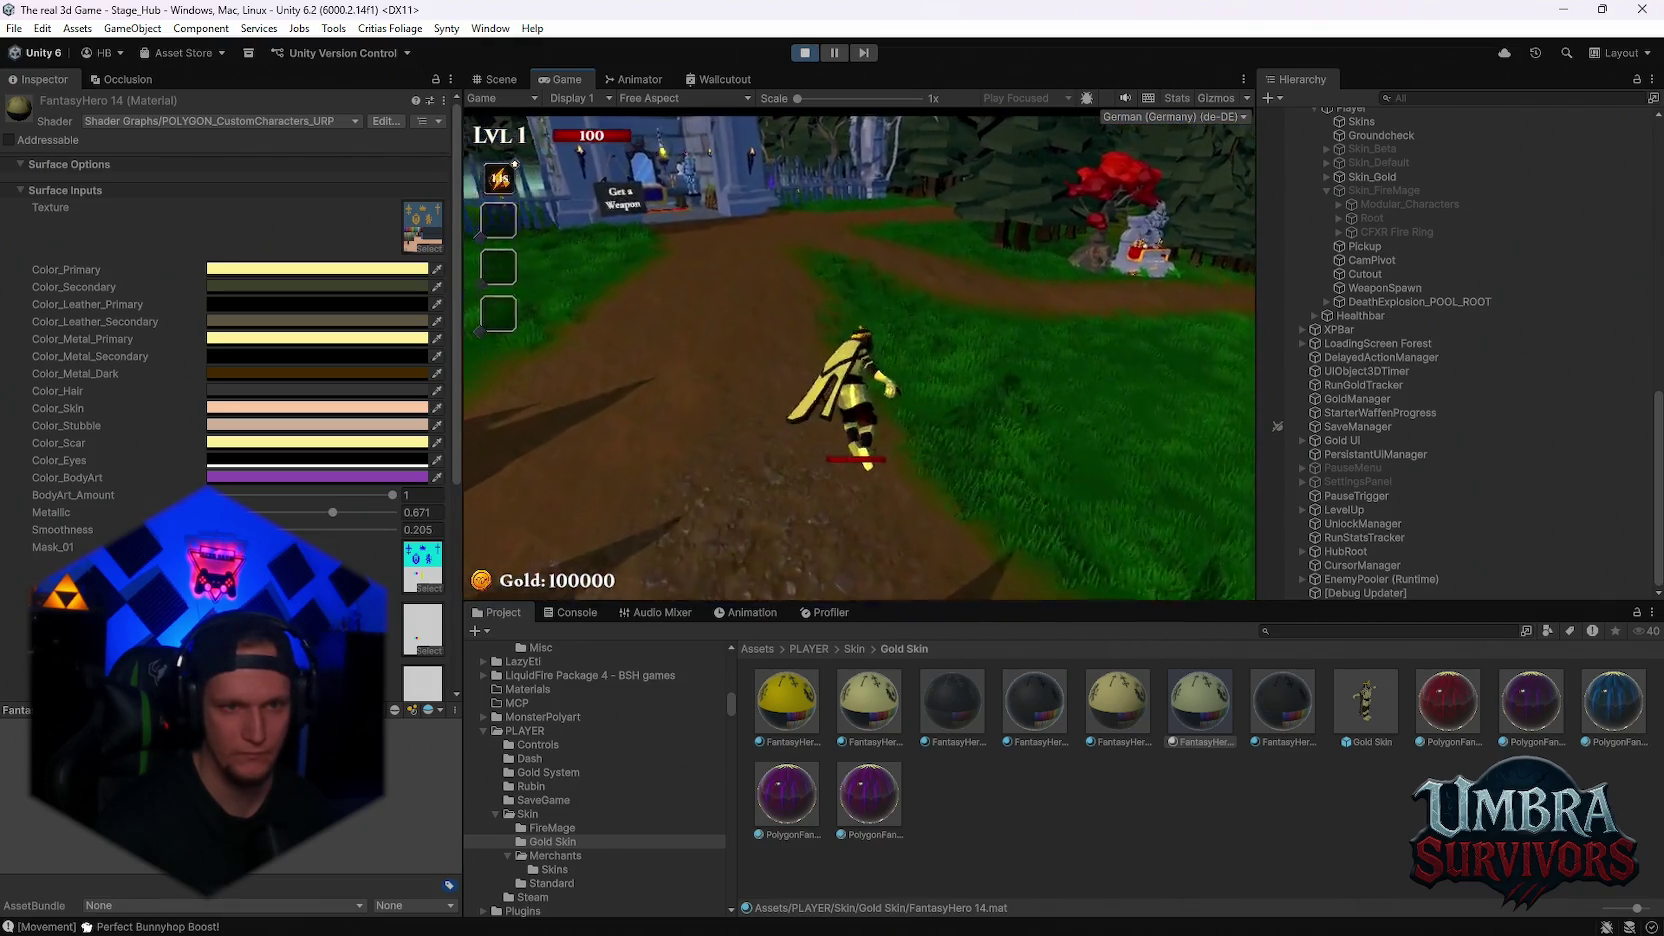
key("space")
key("a")
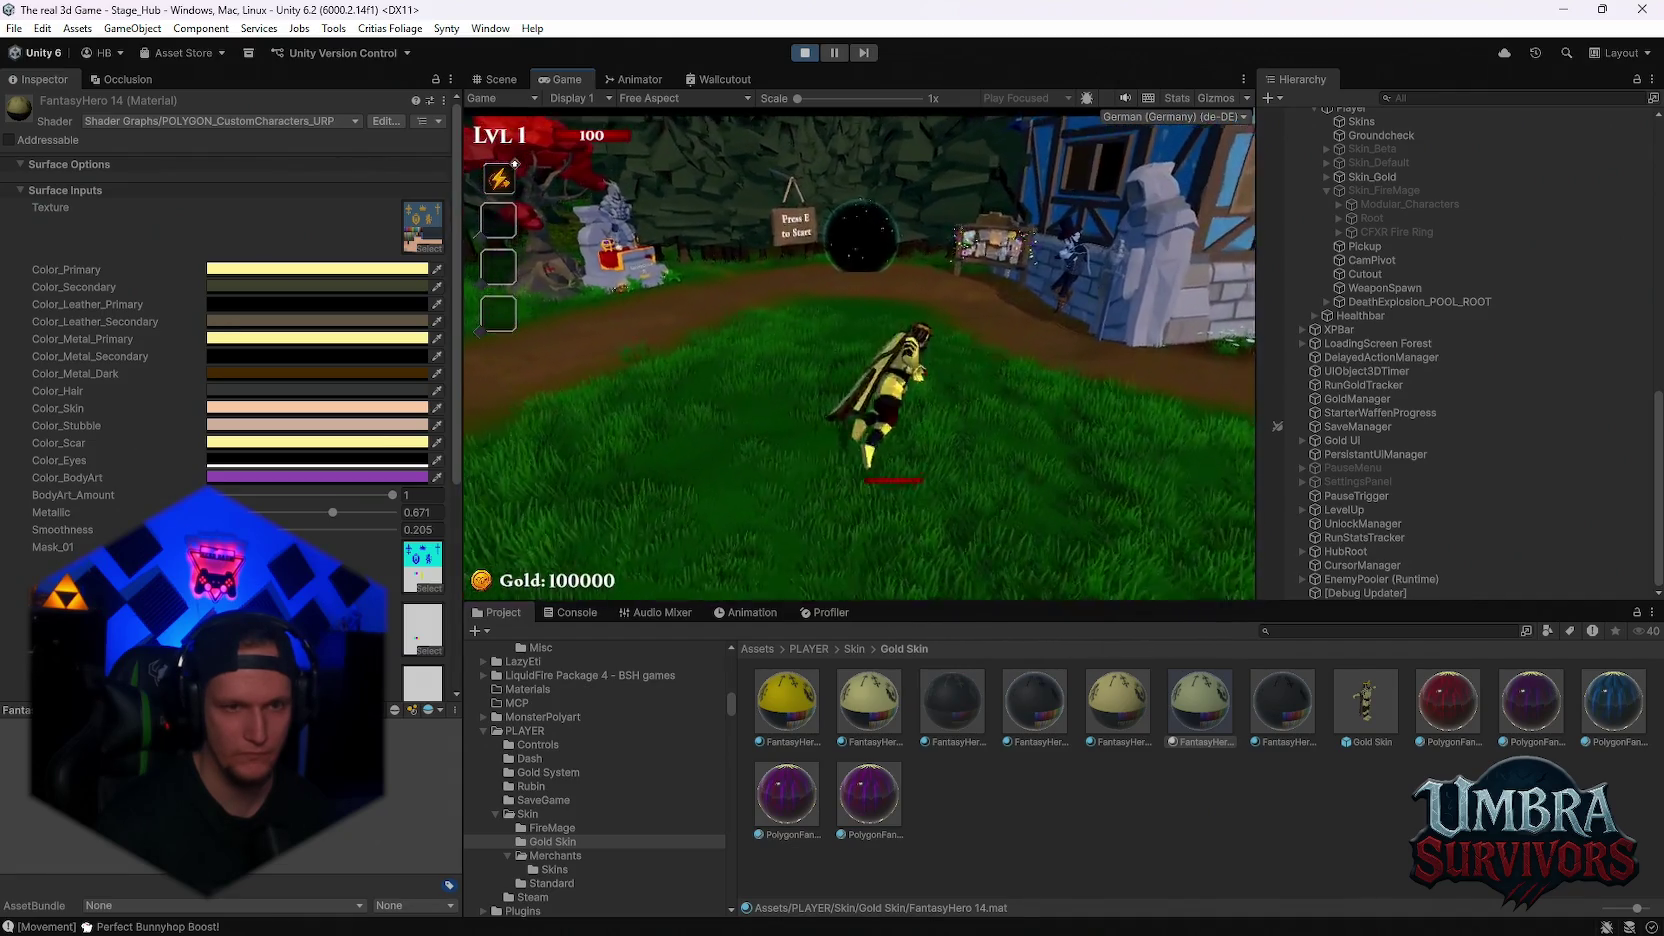
key("d")
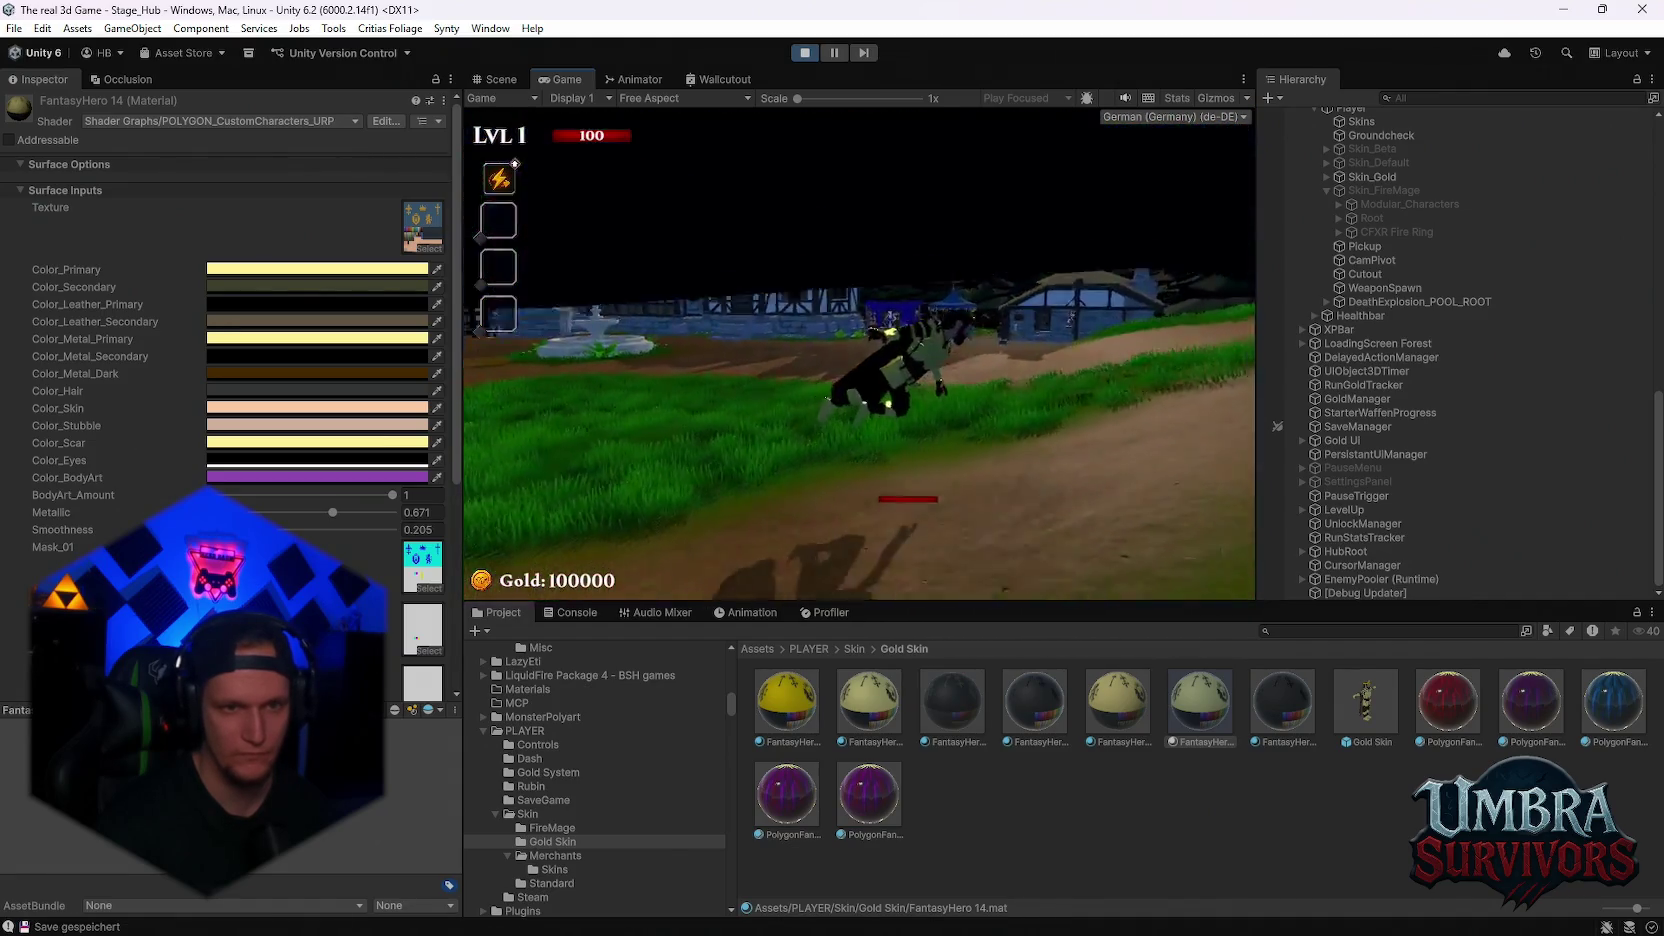
key("w")
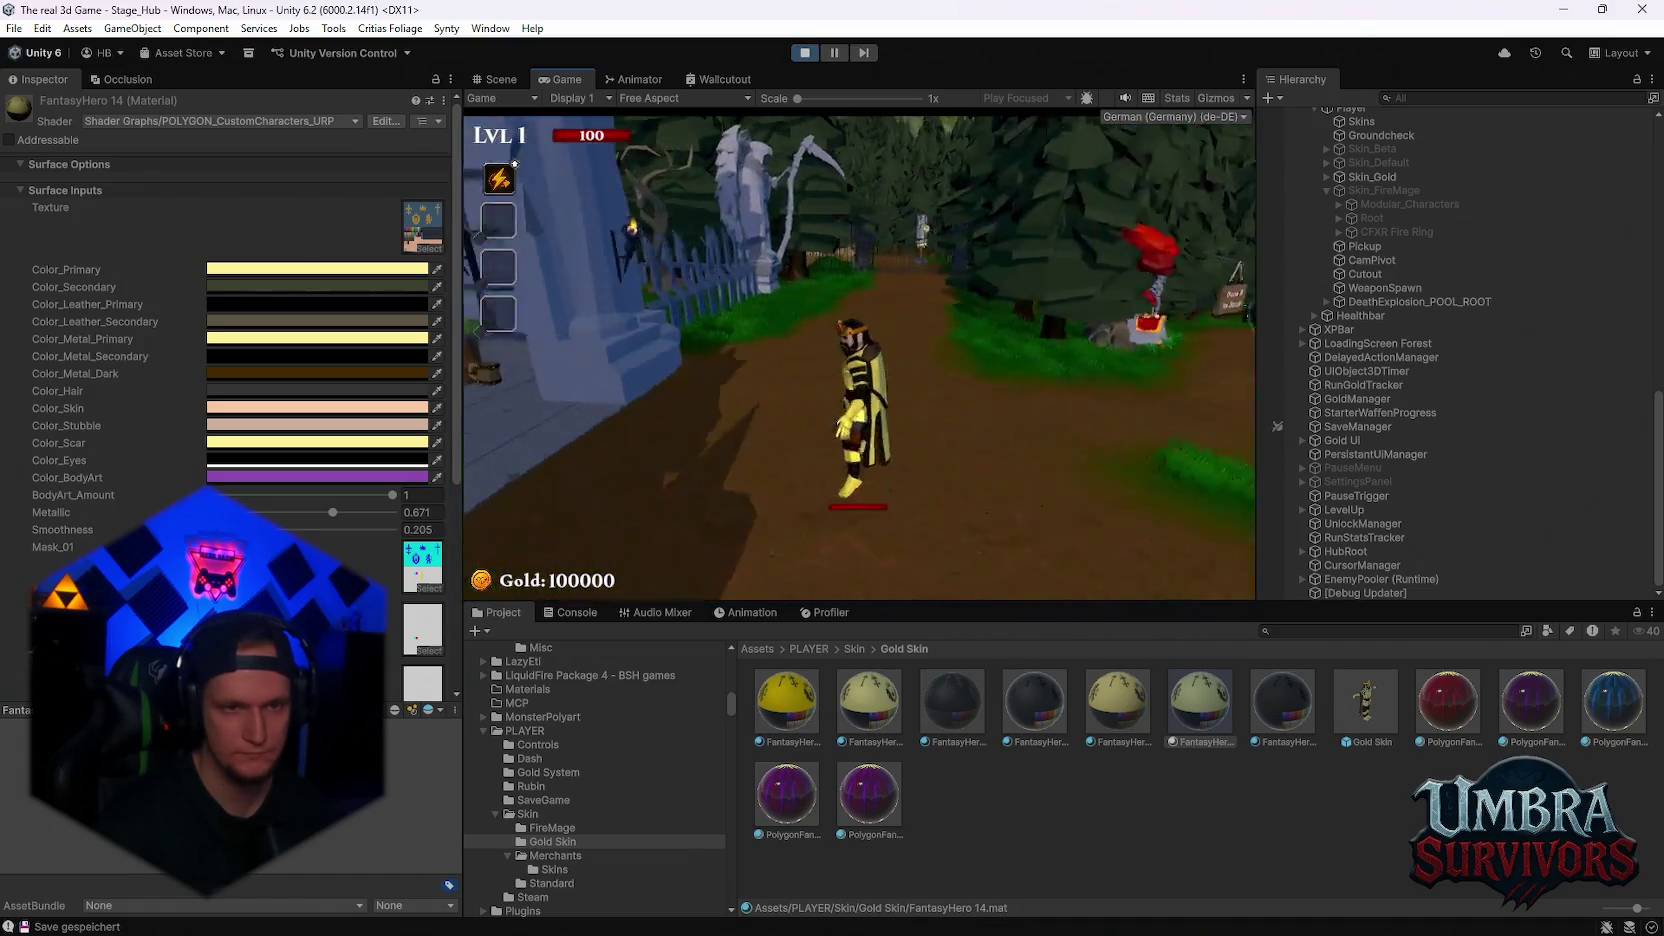
key("s")
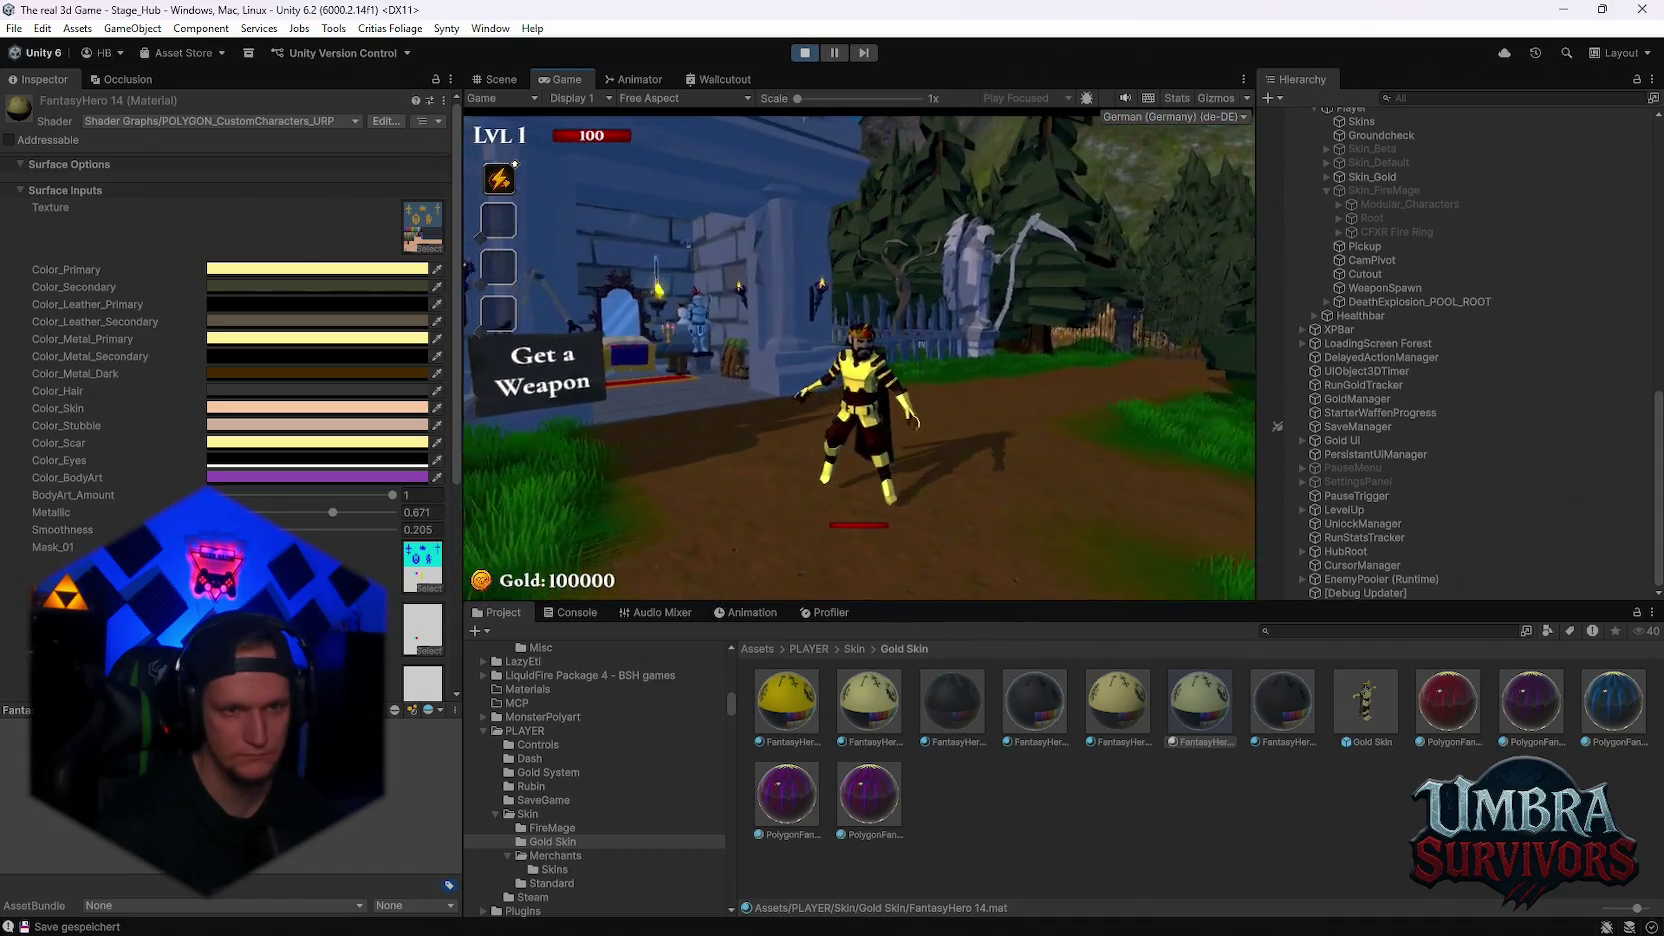
key("a")
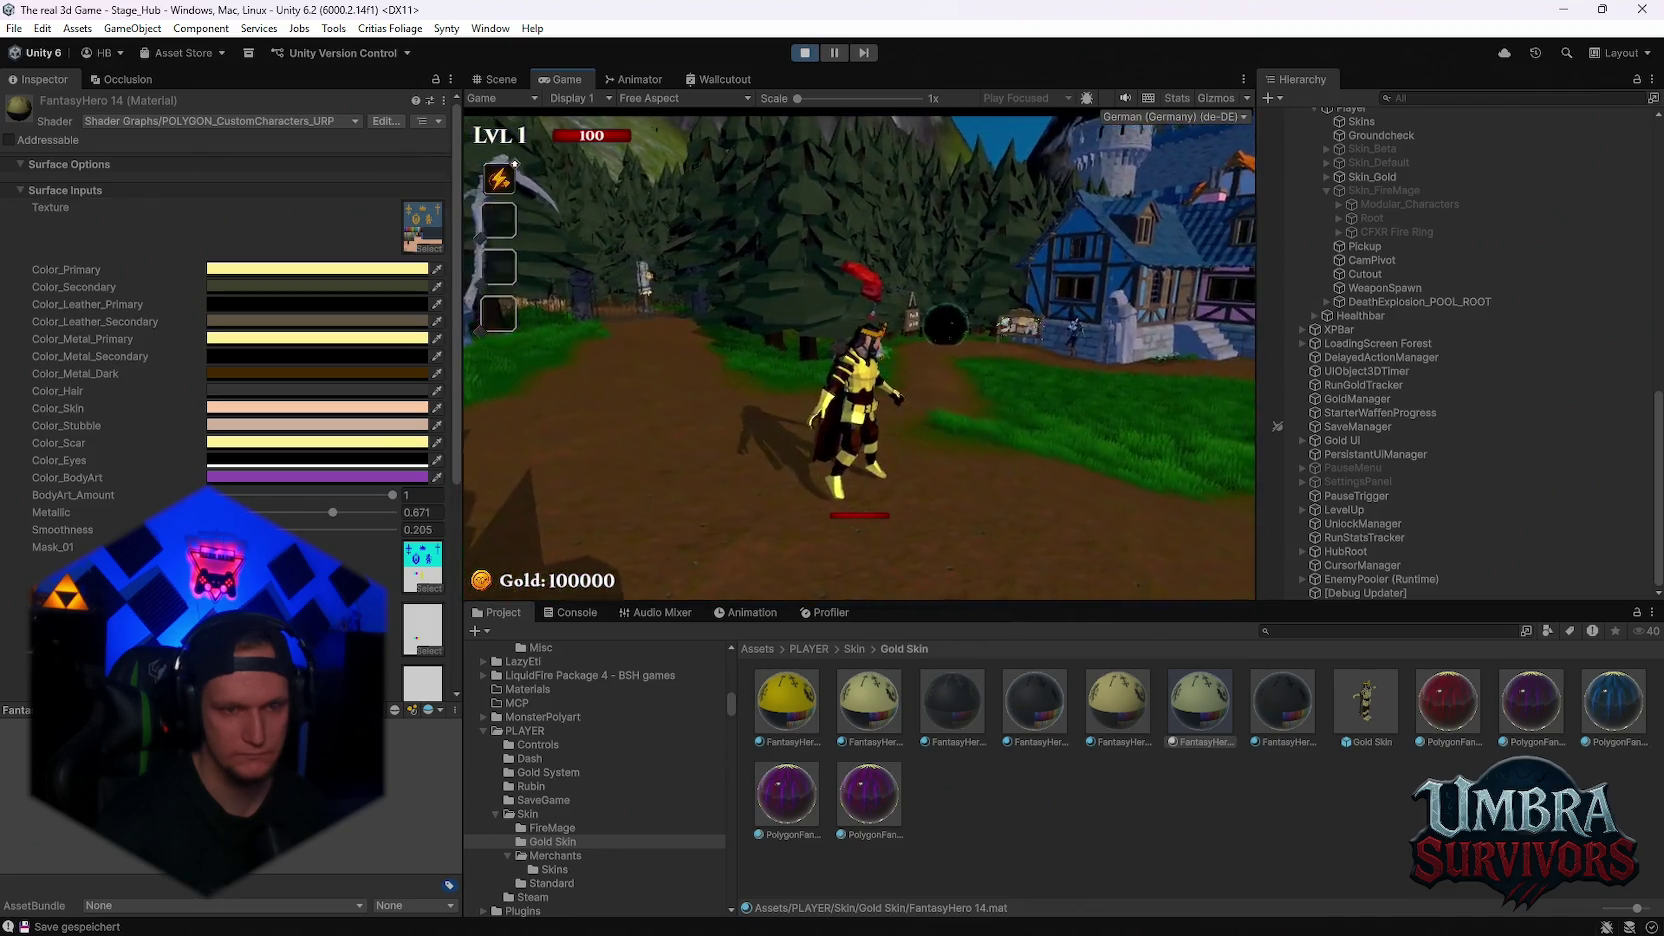
key("d")
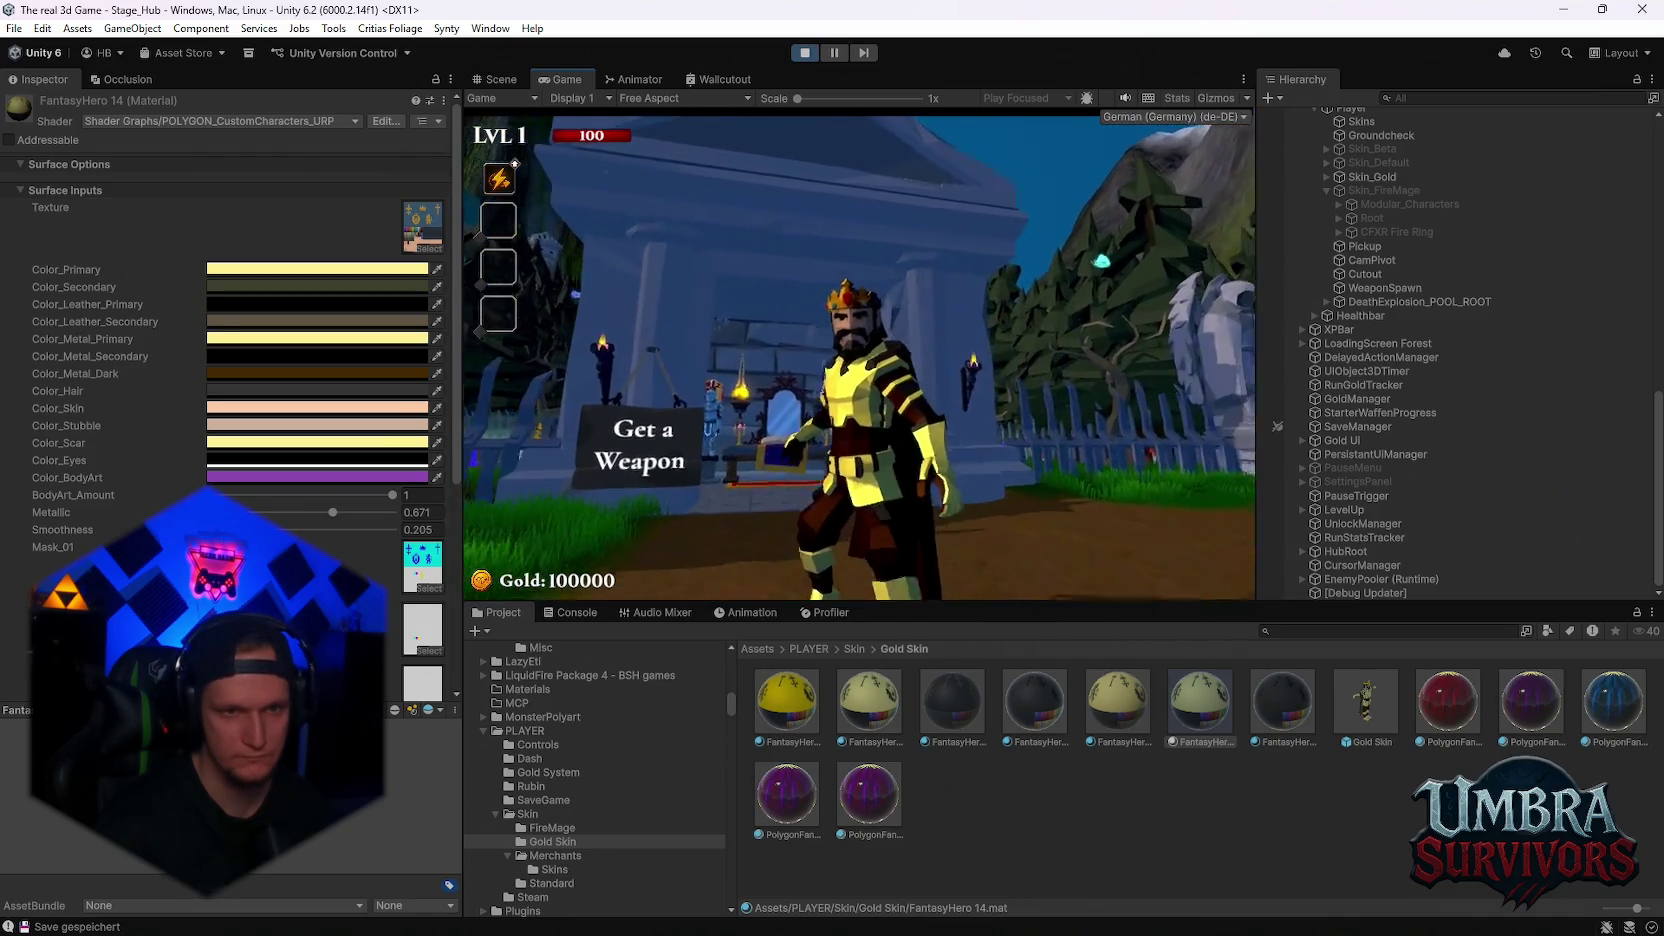
key("w")
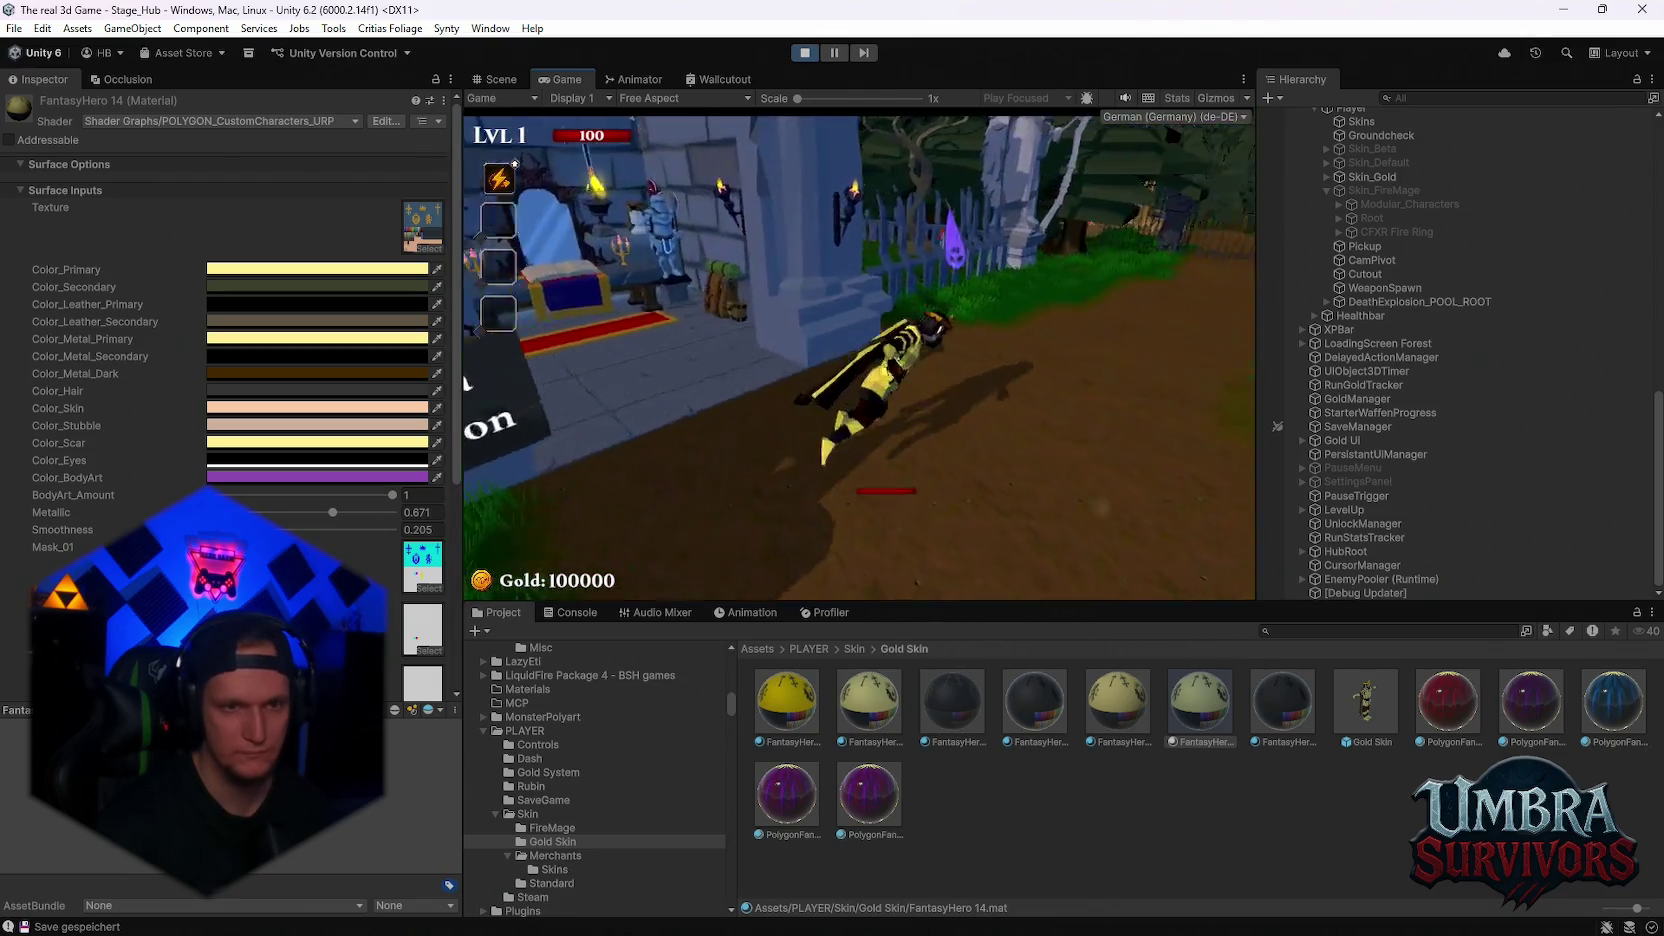
key("s")
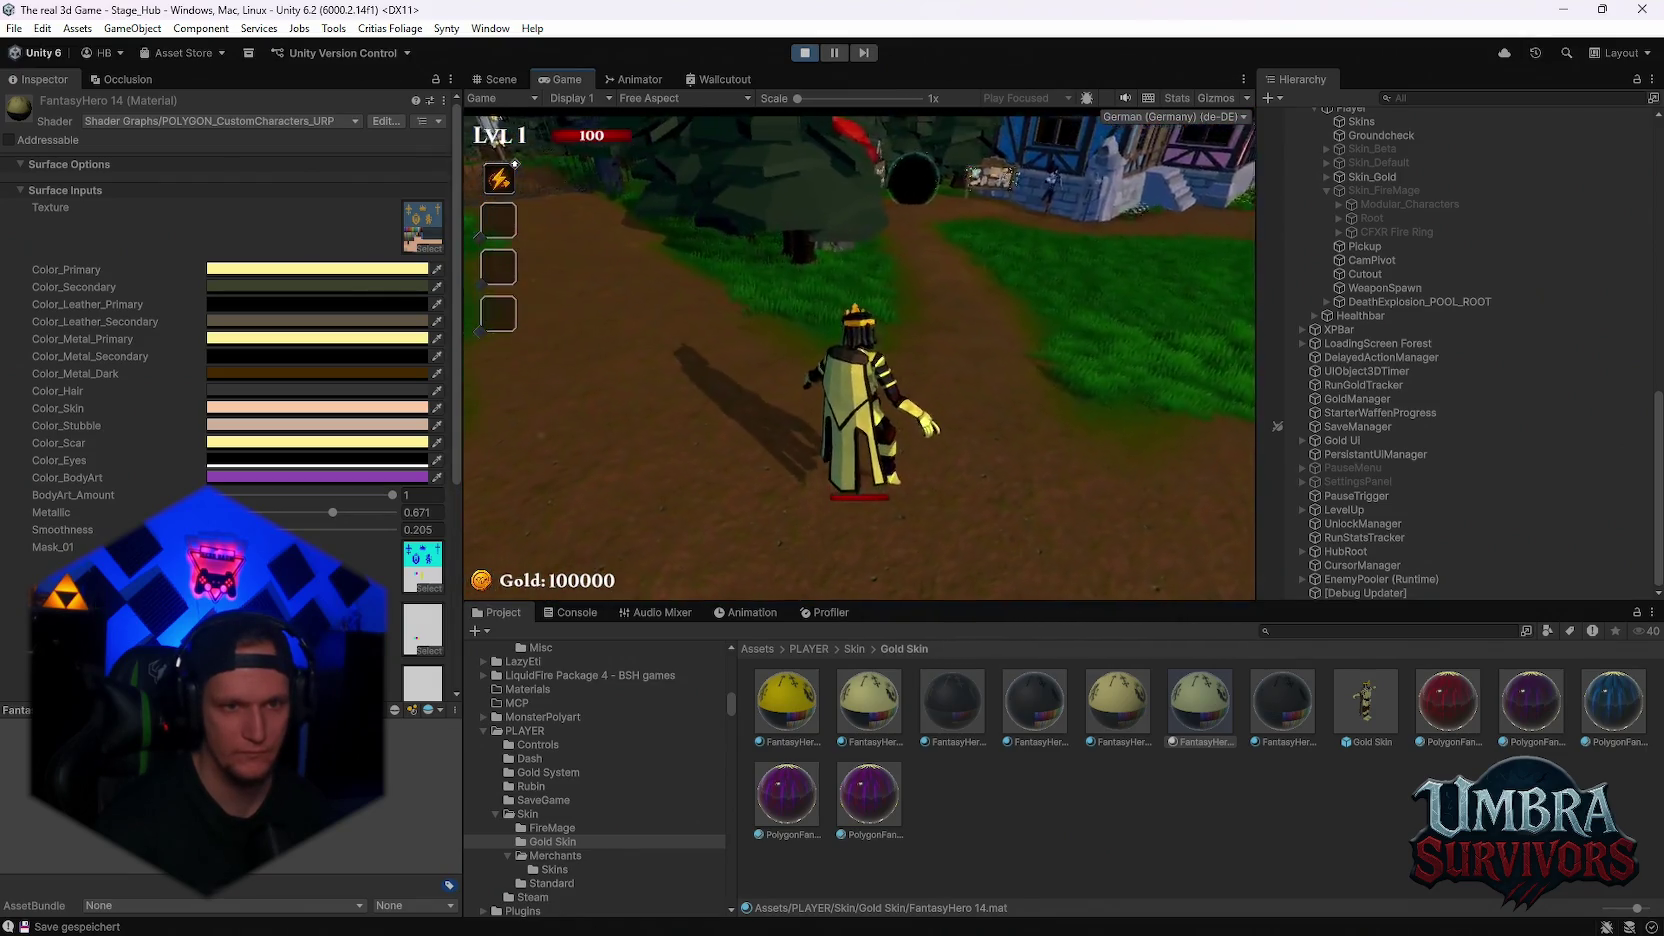
key("w")
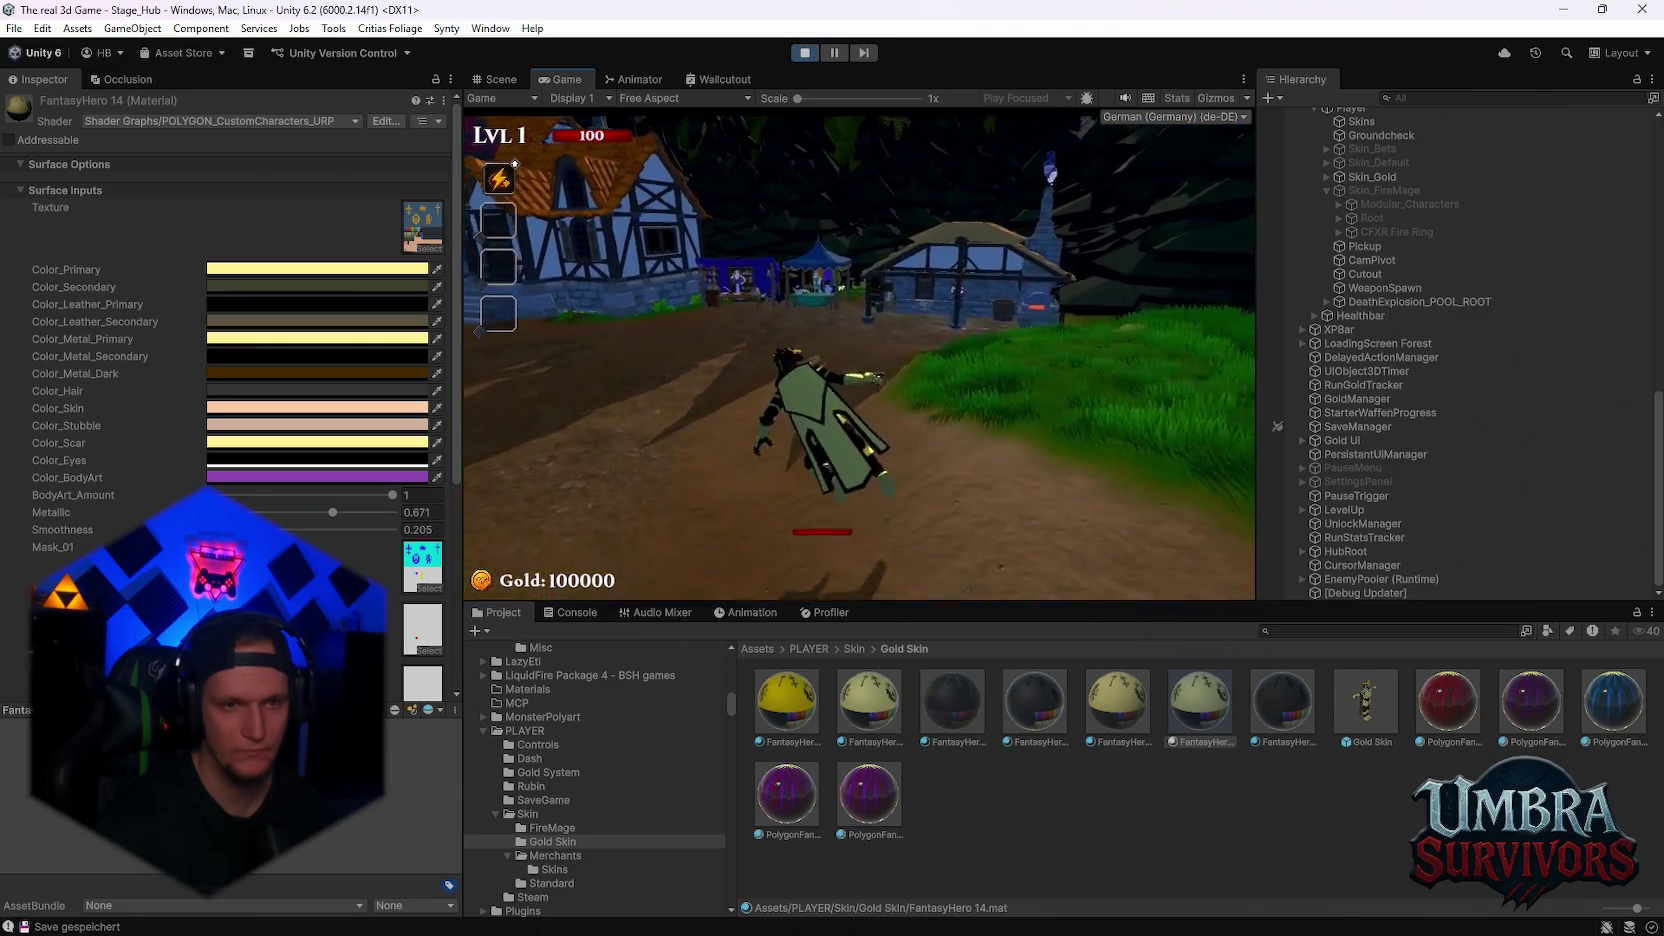
Pause the game, exit play mode and switch to Discord
key("Escape")
left_click(804, 52)
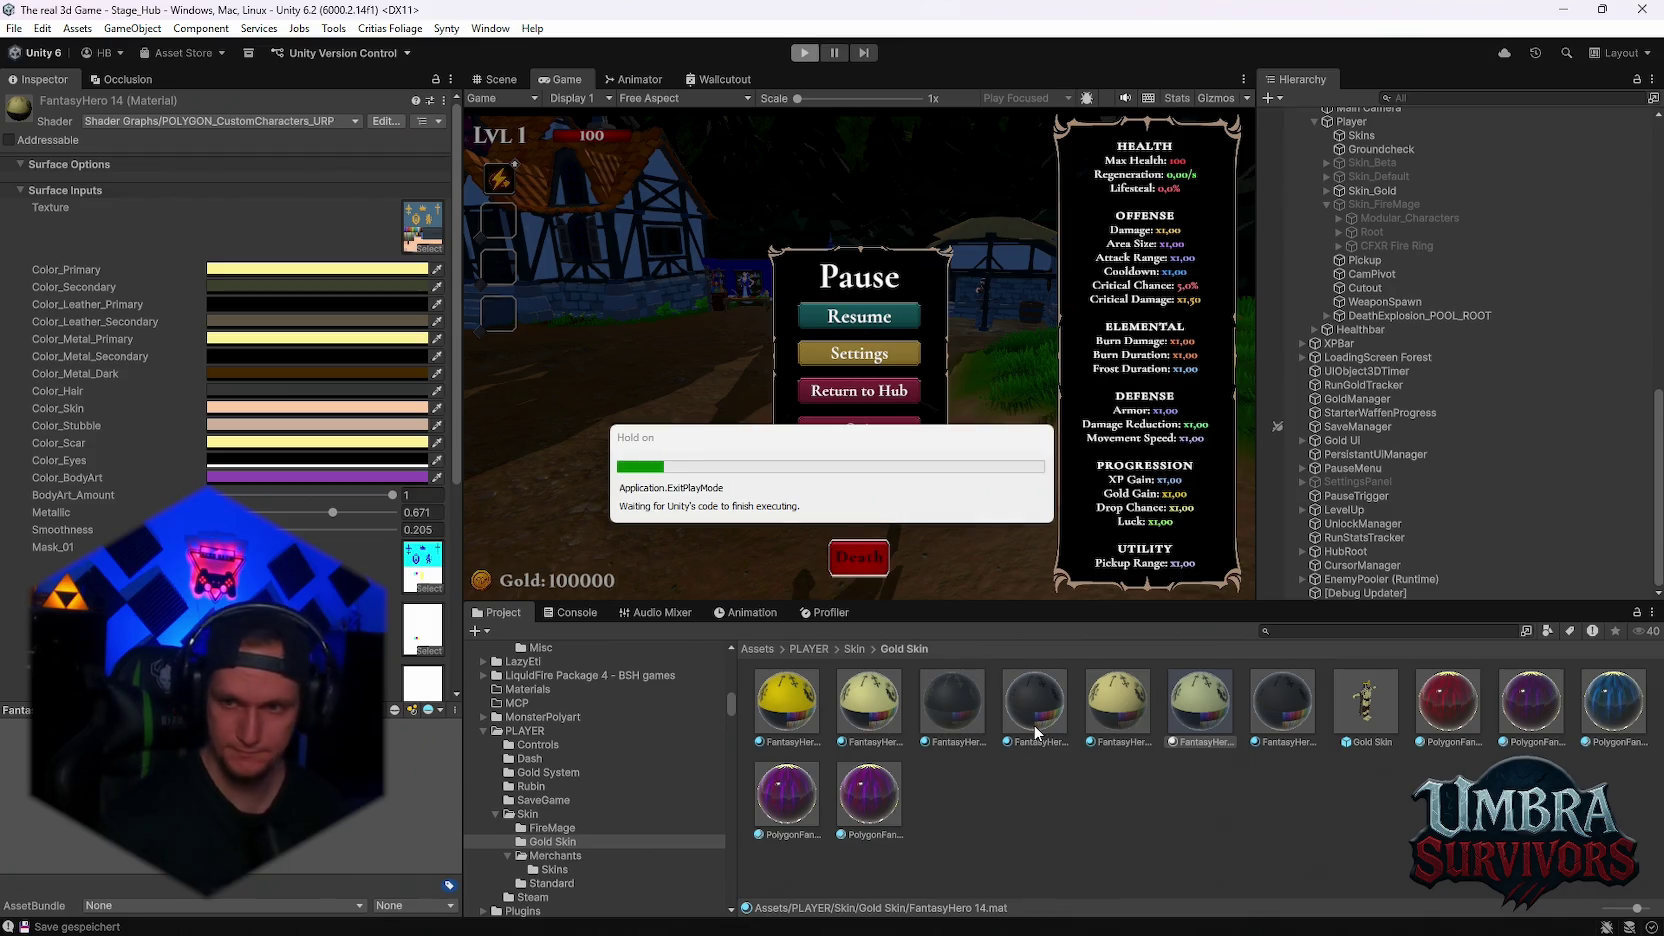
left_click(929, 915)
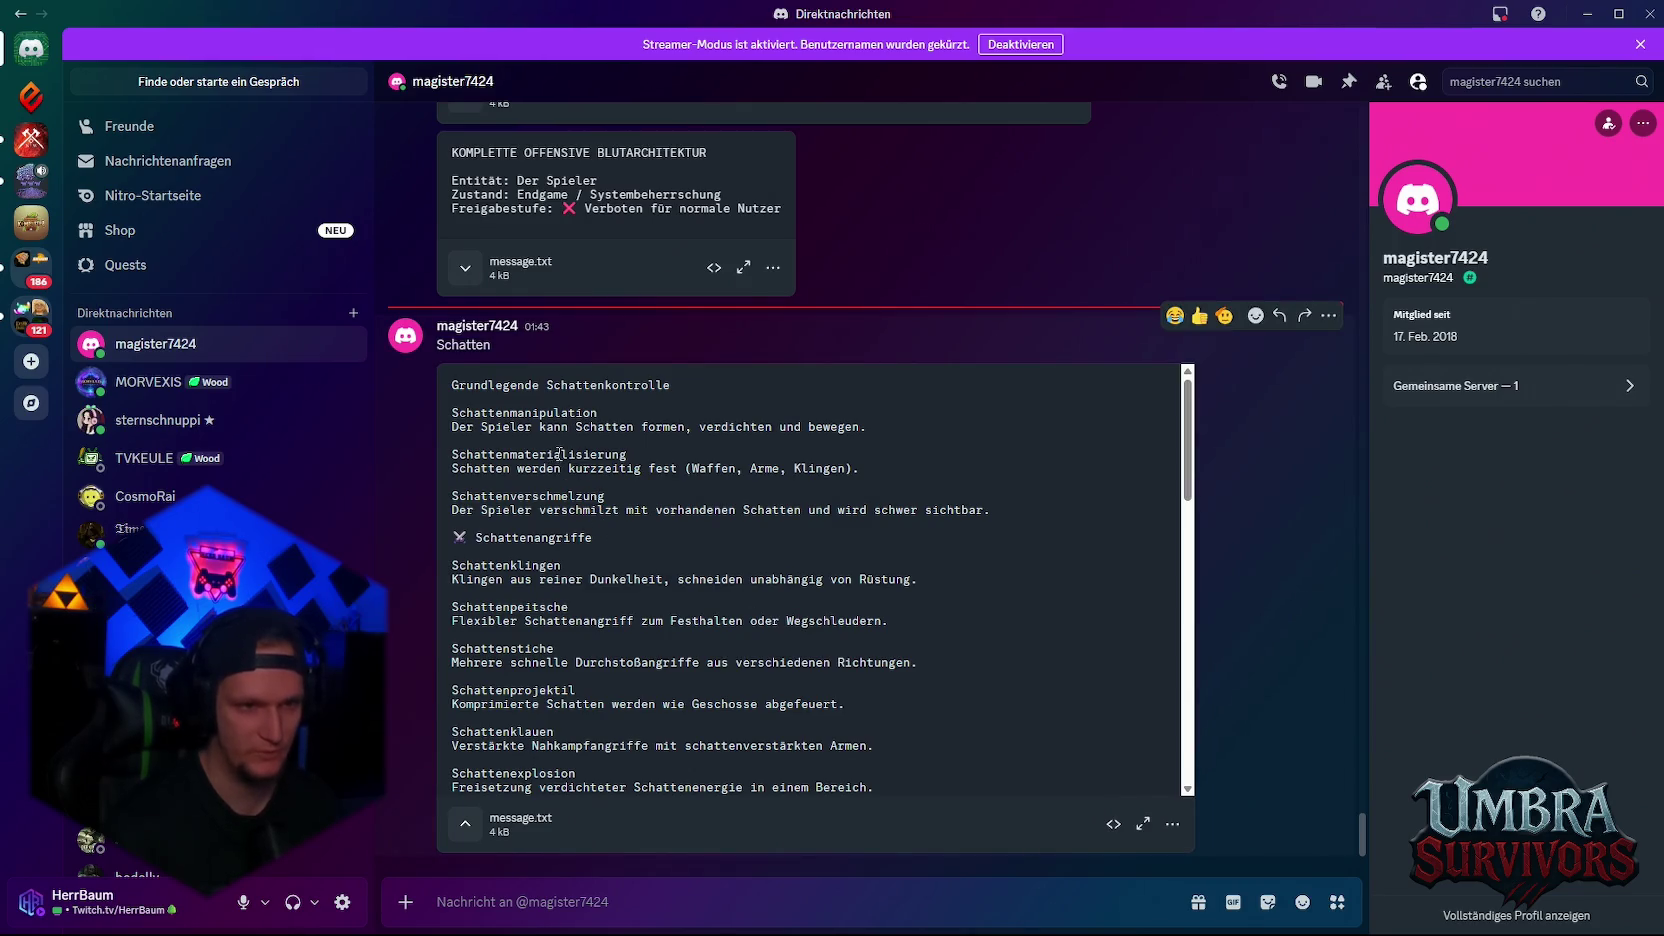
Read the Schattenmanipulation and Schattenverschmelzung entries in the ability list
left_click_drag(449, 429, 888, 426)
left_click(900, 426)
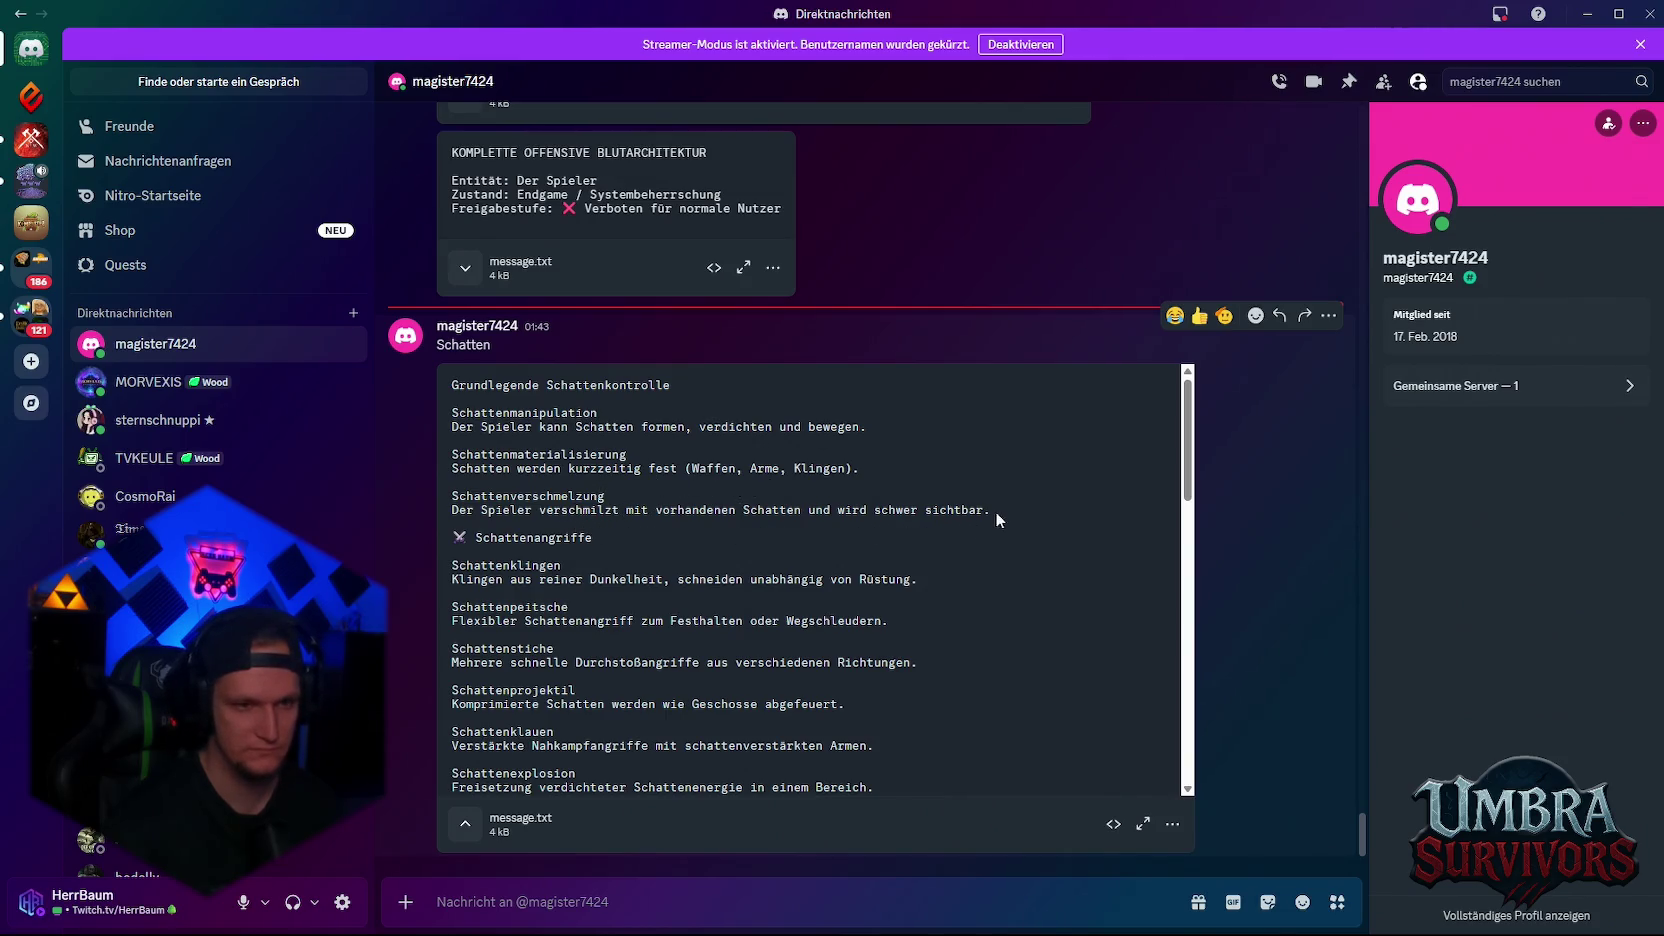
left_click_drag(452, 494, 1043, 512)
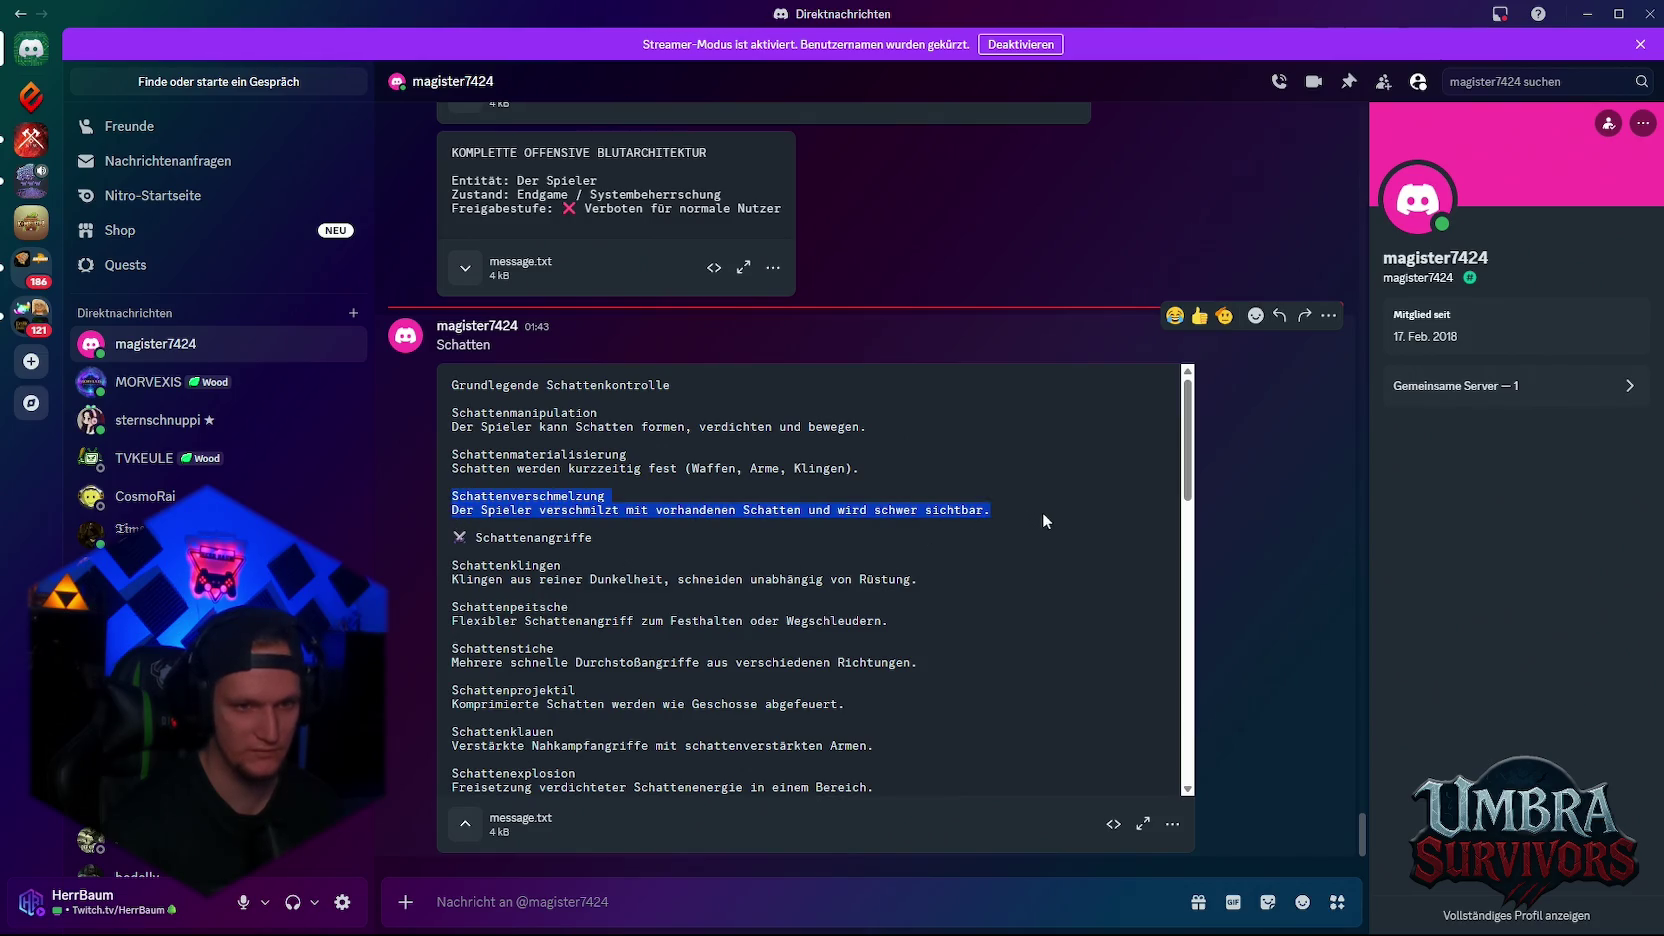
left_click(1039, 510)
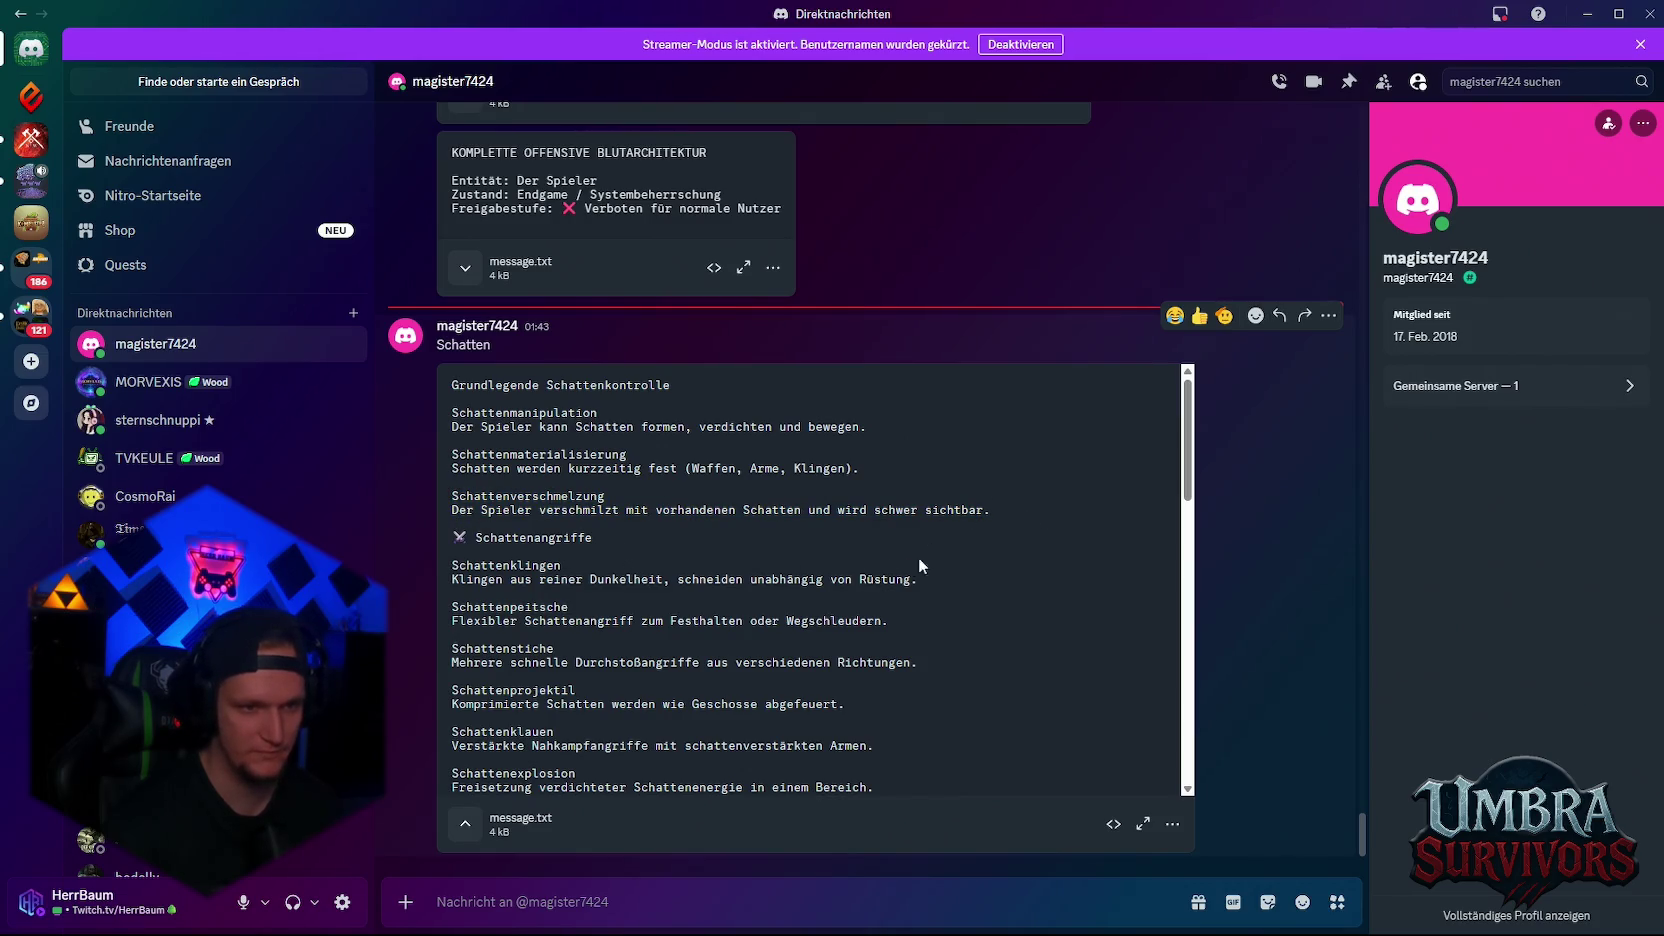
scroll(900, 562, "down", 3)
scroll(906, 594, "up", 3)
scroll(580, 714, "down", 3)
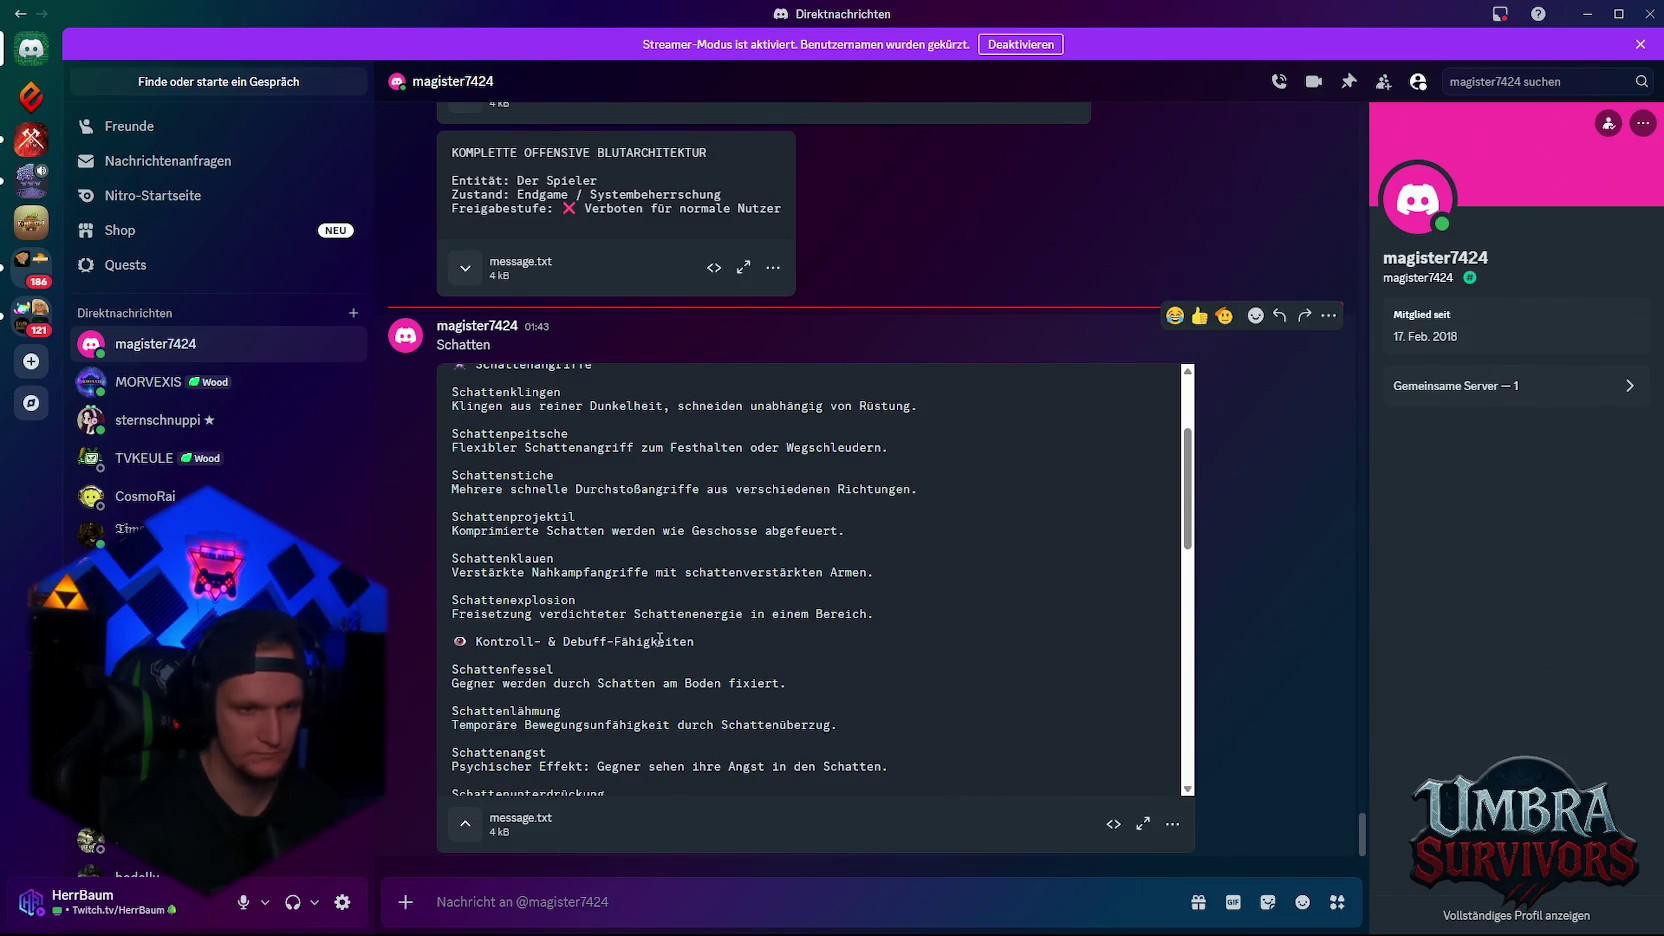
scroll(585, 571, "down", 3)
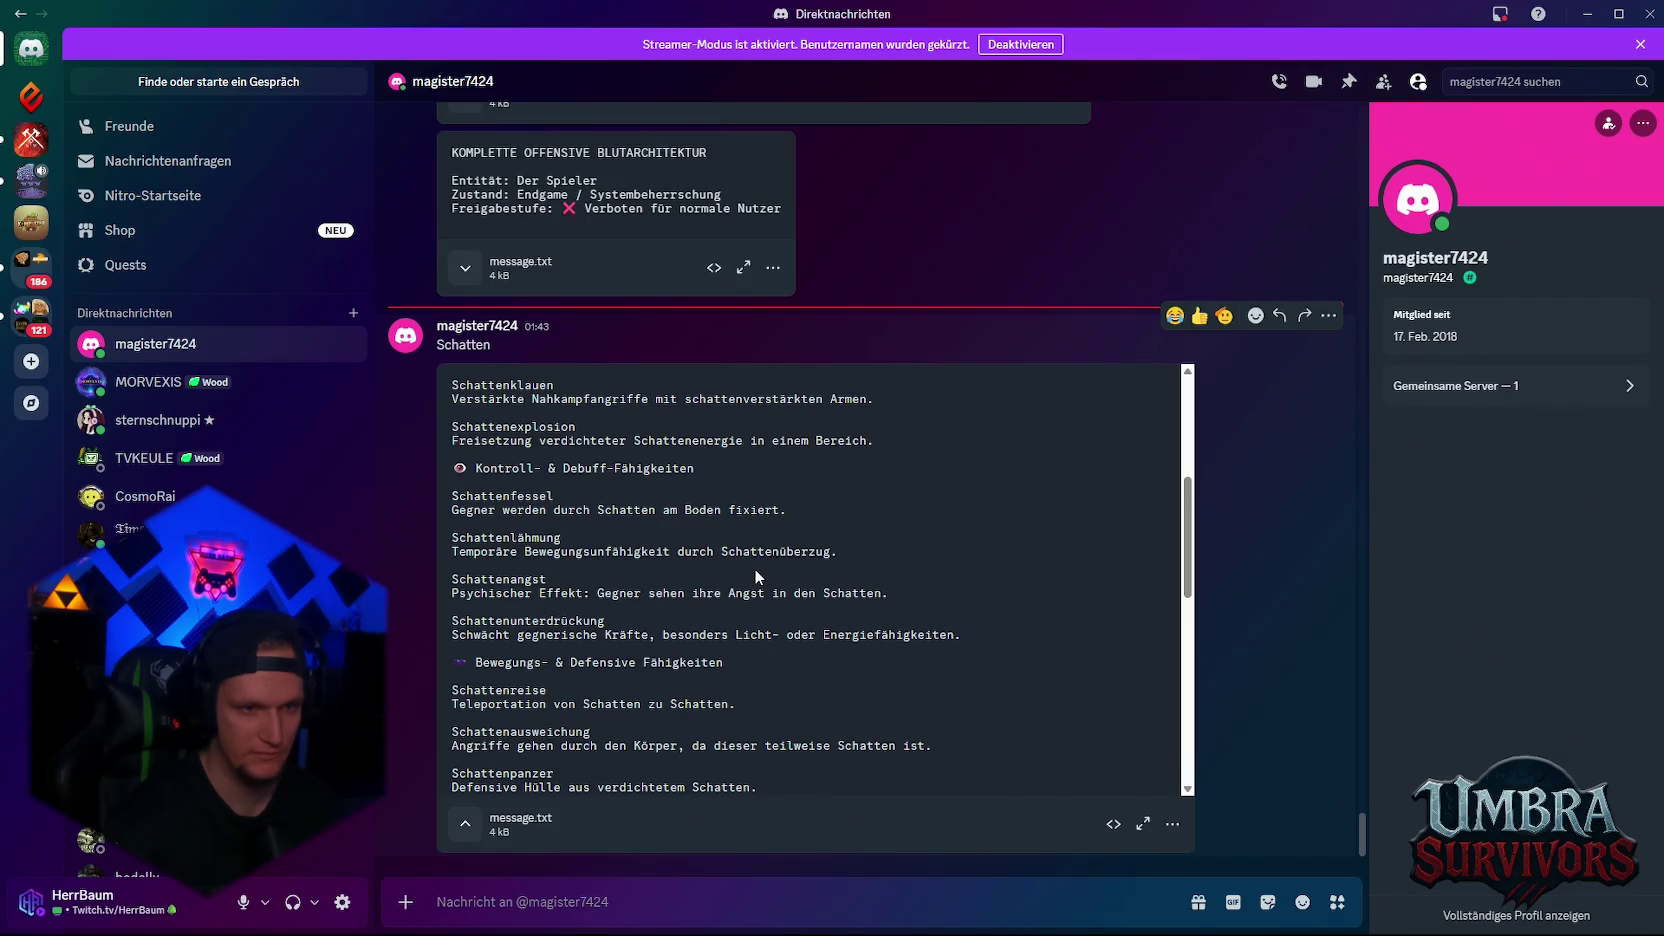
Read the Schattenfessel, Schattenangst, Schattenunterdrückung and Schattenreise entries
left_click_drag(790, 514, 452, 497)
left_click(470, 503)
left_click_drag(549, 603, 488, 580)
left_click(500, 617)
left_click_drag(931, 643, 456, 621)
left_click(466, 620)
scroll(560, 600, "down", 3)
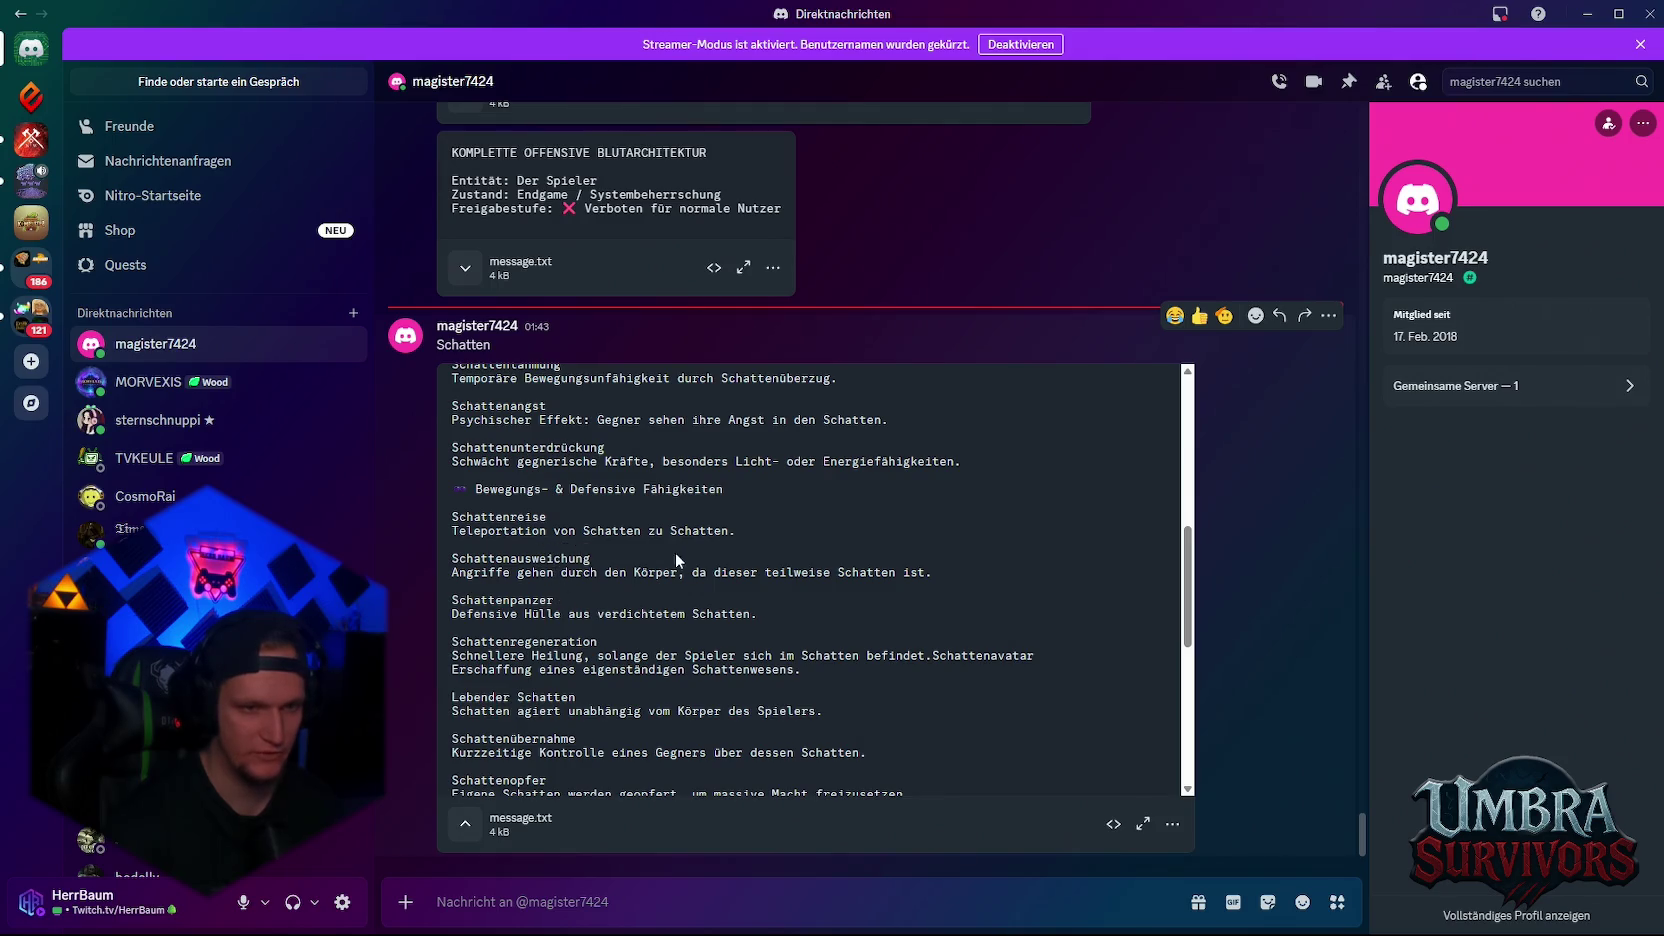
left_click_drag(446, 511, 723, 532)
left_click(751, 529)
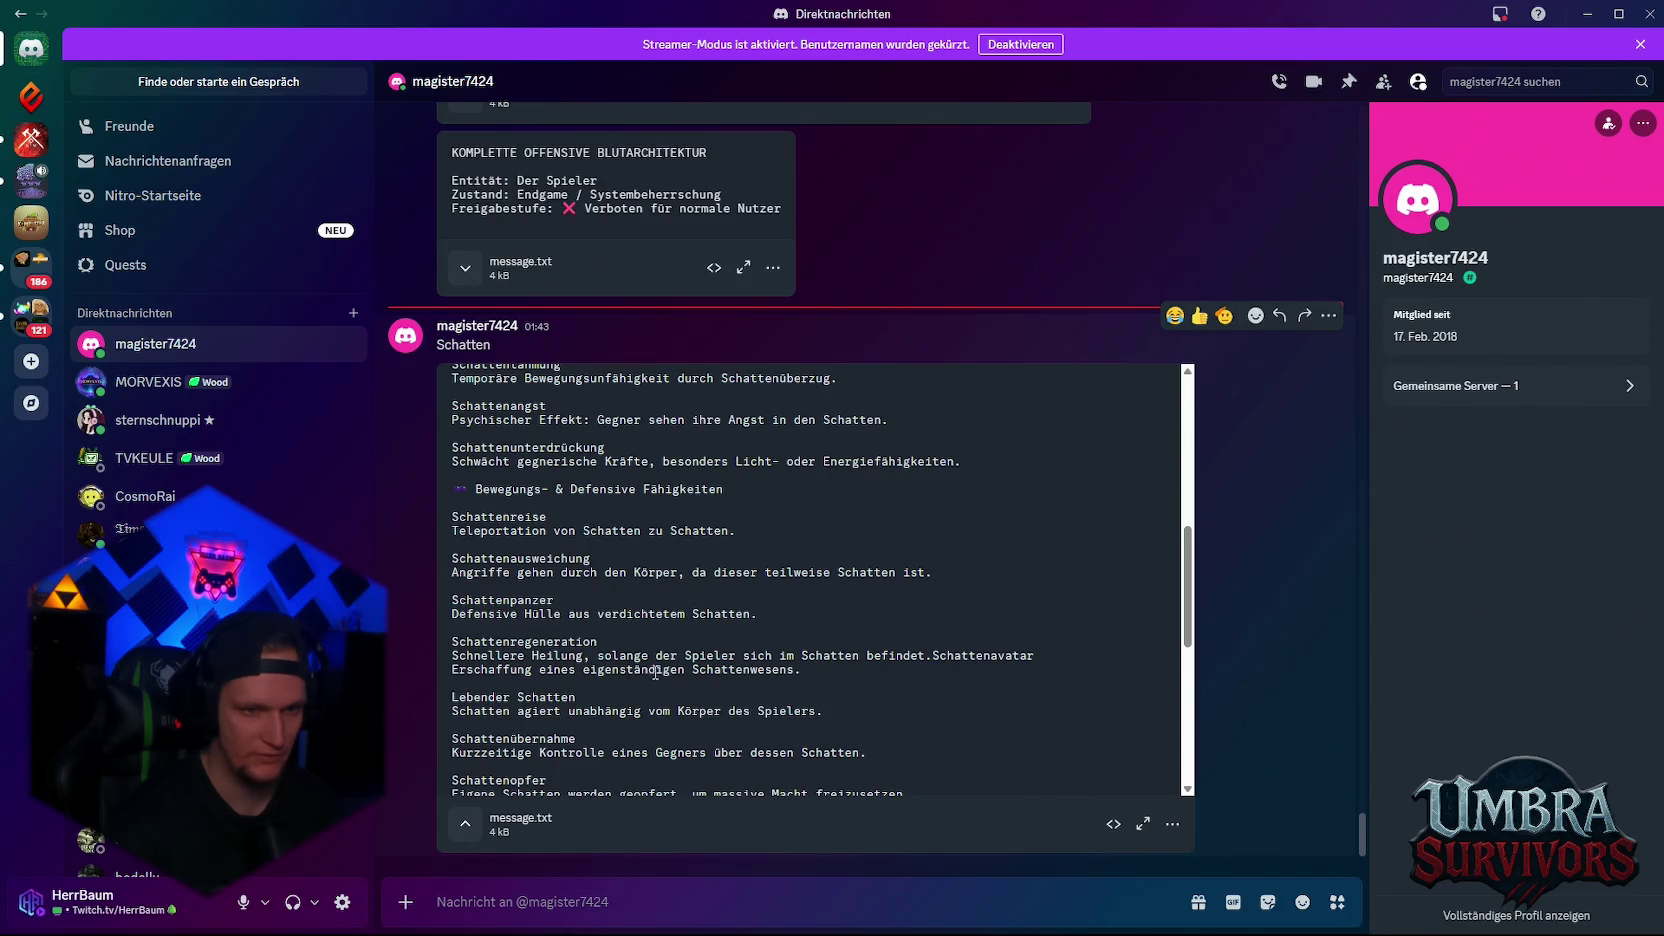
Highlight the Schnellere Heilung lines and scroll further down the list
triple_click(745, 669)
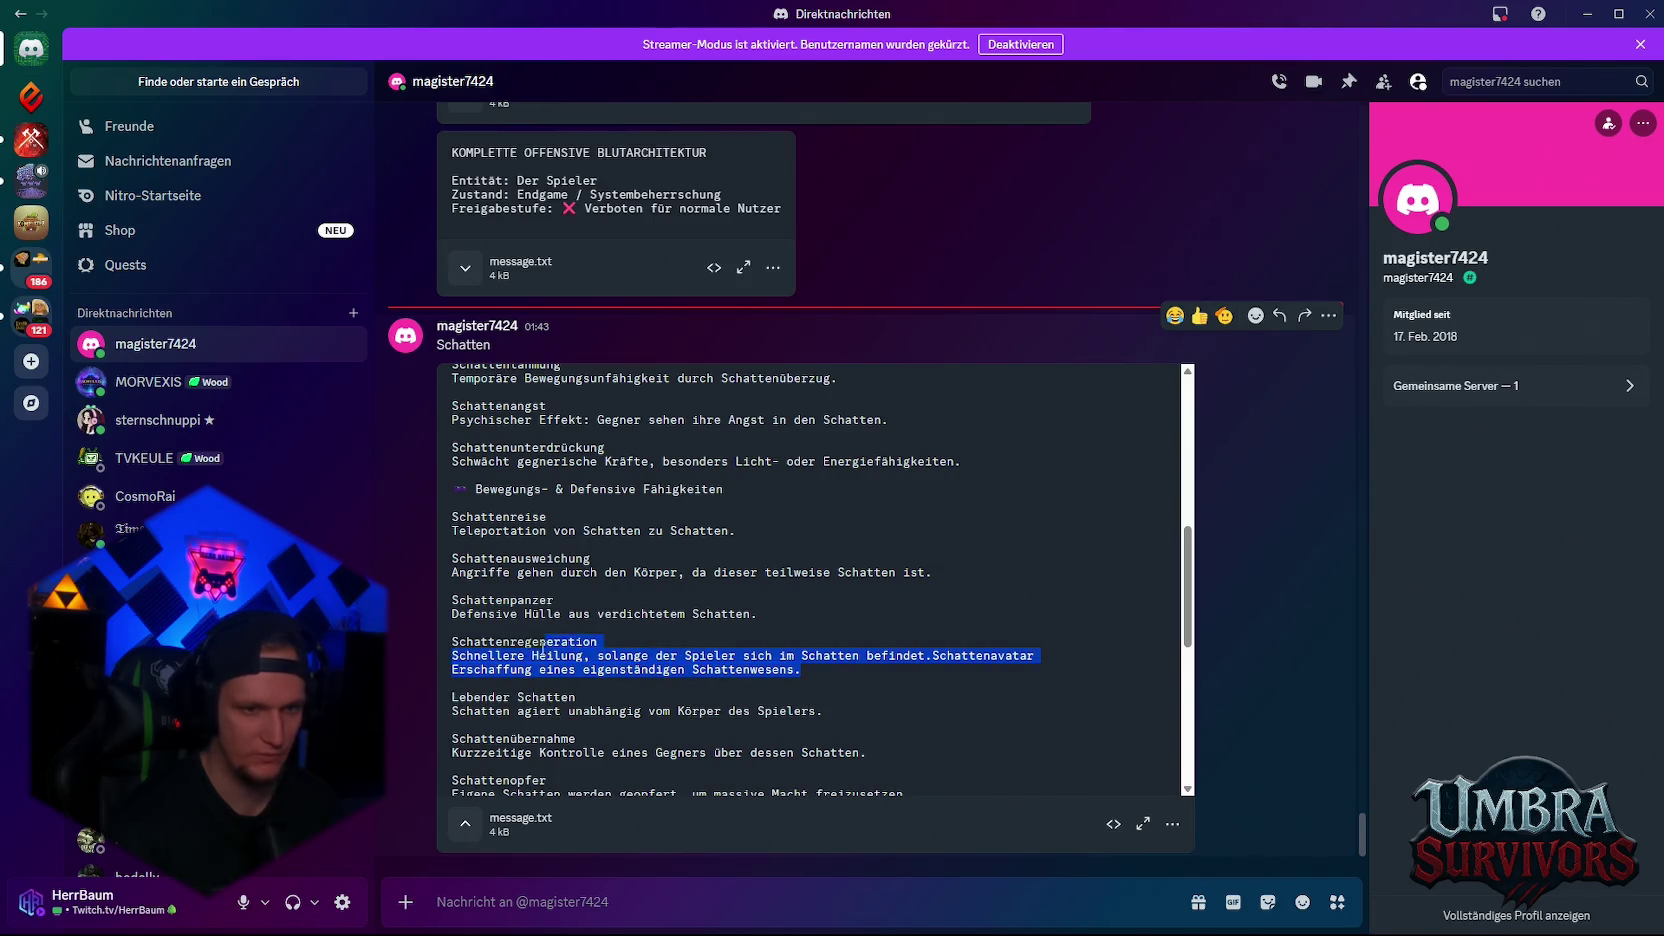
left_click(456, 665)
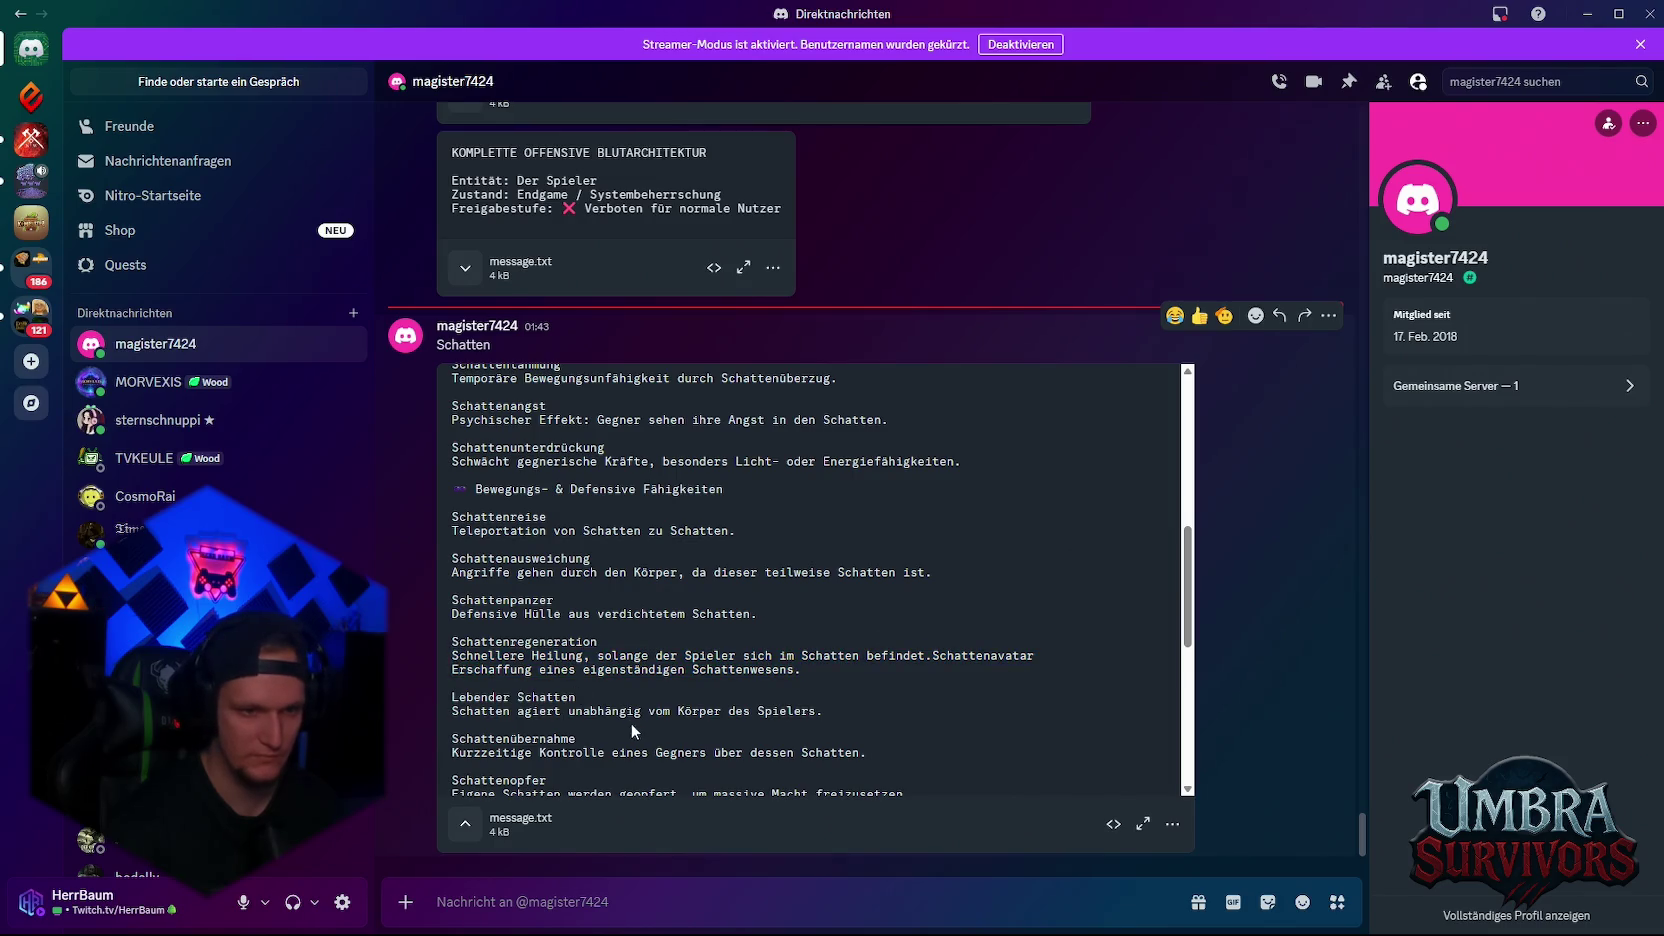
triple_click(819, 669)
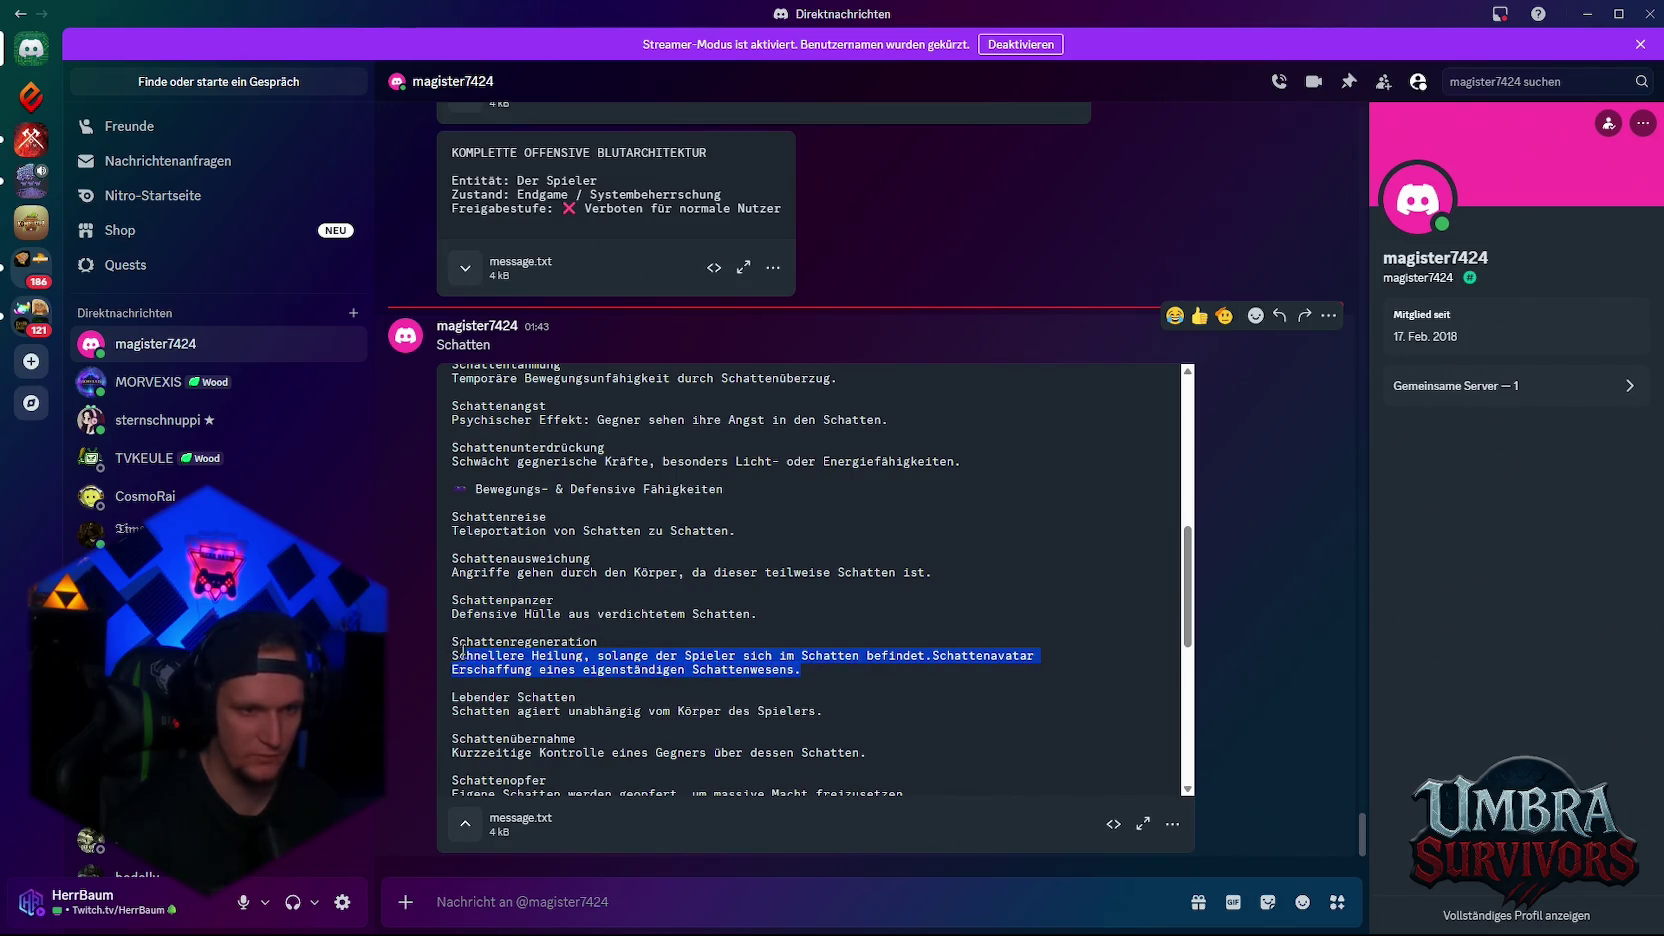
left_click(740, 669)
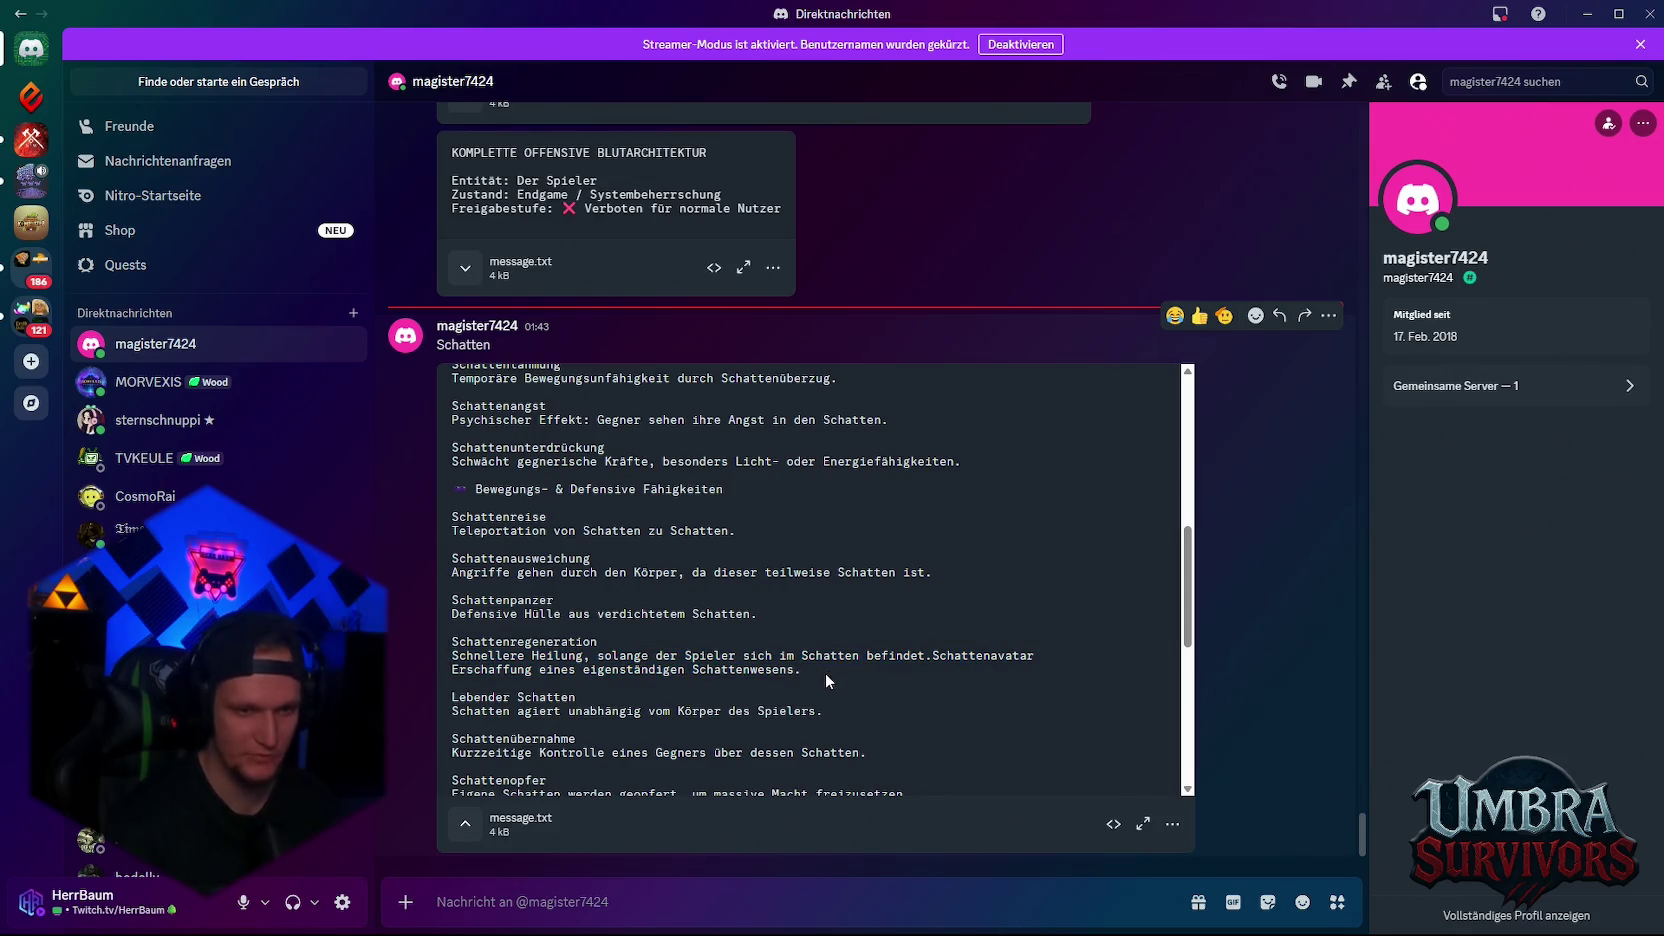
triple_click(740, 669)
left_click(511, 670)
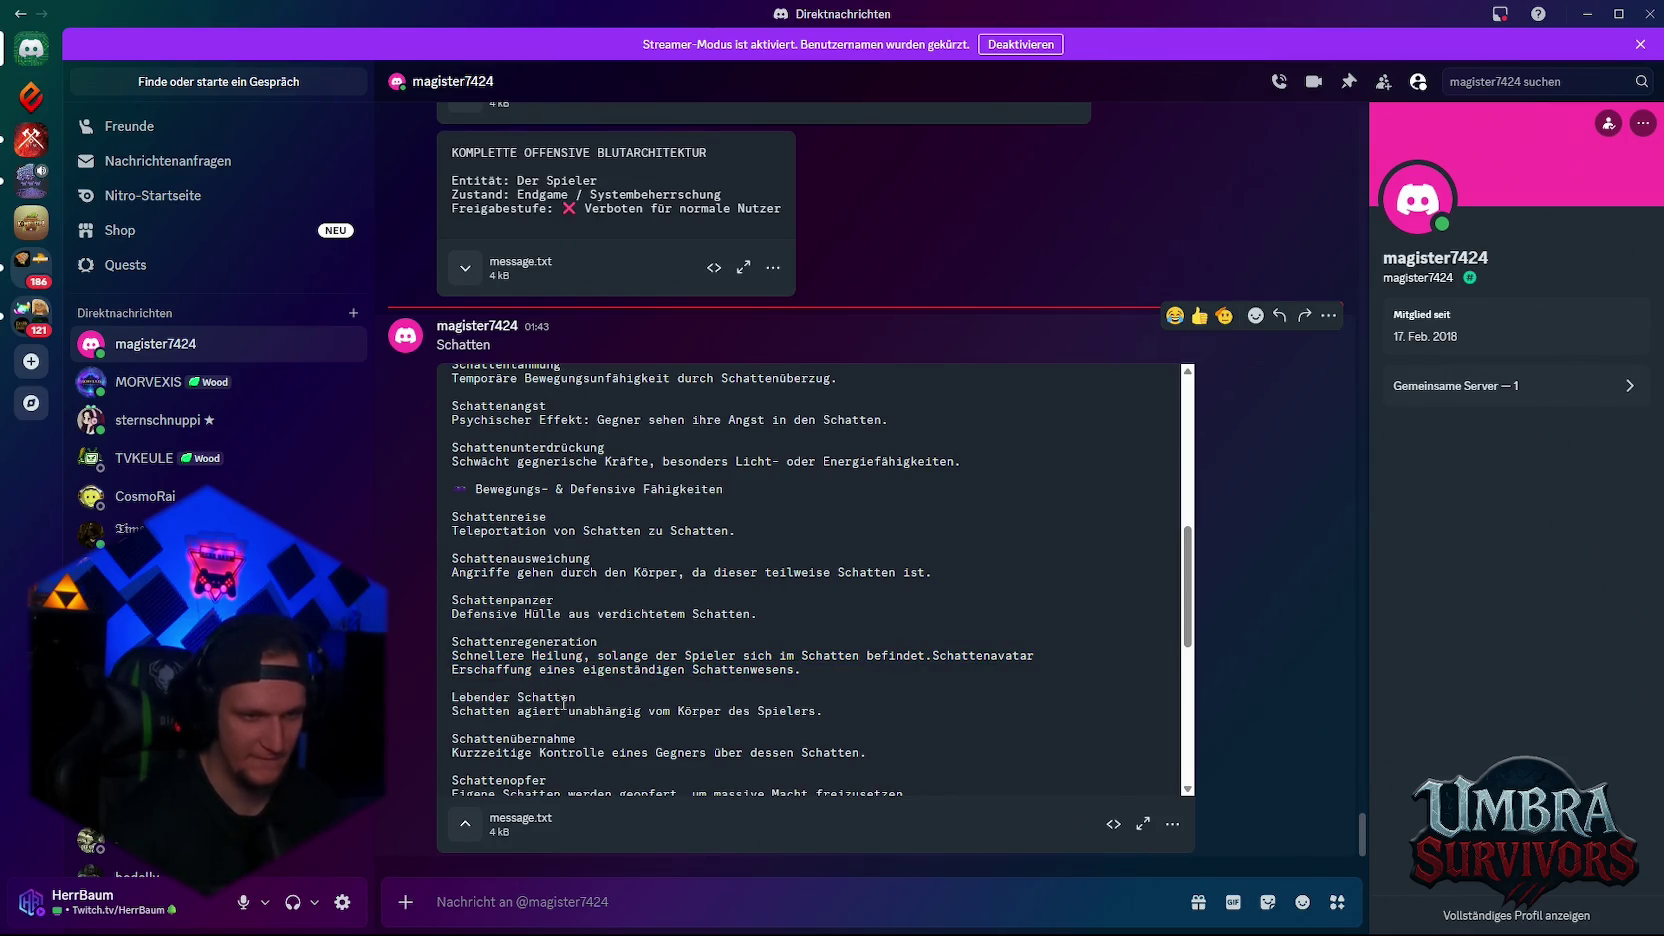
scroll(520, 660, "down", 3)
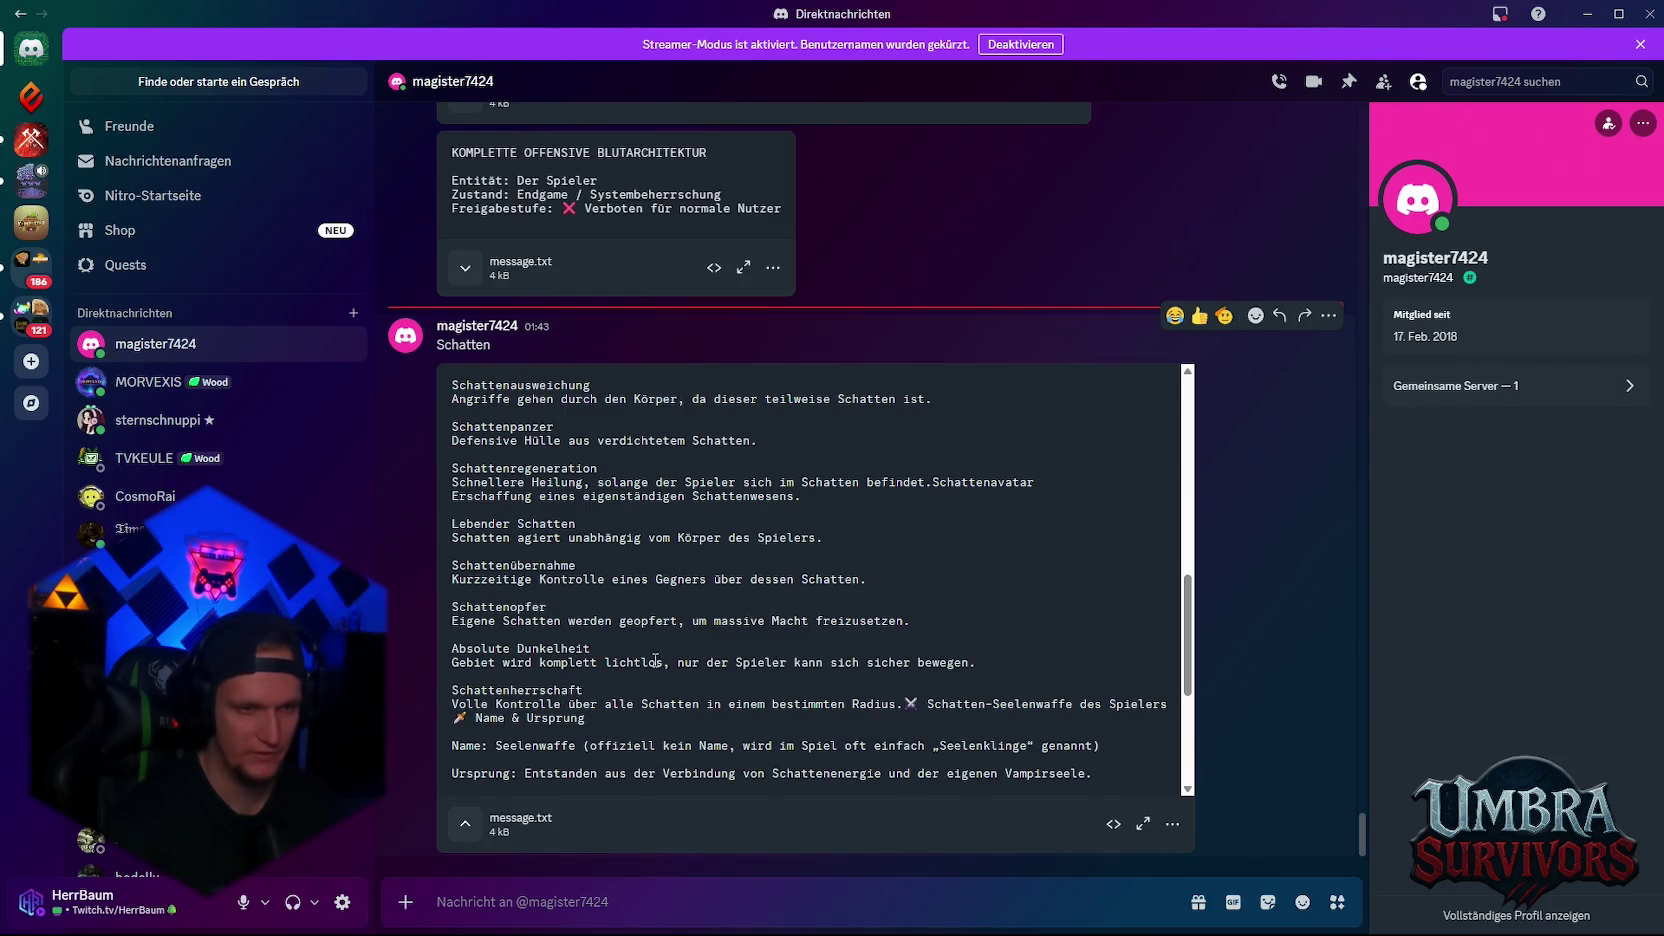
scroll(770, 658, "down", 3)
scroll(633, 620, "up", 3)
scroll(634, 620, "down", 4)
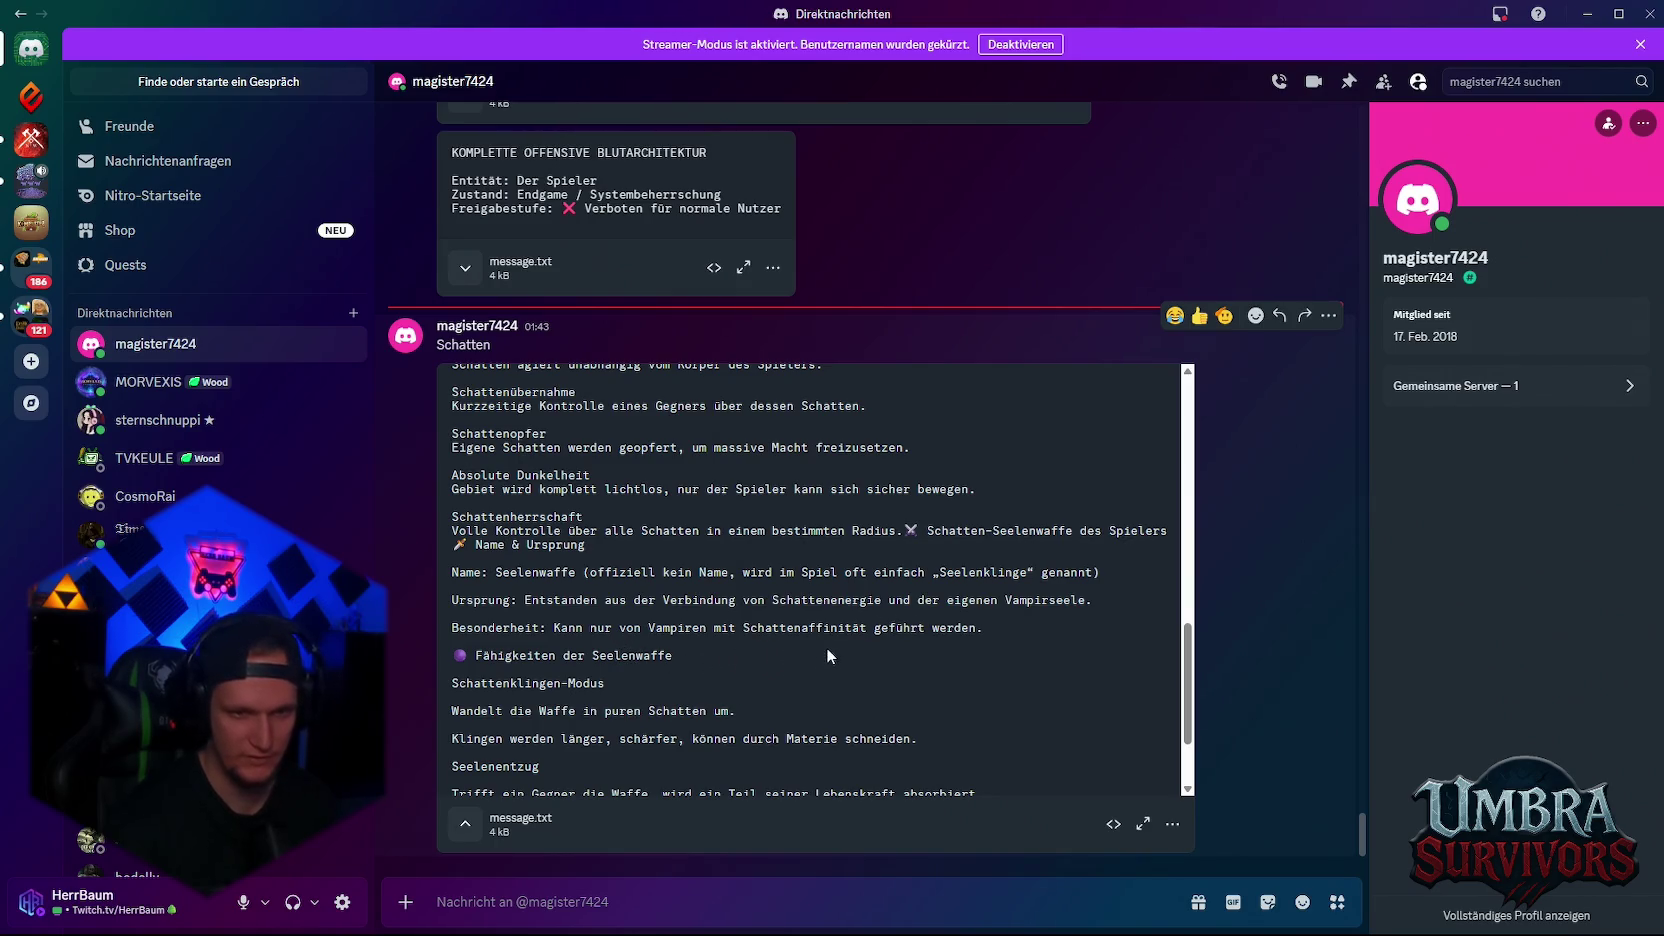
scroll(641, 678, "down", 3)
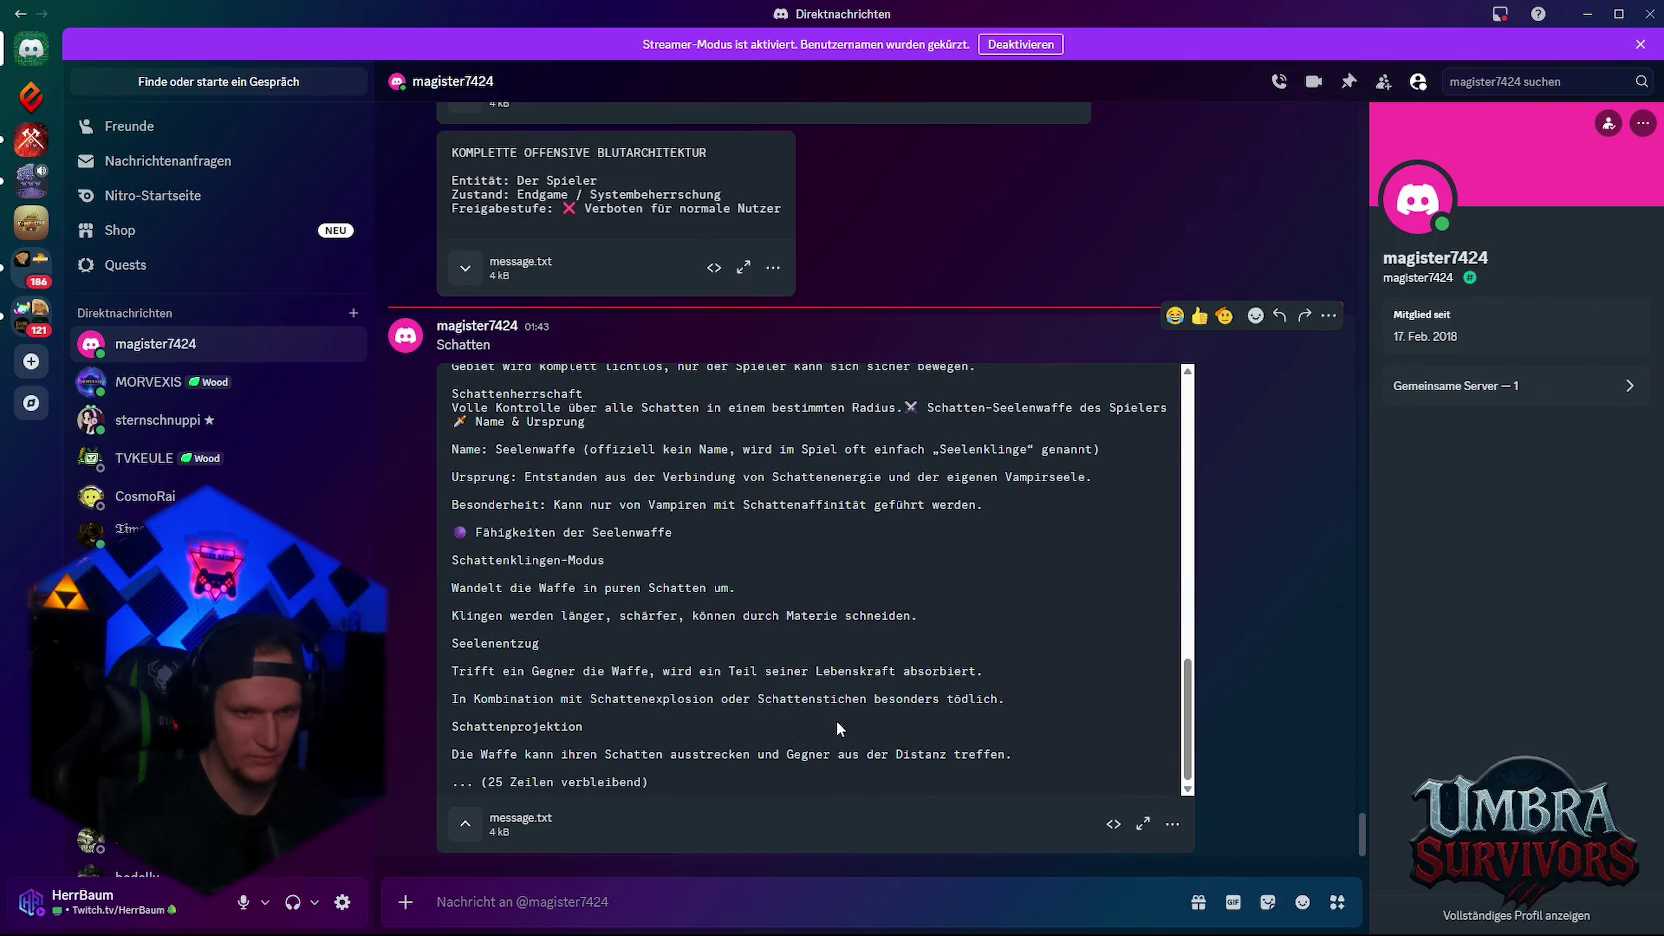
Mark the line about absorbing life force and open message.txt in the full-file viewer
mouse_move(985, 672)
left_mouse_down()
mouse_move(456, 674)
mouse_move(462, 686)
left_mouse_up()
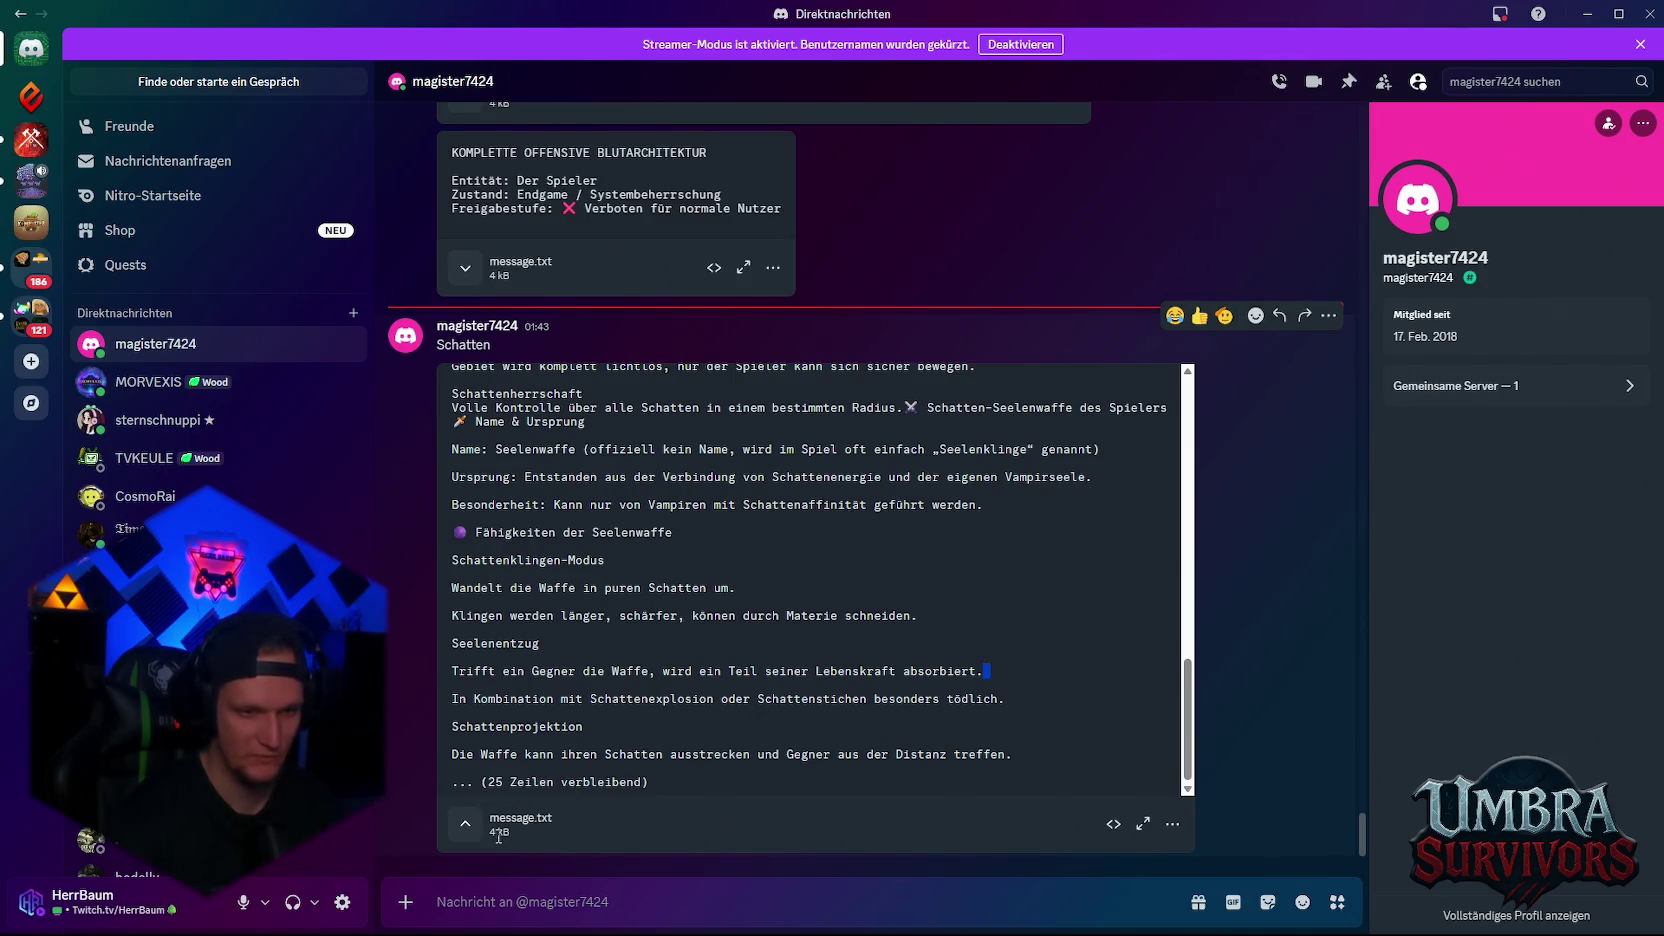
left_click(1142, 825)
scroll(905, 708, "down", 10)
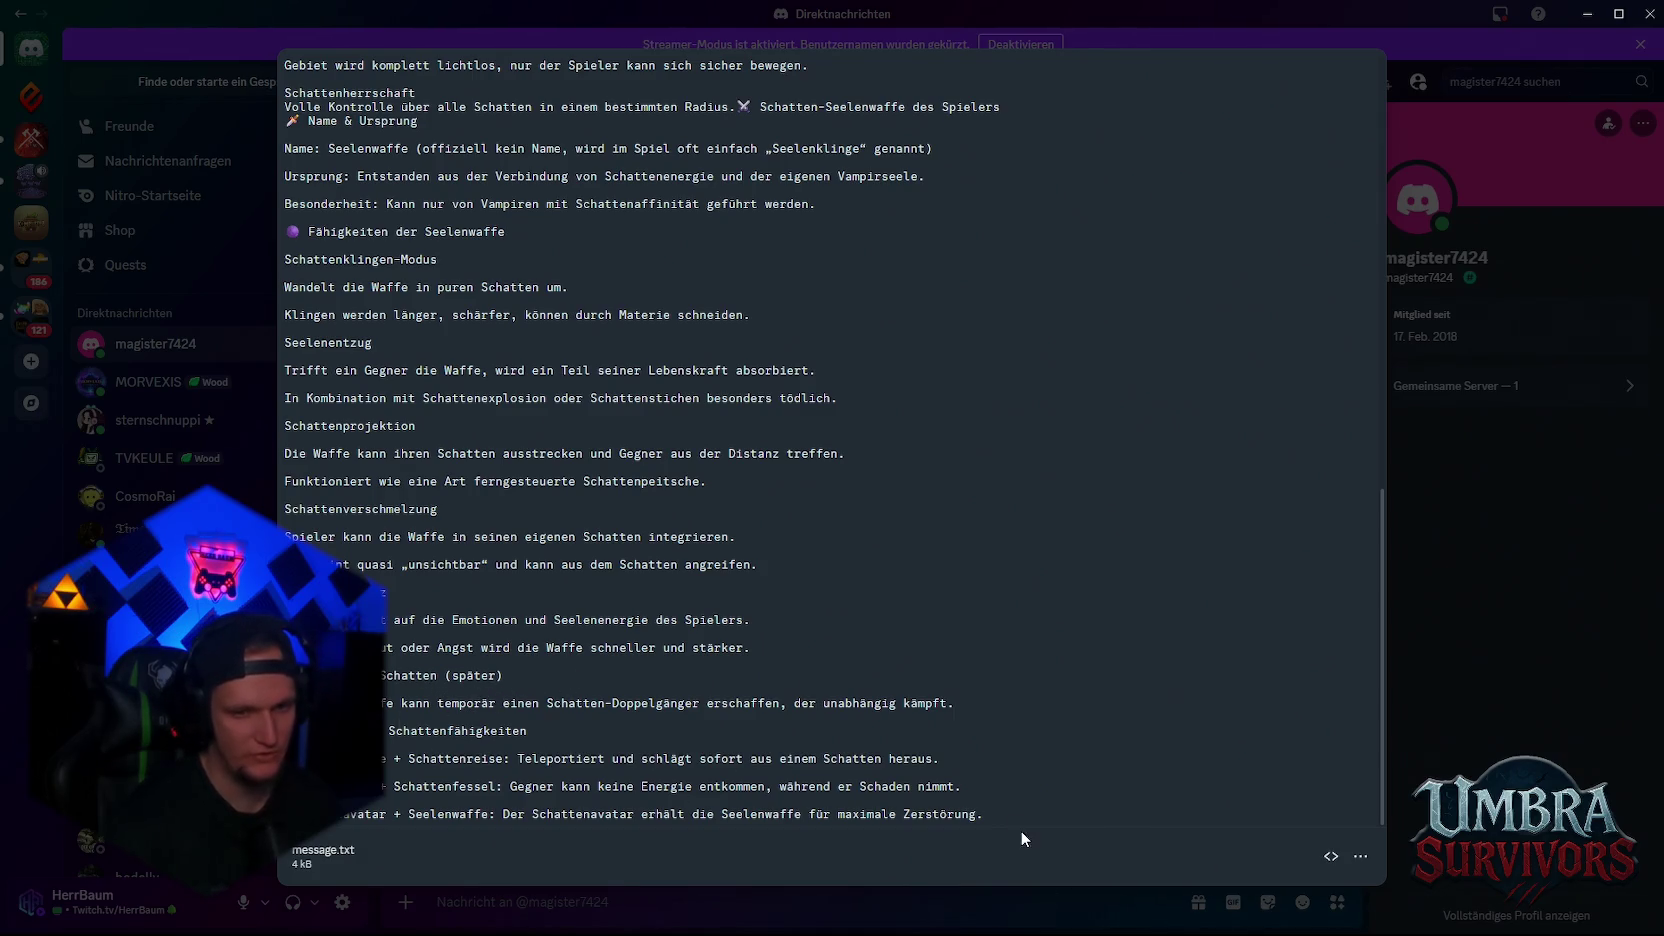
Read through the soul-weapon ability passages in message.txt
key("ctrl+a")
left_click(470, 758)
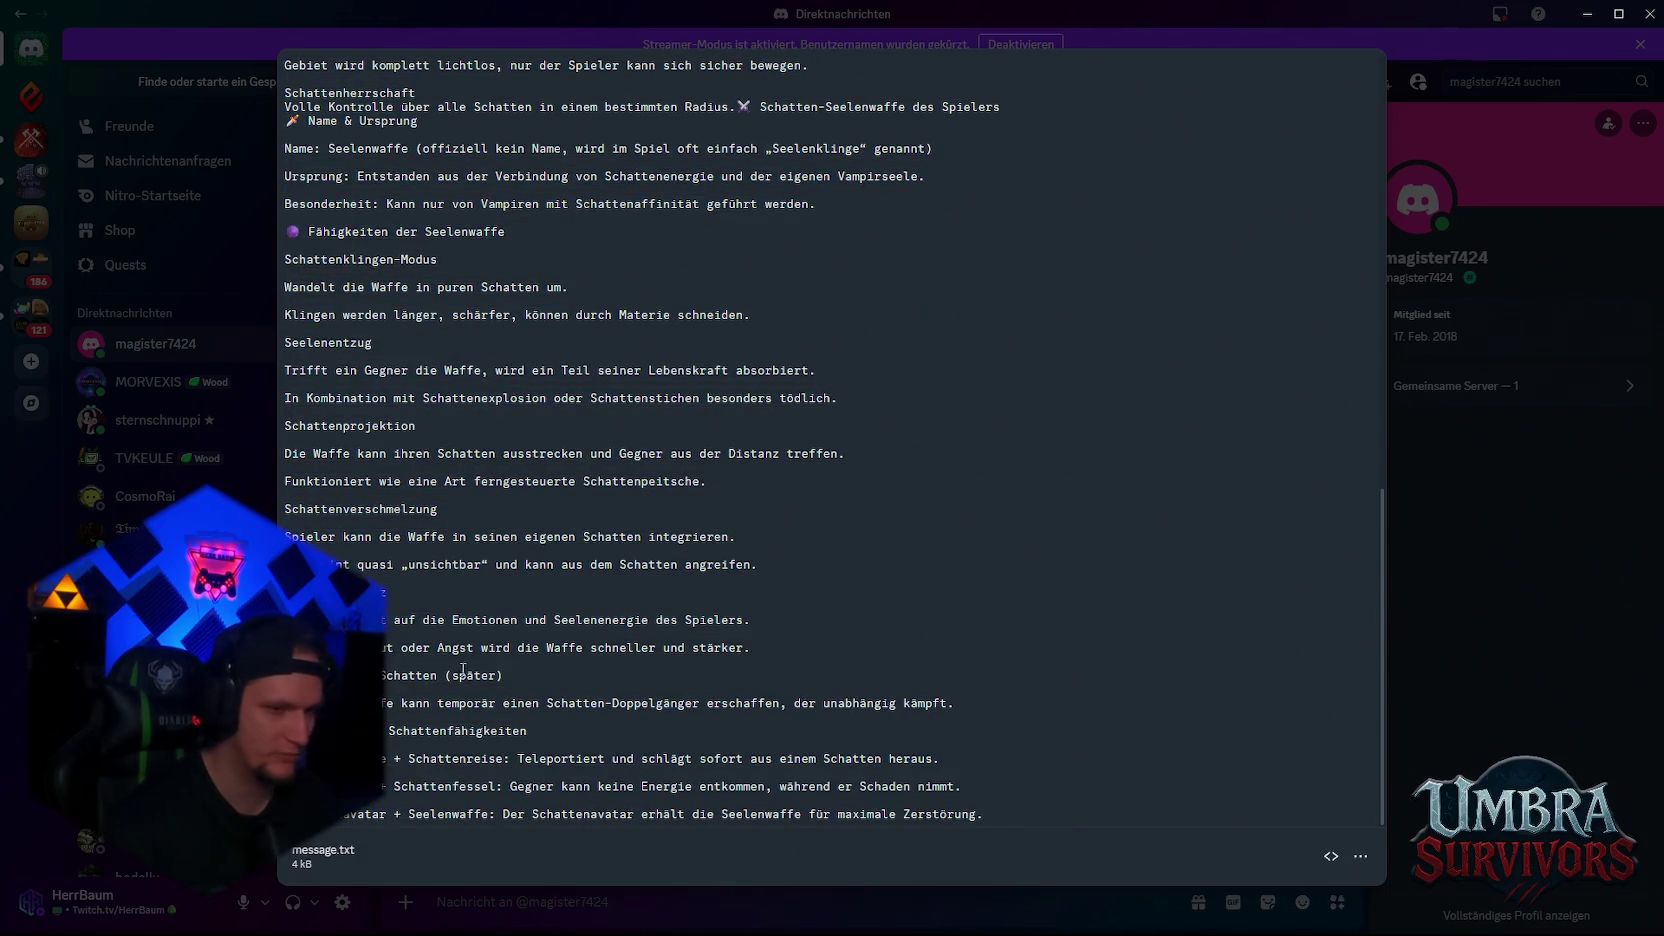
left_click_drag(300, 688, 285, 317)
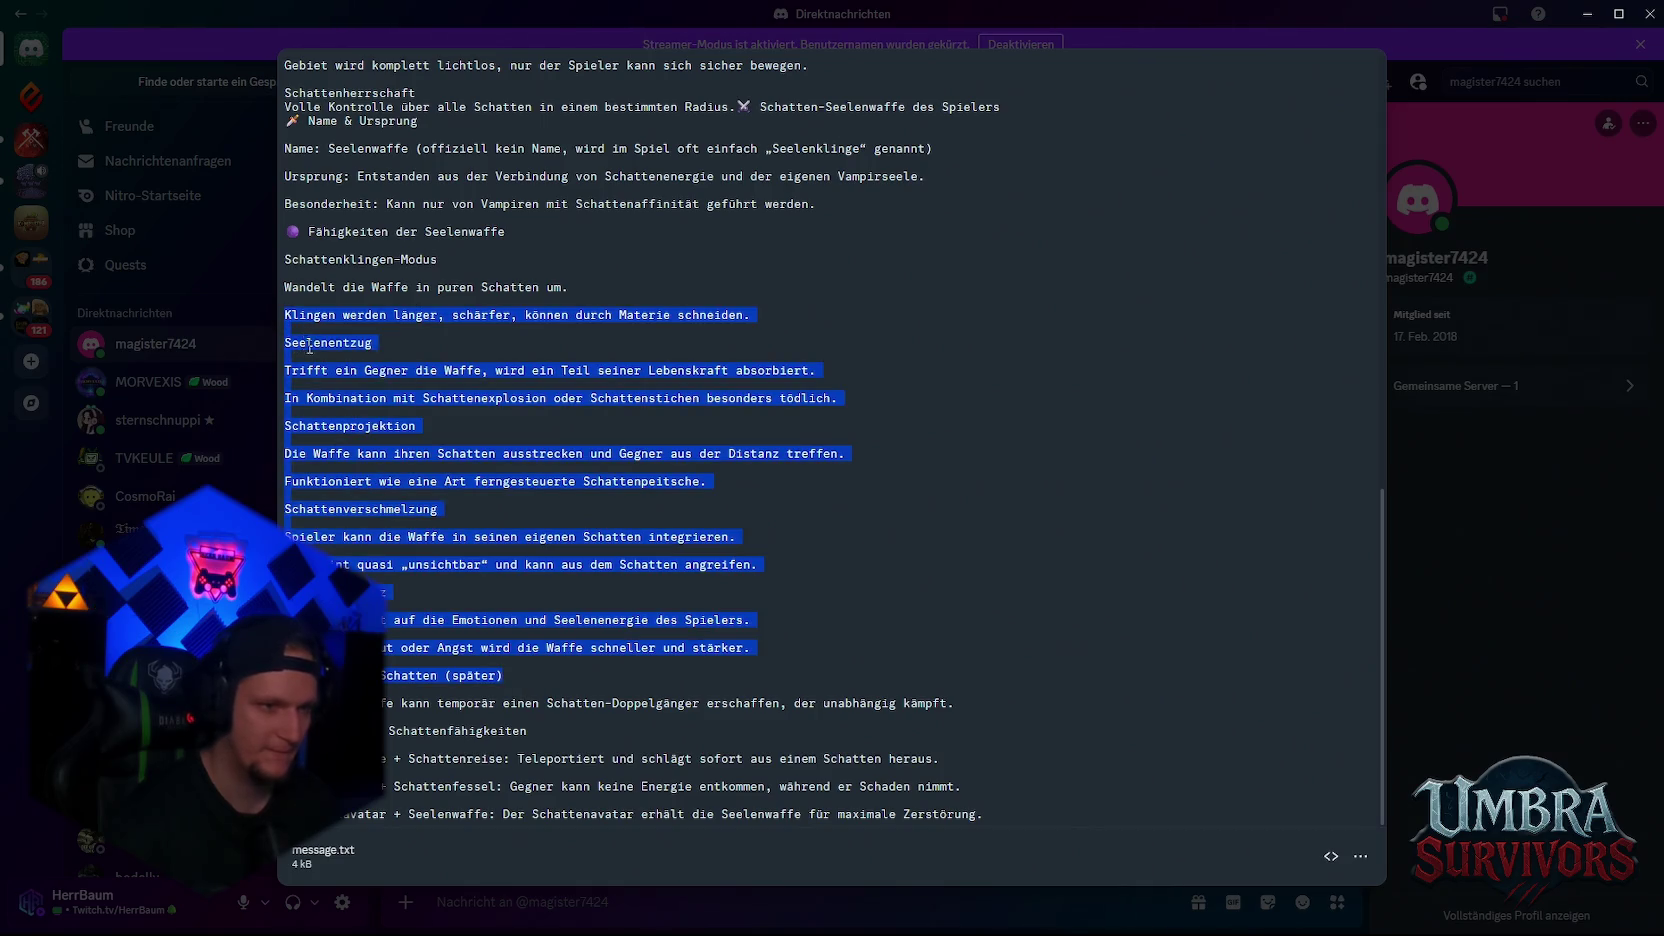
left_click(300, 685)
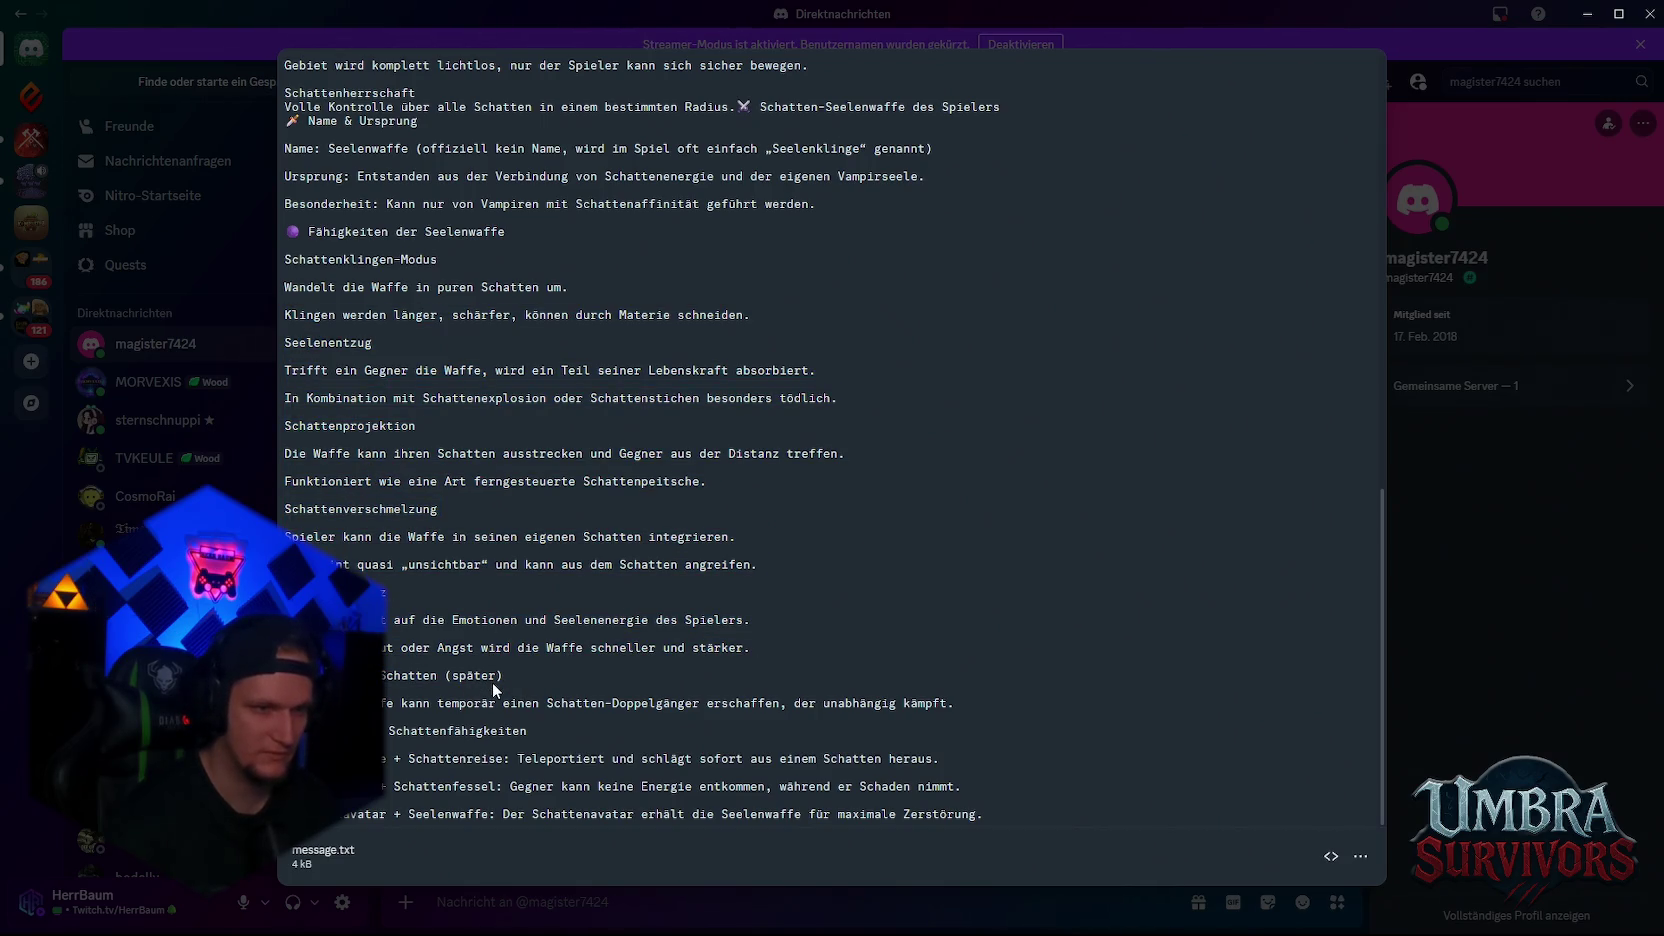
scroll(609, 400, "up", 4)
scroll(609, 405, "up", 4)
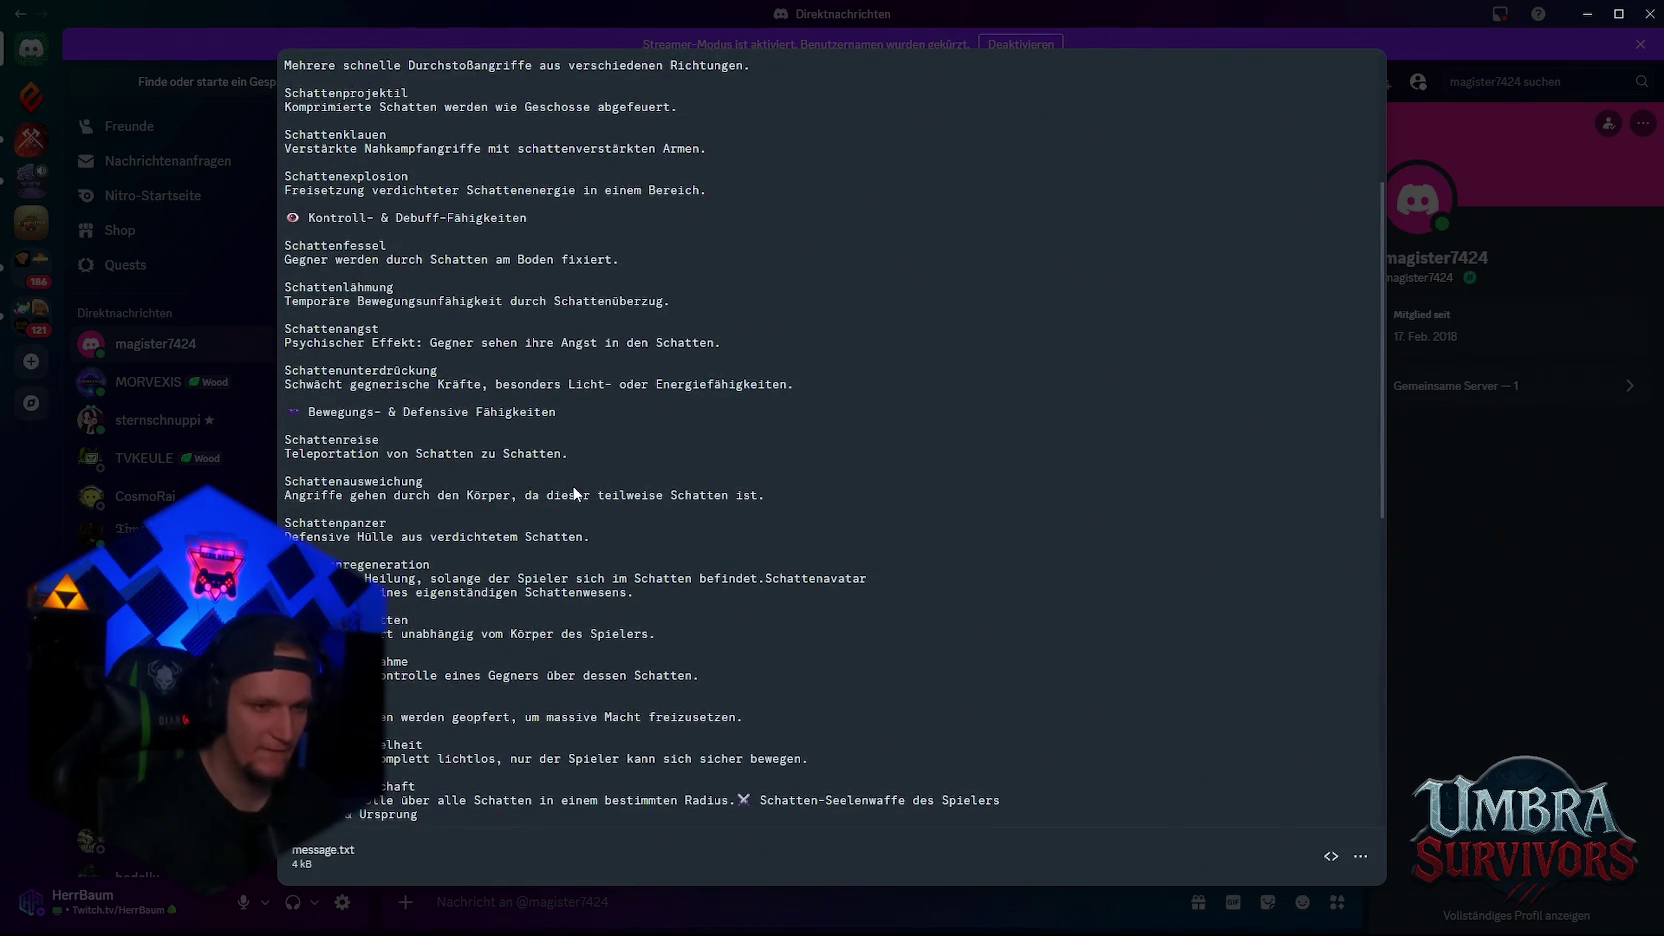
scroll(577, 488, "down", 5)
scroll(579, 488, "up", 1)
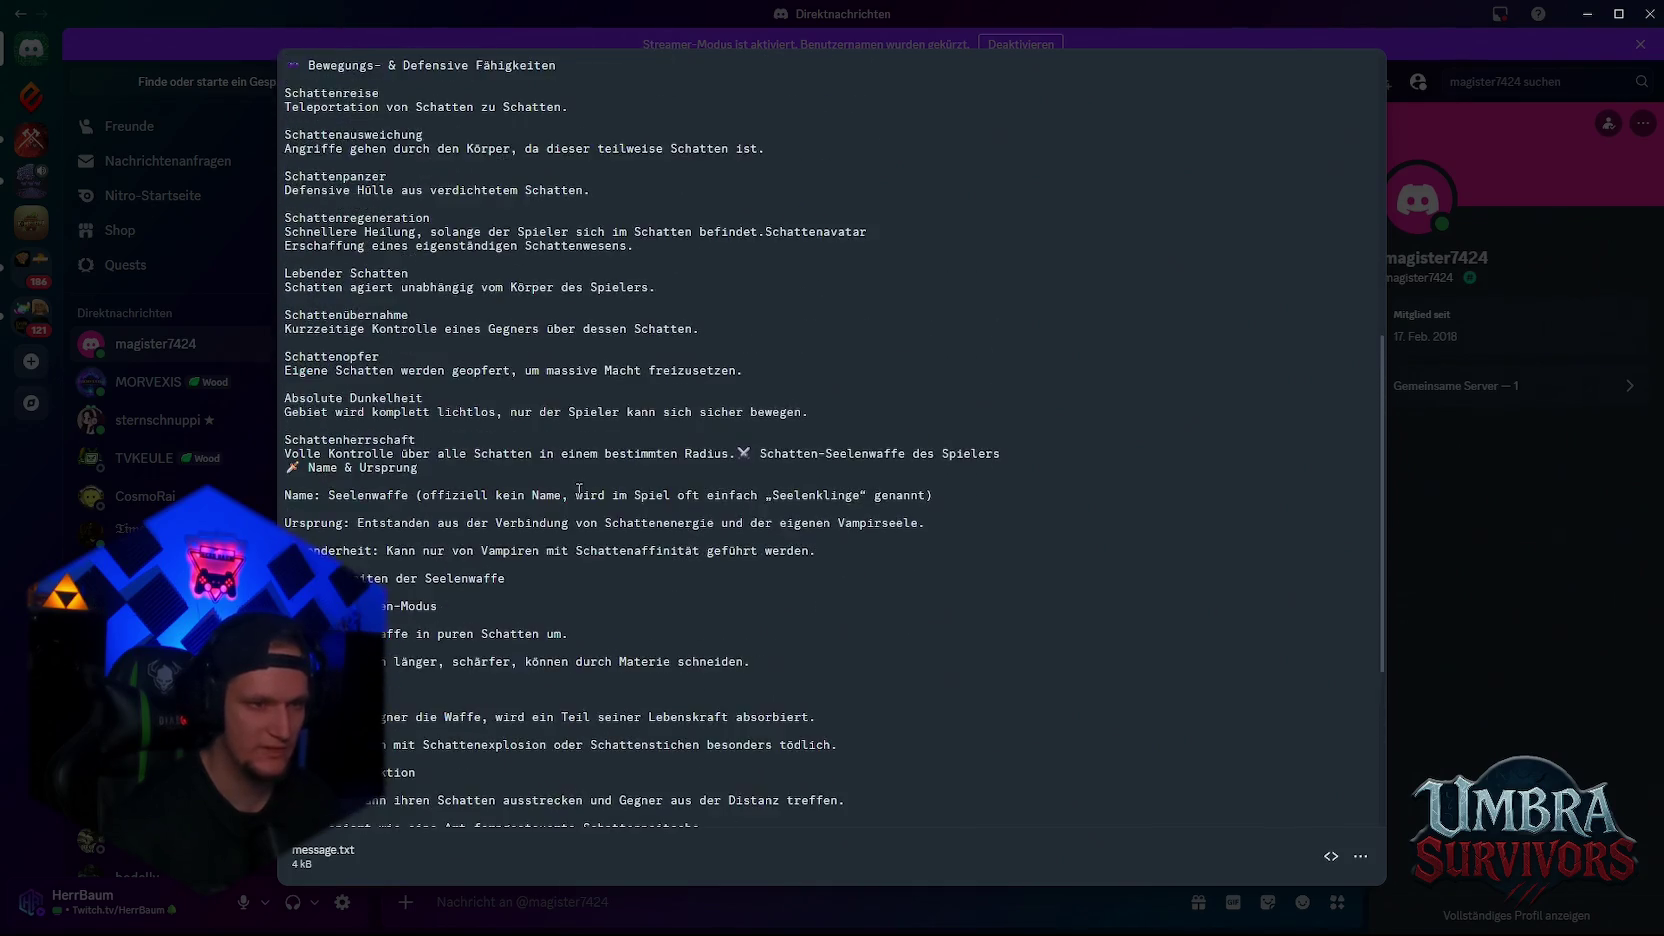
scroll(577, 500, "down", 4)
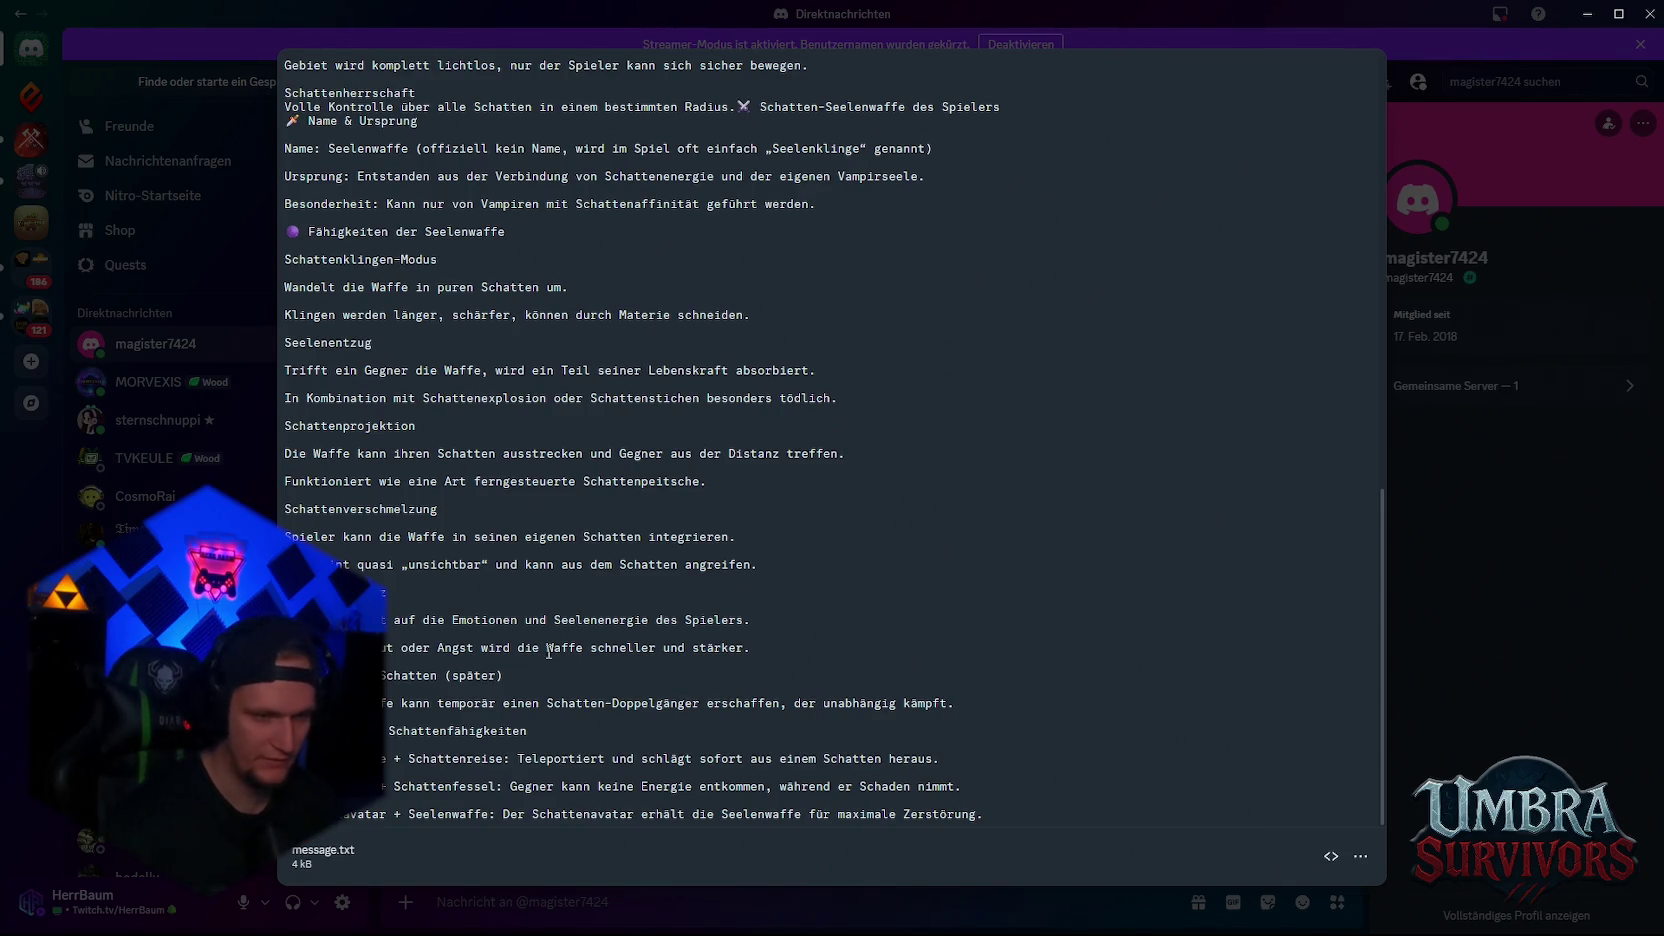
Read the lines about hiding the weapon in shadow, then close the viewer and minimize Discord
left_click_drag(805, 584, 285, 532)
left_click(285, 532)
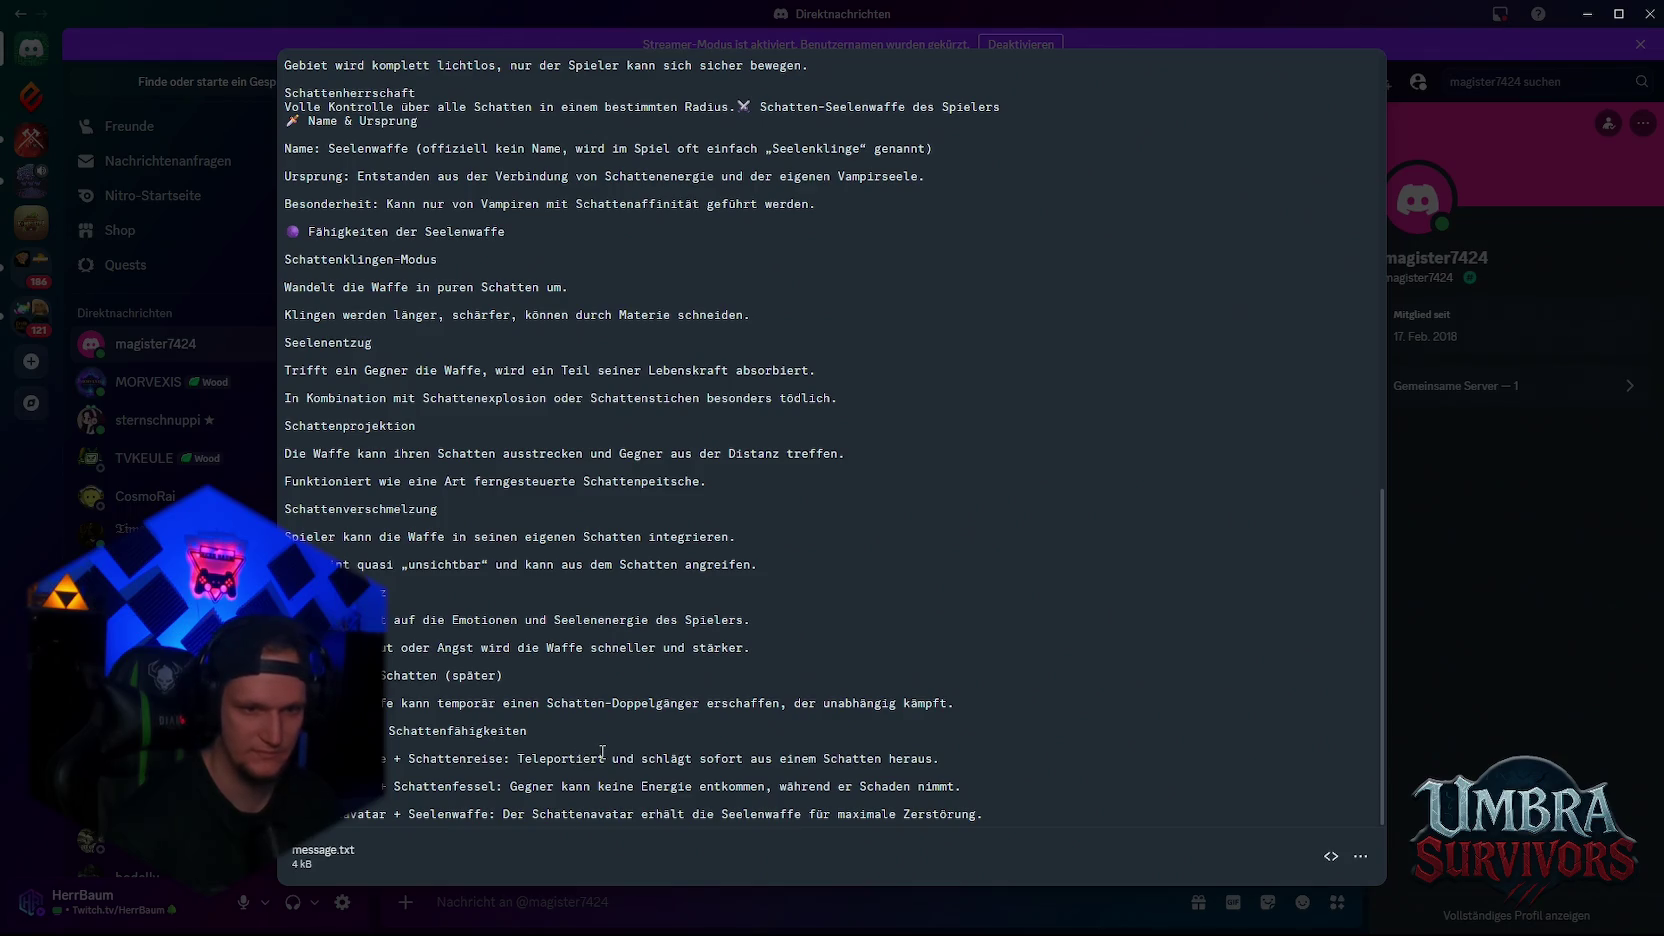
mouse_move(962, 707)
left_mouse_down()
mouse_move(455, 730)
mouse_move(382, 703)
left_mouse_up()
left_click(382, 703)
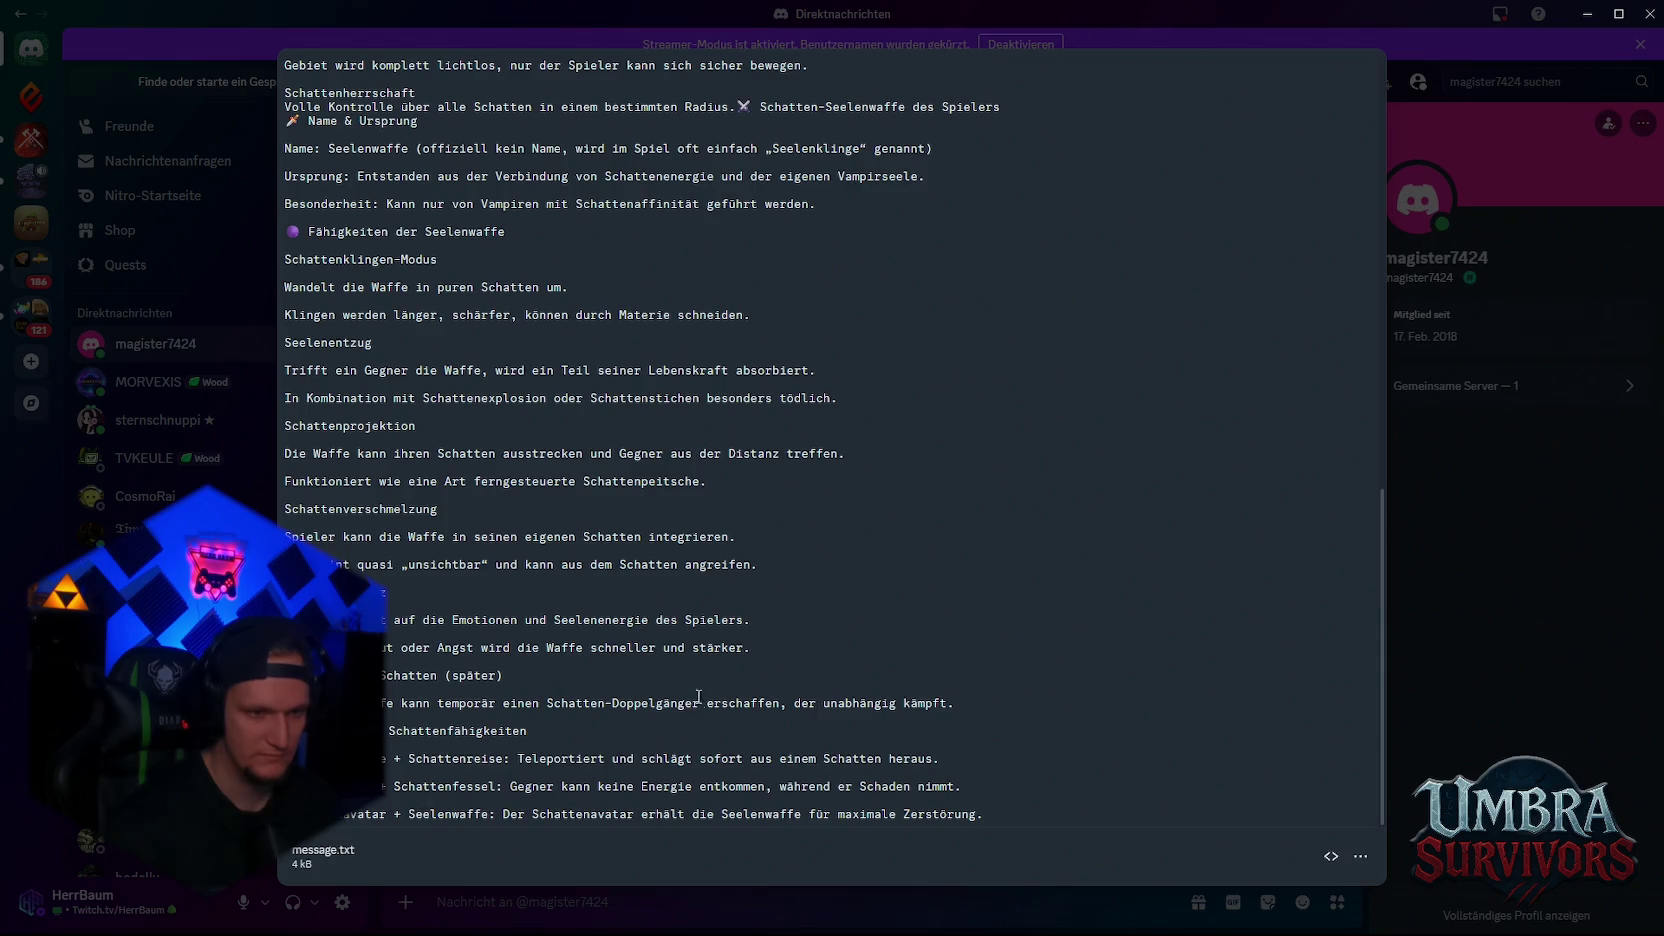
left_click(1561, 585)
left_click(1579, 12)
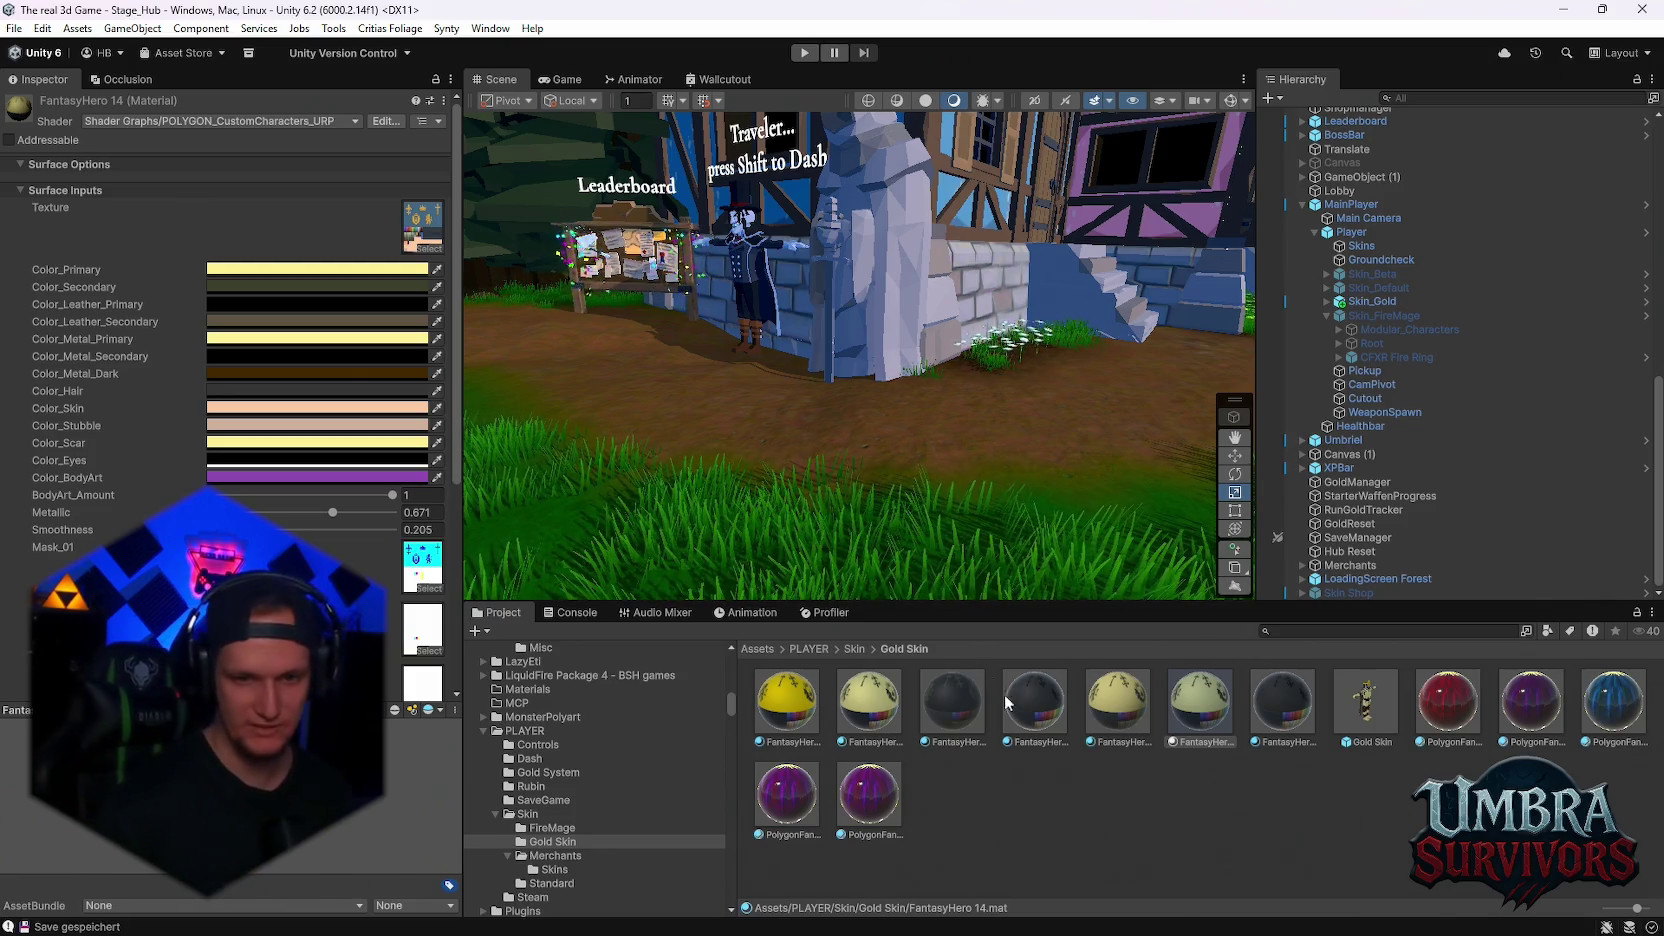
Try an orange tone on Metal_Dark, then cancel to keep the dark brown
mouse_move(702, 488)
left_mouse_down()
mouse_move(858, 396)
mouse_move(885, 458)
mouse_move(809, 458)
mouse_move(923, 406)
mouse_move(874, 400)
mouse_move(937, 494)
left_mouse_up()
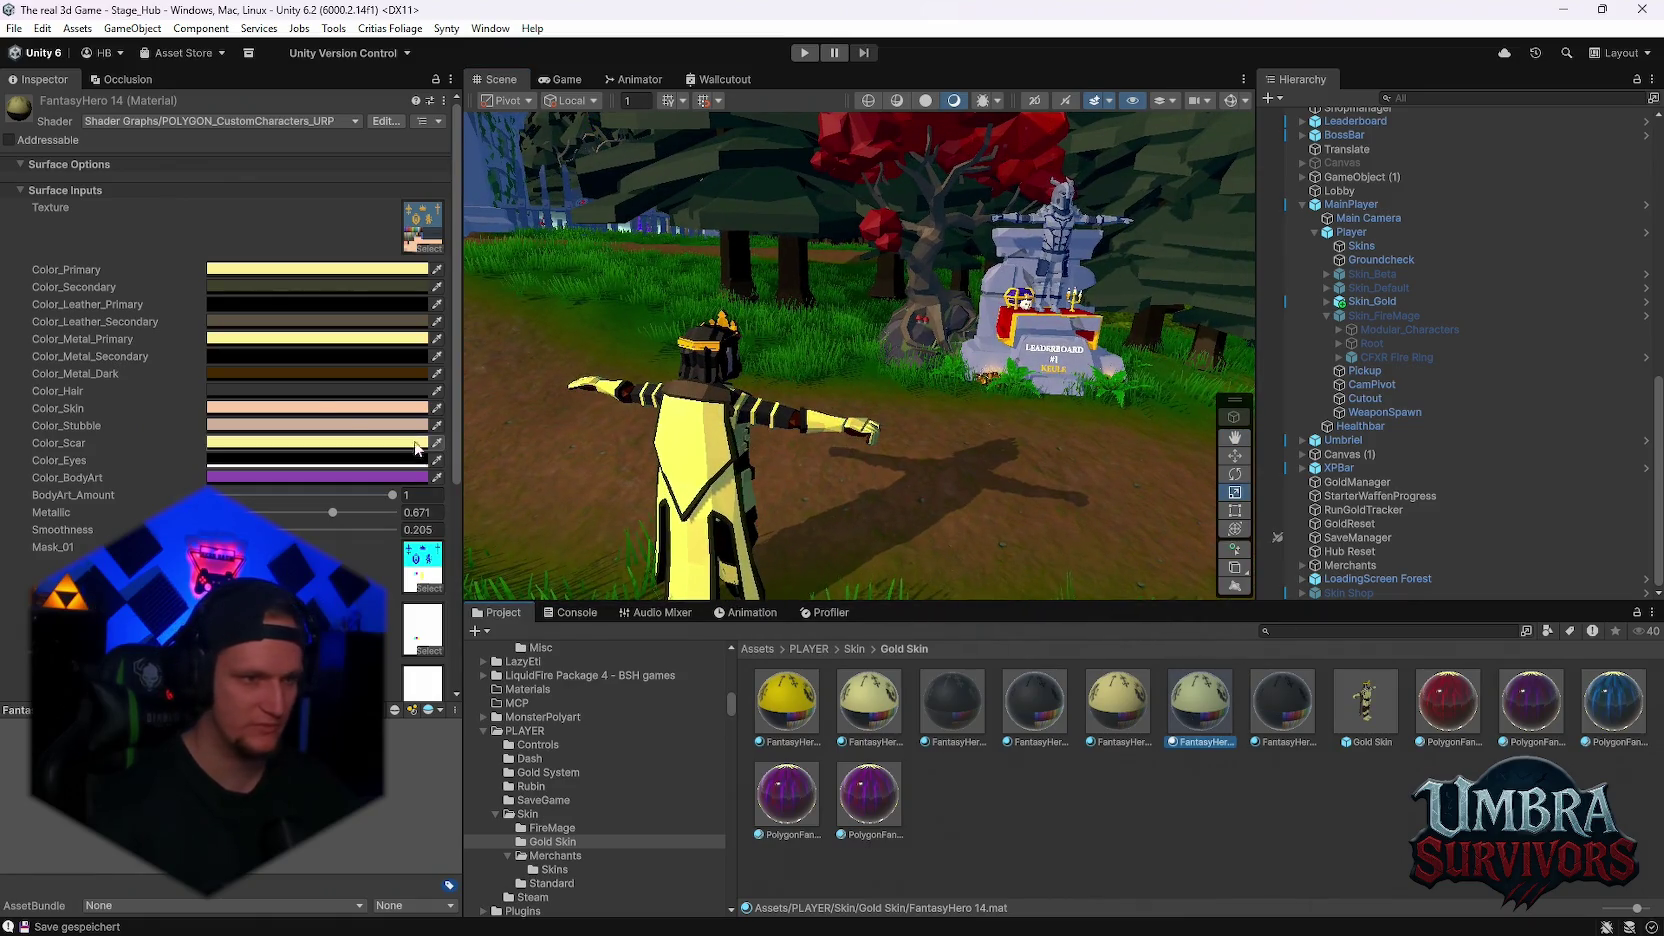
left_click(257, 373)
mouse_move(360, 500)
left_mouse_down()
mouse_move(395, 462)
mouse_move(360, 486)
left_mouse_up()
key("Escape")
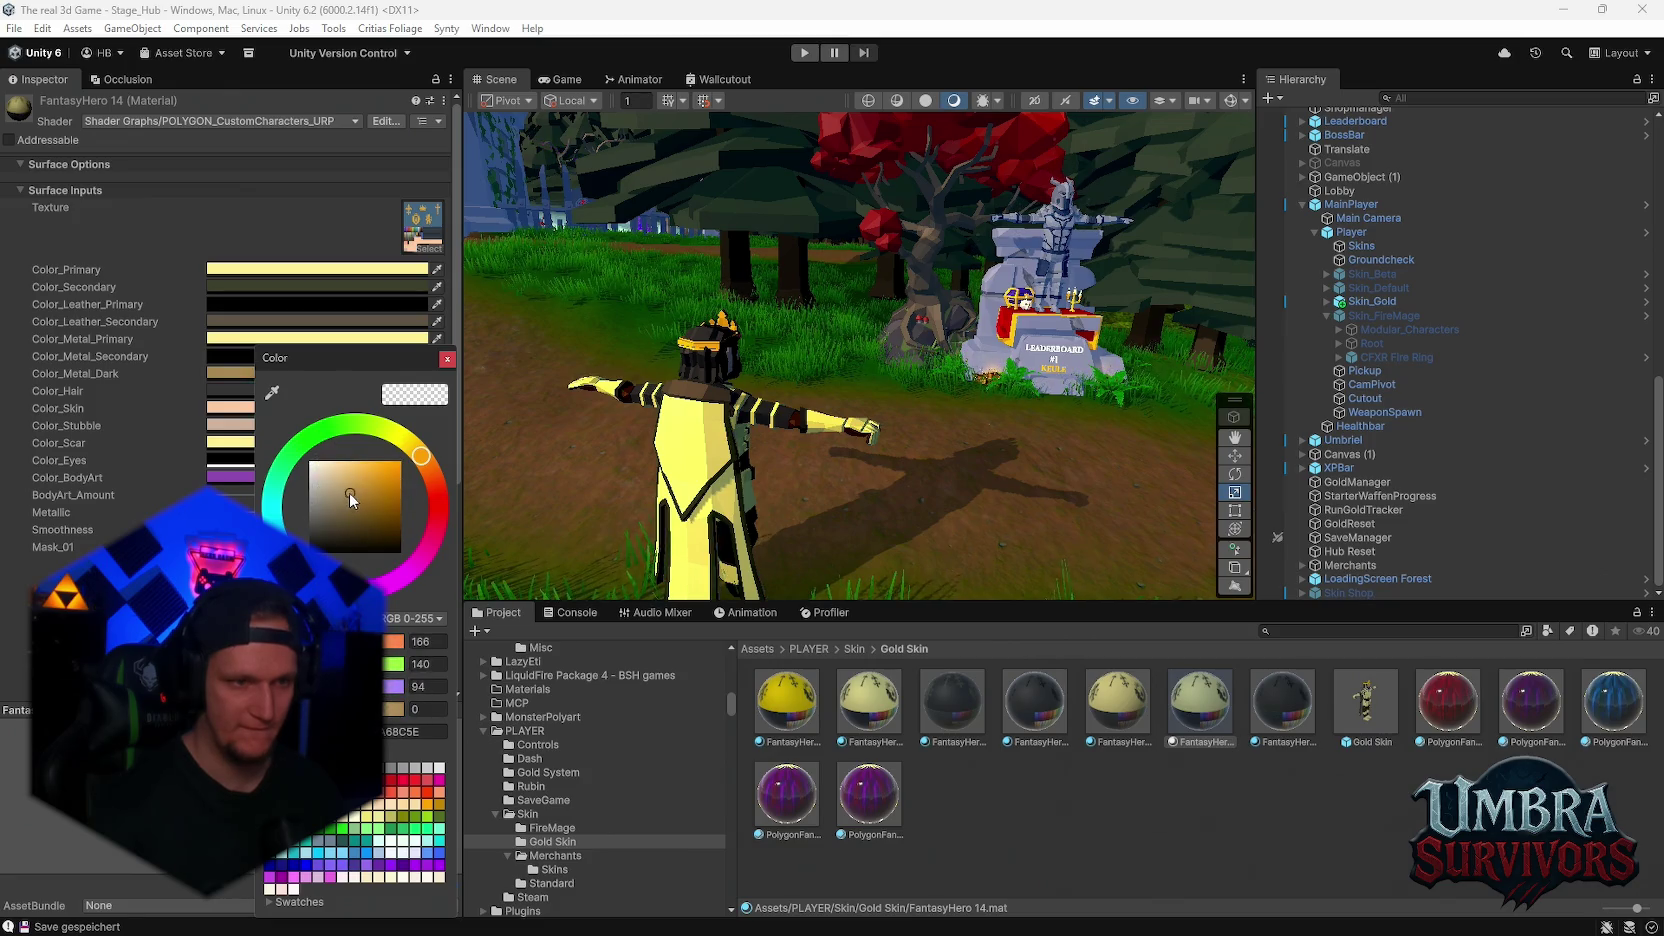
Set the FantasyHero 14 Color_Hair to a strong red, FF4F4F
scroll(889, 484, "up", 3)
left_click_drag(889, 484, 924, 455)
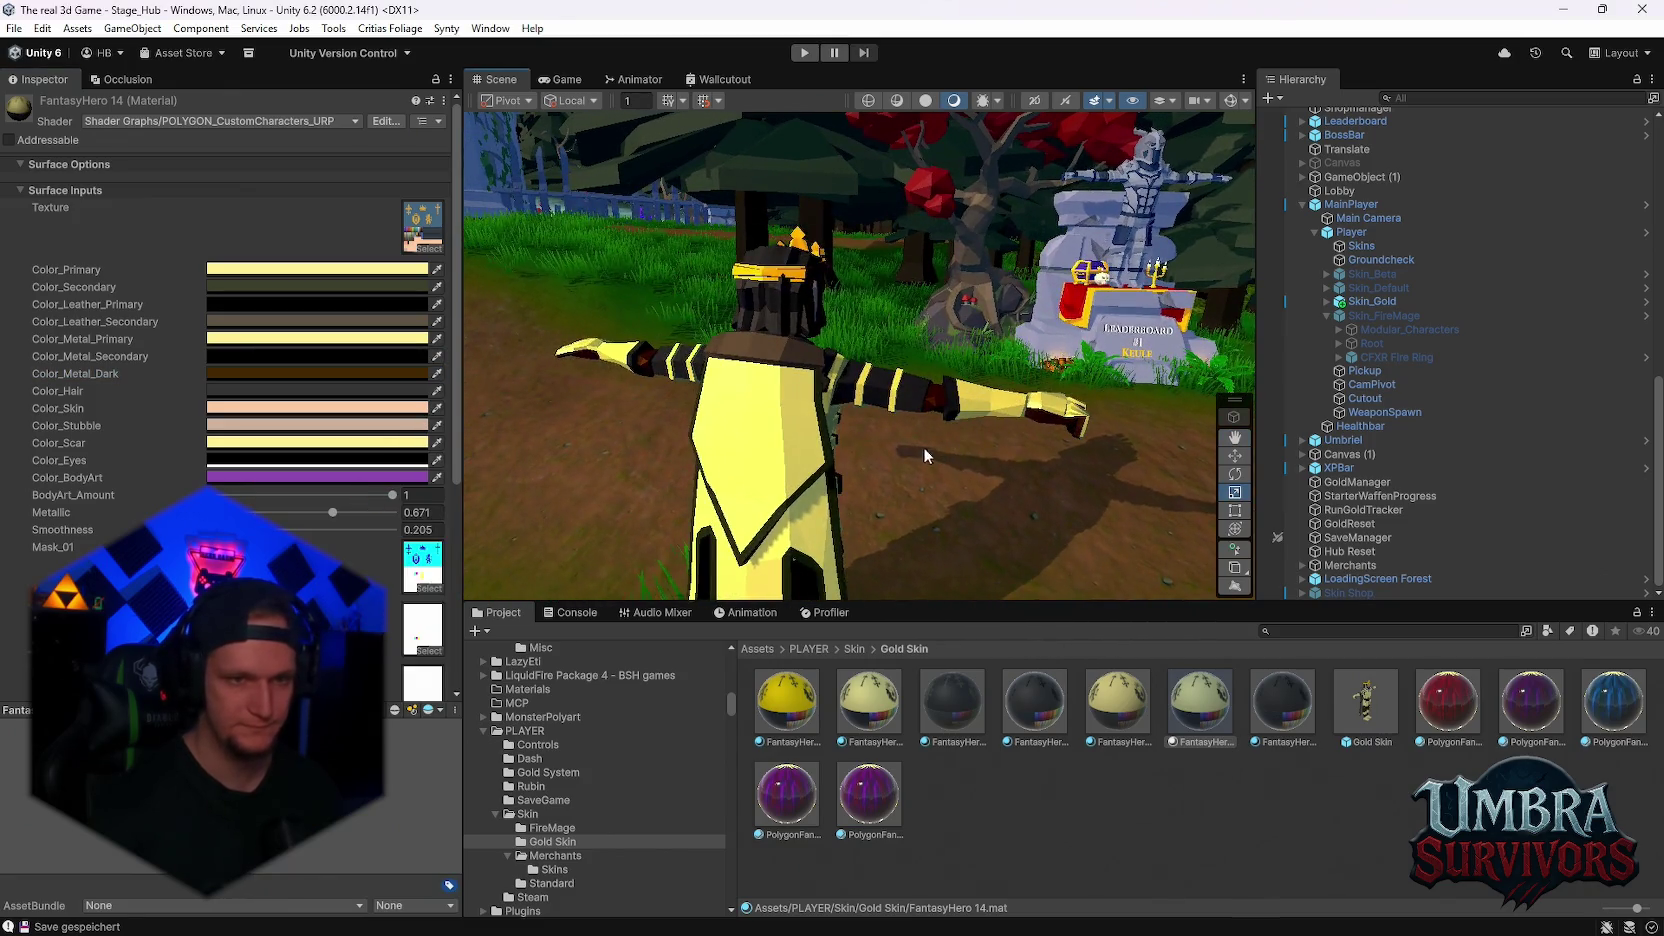
left_click(233, 389)
left_click_drag(354, 510, 344, 503)
left_click(420, 377)
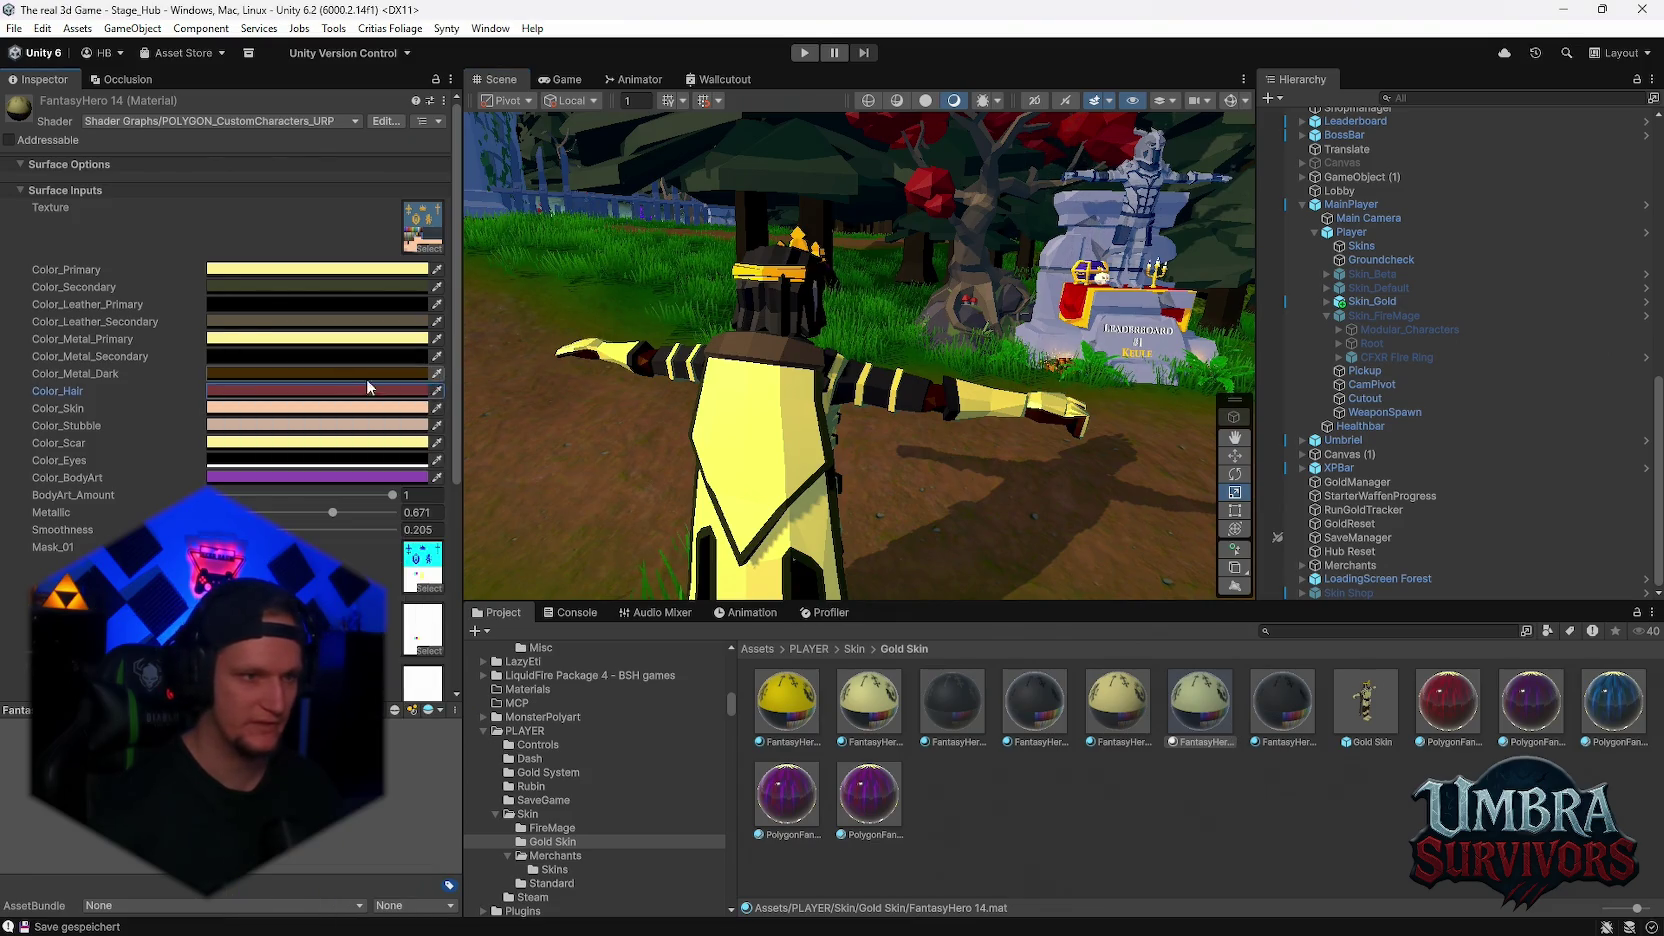
left_click(276, 392)
left_click(388, 479)
left_click(461, 377)
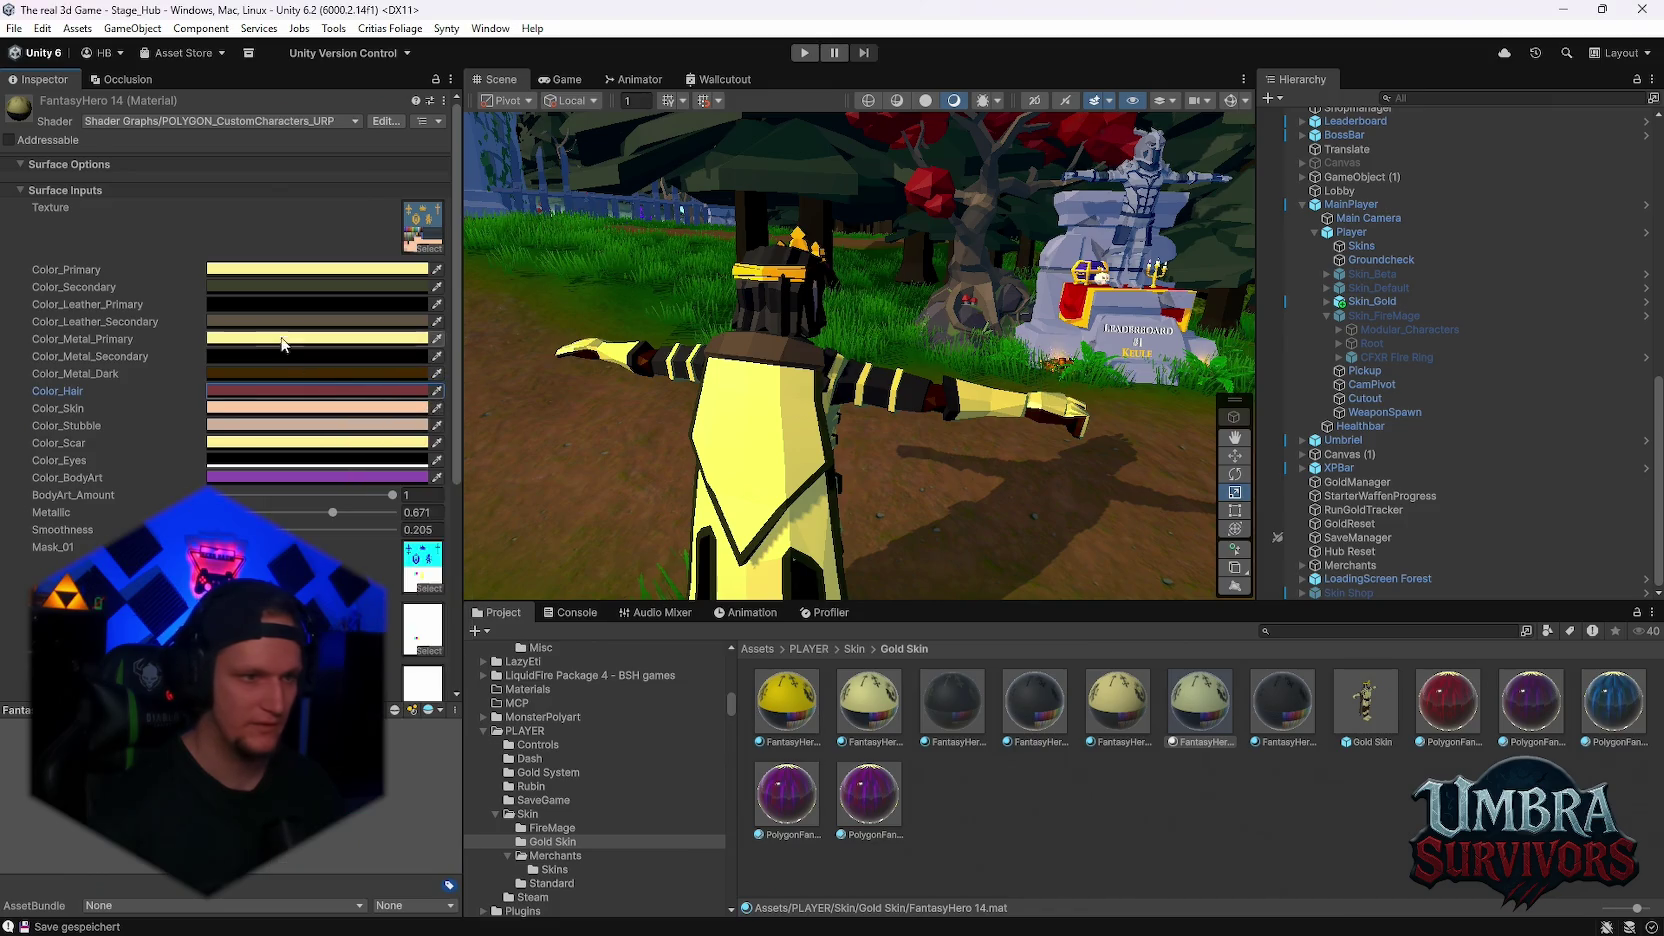
Darken Color_Secondary to a green-grey tone
left_click(224, 289)
left_click(306, 452)
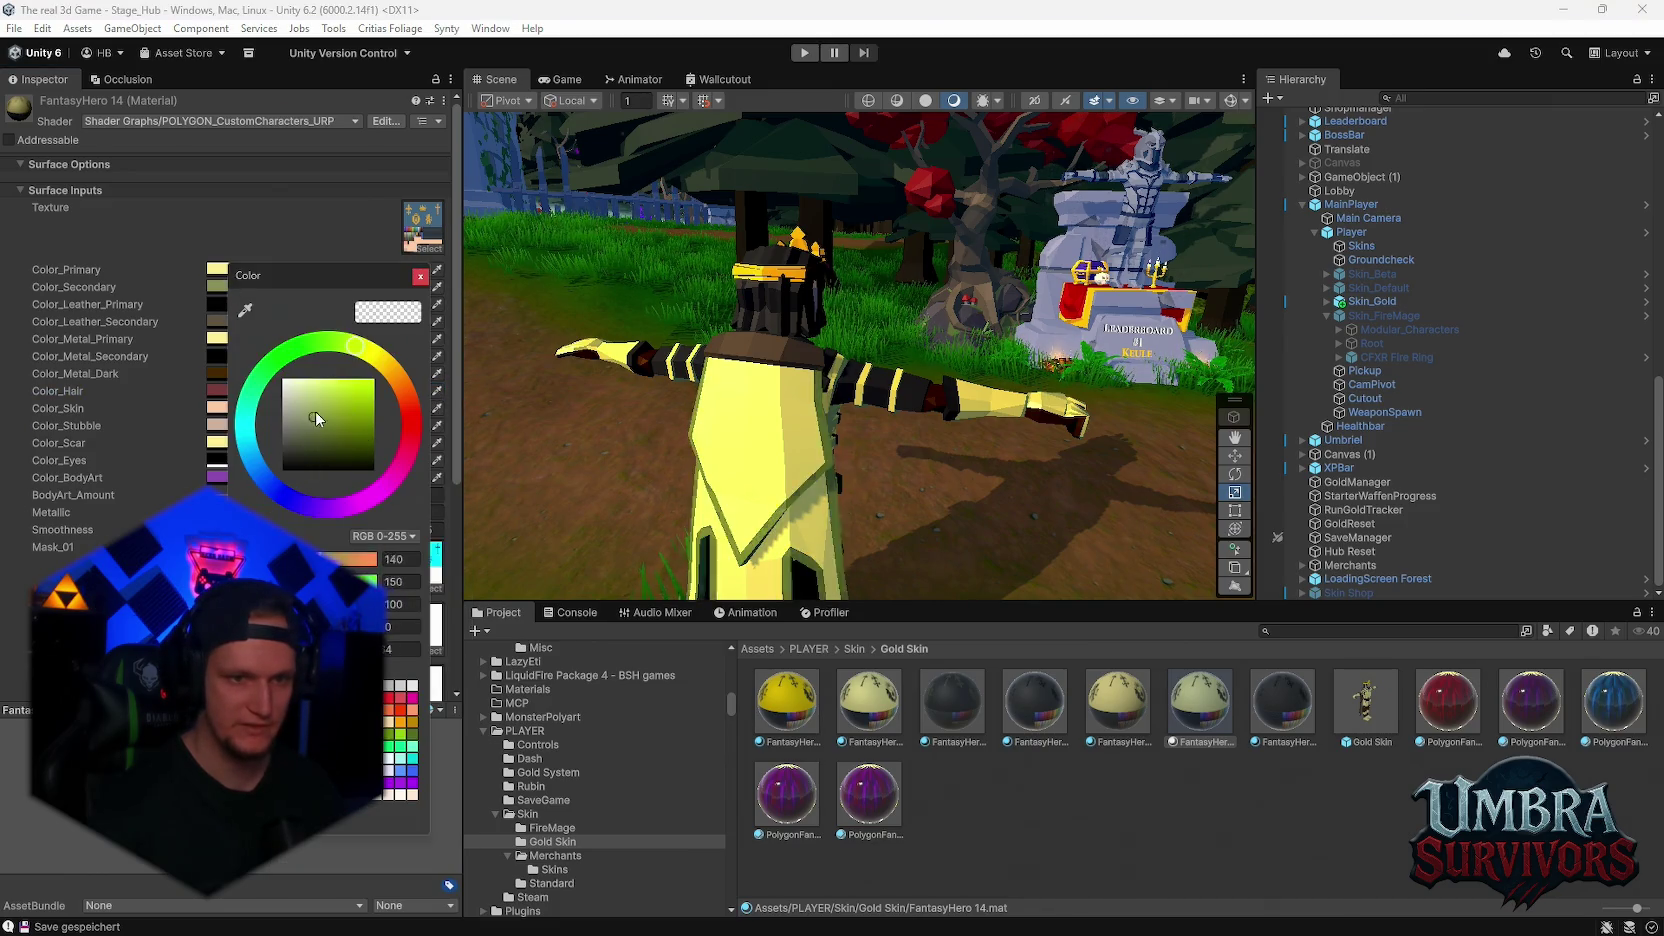
key("Return")
Leave the leather primary colour unchanged and slightly darken a black colour slot
left_click(235, 306)
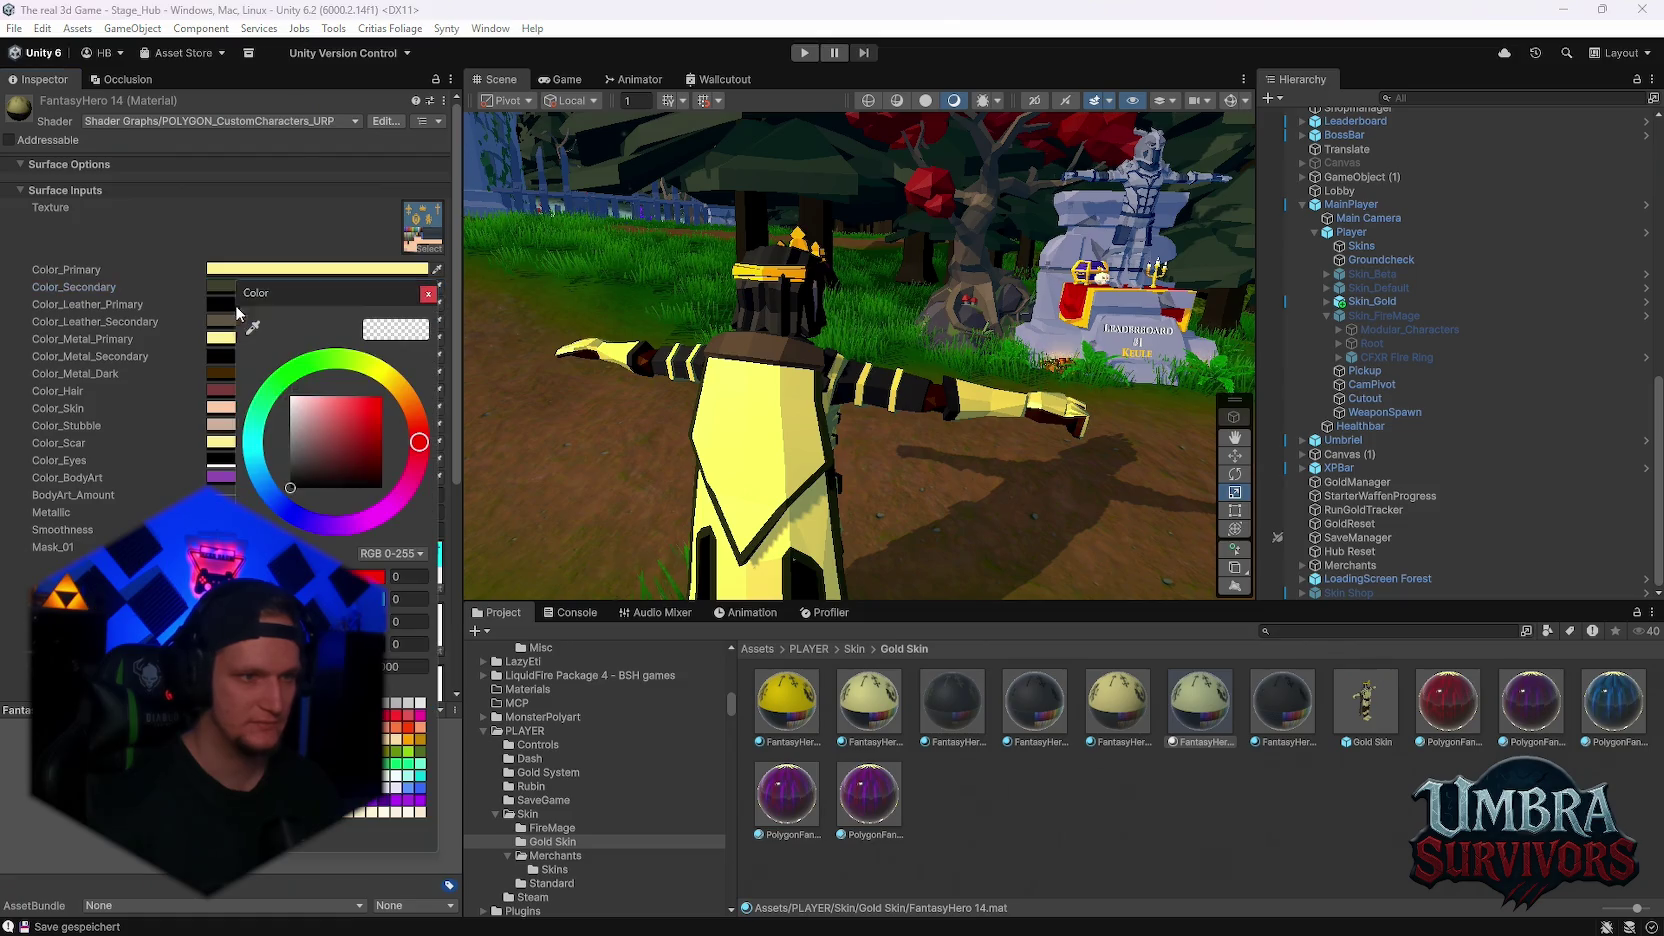
key("Escape")
left_click(266, 340)
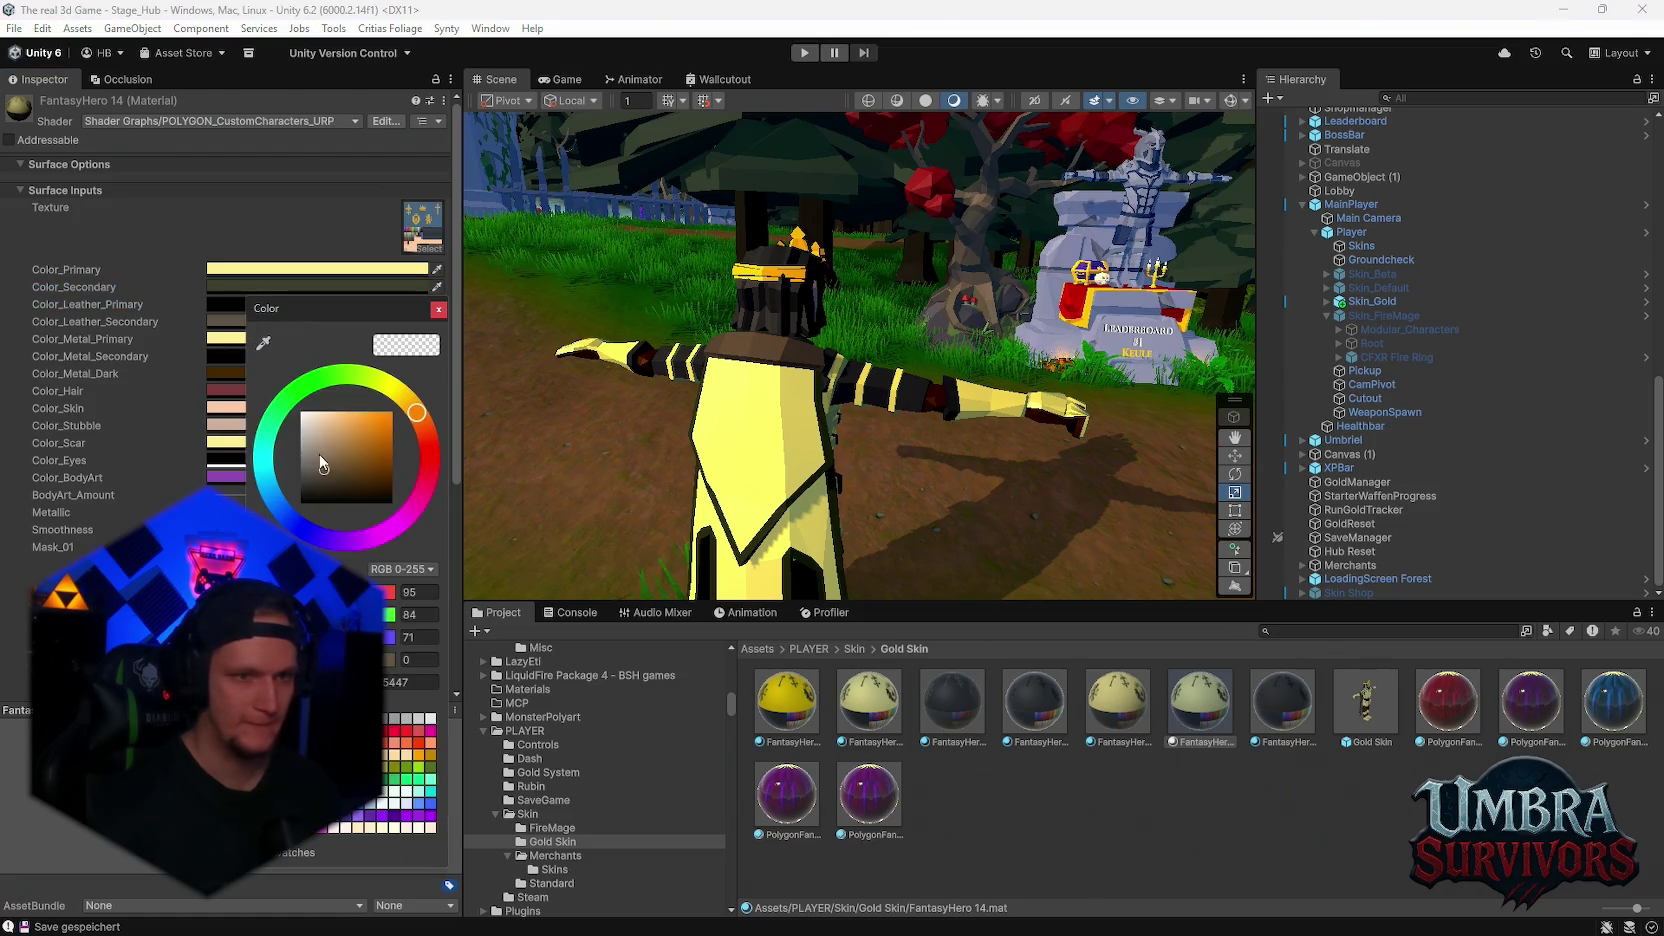
left_click_drag(275, 503, 265, 503)
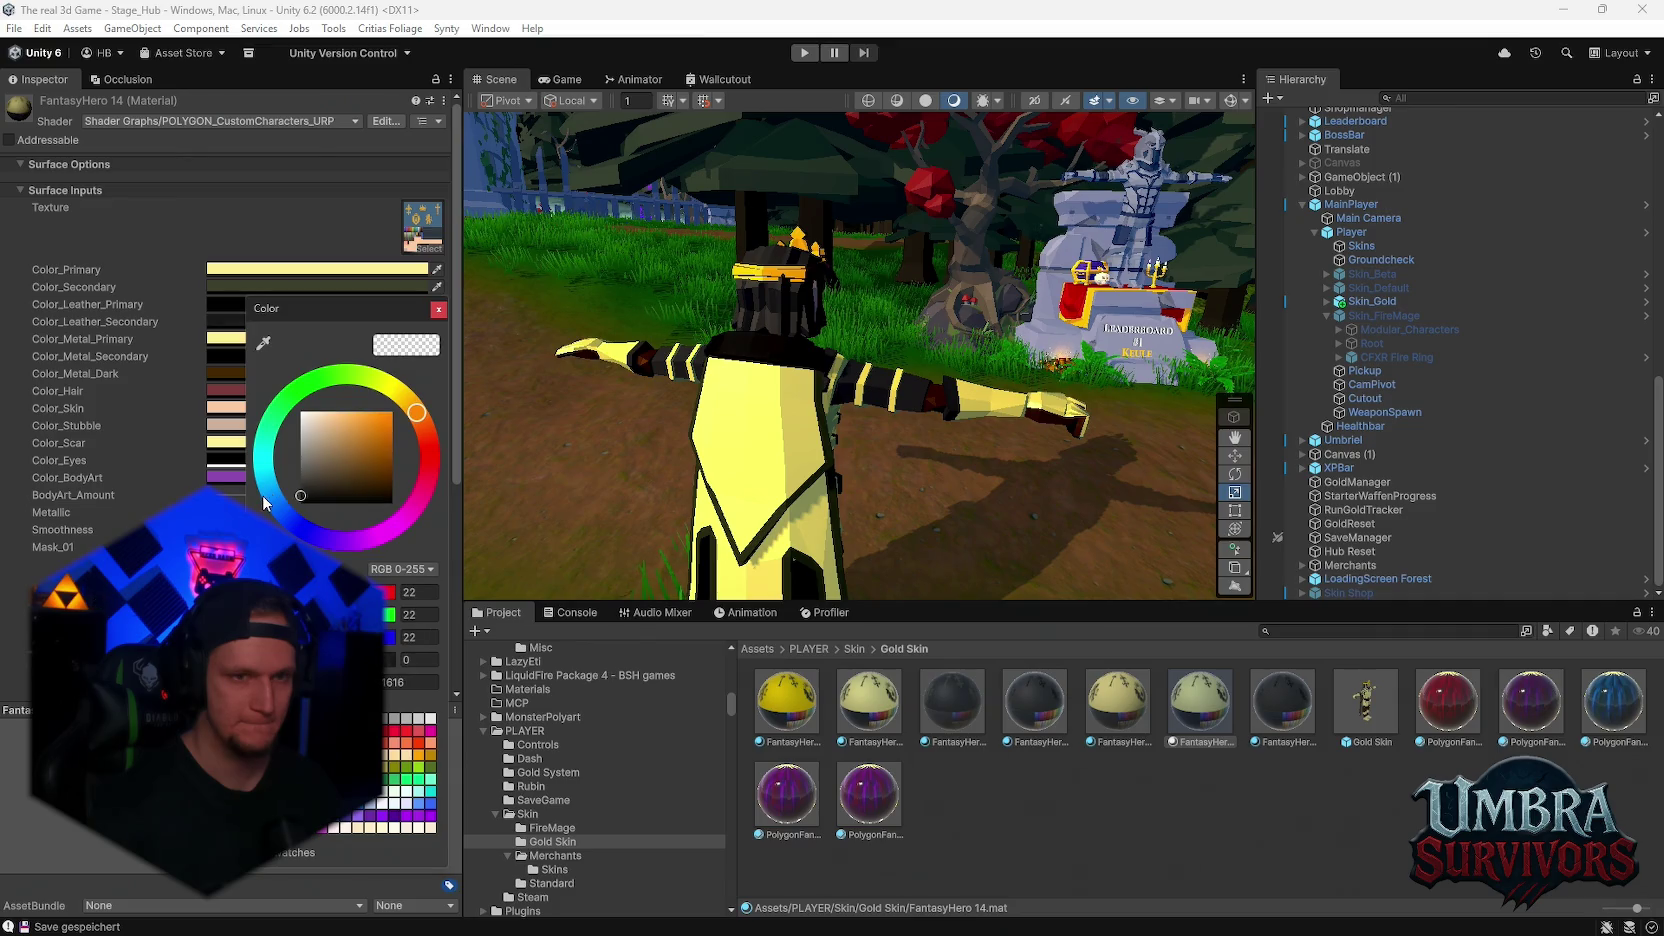
mouse_move(842, 448)
left_mouse_down()
mouse_move(907, 497)
mouse_move(773, 456)
mouse_move(784, 369)
mouse_move(824, 402)
mouse_move(871, 402)
left_mouse_up()
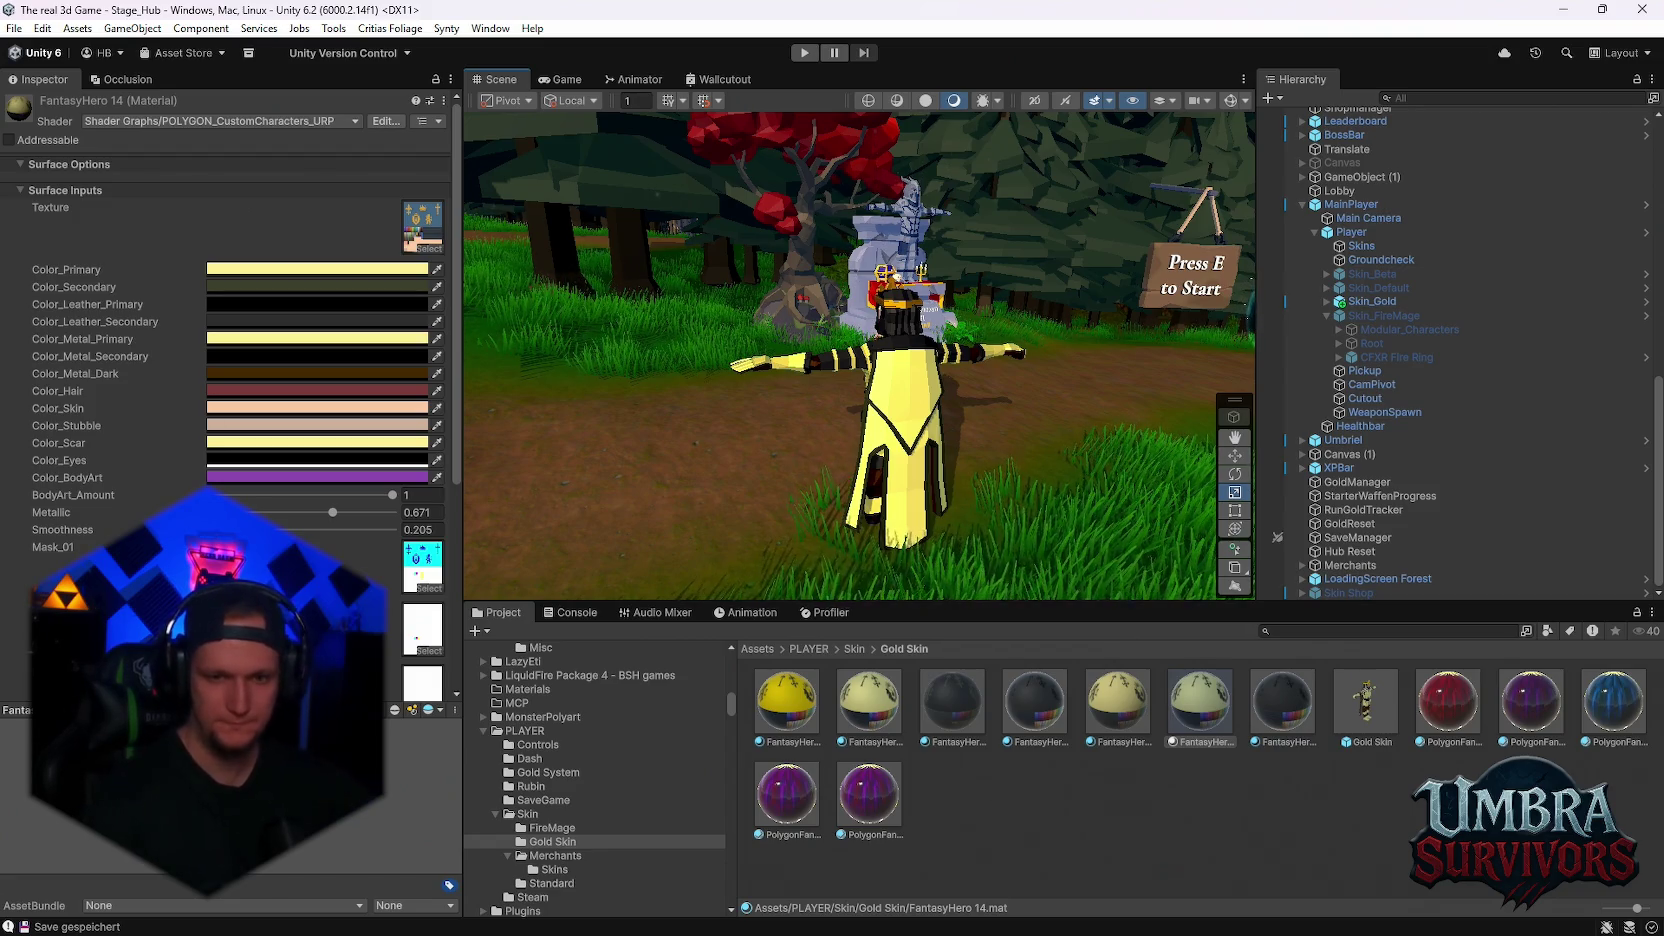
Open the Gold Skin prefab from the Project window in Prefab Mode and scroll through it
left_click(1380, 700)
scroll(257, 408, "down", 5)
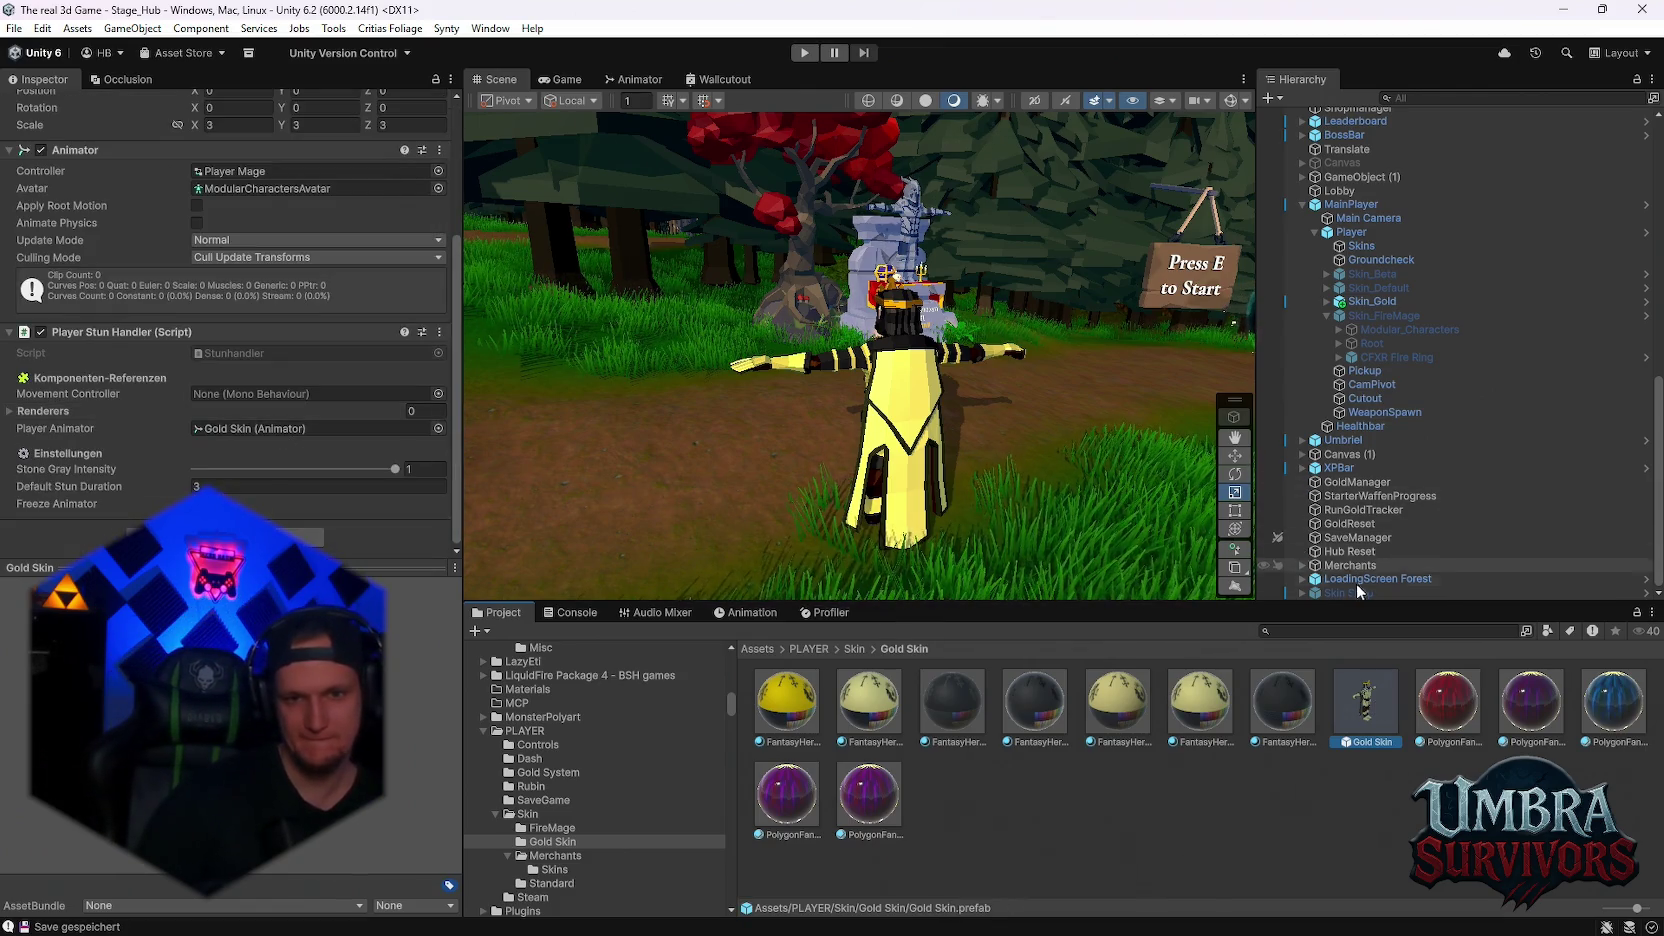
double_click(1350, 722)
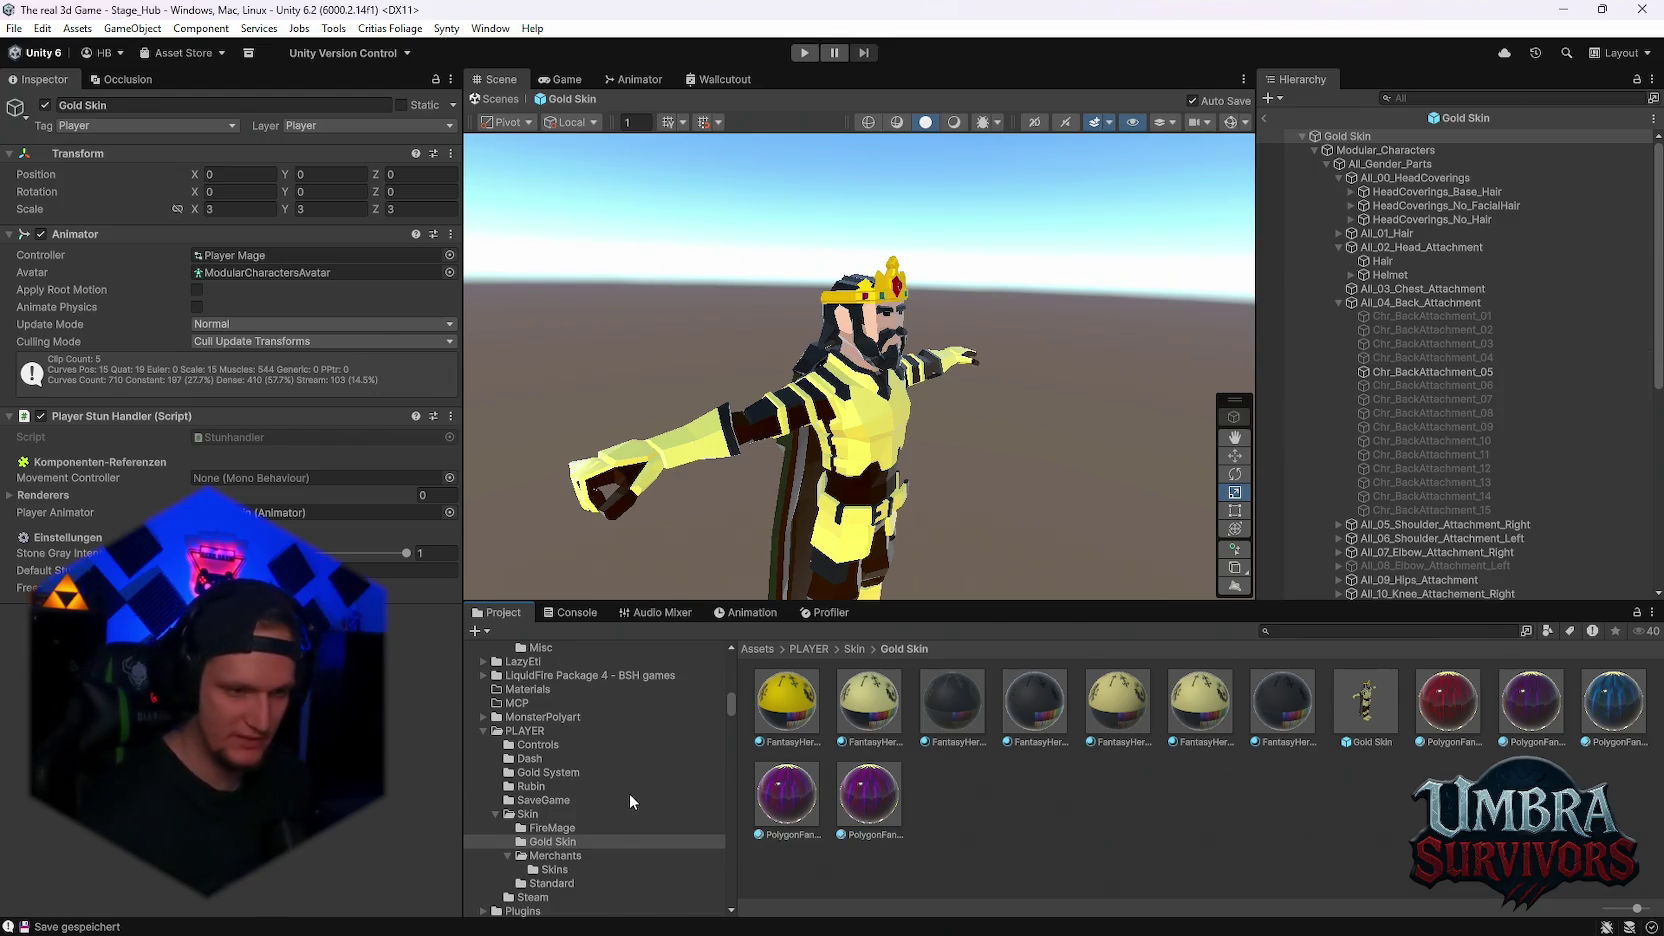
scroll(630, 801, "down", 10)
scroll(716, 735, "down", 15)
scroll(601, 843, "down", 4)
scroll(603, 829, "down", 2)
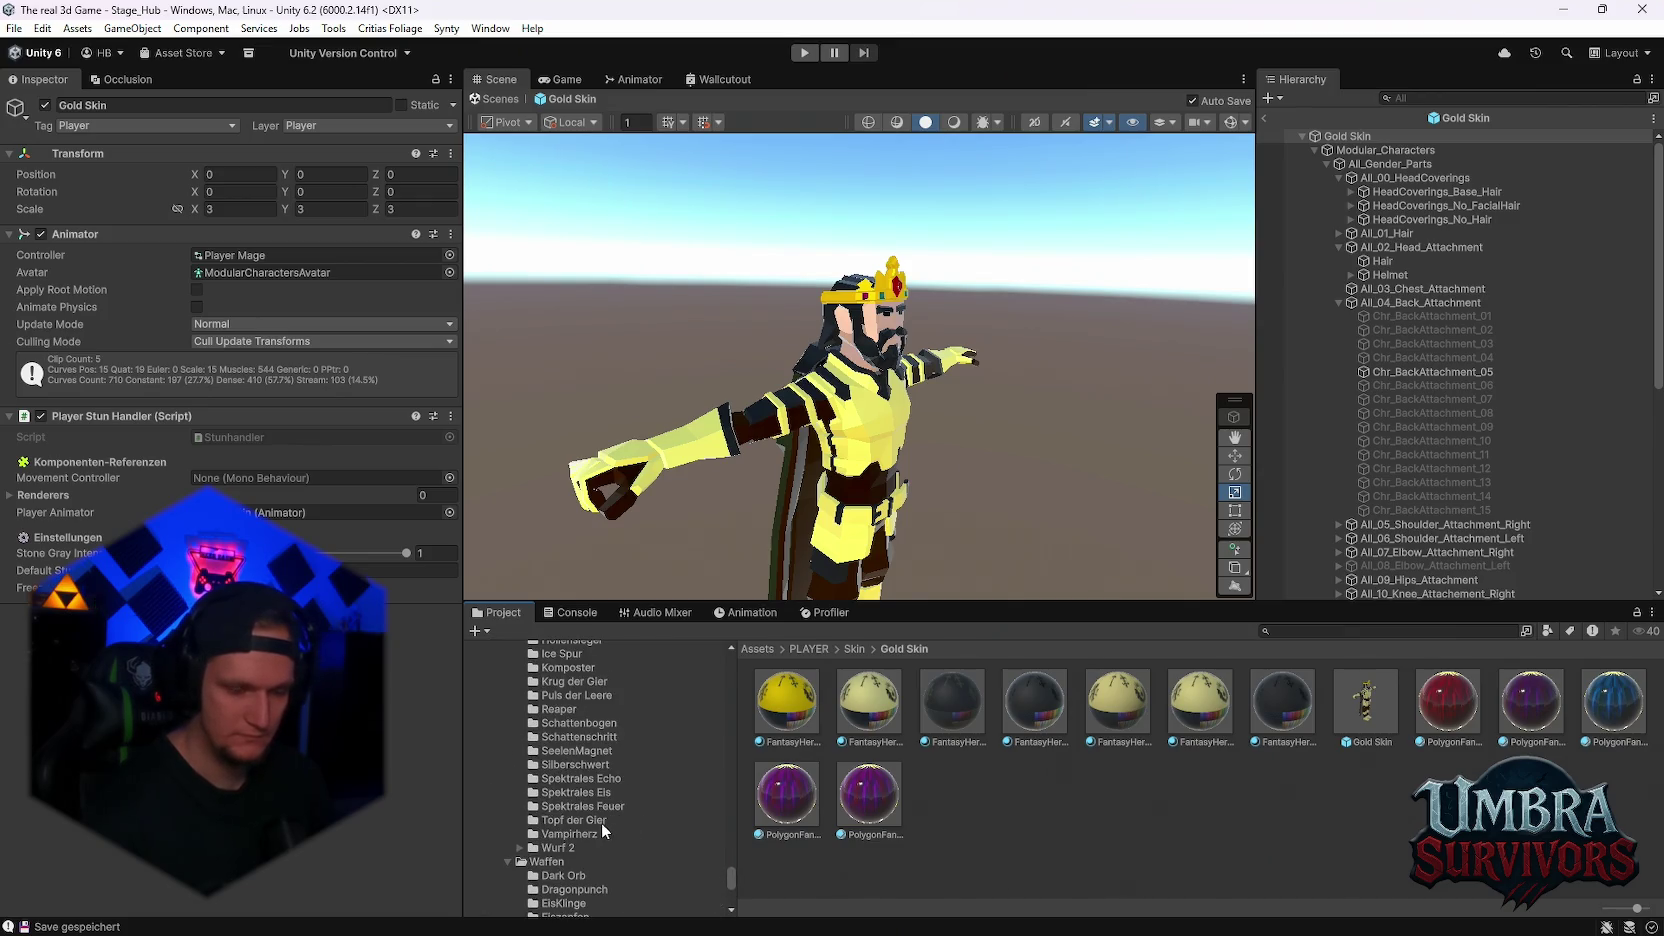
scroll(602, 854, "down", 4)
scroll(618, 839, "down", 4)
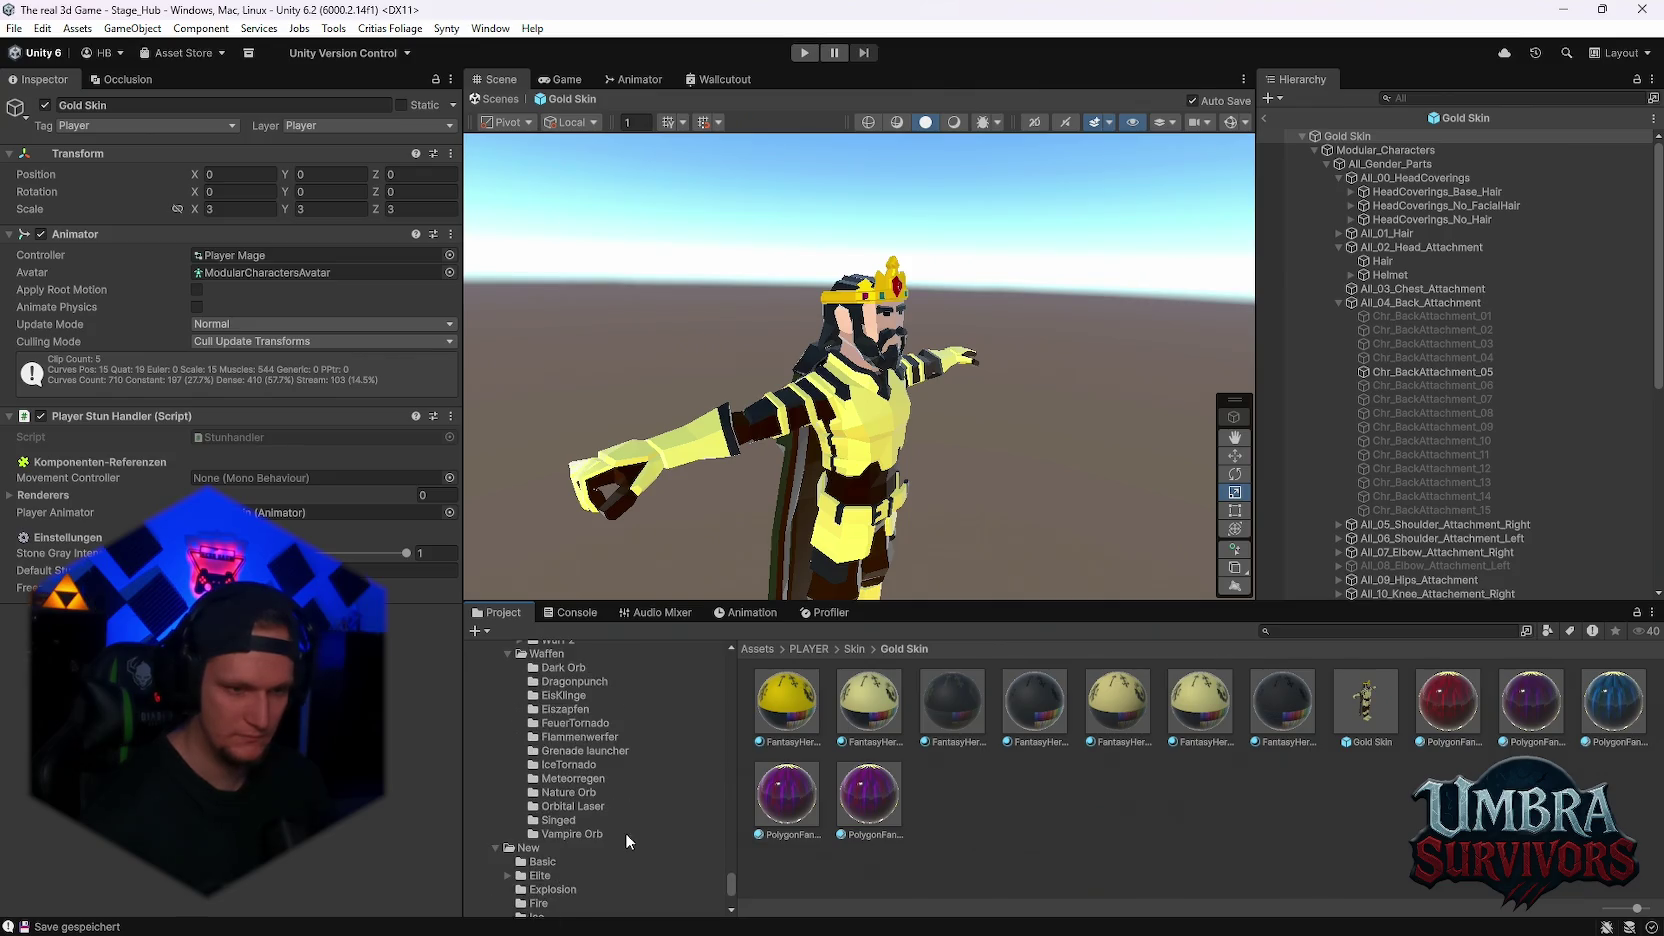
scroll(619, 822, "up", 2)
scroll(624, 818, "up", 8)
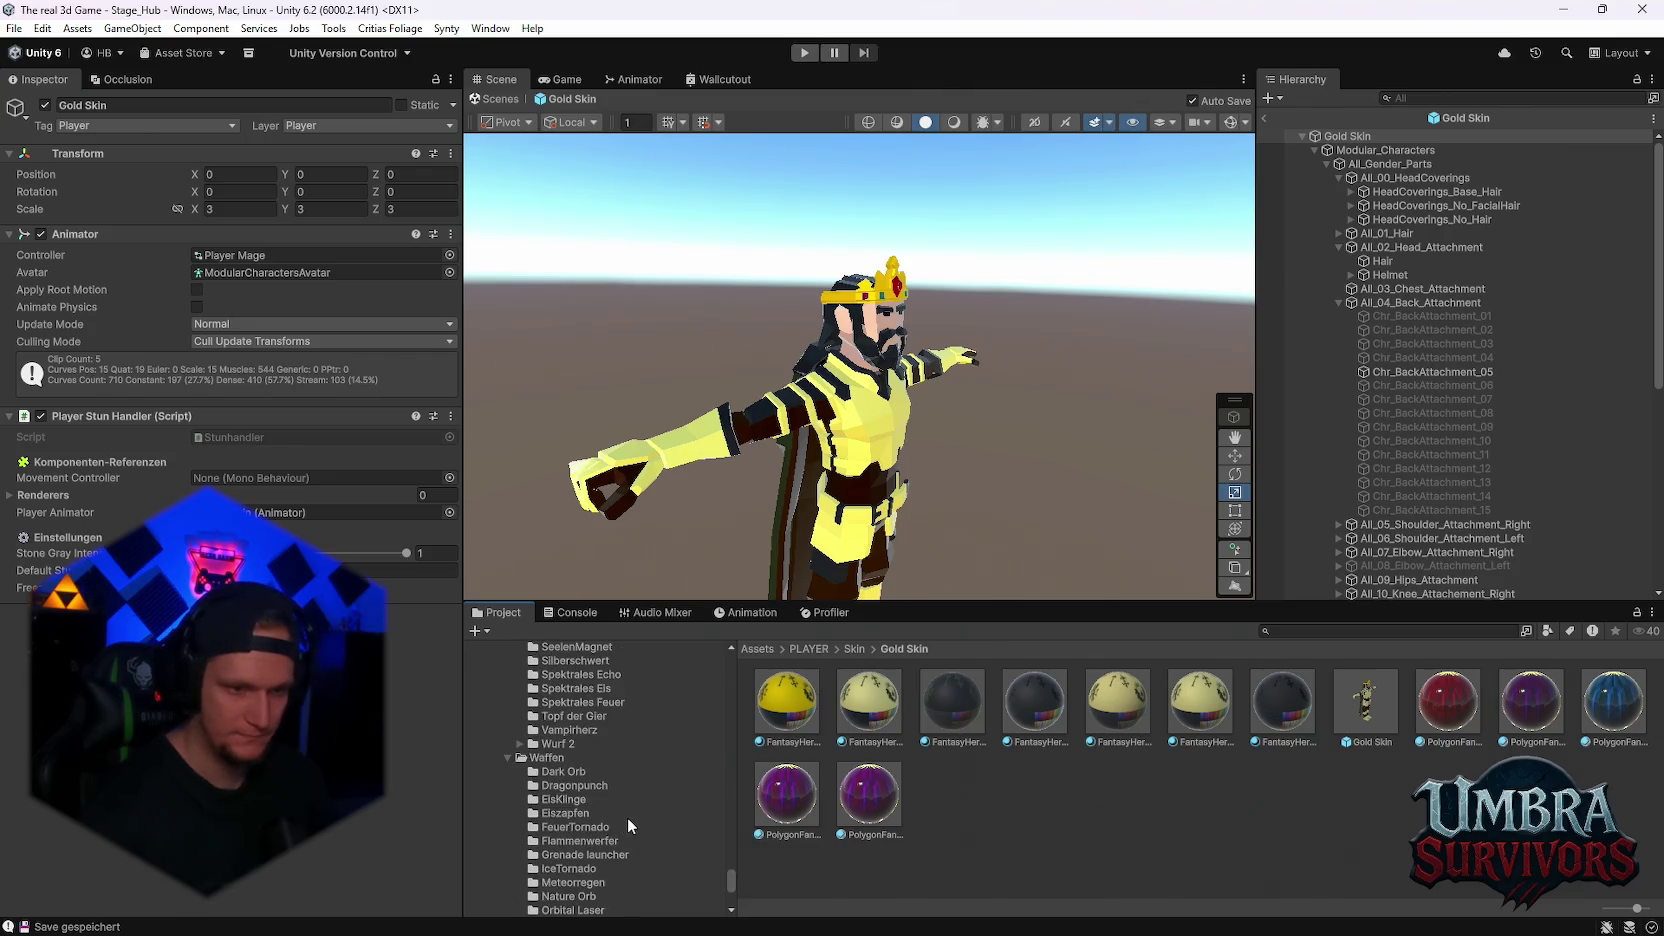
scroll(619, 832, "up", 4)
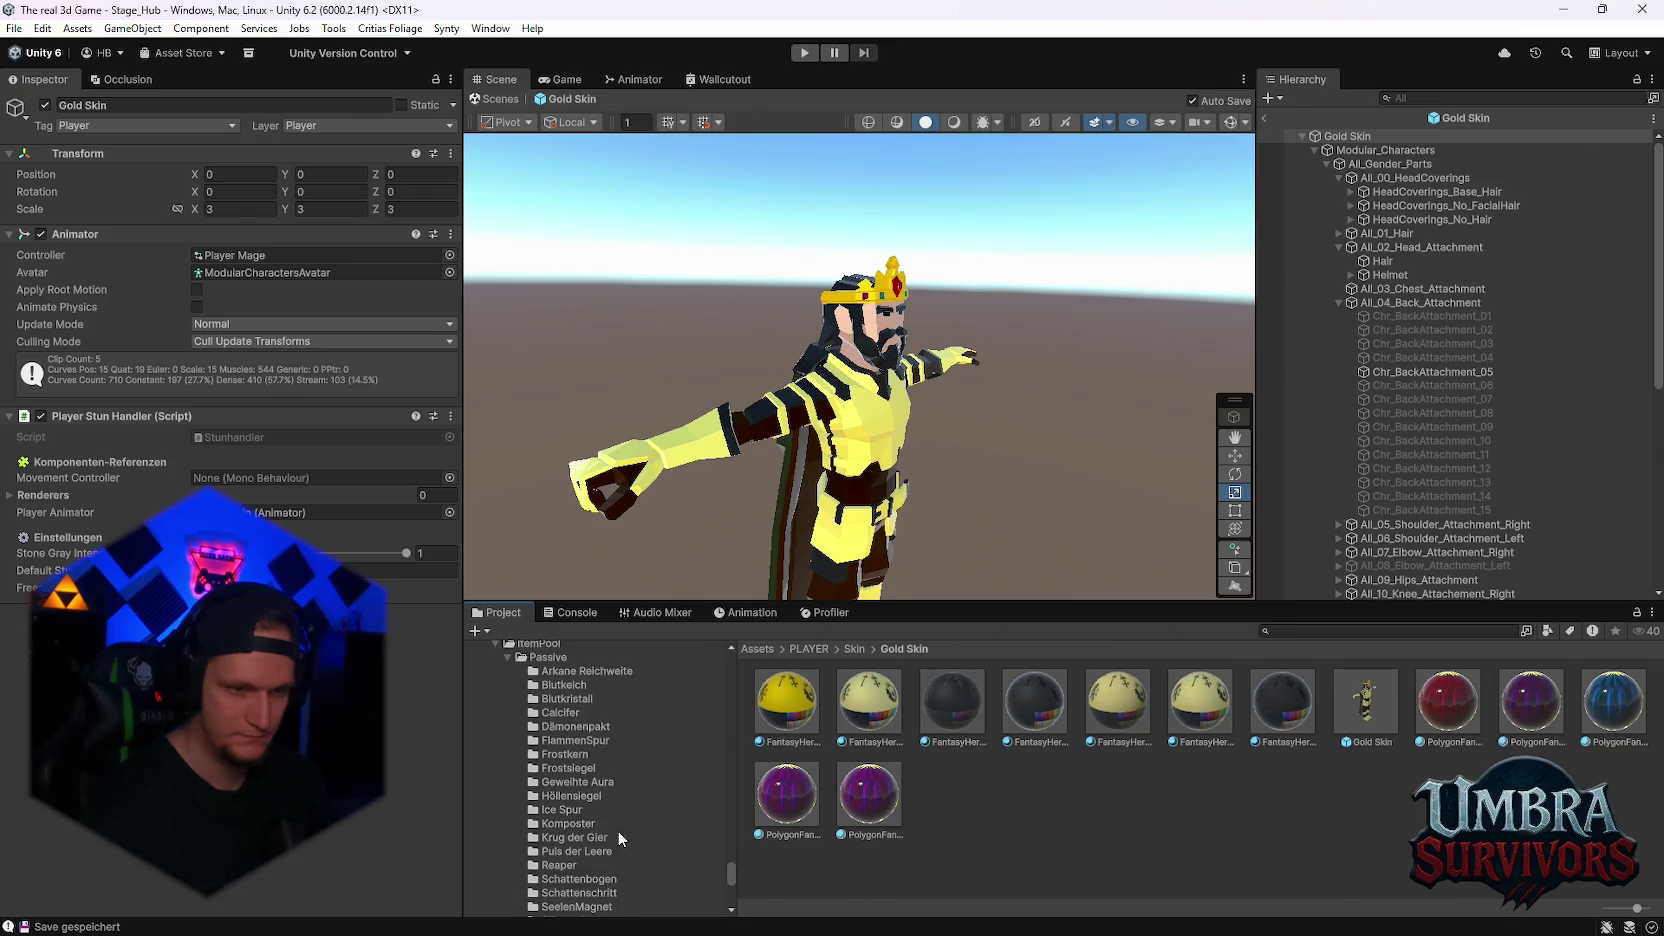
scroll(575, 705, "down", 4)
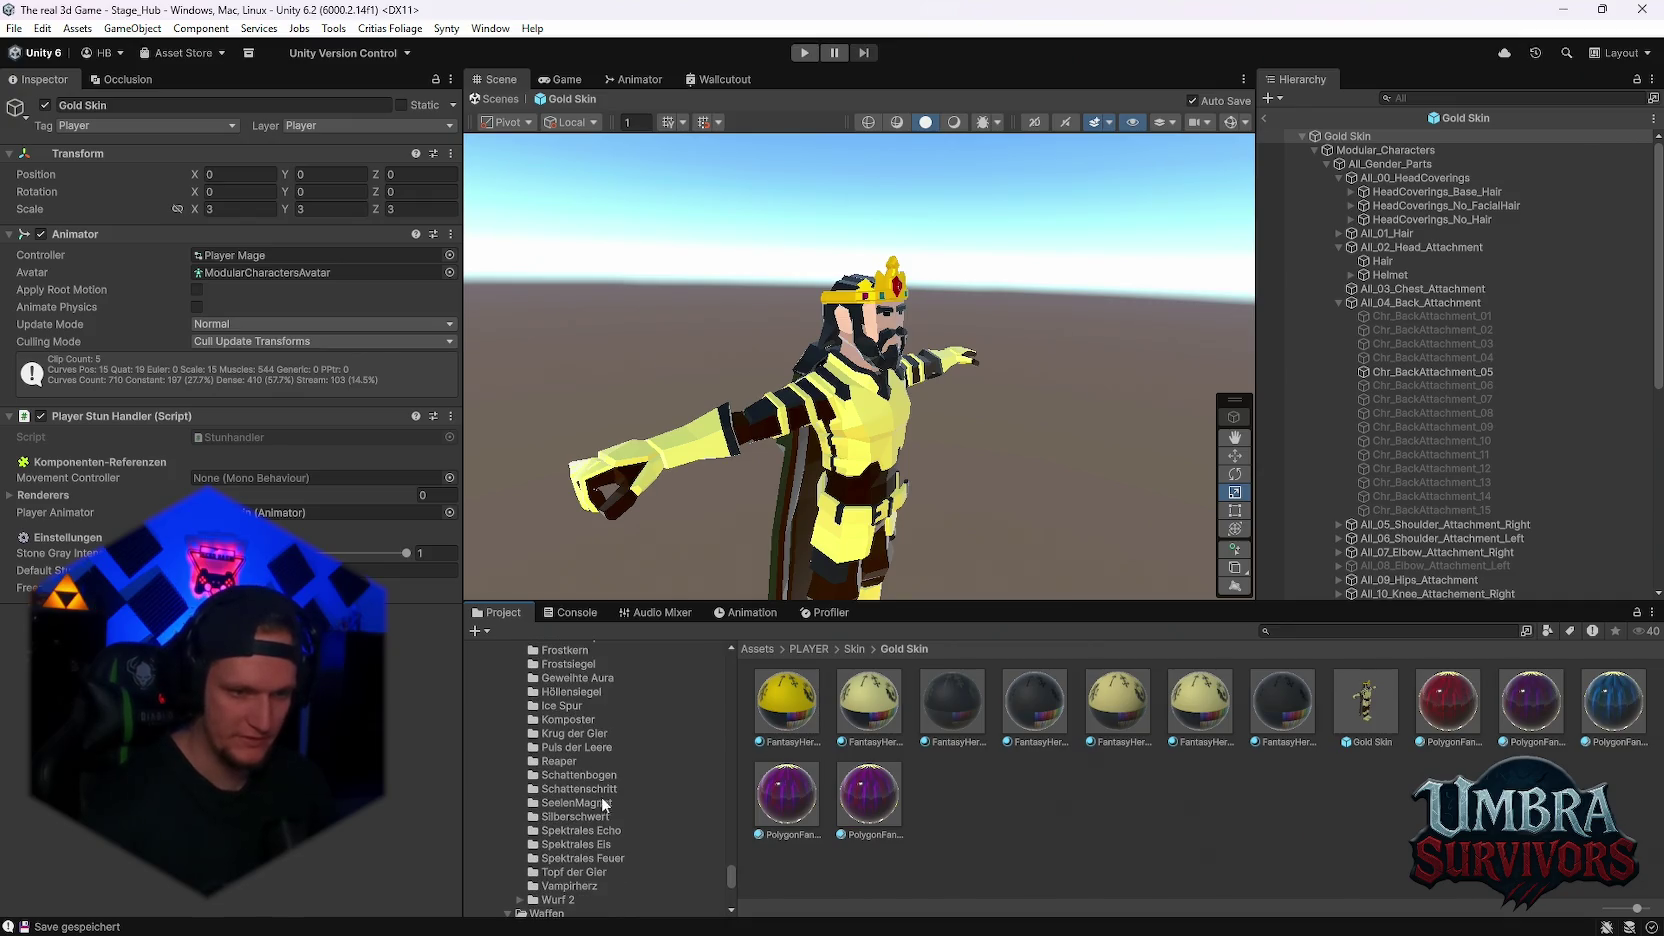
Place the Pot of Greed prefab from Krug der Gier under the Gold Skin root
left_click(590, 735)
mouse_move(946, 720)
left_mouse_down()
mouse_move(1360, 560)
mouse_move(1327, 118)
left_mouse_up()
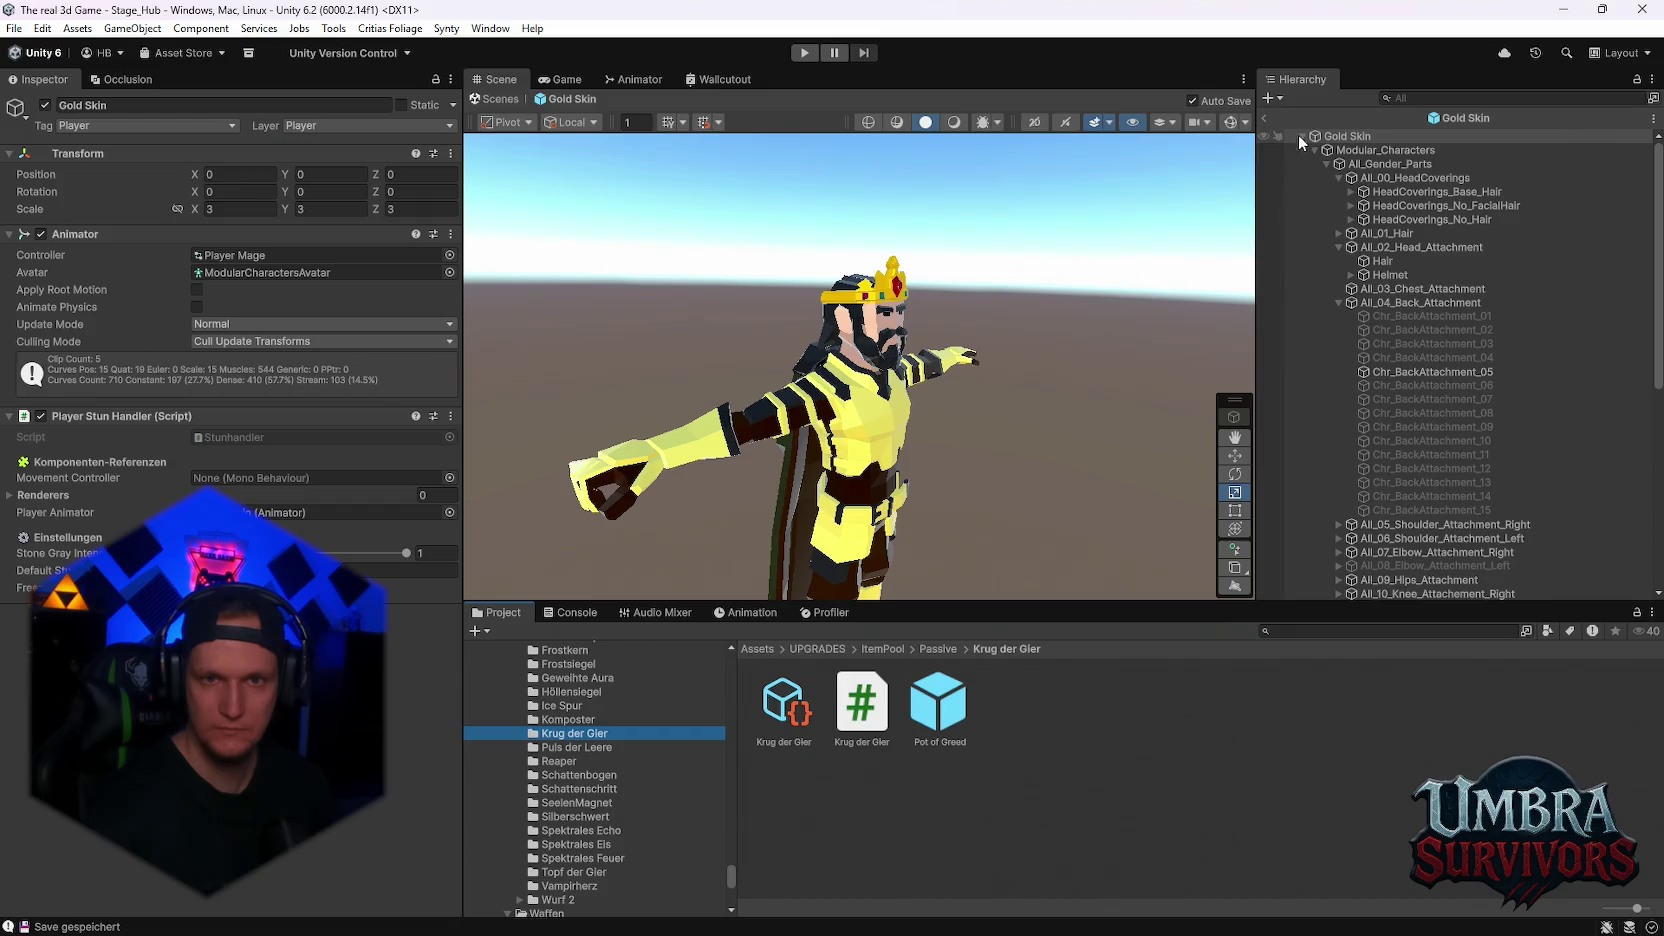
left_click(1332, 137)
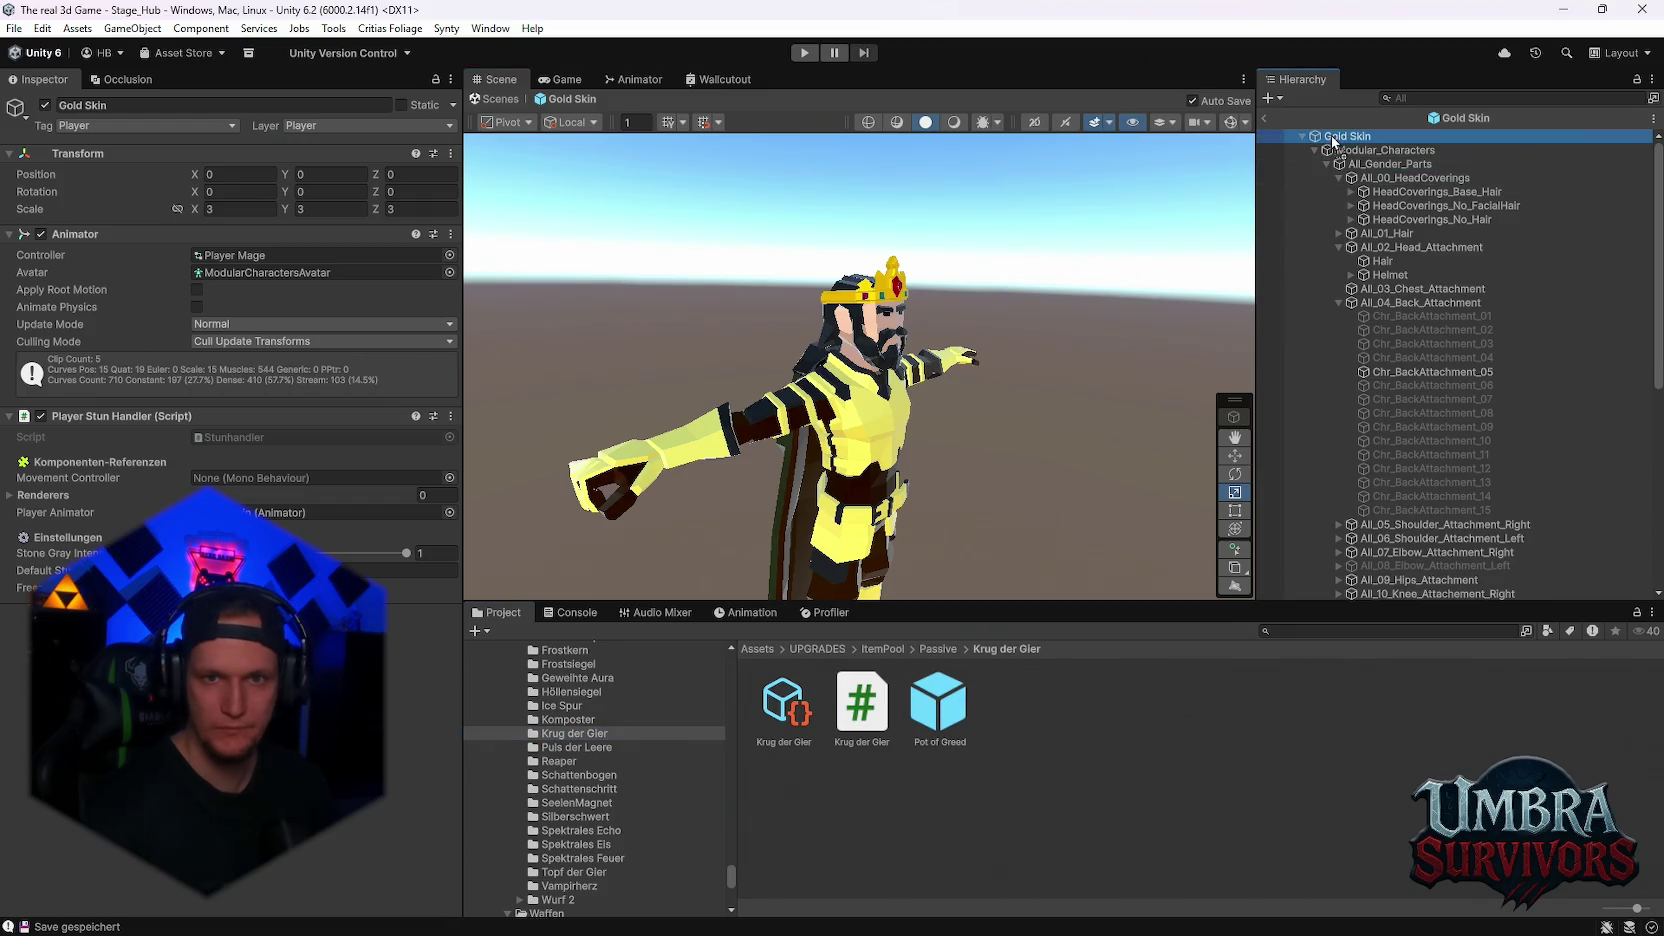
left_click_drag(1332, 137, 1340, 137)
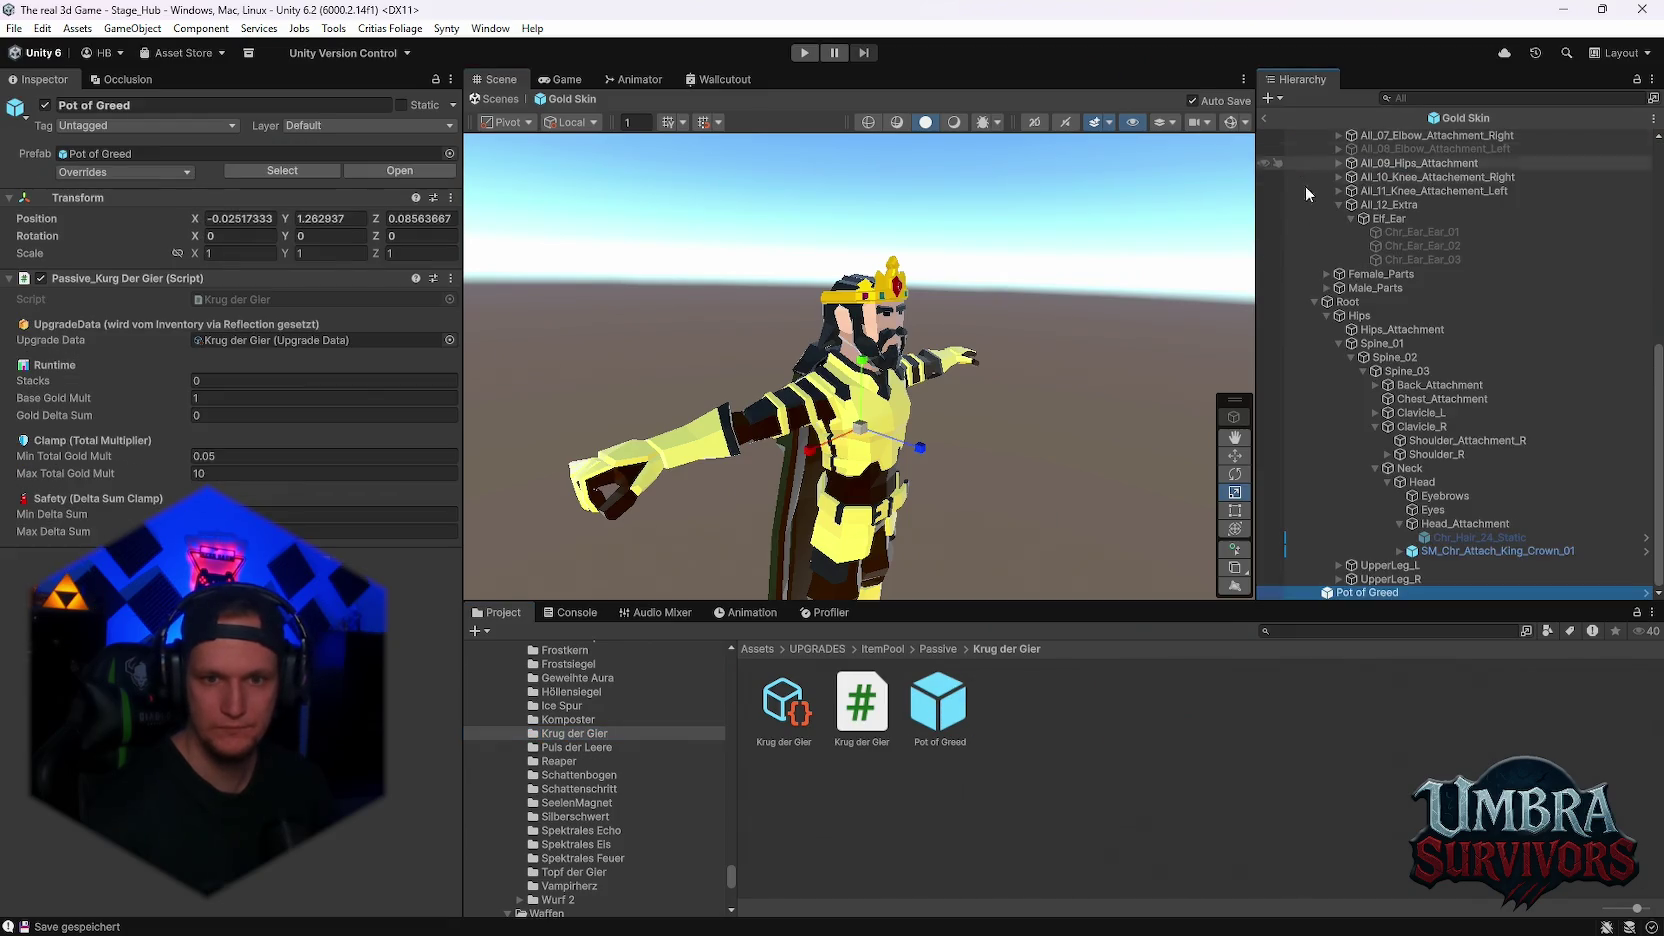
Set Base Gold Mult to 2 and start Play mode
left_click(217, 399)
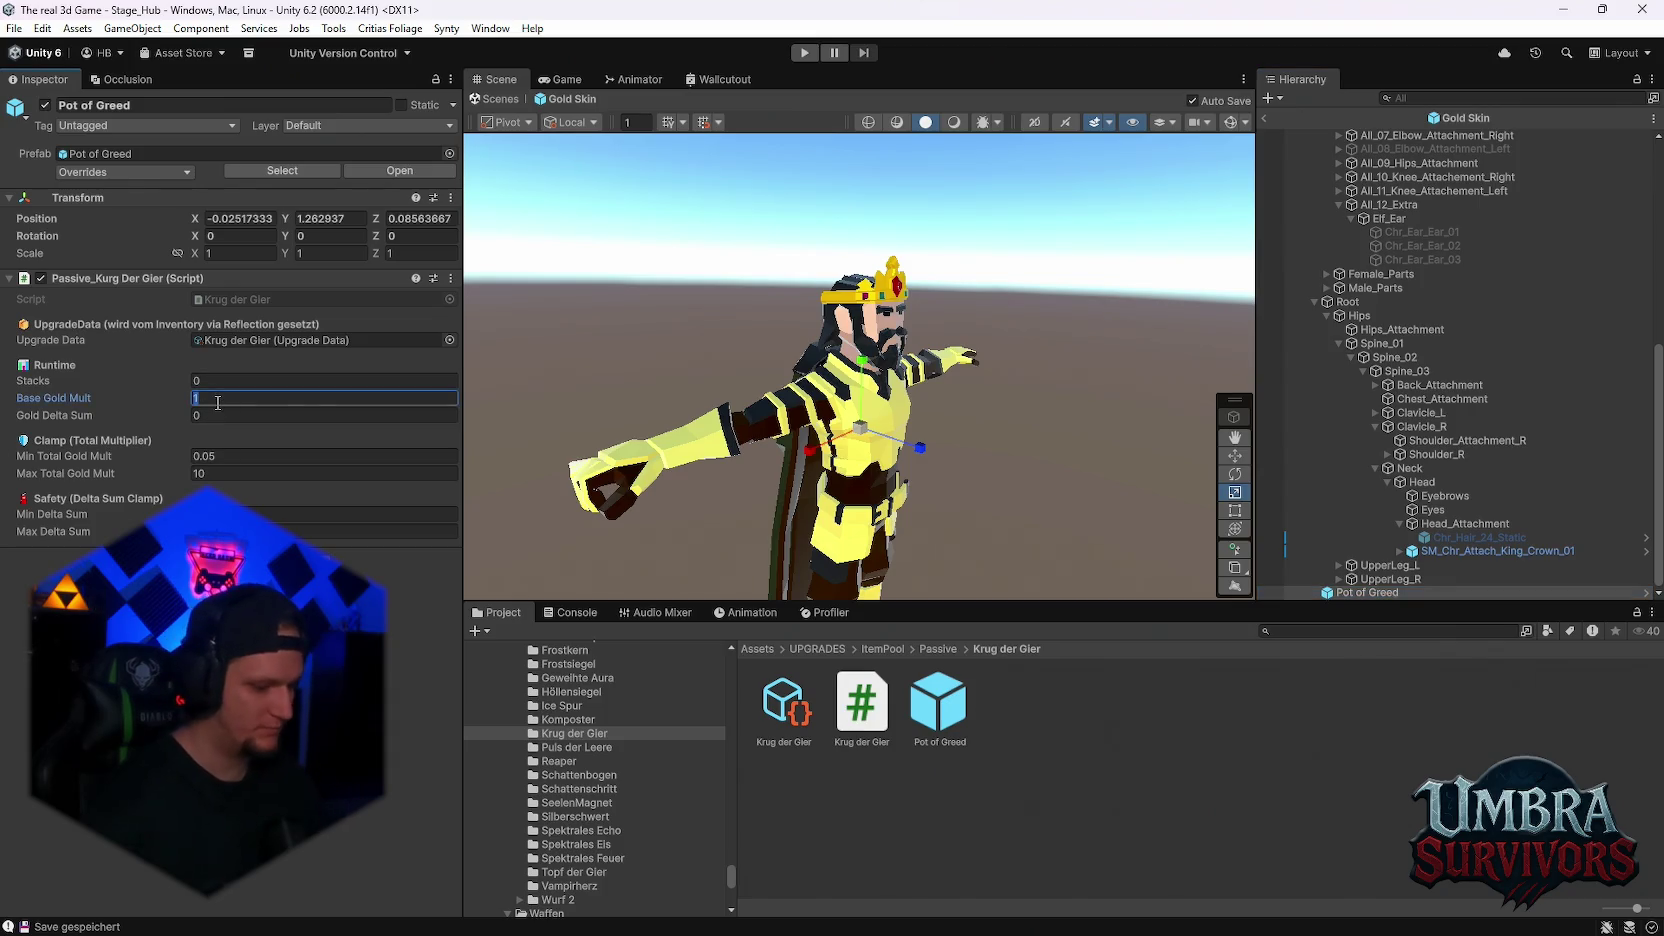
type("2")
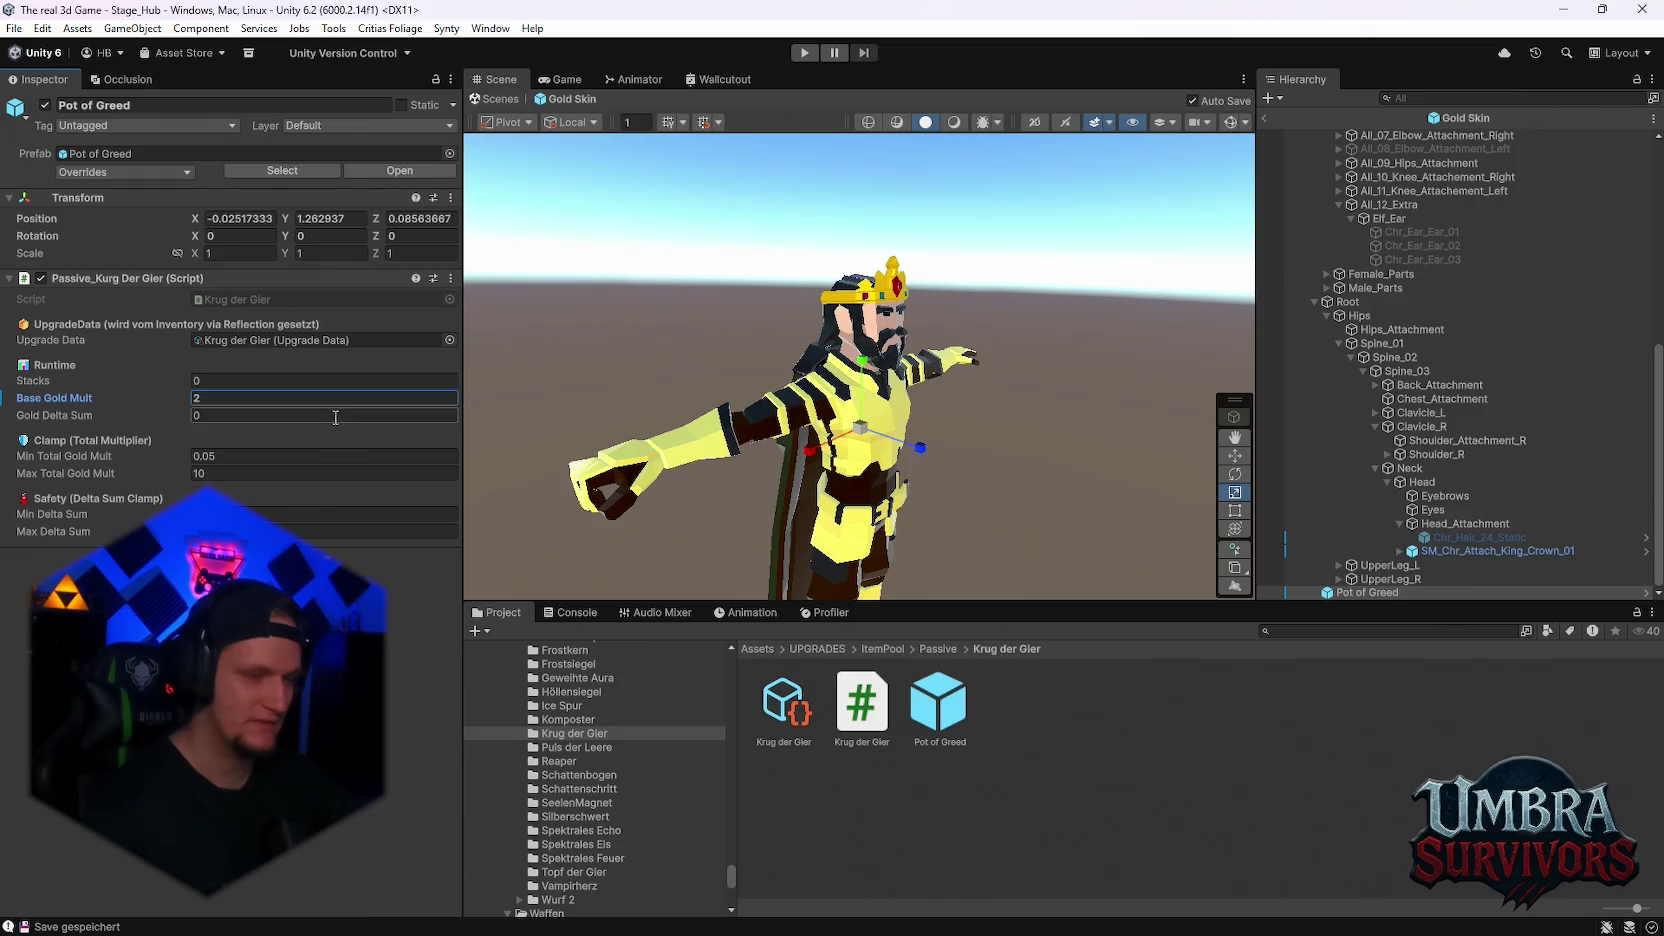
key("ctrl+p")
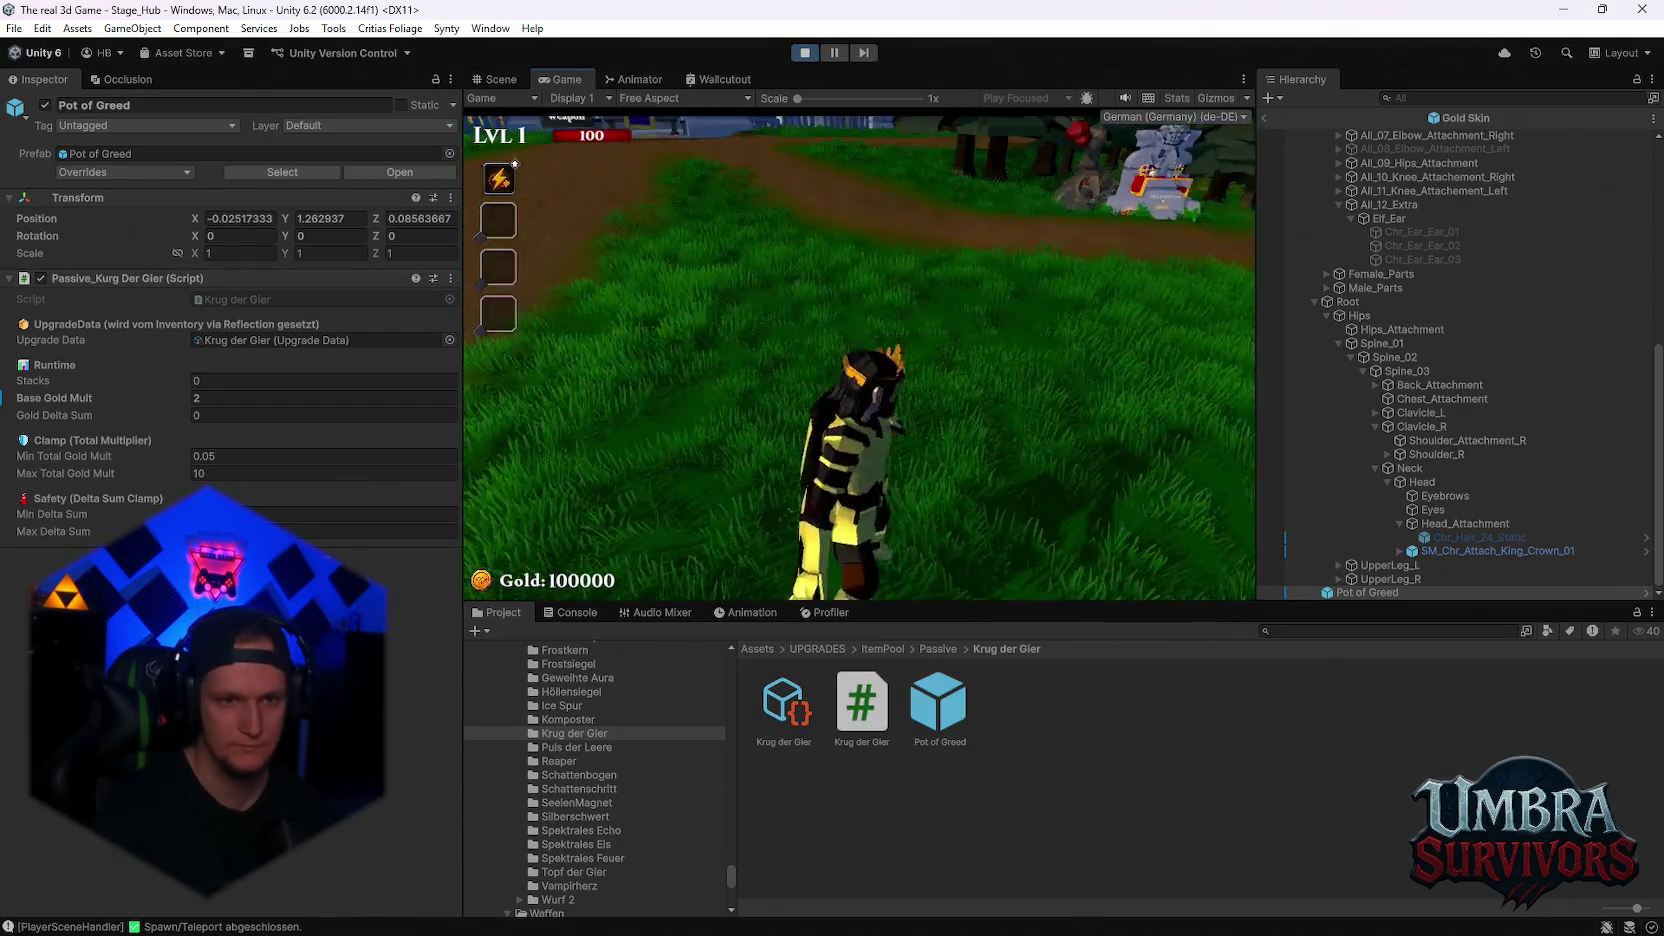
Dismiss the pause menu and run the player across the hub toward the start portal
key("Escape")
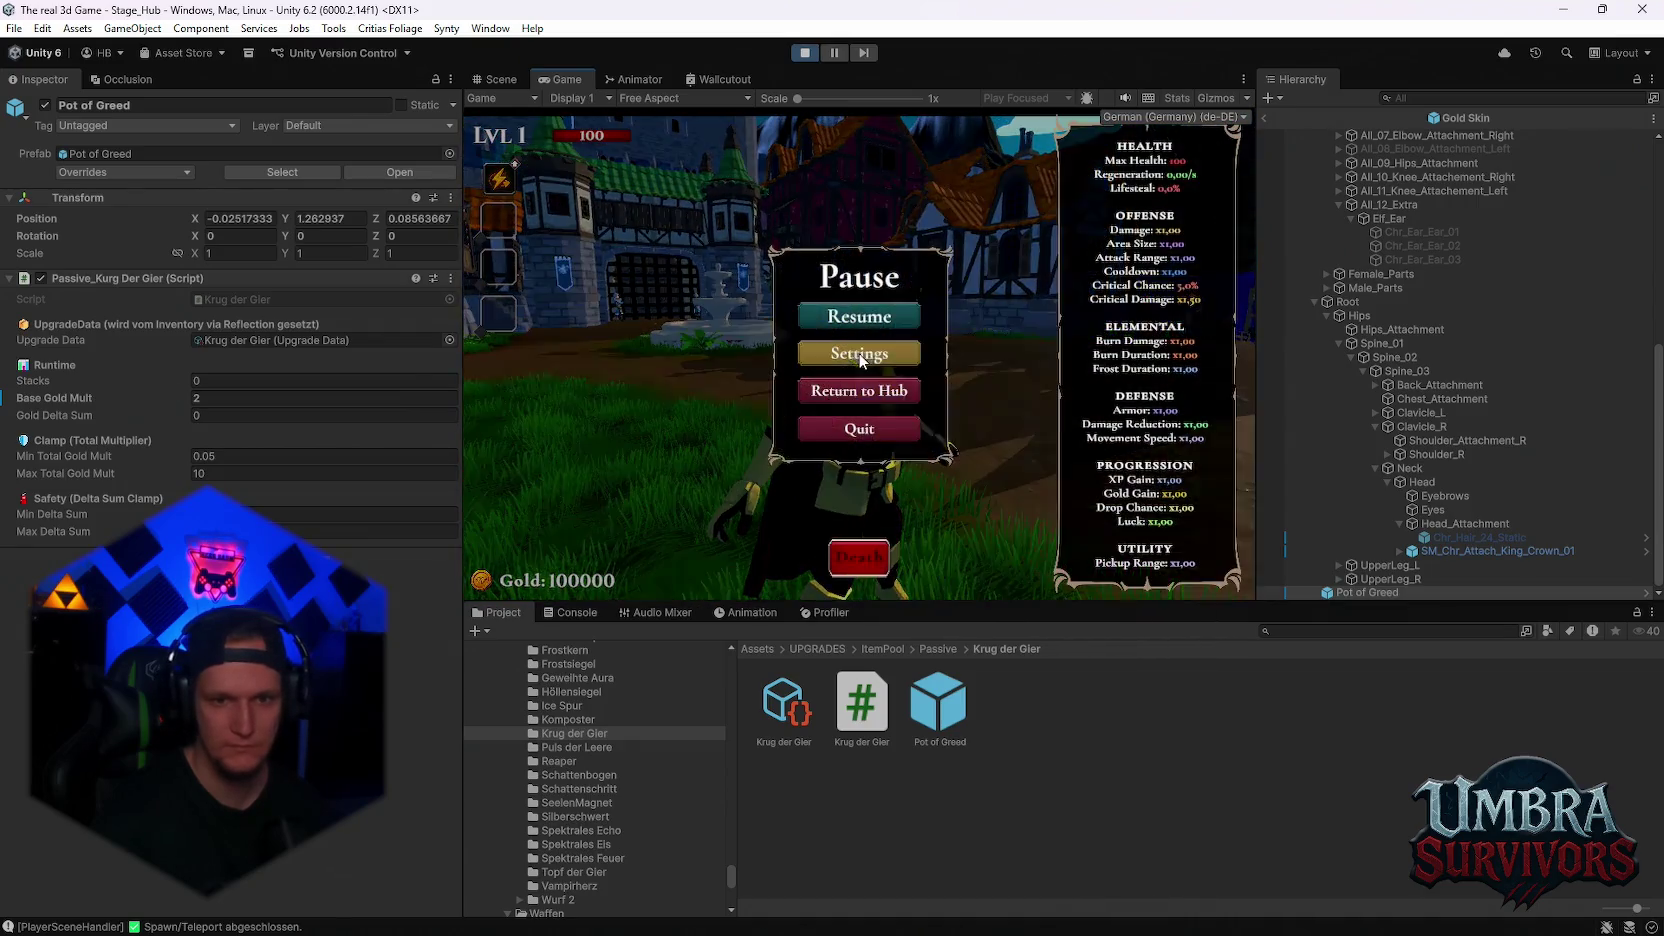
key("Escape")
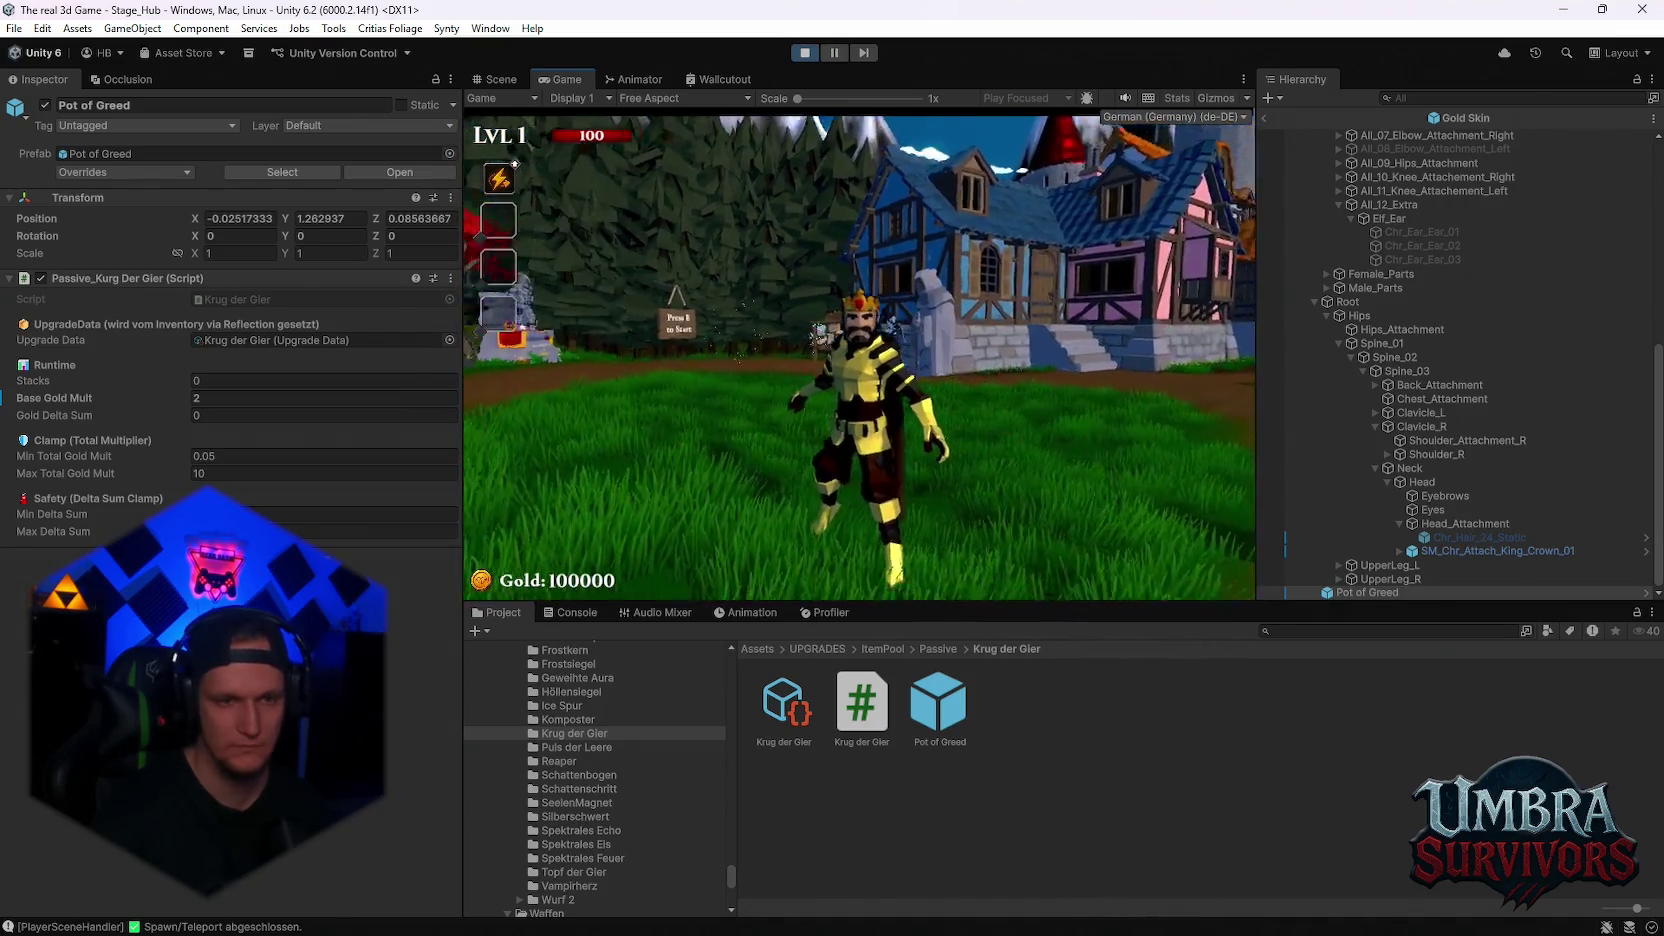
key("w")
key("w")
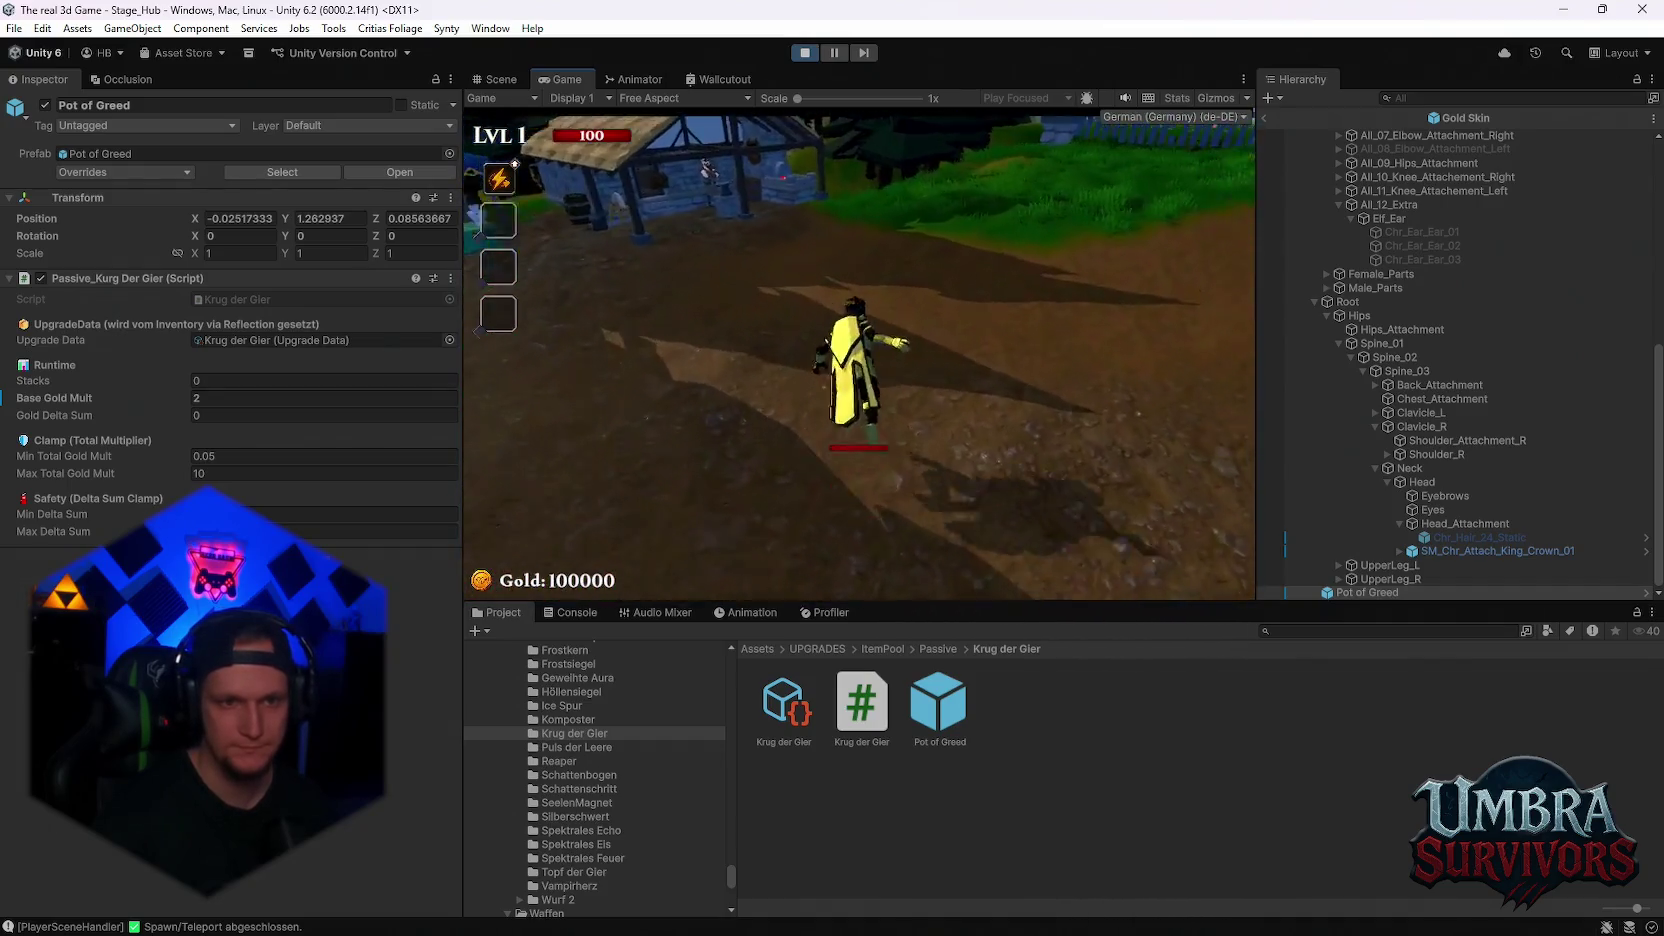
key("w")
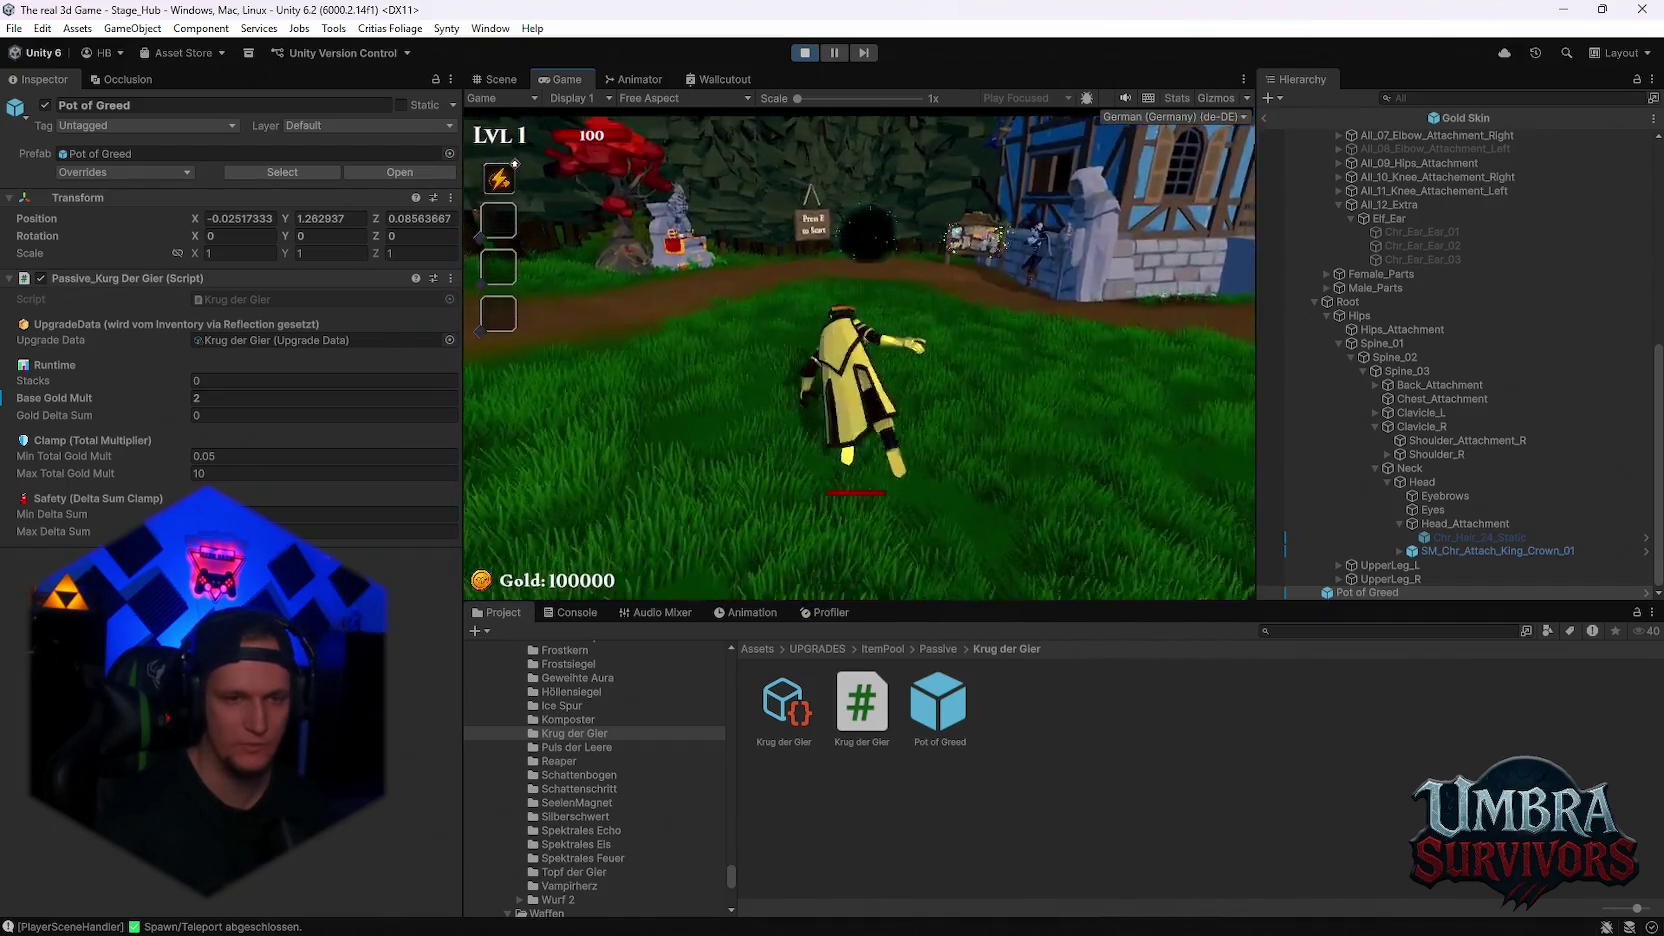
key("w")
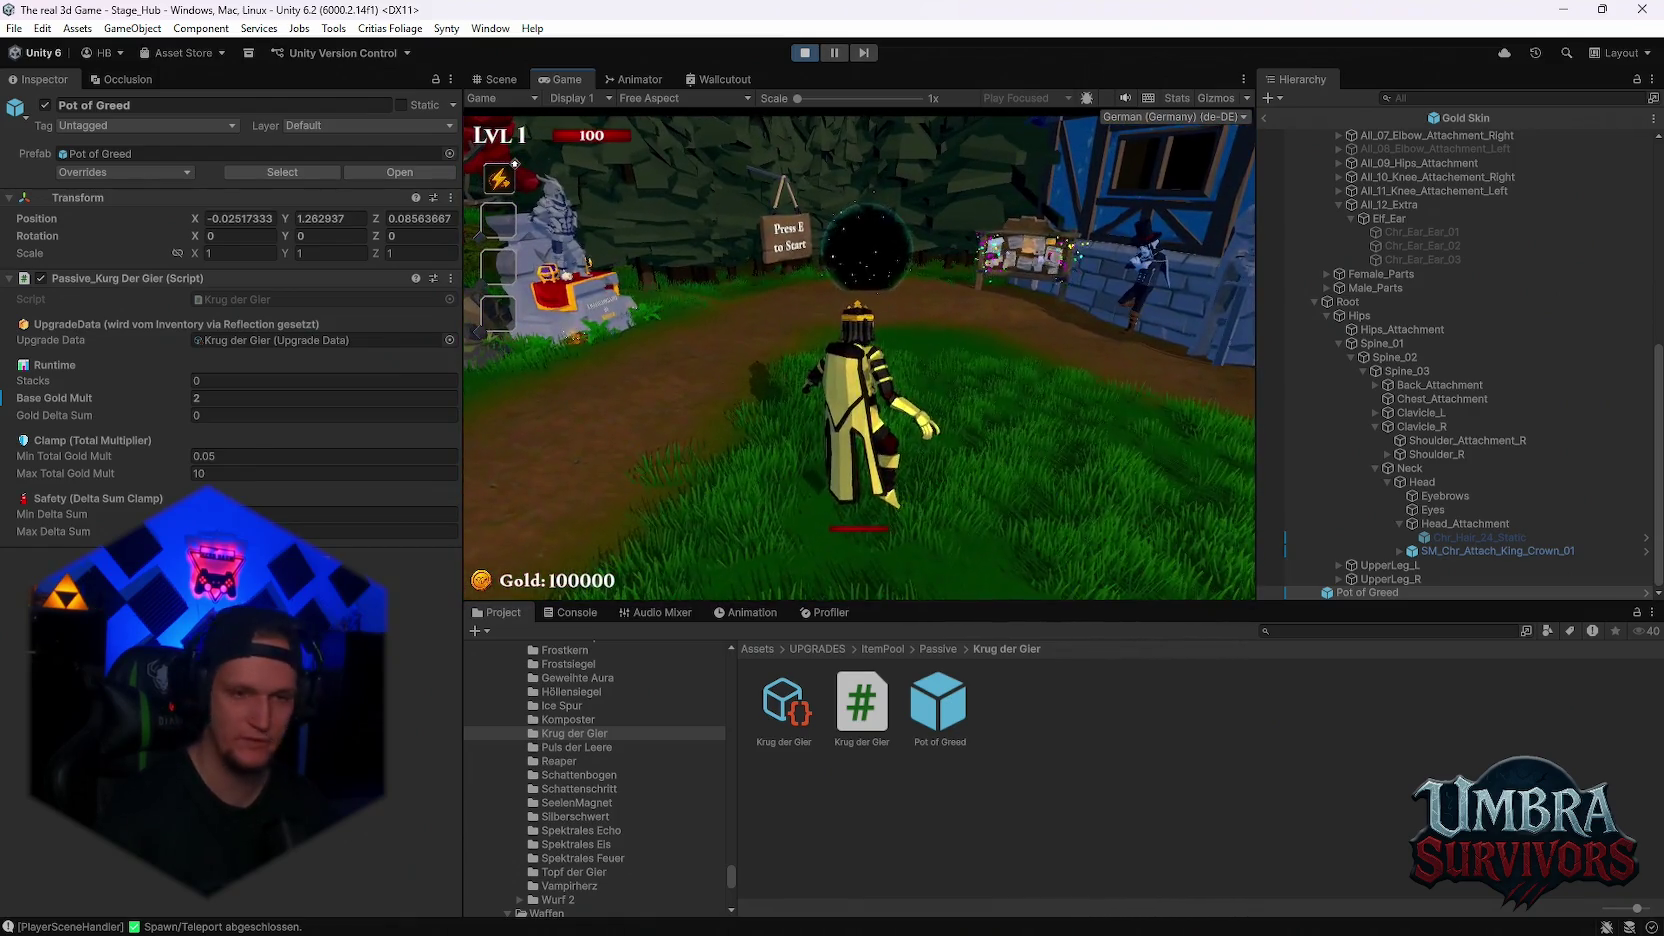
Take the Grenade Launcher upgrade after three rerolls and start the forest stage run
key("e")
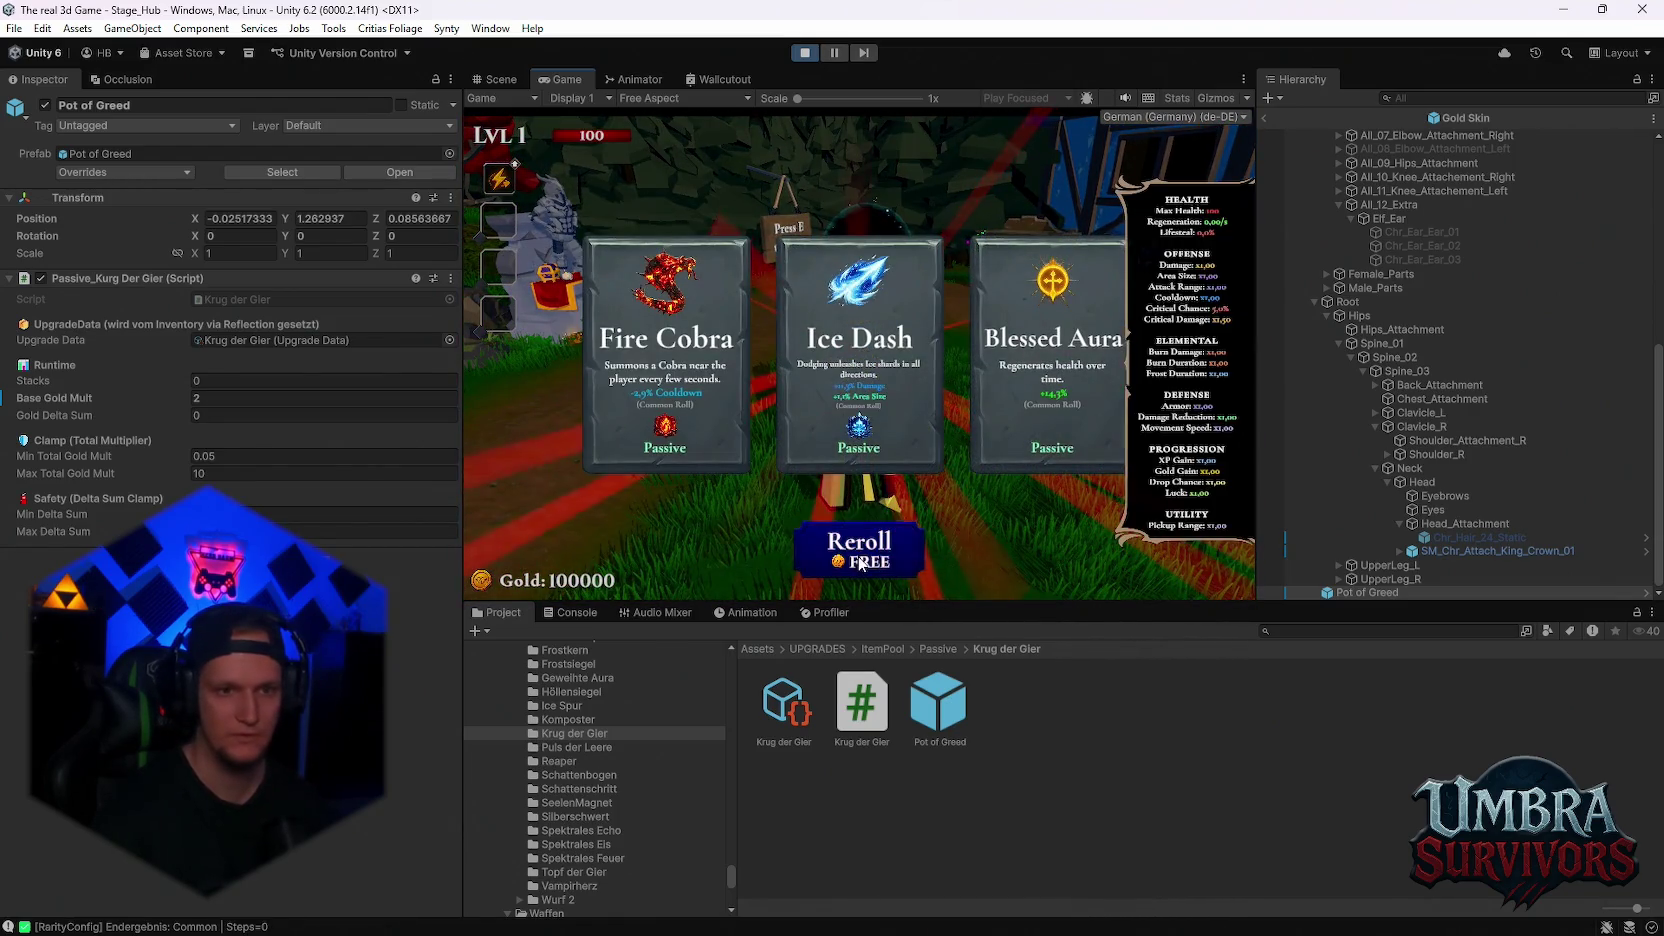
left_click(860, 550)
left_click(860, 550)
left_click(860, 550)
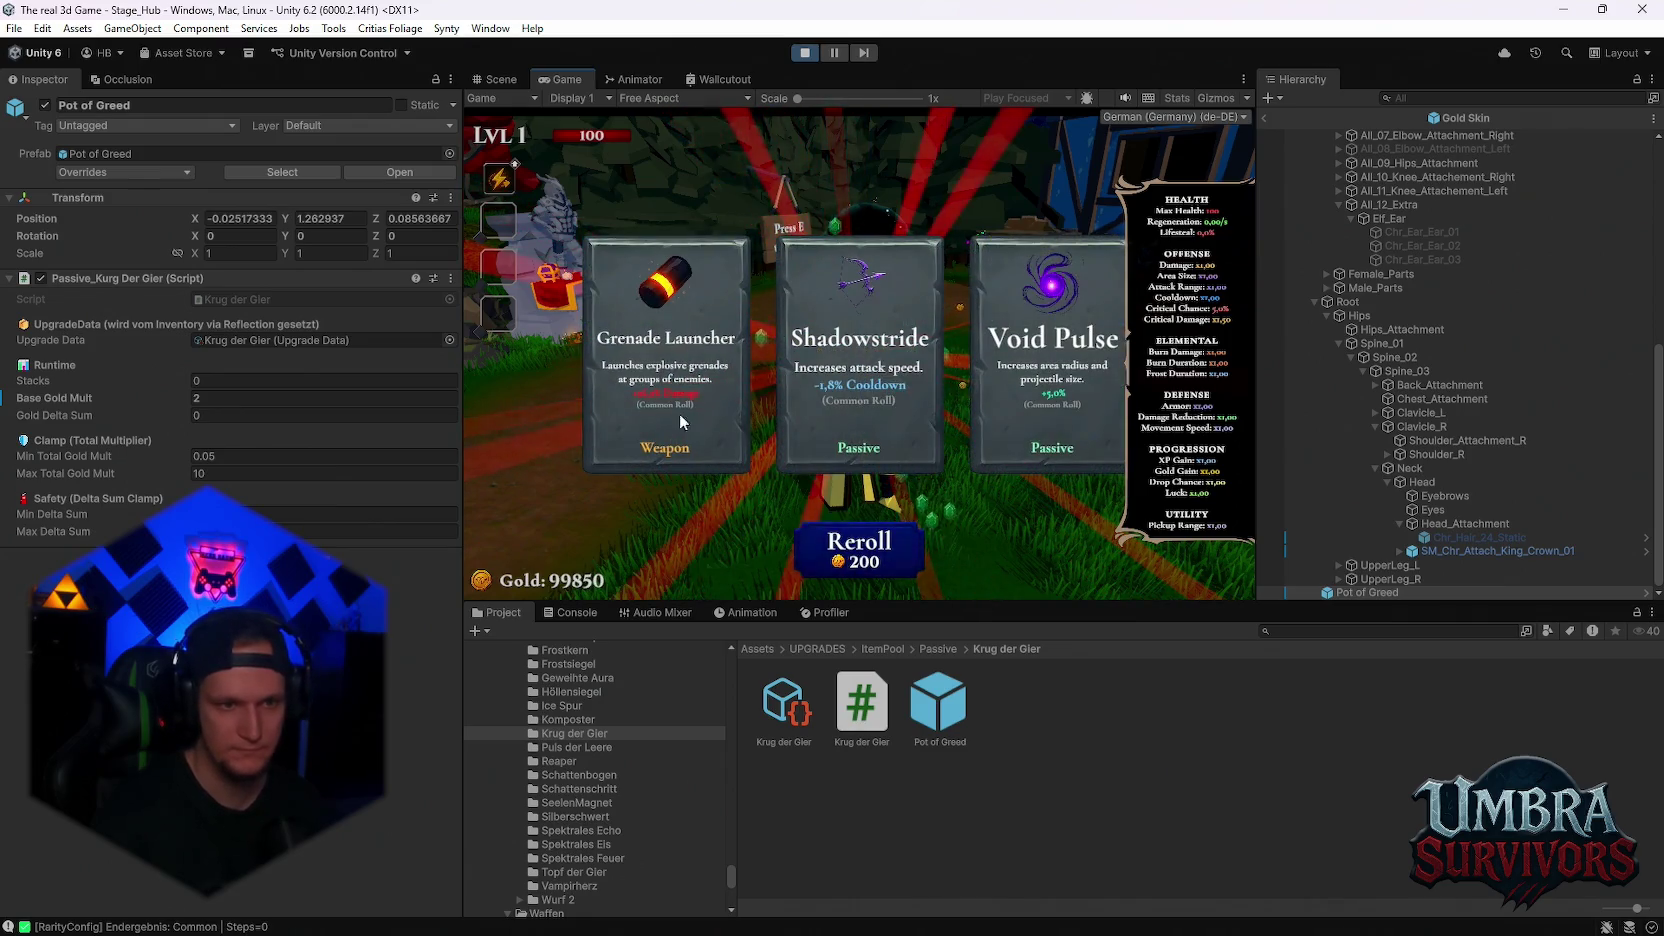
left_click(666, 400)
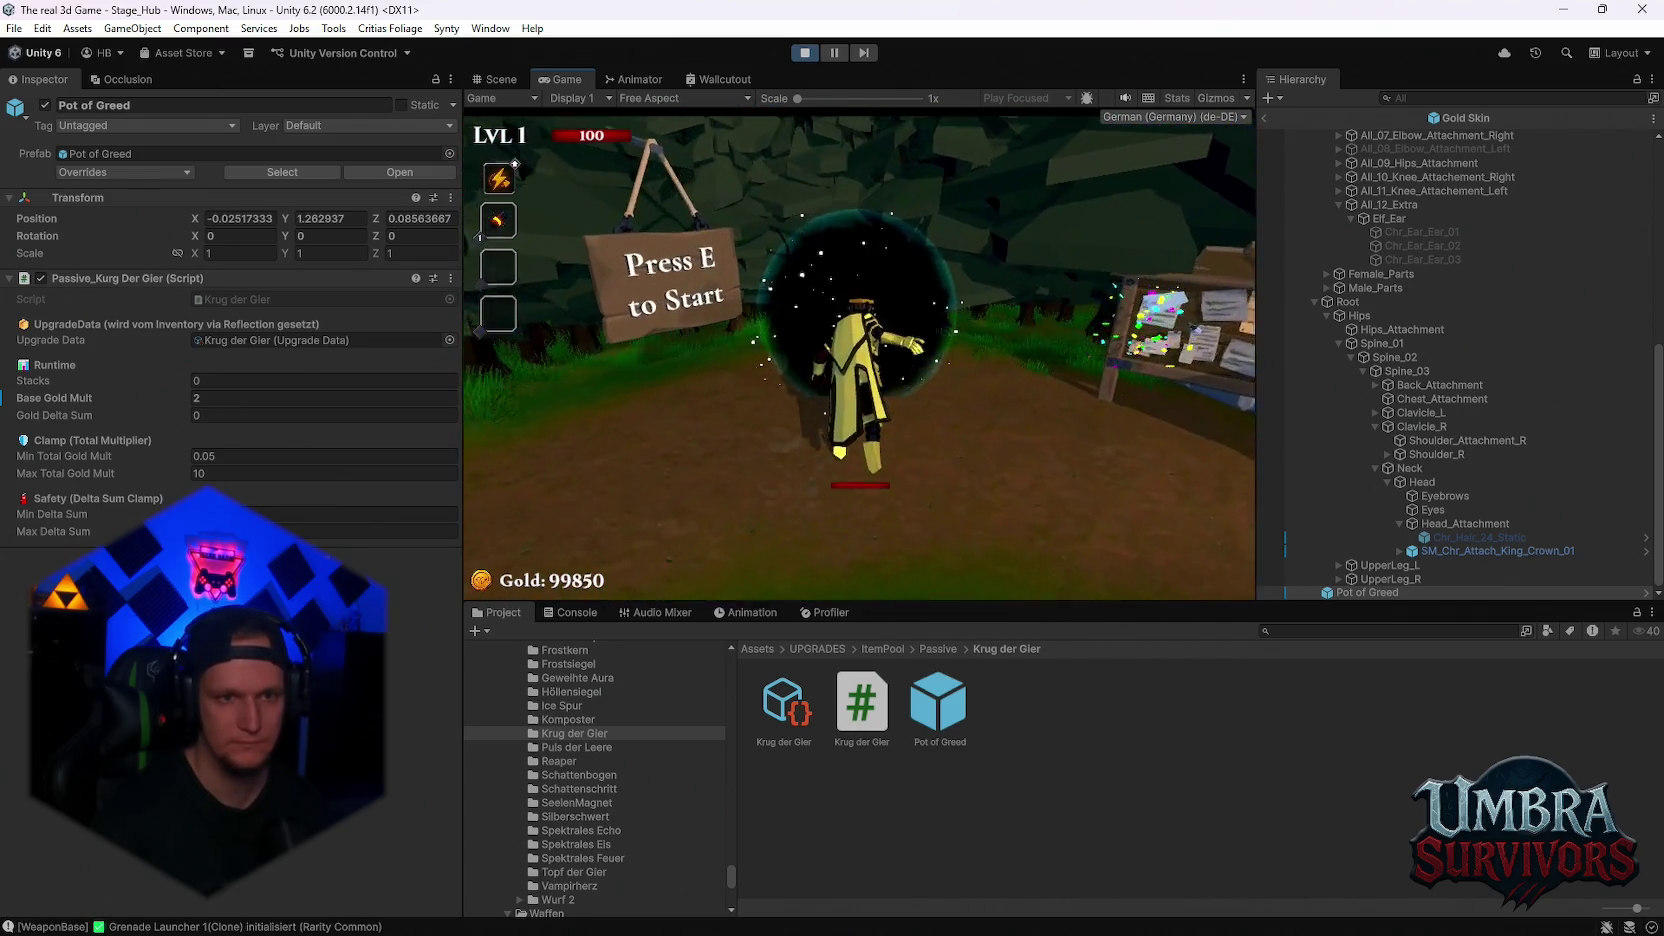
key("e")
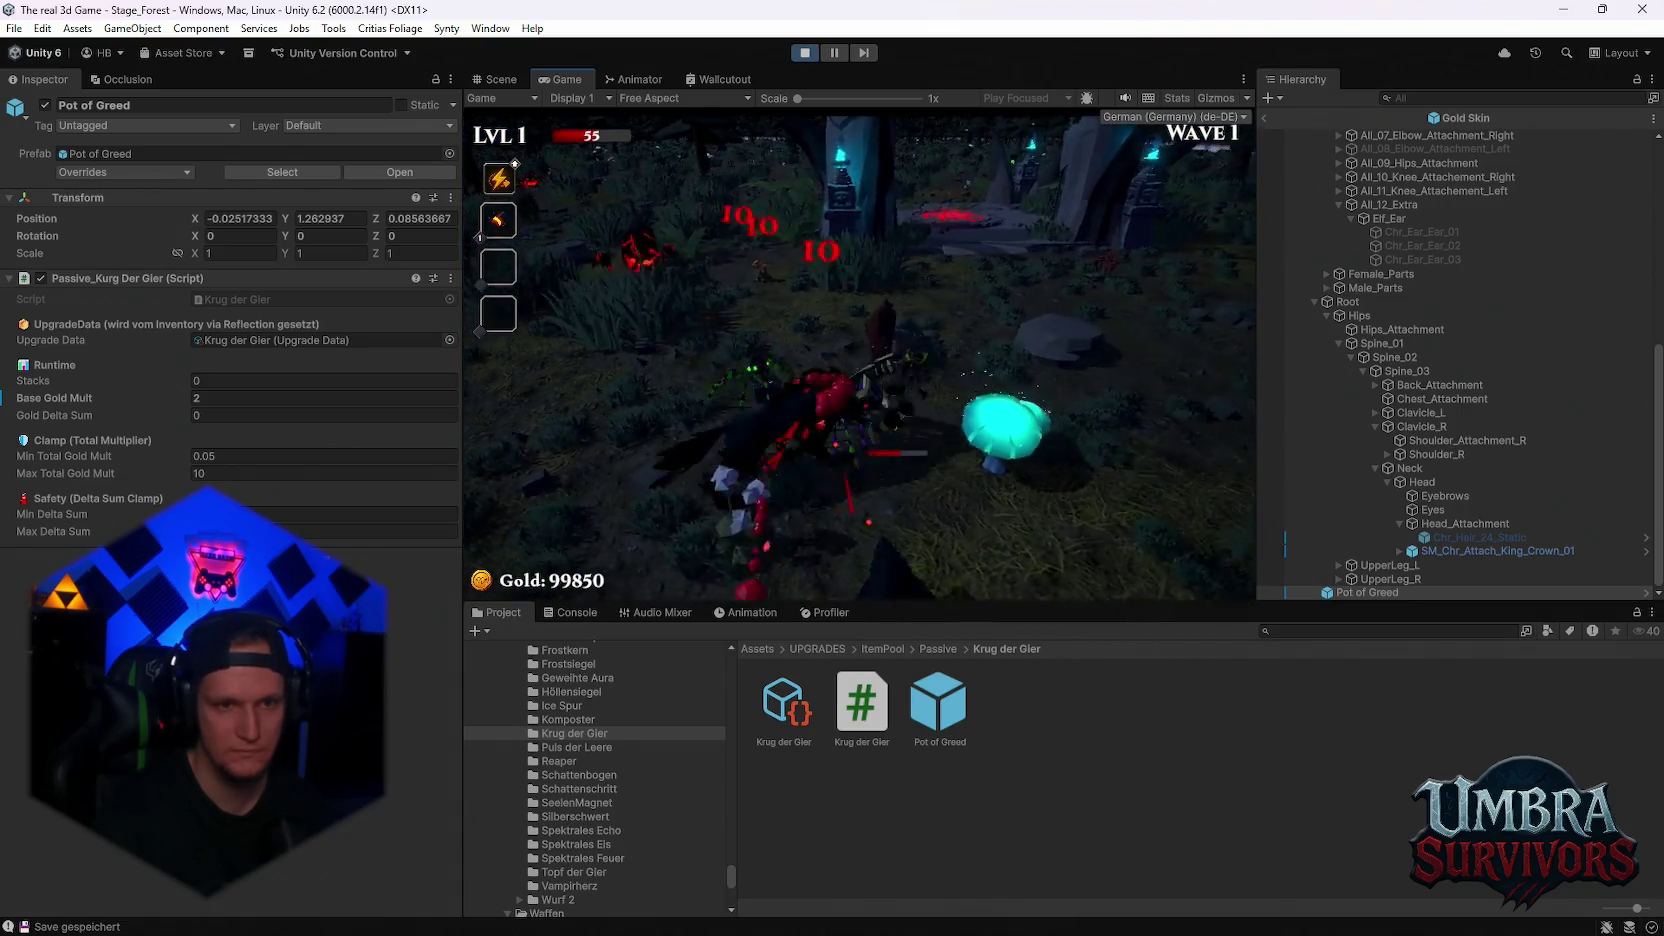
key("space")
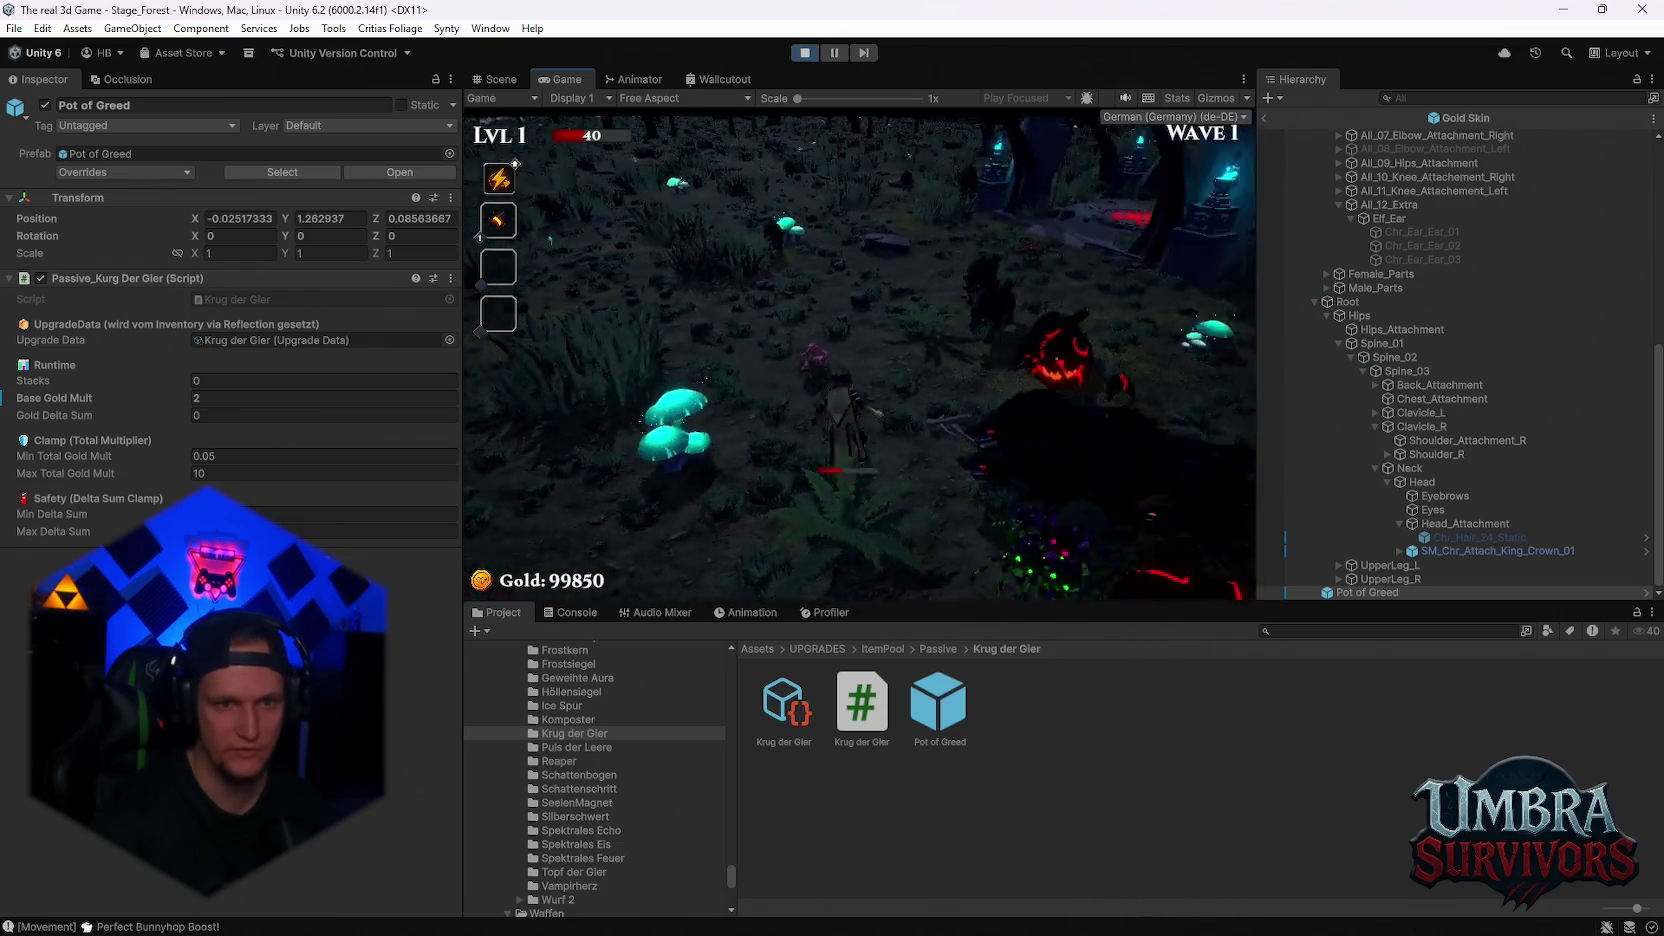
key("w")
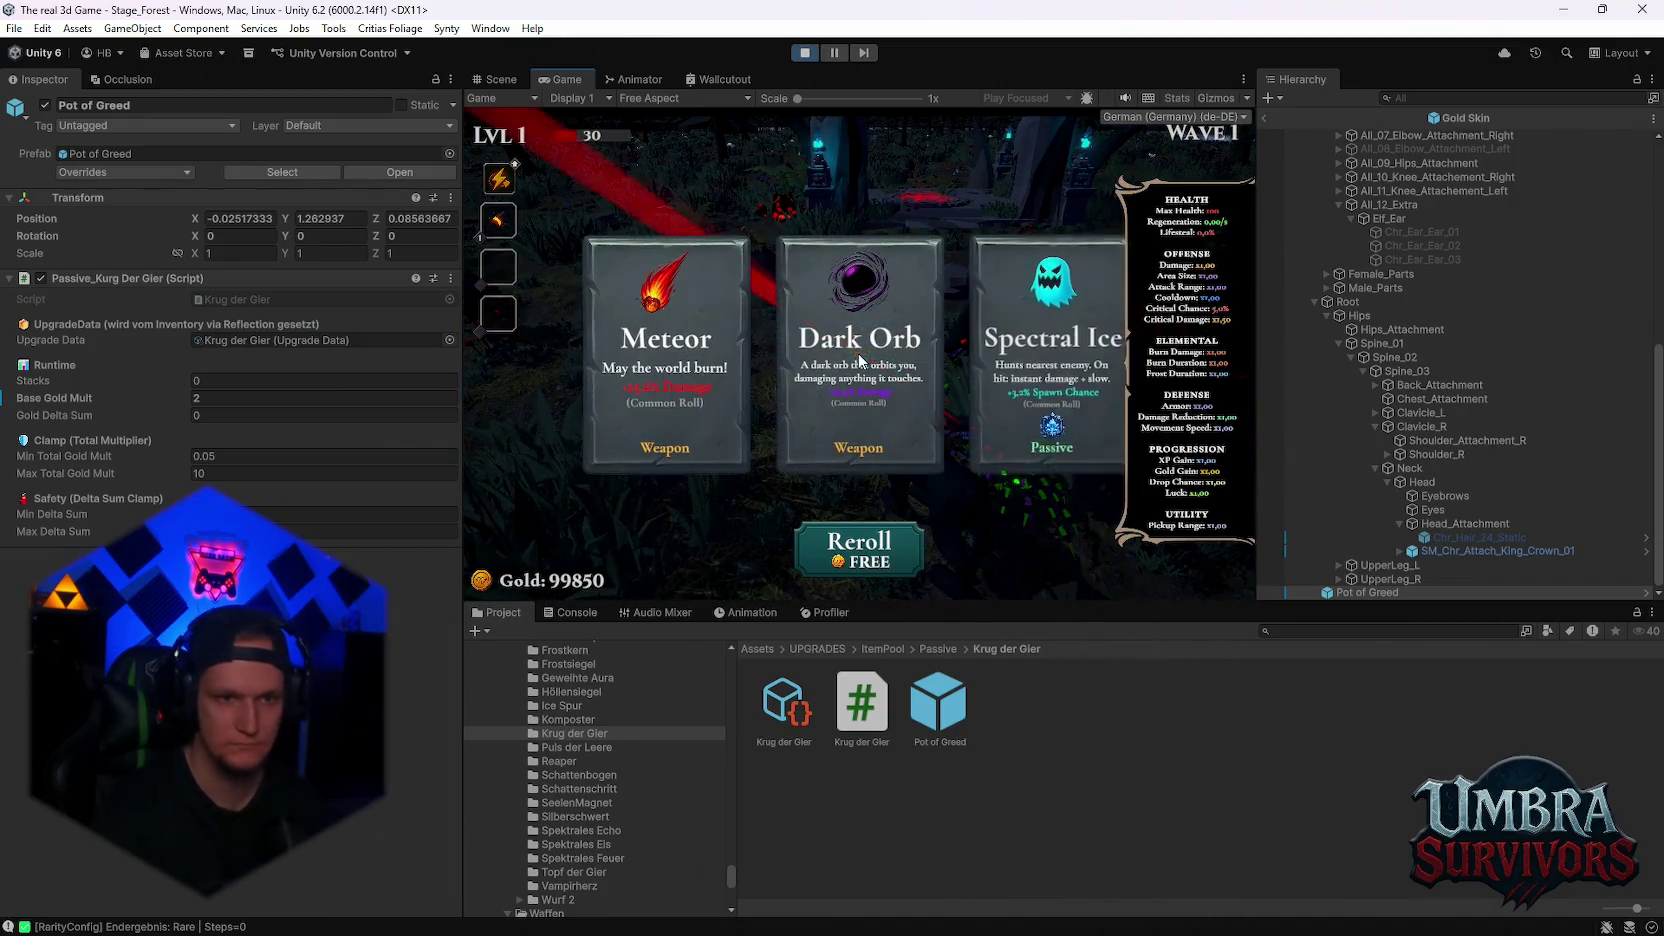
Reroll the upgrade cards ten times, then pick an upgrade to resume play
left_click(843, 561)
left_click(843, 561)
left_click(843, 561)
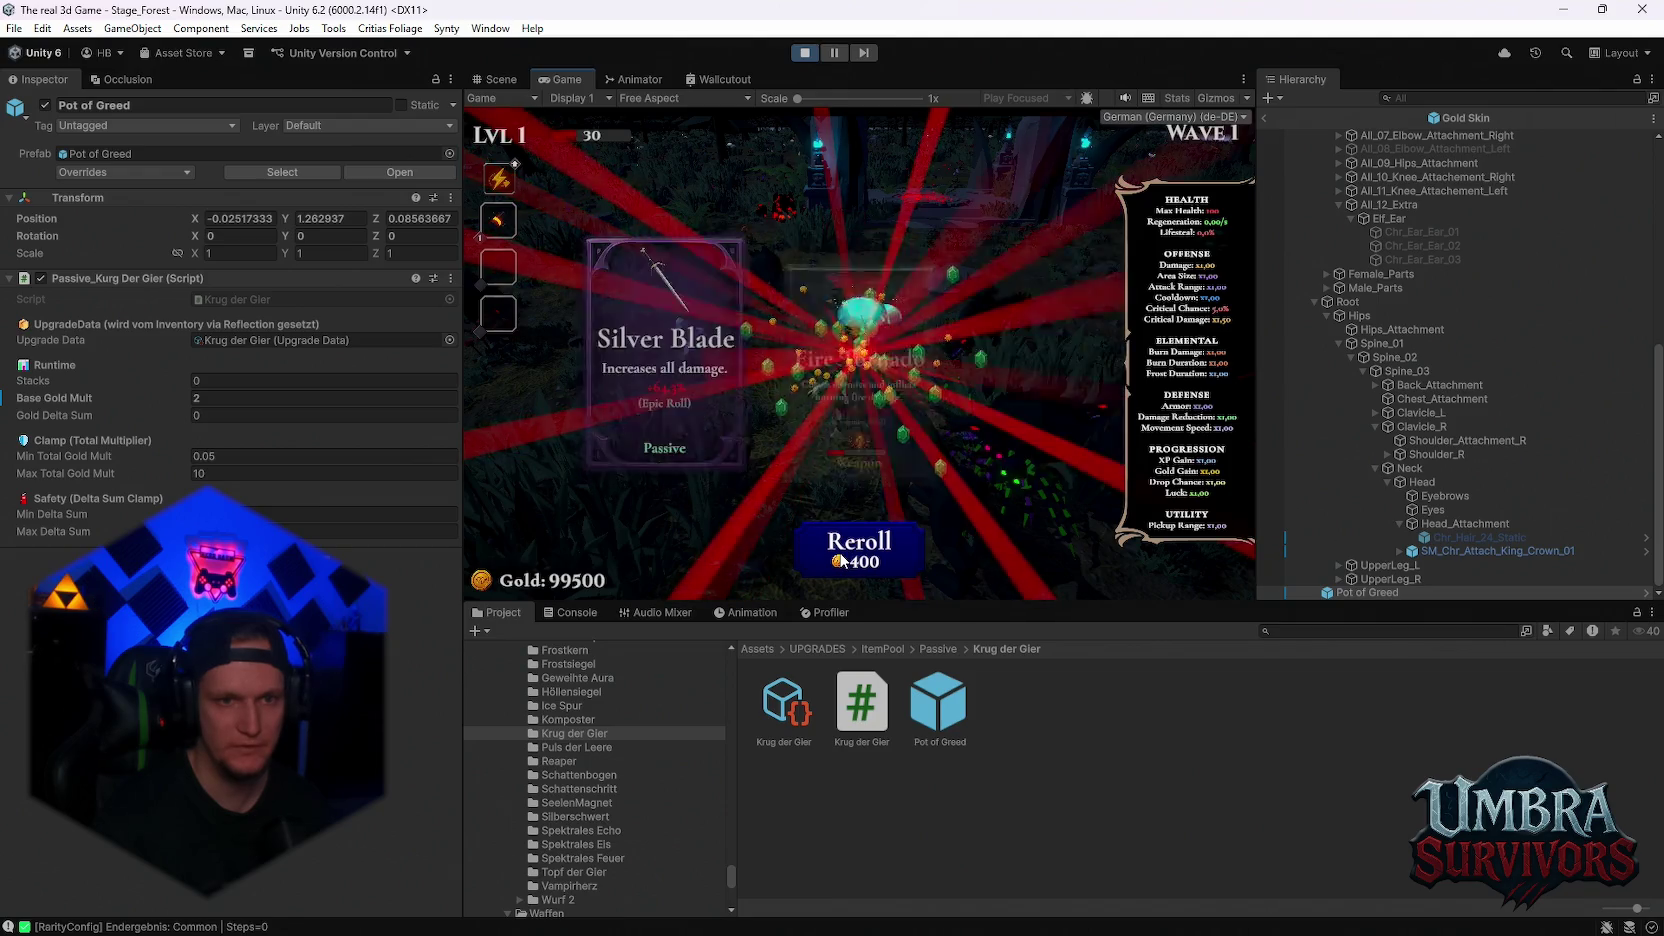
left_click(843, 561)
left_click(843, 561)
left_click(843, 561)
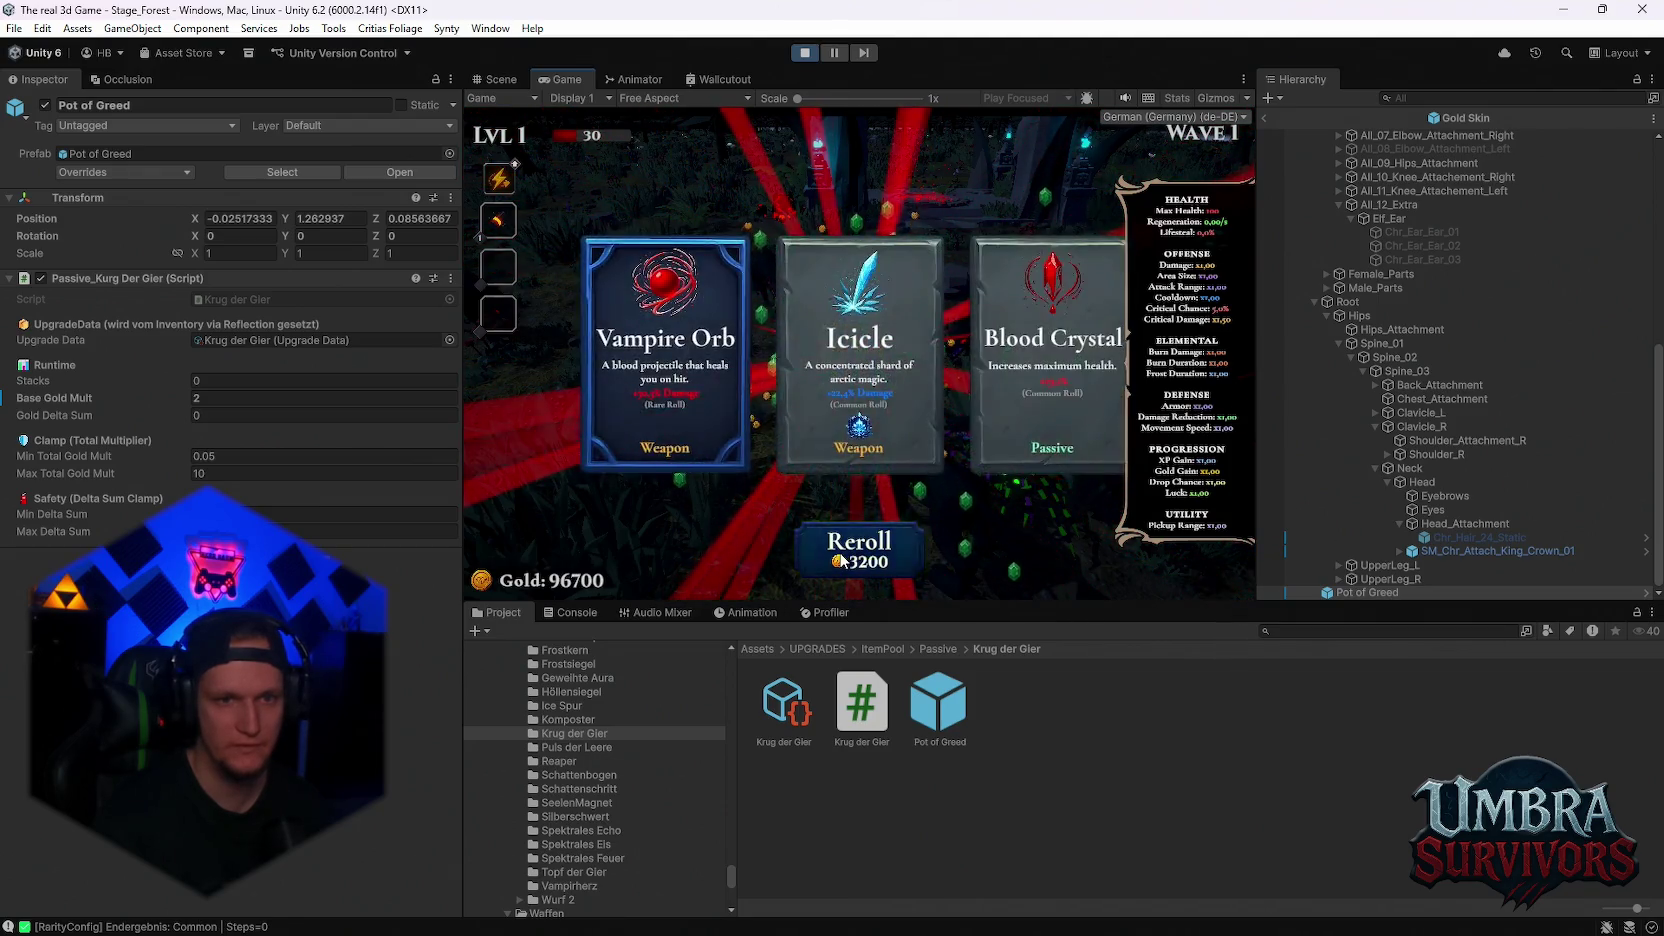
left_click(843, 561)
left_click(843, 561)
left_click(843, 561)
left_click(843, 561)
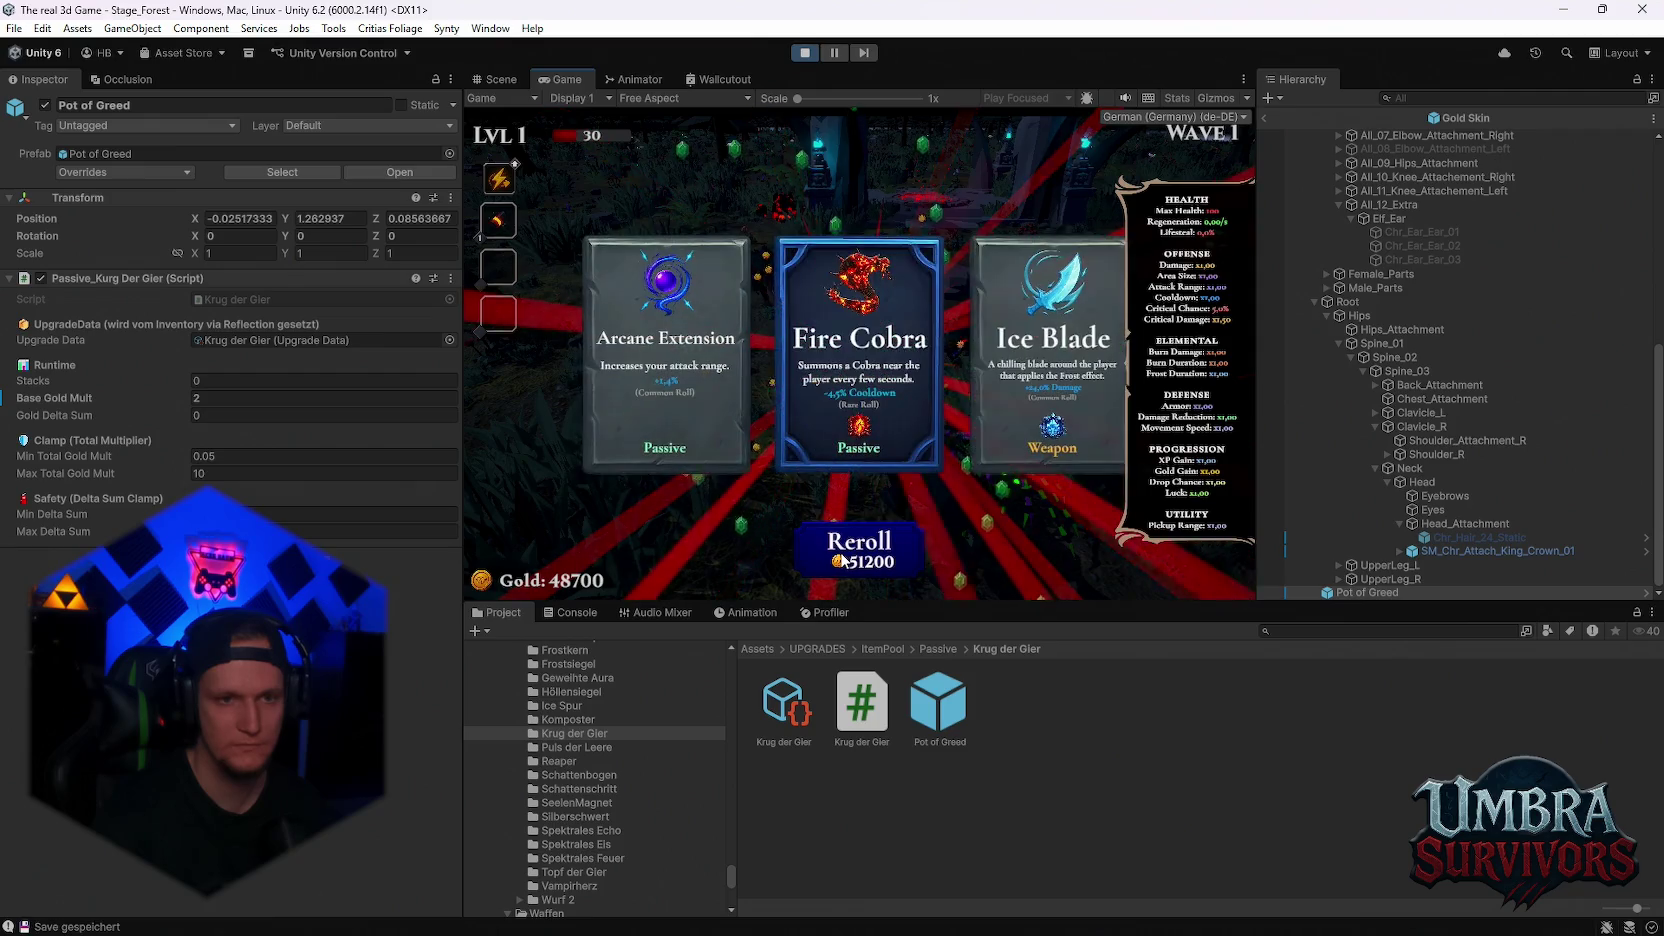
left_click(865, 380)
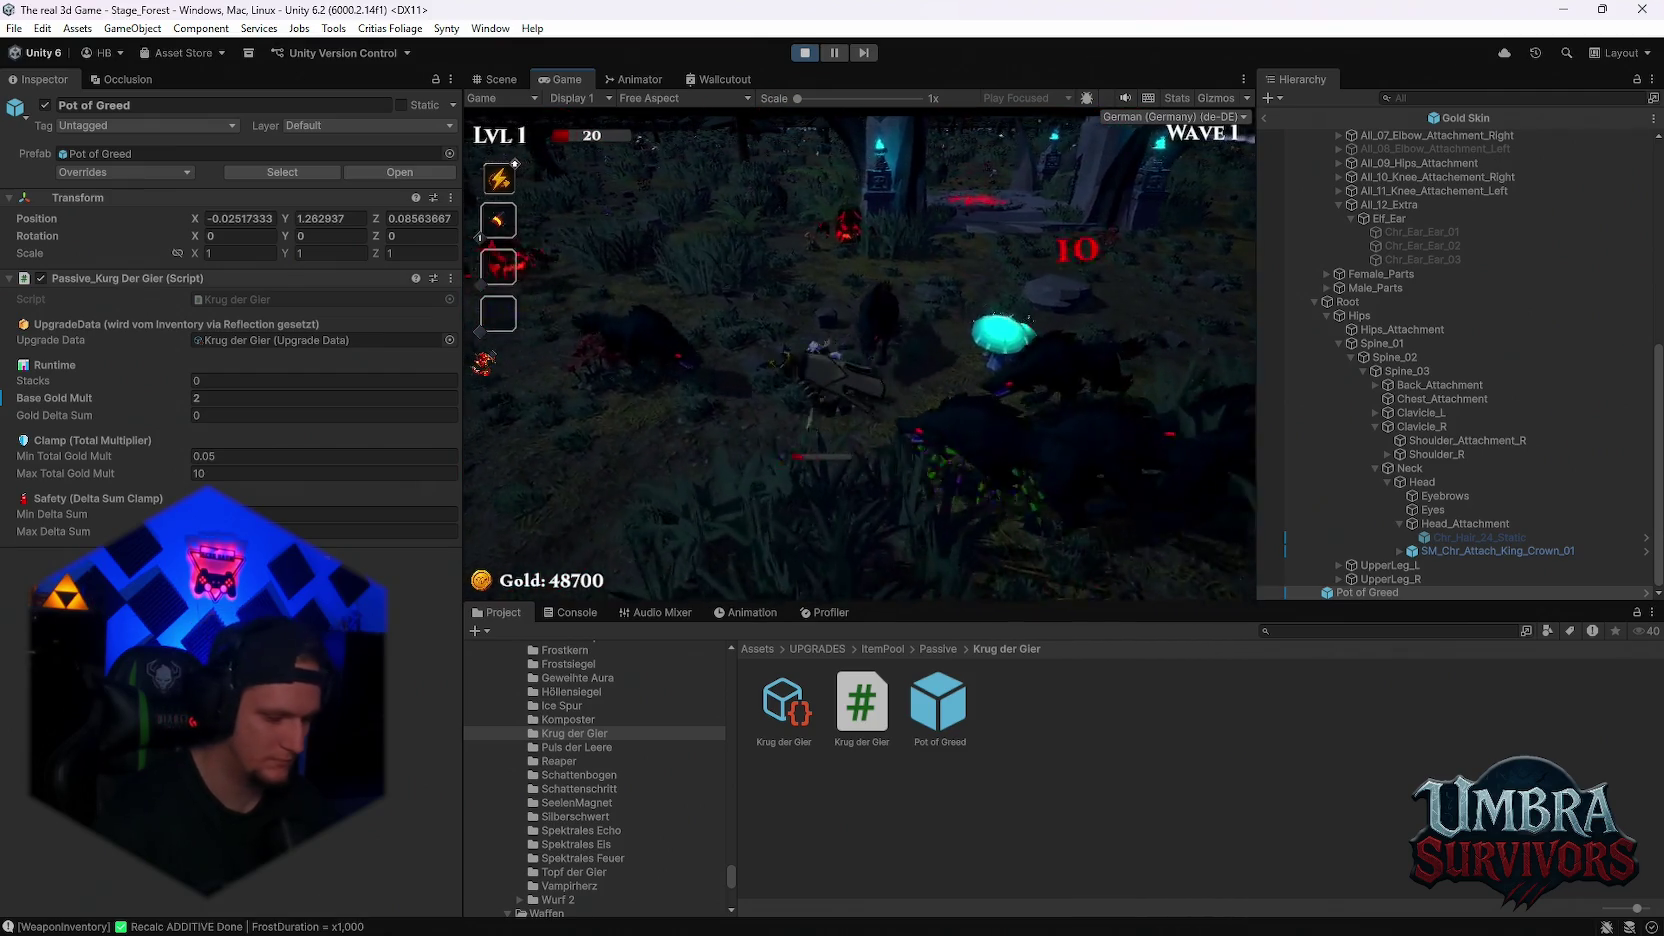
Reroll the next cards ten more times and take the Pot of Greed upgrade
left_click(864, 545)
left_click(865, 545)
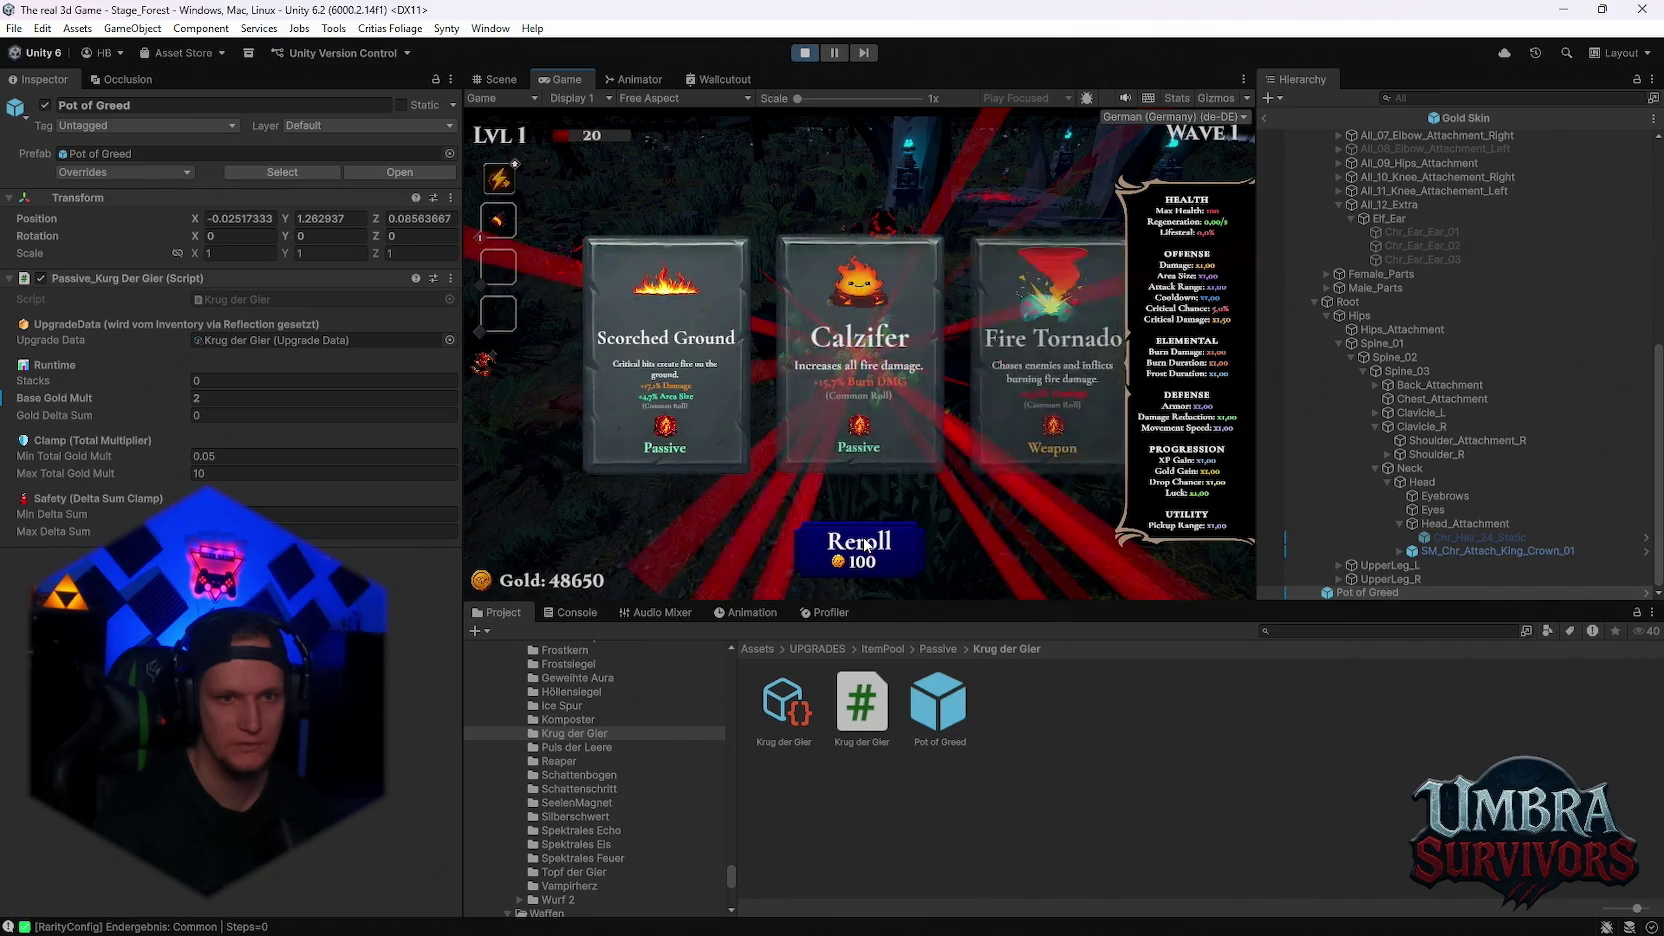
left_click(865, 545)
left_click(865, 545)
left_click(865, 545)
left_click(865, 545)
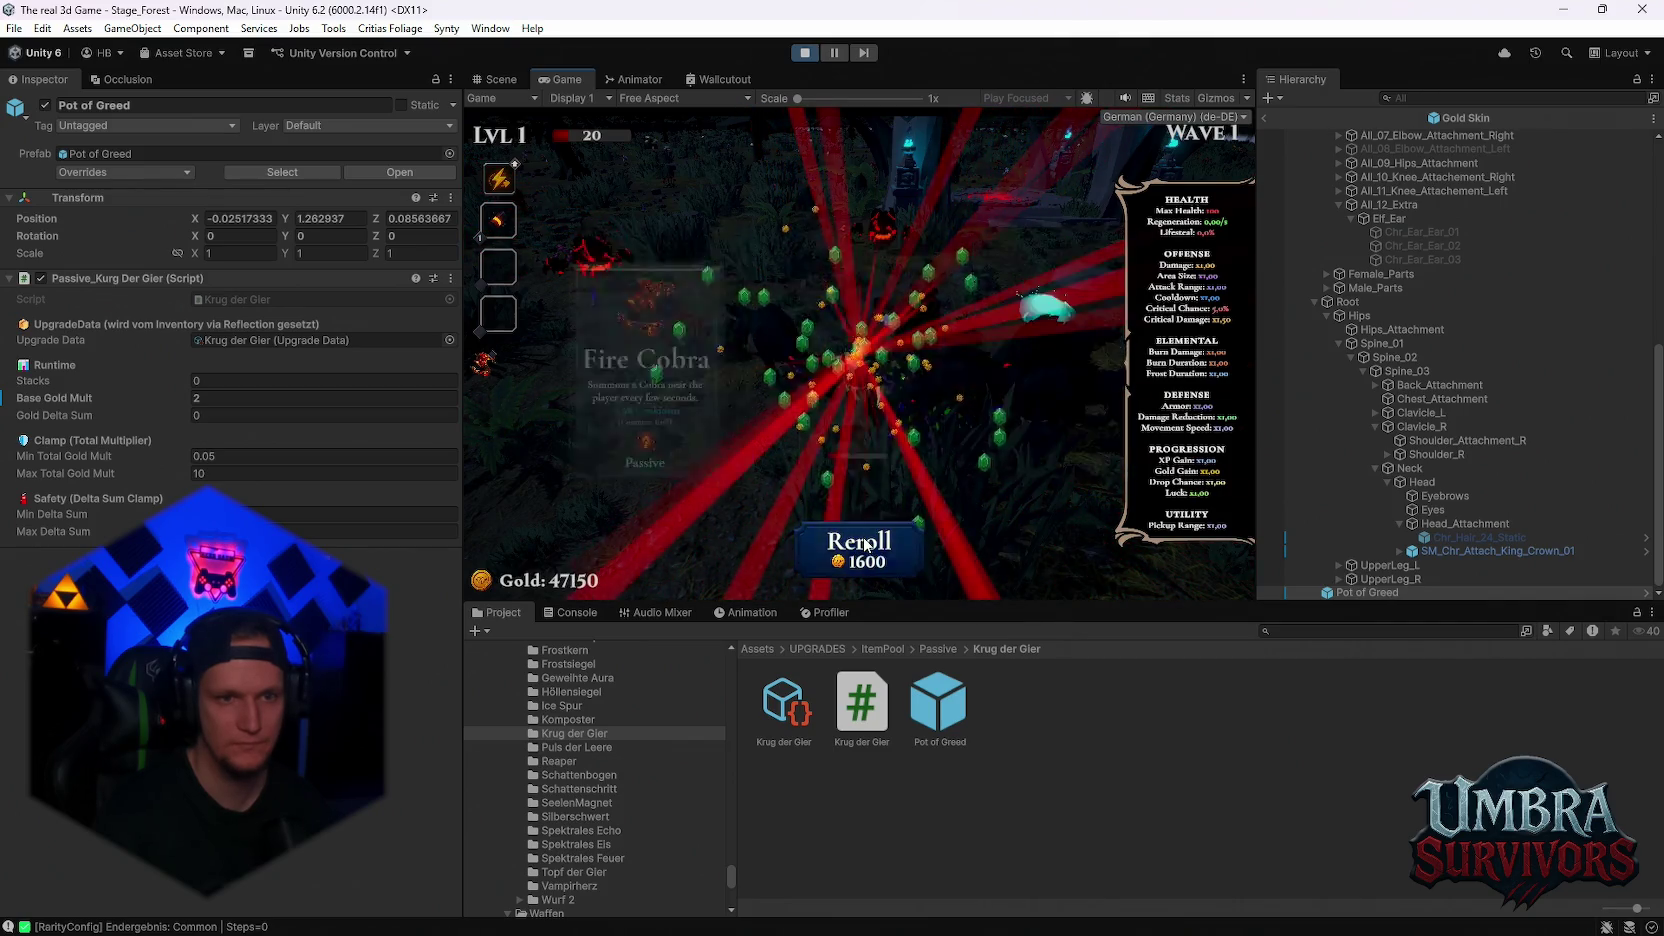
left_click(865, 545)
left_click(865, 545)
left_click(865, 545)
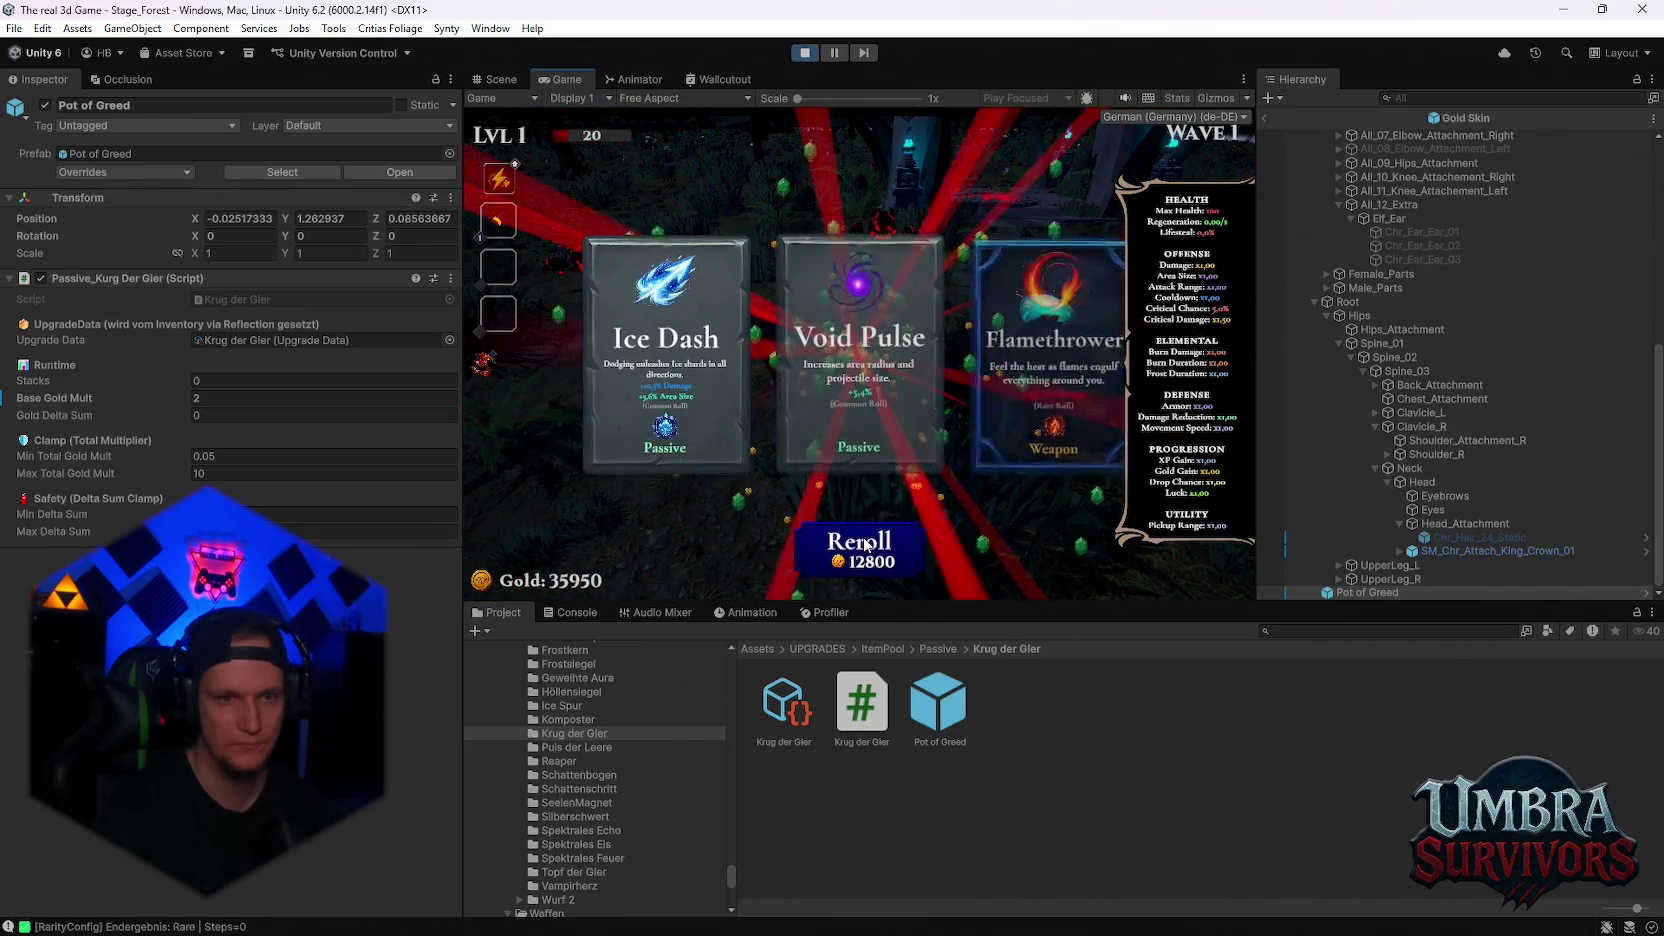
left_click(865, 545)
left_click(679, 369)
Toggle the in-game pause menu to check the stats
key("Escape")
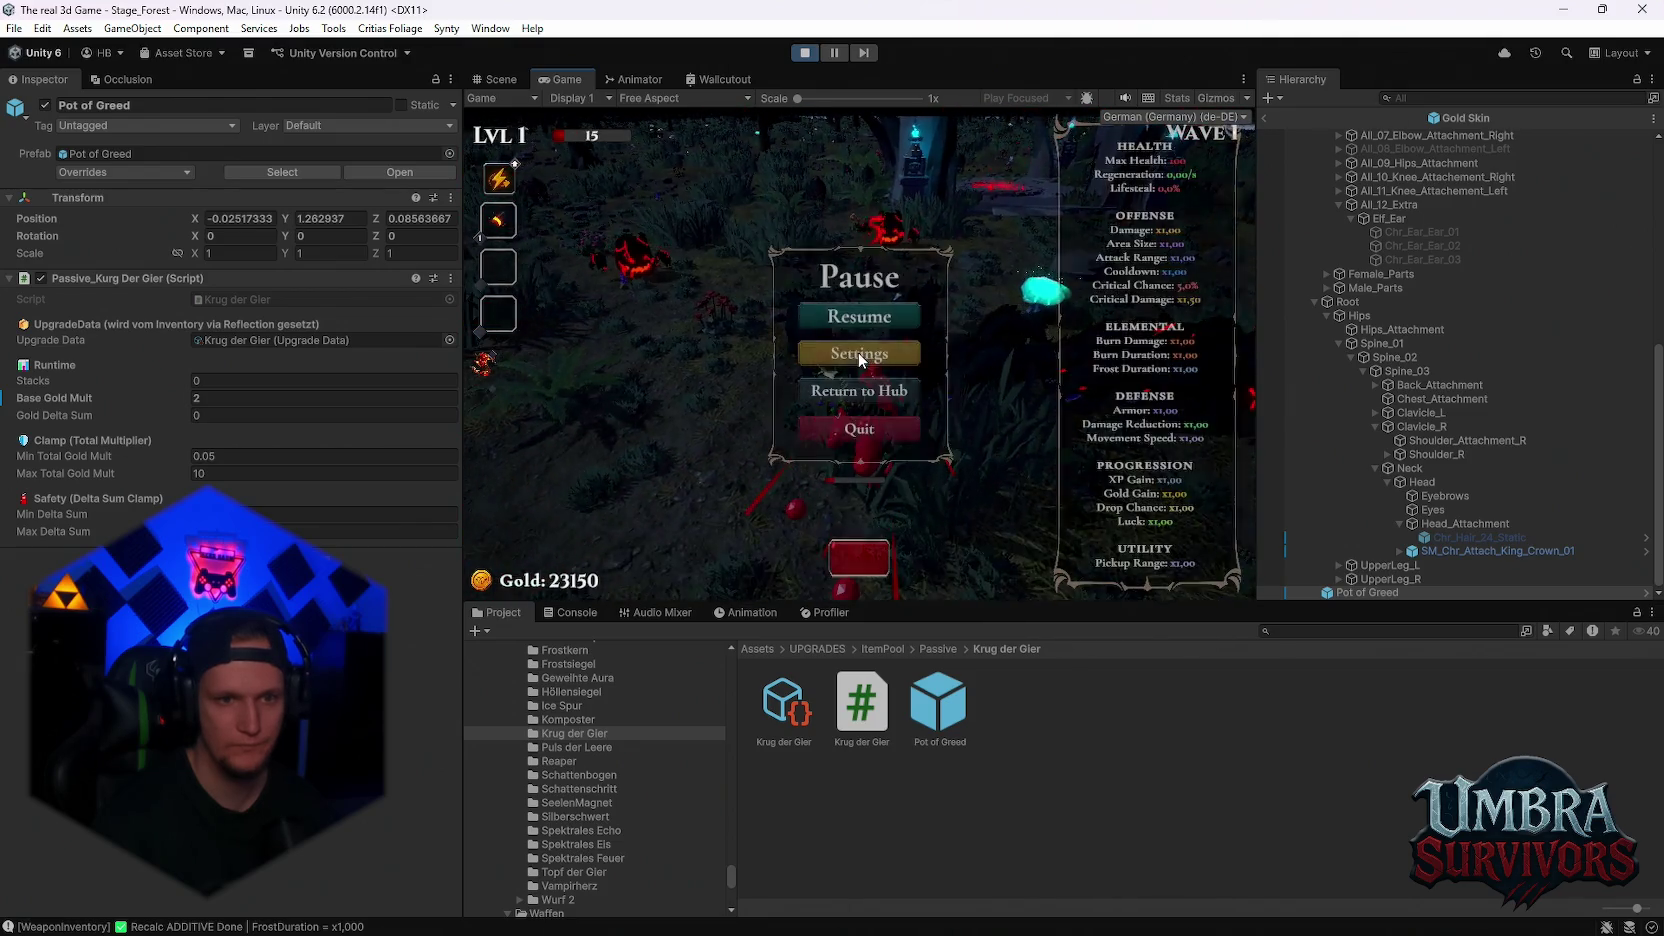
key("Escape")
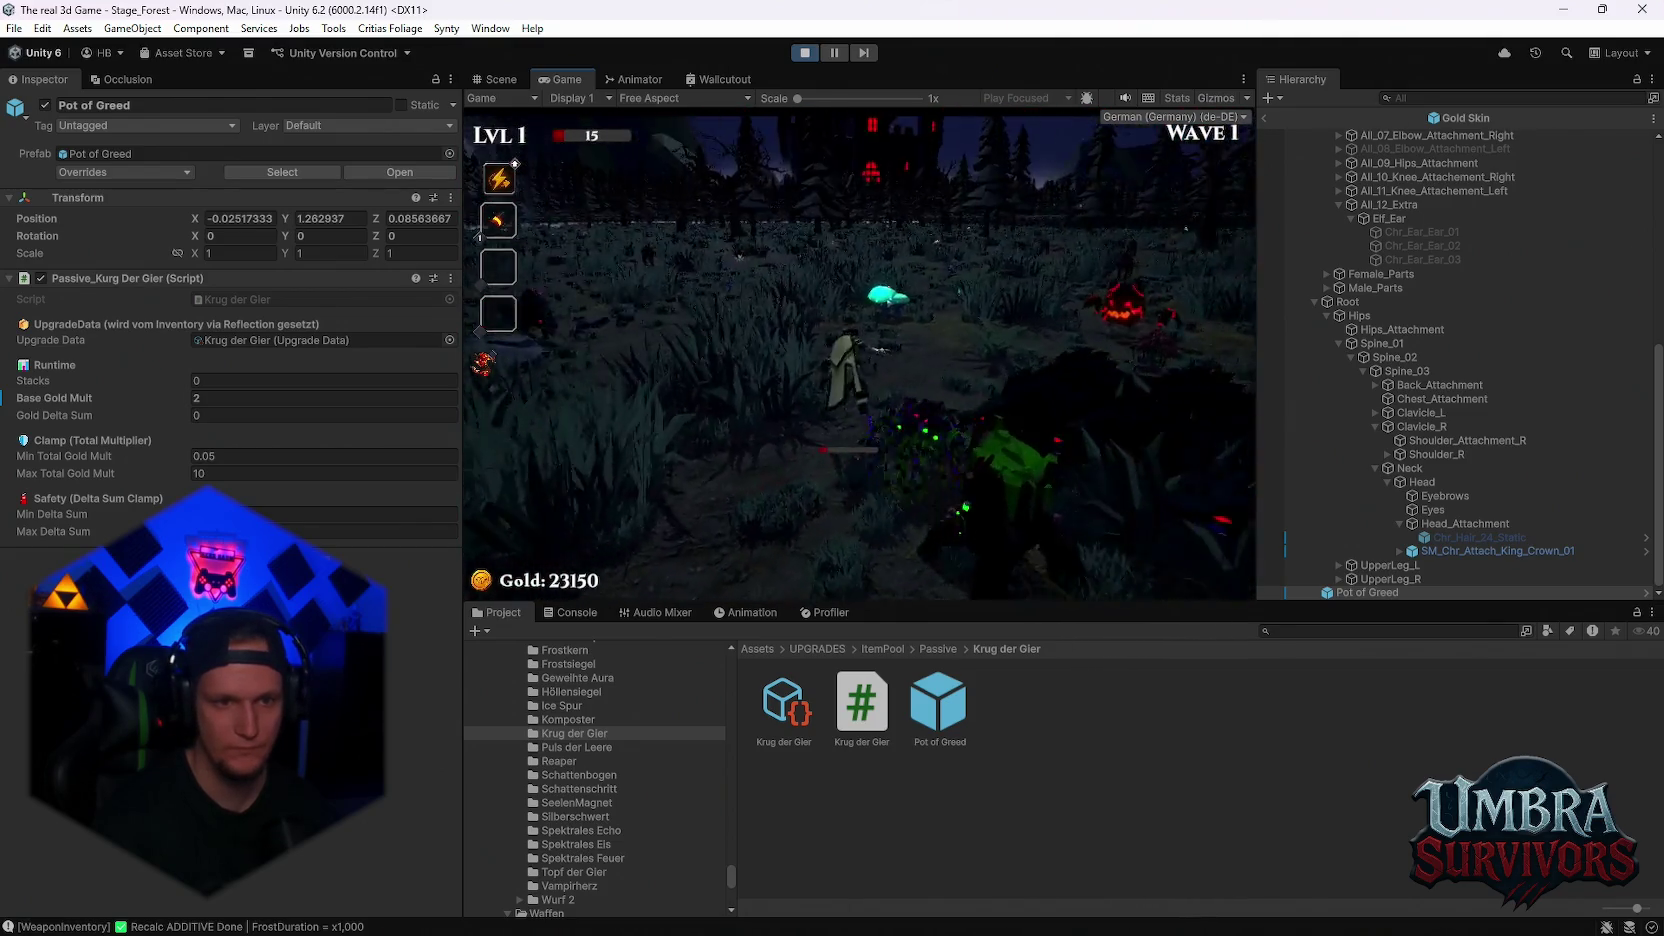
key("Escape")
key("Escape")
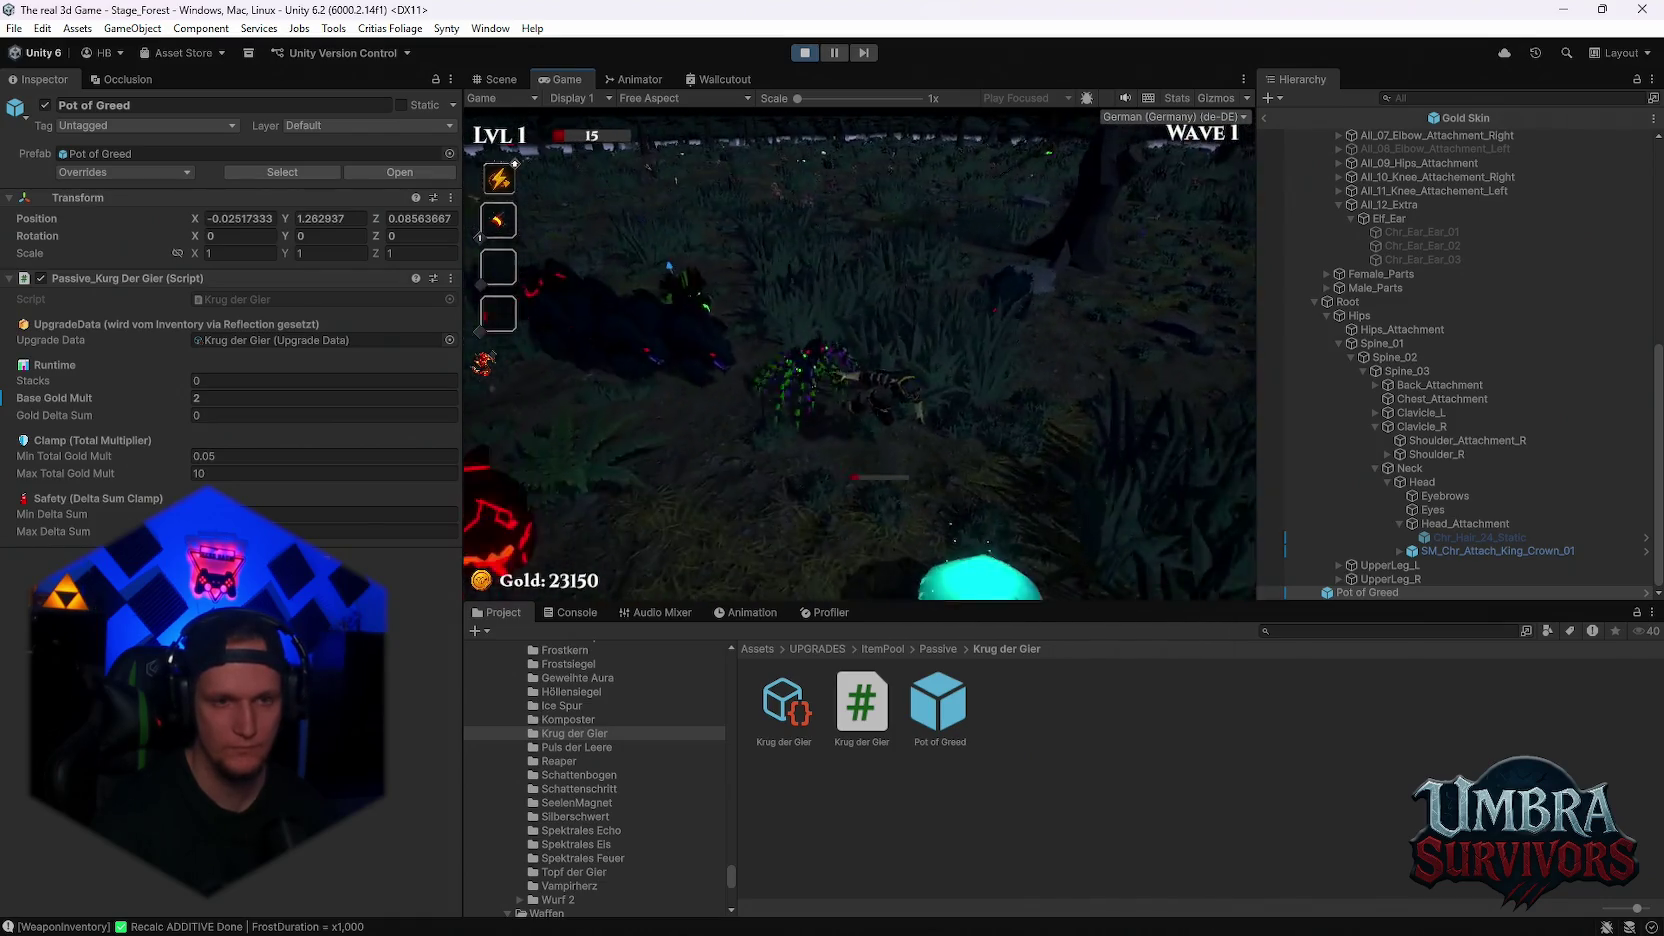
key("Escape")
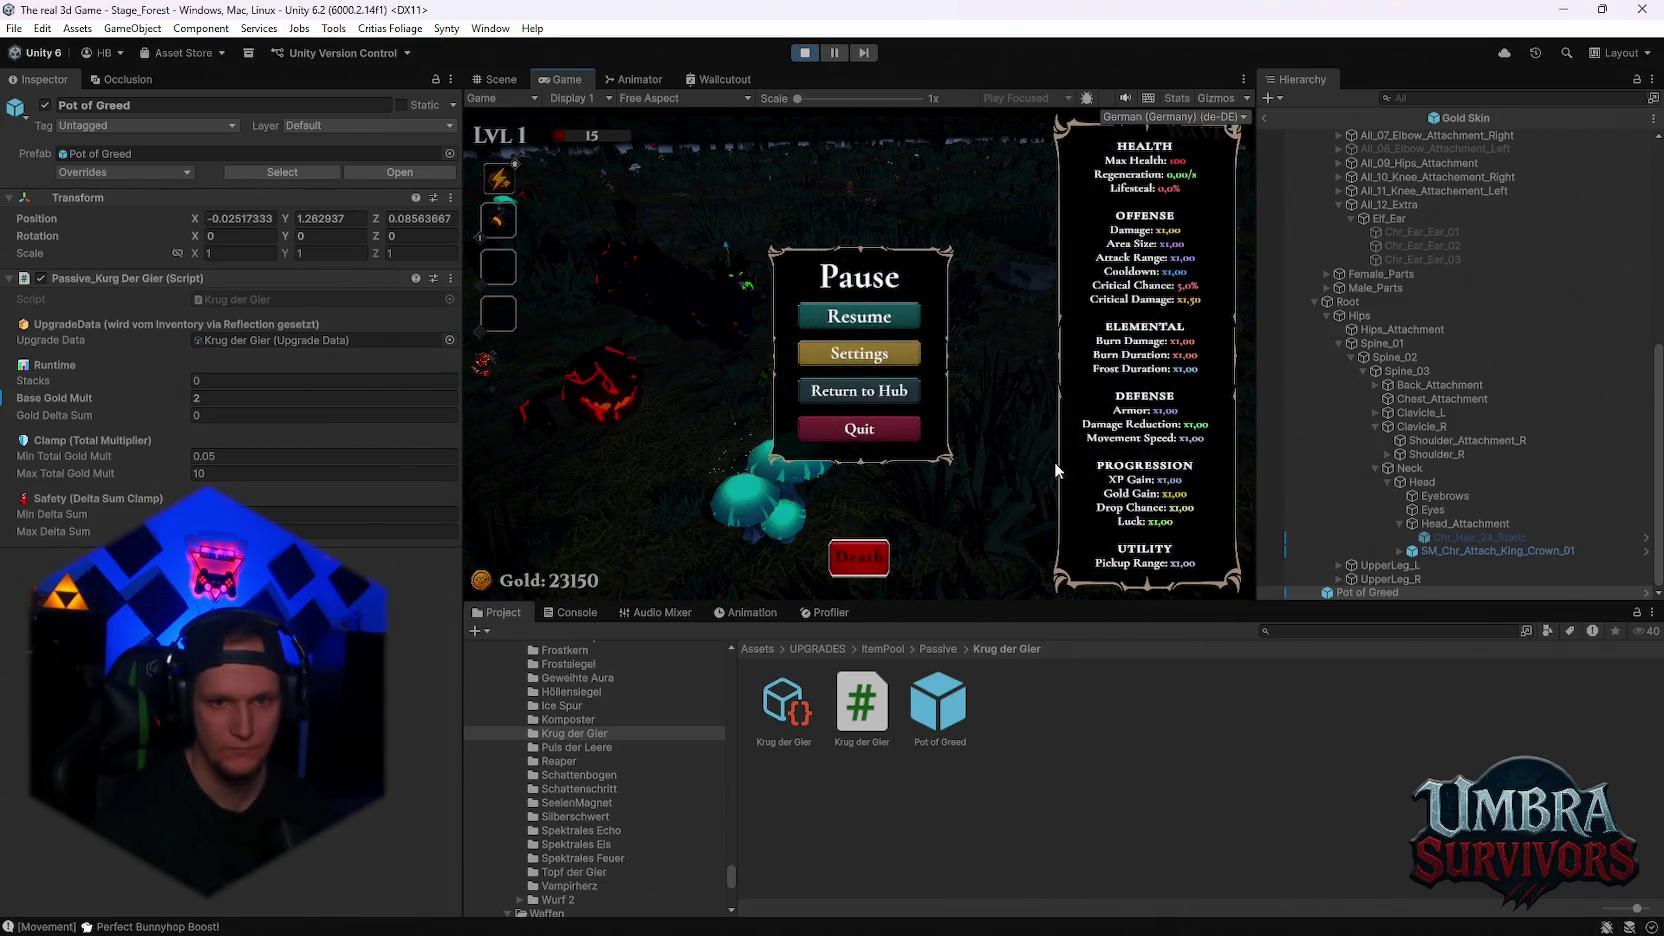
key("Escape")
key("Escape")
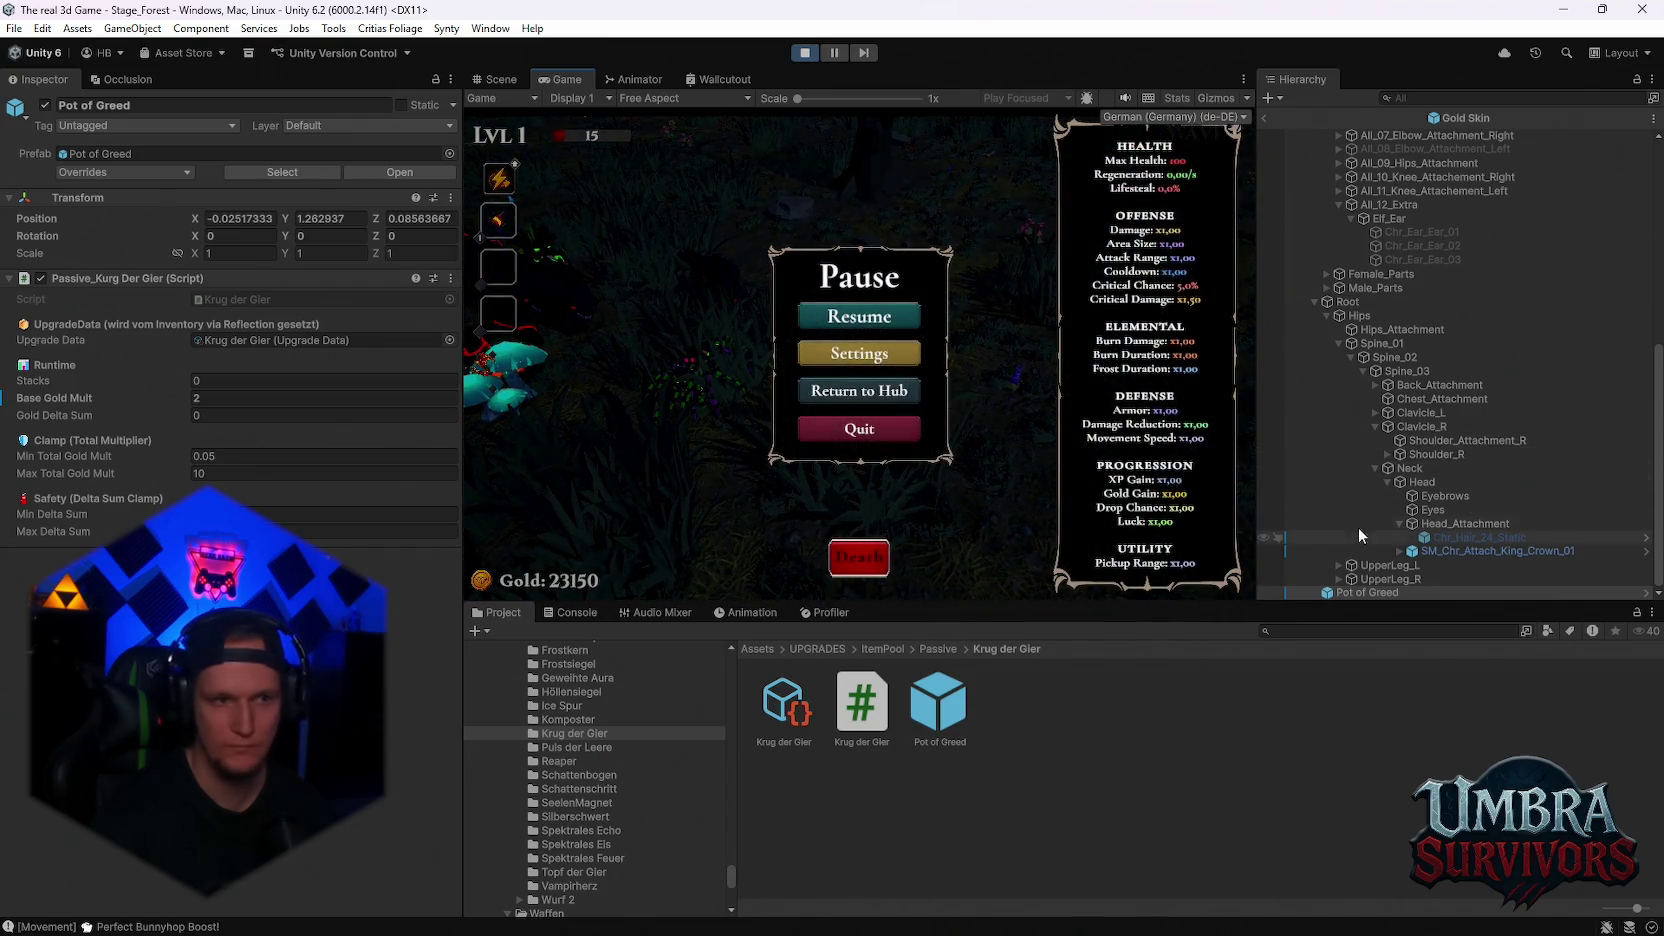
Exit the Gold Skin prefab back to the scene
scroll(1416, 387, "up", 10)
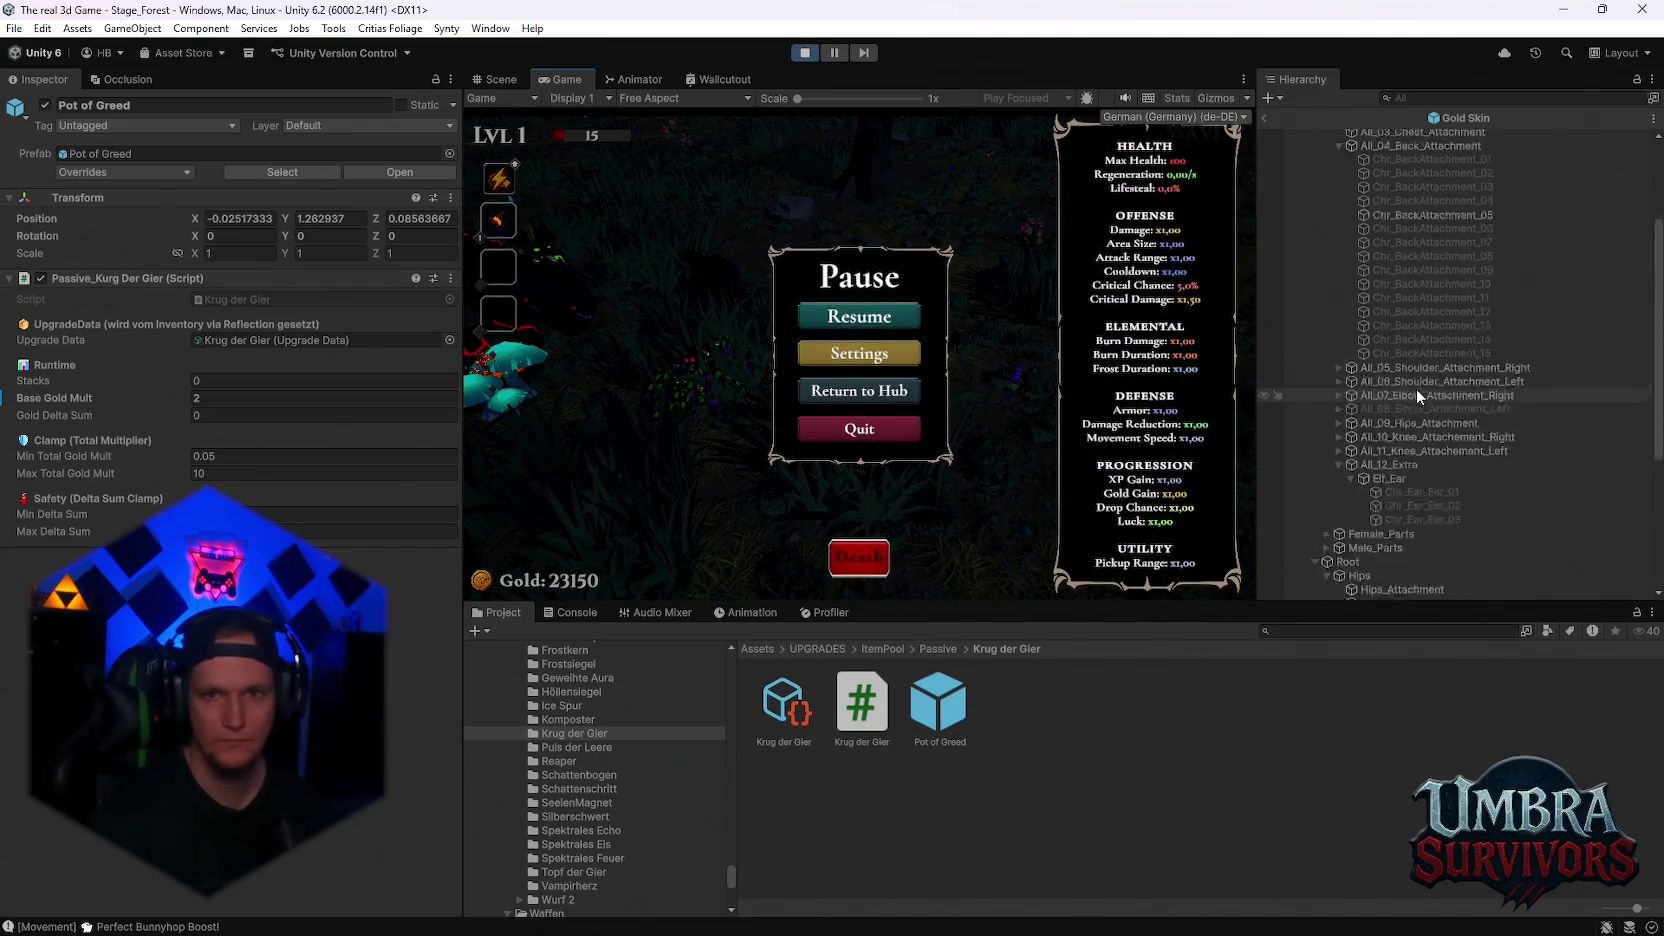
left_click(1269, 120)
scroll(1392, 385, "down", 5)
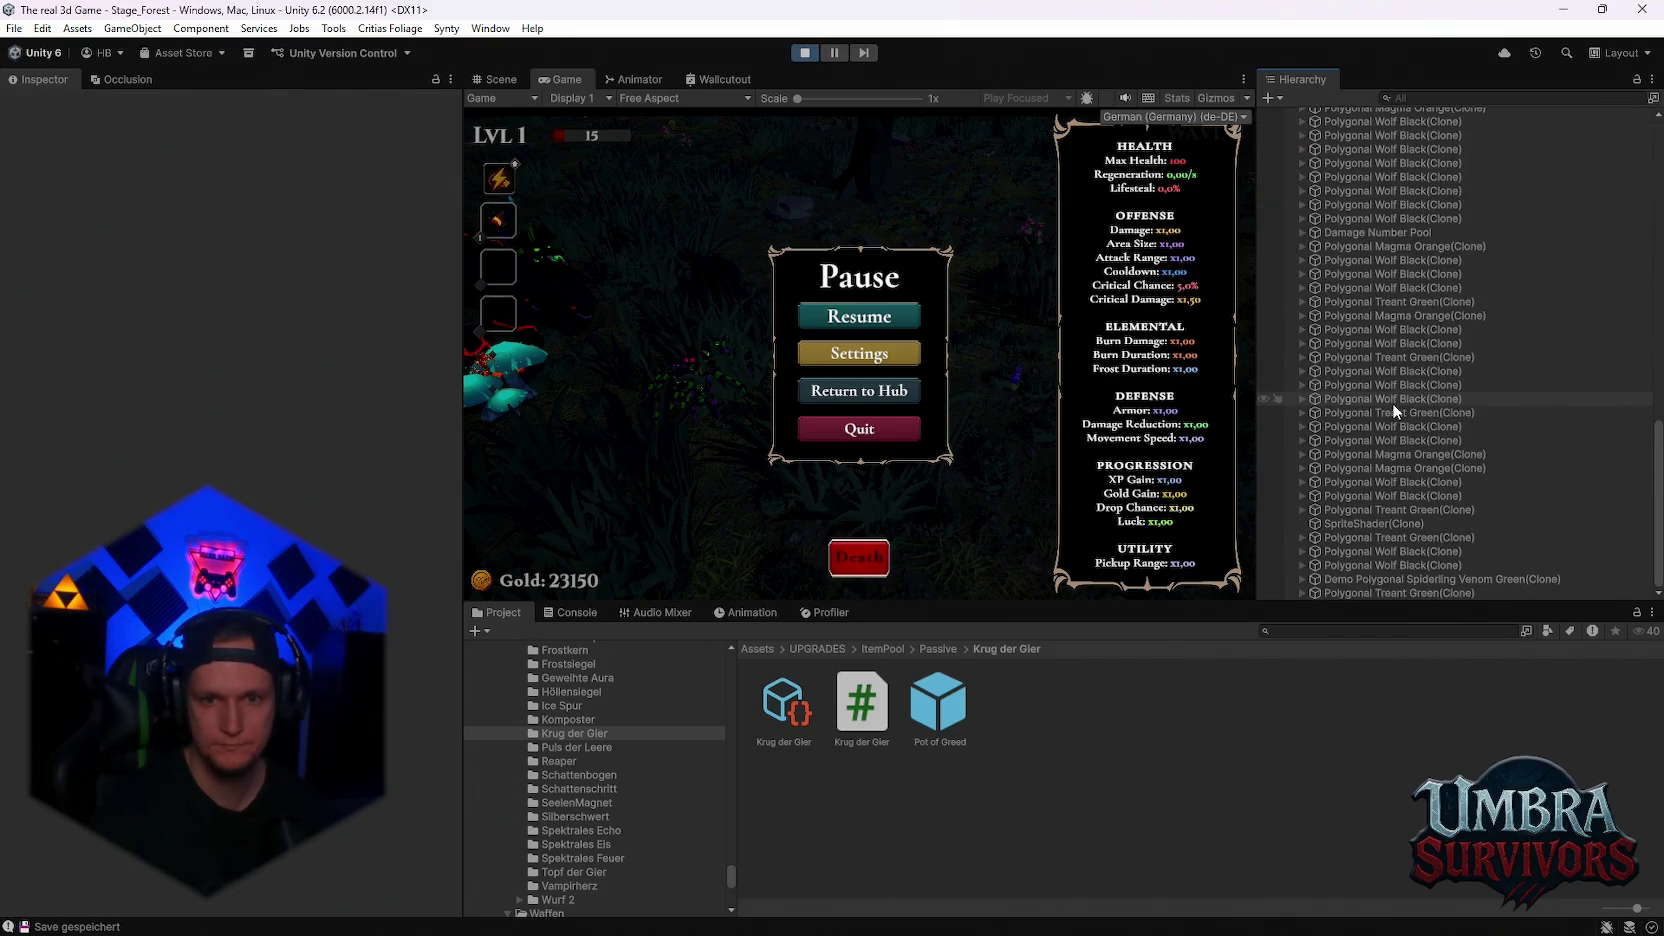
scroll(1418, 463, "up", 4)
Resume, pause again, and stop the playtest
left_click(864, 325)
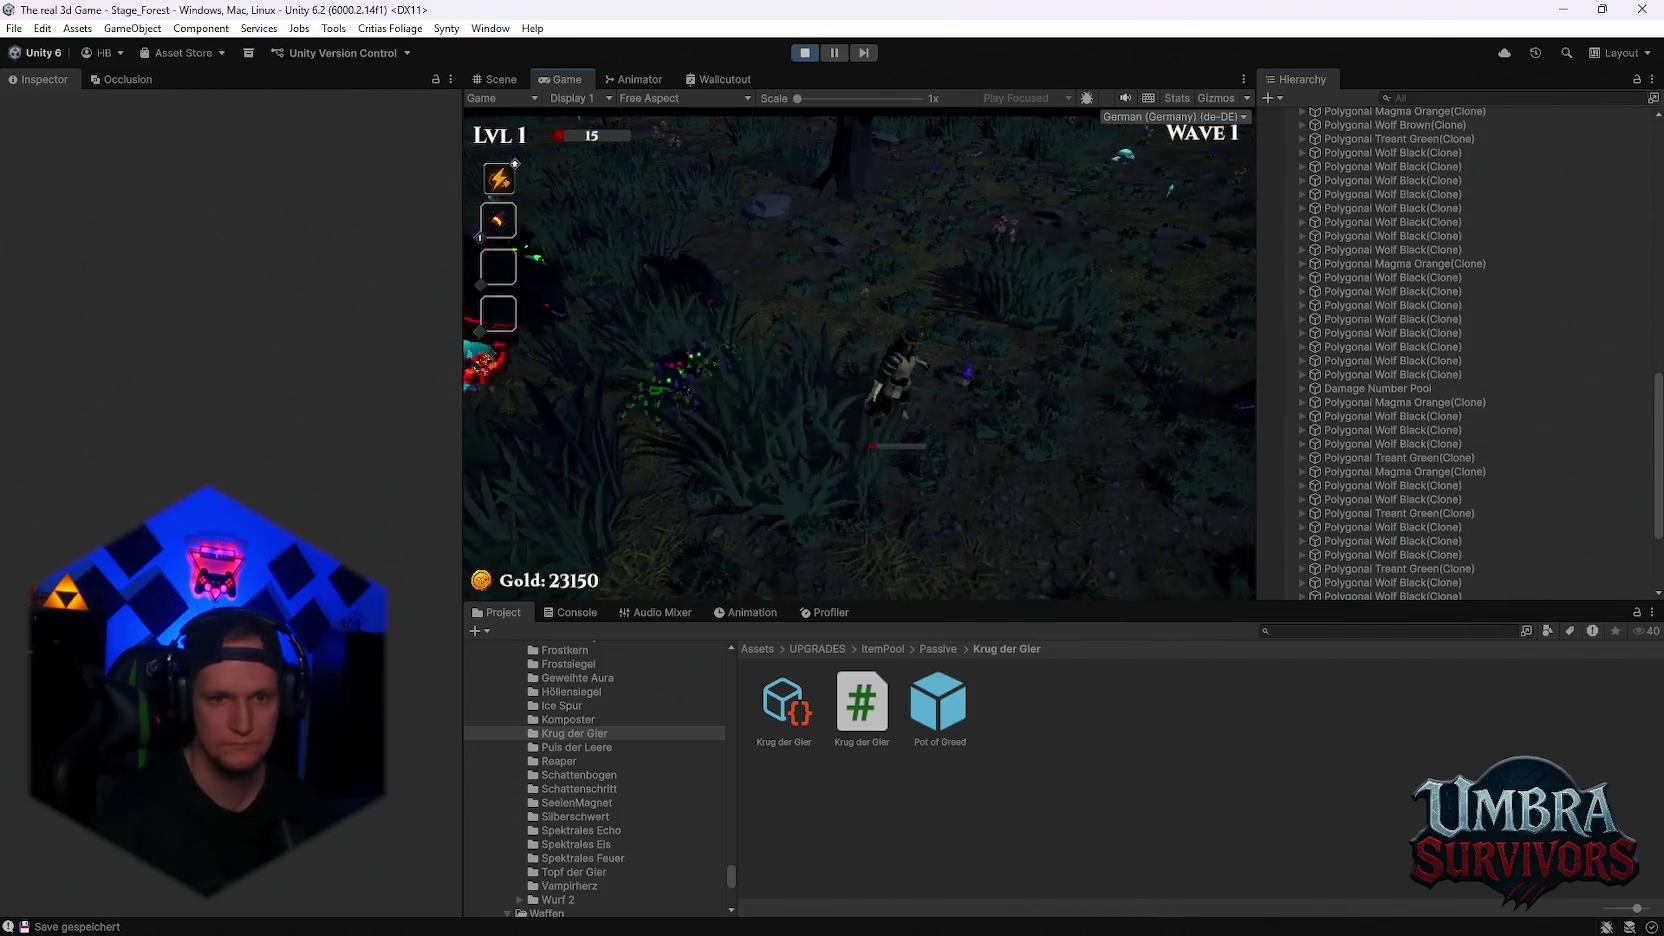
key("Escape")
left_click(804, 52)
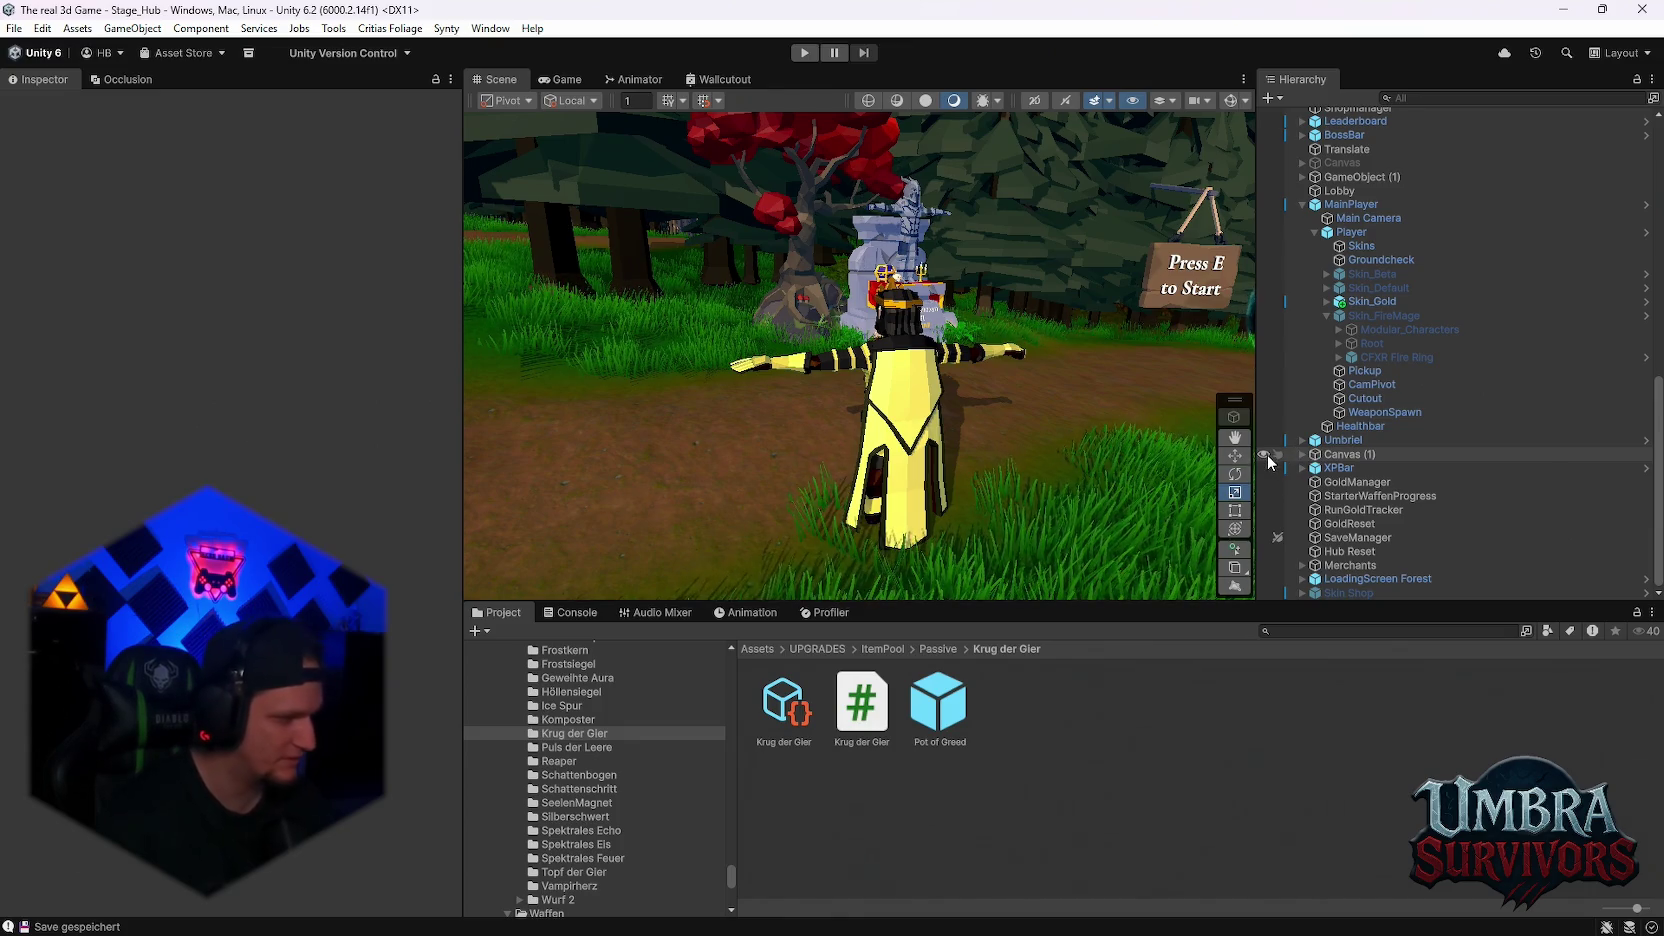
Select Skin Shop, glance at LoadingScreen Forest, then return to Skin Shop in the Inspector
left_click(1351, 592)
left_click(1360, 579)
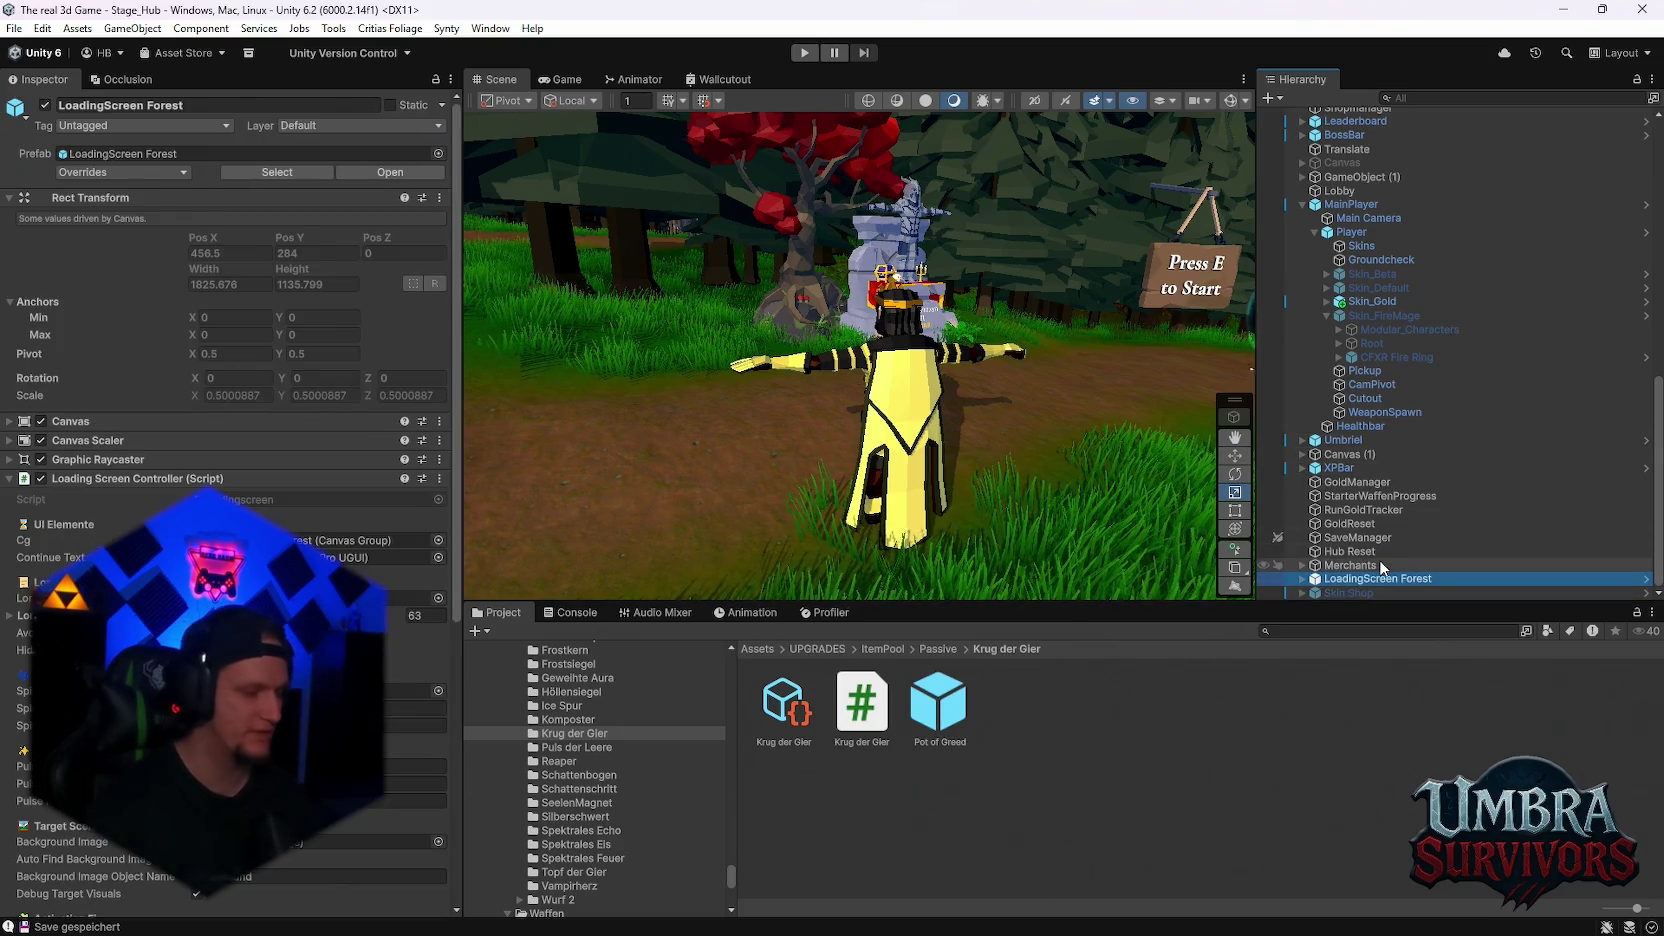
left_click(1372, 590)
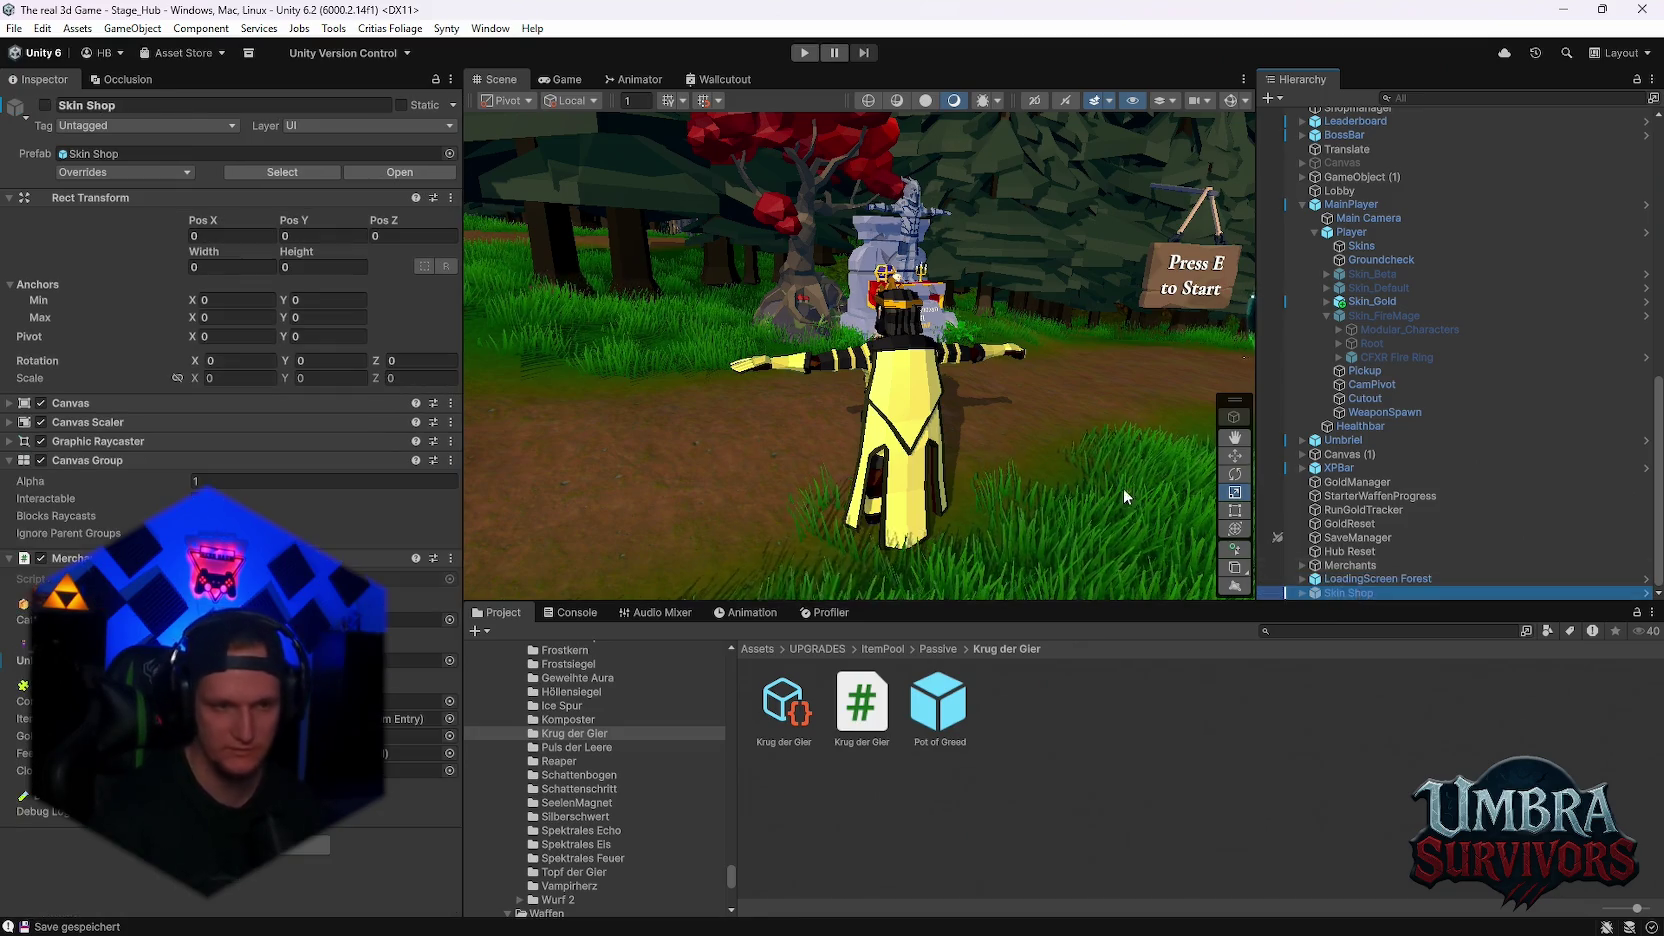
Inspect the Pot of Greed prefab and browse the Krug der Gier folder
left_click(938, 705)
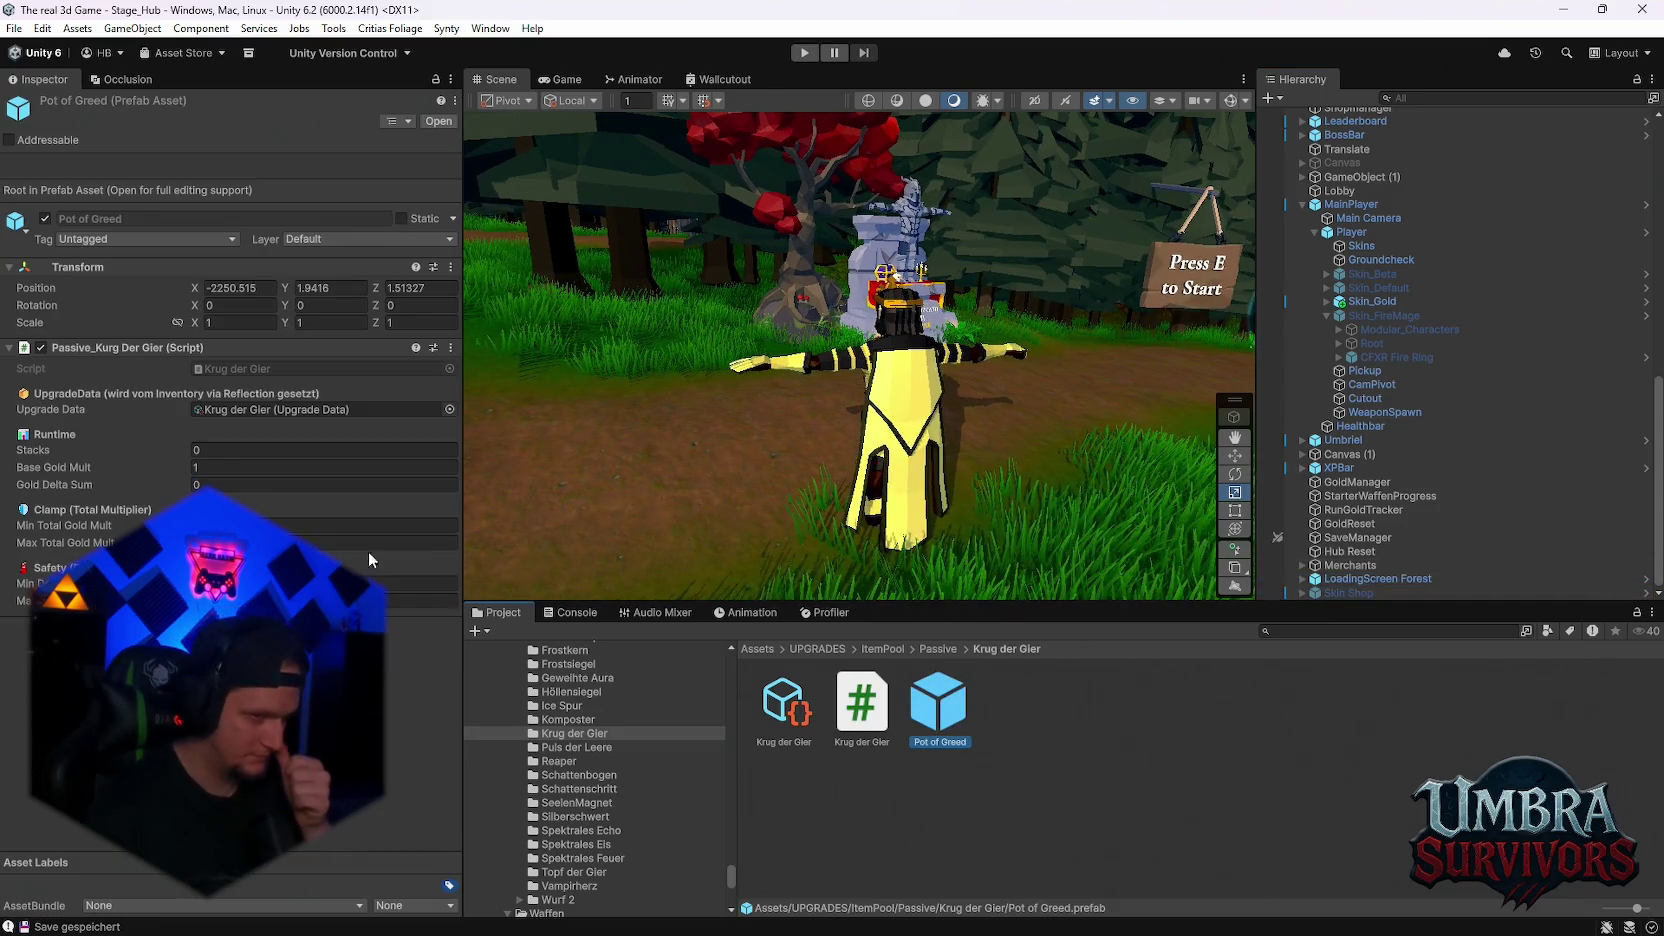
left_click_drag(1053, 525, 928, 514)
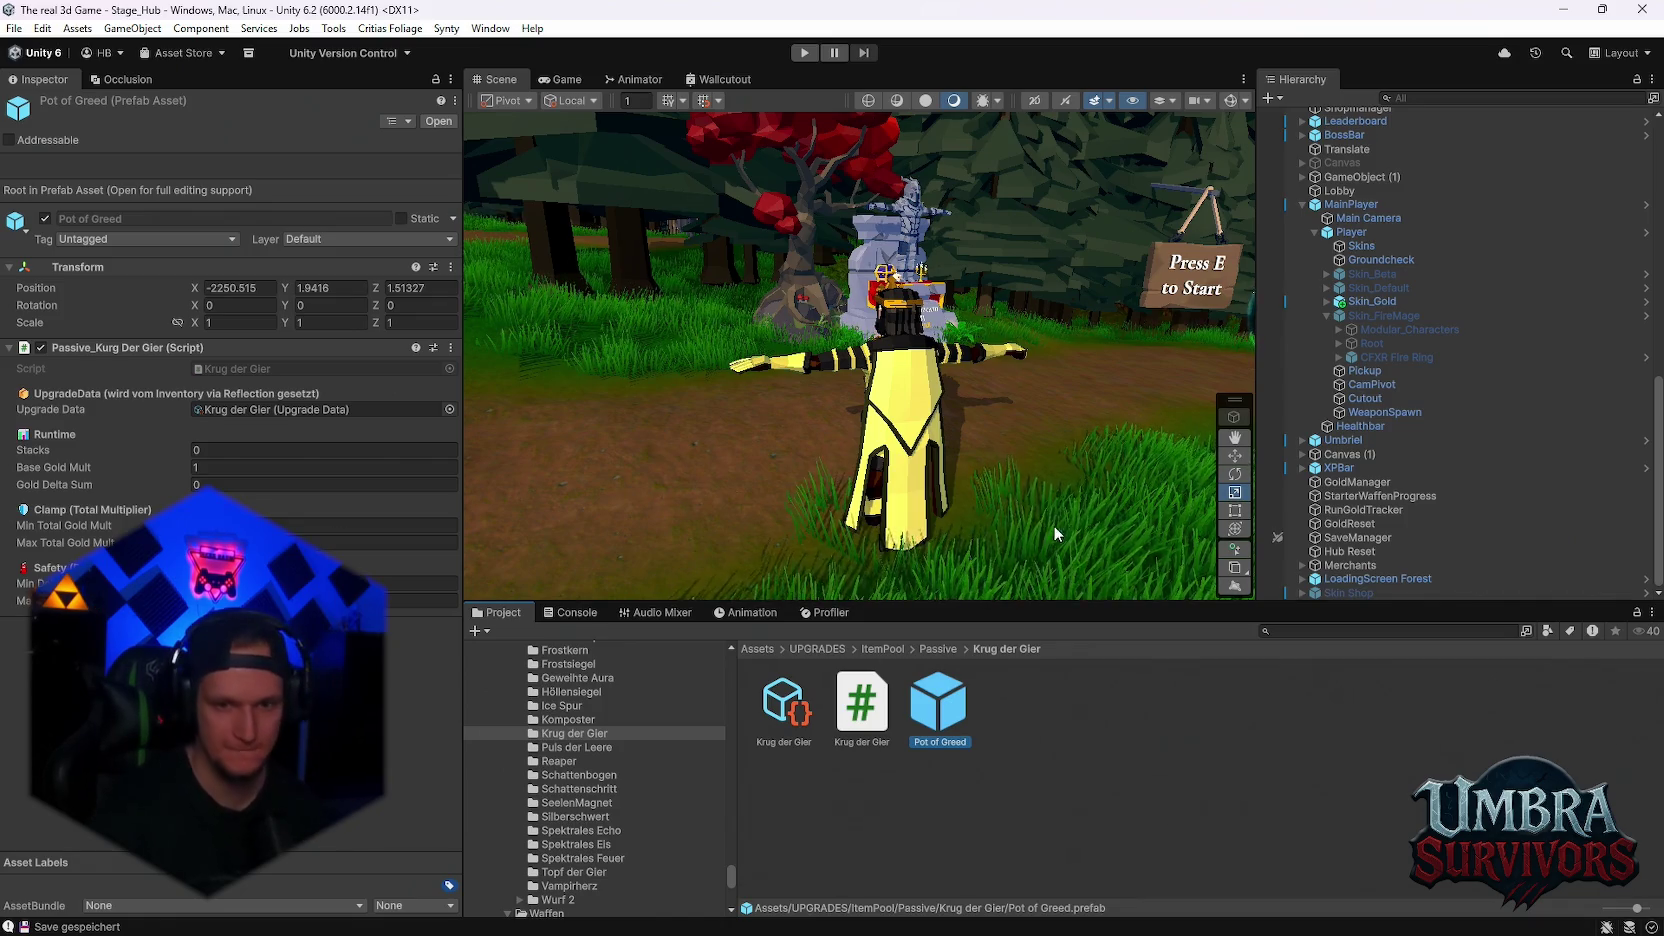
scroll(932, 530, "up", 5)
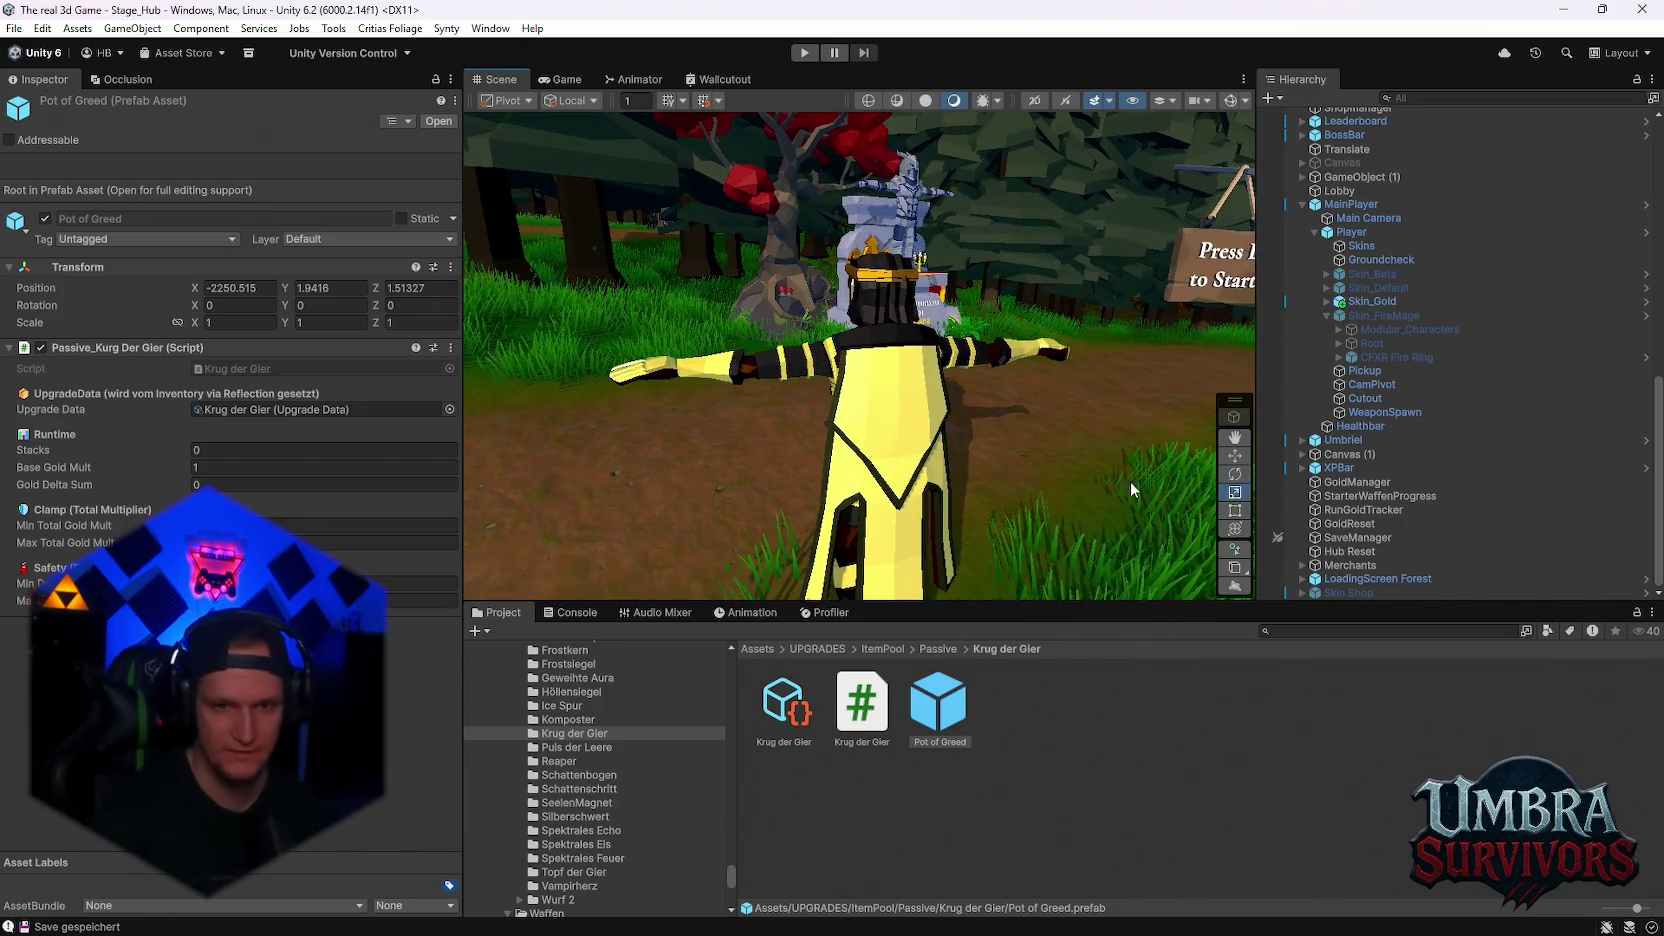
scroll(660, 805, "up", 3)
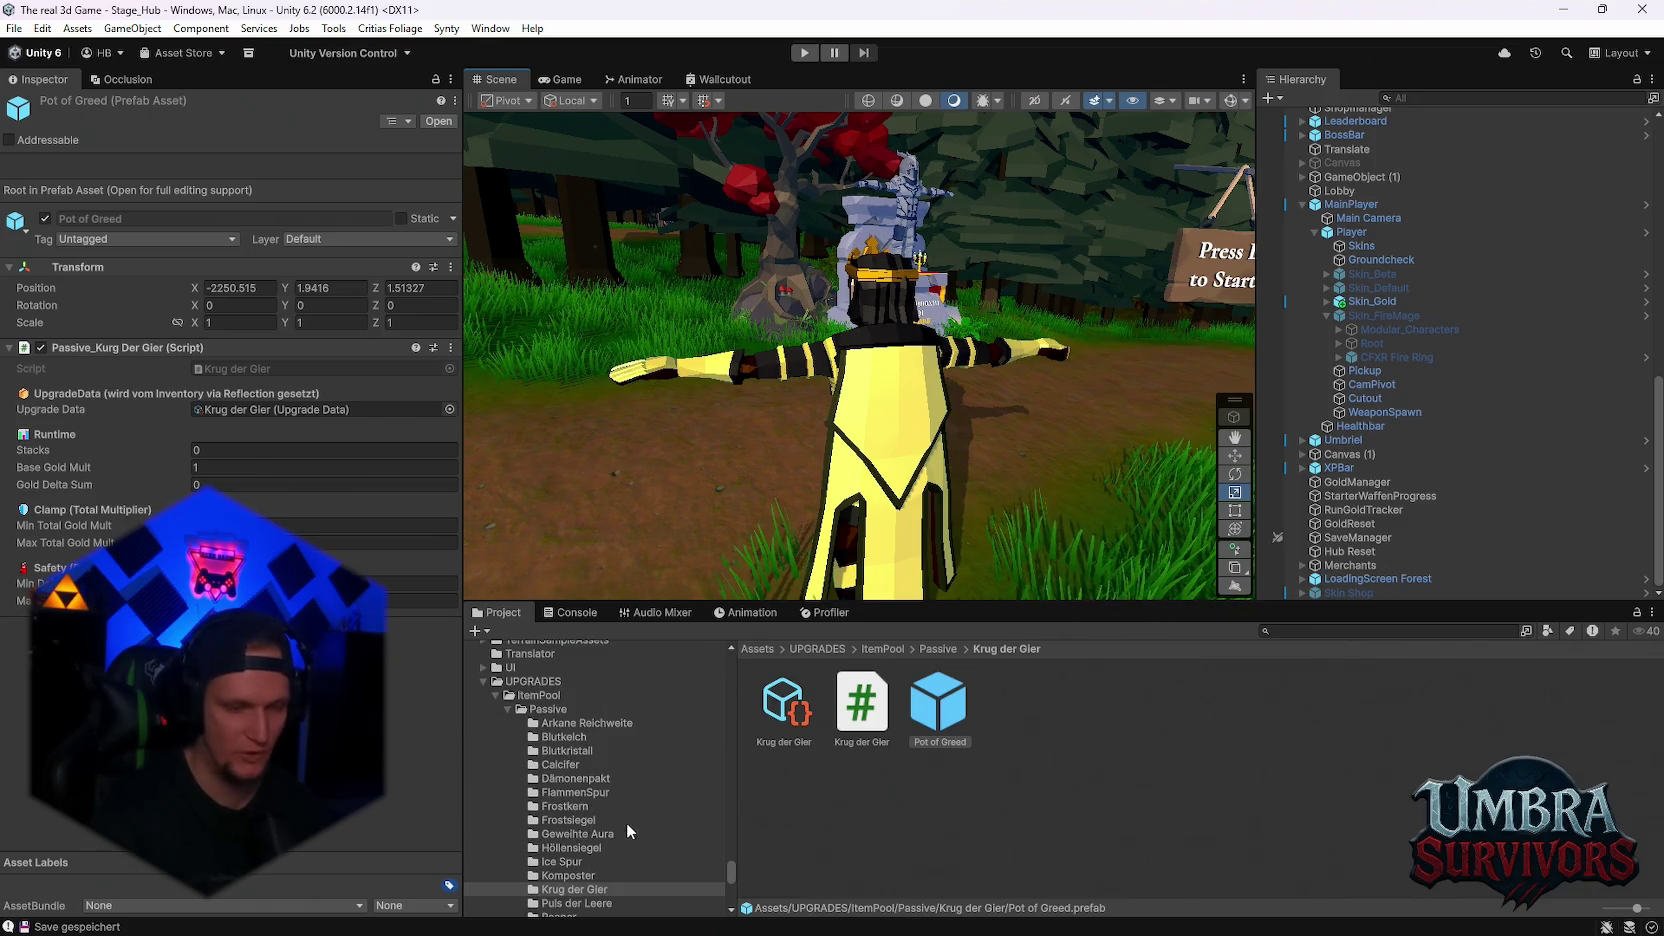
left_click(630, 783)
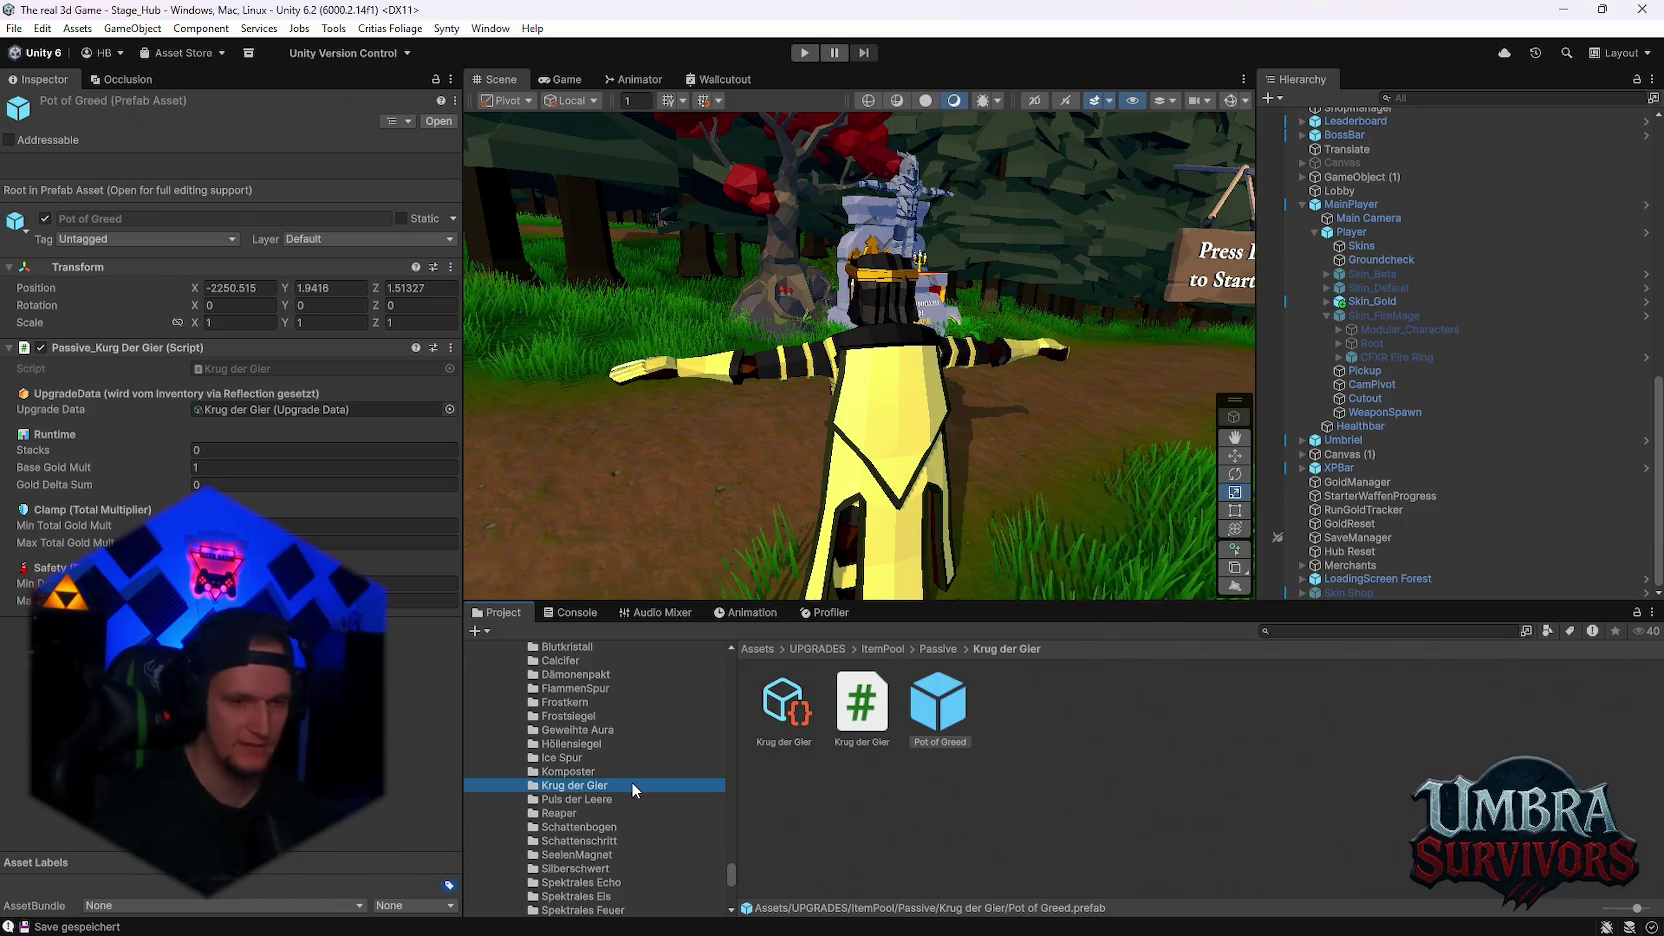
scroll(697, 855, "down", 10)
scroll(680, 843, "down", 8)
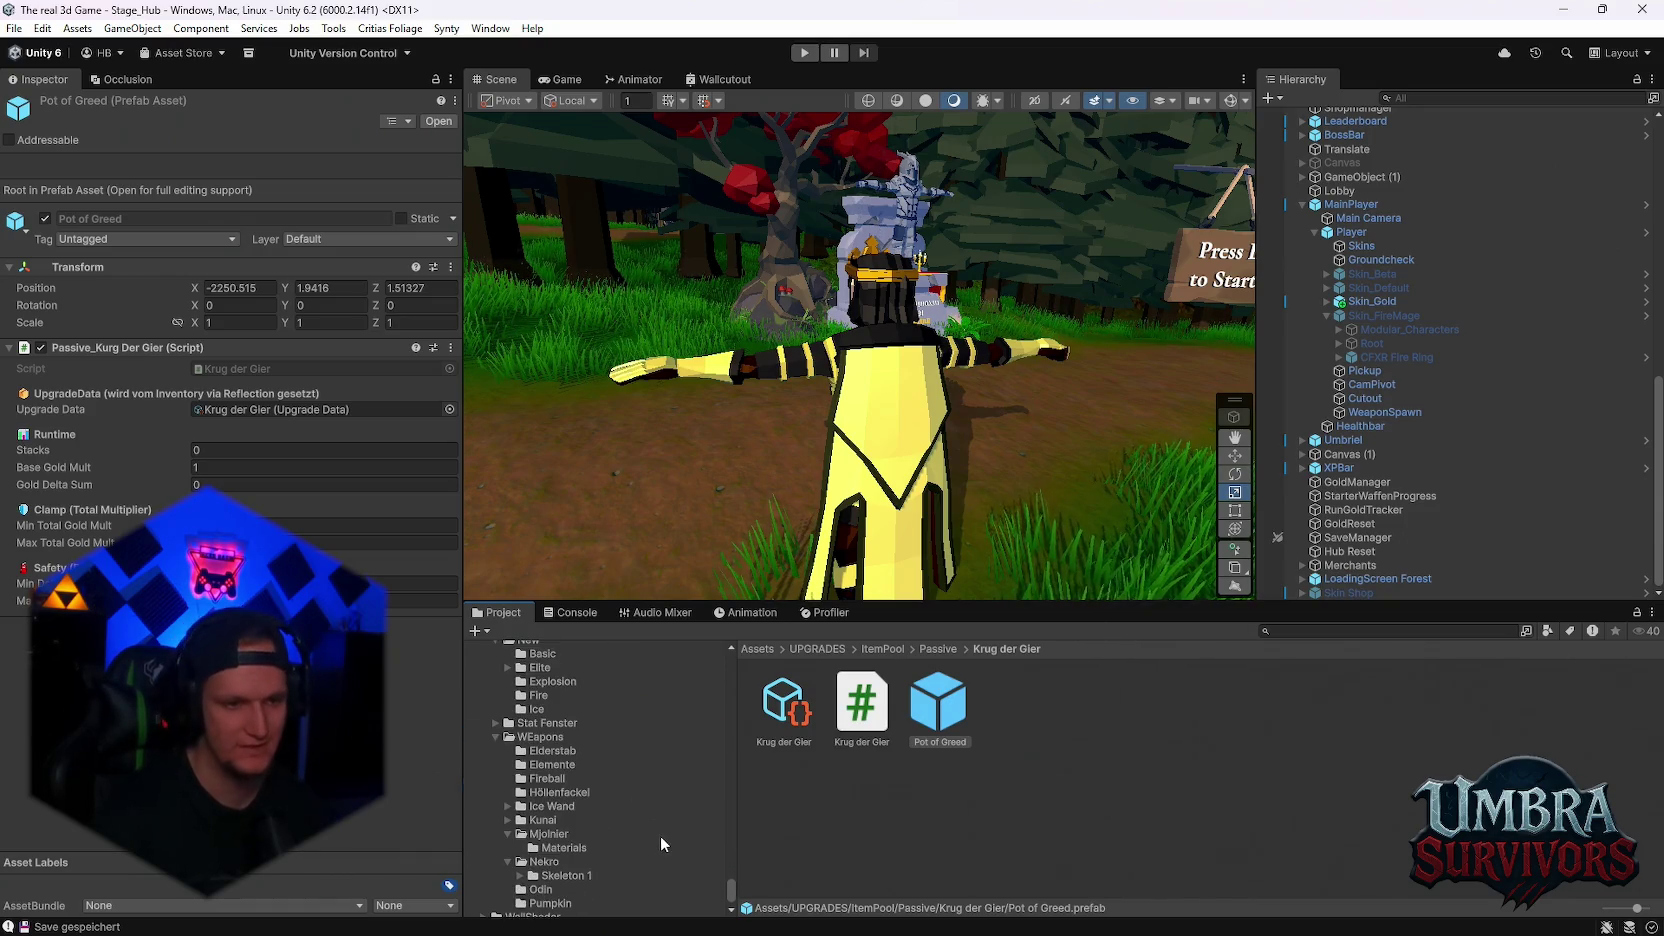
scroll(620, 840, "down", 12)
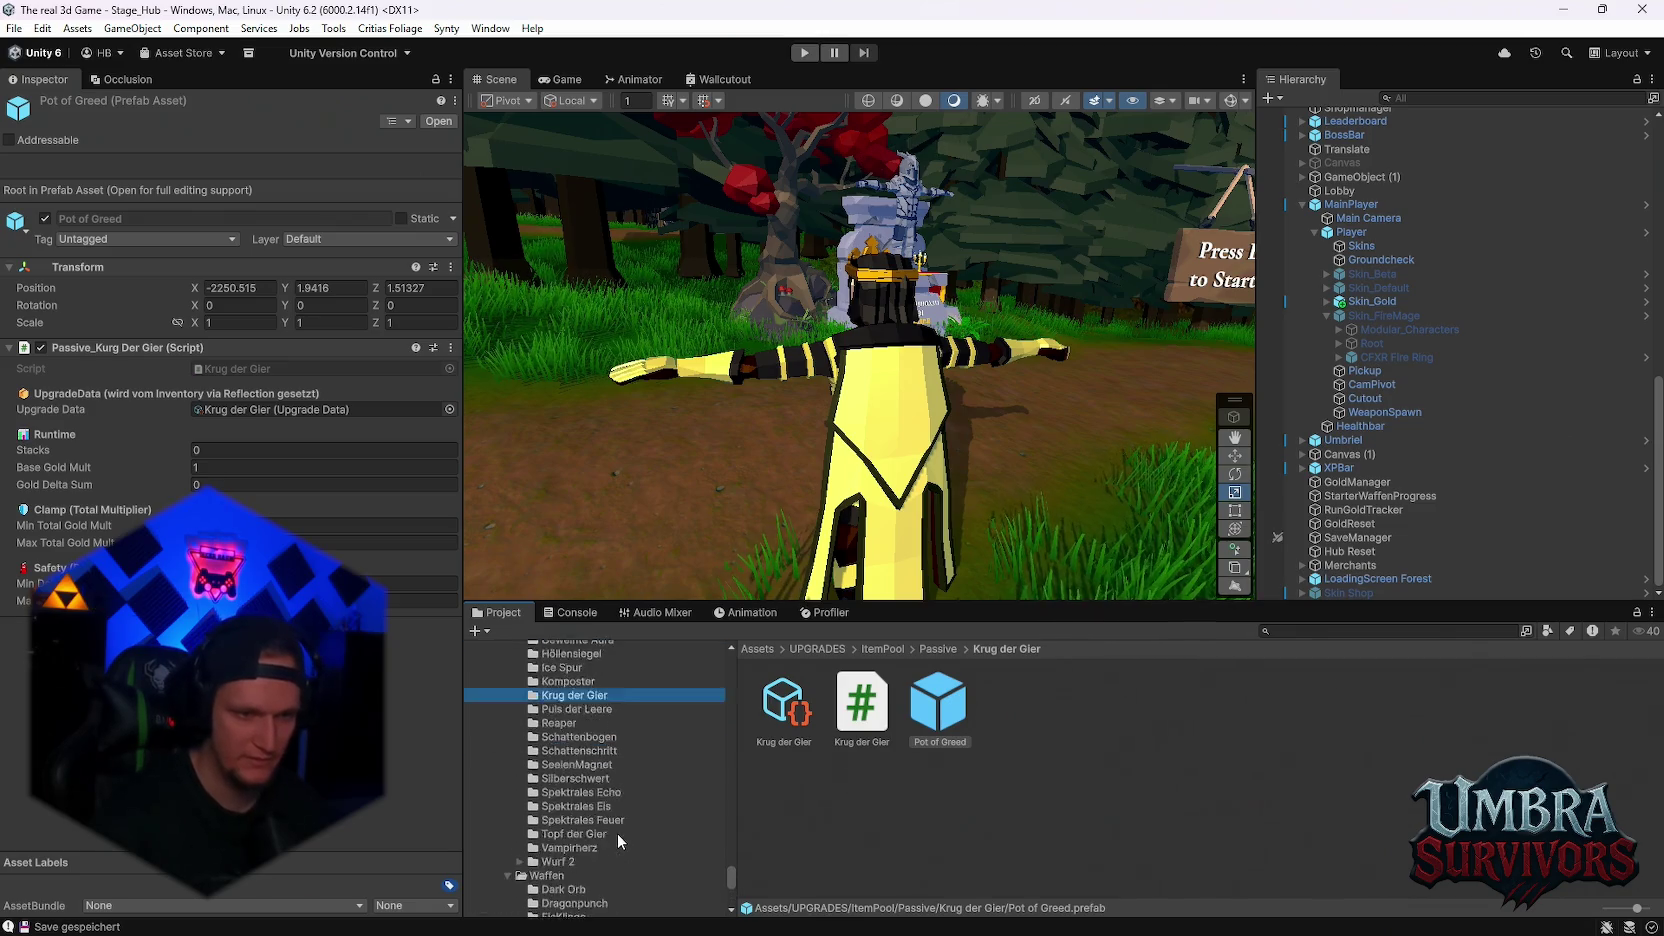
scroll(633, 812, "up", 5)
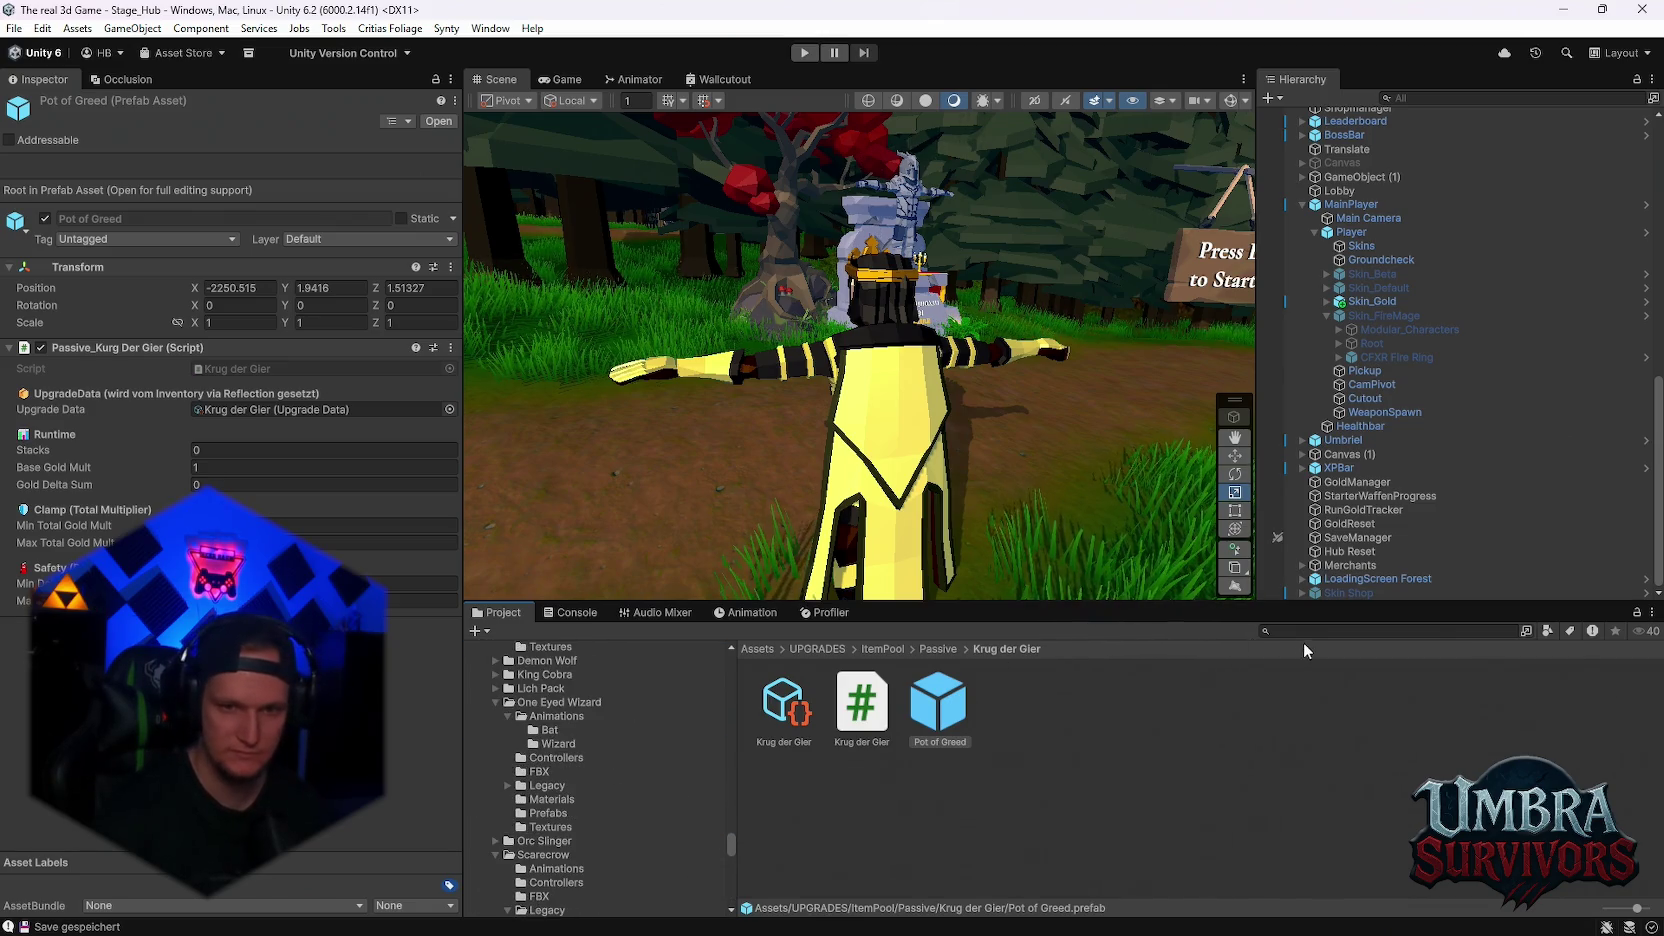
Search the Project for 'skin' and inspect the Skin Shop, Skins catalog and GoldSkin item
type("skin")
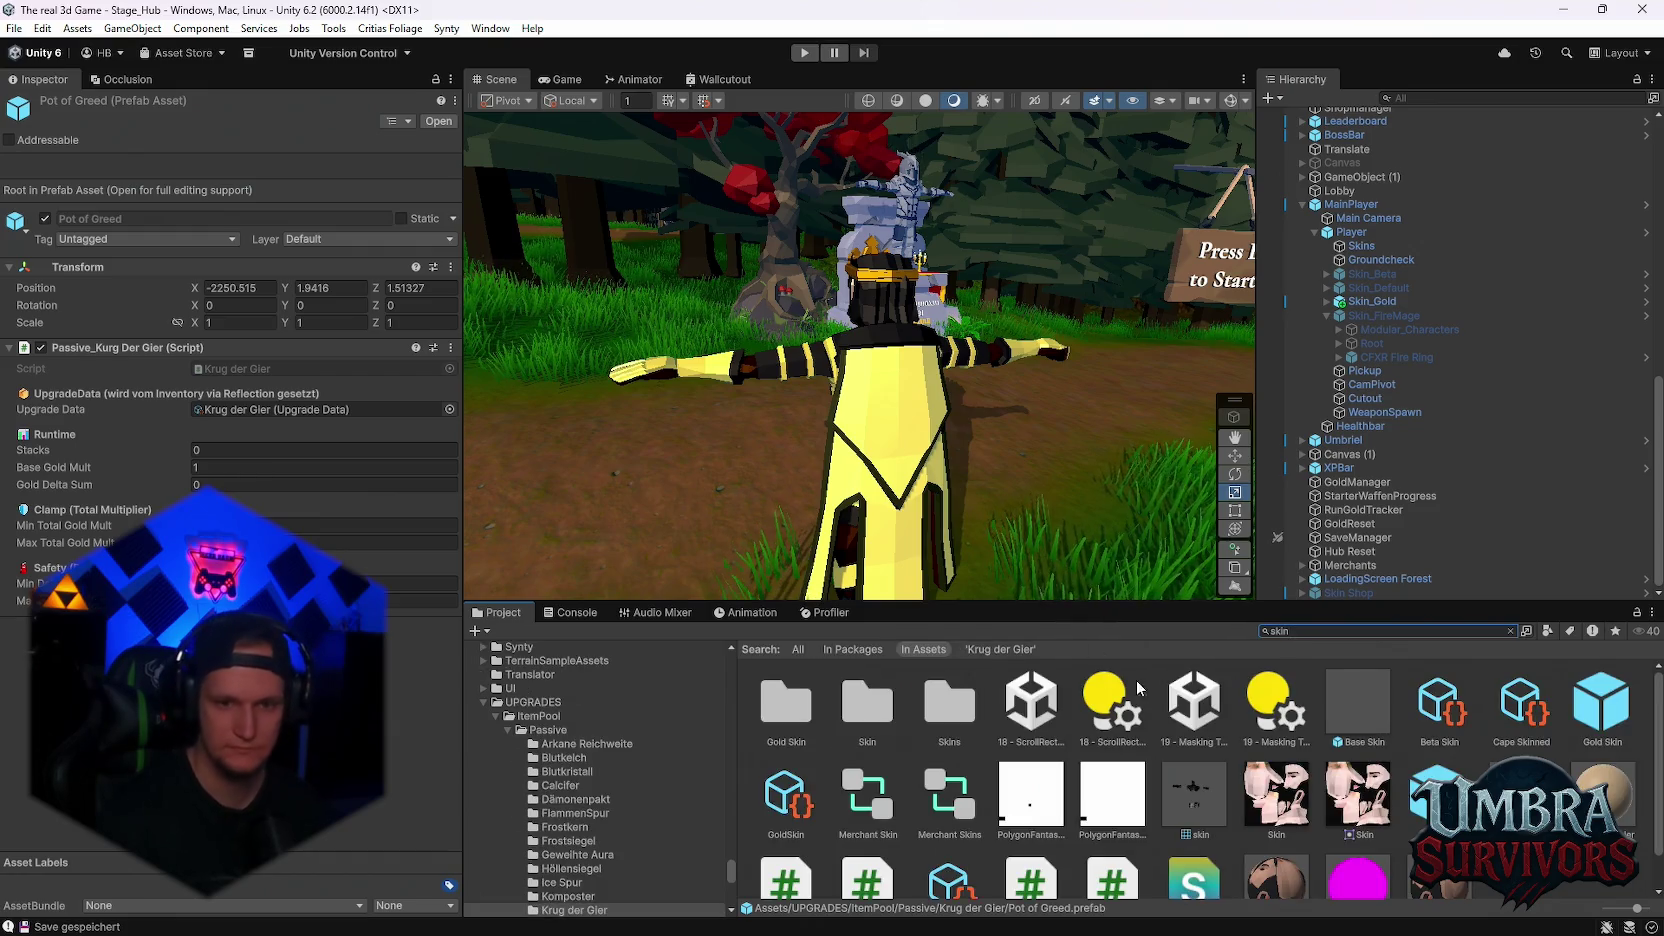
double_click(949, 703)
left_click(1355, 710)
key("Right")
left_click(1018, 705)
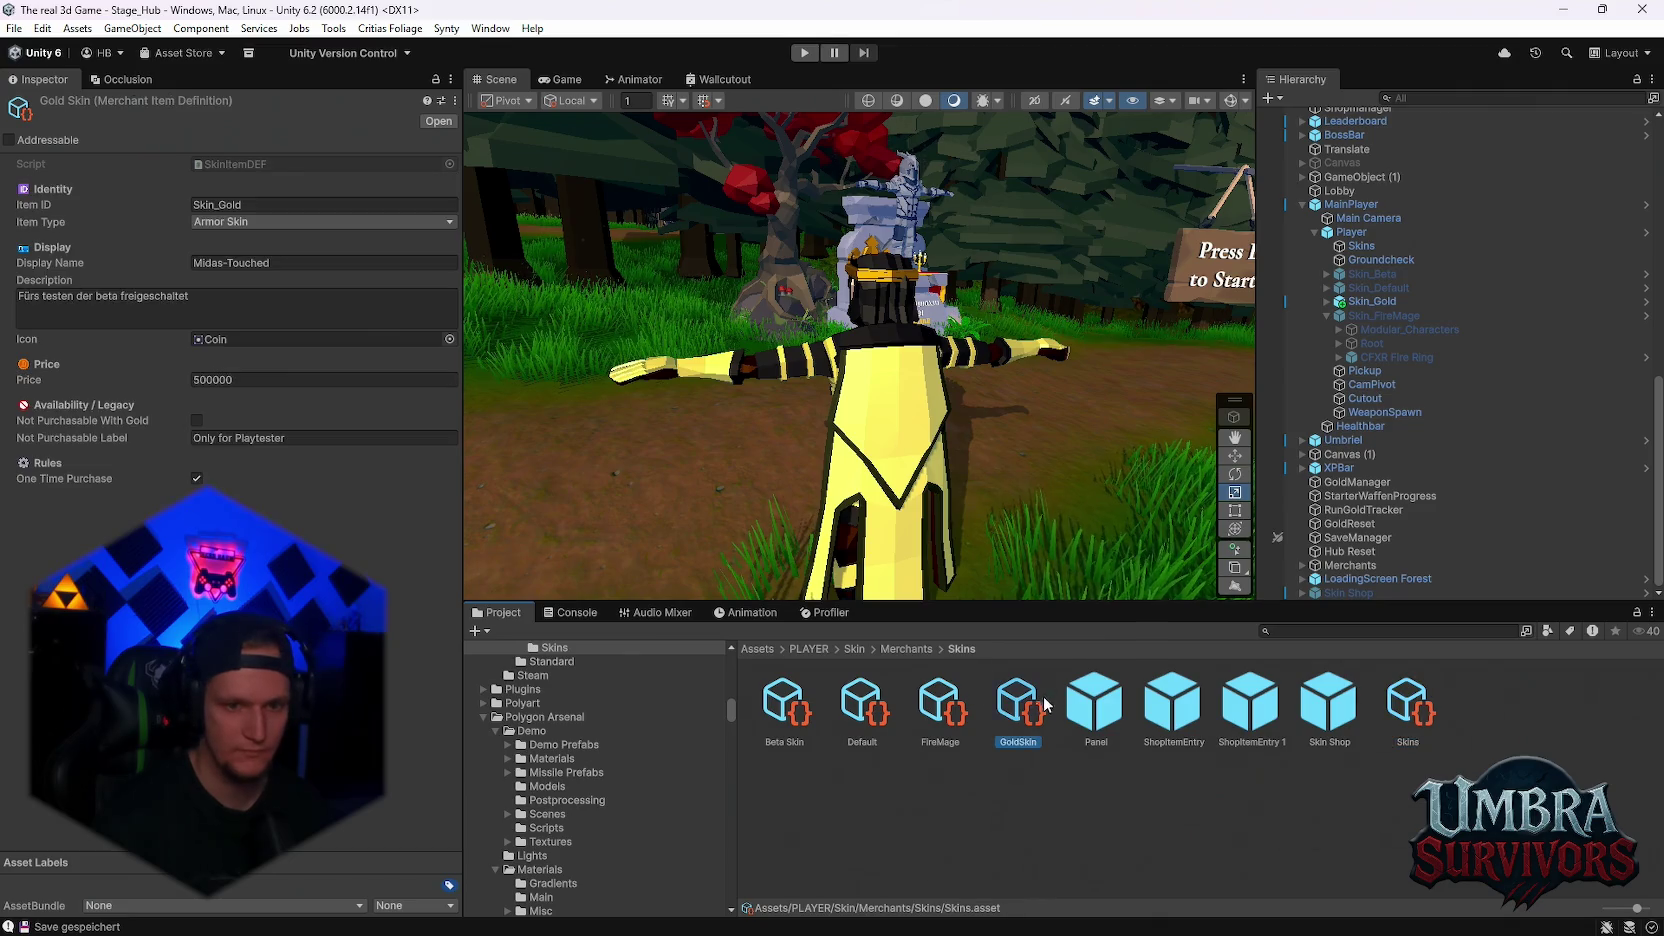
Check FantasyHero 9's Color_Primary in the Gold Skin folder unchanged, then select Skin_Gold
scroll(627, 843, "up", 4)
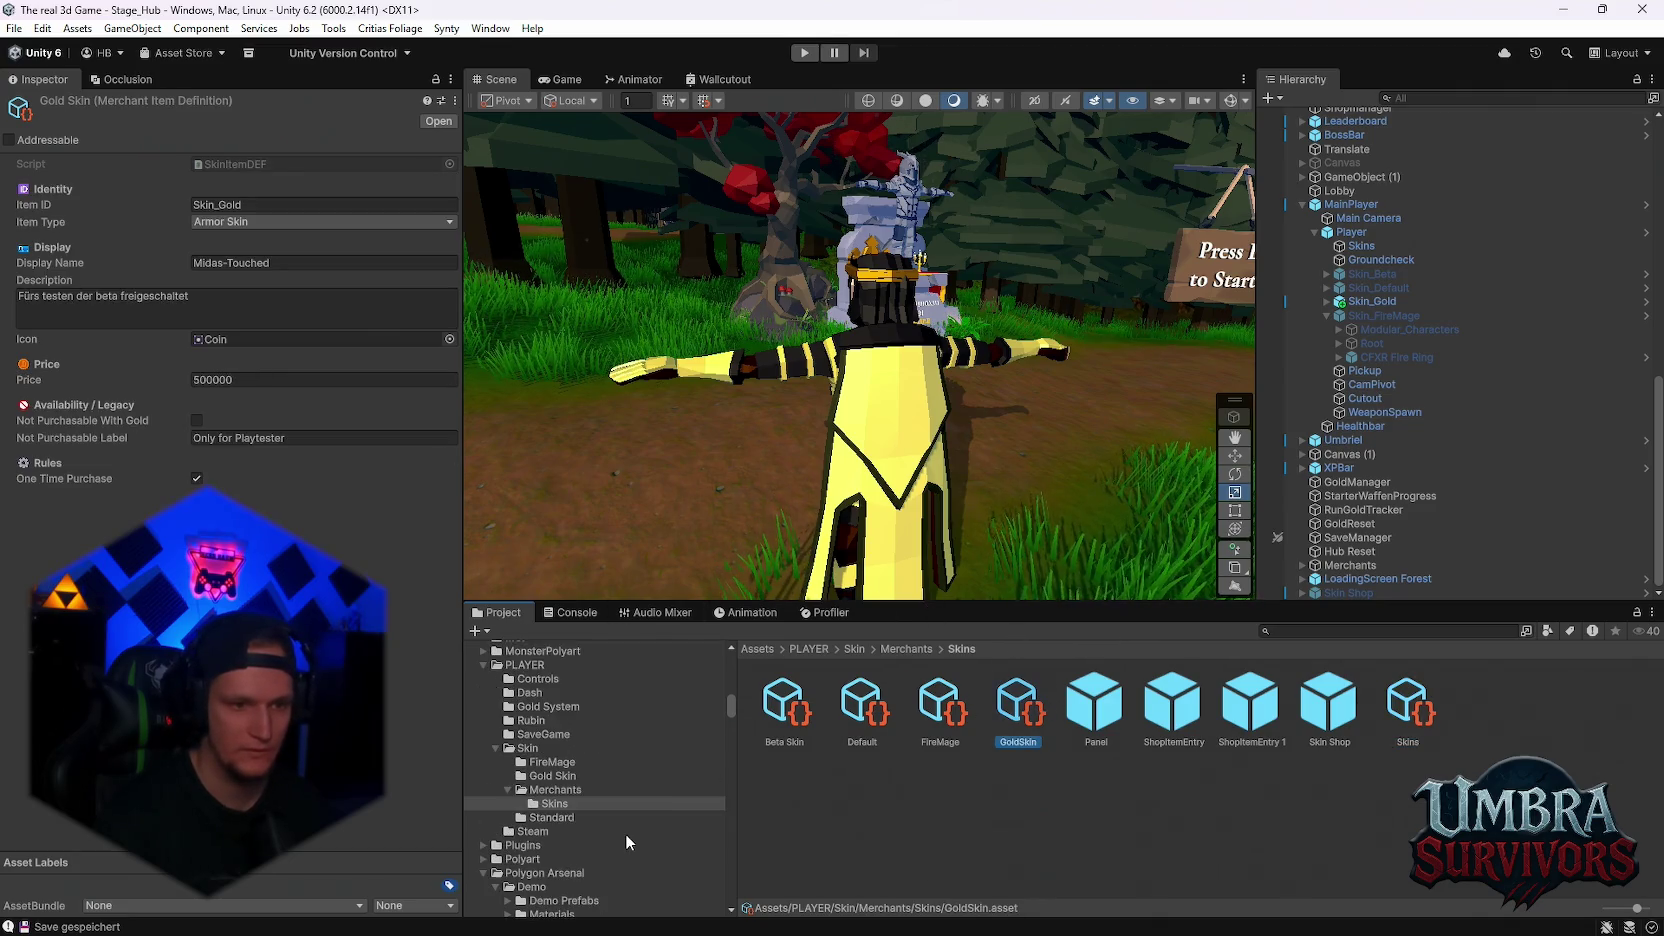
left_click(552, 776)
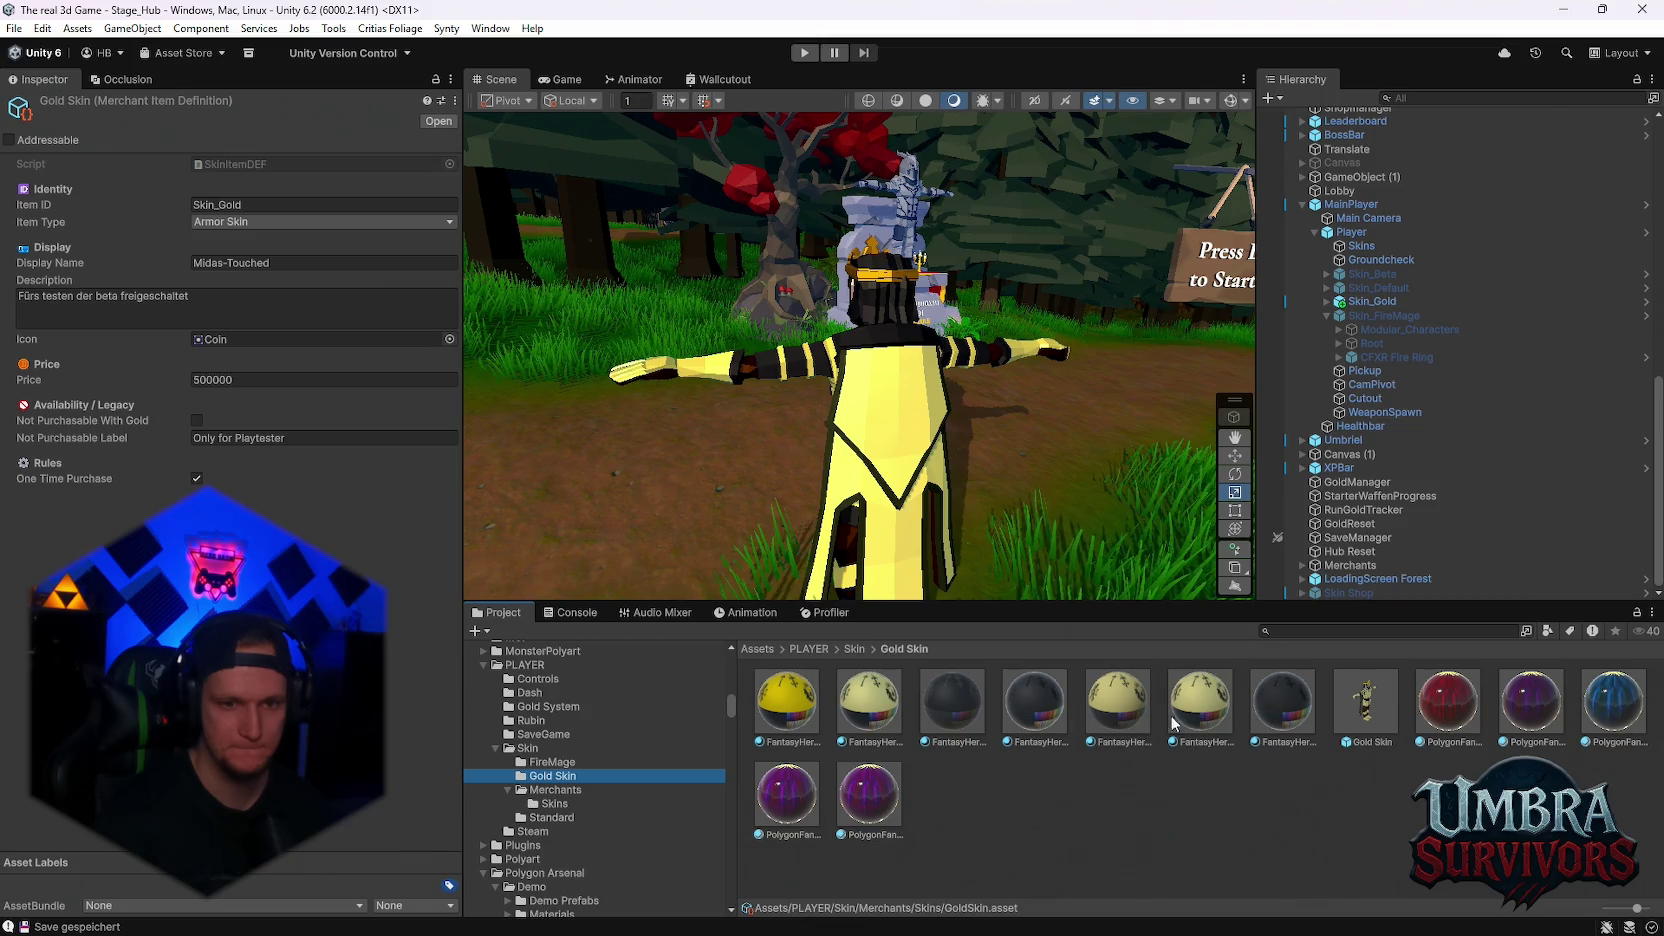
left_click(787, 700)
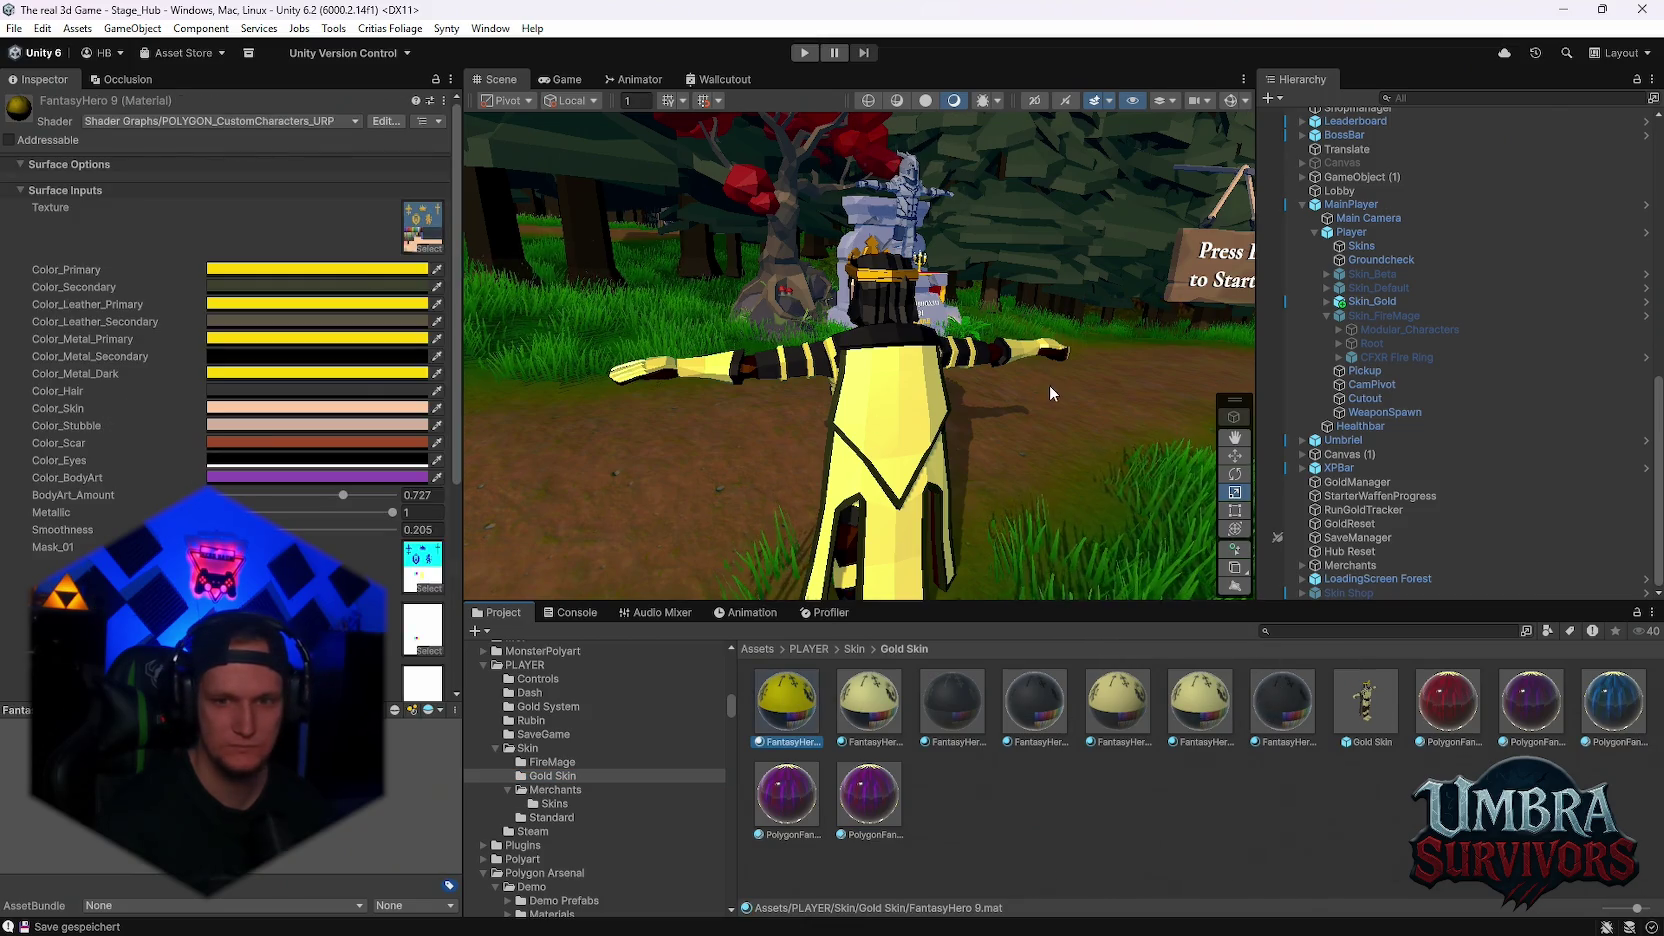
left_click(317, 269)
left_click(380, 385)
key("Escape")
left_click(775, 390)
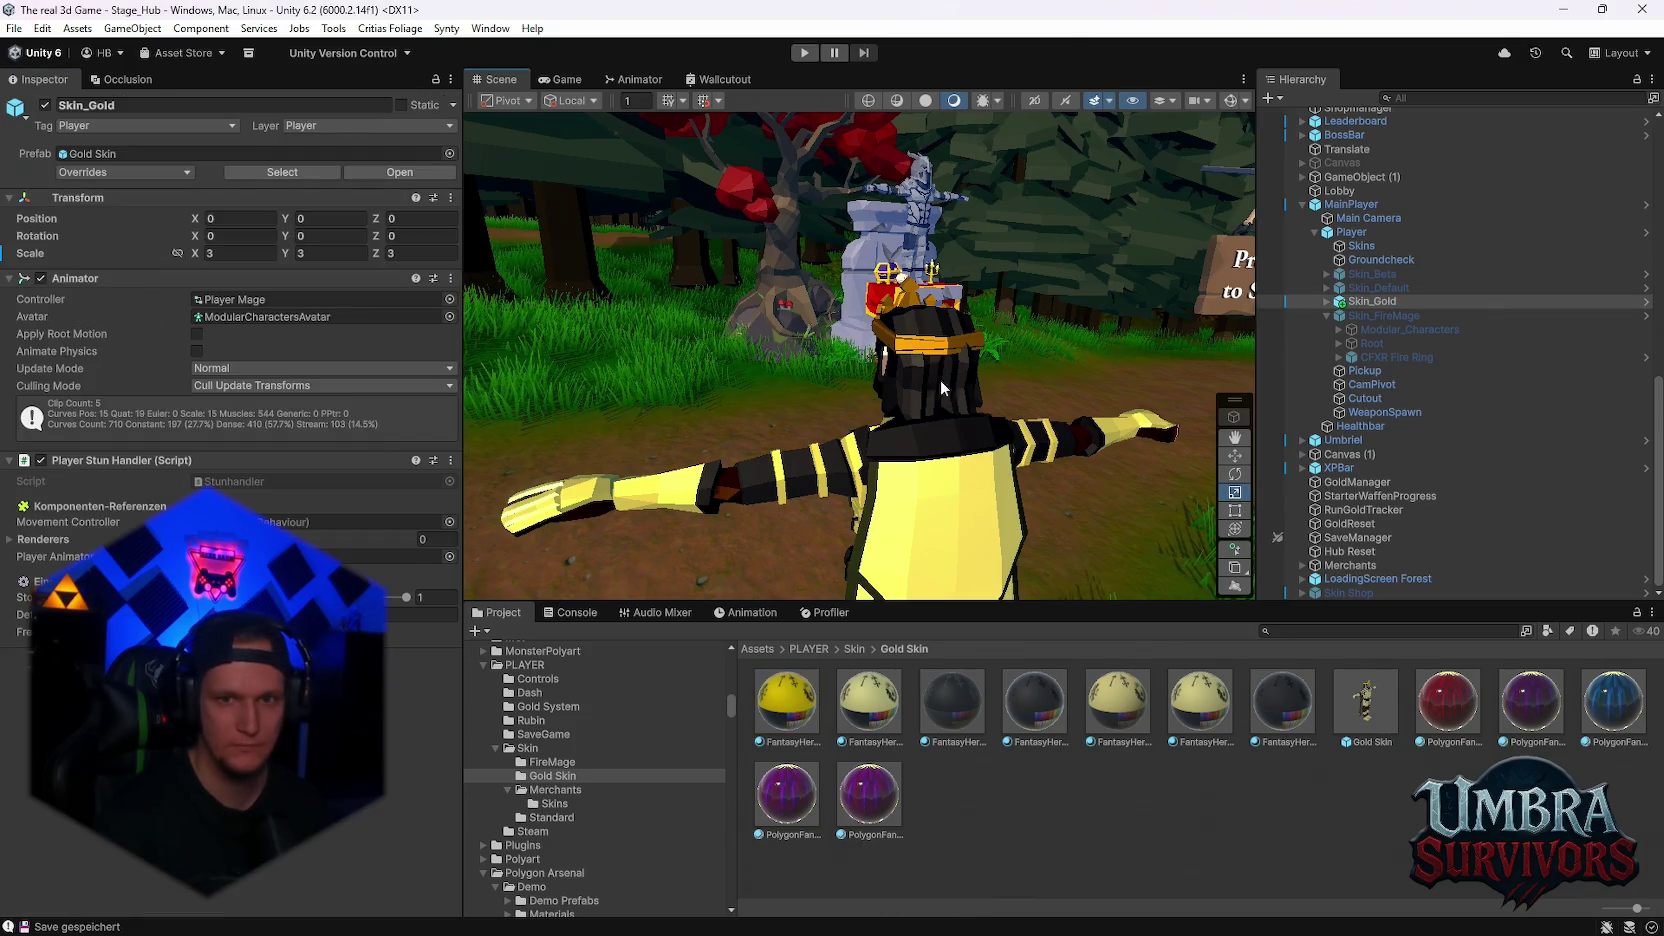
Find the crown's FantasyHero 10 material and set its Color_Primary to gold FFD700
left_click(940, 396)
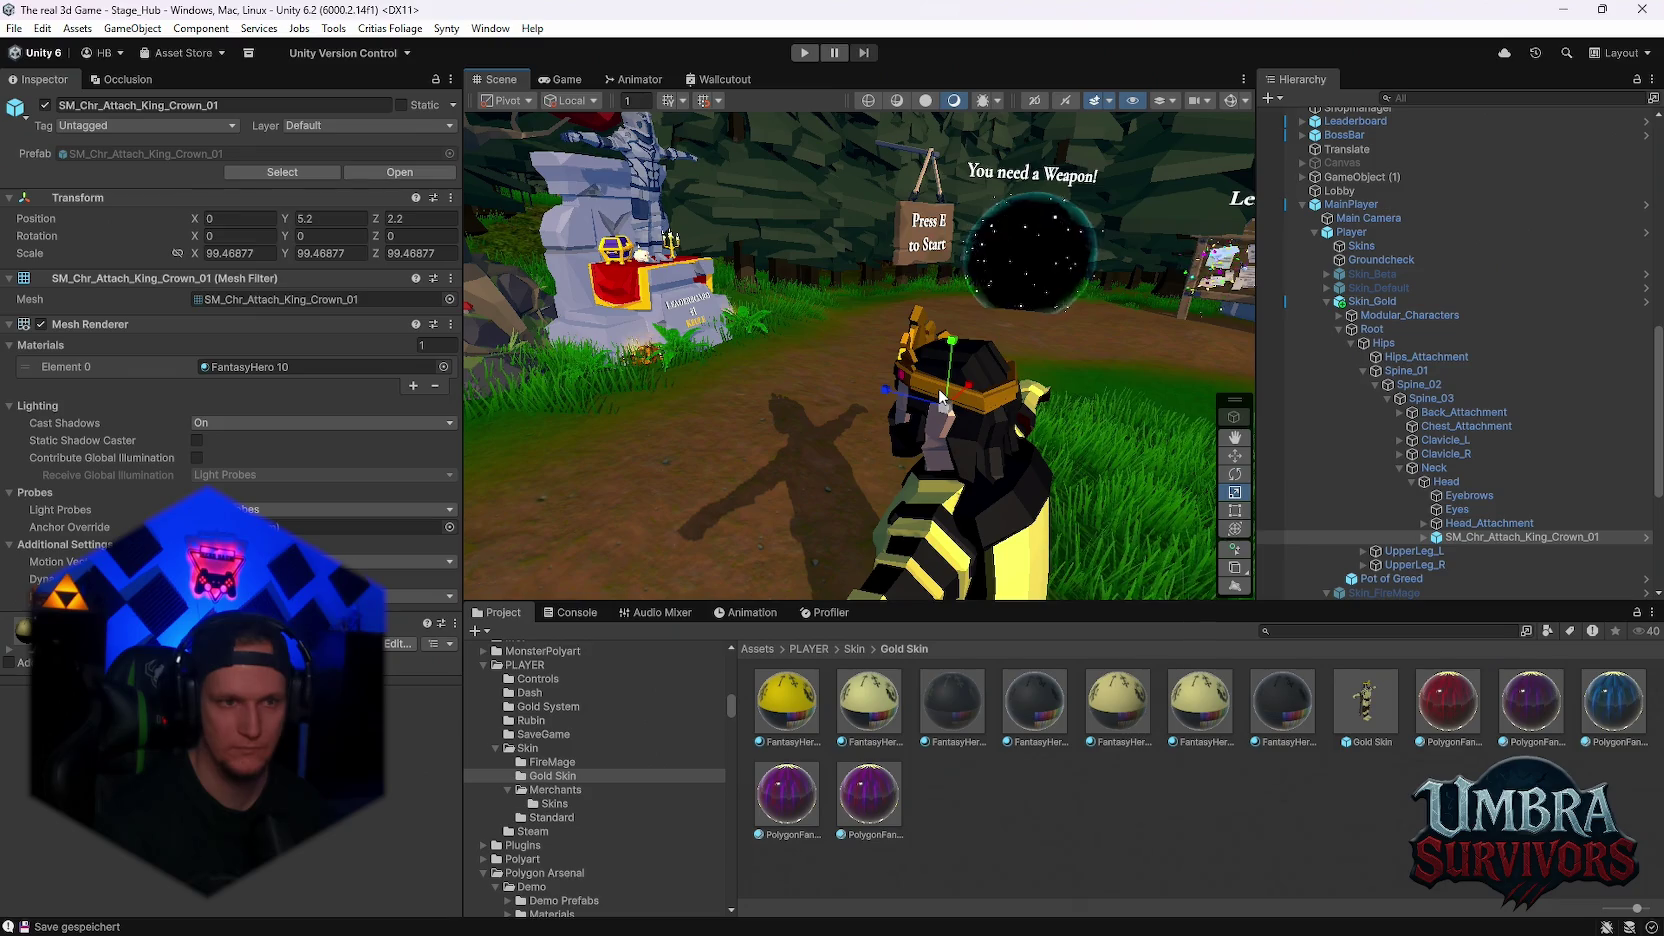
left_click(280, 367)
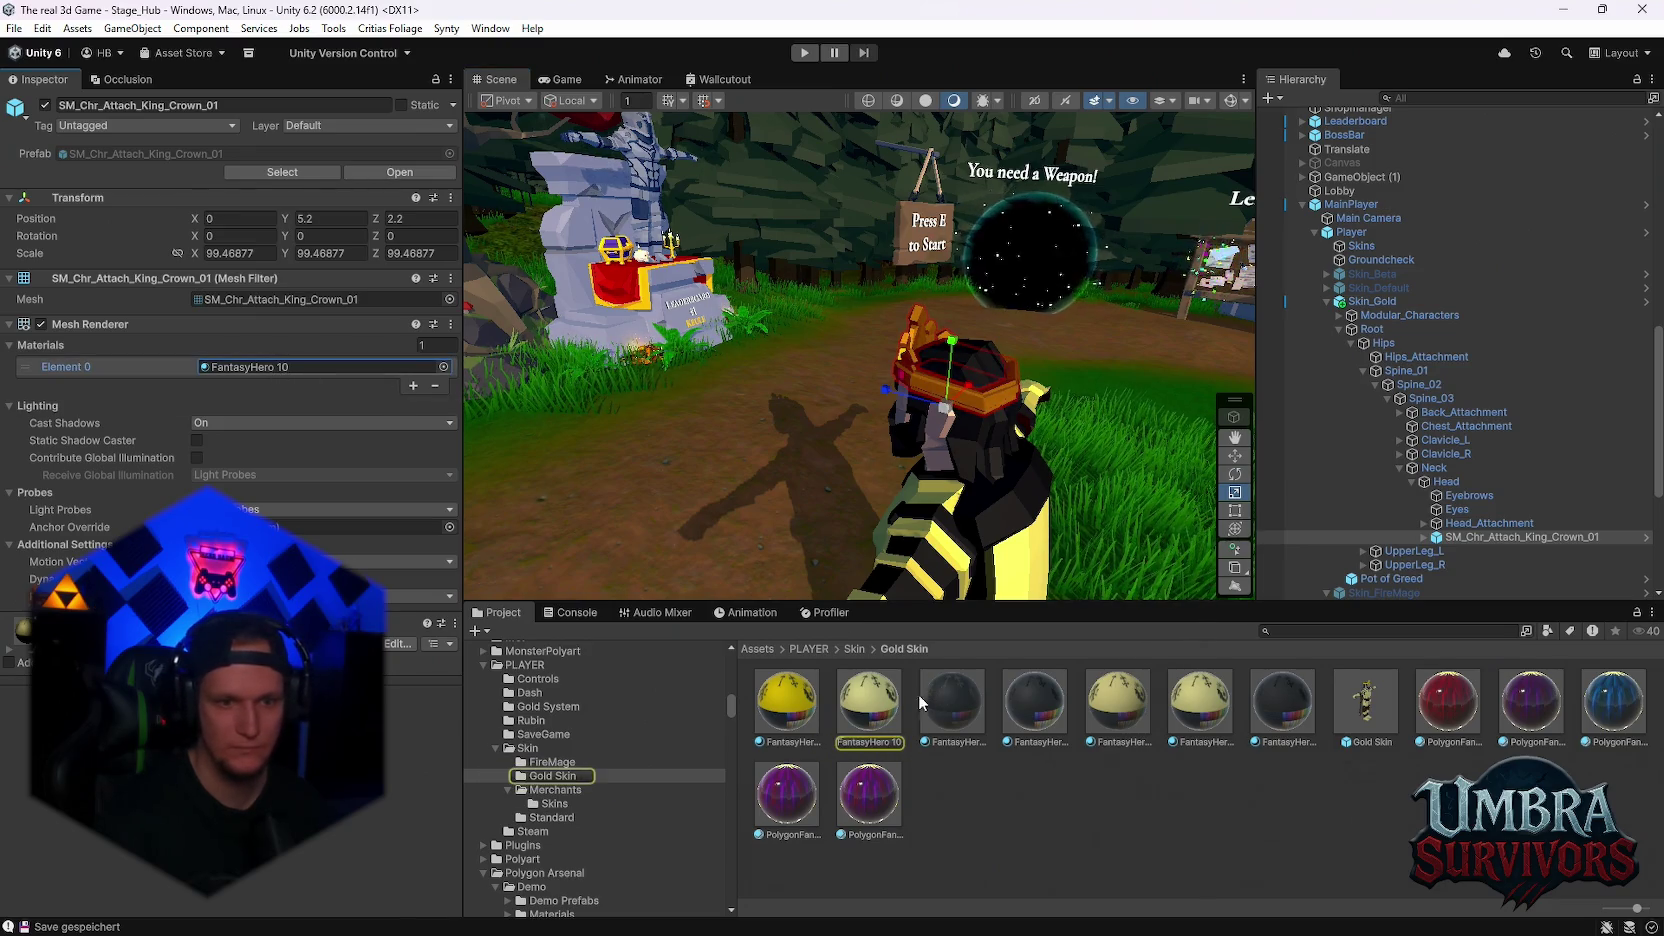
left_click(869, 700)
left_click(270, 277)
left_click(289, 374)
left_click(228, 443)
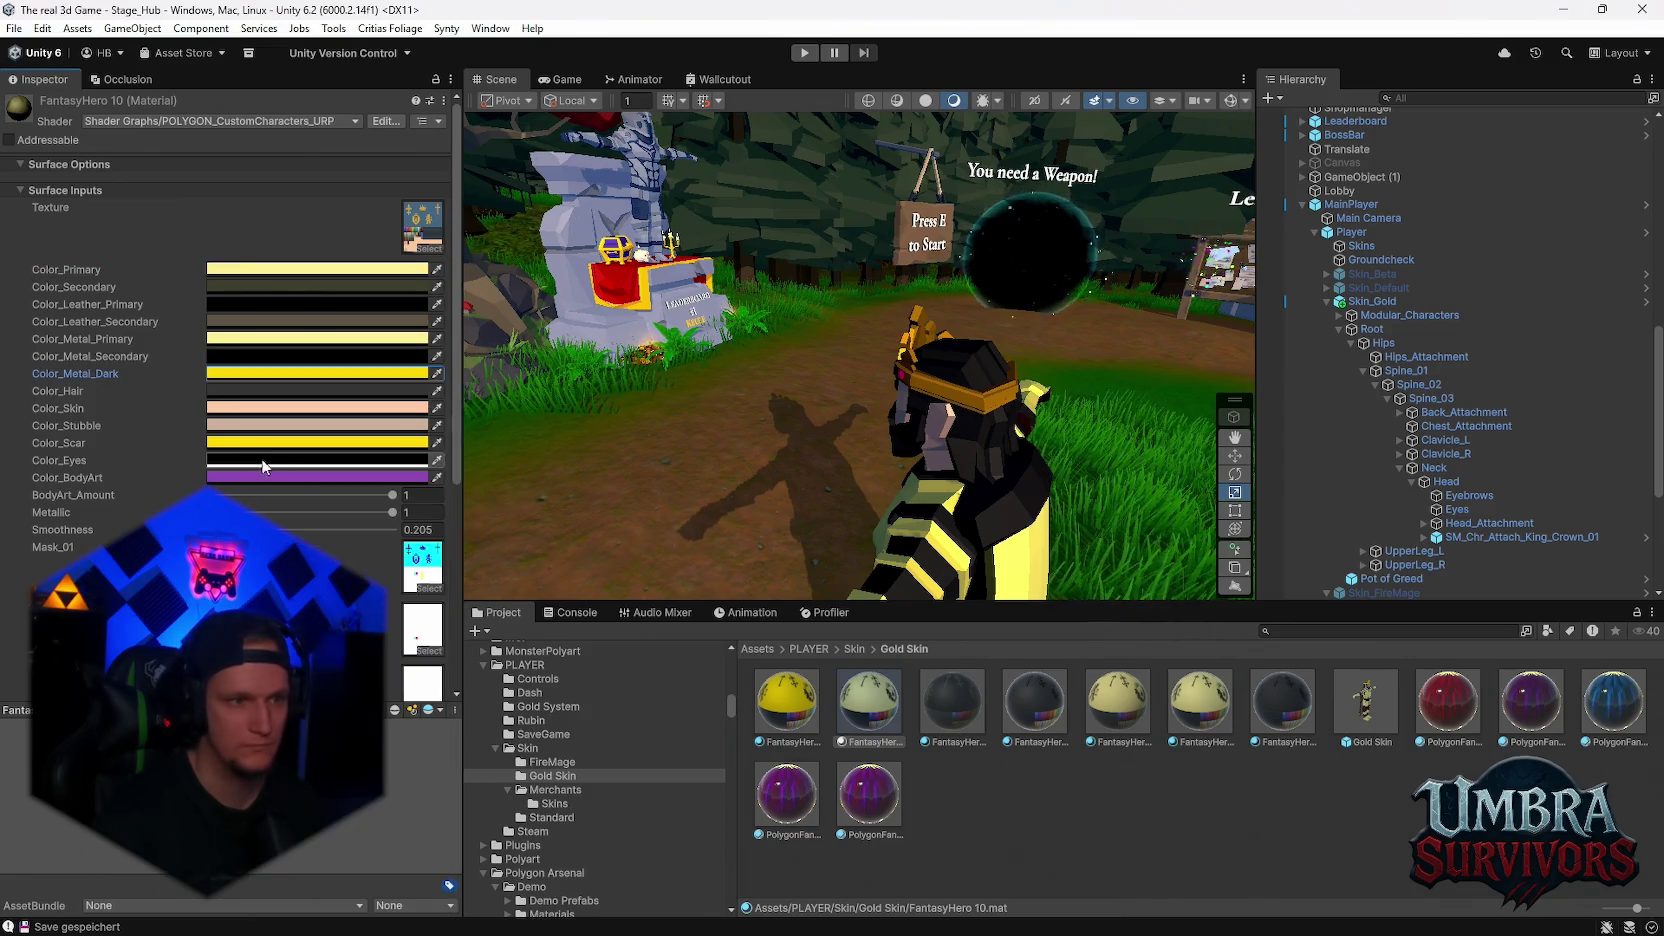
left_click(228, 443)
left_click(440, 685)
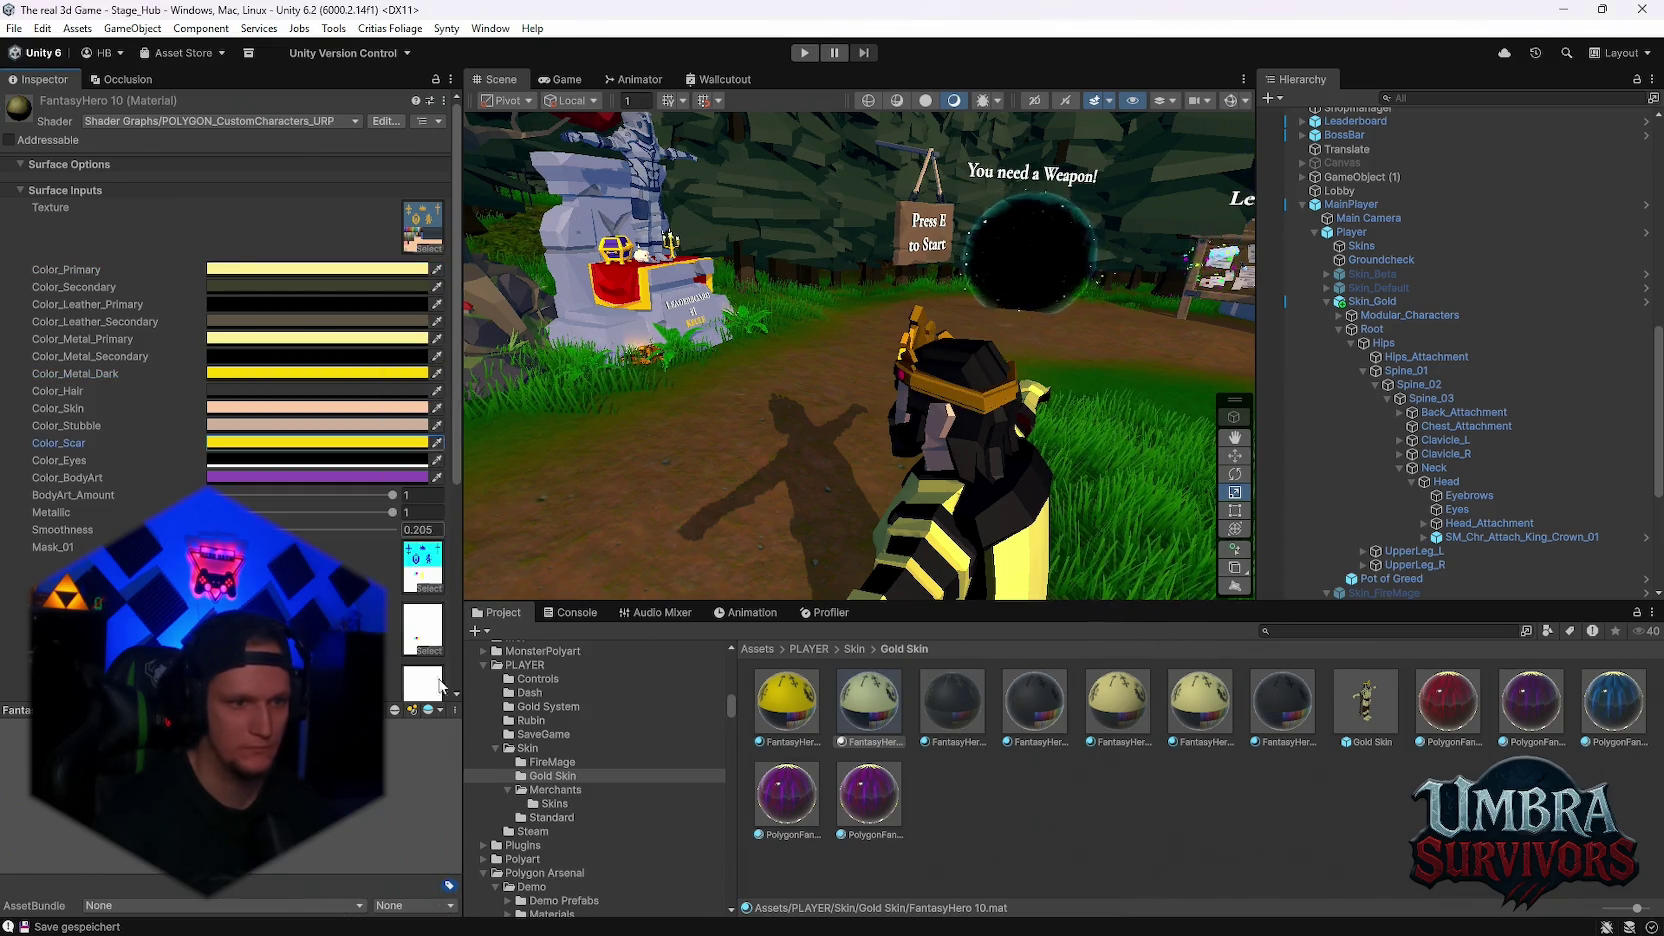
left_click(323, 456)
left_click(504, 378)
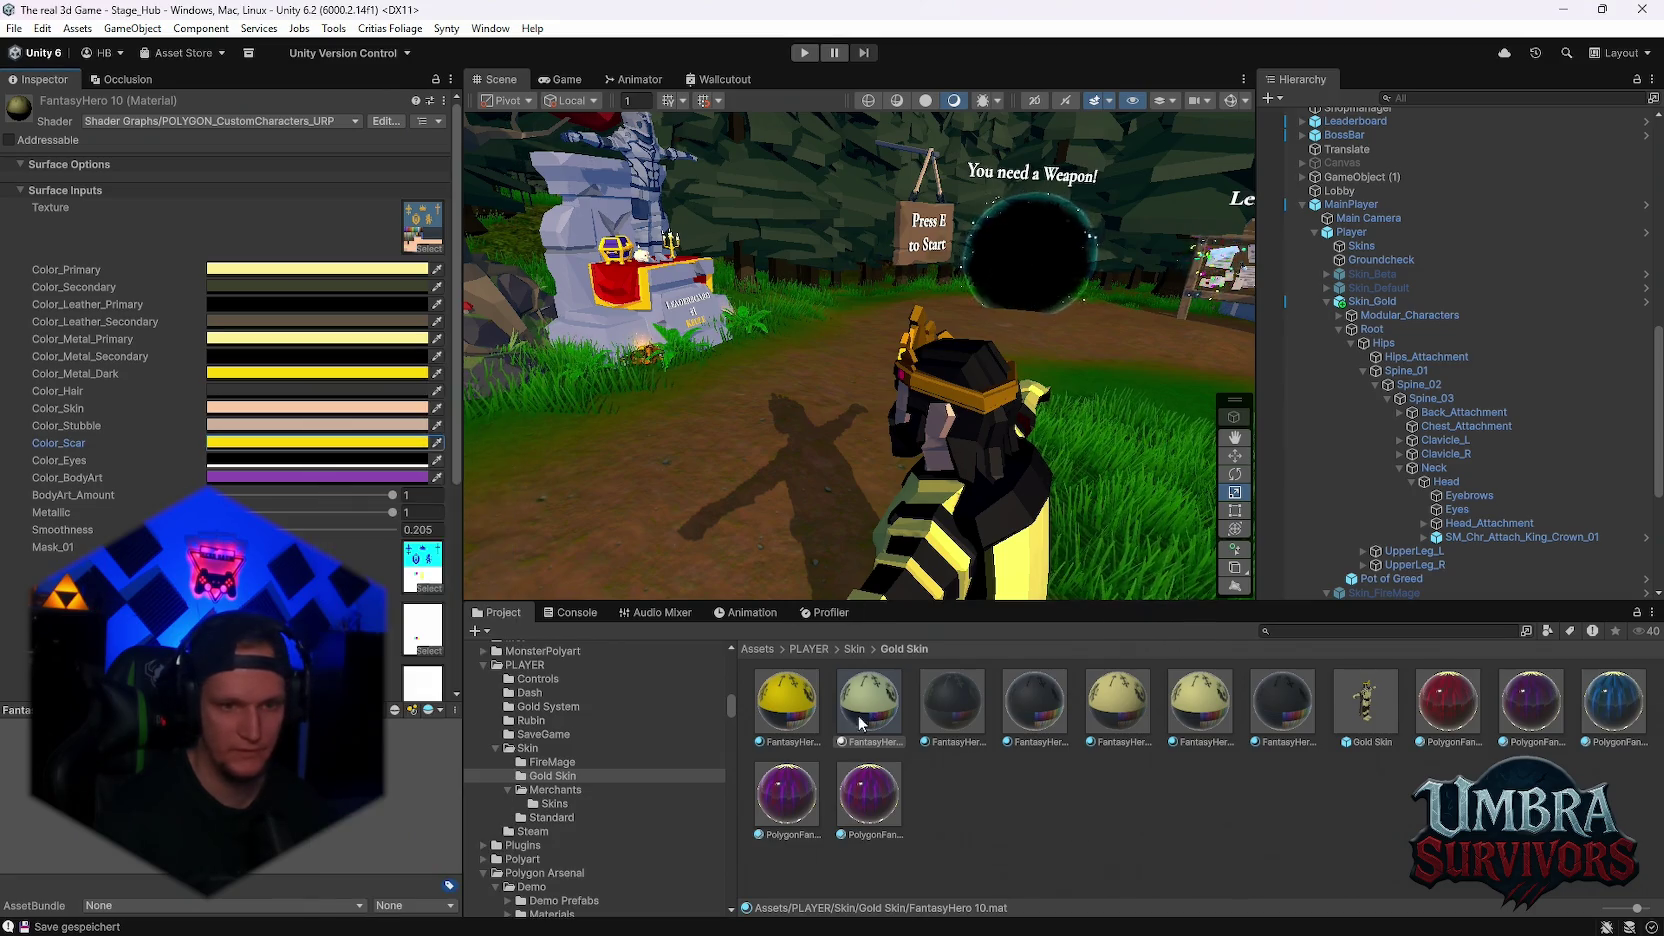
left_click(228, 268)
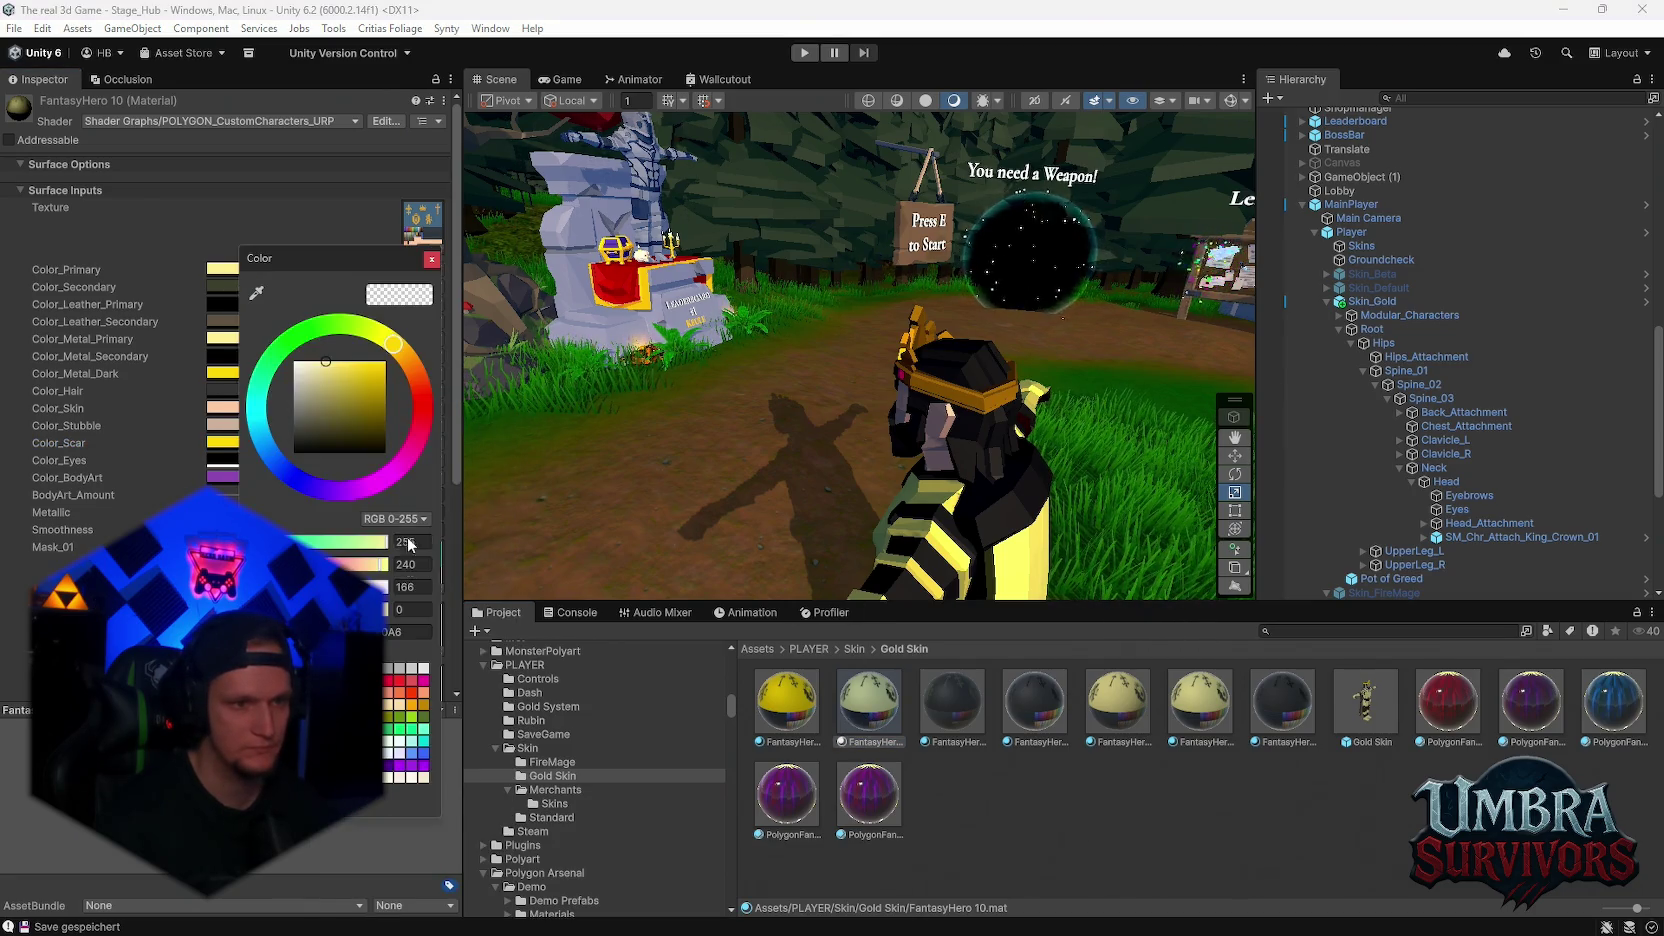
type("FFD700")
left_click(430, 260)
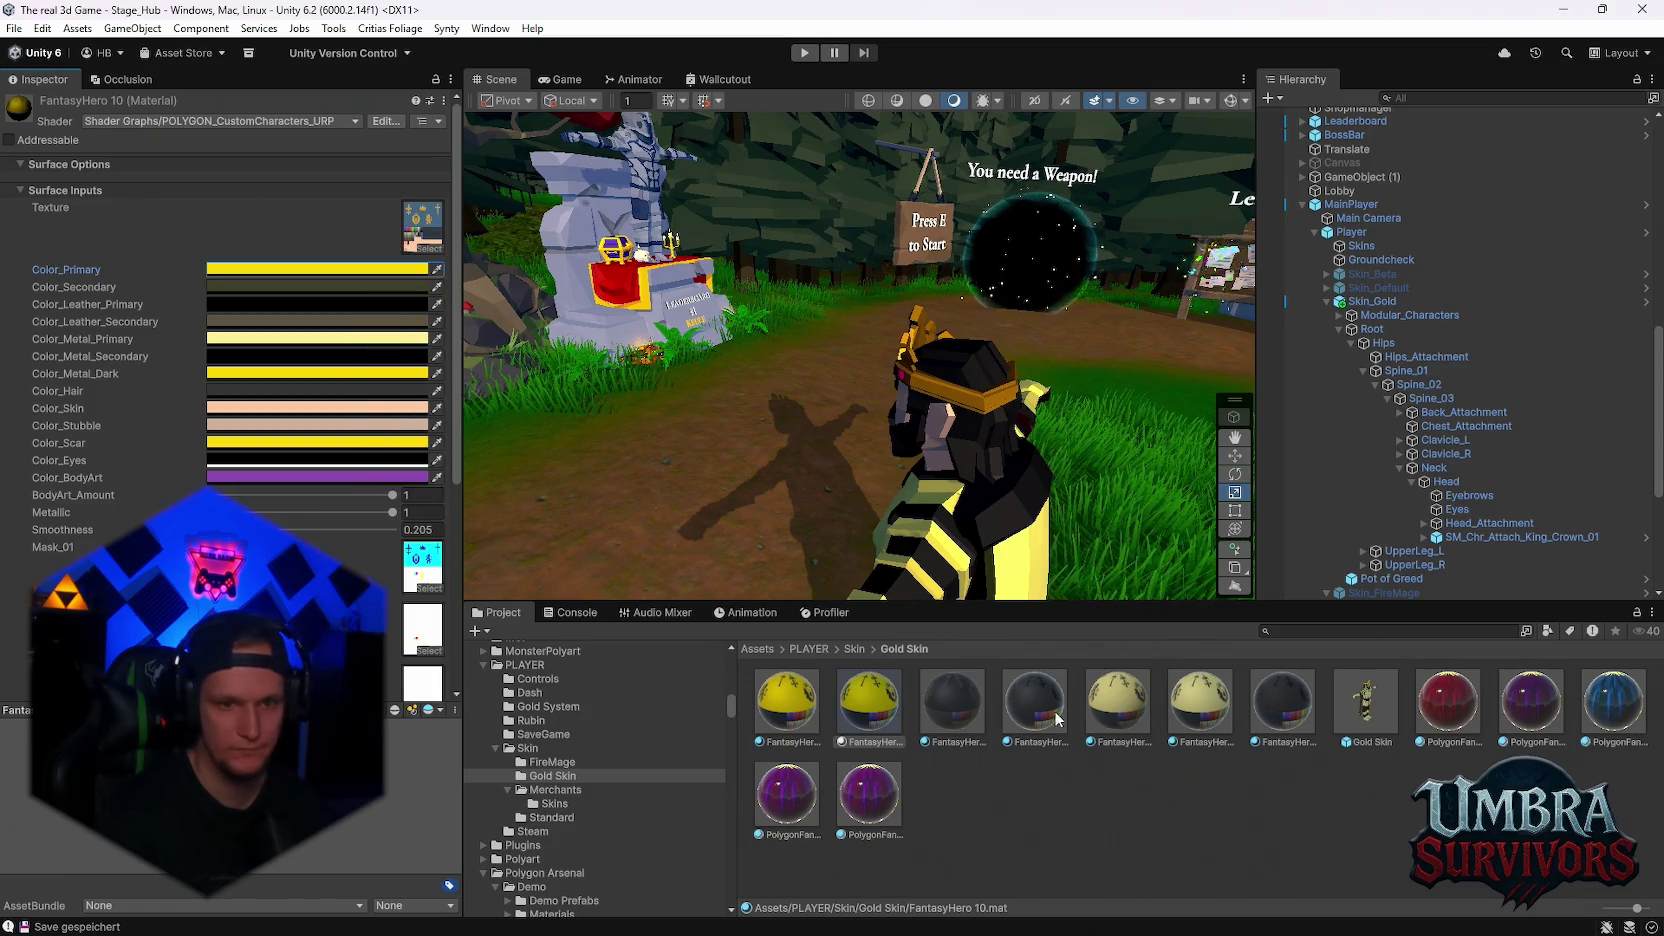
Set FantasyHero 13's Color_Primary, Metal_Primary, Metal_Dark and Scar colours to FFD700
left_click(1075, 708)
left_click(258, 272)
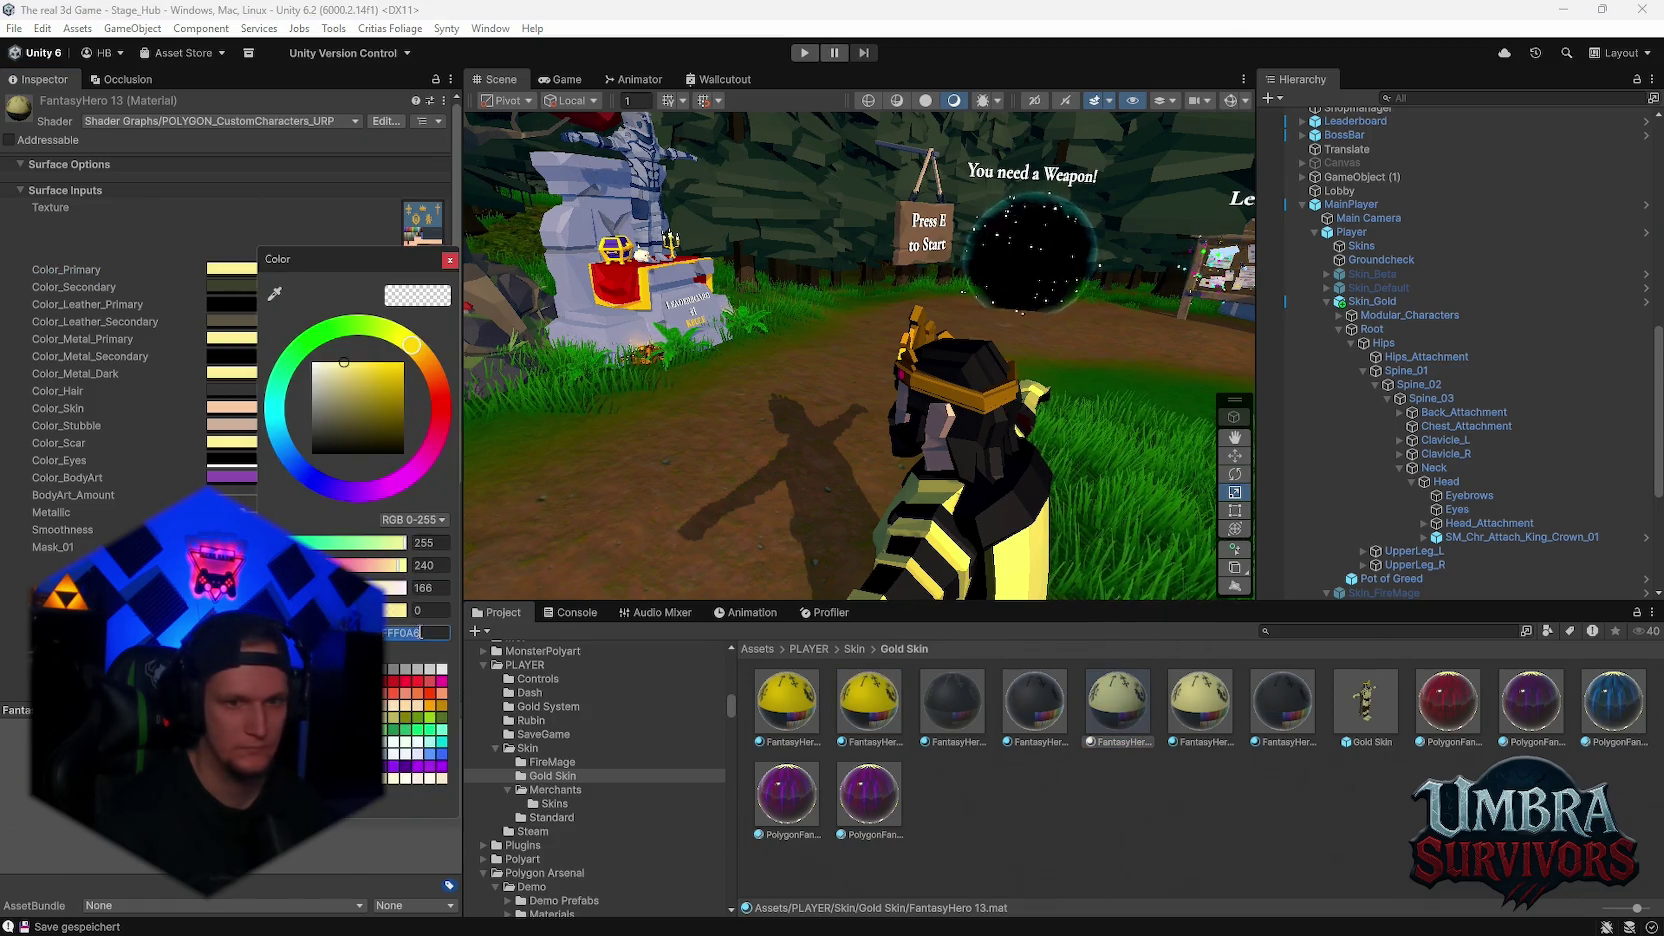
type("FFD700")
left_click(450, 260)
left_click(290, 339)
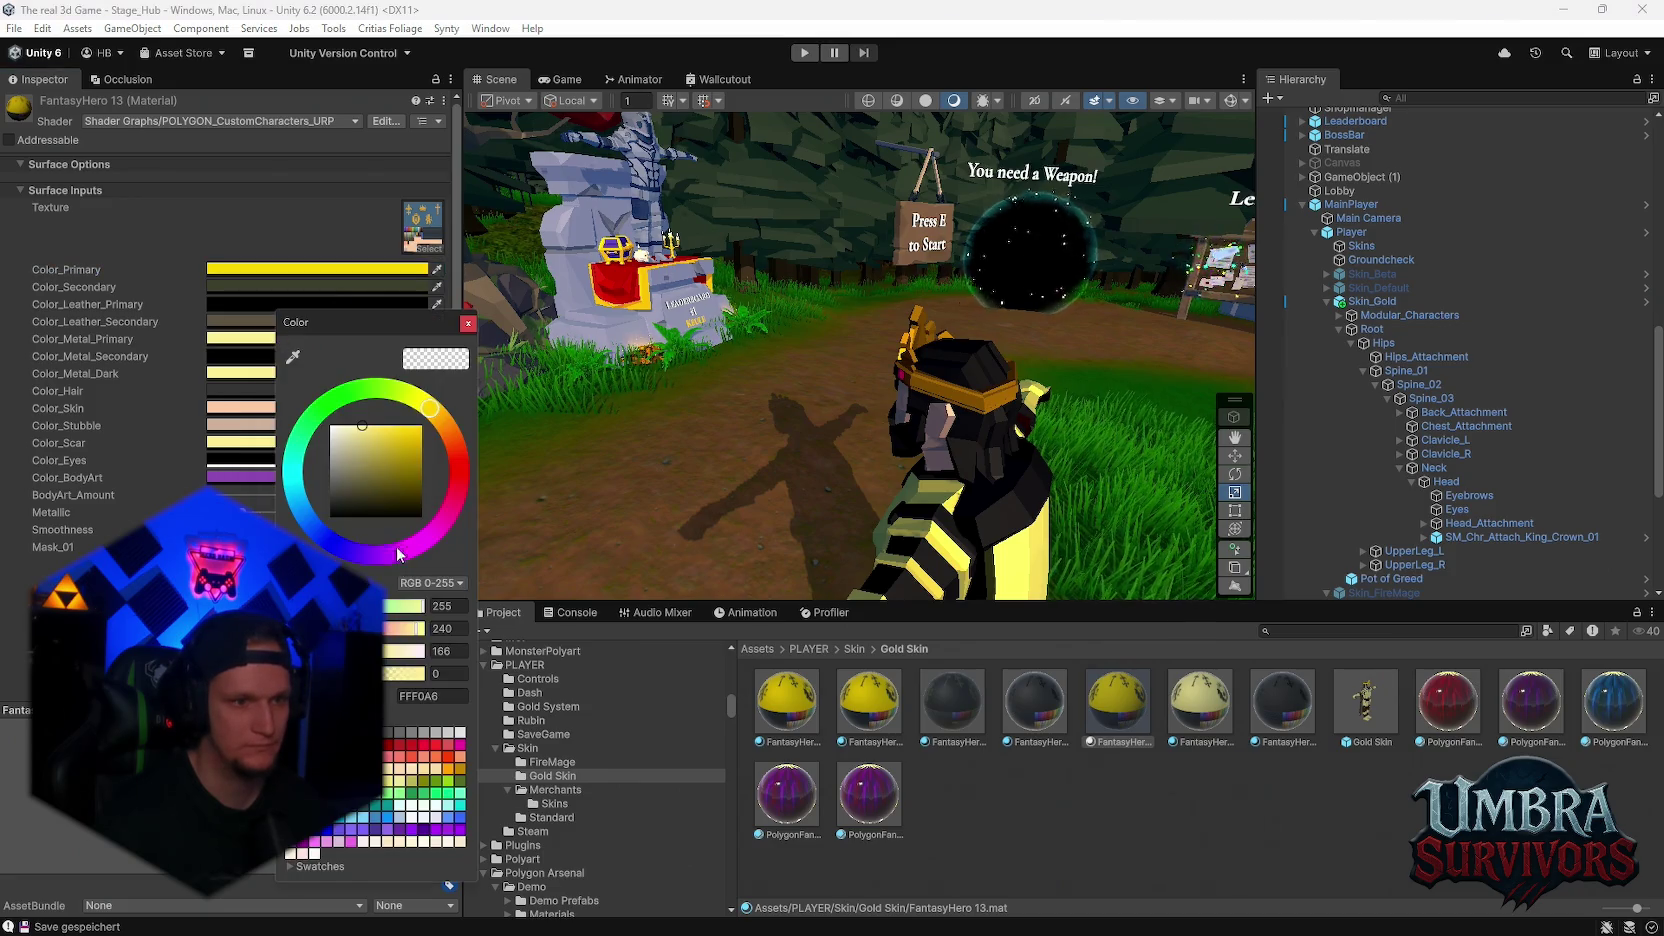
type("FFD700")
left_click(467, 323)
left_click(278, 373)
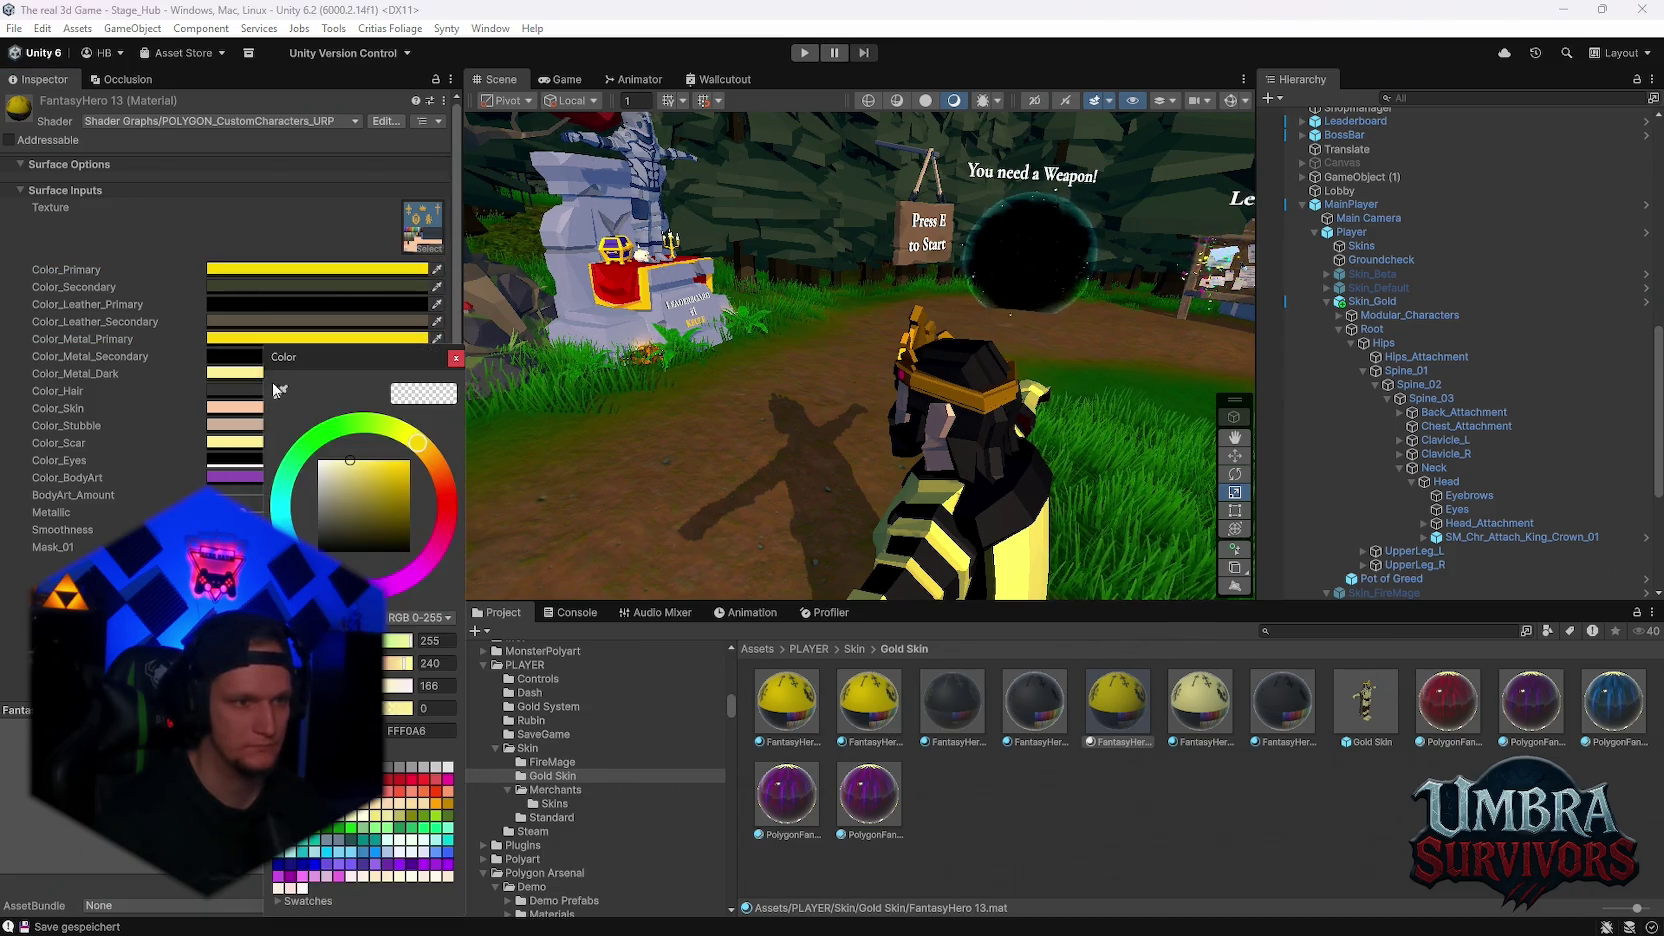
type("FFD700")
left_click(456, 358)
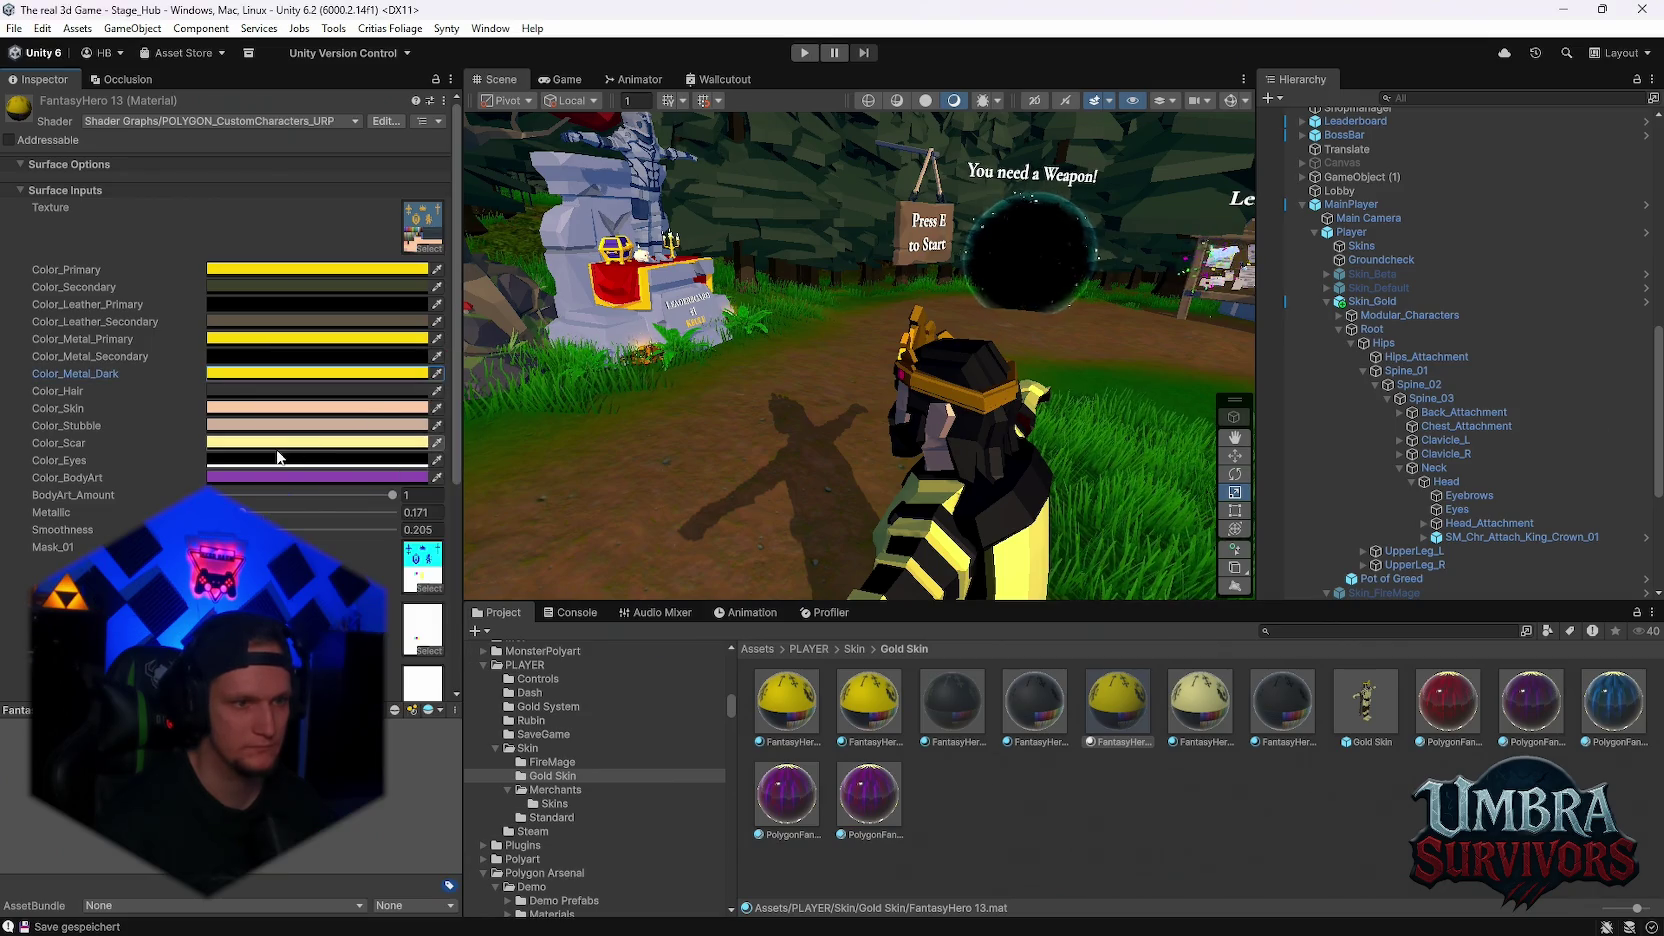
left_click(400, 391)
type("FFD700")
left_click(468, 377)
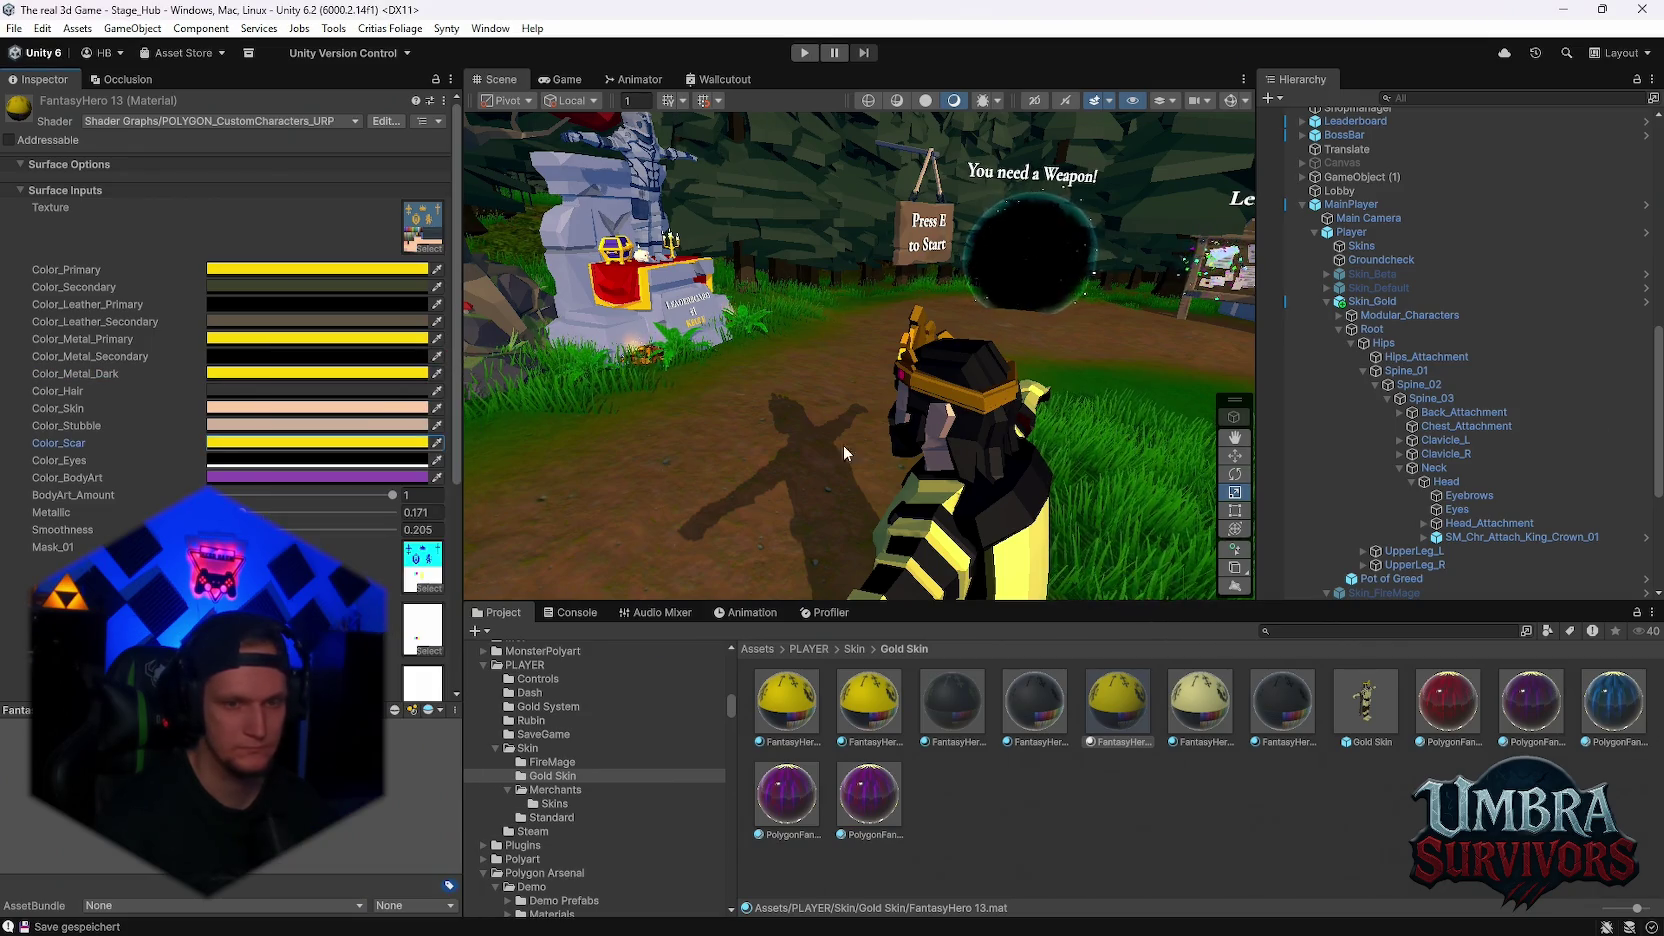
Set FantasyHero 14's Color_Primary and Color_Metal_Primary to FFD700
left_click(1199, 702)
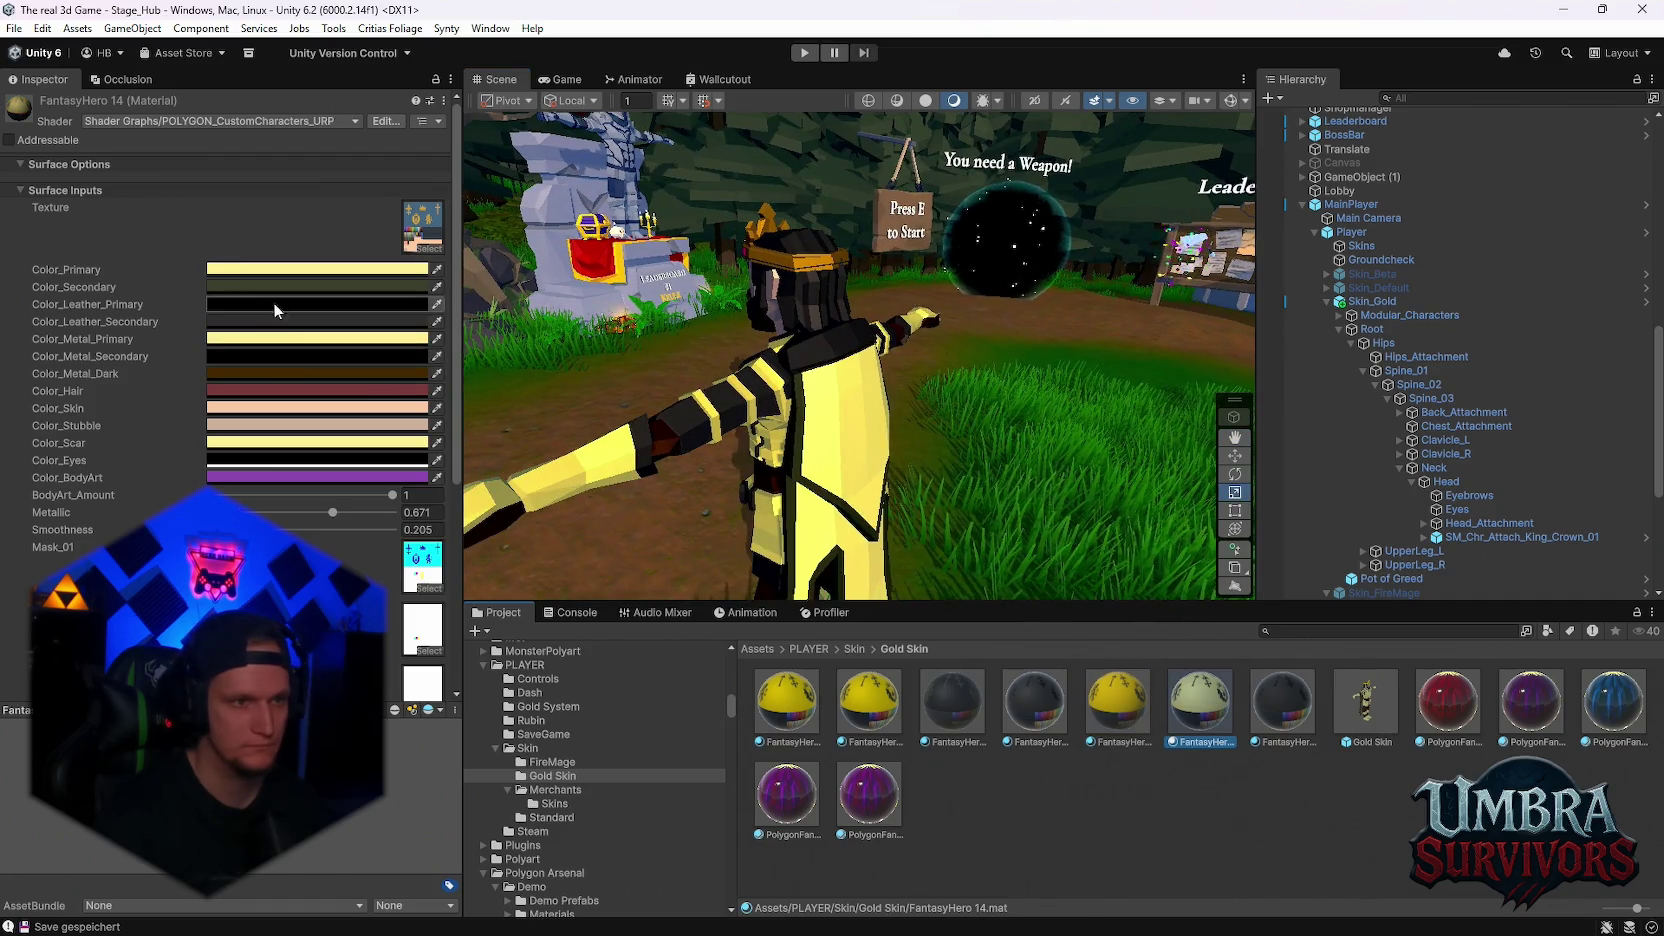
left_click(237, 269)
left_click(408, 629)
type("FFD700")
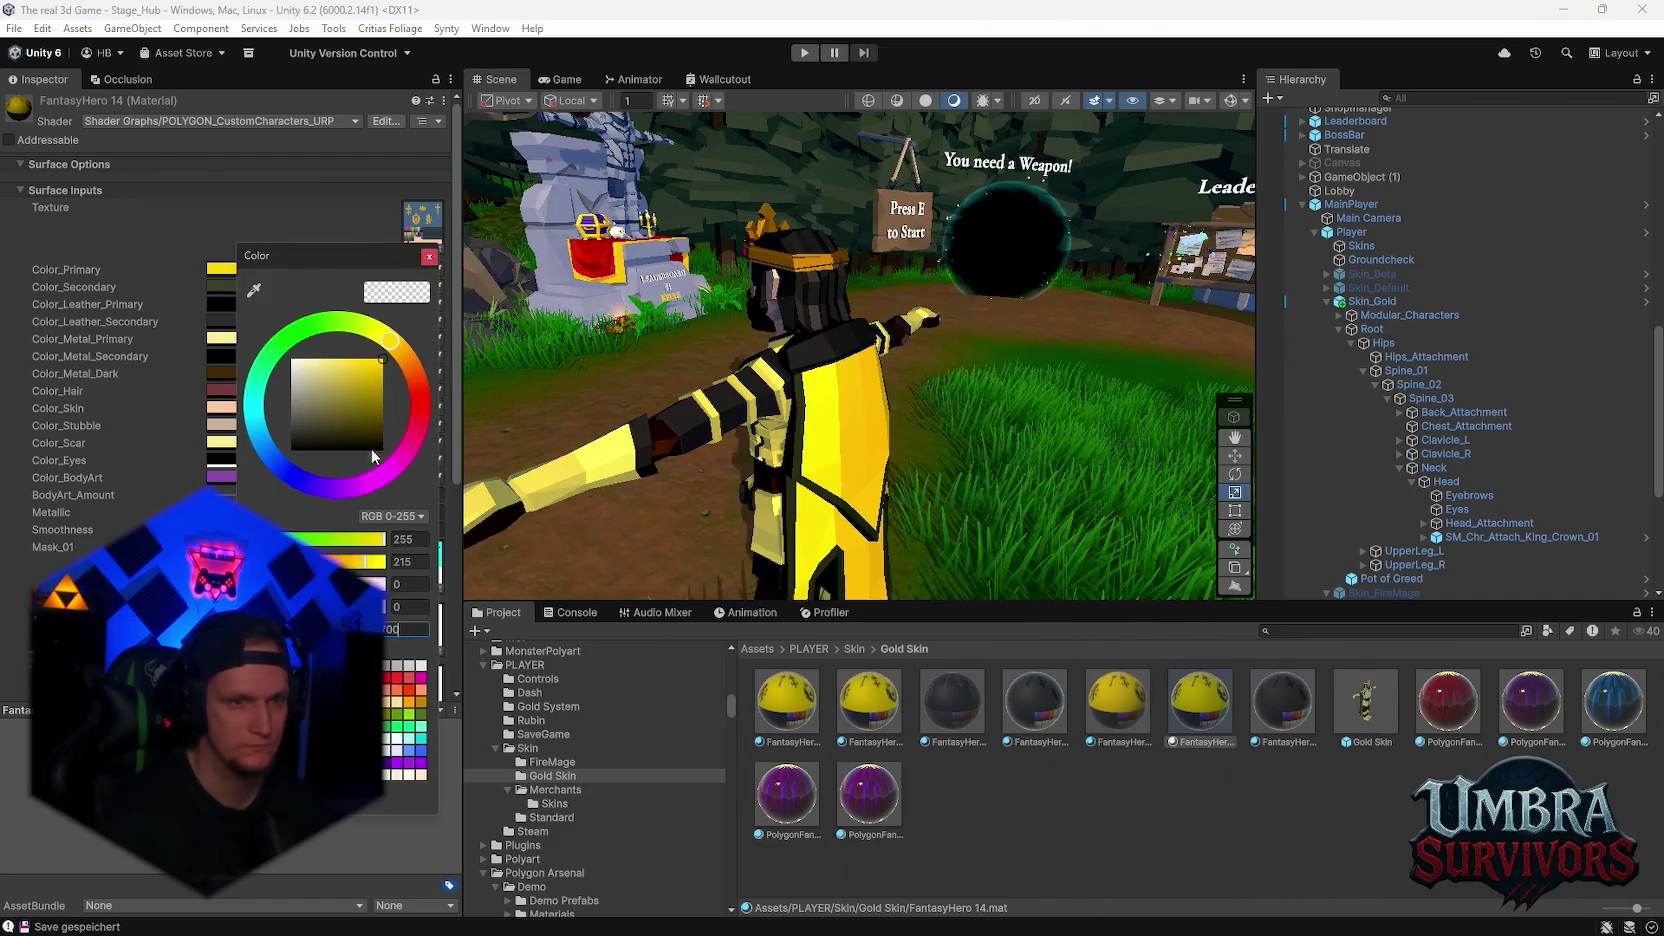
left_click(268, 334)
left_click(268, 334)
left_click(418, 692)
type("FFD700")
left_click(454, 319)
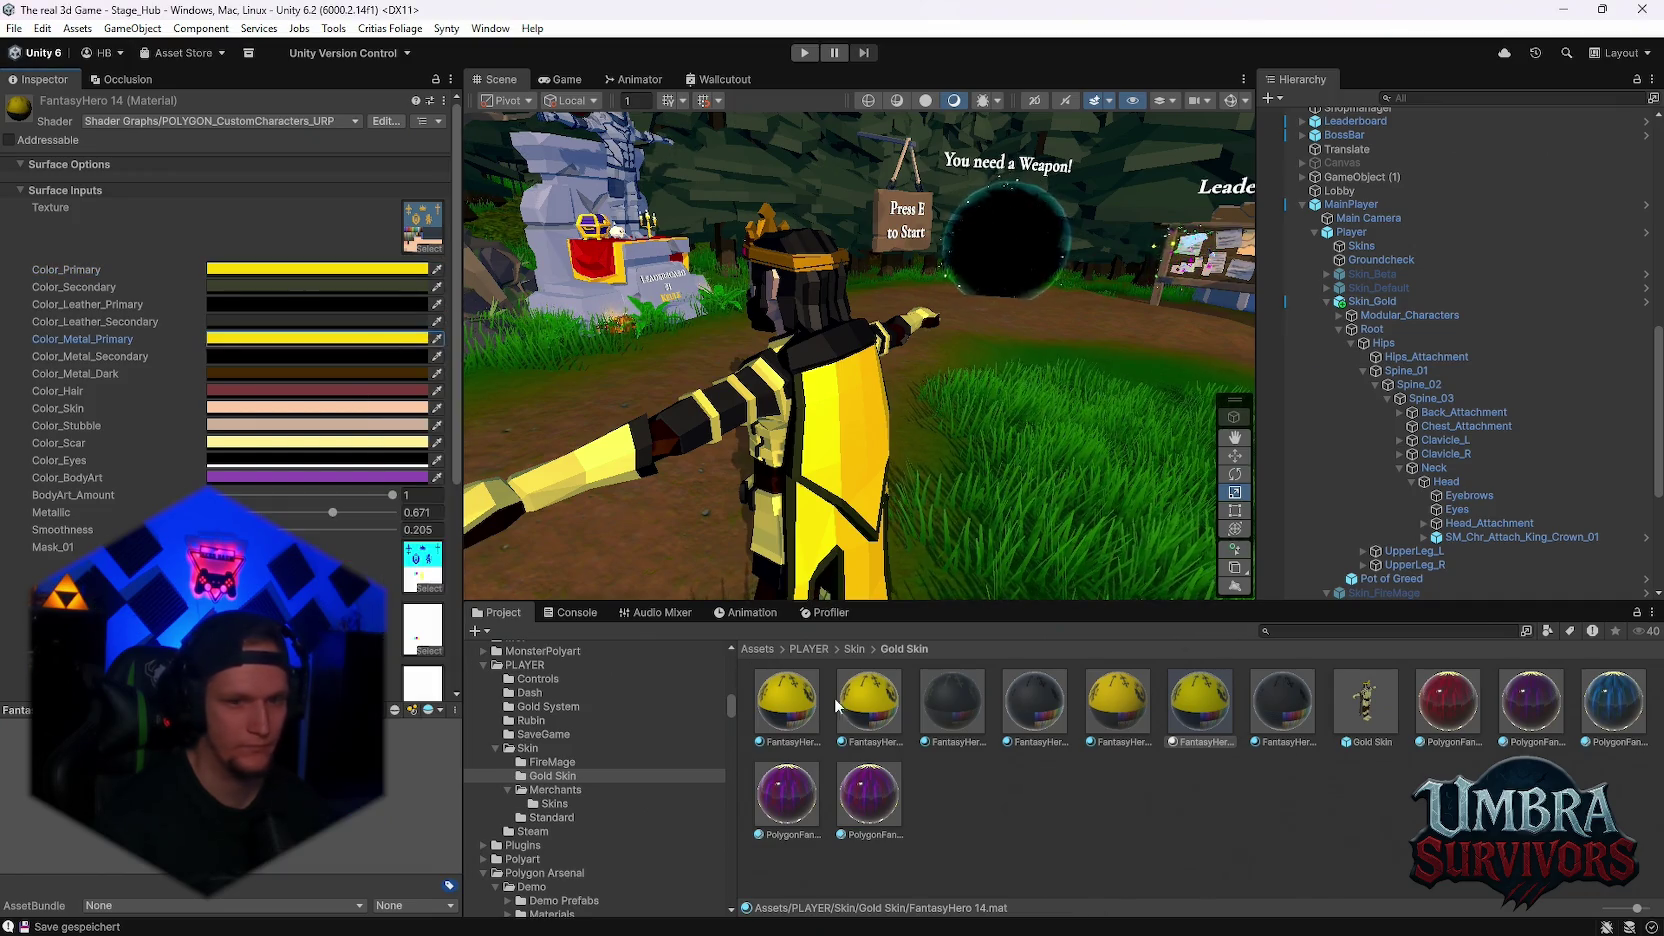
Set FantasyHero 12's Metal_Primary, Metal_Secondary and Scar colours to gold FFD700
left_click(1015, 714)
left_click(240, 338)
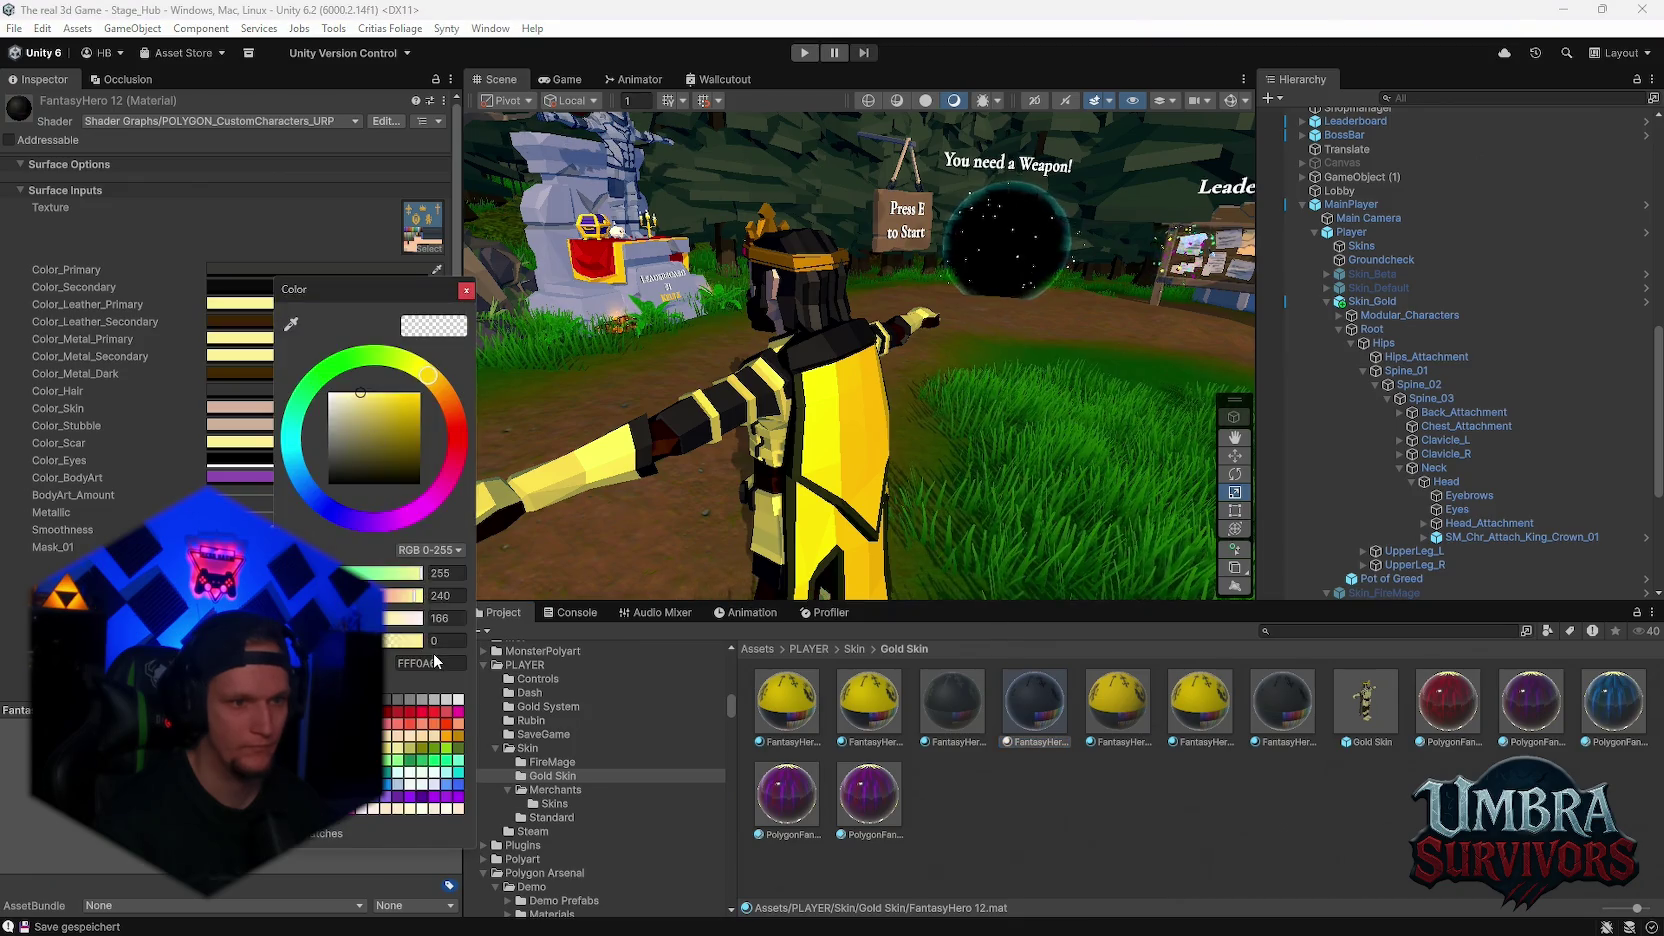
left_click(466, 290)
left_click(250, 338)
left_click(466, 697)
left_click(250, 338)
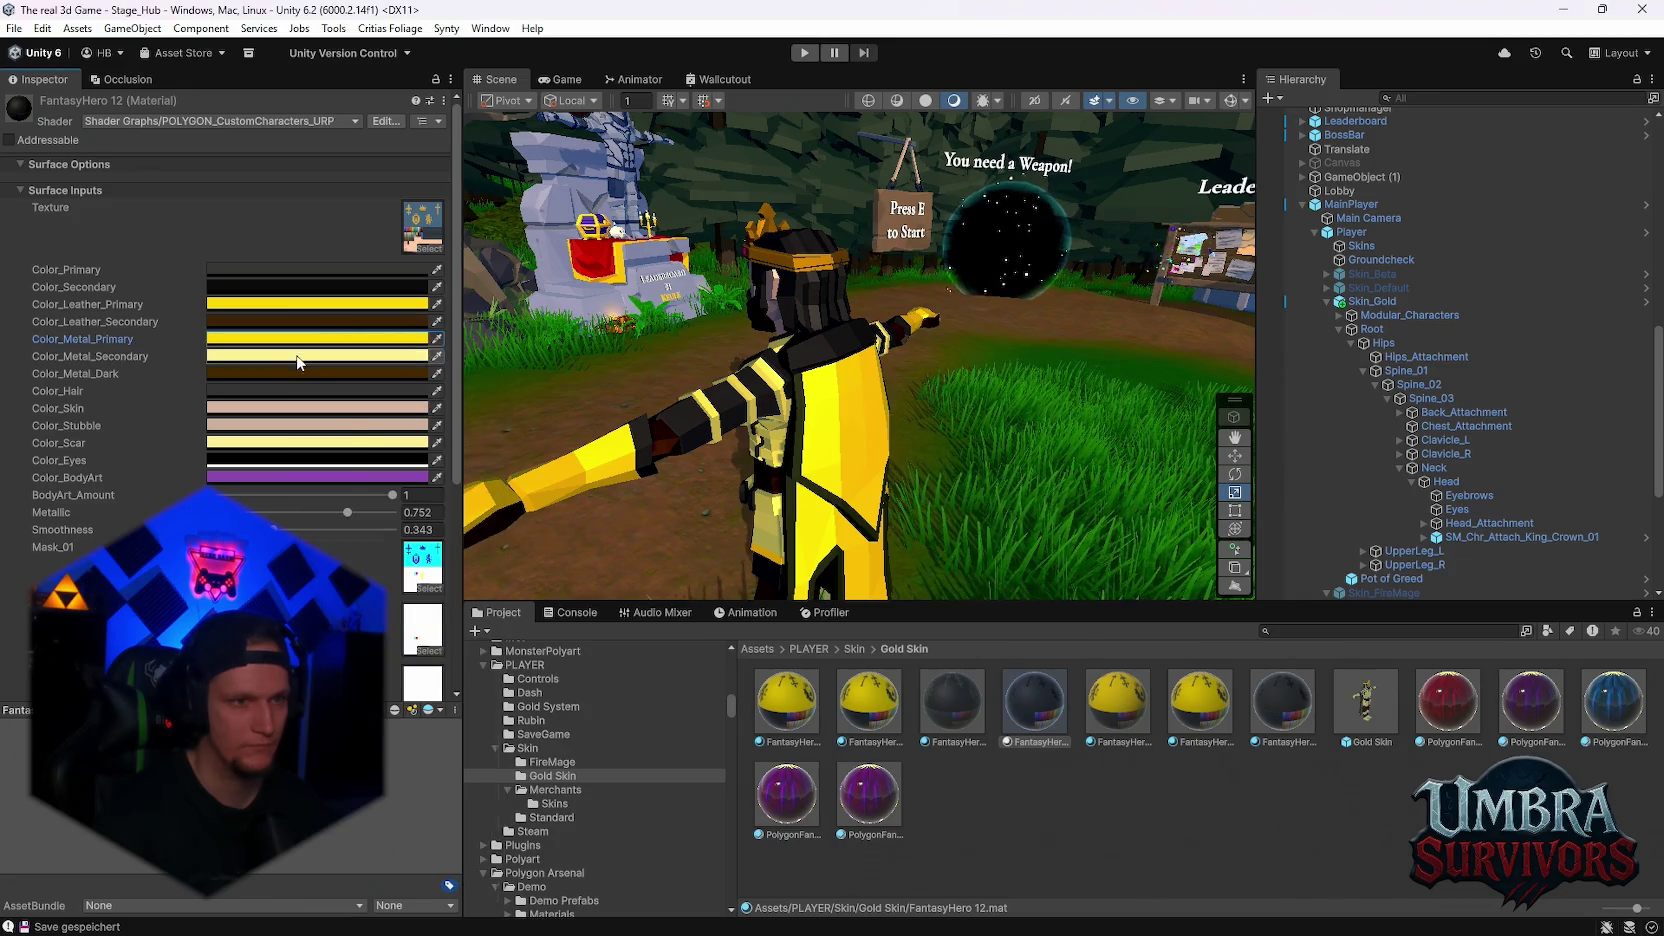
left_click(250, 338)
left_click(450, 716)
type("FFD700")
key("Return")
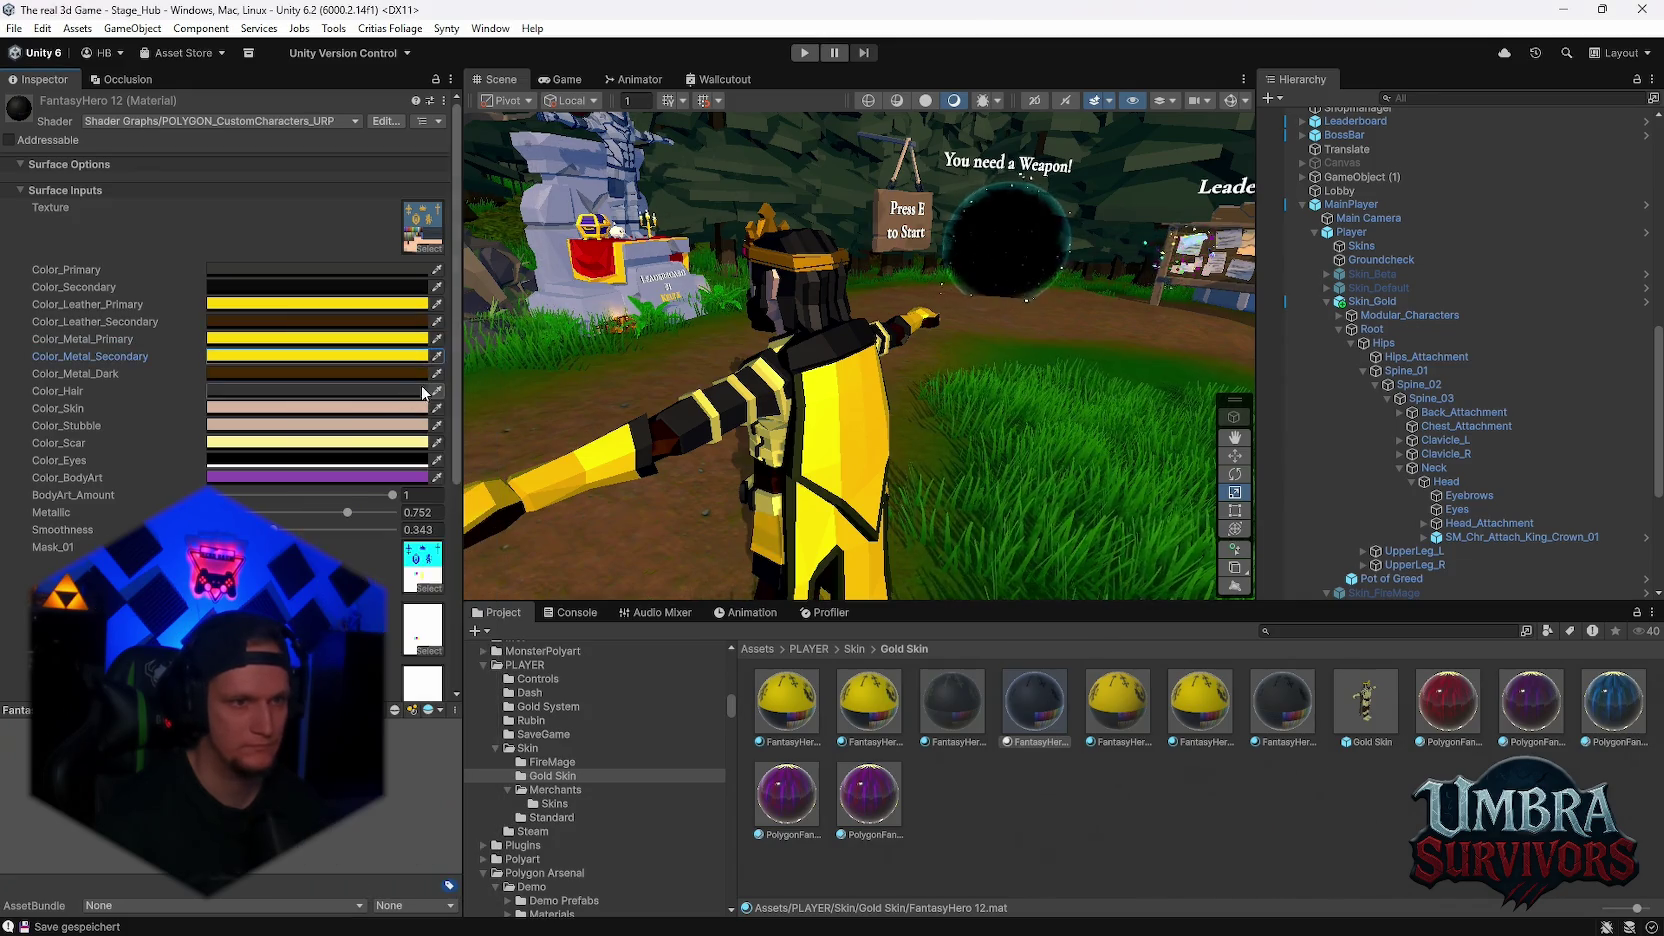
left_click(324, 447)
left_click(470, 750)
type("FFD700")
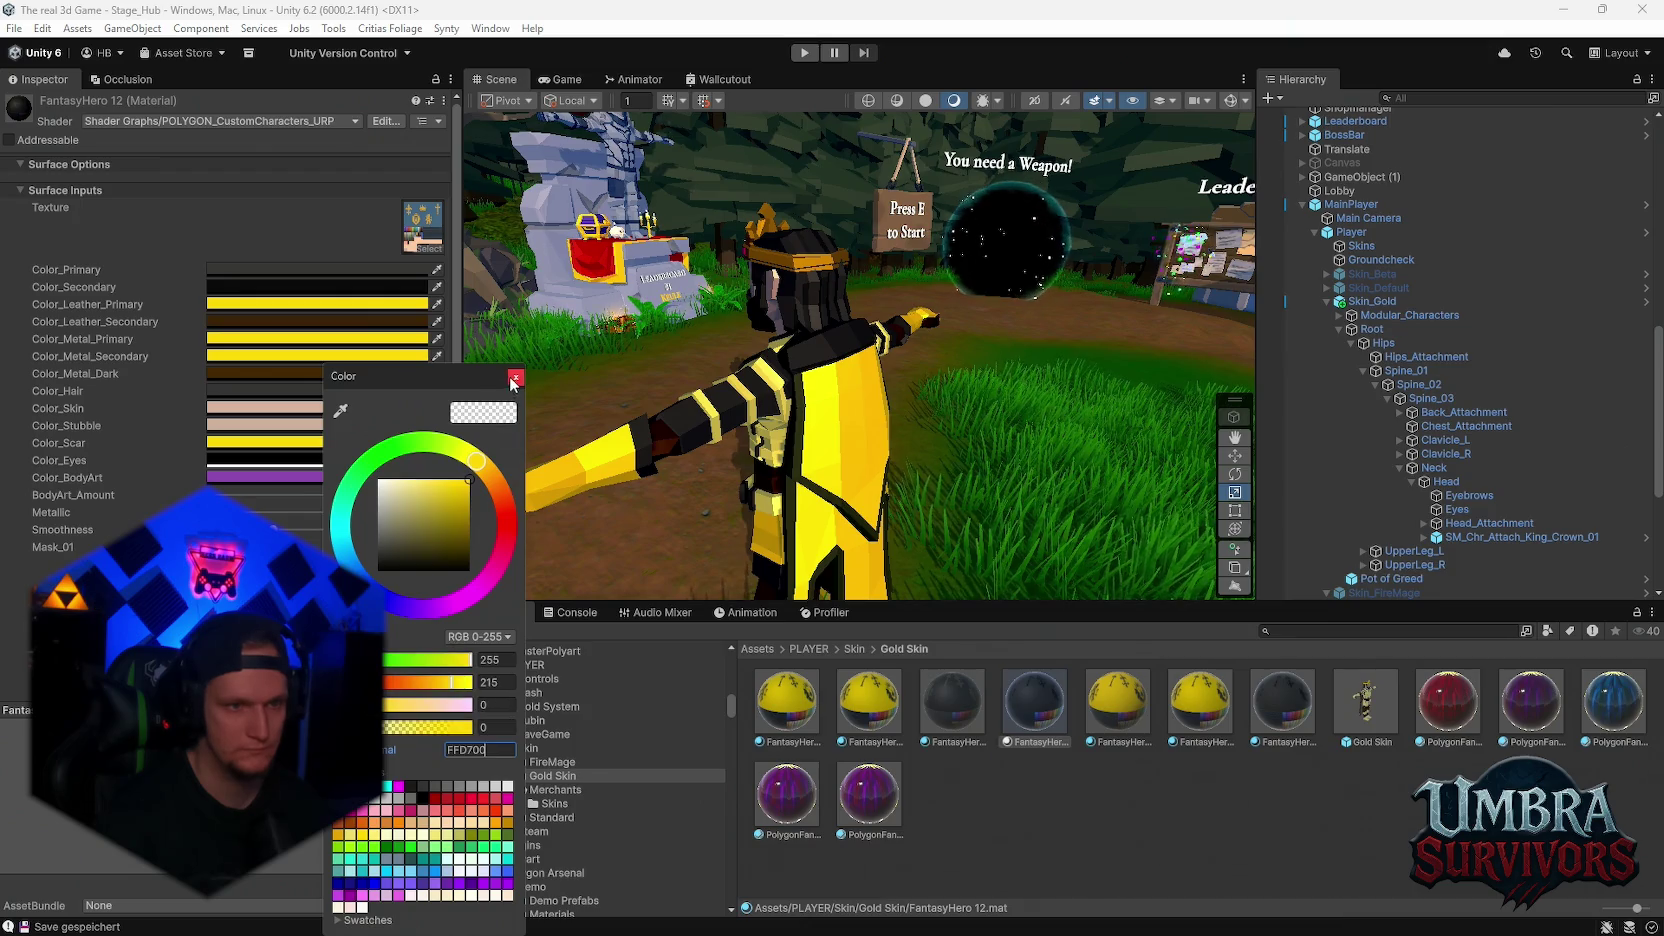
key("Return")
Set FantasyHero 15's Color_Leather_Primary to FFD700, then reselect the Skin_Gold object
left_click_drag(719, 403, 898, 434)
left_click(1282, 700)
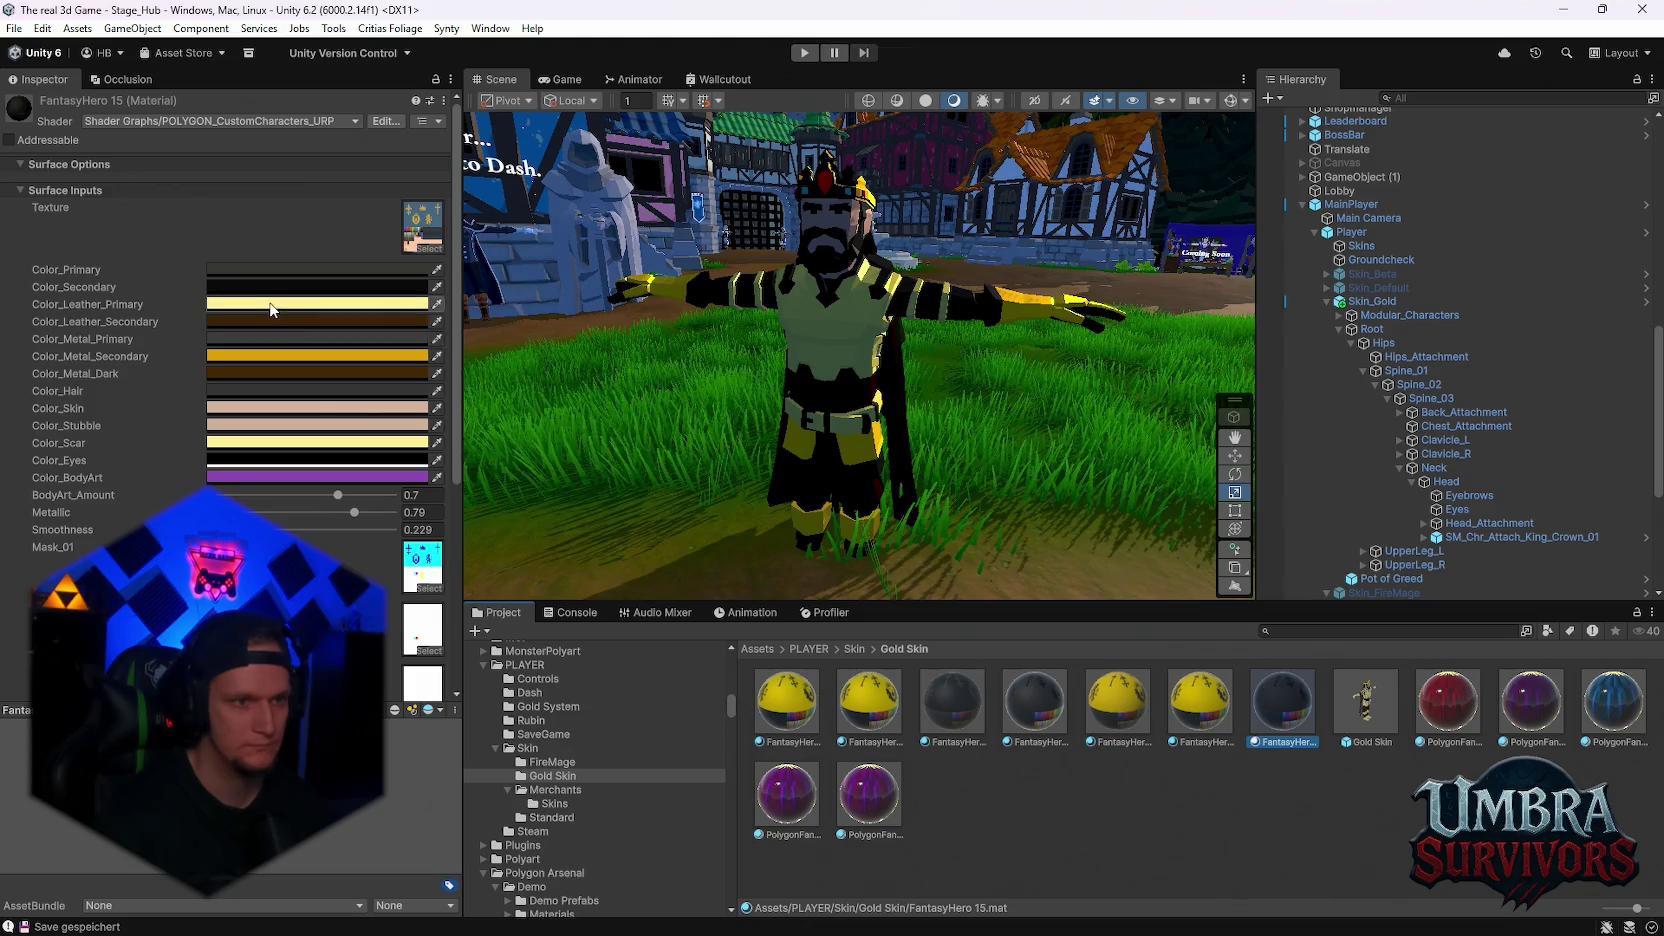
left_click(237, 304)
type("FFD700")
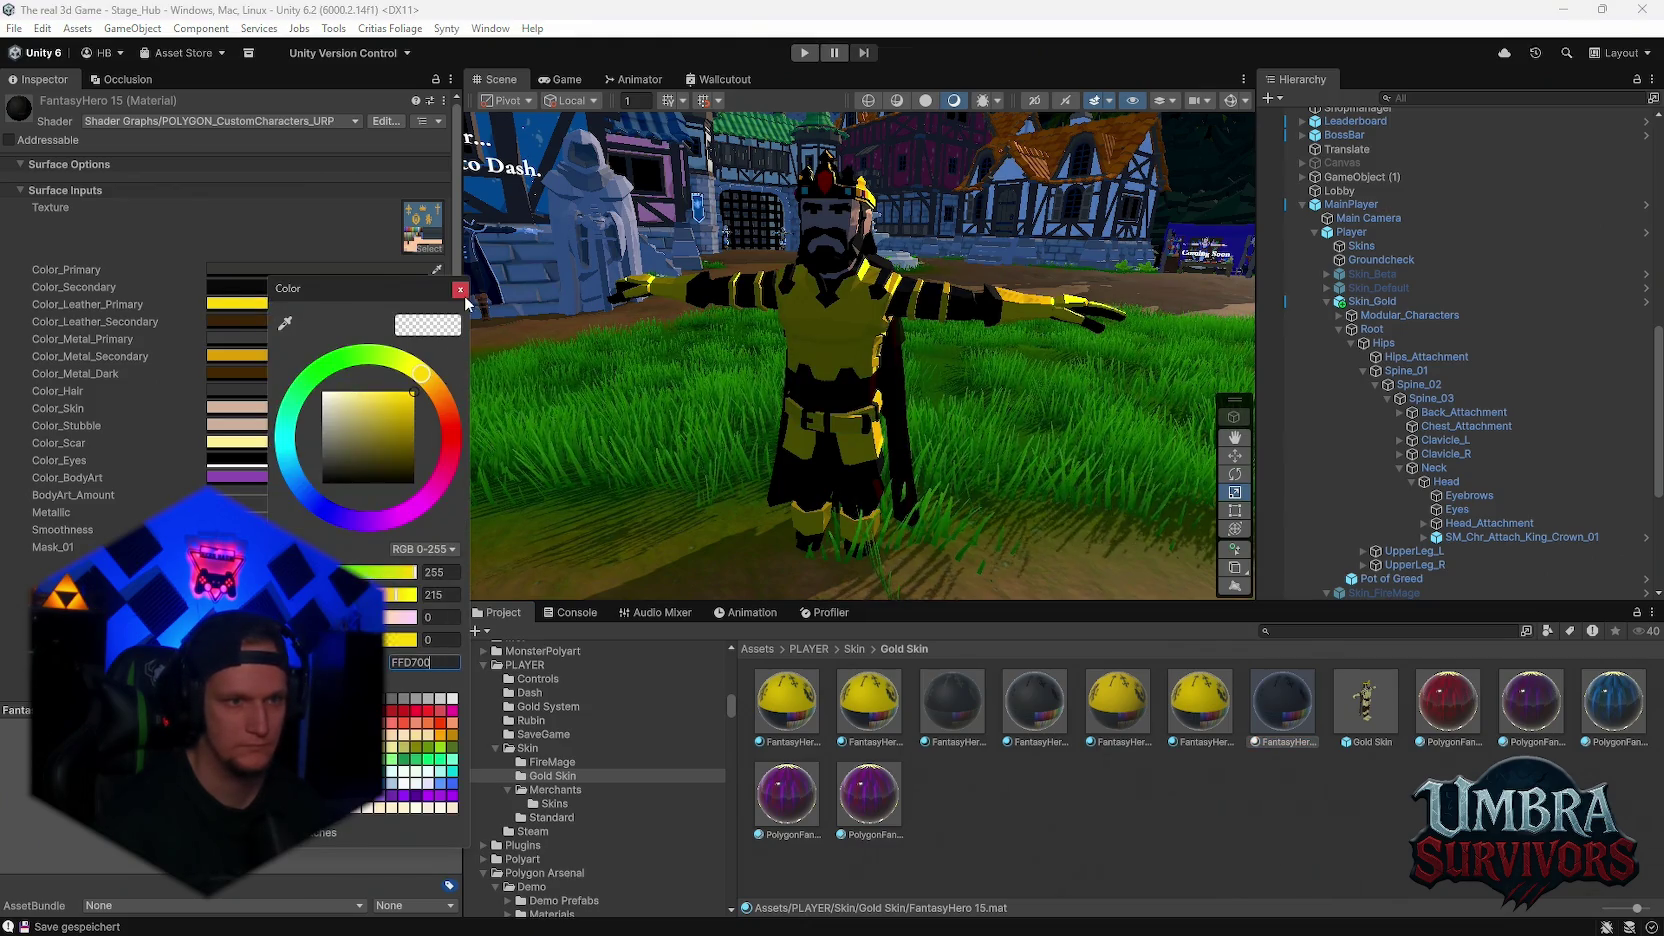
left_click(460, 289)
mouse_move(812, 389)
left_mouse_down()
mouse_move(892, 486)
mouse_move(463, 459)
mouse_move(952, 260)
left_mouse_up()
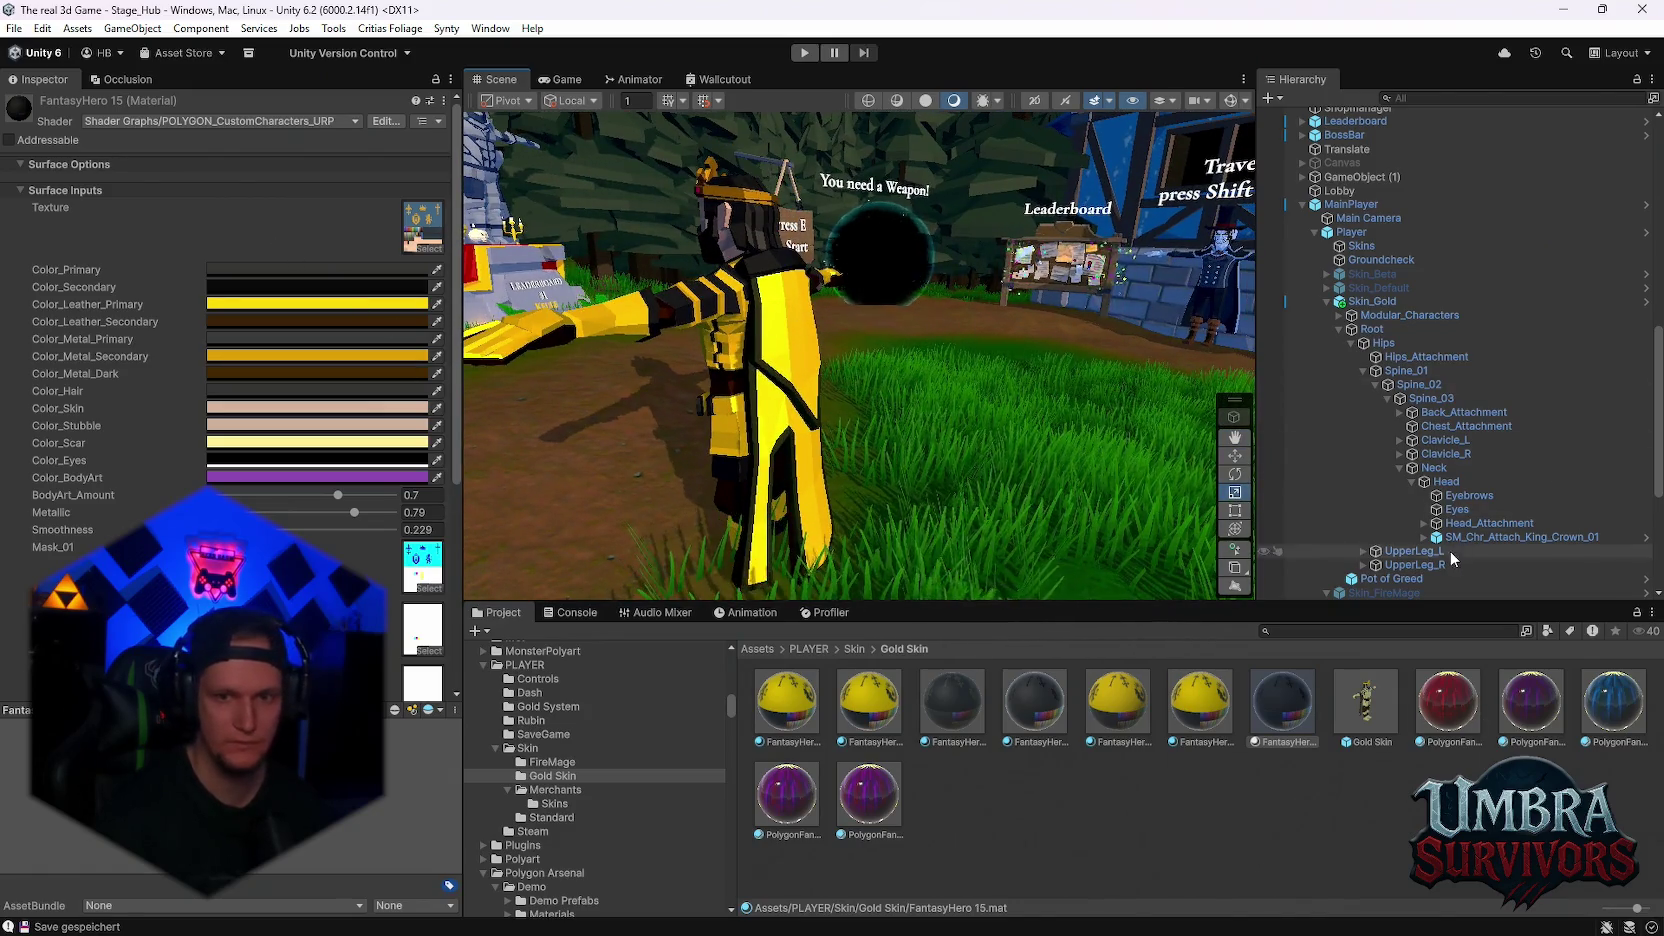
left_click(1372, 301)
Delete the Pot of Greed object from the Hierarchy
scroll(1404, 480, "down", 3)
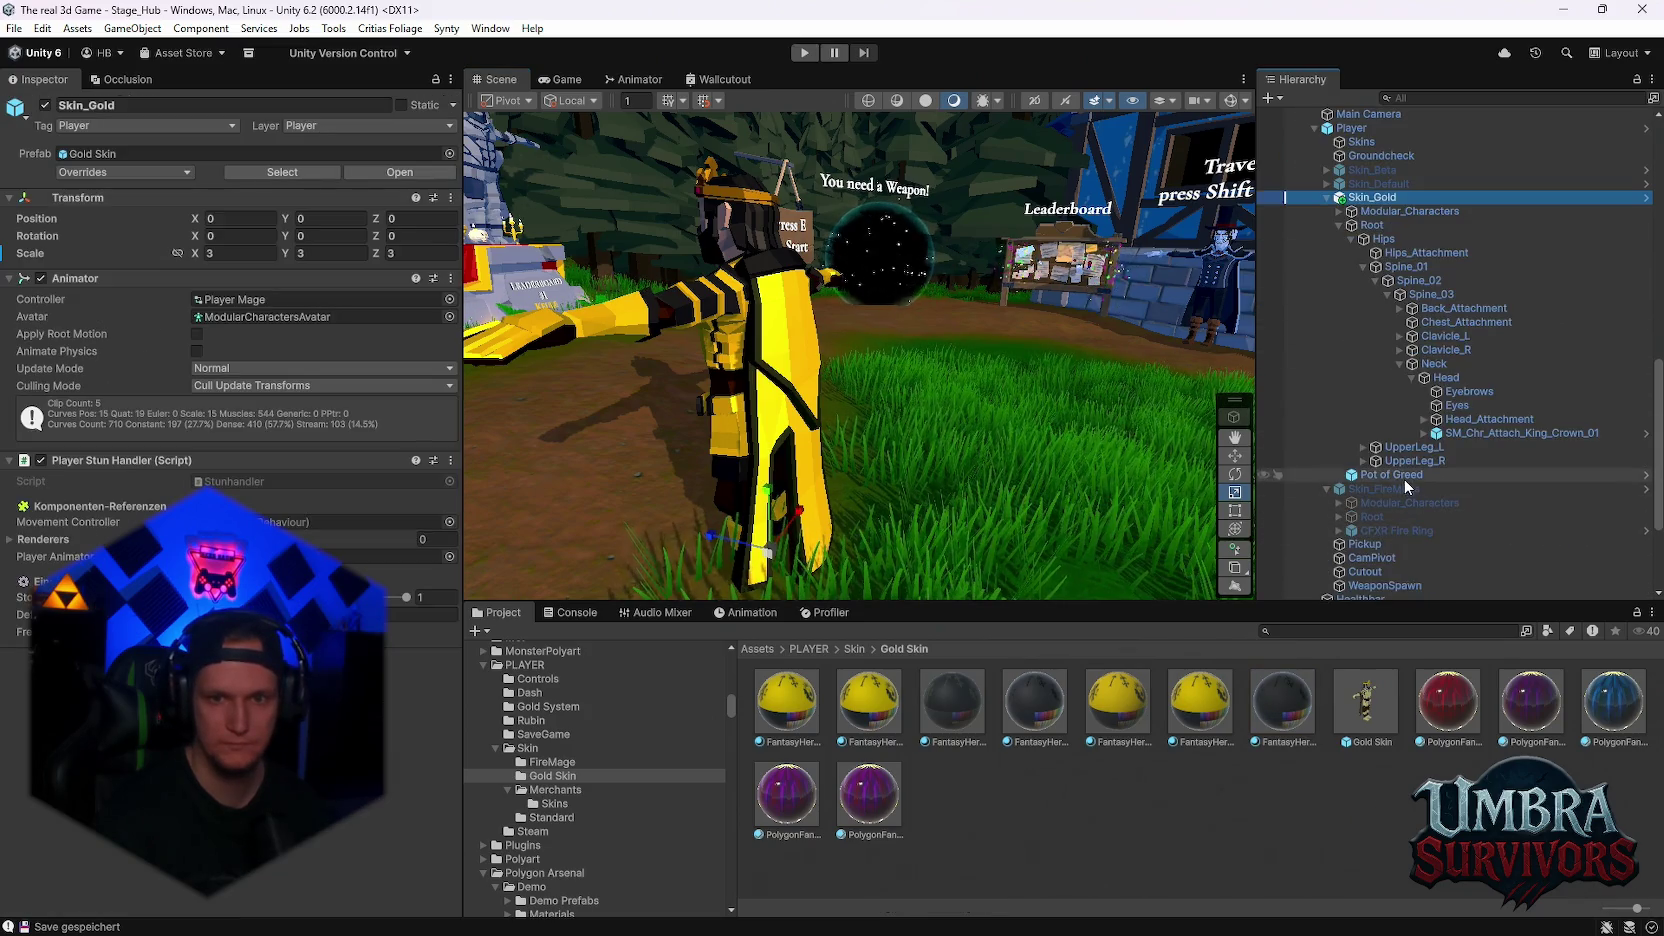
left_click(1404, 478)
key("Delete")
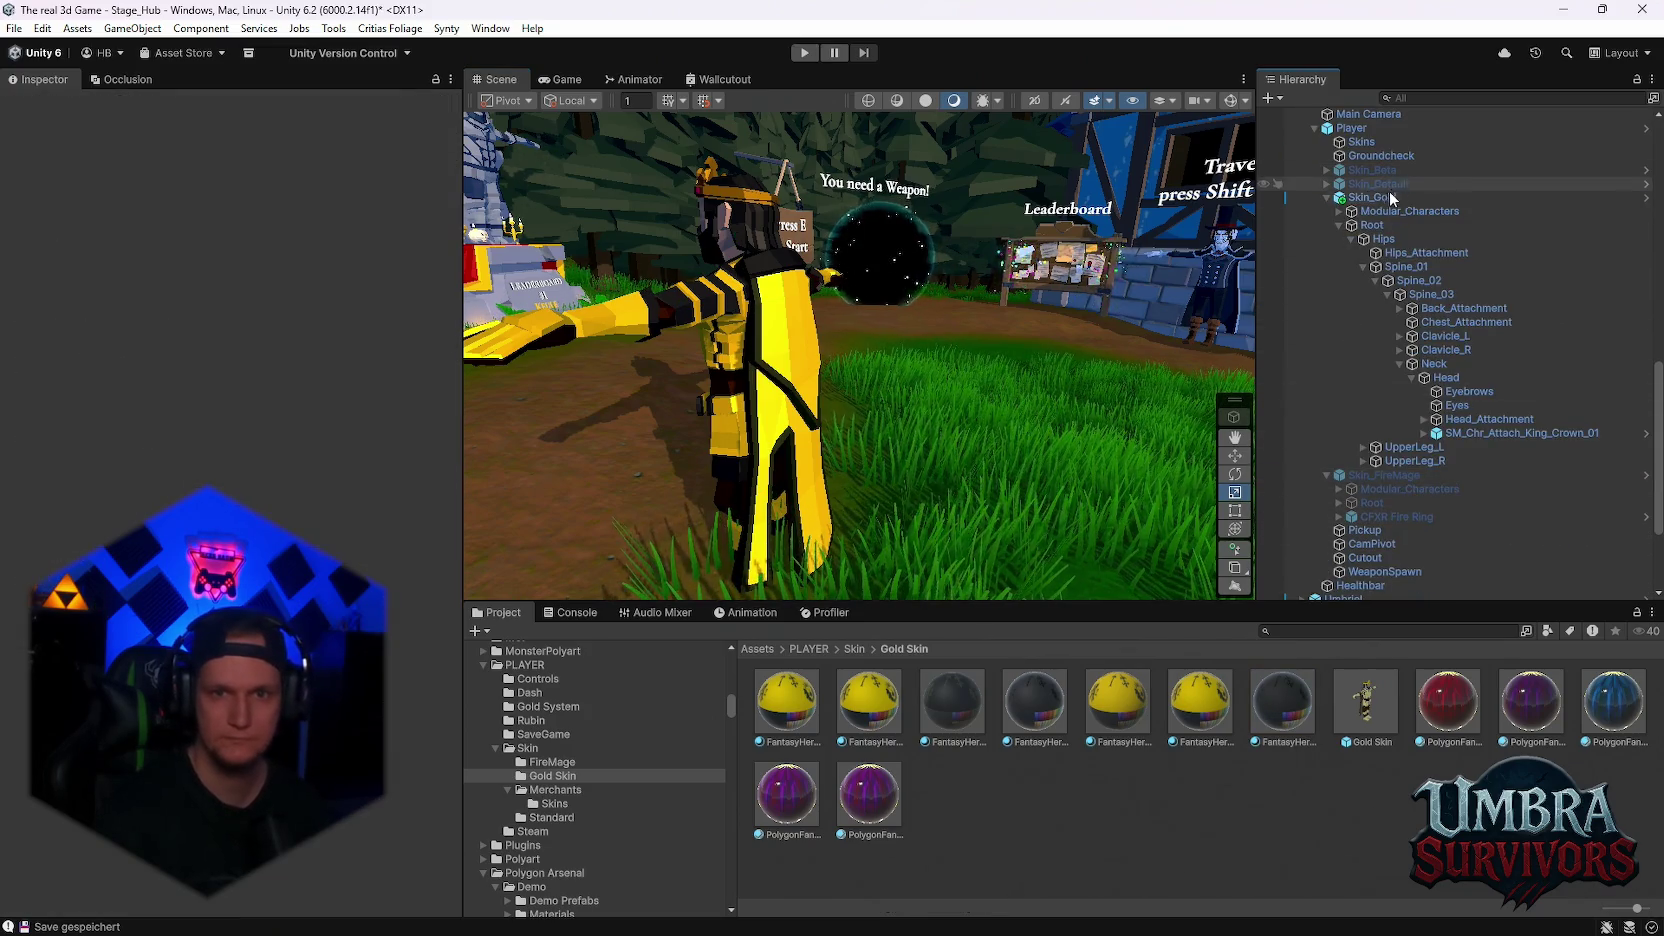
Select Skin_Gold, review its pending prefab overrides, and start play mode
left_click(1390, 196)
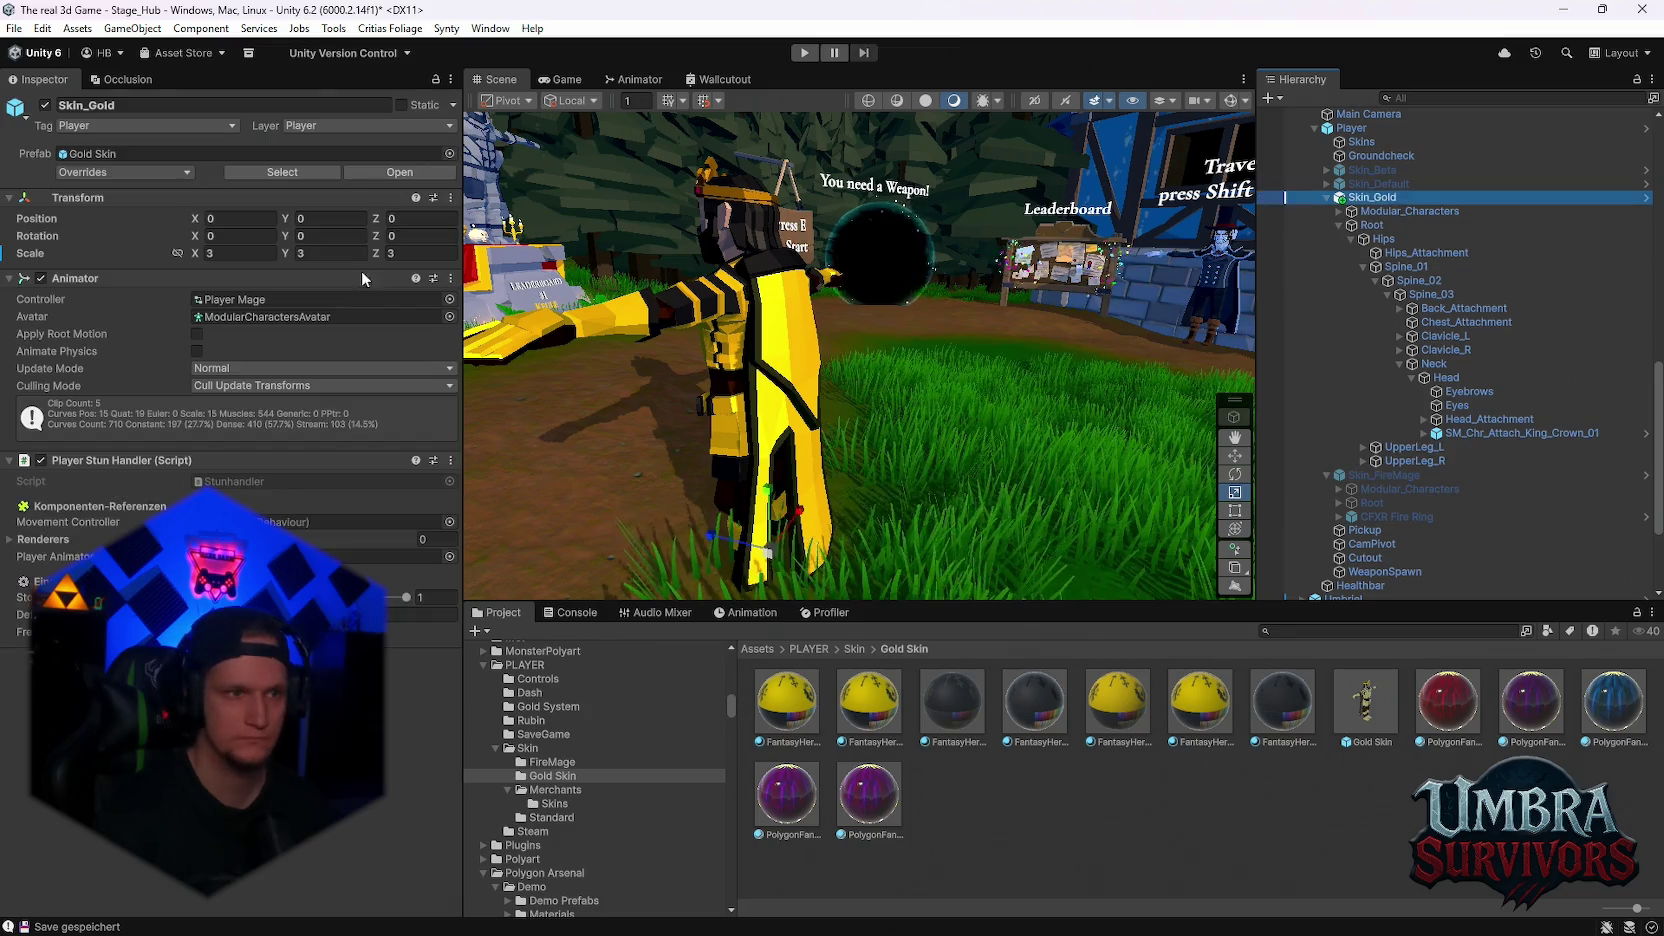
left_click(156, 172)
left_click(393, 354)
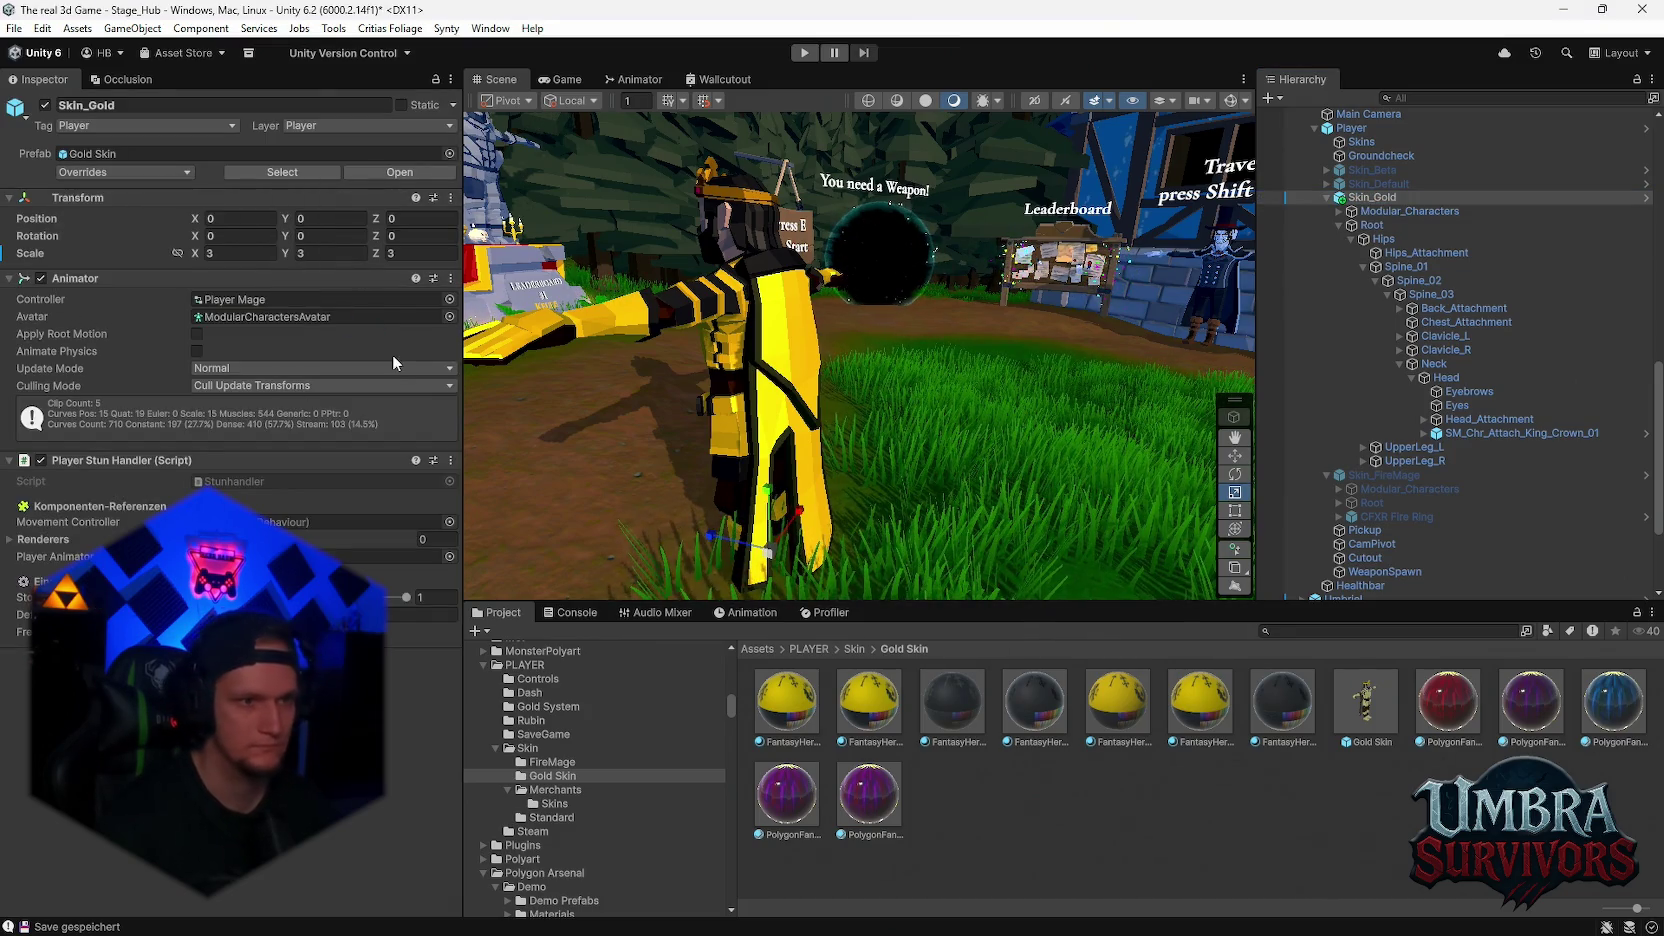
left_click(803, 52)
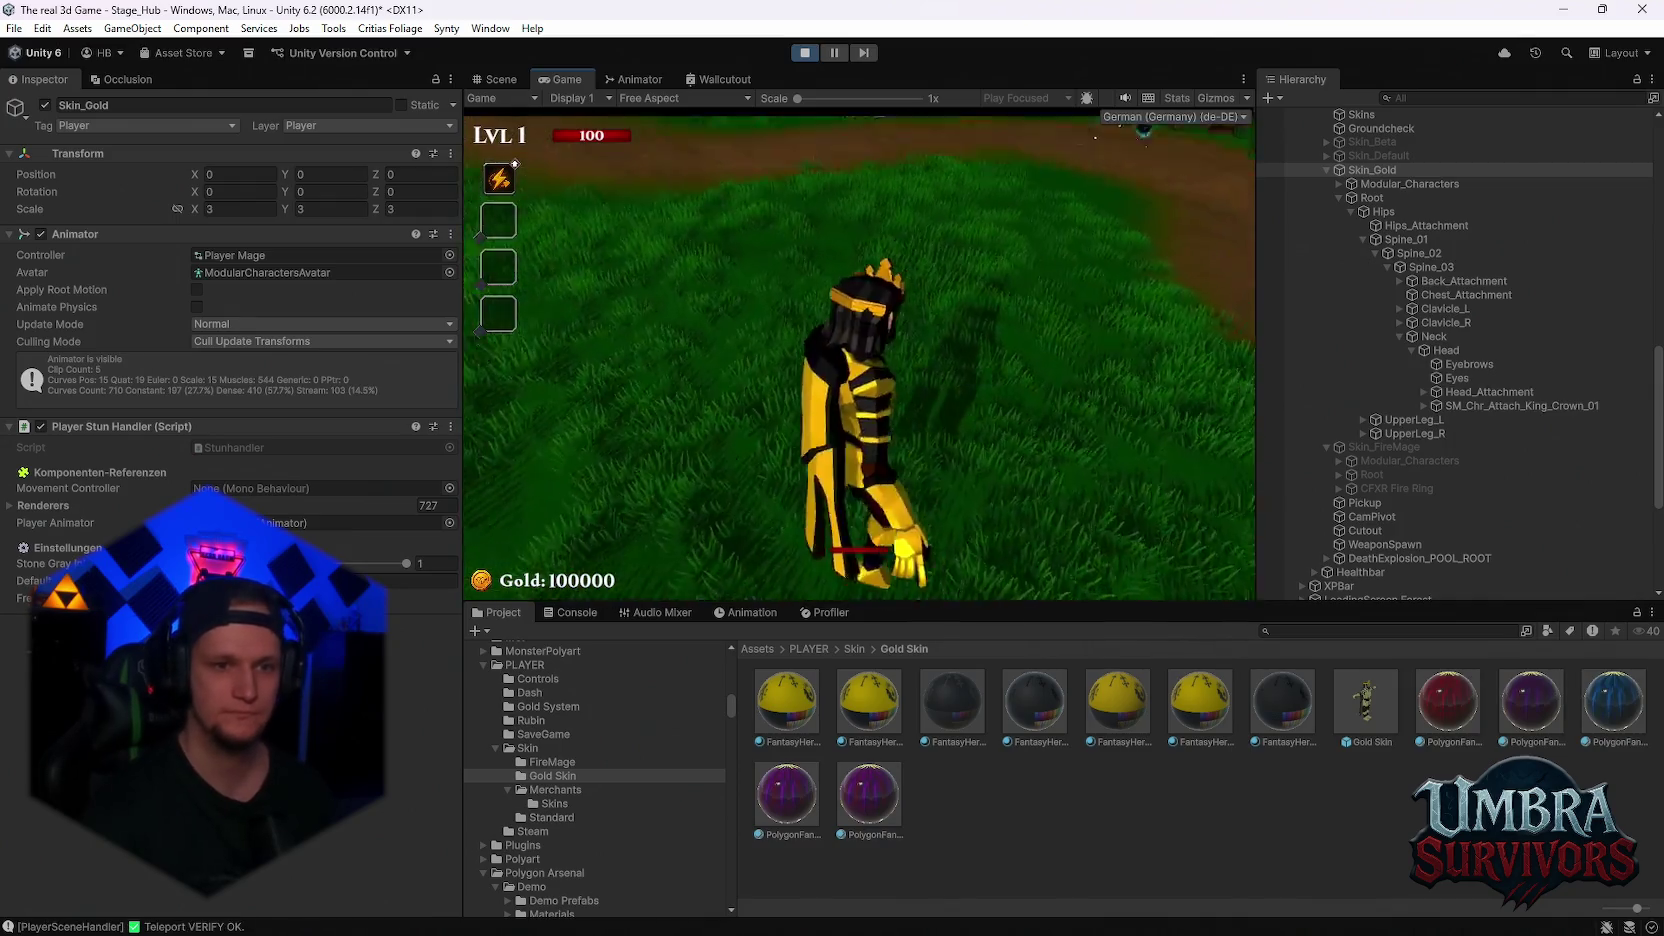
Run the gold character through the village toward the castle
key("w")
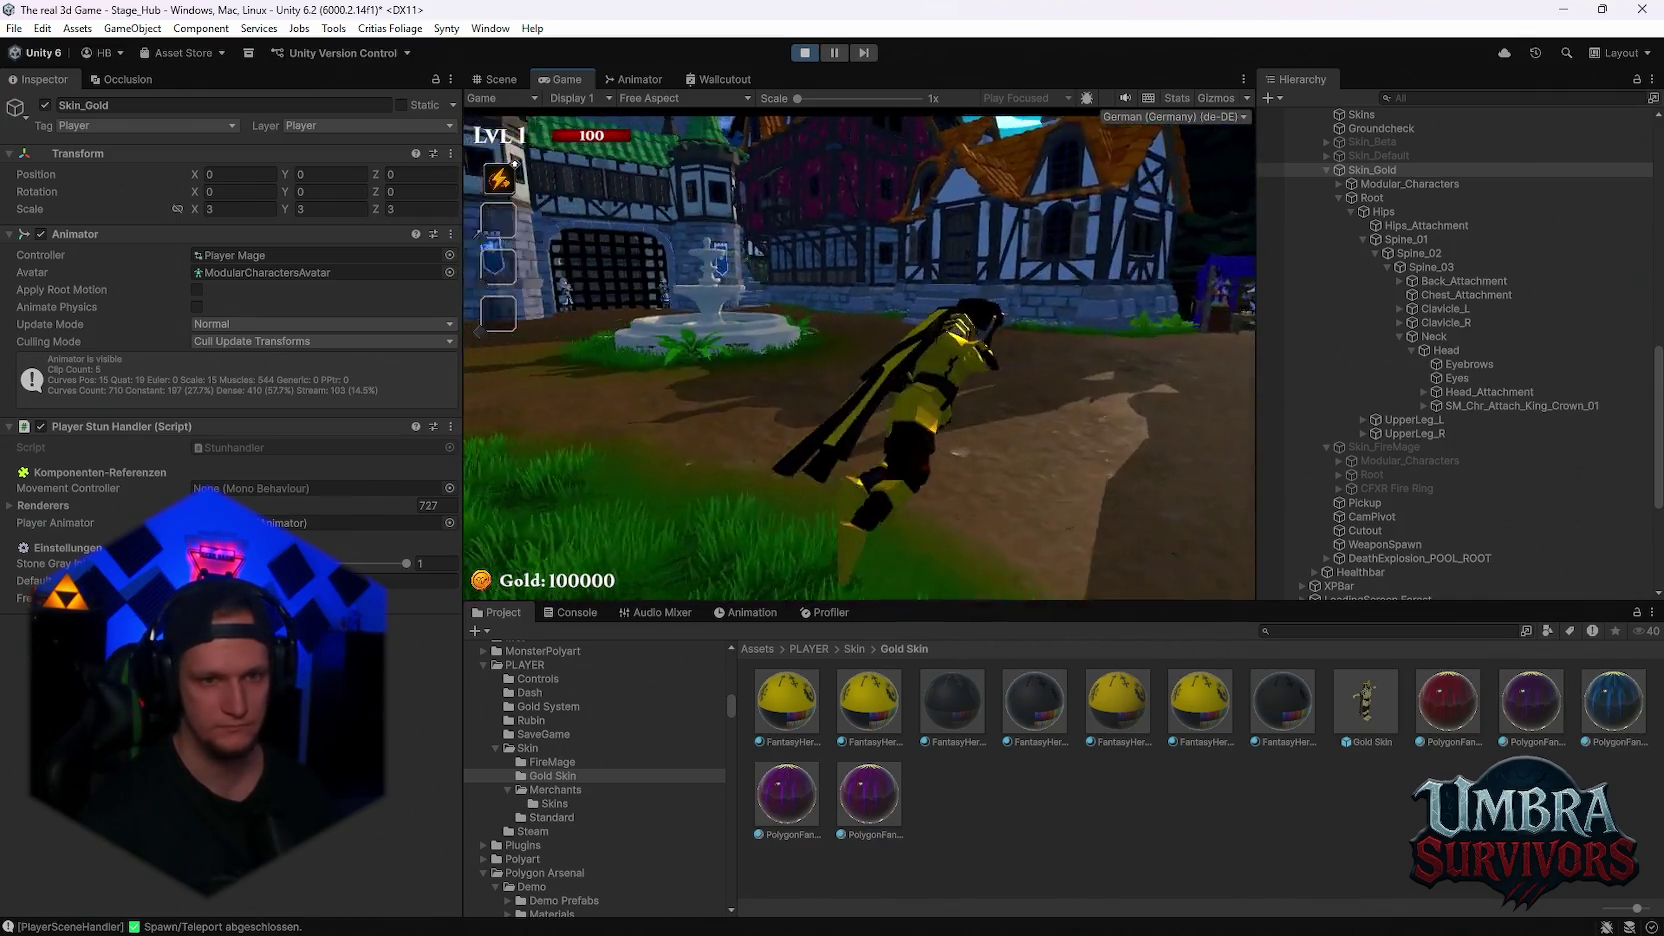
key("w")
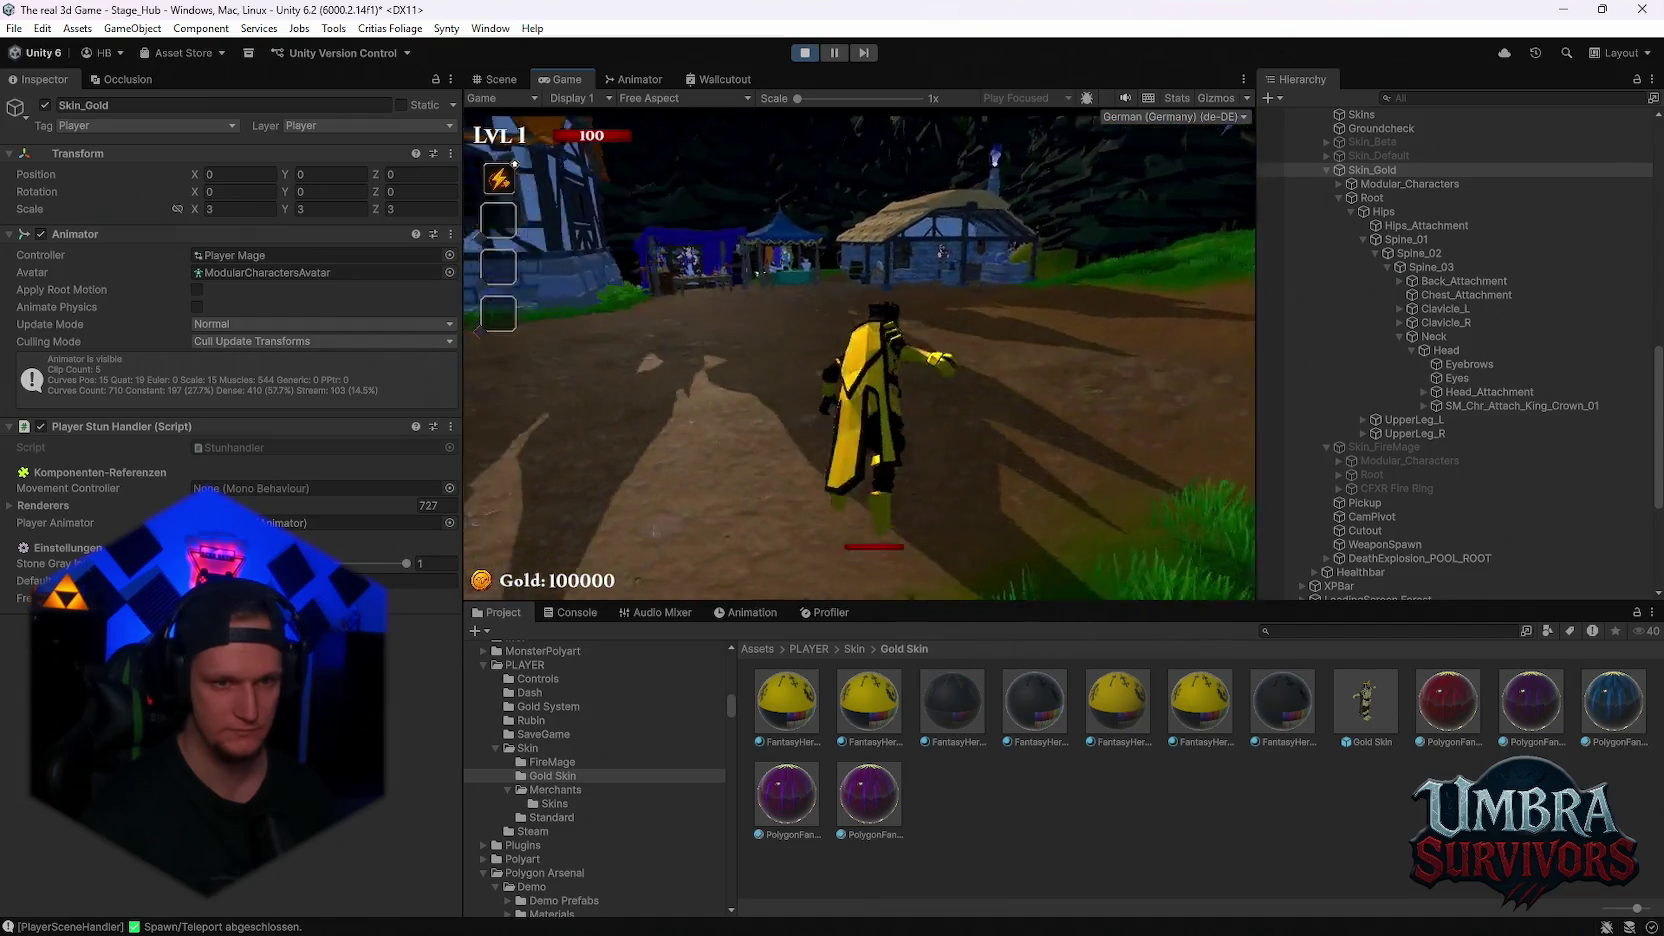
key("w")
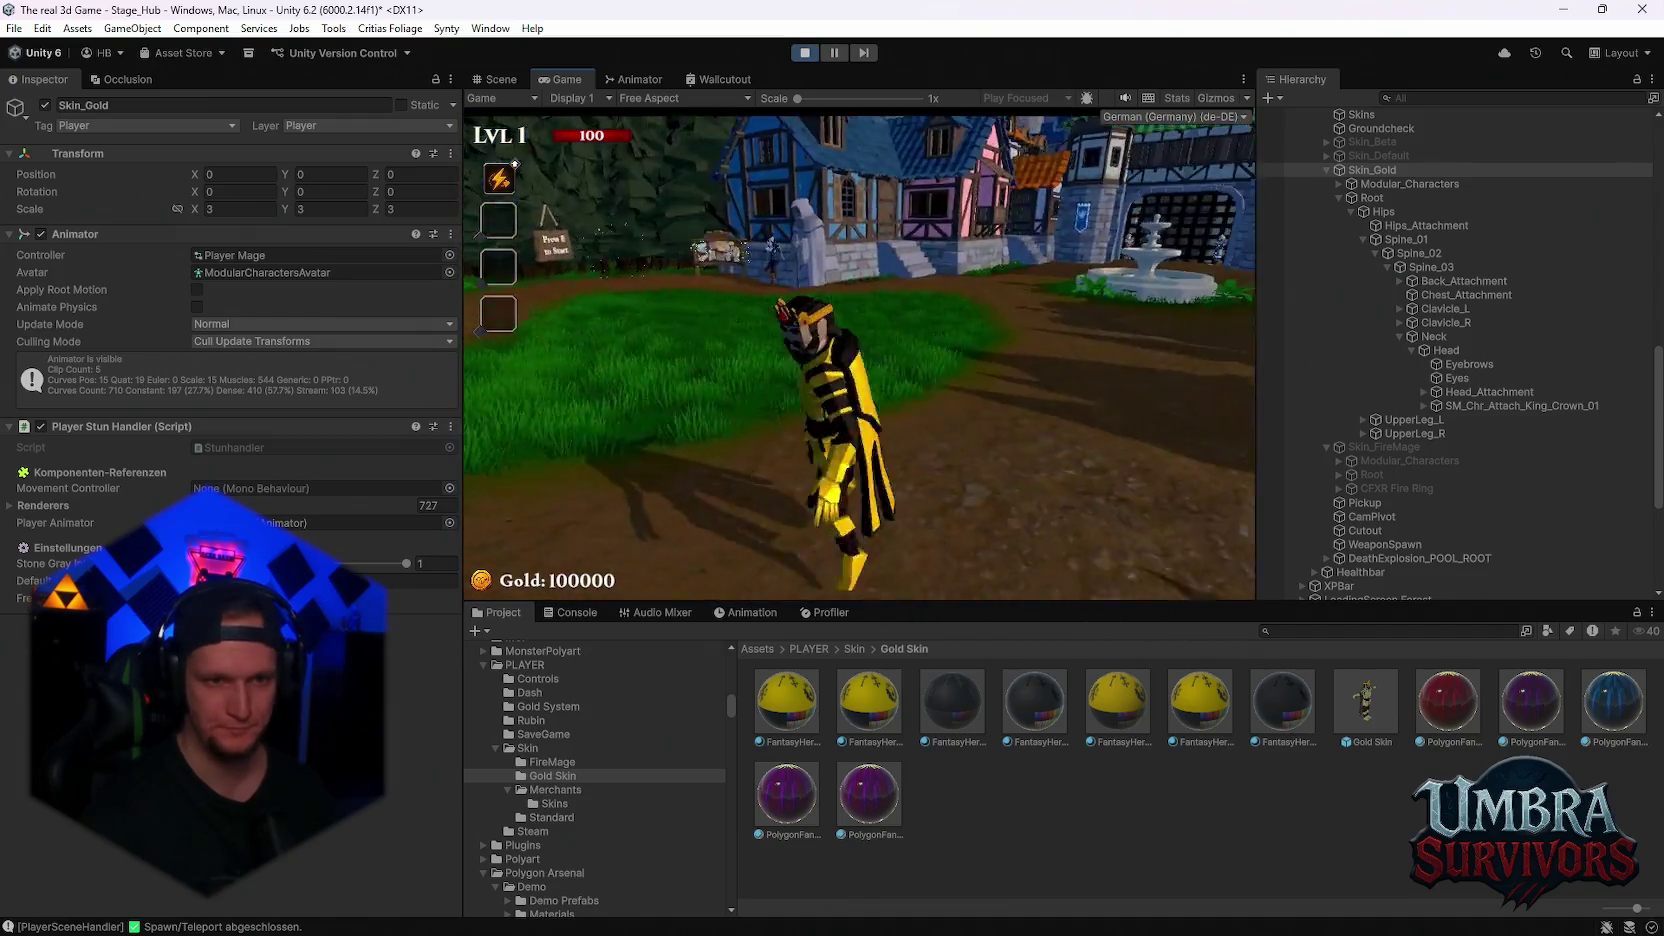
key("w")
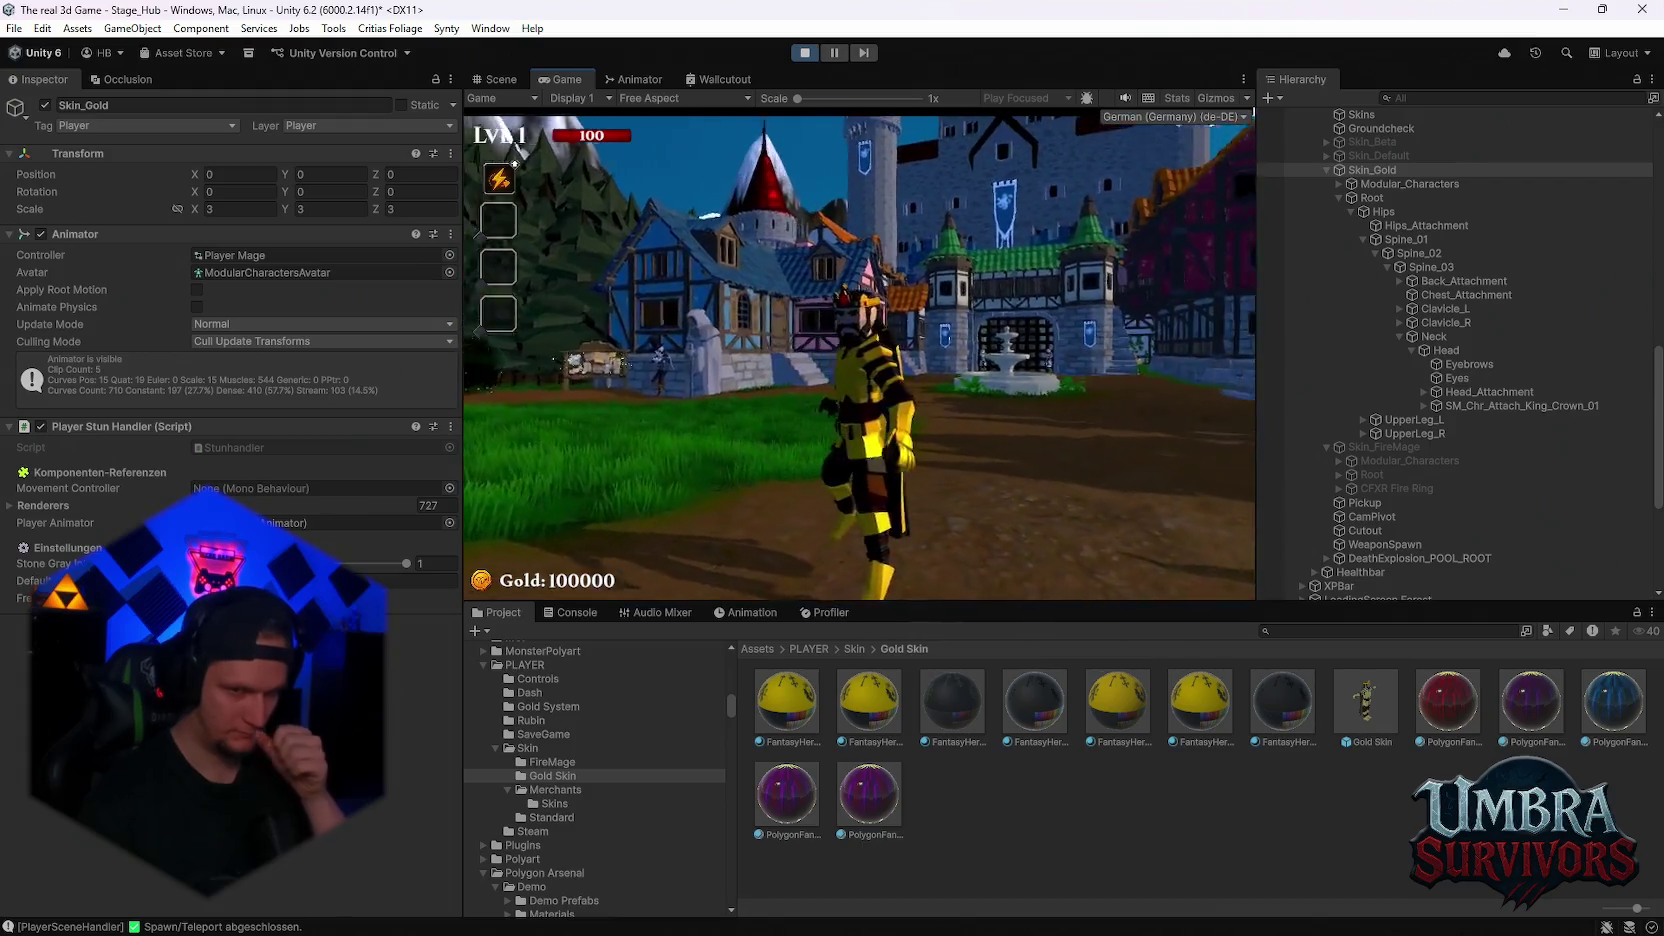
Pause the game, open the FantasyHero 13 material, and briefly check Discord before returning
key("Escape")
left_click(1131, 719)
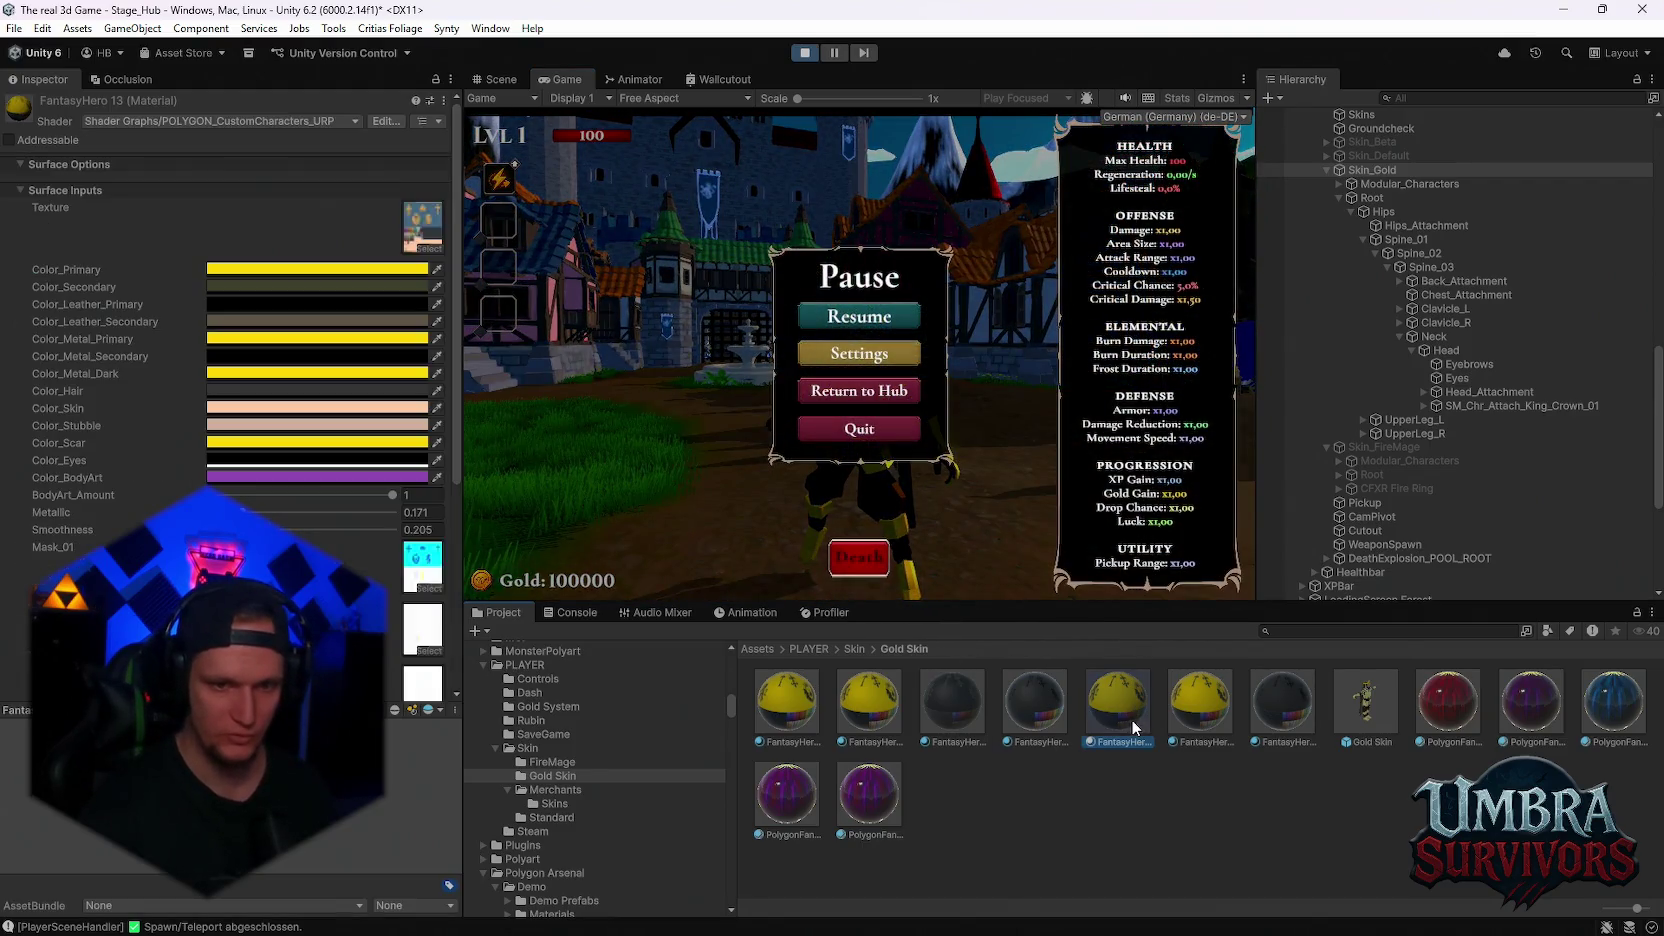
key("alt+Tab")
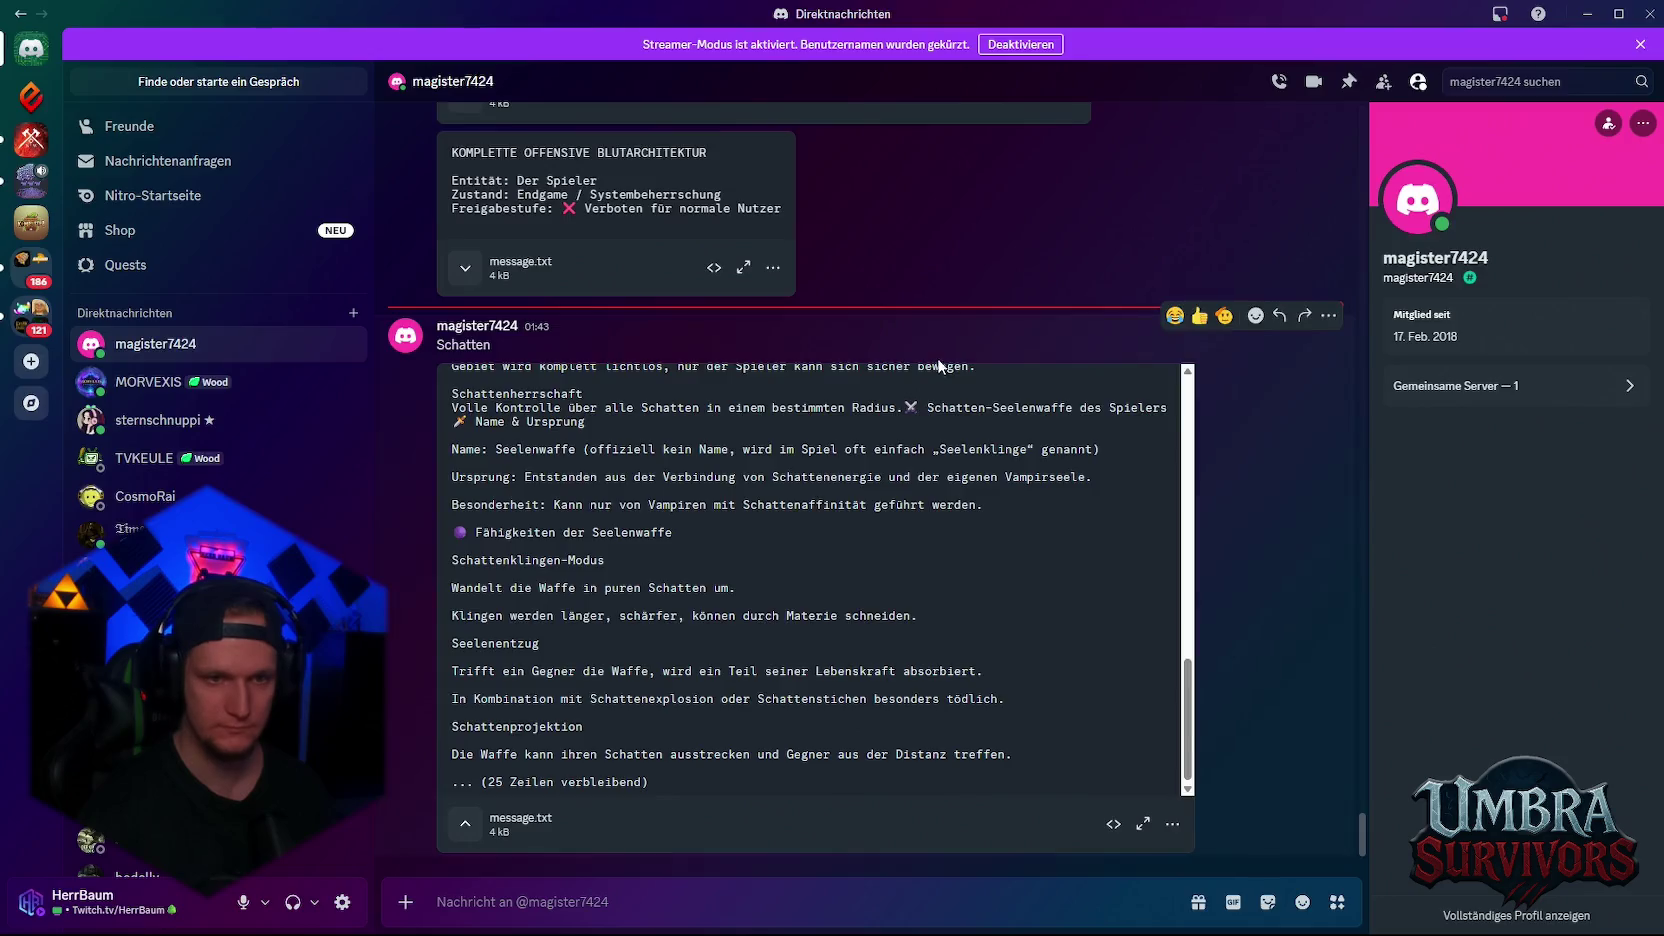
key("alt+Tab")
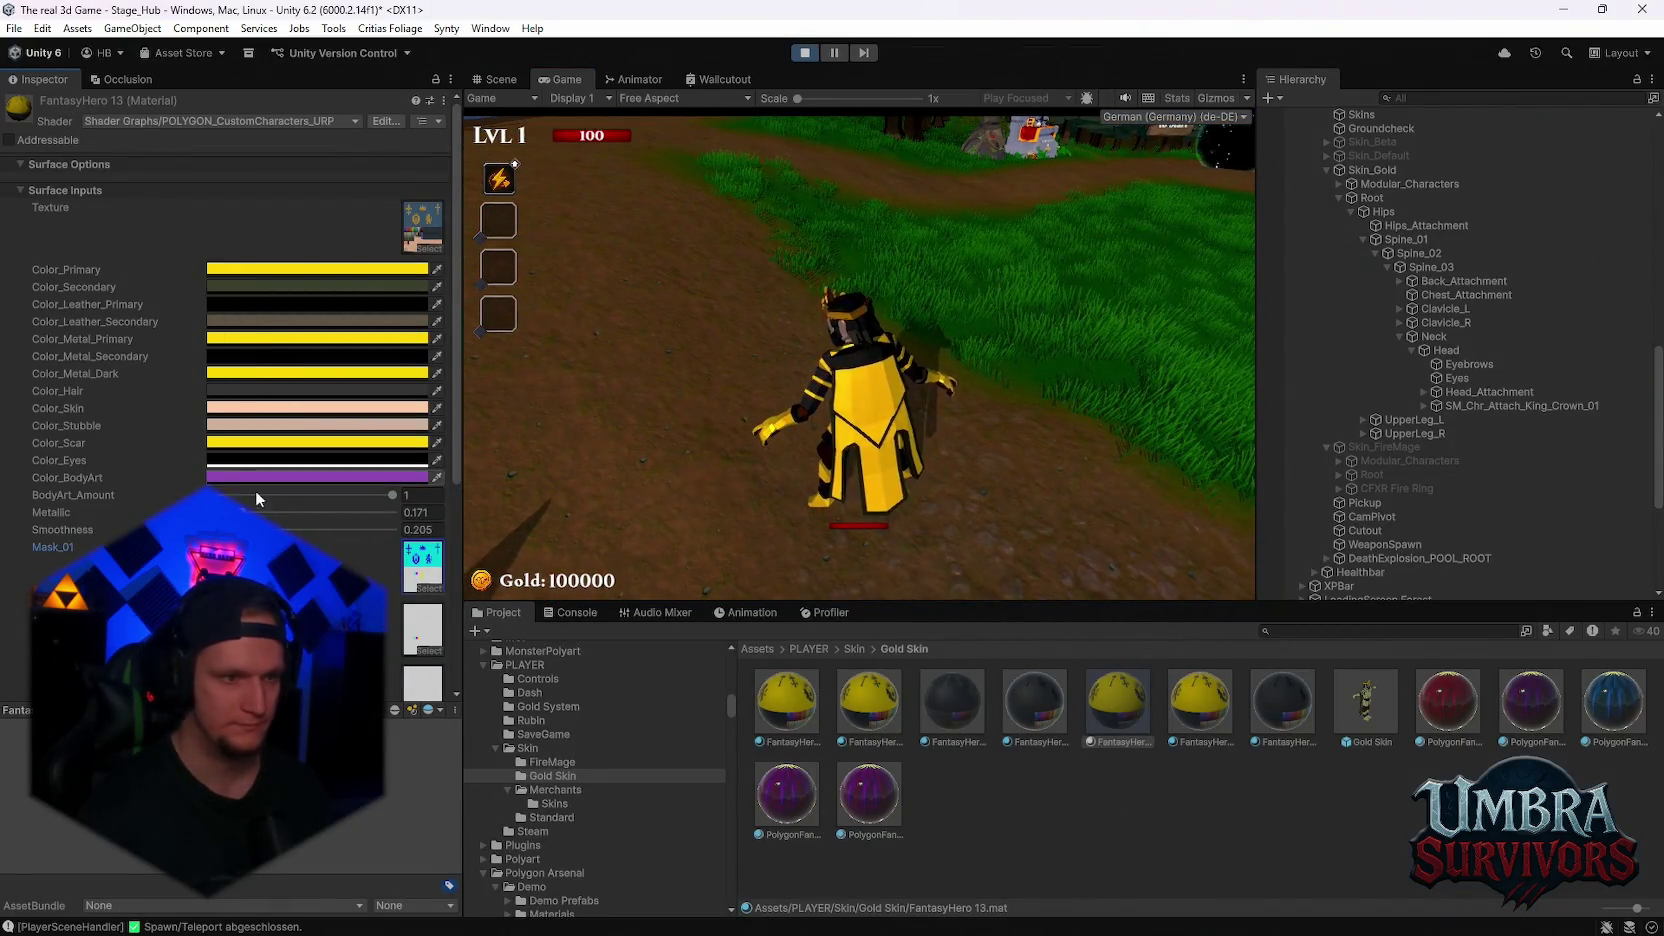
Adjust FantasyHero 13's Smoothness, then set FantasyHero 14's Smoothness to 0.262
left_click(268, 530)
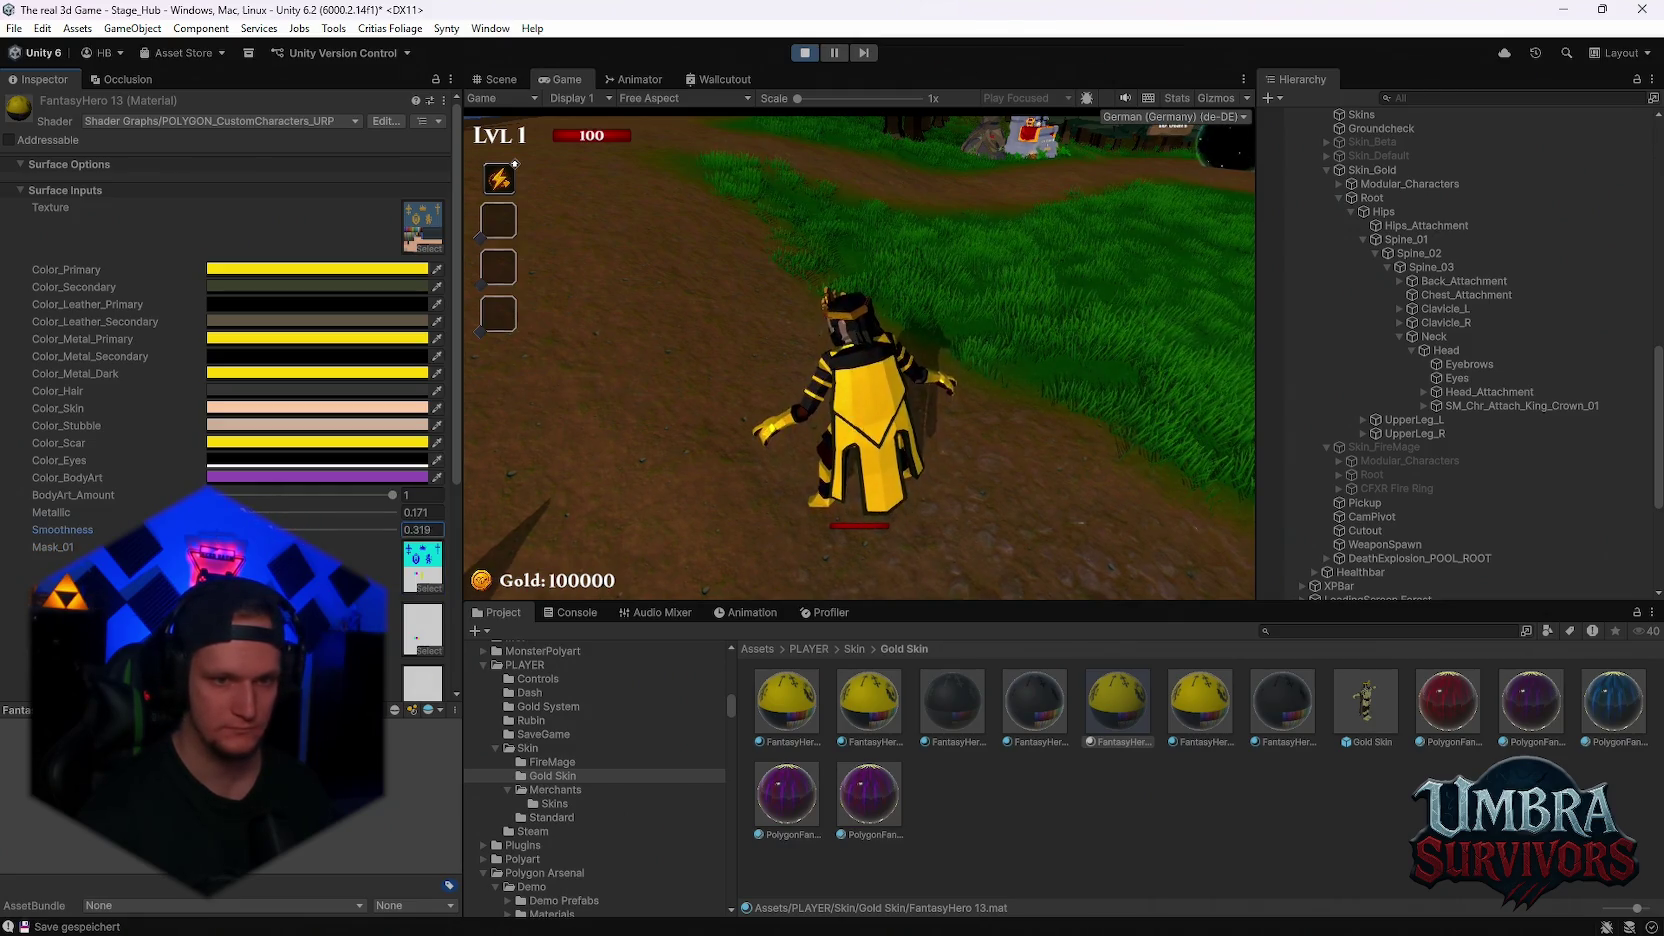
left_click(959, 699)
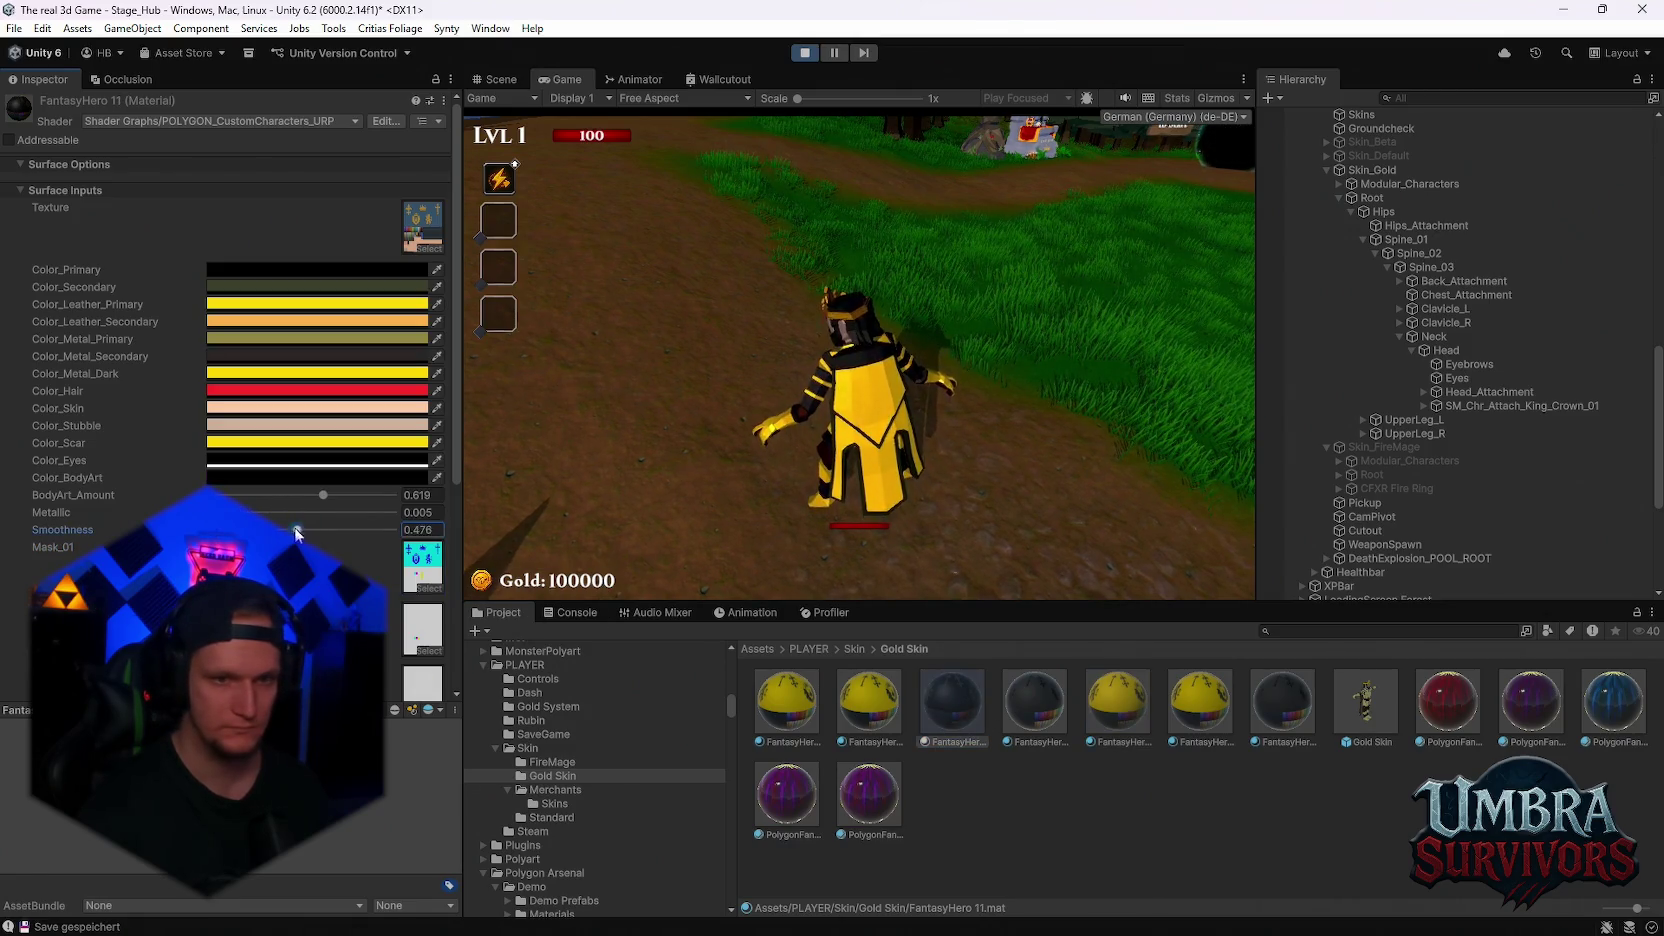
left_click(1200, 700)
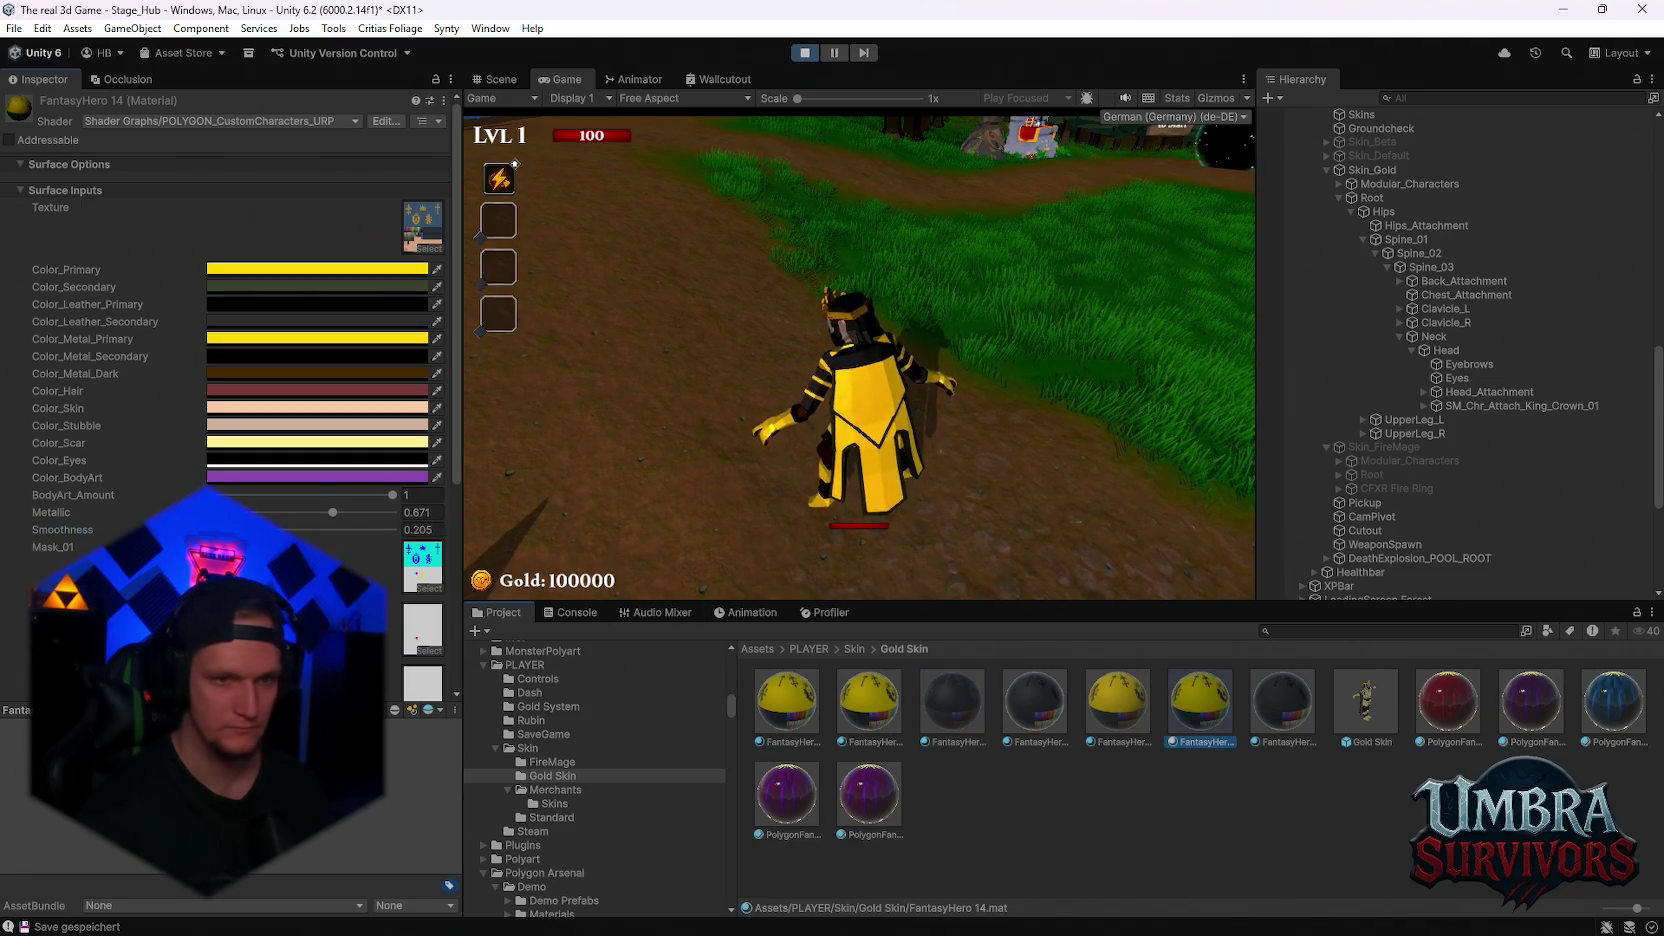
left_click(259, 530)
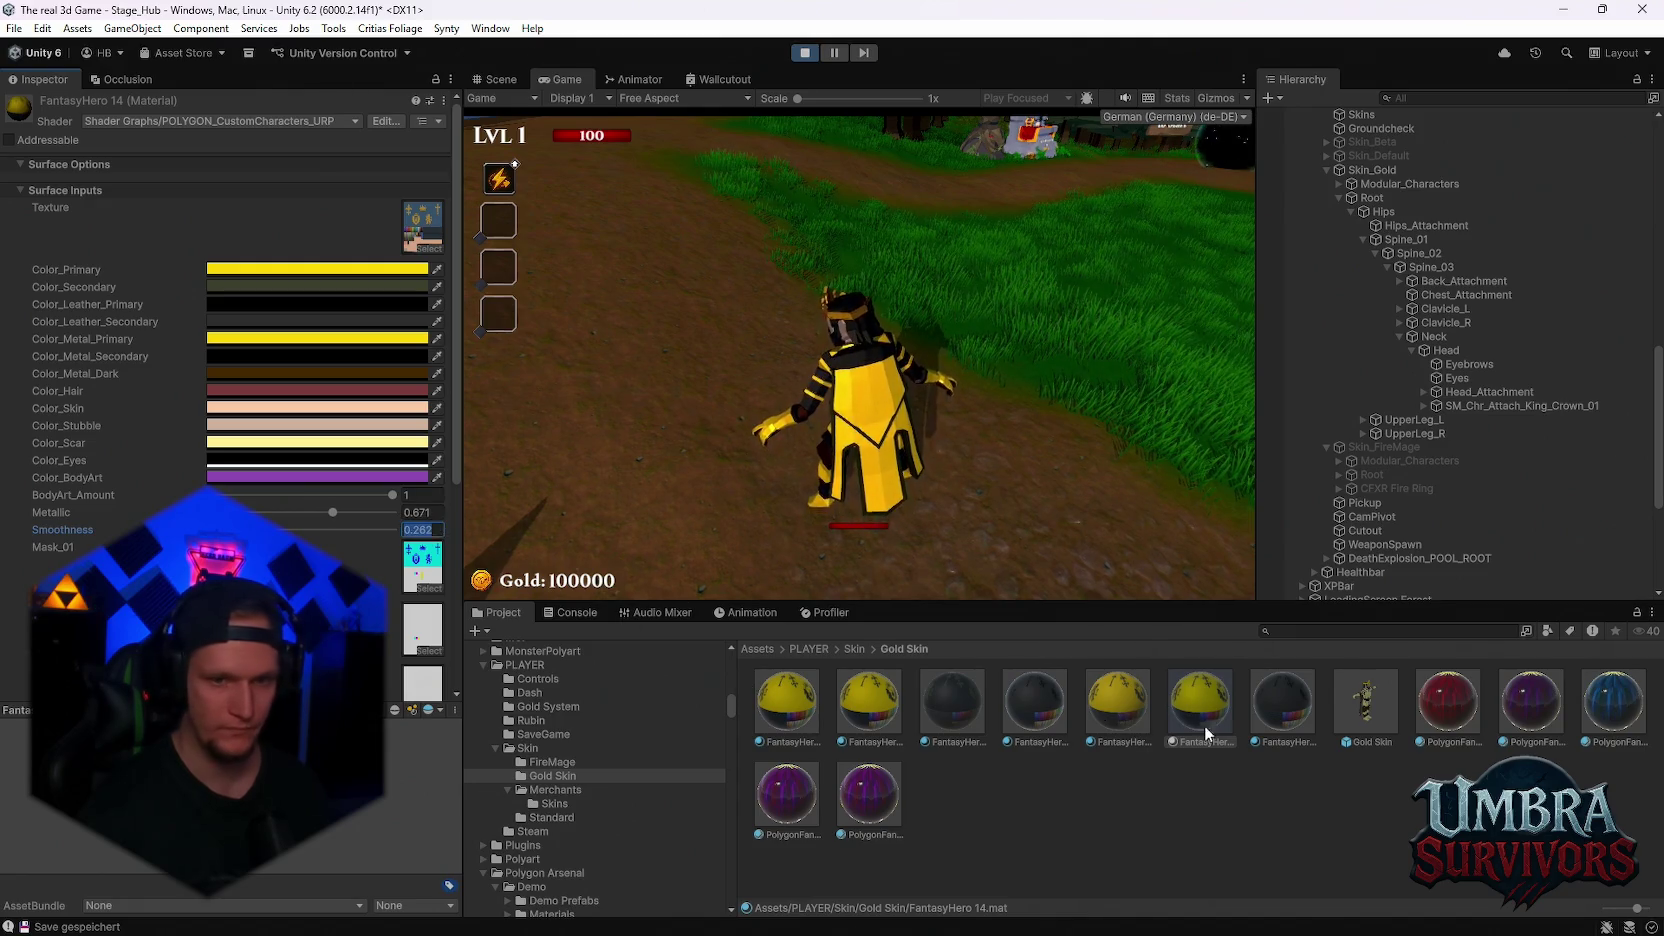
Compare FantasyHero 13, 12 and 10, edit FantasyHero 10's Smoothness, and resume the game
left_click(1117, 700)
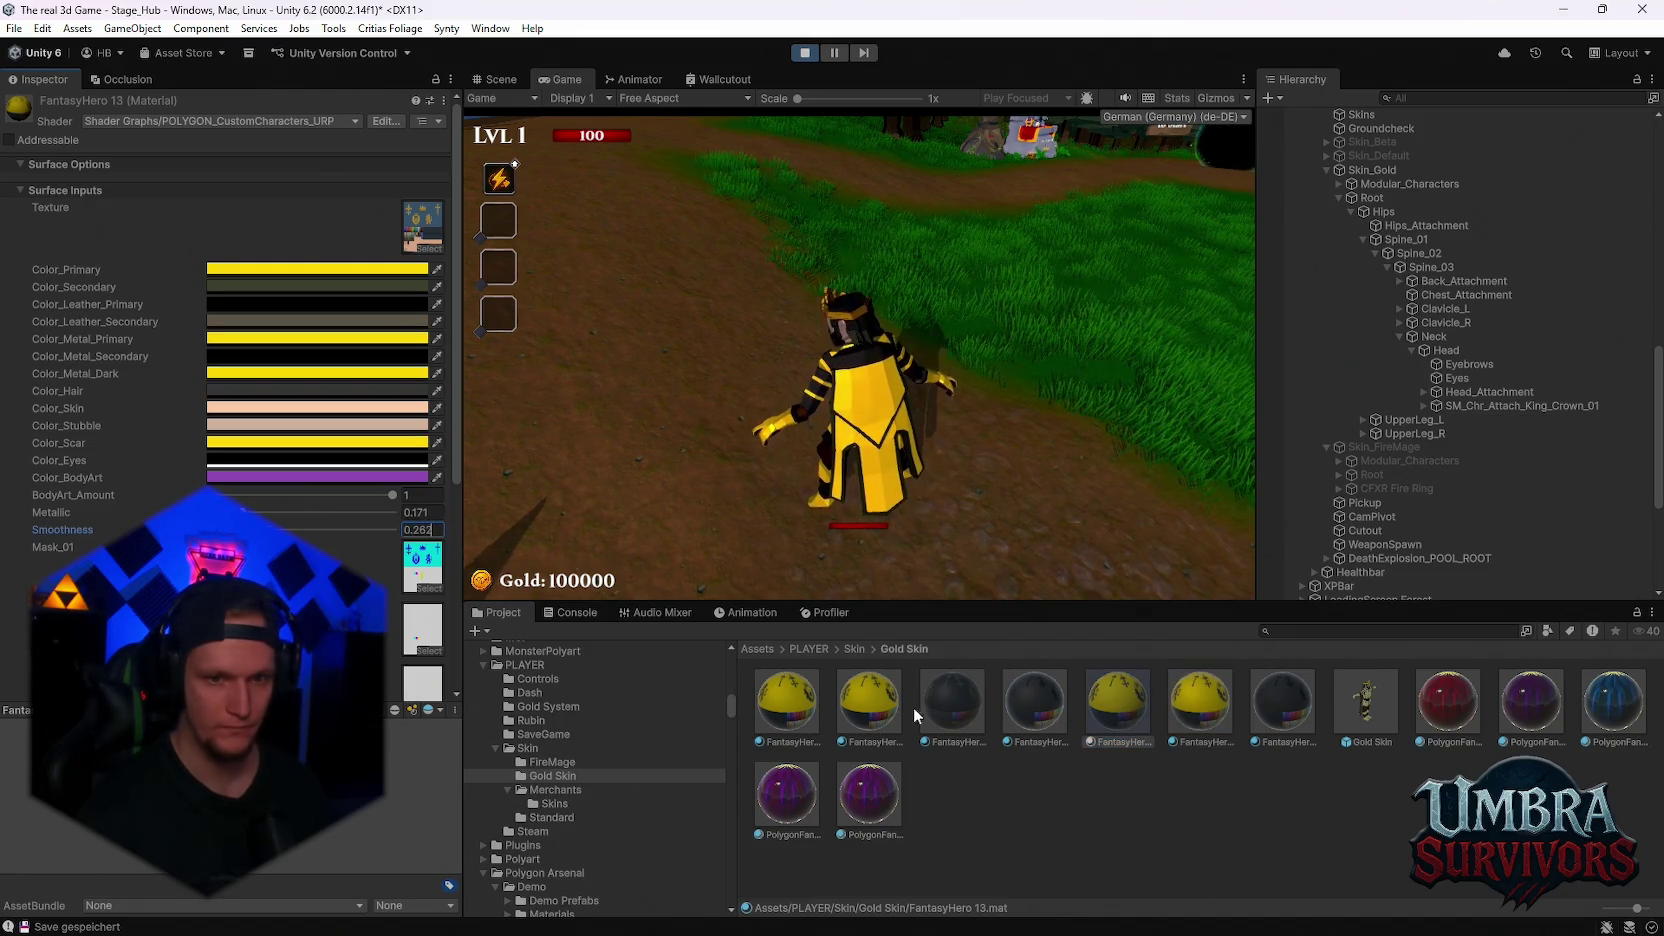
left_click(943, 727)
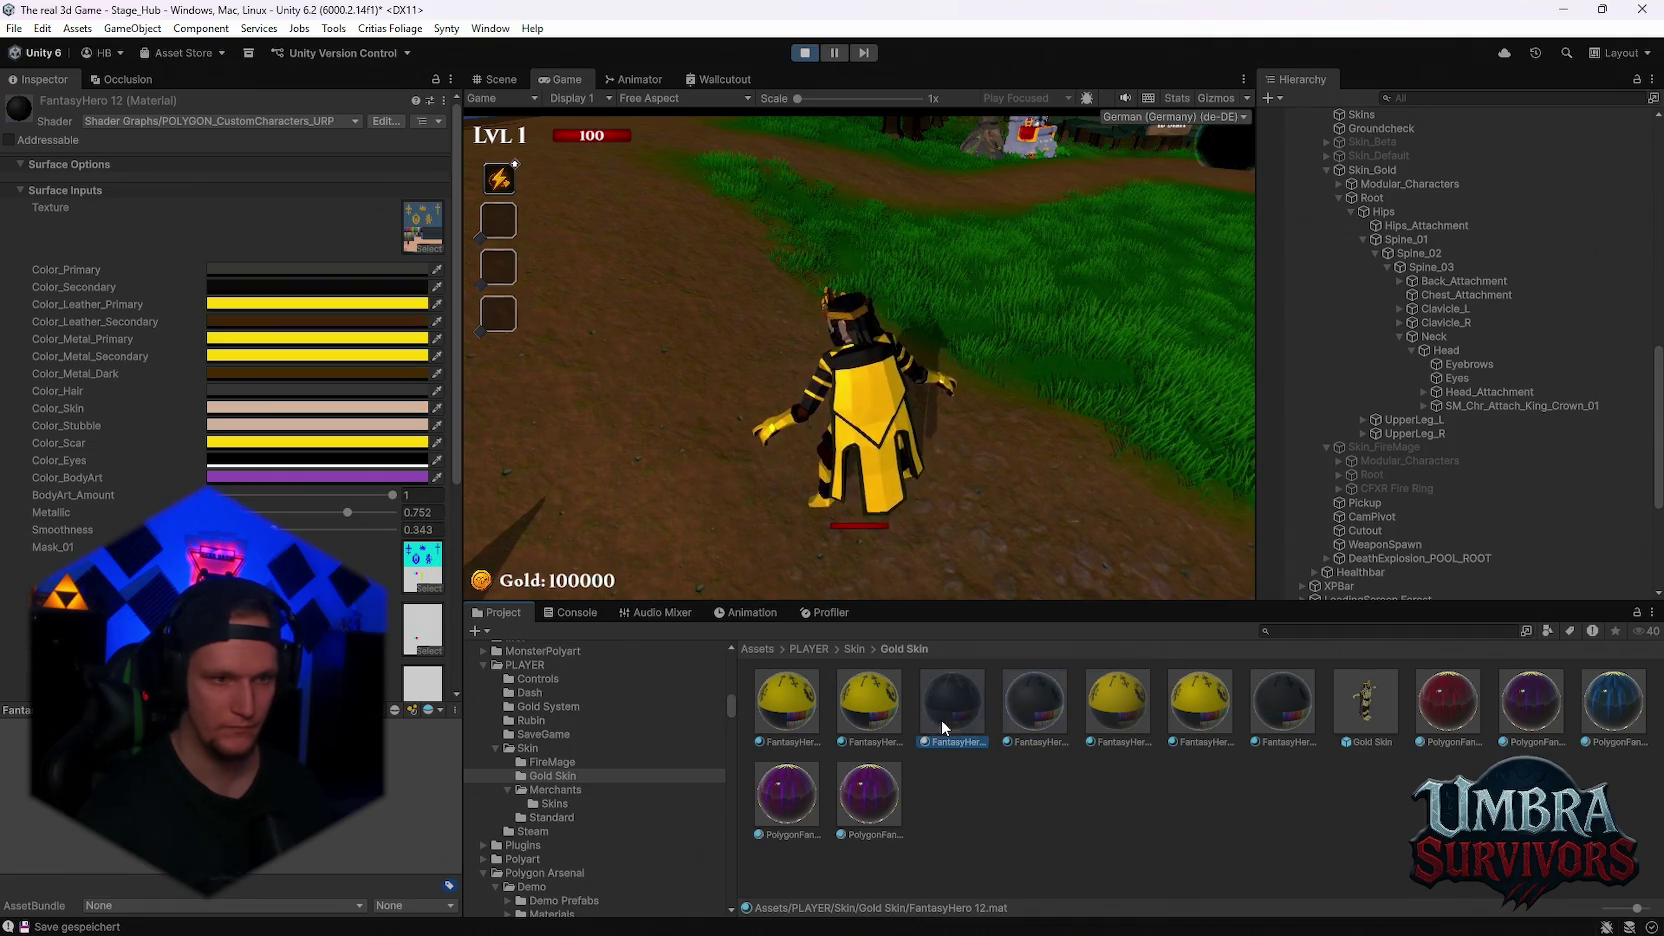
left_click(869, 705)
left_click(425, 530)
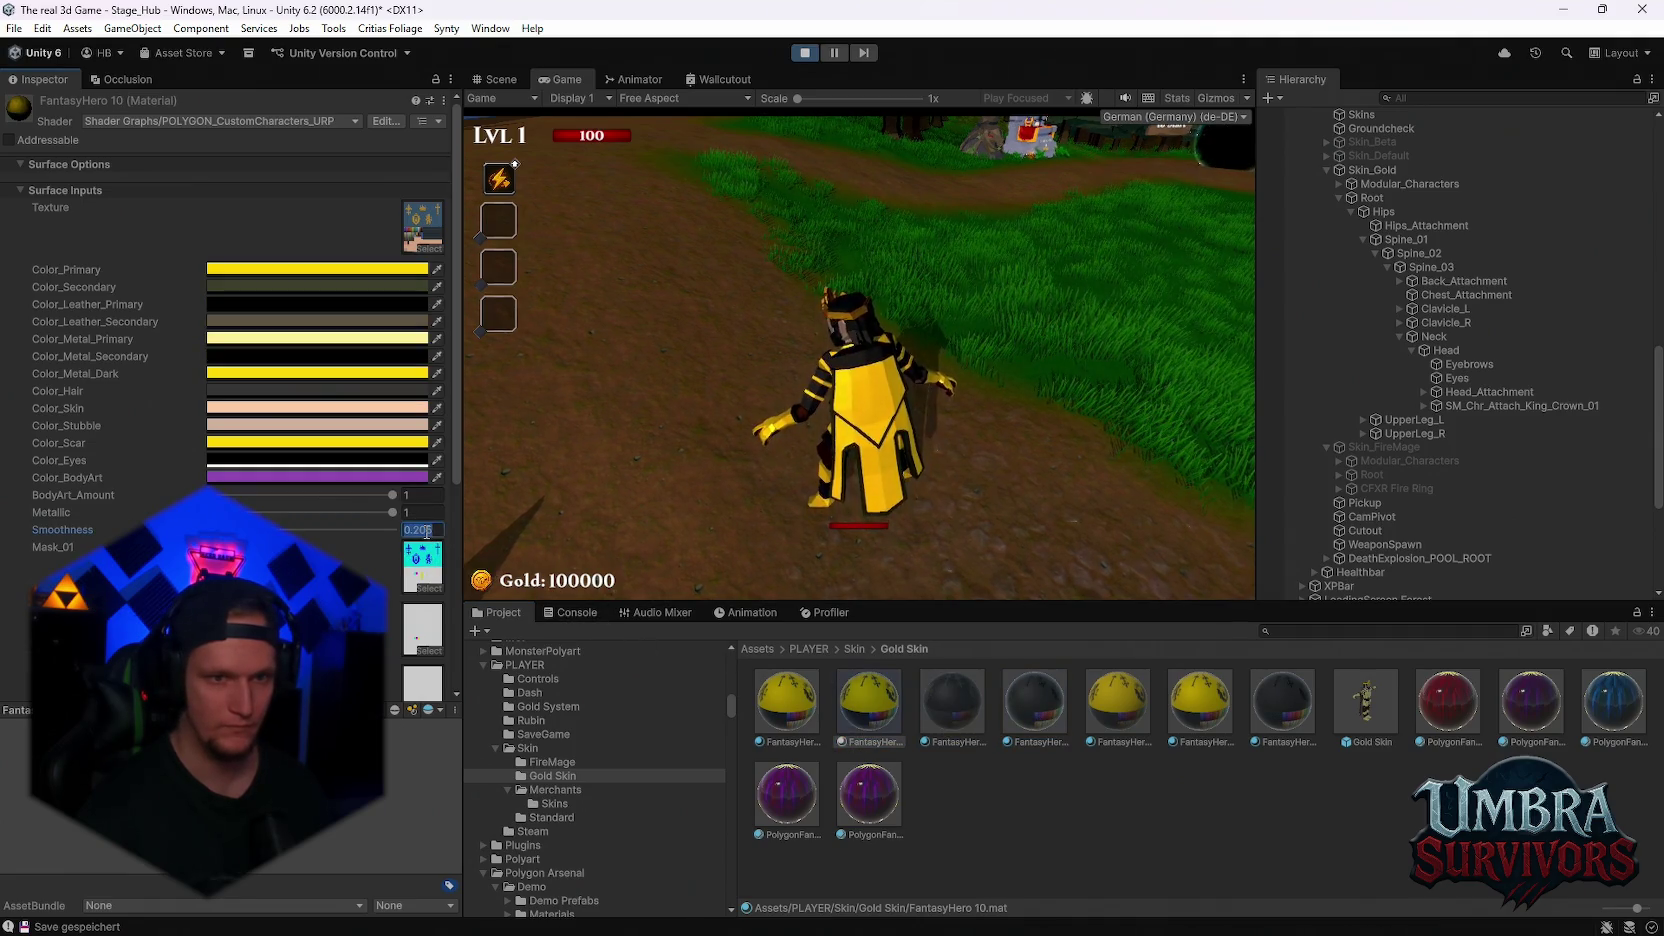
left_click(1162, 704)
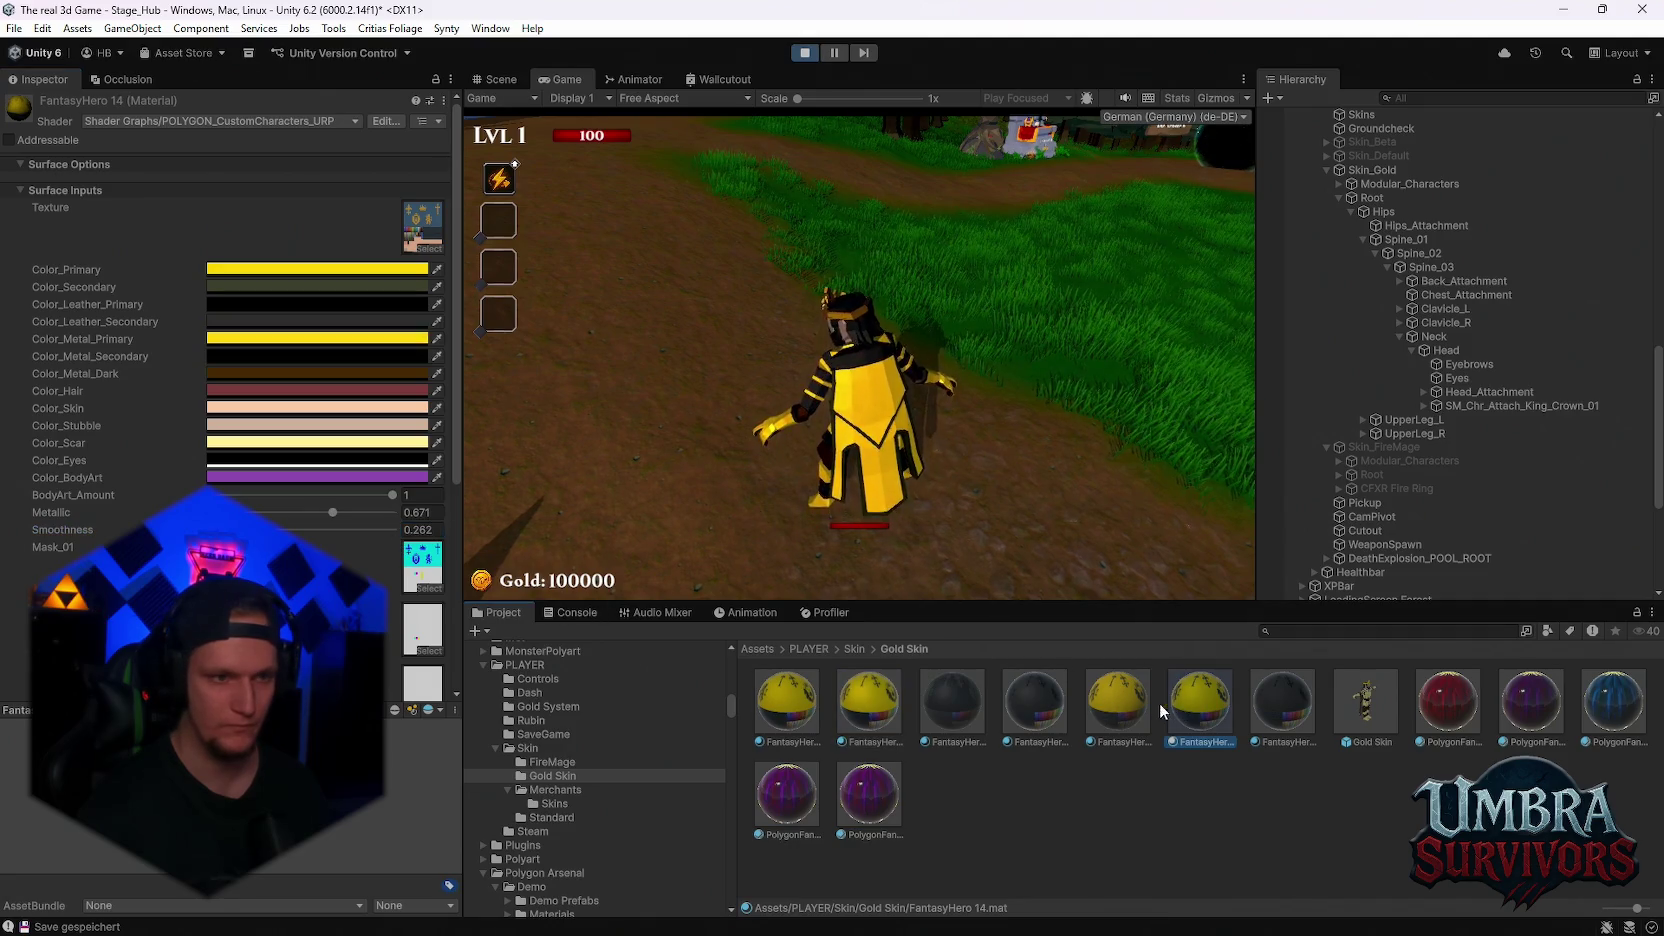
left_click(900, 450)
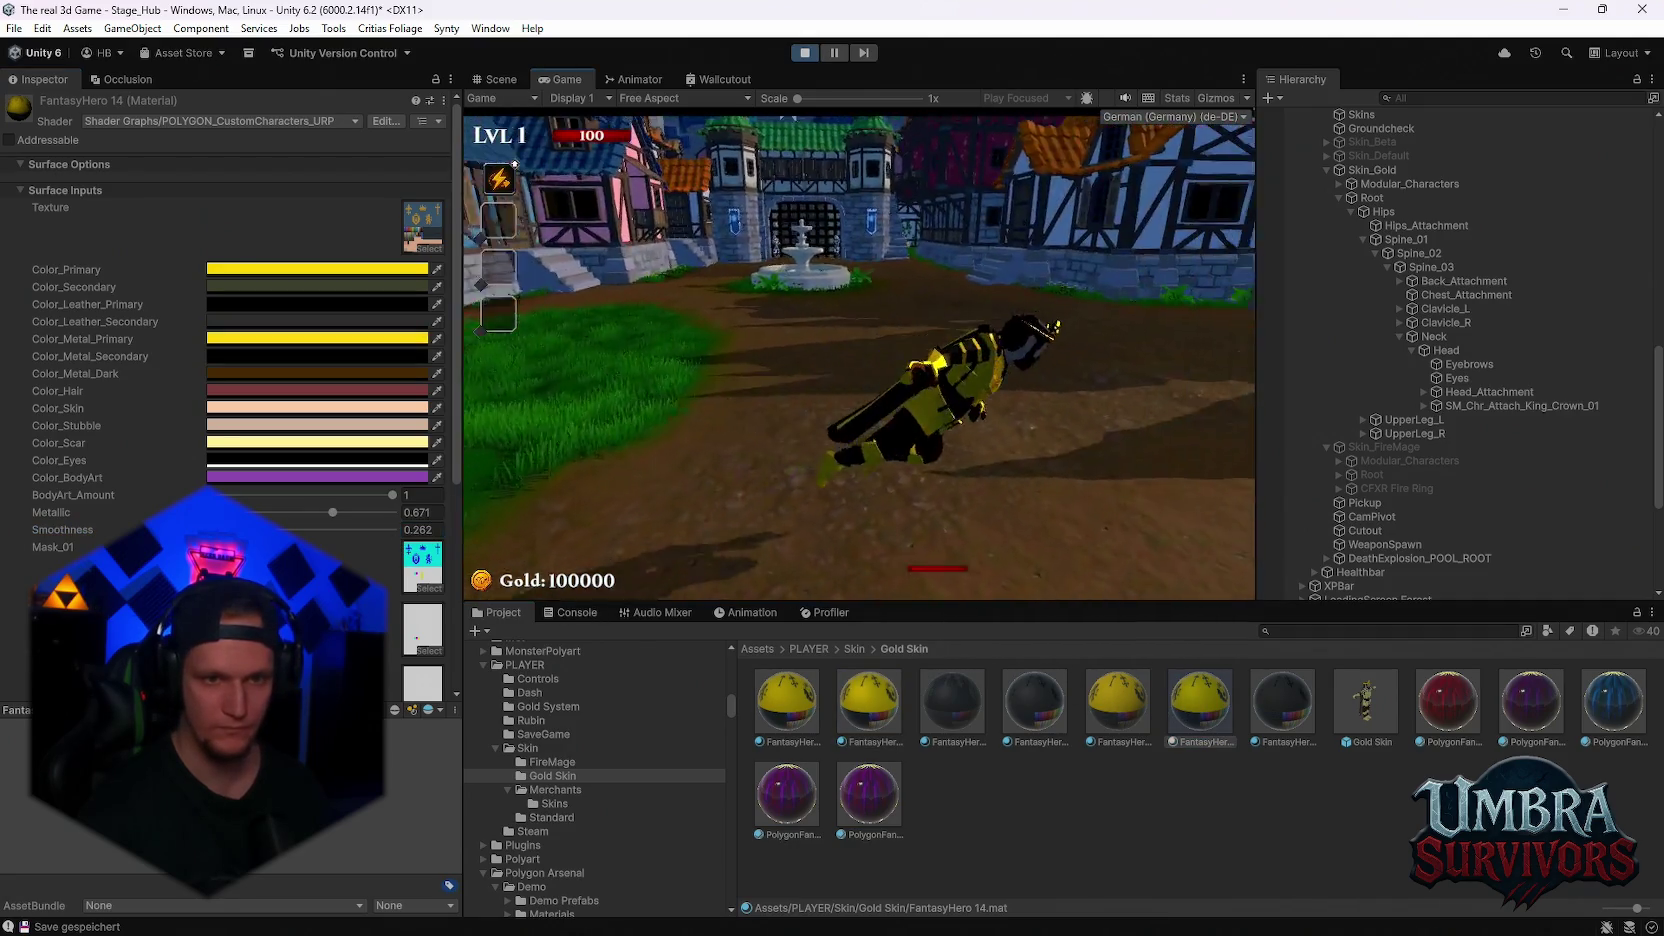
Run the gold hero toward the weapon stand and woods, then pause and stop play mode
key("w")
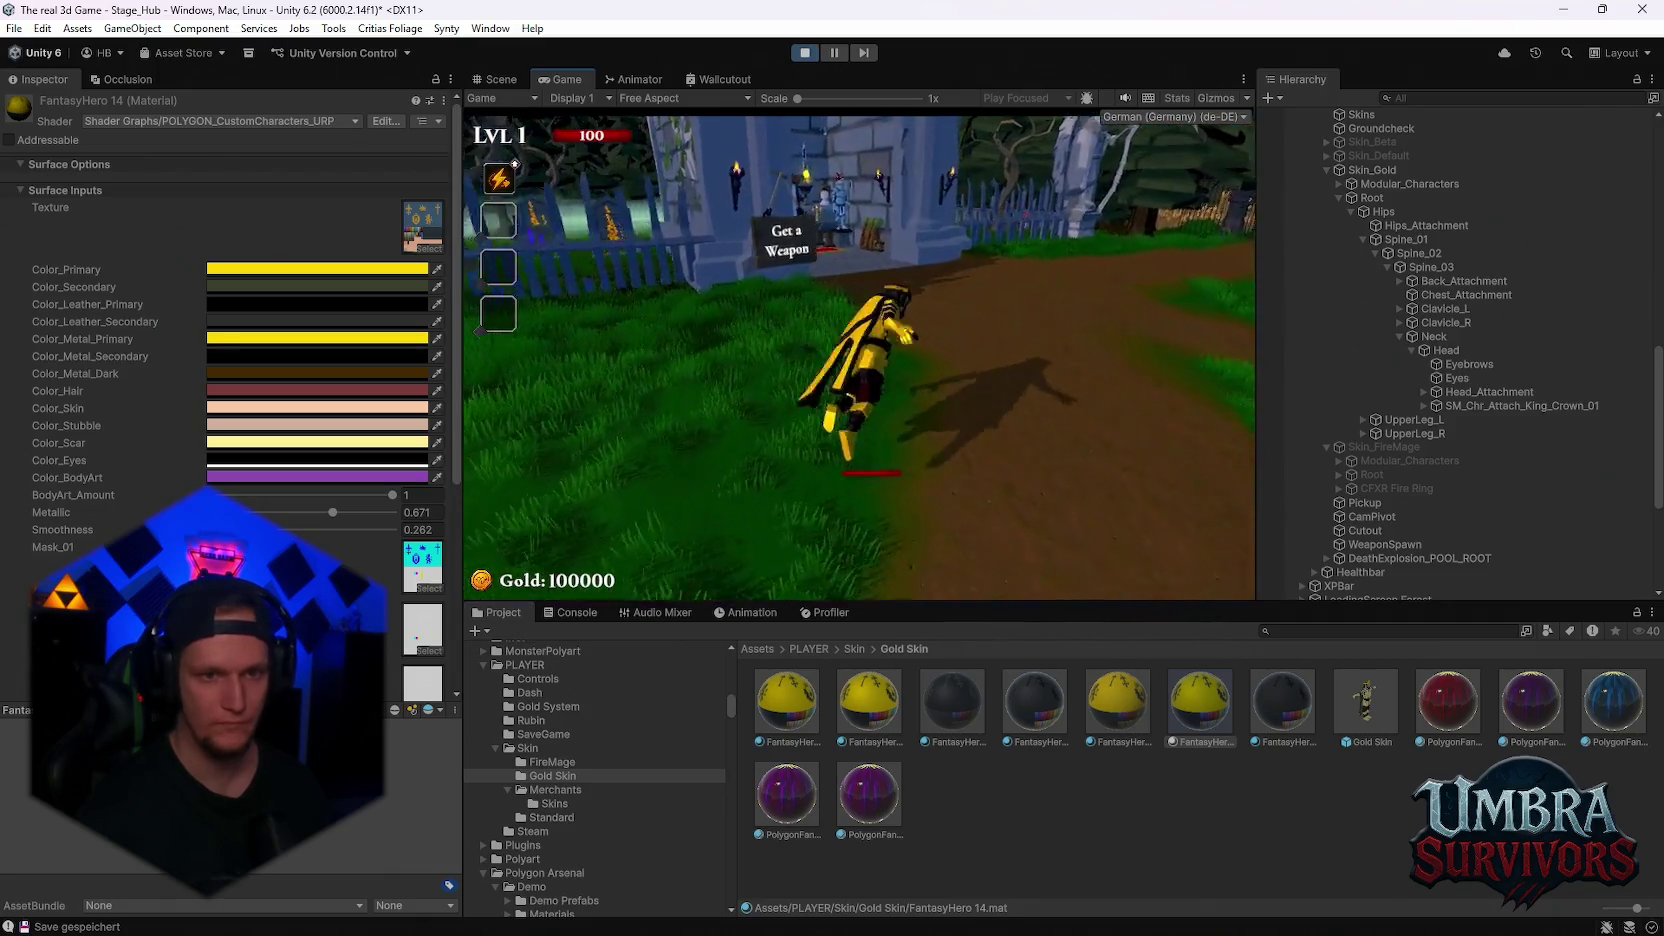
key("w")
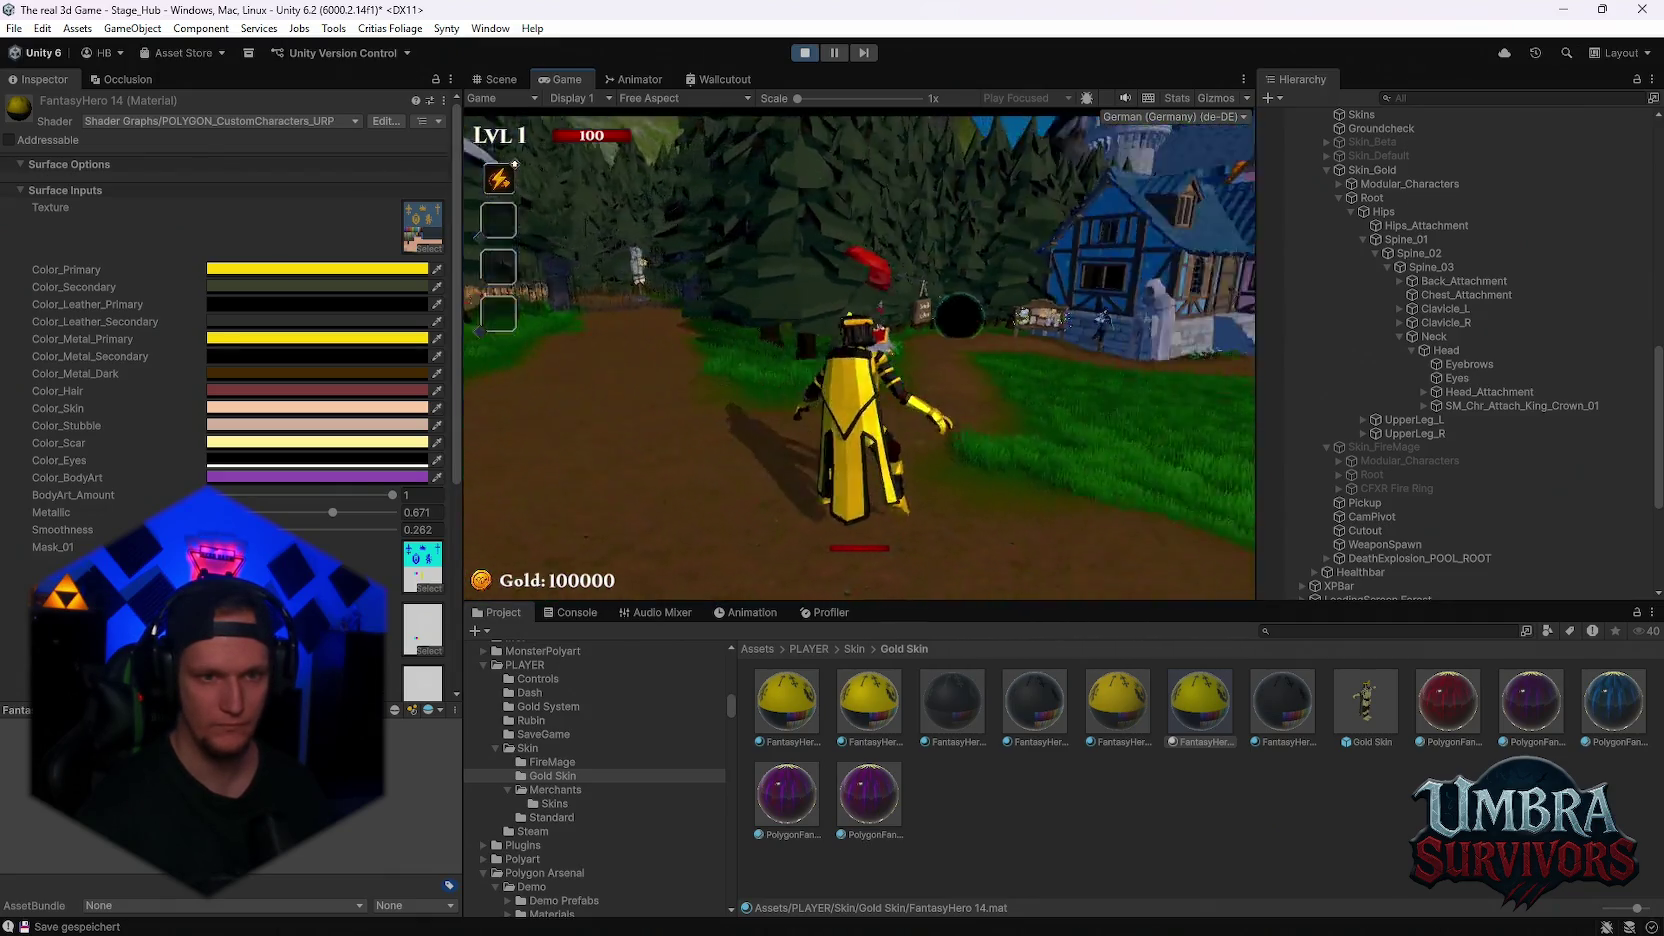
key("s")
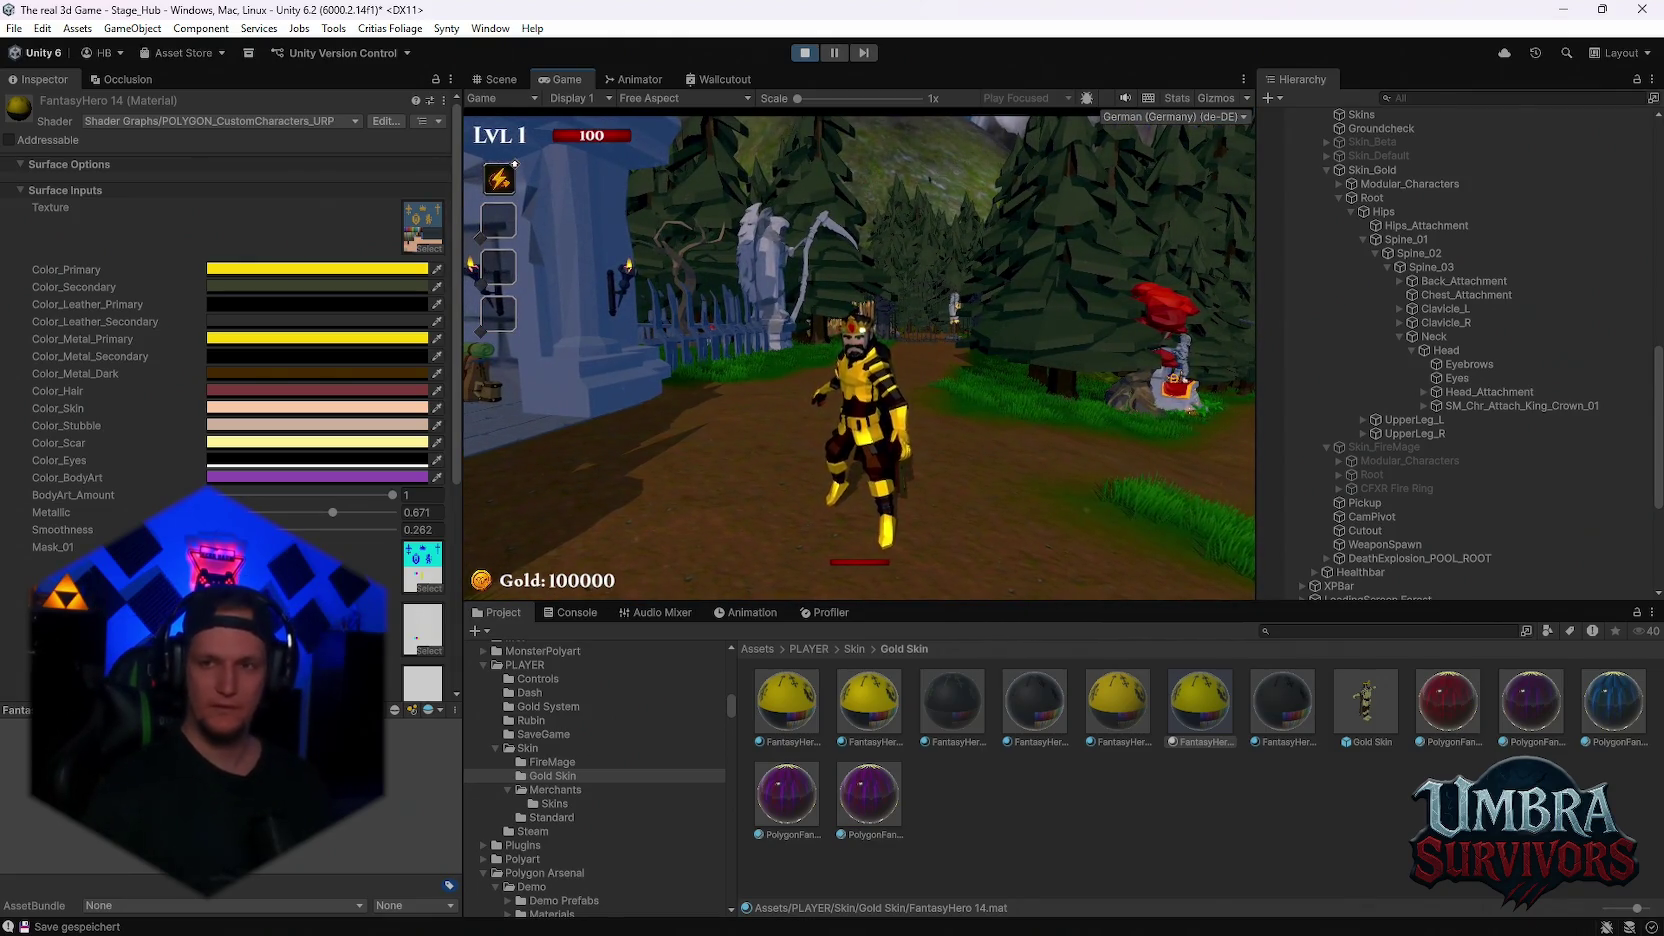
key("a")
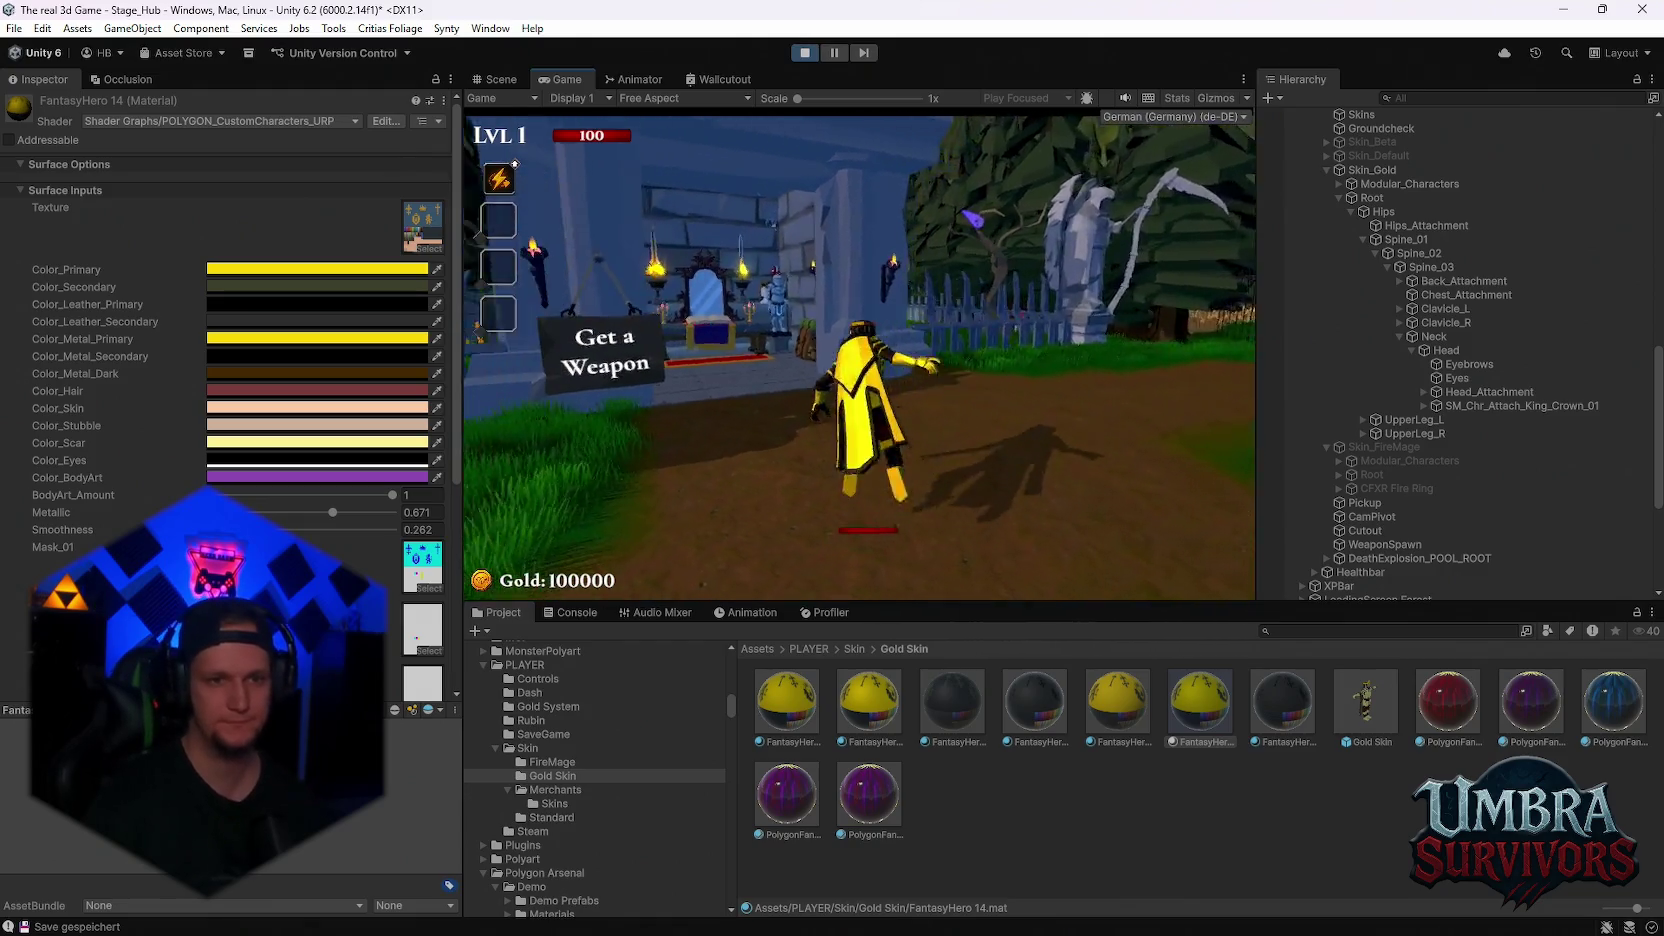
key("Escape")
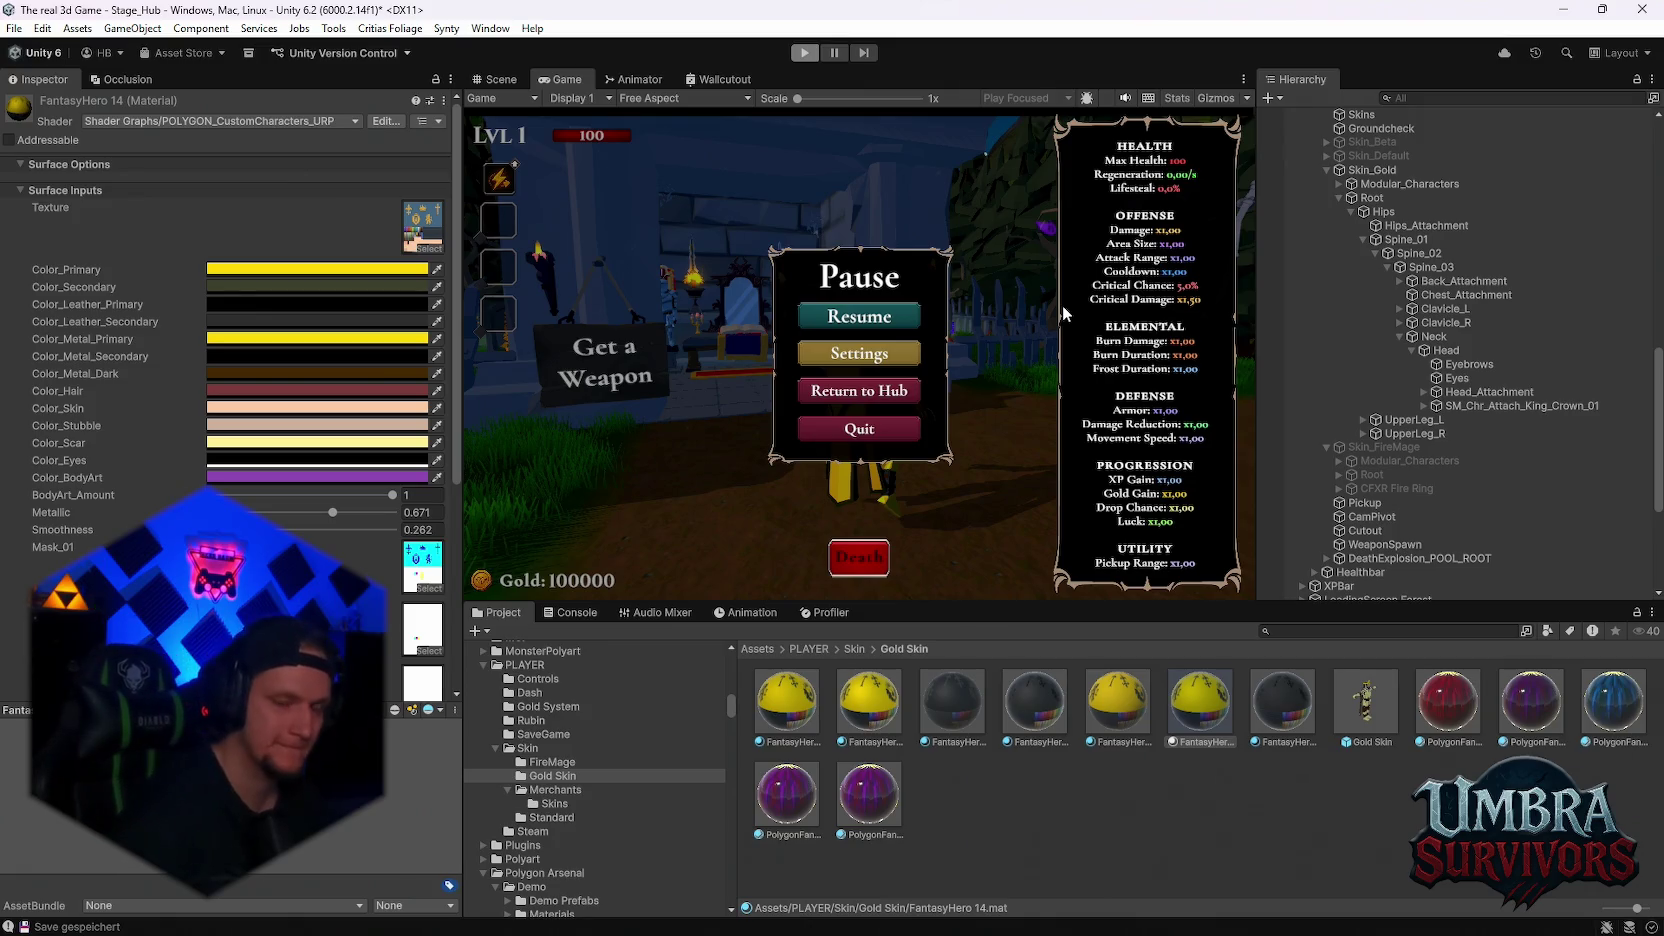
key("ctrl+p")
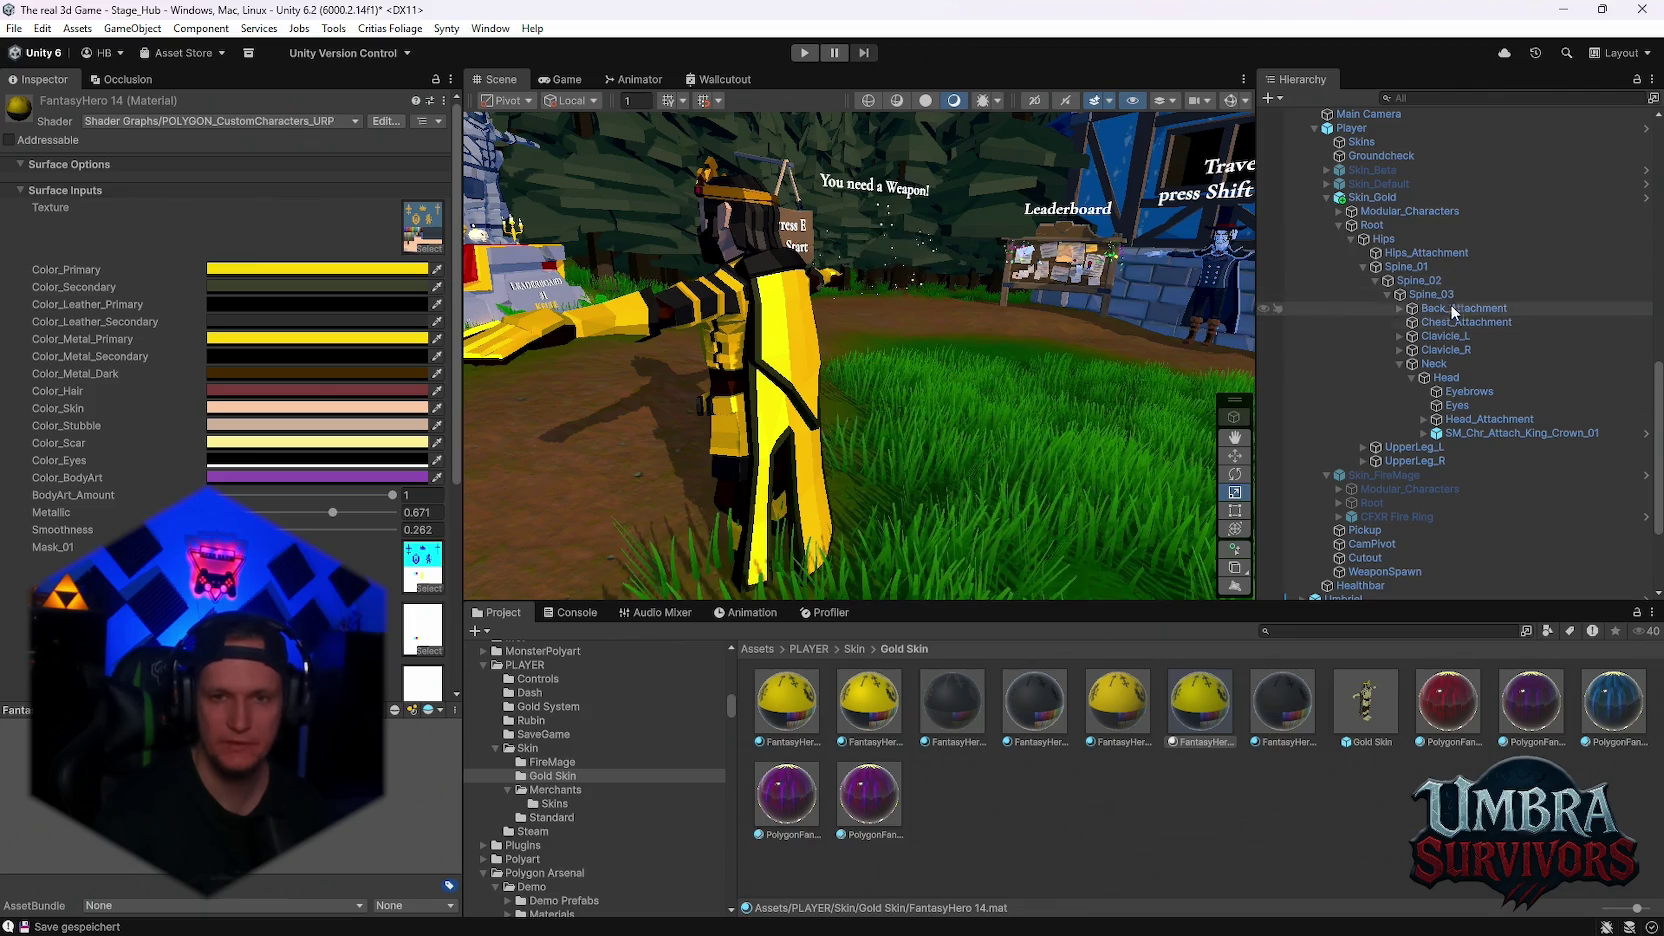
Set Skin_Gold's Animator Controller to Player instead of Player Mage
left_click(1432, 364)
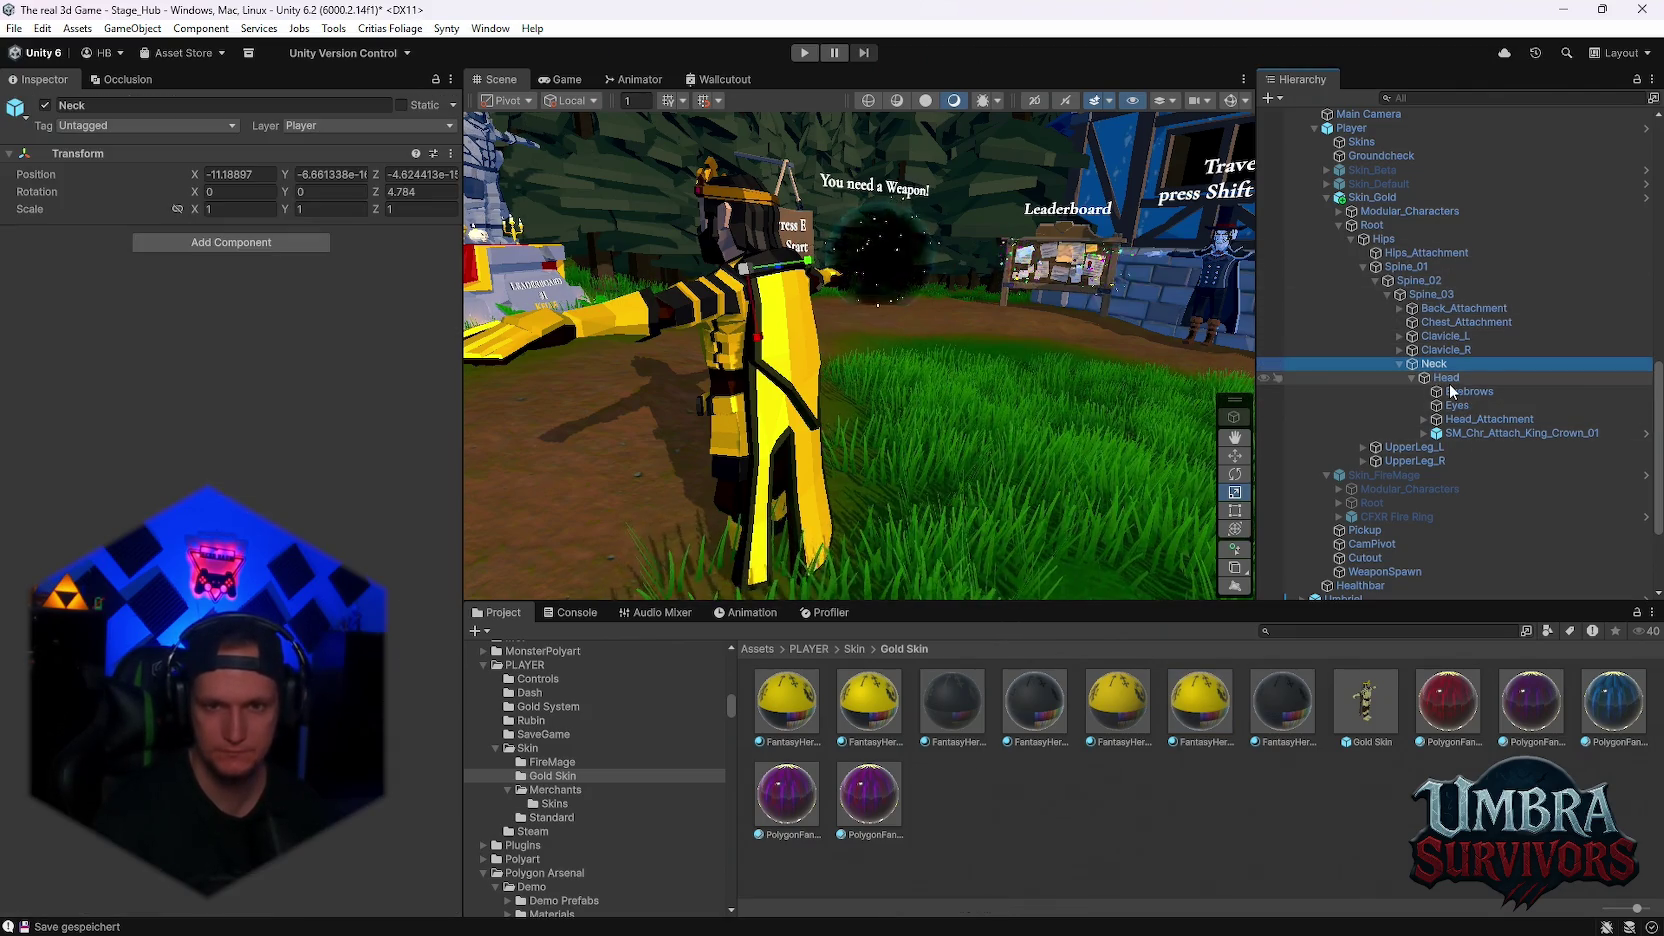
left_click(1372, 197)
left_click(264, 298)
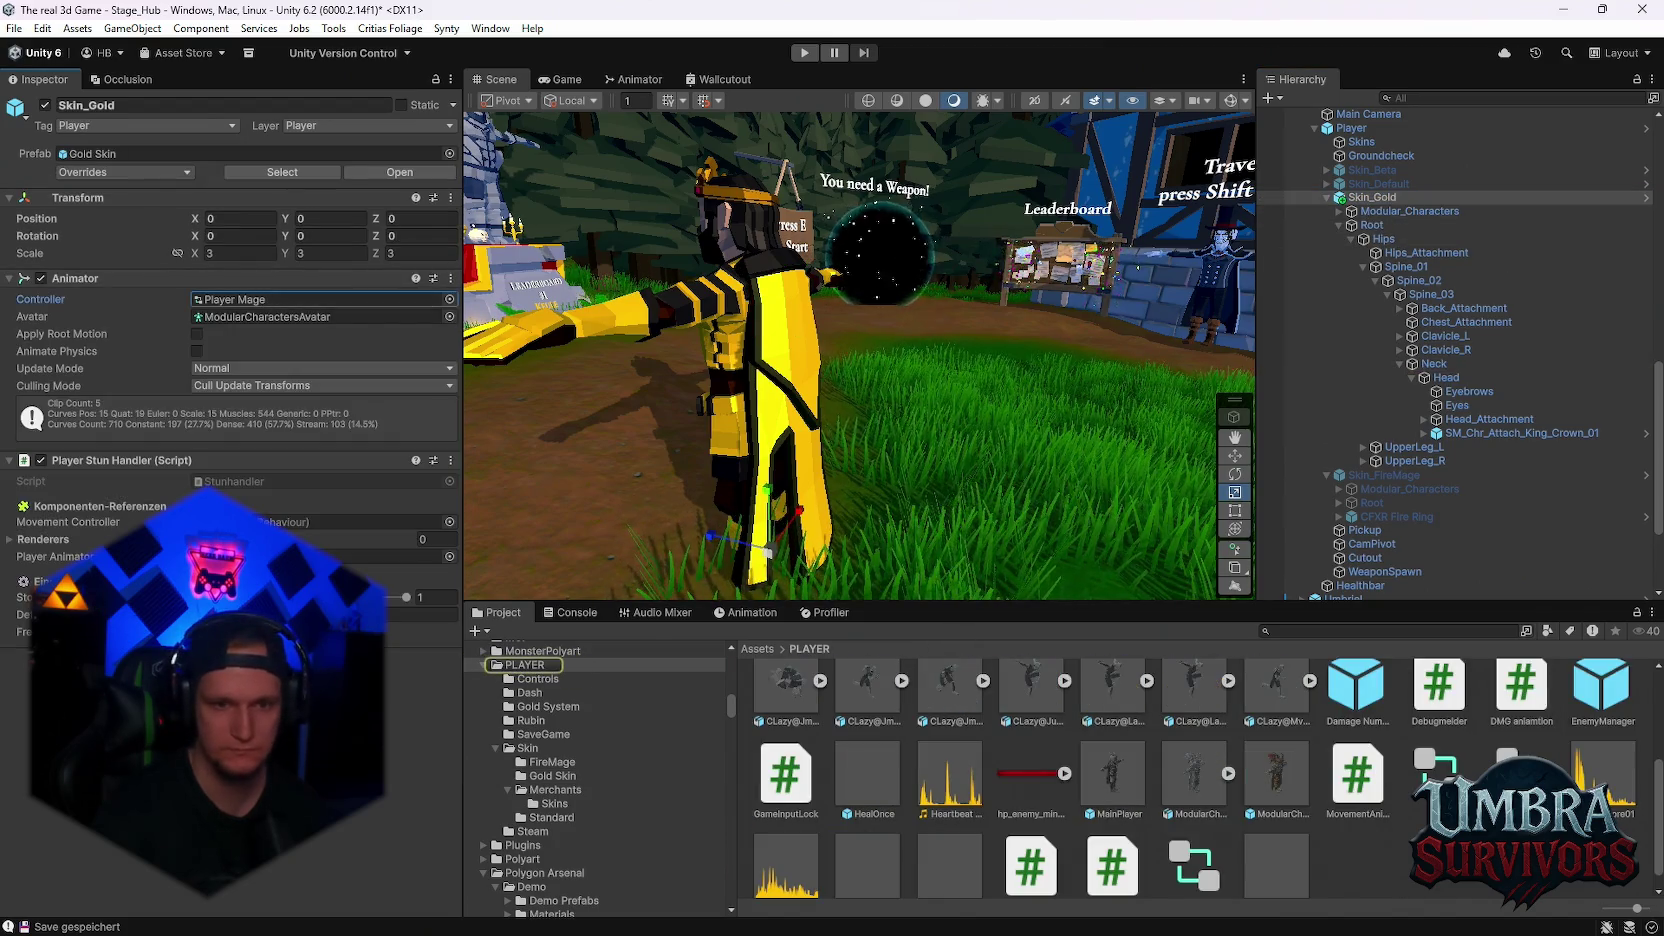
key("ctrl+z")
Collapse the Skin_Gold and Skin_FireMage hierarchies and start a new playtest
scroll(1402, 366, "up", 4)
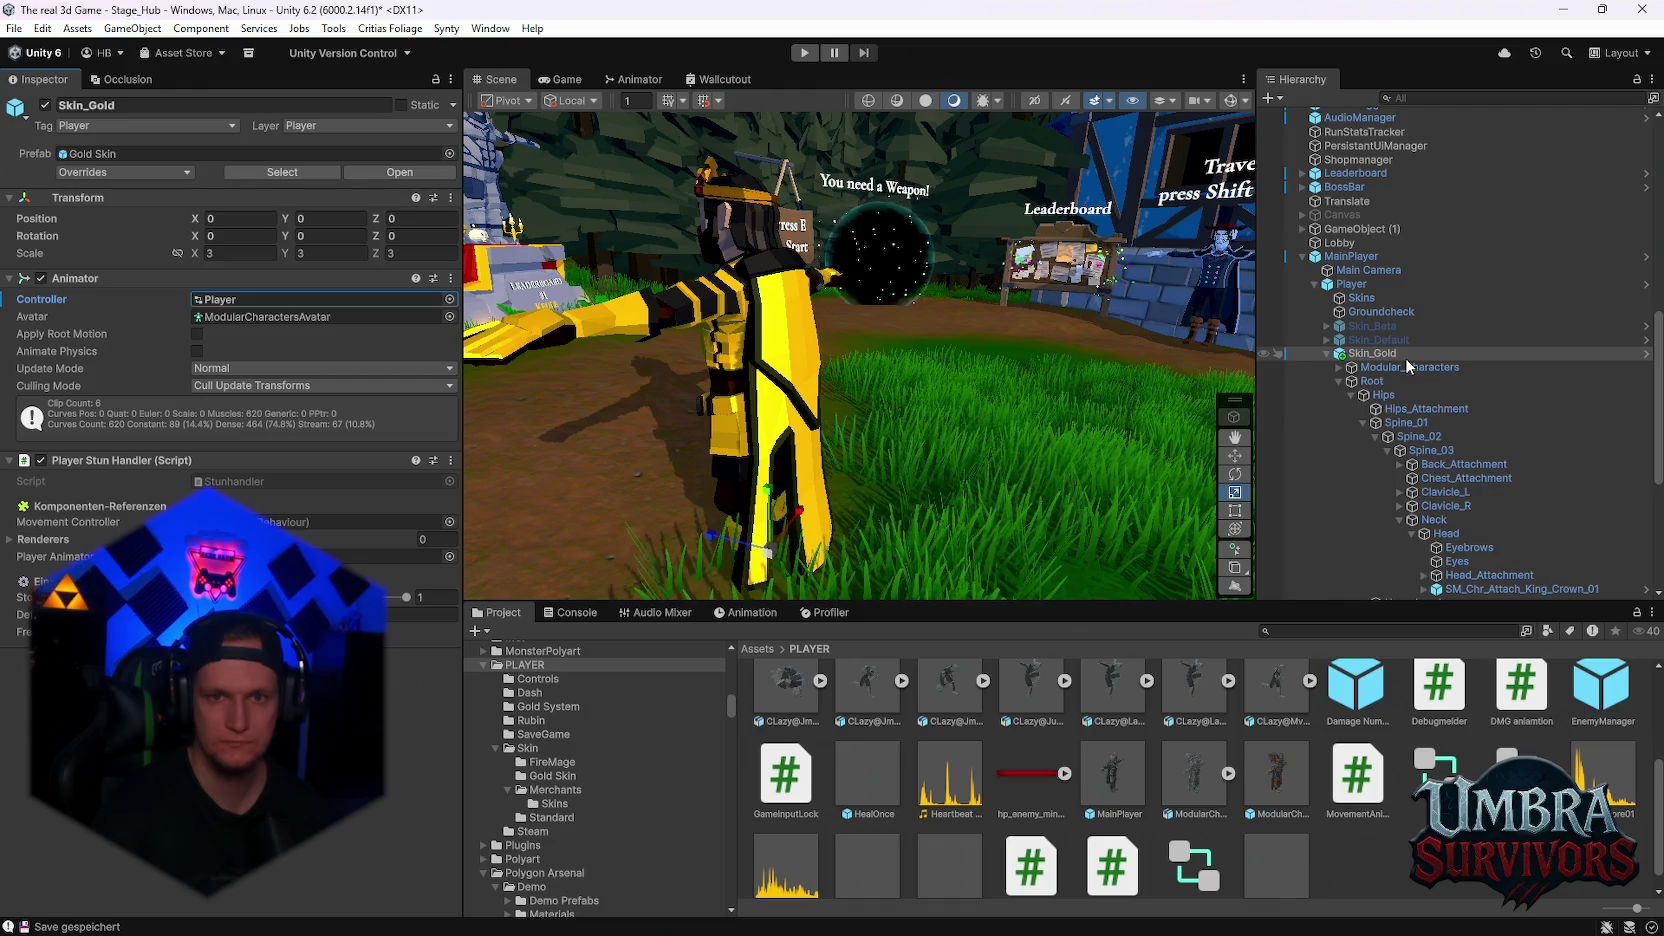
left_click(1326, 353)
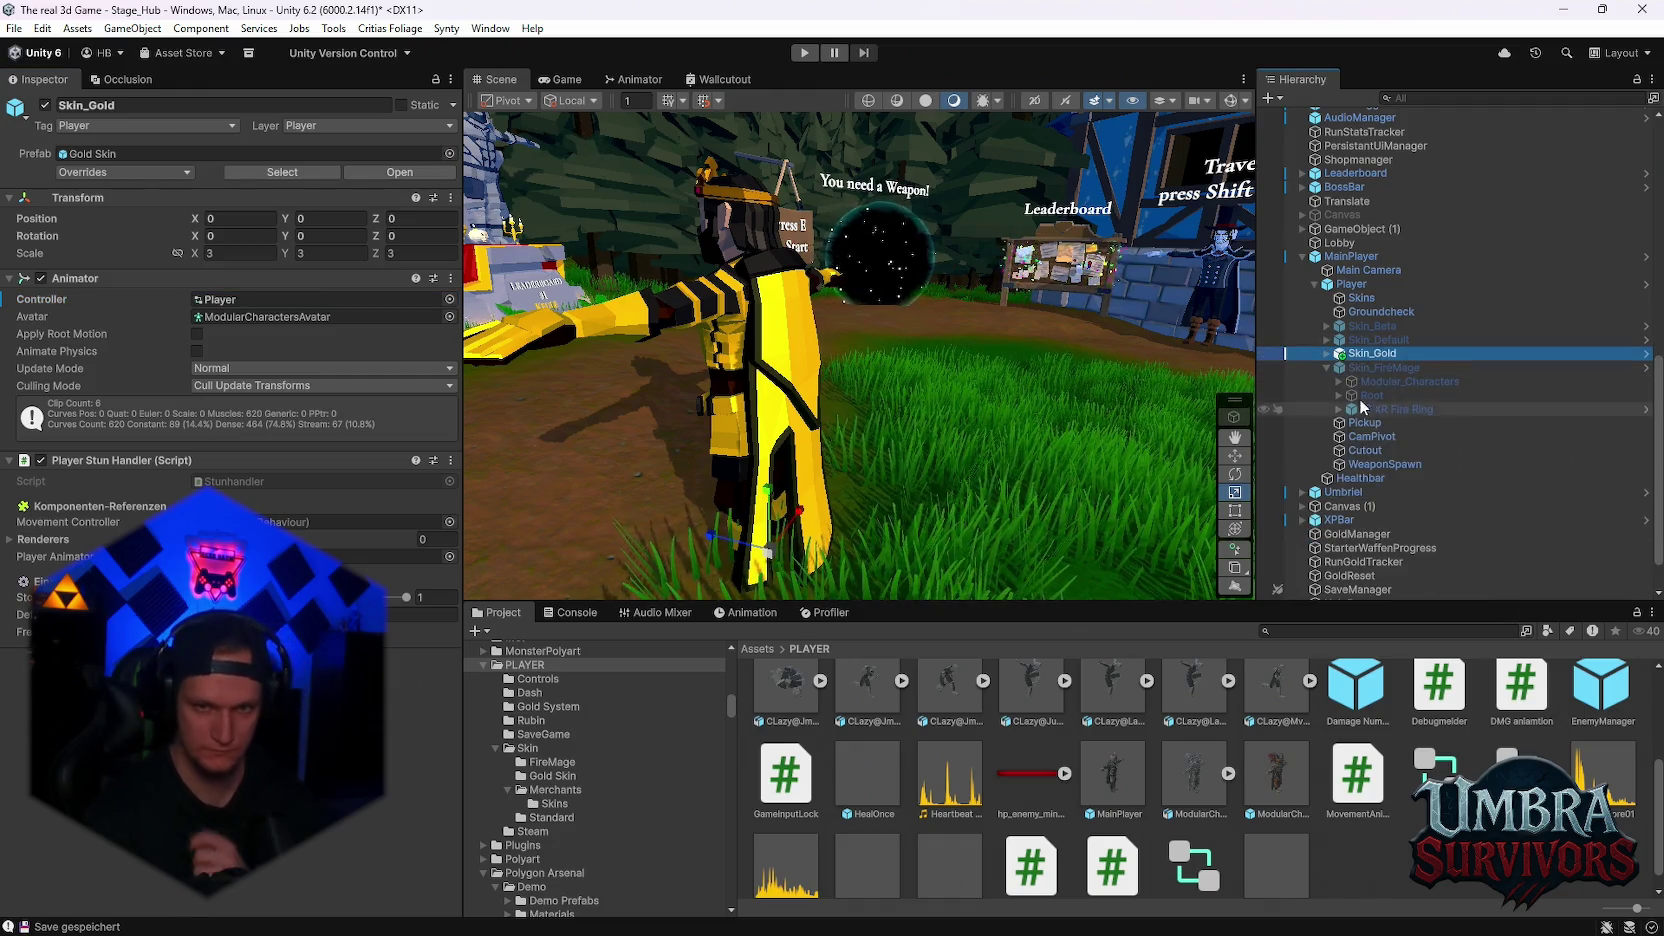
left_click(1326, 368)
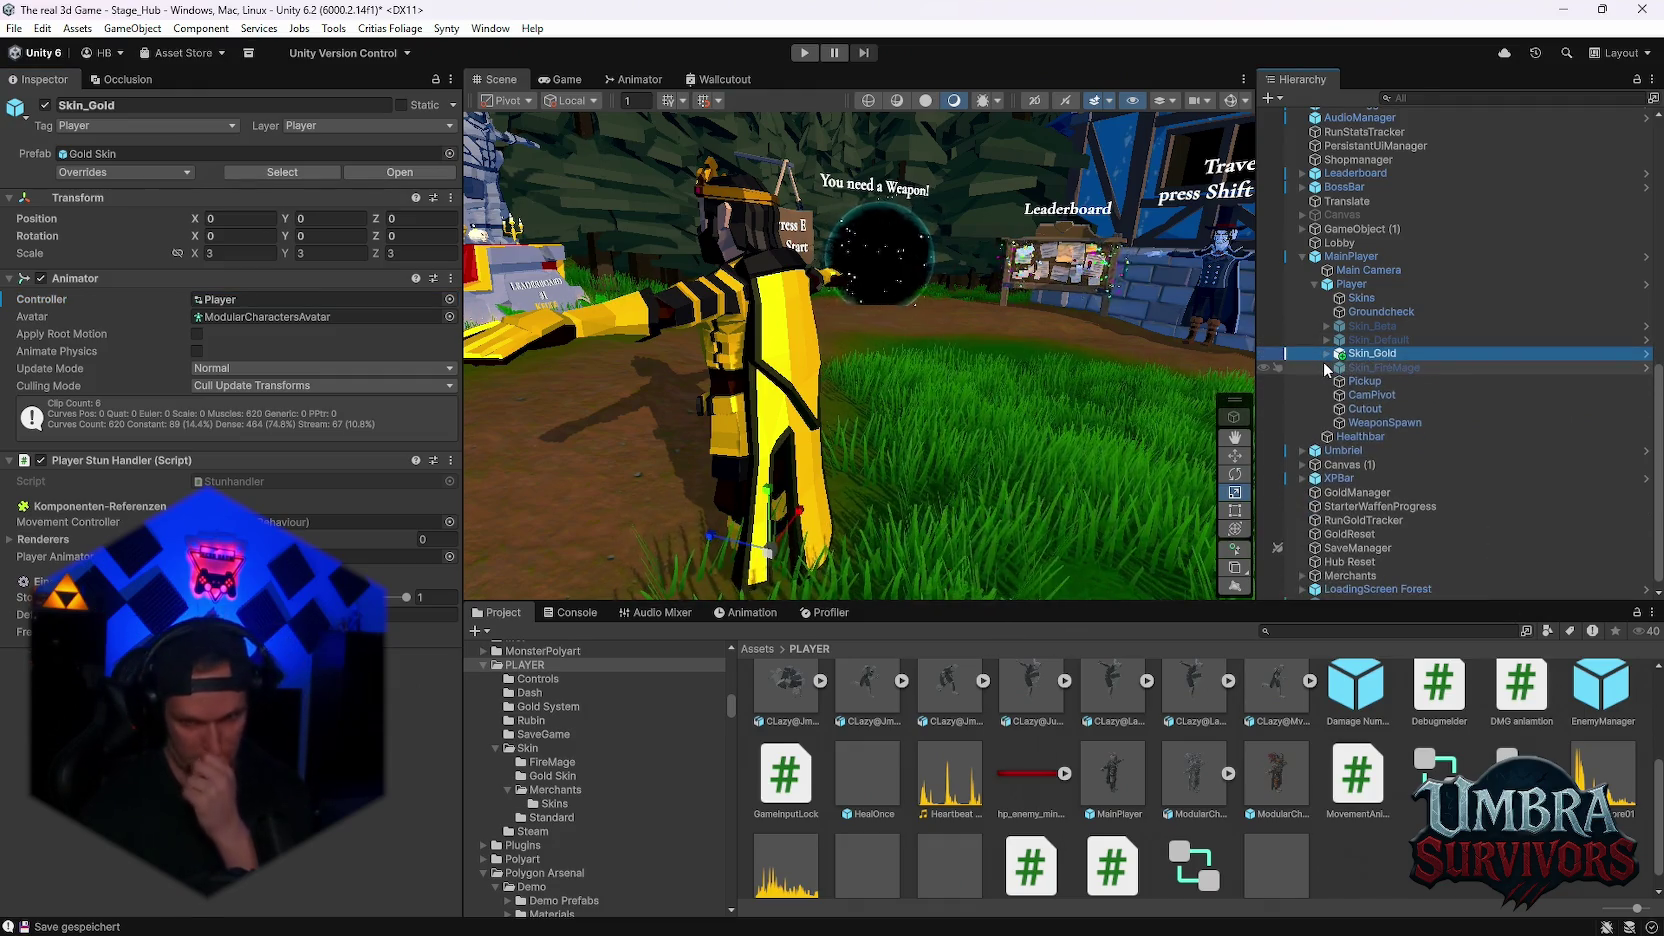
scroll(1372, 385, "down", 1)
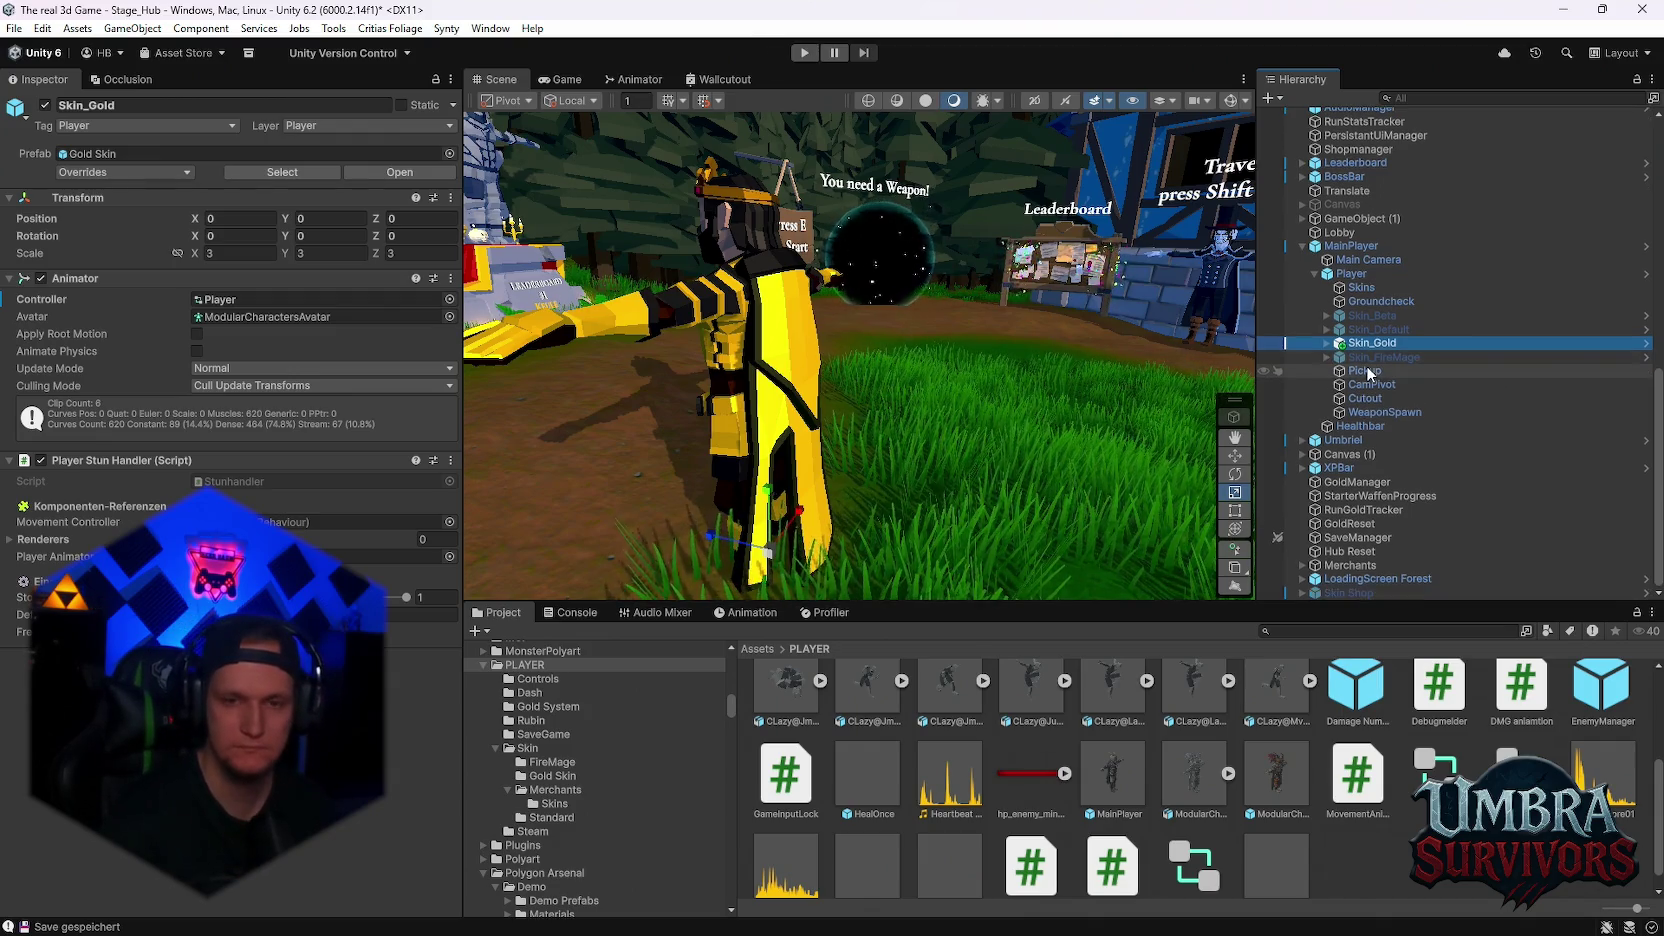
left_click(805, 53)
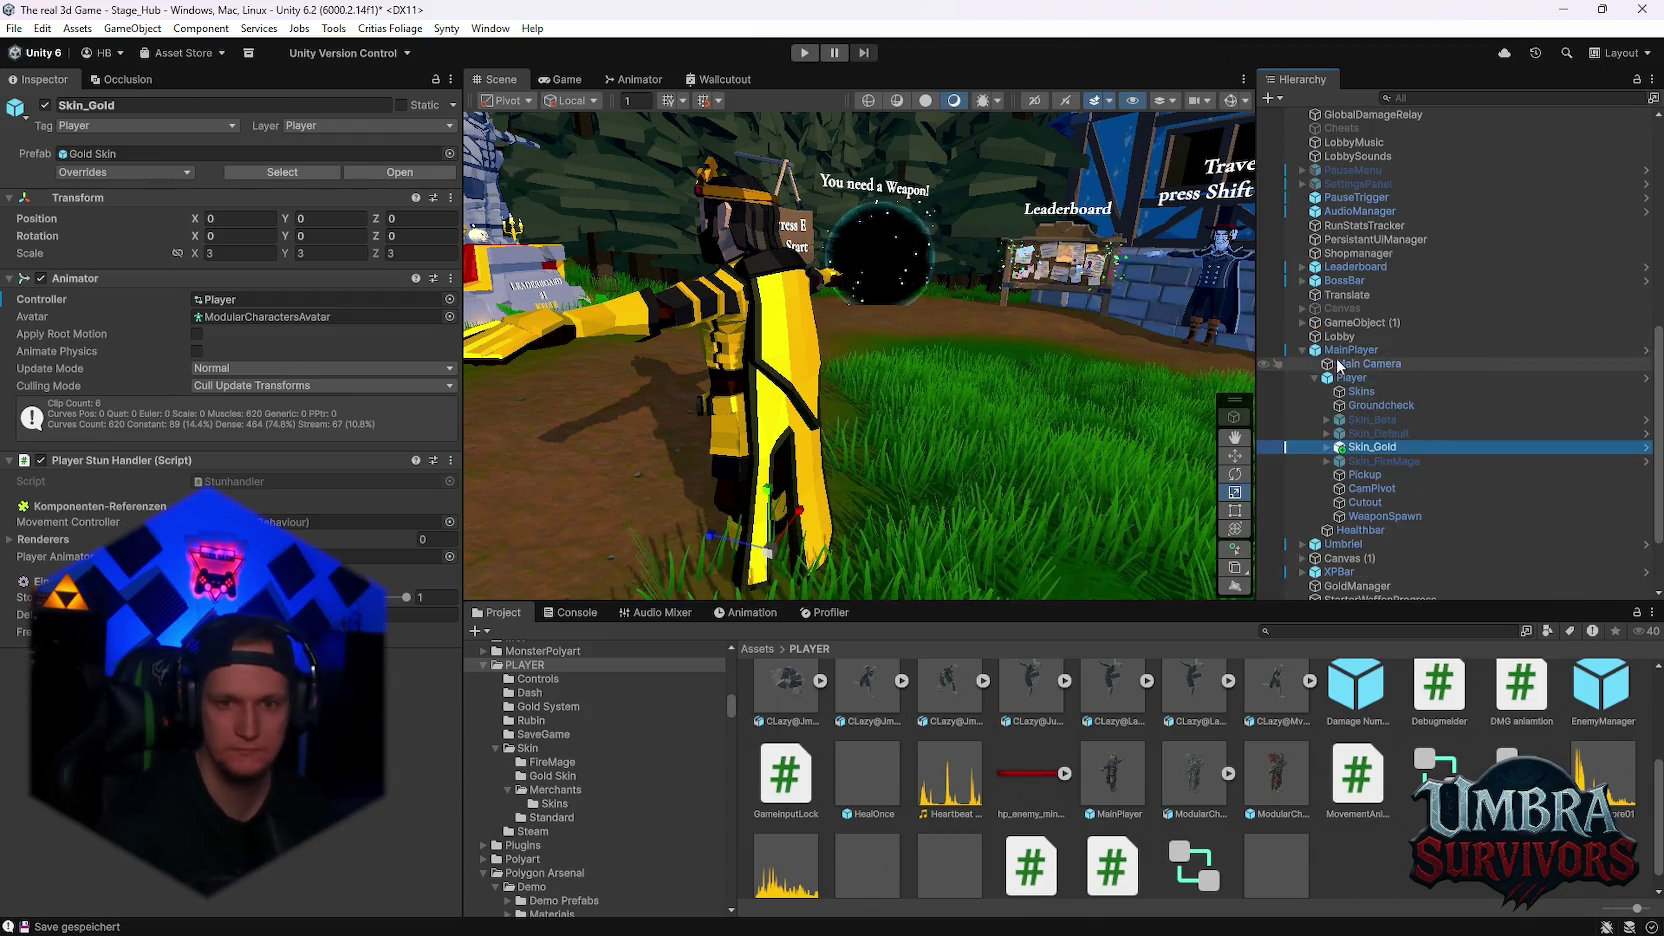
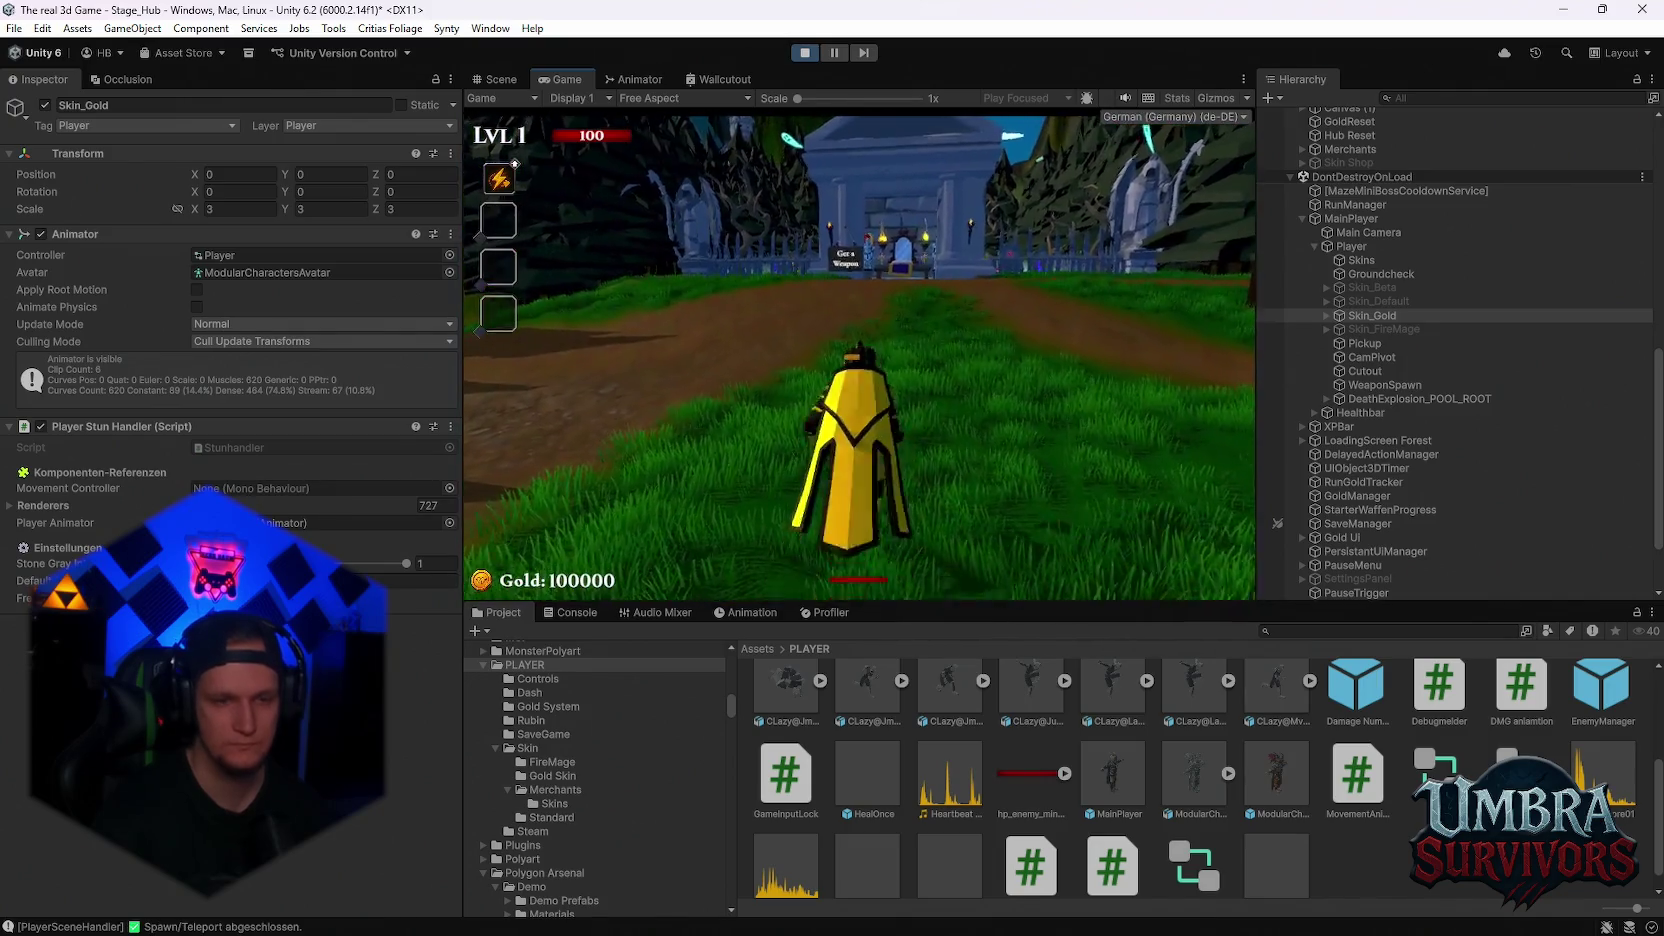
Run and dash the player in Play mode, pause, then show Player.controller in the Inspector
key("w")
key("w")
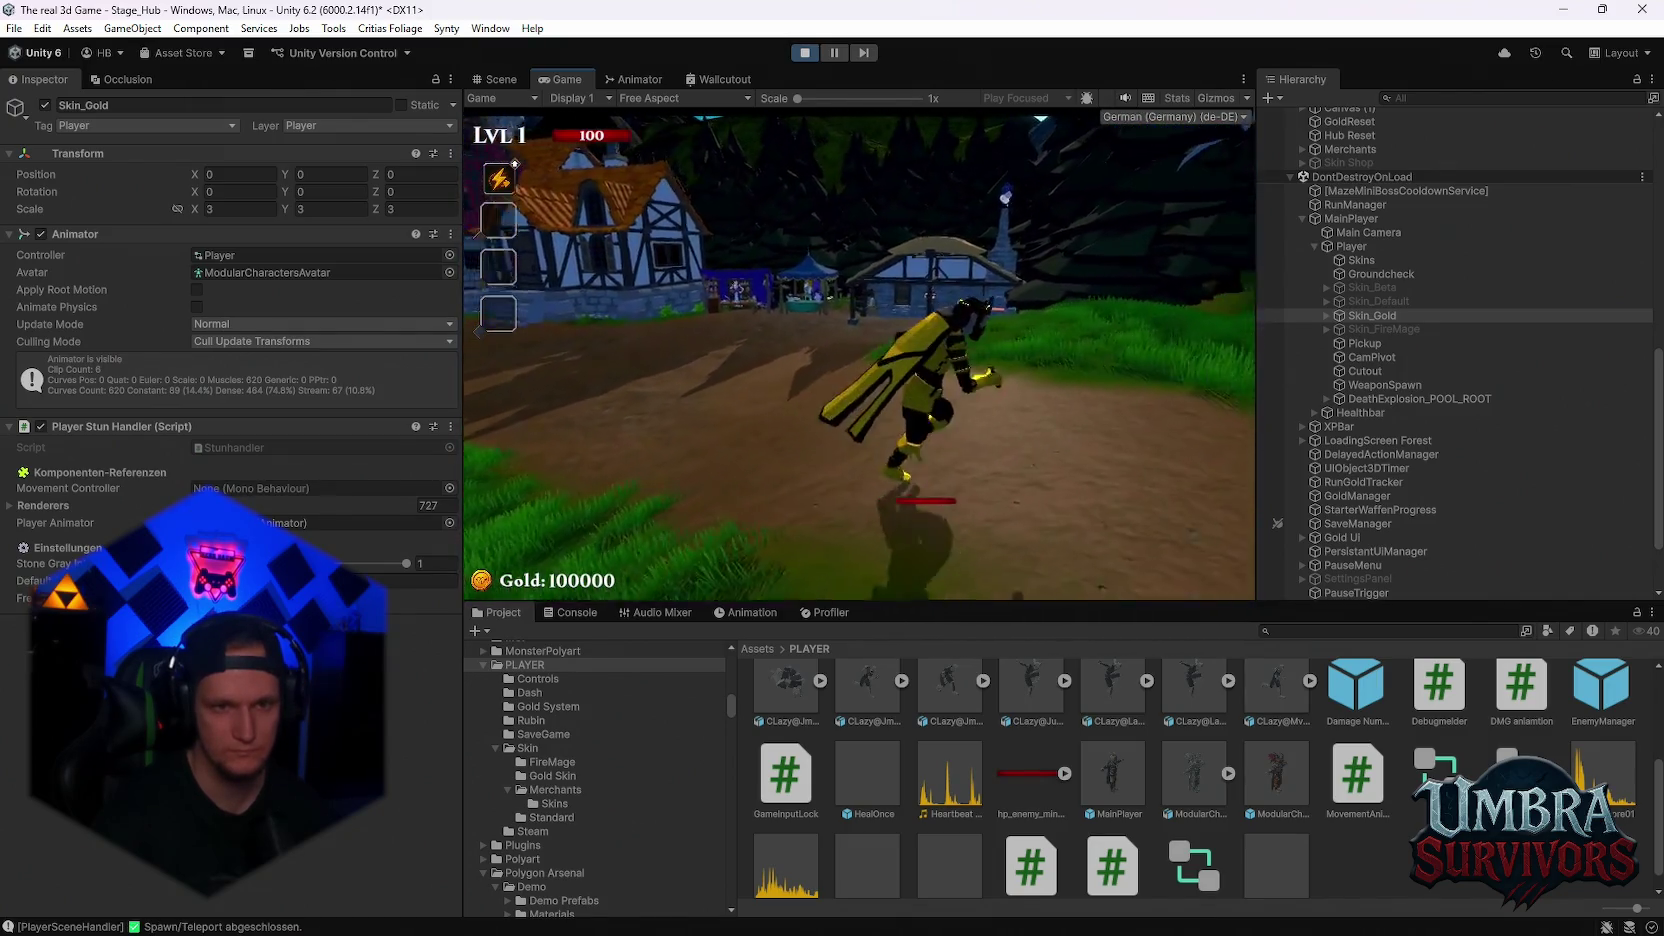
key("s")
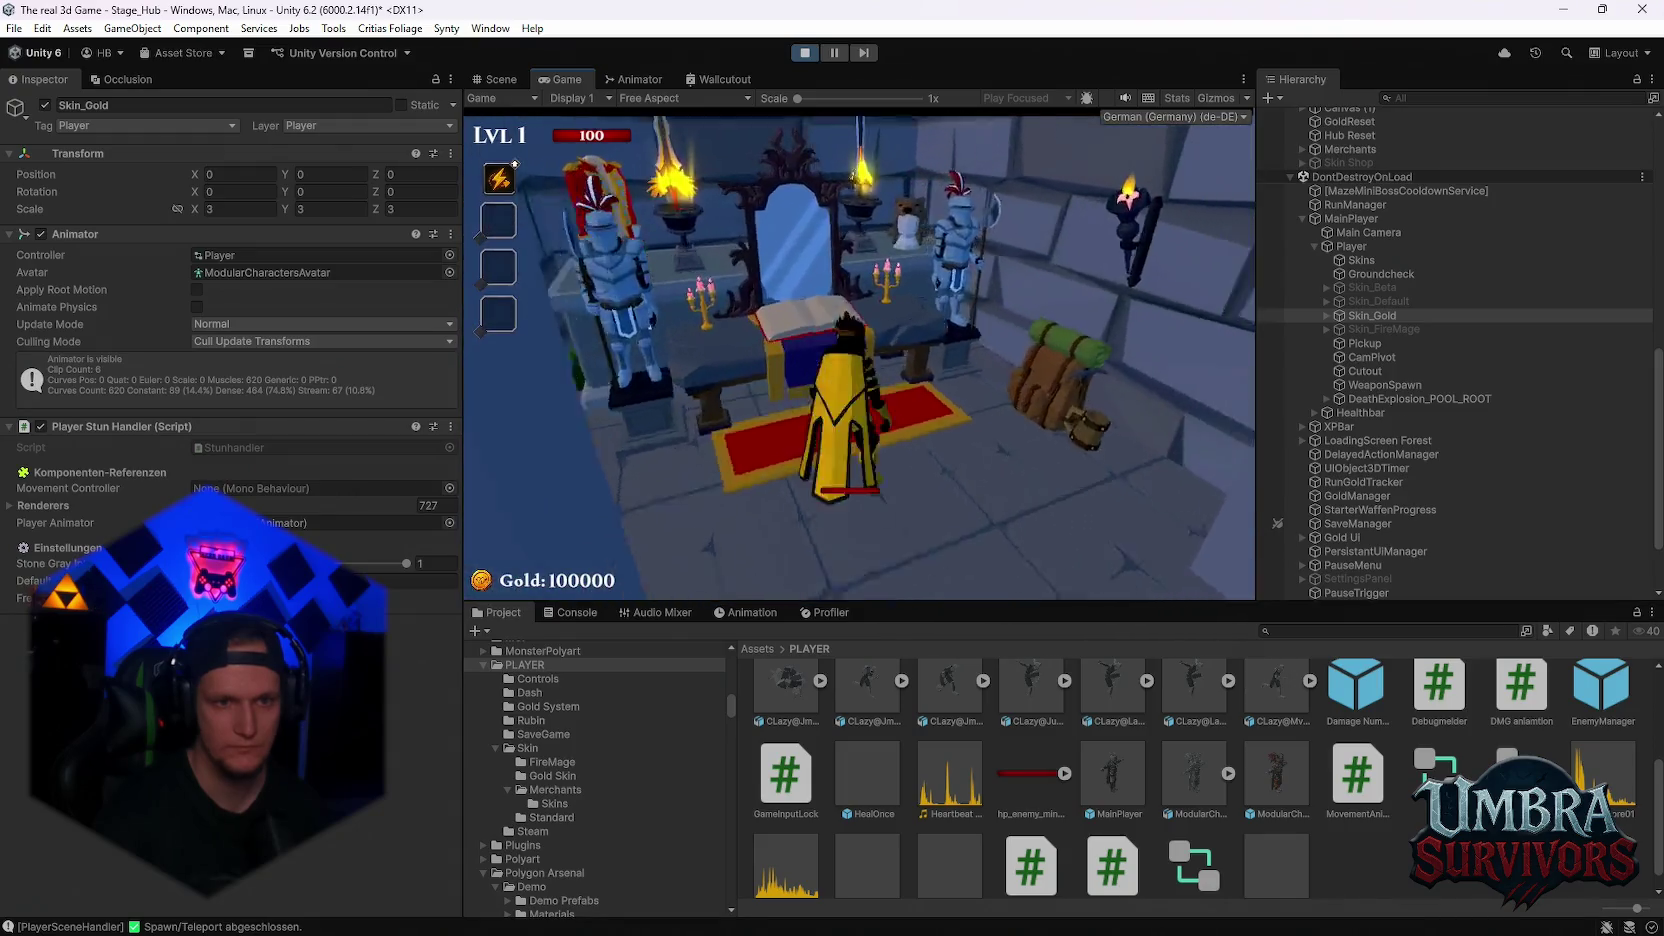
key("shift")
key("w")
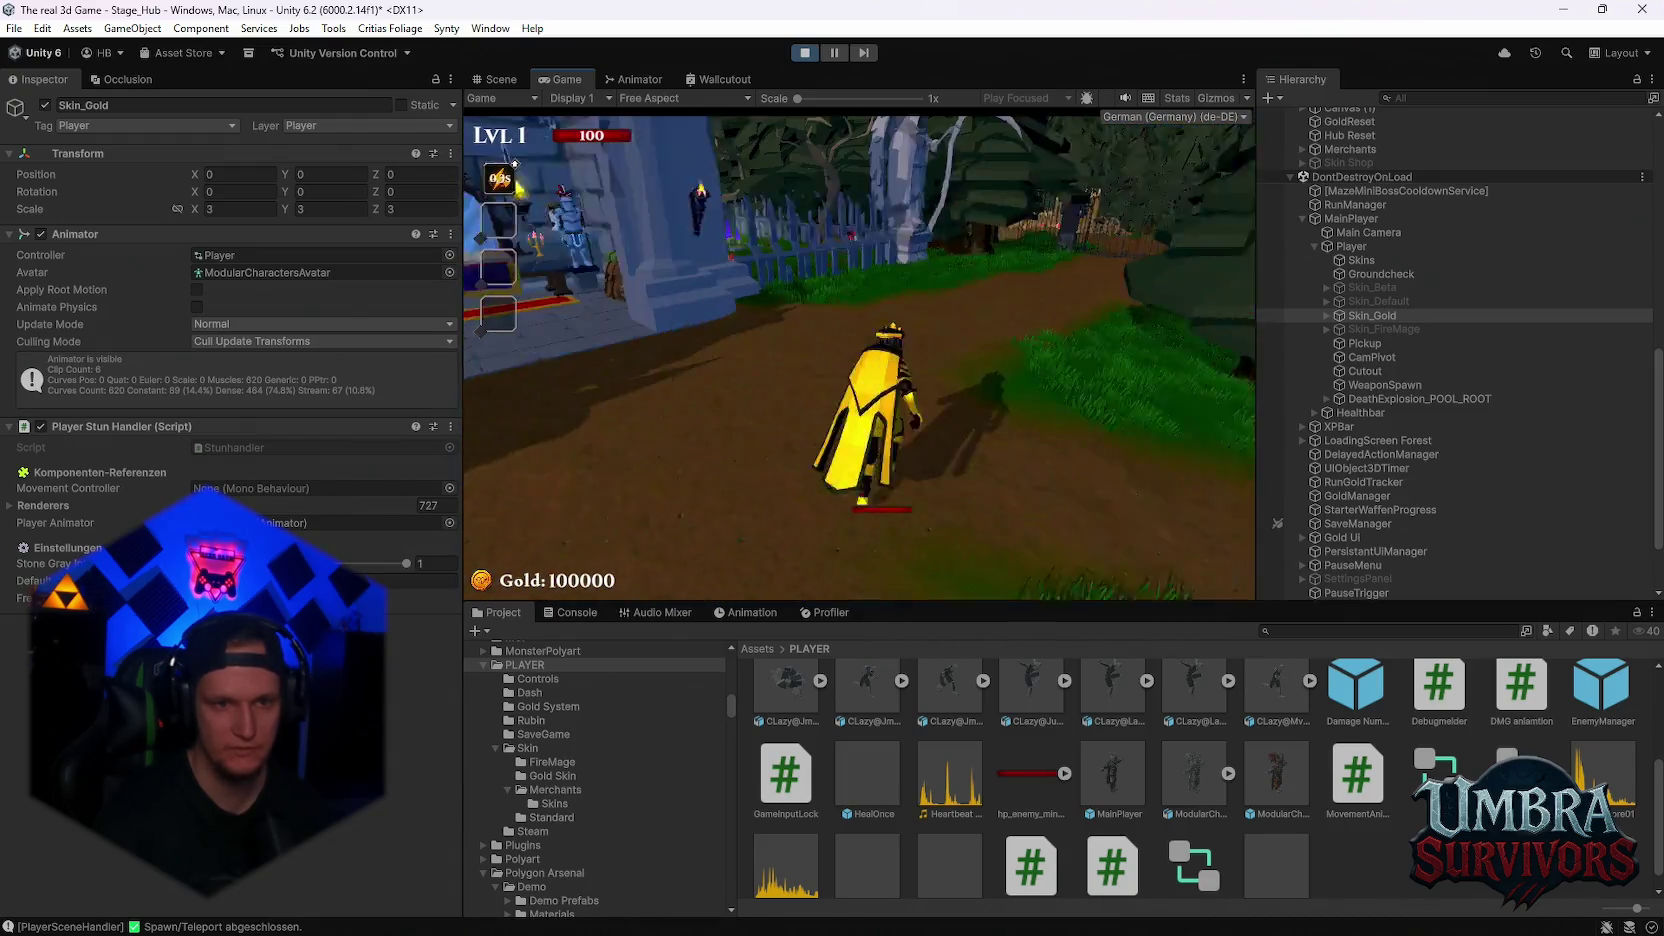
key("s")
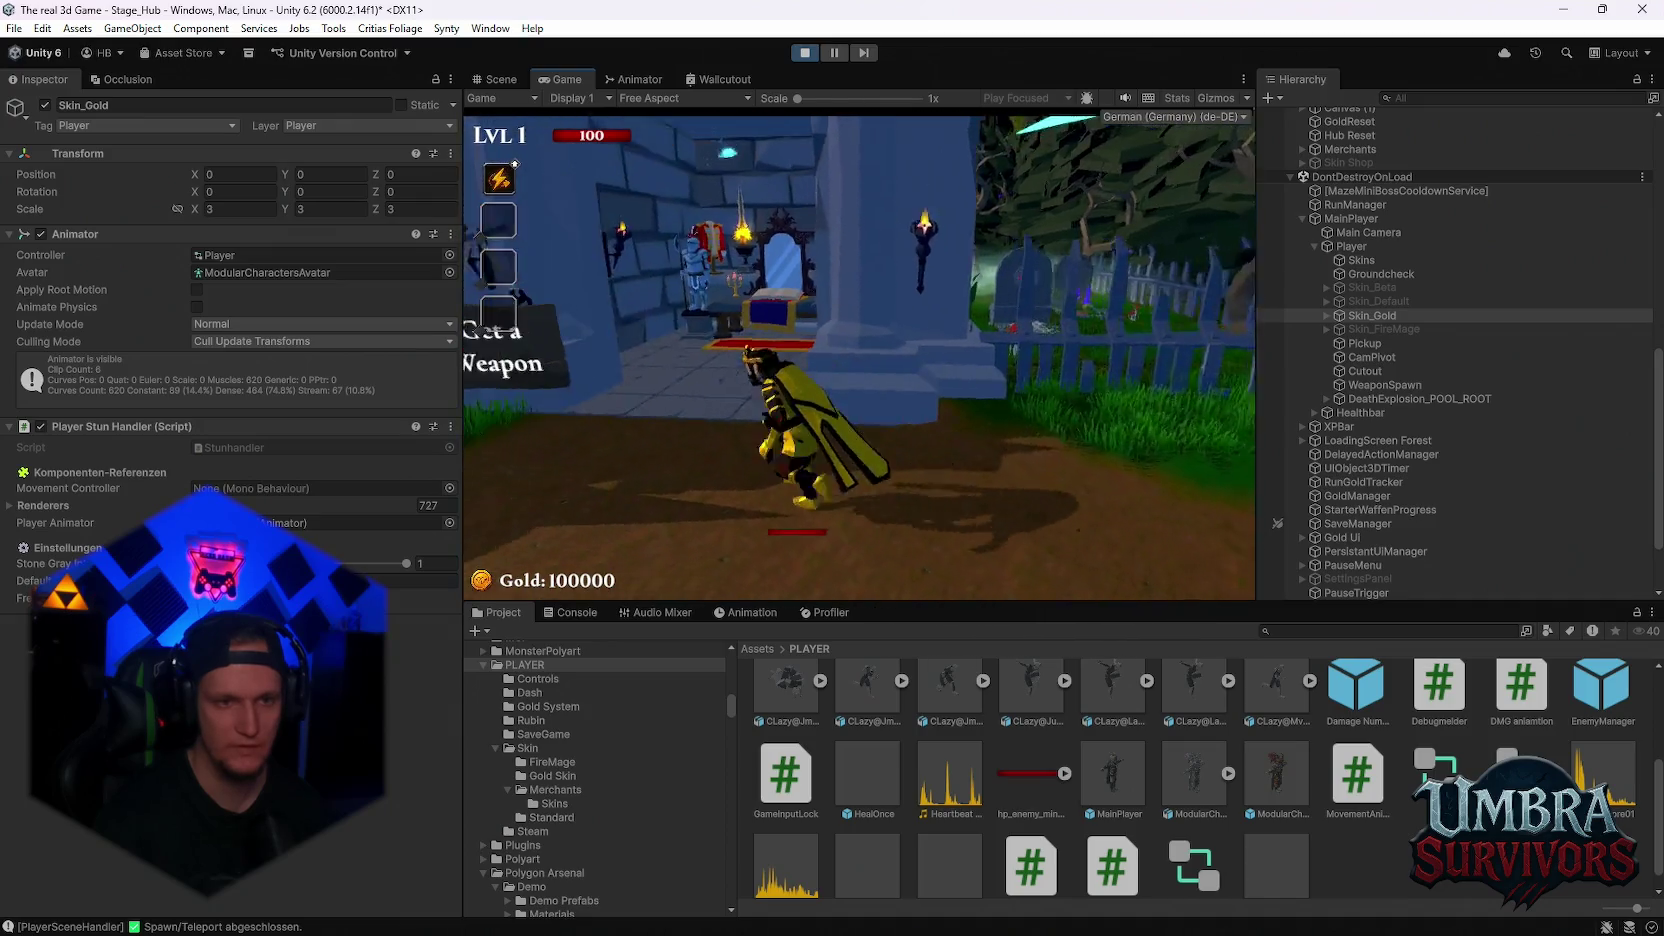
key("Escape")
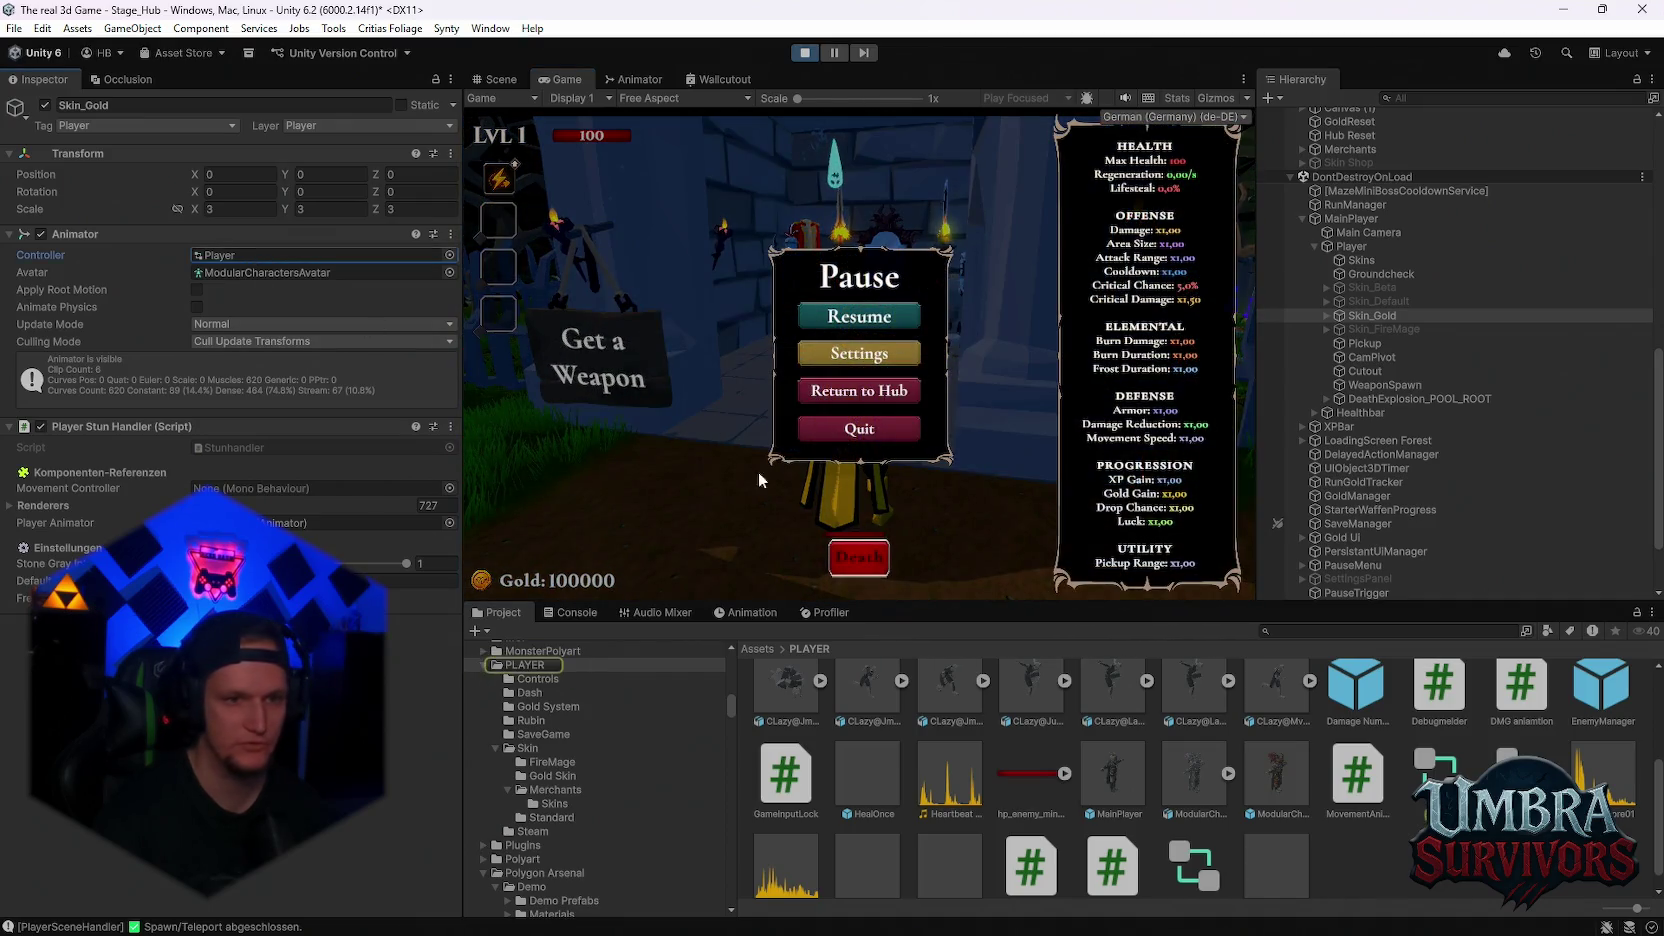
left_click(1430, 765)
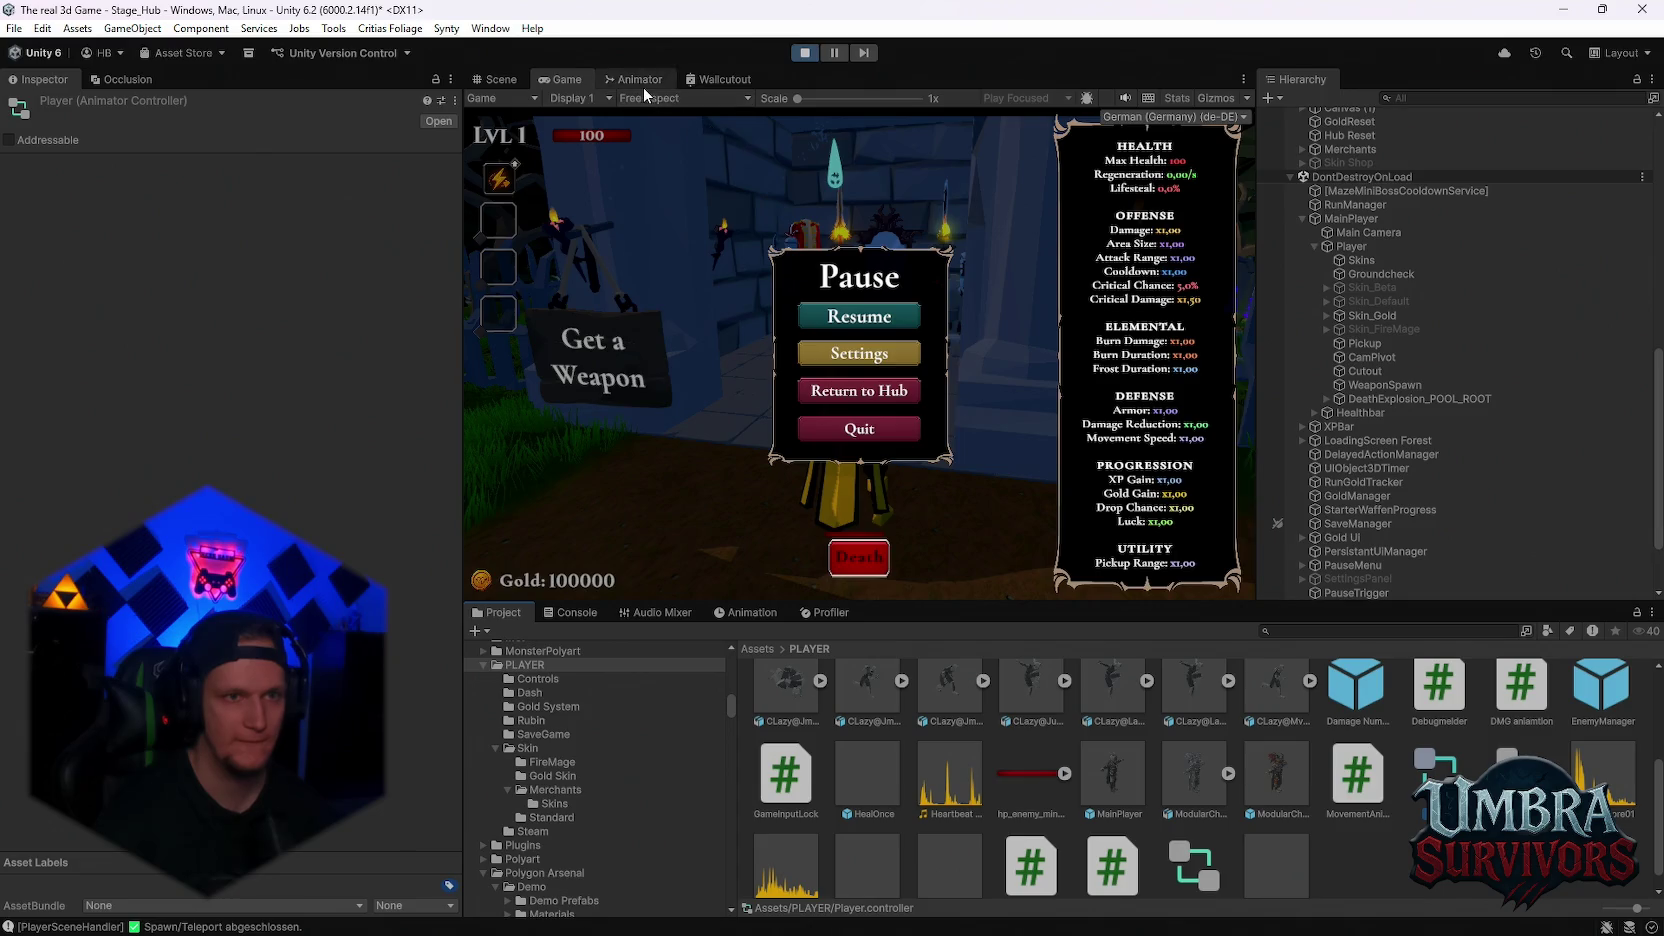
In the Animator graph, inspect the roll's transitions to Idle_Wait_B, from Any State, and to Mvm_Jog
left_click(638, 79)
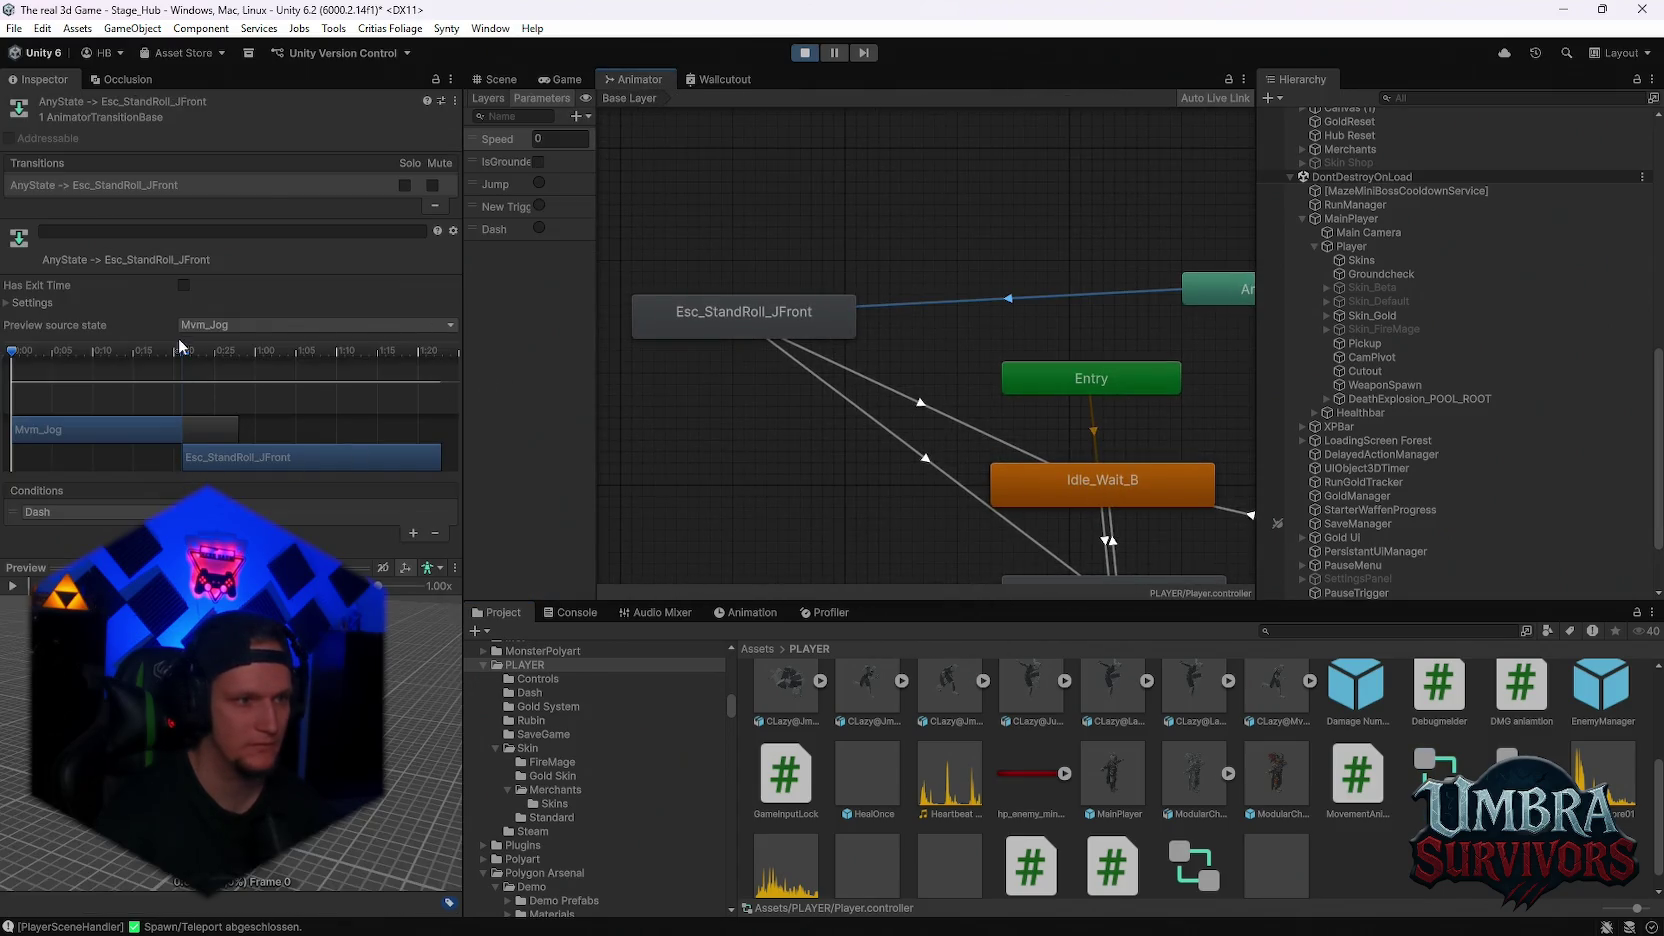
left_click(8, 303)
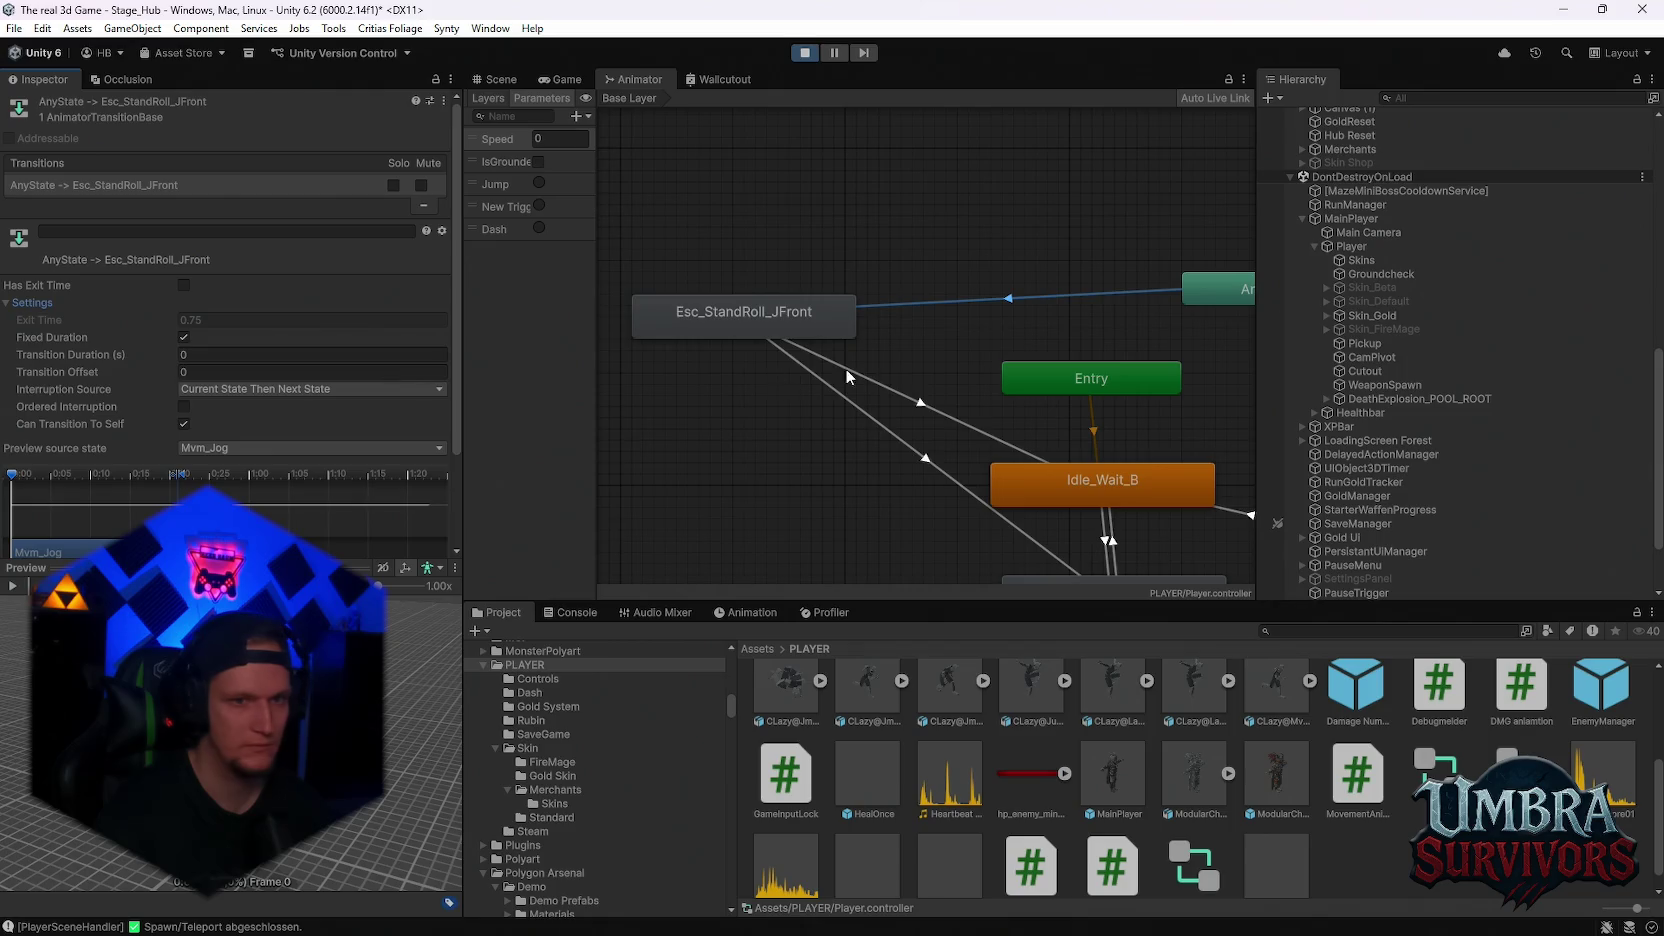
scroll(847, 376, "down", 2)
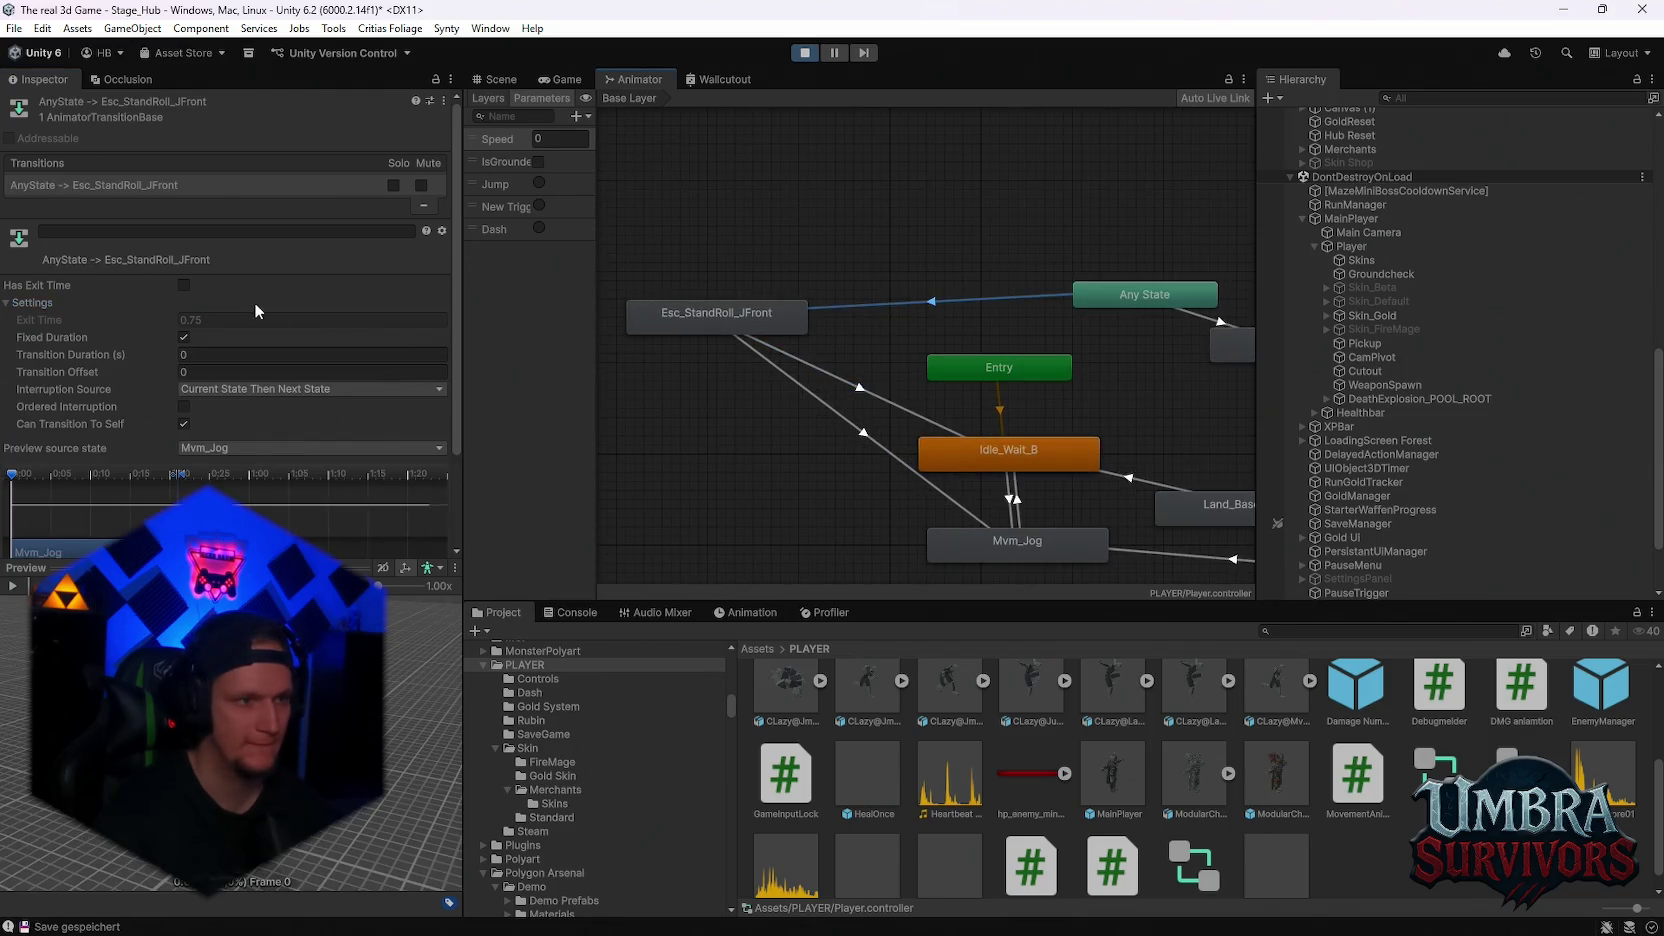
left_click(848, 387)
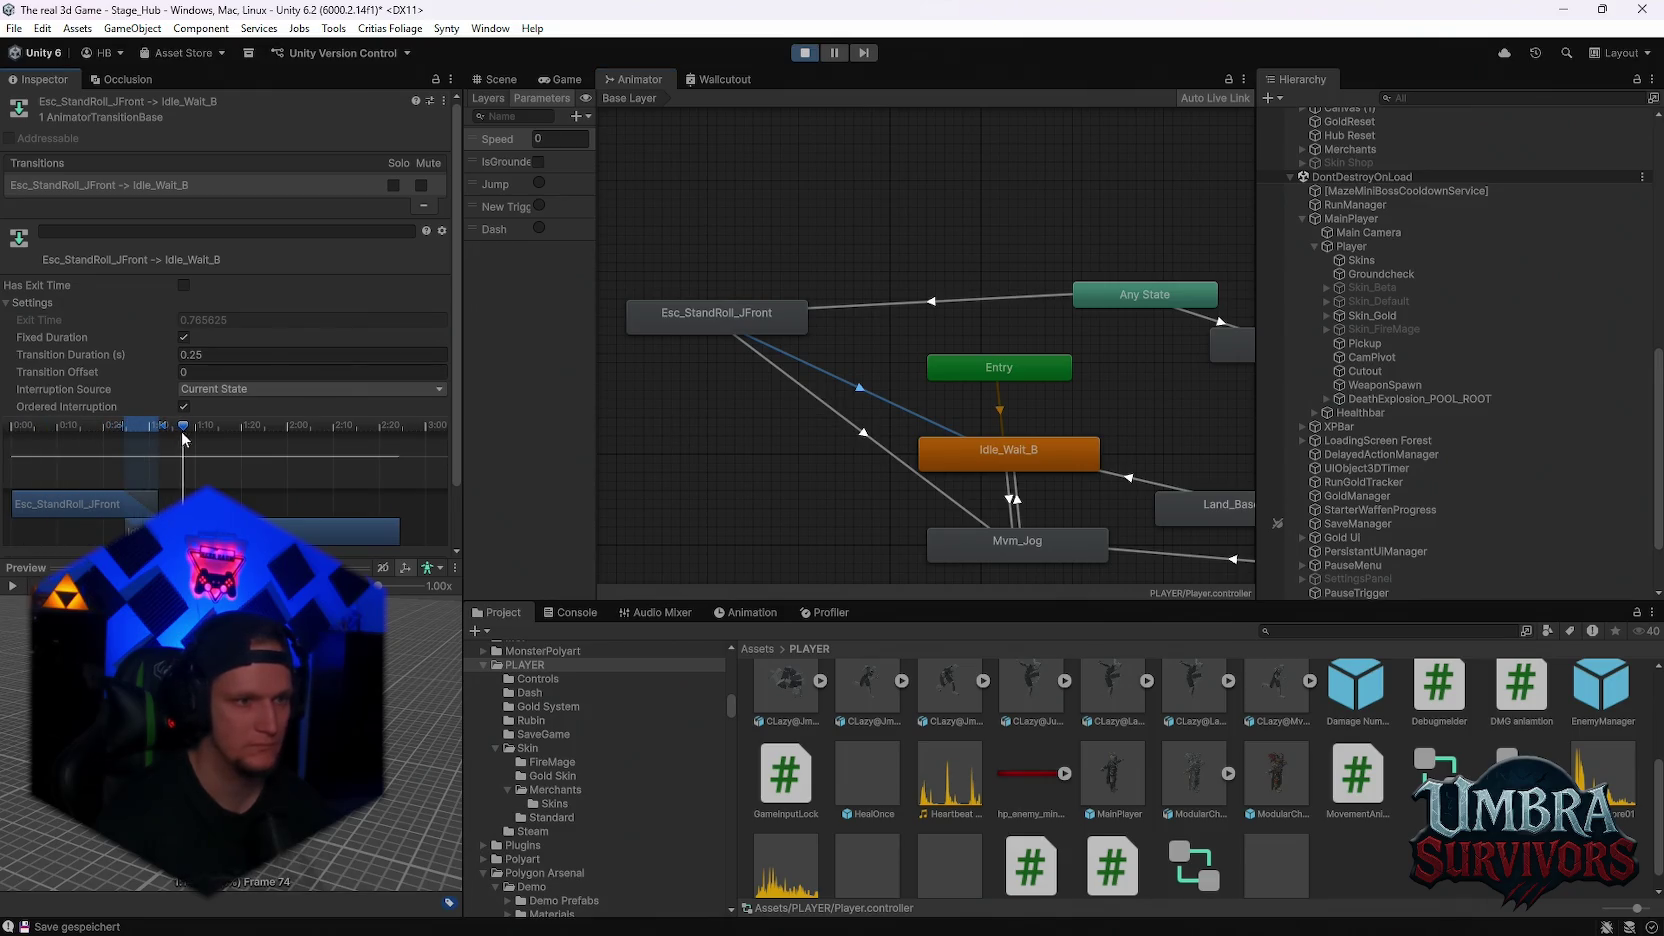
scroll(668, 405, "down", 3)
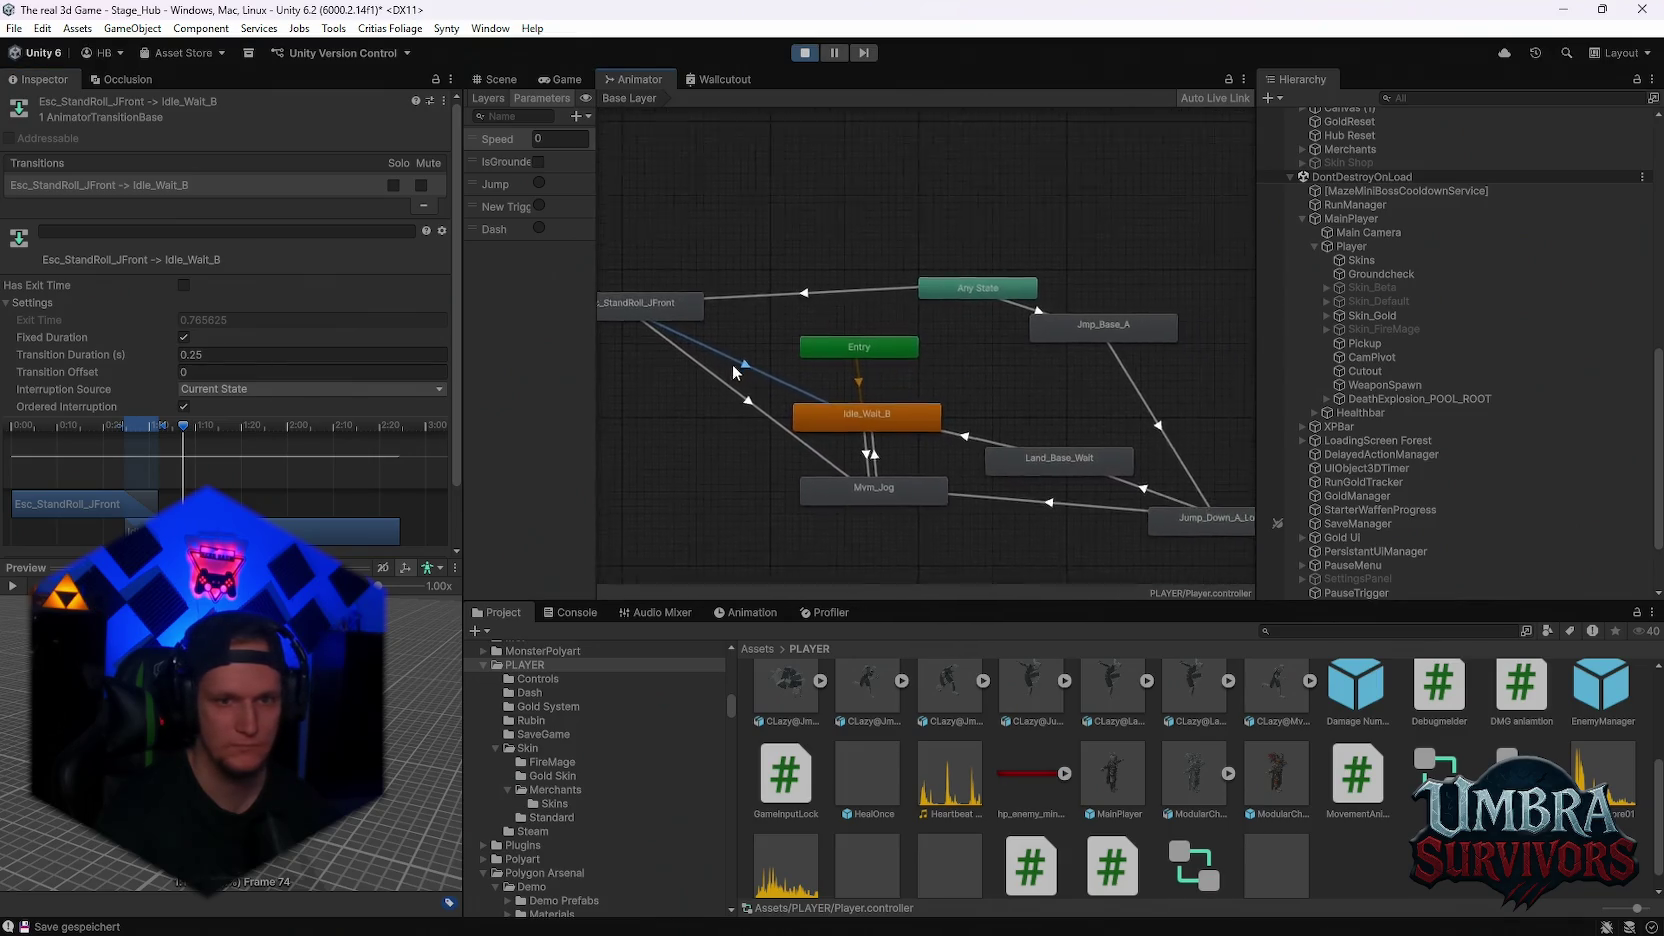
left_click(814, 318)
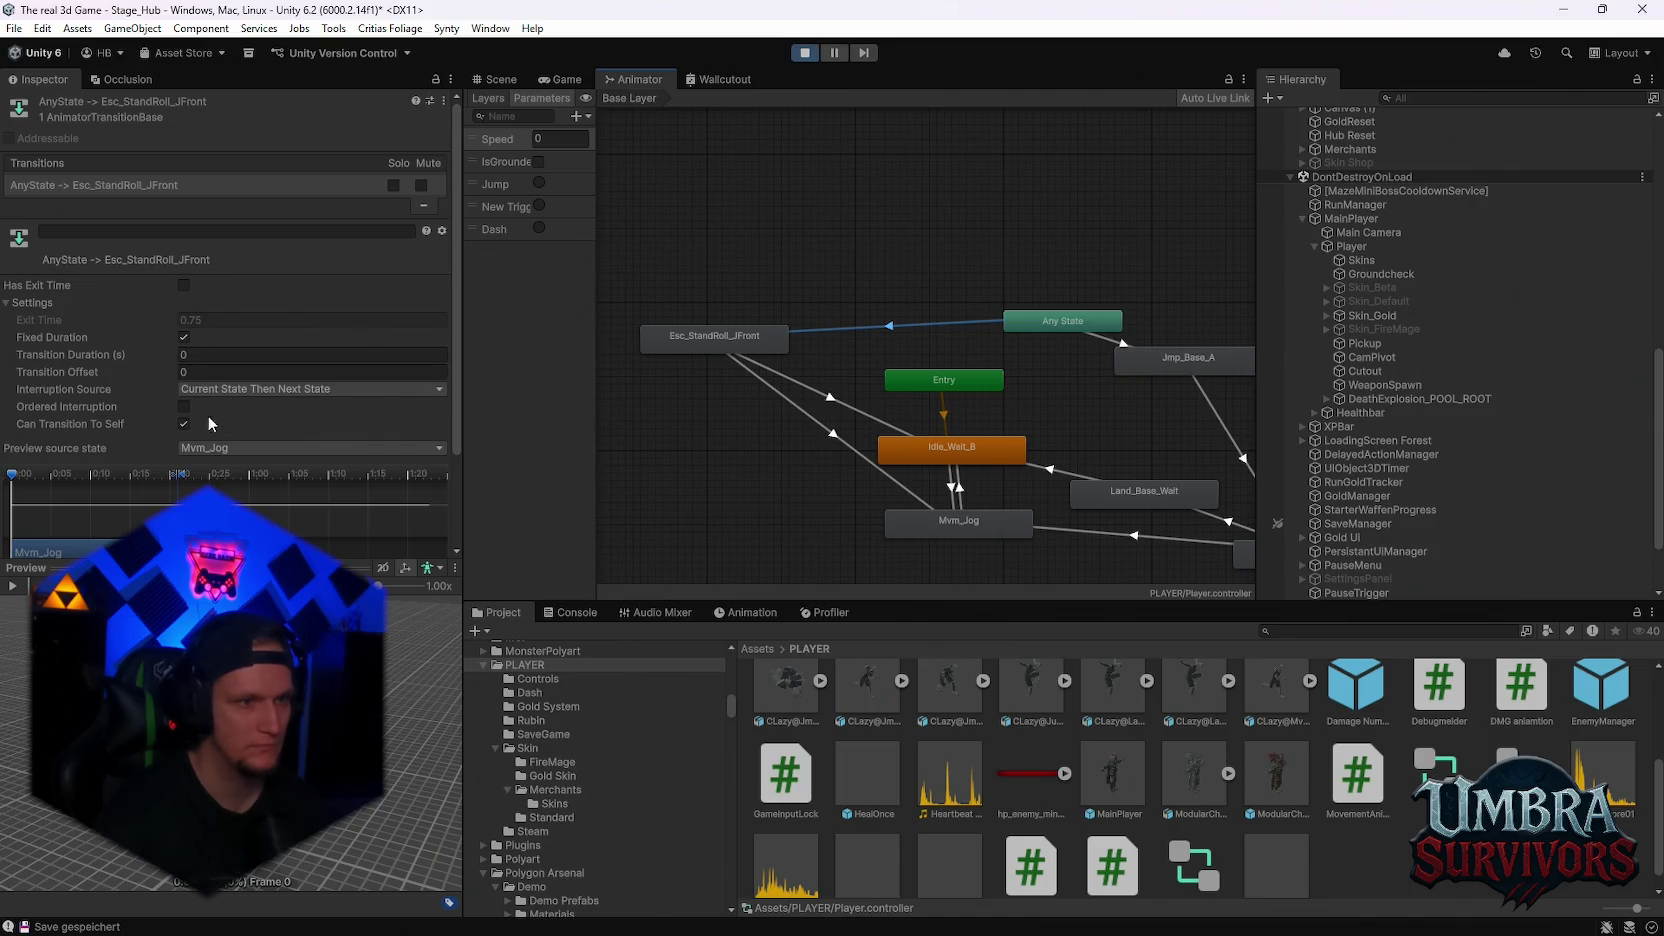
left_click(775, 390)
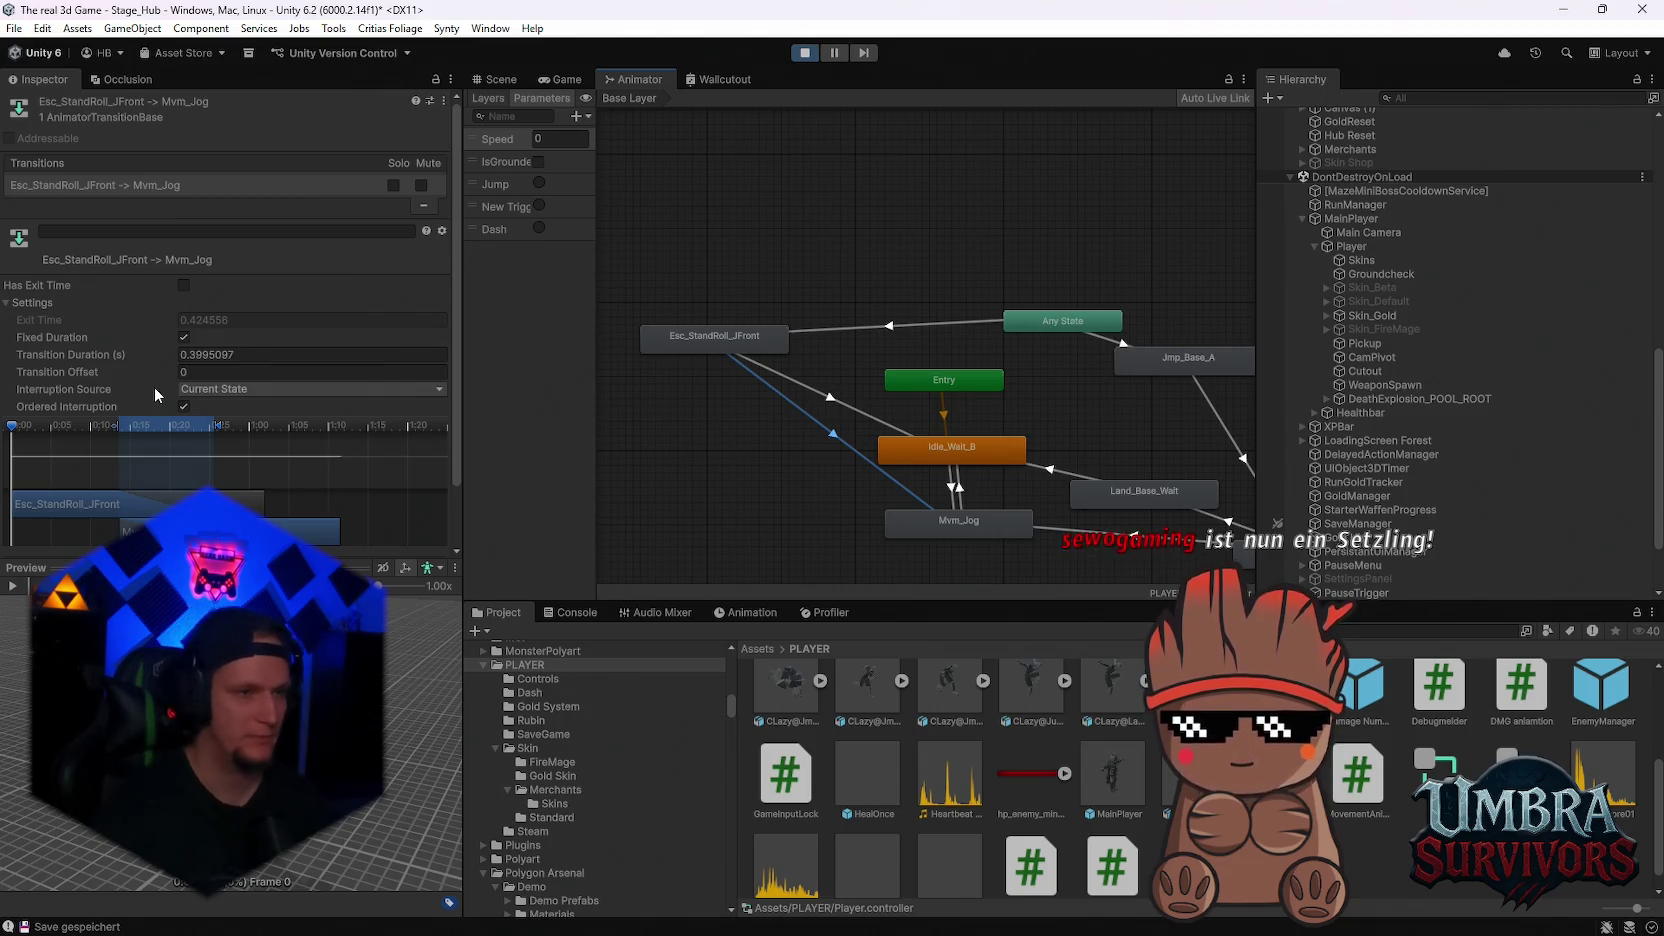
scroll(101, 360, "down", 2)
scroll(152, 359, "down", 3)
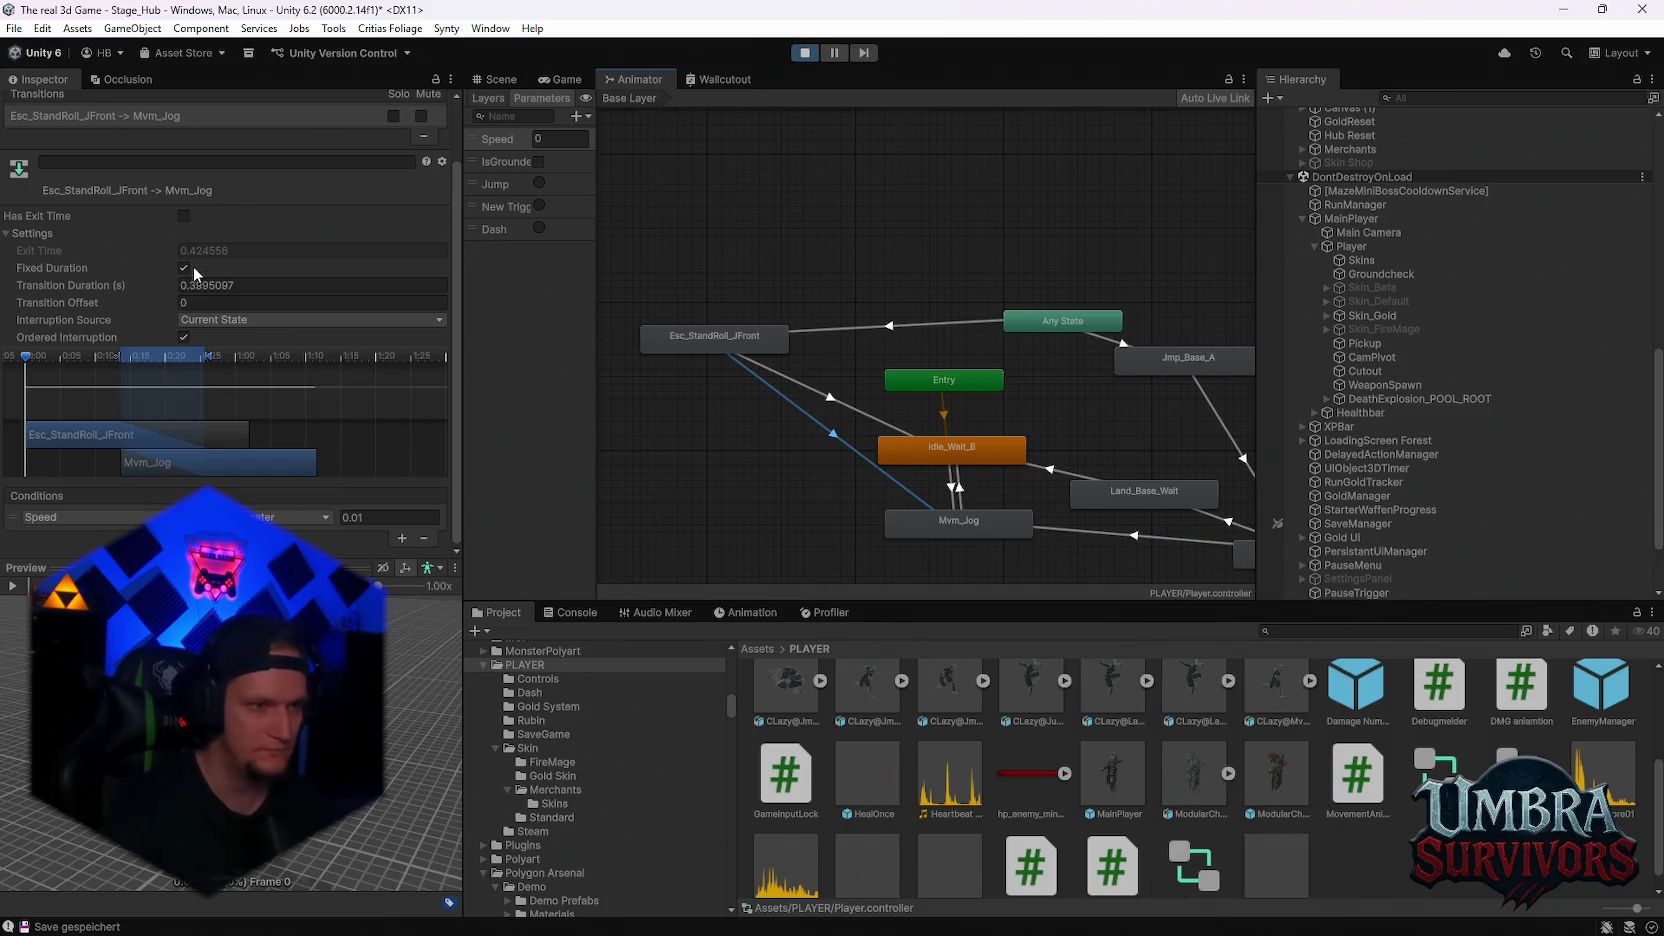
Delete the Speed condition from the Esc_StandRoll_JFront to Idle_Wait_B transition and return to the game
left_click(832, 405)
left_click(426, 540)
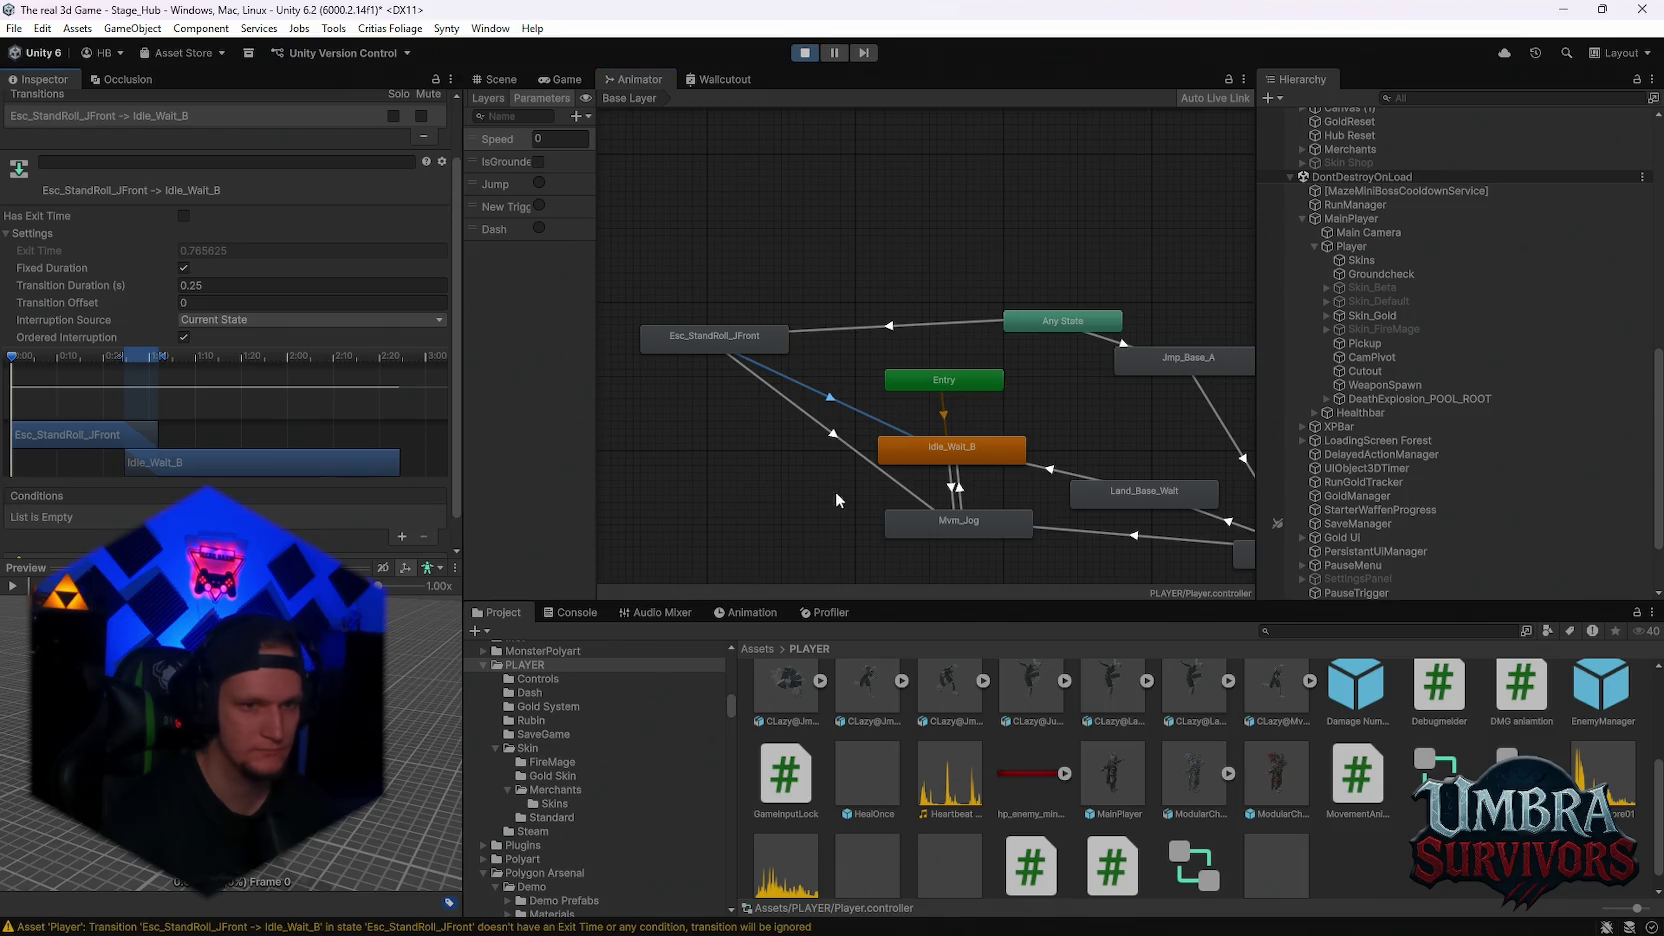
left_click(832, 433)
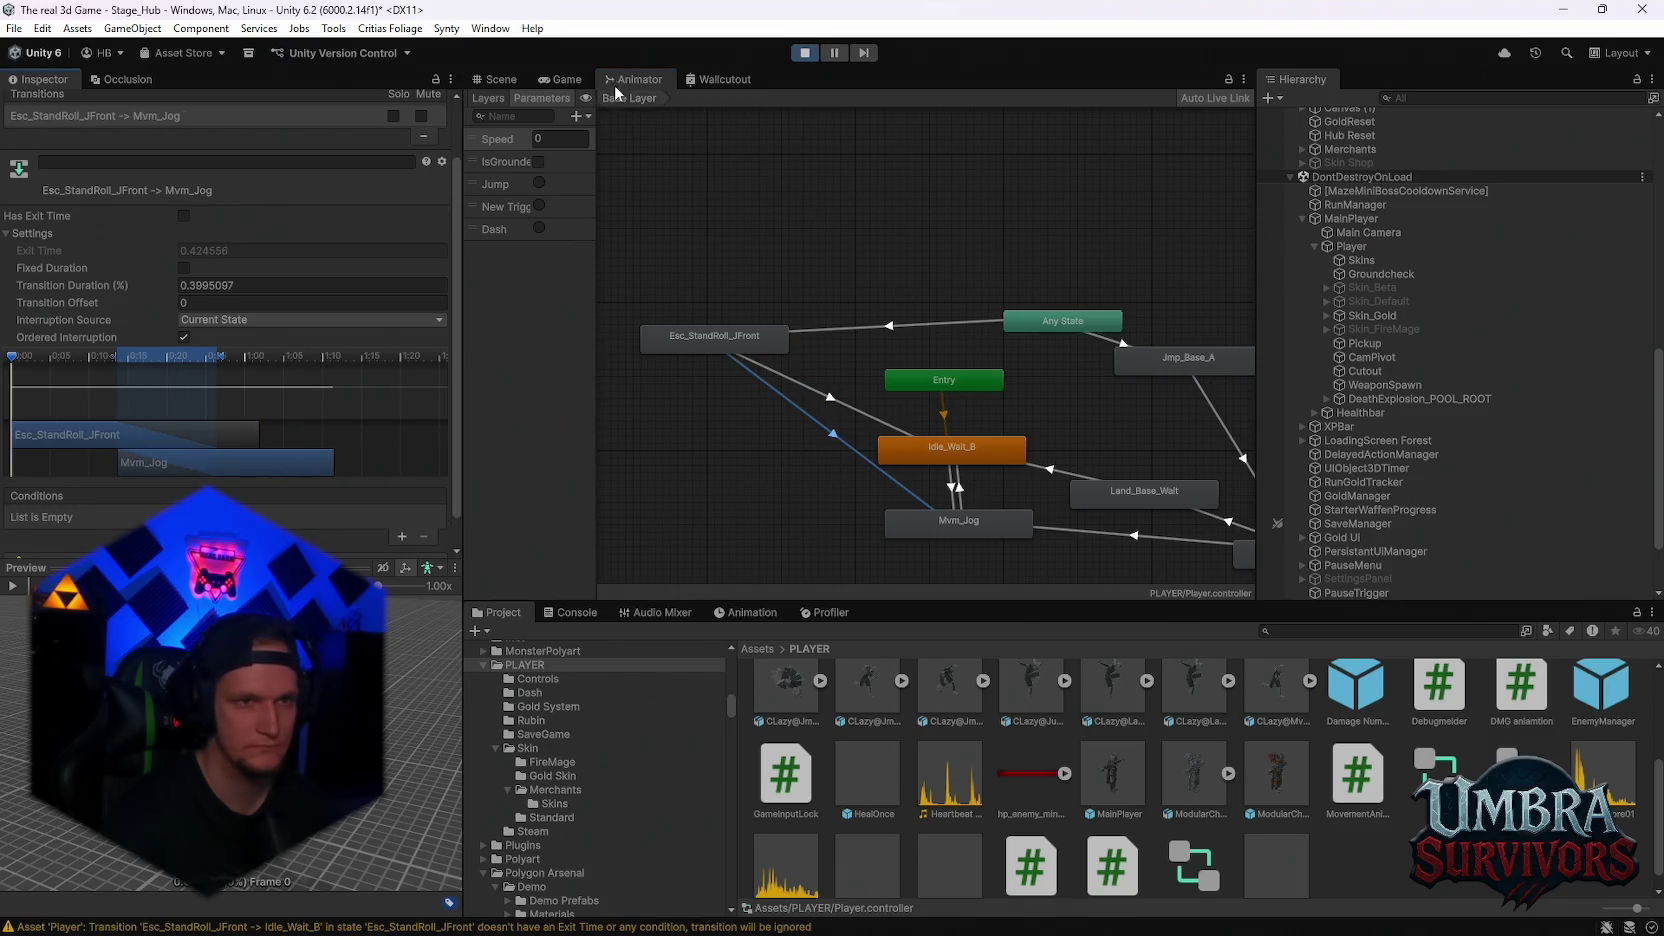
left_click(560, 79)
Resume the game, run and dash to test the roll, then pause
key("Escape")
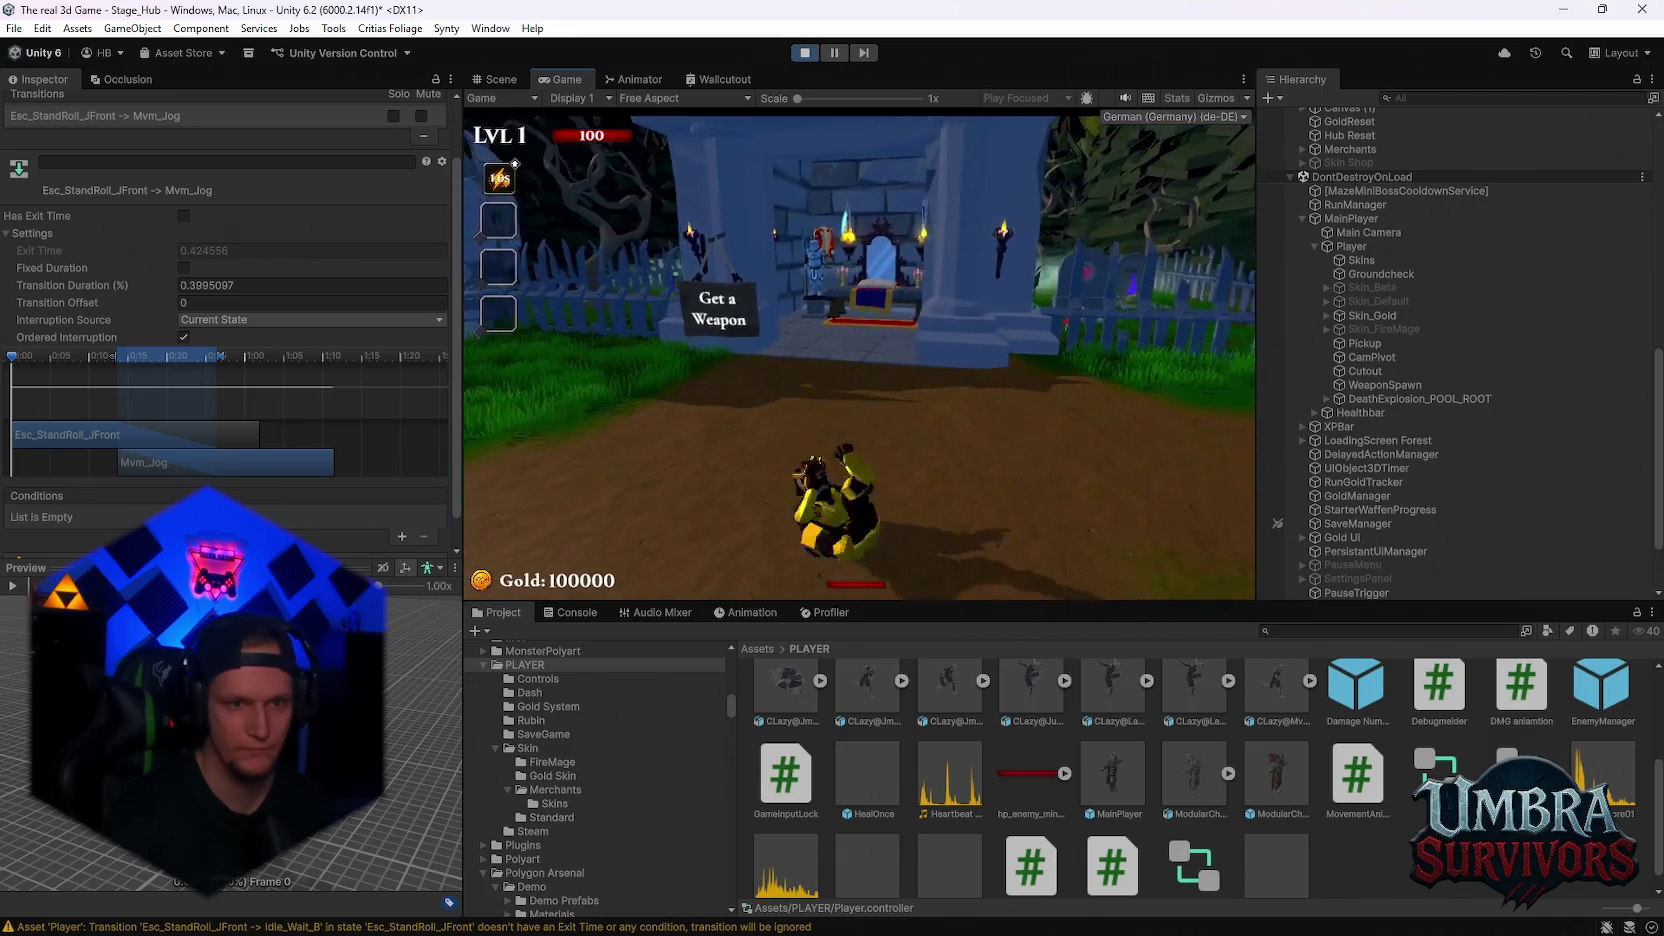
key("w")
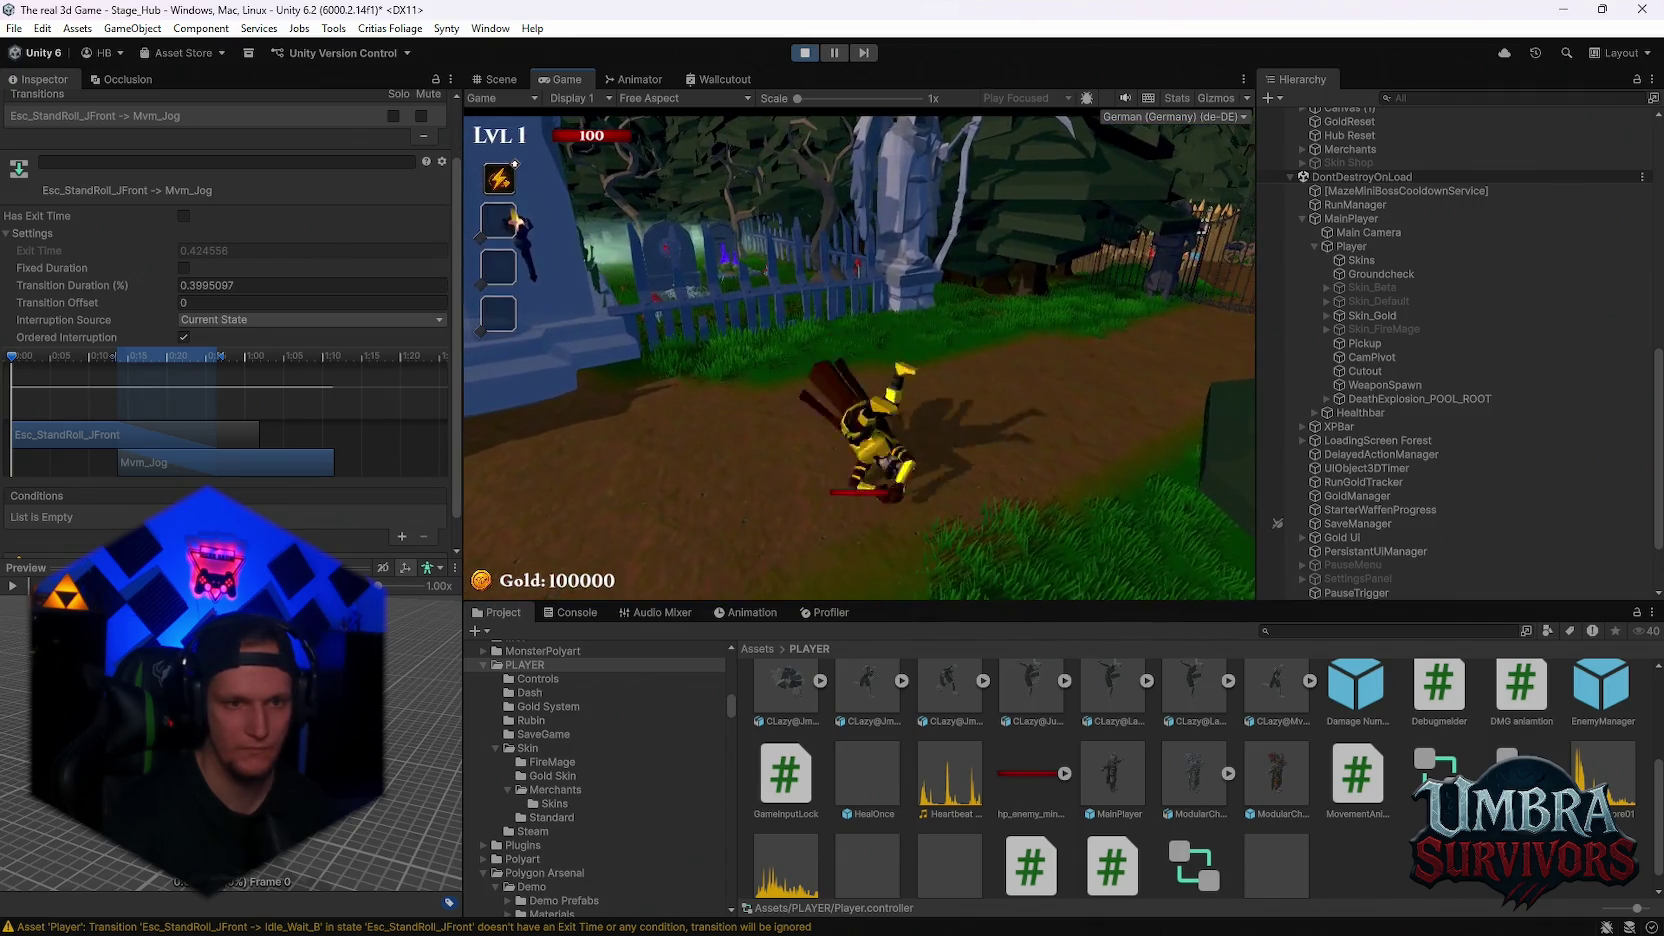
key("space")
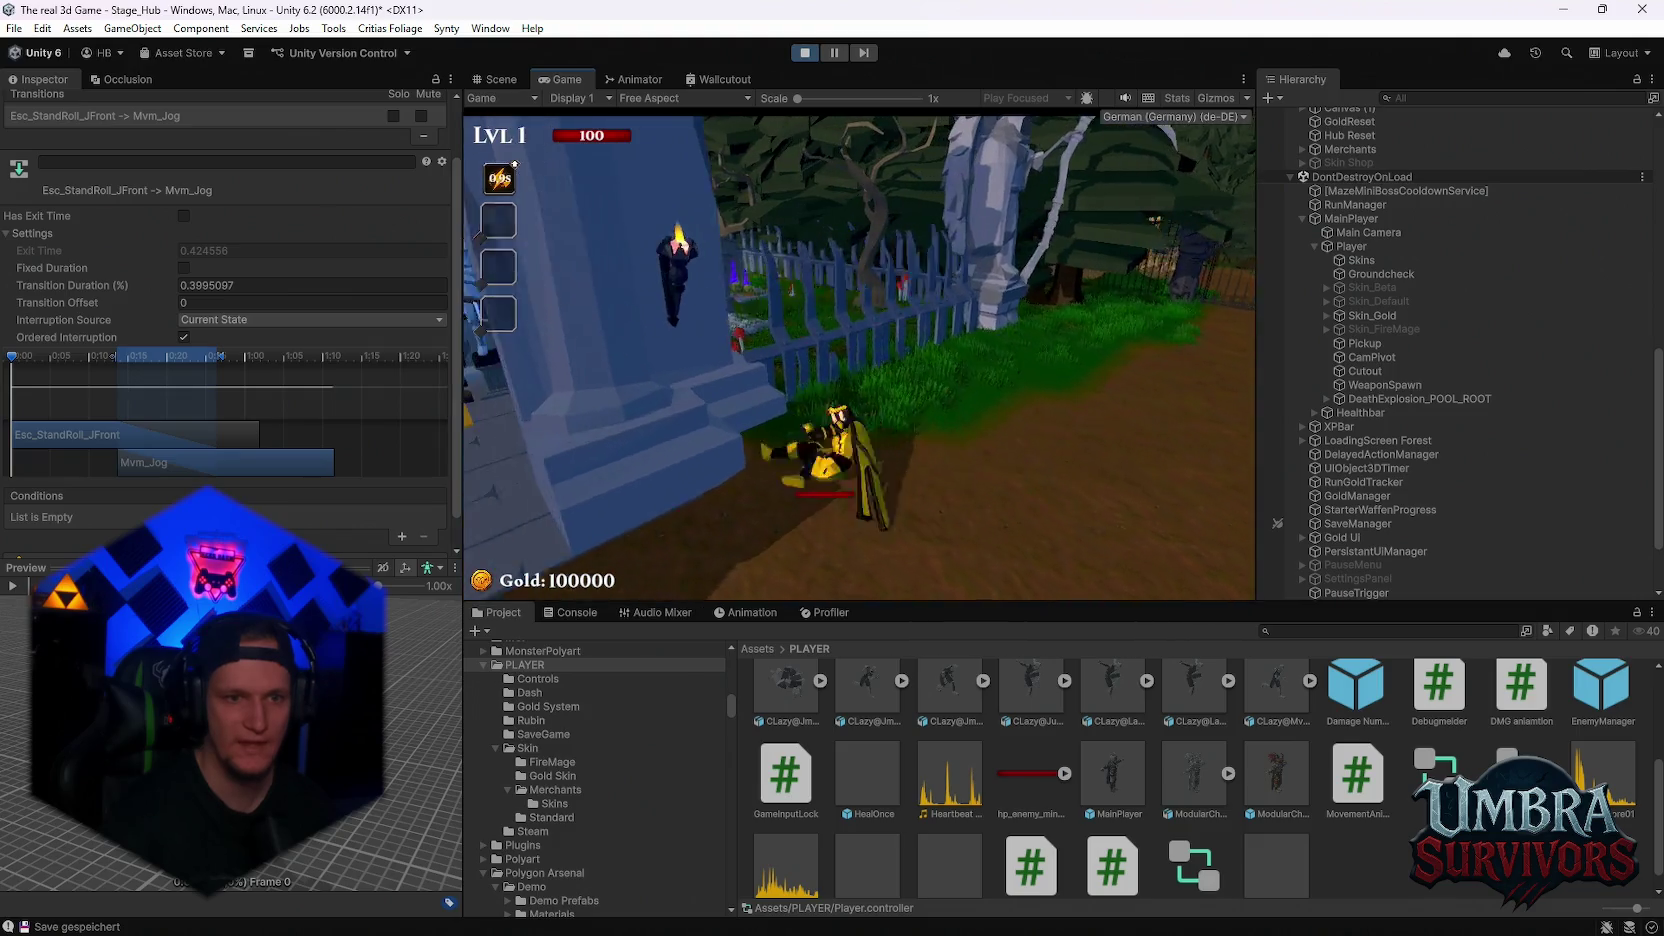
key("Escape")
In the Animator graph, inspect the transitions linking Esc_StandRoll_JFront, Mvm_Jog and Idle_Wait_B
left_click(515, 76)
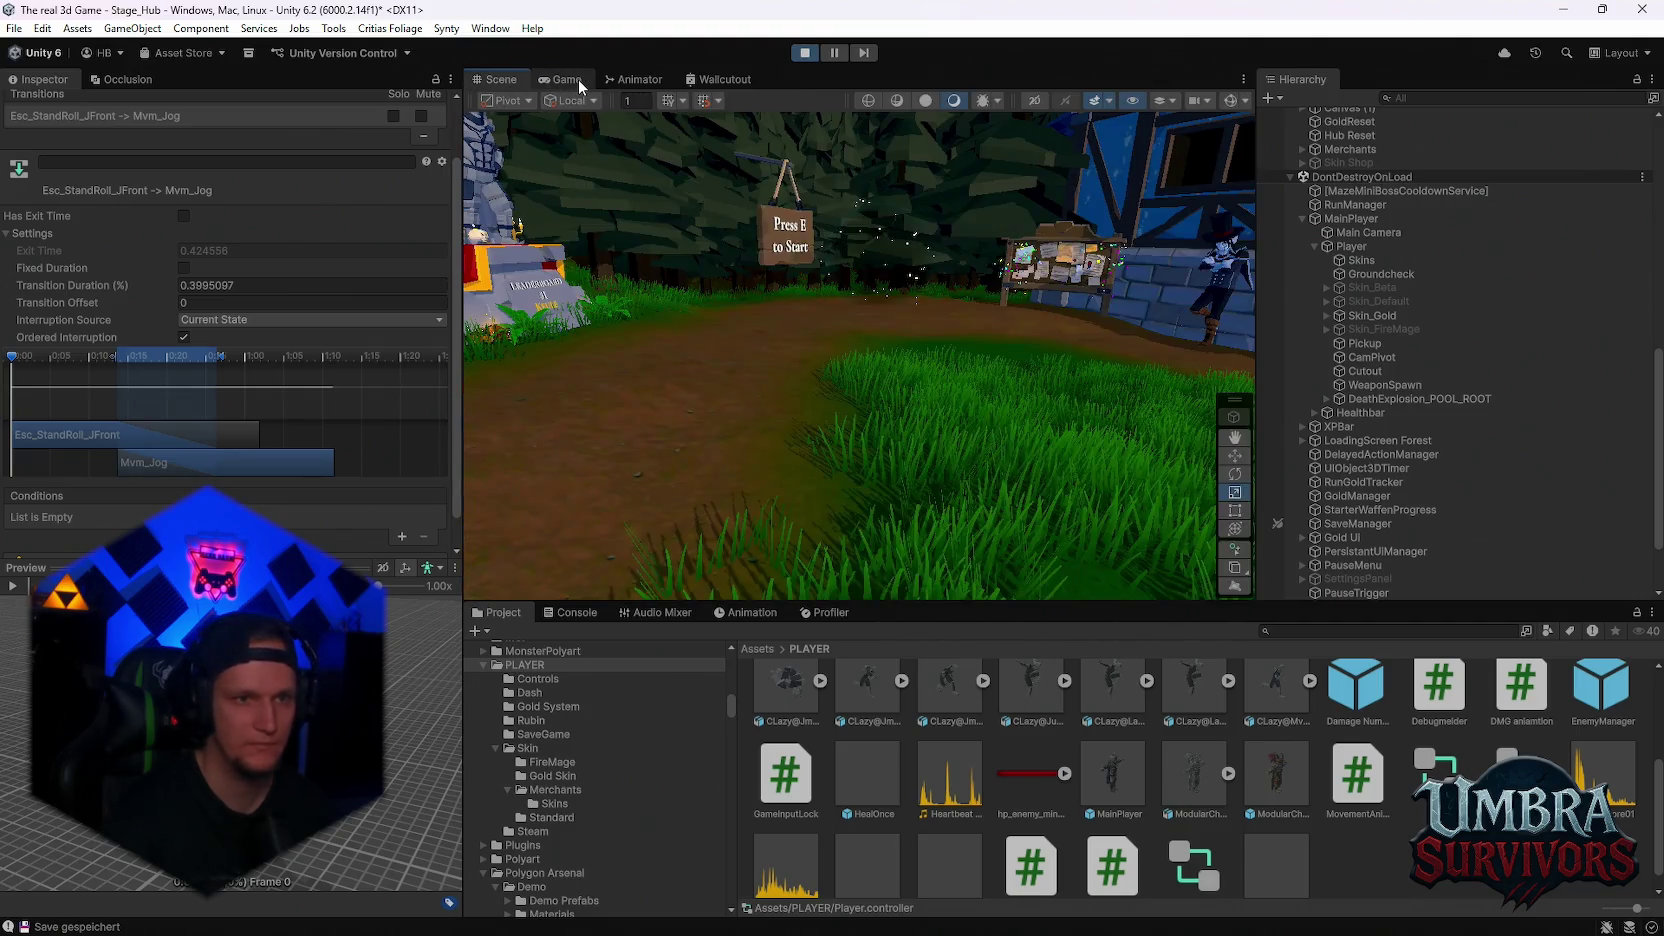
left_click(614, 79)
scroll(845, 484, "up", 2)
left_click_drag(845, 484, 760, 452)
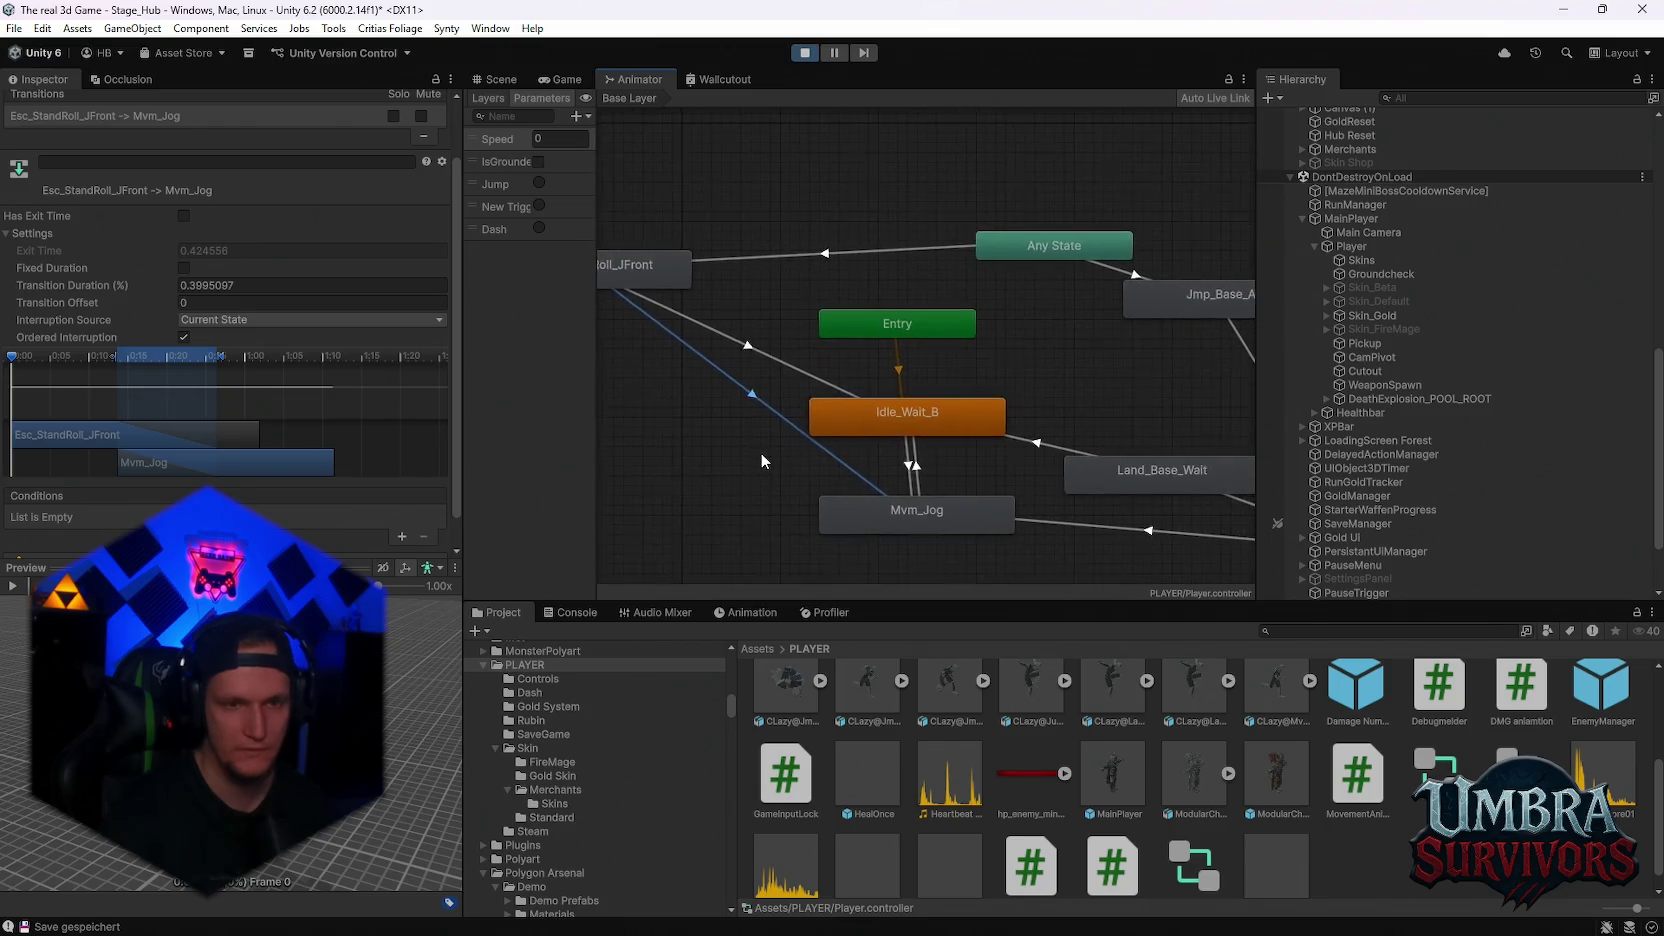
scroll(870, 478, "down", 3)
scroll(760, 424, "up", 1)
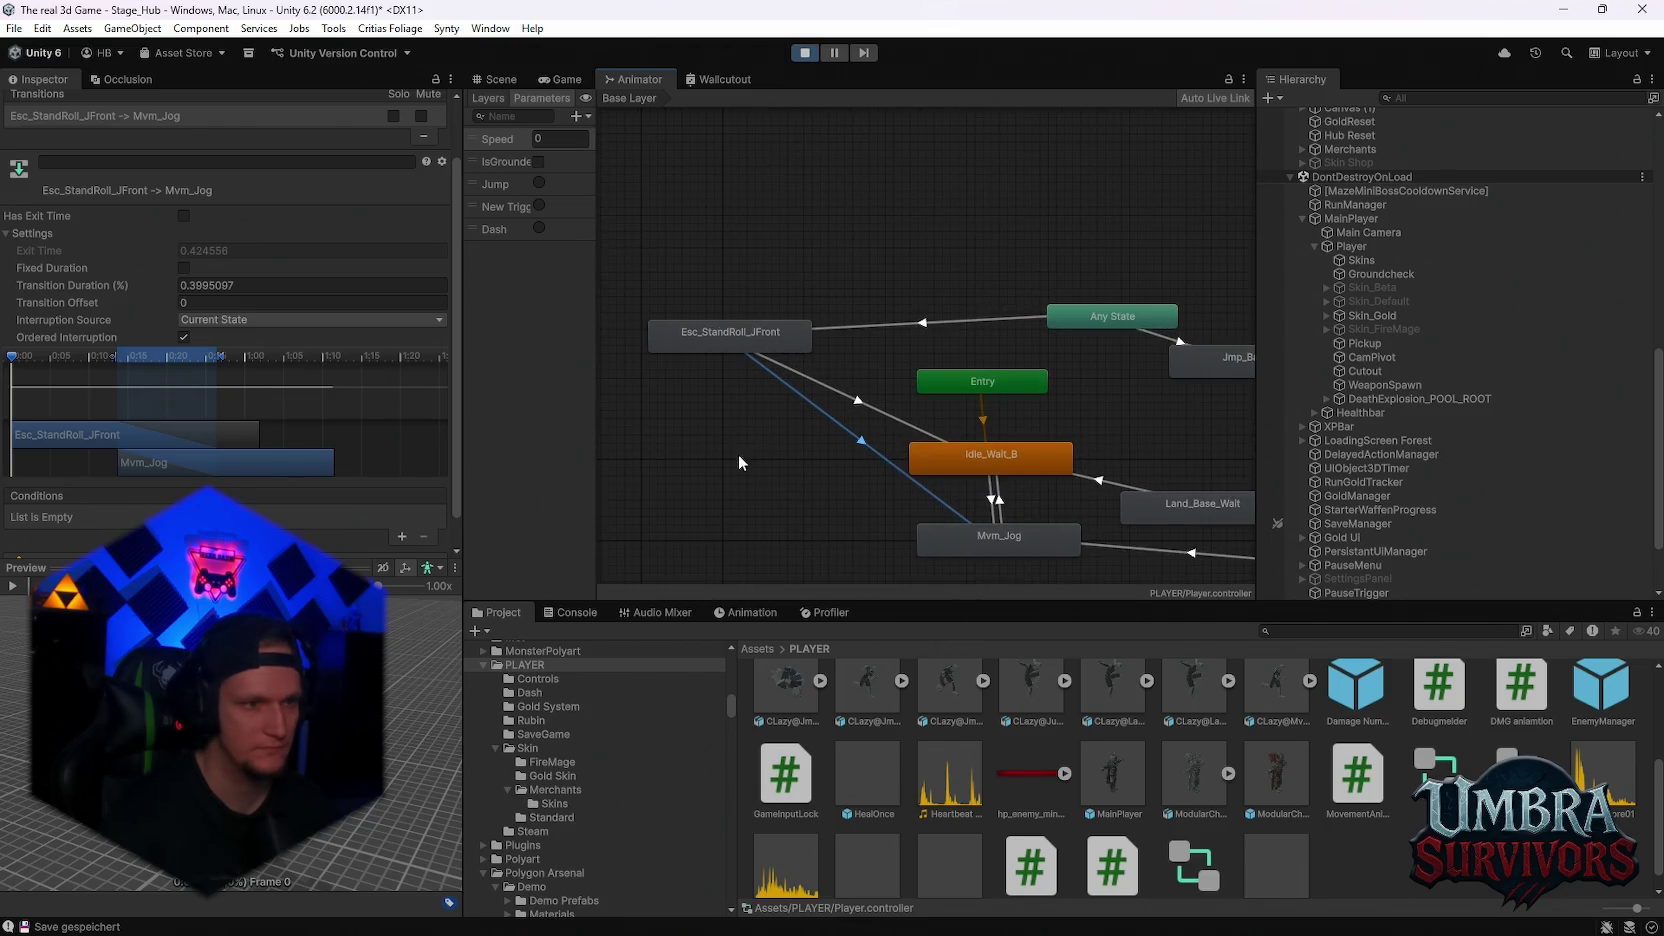
key("ctrl+z")
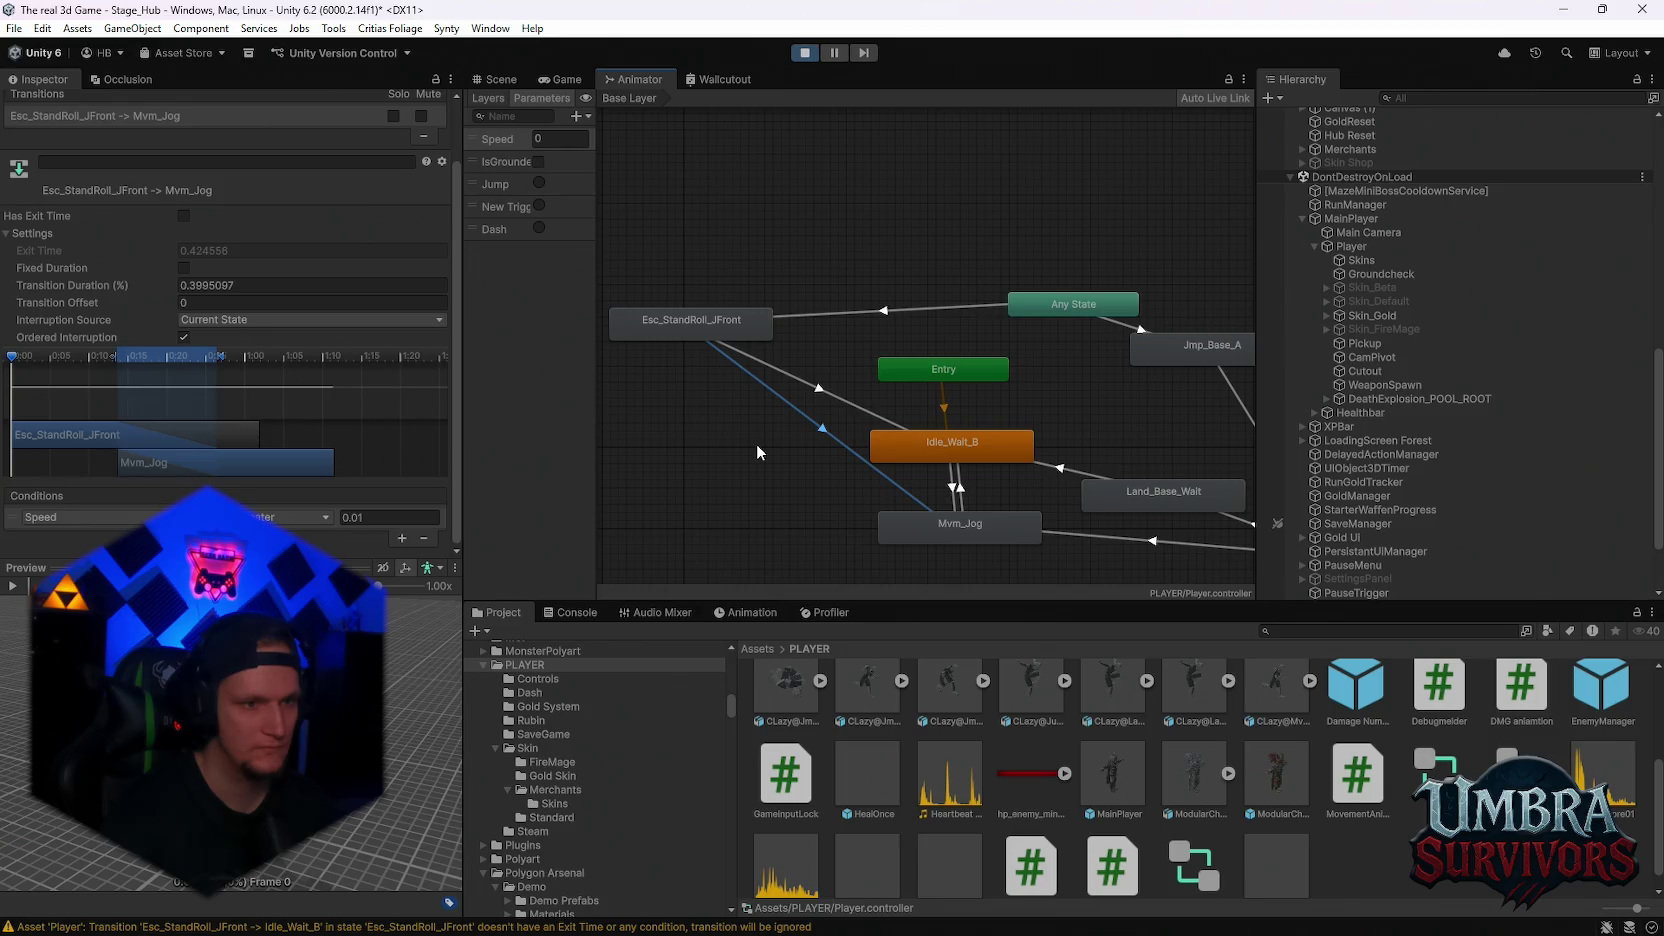
left_click(958, 489)
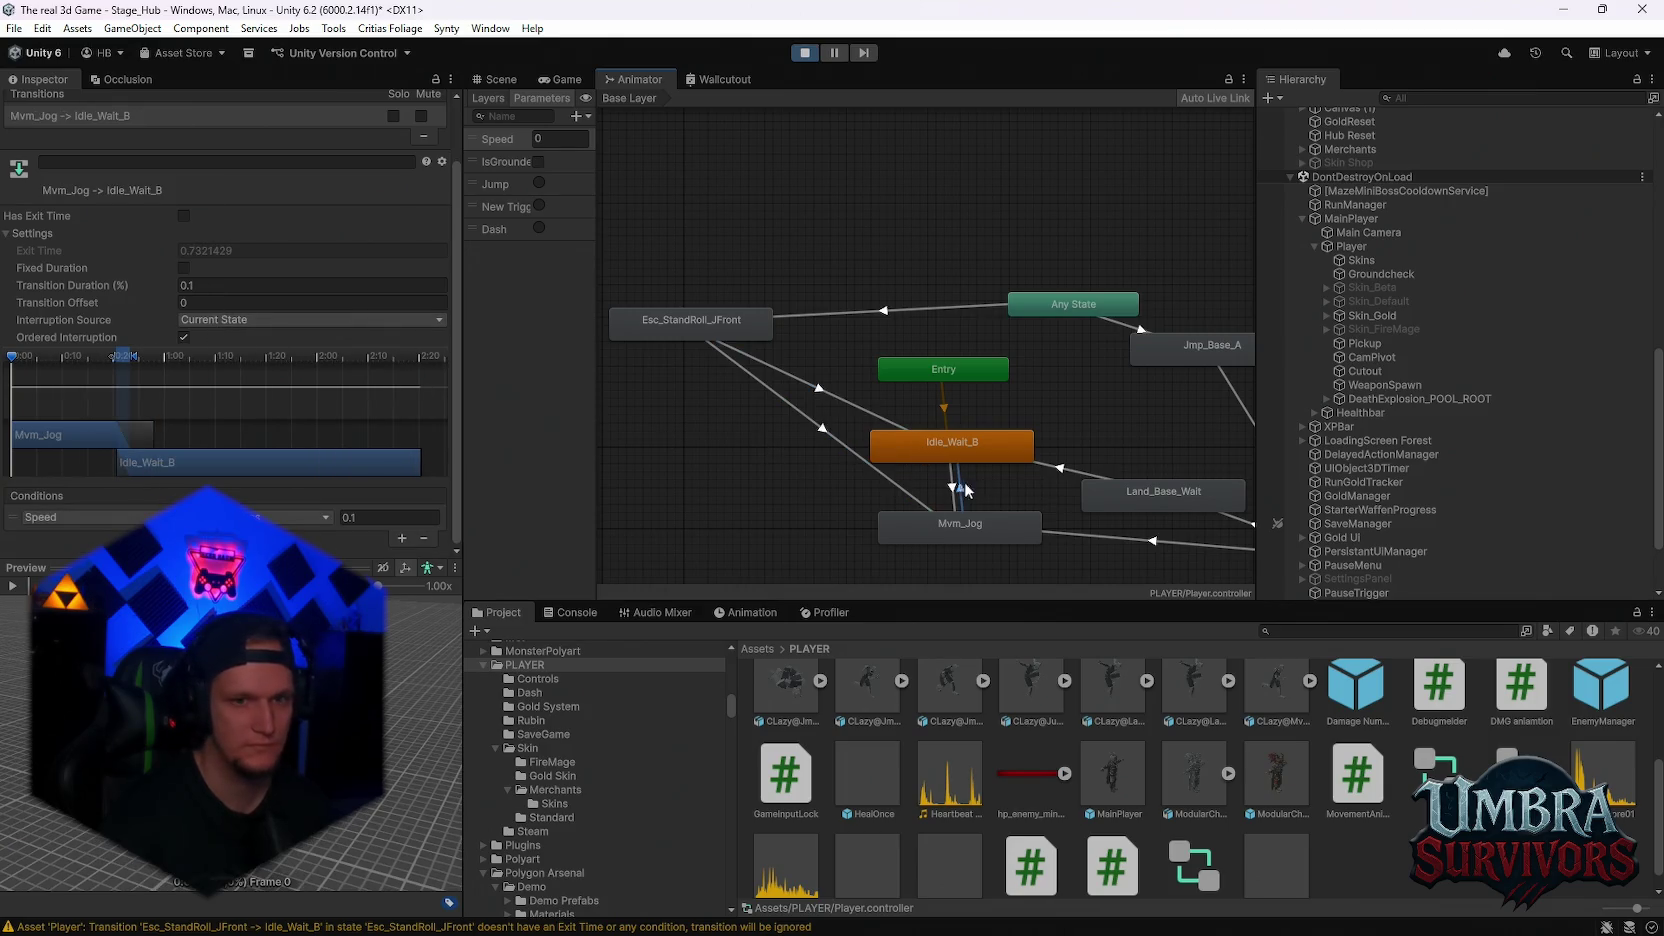
left_click(952, 489)
left_click(865, 415)
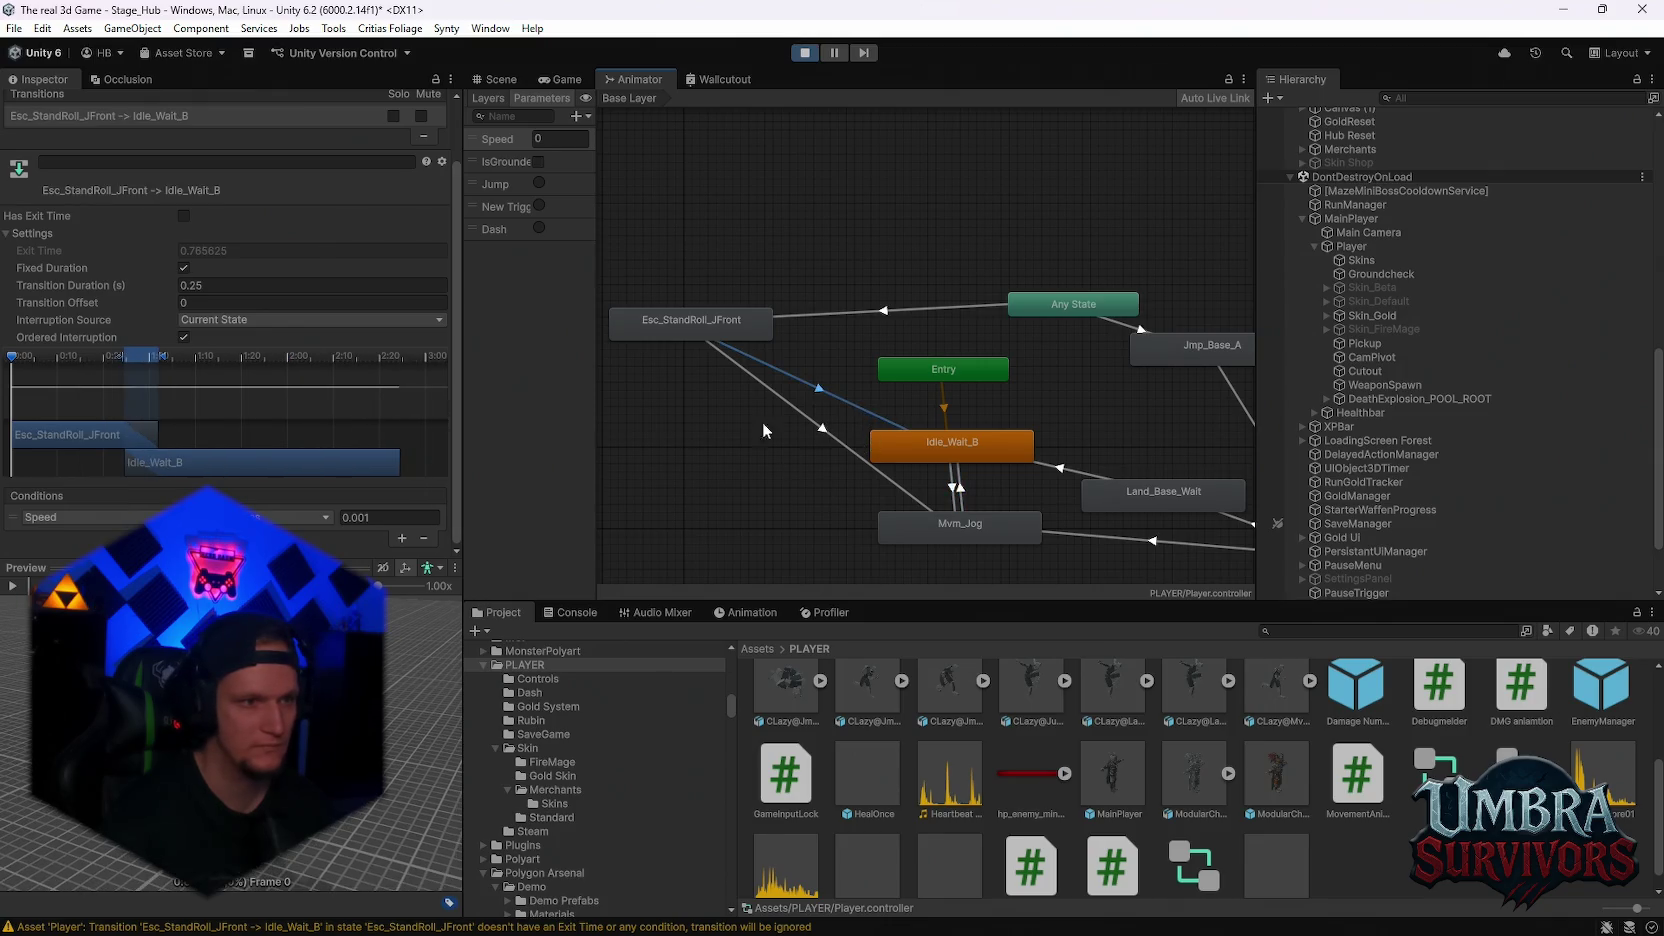
Play-test the roll again, then inspect the Esc_StandRoll_JFront to Mvm_Jog transition
left_click(570, 84)
left_click(909, 324)
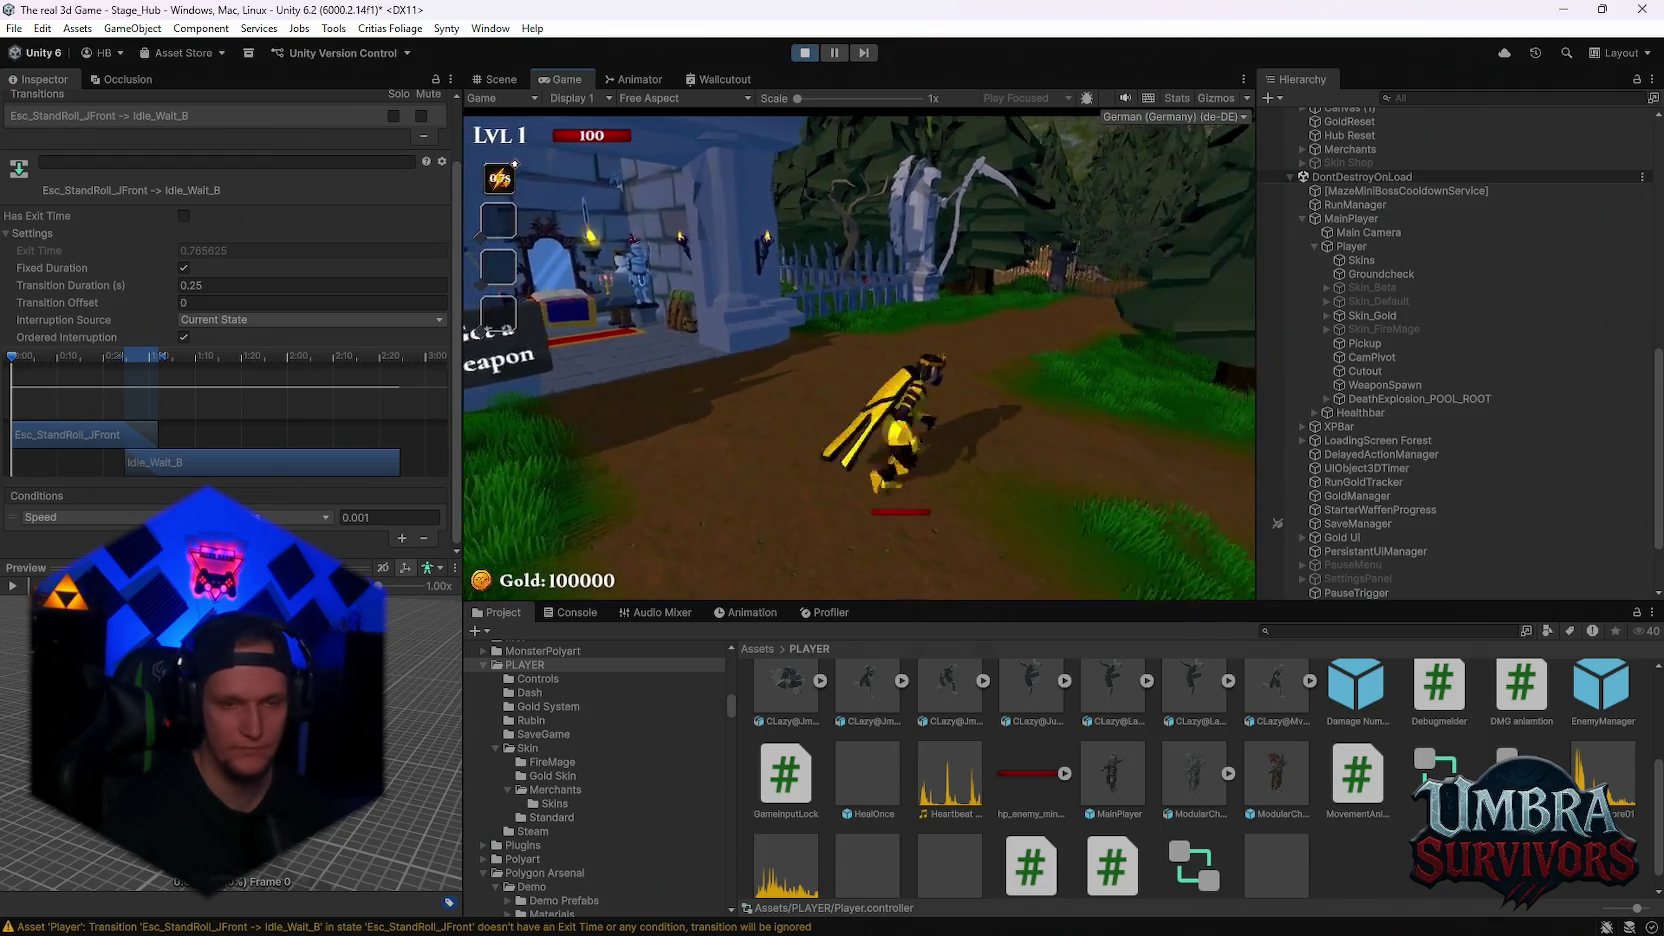
key("w")
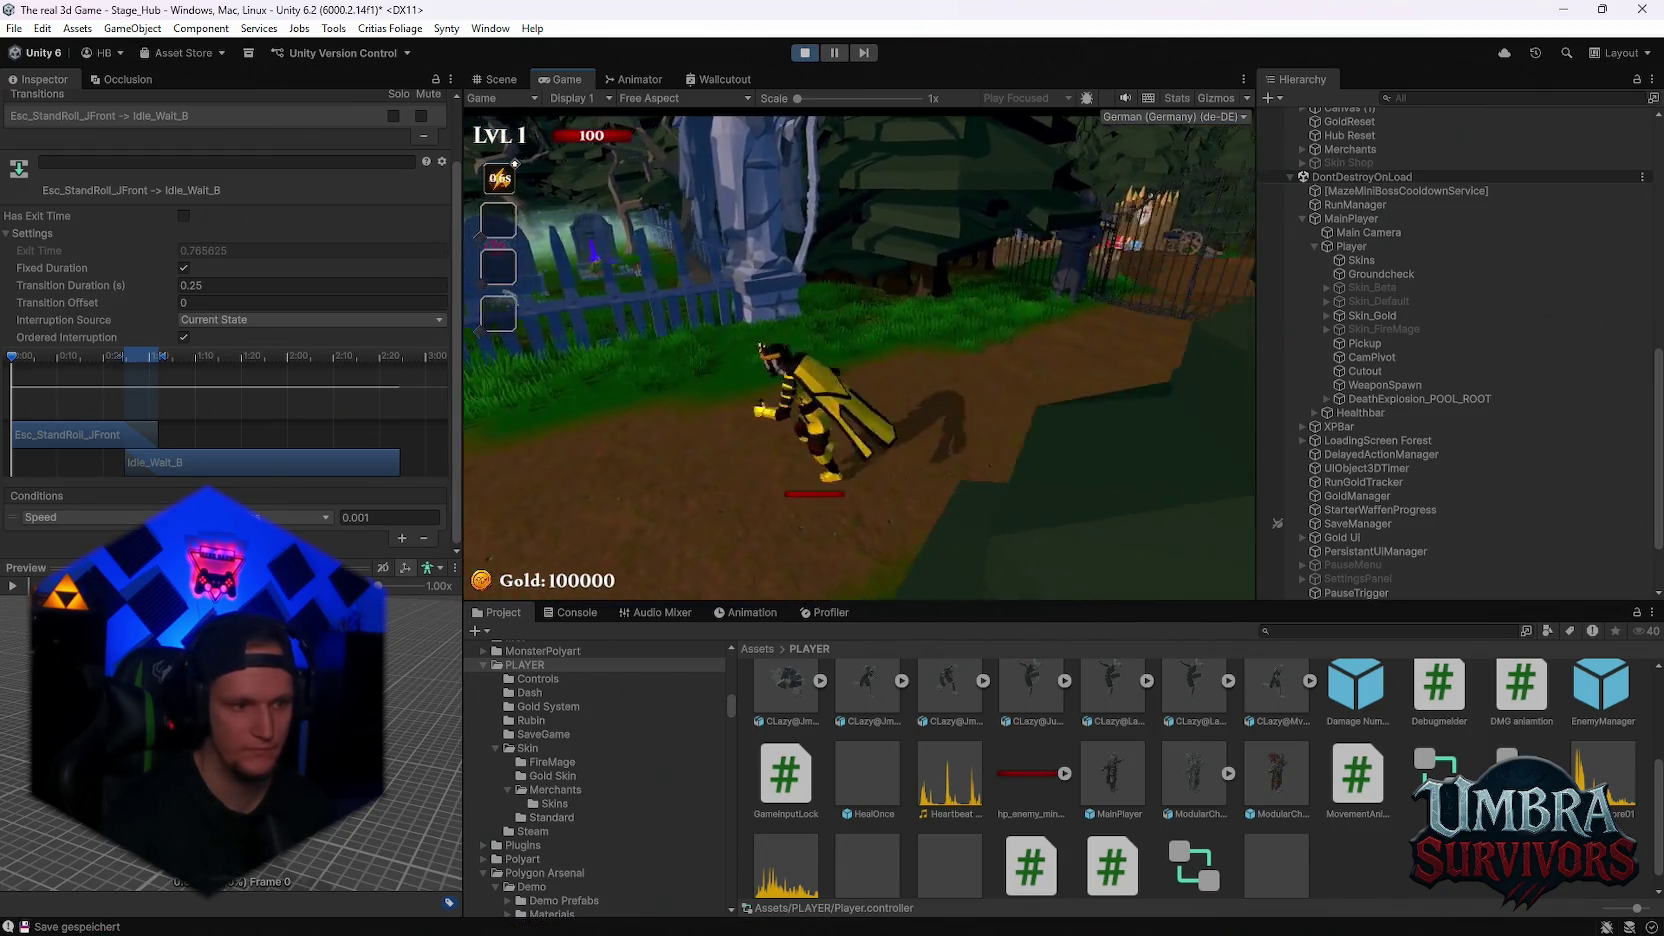
key("Escape")
left_click(634, 81)
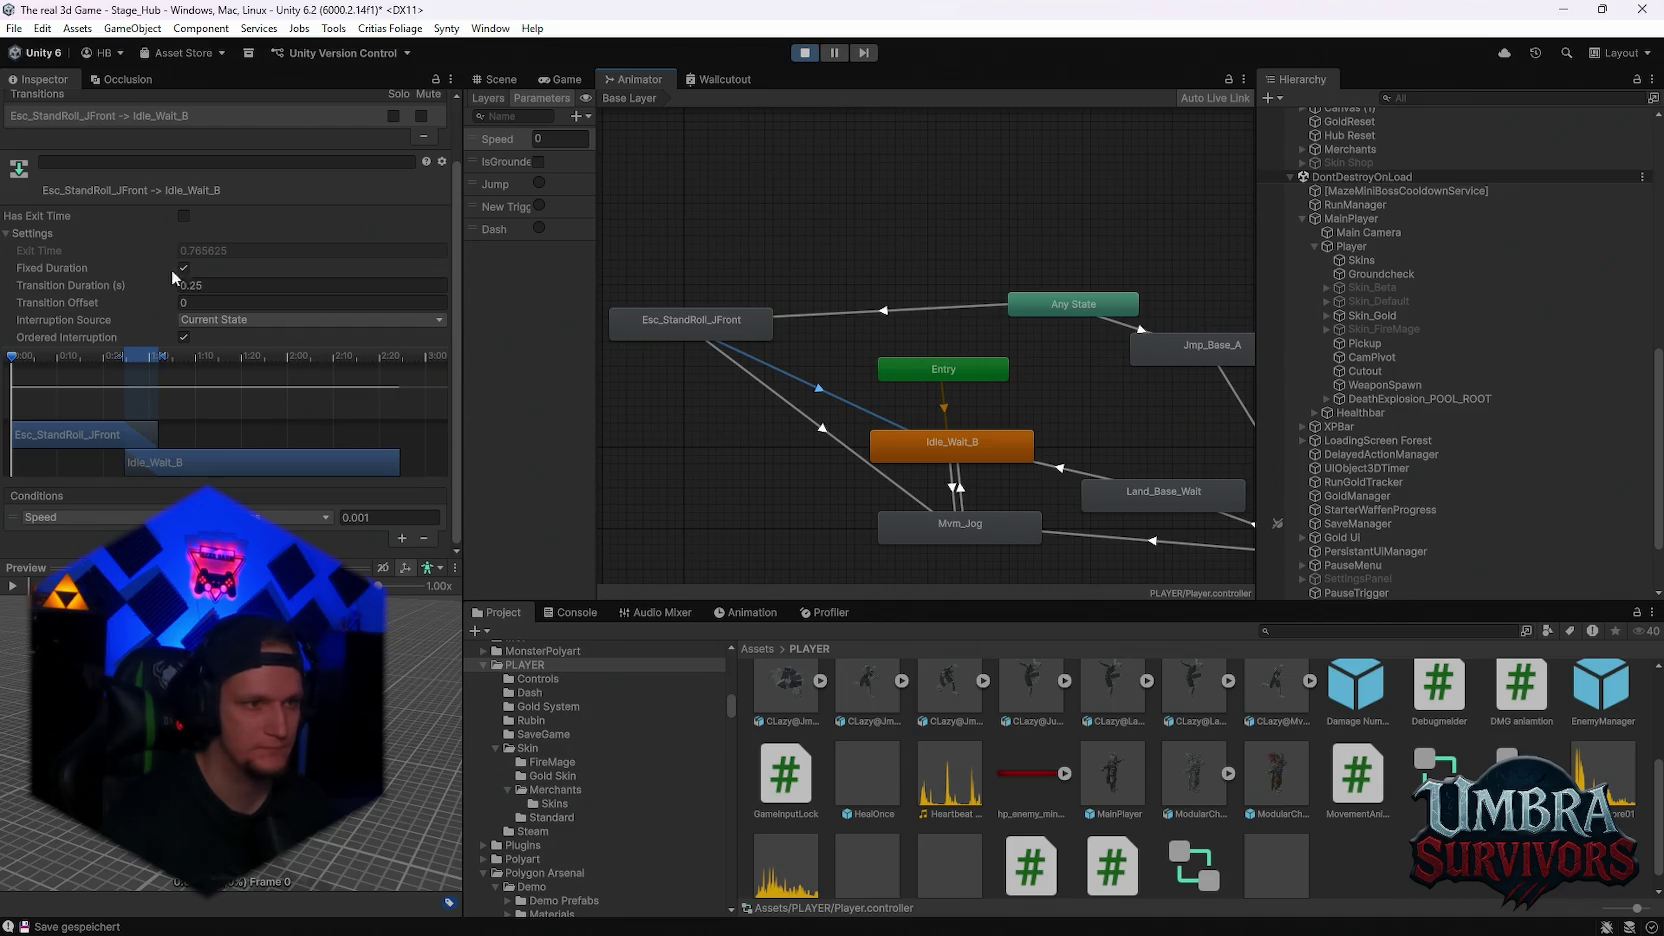
left_click(780, 398)
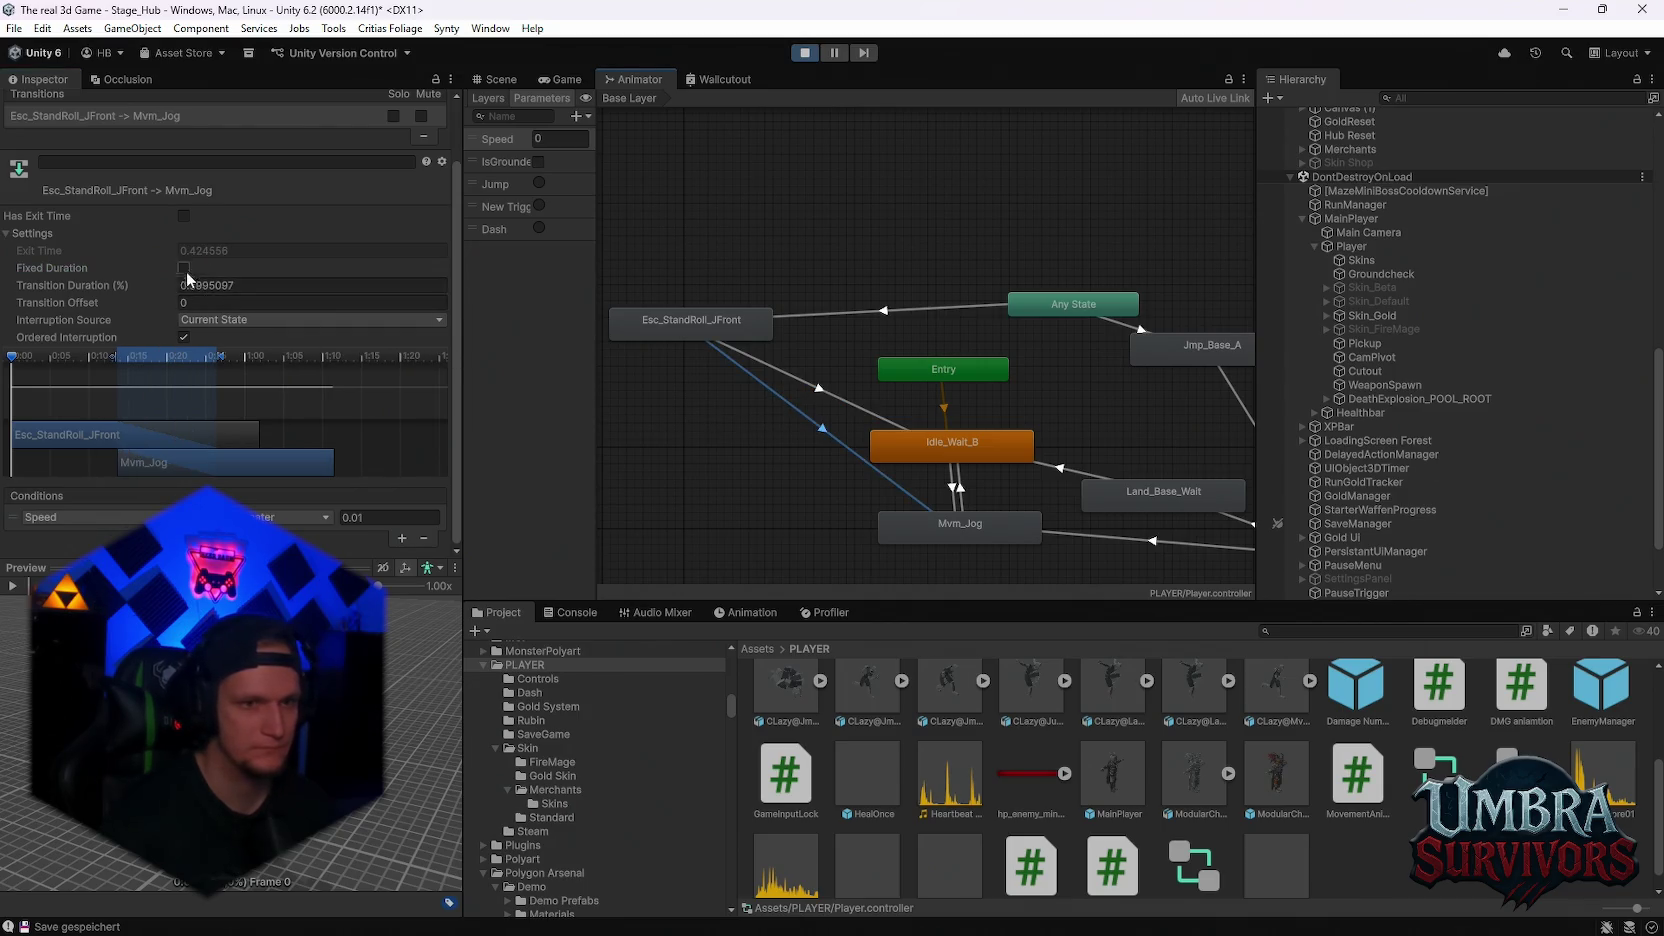
Resume the game briefly, pause it, and return to the Animator state graph
left_click(562, 79)
left_click(858, 314)
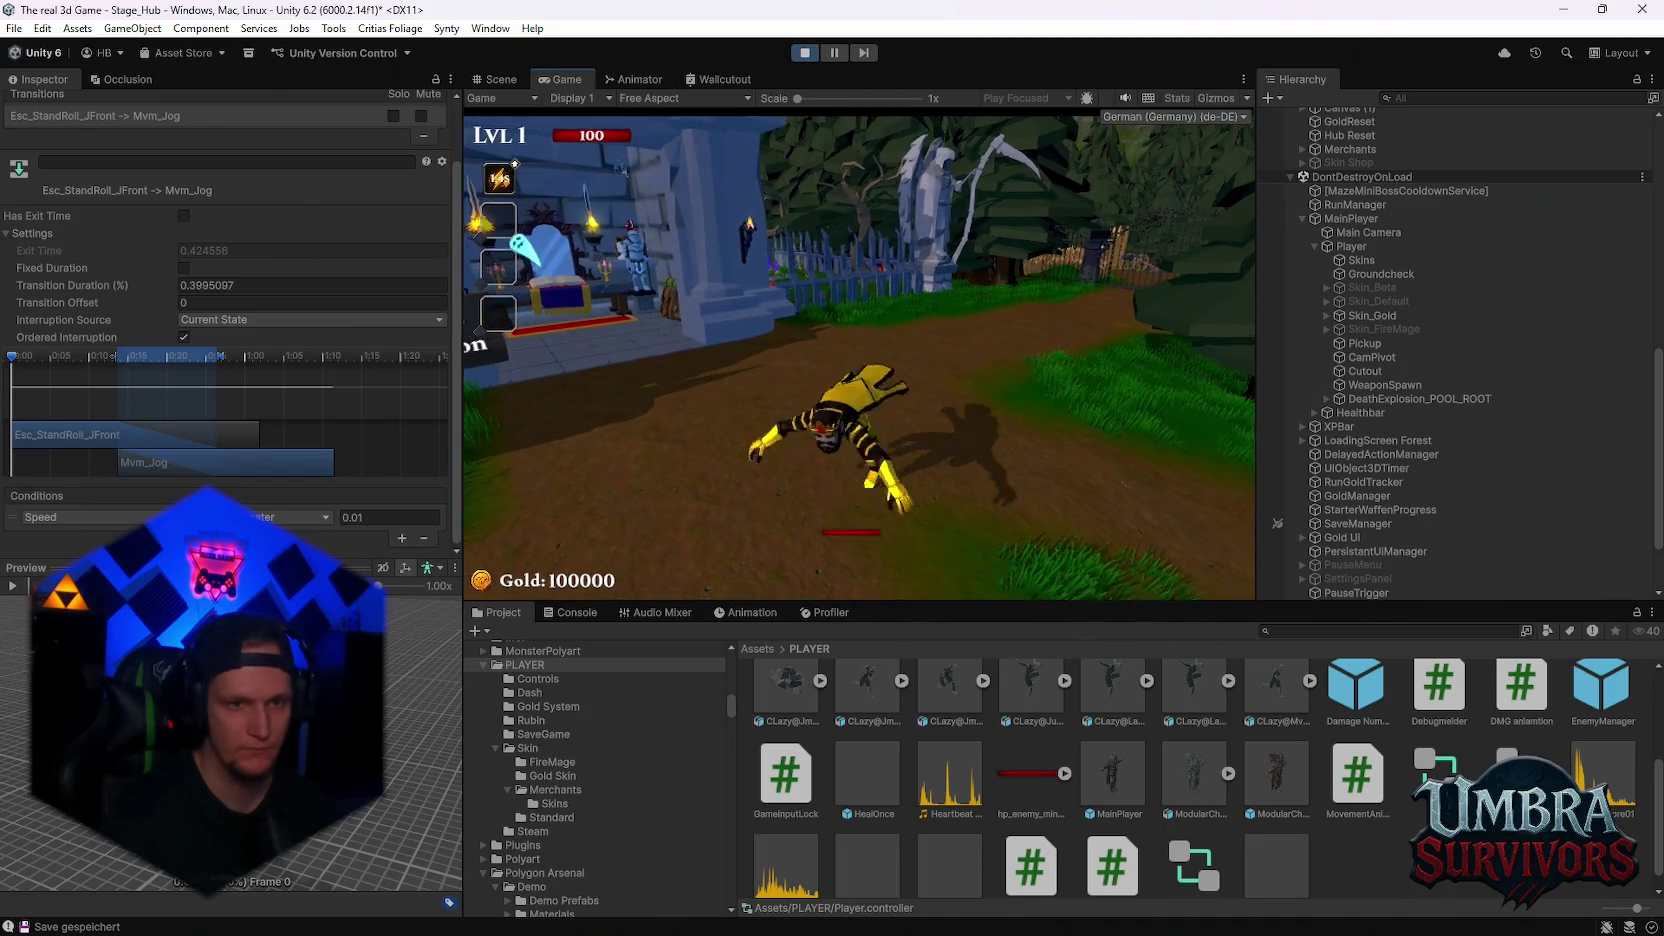
key("Escape")
left_click(630, 79)
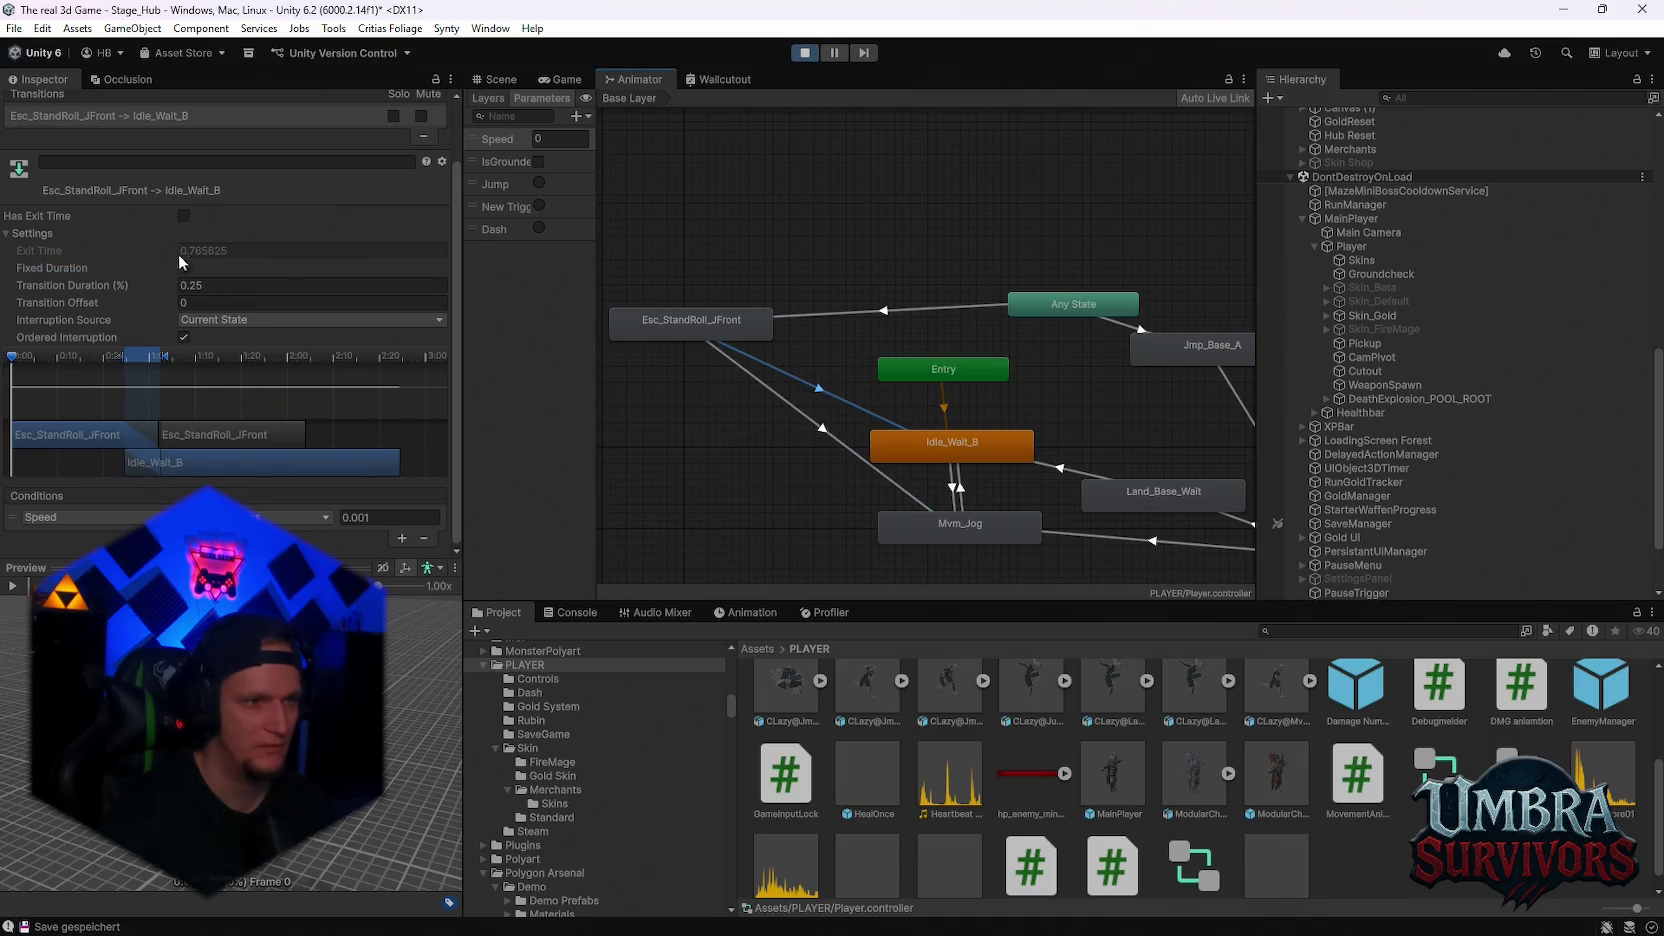
Set the Esc_StandRoll_JFront to Mvm_Jog transition's interruption source to None
left_click(912, 420)
left_click(760, 349)
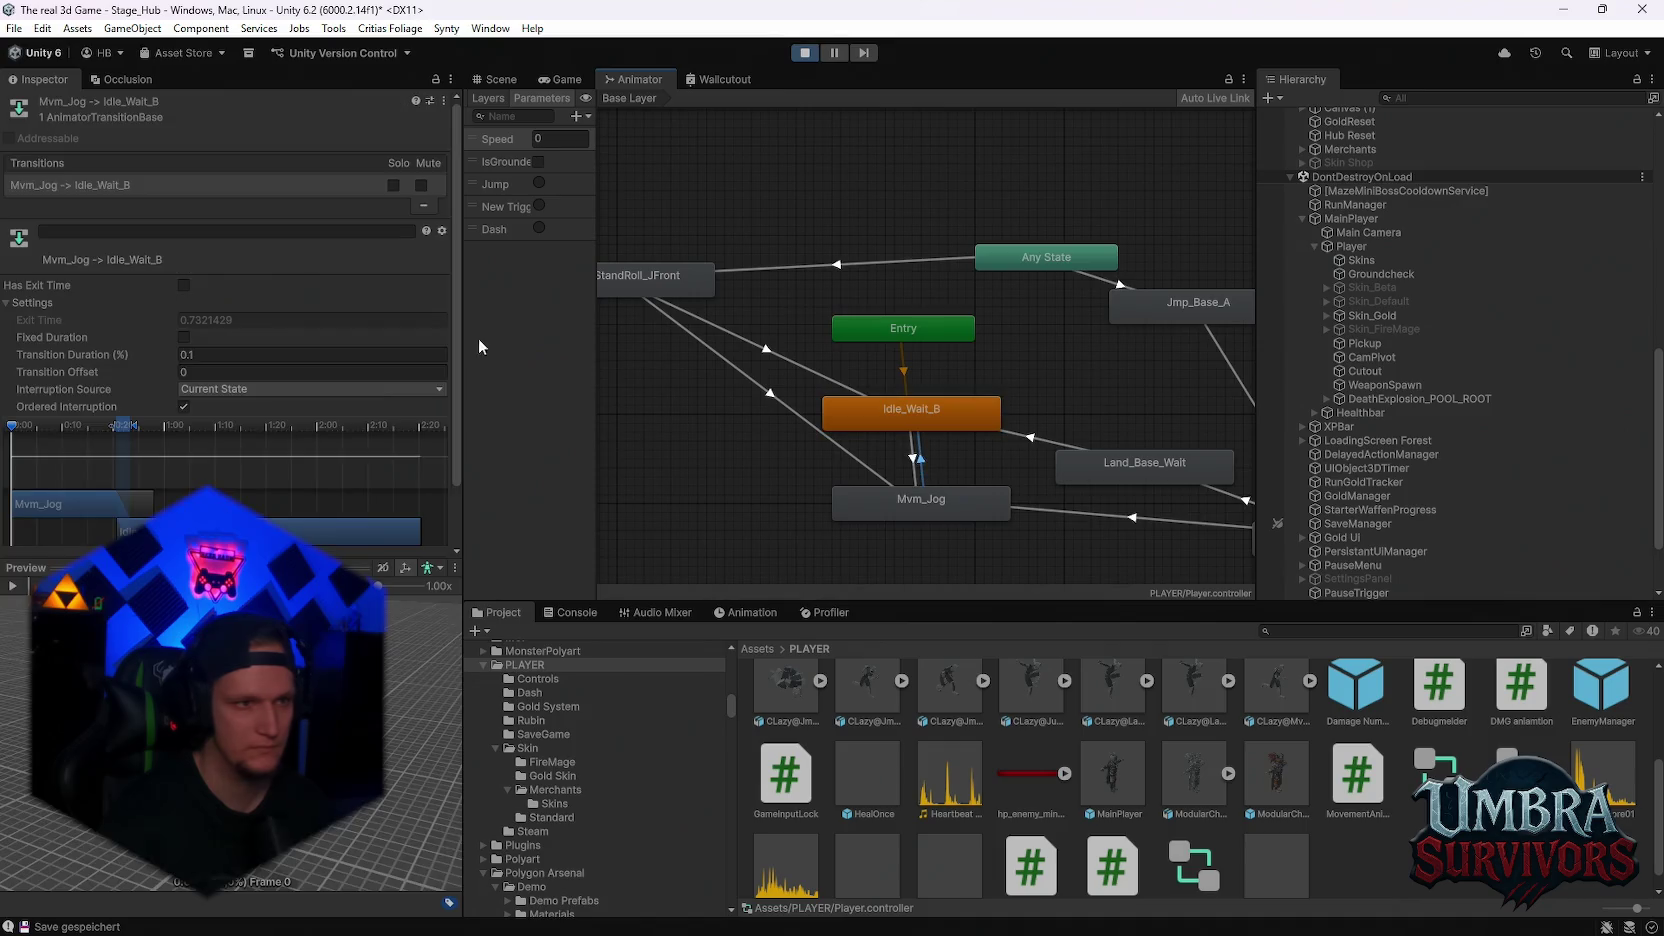
left_click(249, 389)
left_click(754, 397)
left_click(754, 397)
left_click(249, 389)
left_click(224, 408)
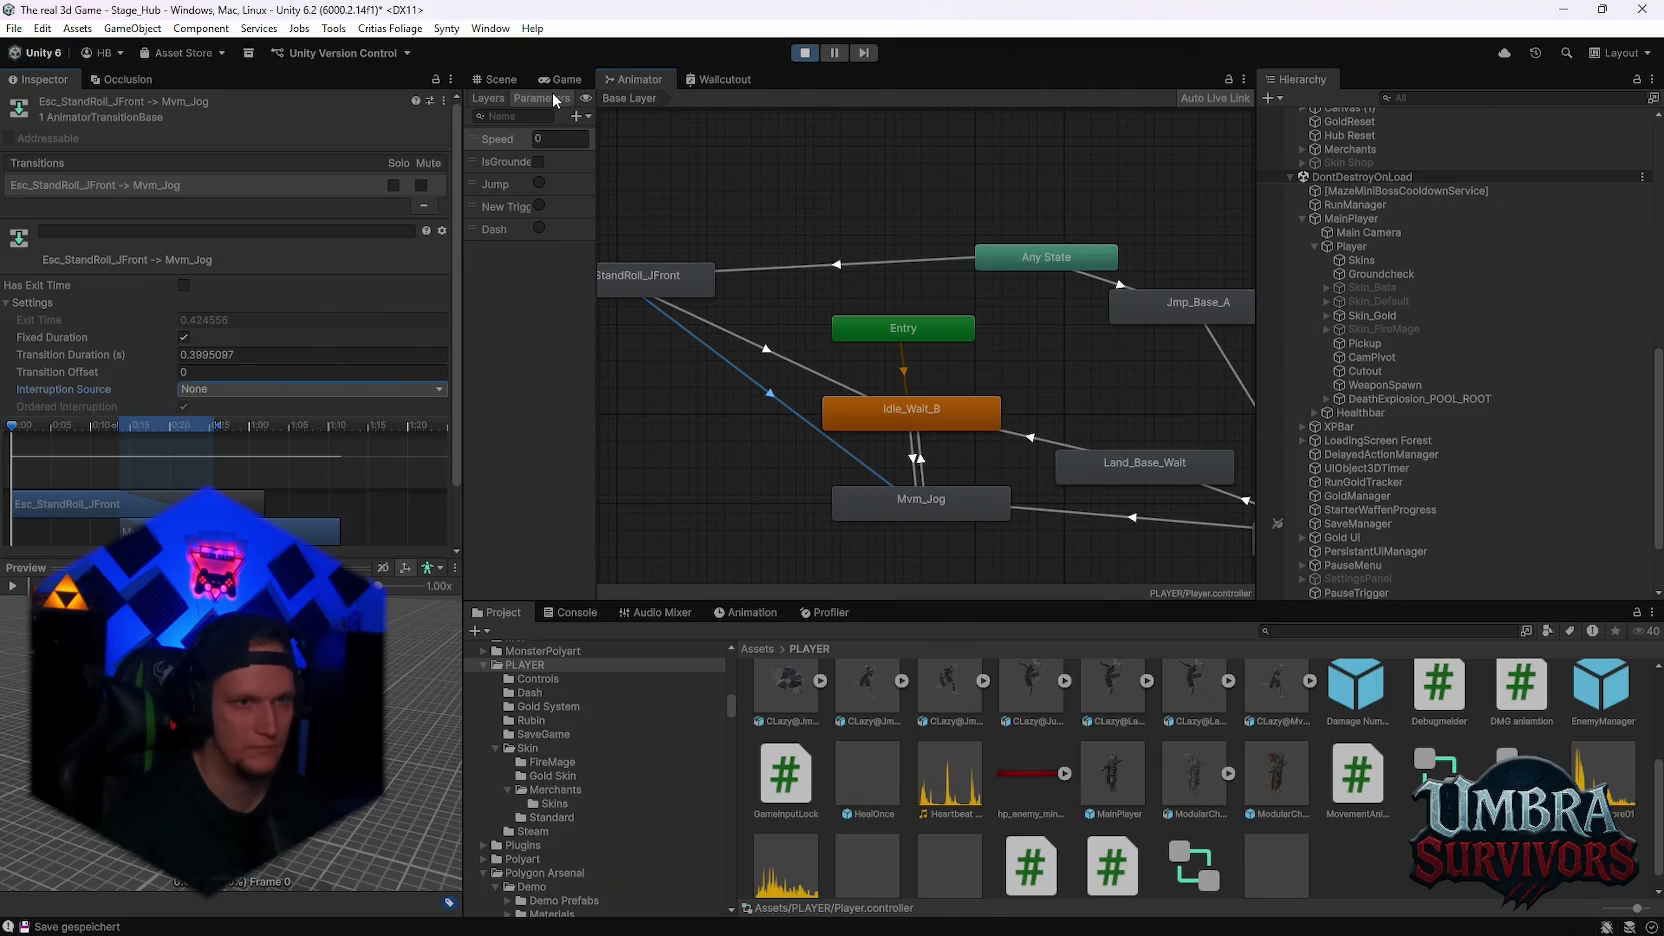
Resume the game, trigger a roll while running, then pause and view the Animator graph
left_click(561, 79)
left_click(816, 318)
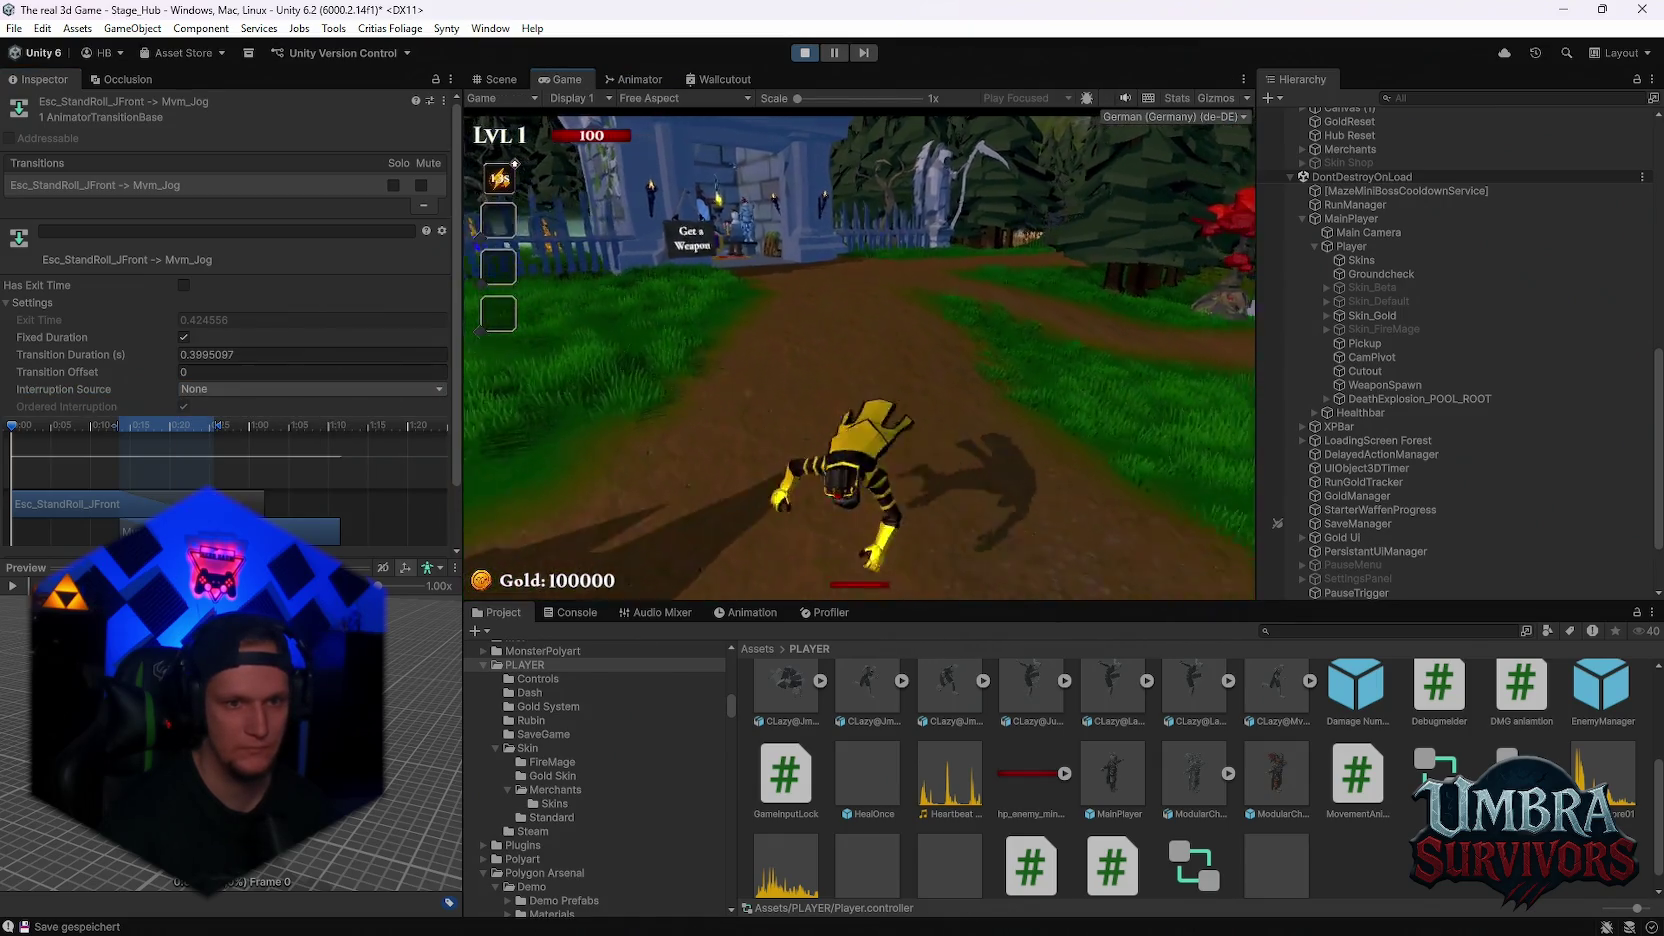
key("w")
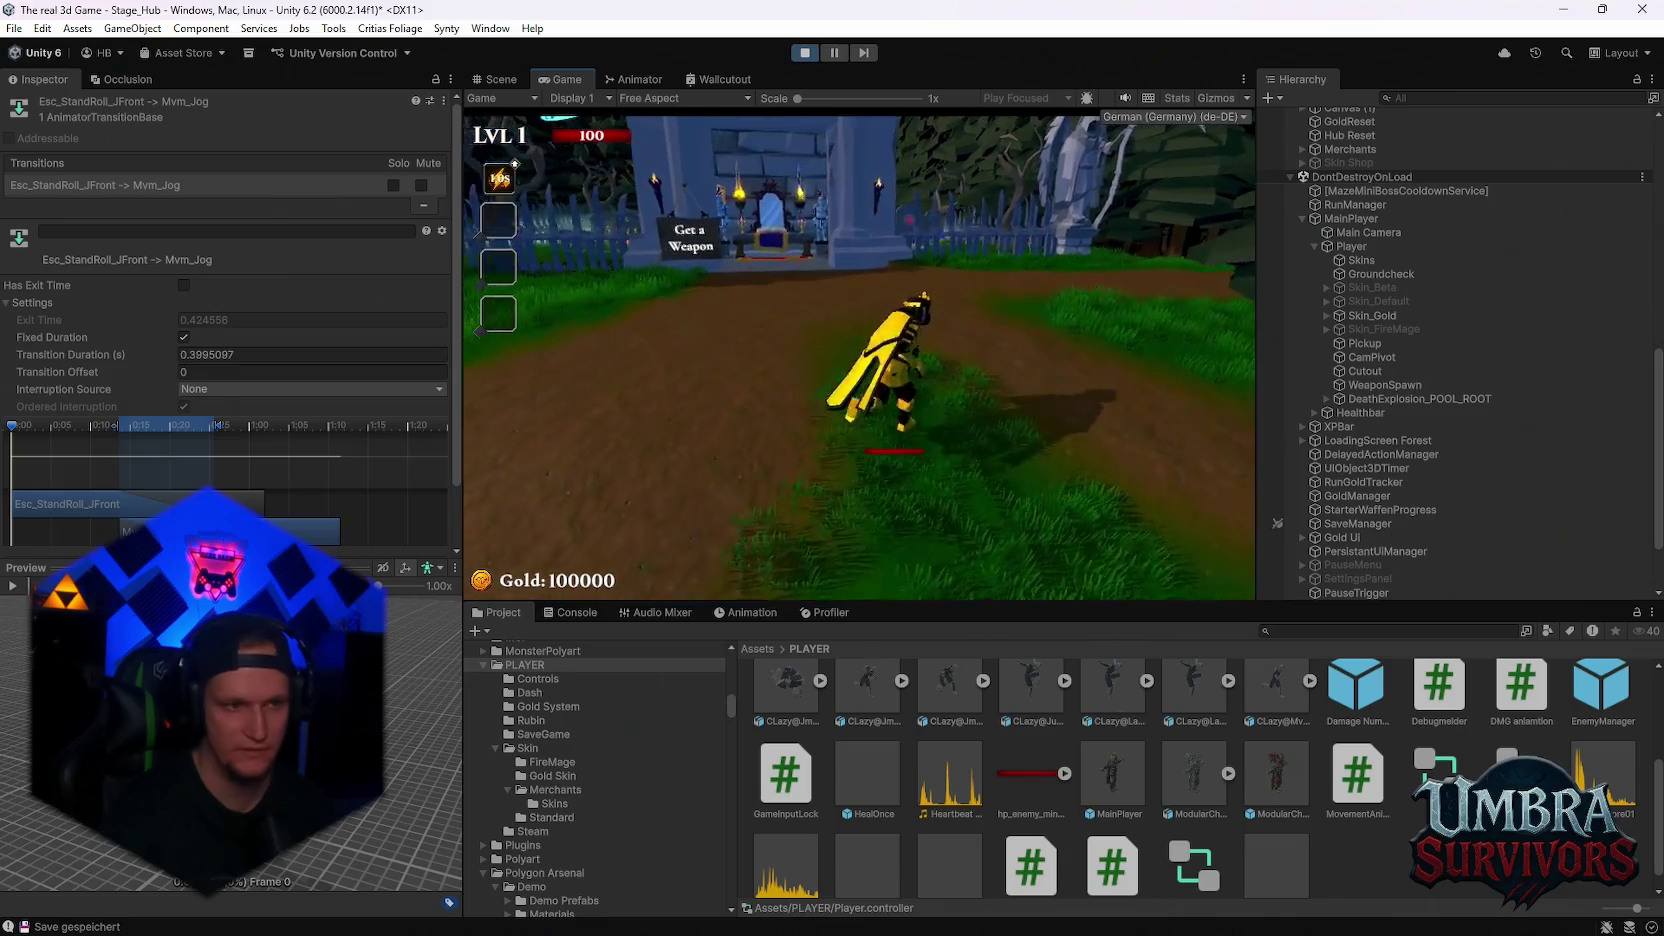
key("Escape")
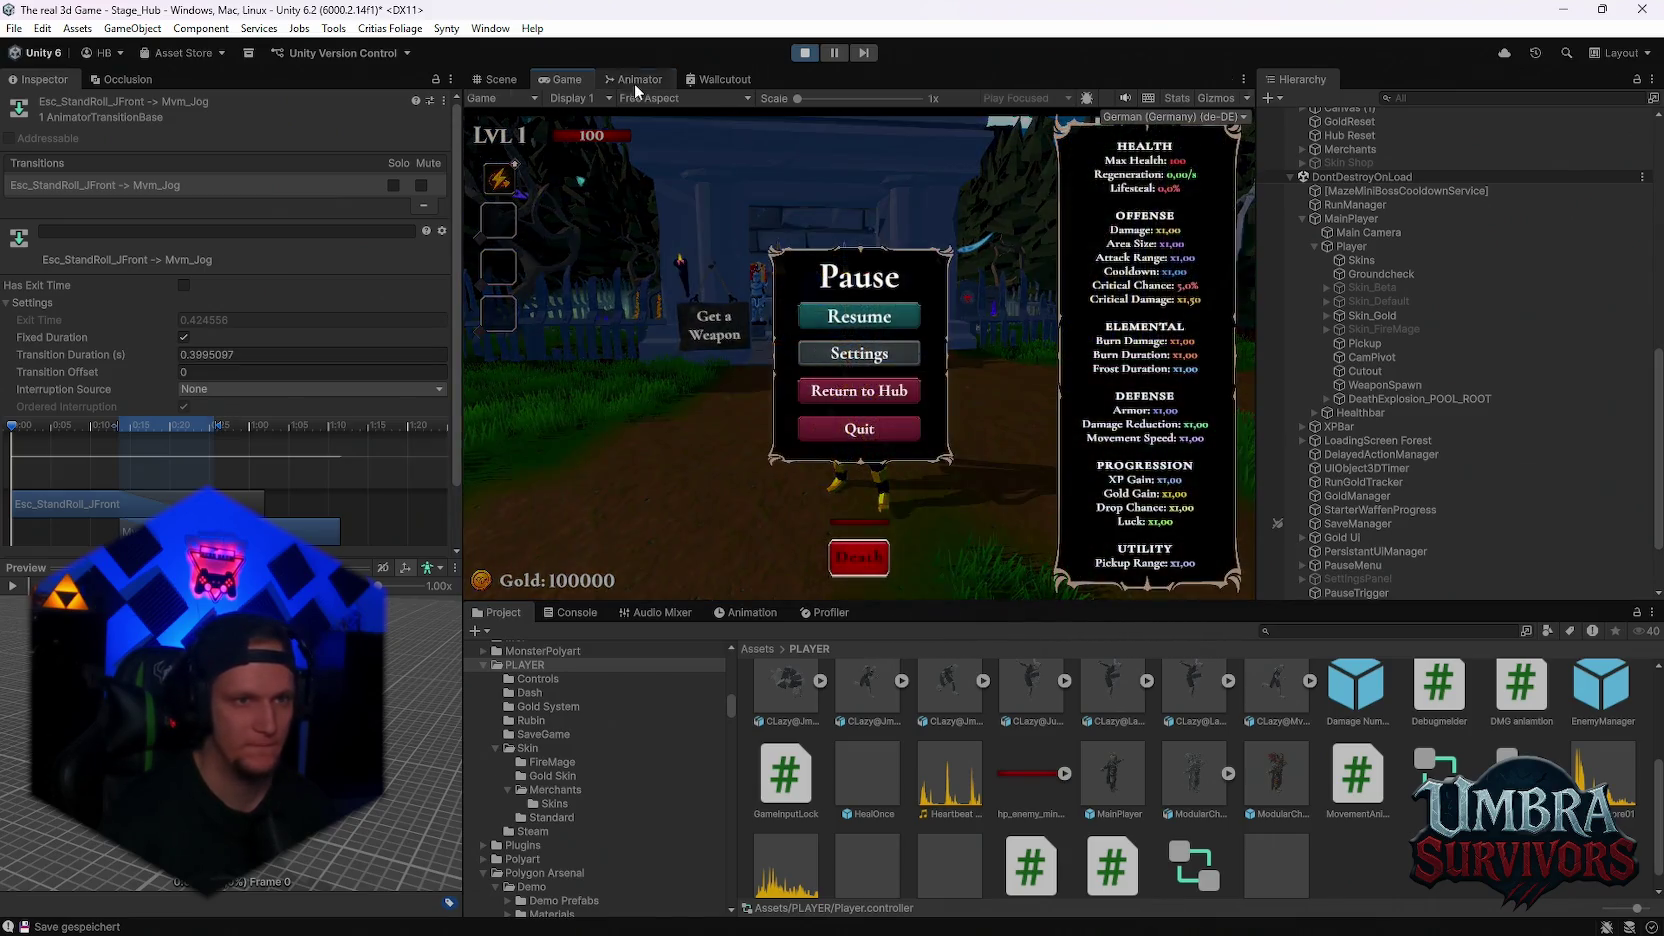
left_click(635, 79)
Inspect the Any State and roll-to-jog transitions, then briefly resume and pause the game
left_click(790, 266)
key("f")
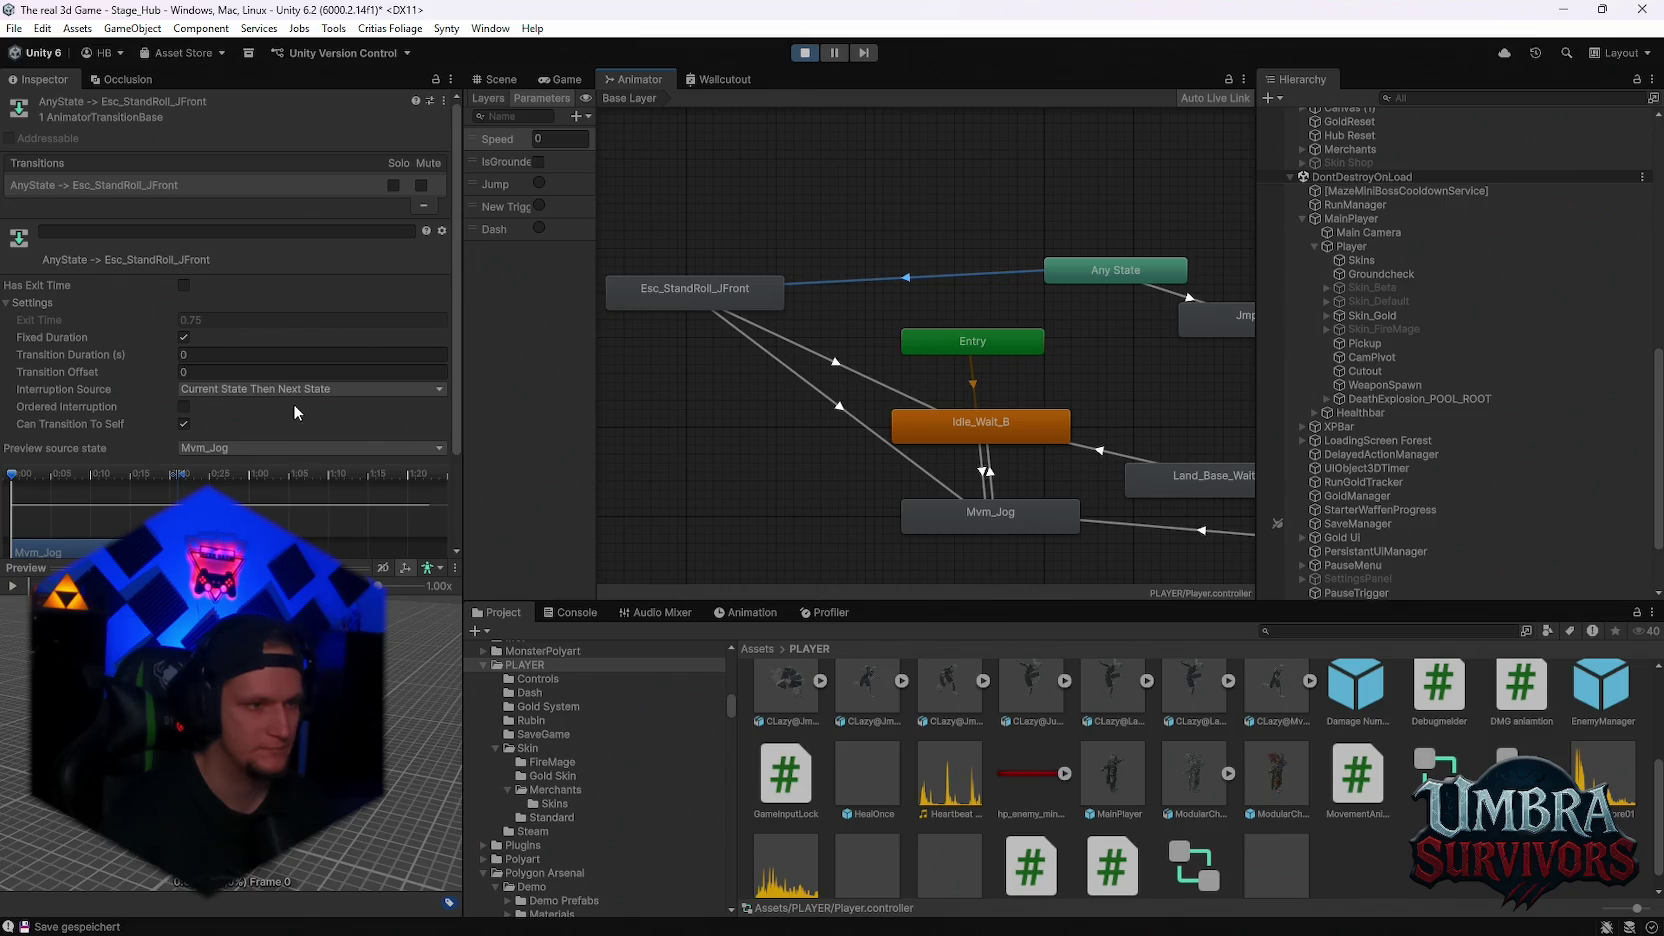
left_click(805, 387)
left_click(835, 279)
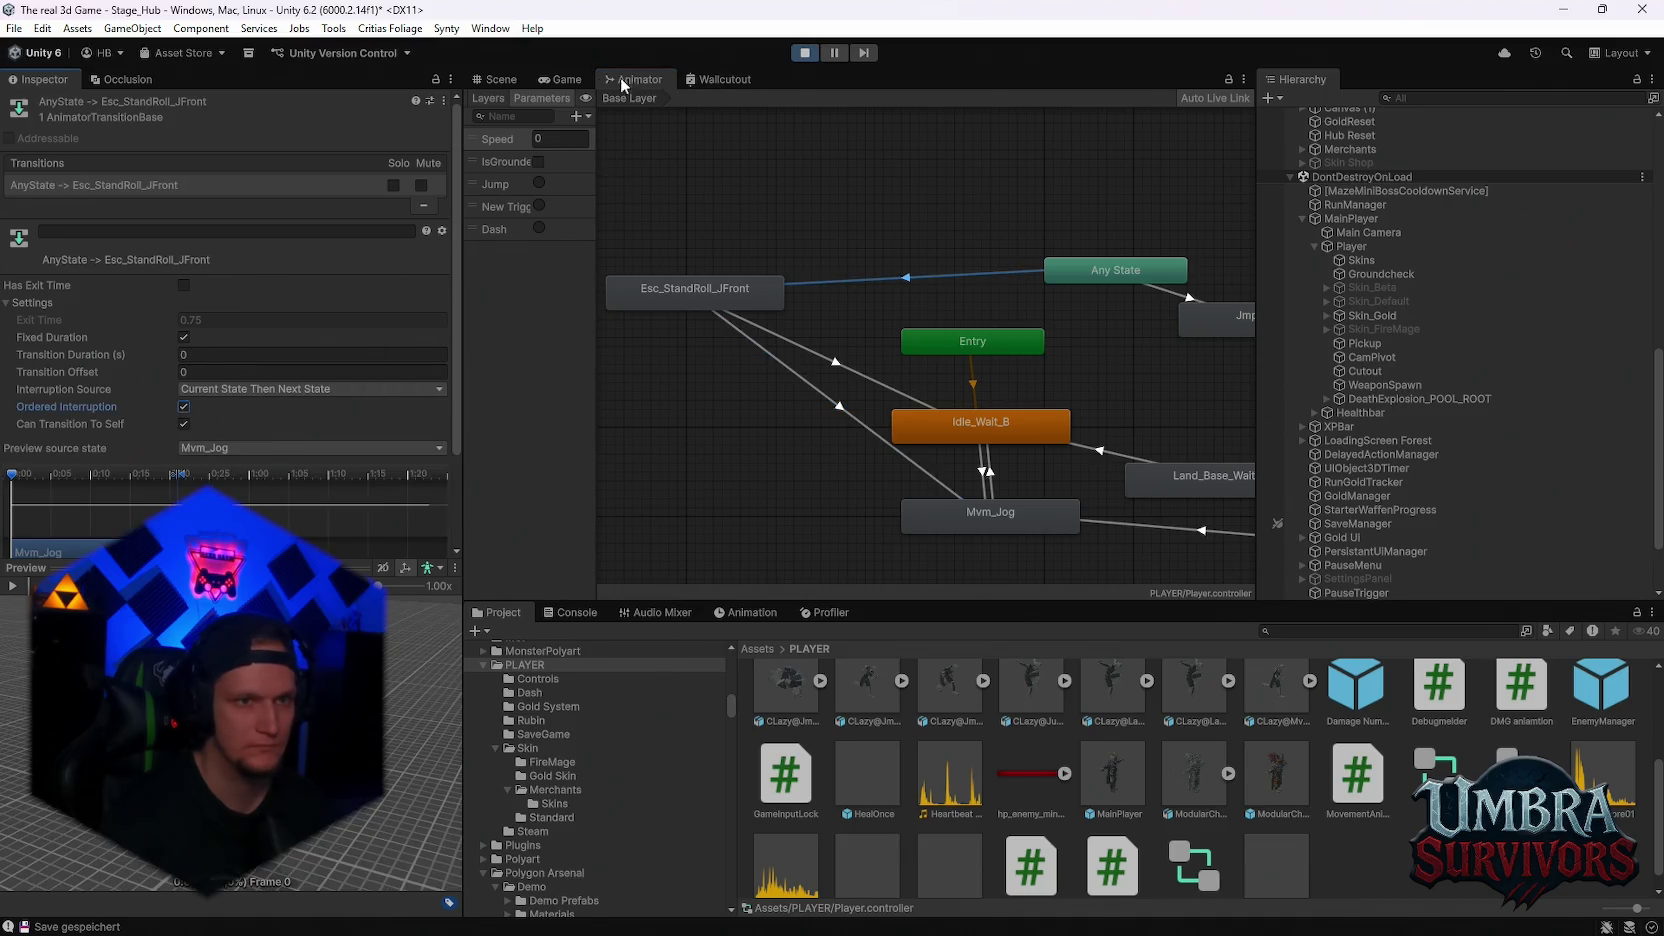
key("ctrl+2")
left_click(871, 318)
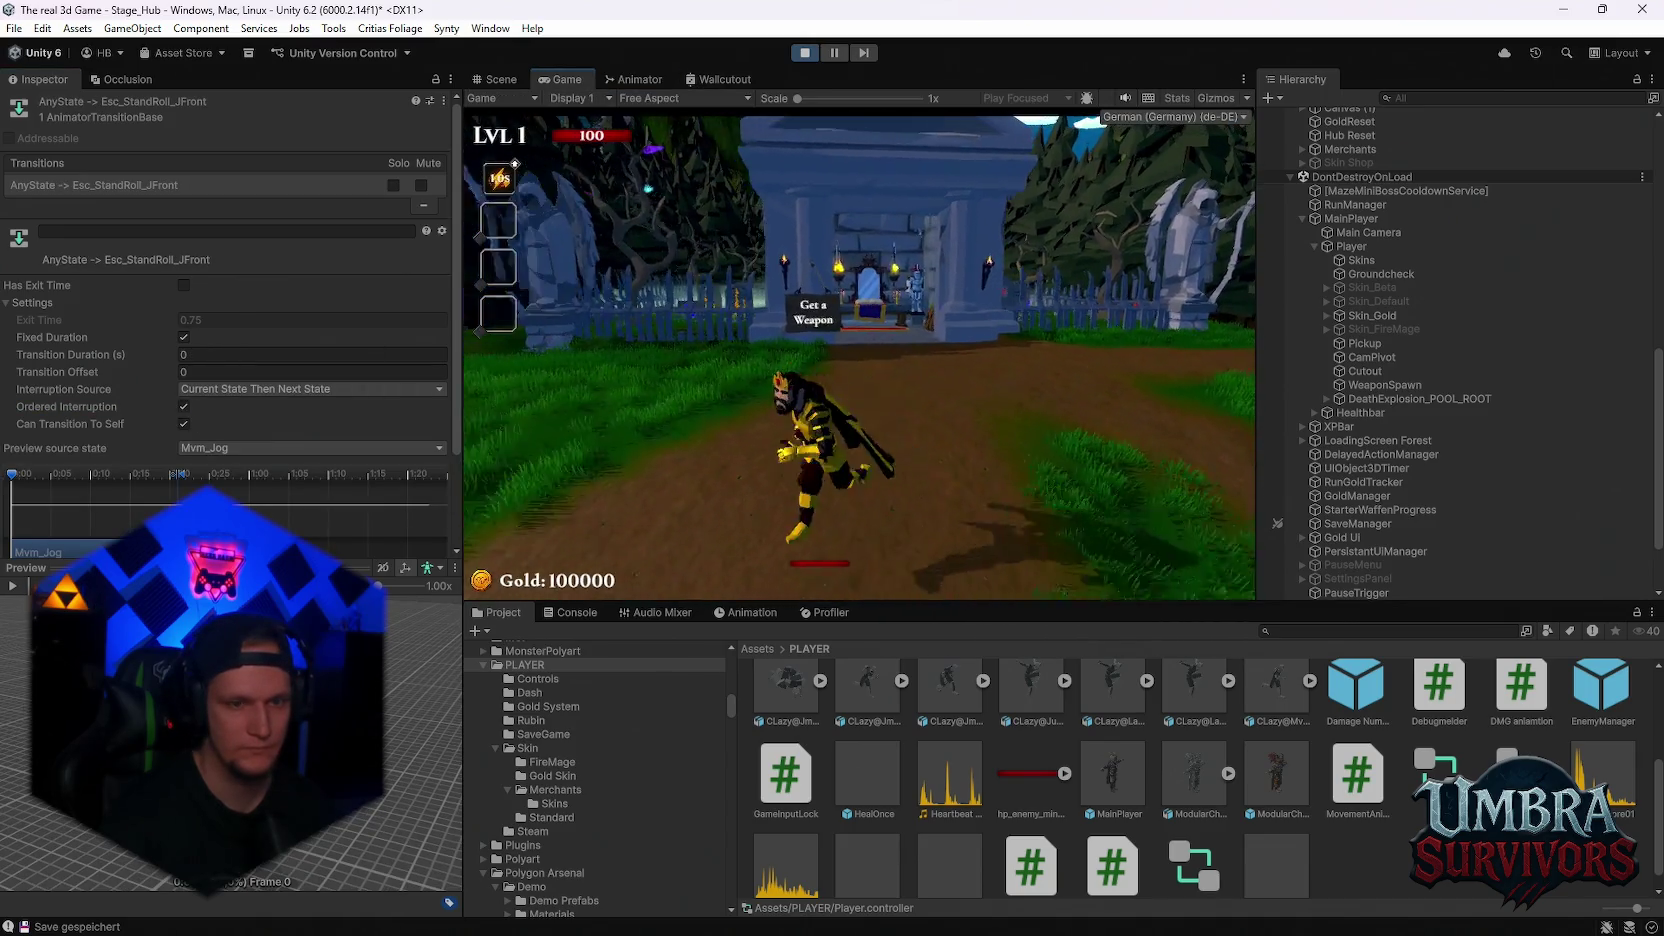
key("Escape")
left_click(635, 79)
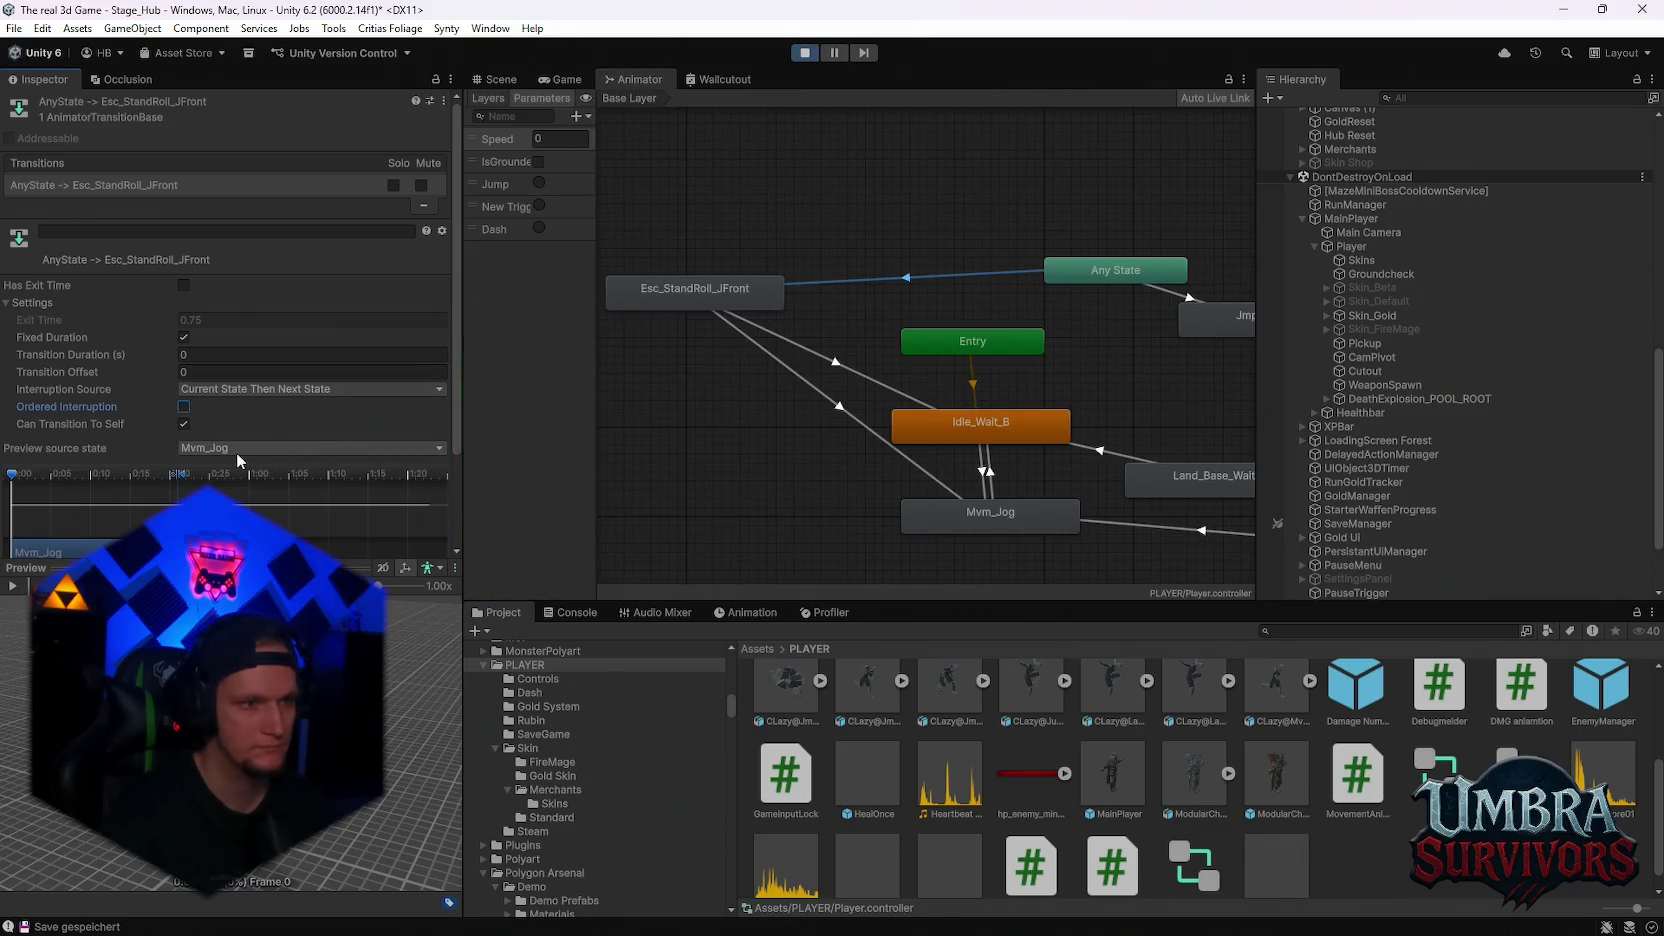
Set the Idle_Wait_B to Mvm_Jog transition's interruption source to None
left_click(802, 349)
left_click_drag(835, 405, 725, 386)
left_click(878, 448)
left_click(194, 357)
left_click(203, 390)
left_click(215, 405)
left_click(877, 462)
left_click(274, 390)
left_click(218, 408)
Test movement in the game, then inspect the jump transitions and Any State to roll transition
left_click(558, 80)
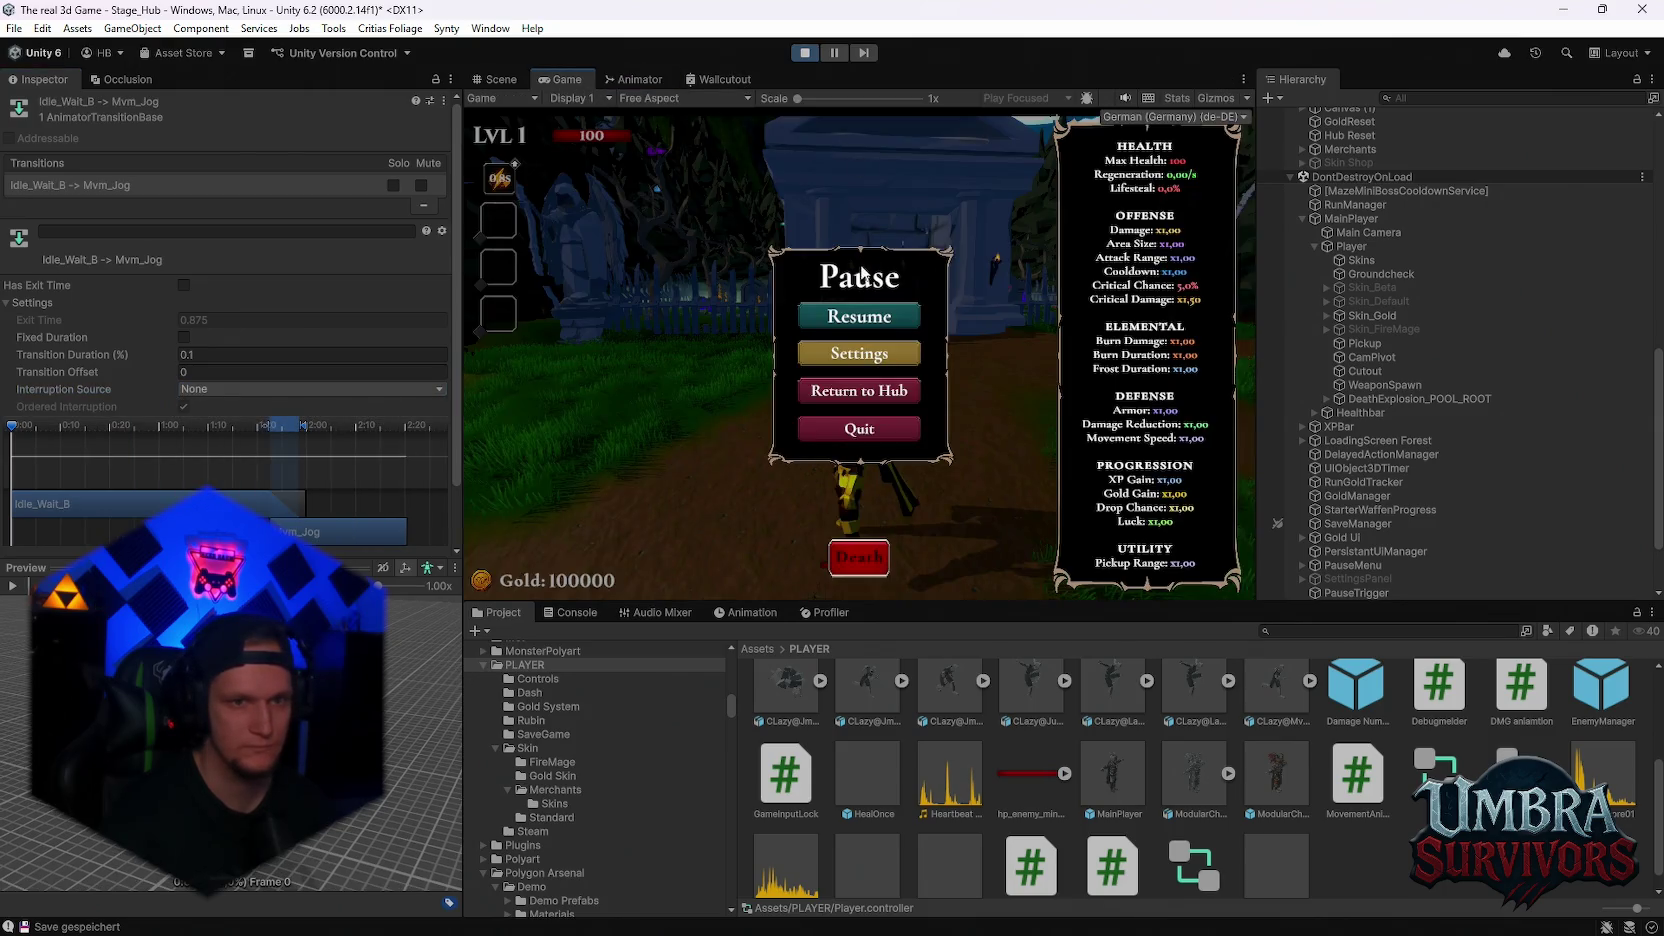
left_click(859, 316)
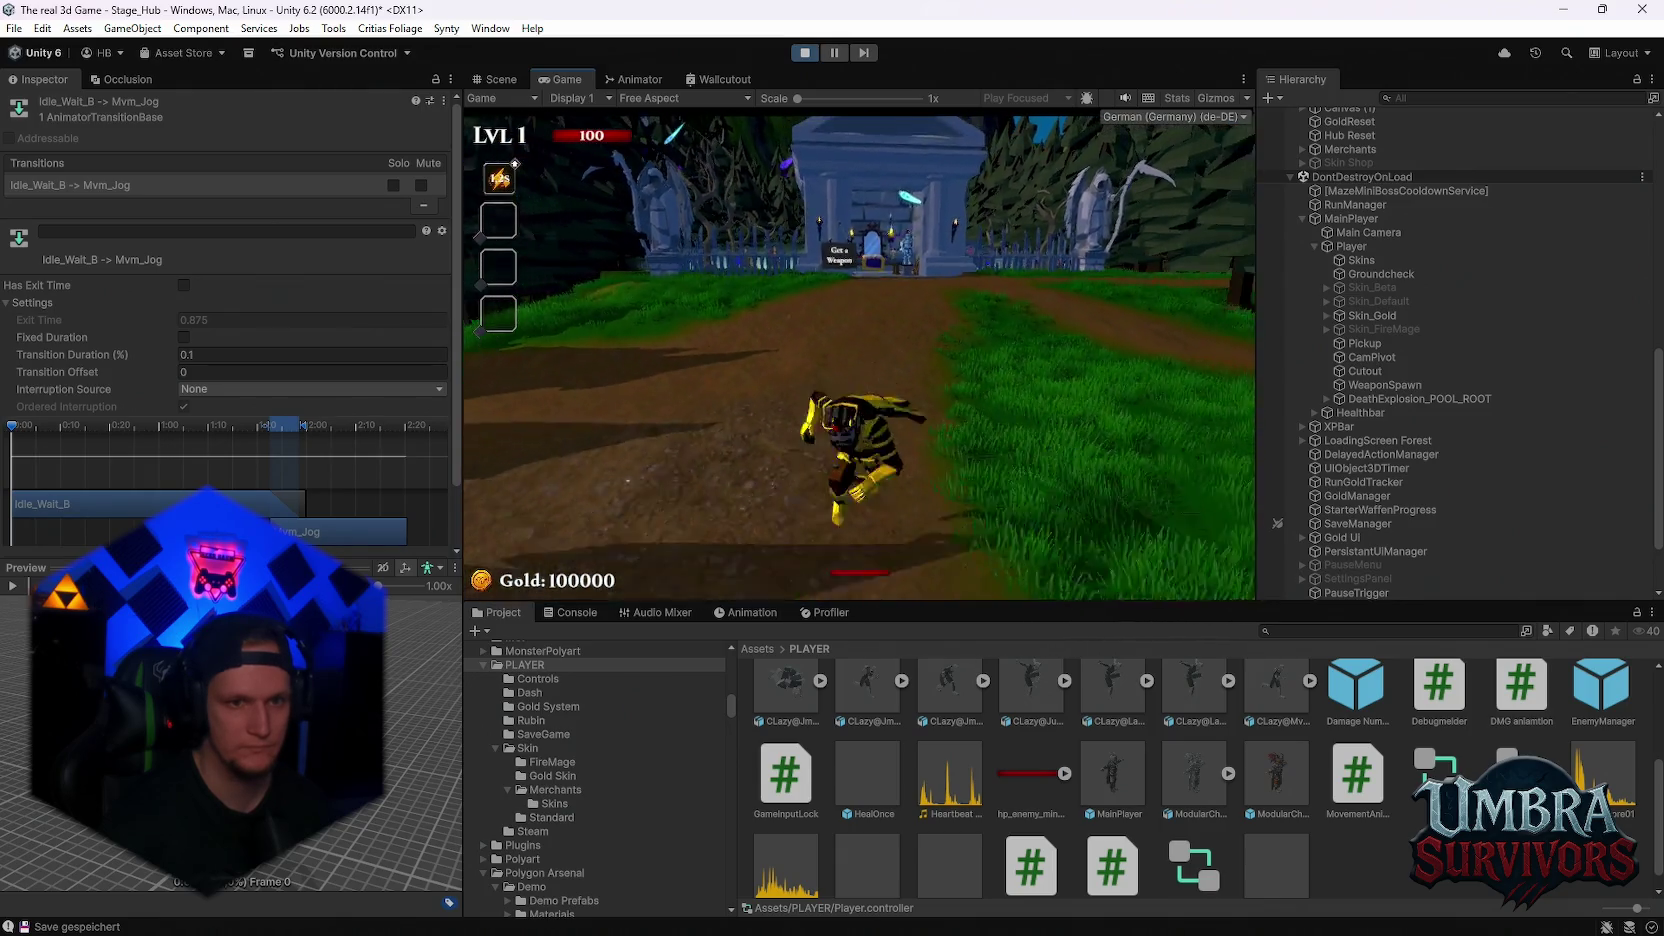
left_click(633, 79)
left_click(1063, 286)
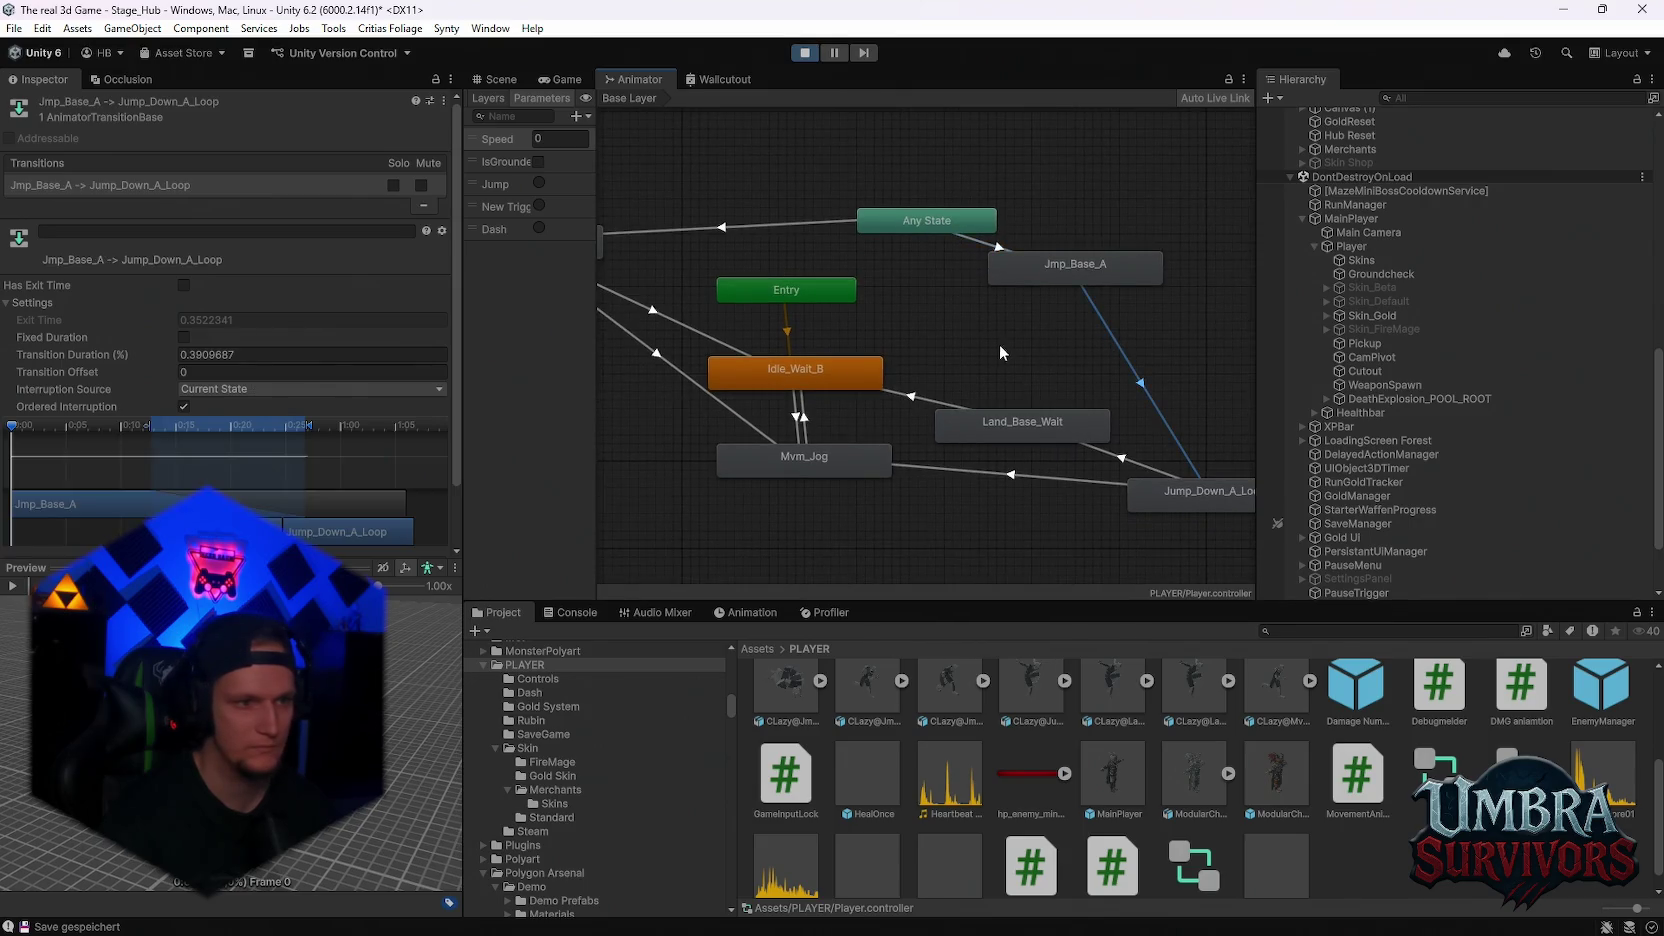
left_click(1105, 438)
left_click(1076, 465)
scroll(965, 365, "up", 3)
left_click(778, 228)
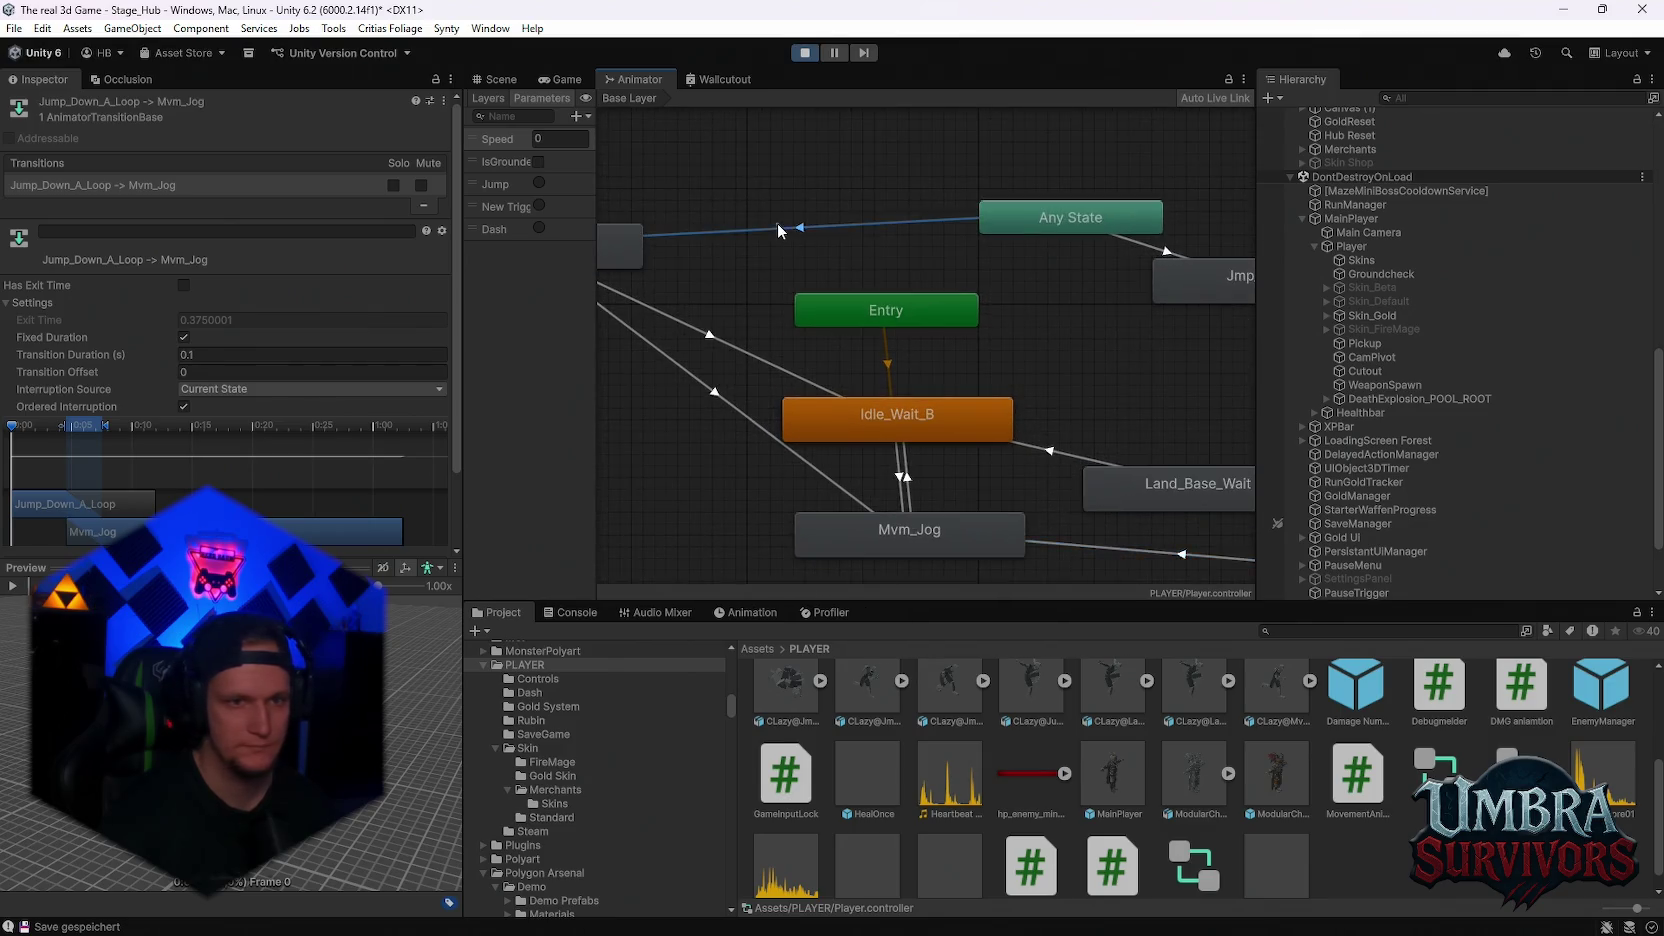
scroll(868, 332, "down", 2)
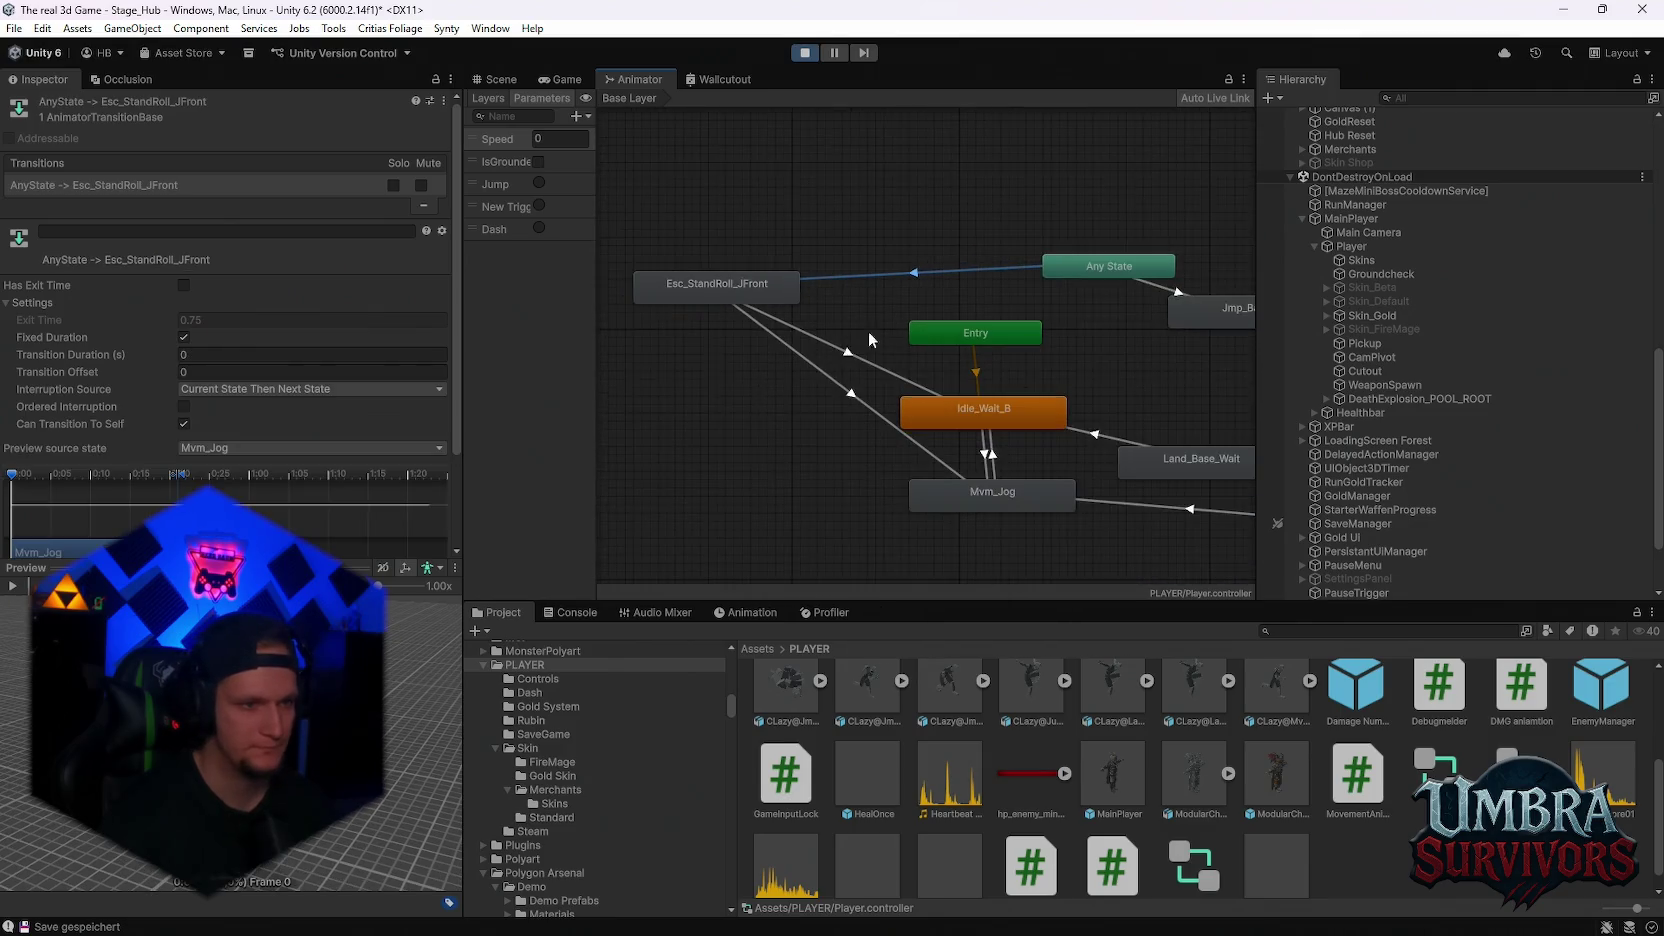
Set the roll-to-idle and roll-to-jog interruption sources back to Current State
left_click(815, 338)
left_click(222, 396)
left_click(213, 389)
left_click(215, 390)
left_click(225, 427)
left_click(840, 393)
left_click(207, 391)
left_click(240, 426)
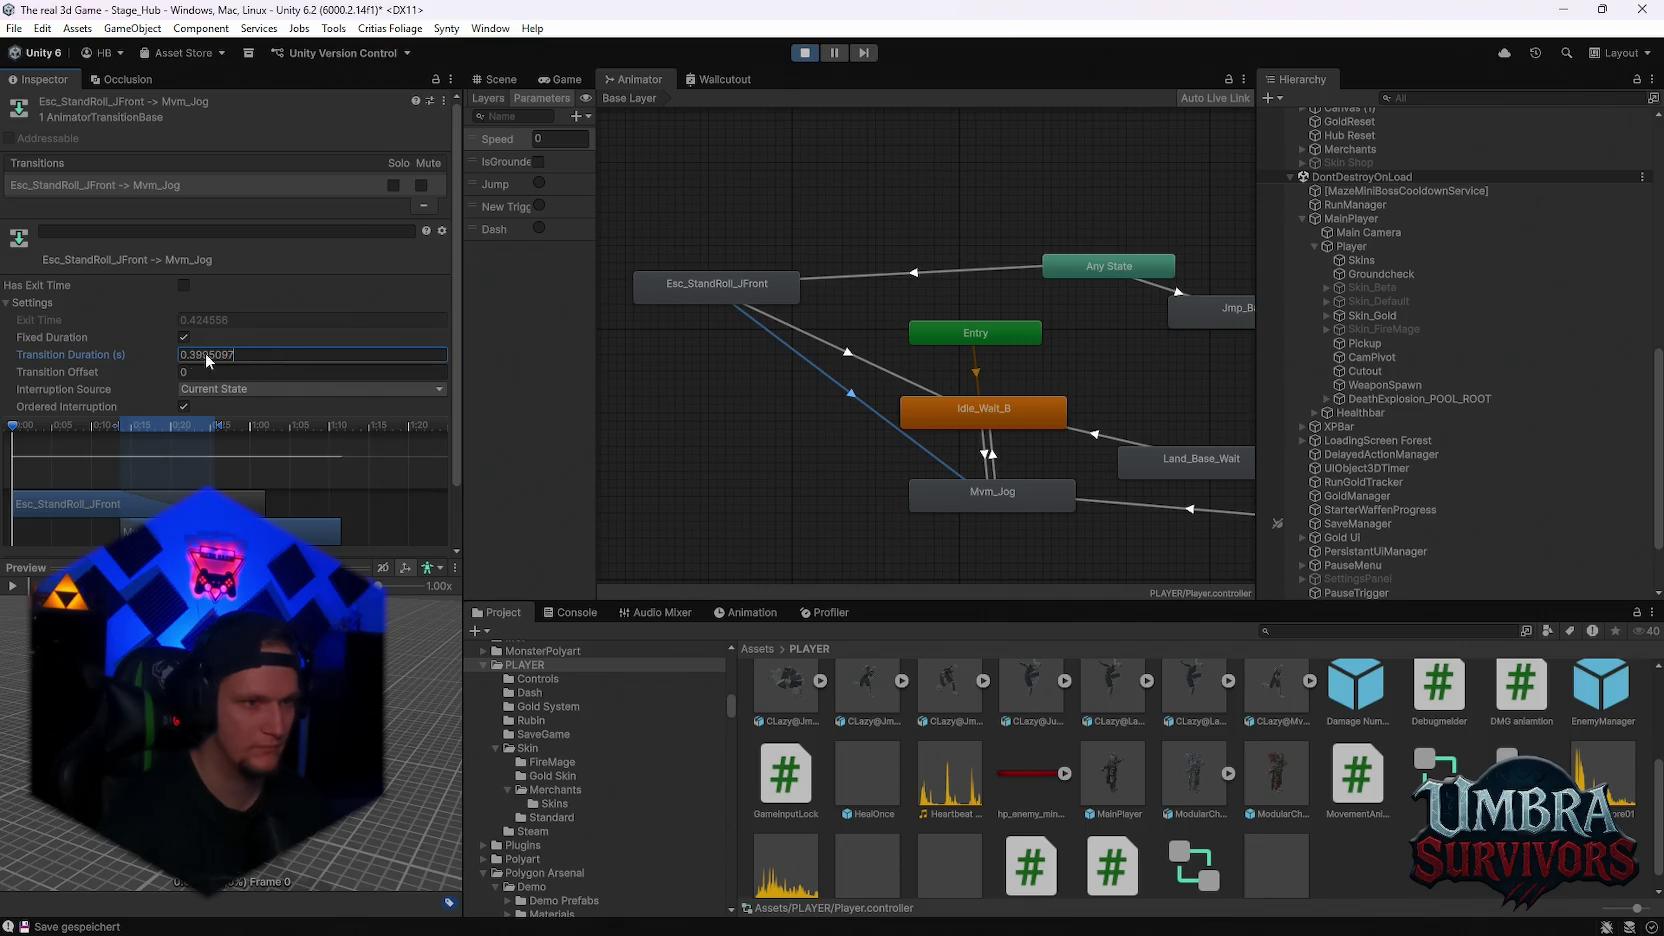
Set the roll's transition duration to 0
type("0")
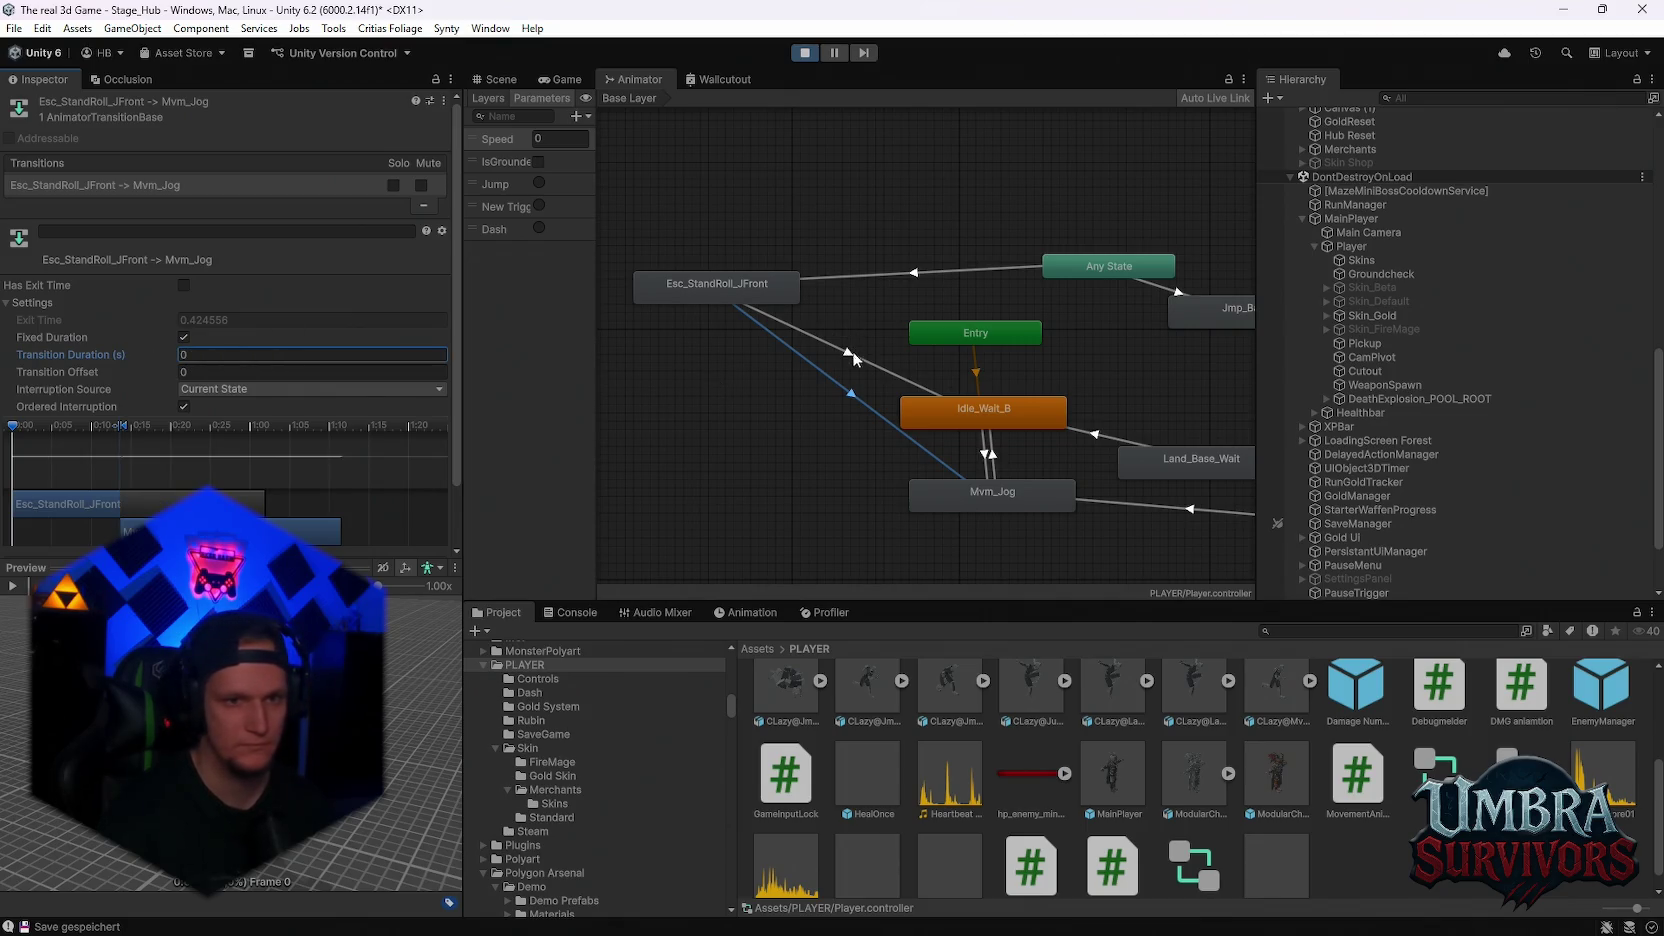
left_click(850, 353)
left_click(222, 354)
type("0")
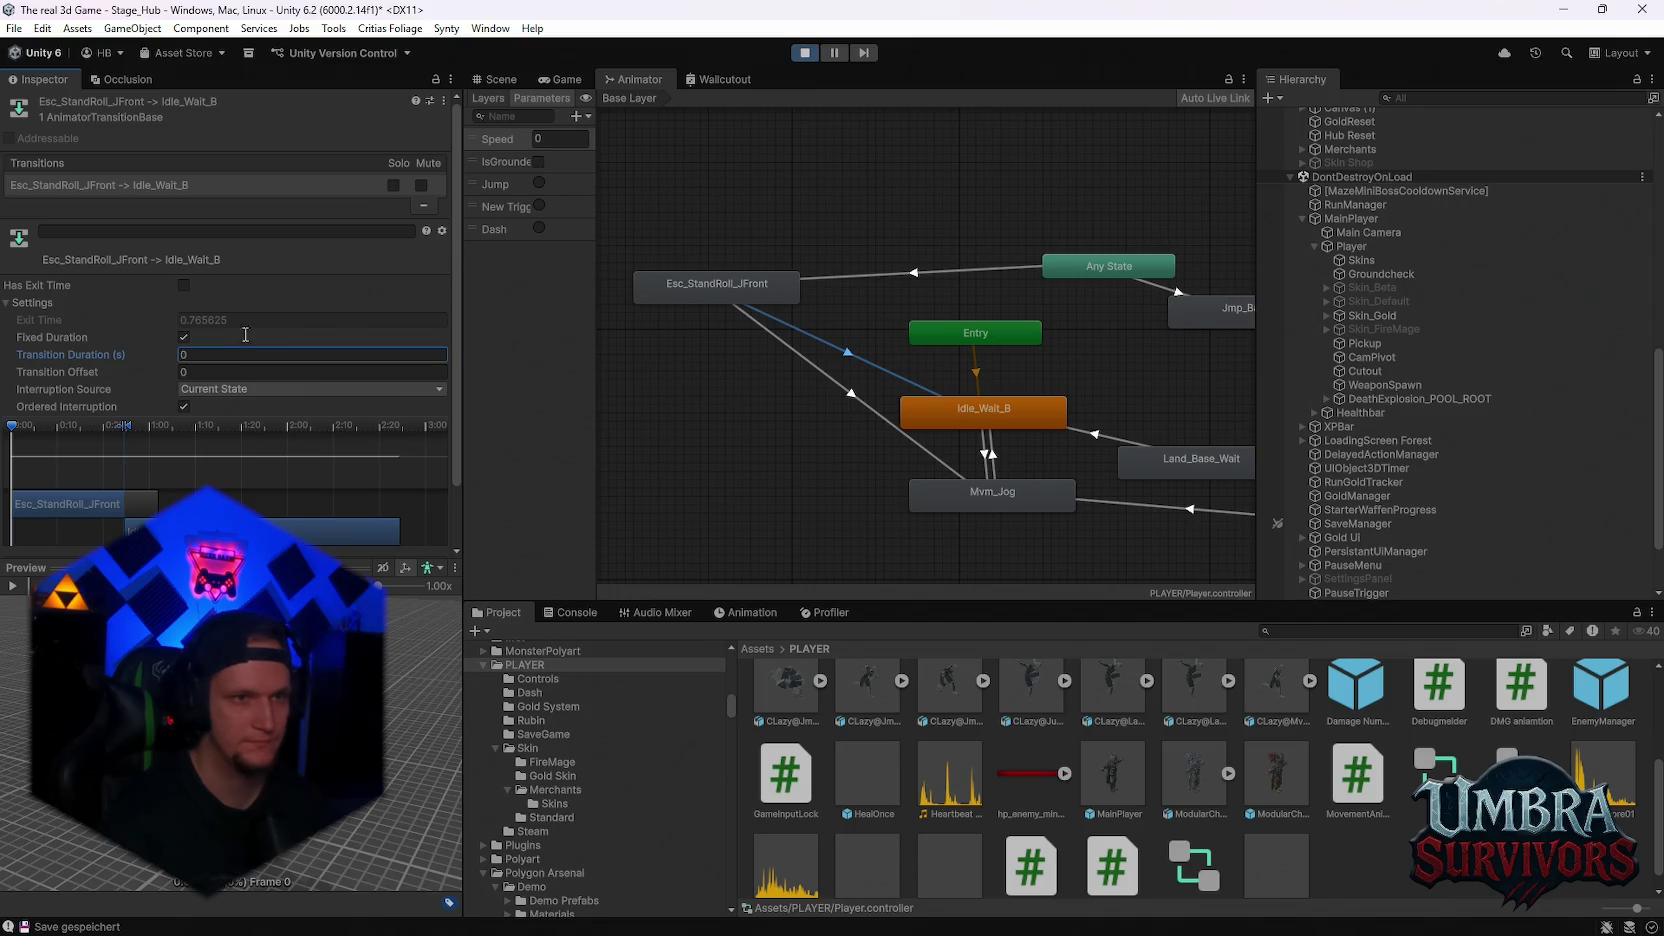
Play-test the instant roll transition, then pause and return to the Animator graph
left_click(560, 79)
key("Escape")
key("w")
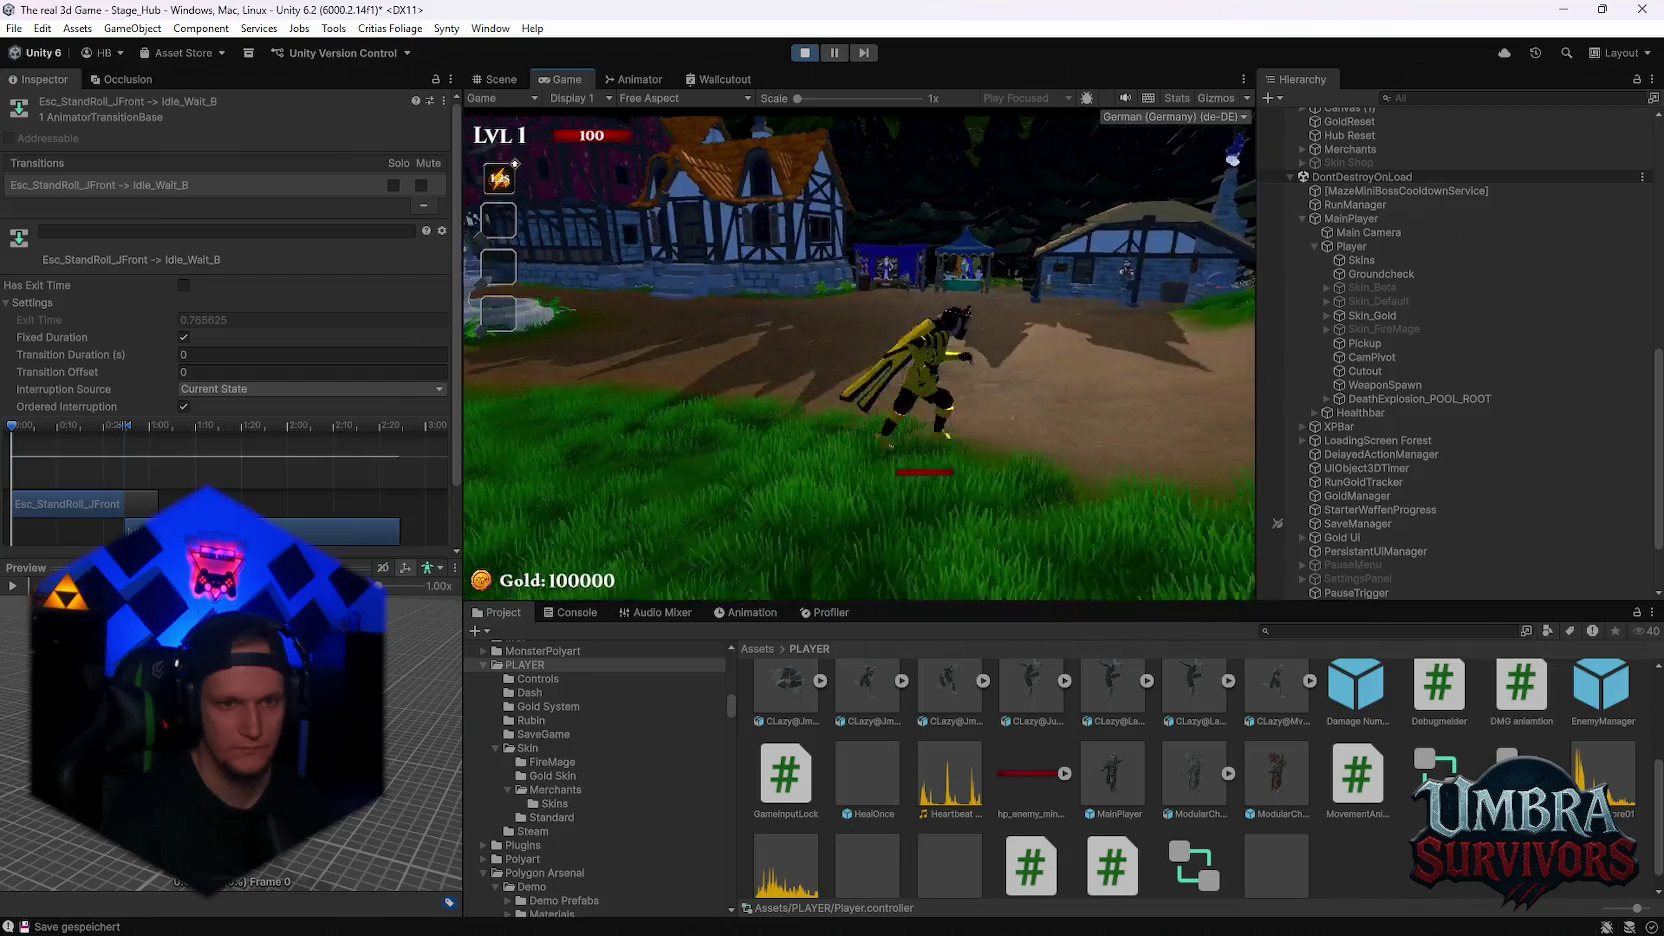
key("Escape")
left_click(633, 79)
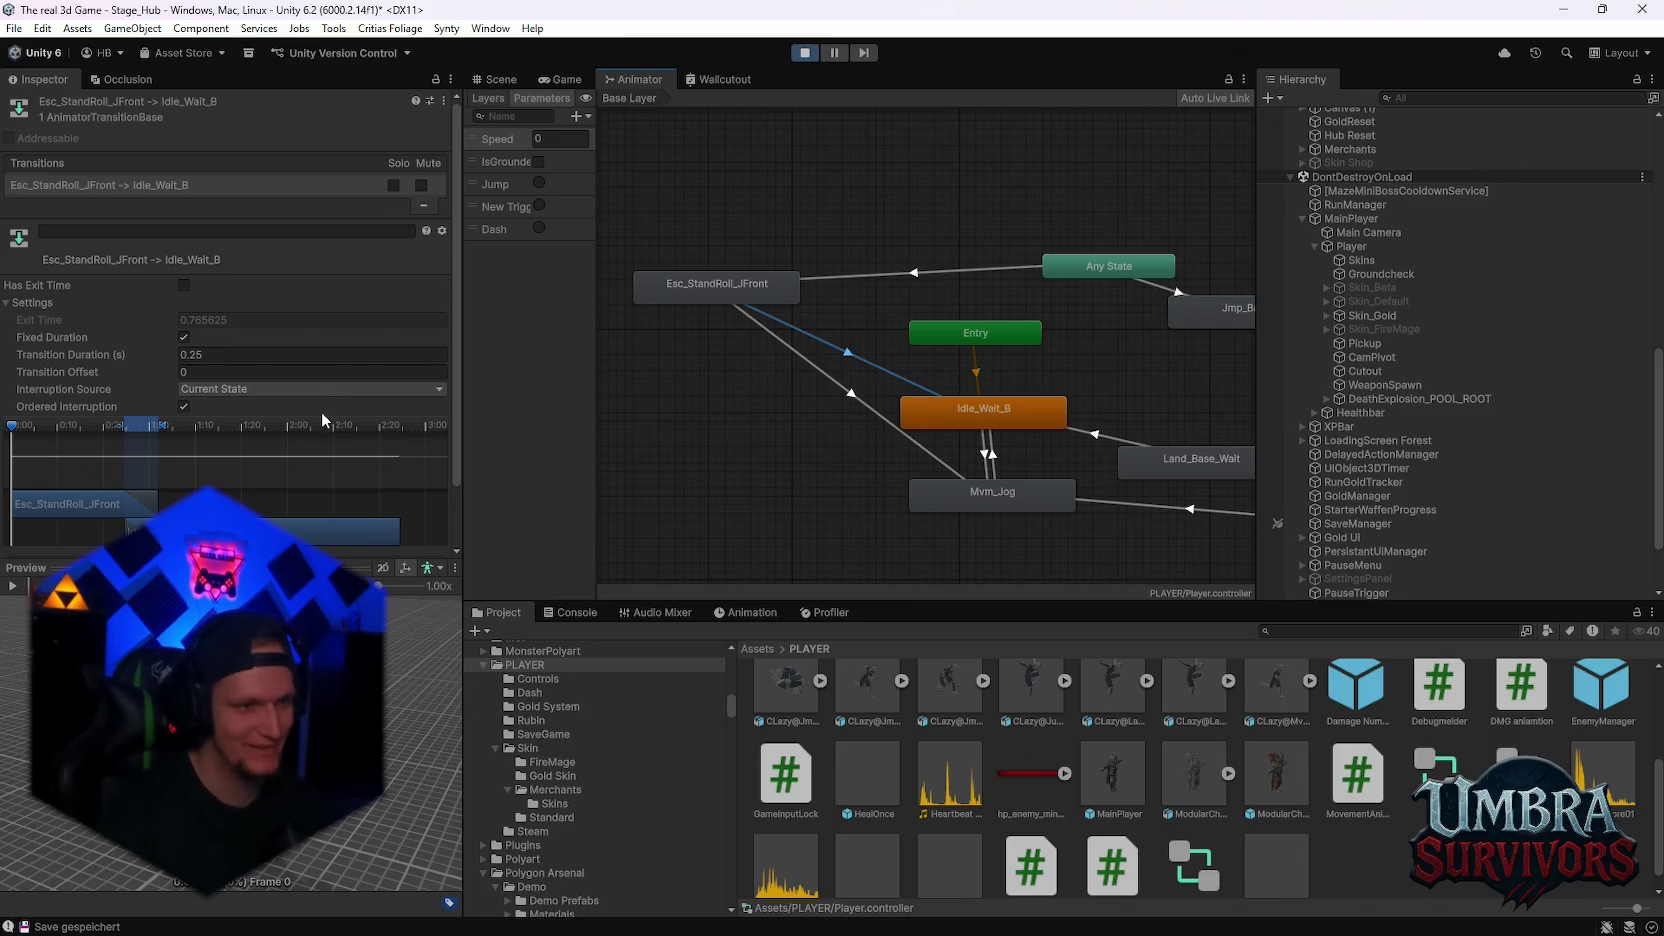
Restore the roll-to-jog transition duration to 0.3995097
scroll(330, 434, "down", 2)
mouse_move(456, 464)
left_mouse_down()
mouse_move(457, 542)
mouse_move(448, 472)
left_mouse_up()
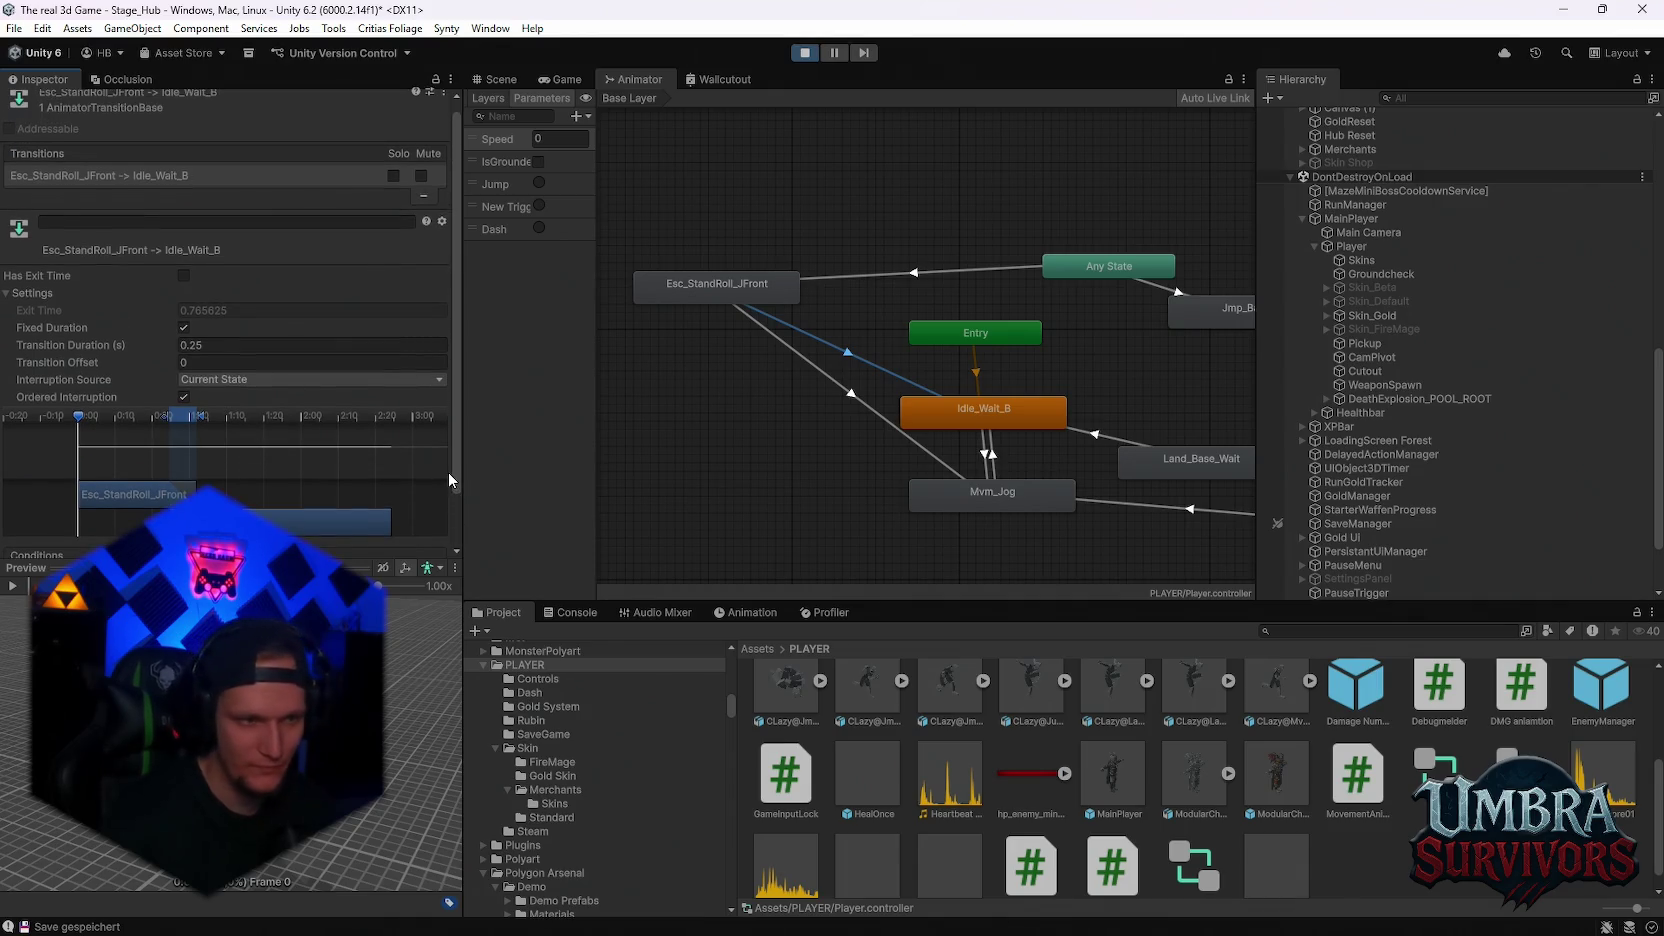
scroll(448, 484, "down", 3)
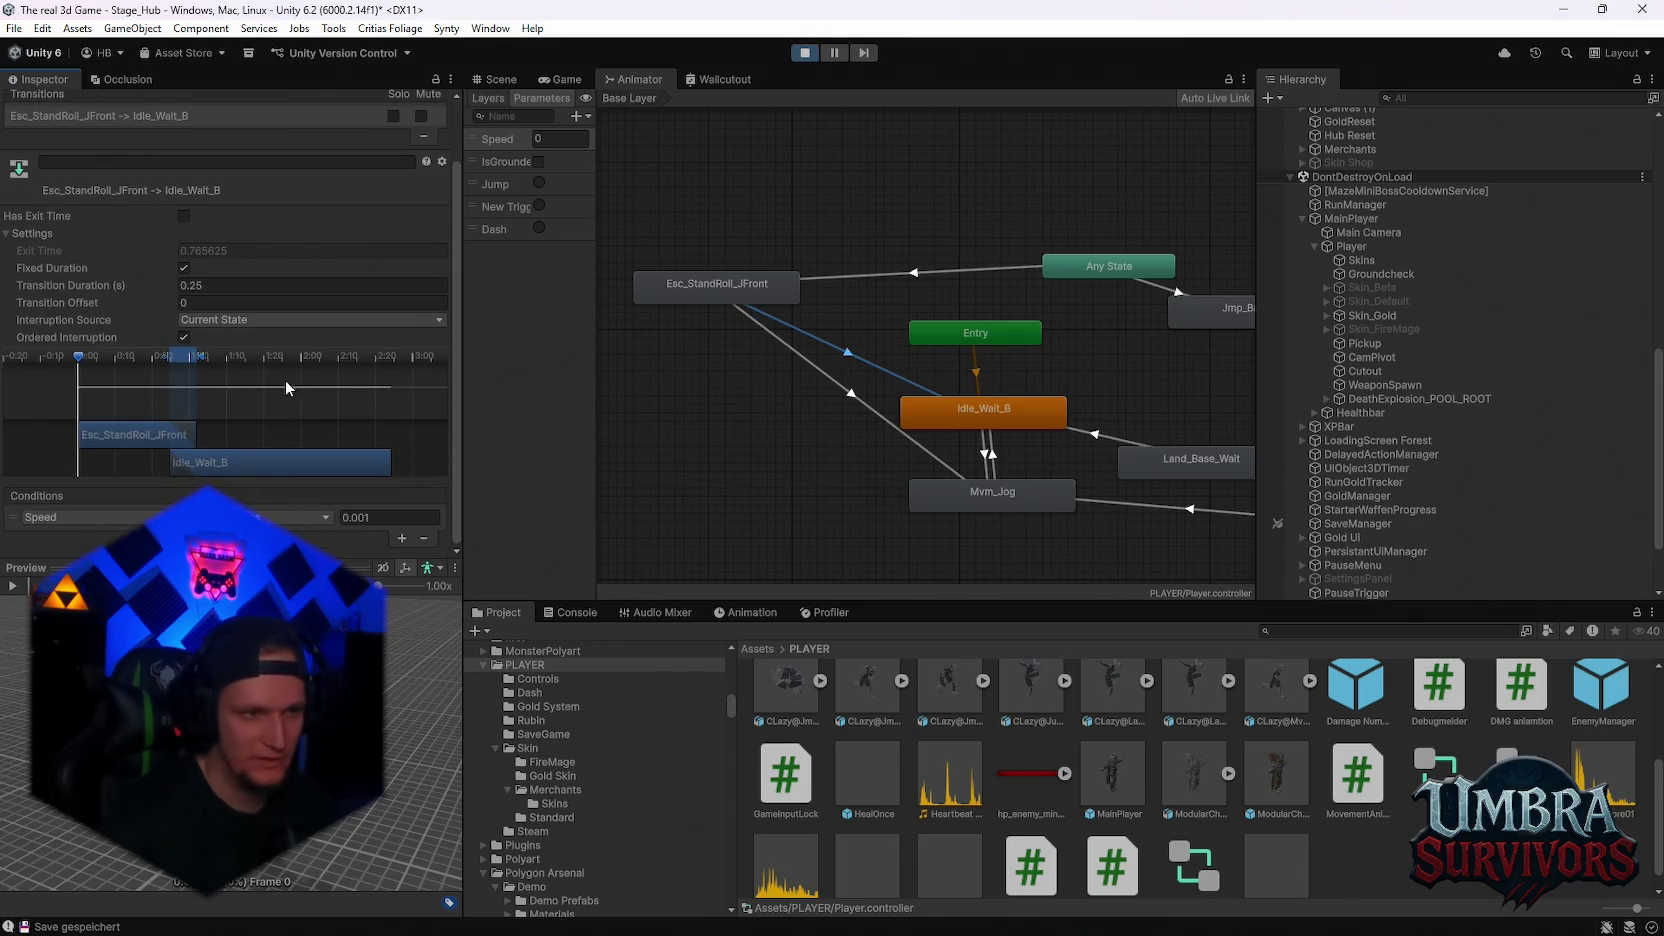
scroll(883, 461, "up", 5)
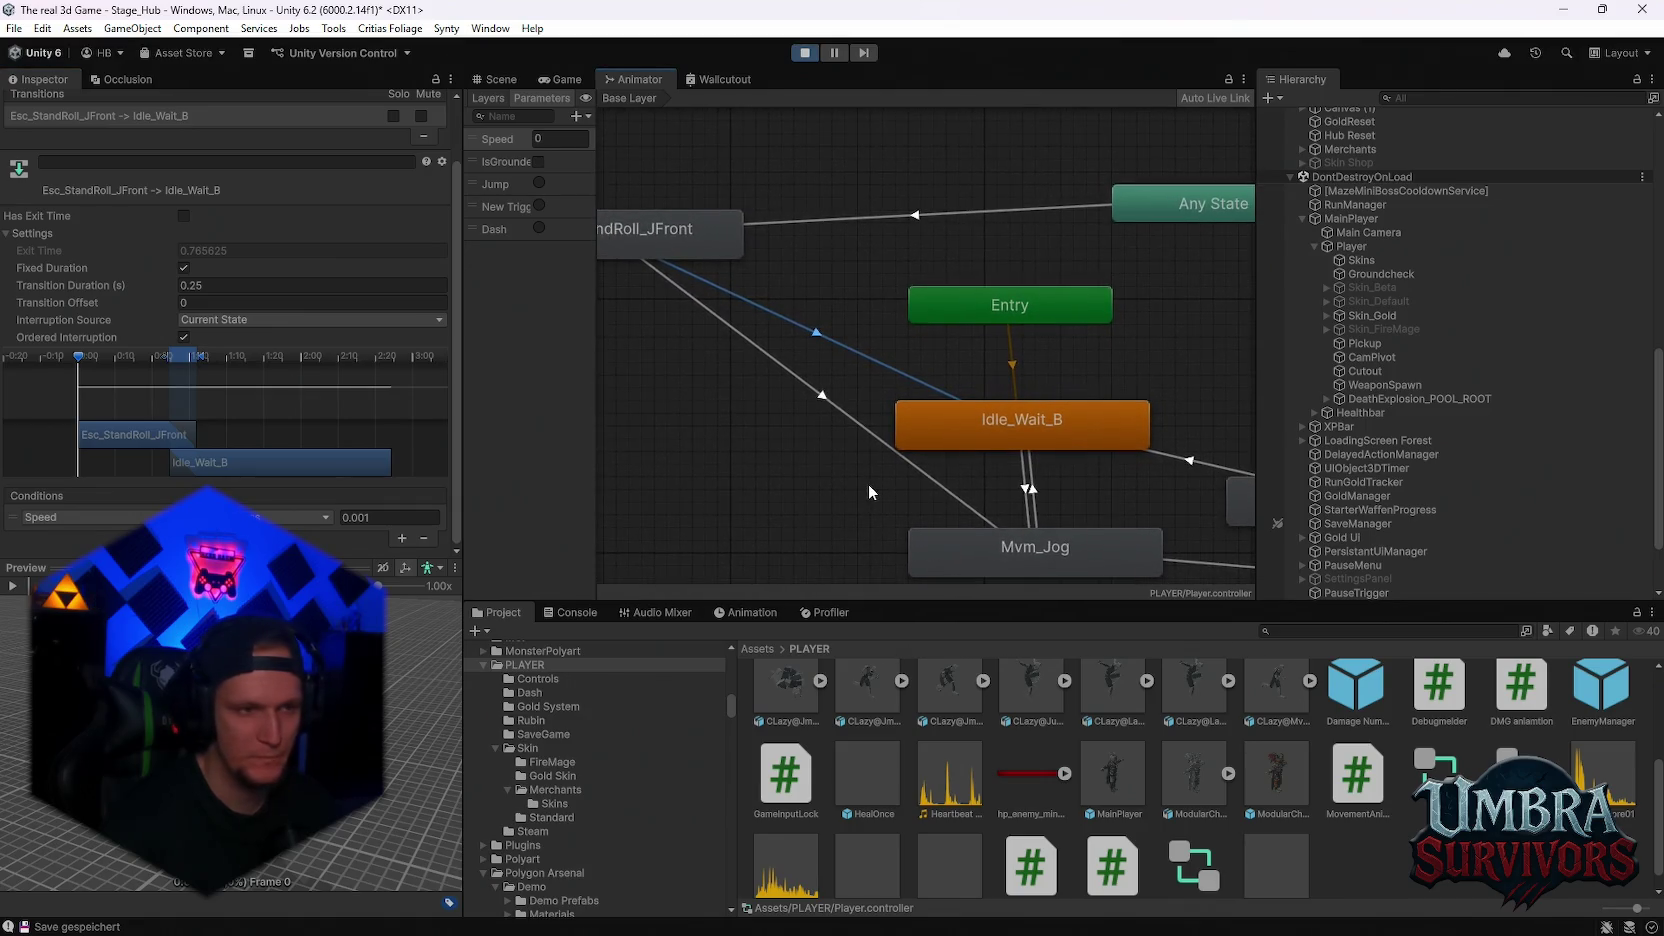
scroll(880, 492, "down", 2)
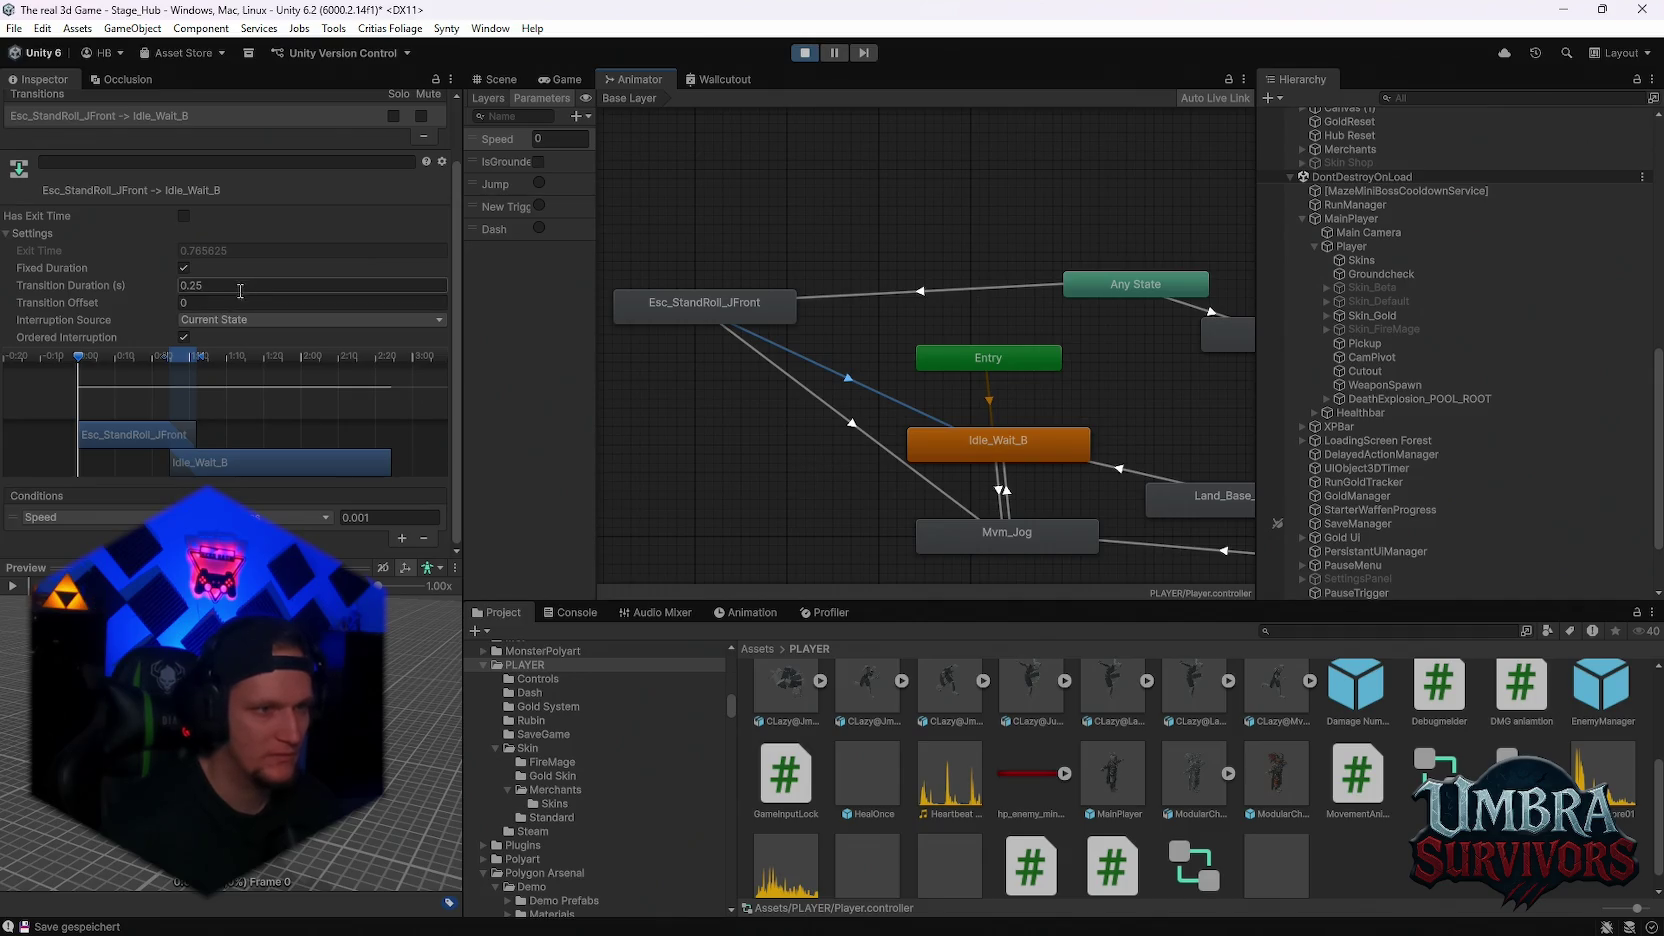
scroll(962, 456, "up", 2)
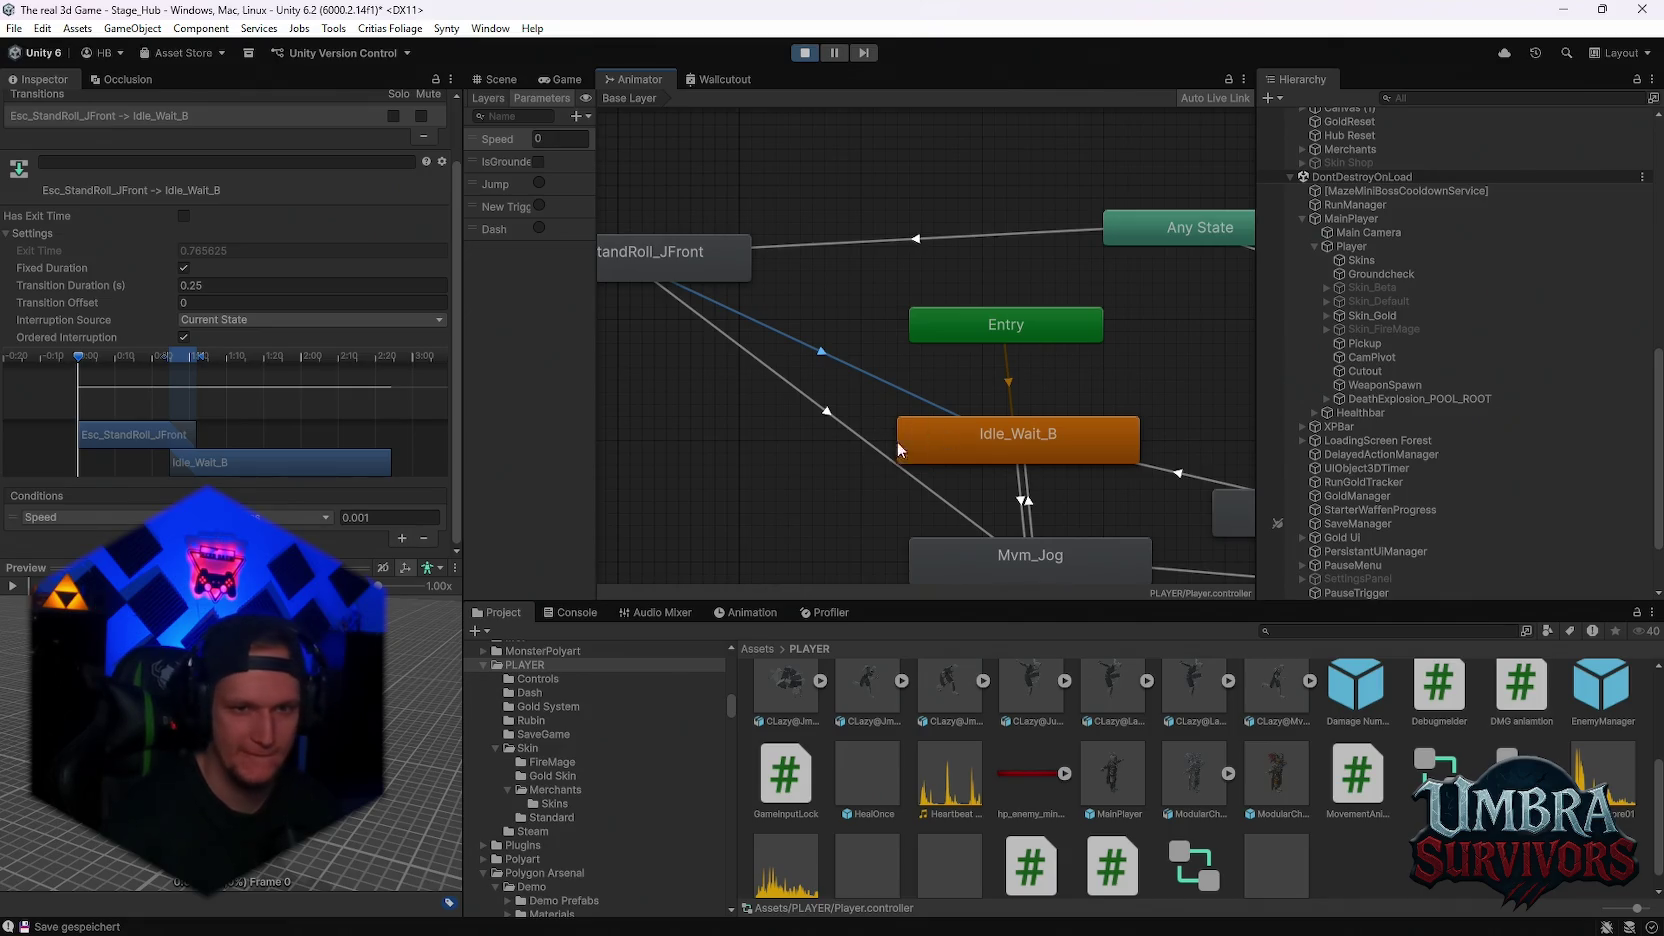
left_click(849, 421)
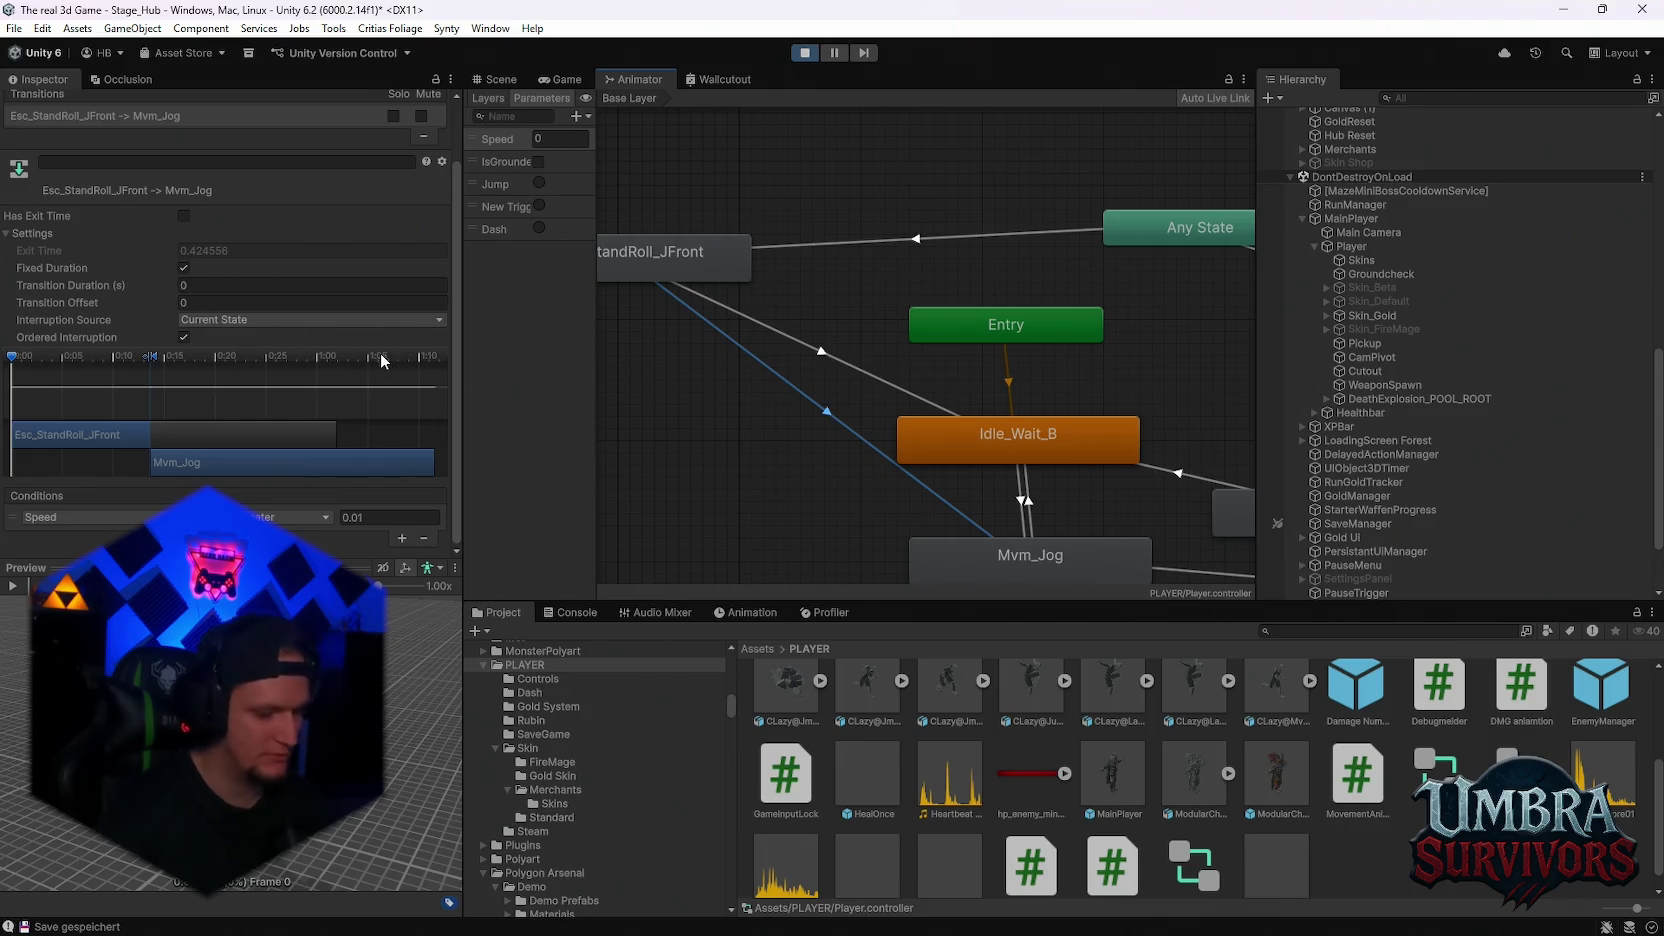
left_click_drag(427, 379, 432, 378)
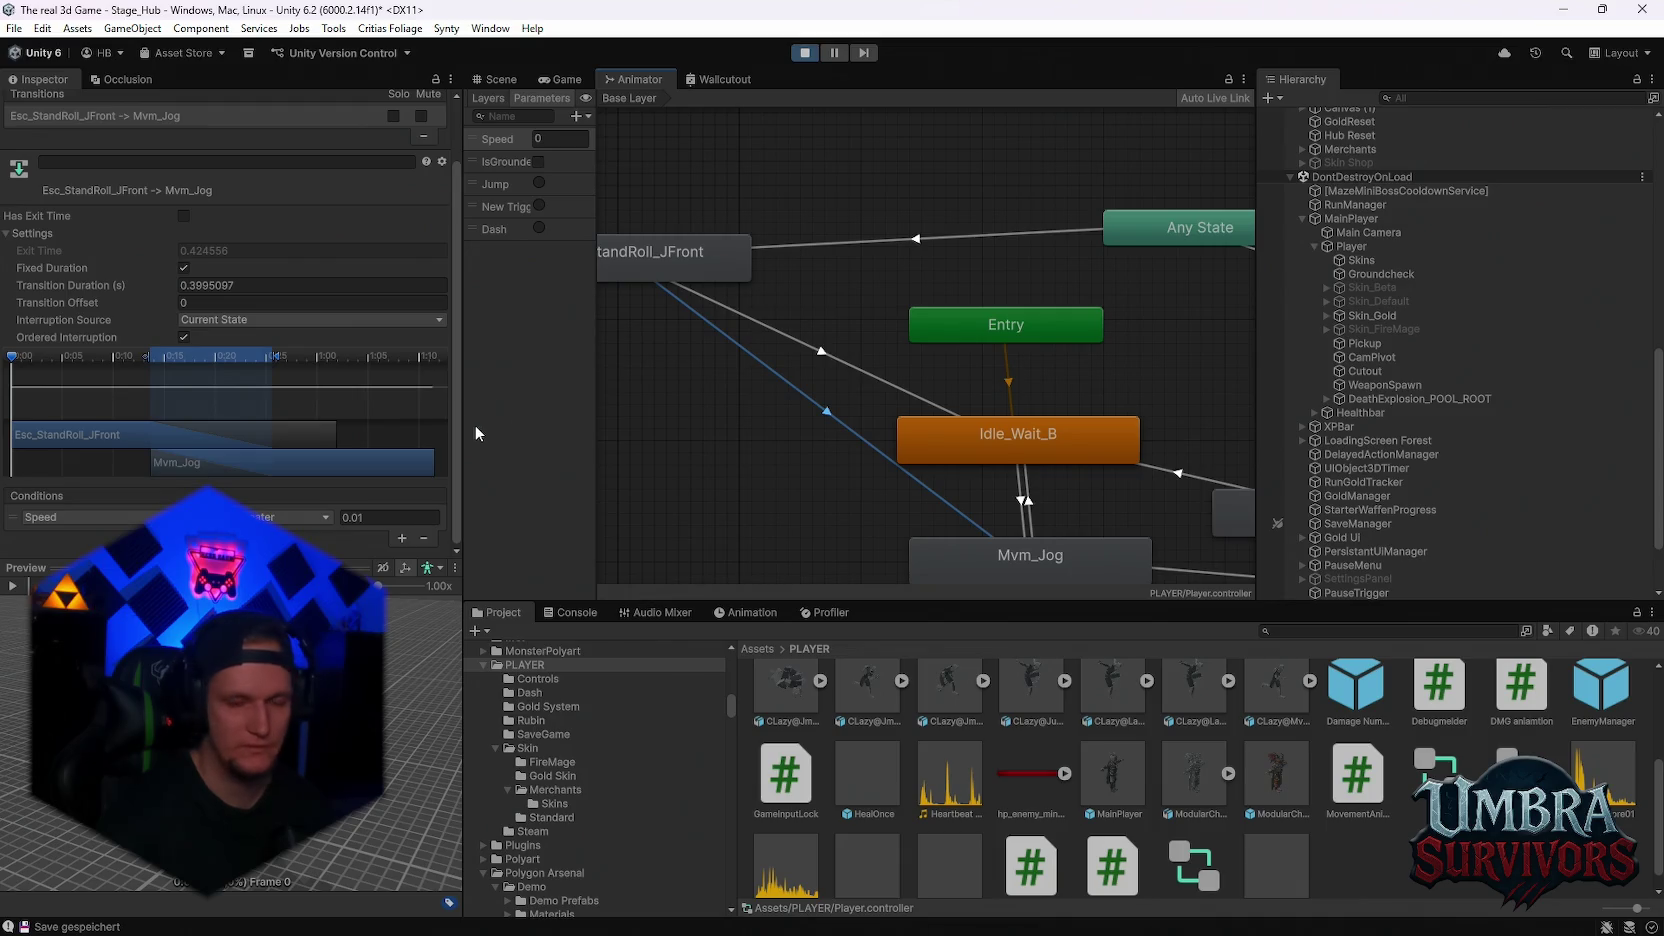
Bring Esc_StandRoll_JFront into view and inspect its Any State and roll-to-idle transitions
scroll(880, 445, "down", 3)
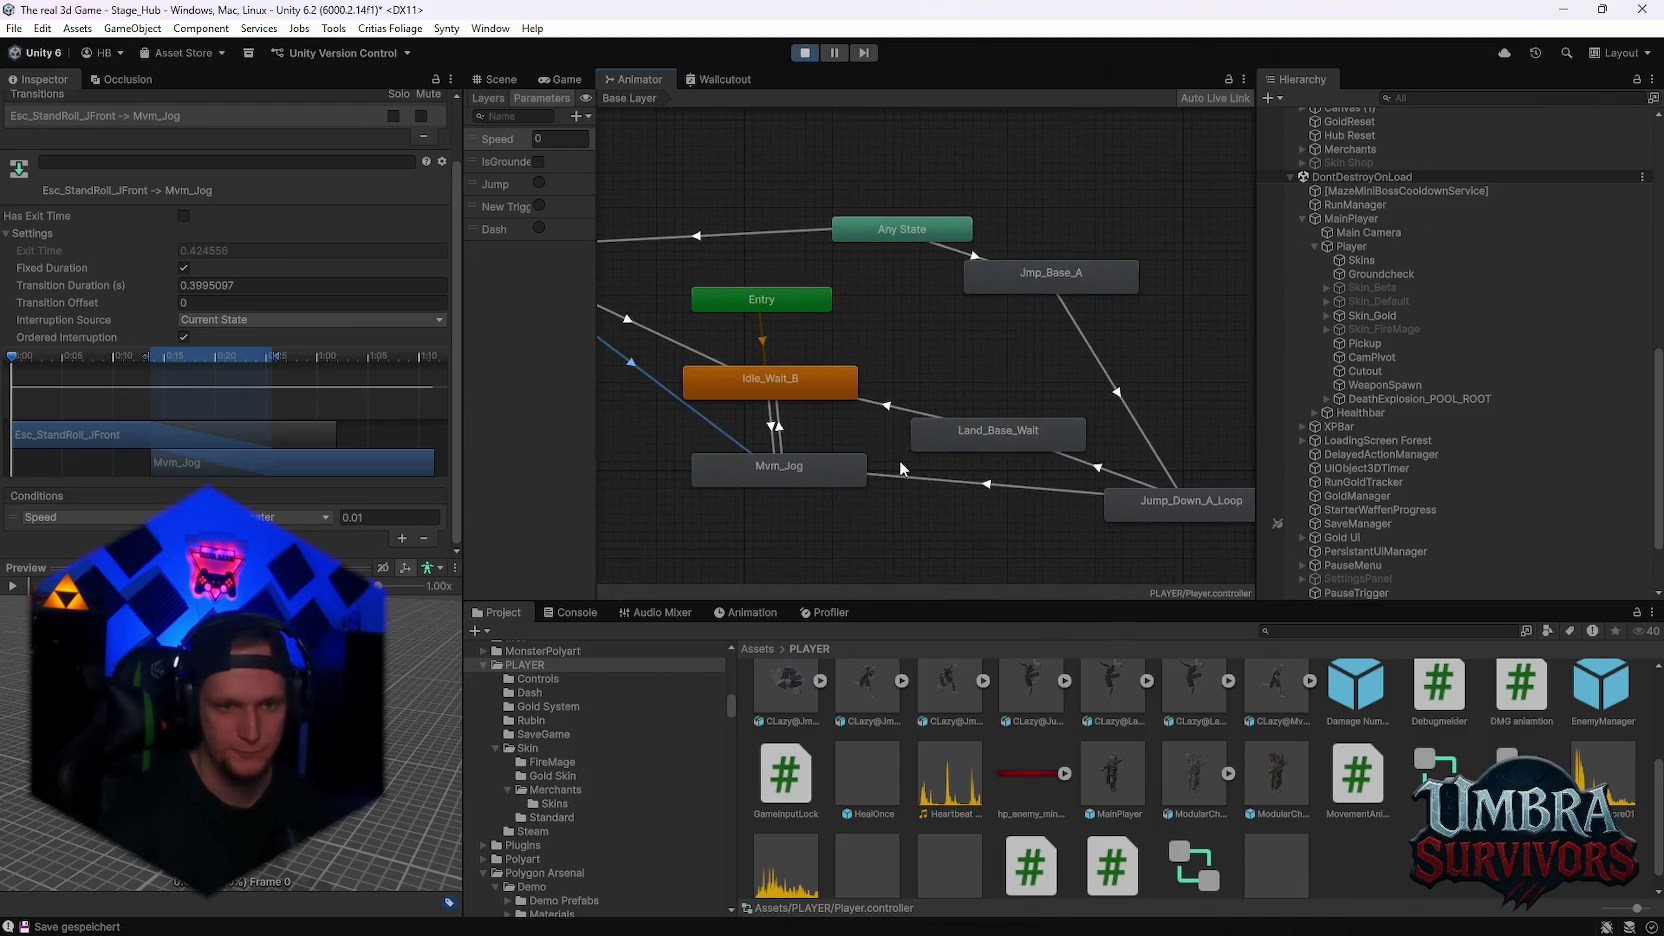
mouse_move(901, 450)
left_mouse_down()
mouse_move(874, 417)
mouse_move(1000, 450)
mouse_move(728, 332)
mouse_move(862, 333)
left_mouse_up()
left_click(862, 334)
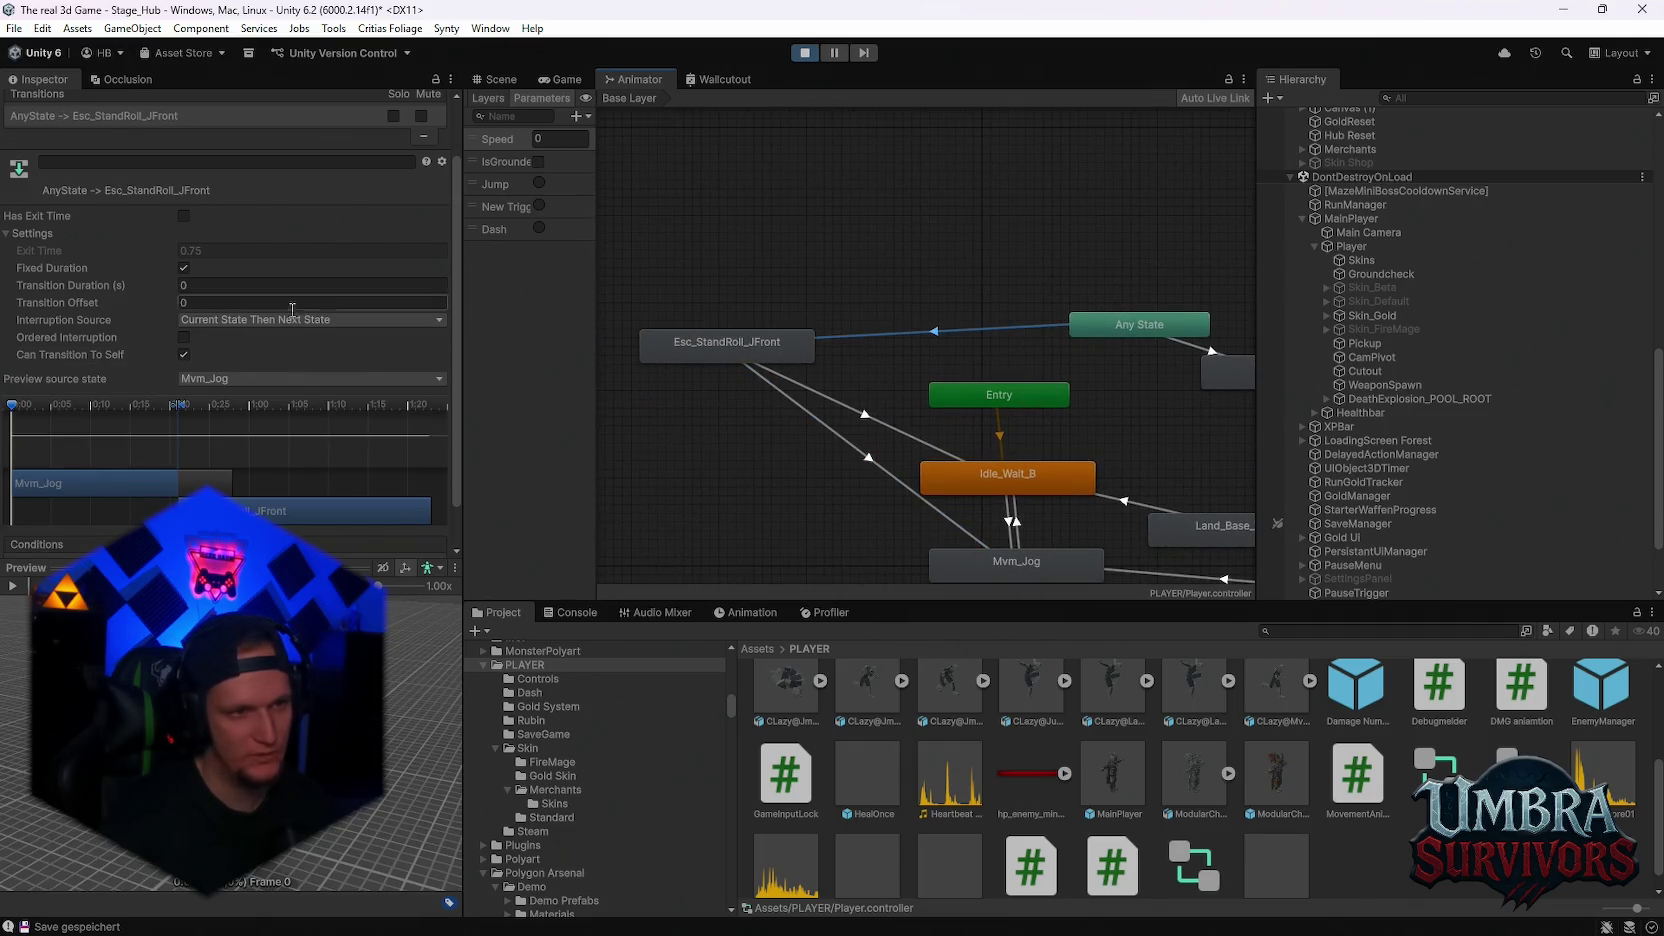
left_click(853, 406)
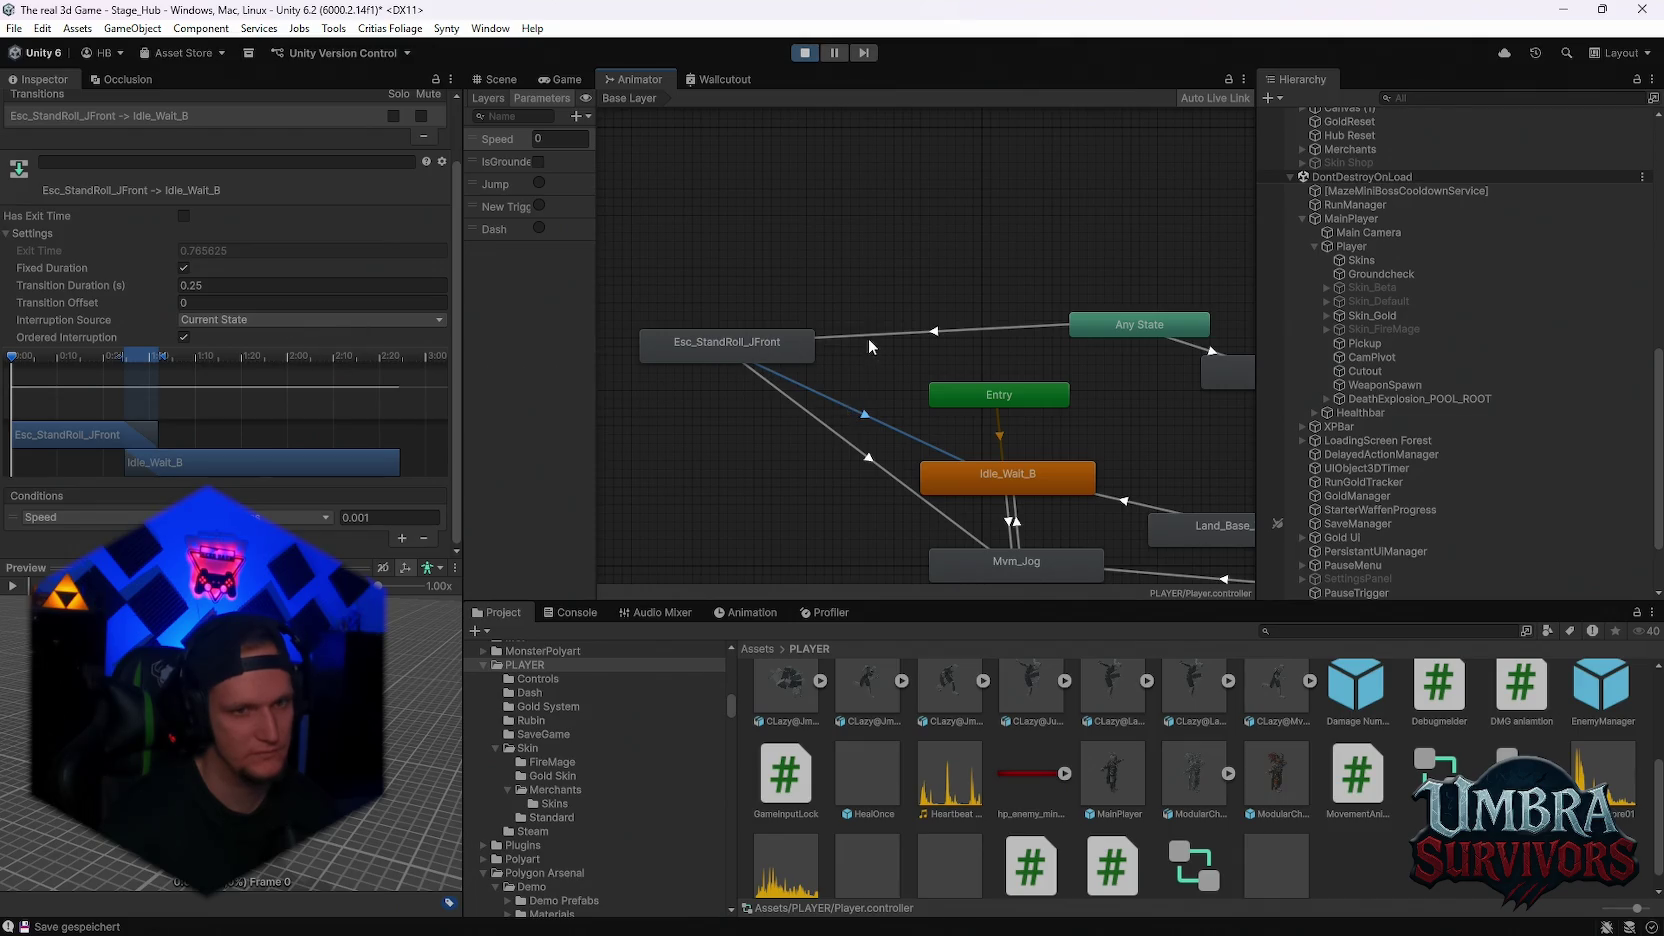
left_click(225, 321)
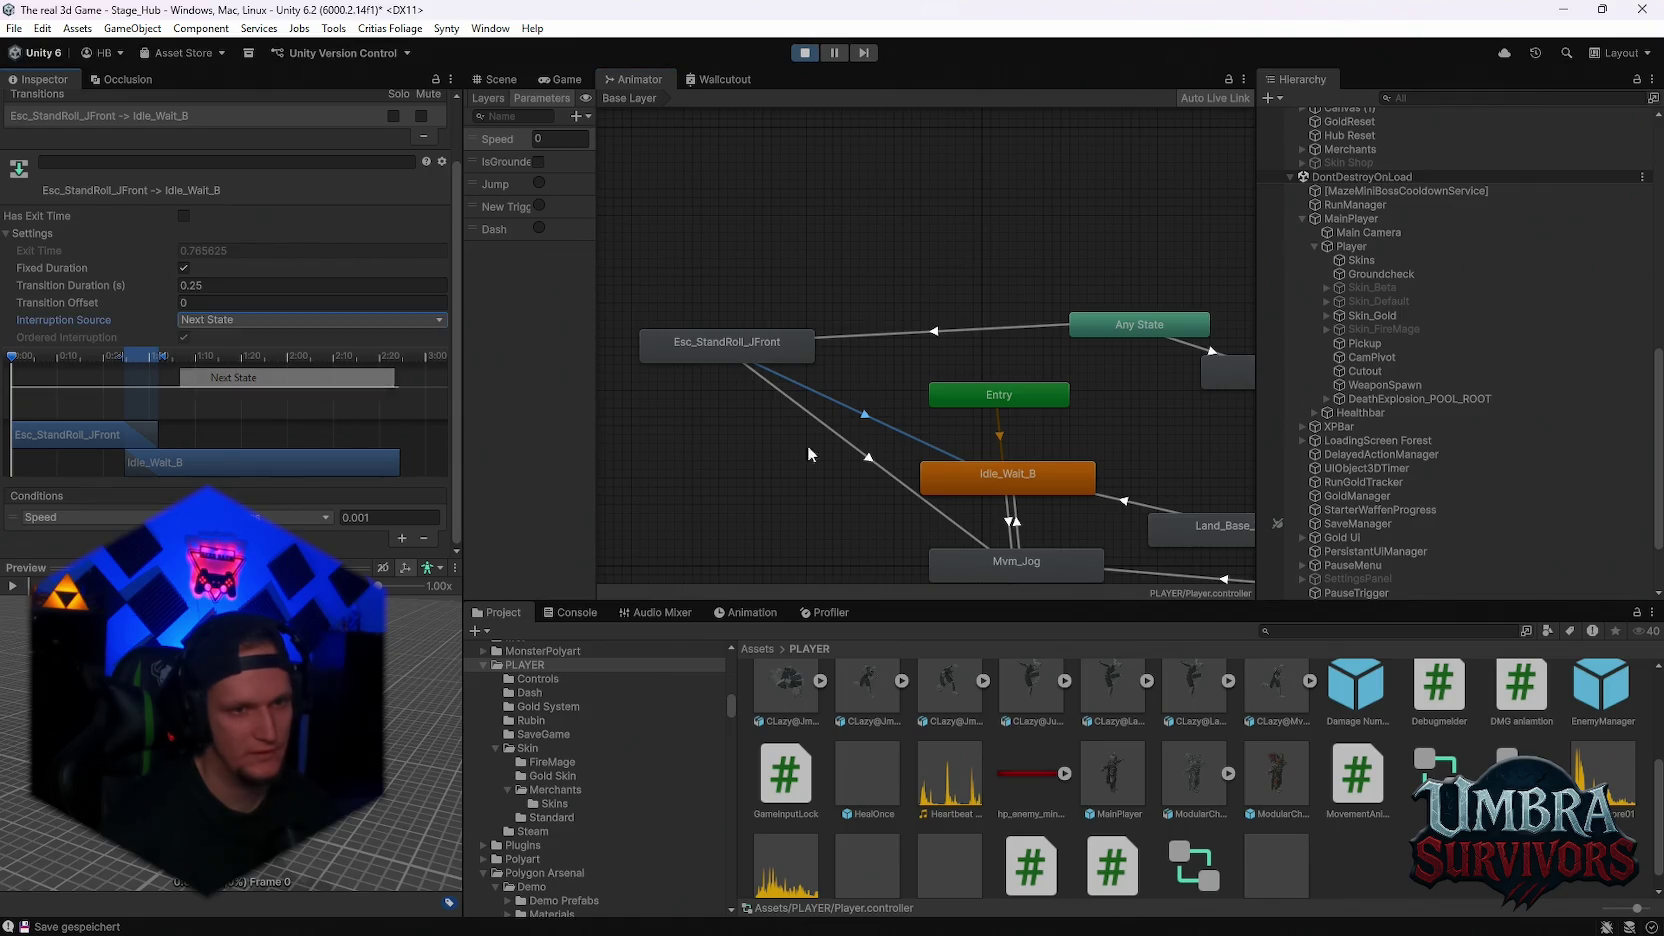
Set the roll-to-jog interruption source to Next State and briefly test it in the game
left_click(790, 399)
left_click(222, 319)
left_click(225, 378)
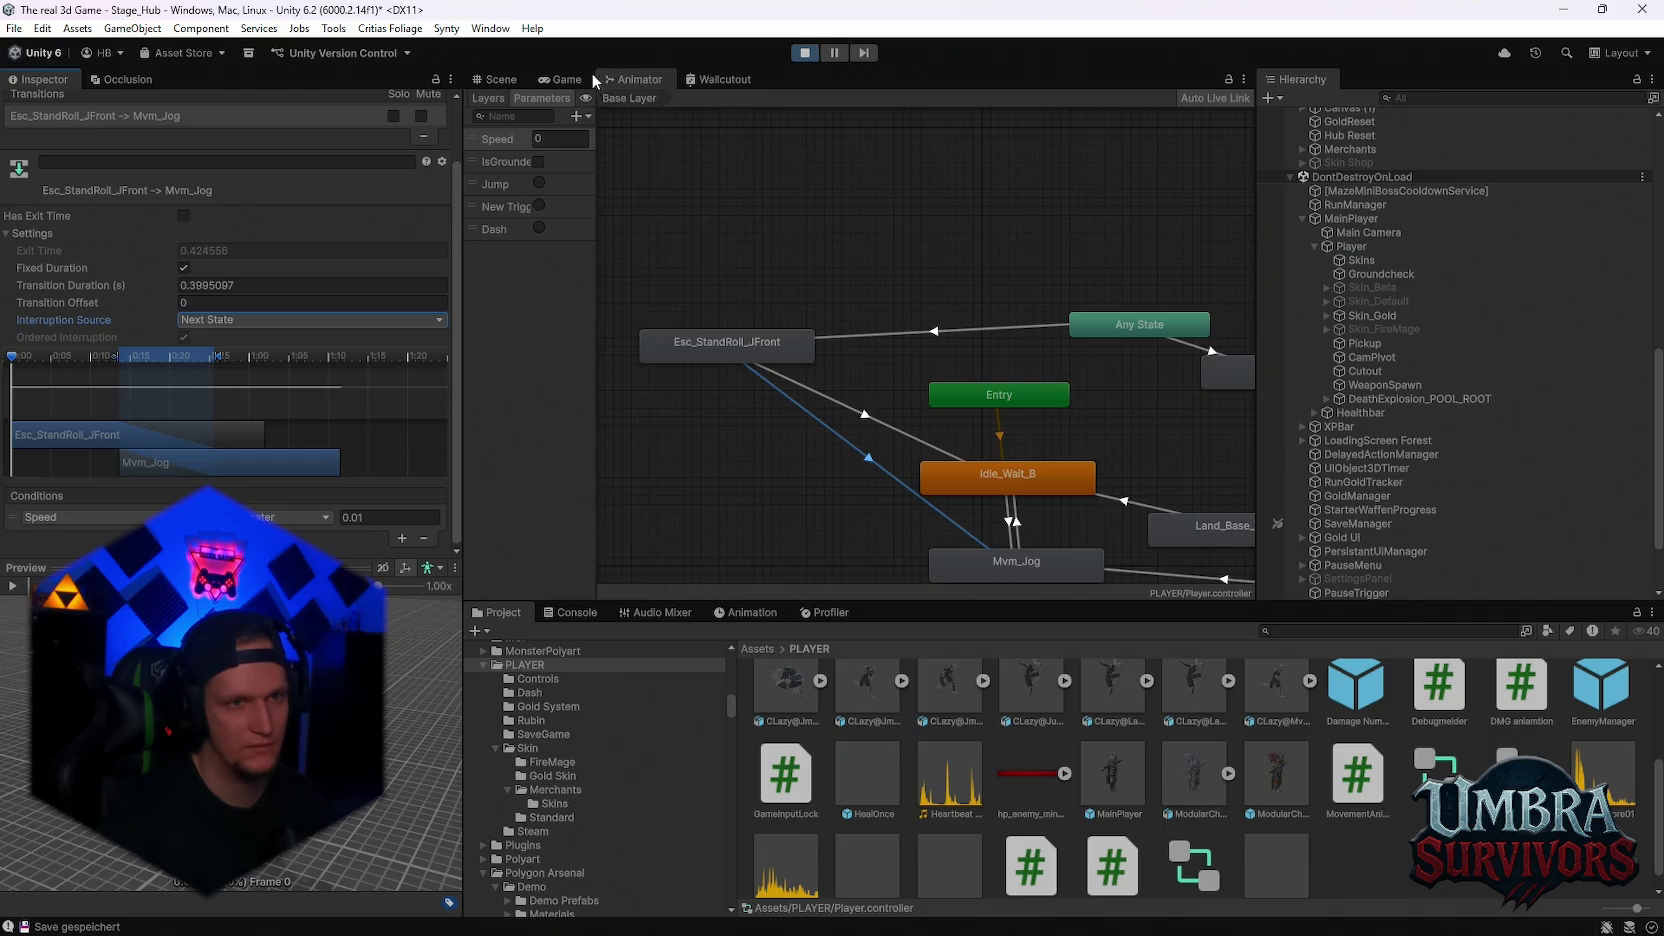
left_click(561, 79)
left_click(858, 320)
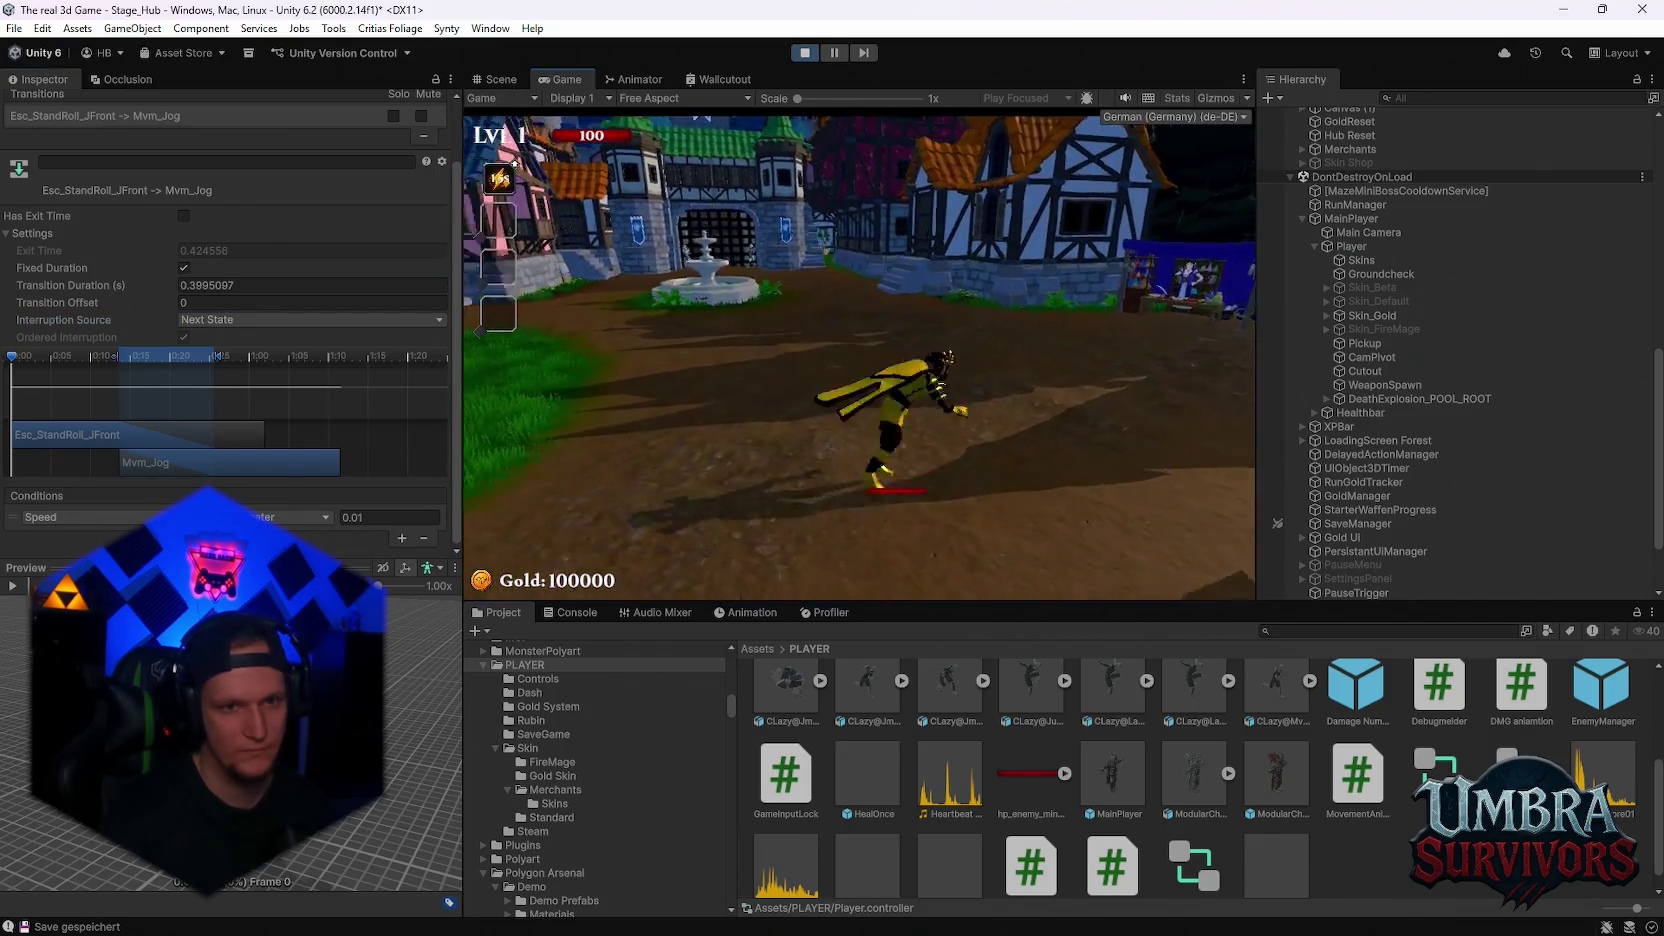
left_click(632, 80)
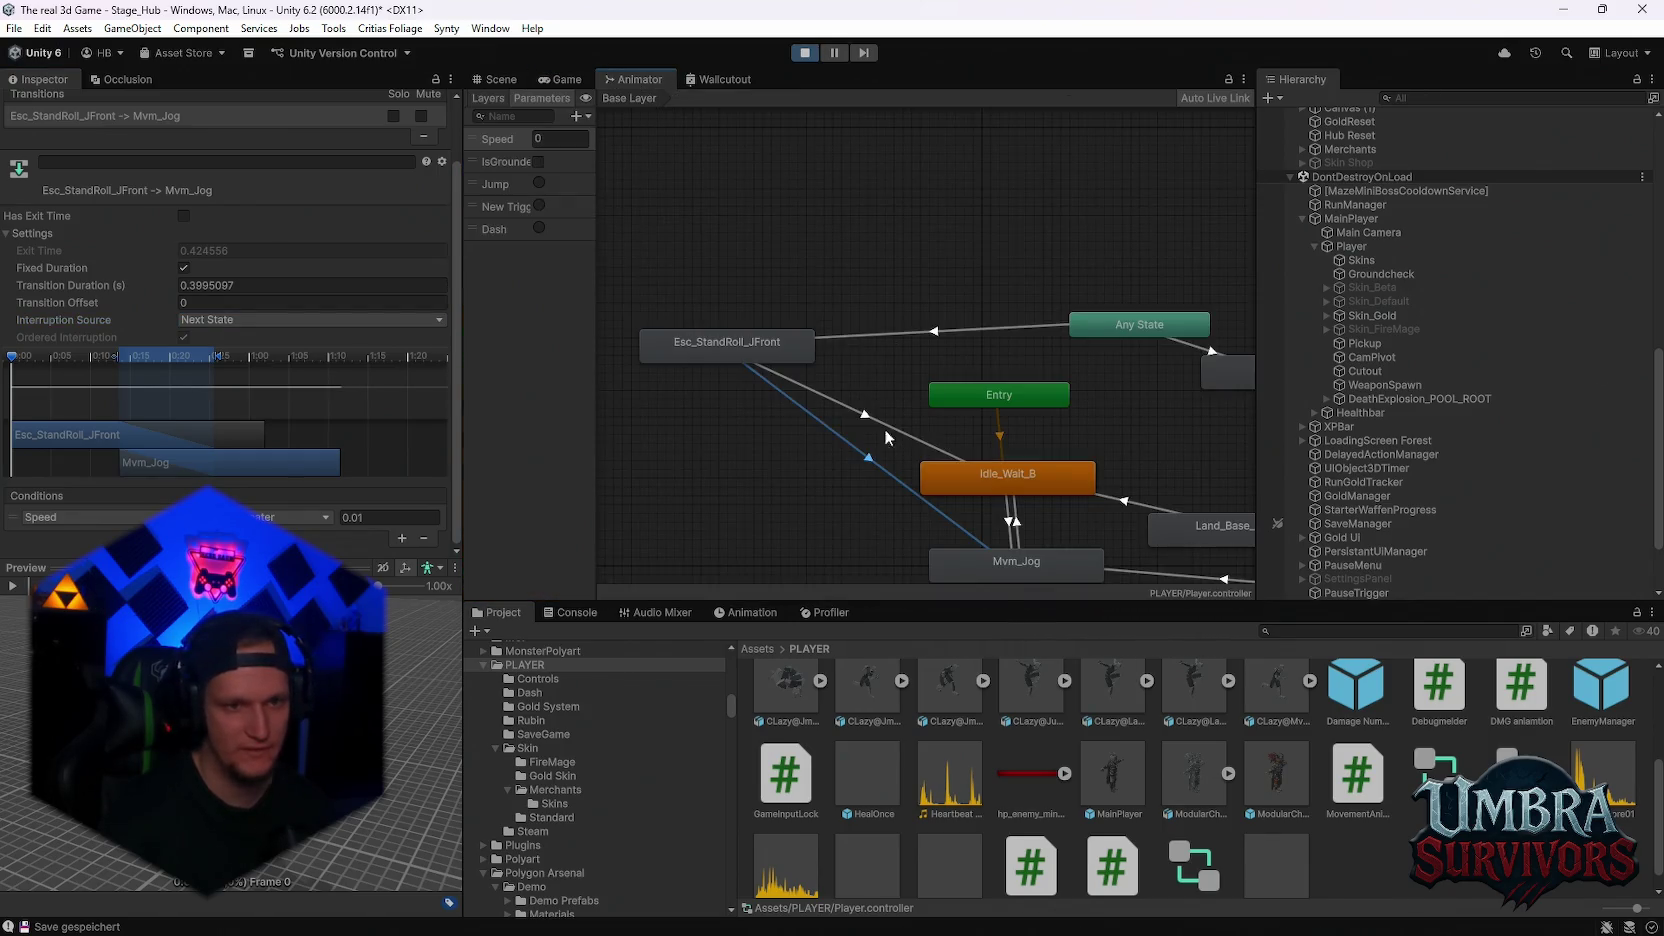
Set the interruption source to None on both roll-to-jog and roll-to-idle transitions
left_click(240, 320)
left_click(228, 342)
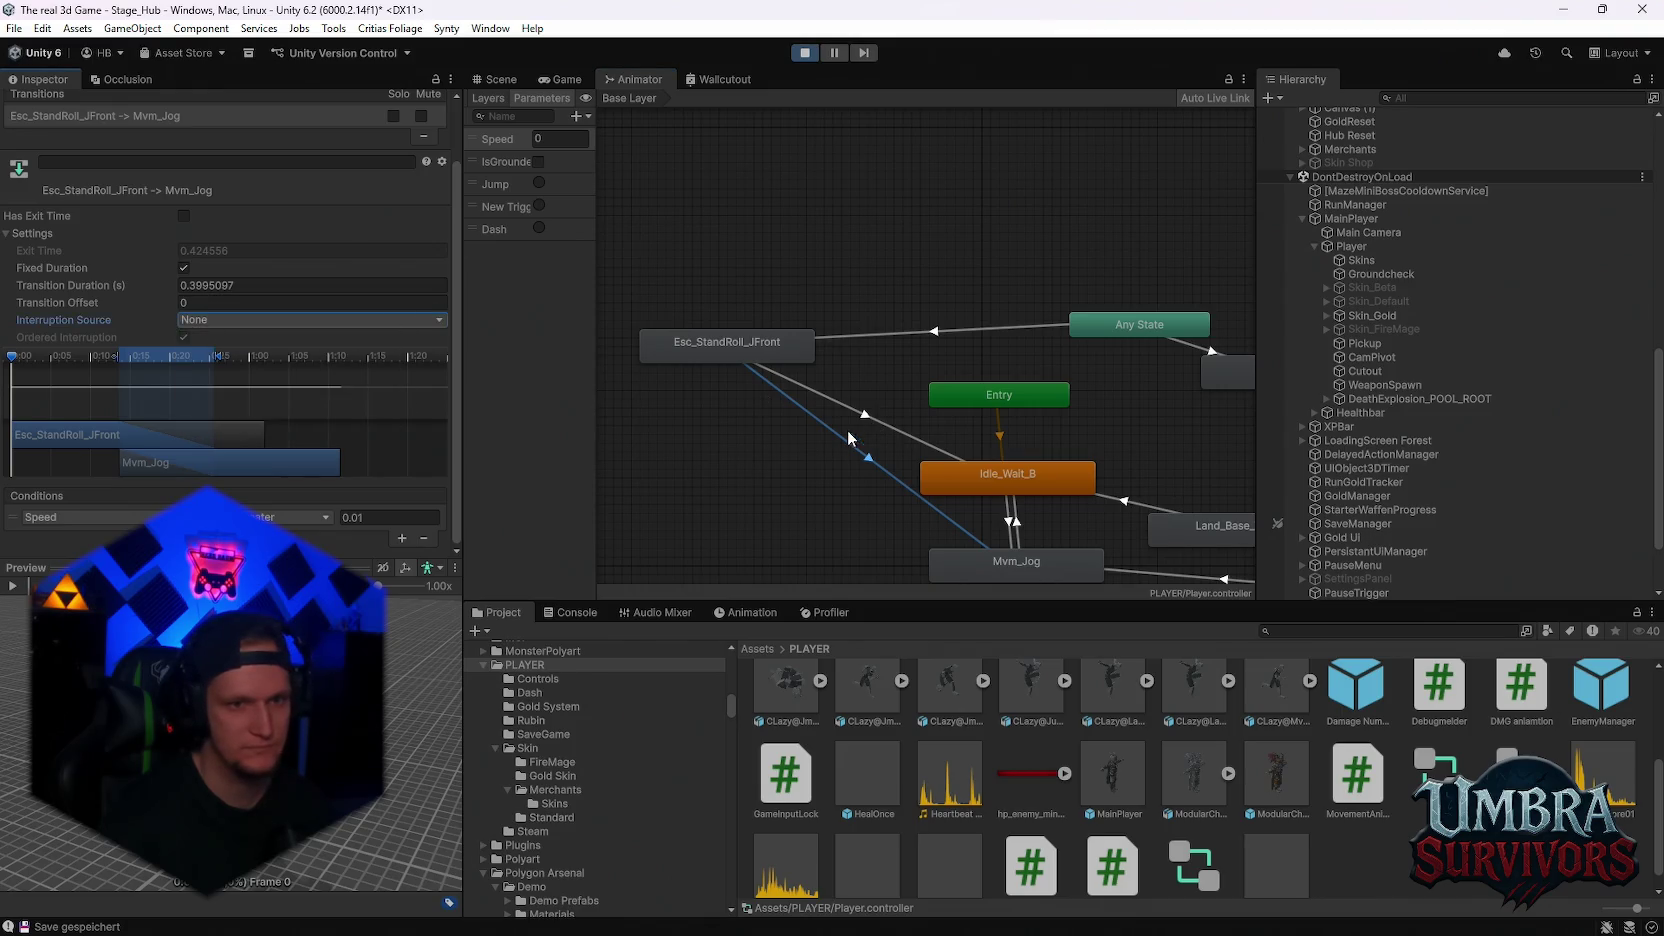
left_click(860, 412)
left_click(231, 322)
Resume the game, trigger several rolls through town, then pause and return to the graph
left_click(224, 340)
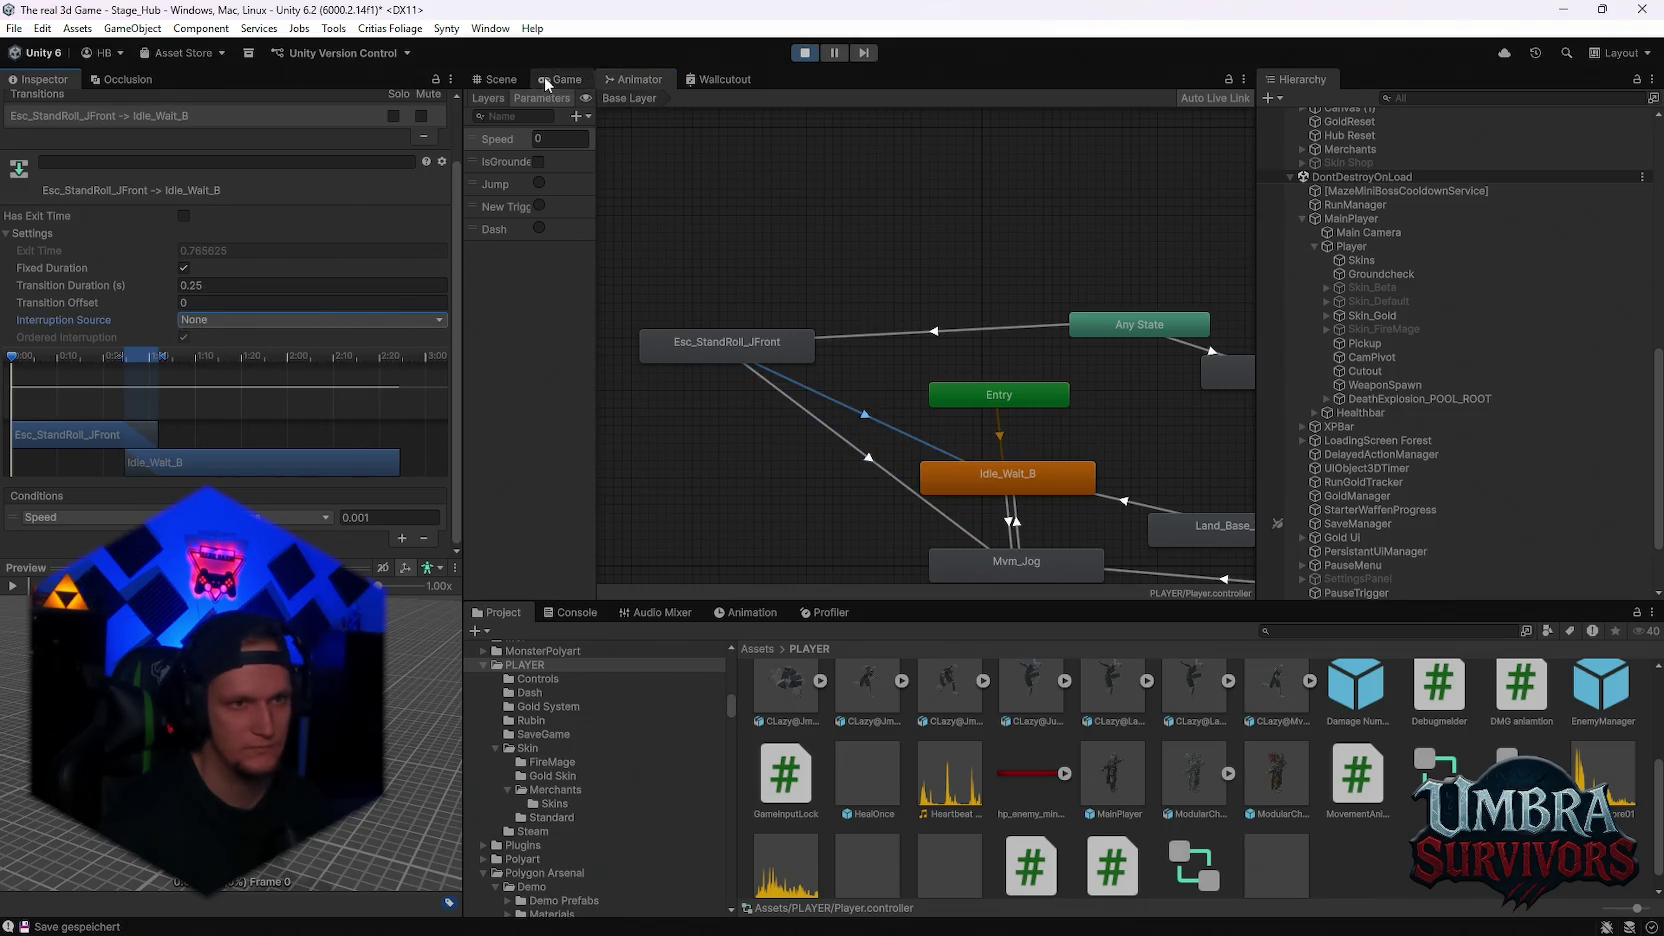
left_click(560, 79)
left_click(855, 320)
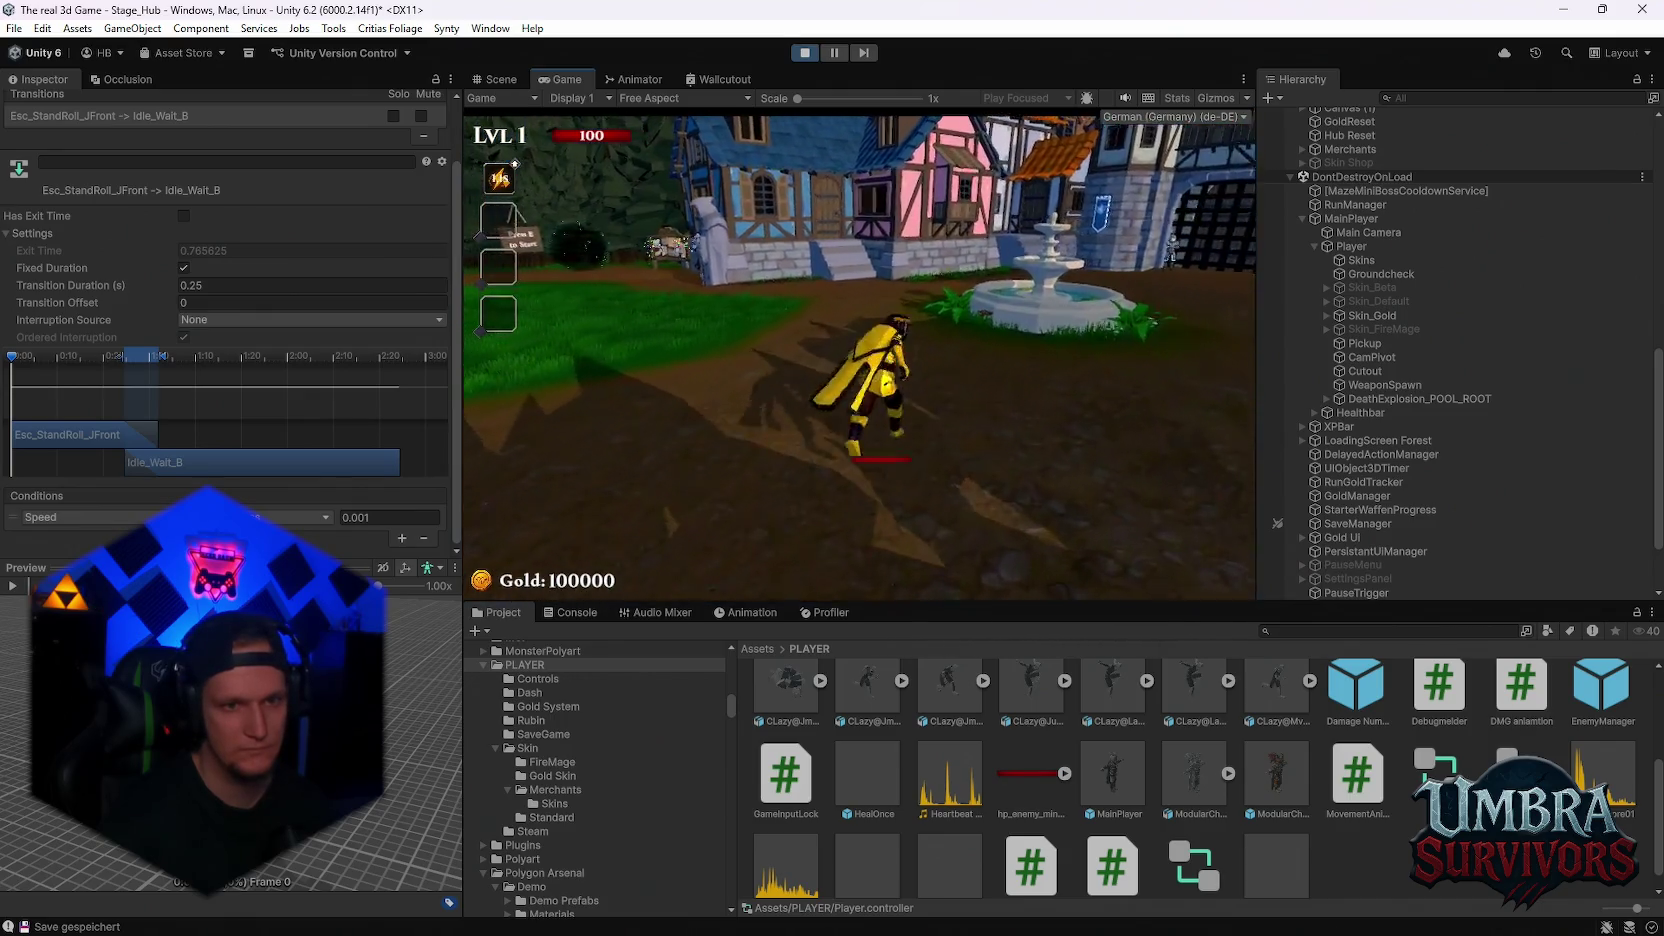
key("space")
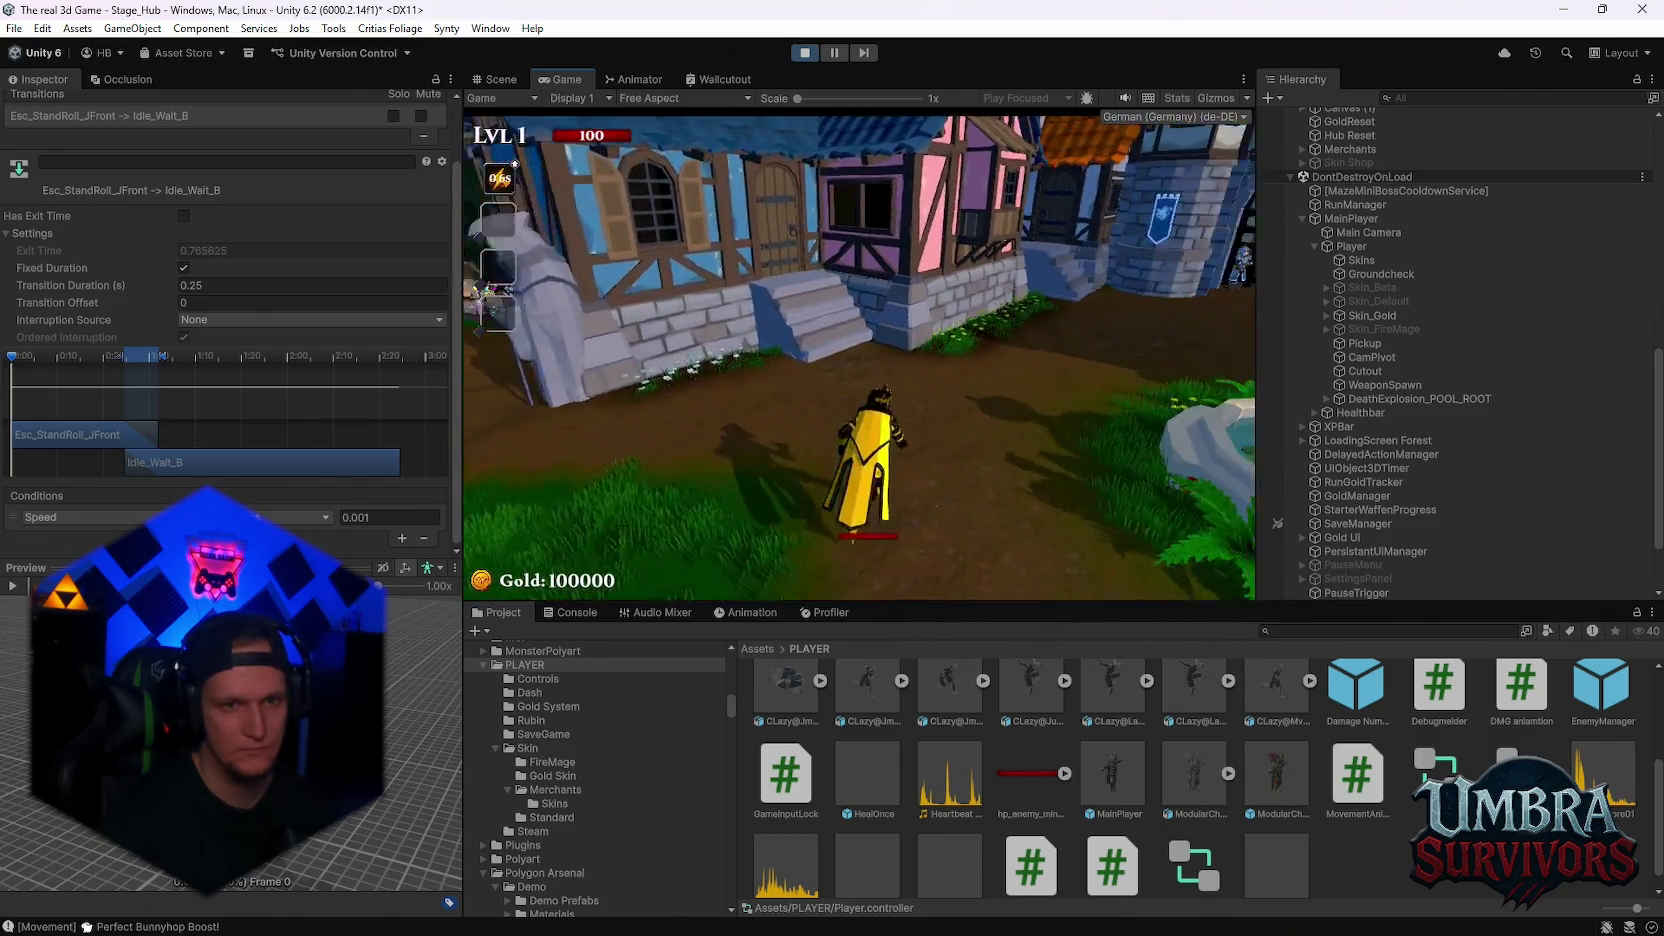
key("space")
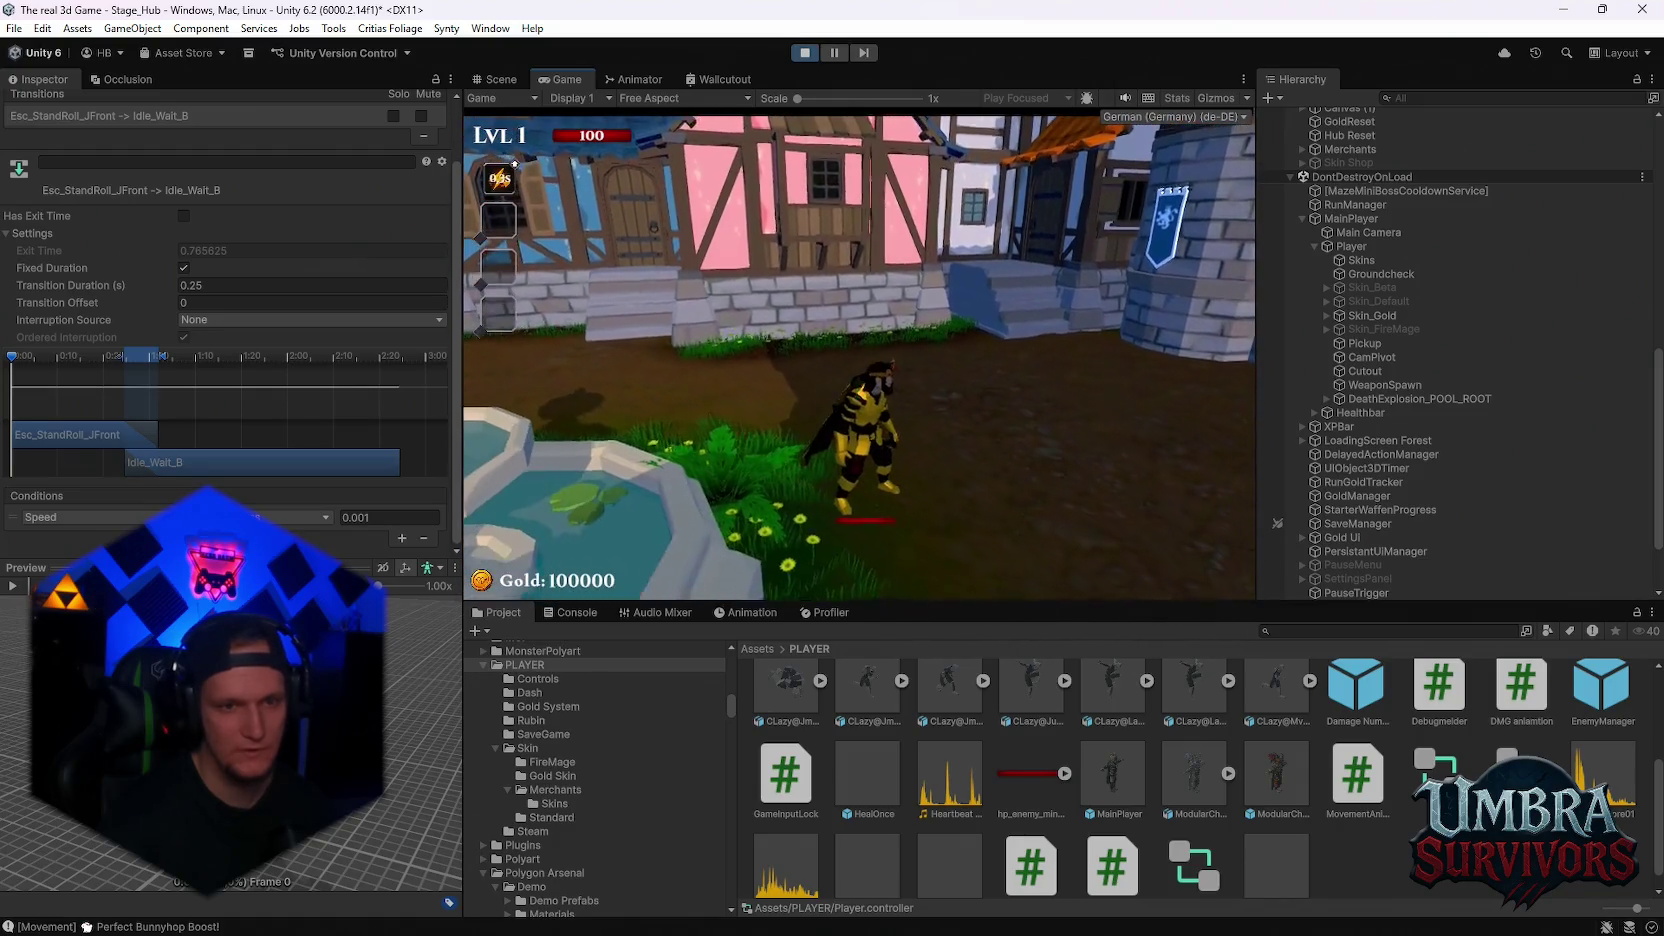
key("space")
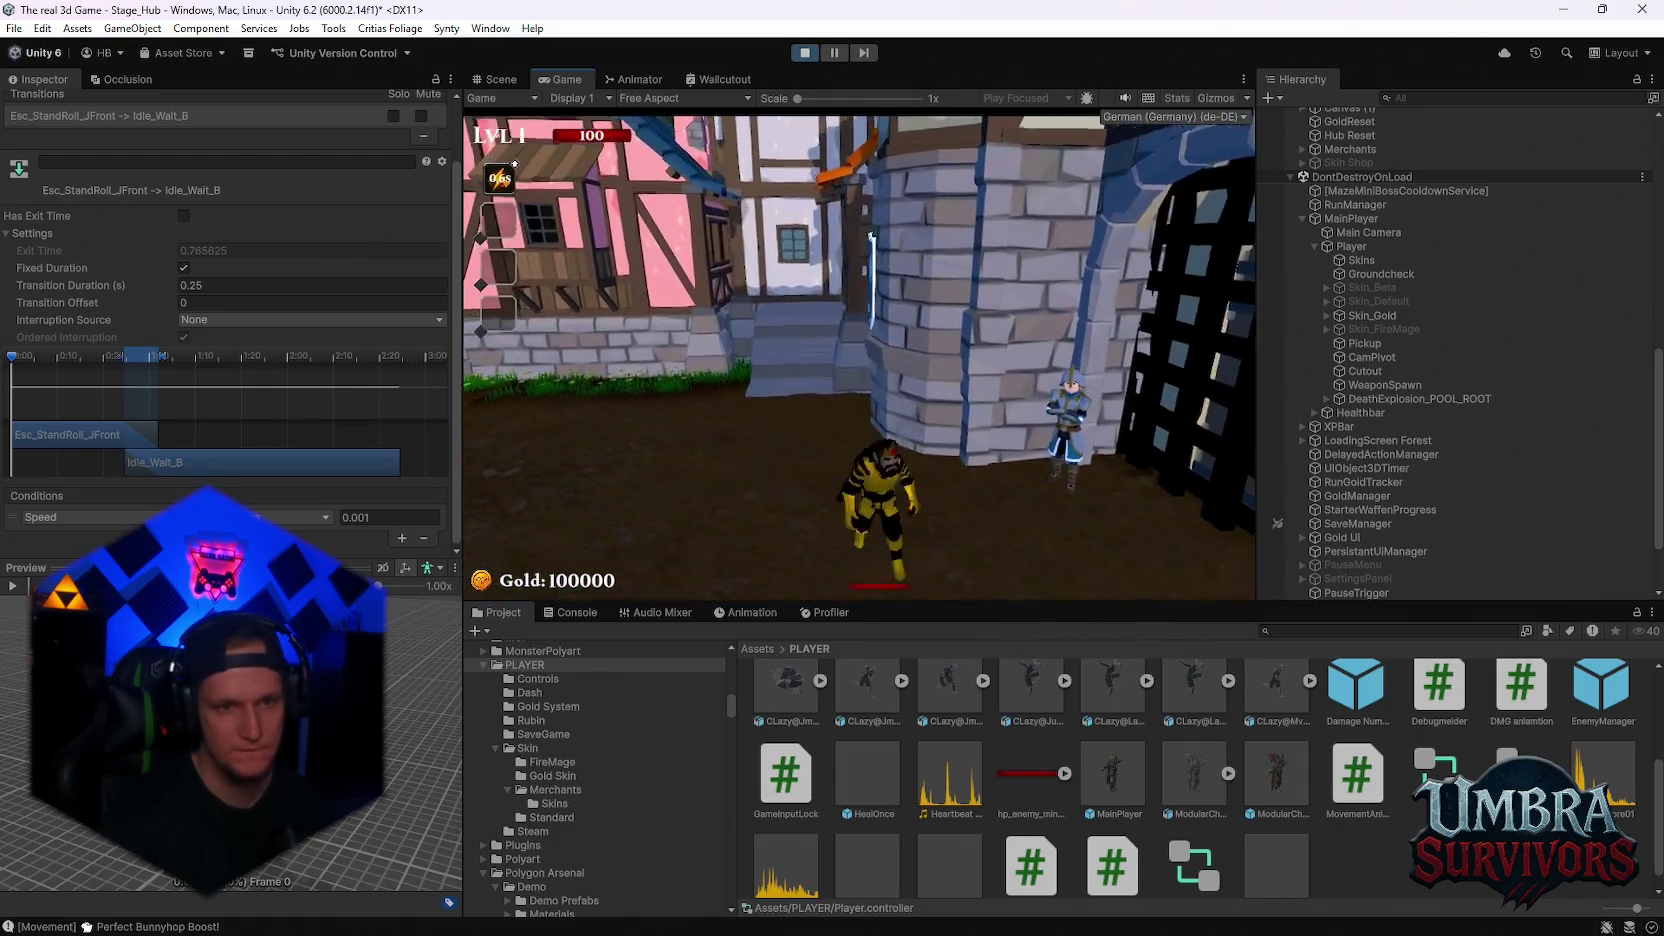
key("Escape")
left_click(633, 79)
Open the Idle_Wait_B state's clip settings and inspect both jog–idle transitions at 0.1 duration
scroll(983, 449, "up", 1)
left_click(966, 438)
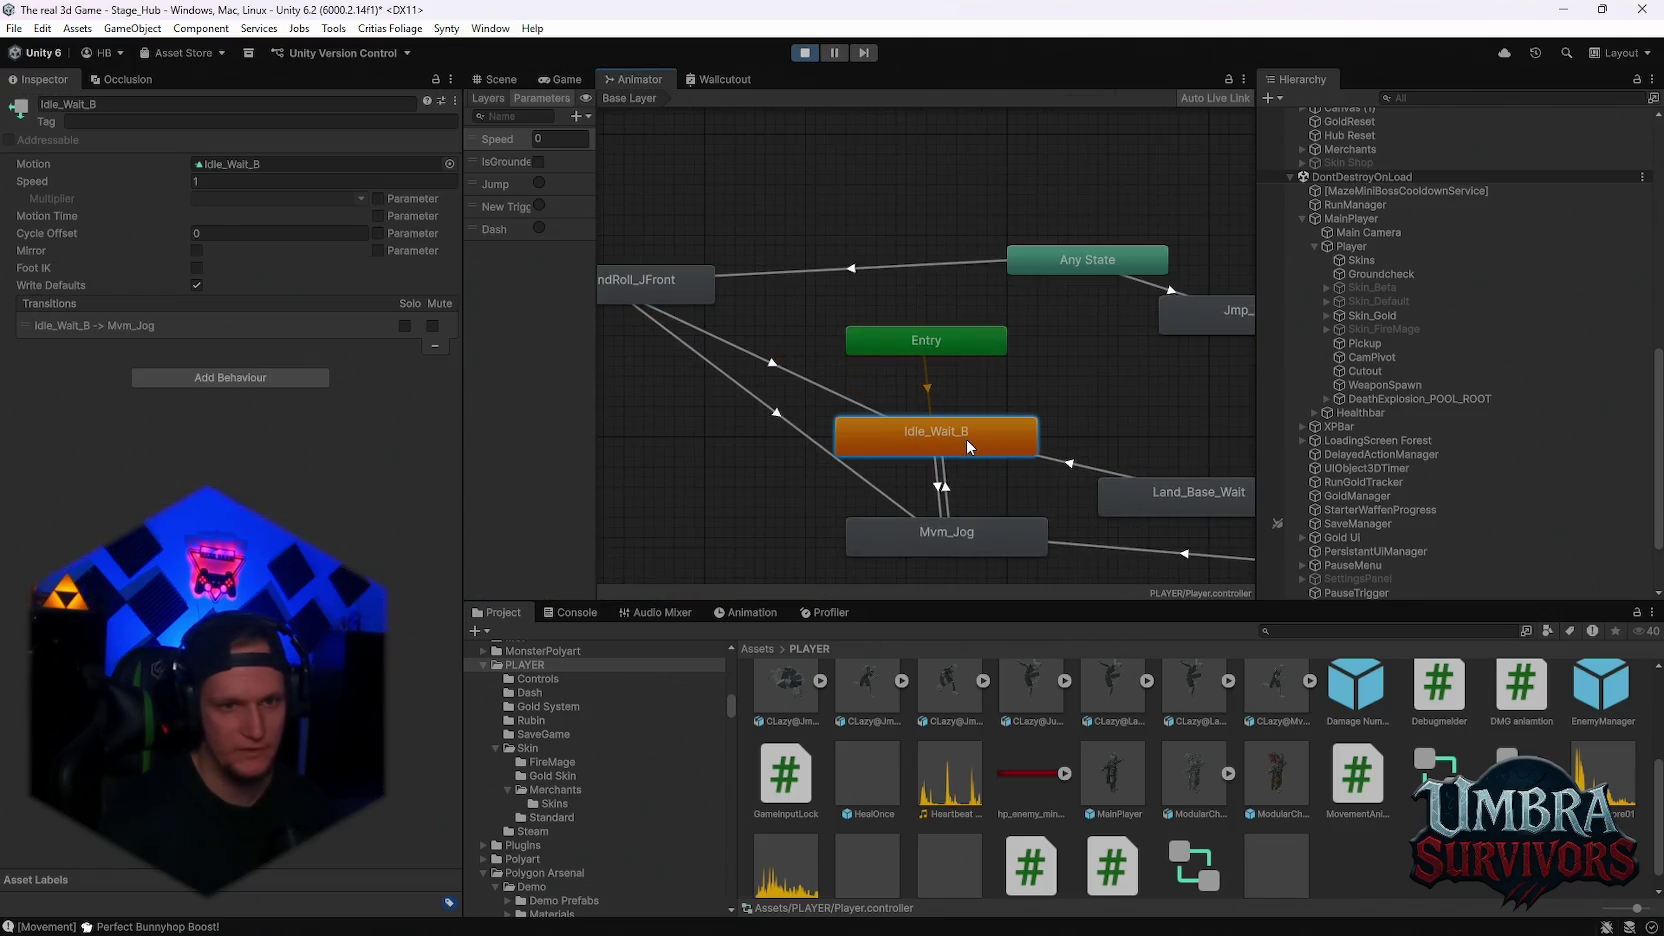
double_click(966, 438)
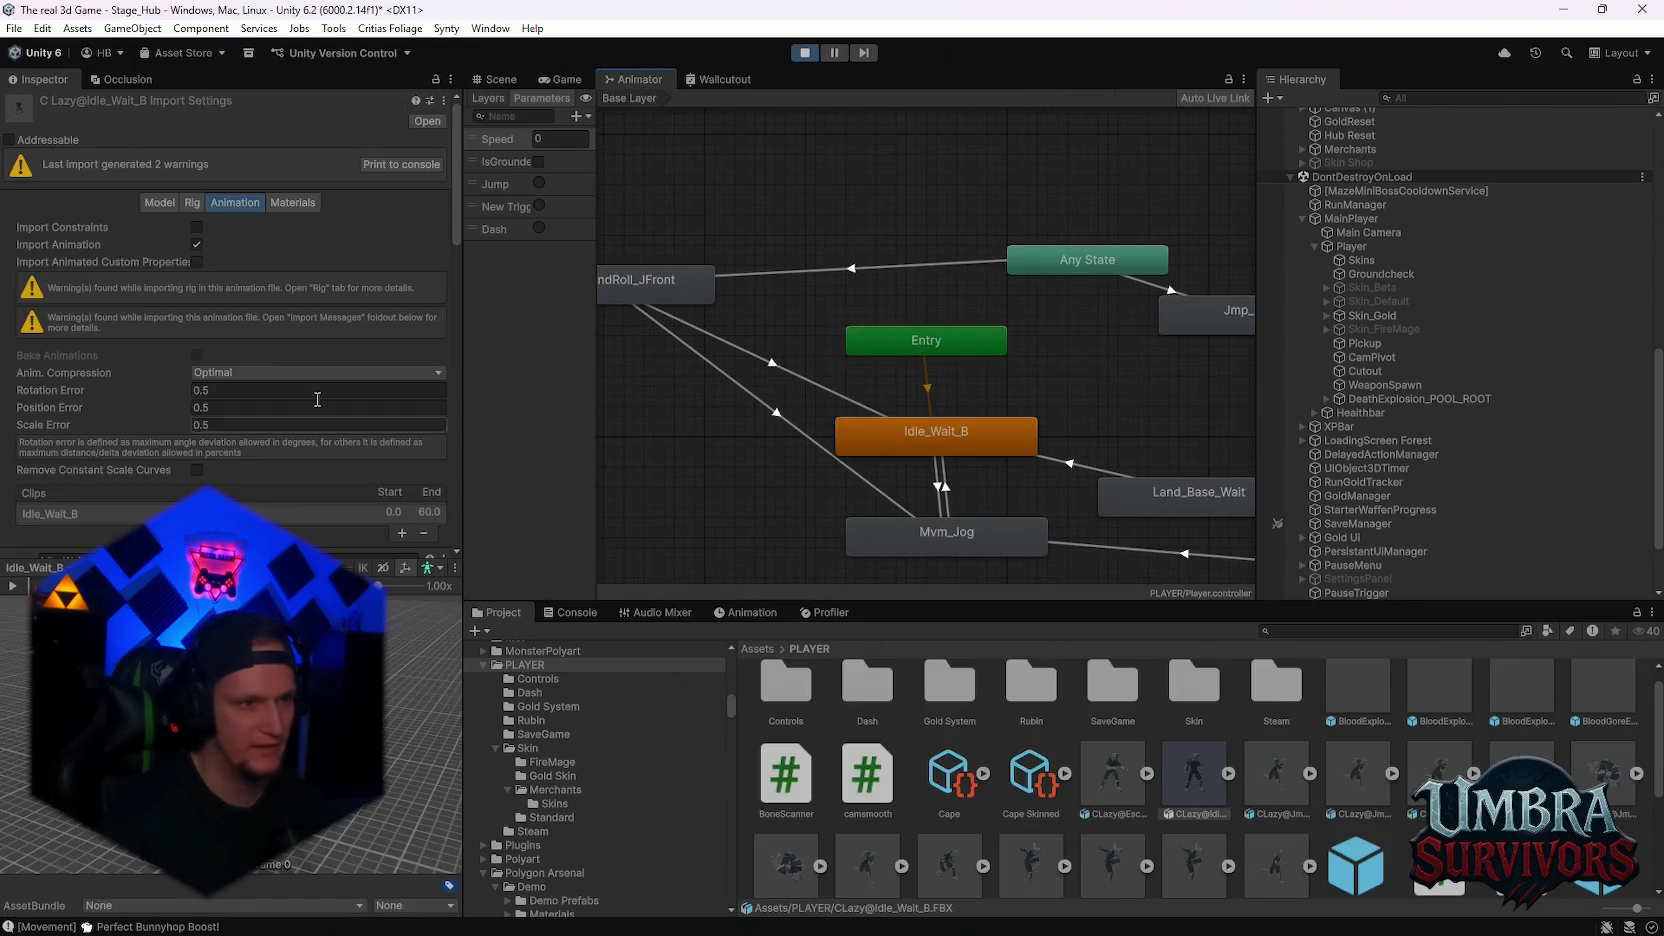
scroll(307, 394, "up", 4)
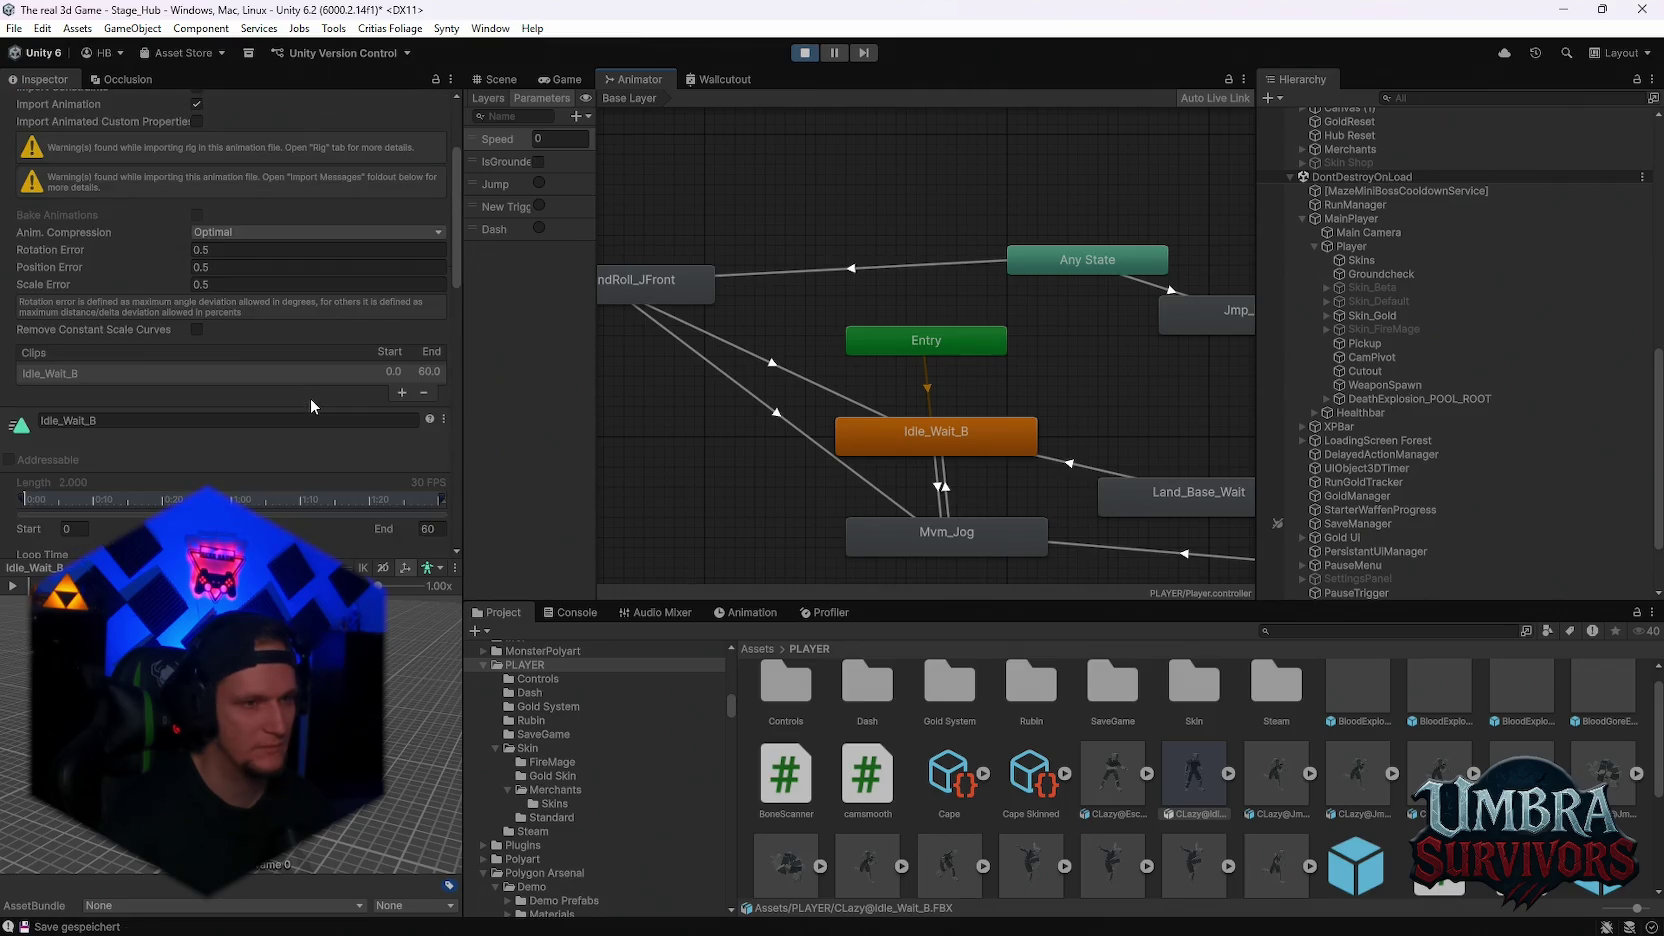
left_click(943, 487)
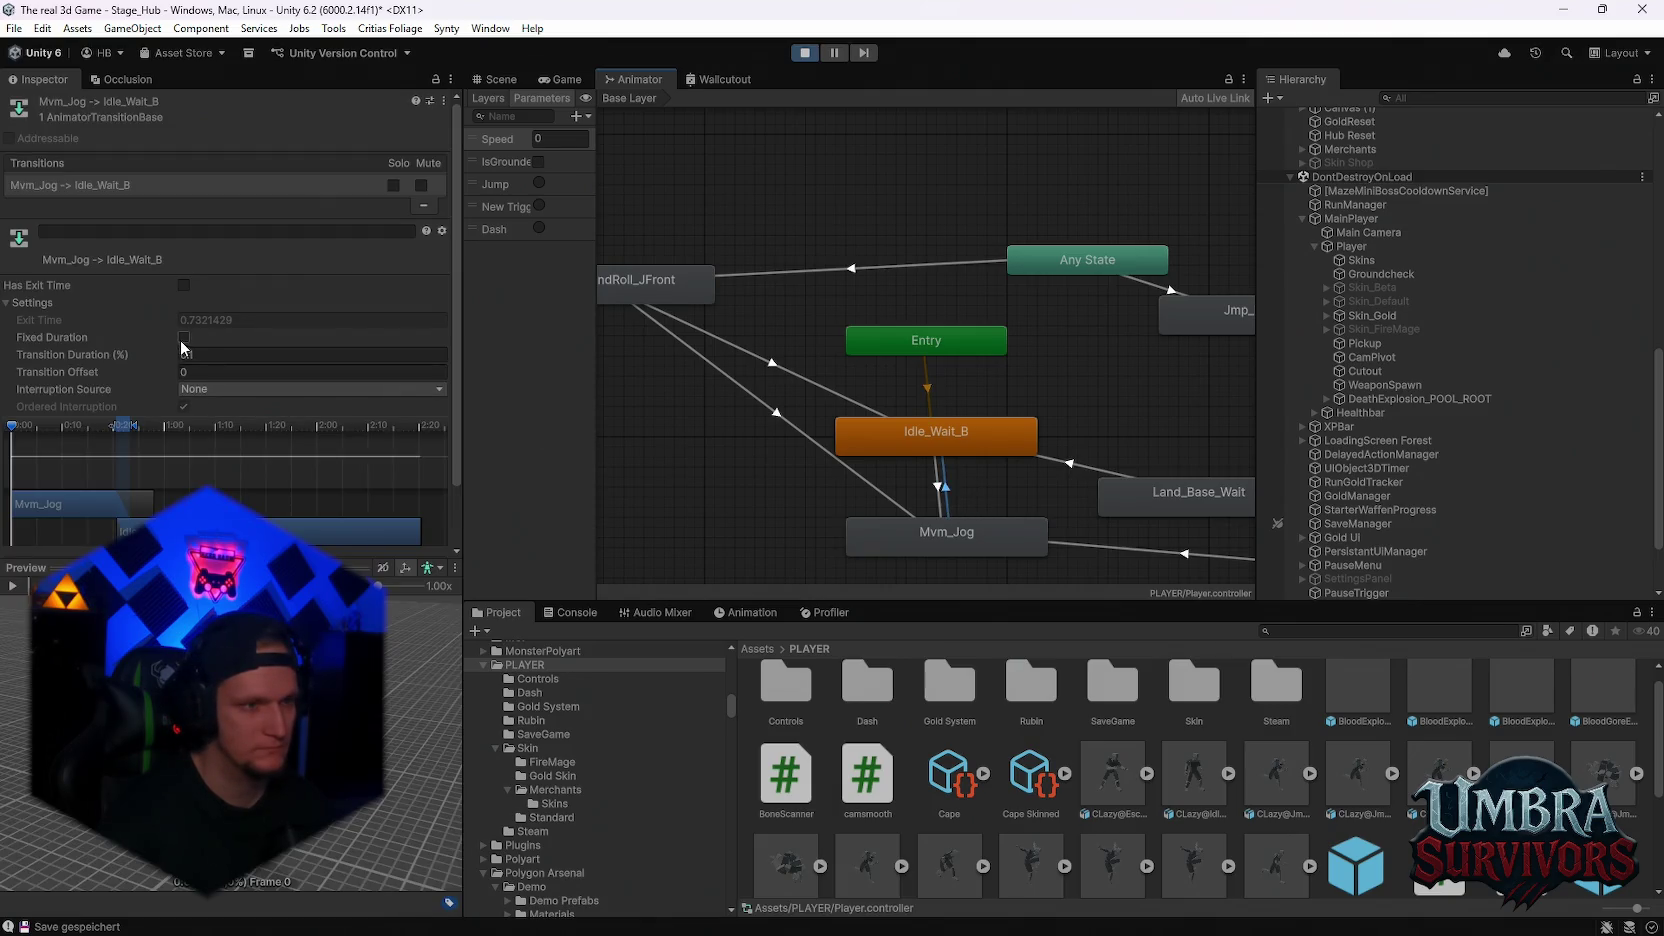
left_click(937, 489)
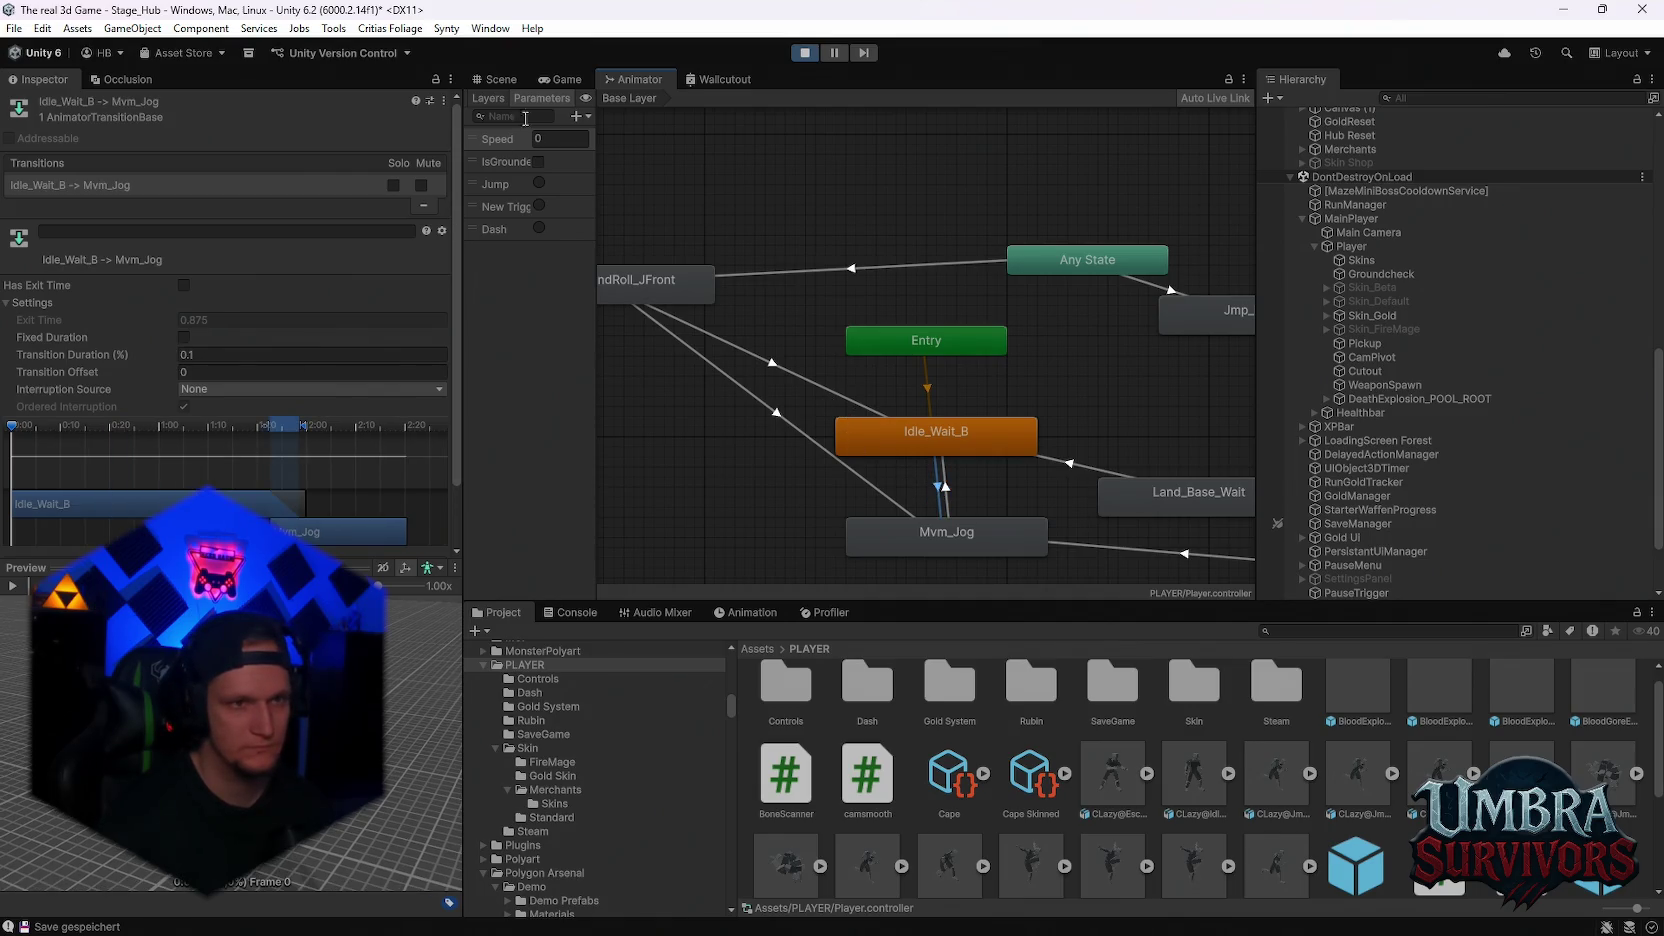
Switch back to the Game view and resume play from the pause menu
left_click(498, 79)
left_click(561, 79)
left_click(914, 328)
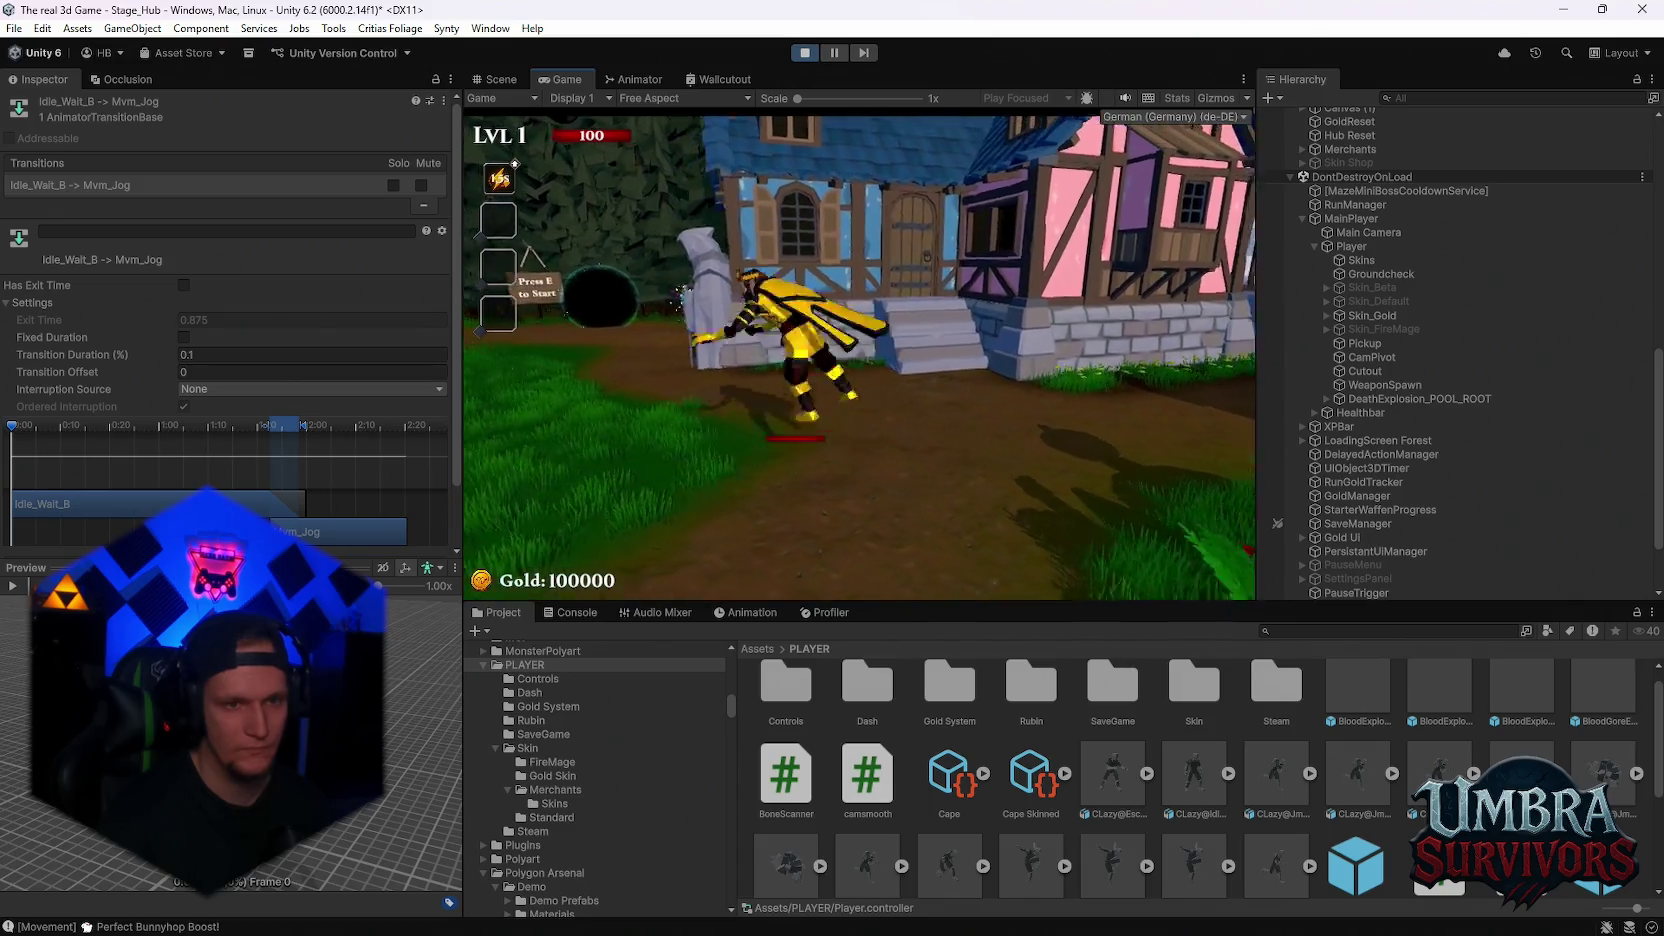
Pause the game and inspect the AnyState-to-roll transition settings in the Animator
key("Escape")
key("Escape")
key("Escape")
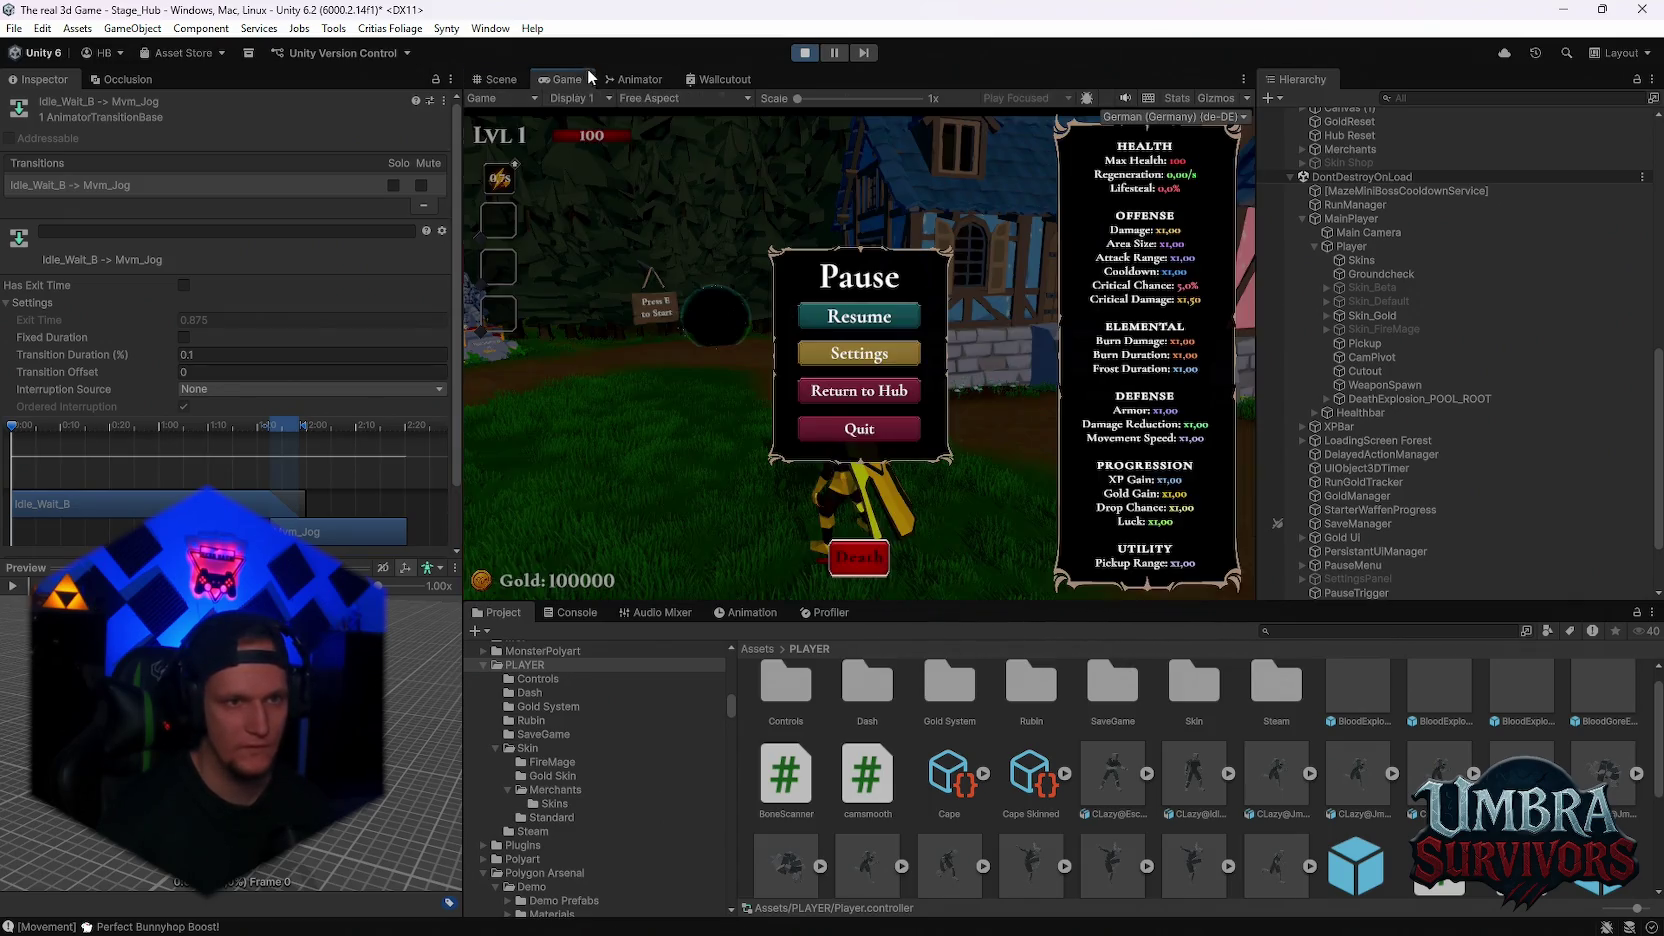
left_click(632, 80)
left_click(849, 295)
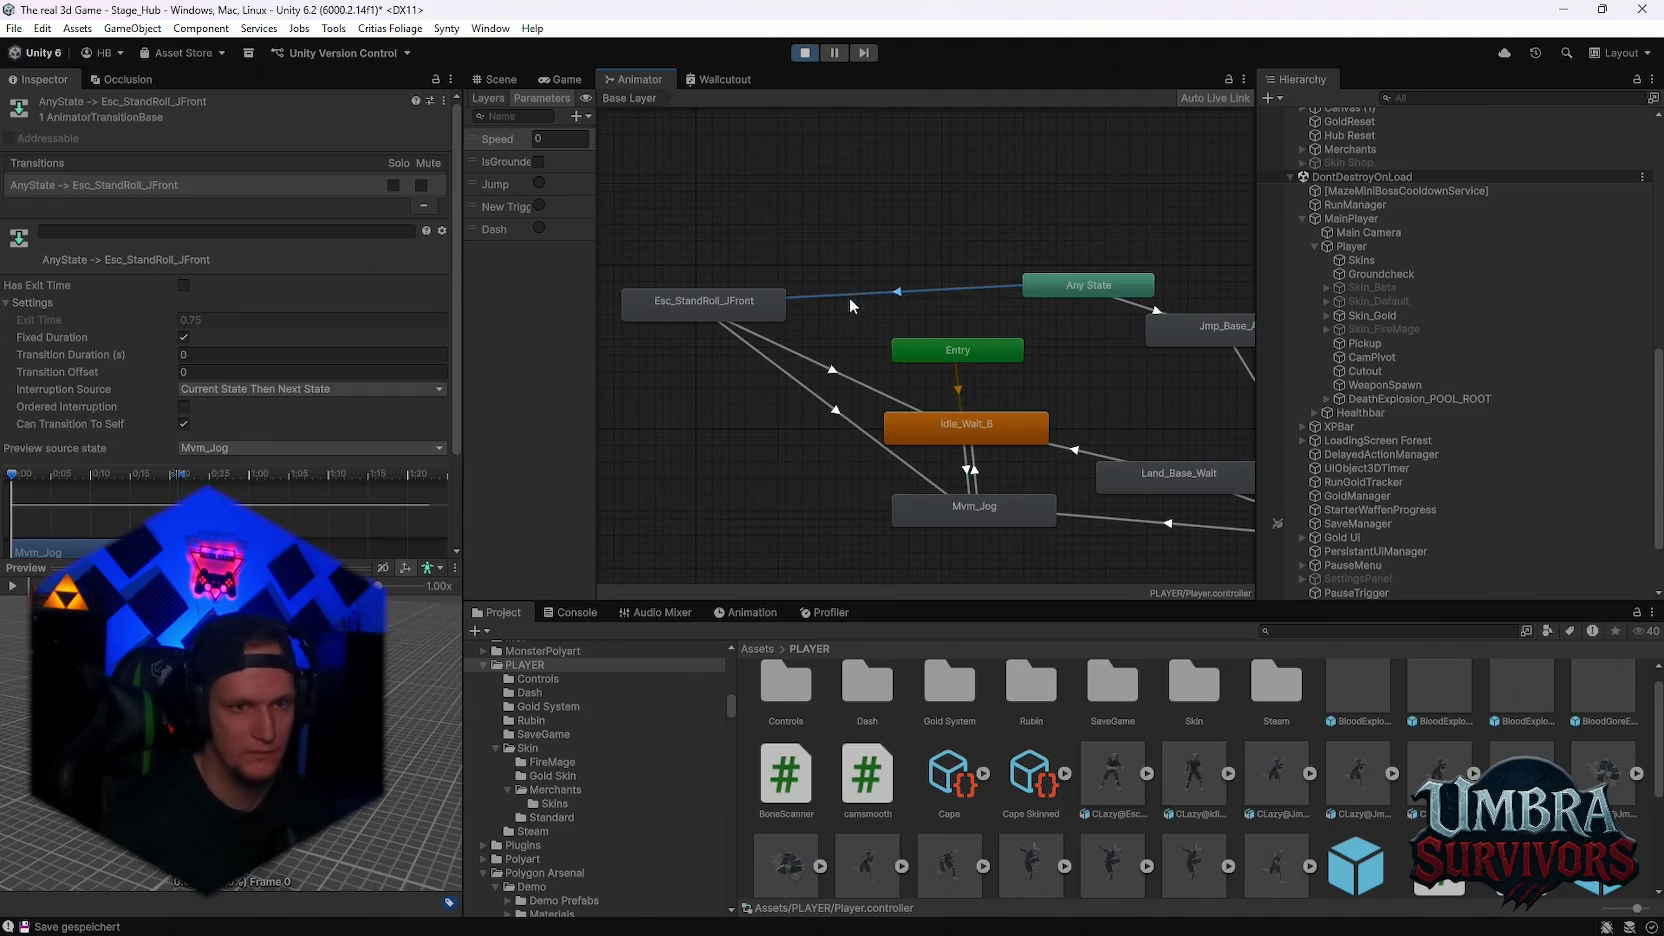
Resume play, run to the Get a Weapon gate and back, and bunnyhop-jump
left_click(562, 80)
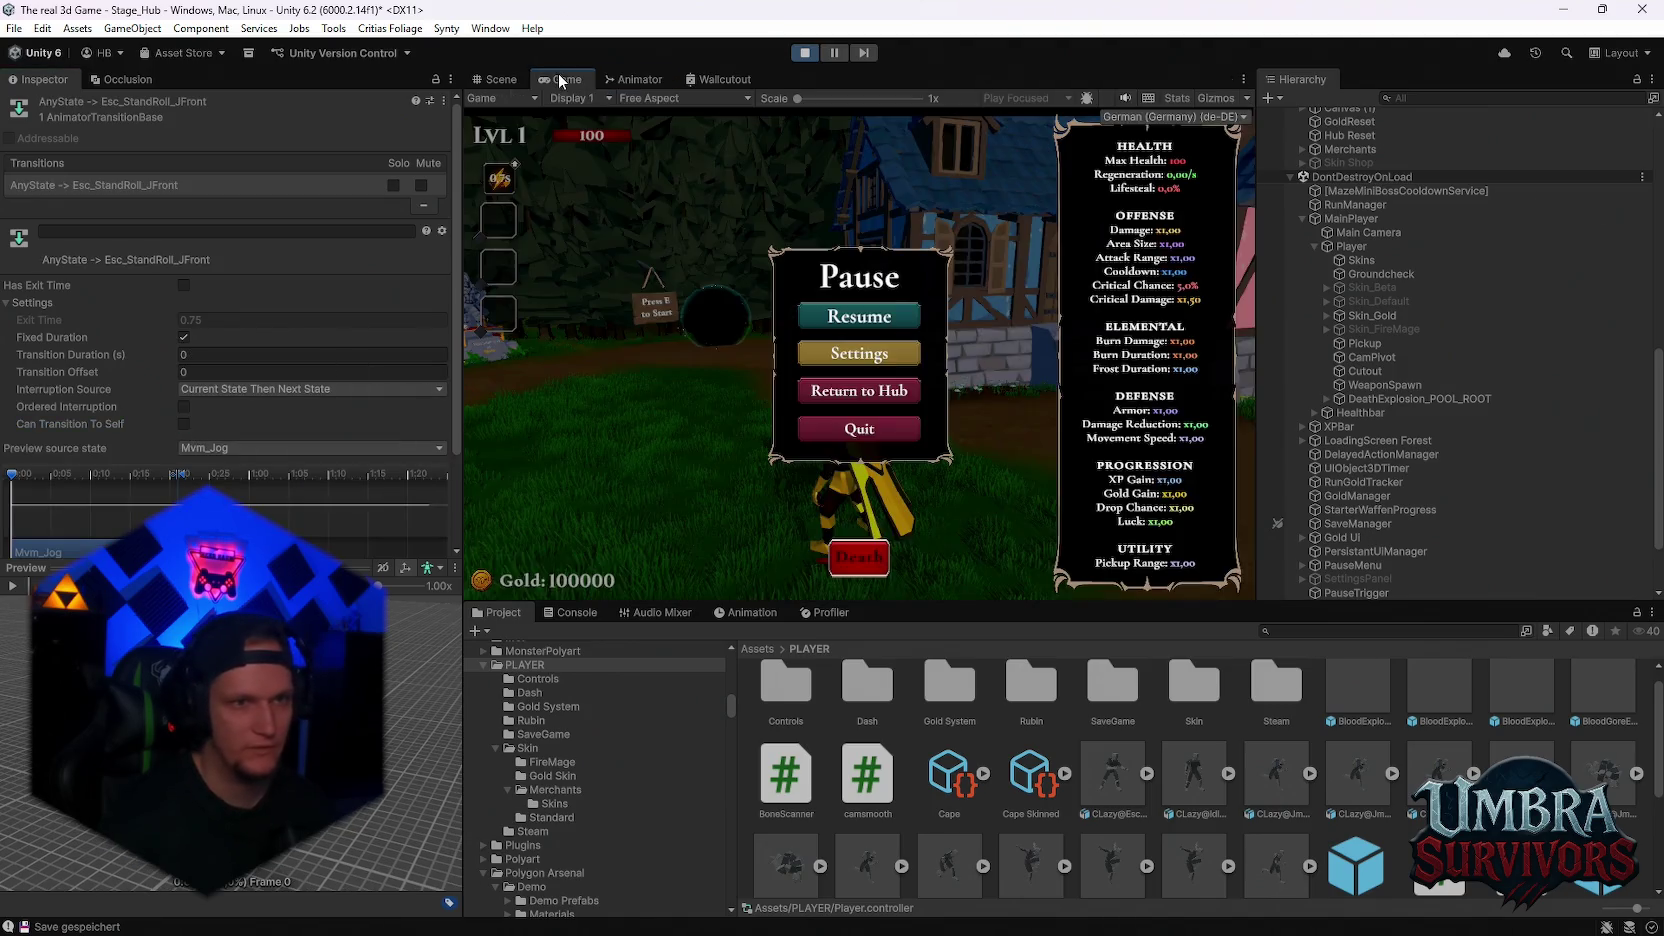
left_click(888, 318)
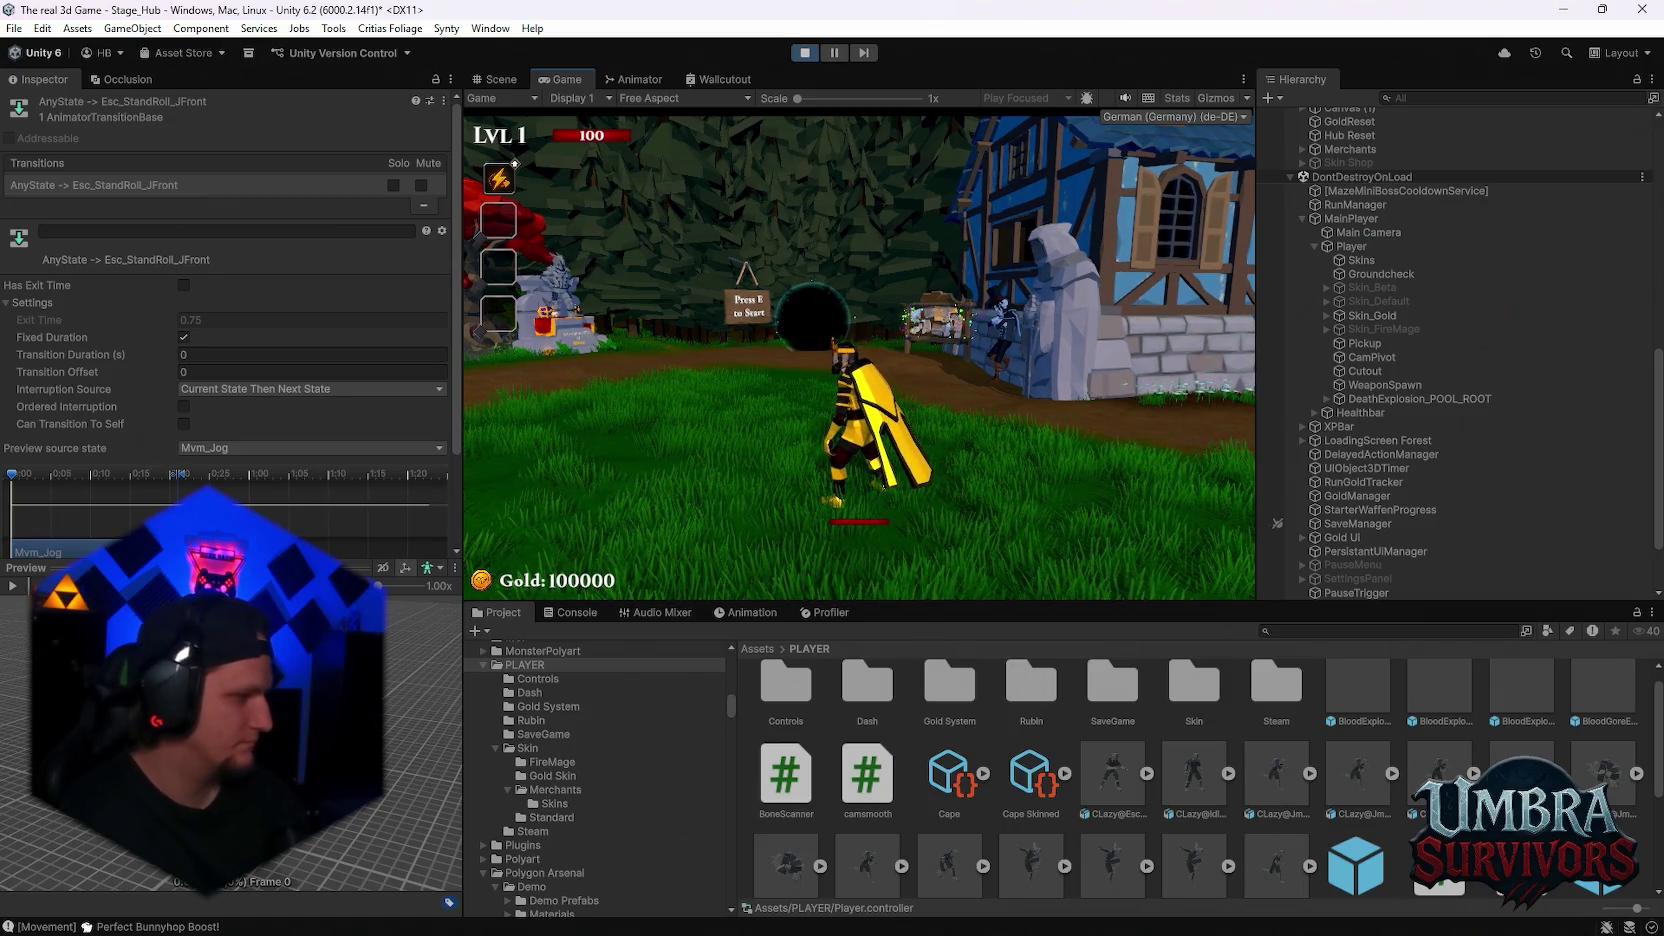
key("w")
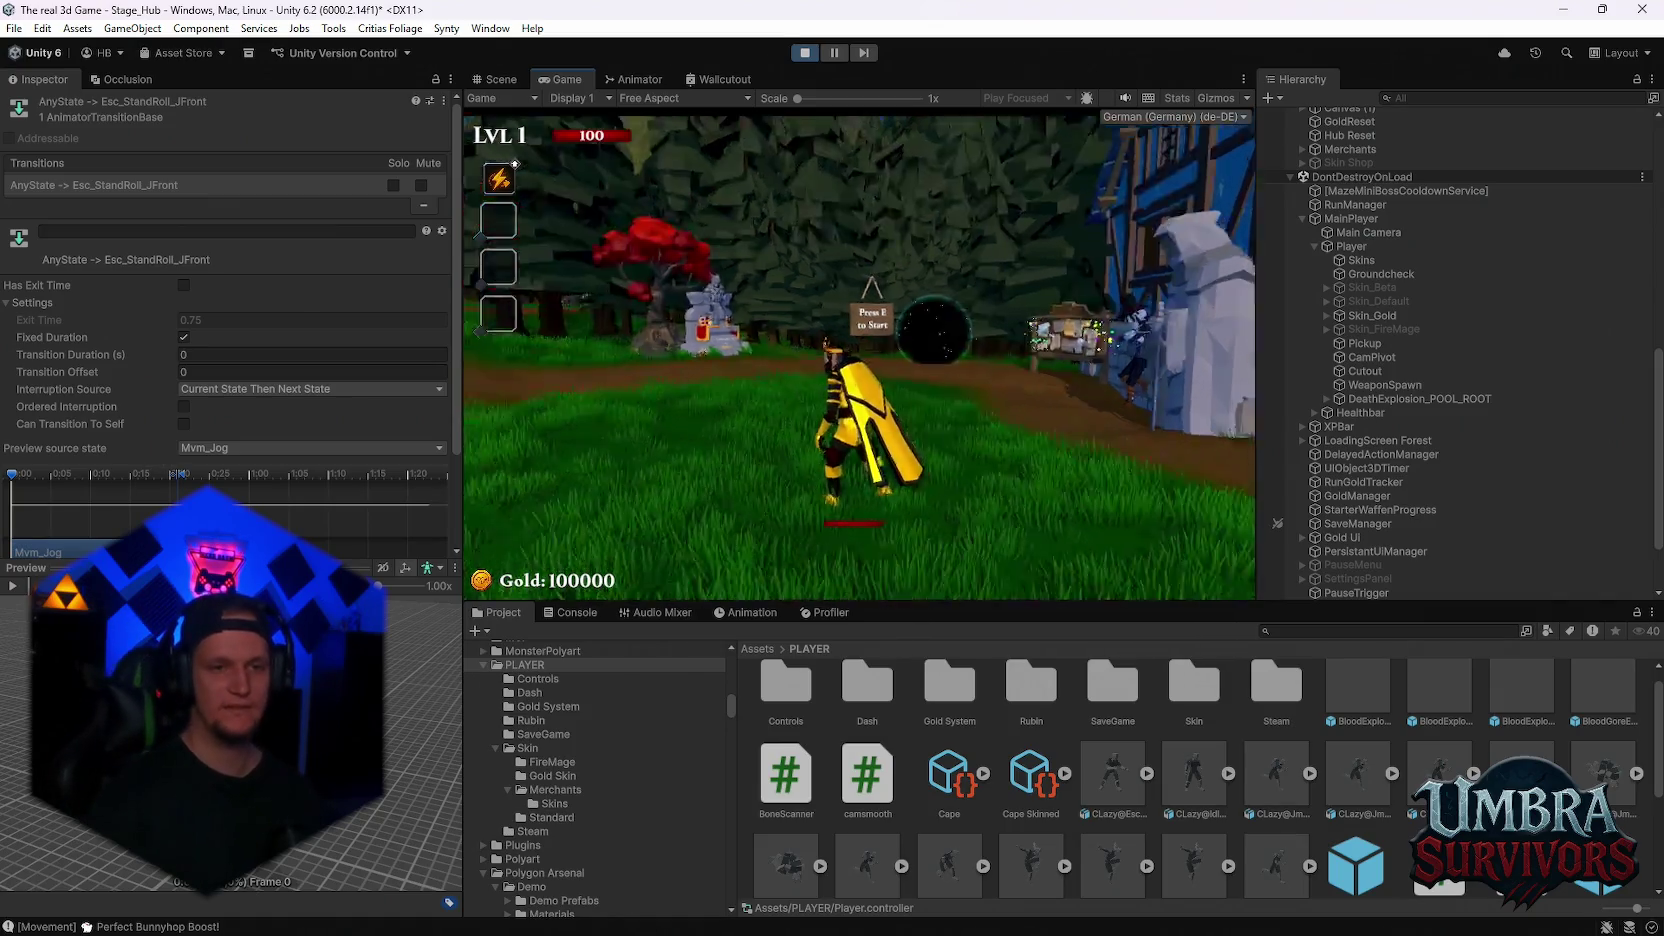
key("w")
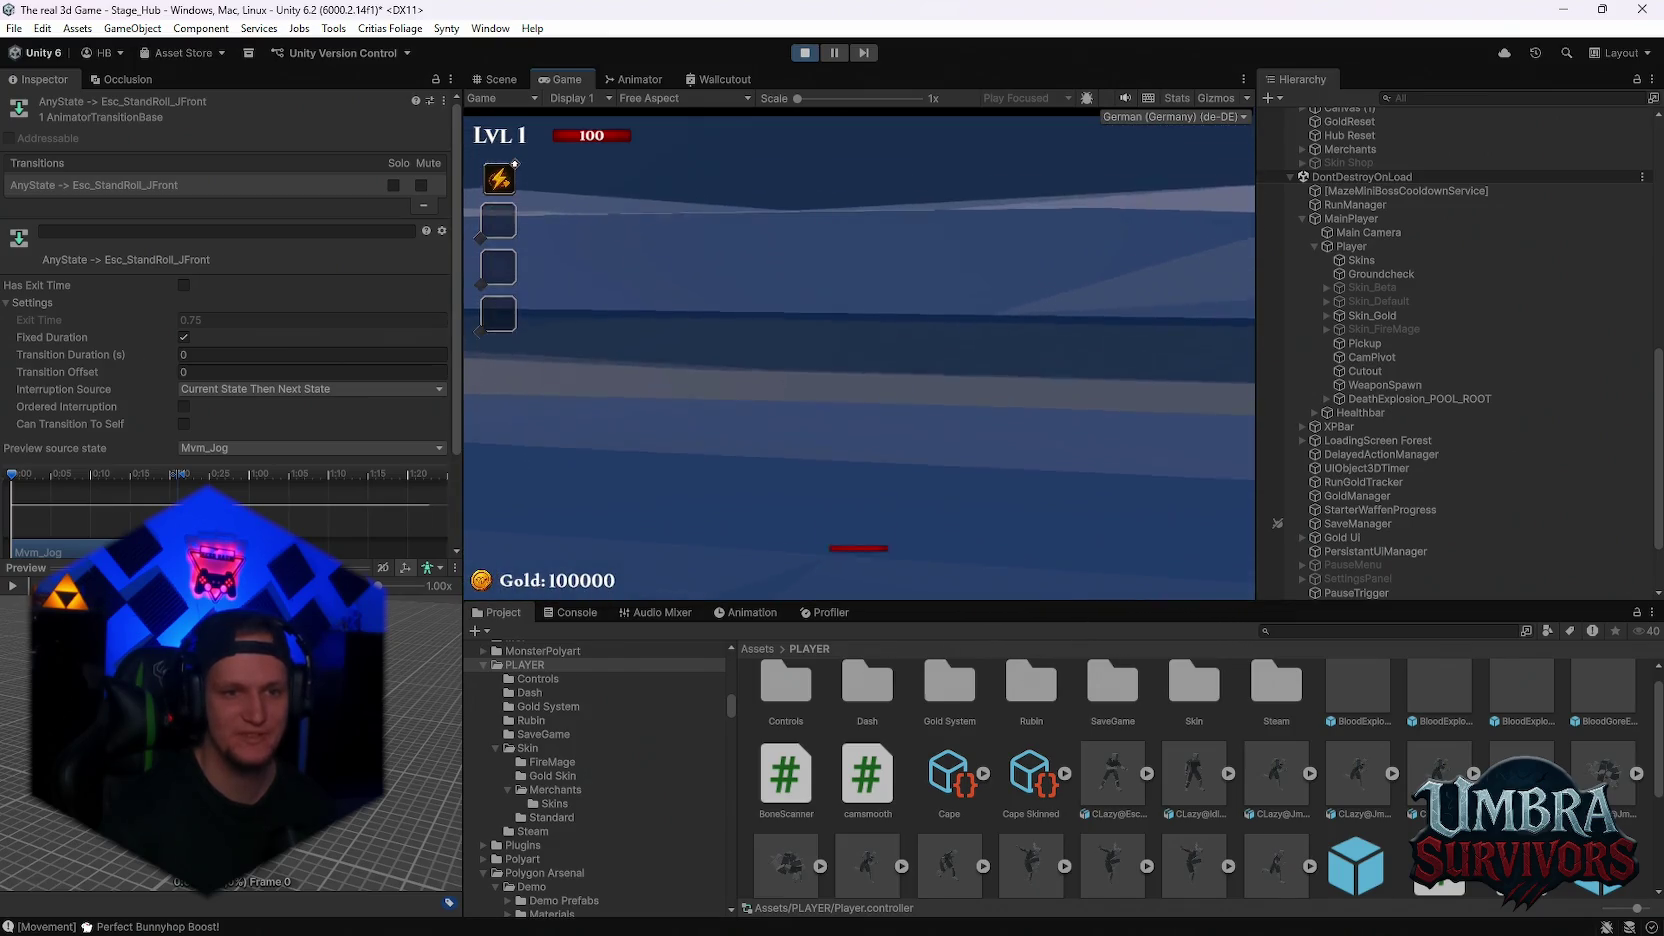
key("s")
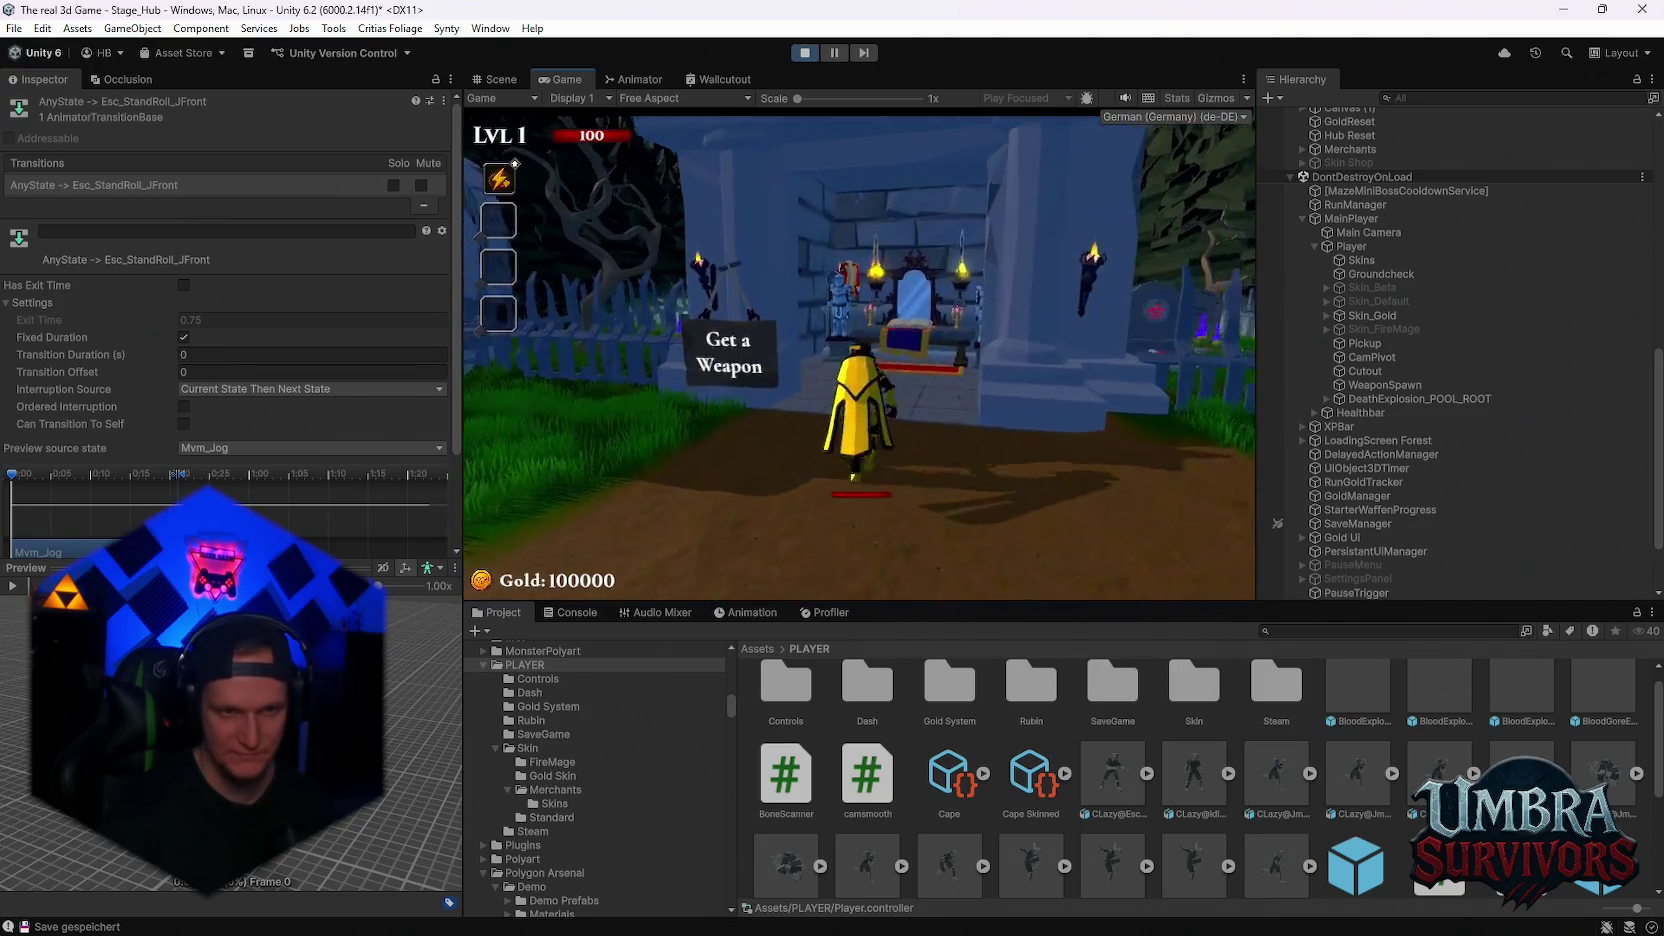
key("space")
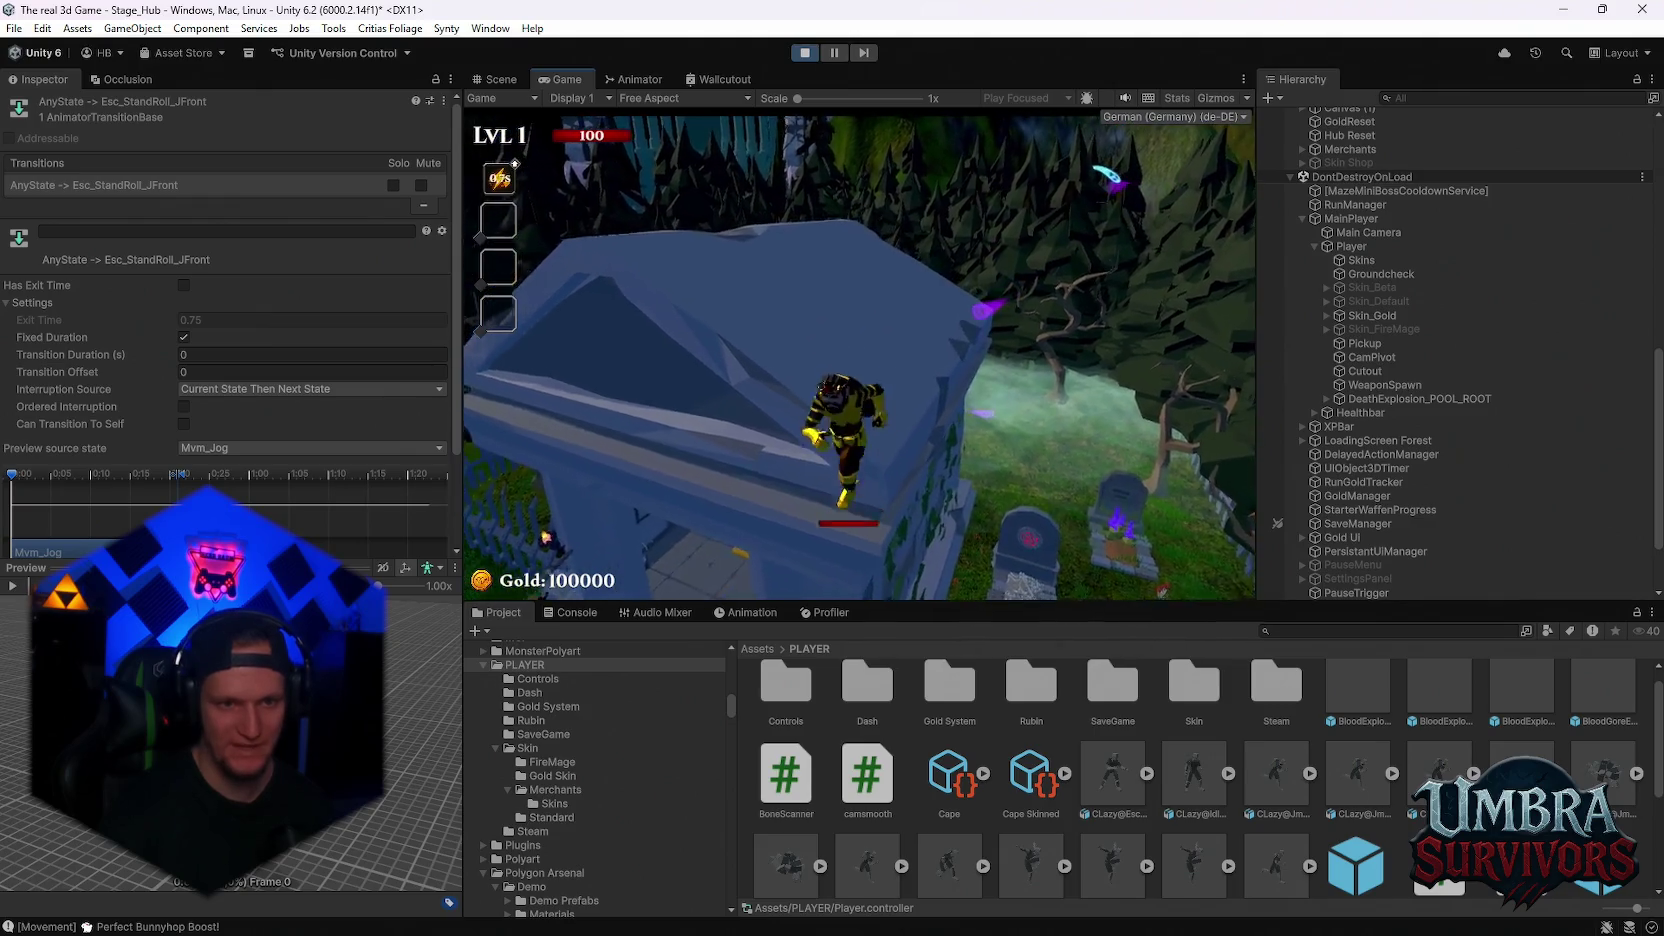
key("w")
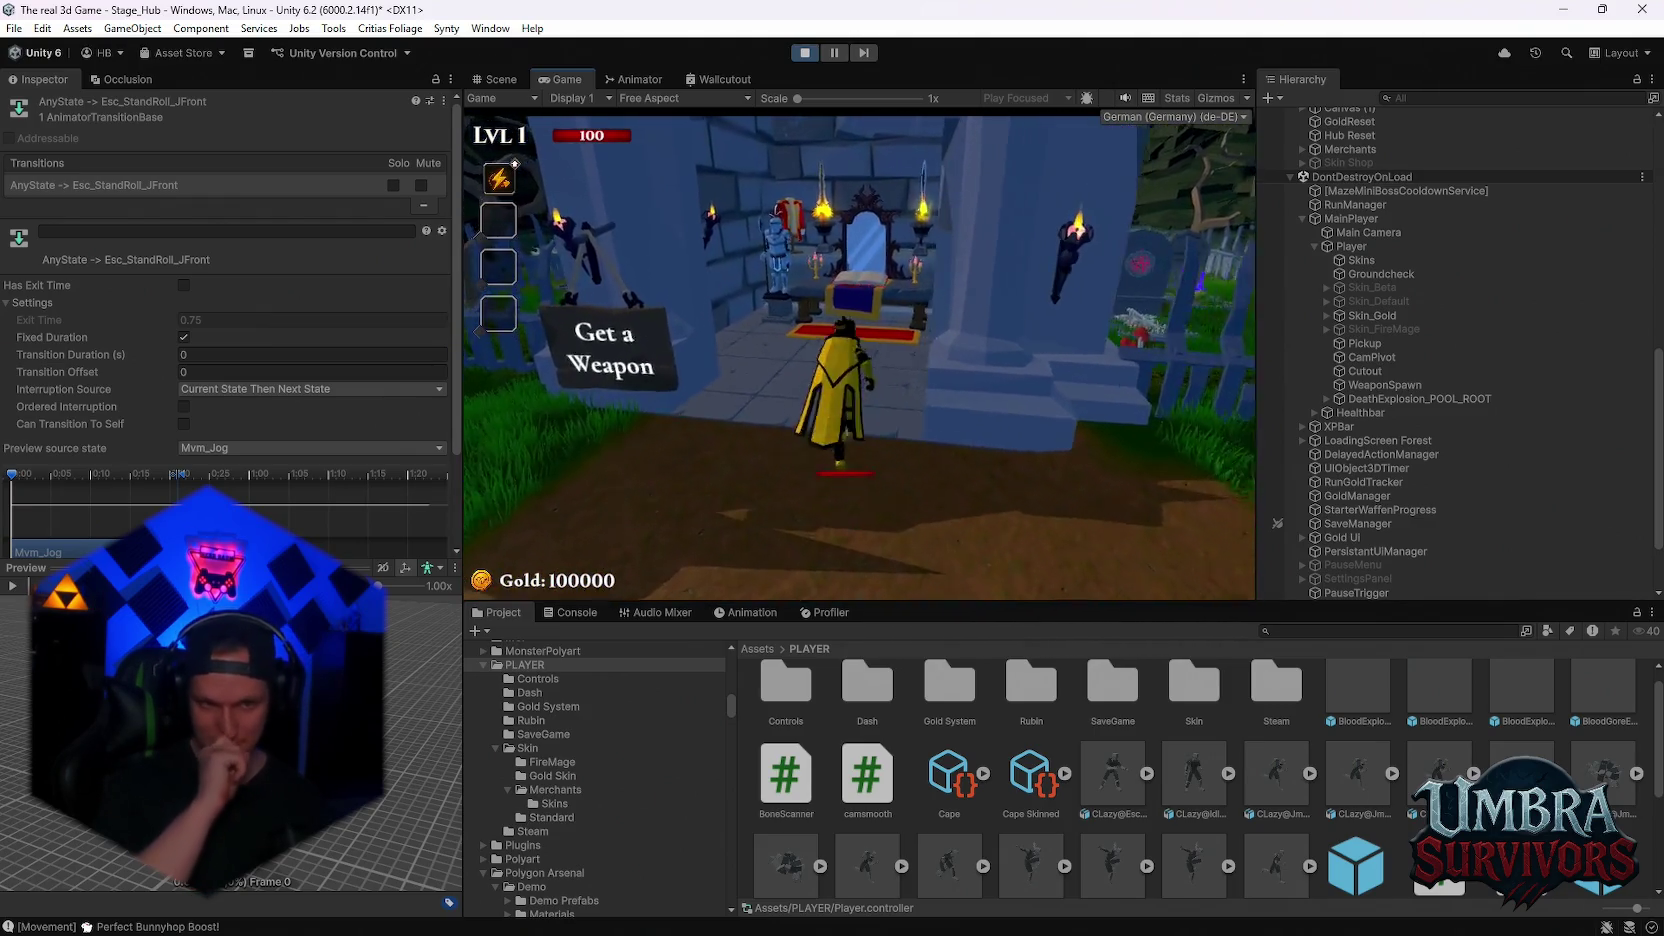
Jump over the weapon-room table, dash out toward the fountain and portal, then pause
key("w")
key("space")
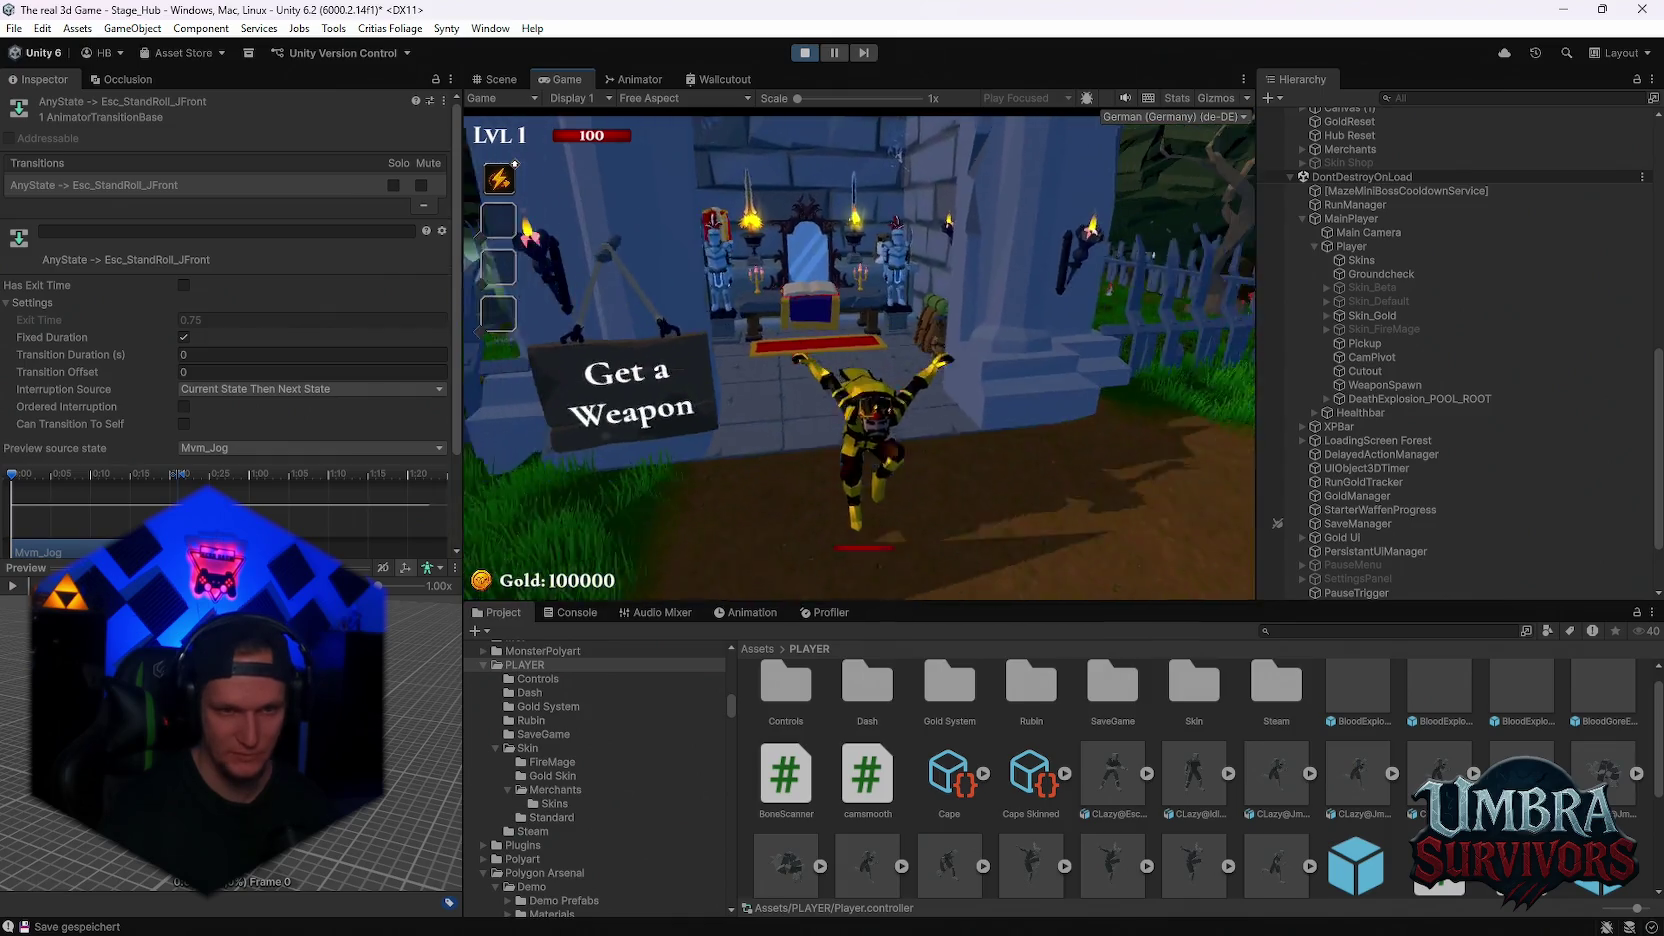
key("space")
key("s")
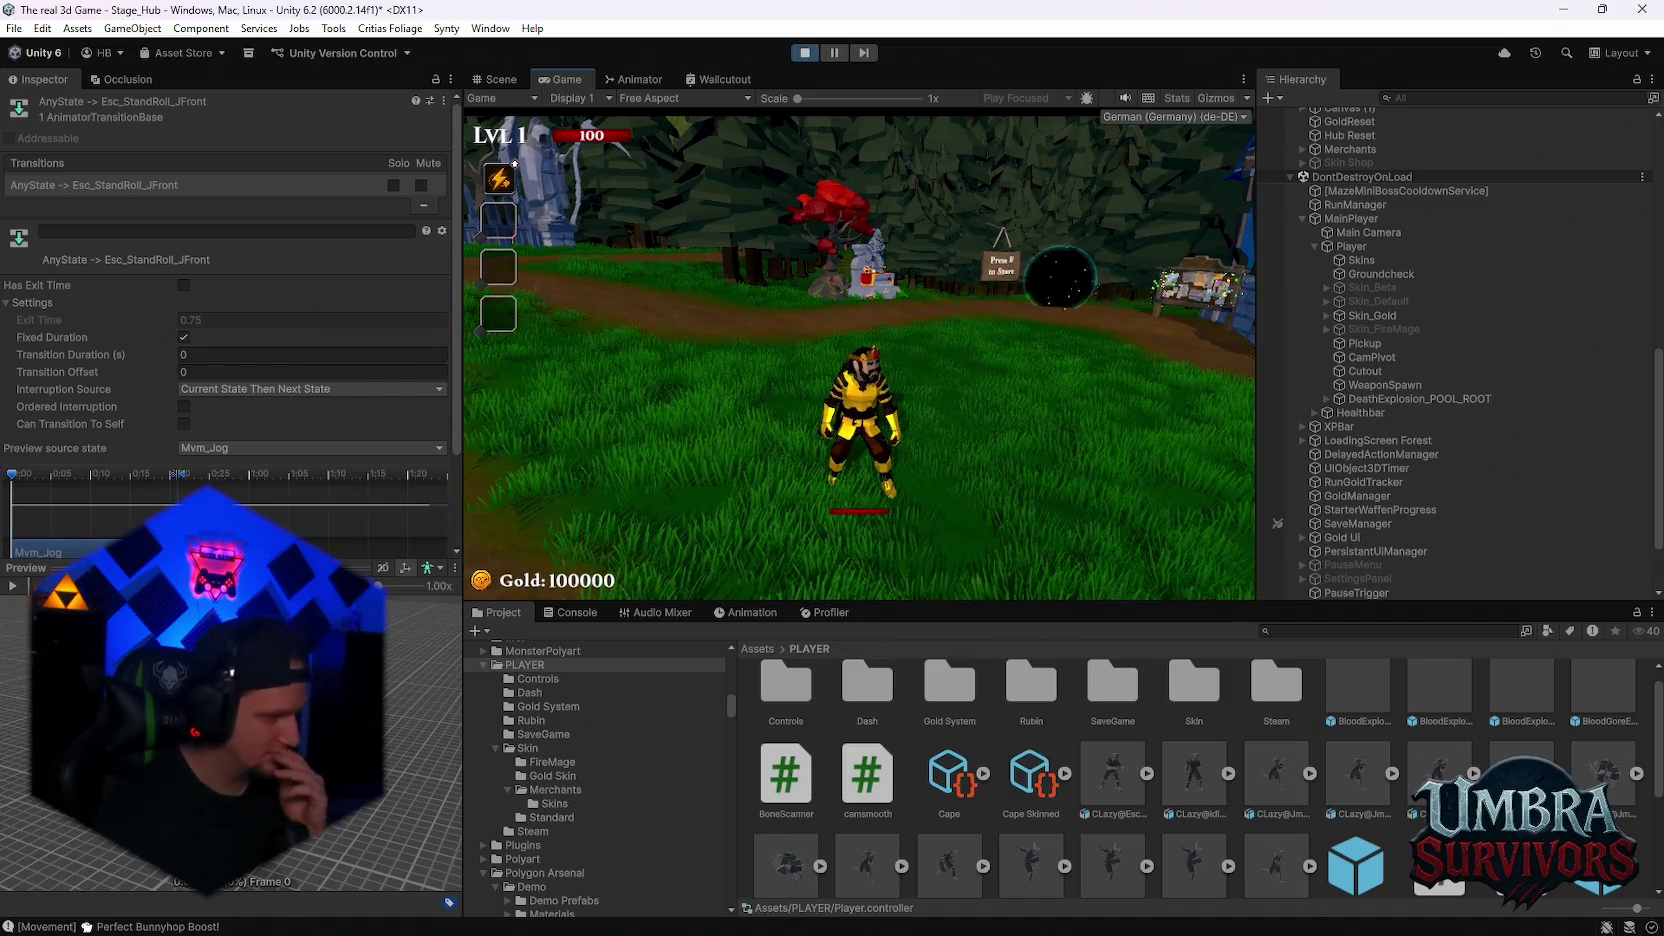
key("w")
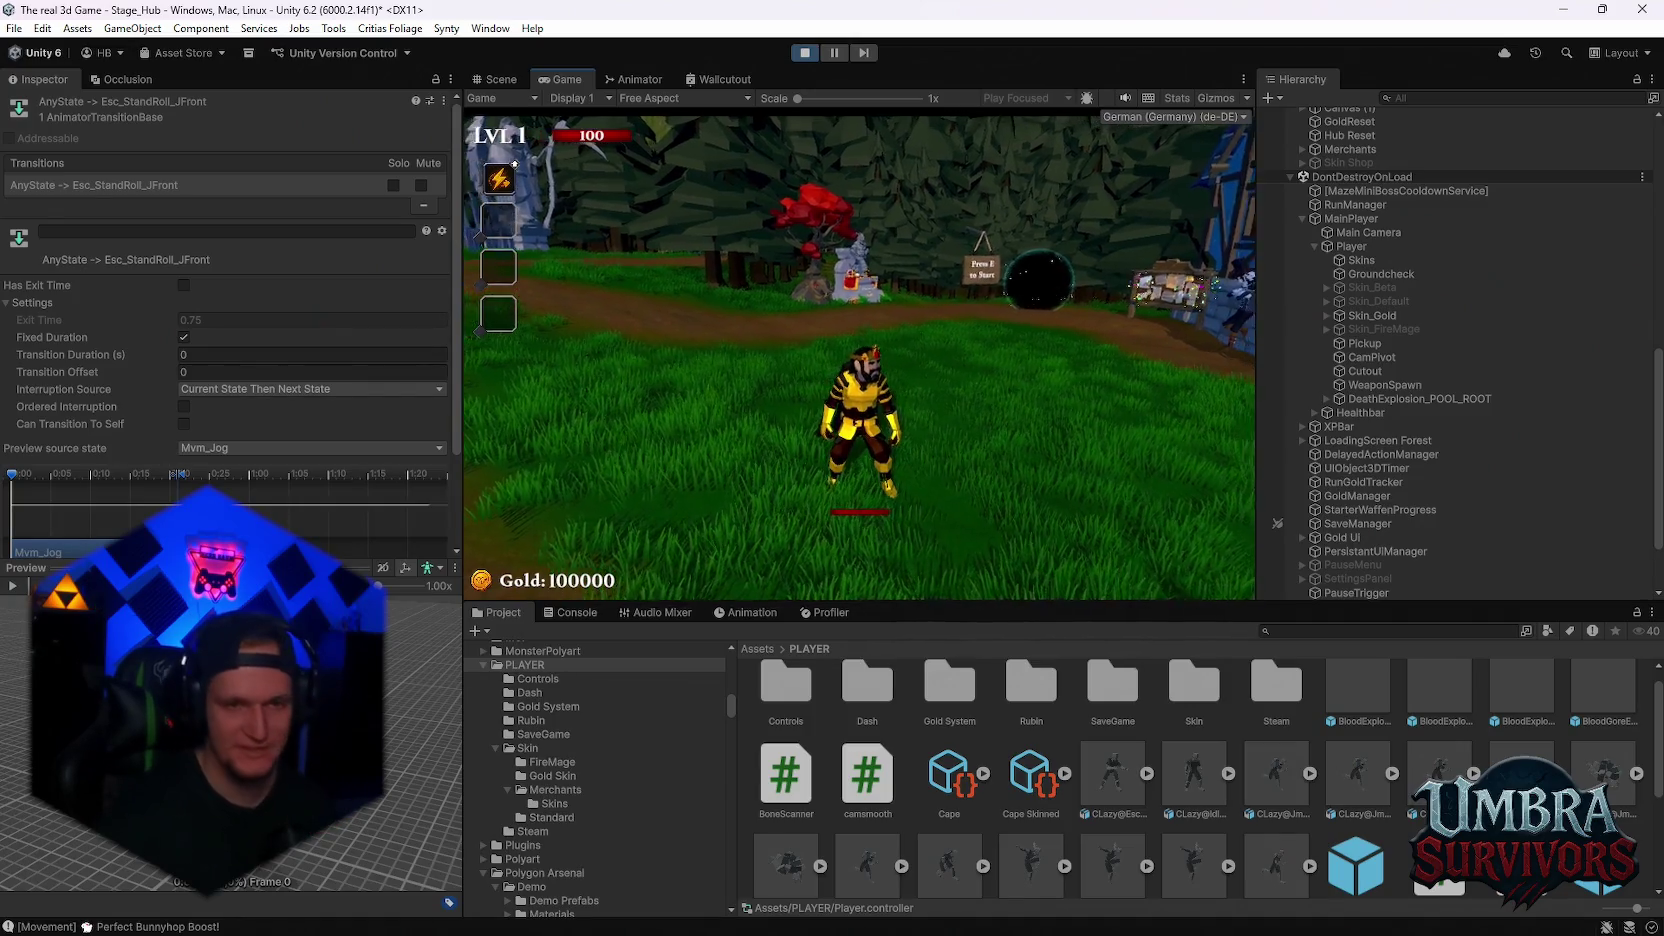
key("s")
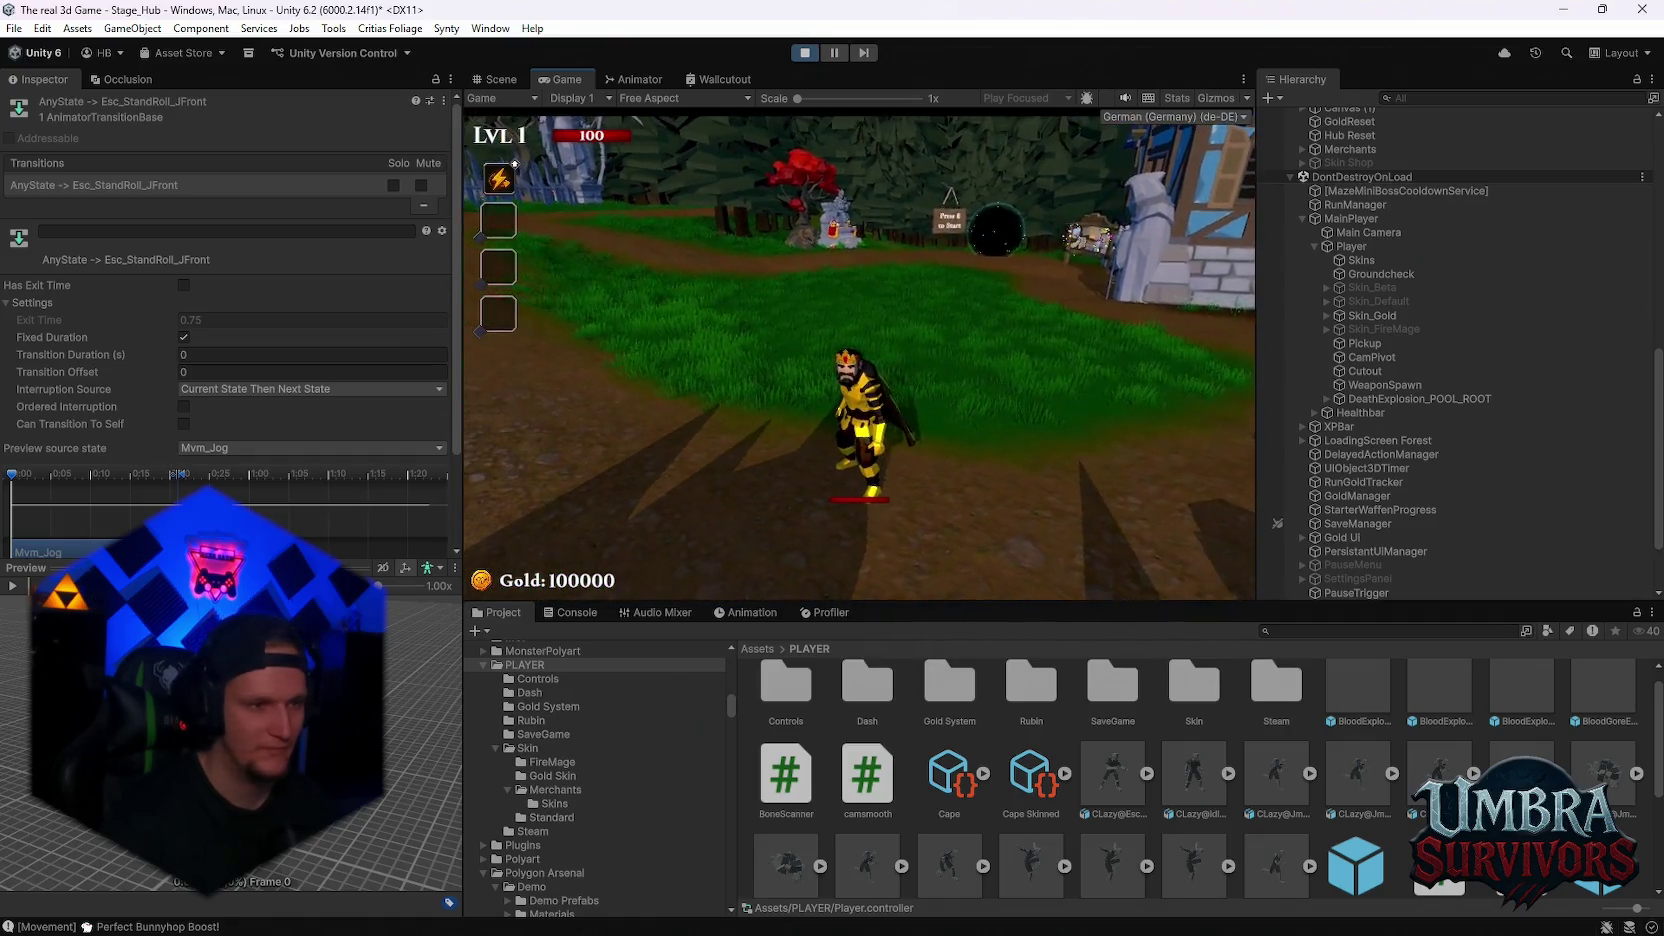
key("Escape")
scroll(143, 384, "down", 1)
scroll(262, 437, "down", 1)
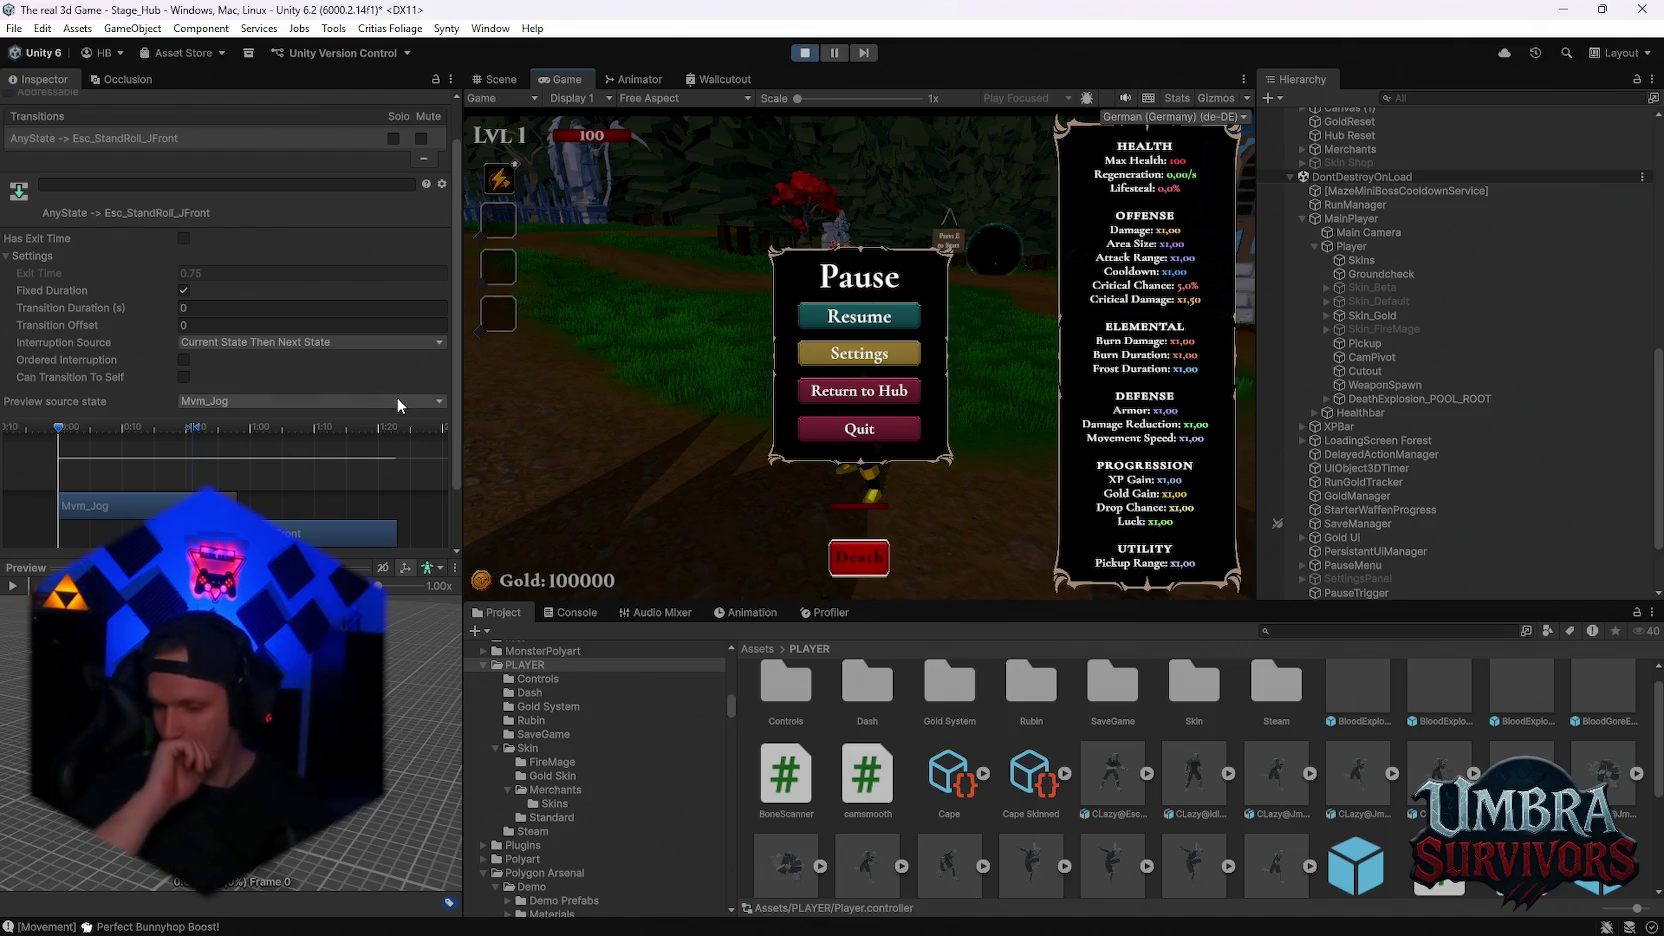
Turn on ordered interruption for the AnyState to Esc_StandRoll_JFront transition
left_click(632, 80)
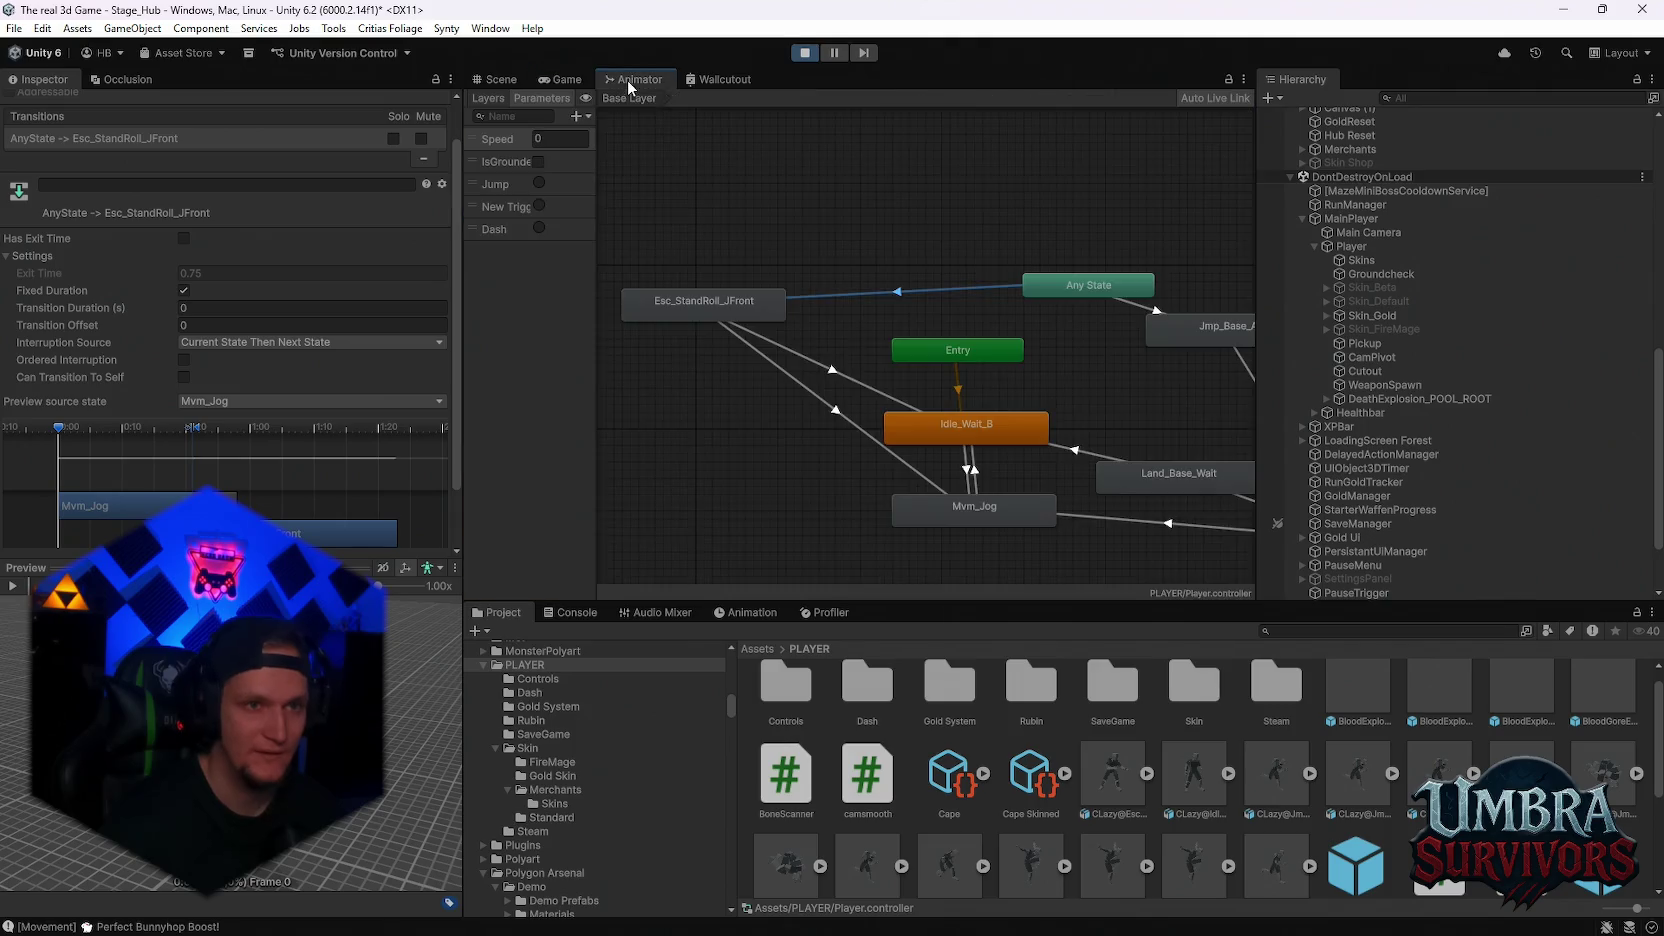
scroll(640, 400, "up", 2)
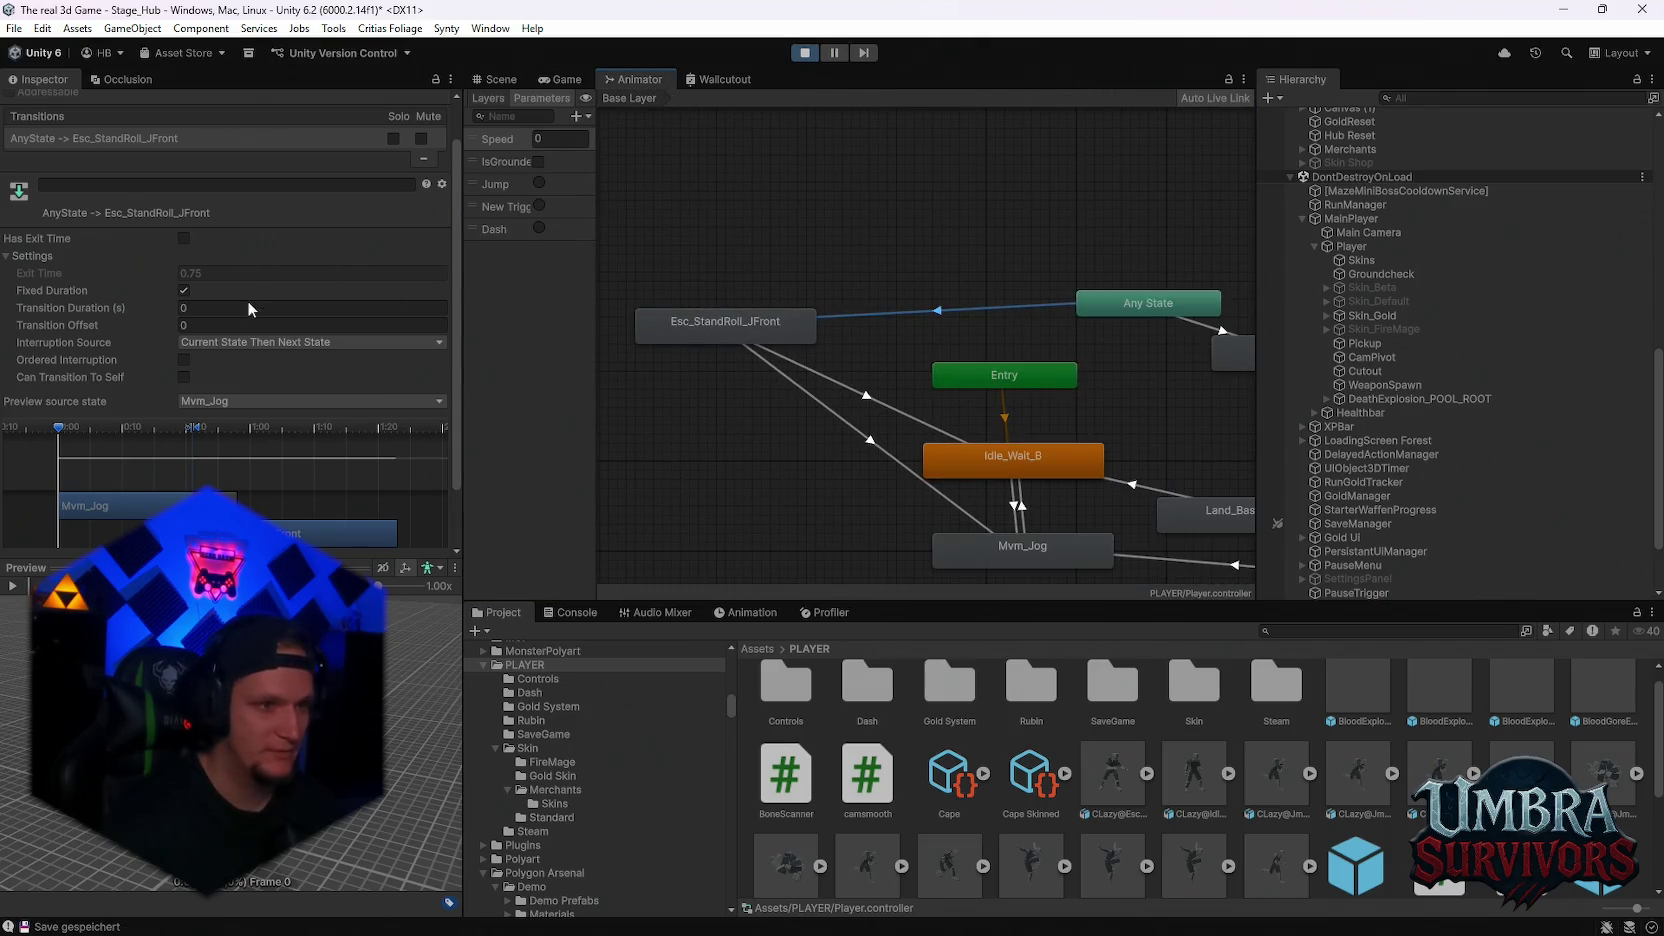
left_click(874, 392)
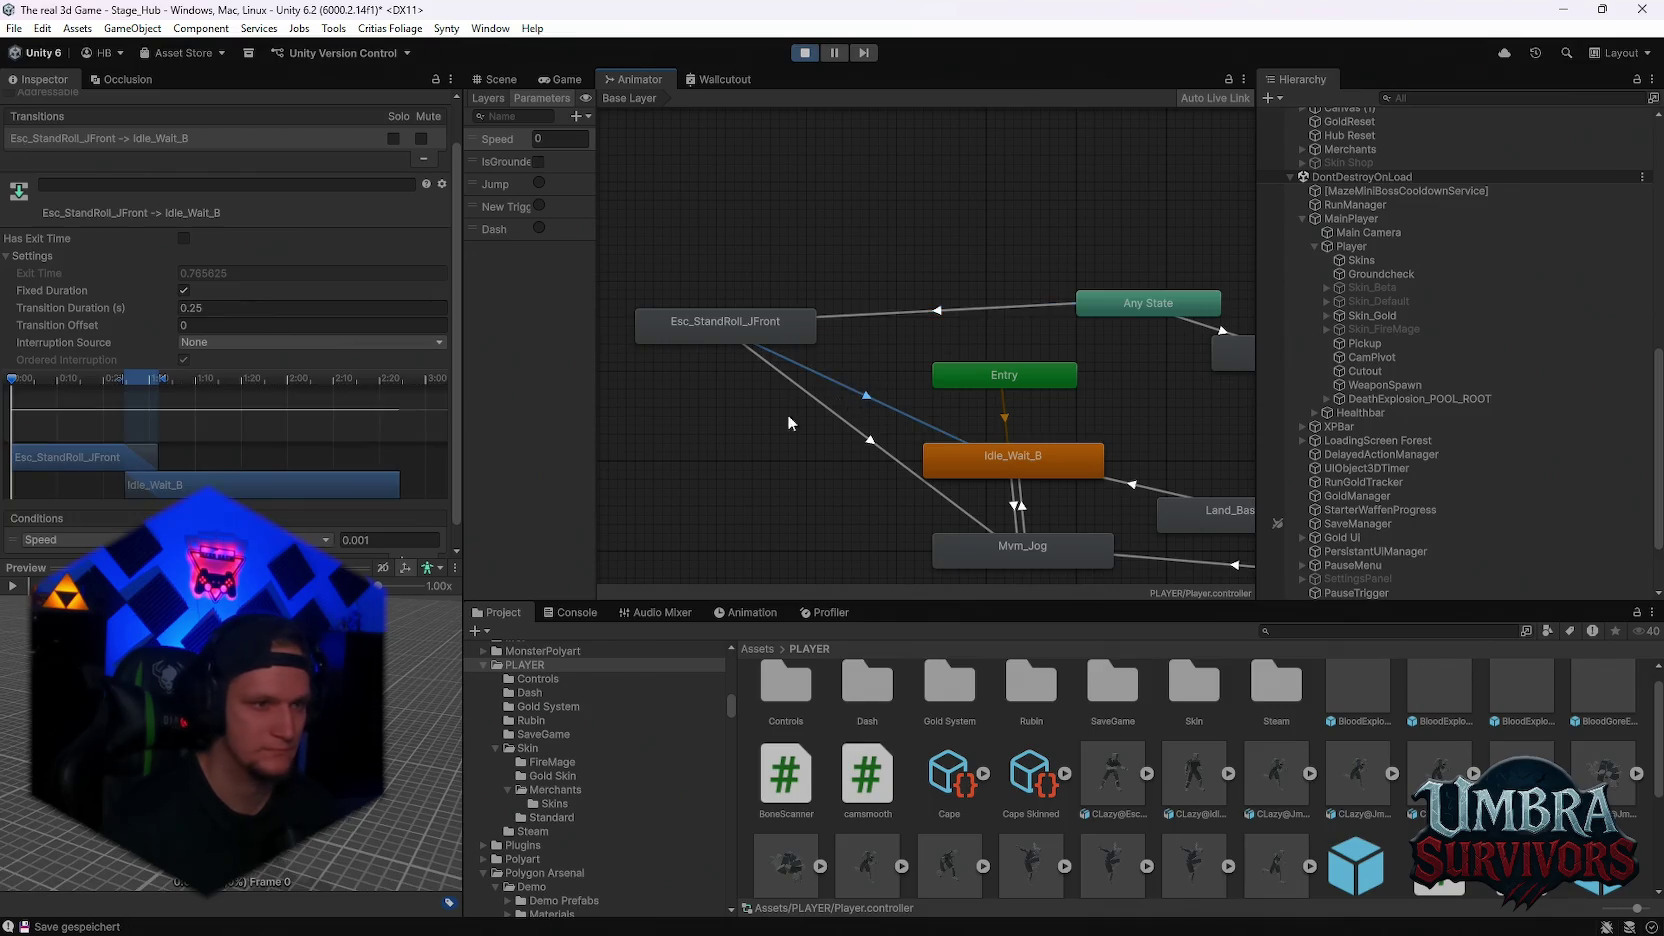
scroll(182, 341, "down", 1)
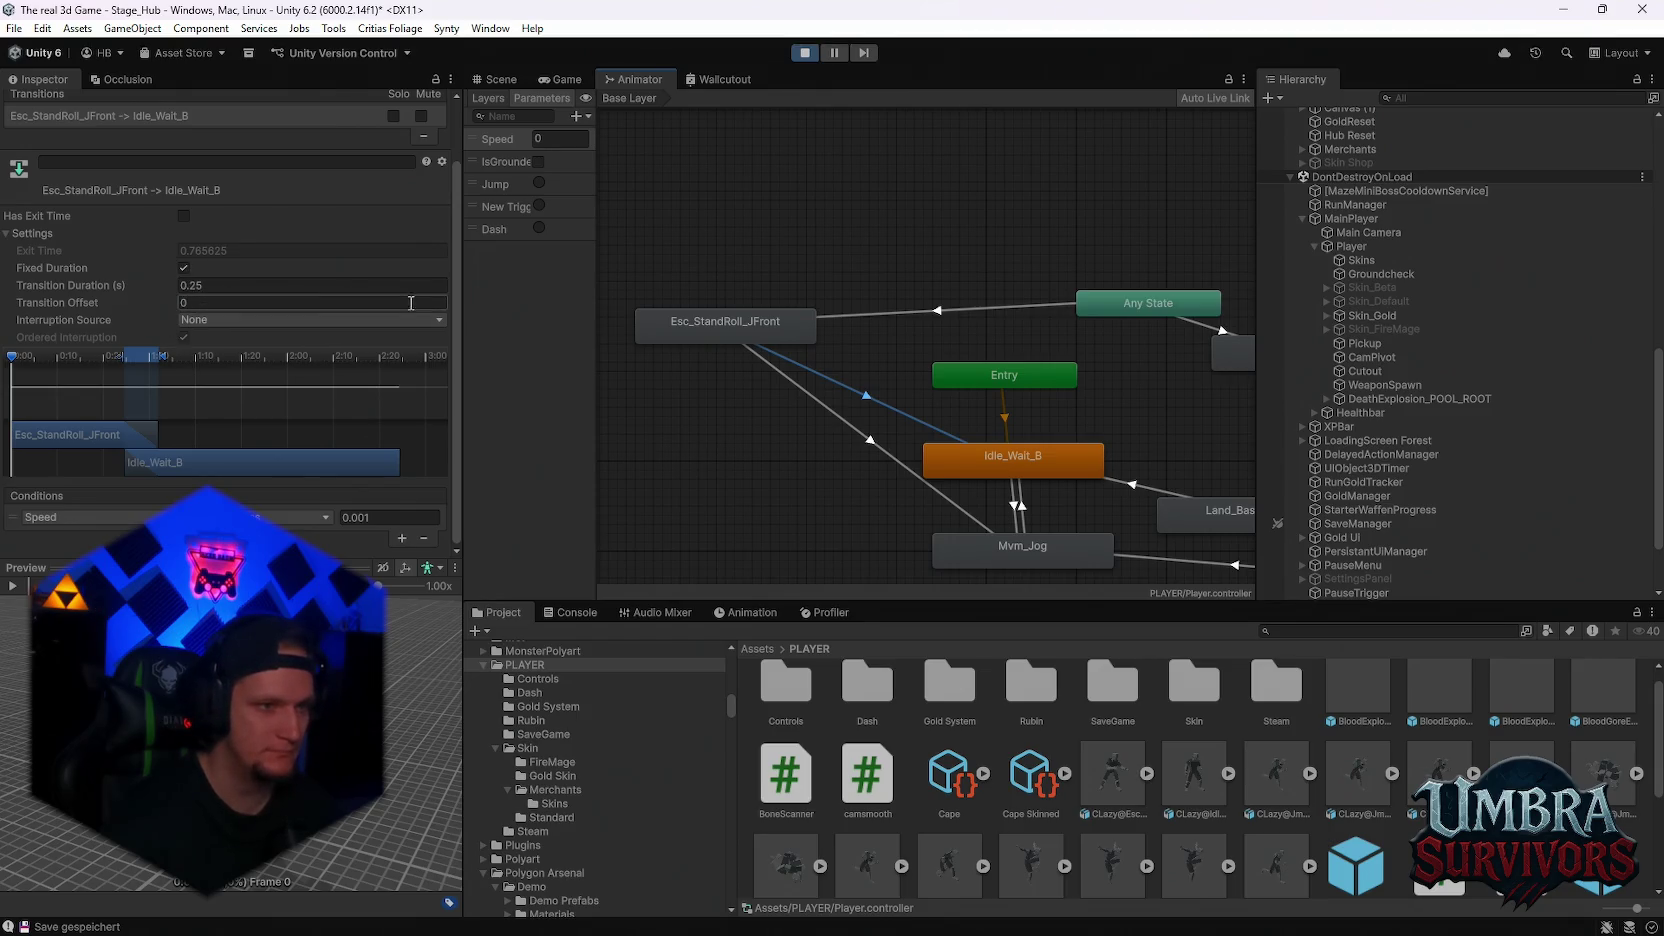
left_click(884, 316)
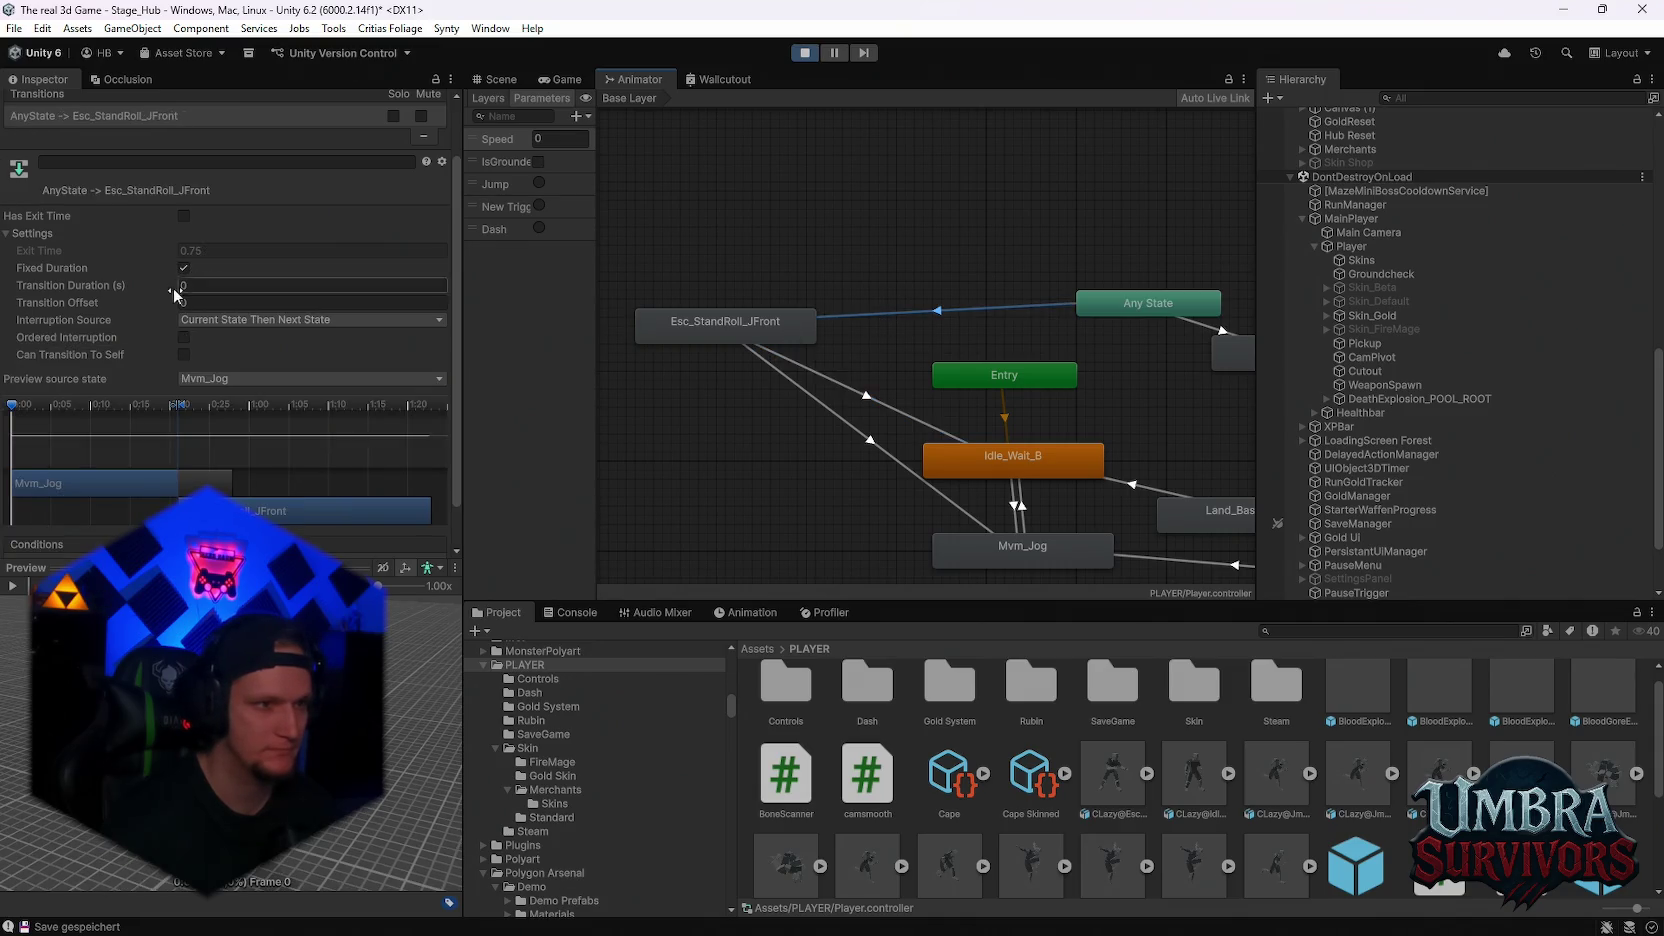
left_click(22, 405)
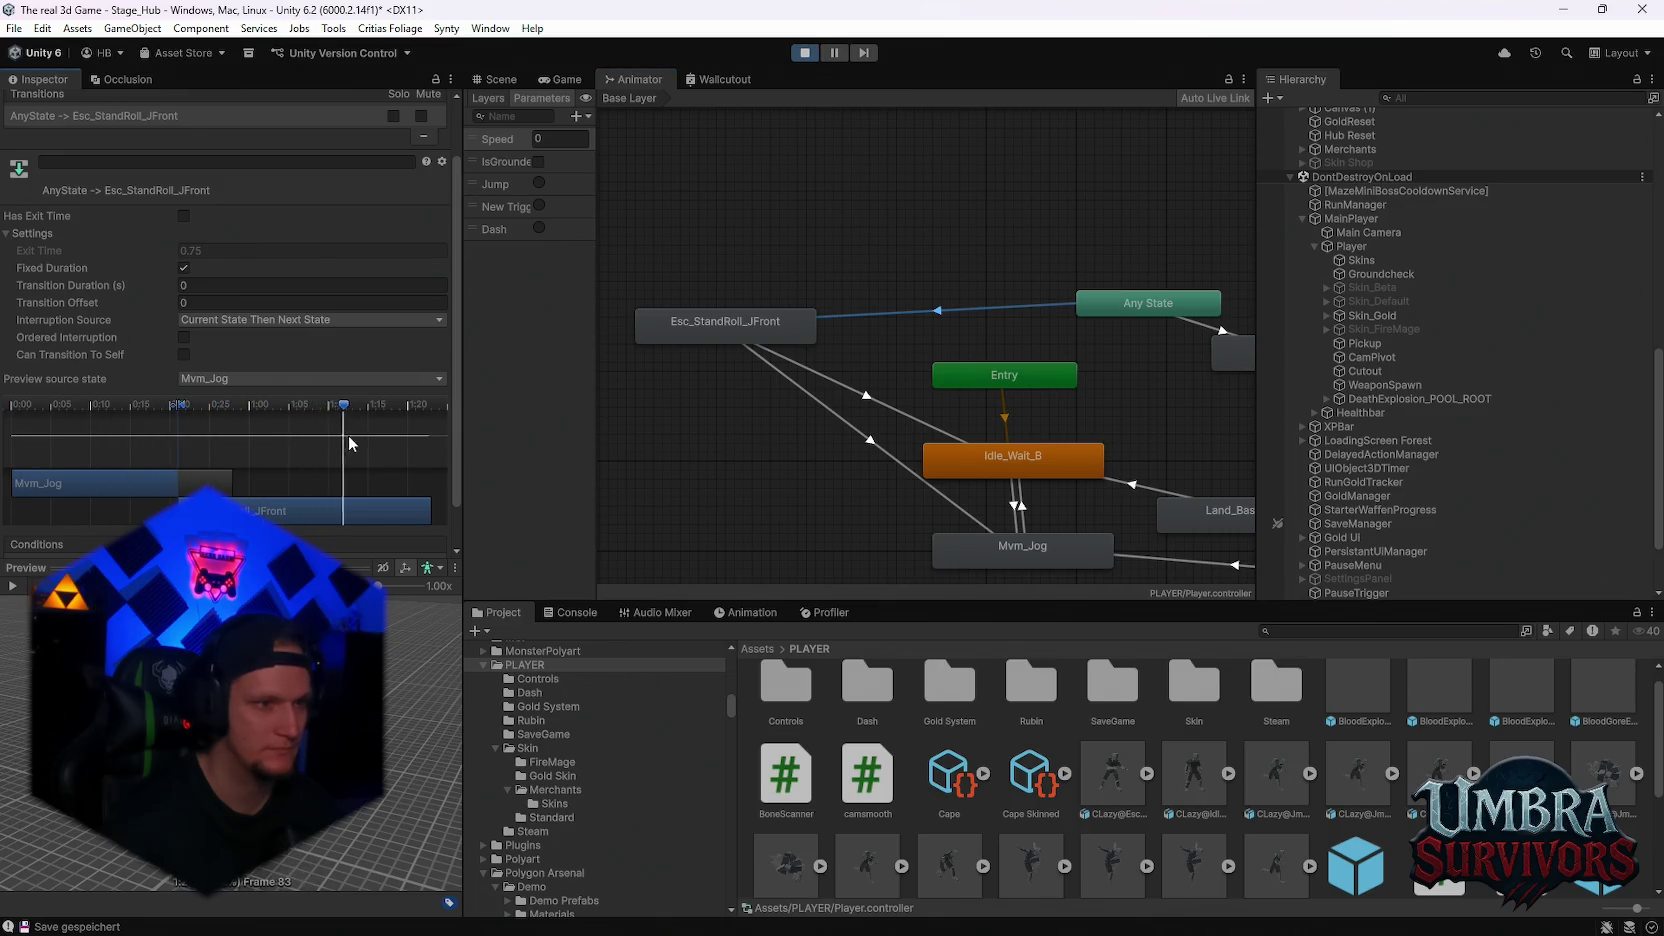
left_click(184, 337)
Delete the Speed condition from the Esc_StandRoll_JFront transitions to Idle_Wait_B and Mvm_Jog
left_click(566, 79)
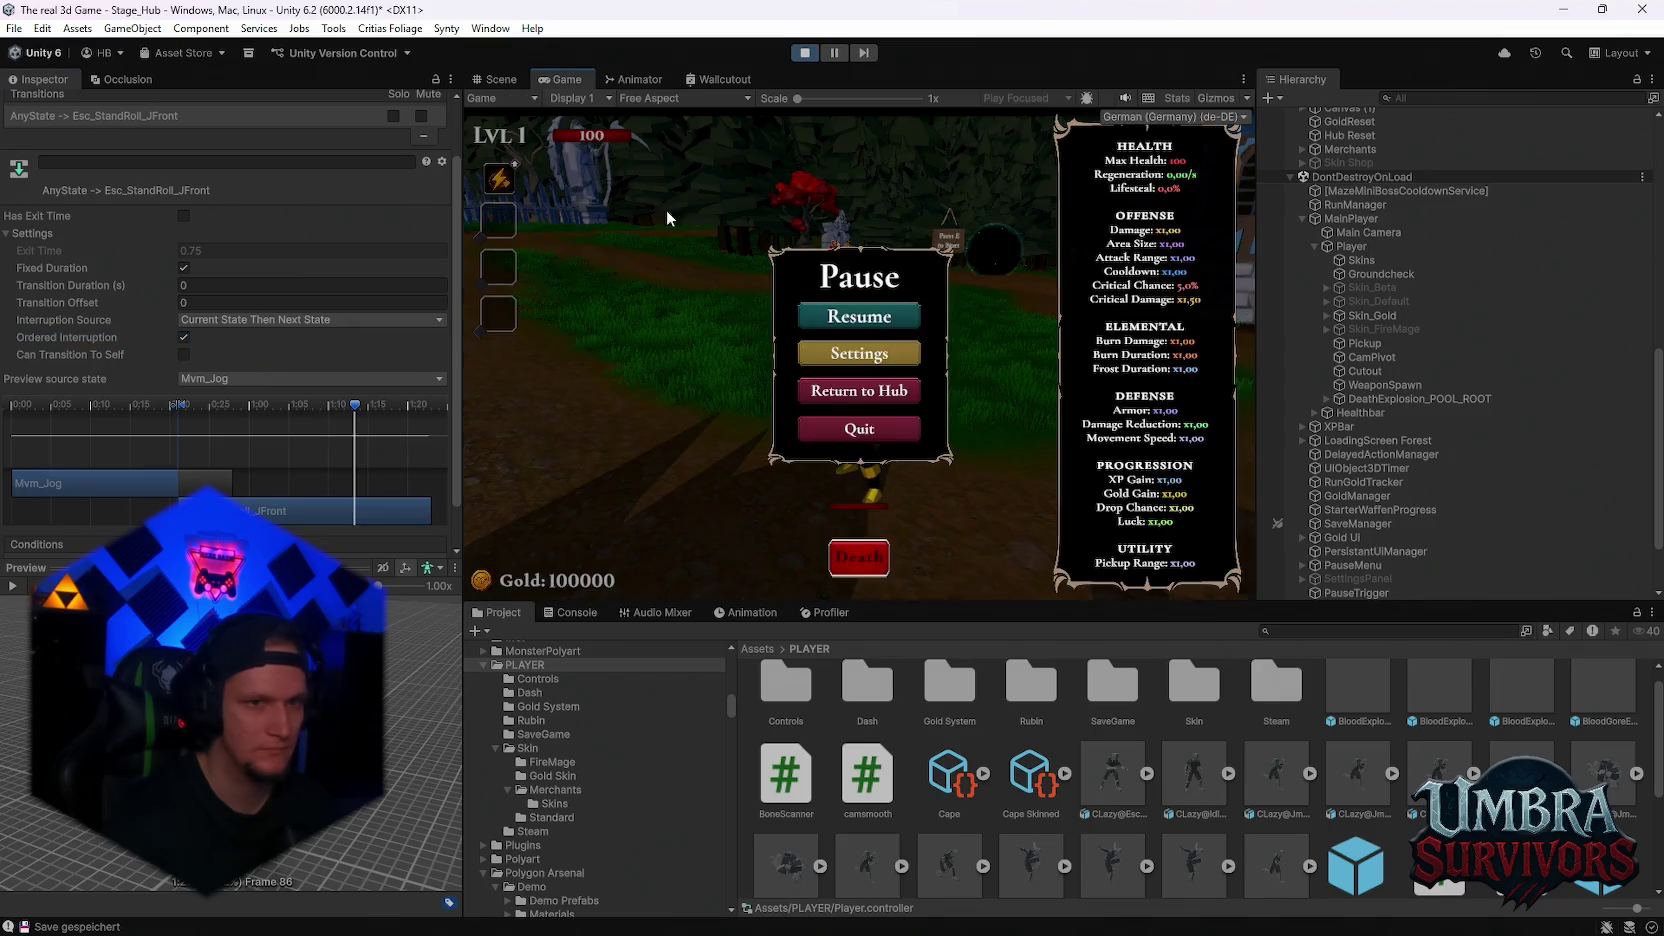
left_click(841, 317)
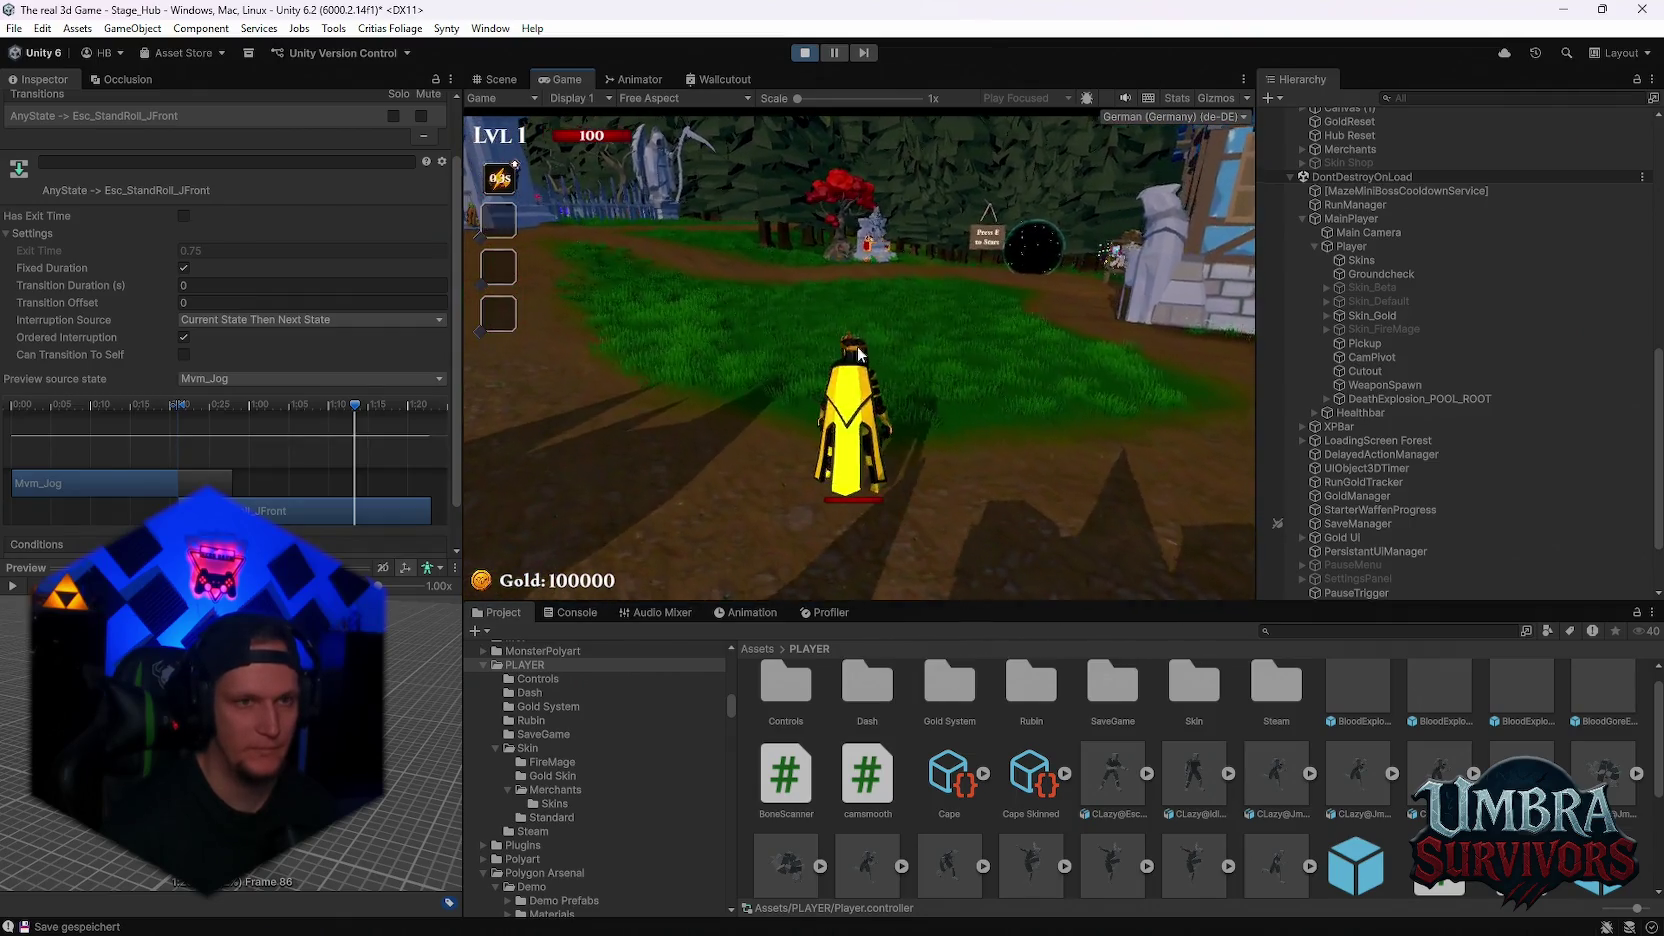
left_click(650, 79)
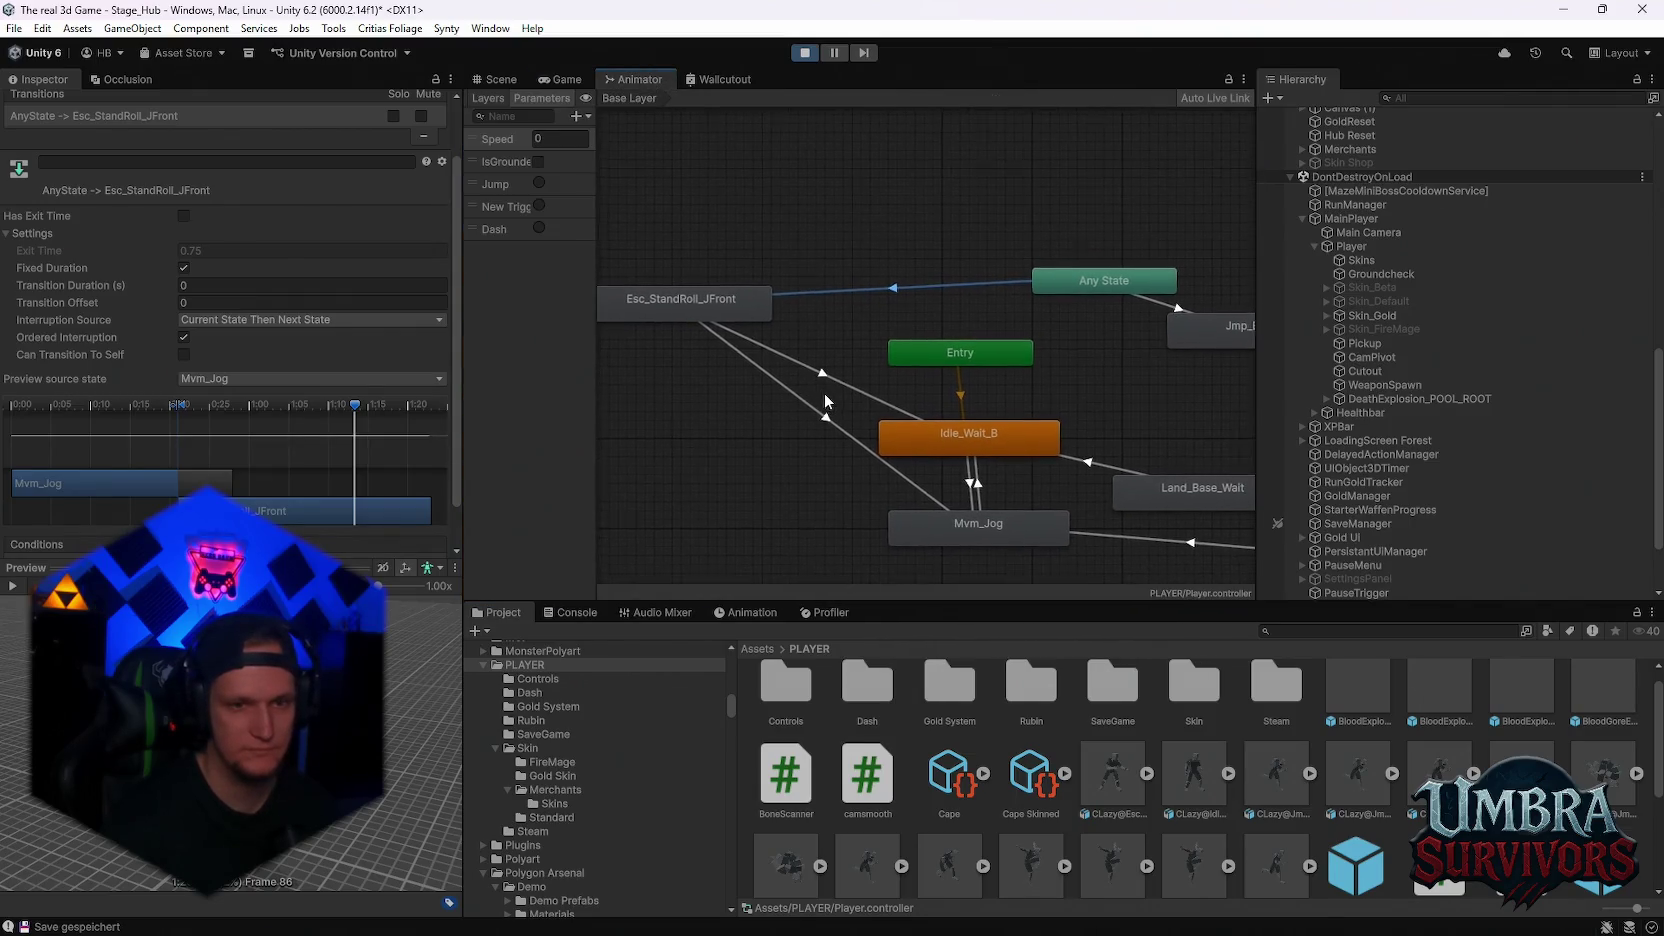
left_click(852, 398)
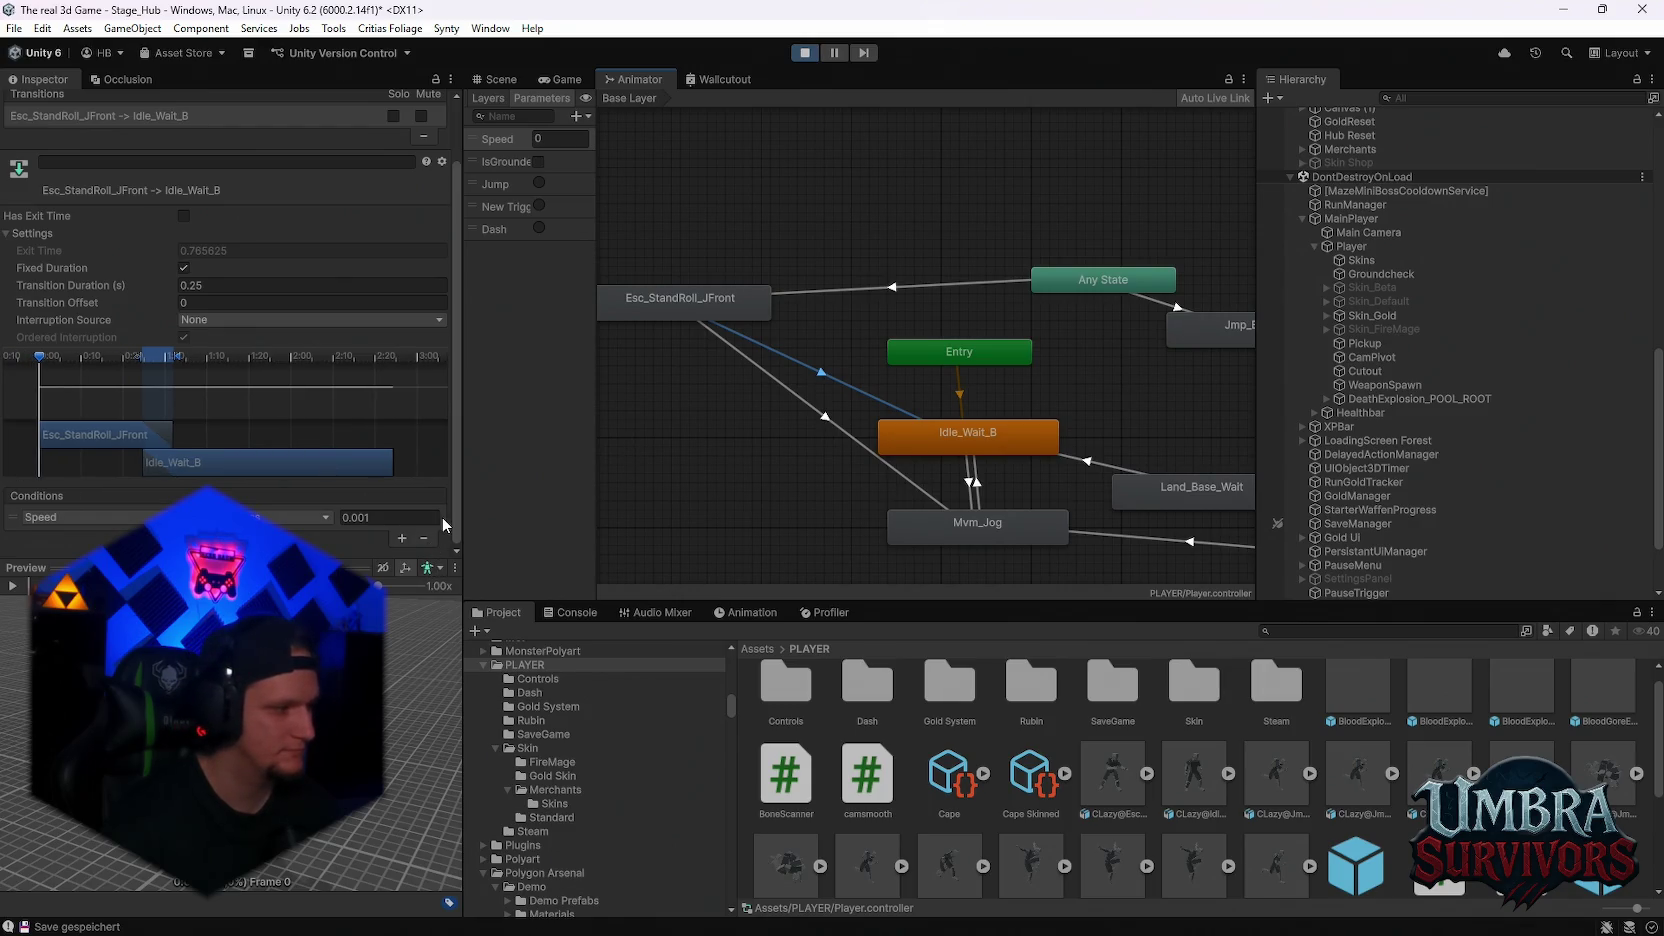
left_click(424, 538)
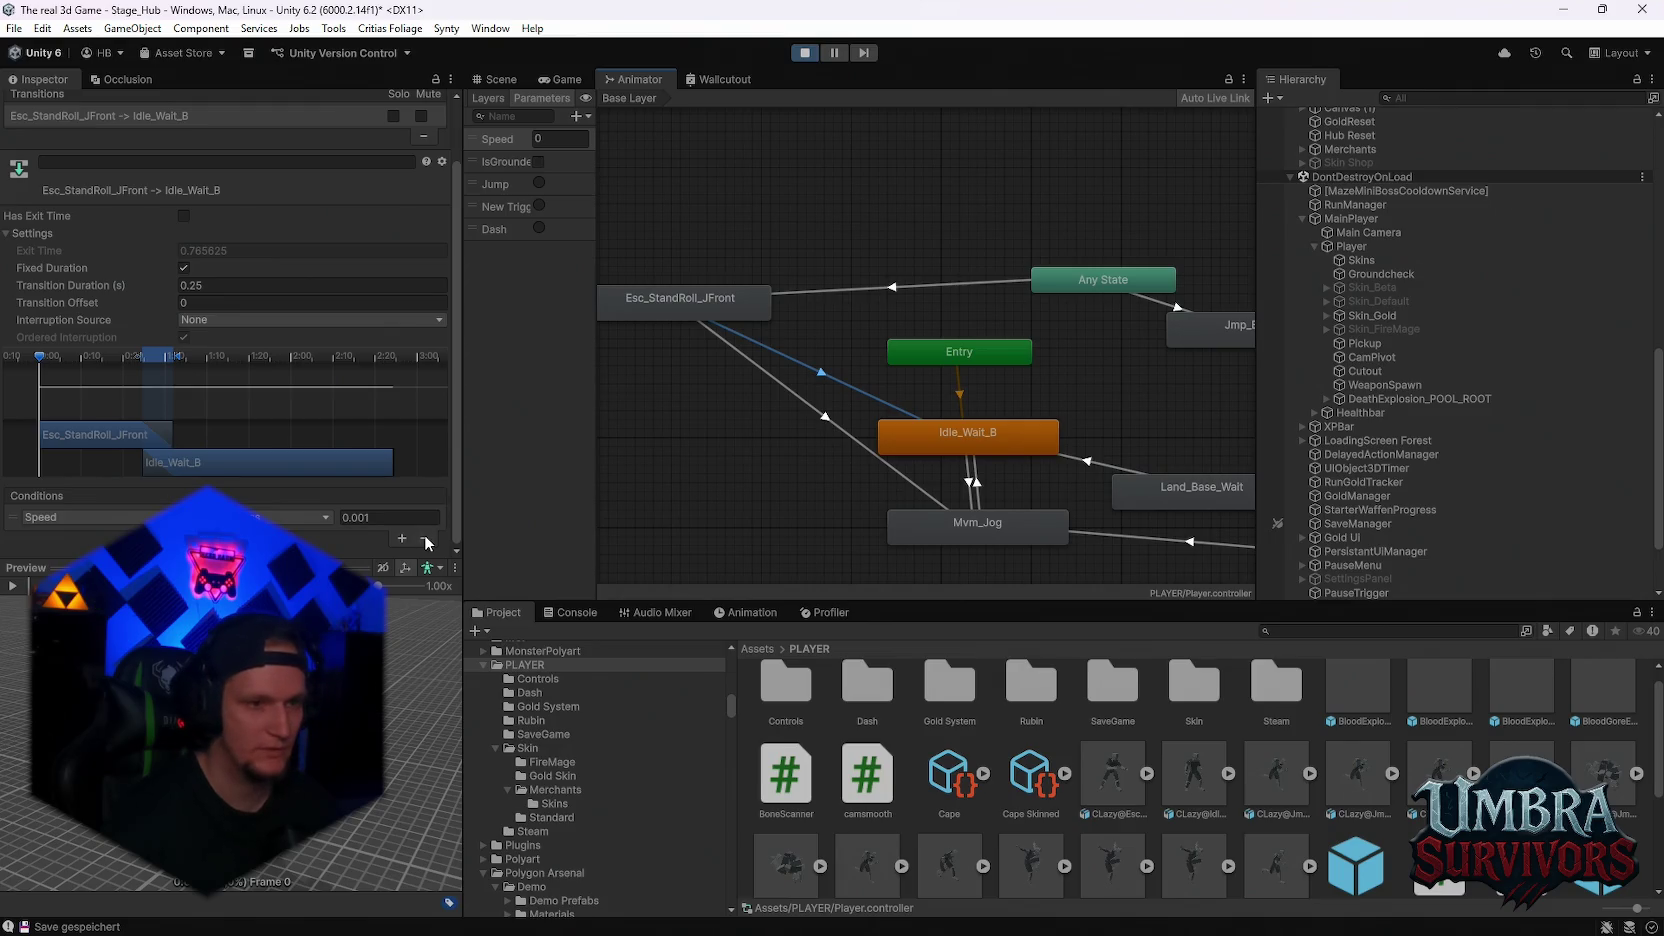
left_click(838, 428)
left_click(424, 538)
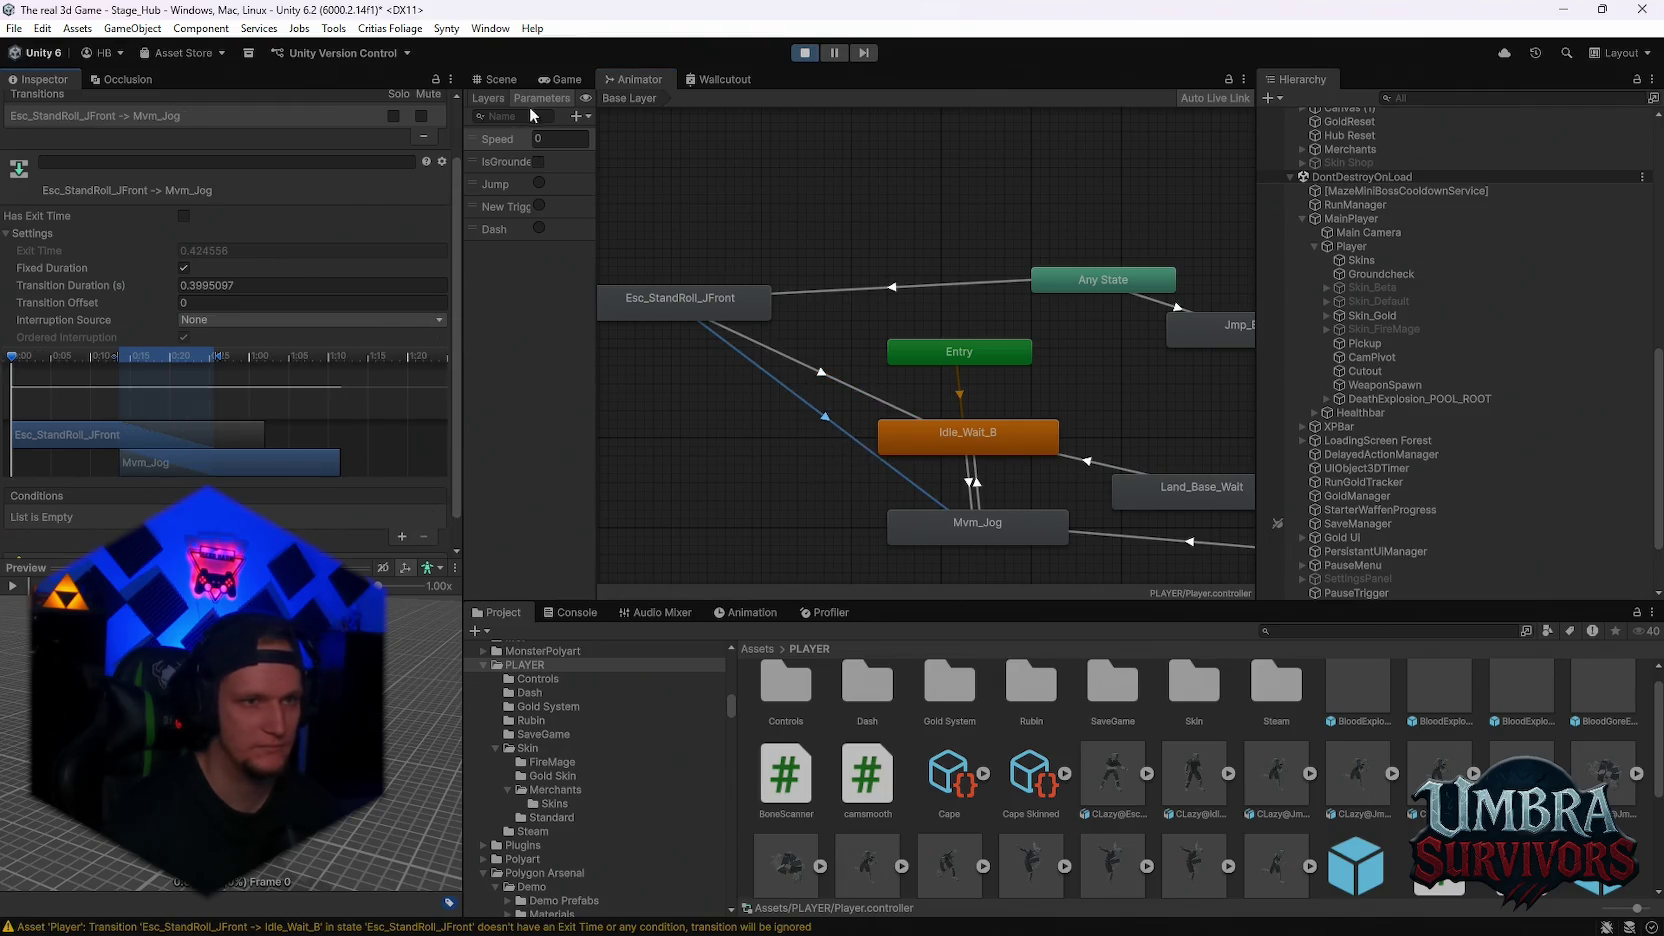
left_click(563, 79)
Open the merchant's Skin Shop and equip FireMage, Beta Skin and Midas-Touched
key("Escape")
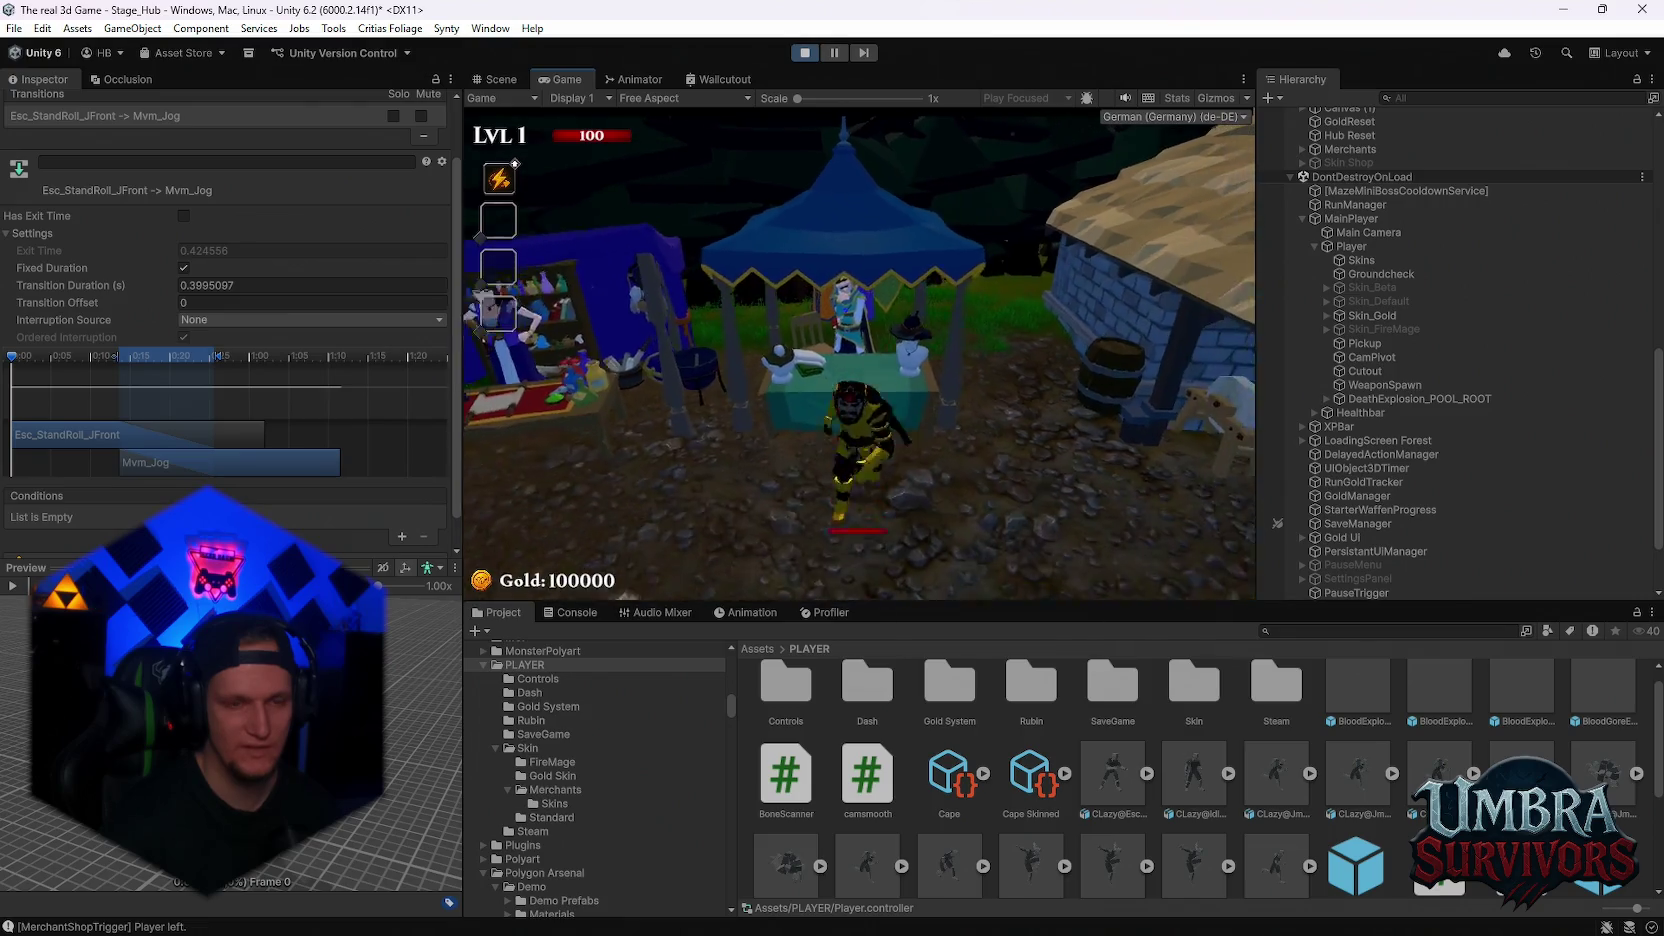
key("e")
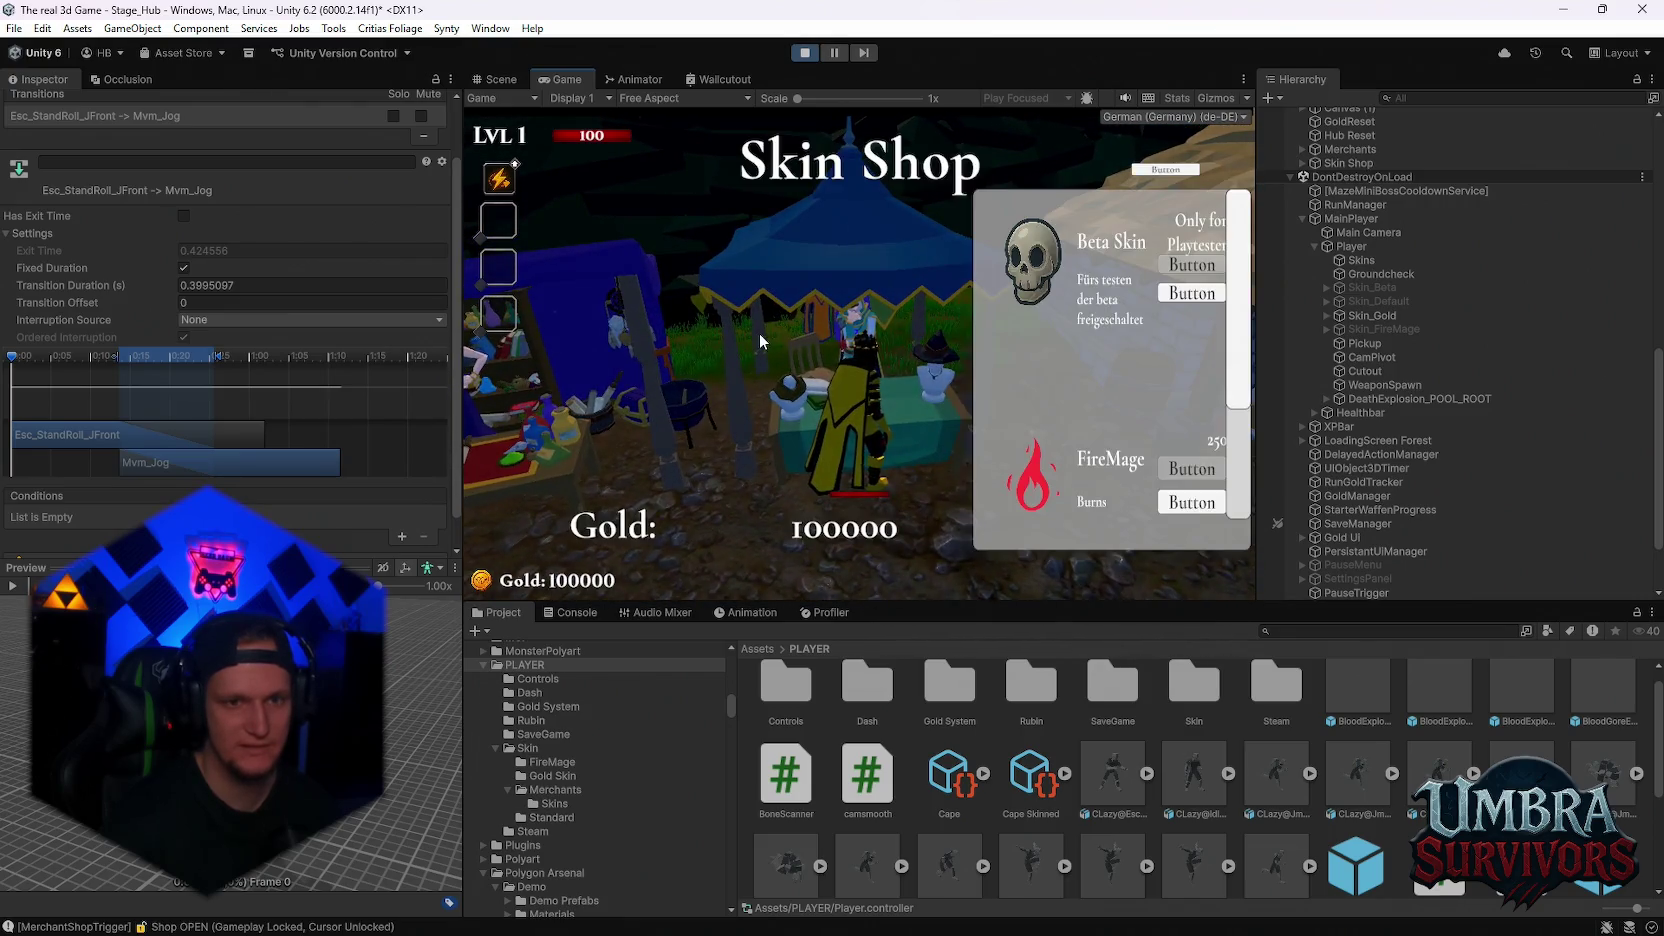
scroll(1086, 369, "down", 5)
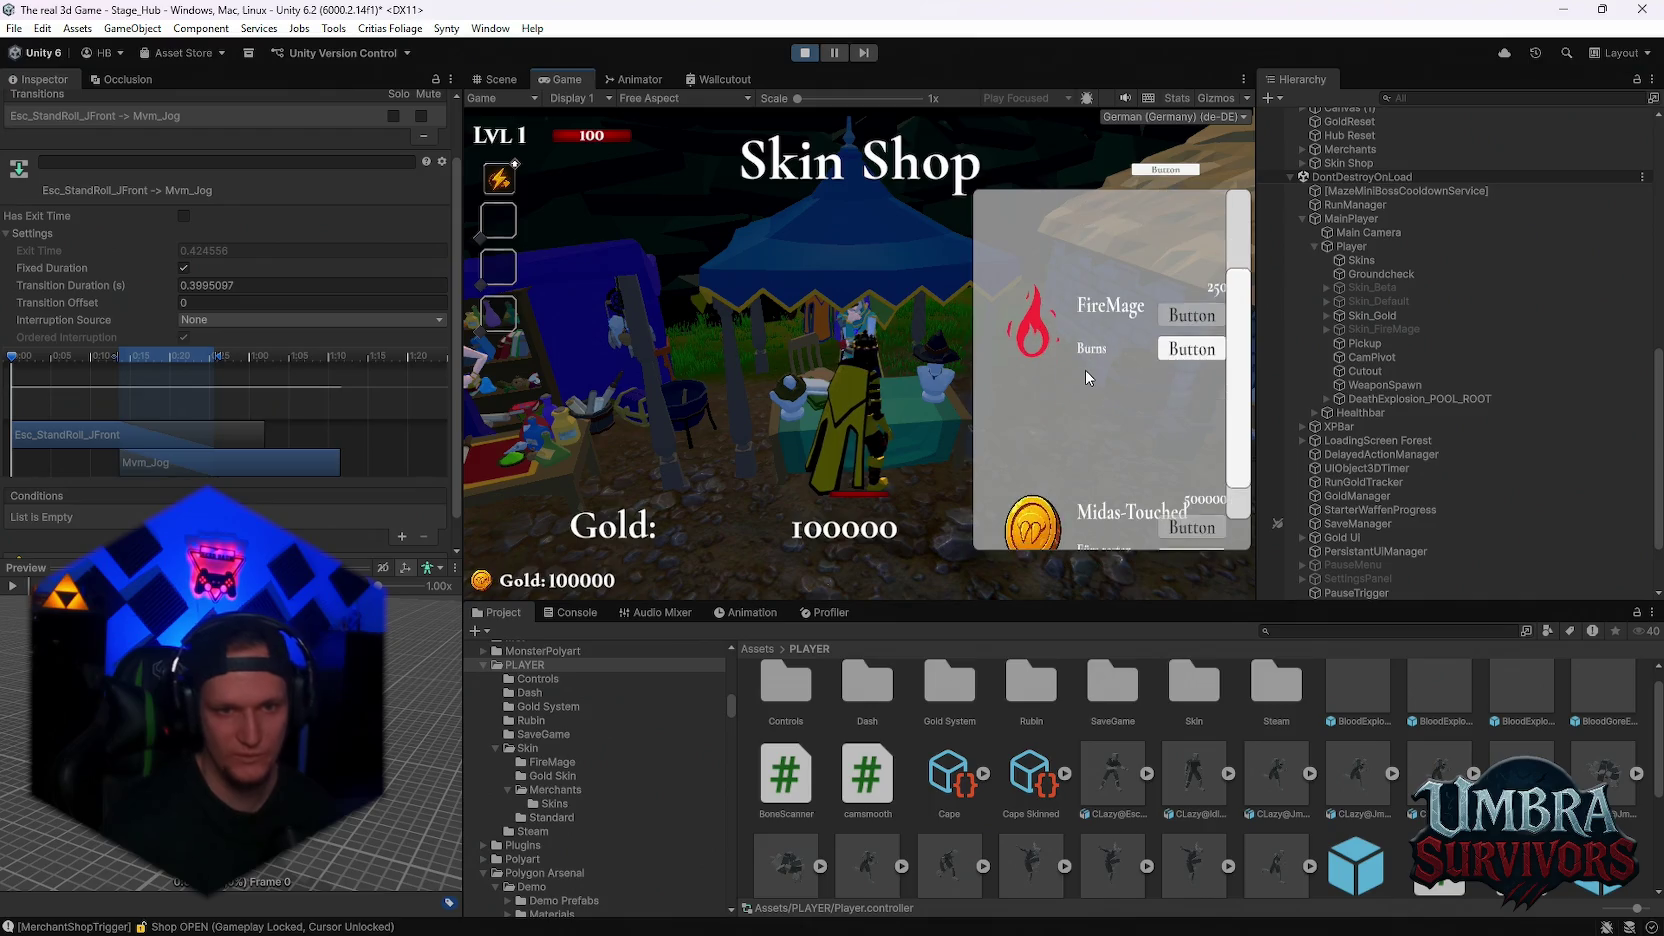
scroll(1141, 442, "up", 3)
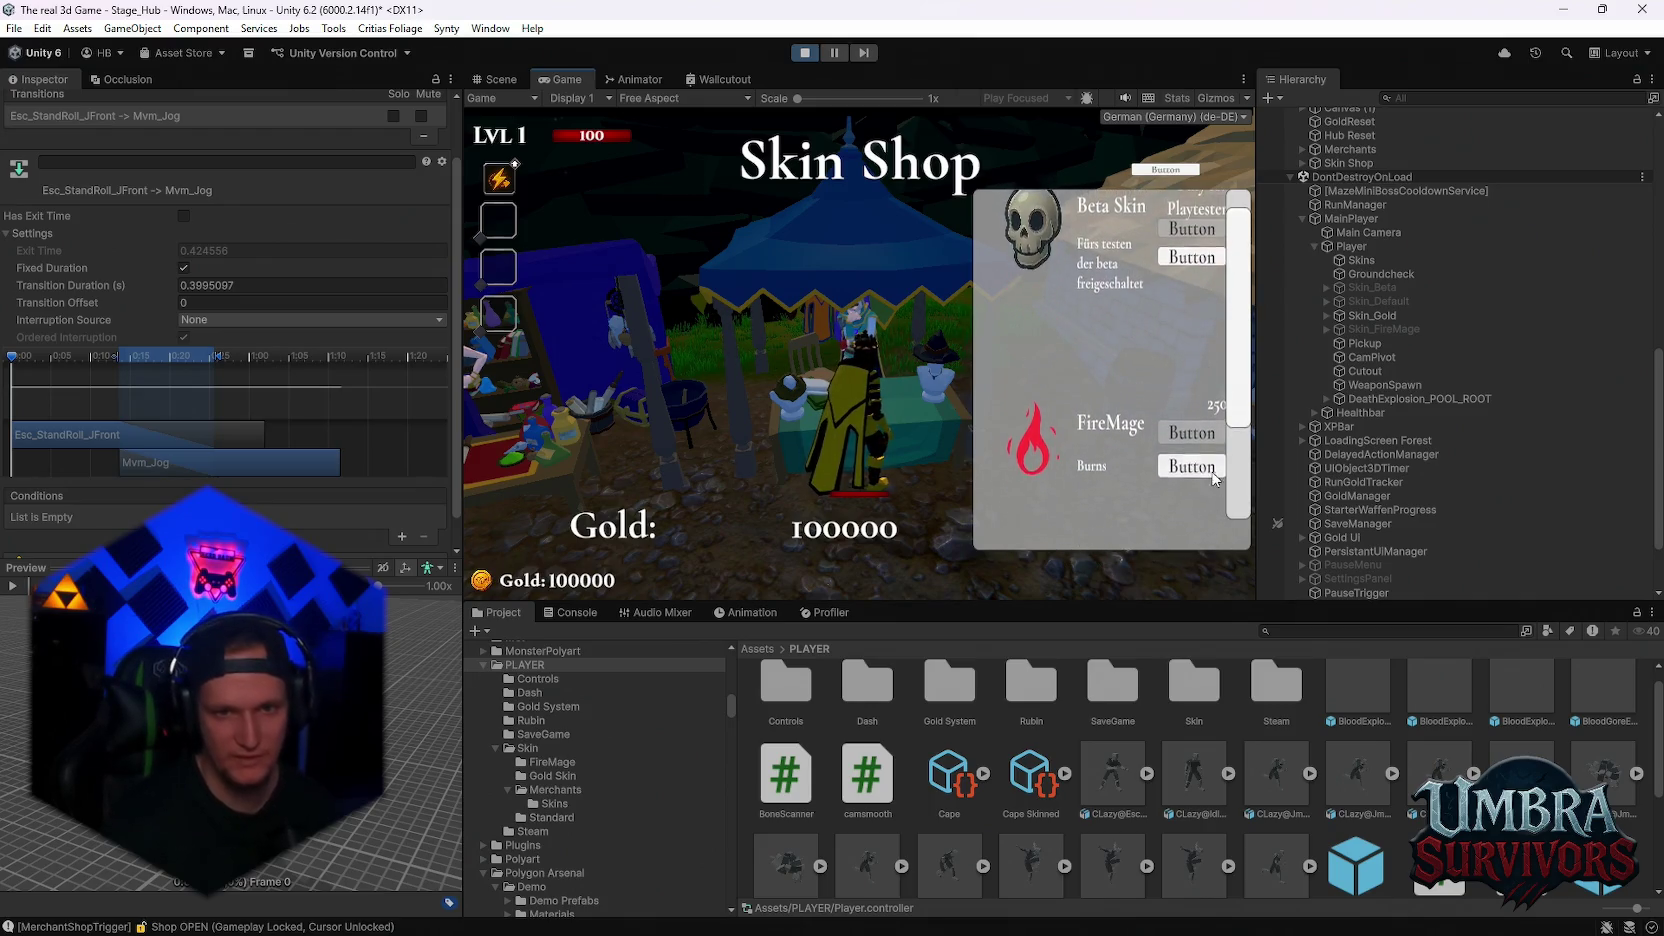
left_click(1190, 464)
scroll(1186, 285, "down", 1)
left_click(1191, 215)
scroll(1170, 450, "down", 3)
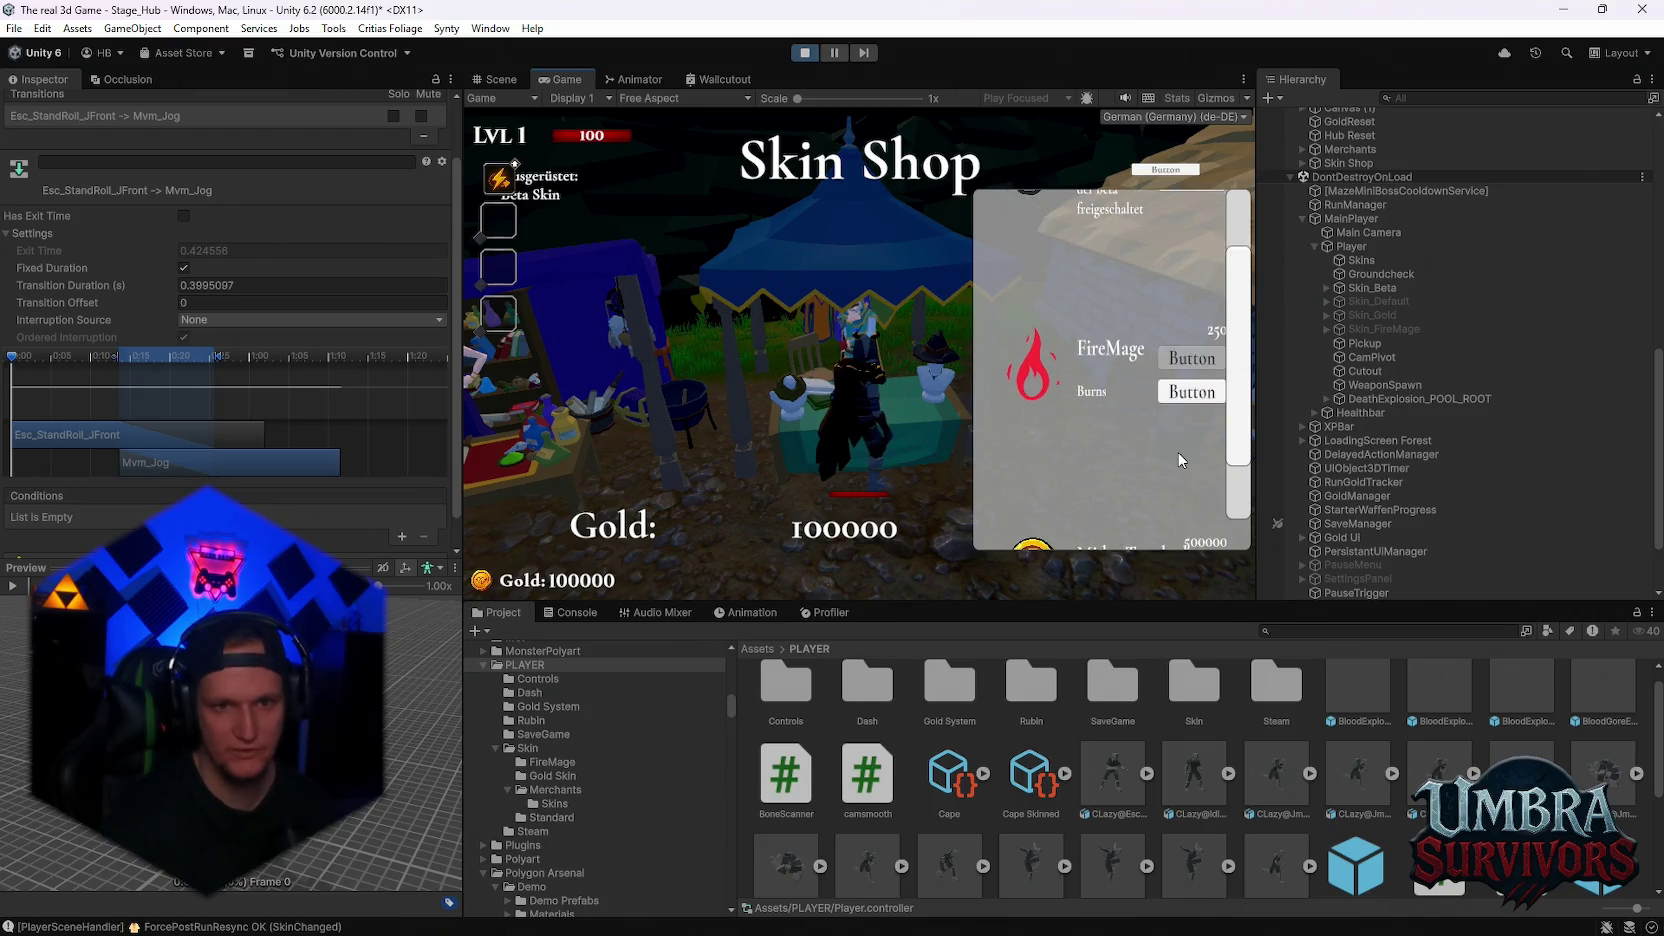
left_click(1190, 516)
key("Escape")
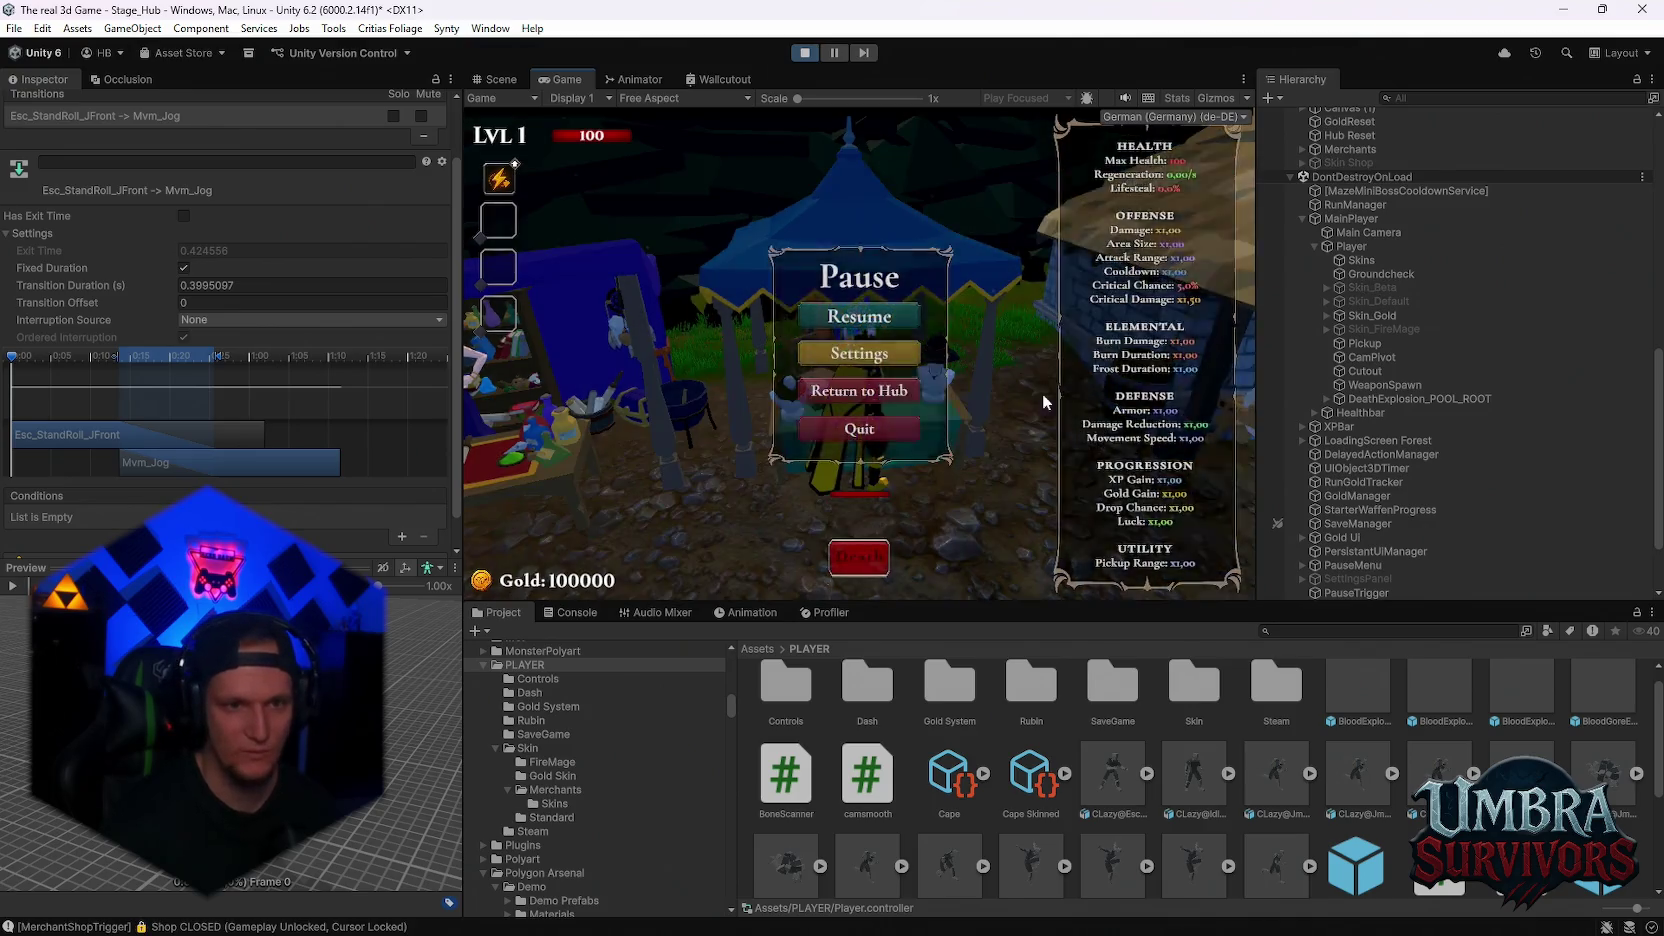
Walk from the merchant stalls toward the grassy area and pause the game
key("Escape")
key("s")
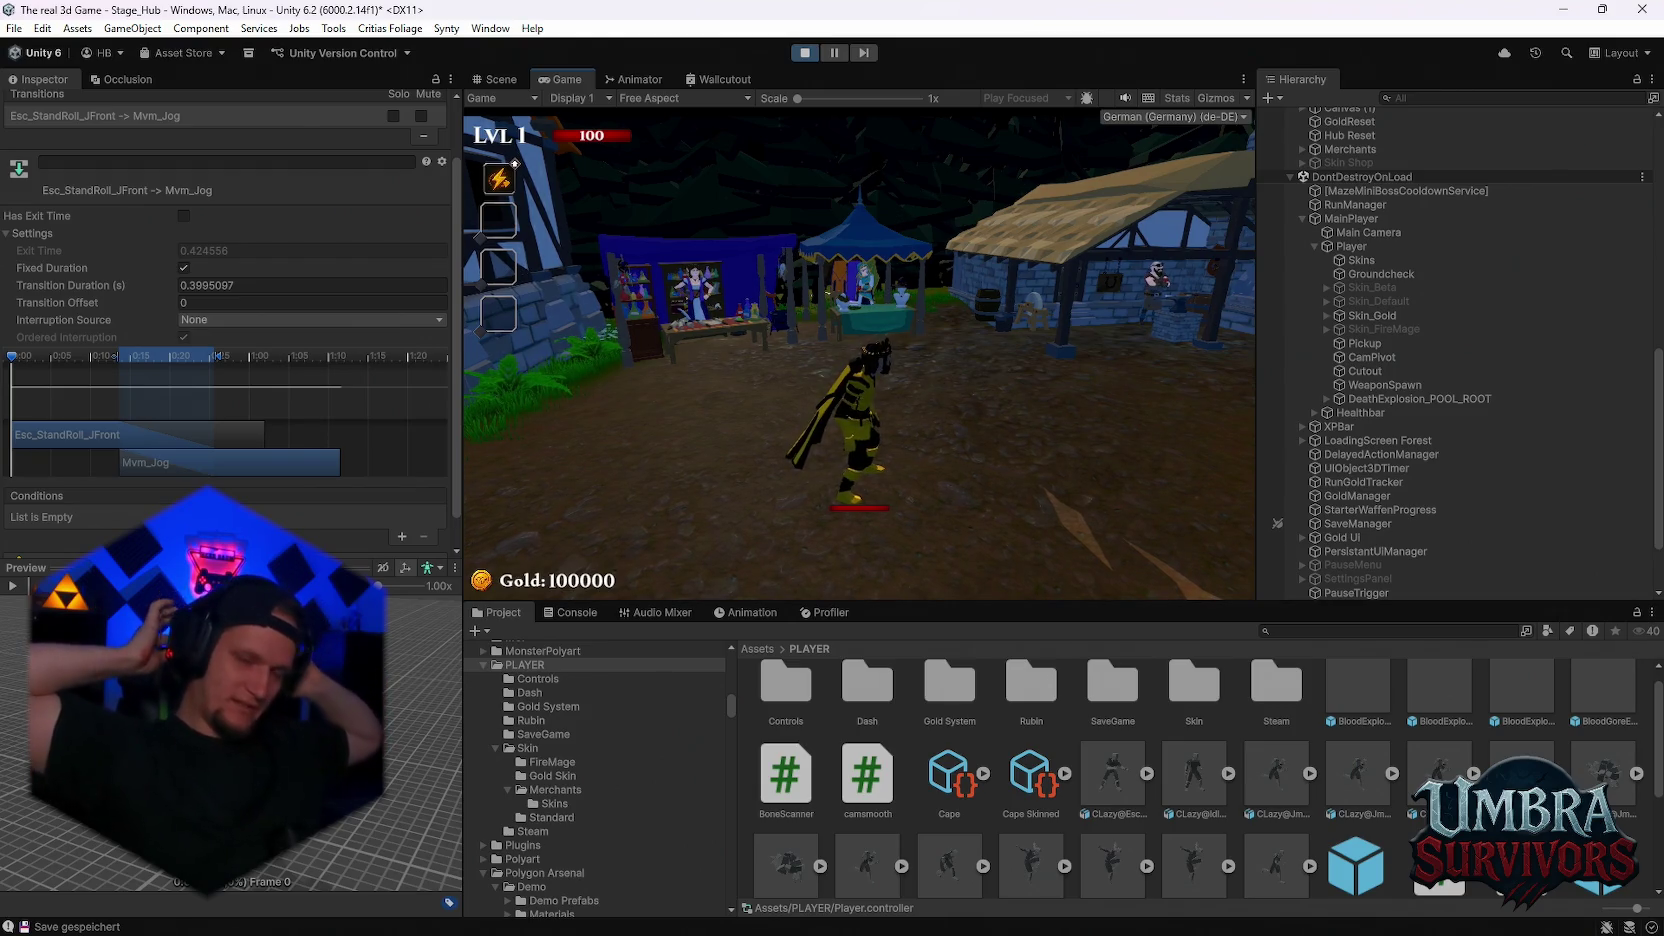
key("w")
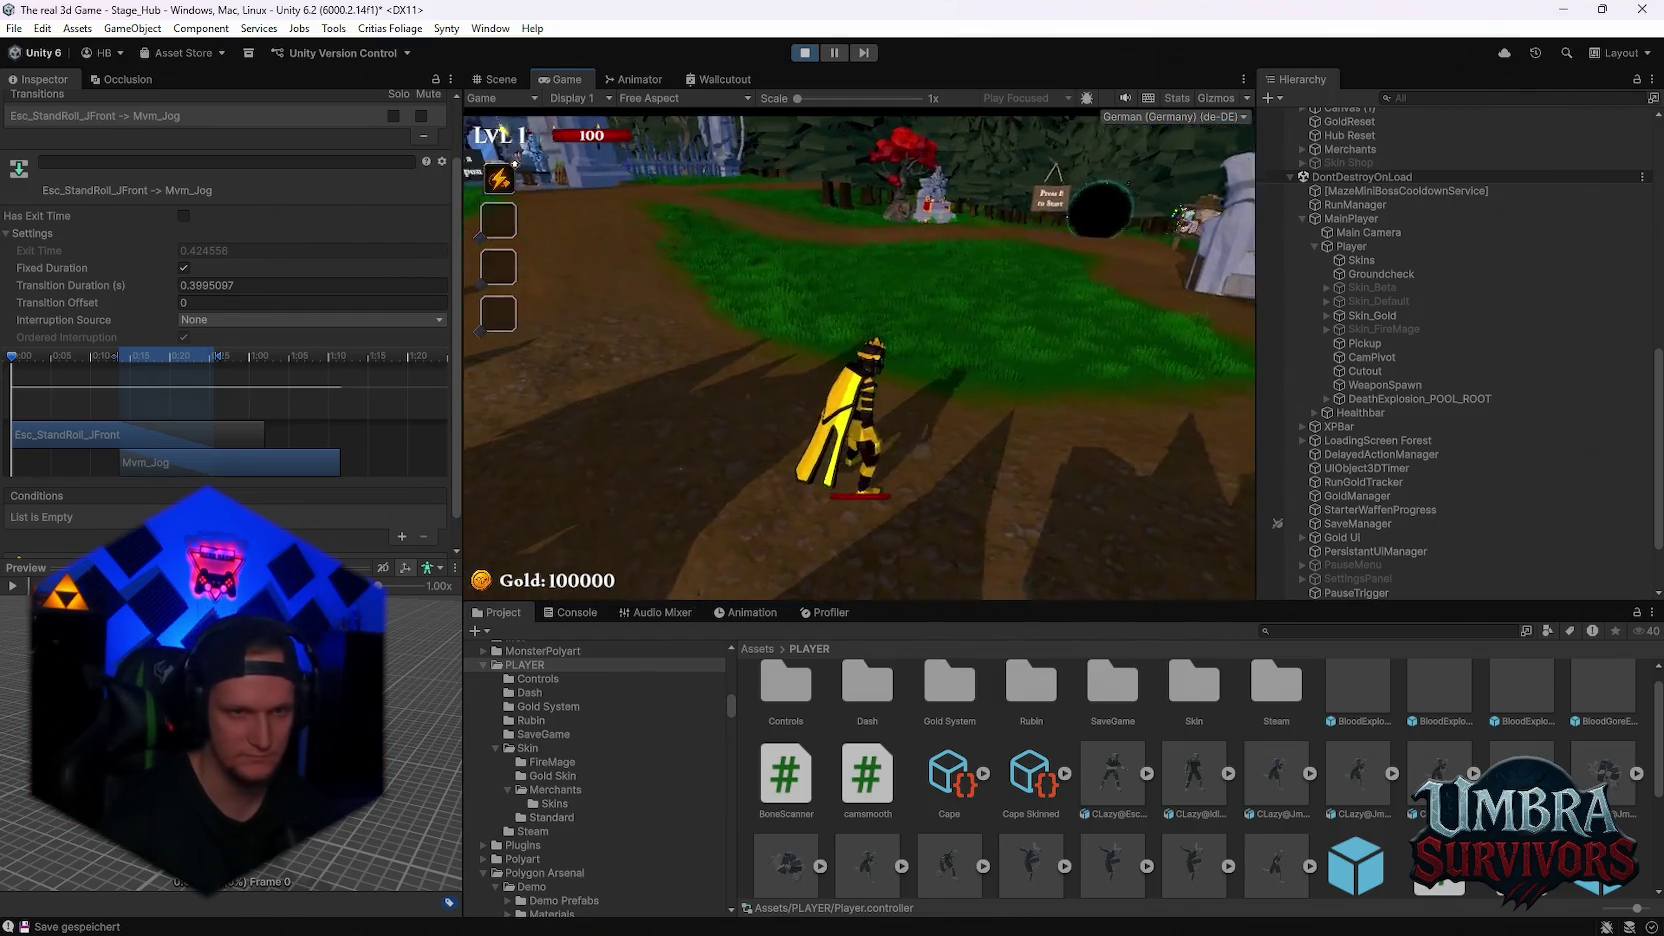
key("Escape")
scroll(228, 336, "down", 1)
scroll(256, 381, "down", 2)
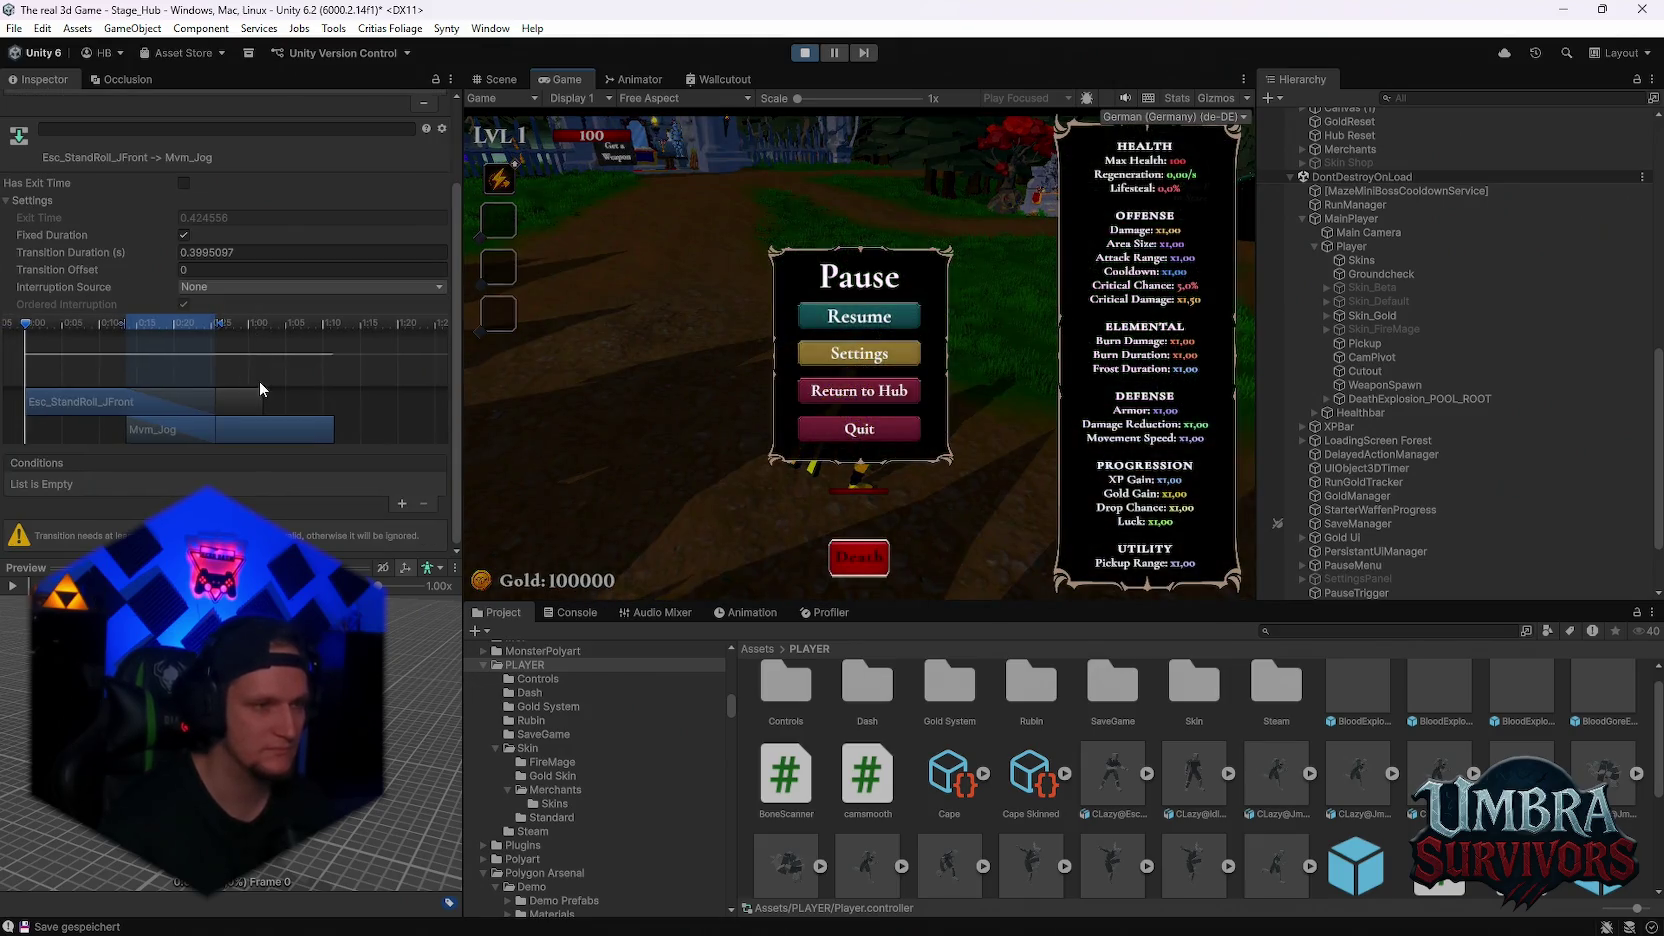
Turn on Has Exit Time (0.765625) for the Esc_StandRoll_JFront to Idle_Wait_B transition
scroll(188, 342, "up", 3)
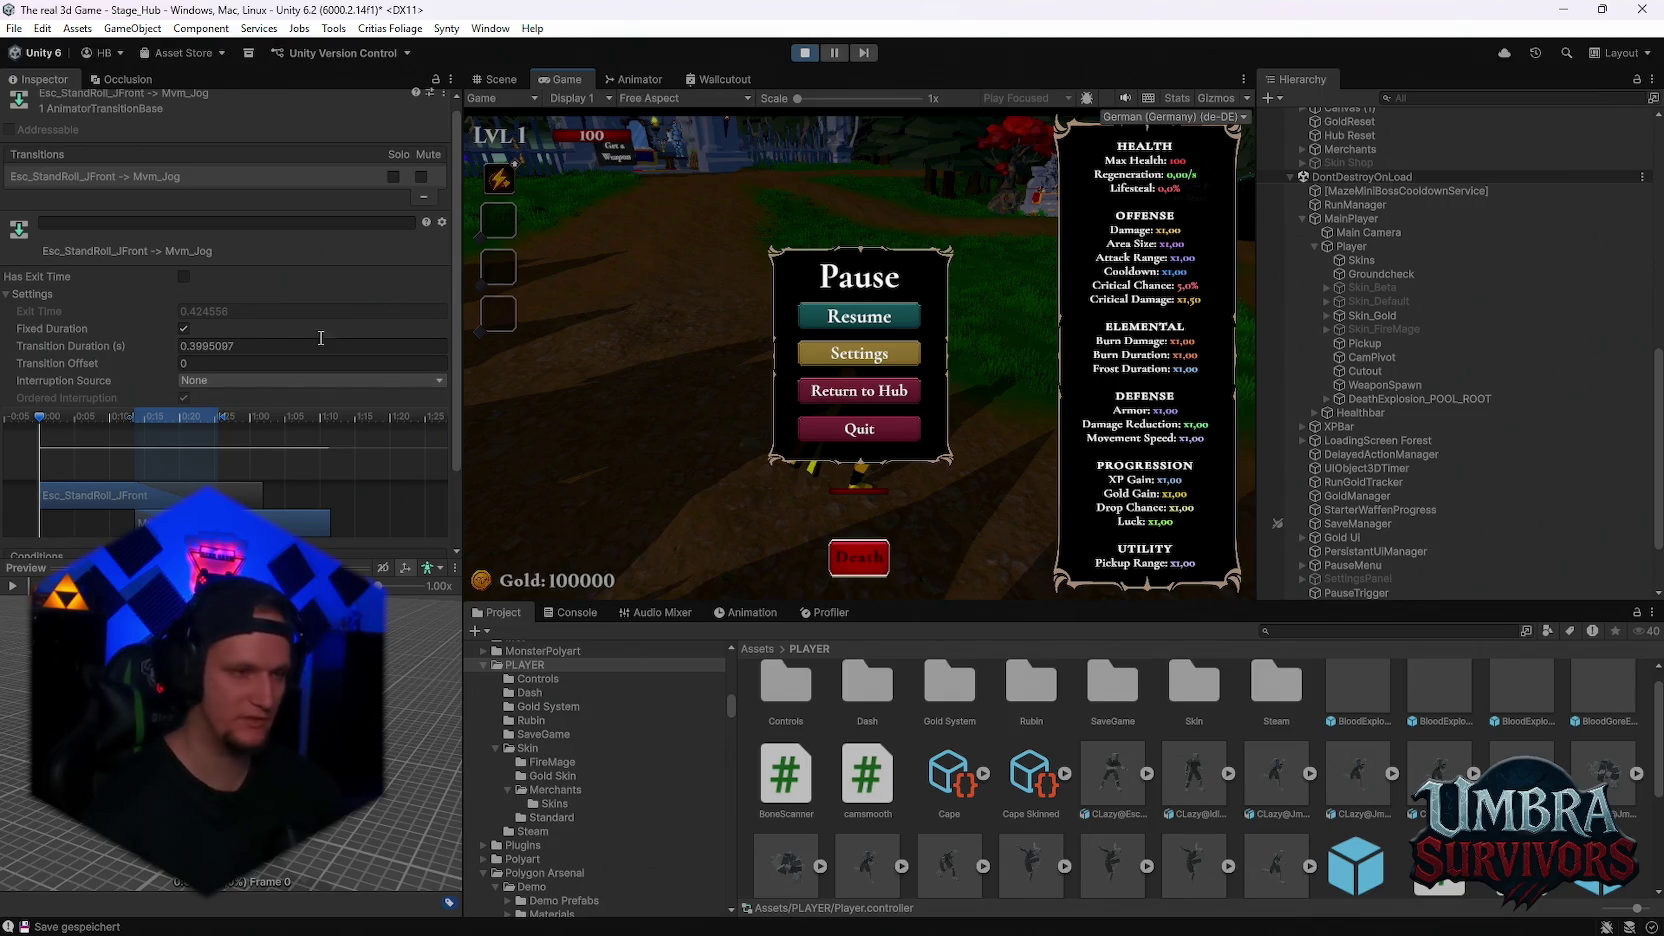
left_click(203, 381)
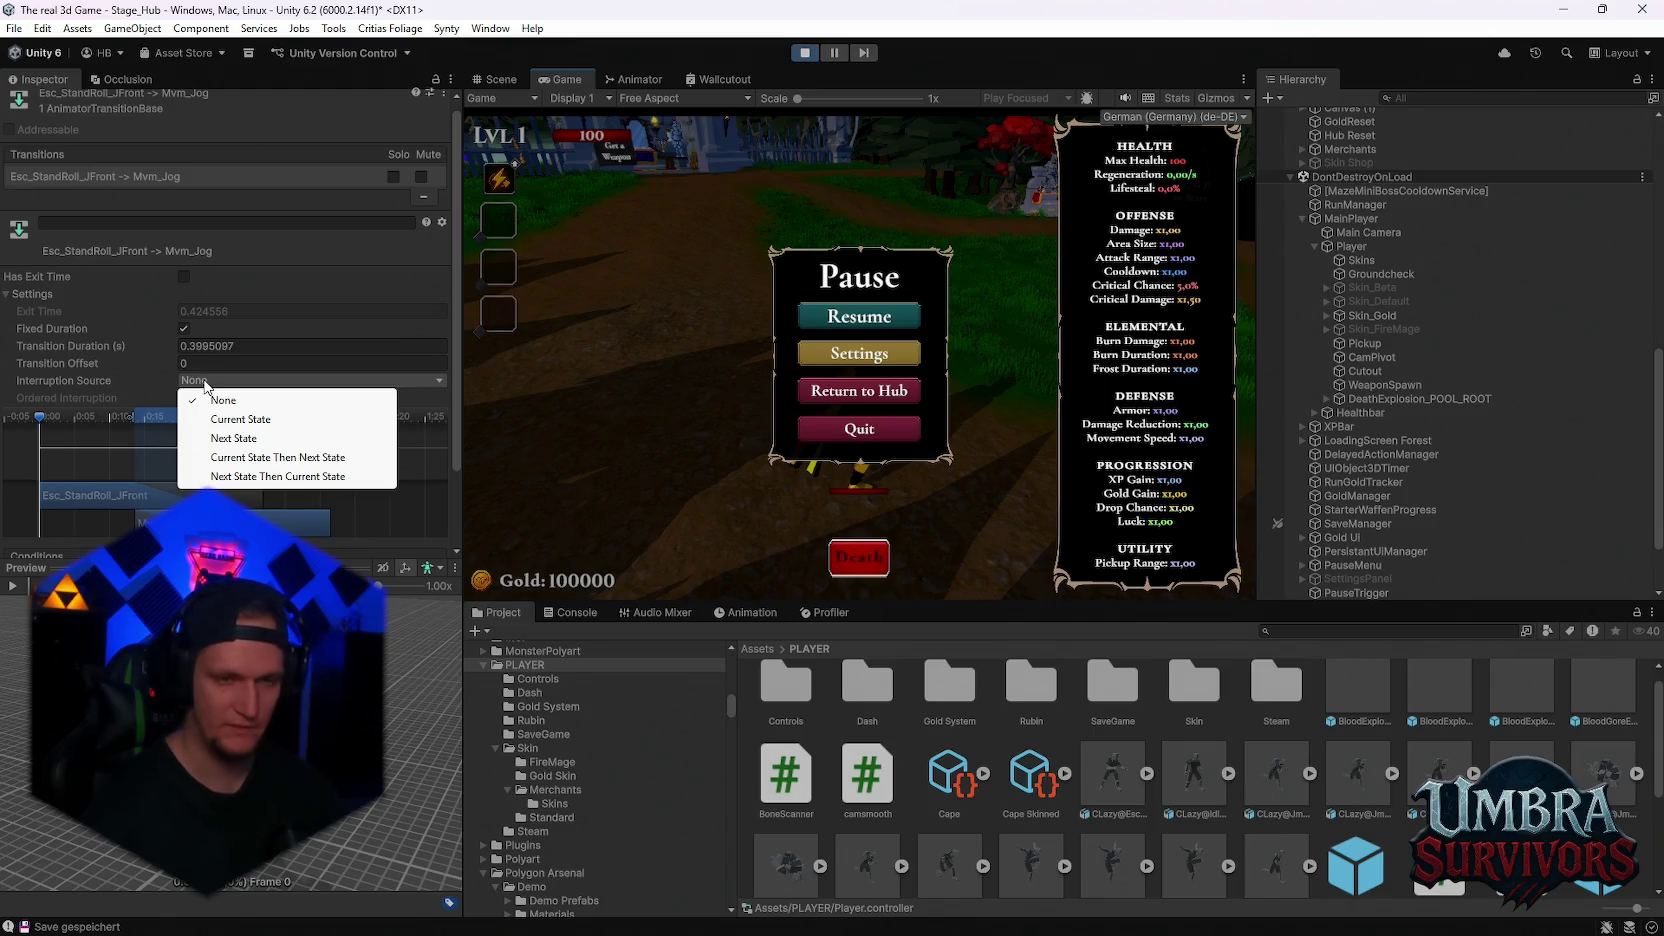
left_click(630, 79)
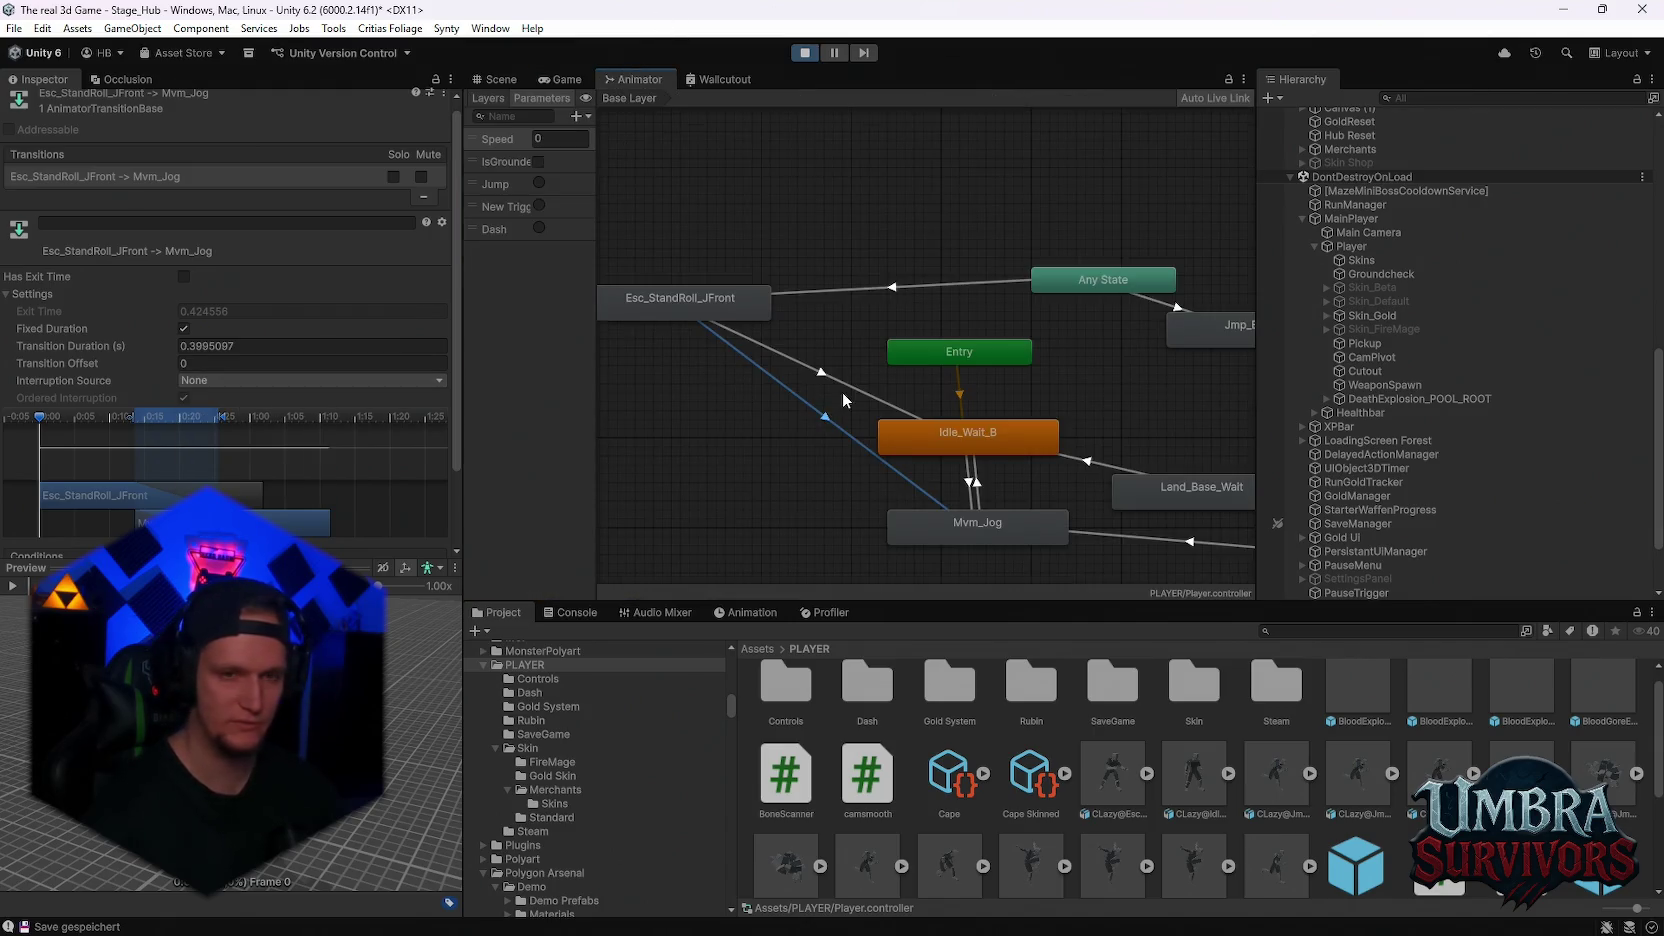
scroll(842, 391, "down", 2)
scroll(920, 415, "up", 2)
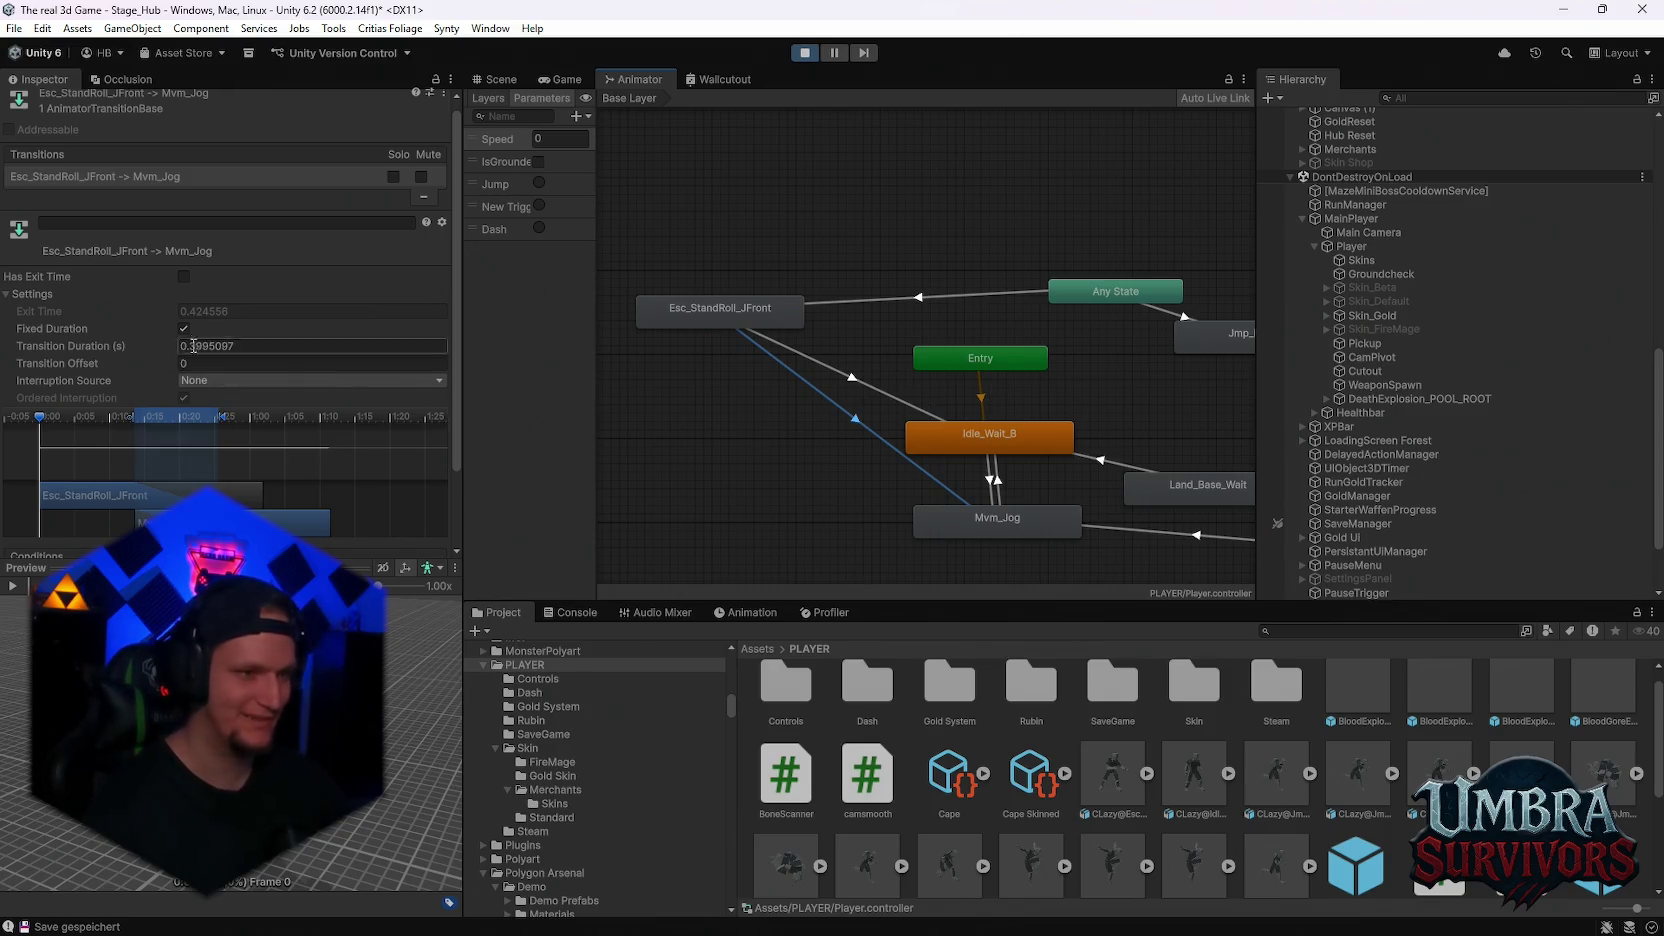
scroll(146, 378, "down", 3)
scroll(169, 491, "up", 1)
scroll(169, 491, "down", 1)
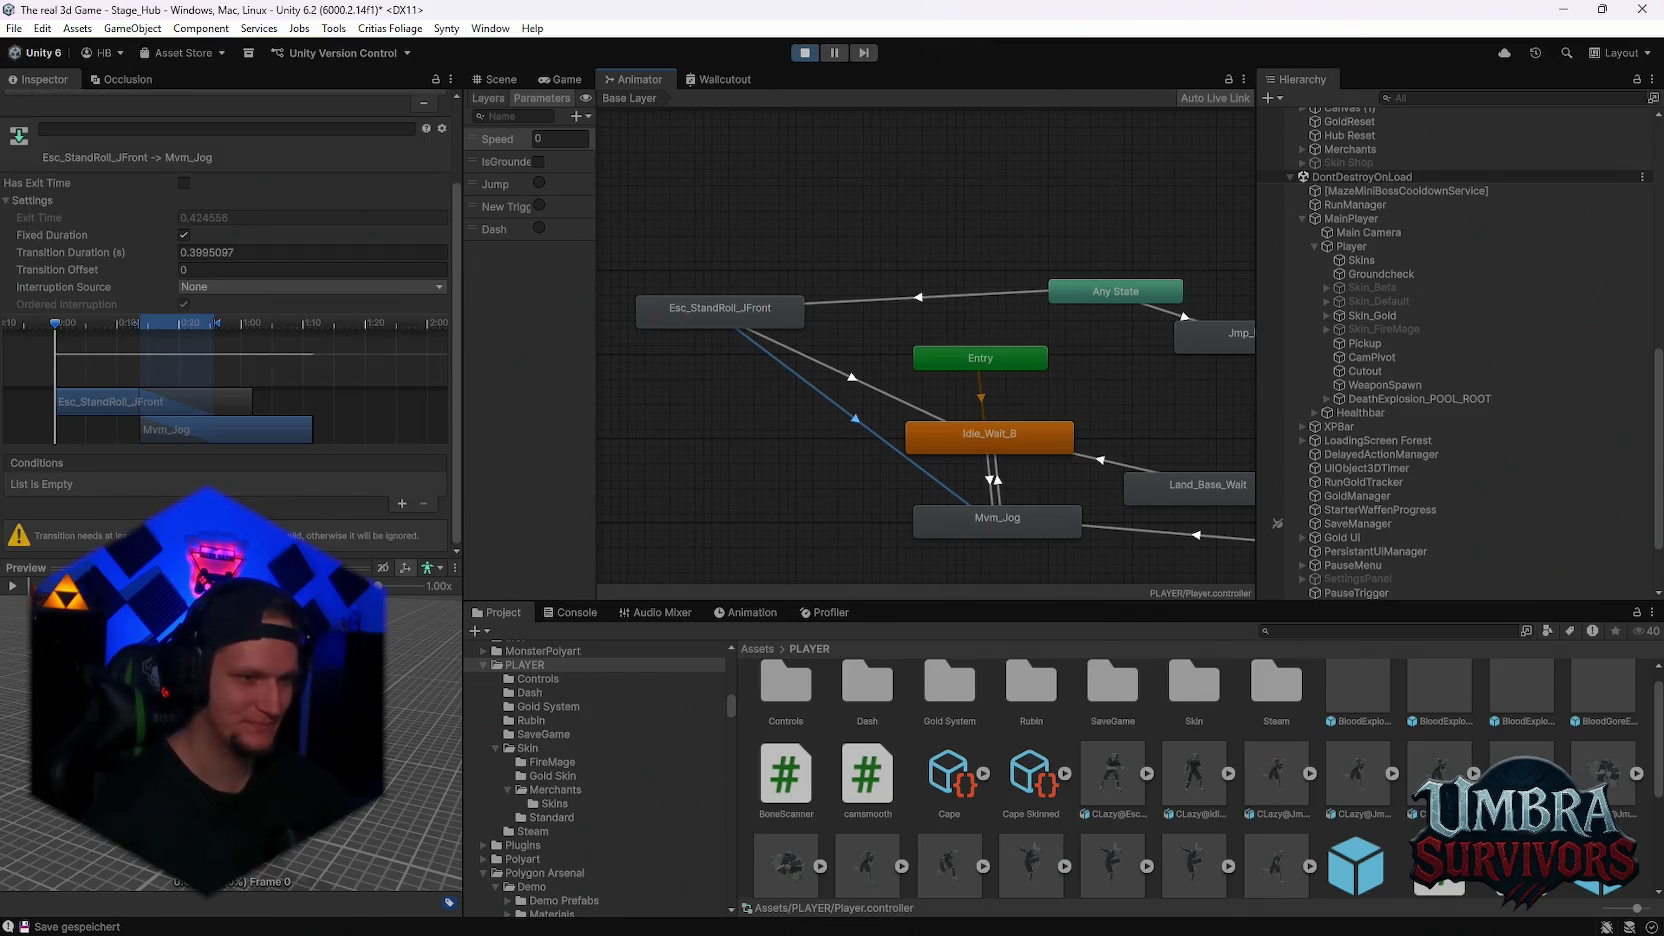
scroll(806, 497, "up", 2)
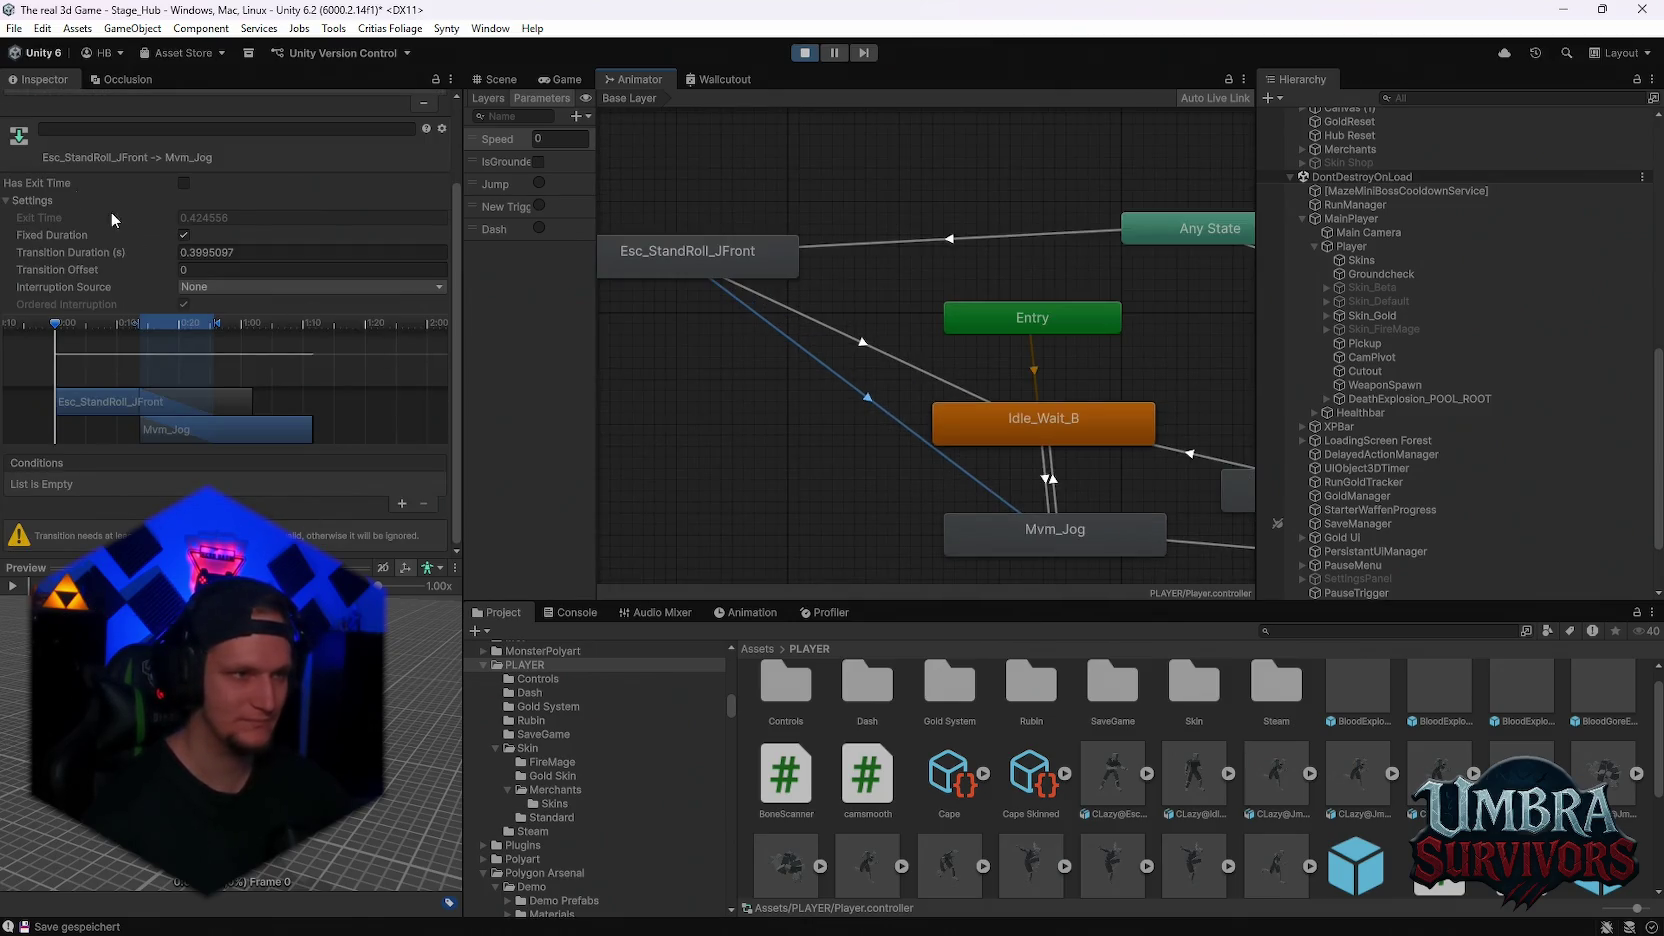
left_click(842, 348)
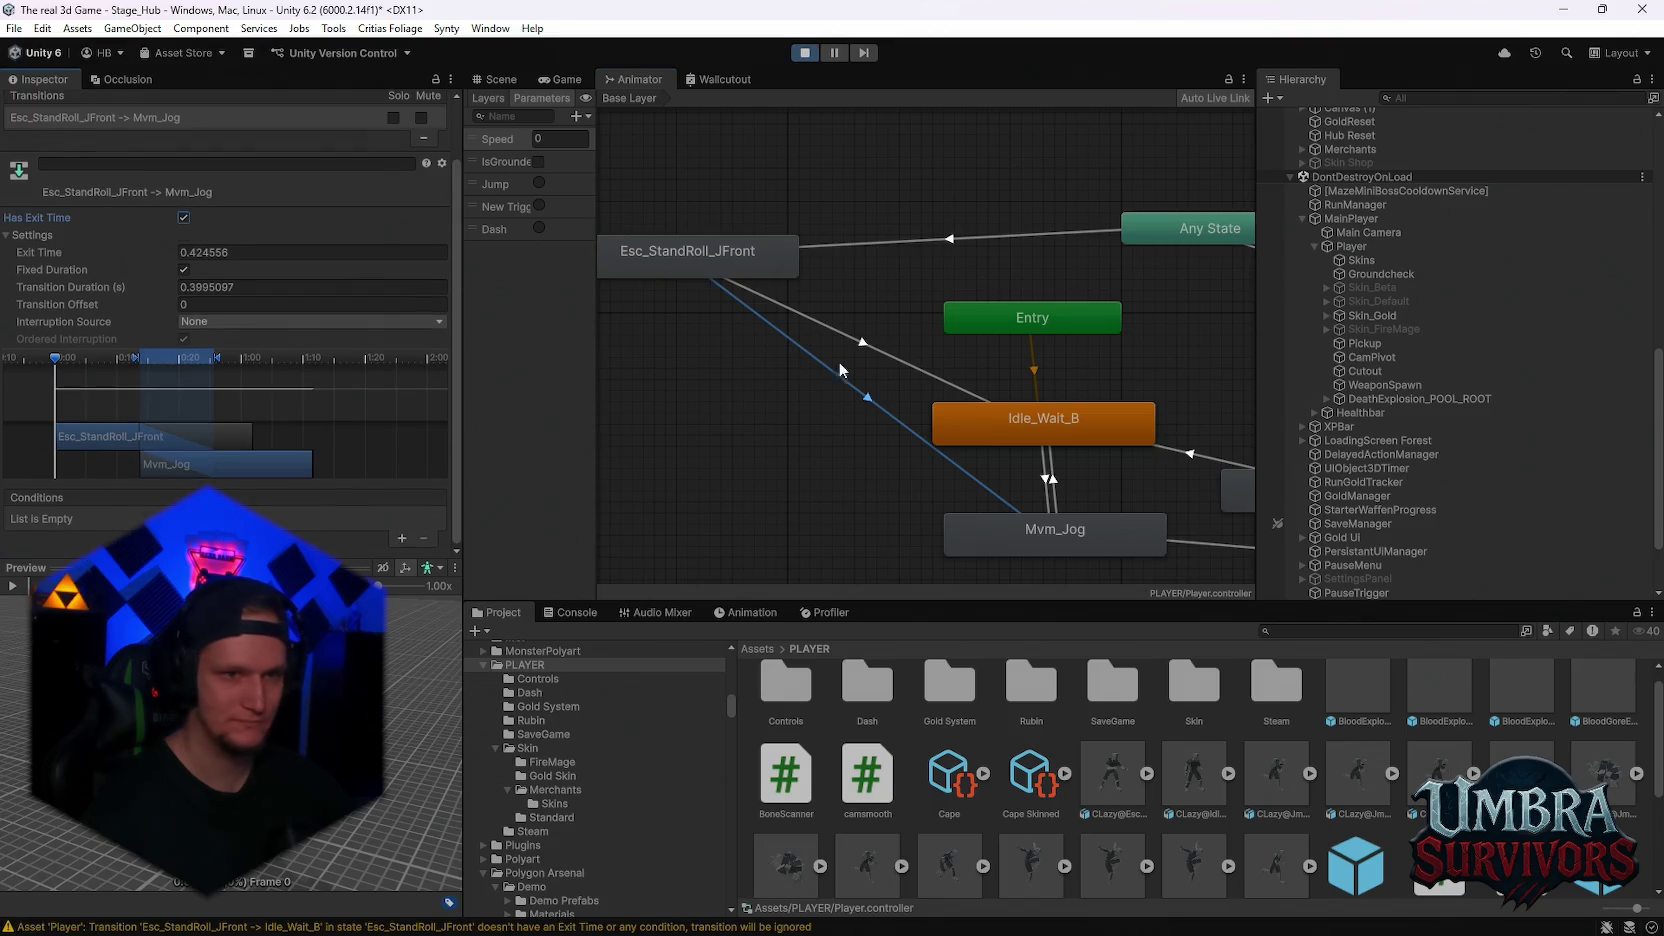
left_click(183, 218)
Glance at the console messages, then resume the running game
scroll(183, 218, "up", 1)
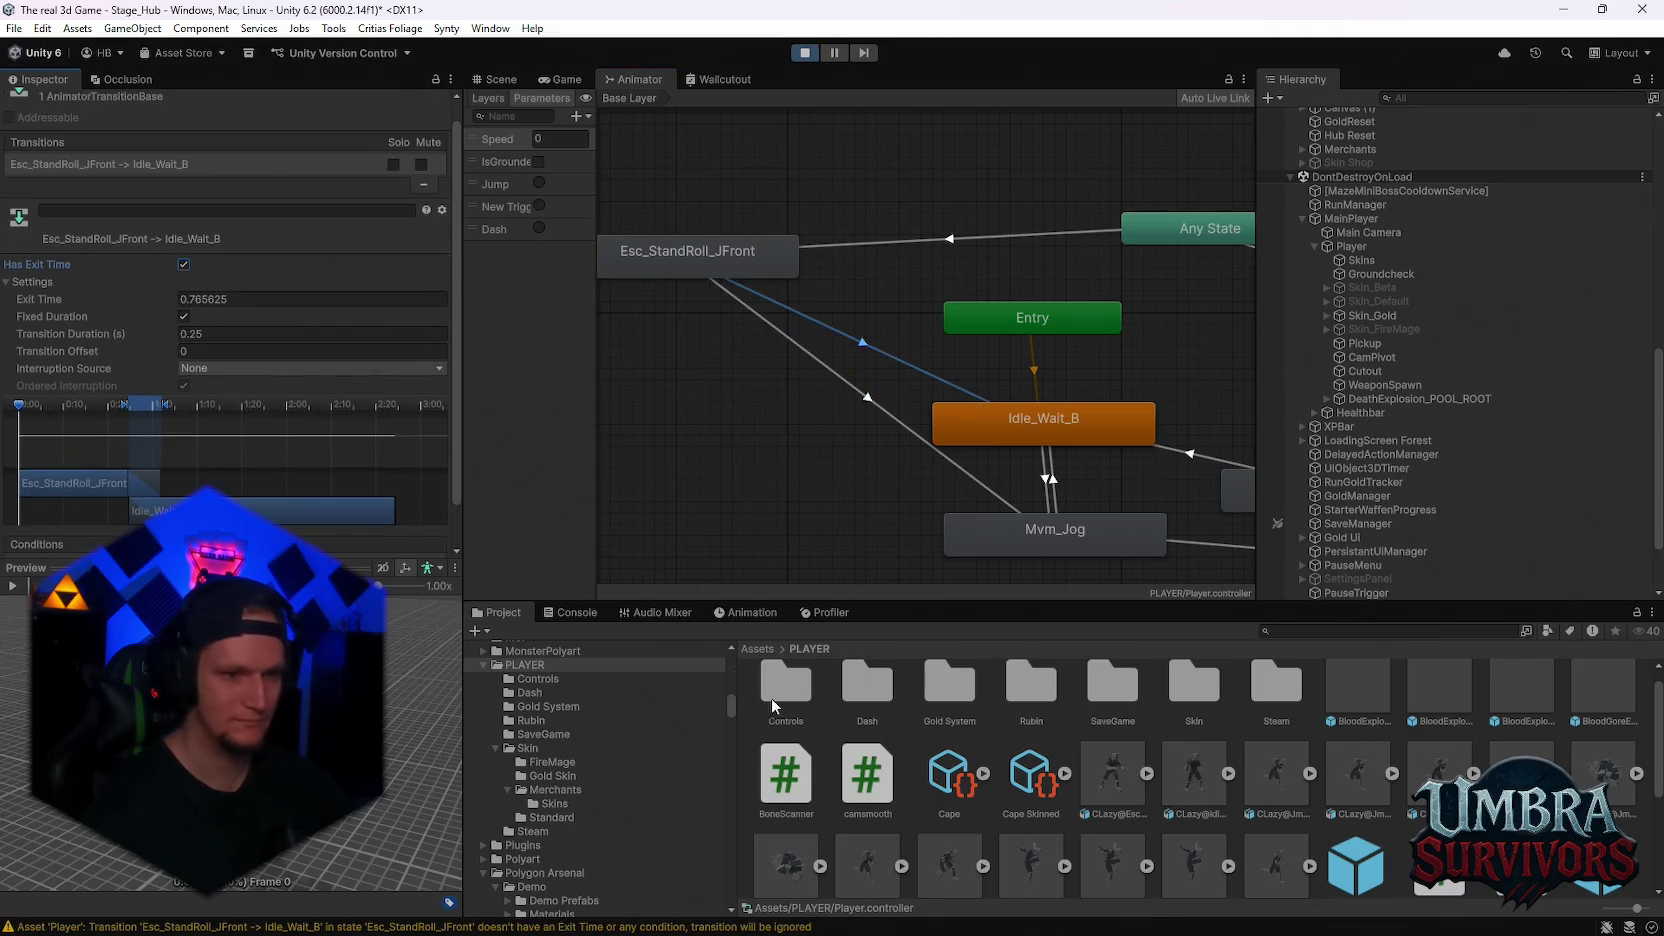
left_click(570, 612)
left_click(505, 617)
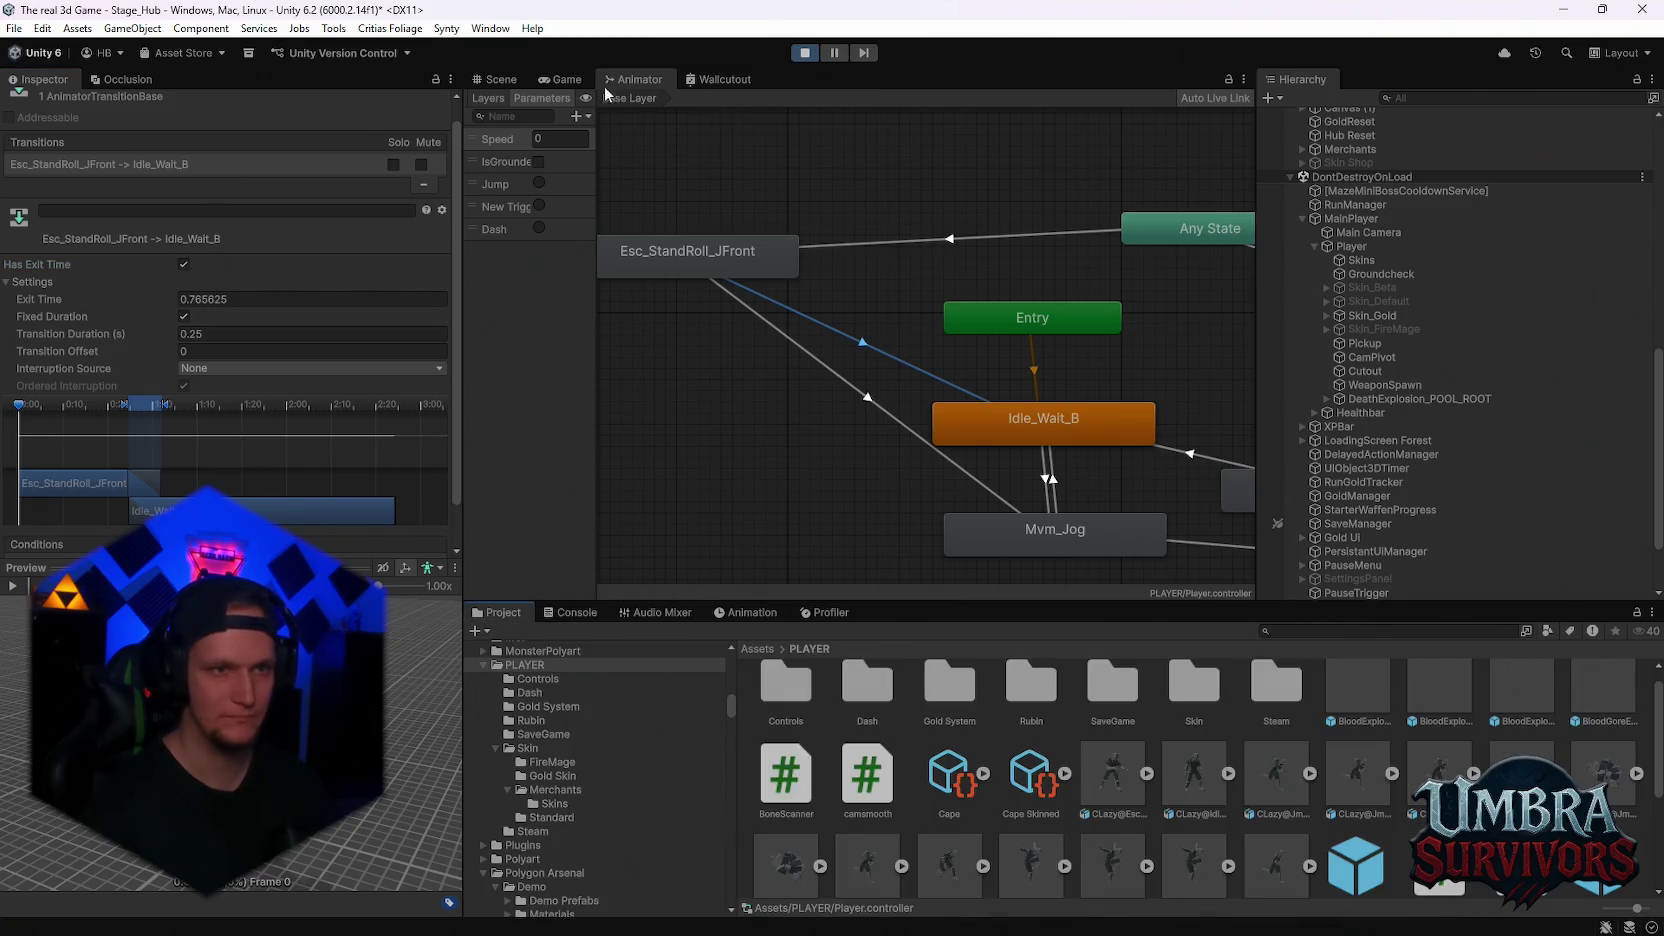
left_click(562, 79)
left_click(880, 313)
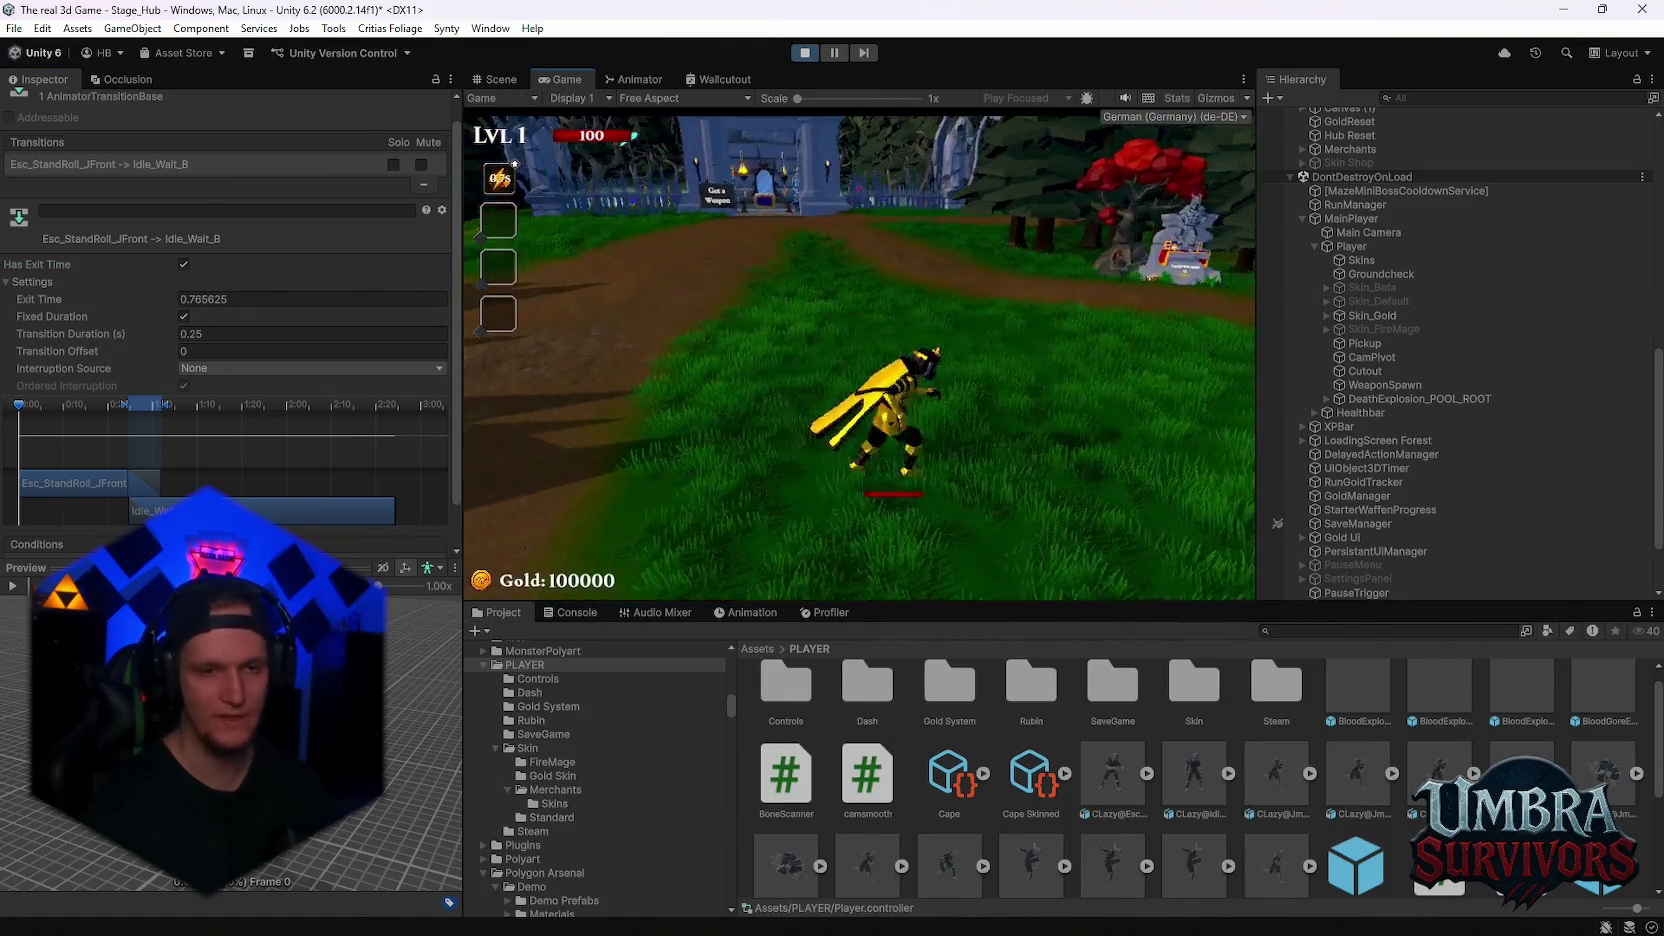
Run through the village and graveyard onto the forest path, bunnyhopping toward the knight statue
key("space")
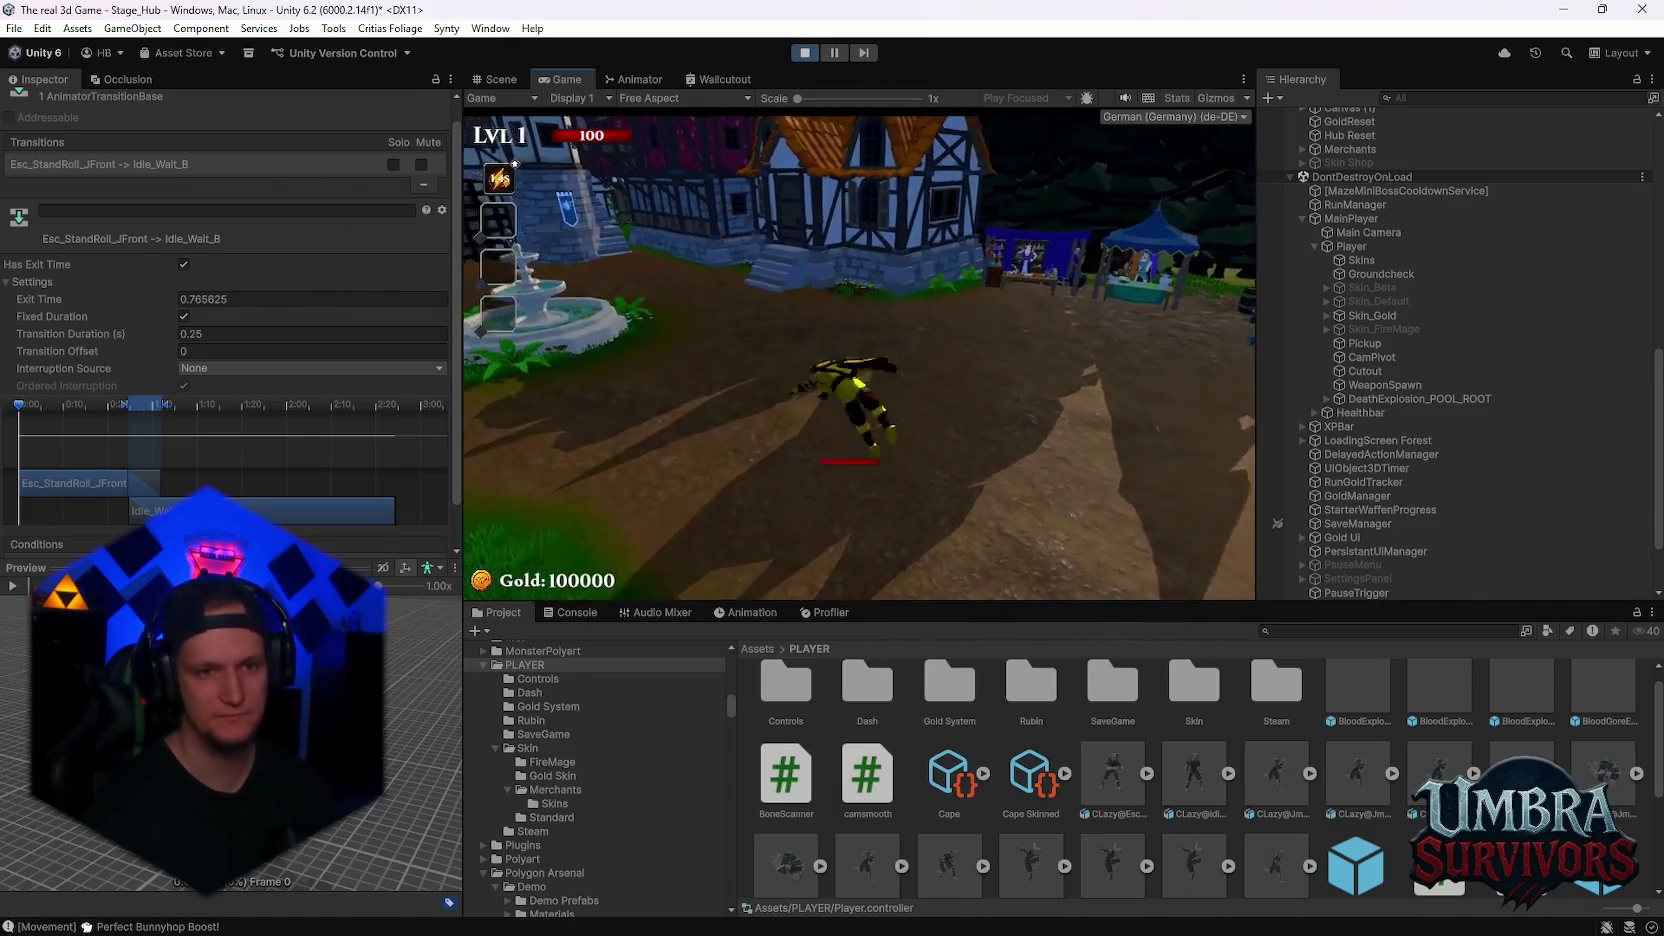
key("w")
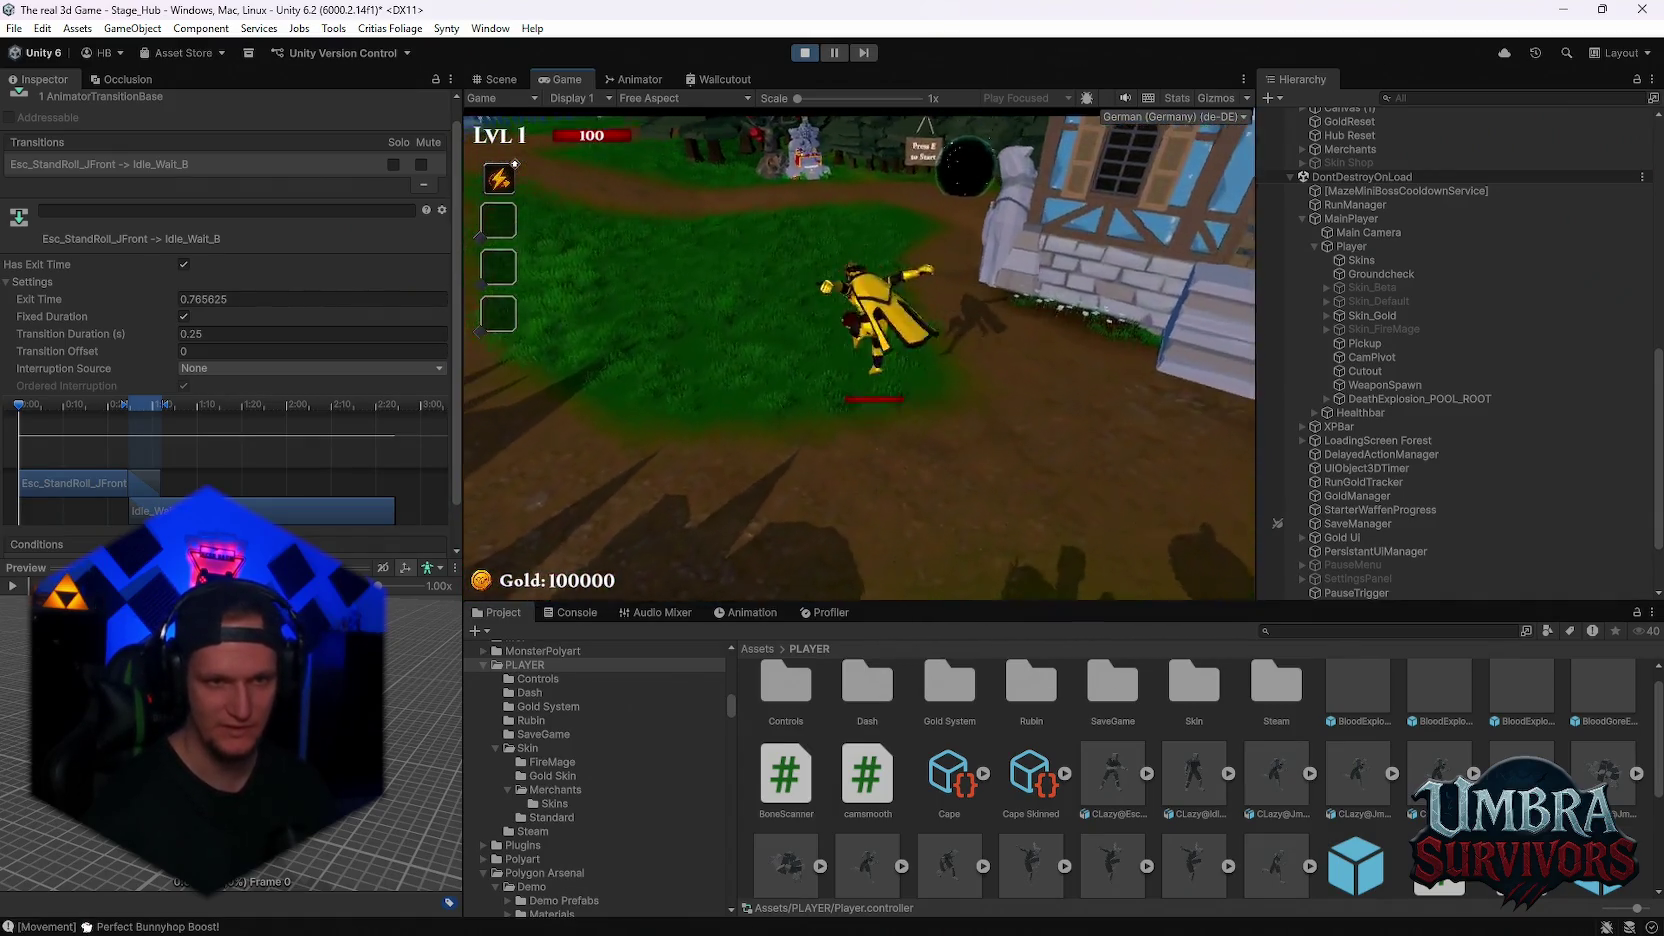
key("w")
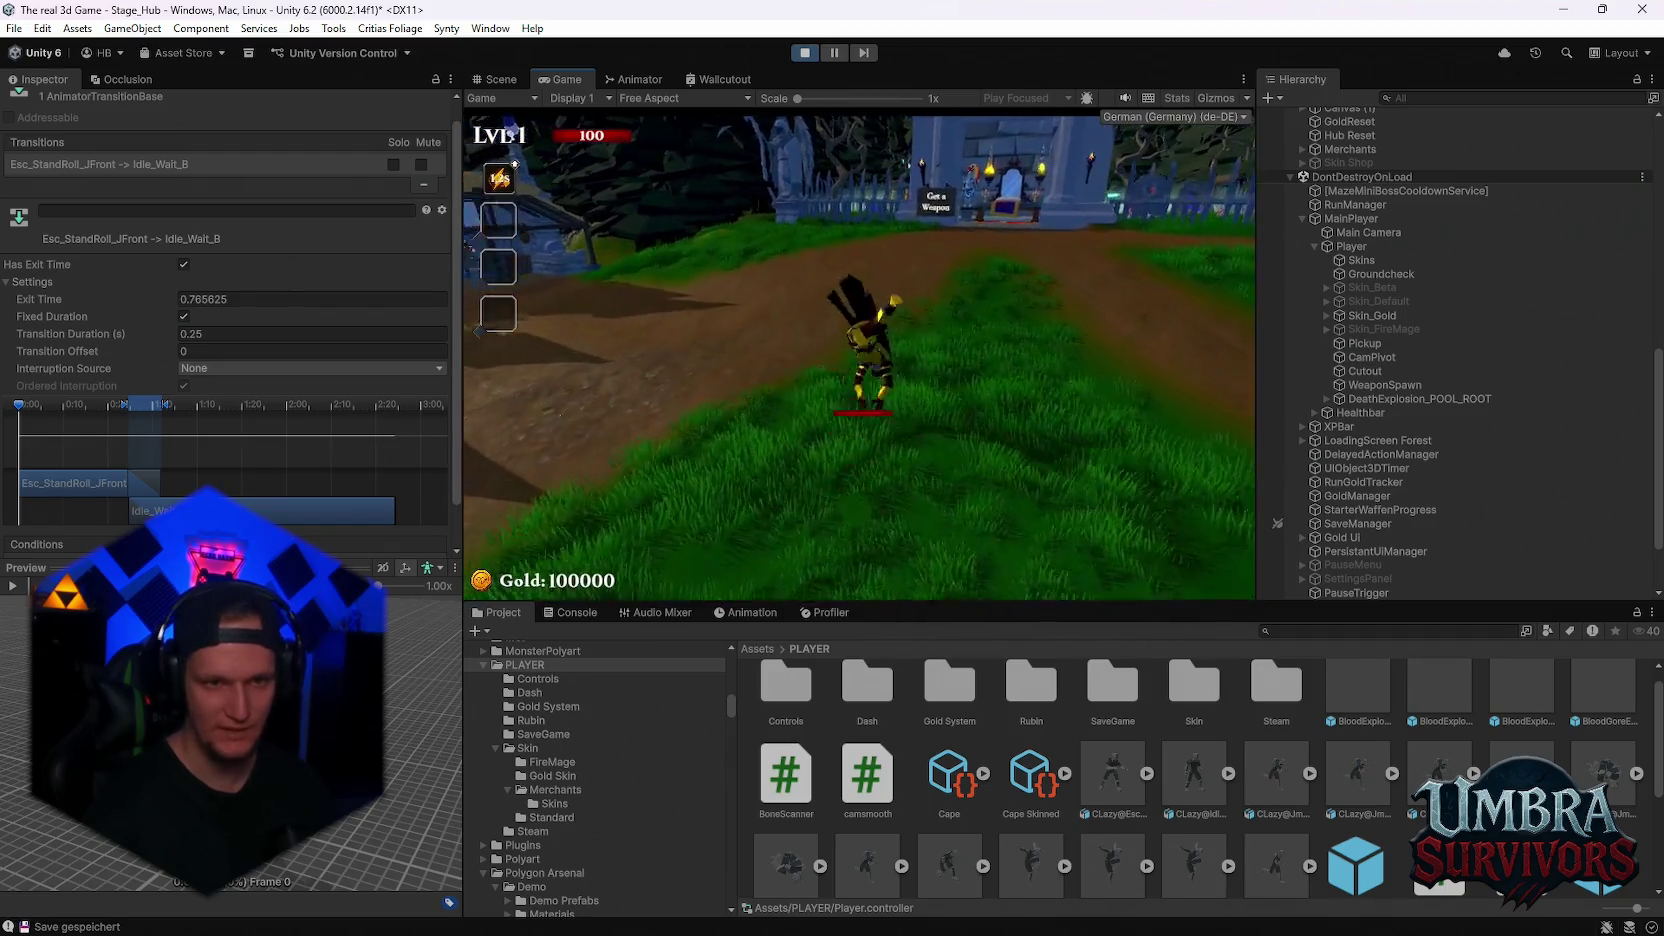
key("w")
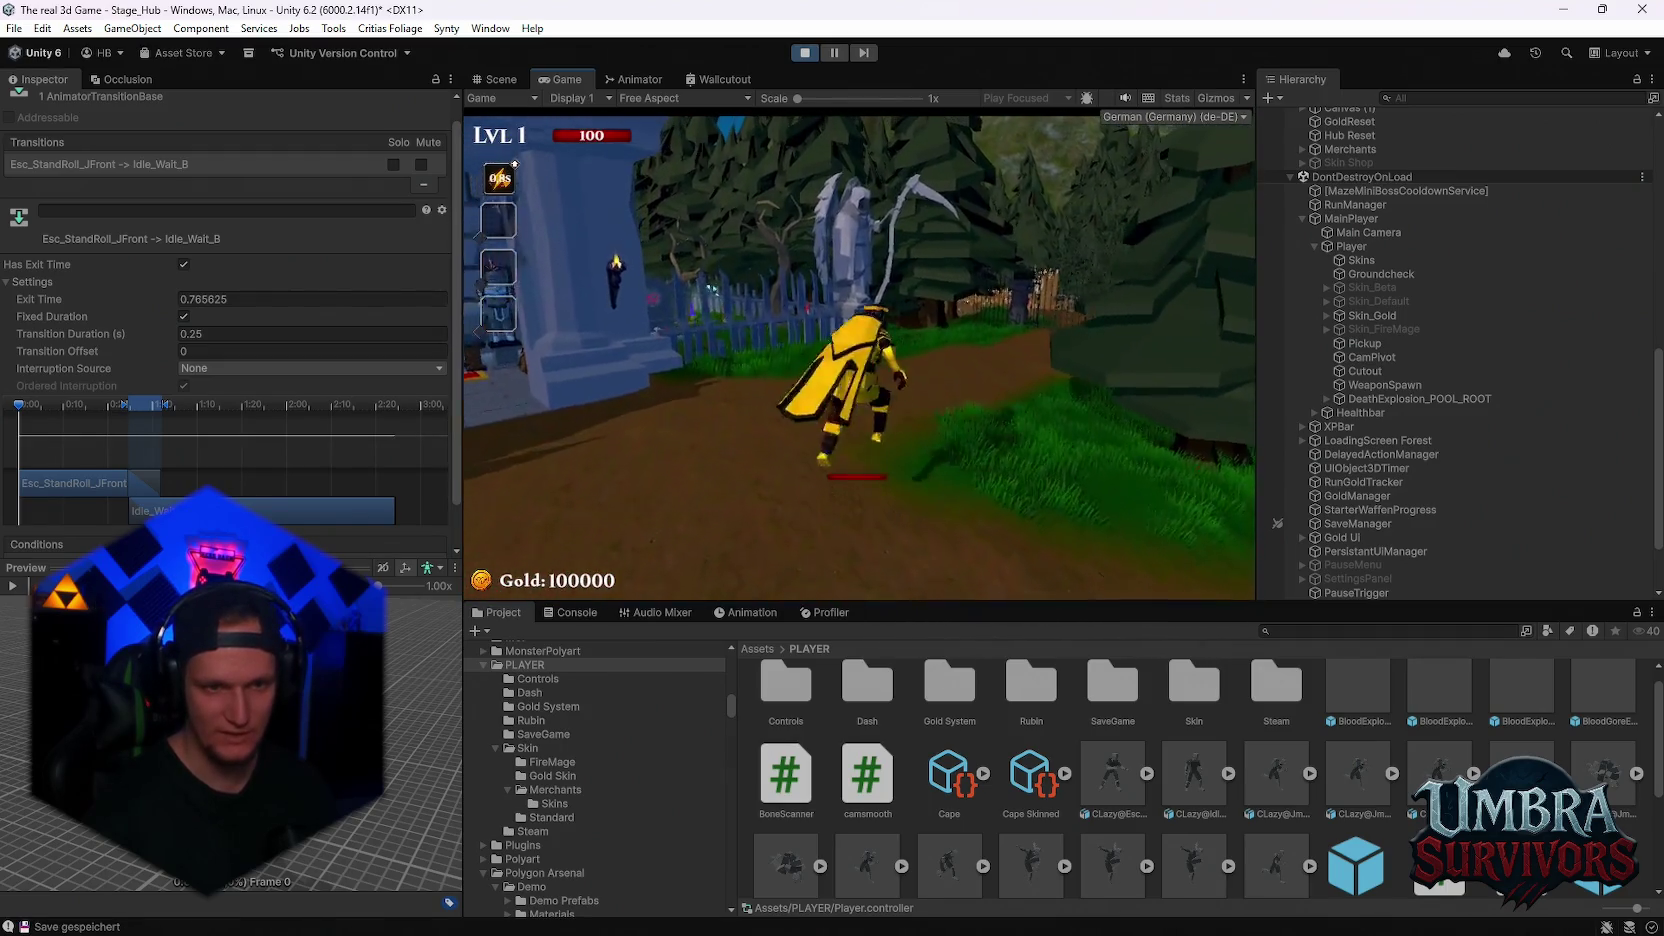
key("w")
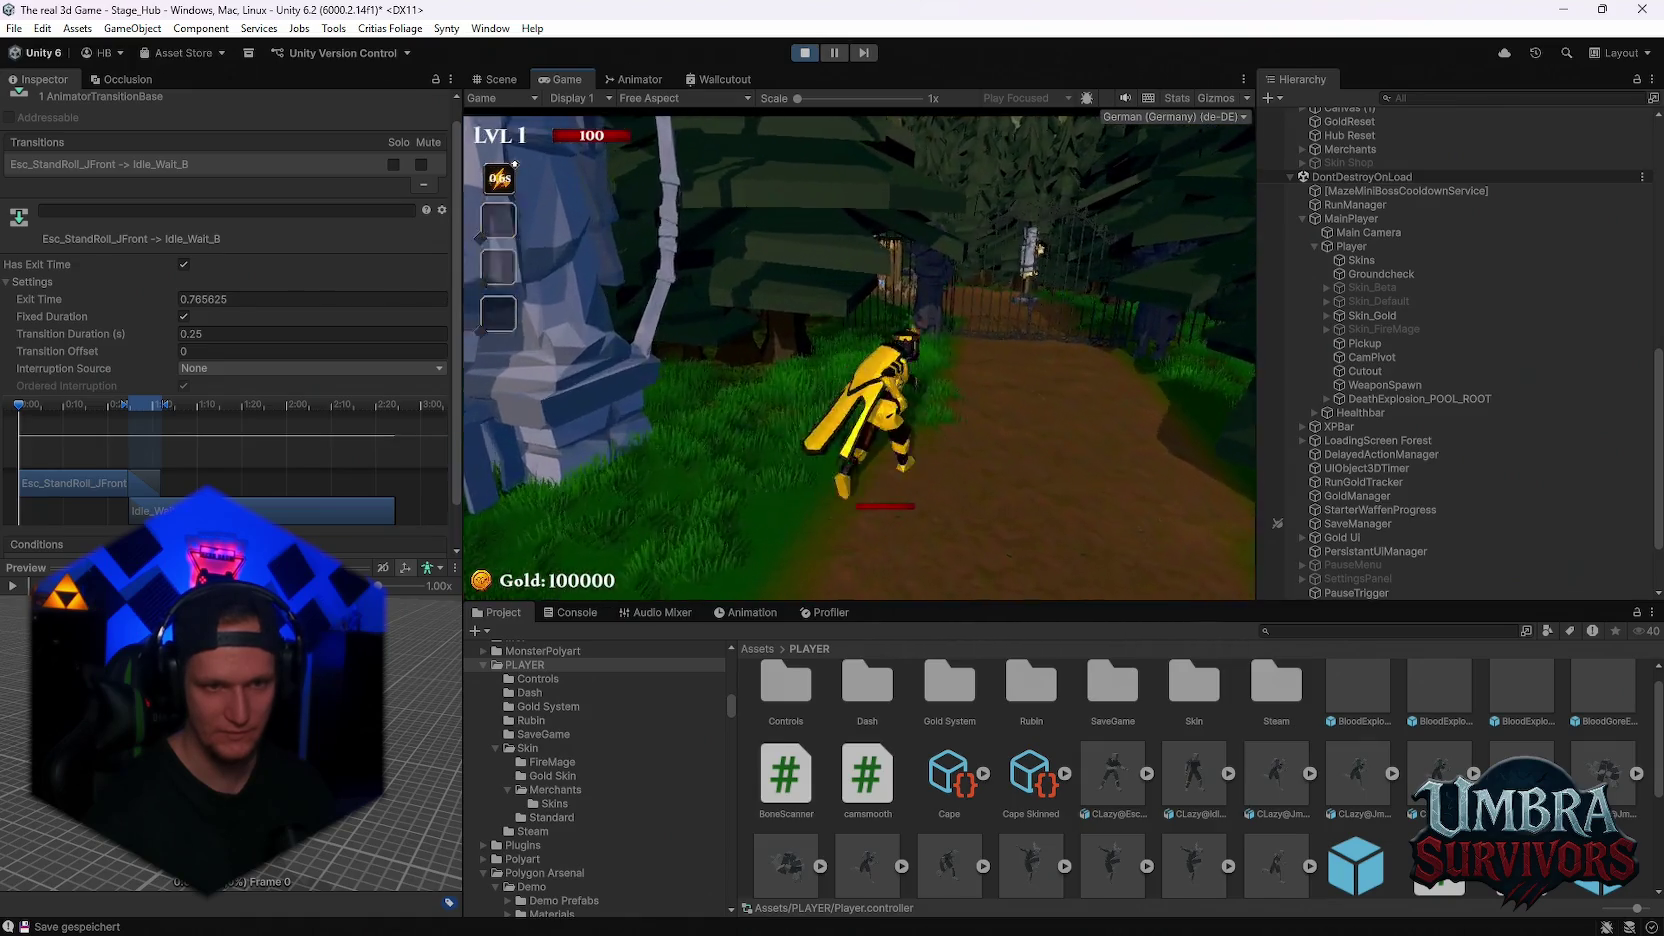
key("w")
key("space")
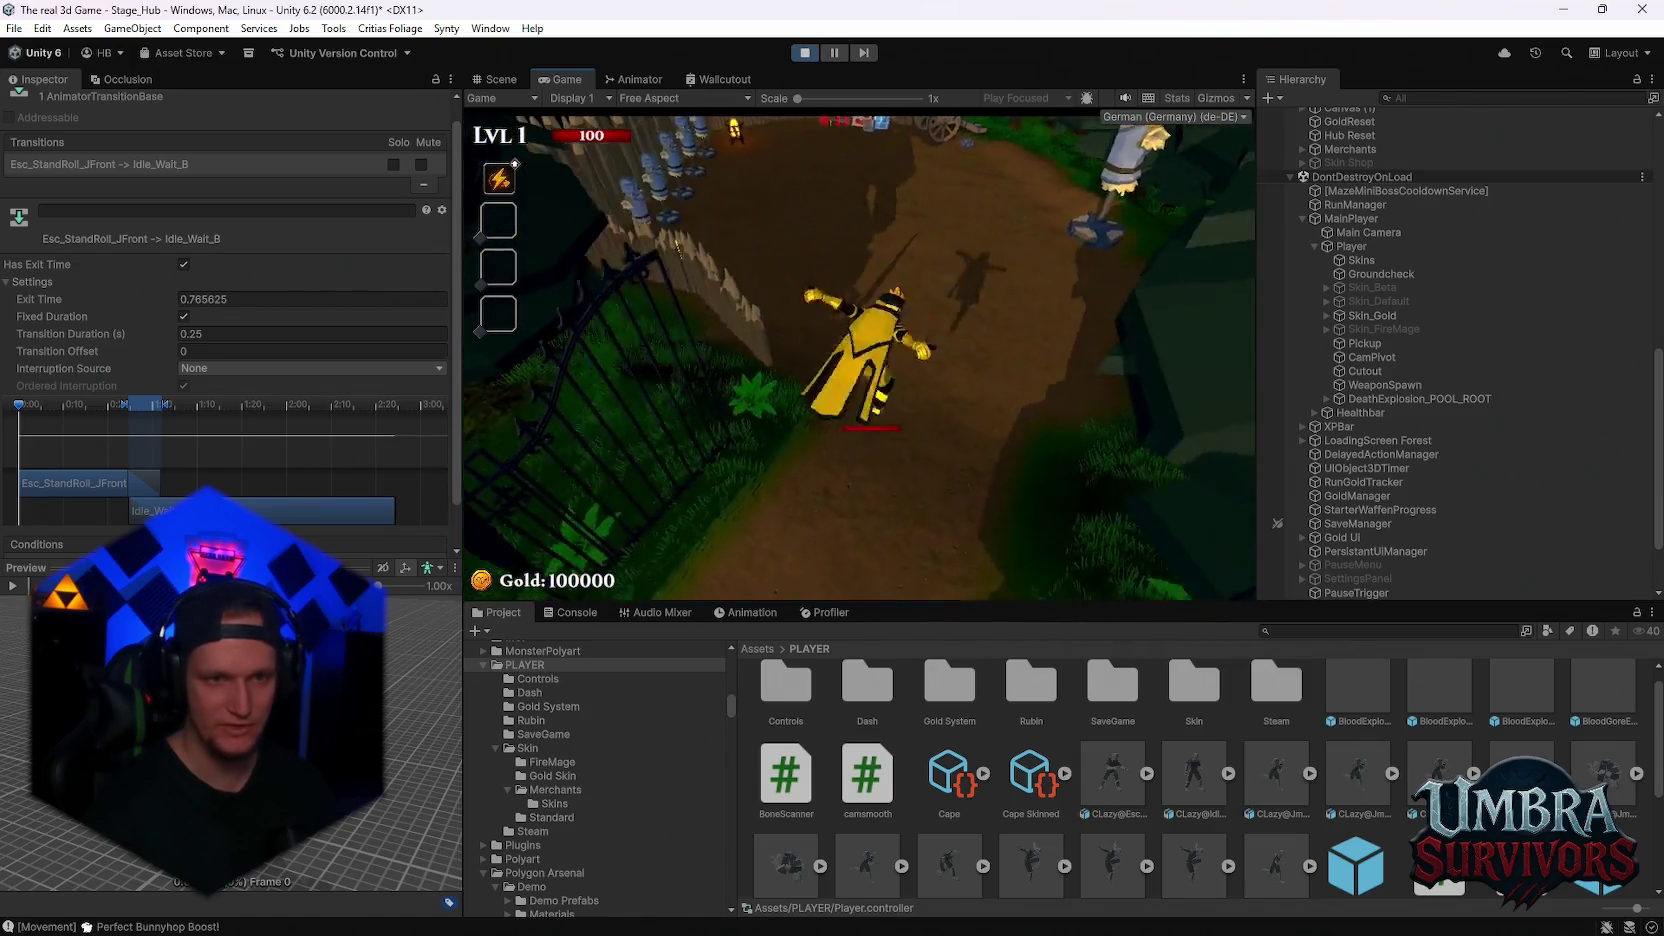
key("w")
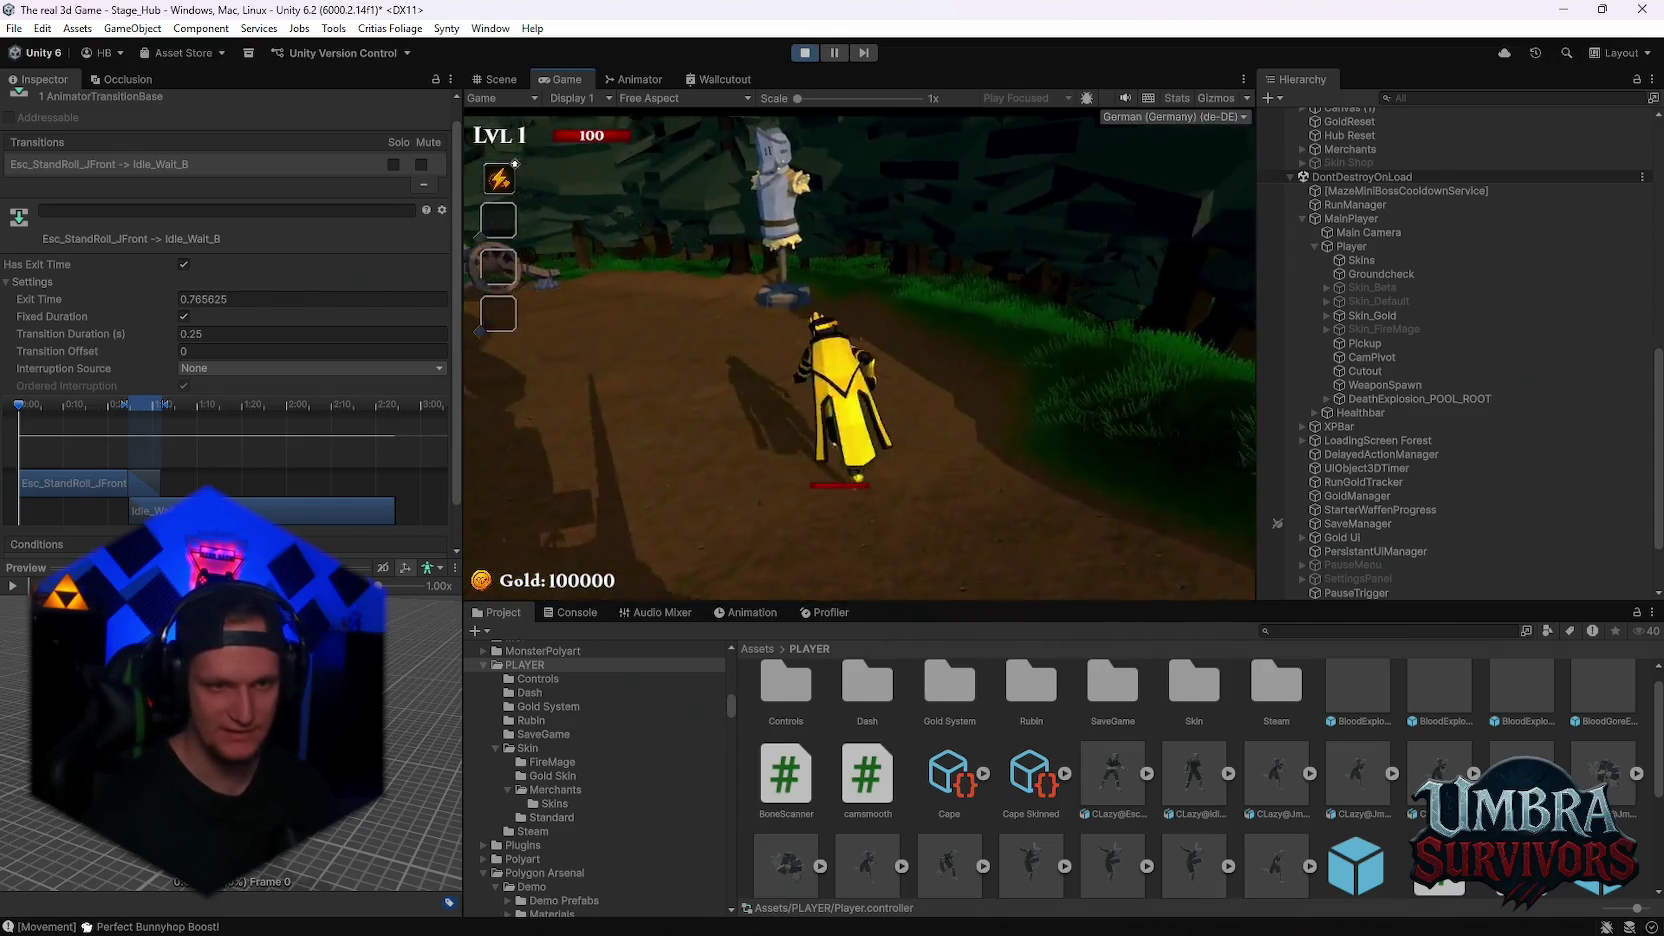
key("w")
Sprint toward the blue house, turn back and dodge-roll toward the village houses
key("shift")
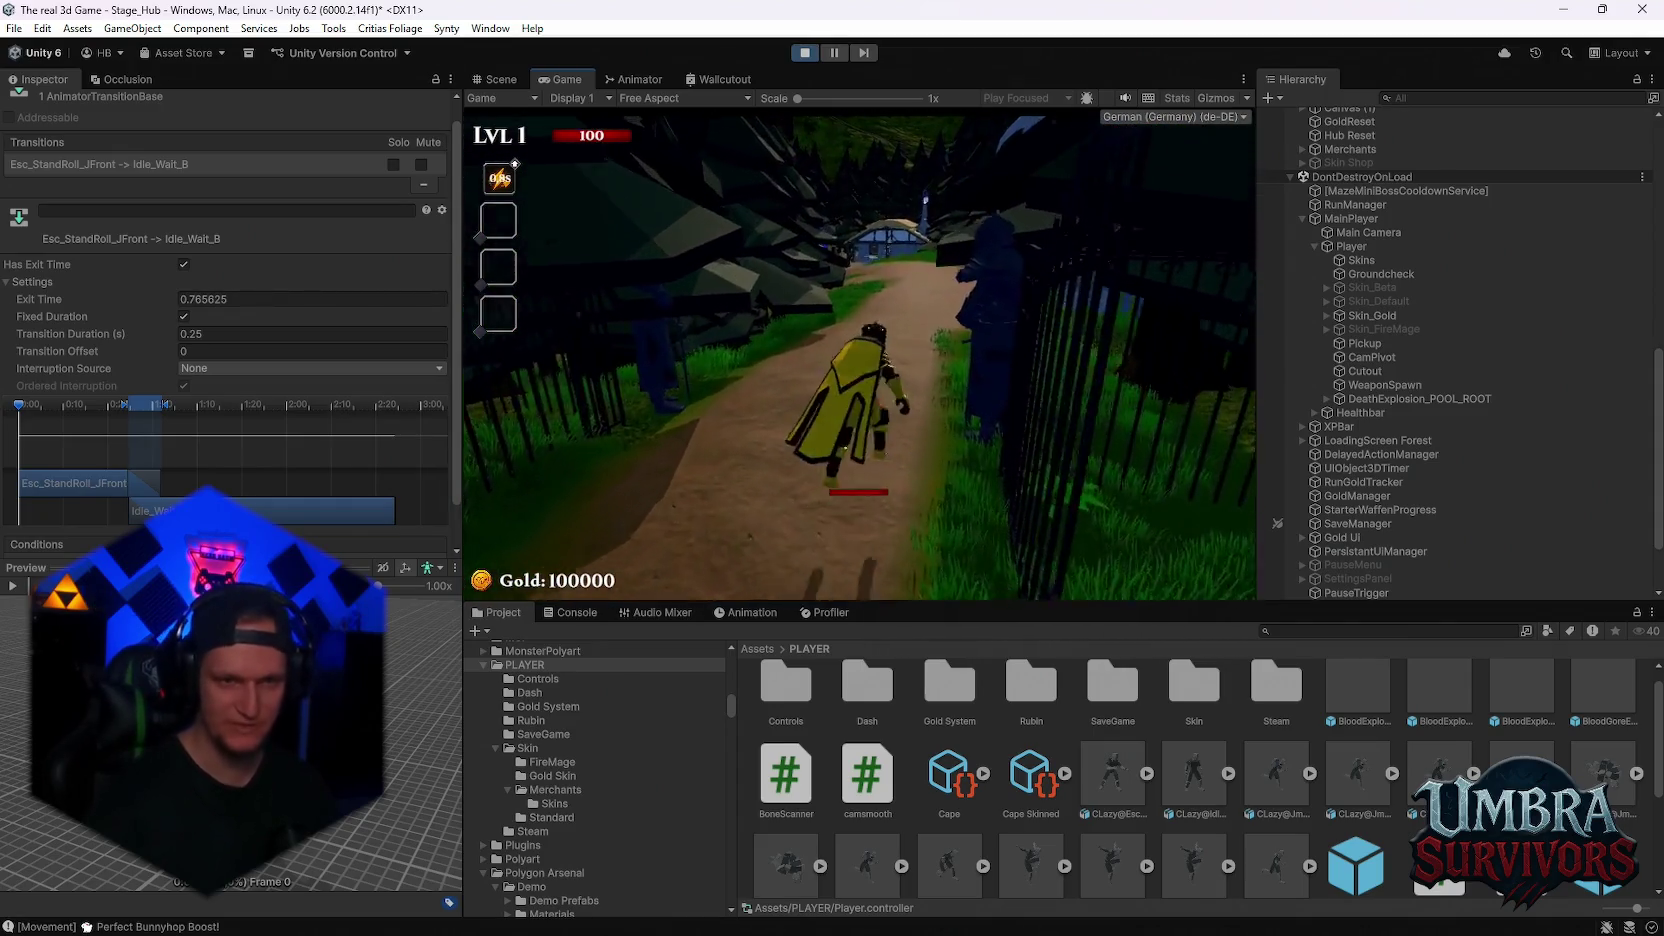
key("w")
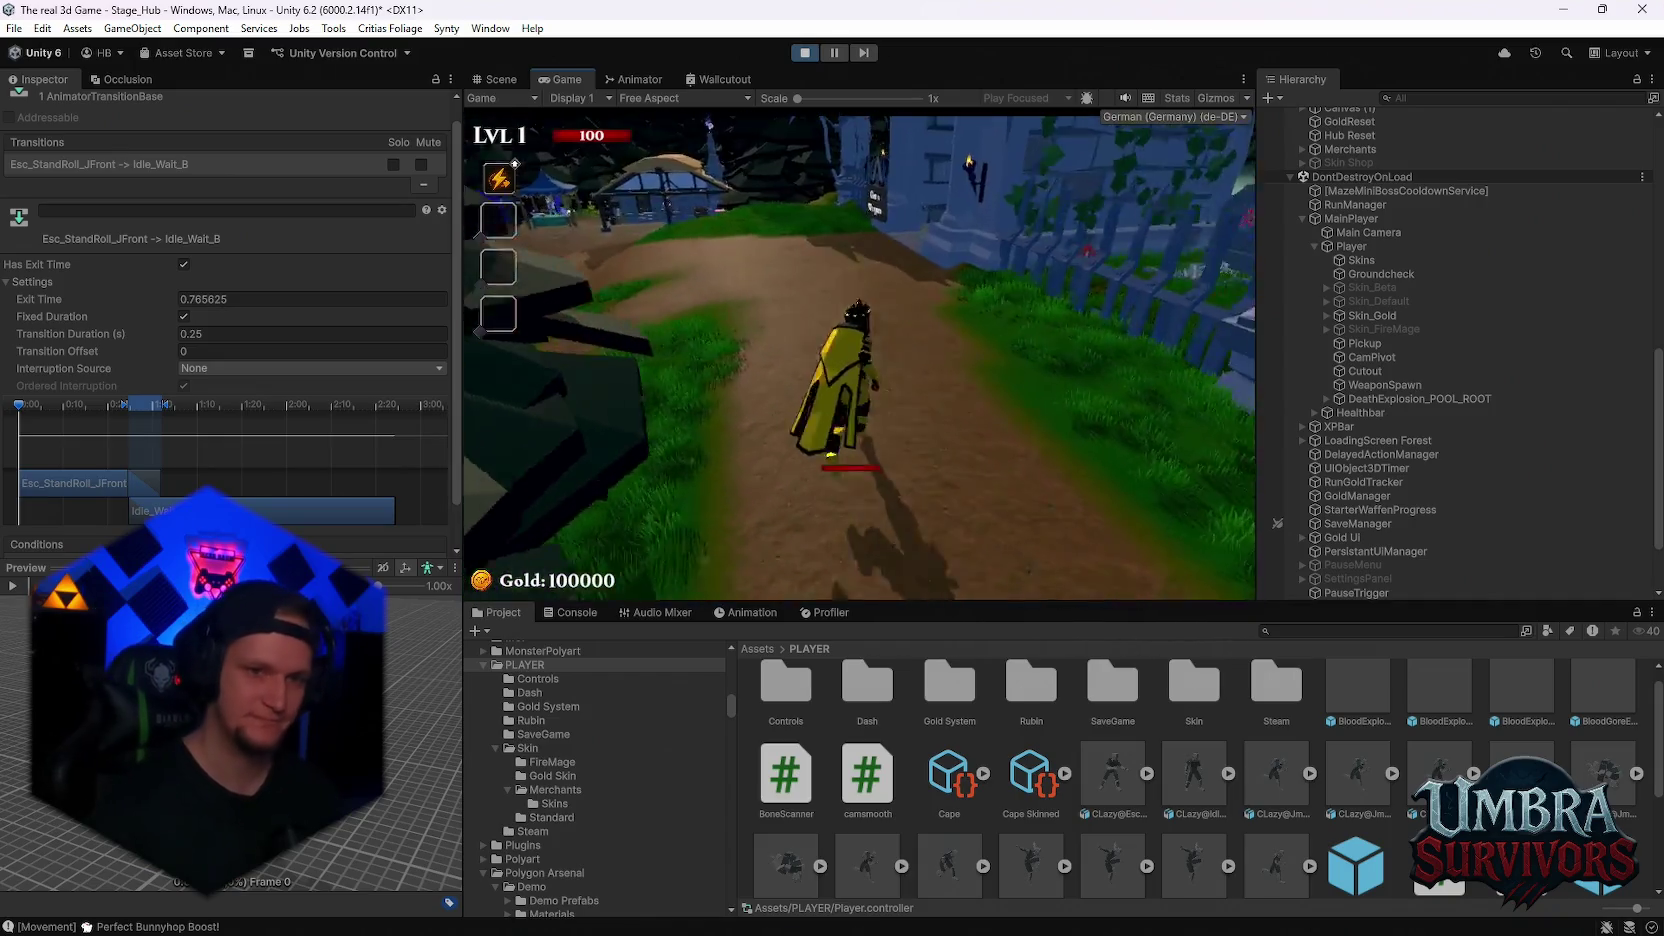
key("s")
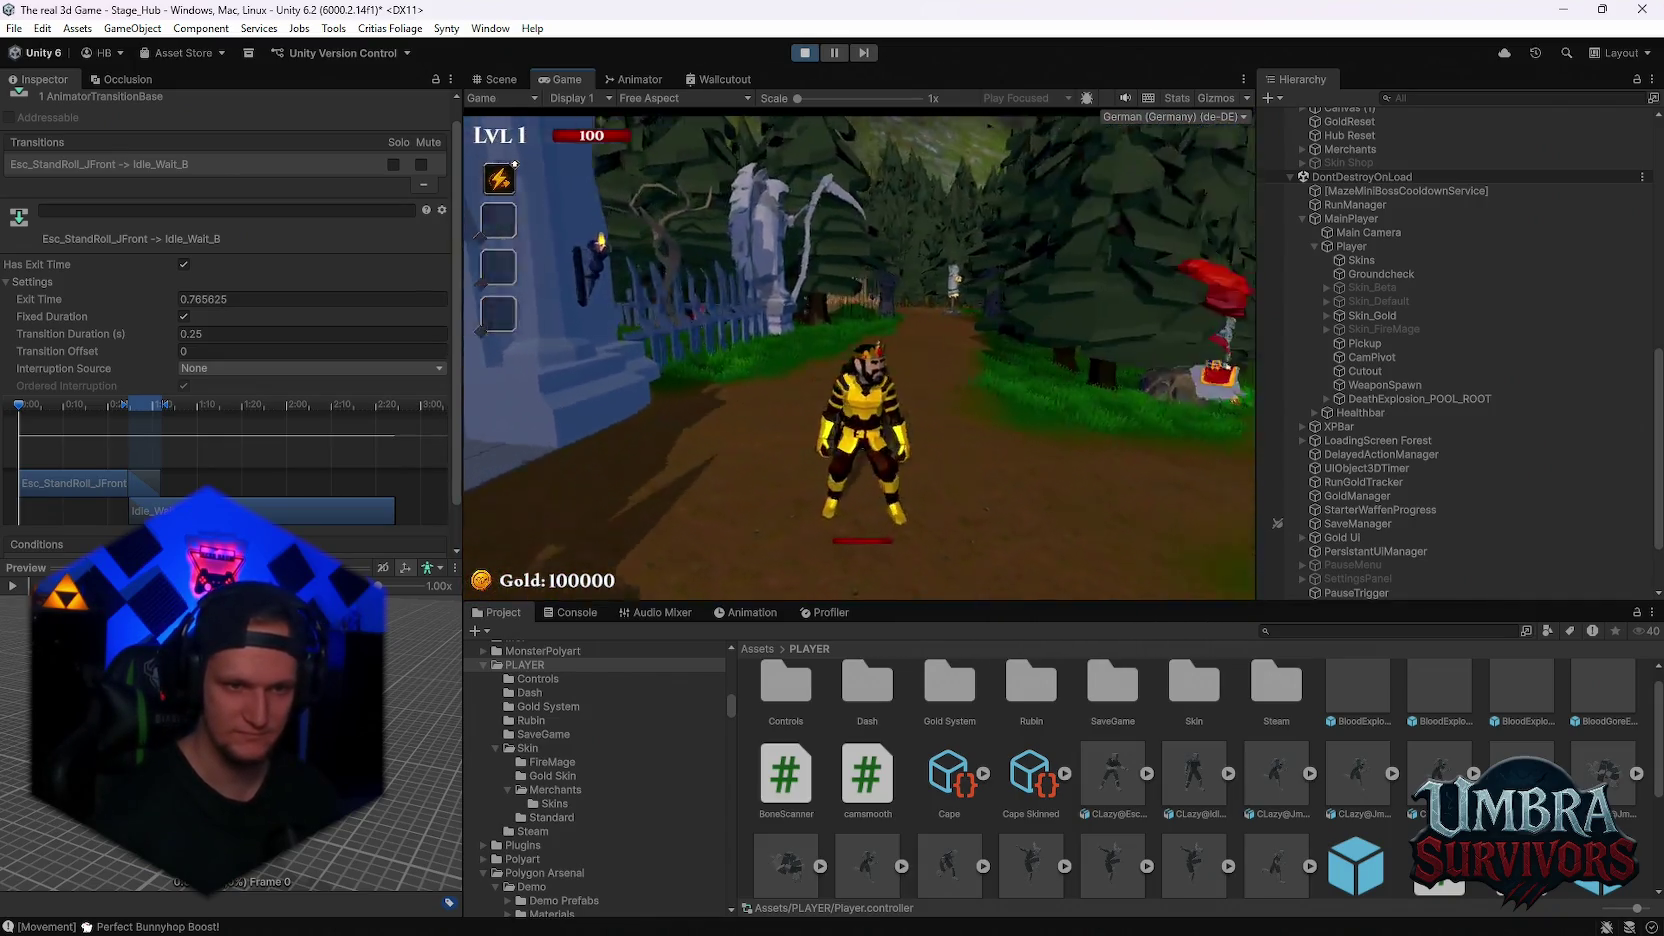
key("w")
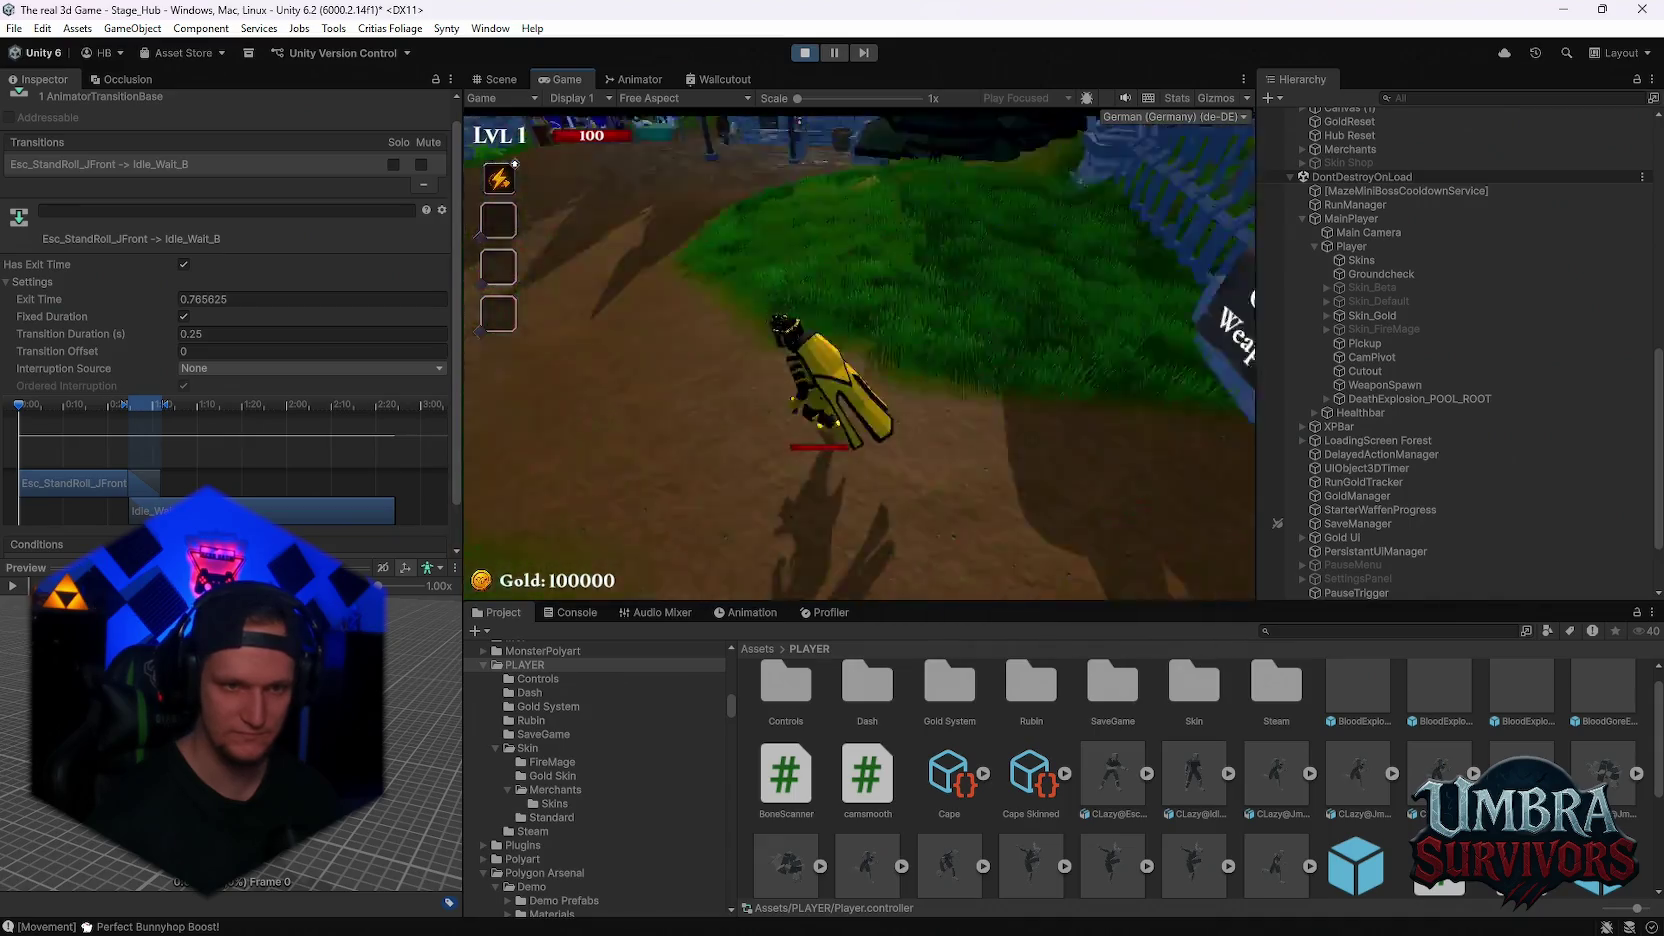
key("w")
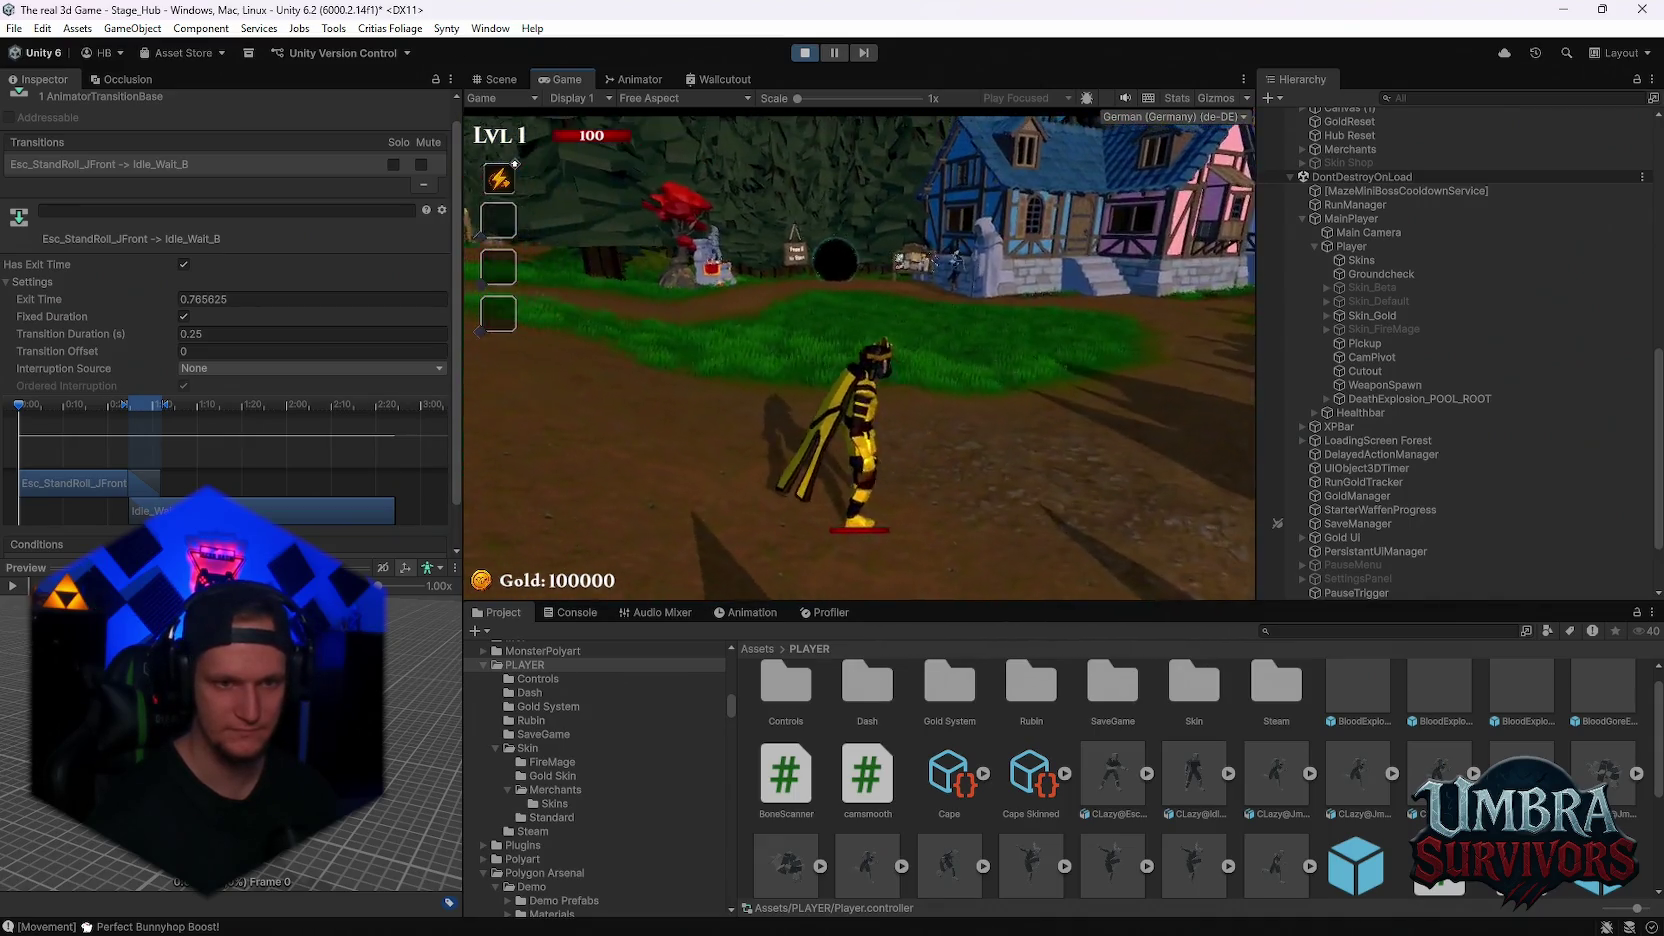
key("a")
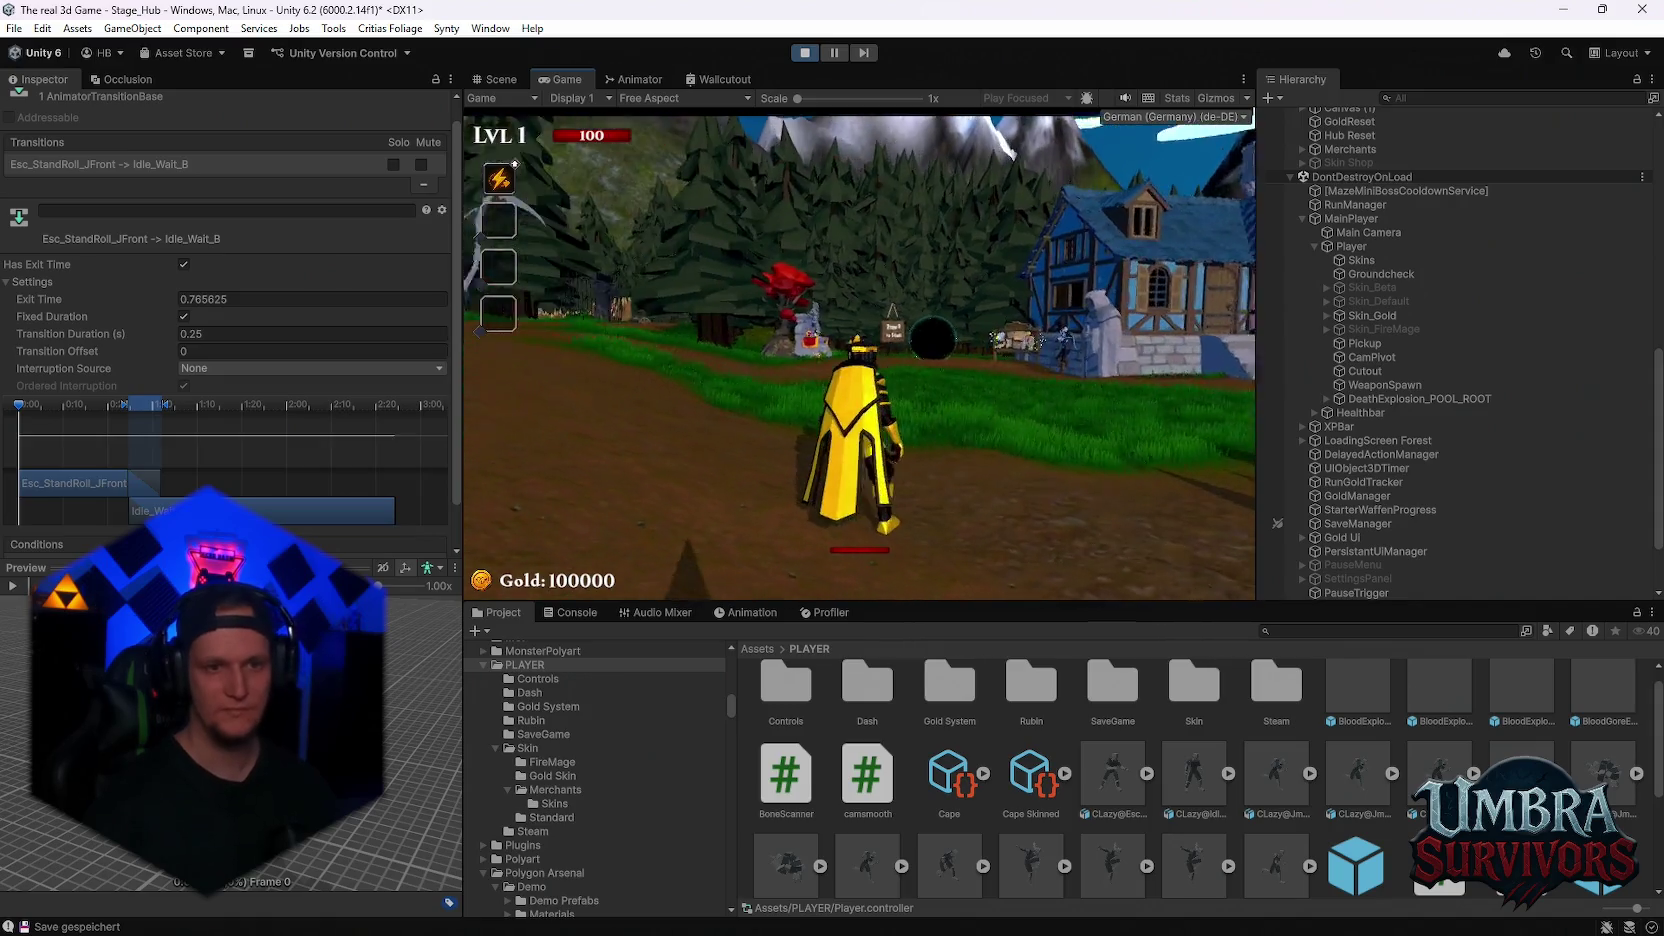
Pause and resume, enter the Get a Weapon room and open the shop book's Skins page
key("Escape")
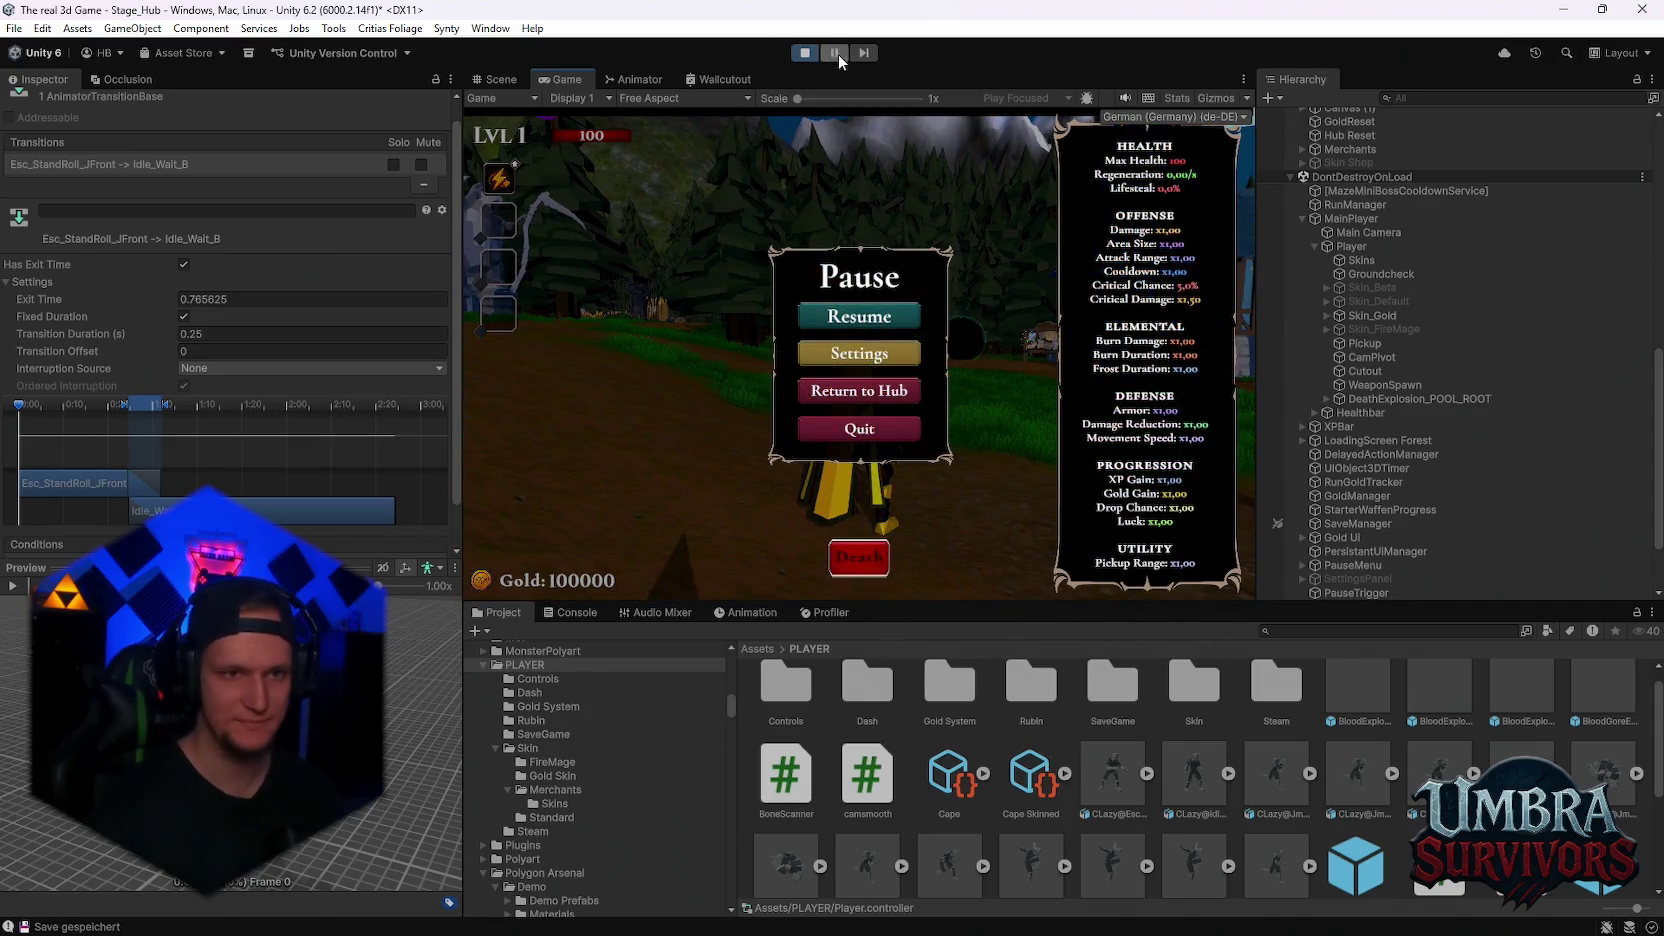
key("Escape")
key("w")
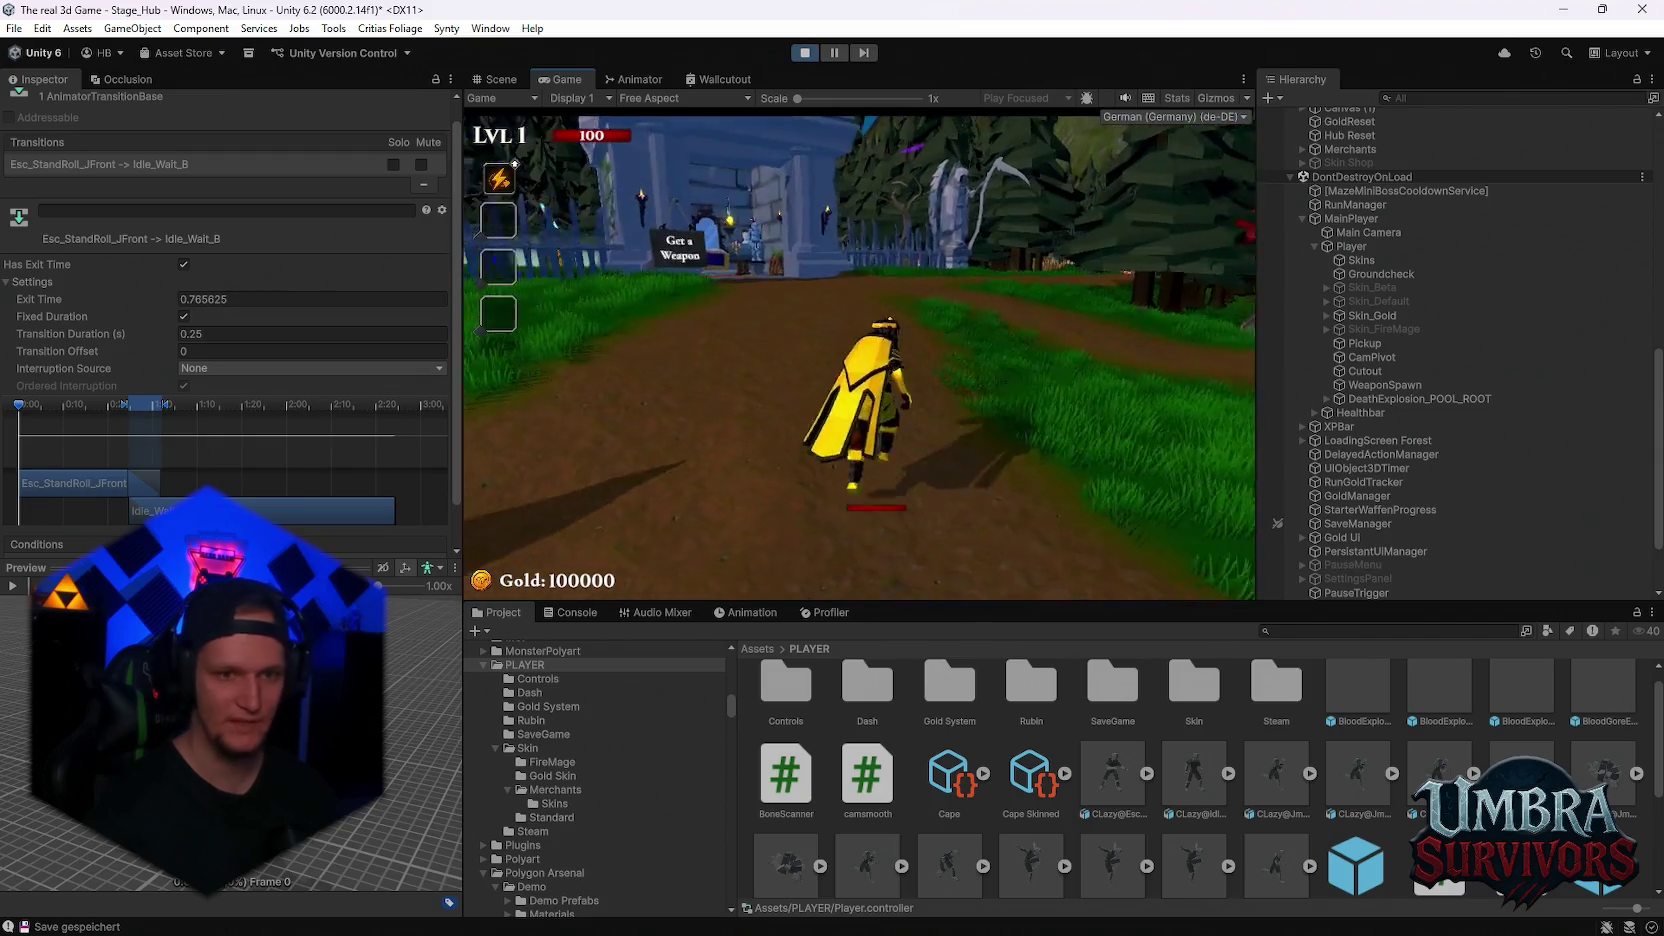
key("w")
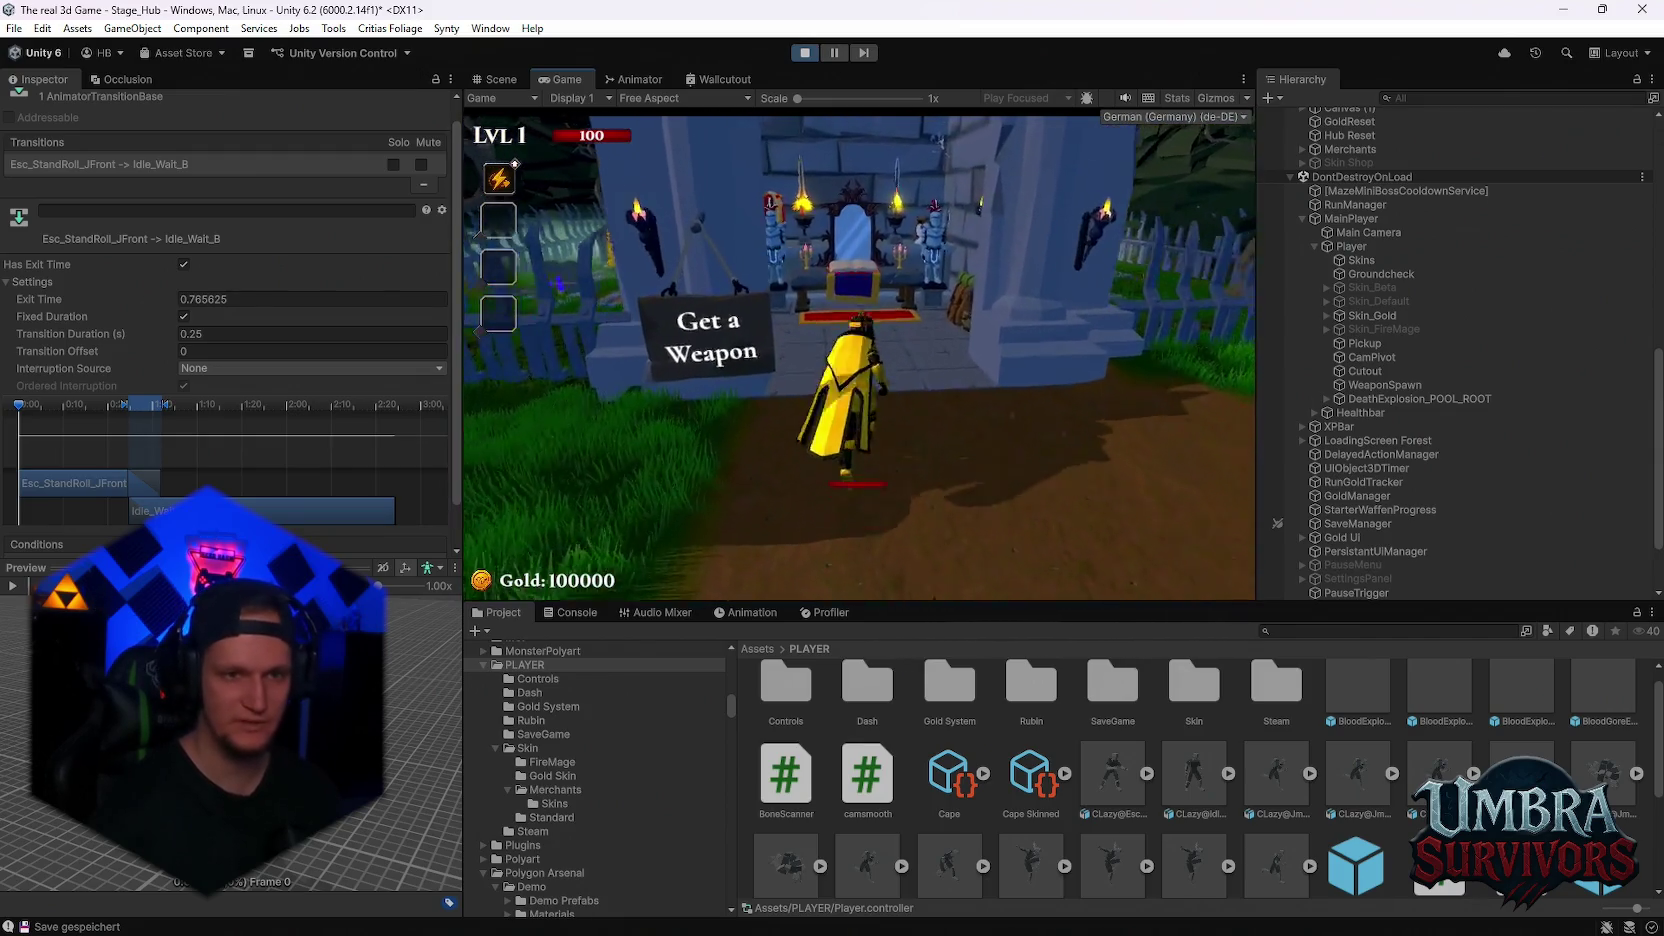
key("e")
left_click(684, 490)
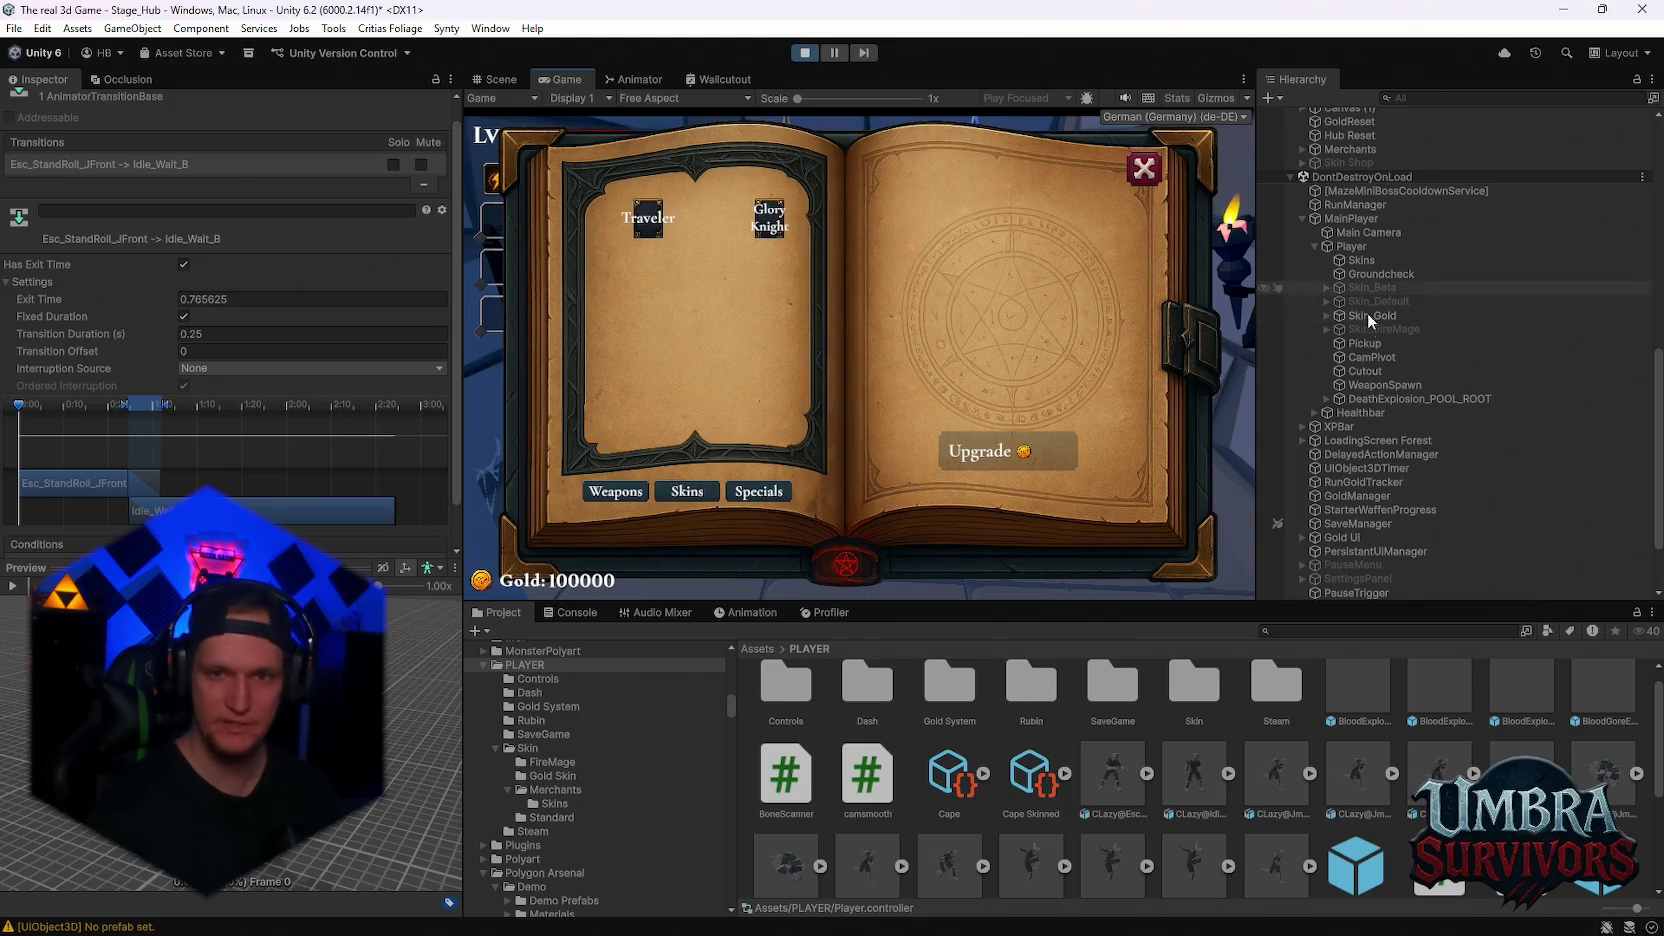
scroll(1438, 358, "up", 10)
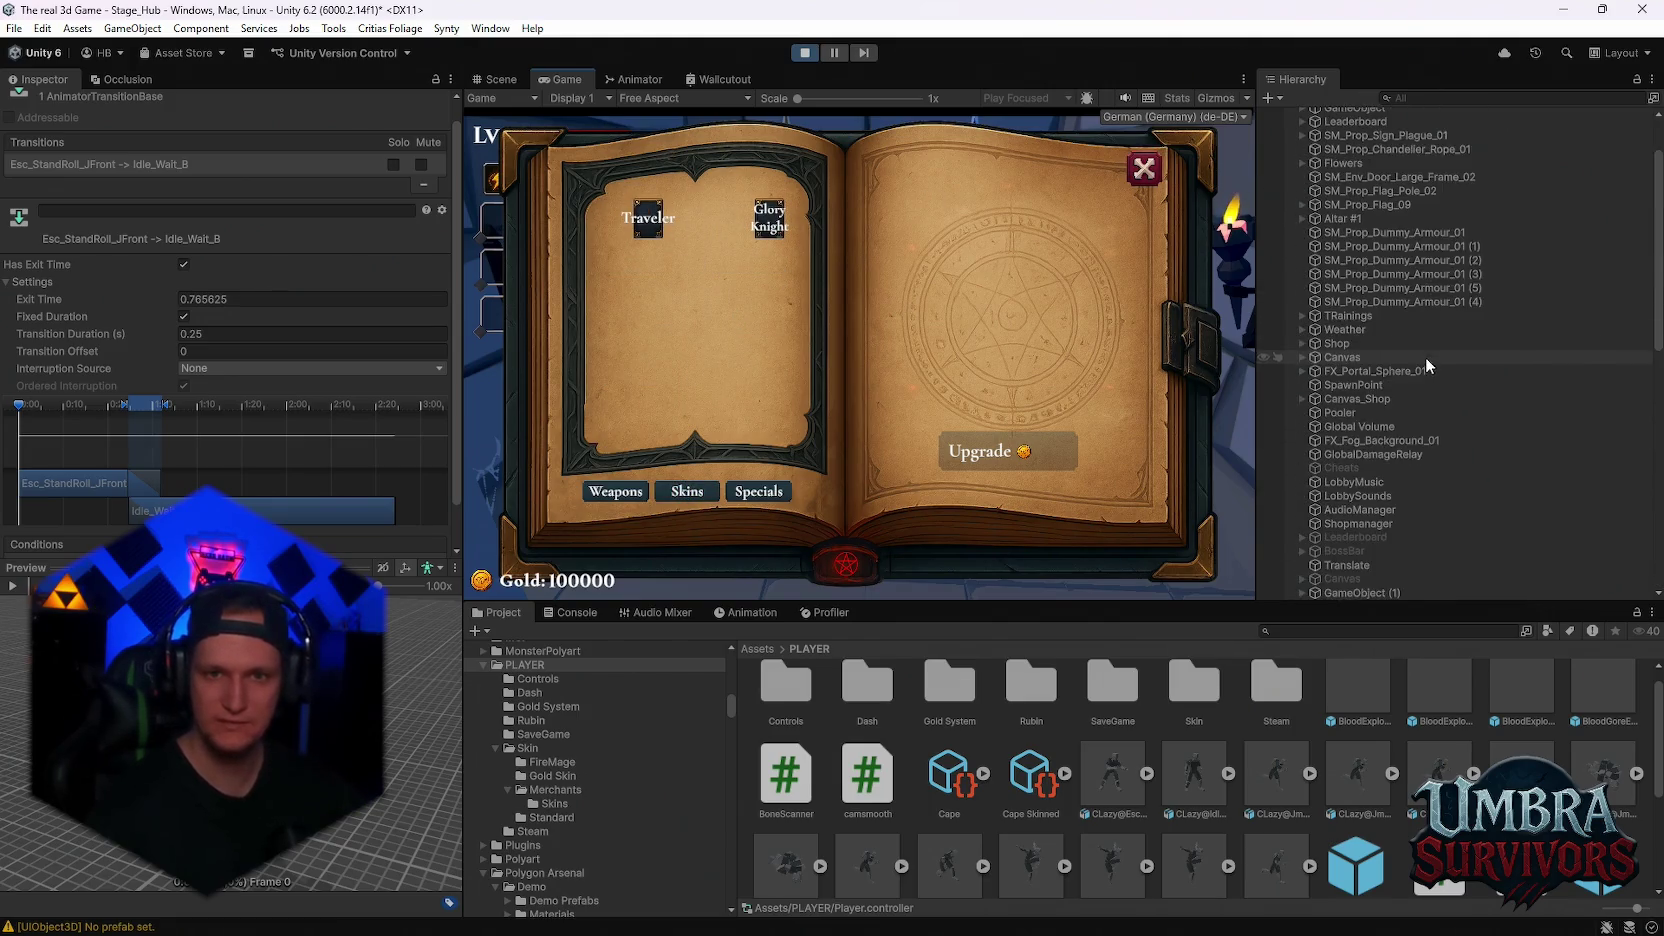
scroll(1425, 358, "up", 3)
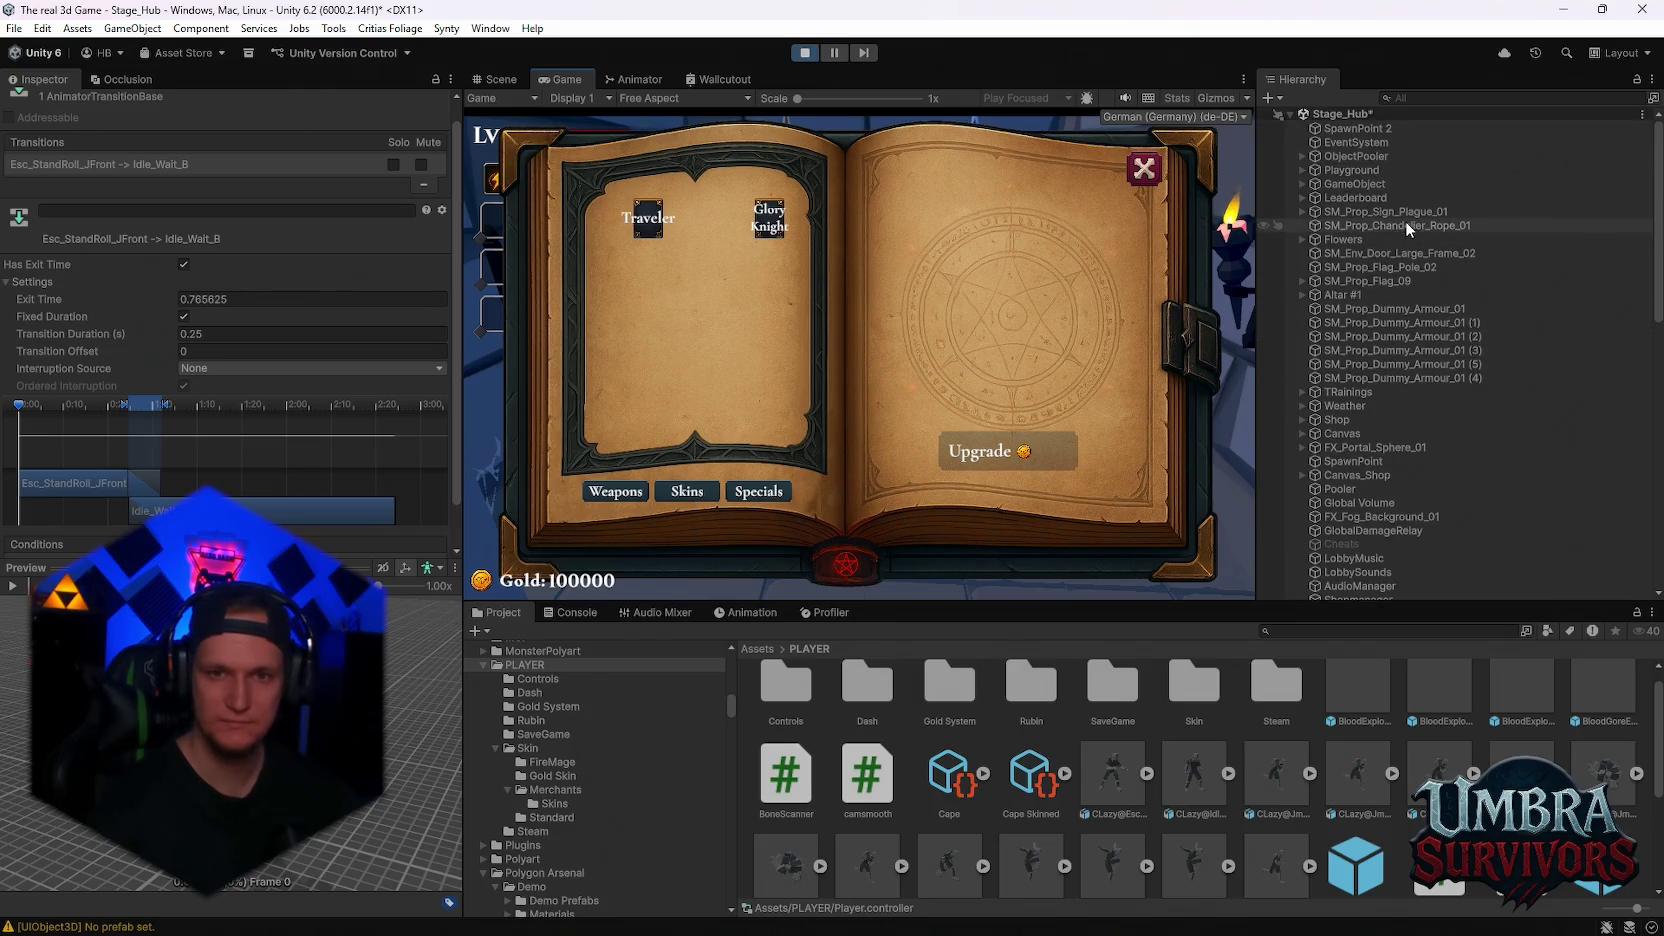
scroll(1410, 300, "down", 2)
left_click(1301, 367)
left_click(1301, 367)
scroll(1350, 230, "up", 2)
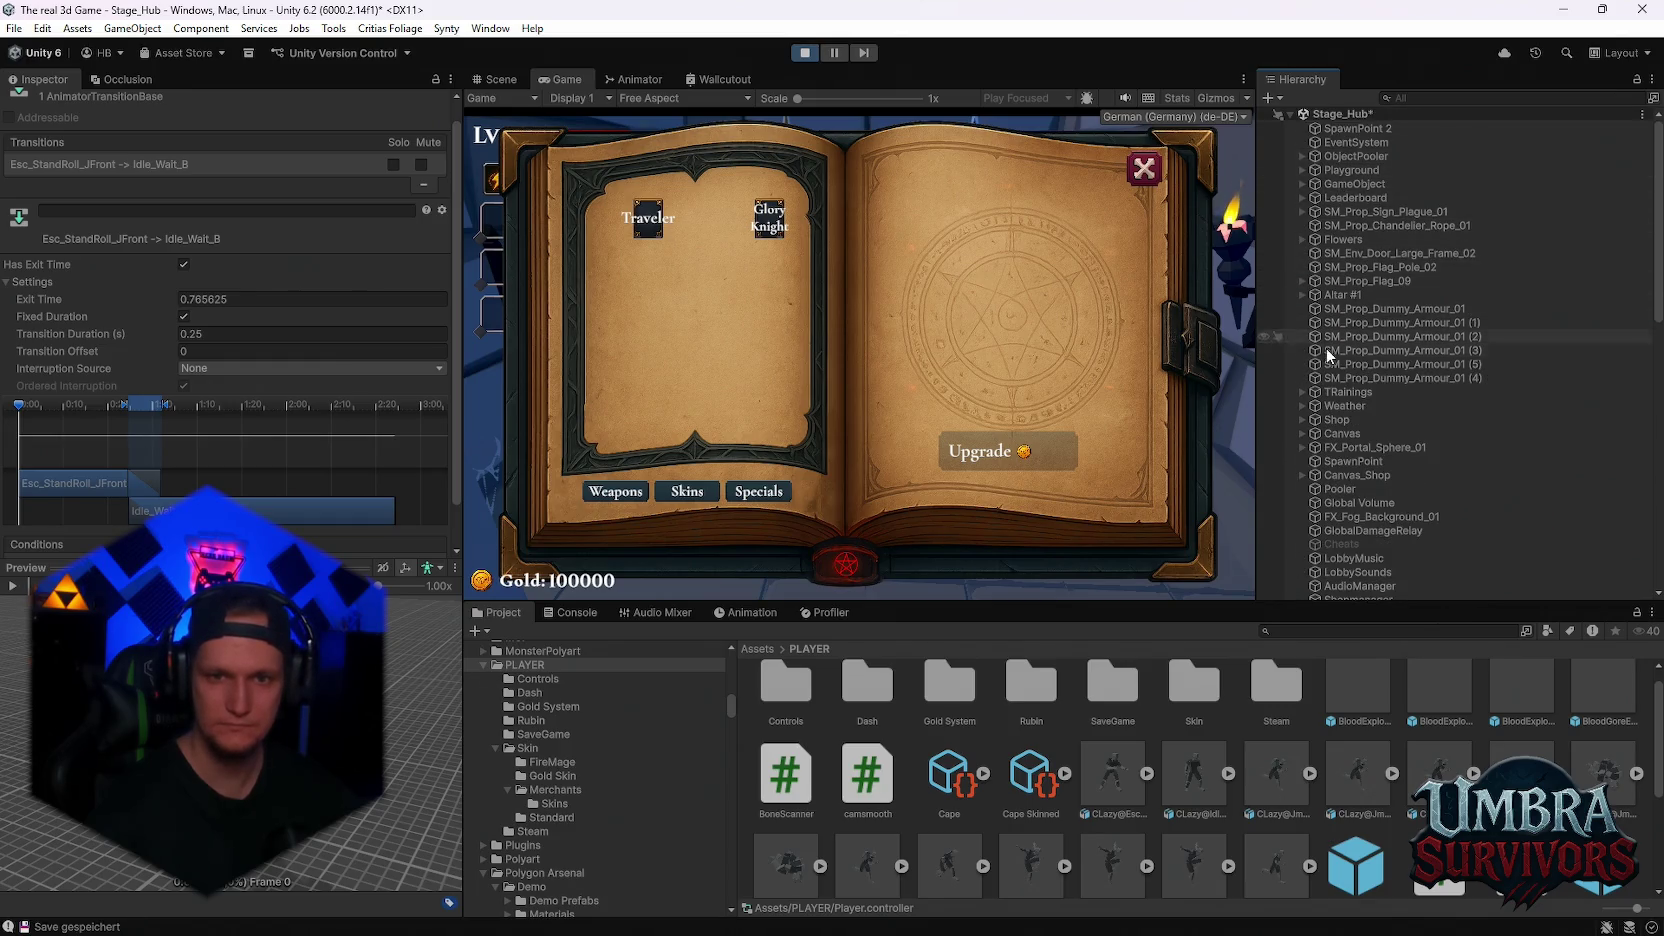
scroll(1322, 318, "down", 4)
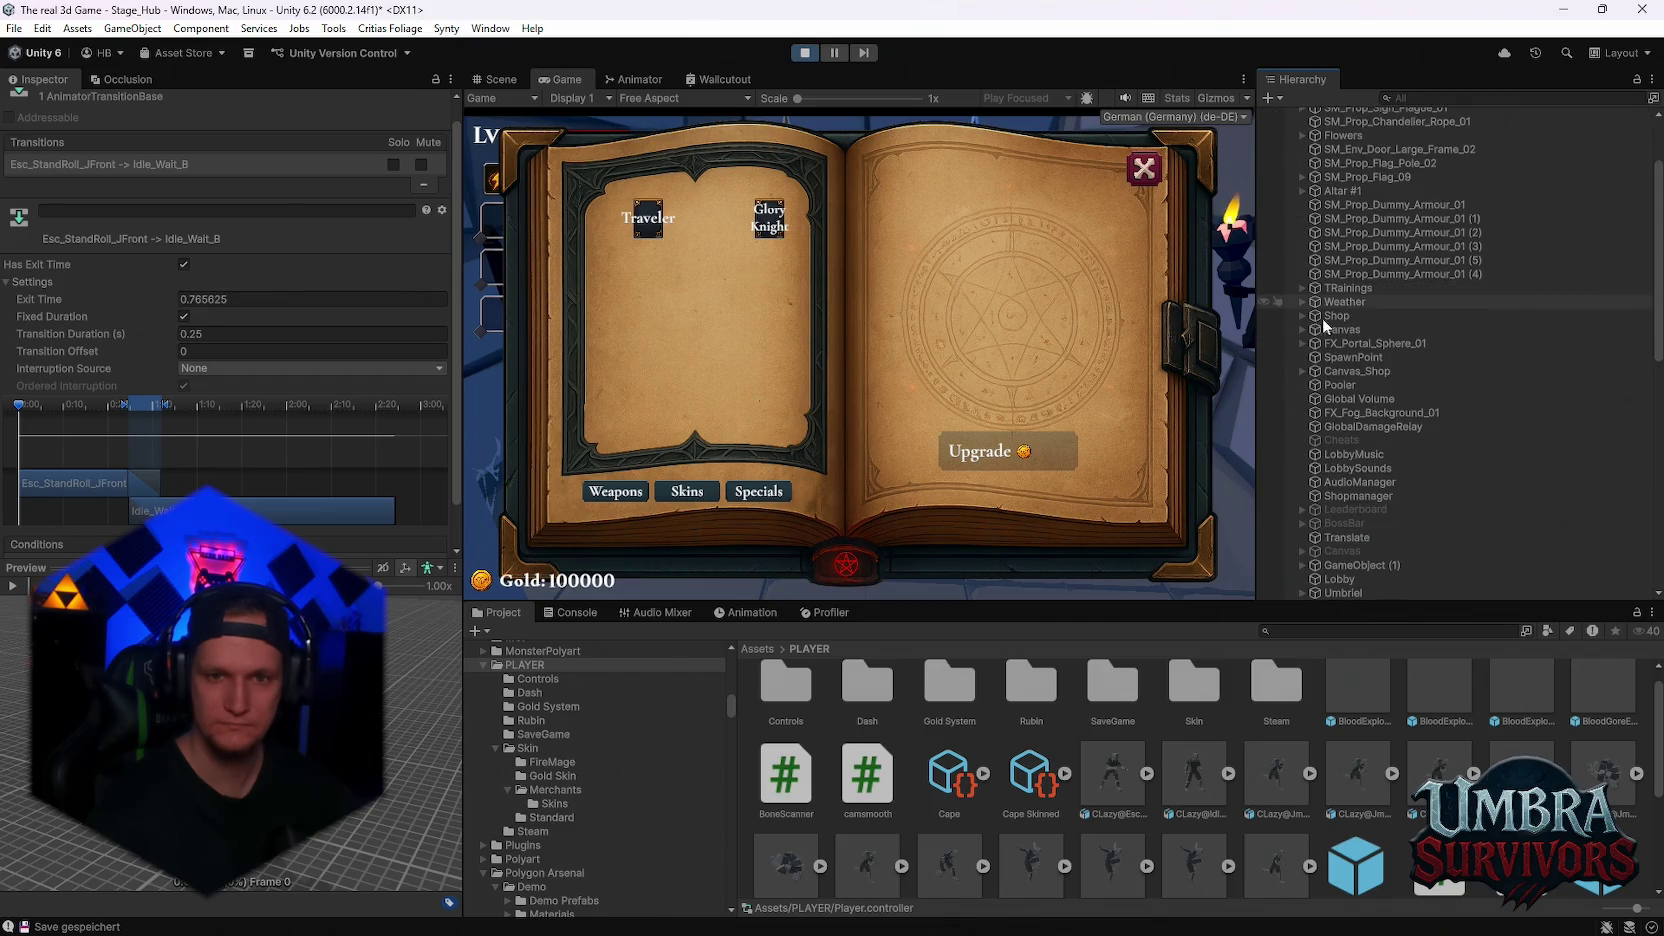
left_click(1302, 371)
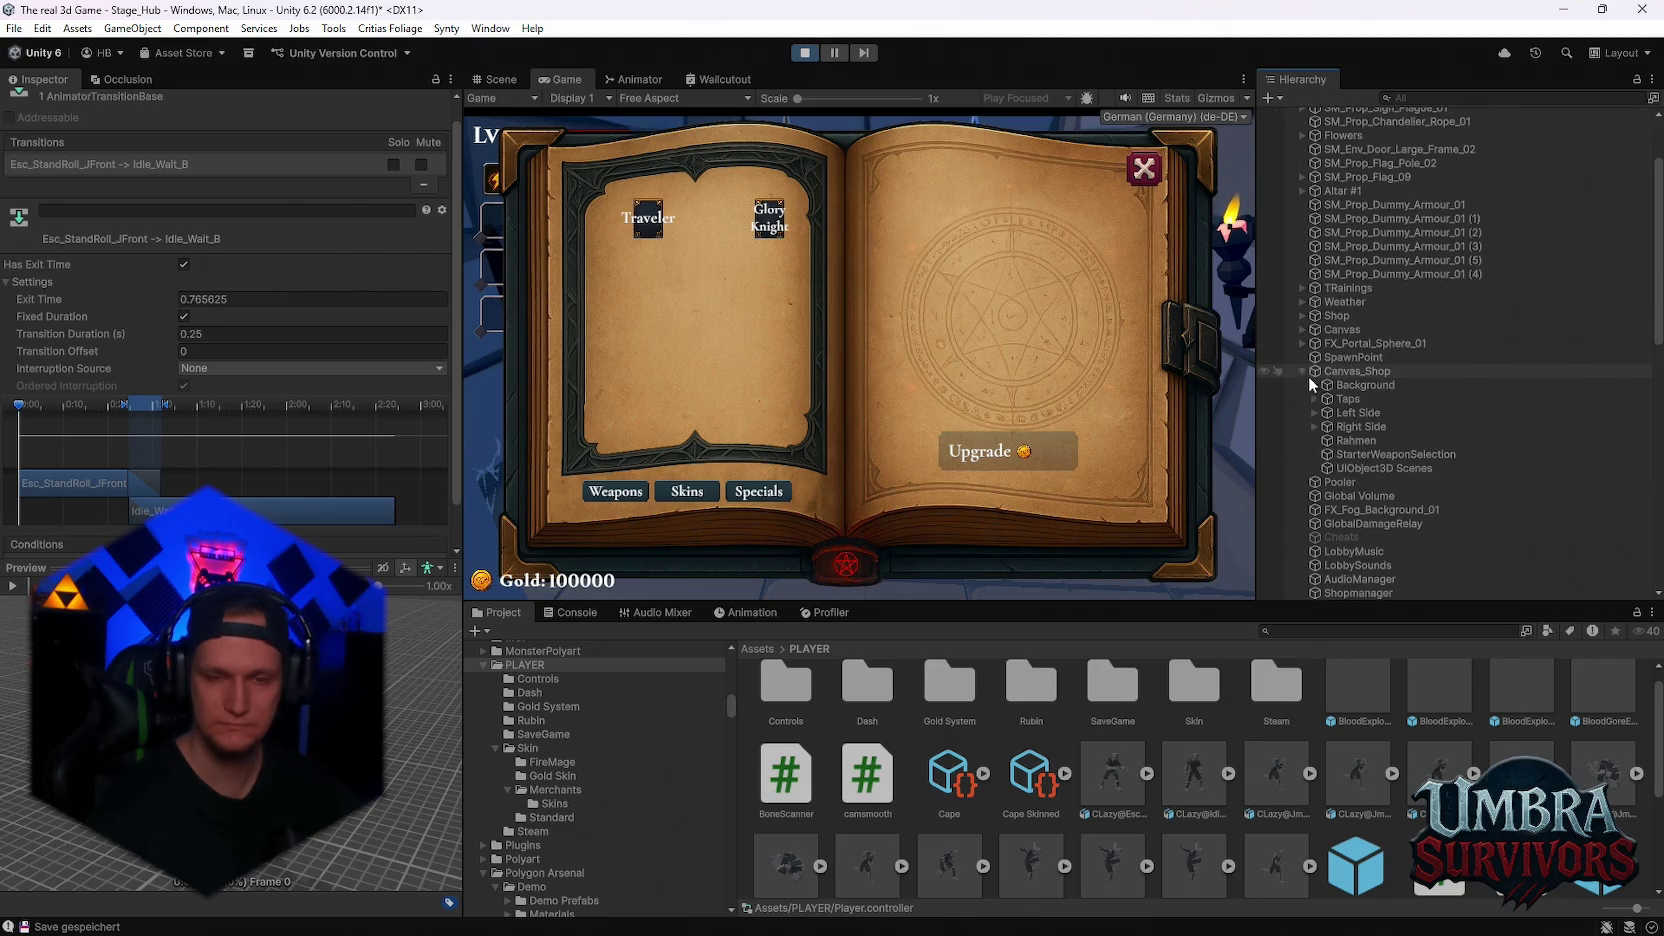
left_click(1315, 412)
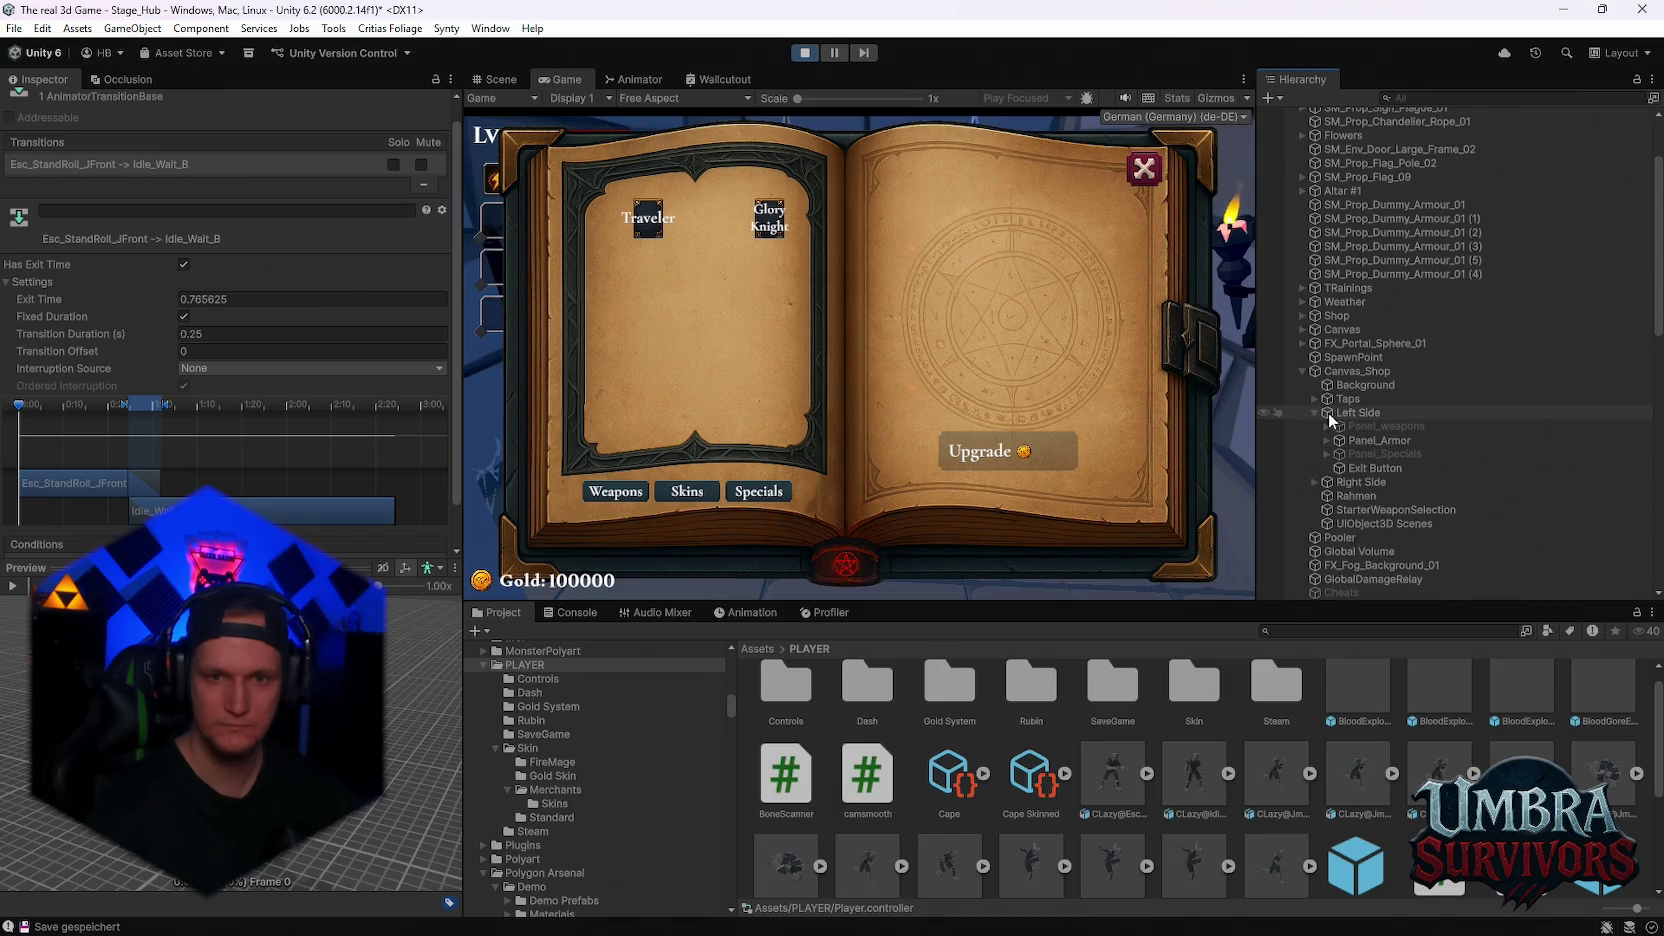
left_click(1327, 440)
left_click(1338, 454)
left_click(1350, 468)
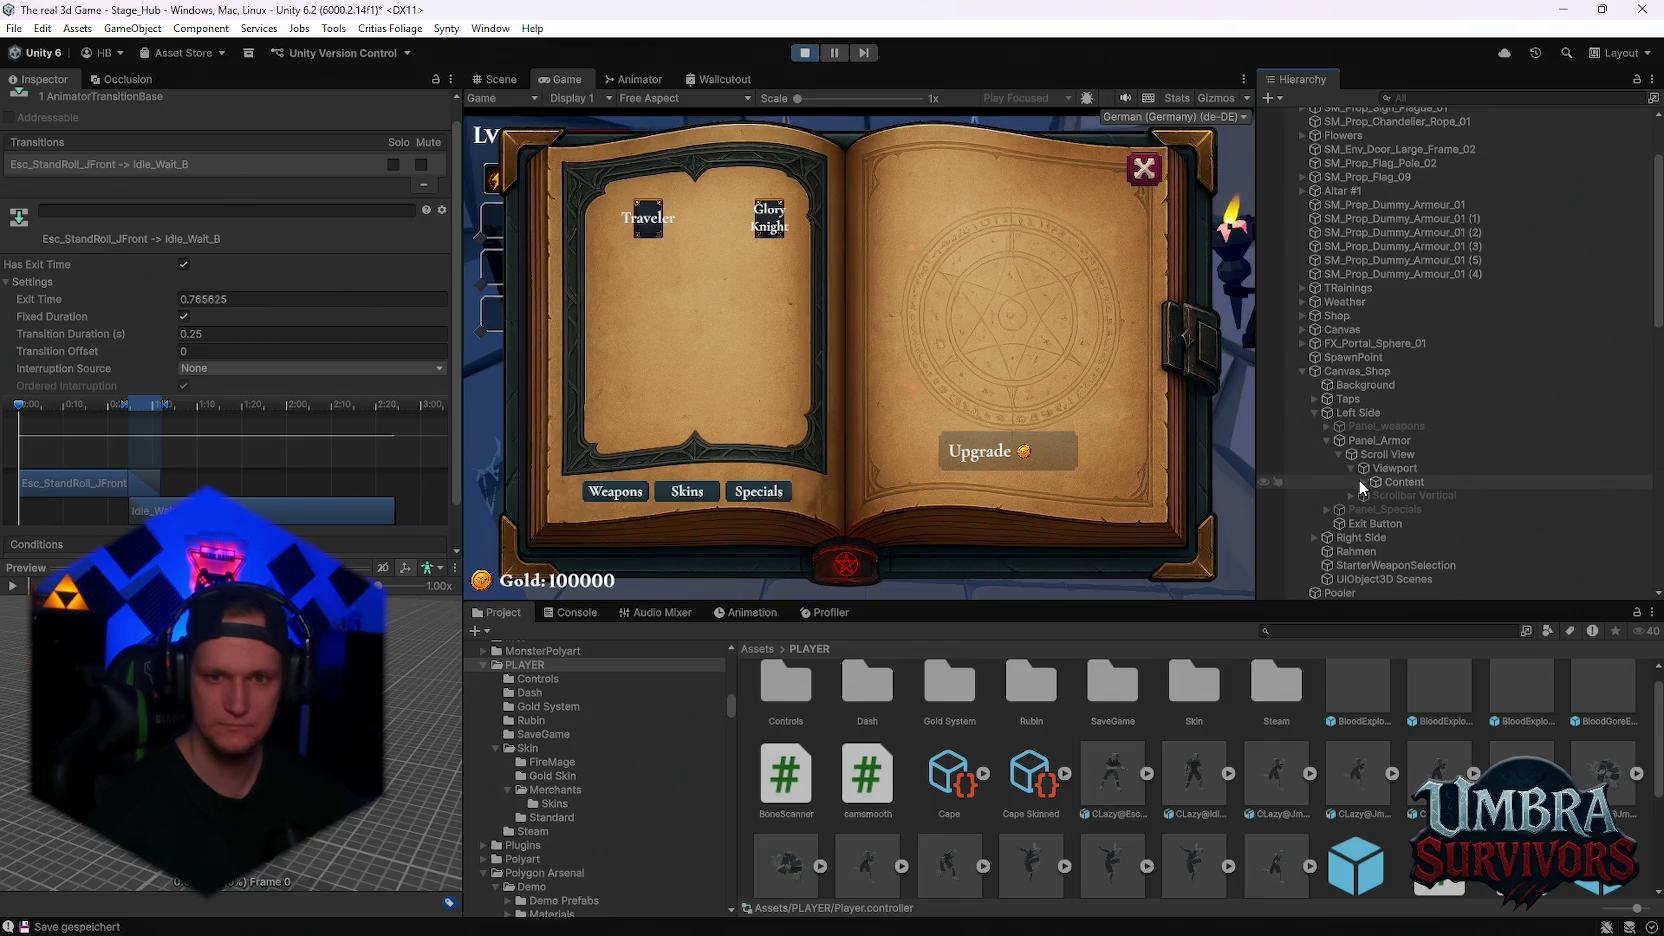
left_click(1362, 482)
left_click(1414, 496)
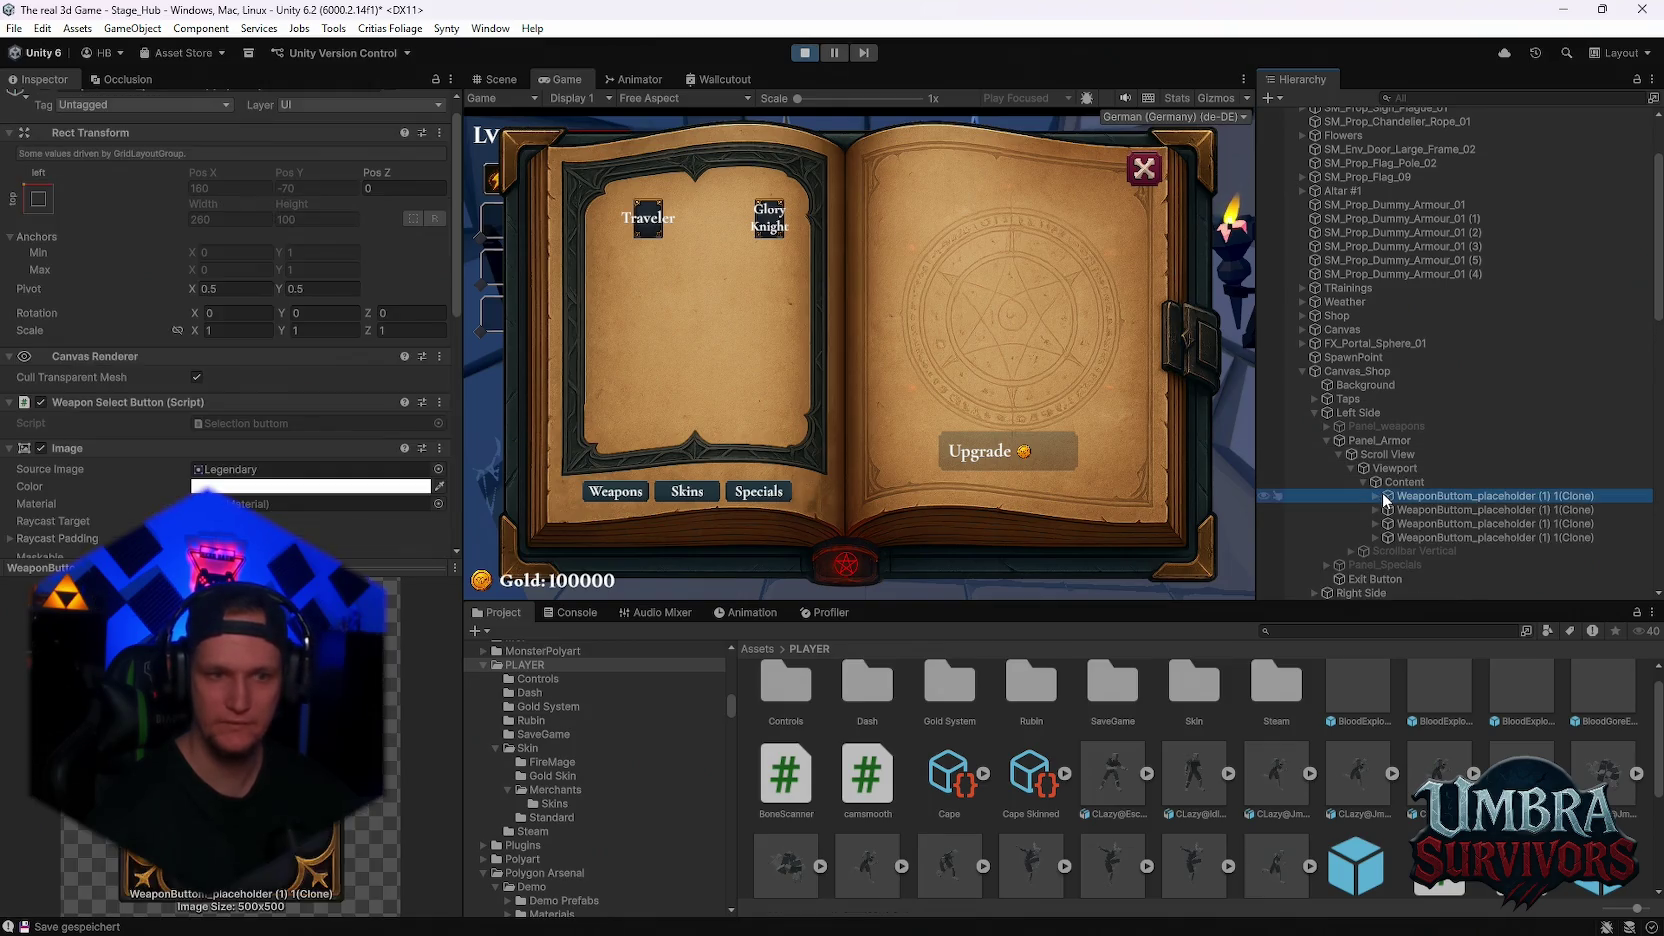
left_click(1416, 510)
left_click(1416, 522)
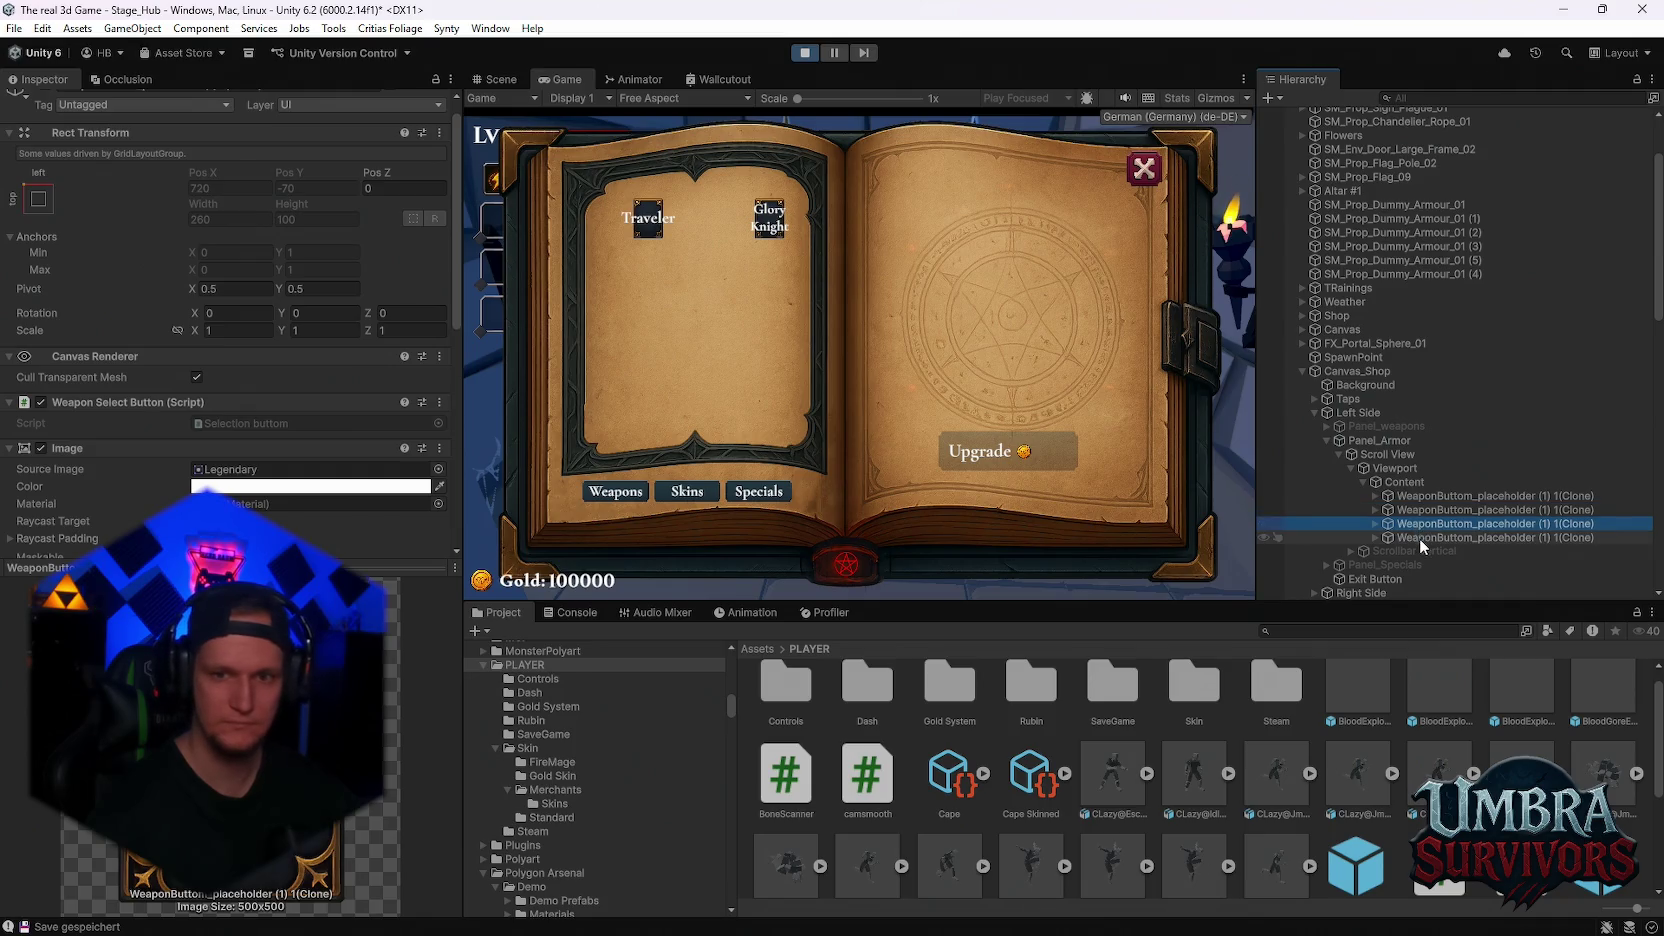
left_click(1420, 538)
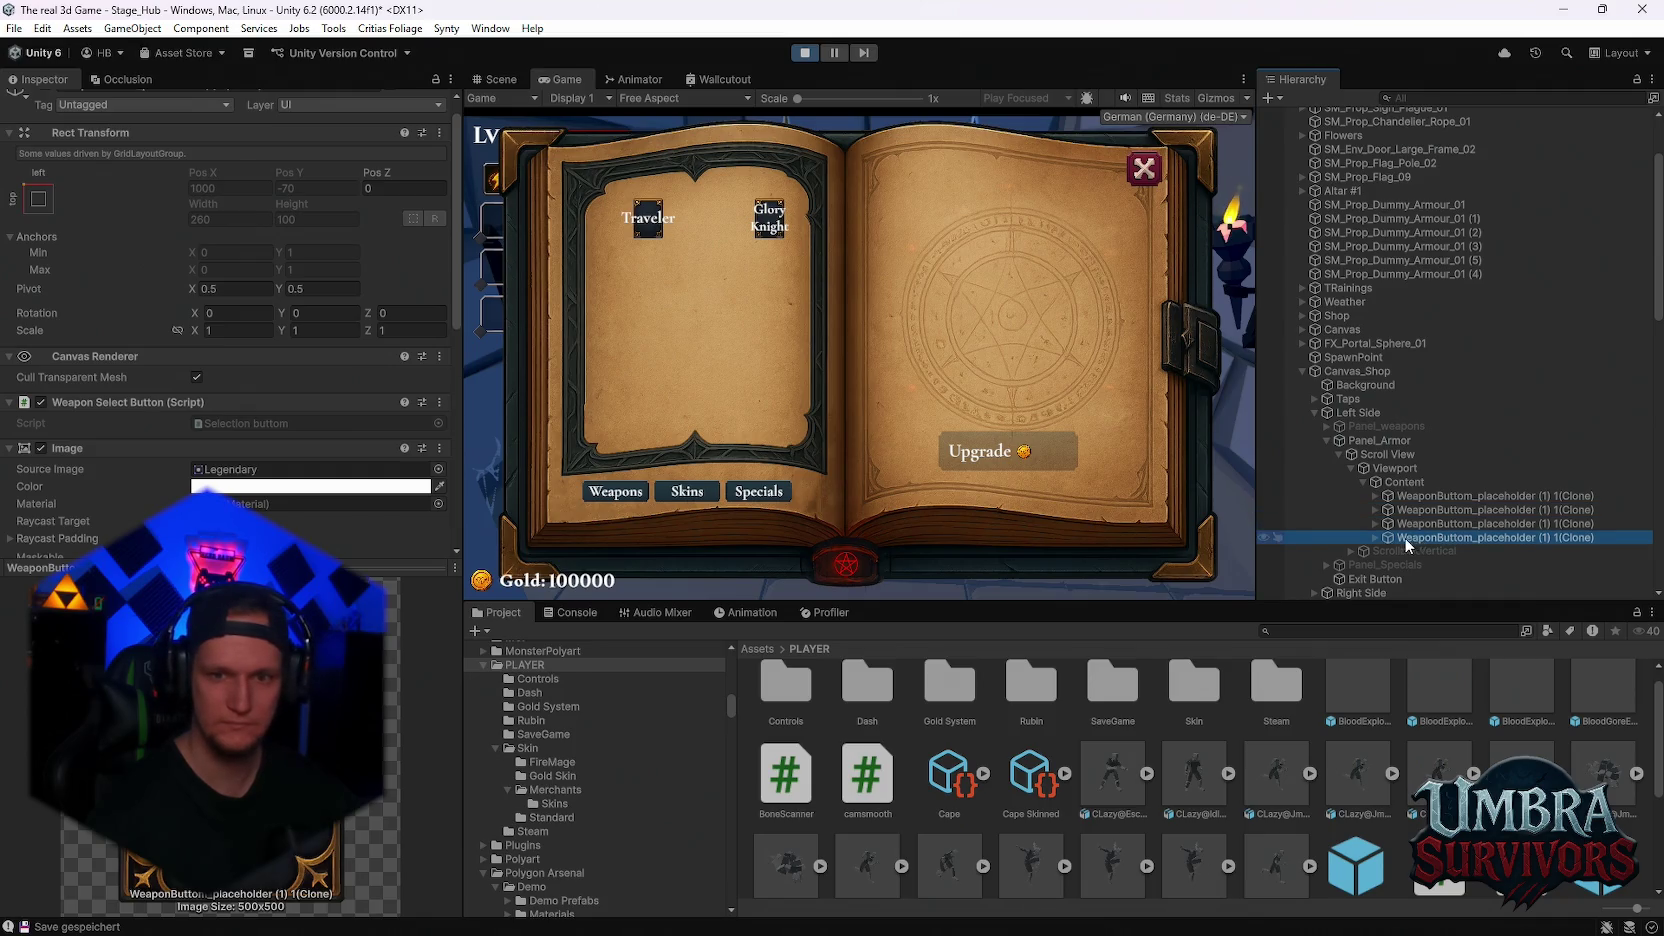
left_click(1401, 470)
left_click(1404, 484)
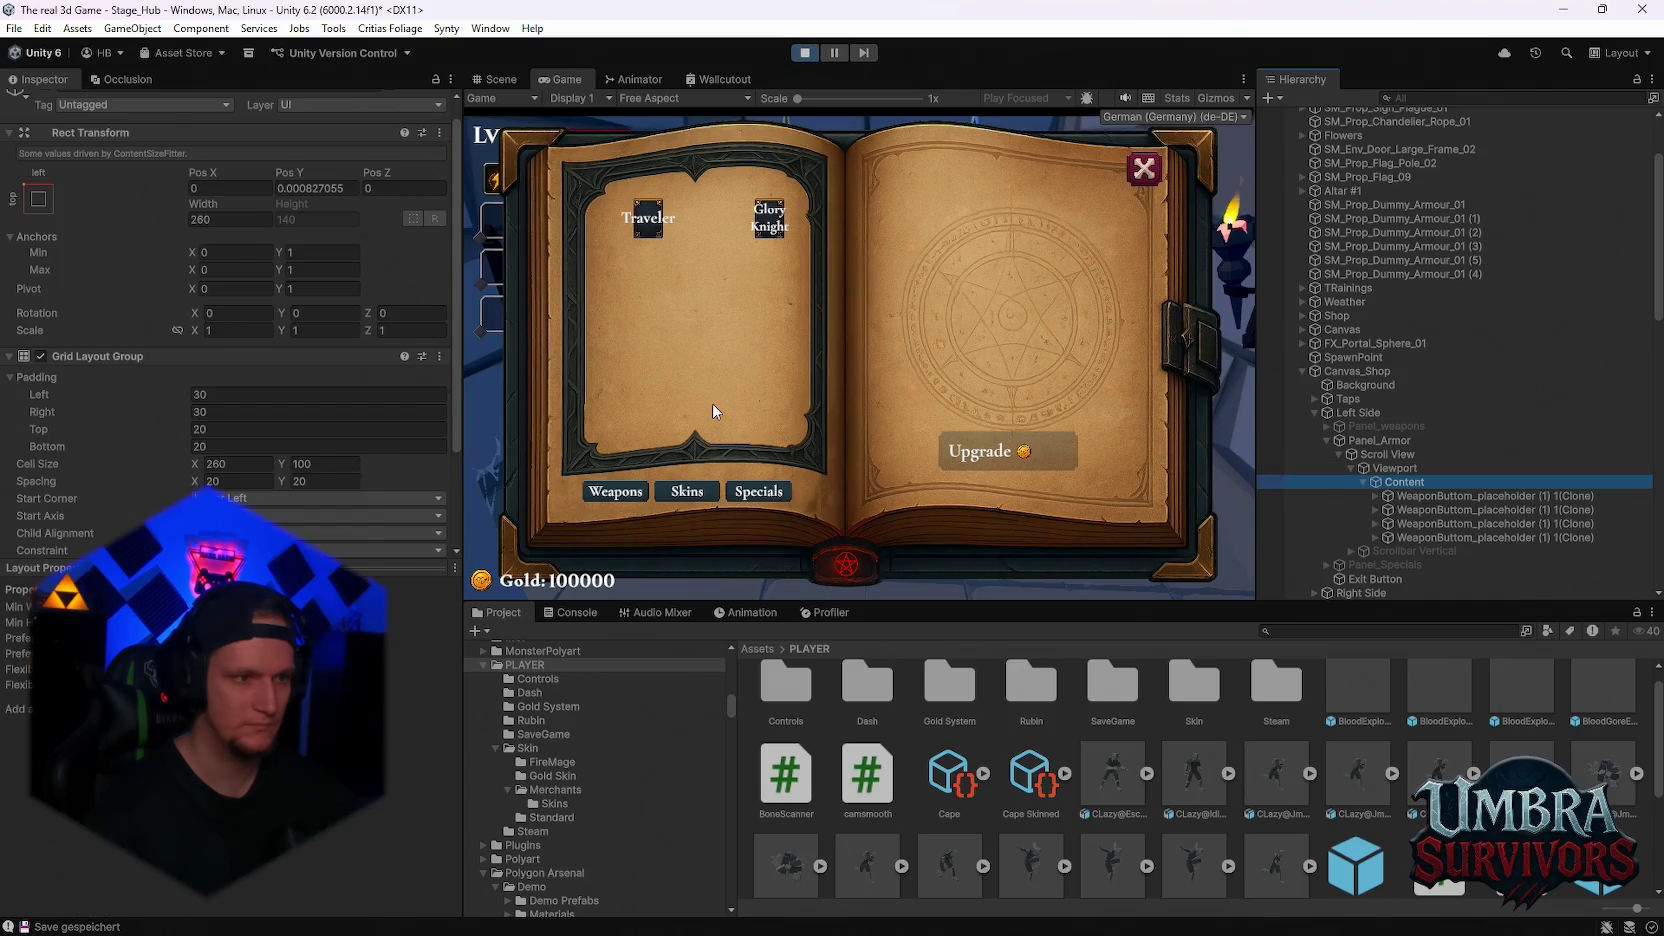
left_click(190, 446)
type("463")
key("BackSpace")
key("BackSpace")
key("BackSpace")
type("-865")
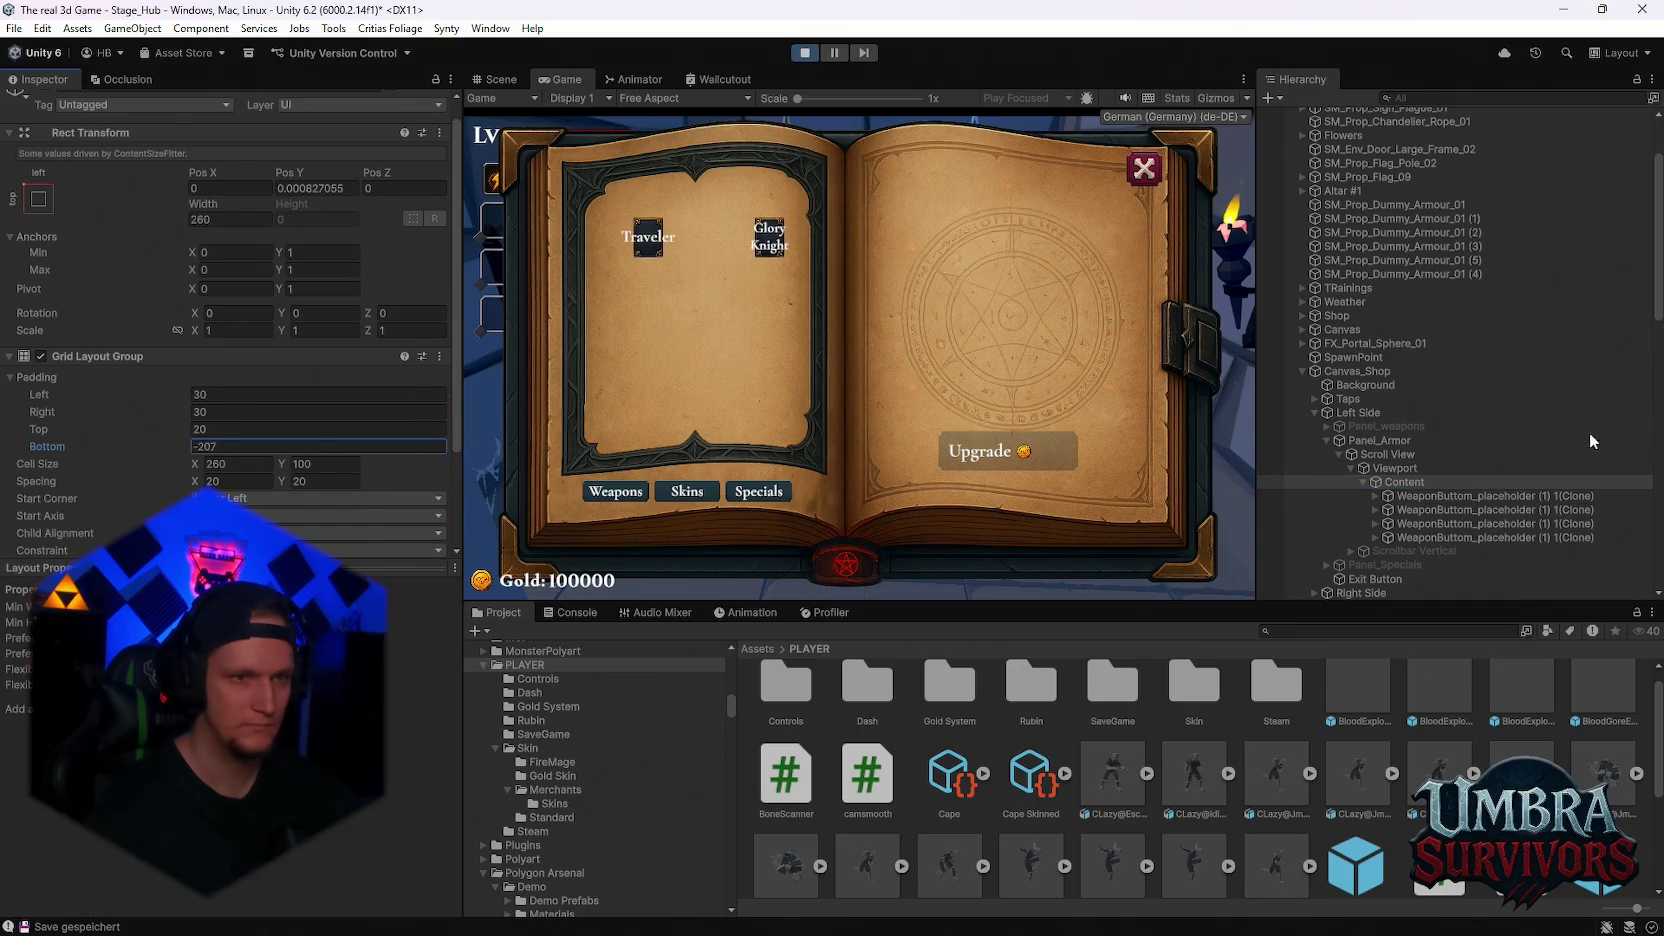
key("Escape")
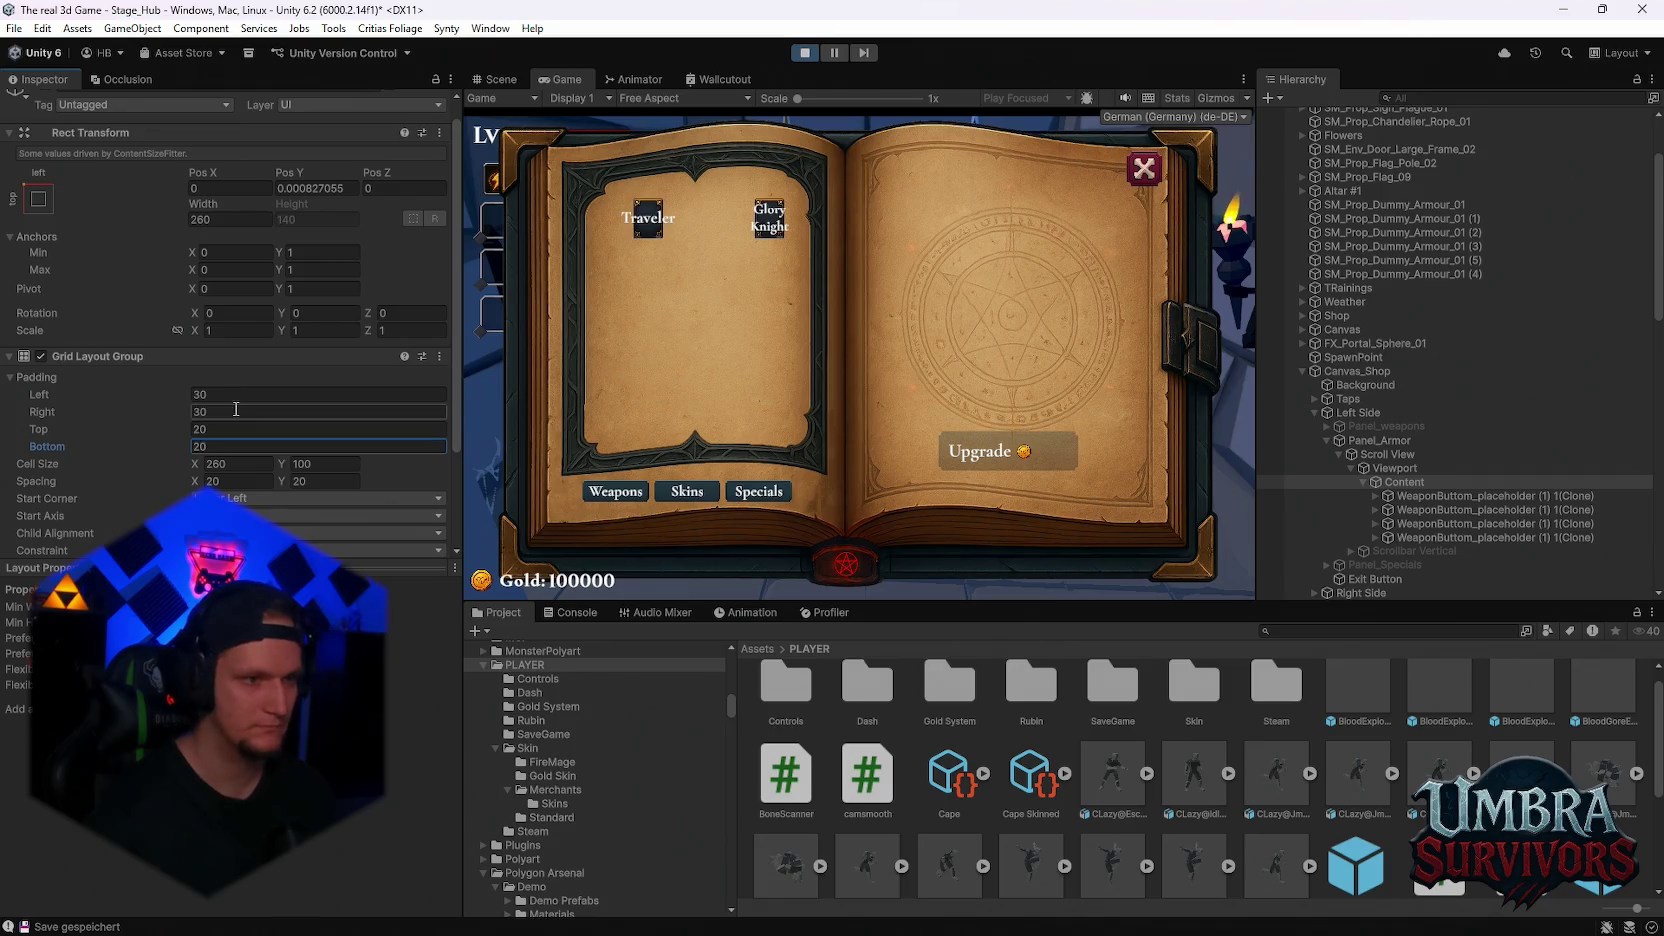
mouse_move(179, 393)
left_mouse_down()
mouse_move(113, 400)
mouse_move(1182, 381)
left_mouse_up()
key("Escape")
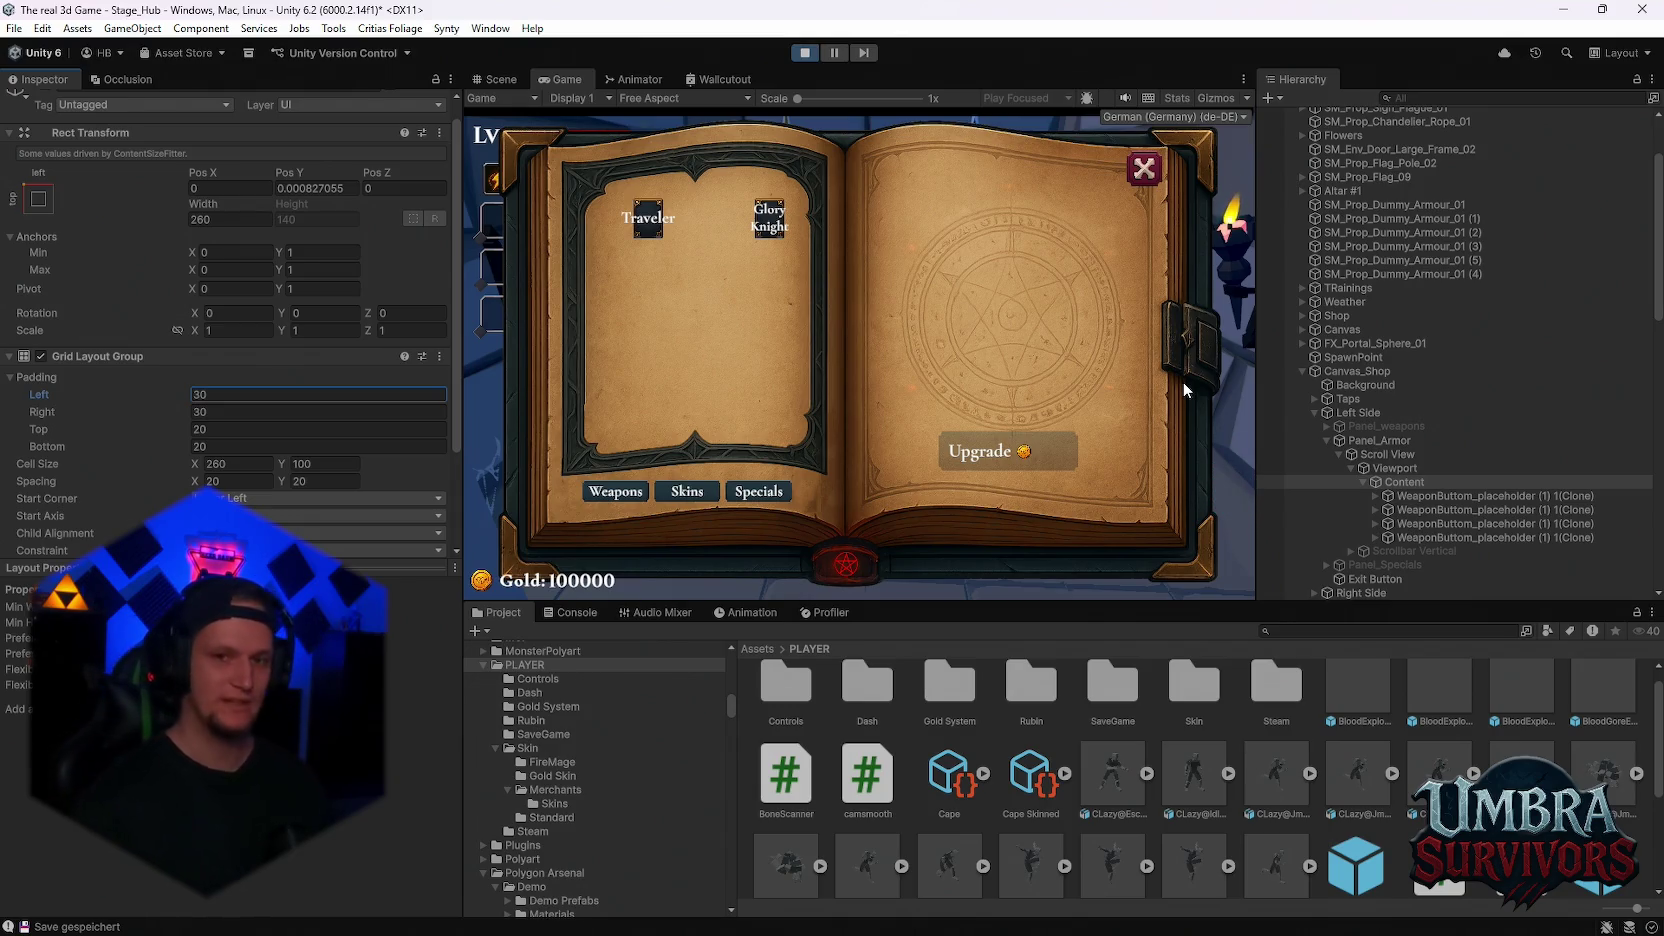
mouse_move(1180, 934)
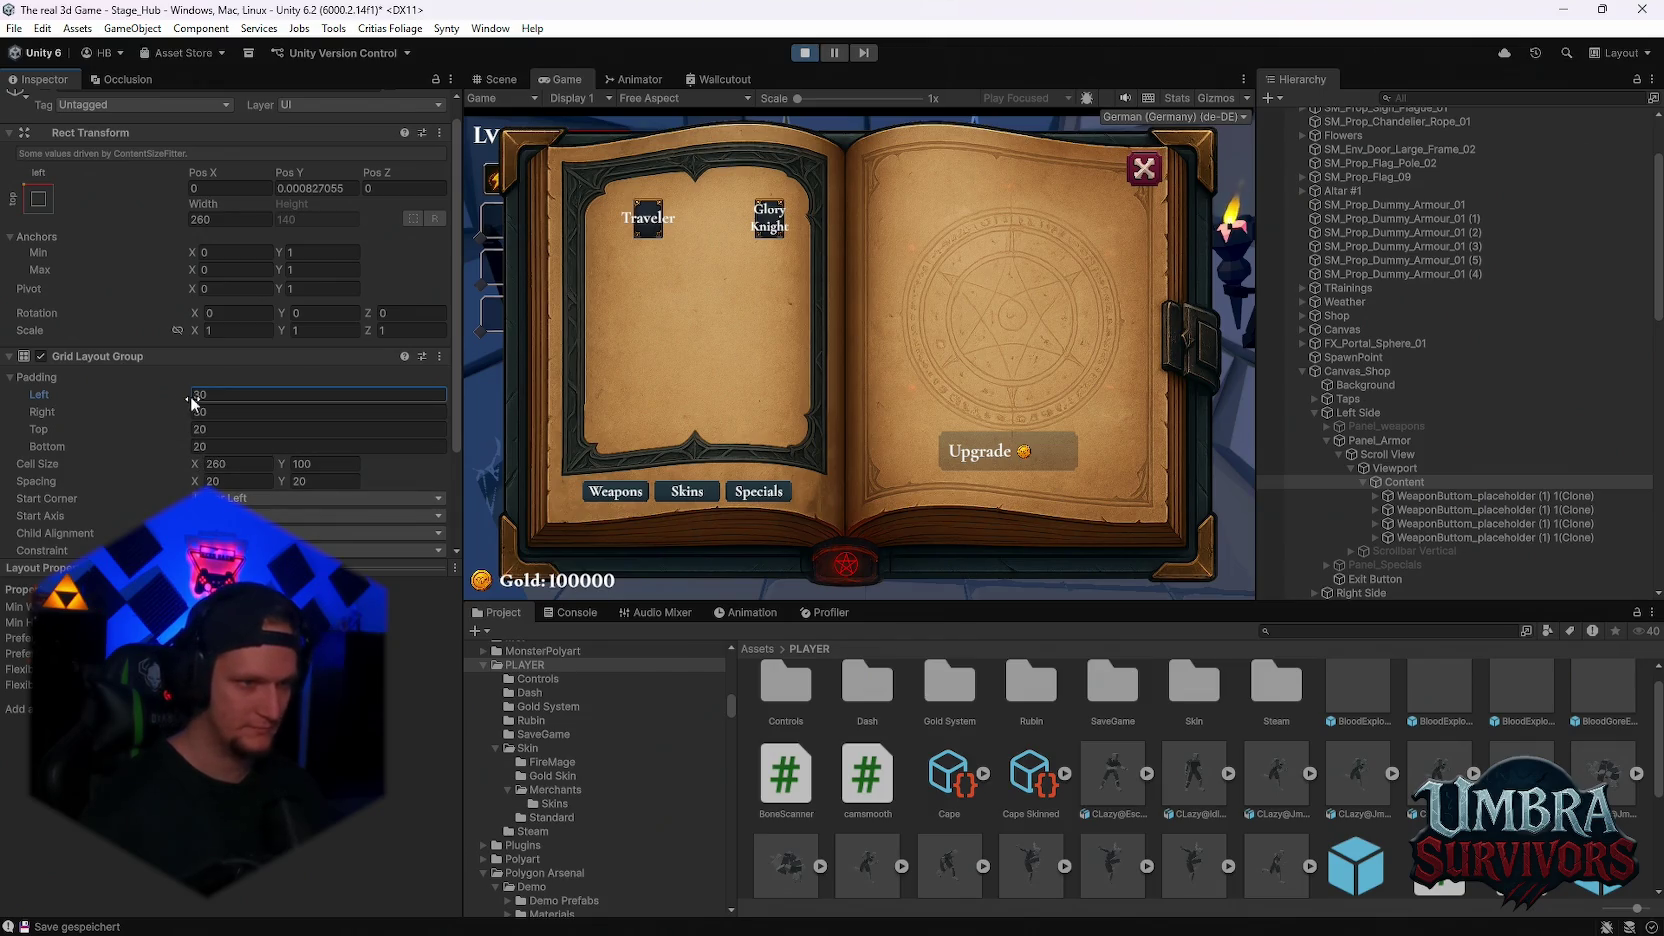
Set the Skins grid's Padding Right to 30
left_click(153, 413)
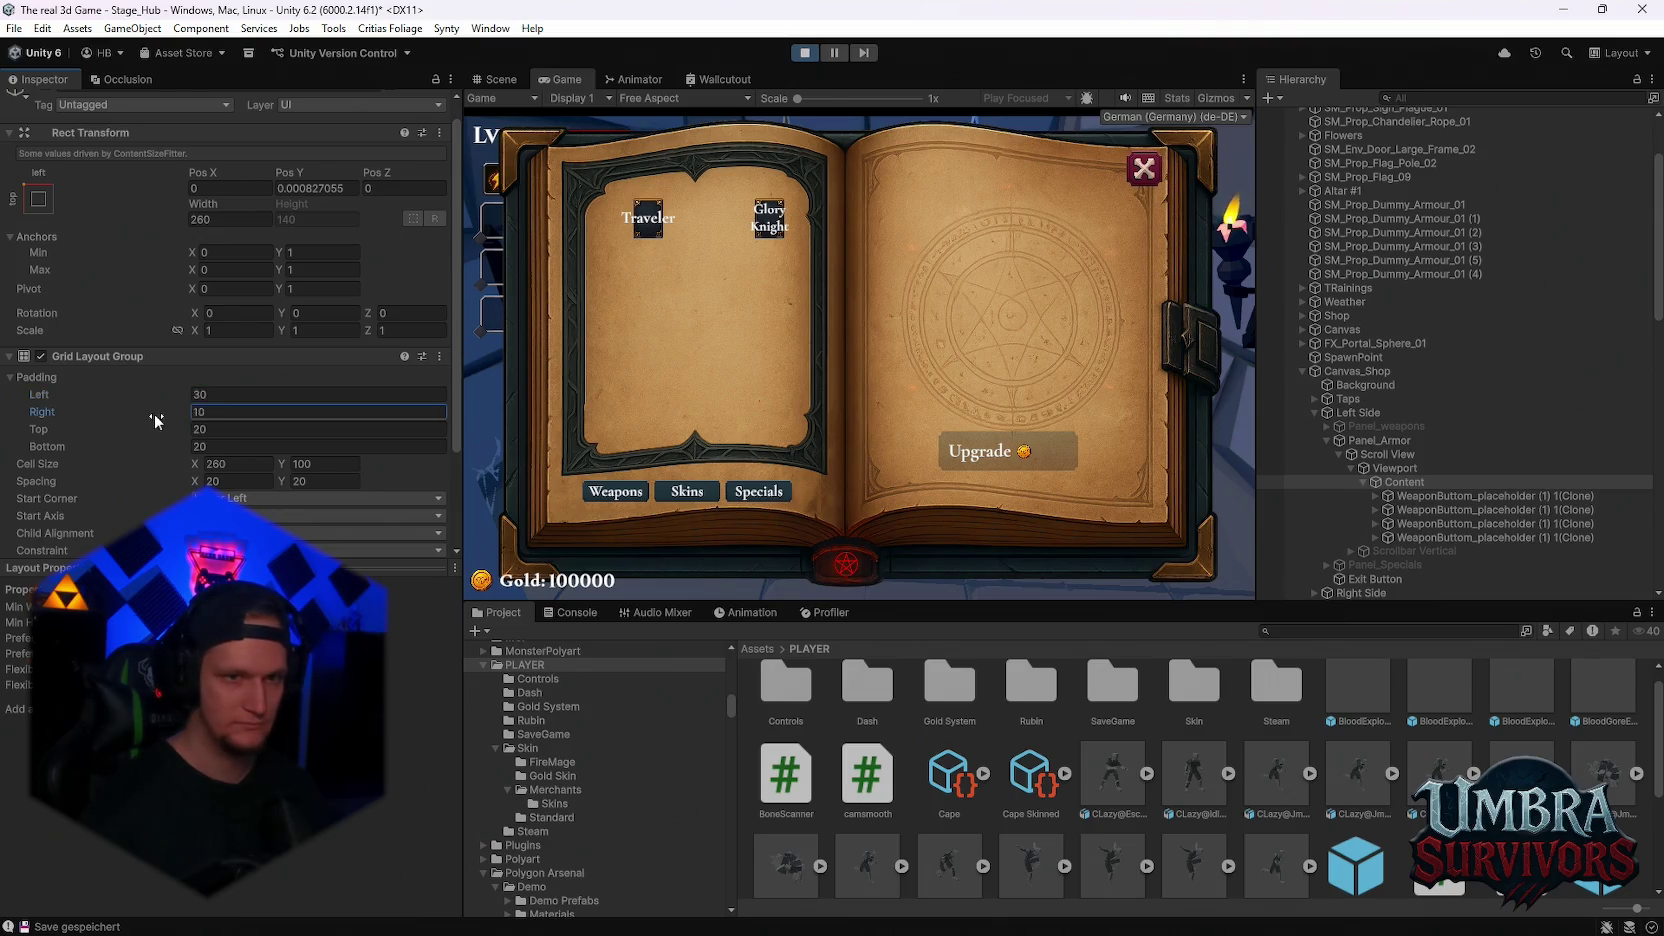
key("BackSpace")
key("BackSpace")
type("30")
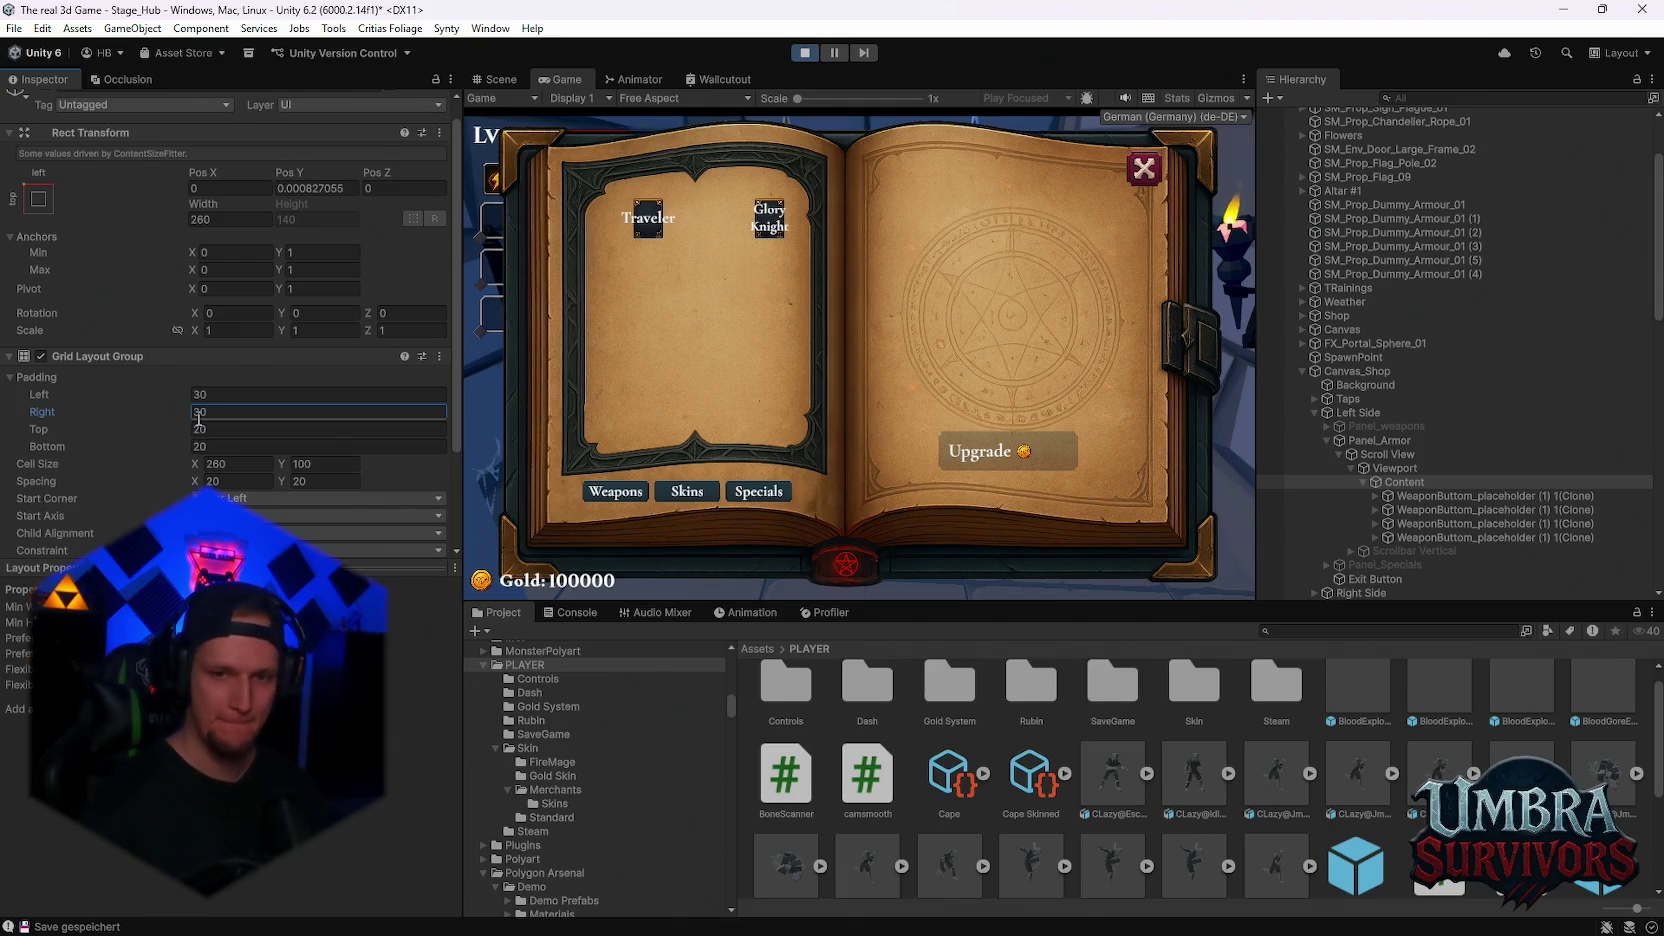
Scrub Spacing X down to -152.1 so all four skins fit one row
left_click(287, 464)
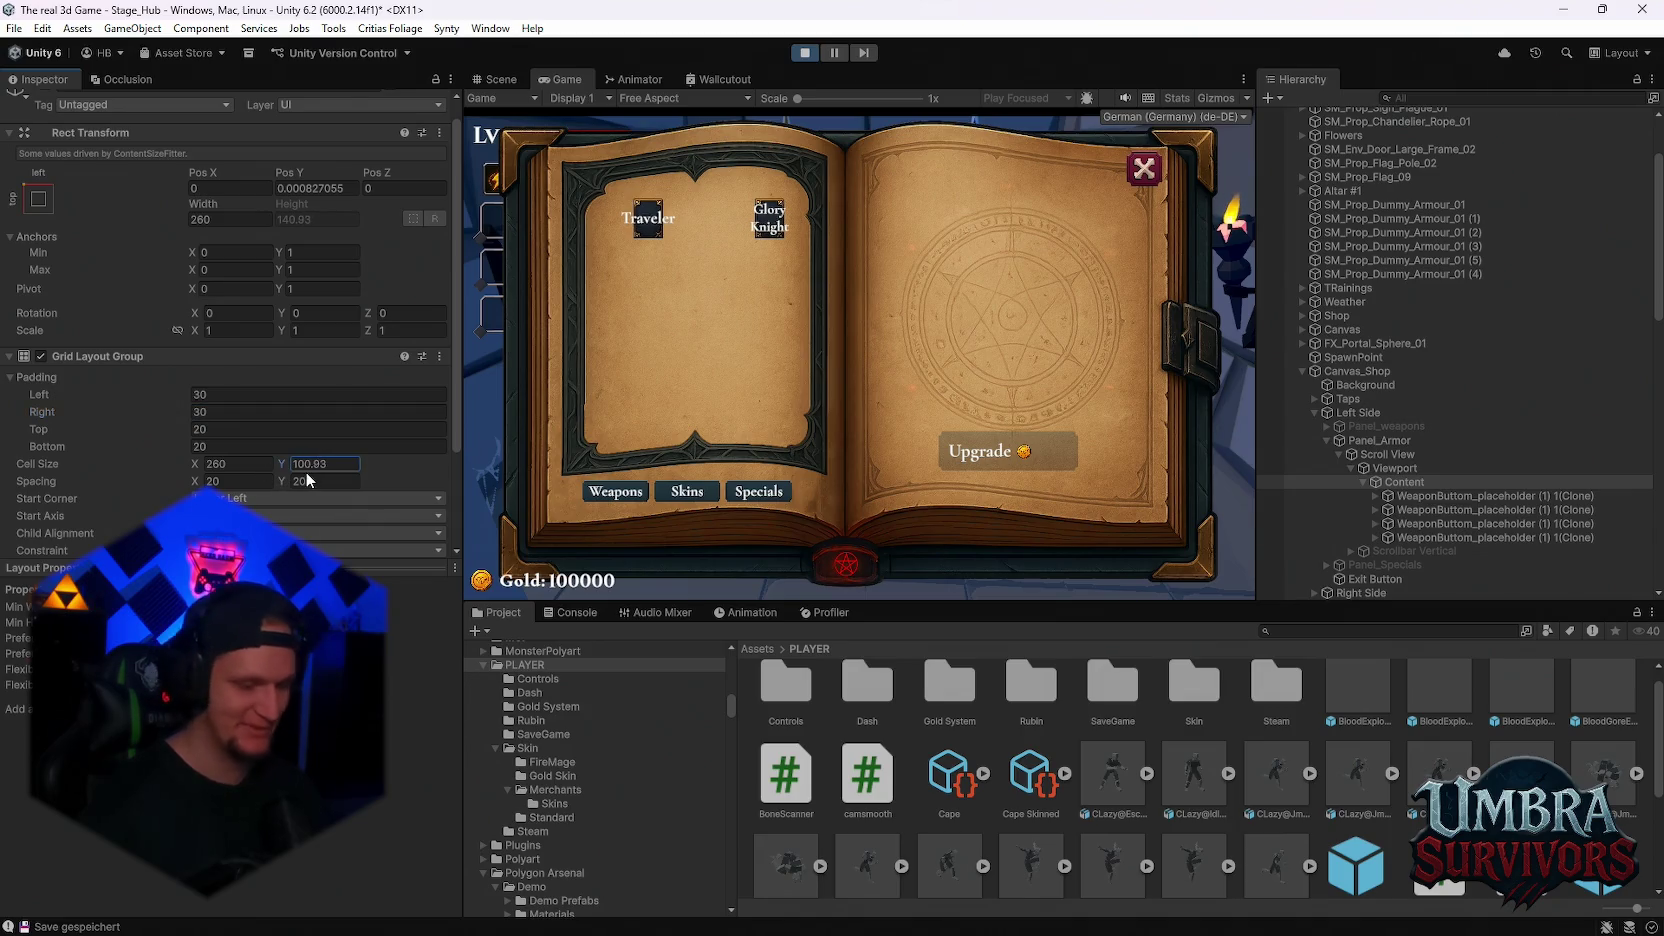
left_click(284, 481)
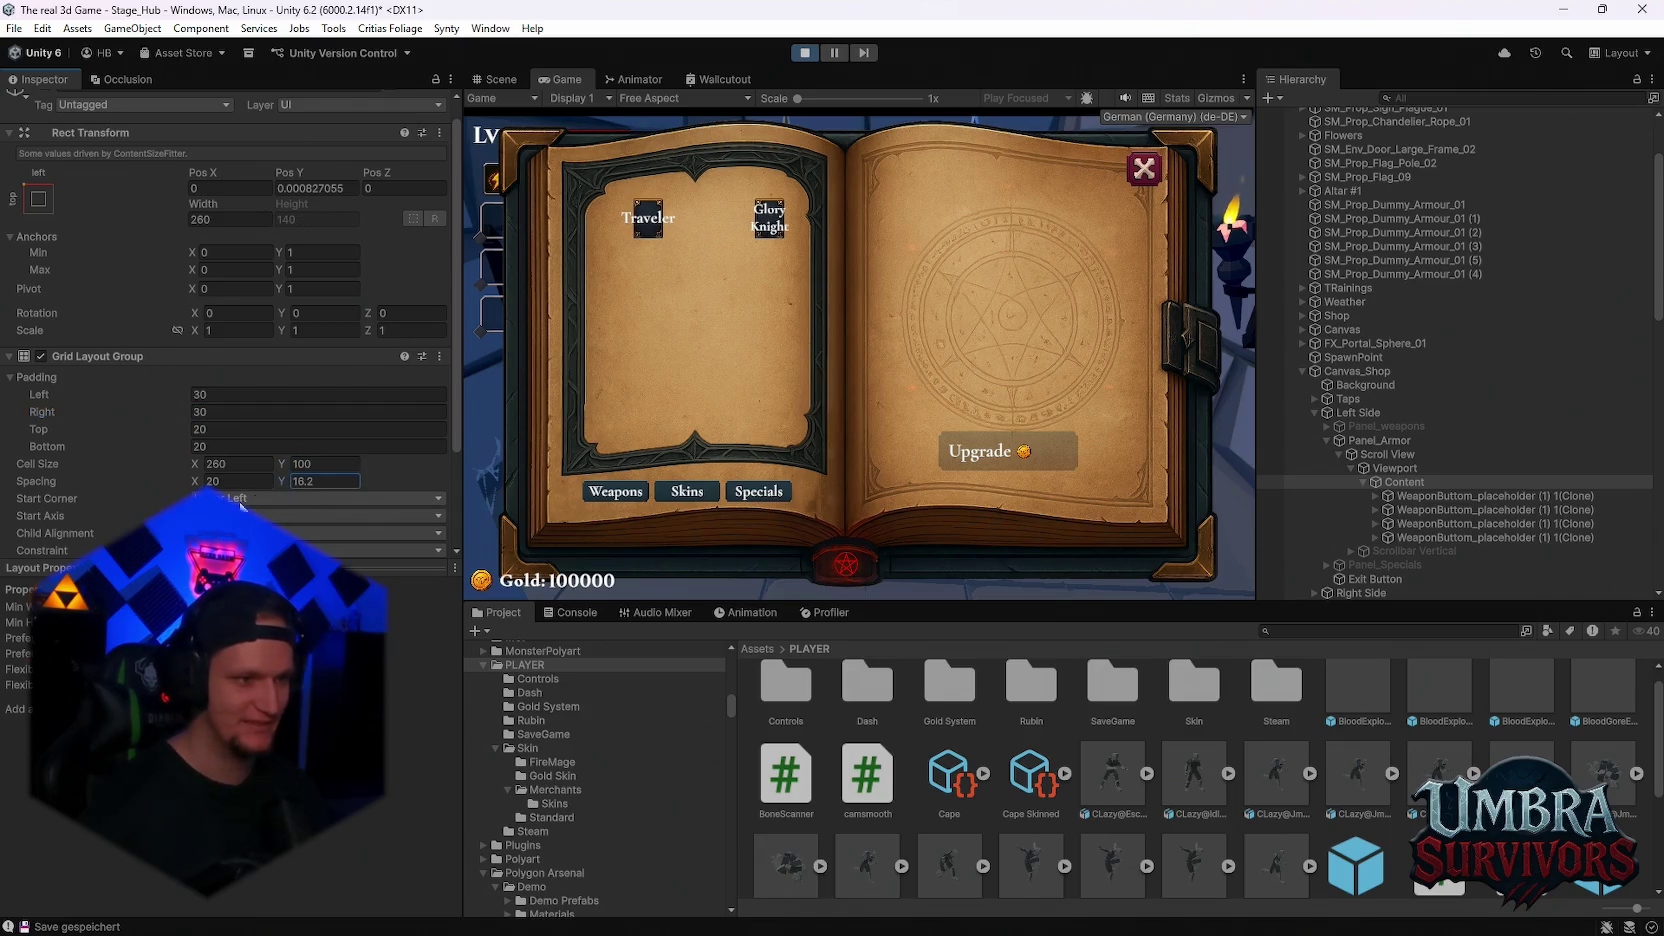
mouse_move(192, 485)
left_mouse_down()
mouse_move(529, 400)
mouse_move(783, 425)
mouse_move(681, 429)
mouse_move(749, 433)
mouse_move(736, 436)
left_mouse_up()
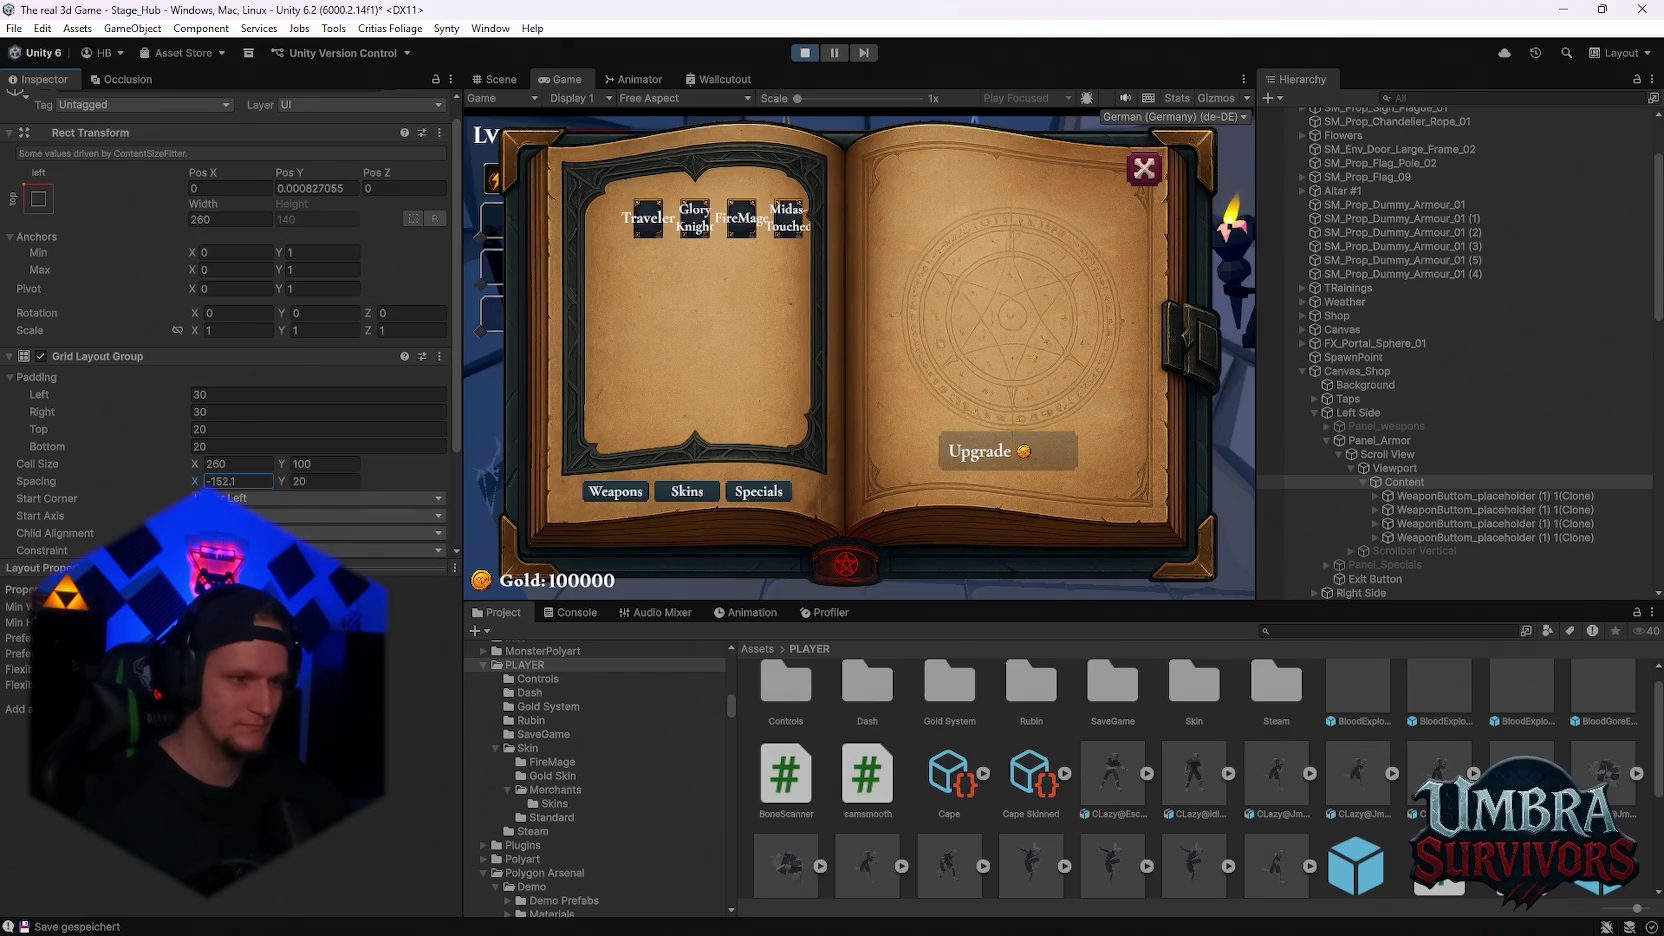
scroll(250, 450, "down", 2)
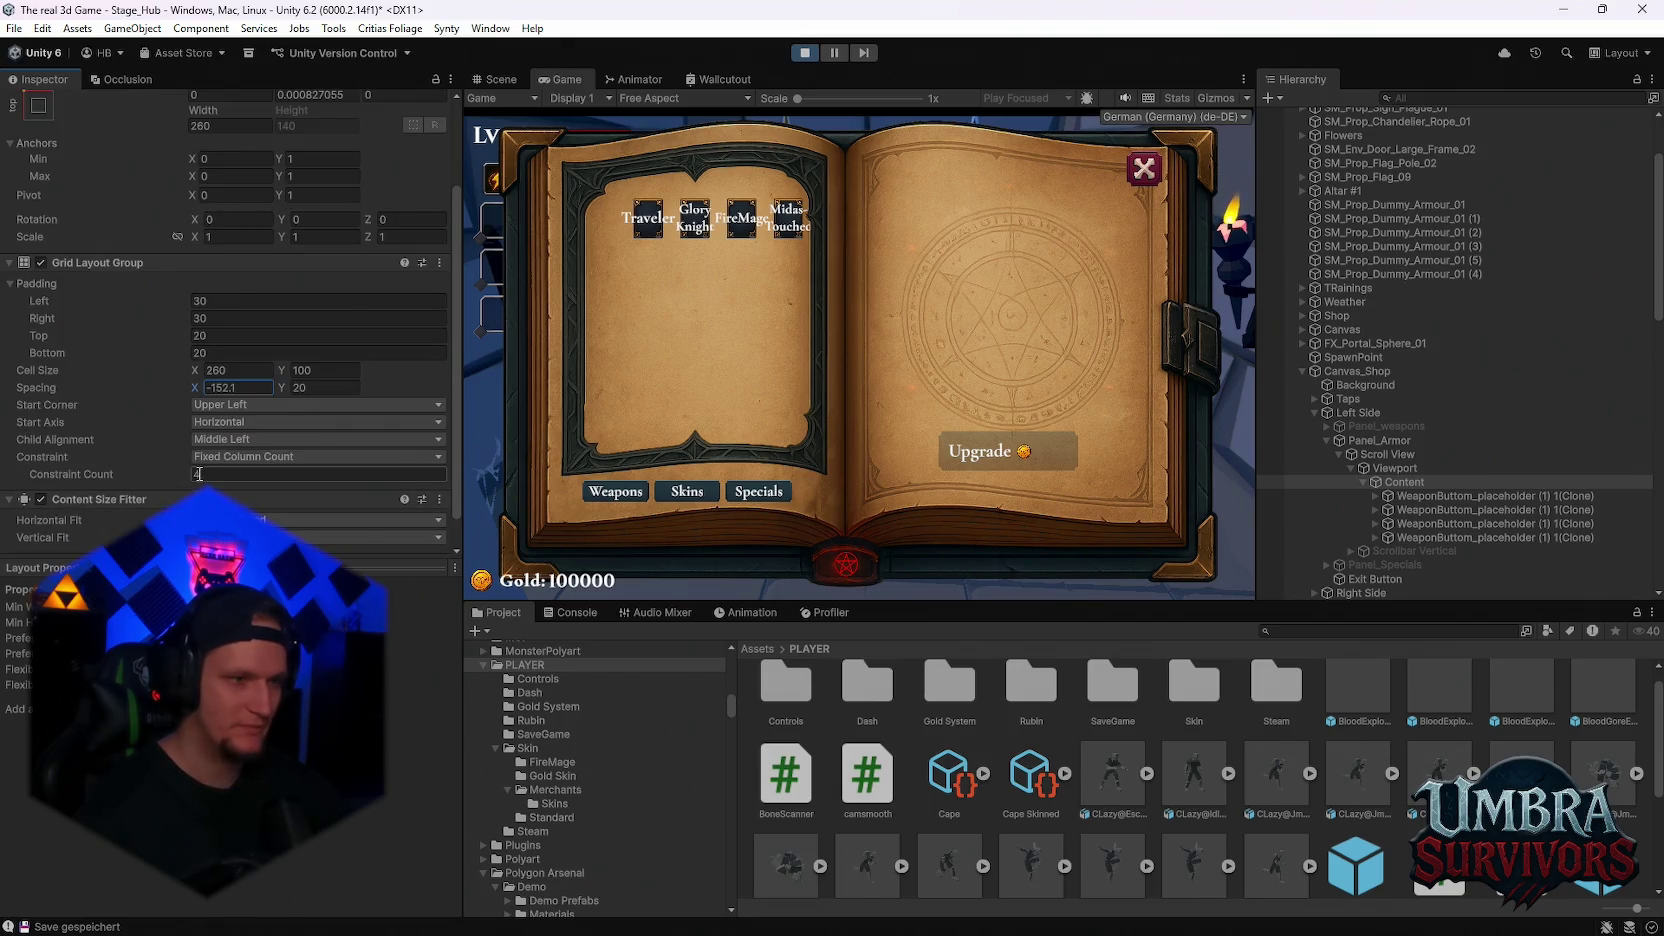
Set the Skins grid's Constraint Count to 2 columns
left_click(627, 494)
left_click(683, 491)
left_click(228, 474)
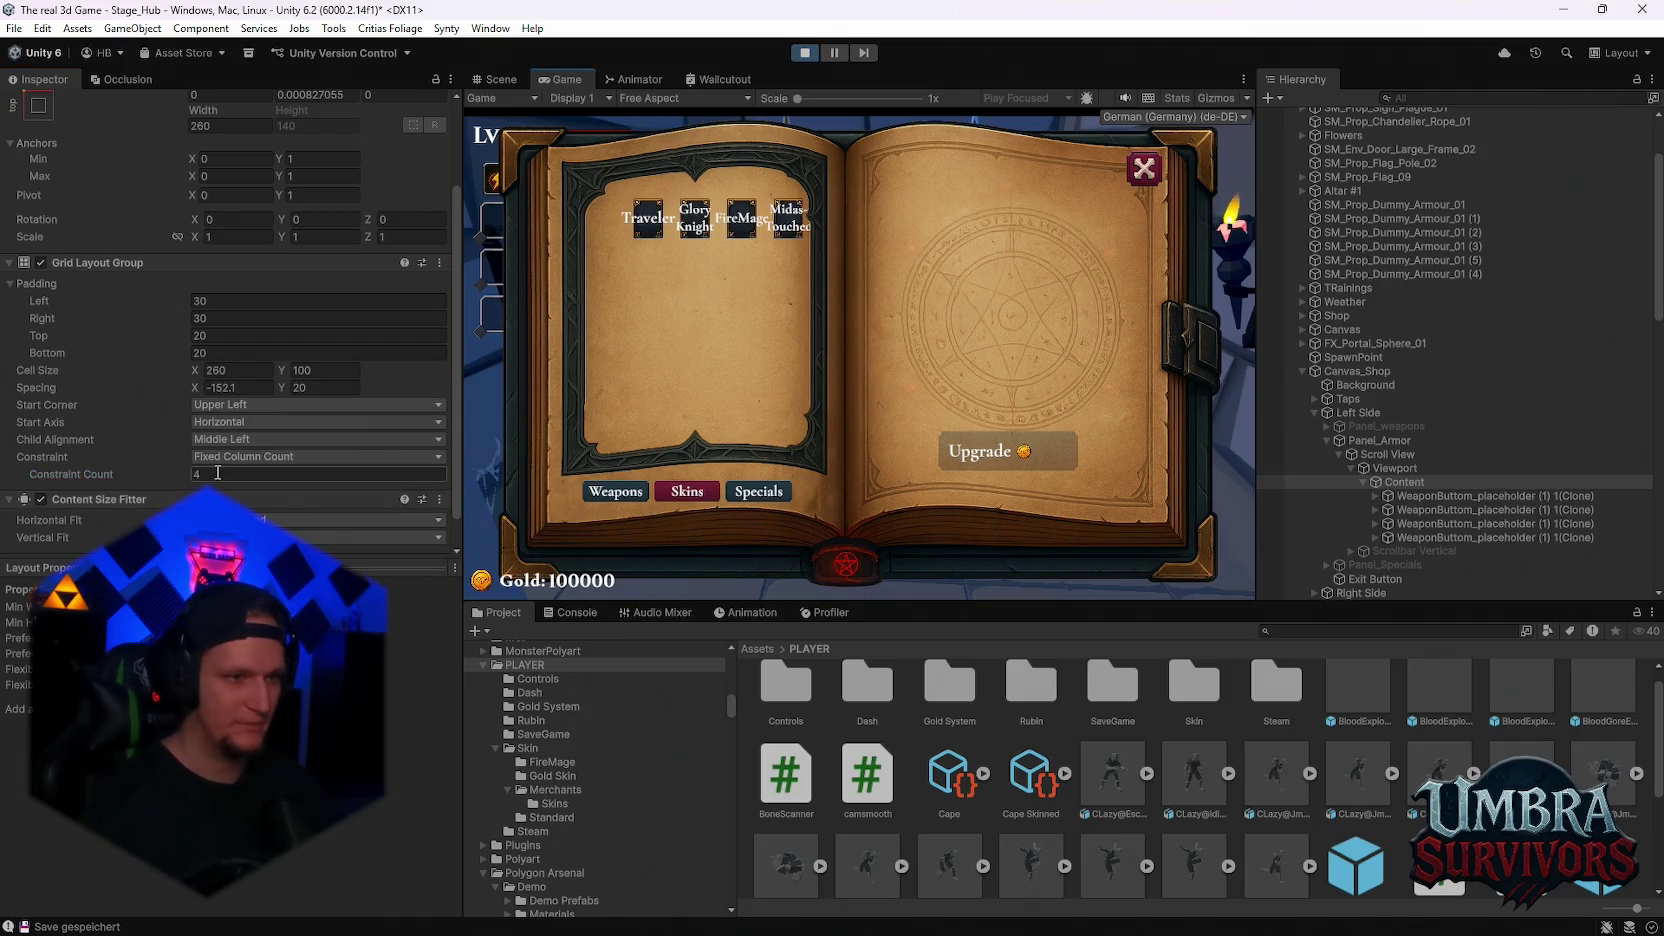
type("2")
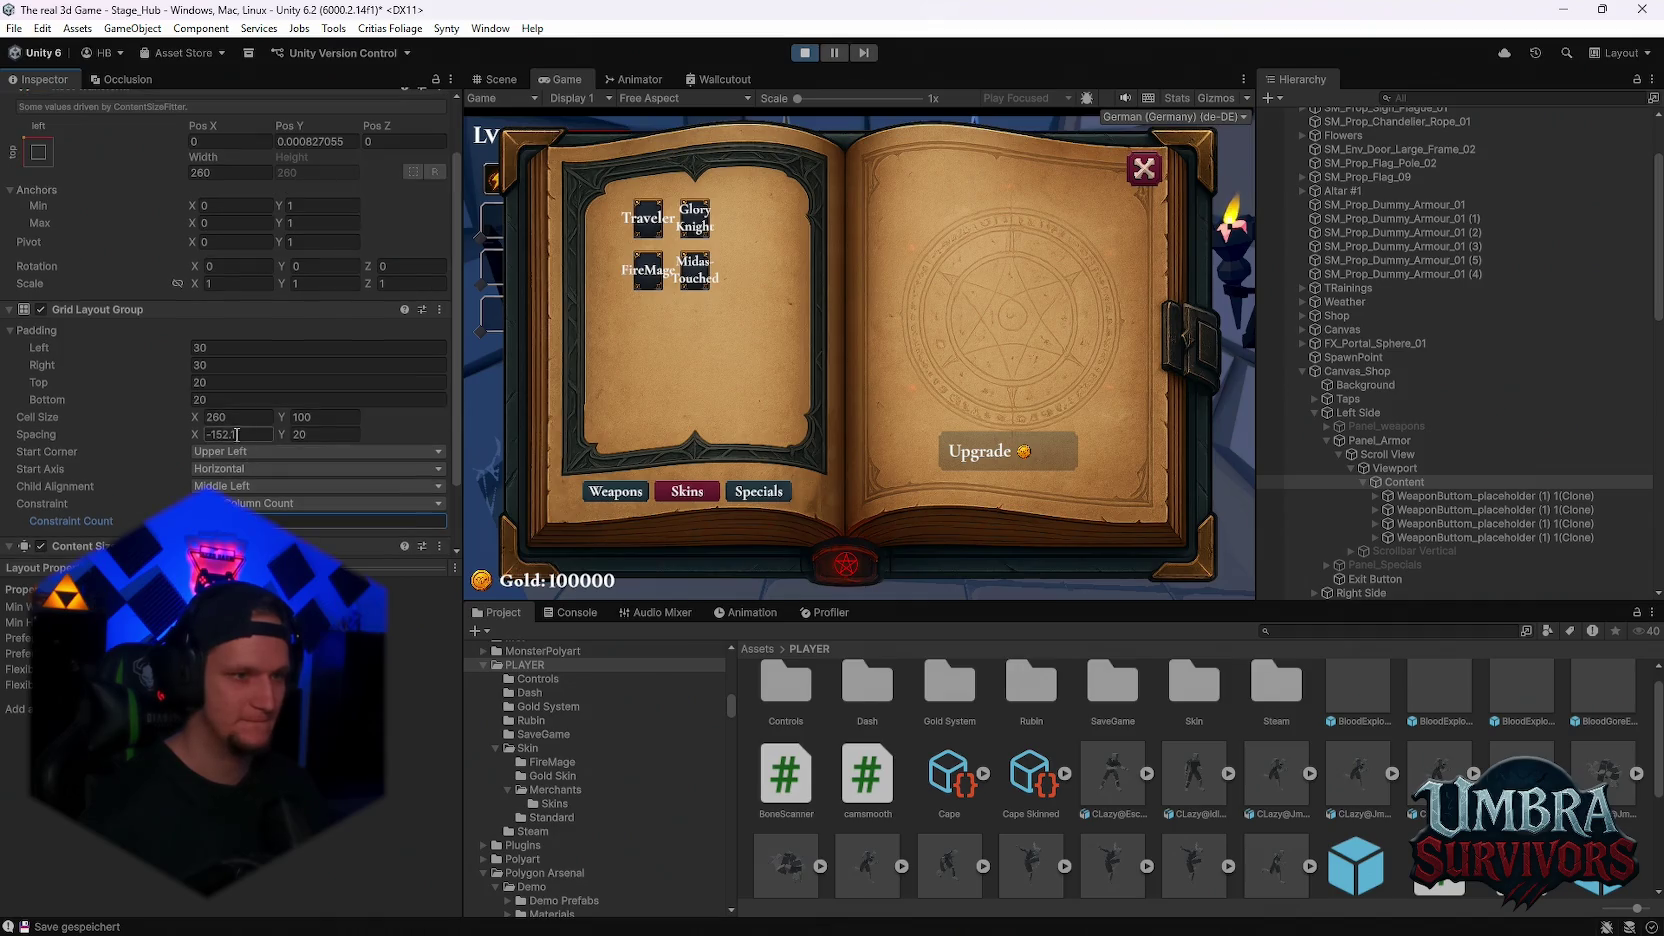
Enlarge the cells to 377.2 × 273.29 and shift the grid left with Padding Left -24
mouse_move(196, 370)
left_mouse_down()
mouse_move(719, 440)
mouse_move(260, 422)
left_mouse_up()
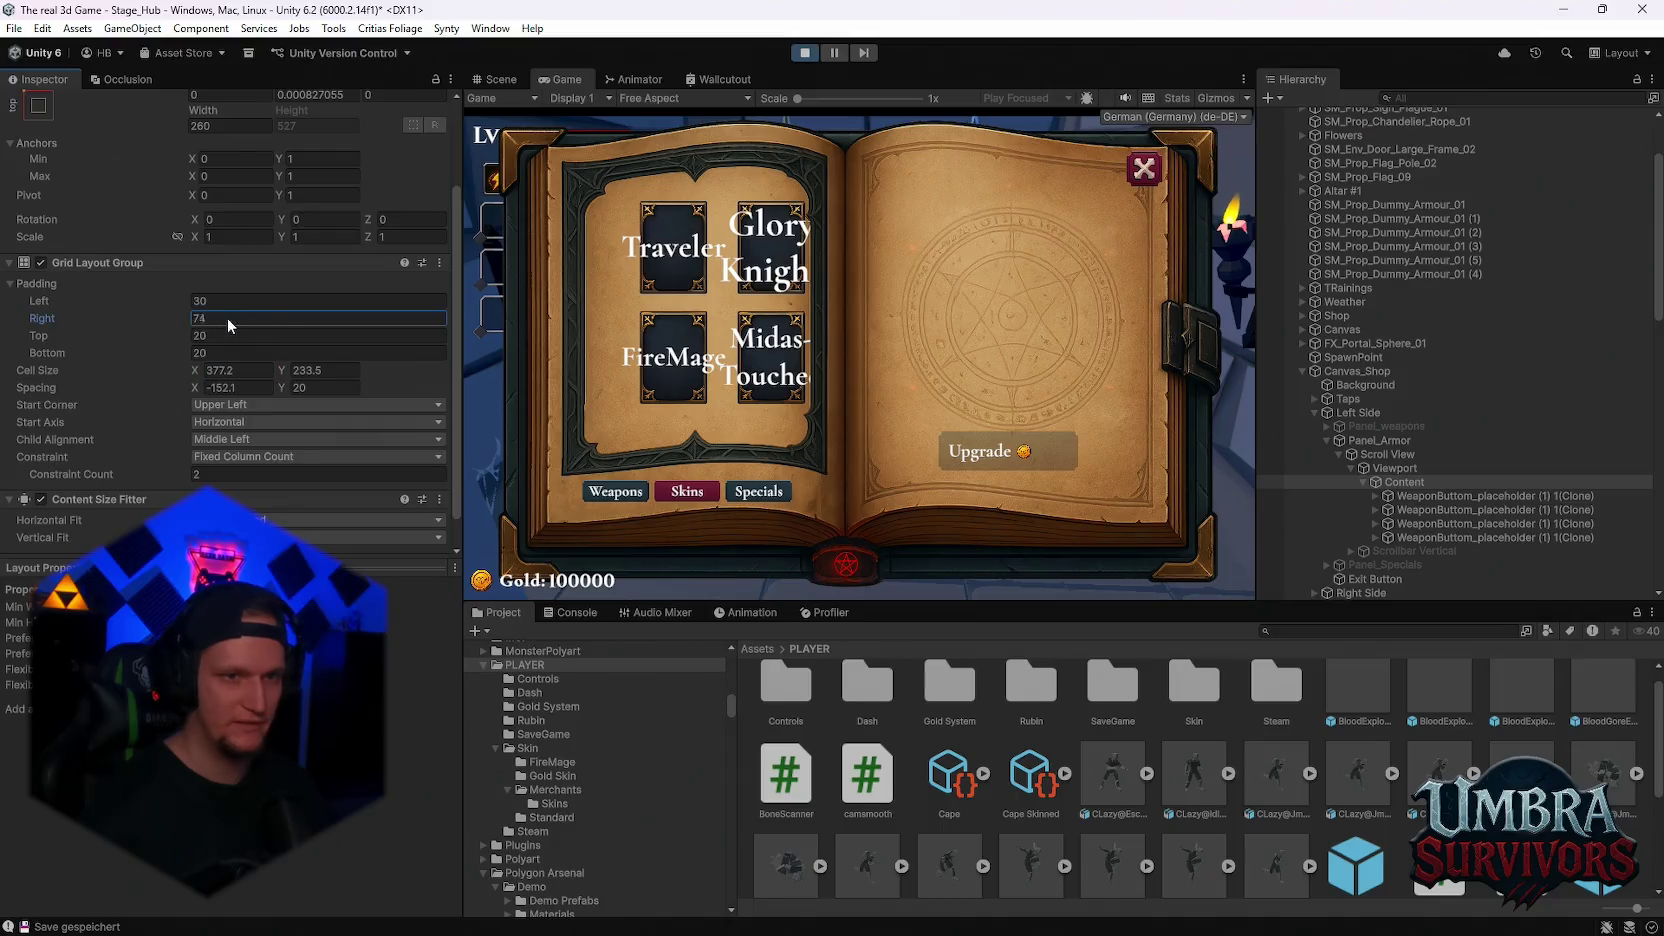
mouse_move(150, 300)
left_mouse_down()
mouse_move(234, 298)
mouse_move(142, 308)
mouse_move(196, 370)
mouse_move(463, 391)
mouse_move(1313, 546)
mouse_move(1303, 503)
left_mouse_up()
left_click(283, 372)
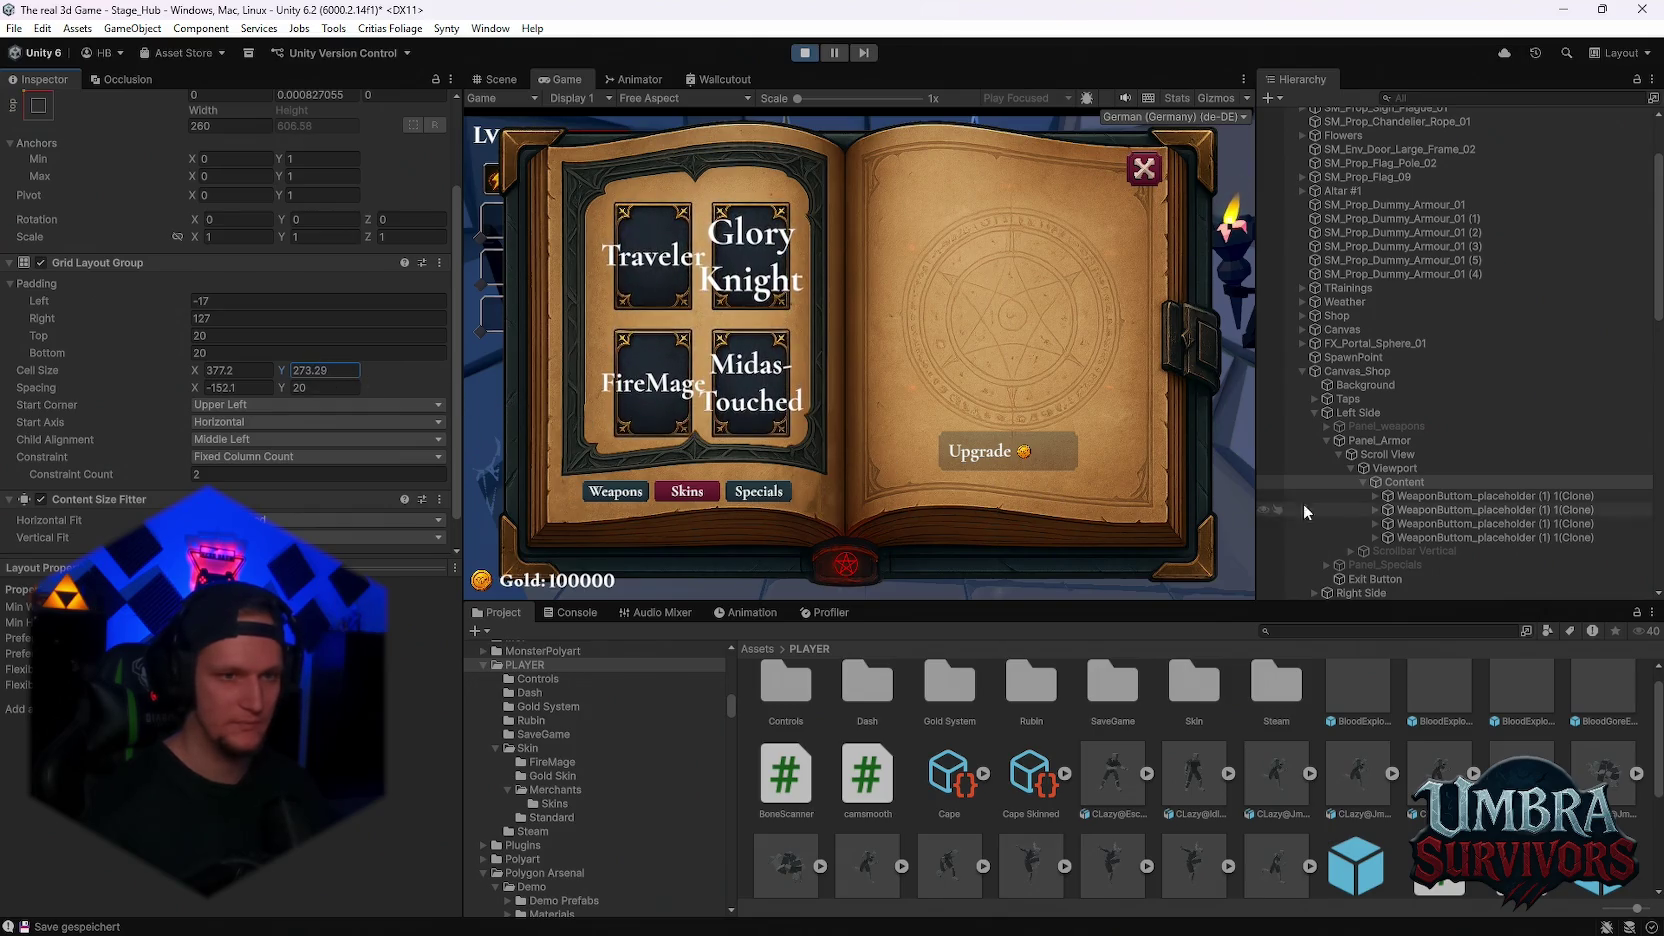
left_click_drag(185, 300, 168, 303)
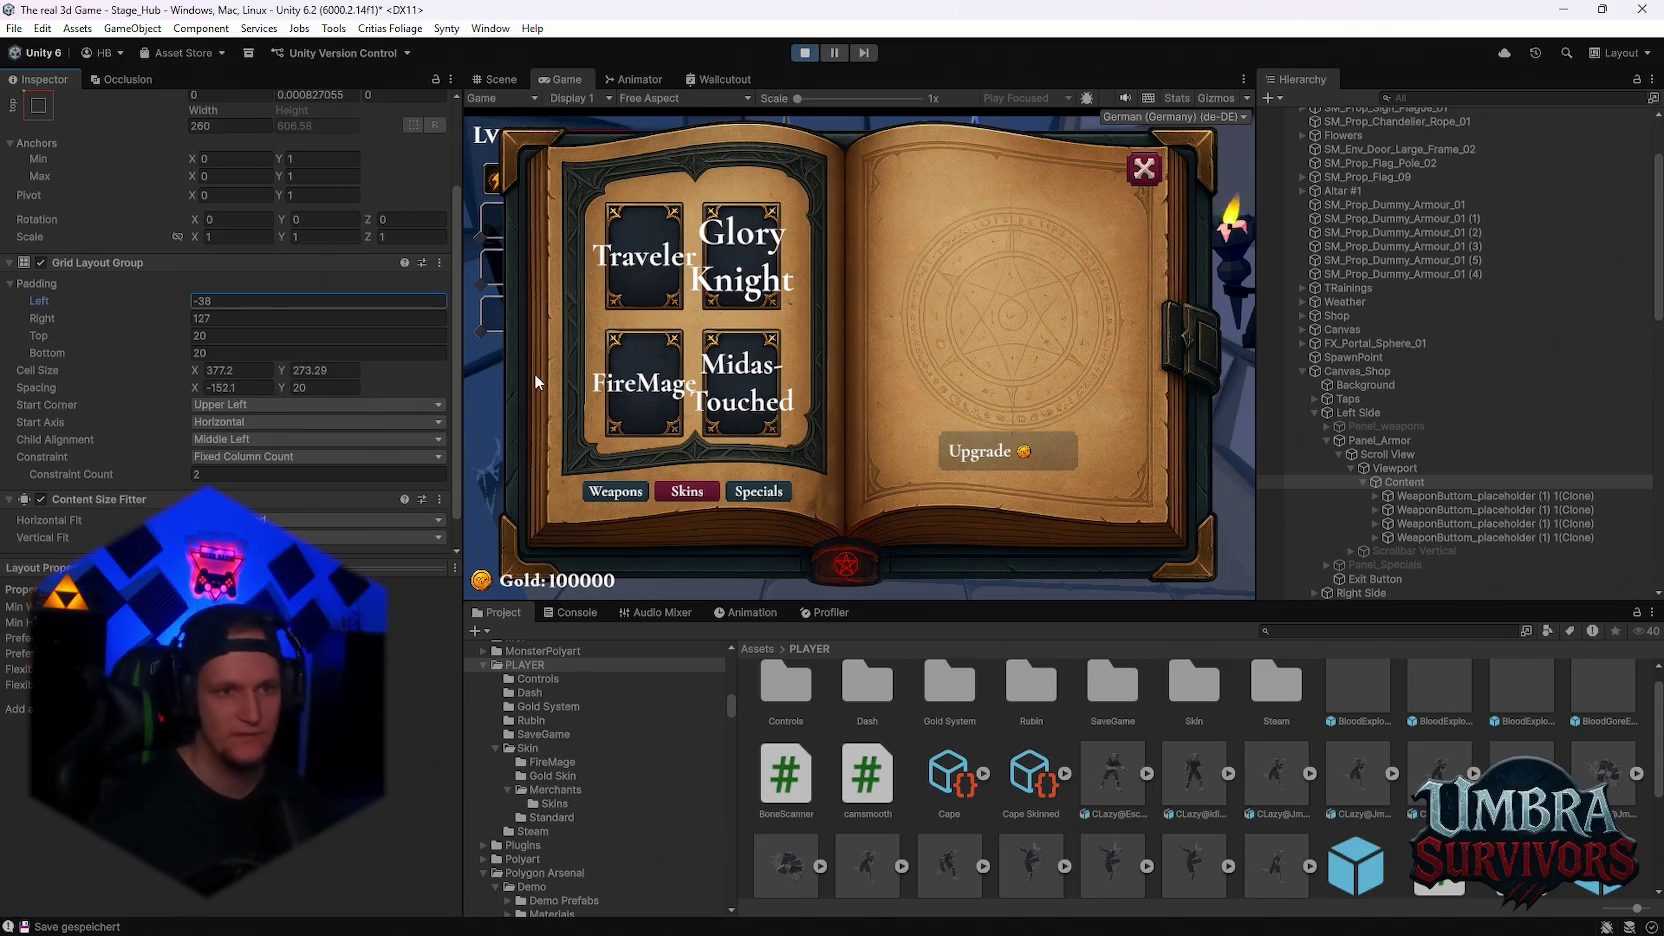
Set Padding Top to 5 and Padding Right to 127
mouse_move(176, 332)
left_mouse_down()
mouse_move(116, 334)
mouse_move(172, 344)
mouse_move(186, 356)
mouse_move(165, 362)
mouse_move(315, 436)
mouse_move(56, 374)
mouse_move(220, 406)
left_mouse_up()
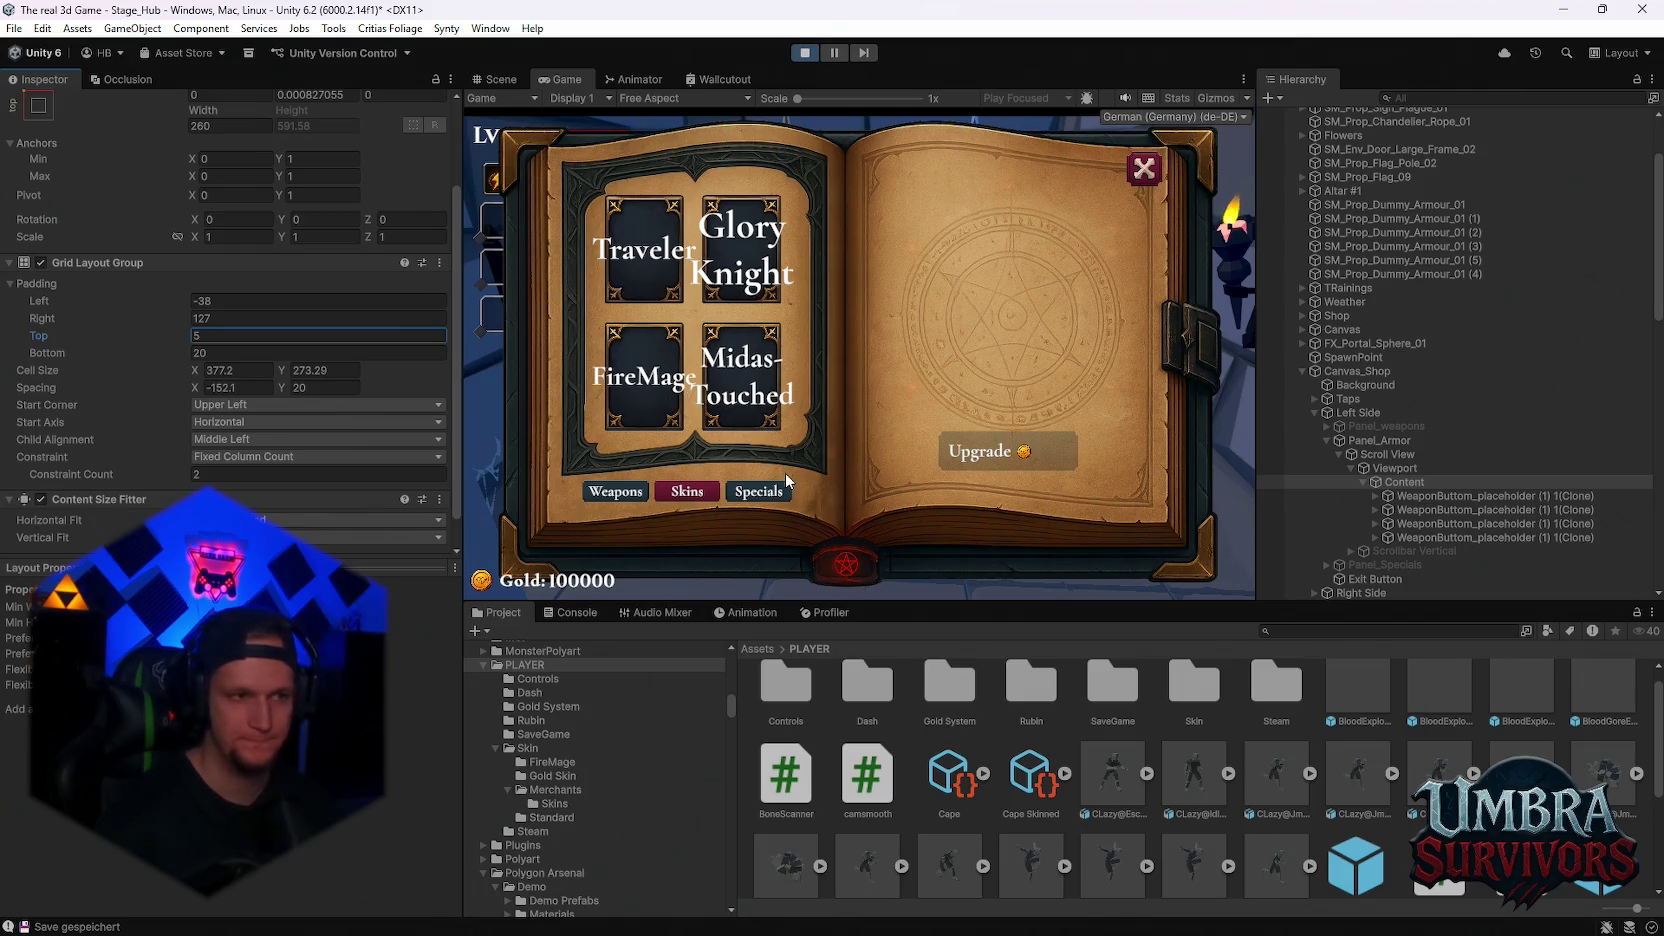
scroll(296, 490, "down", 1)
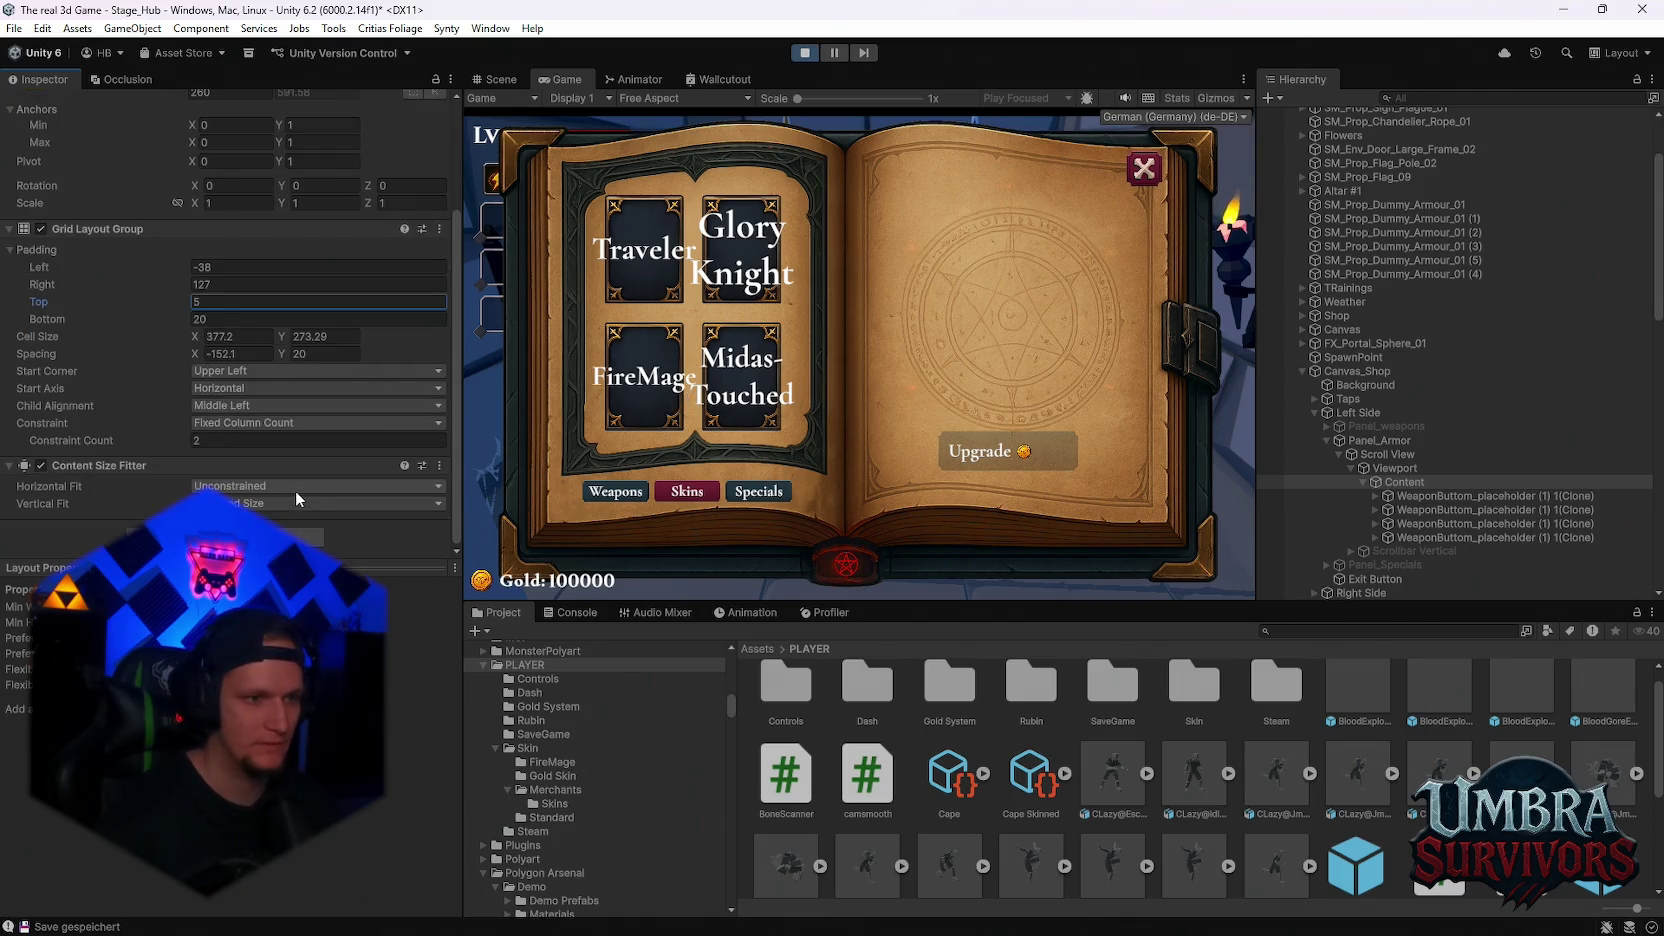
scroll(295, 490, "up", 2)
scroll(312, 504, "up", 2)
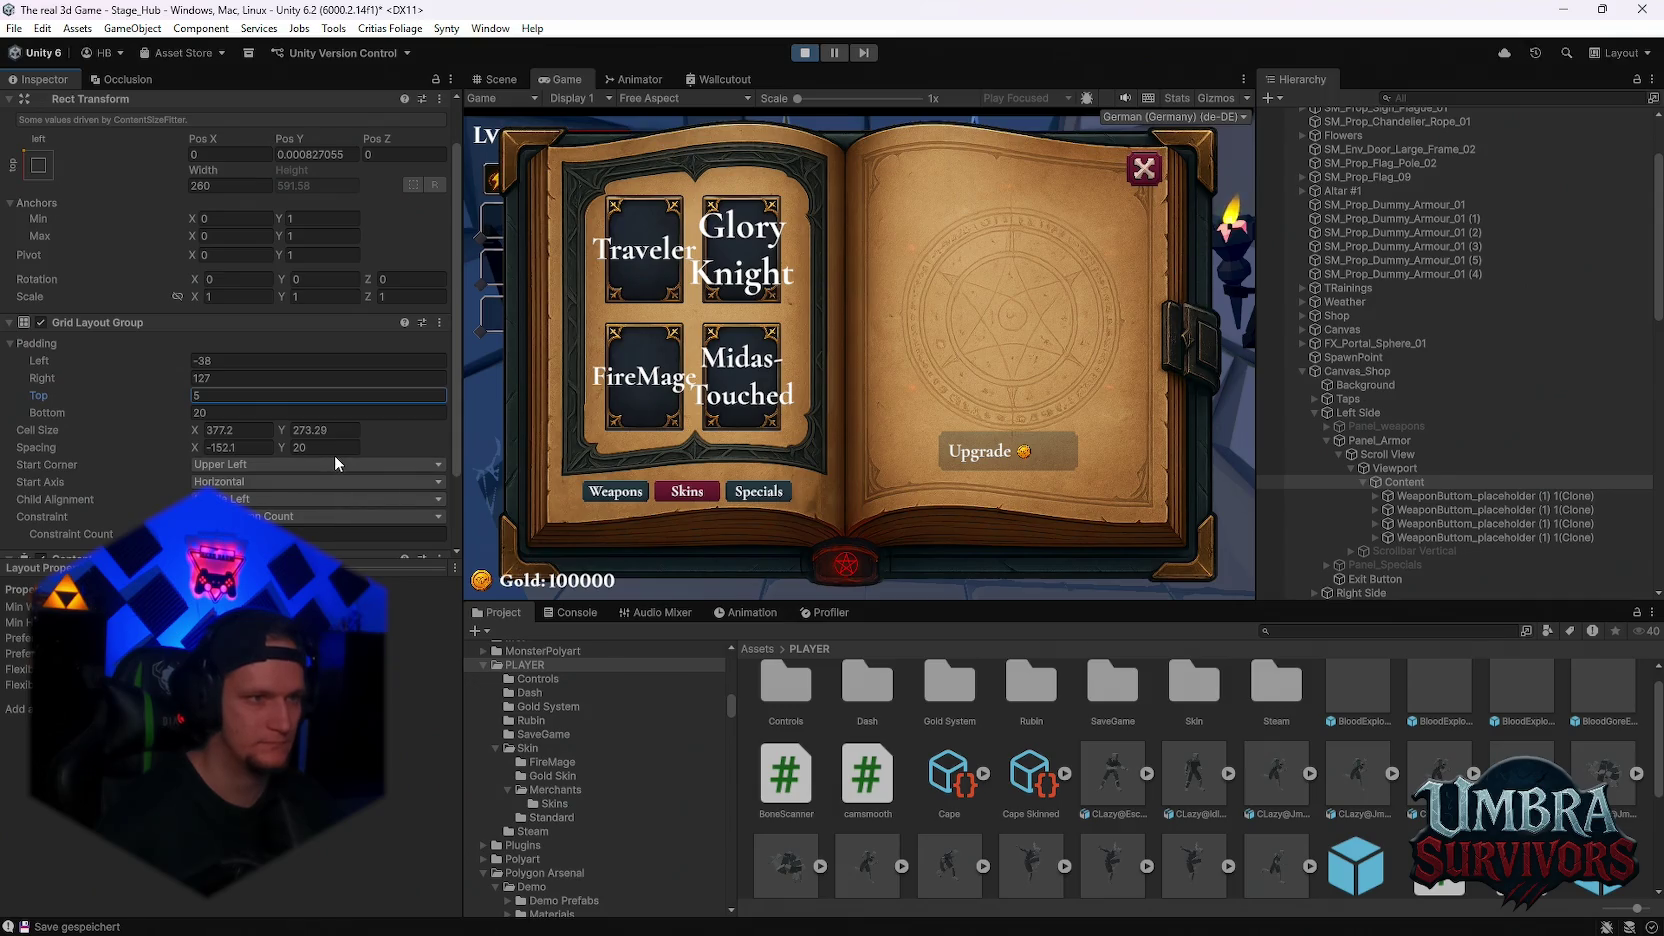
scroll(159, 398, "down", 2)
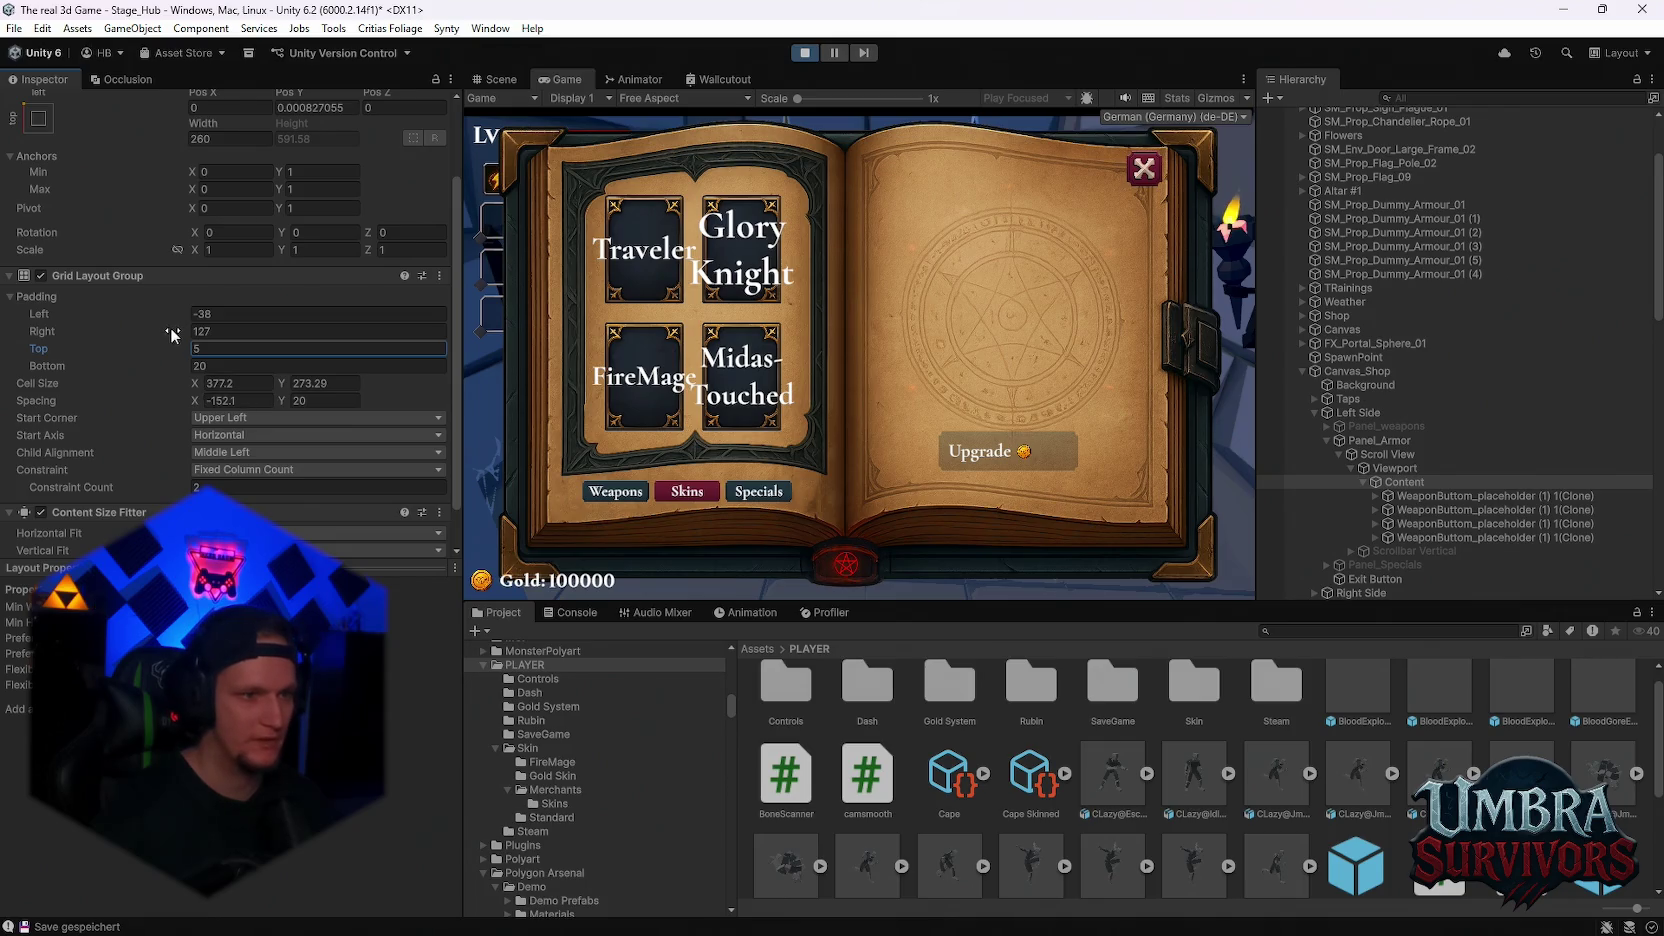
mouse_move(178, 326)
left_mouse_down()
mouse_move(235, 328)
mouse_move(188, 315)
left_mouse_up()
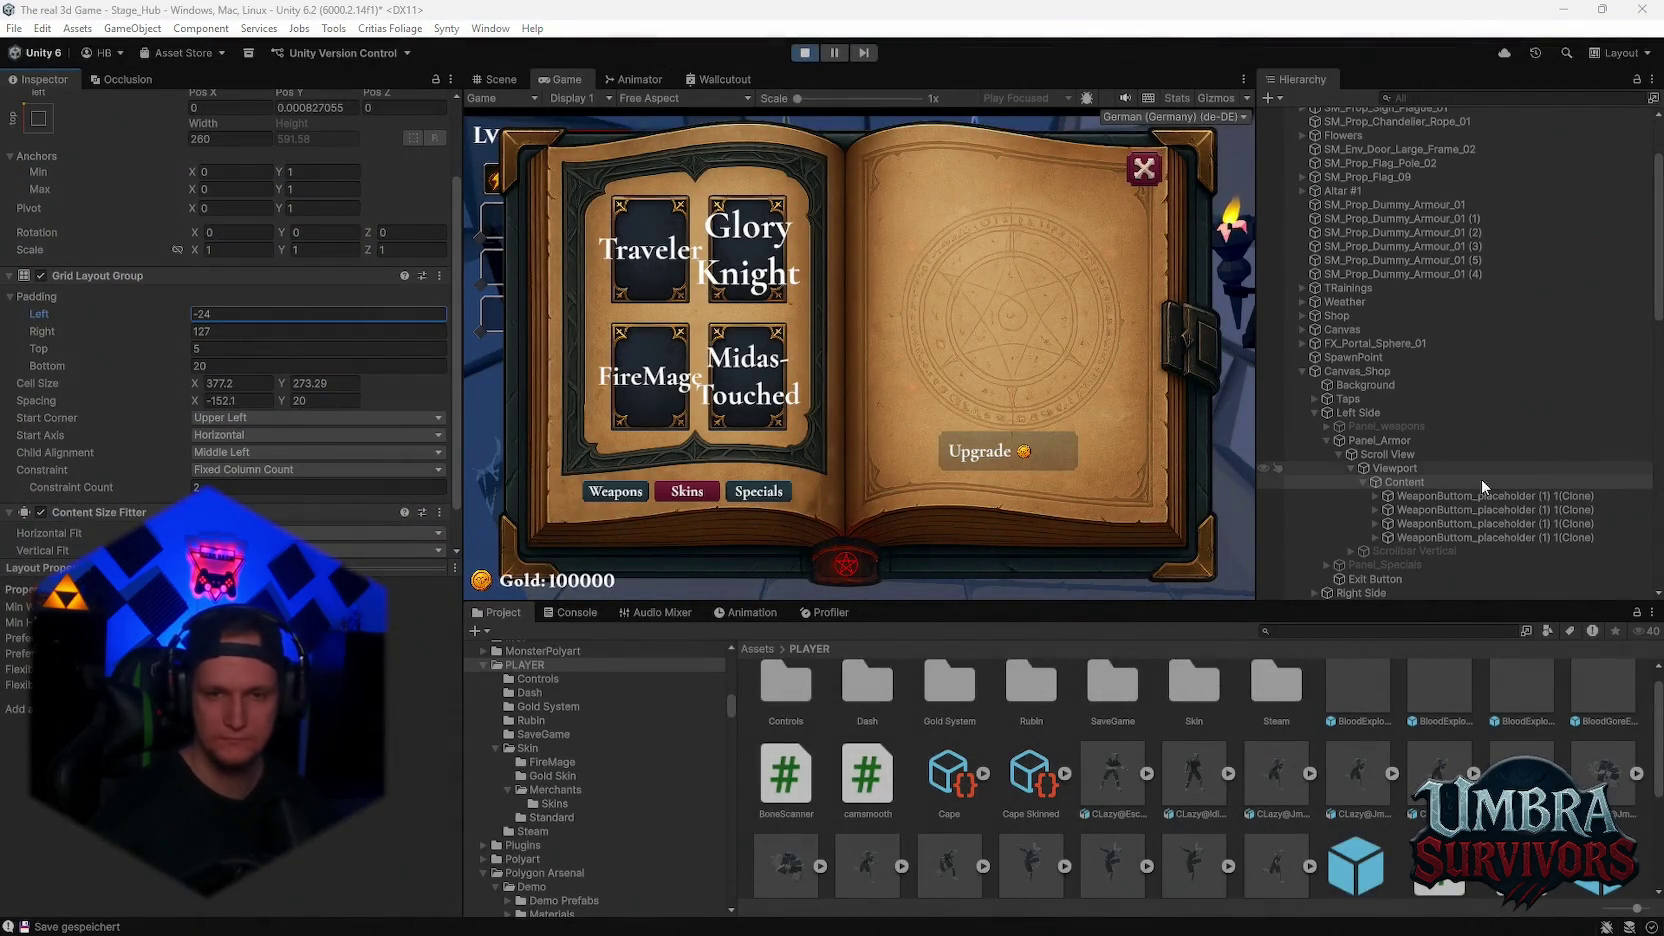
Nudge the Content grid's right padding and adjust the Scroll View's Top offset
left_click(1396, 468)
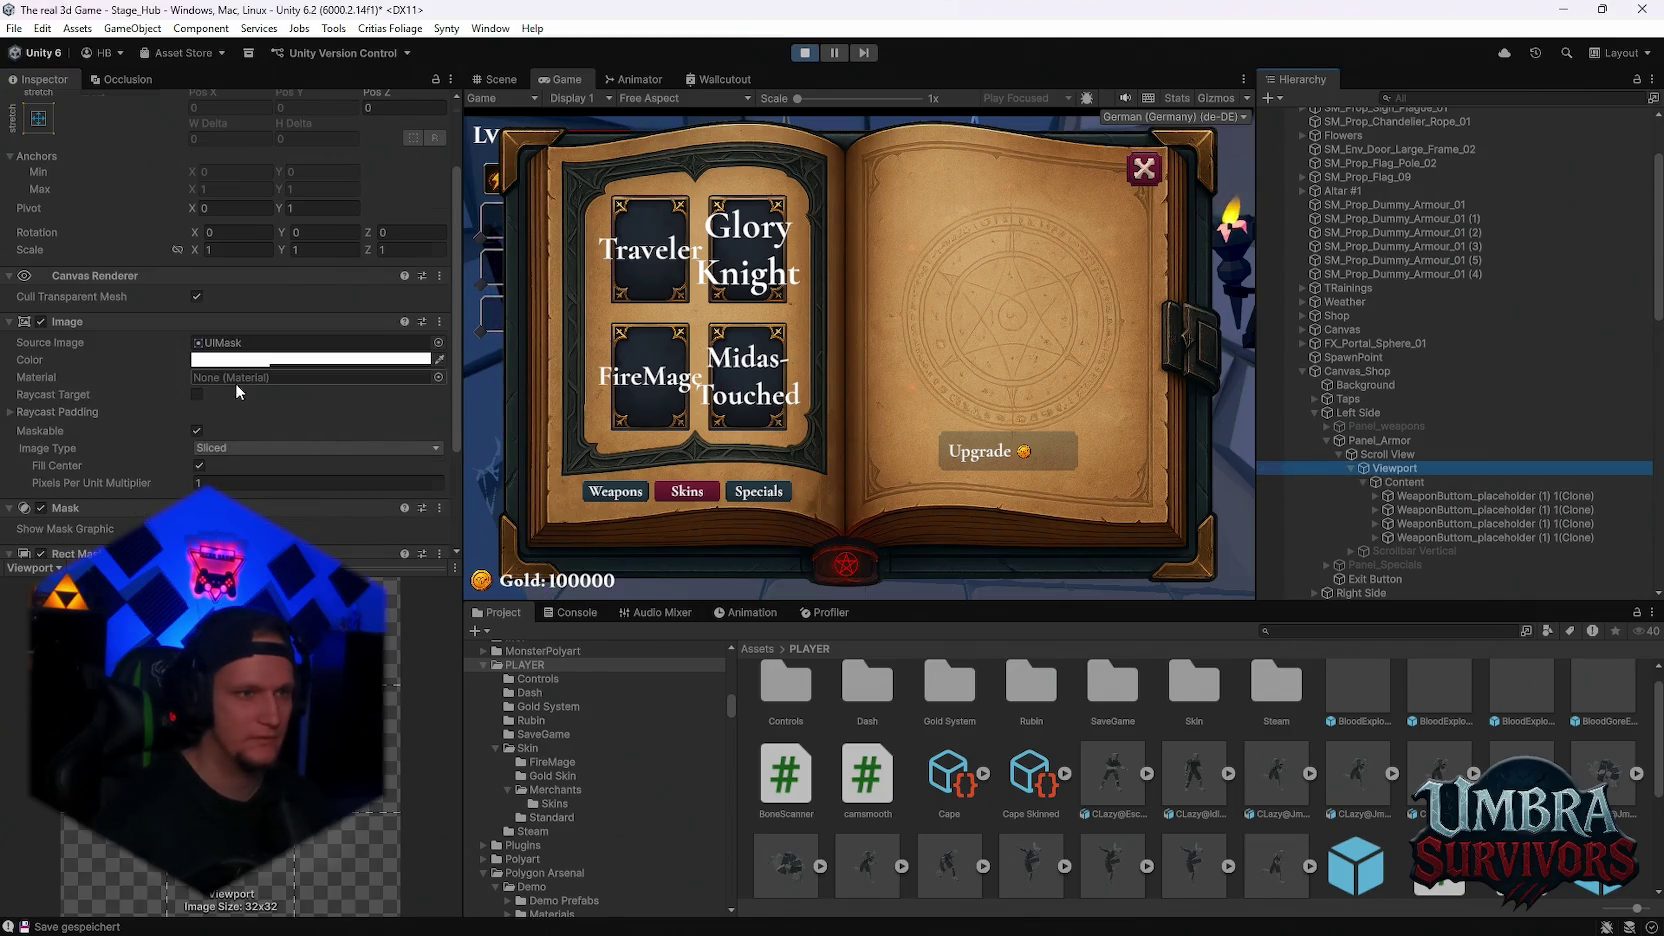
key("Down")
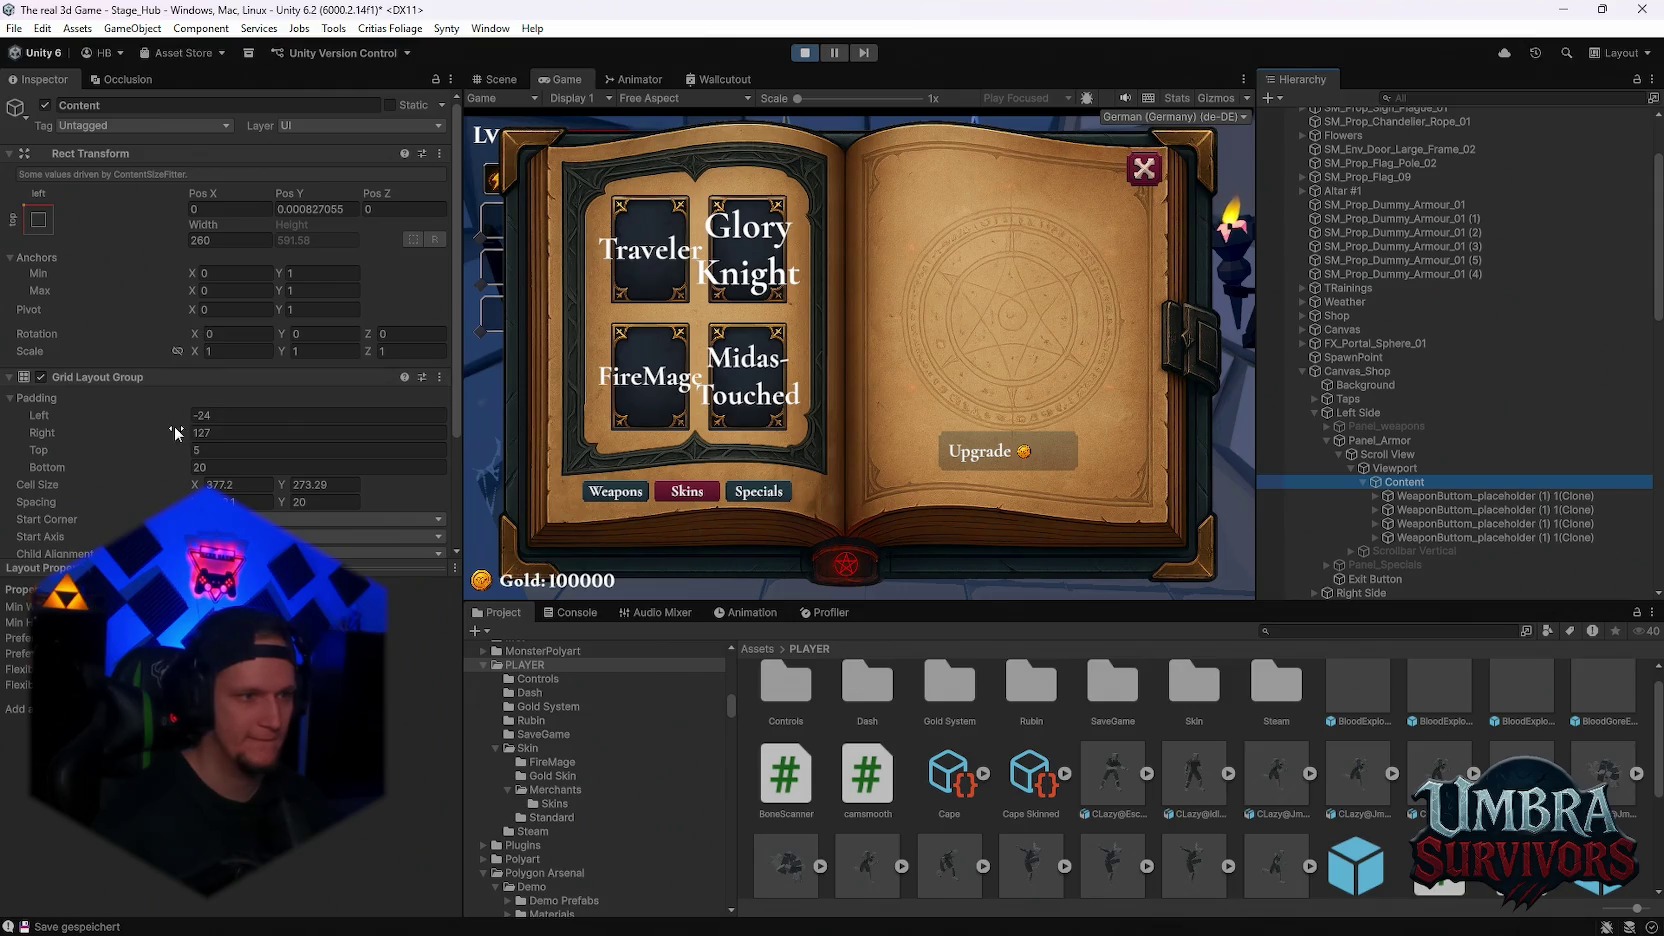
mouse_move(172, 432)
left_mouse_down()
mouse_move(188, 432)
mouse_move(128, 422)
left_mouse_up()
left_click(1390, 468)
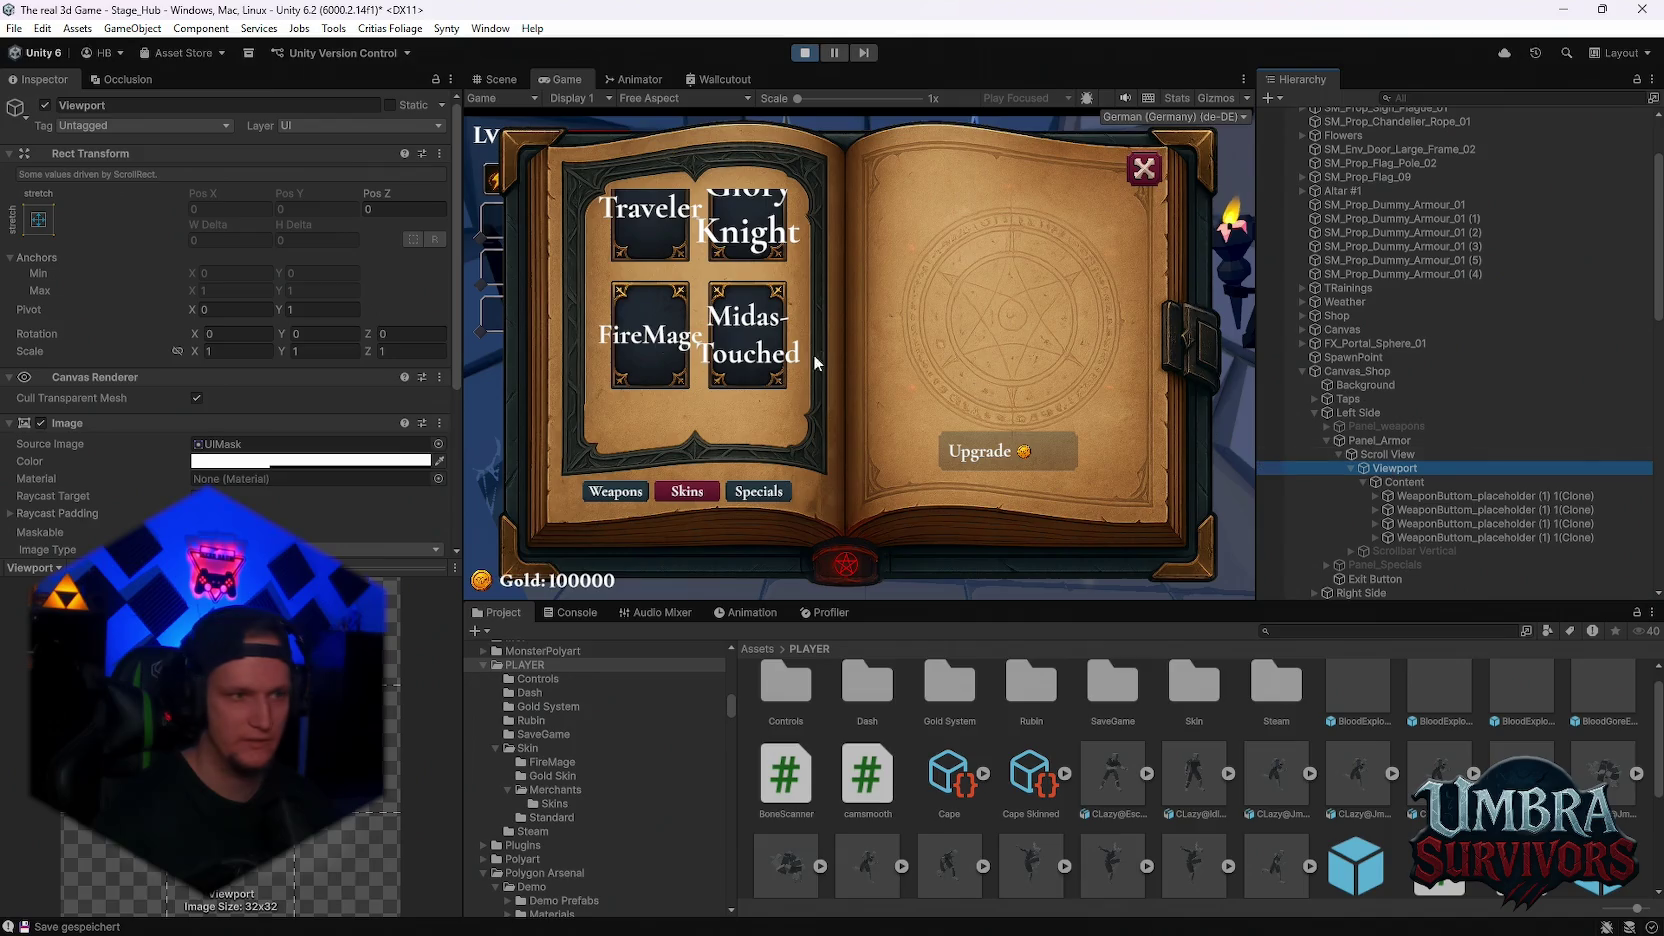
left_click(1415, 454)
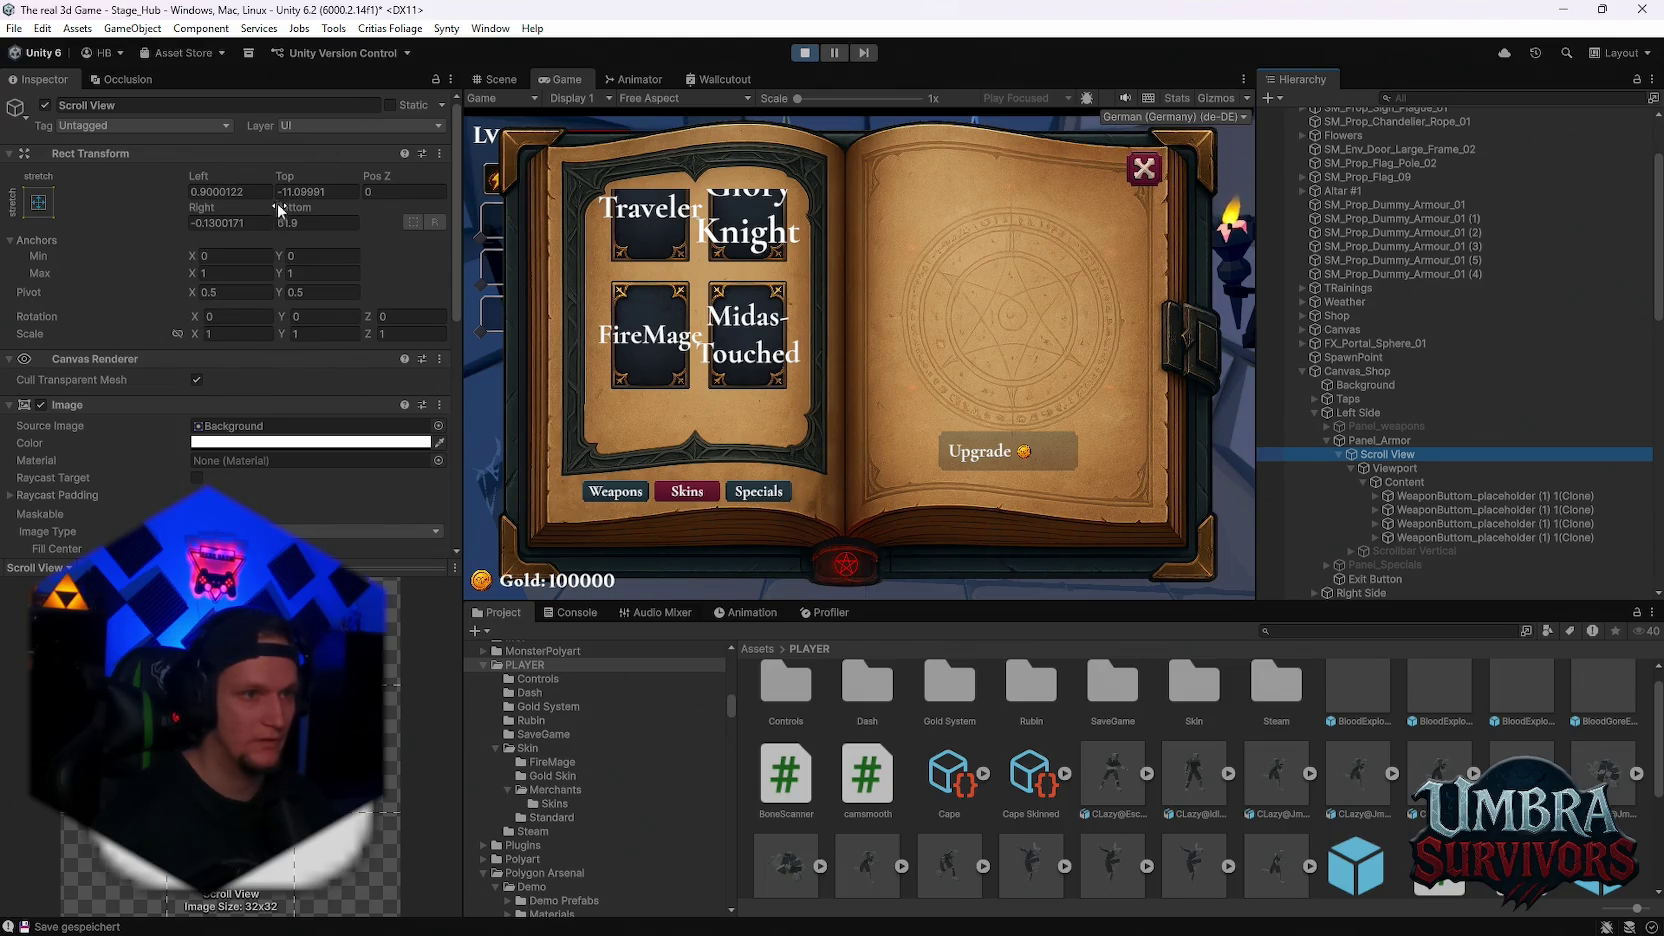
mouse_move(283, 180)
left_mouse_down()
mouse_move(358, 176)
mouse_move(645, 283)
mouse_move(900, 62)
mouse_move(410, 31)
mouse_move(722, 46)
mouse_move(680, 45)
mouse_move(700, 45)
left_mouse_up()
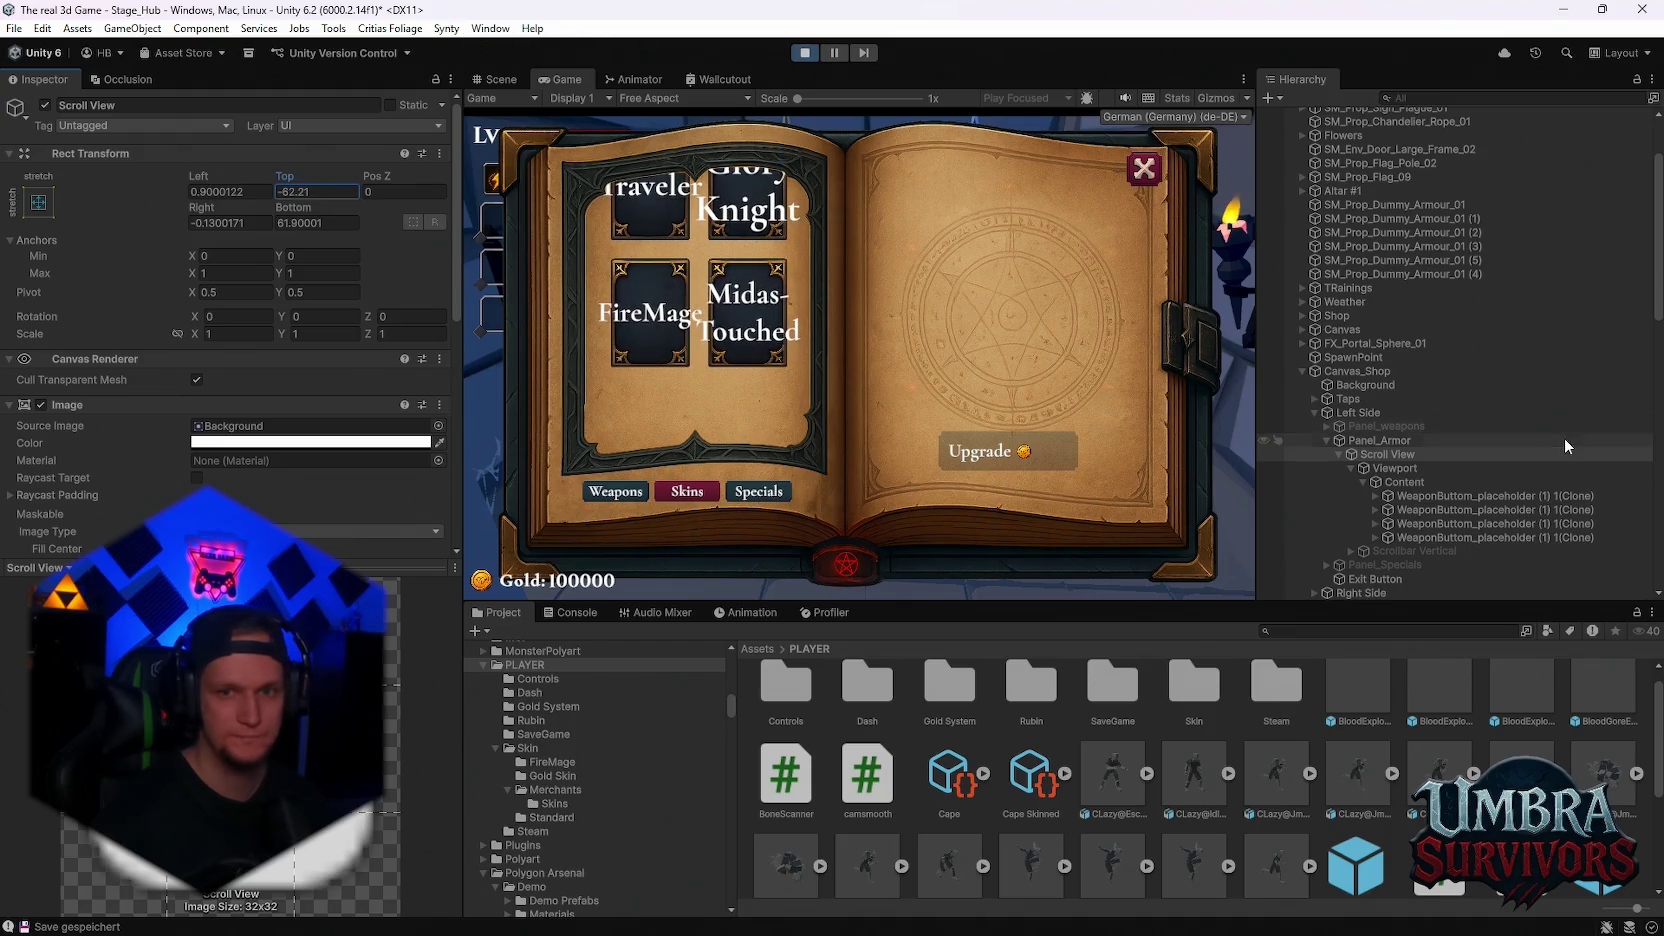
Tweak the Content grid's left padding and raise Padding Top to lower the grid
left_click(1416, 482)
left_click(208, 415)
key("Return")
left_click_drag(182, 448, 308, 454)
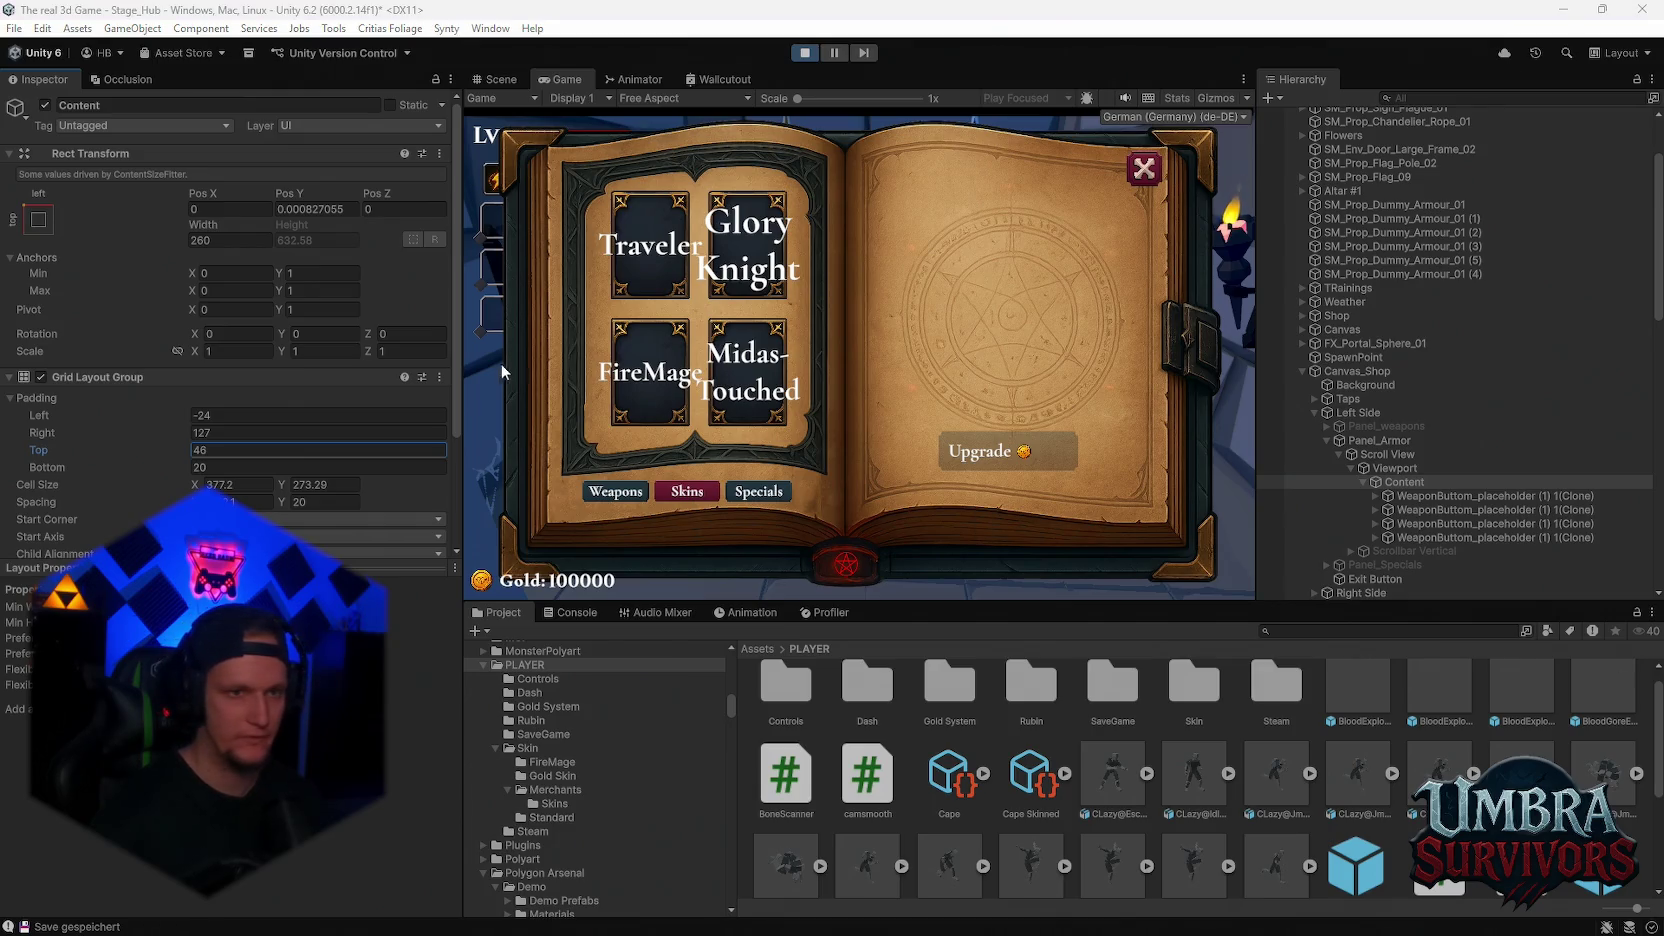
Screenshot the grid and Scroll View settings, then exit Play mode
key("super+shift+s")
left_click_drag(497, 296, 8, 712)
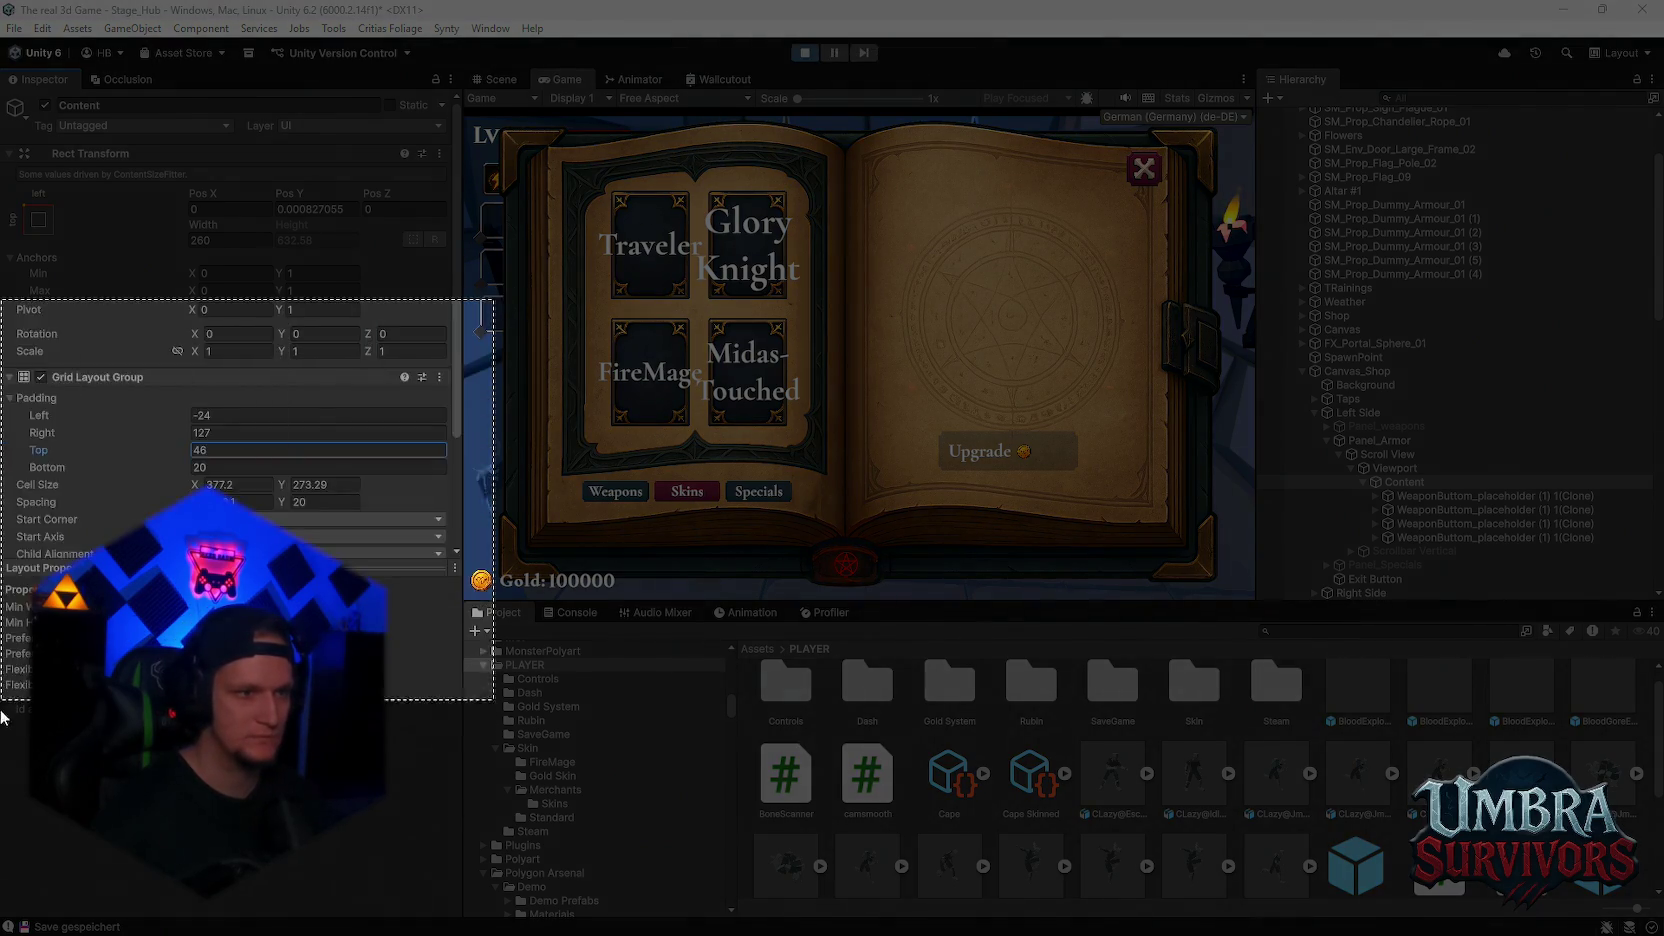
left_click(1388, 454)
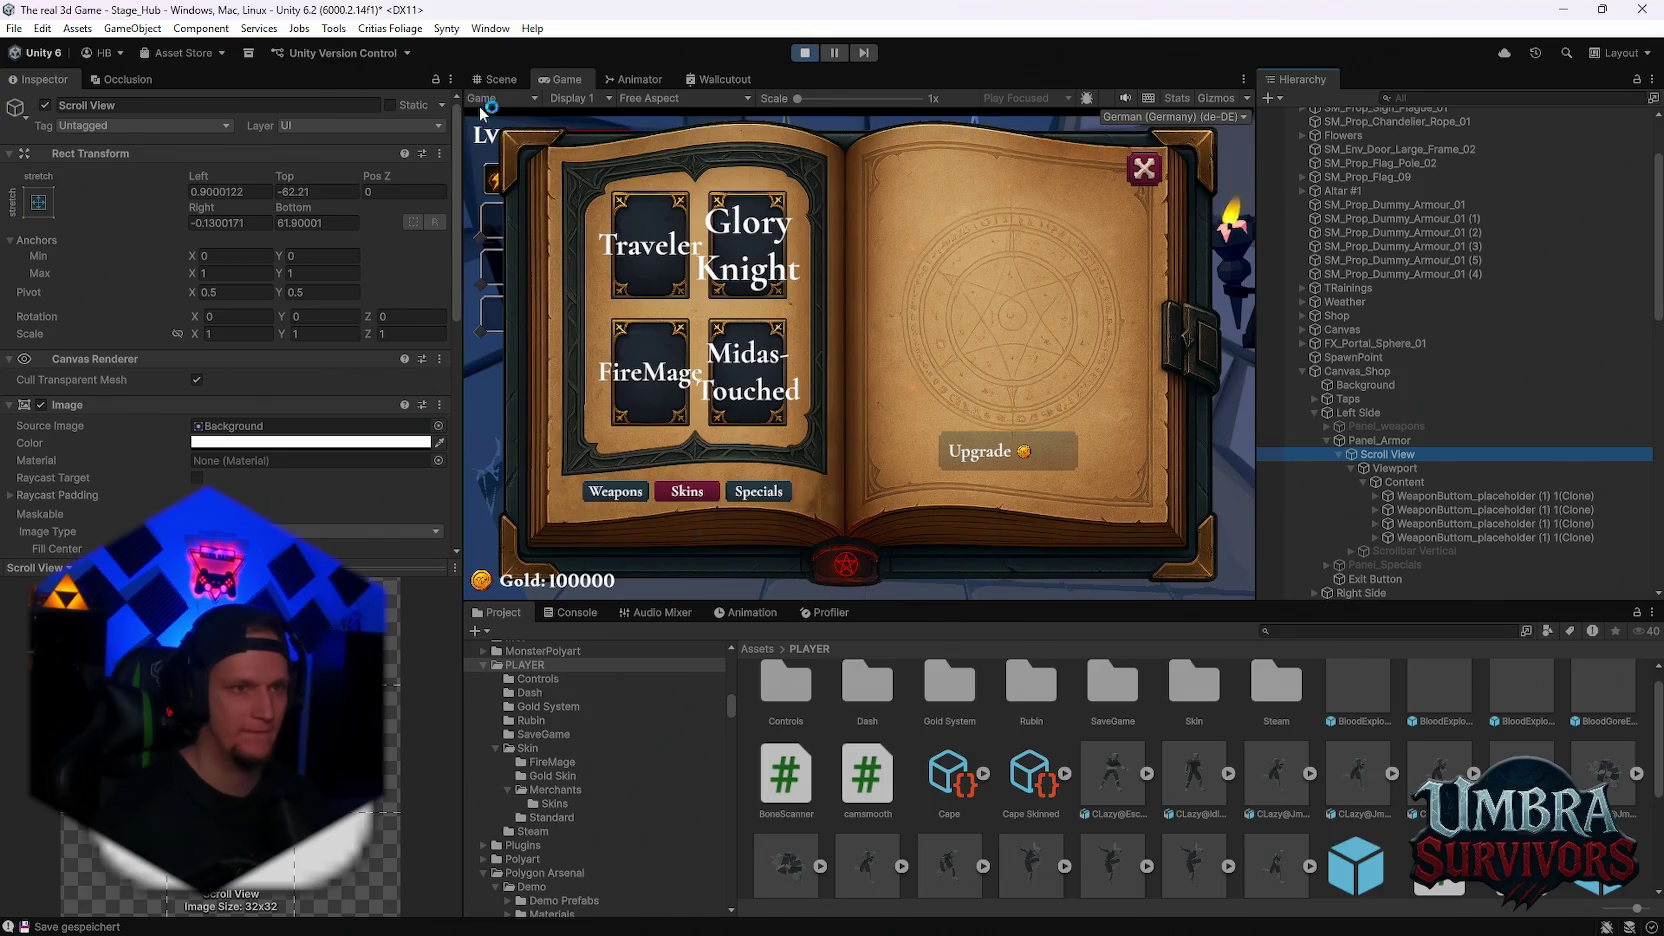
key("Escape")
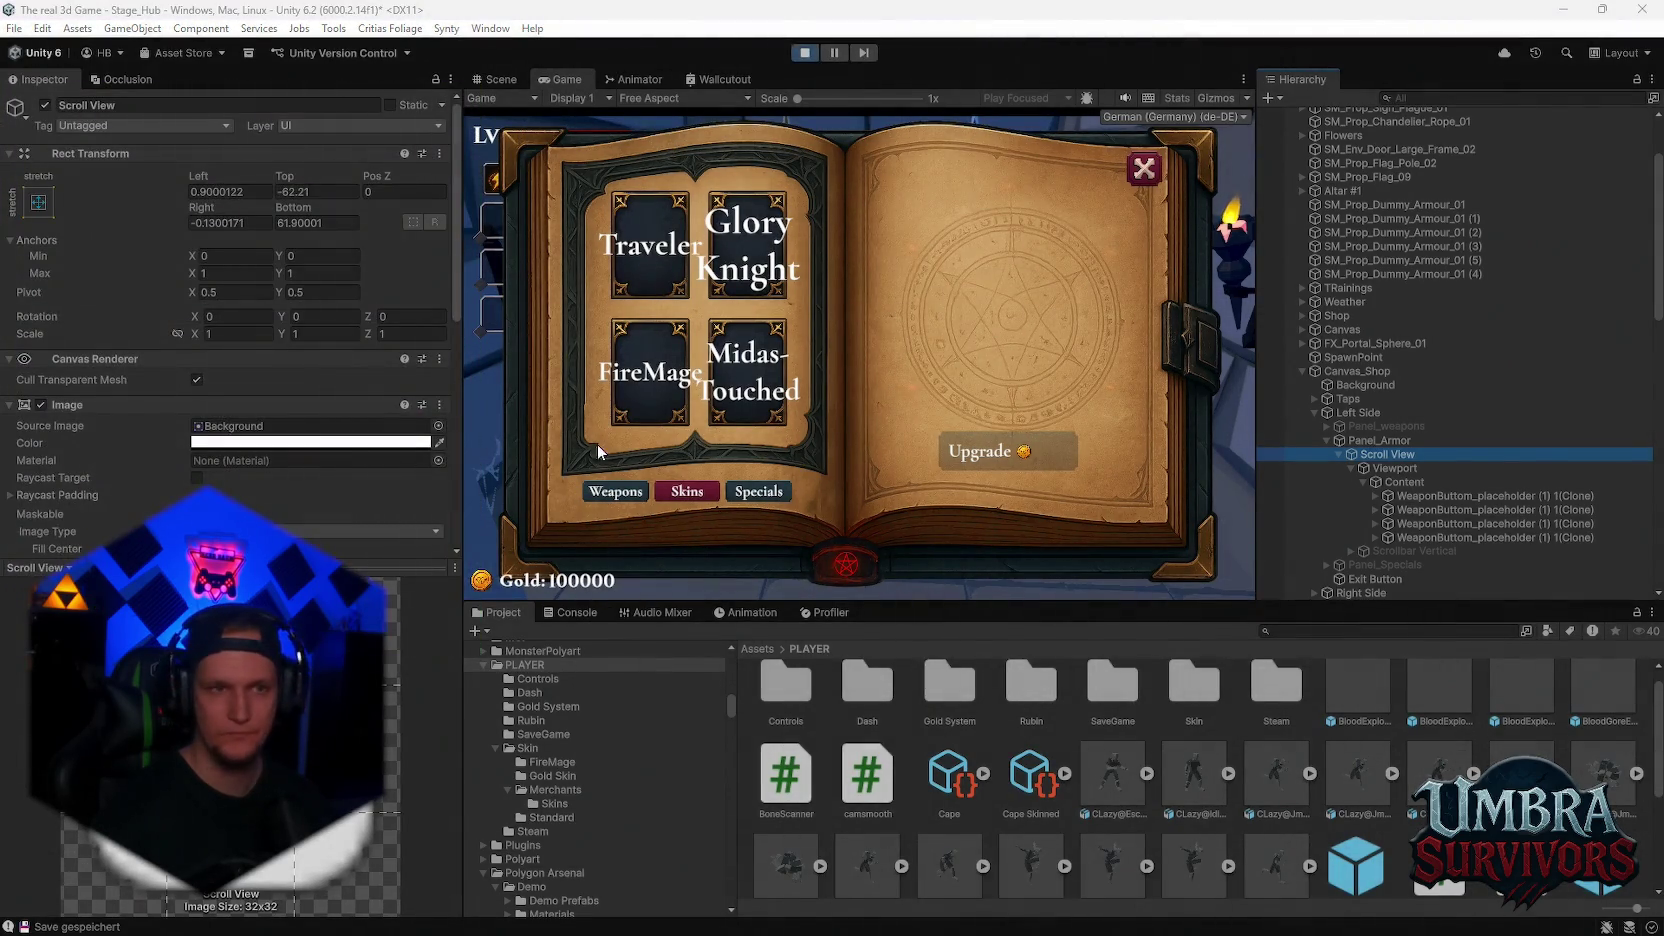
left_click(805, 52)
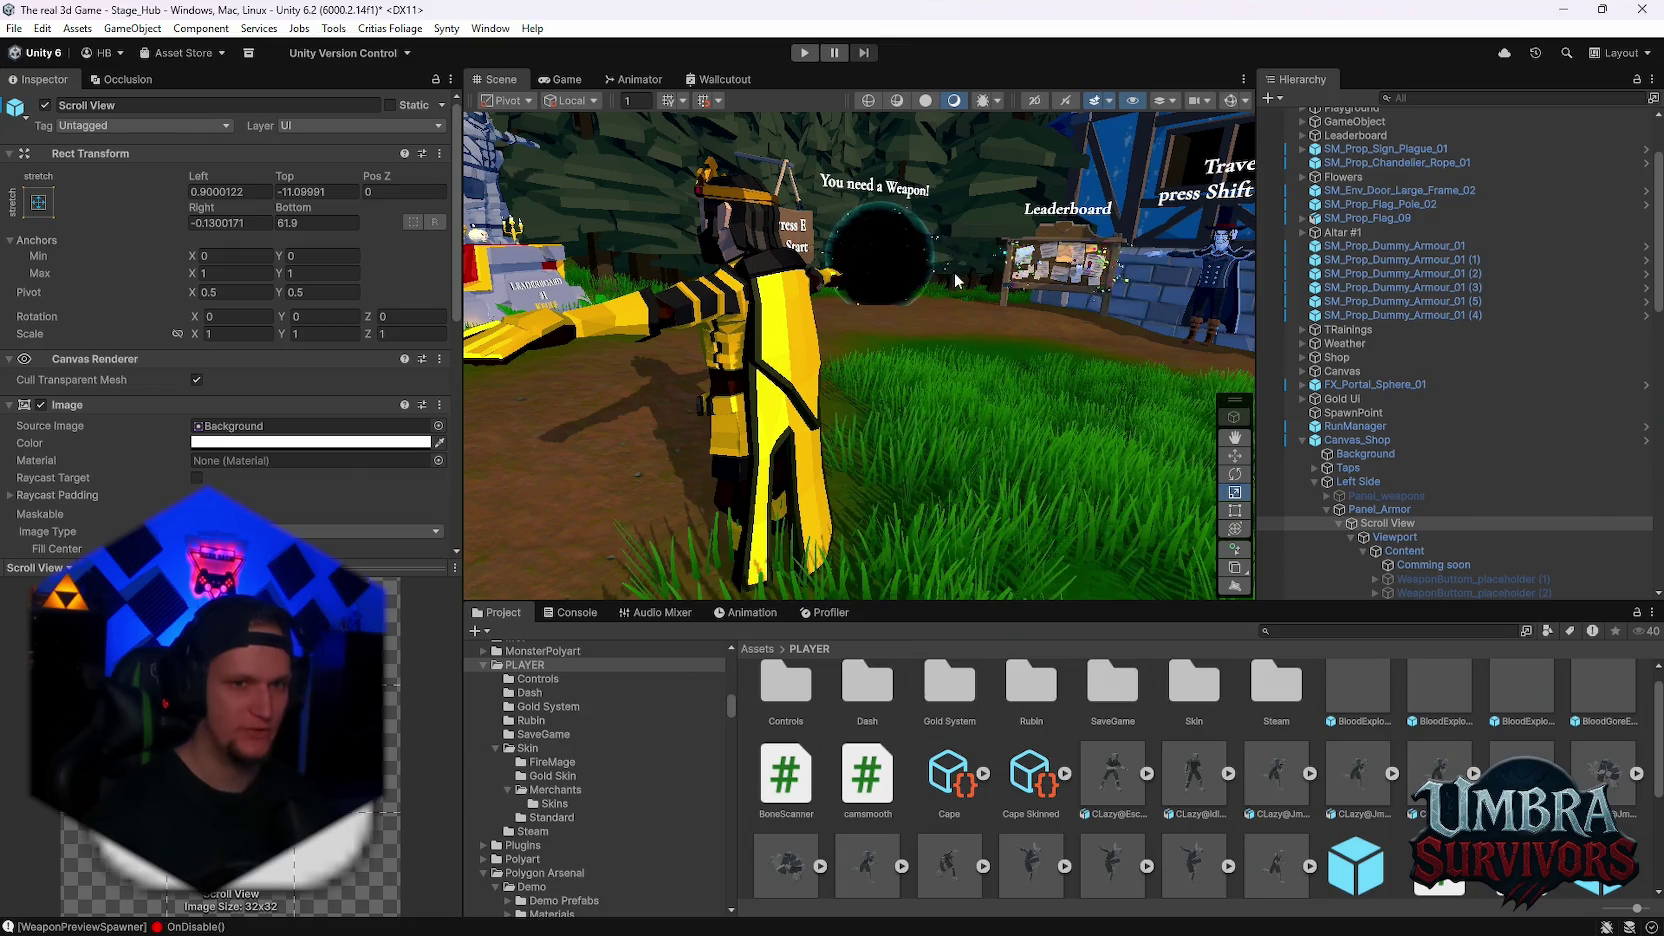
Enter -62.21 in the Scroll View's Rect Transform Top field outside Play mode
scroll(1306, 540, "down", 8)
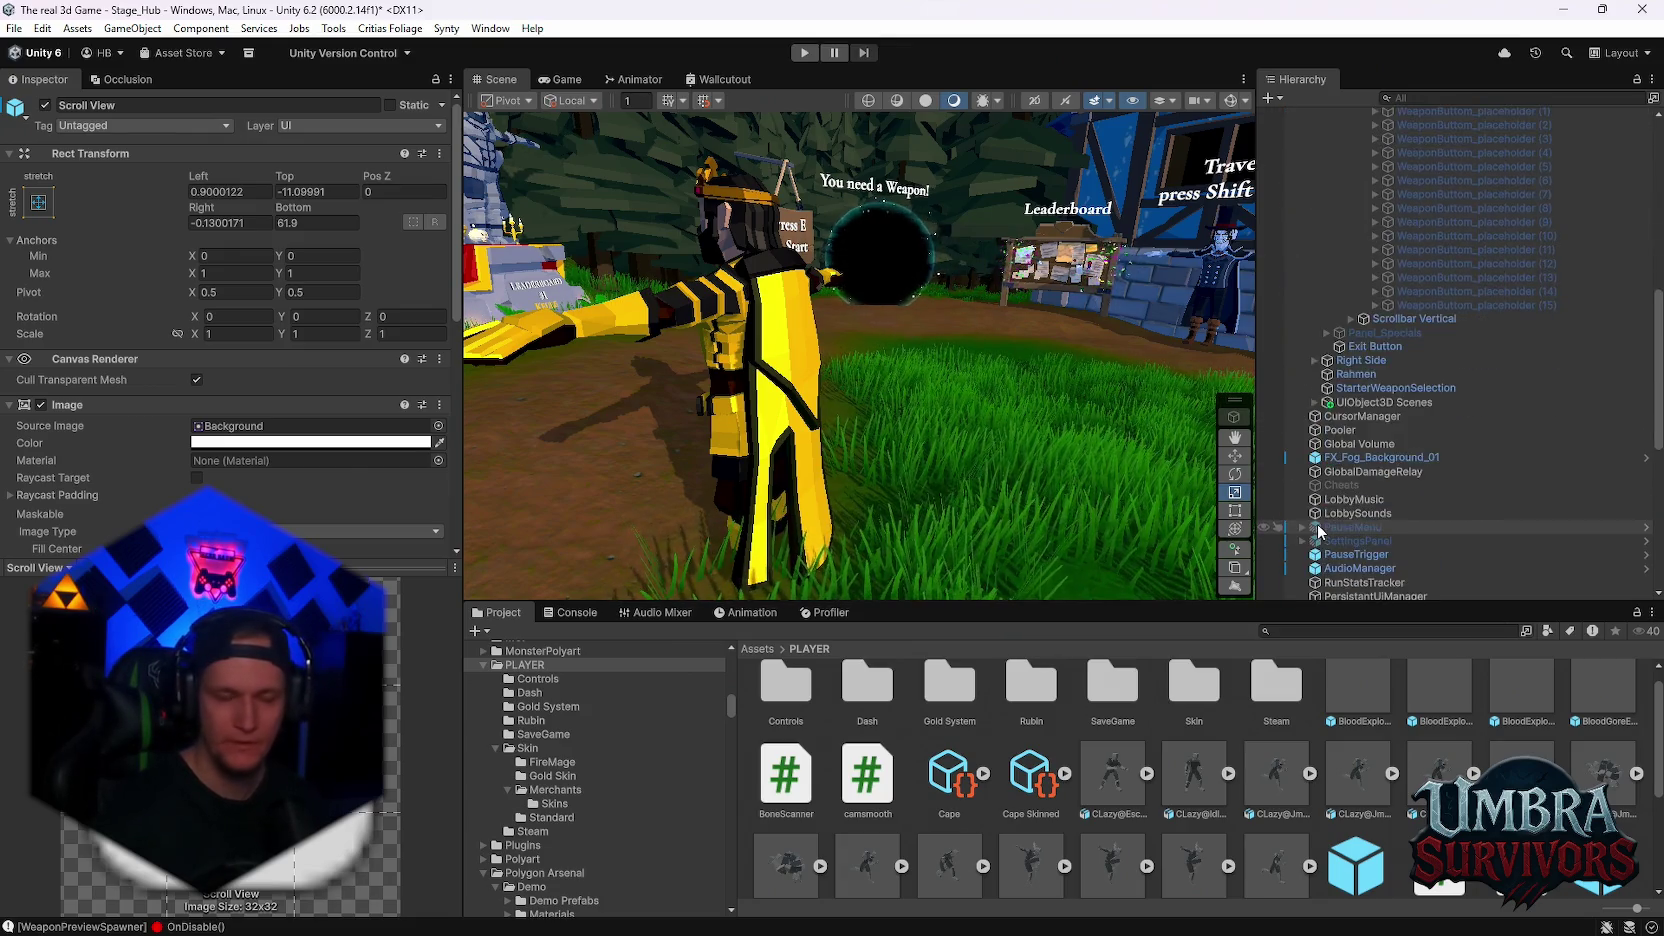
scroll(1408, 471, "up", 4)
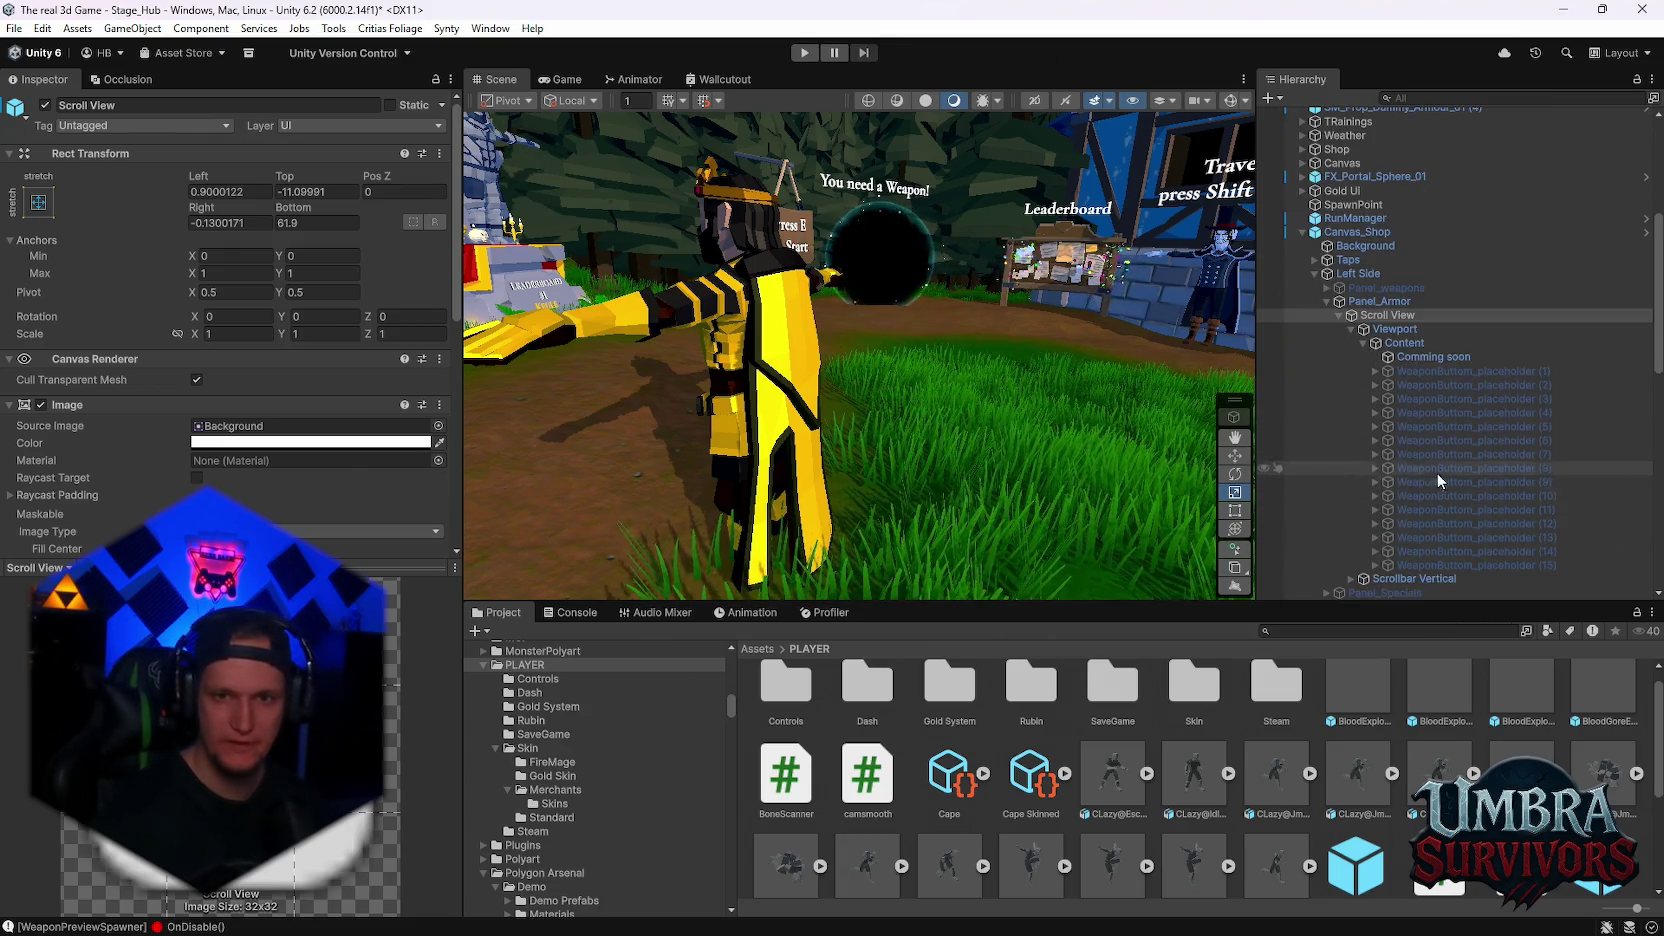
scroll(1417, 400, "down", 3)
scroll(1410, 476, "up", 3)
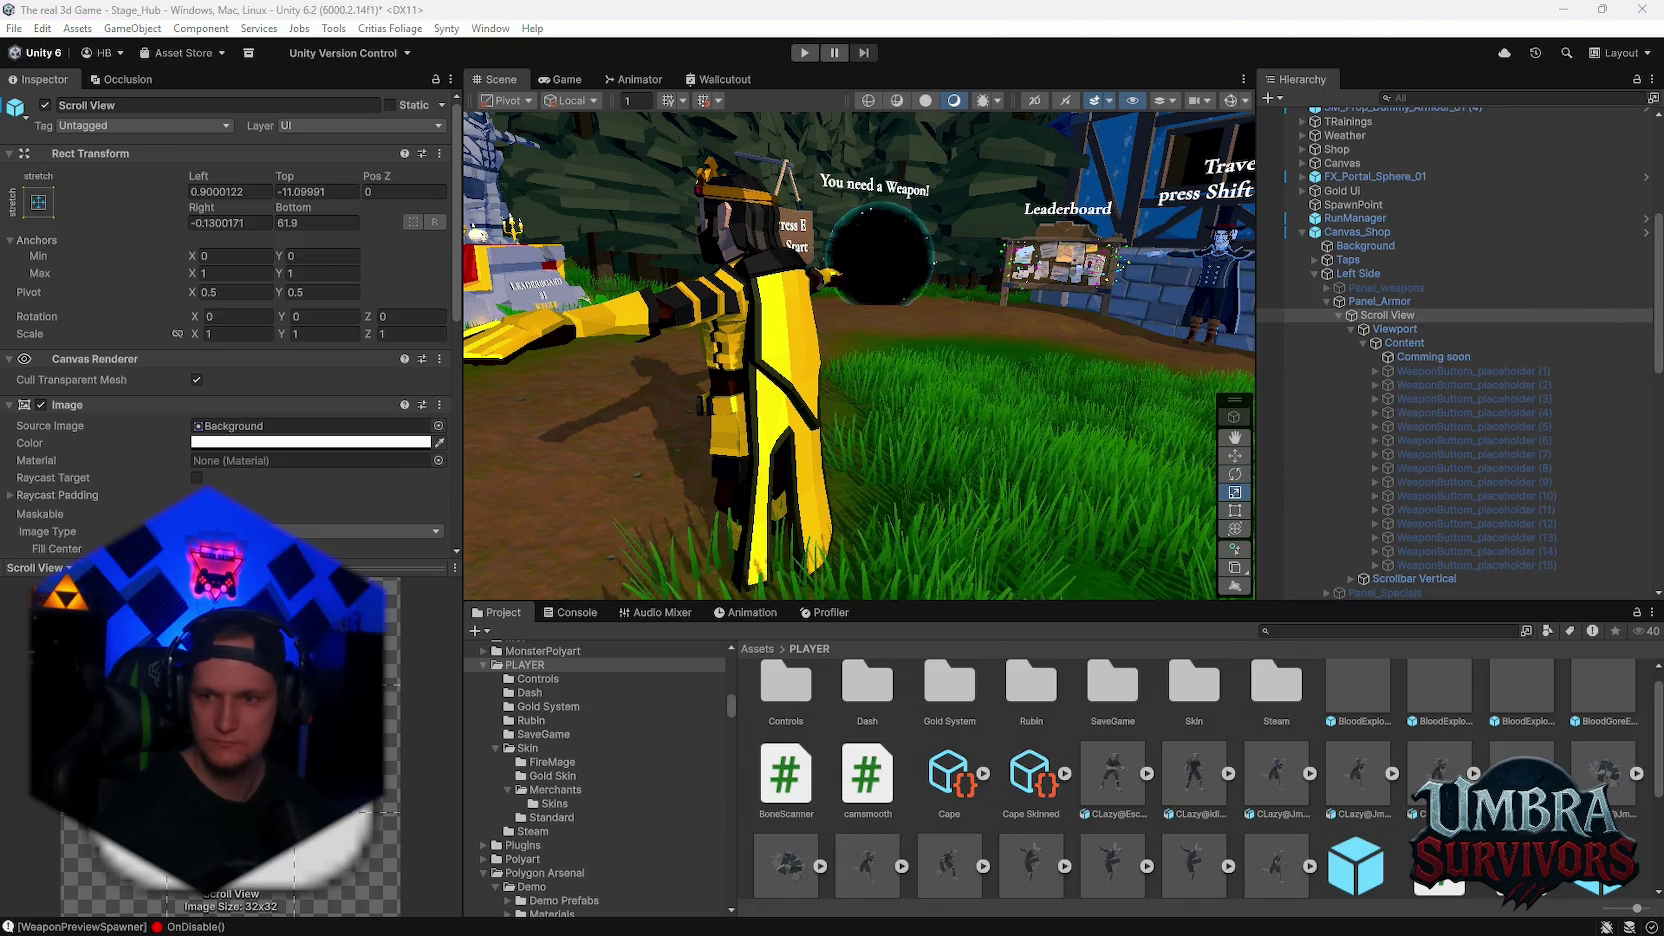
left_click(332, 191)
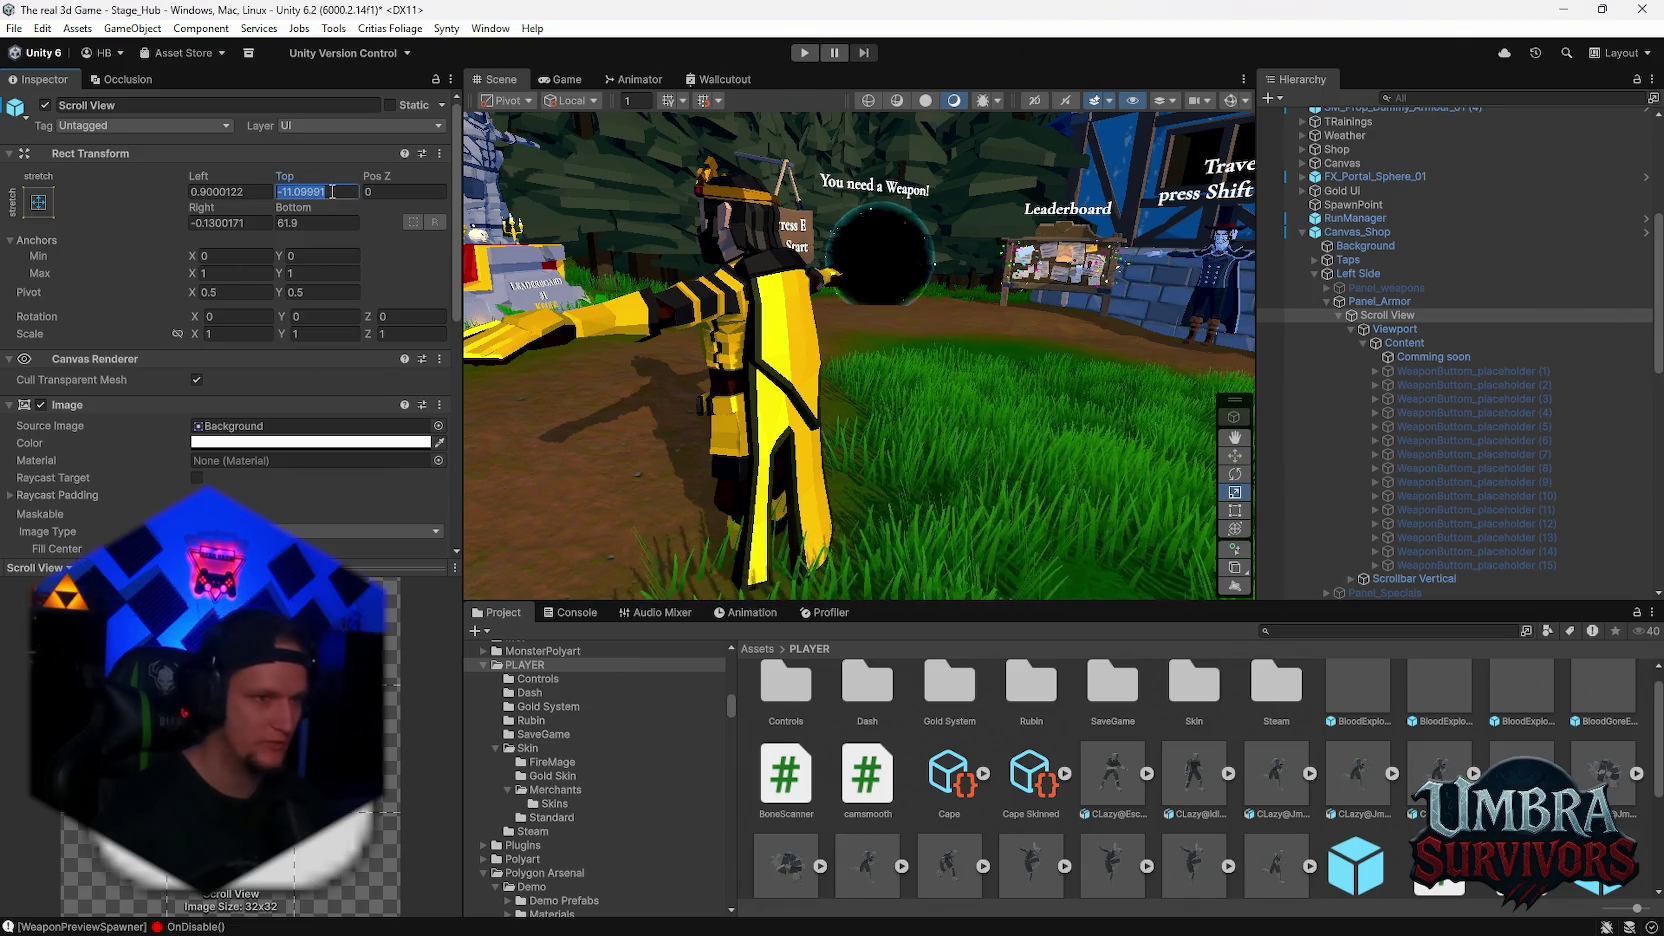
type("-")
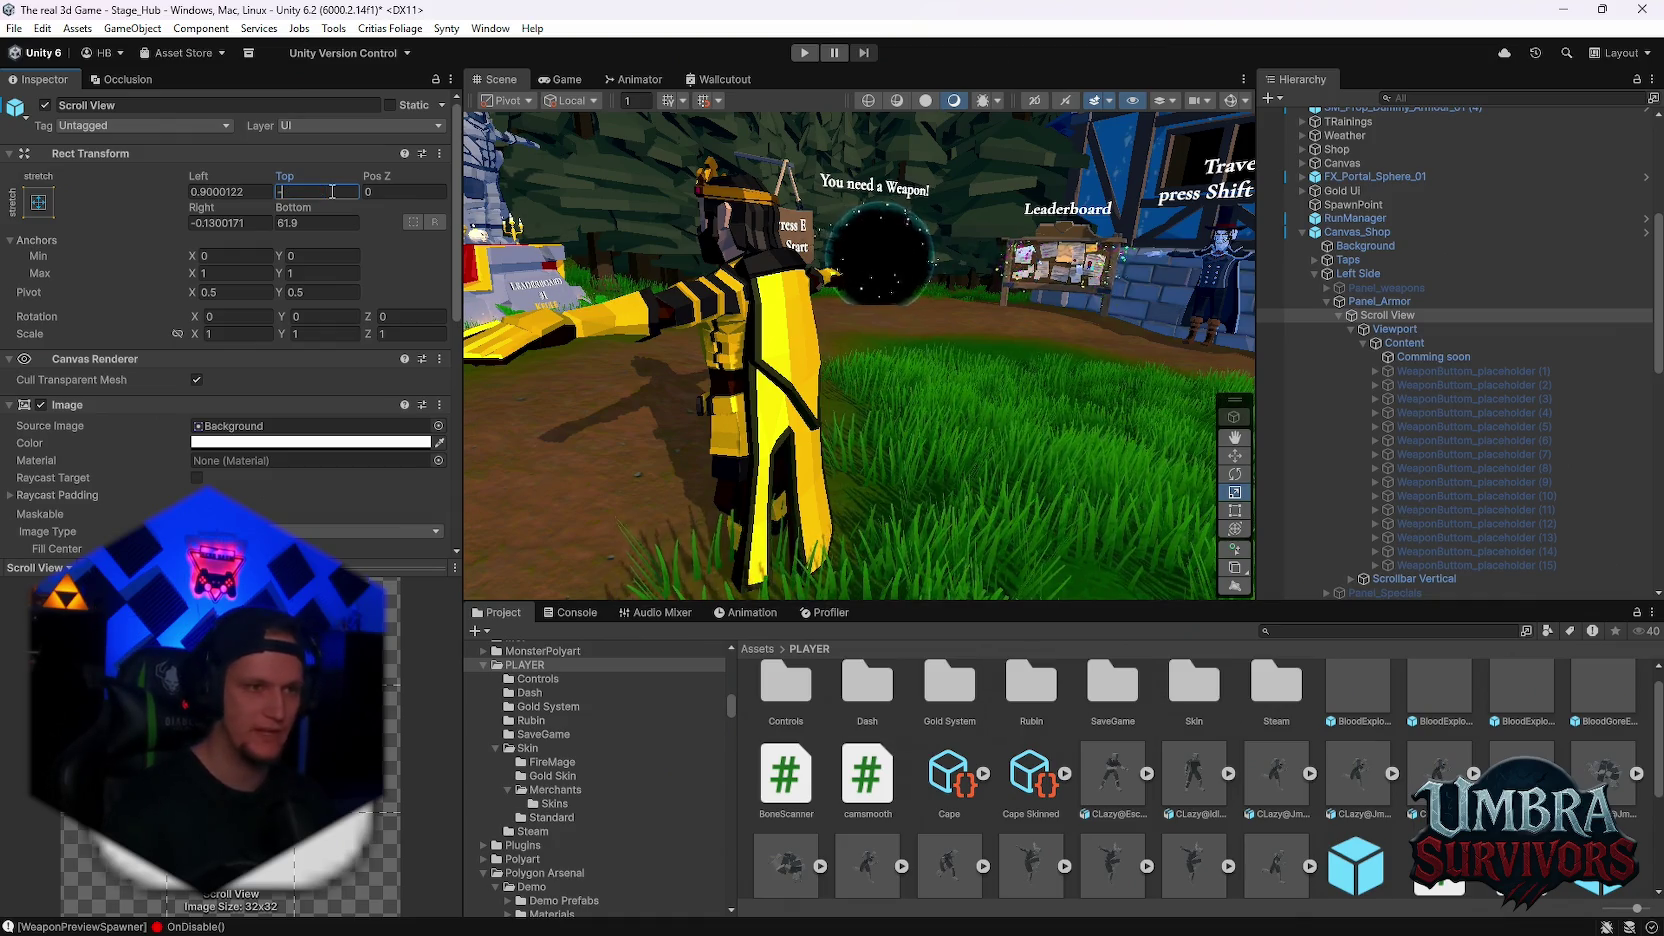
type("6")
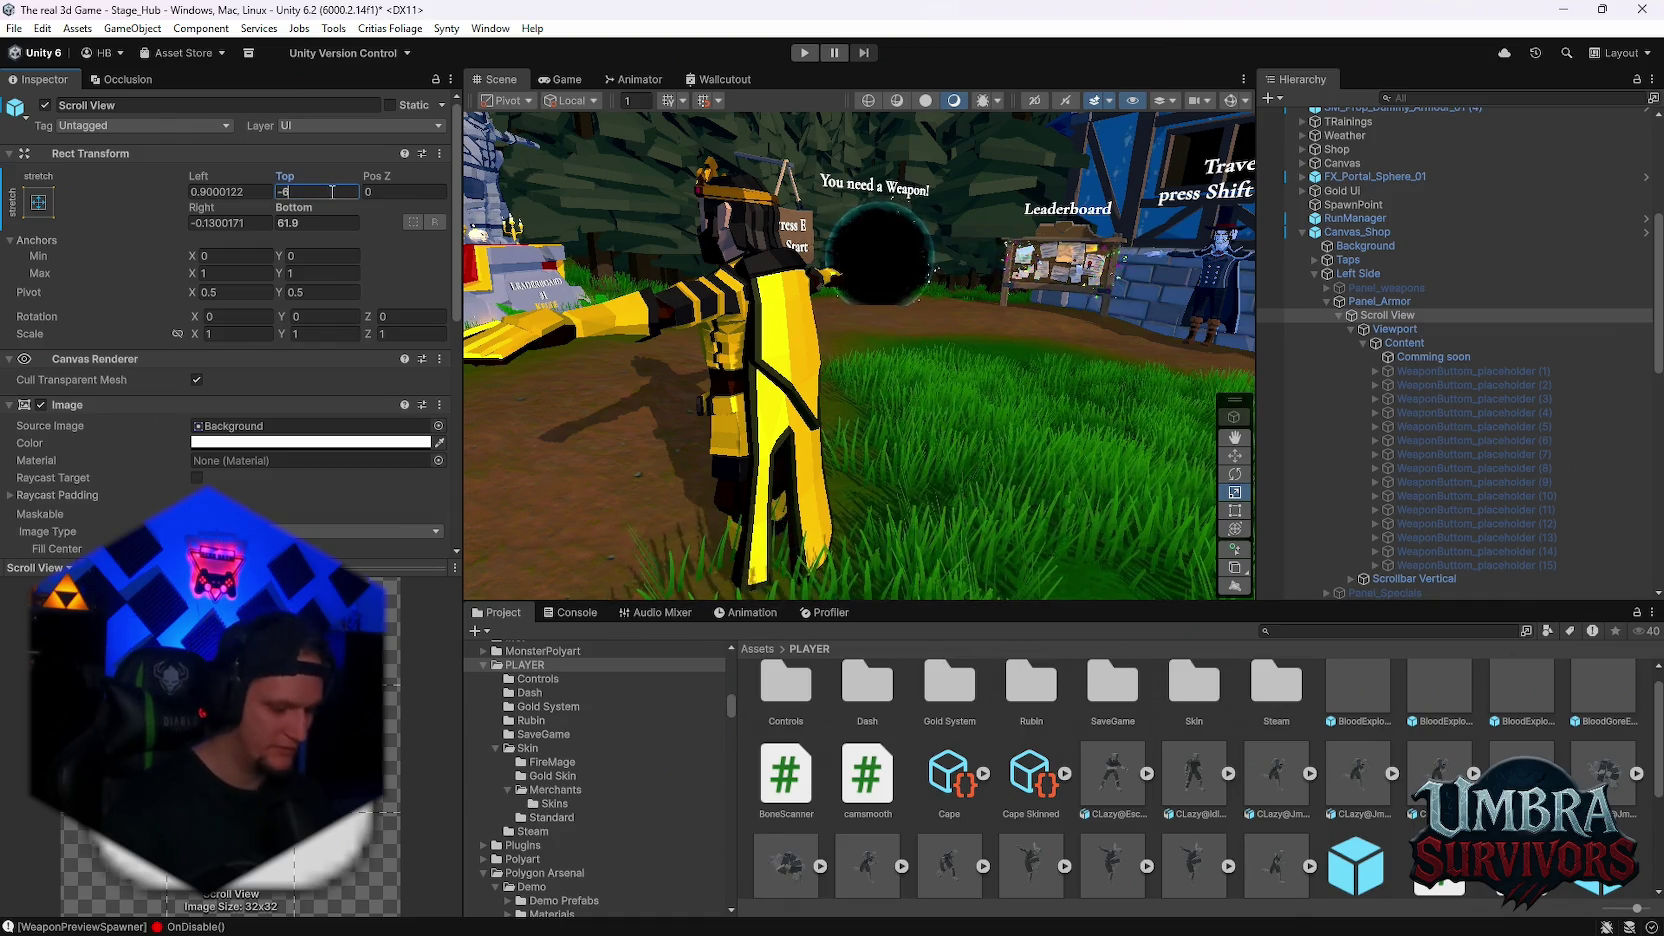
type("2.21")
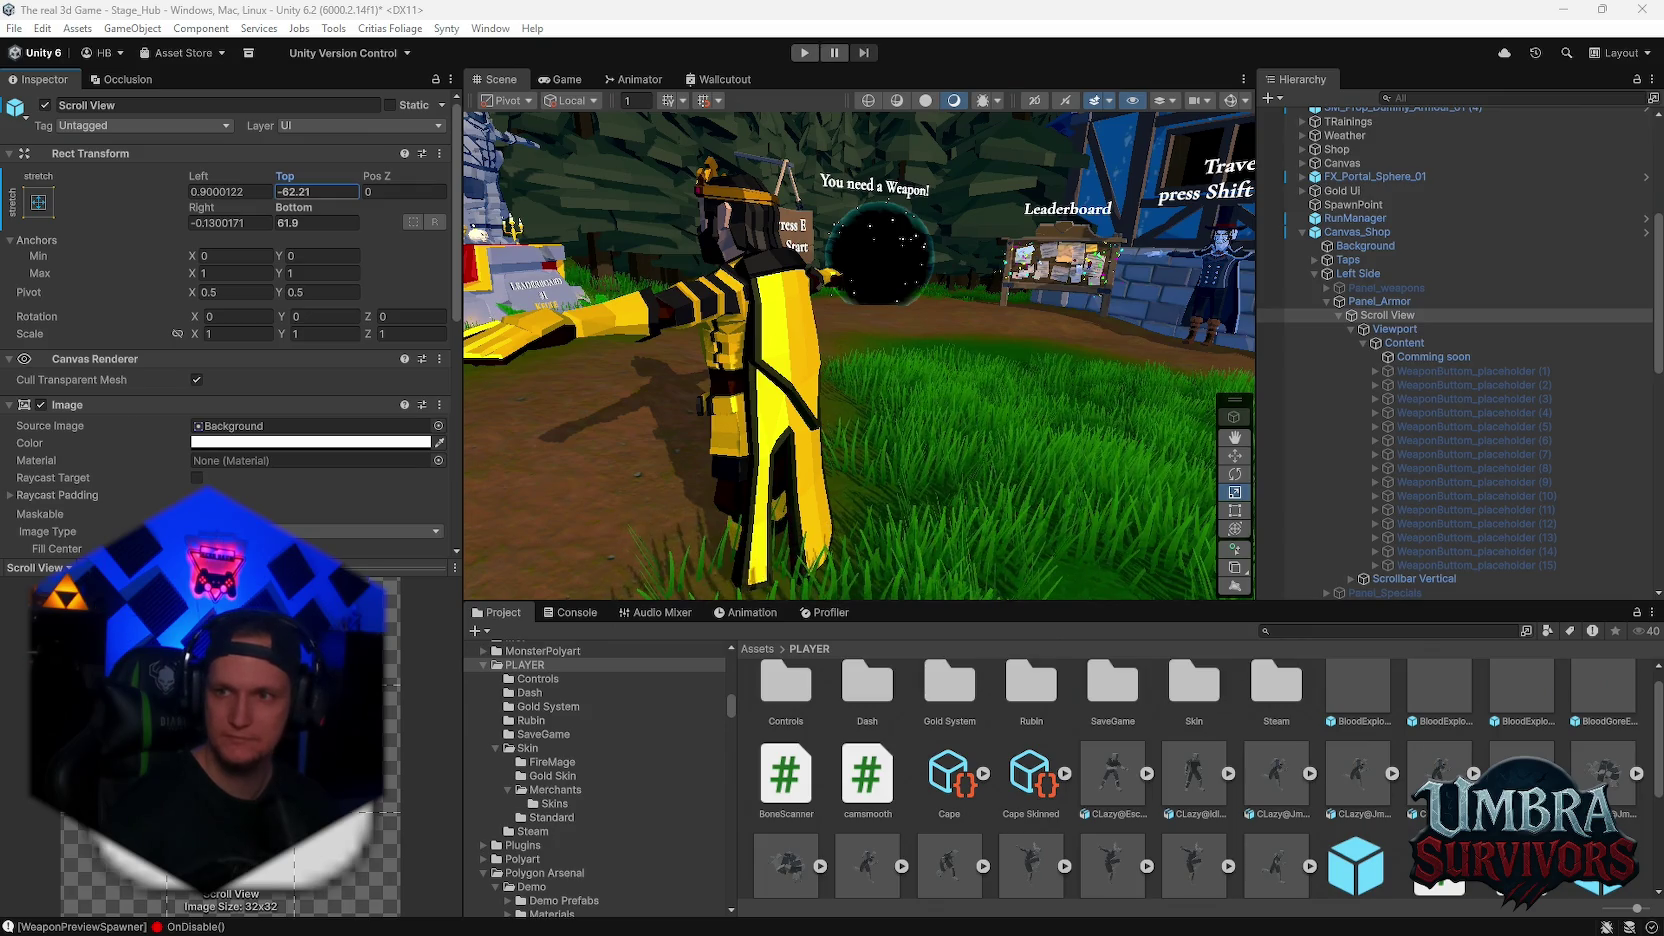
left_click(1412, 342)
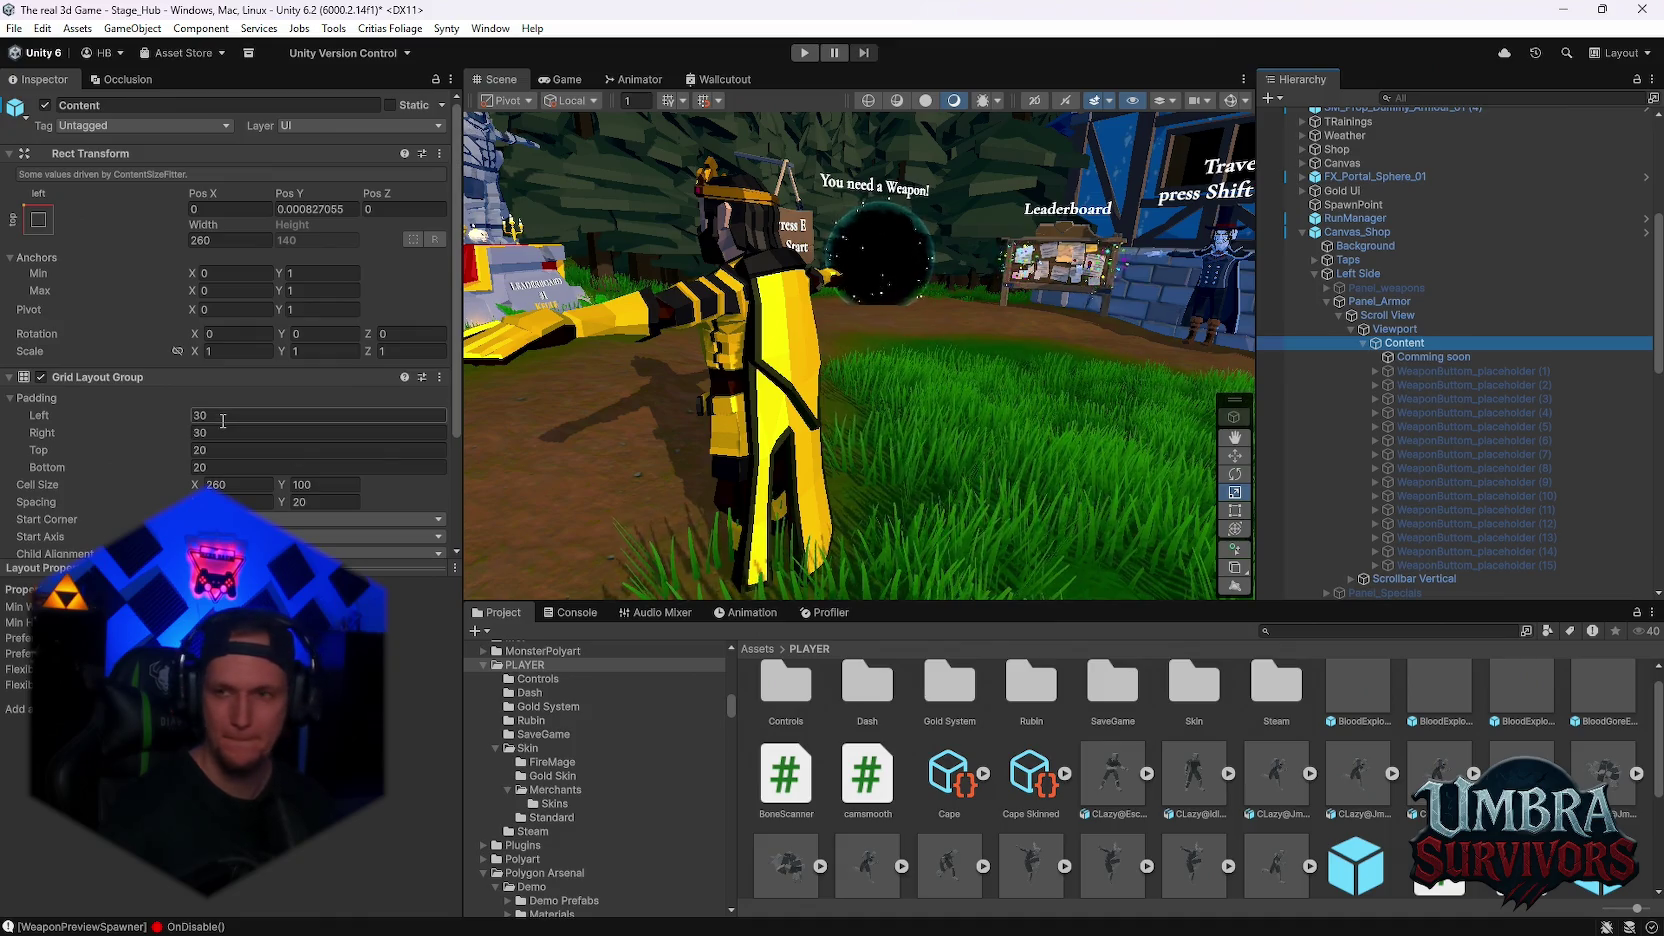
Set the Content grid's padding to left -24, right 127 and top 46
left_click(340, 415)
type("-24")
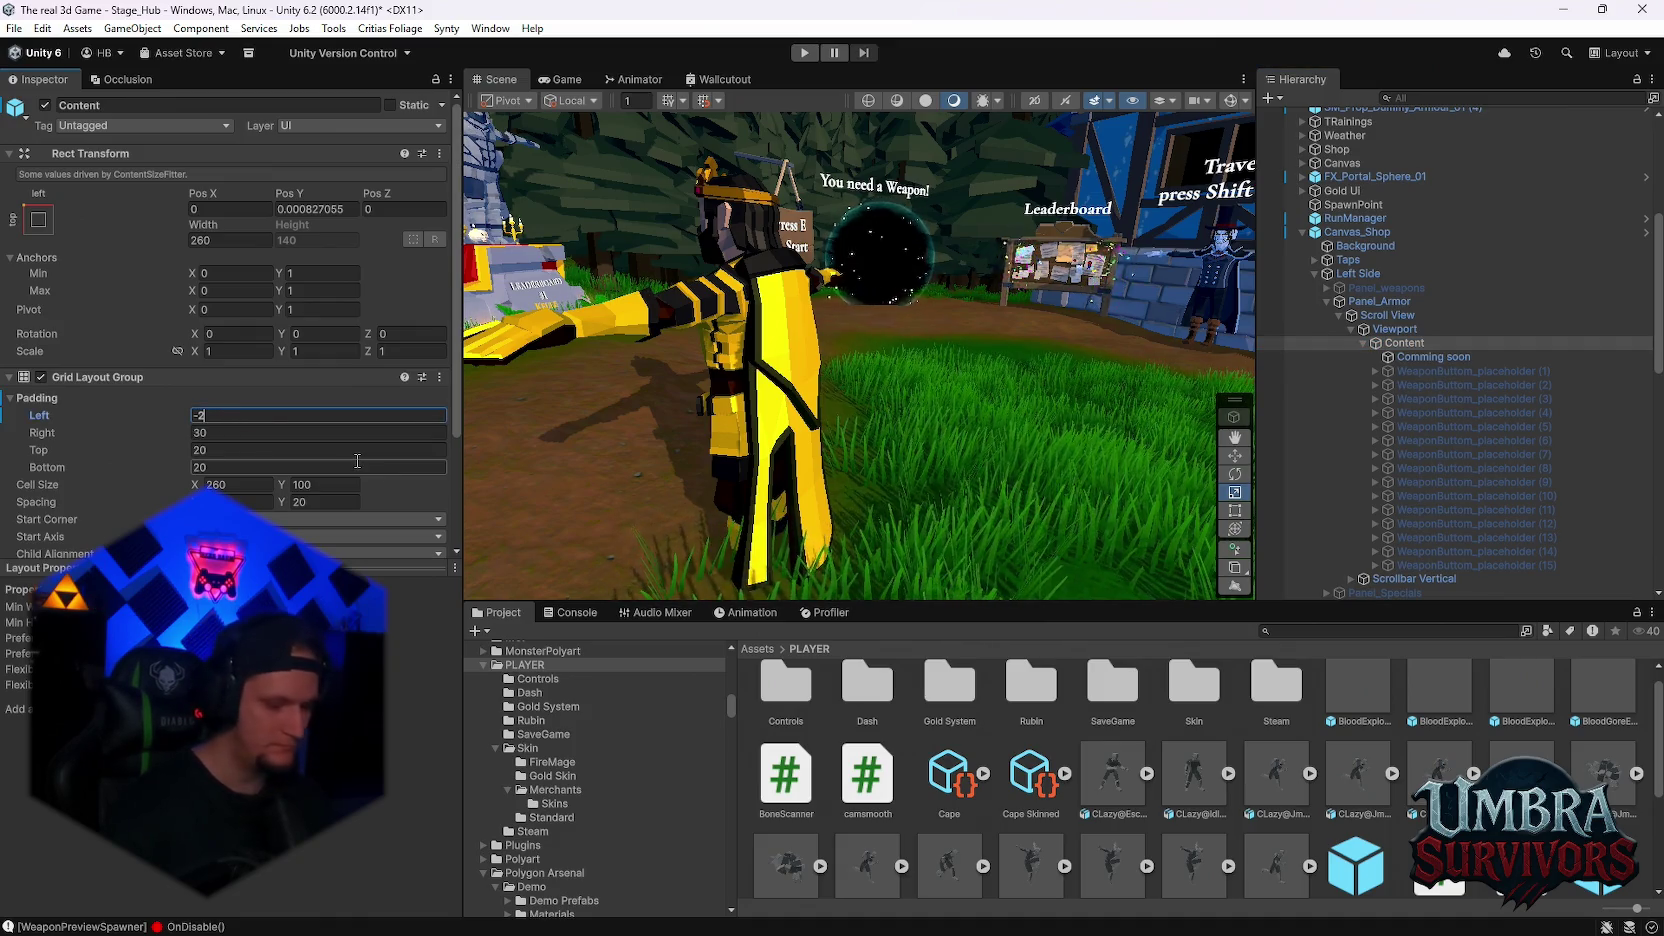
left_click(237, 433)
type("127")
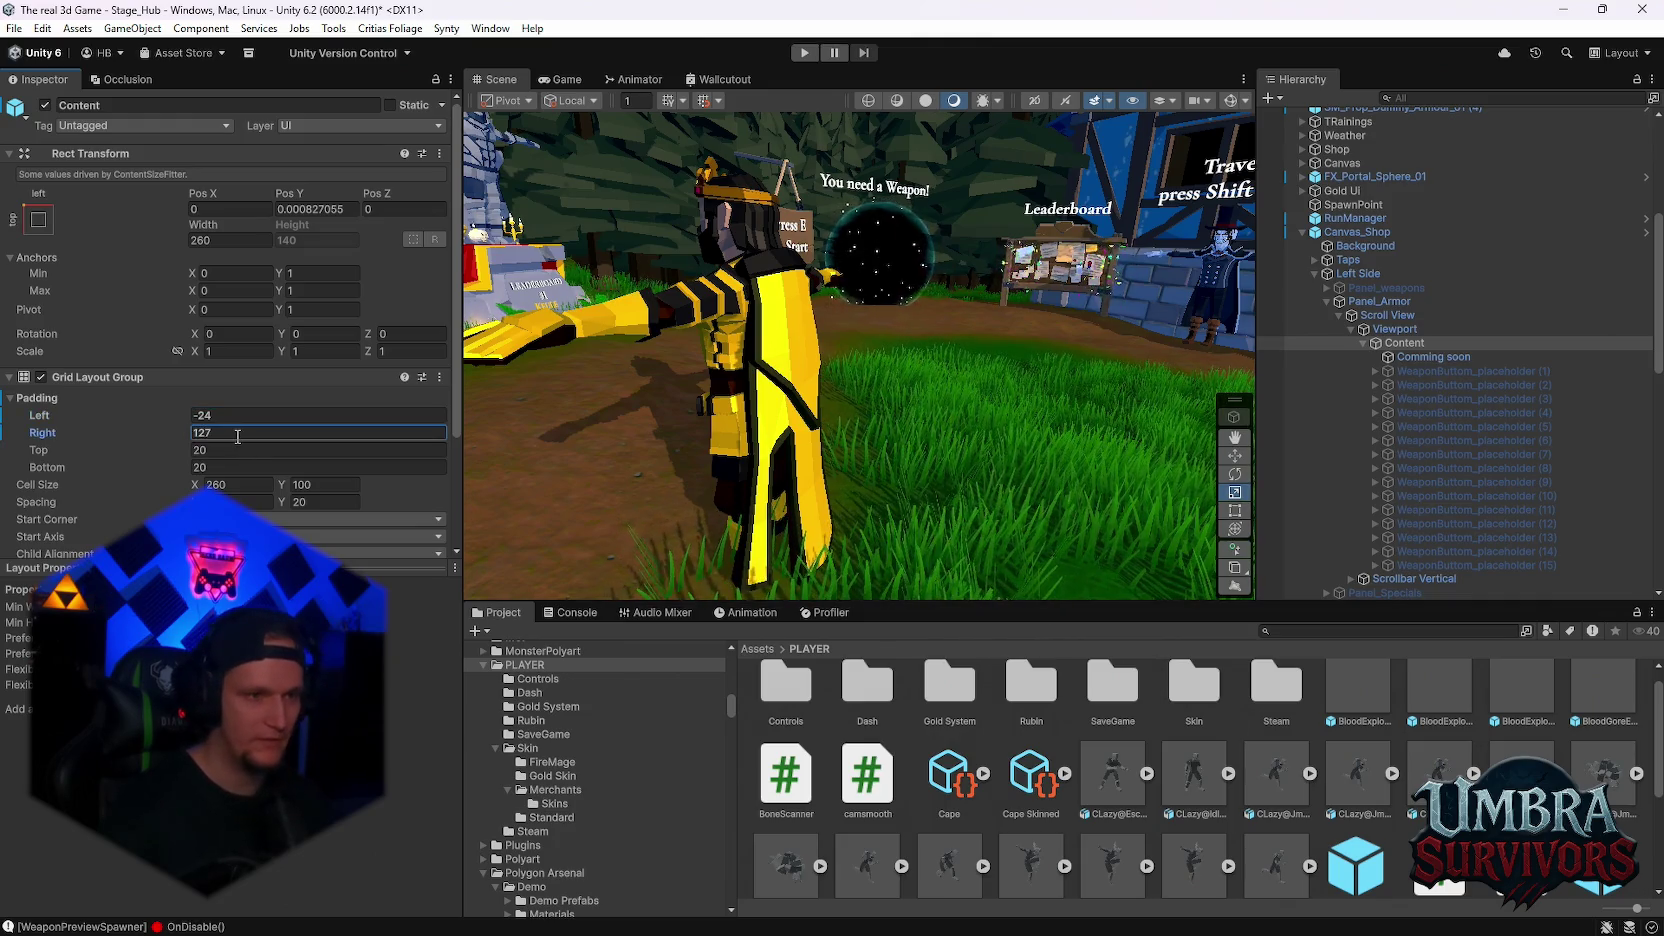
left_click(253, 450)
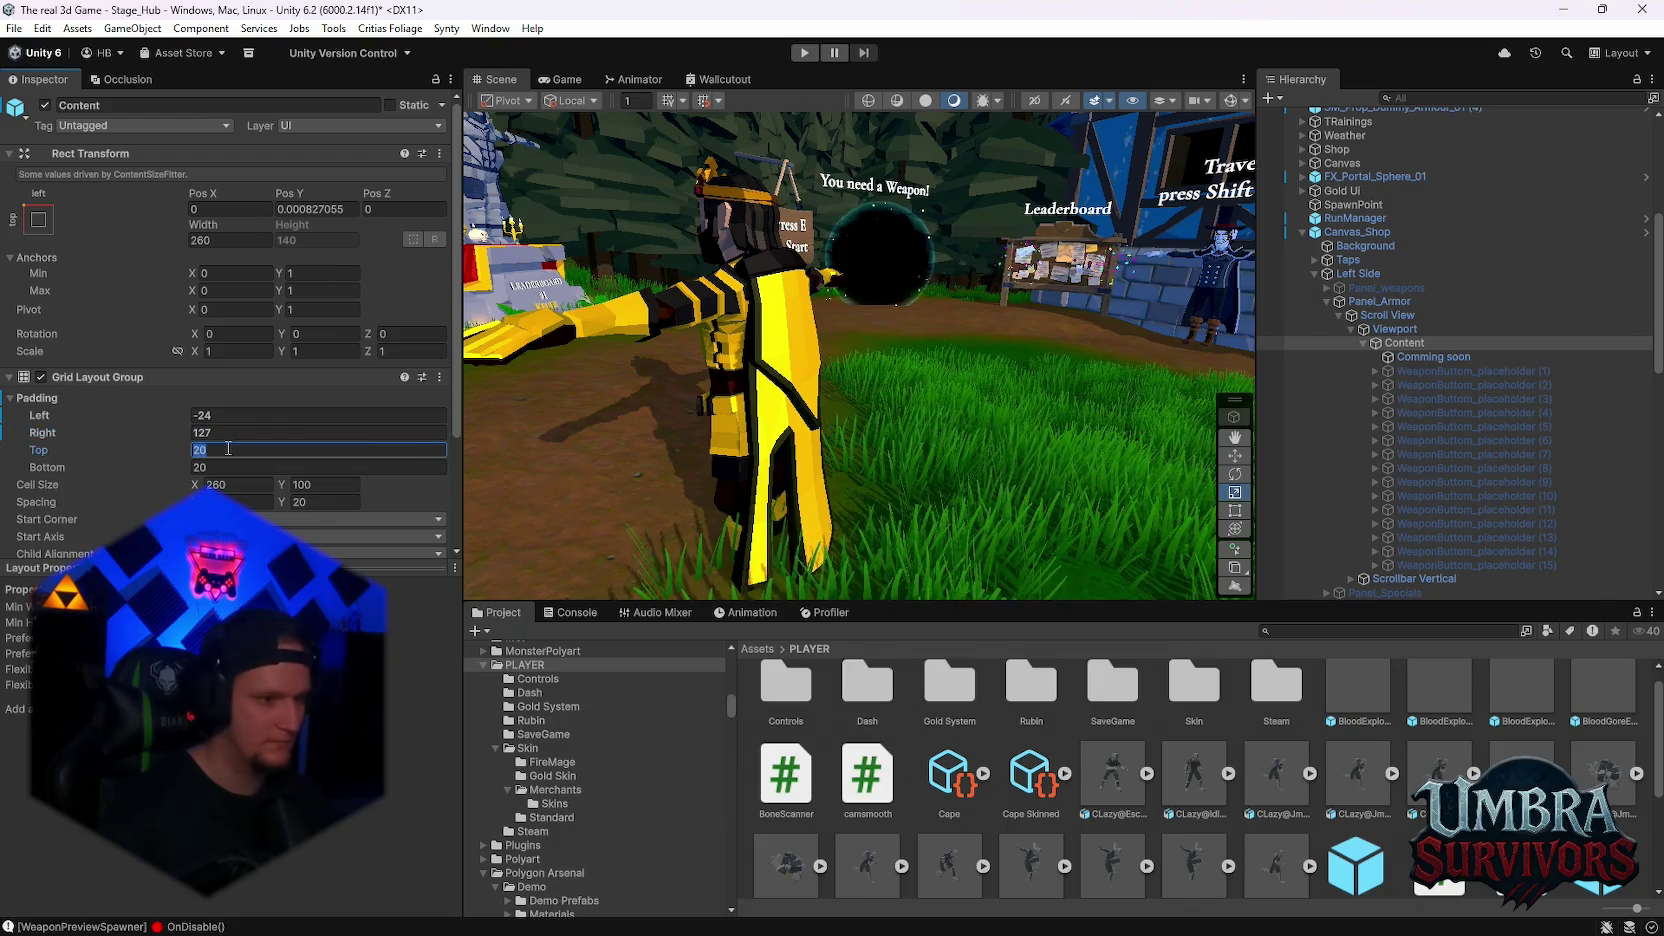
type("46")
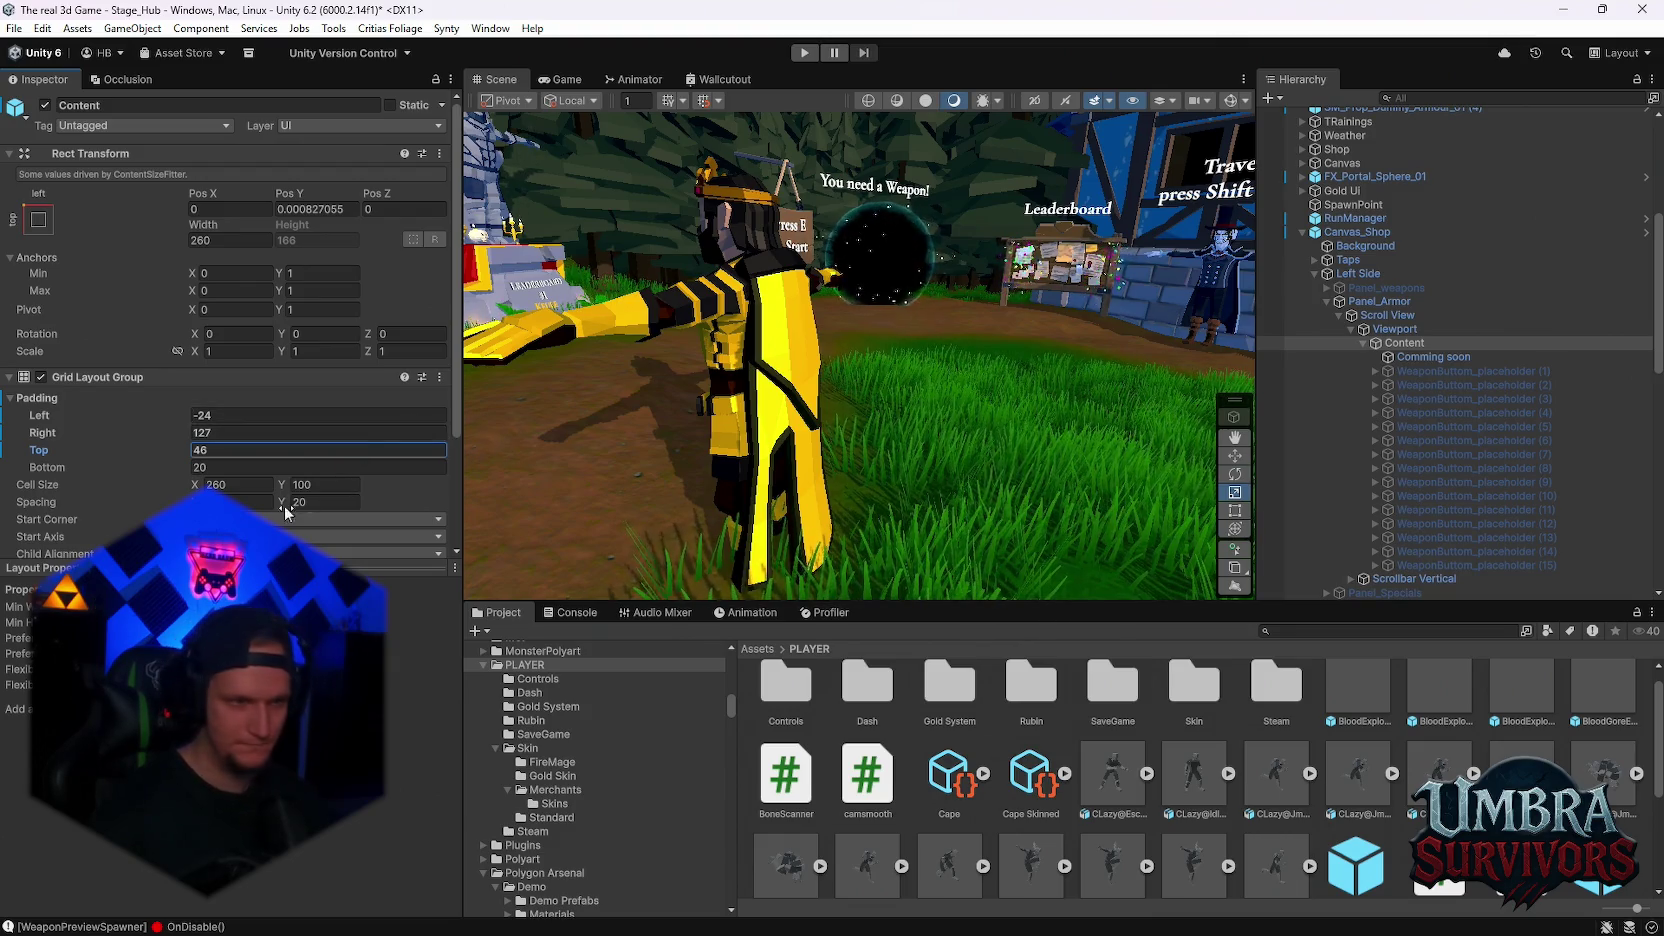
Set cell size 377.2×273.29, spacing X -152.1 and constraint count 2, then enter Play mode
left_click(240, 484)
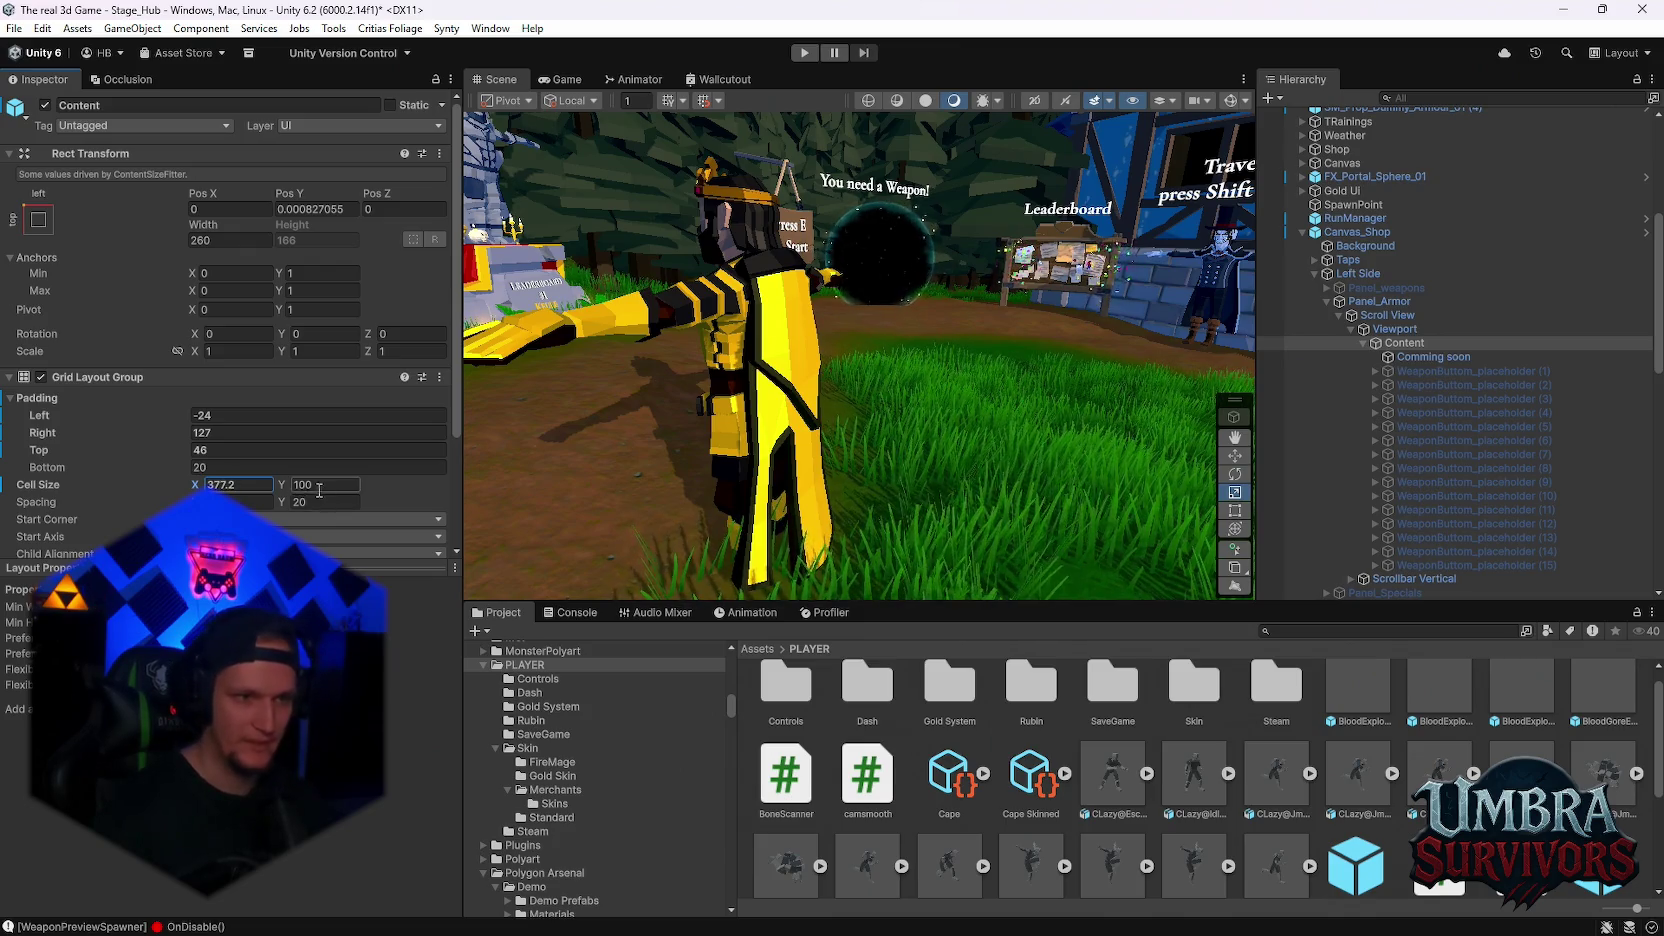
left_click(317, 487)
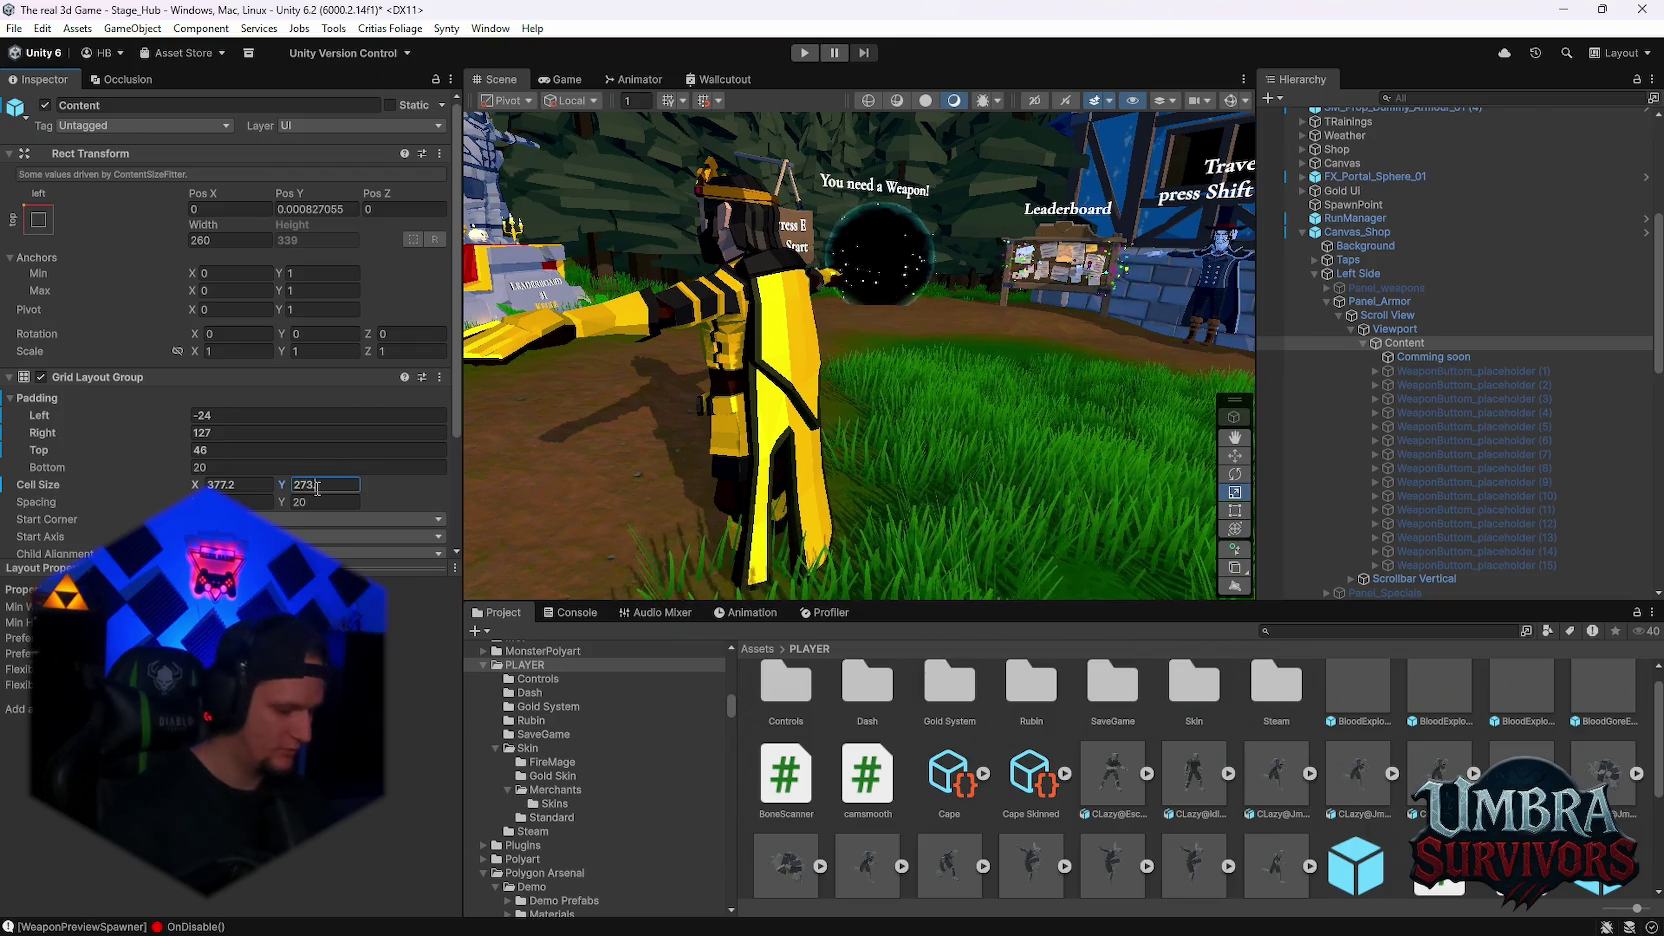
type("273.29")
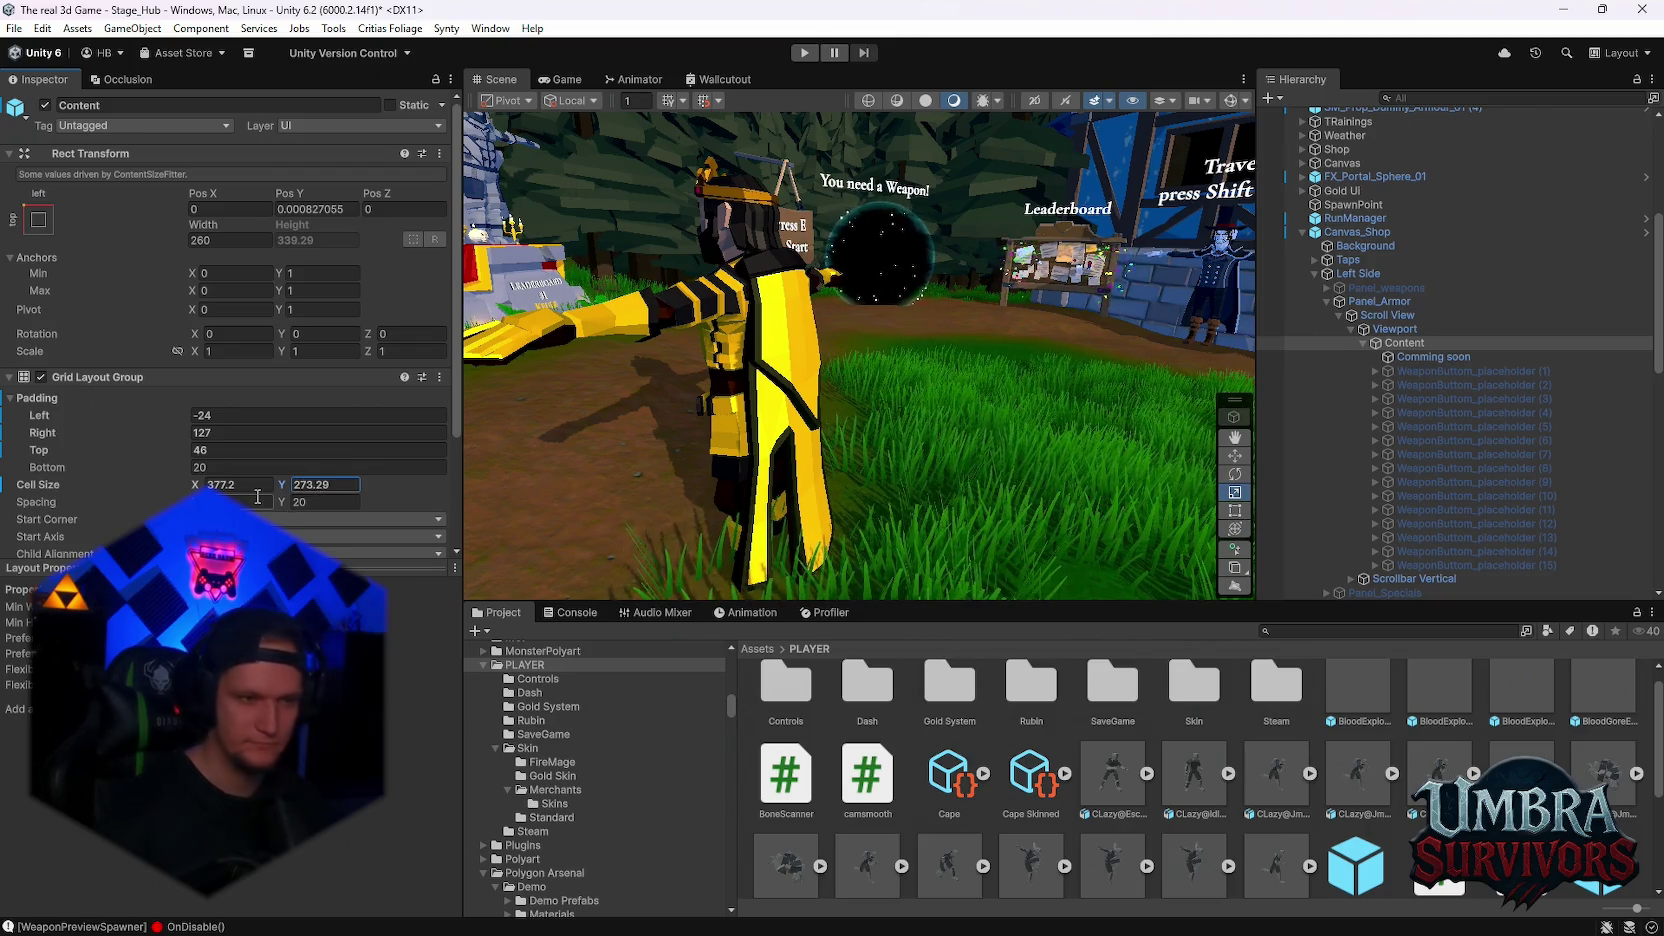
left_click(262, 501)
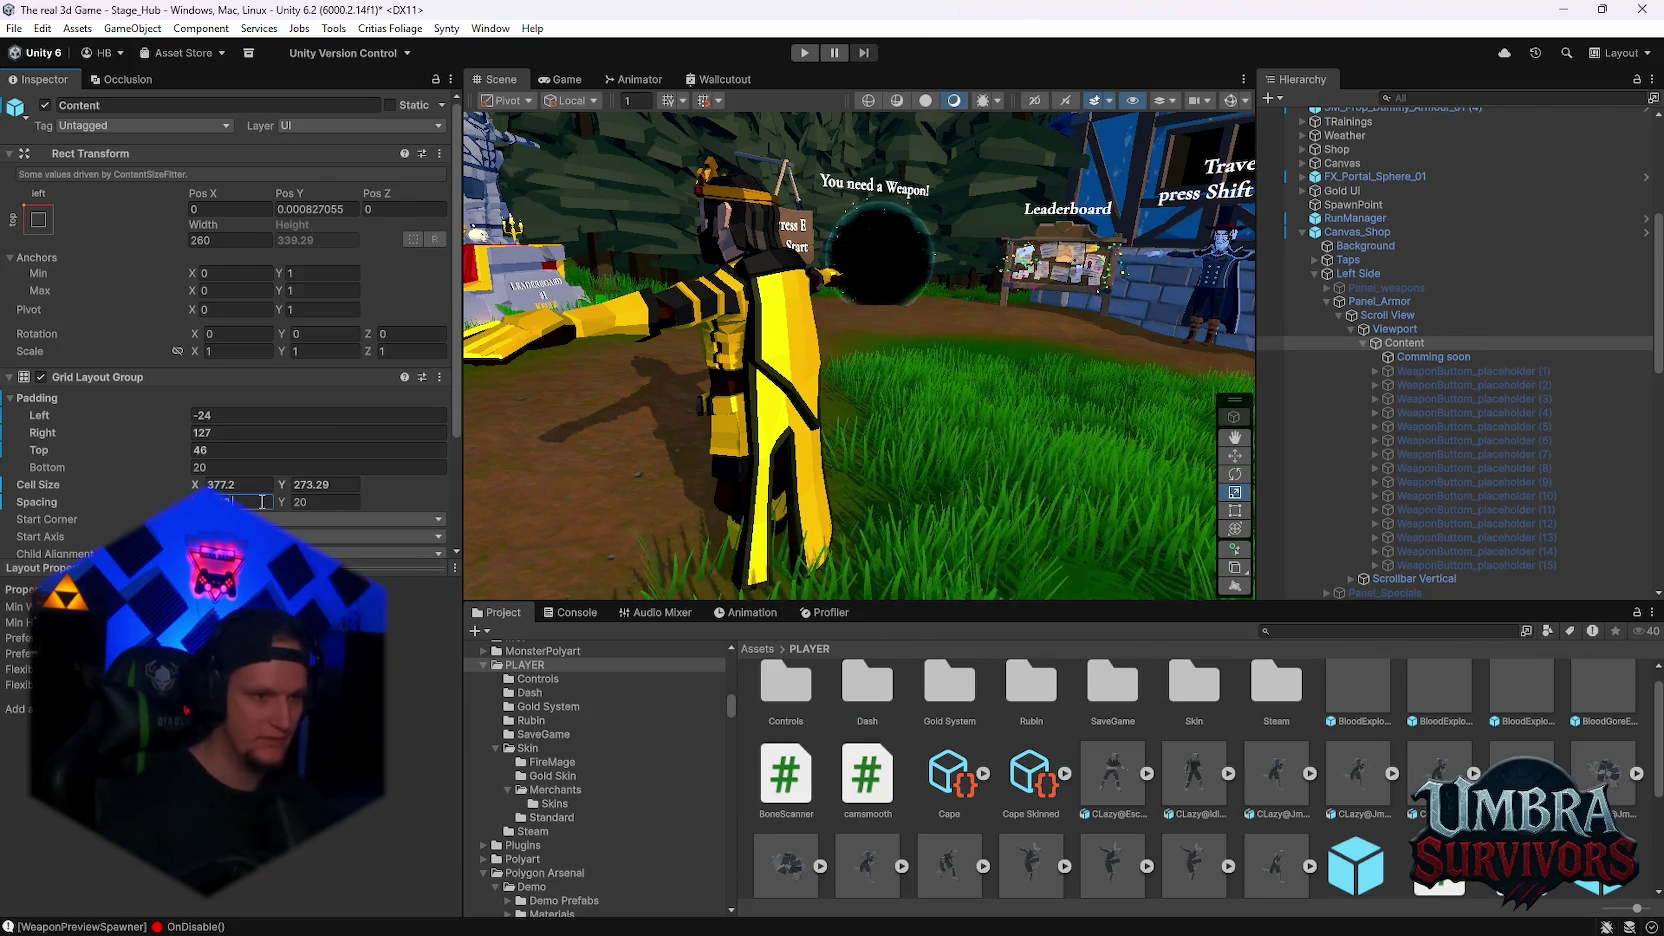
left_click(329, 503)
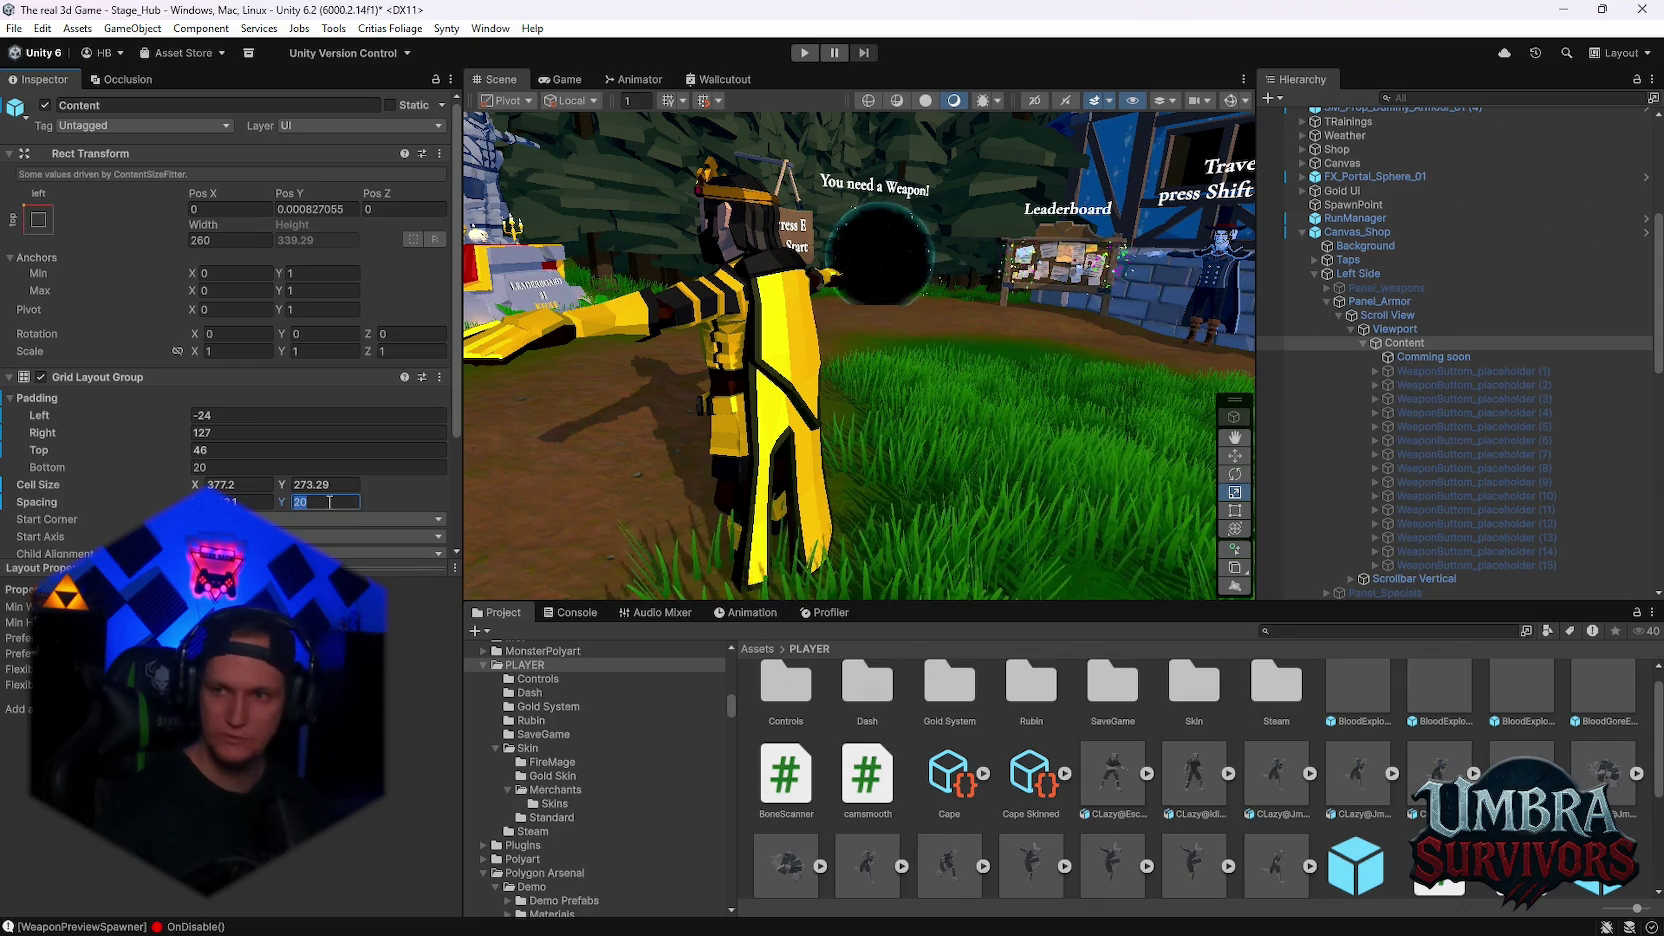
scroll(207, 471, "down", 3)
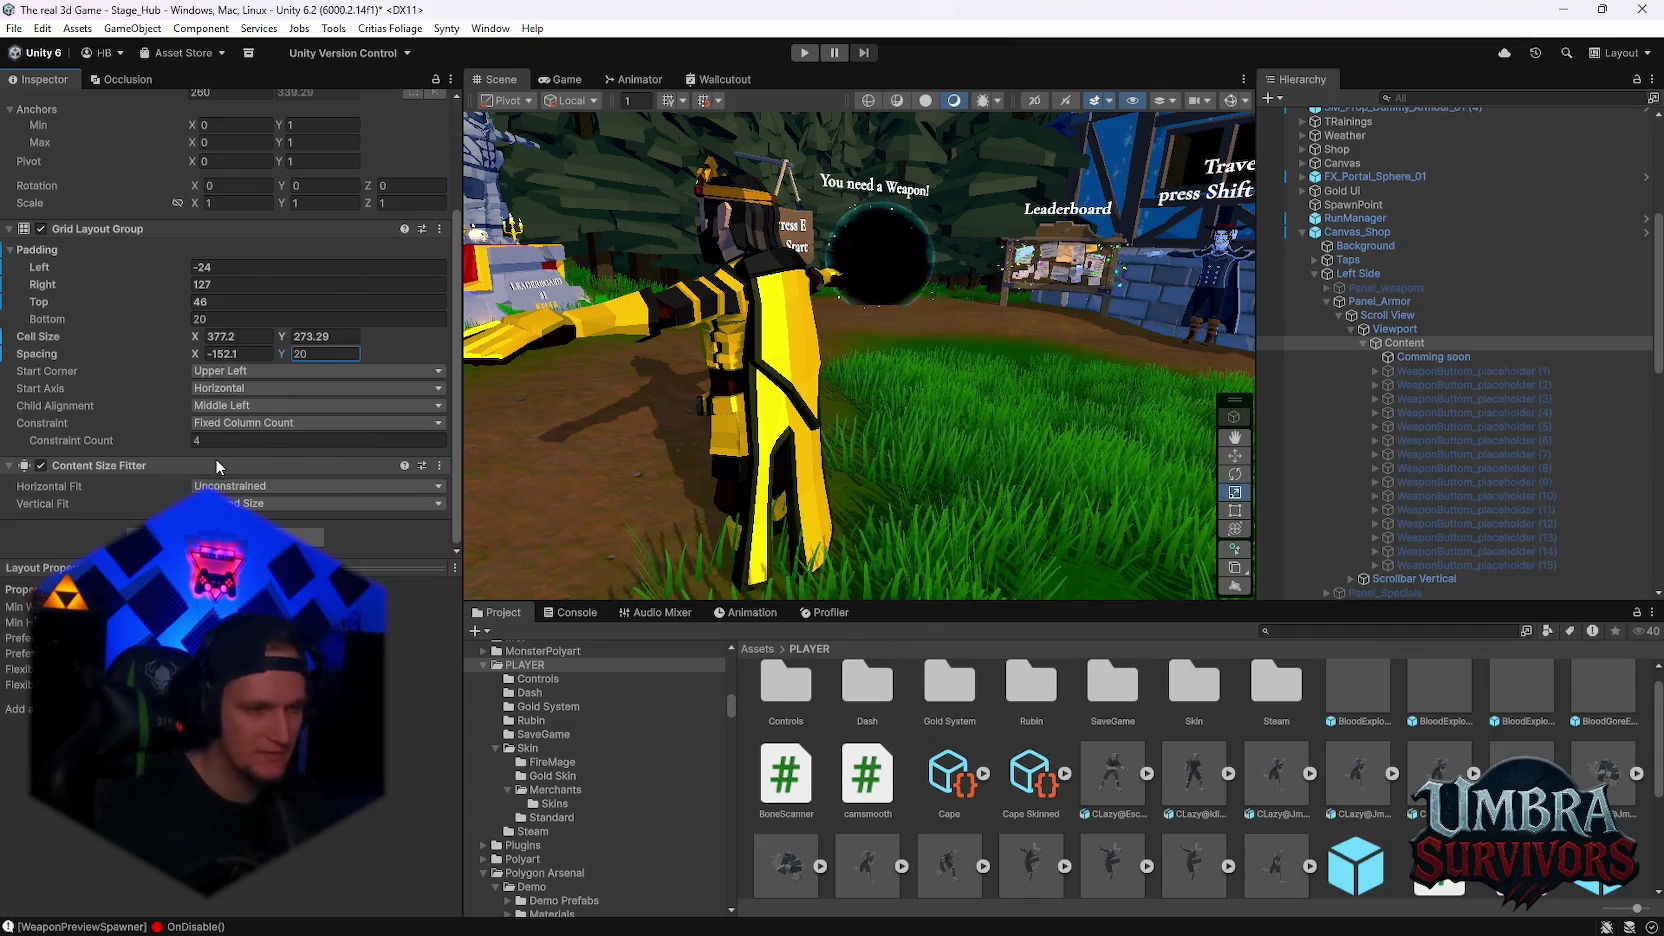
scroll(214, 465, "up", 1)
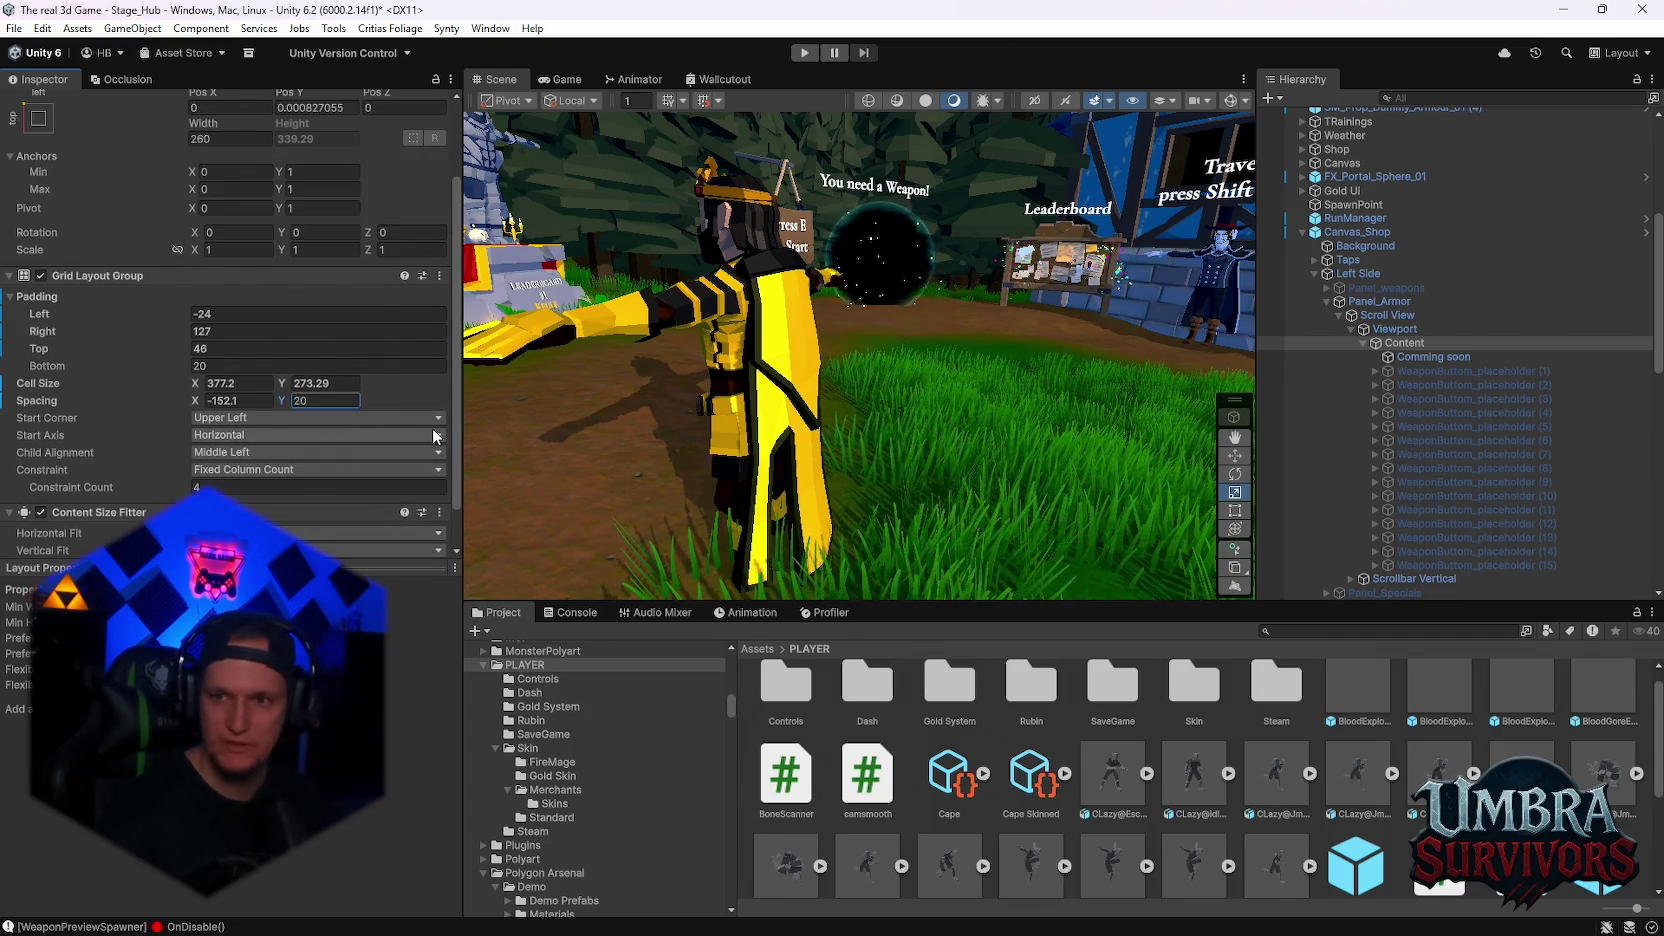
left_click(320, 487)
type("2")
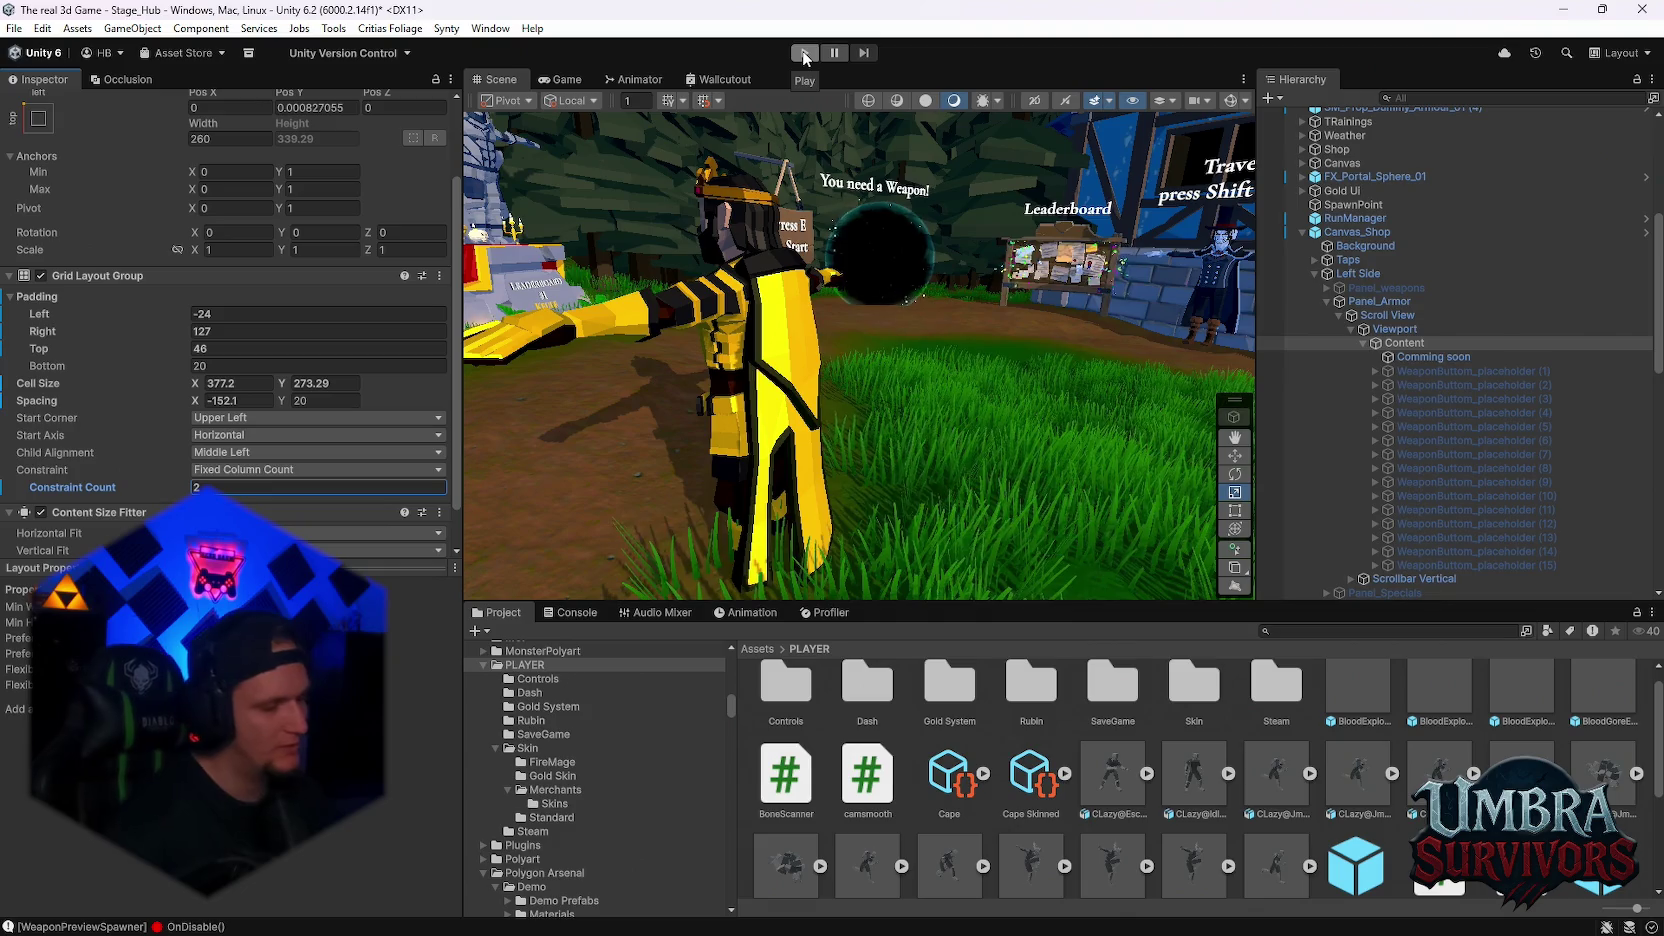
left_click(804, 54)
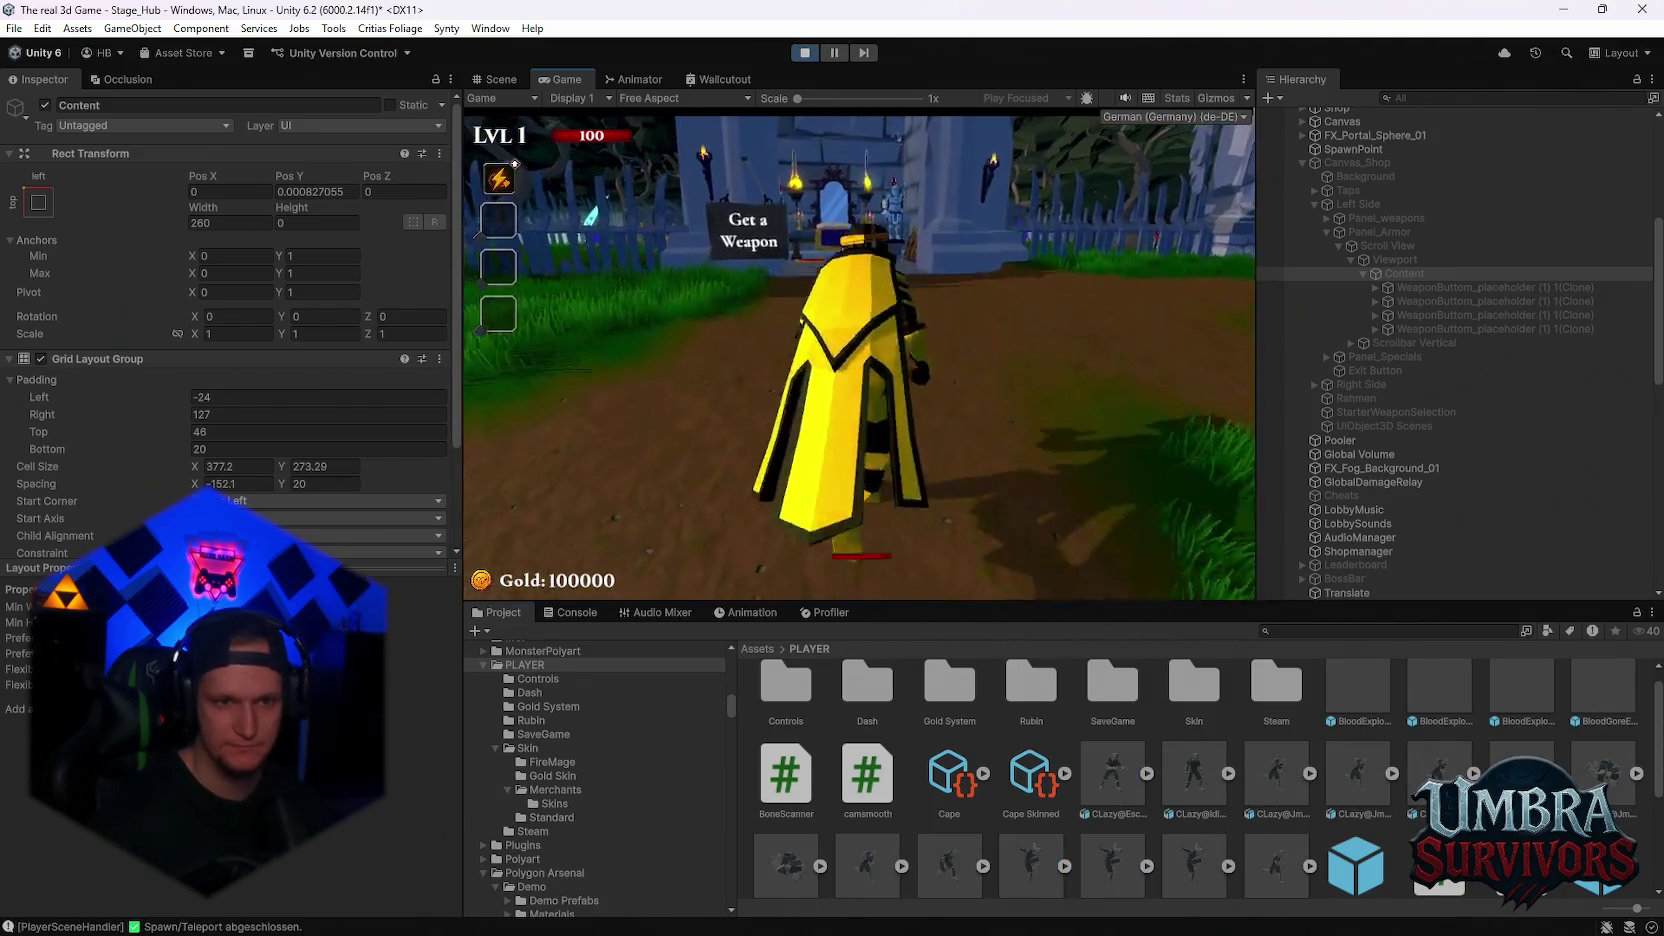
Walk the player to the altar, open the shop book and show its Skins page's 2×2 grid
key("w")
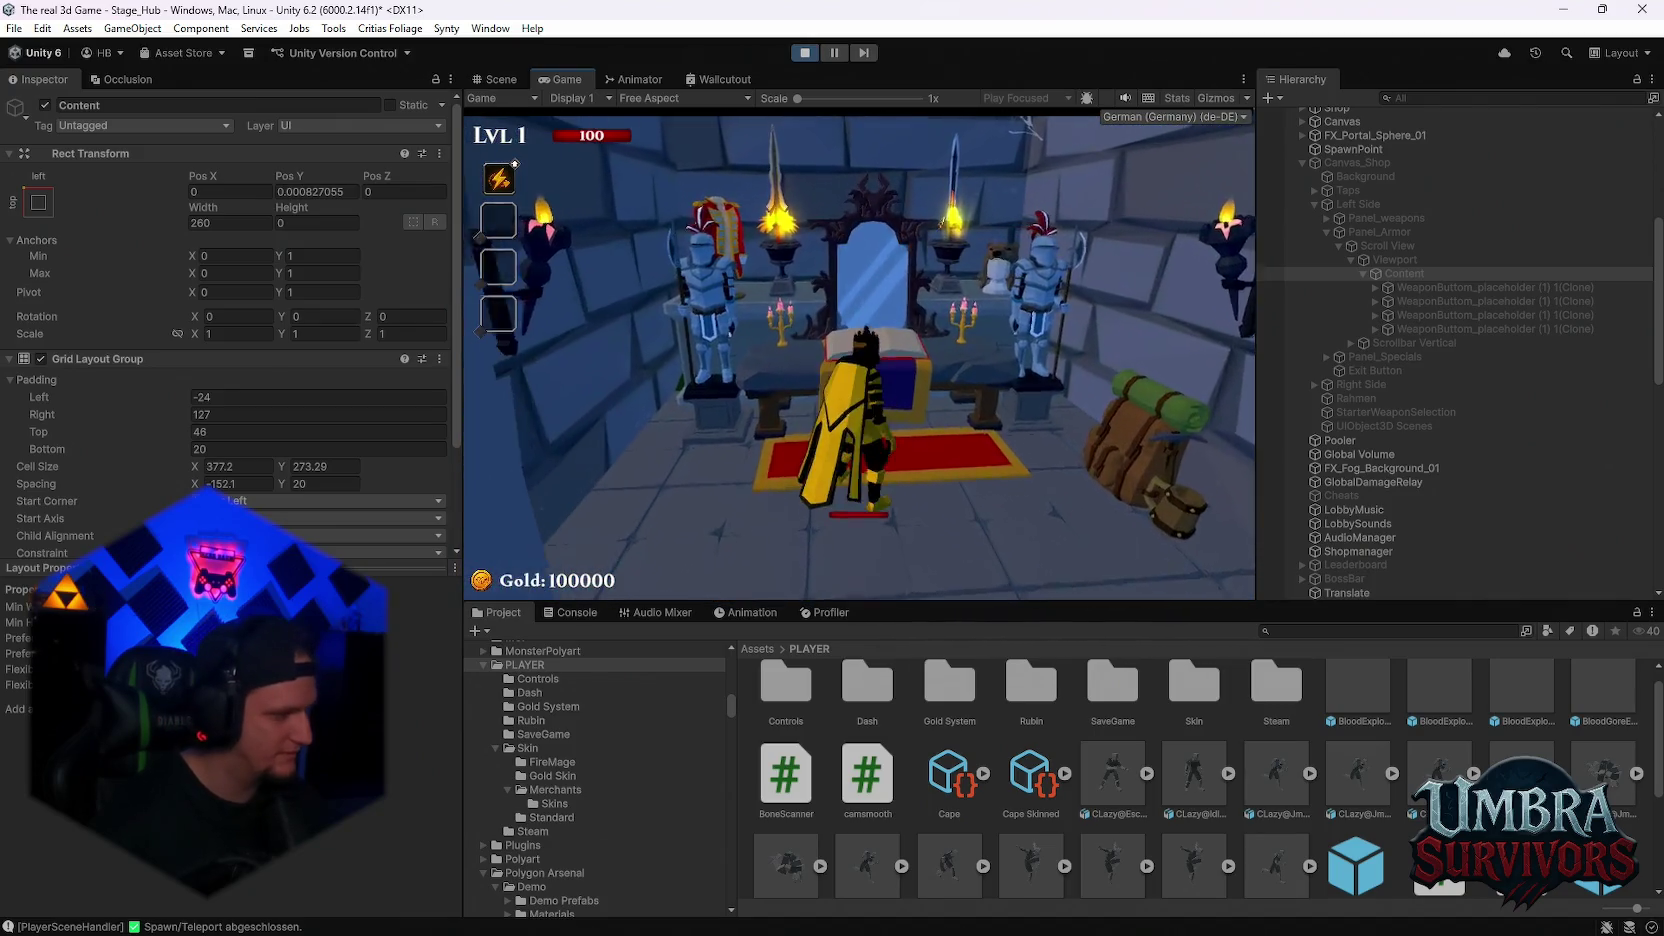
key("e")
scroll(753, 395, "down", 2)
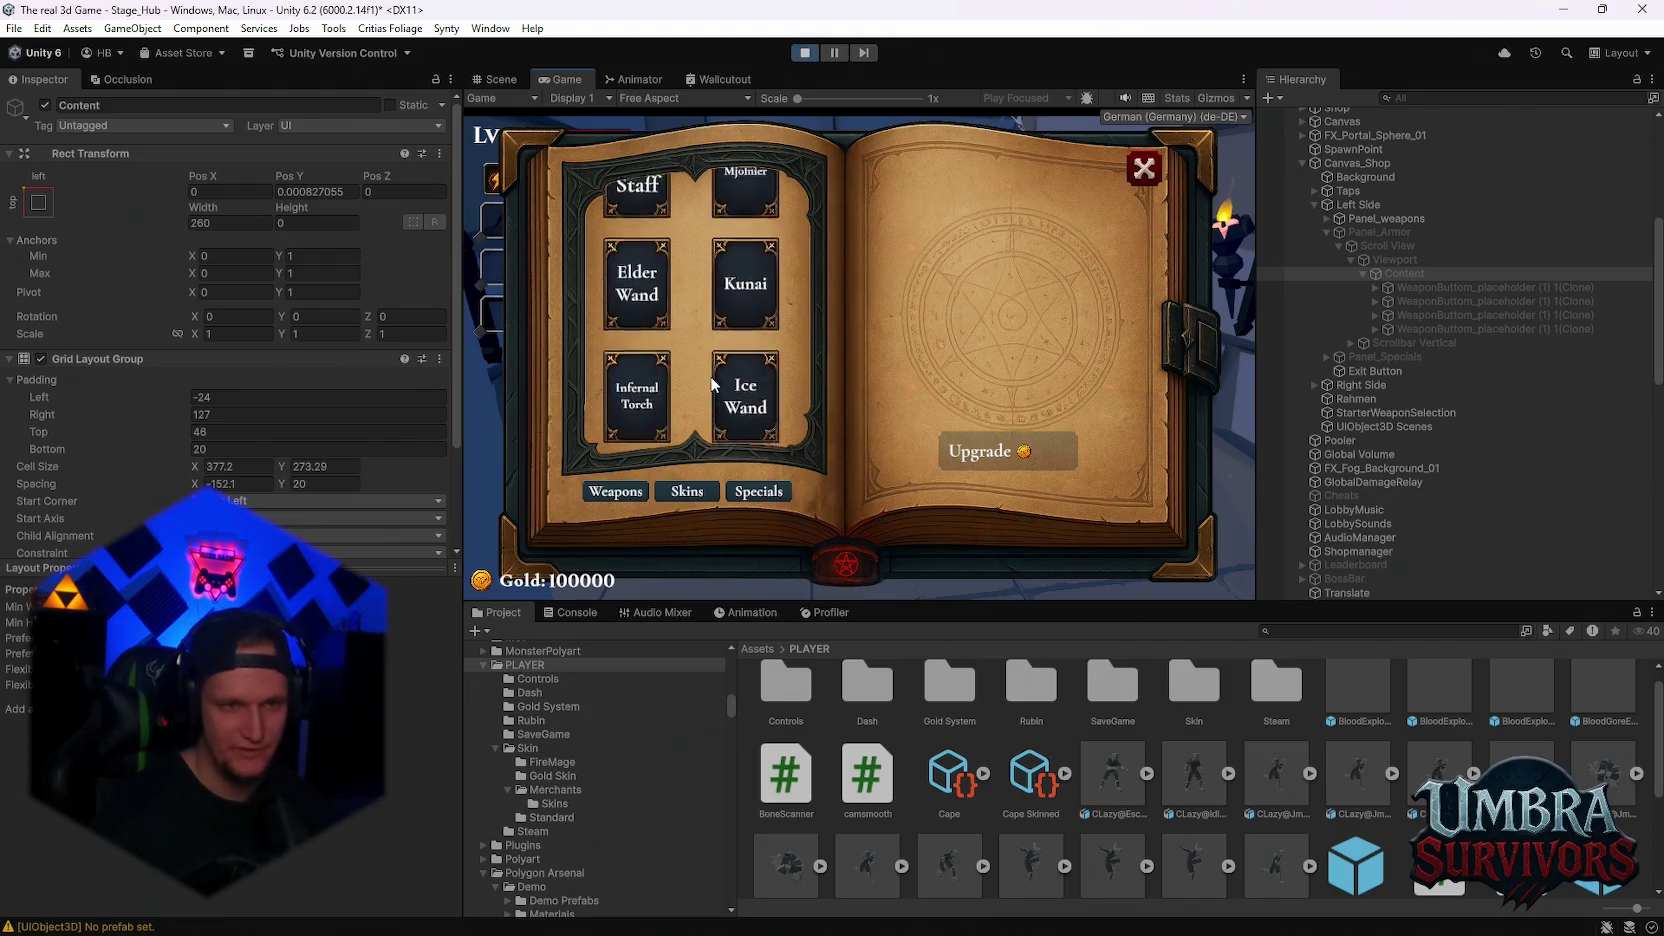
key("e")
scroll(714, 373, "up", 2)
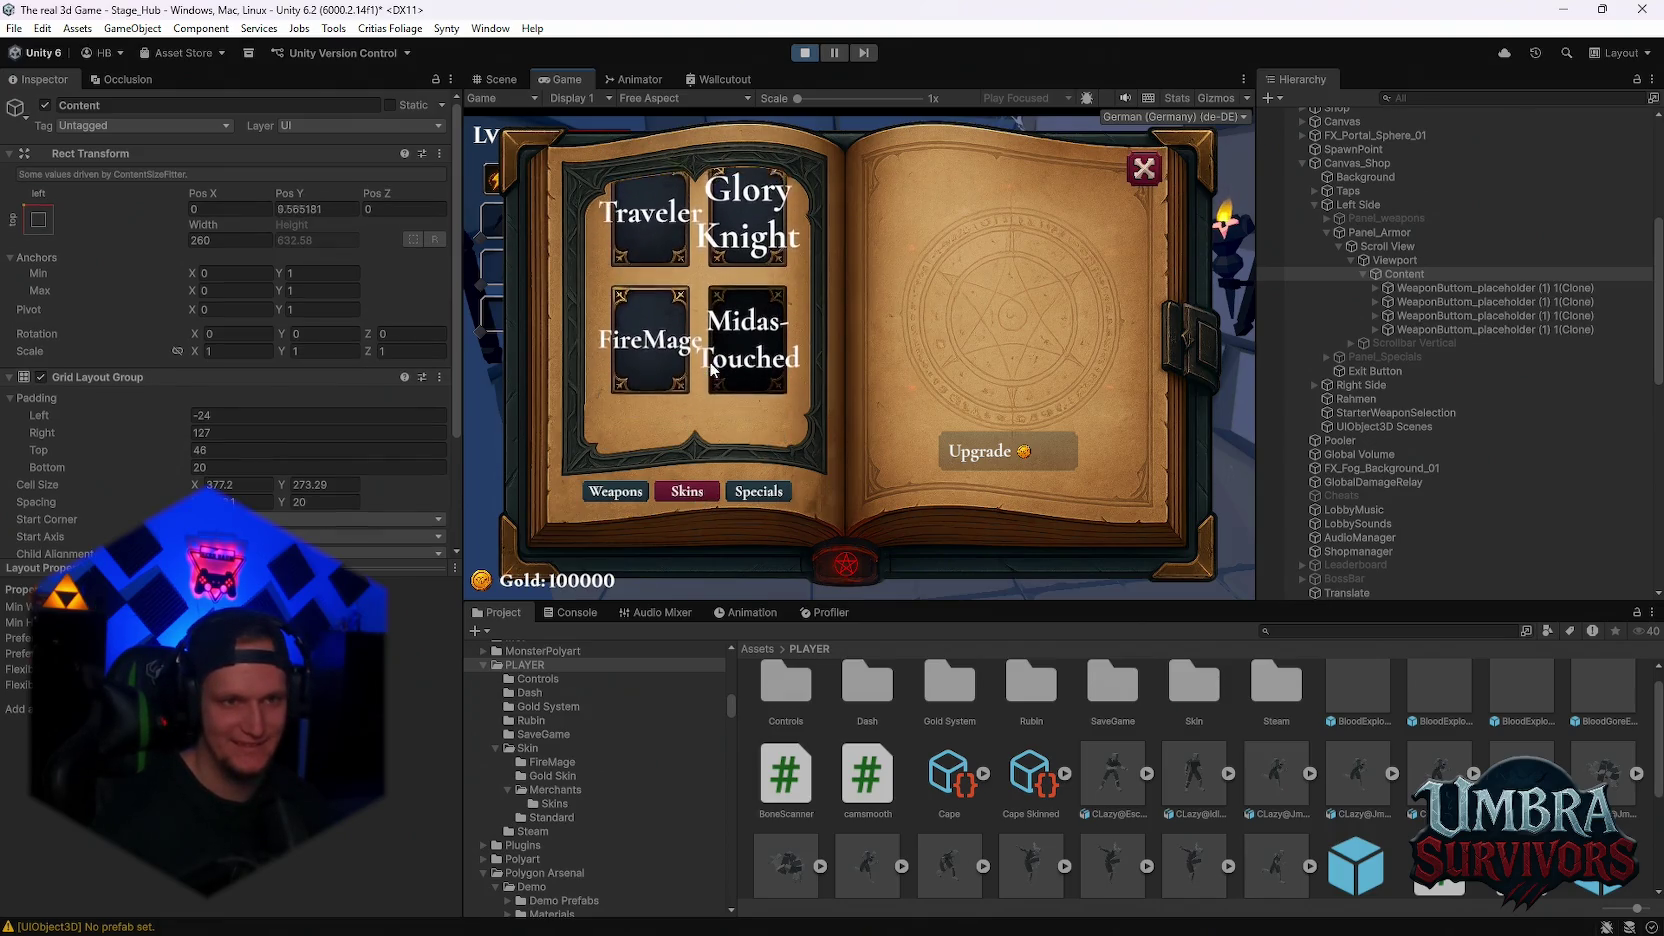
Browse the weapons list (Mjolnir, Fire Staff, Elder Wand, Ice Wand, Infernal Torch), then return to skins
left_click(742, 370)
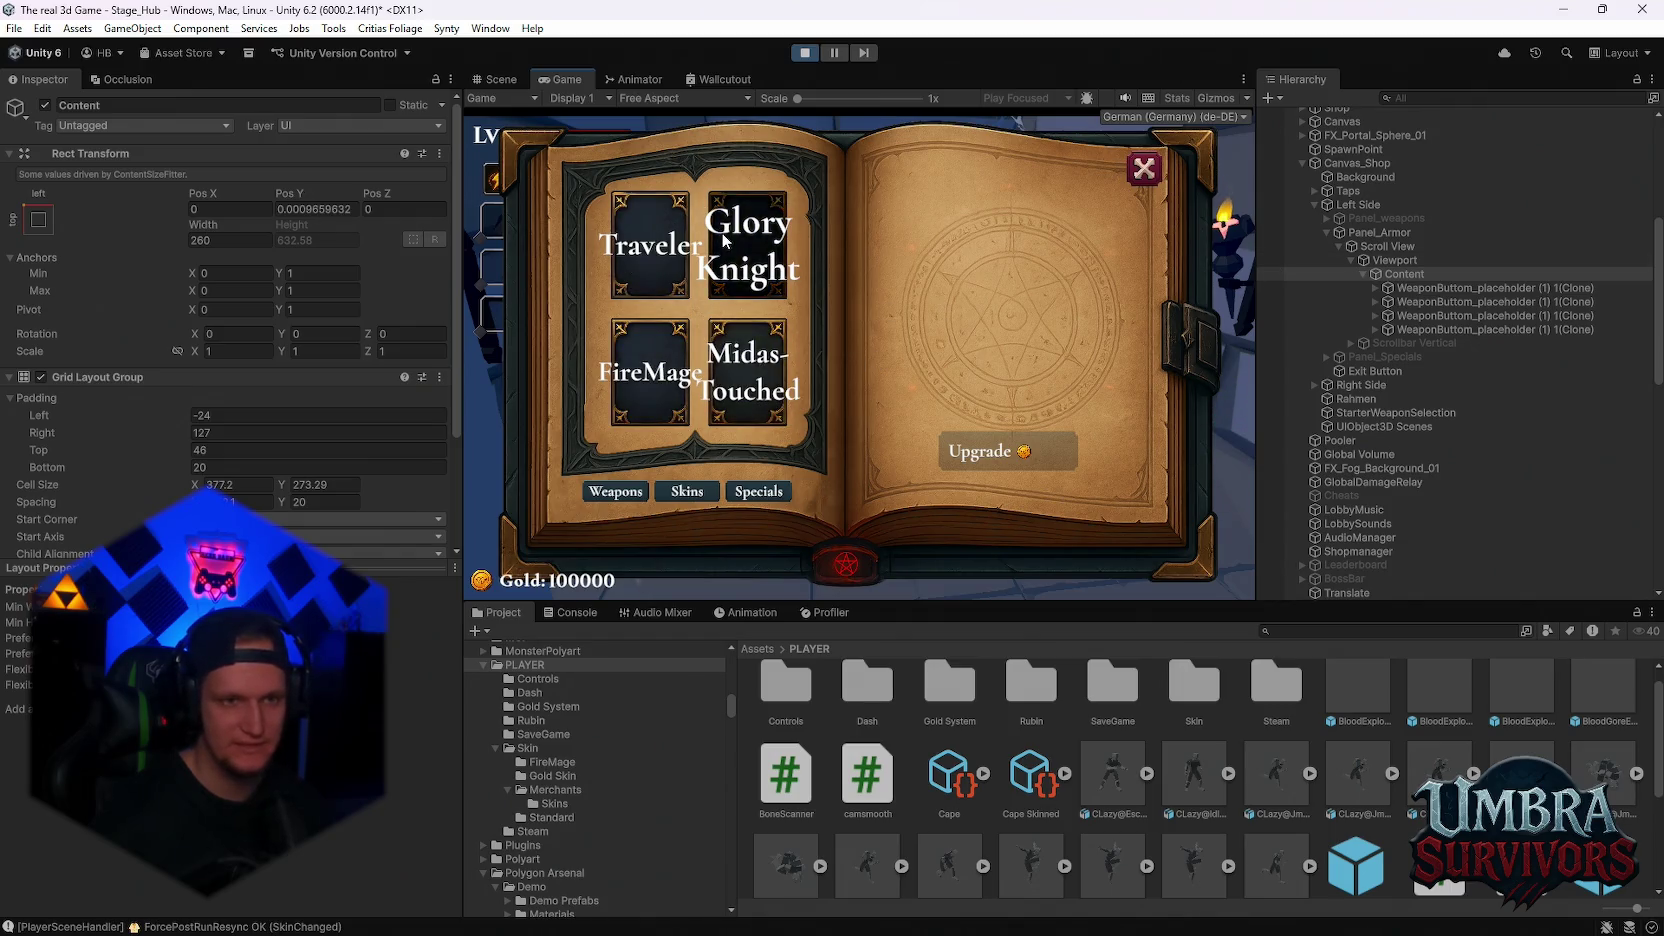
left_click(643, 489)
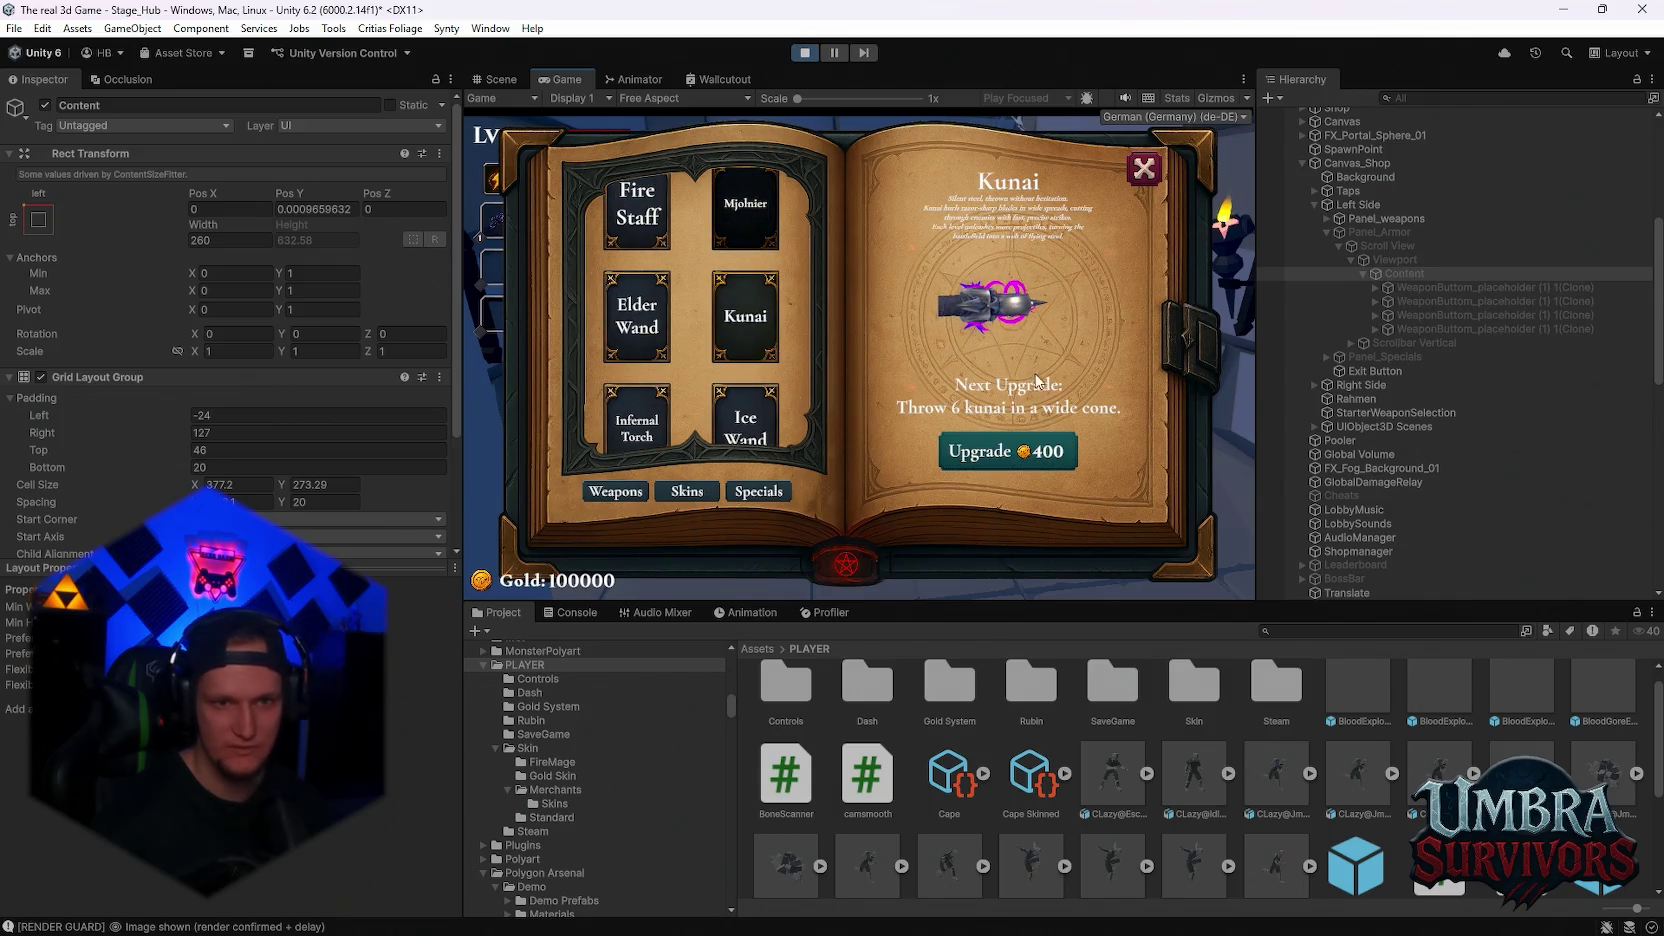
left_click(745, 210)
left_click(633, 212)
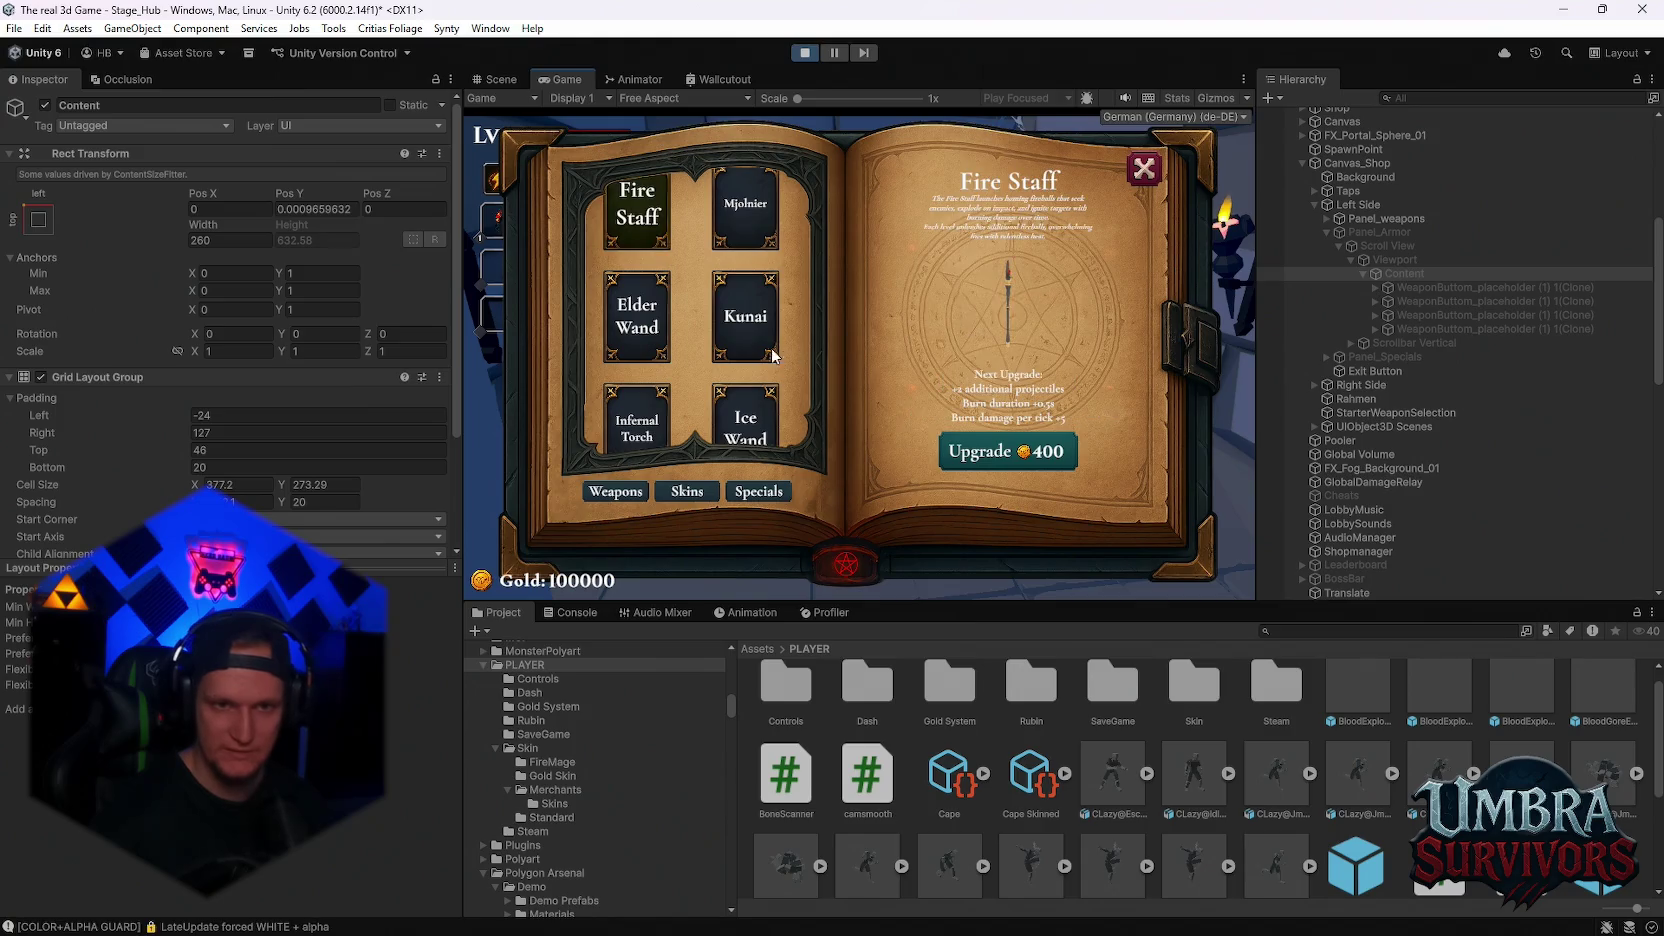
left_click(648, 325)
left_click(745, 415)
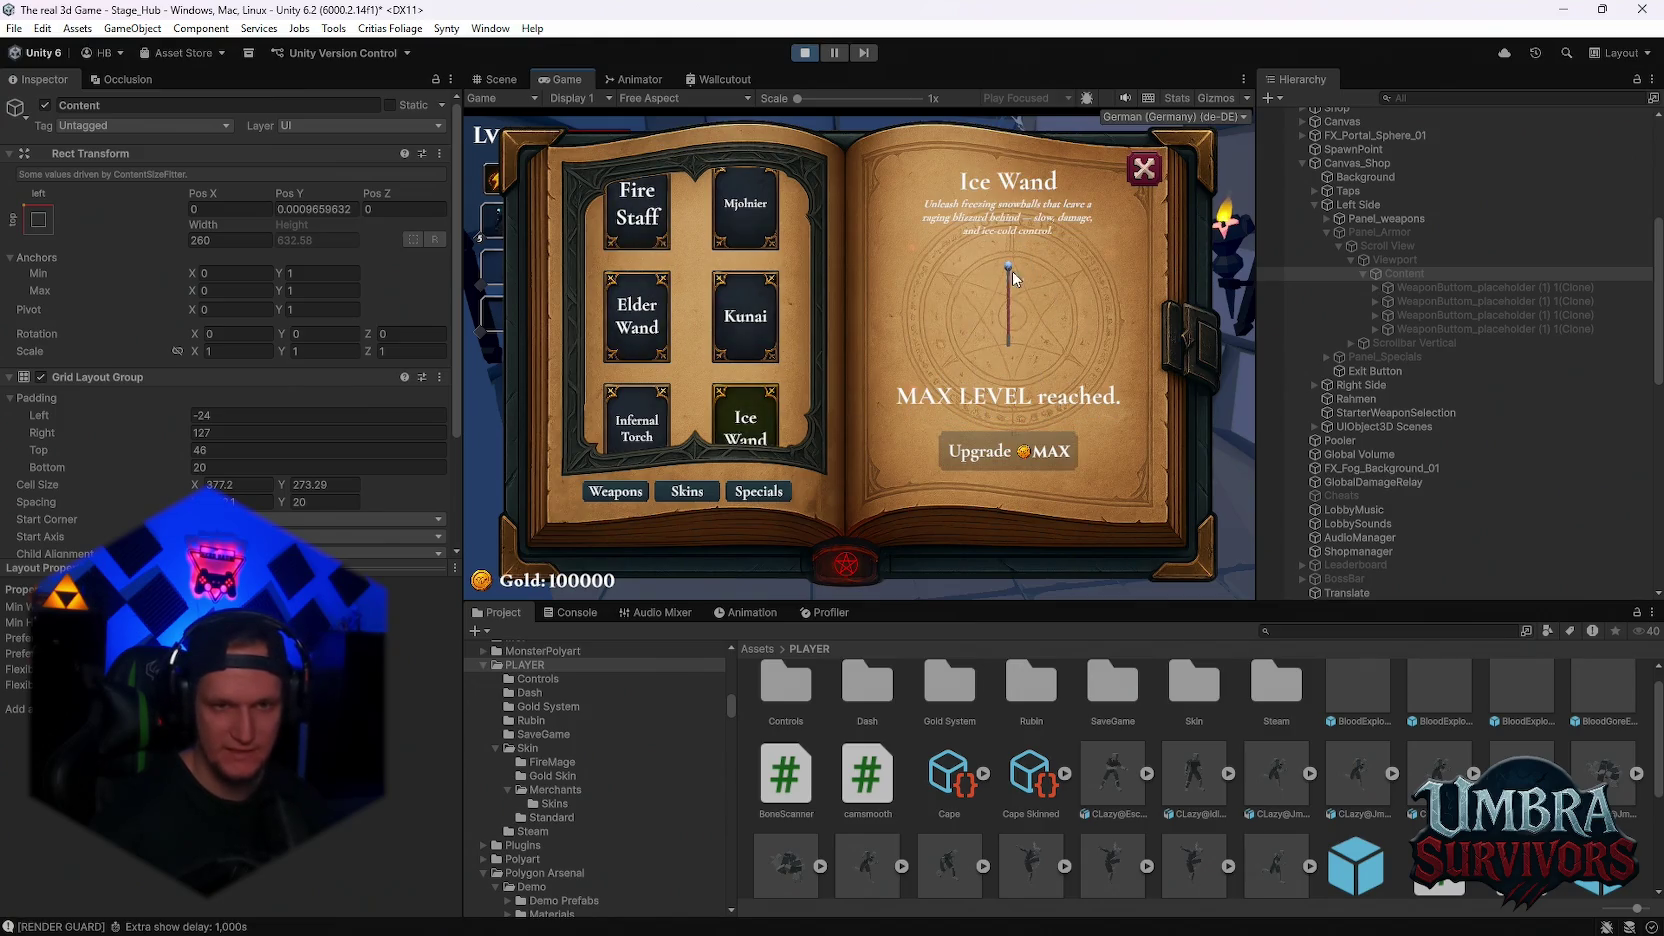
left_click(667, 401)
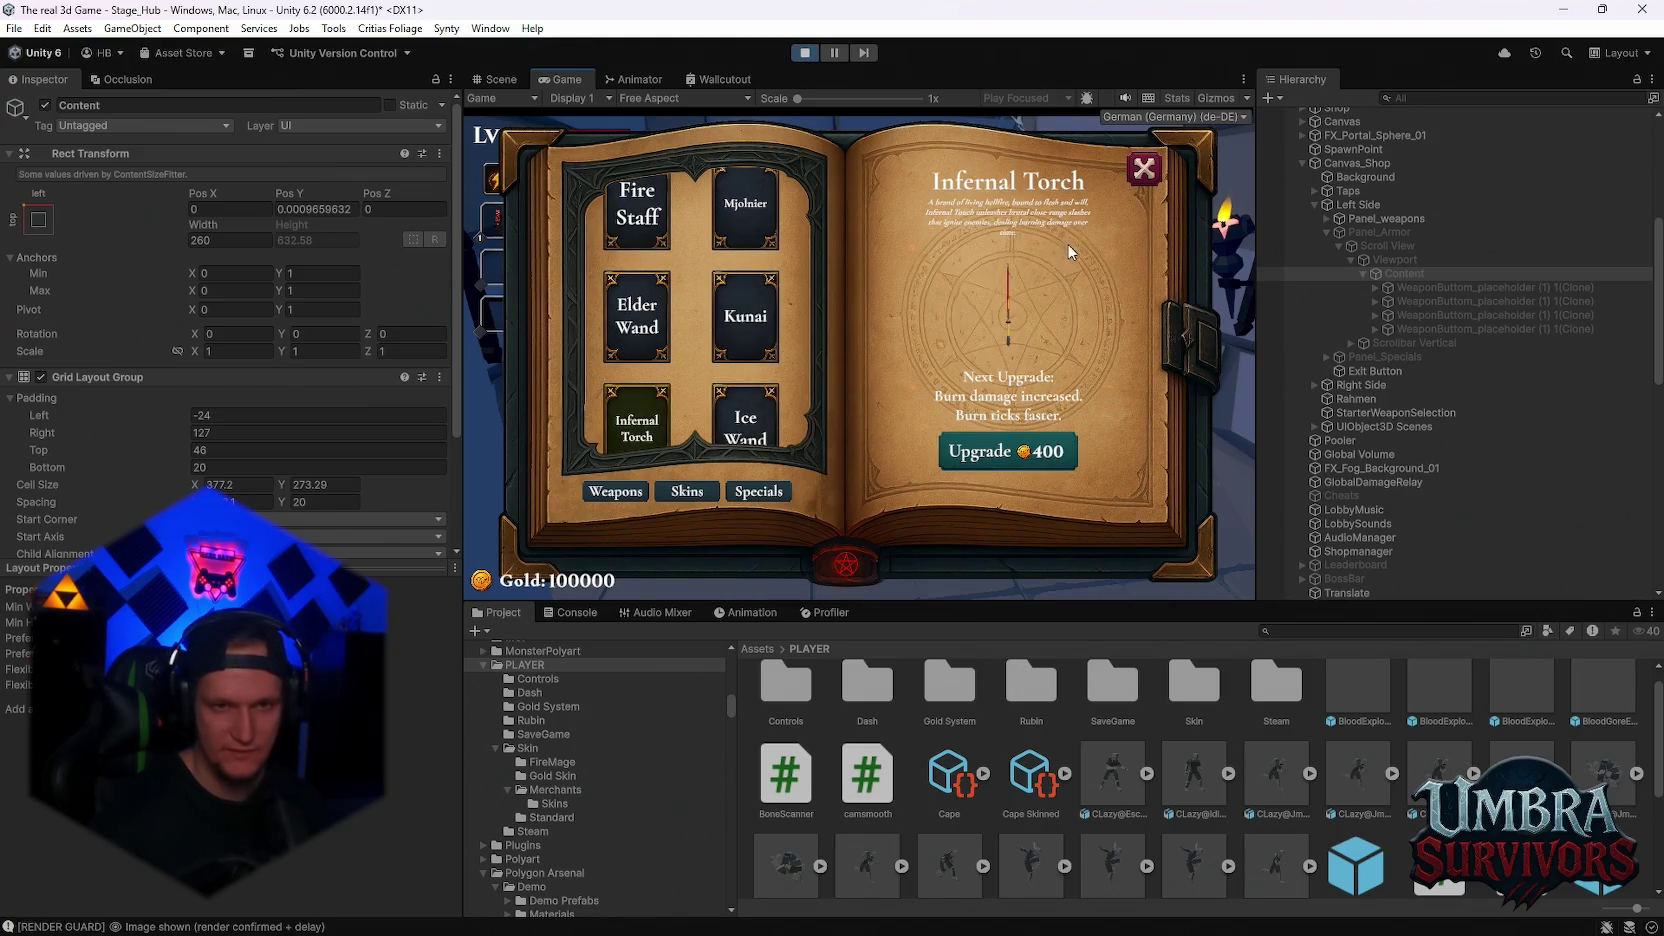
left_click(743, 215)
left_click(637, 208)
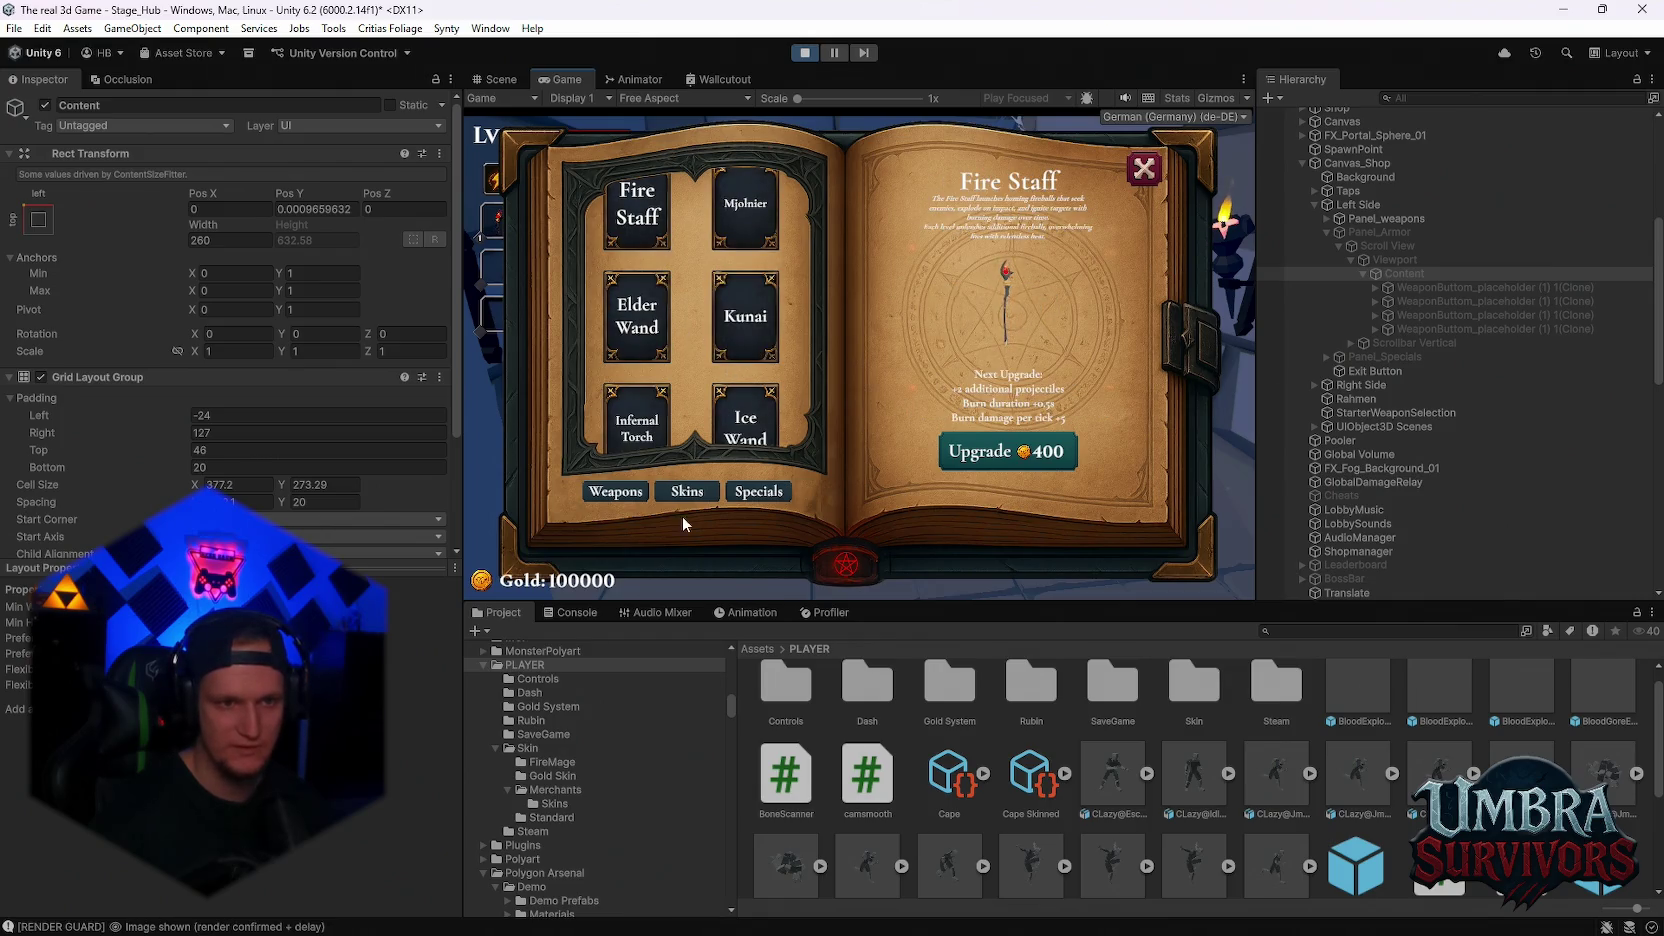
left_click(686, 491)
Try the Midas-Touched skin, then equip the FireMage skin and close the book
left_click(748, 380)
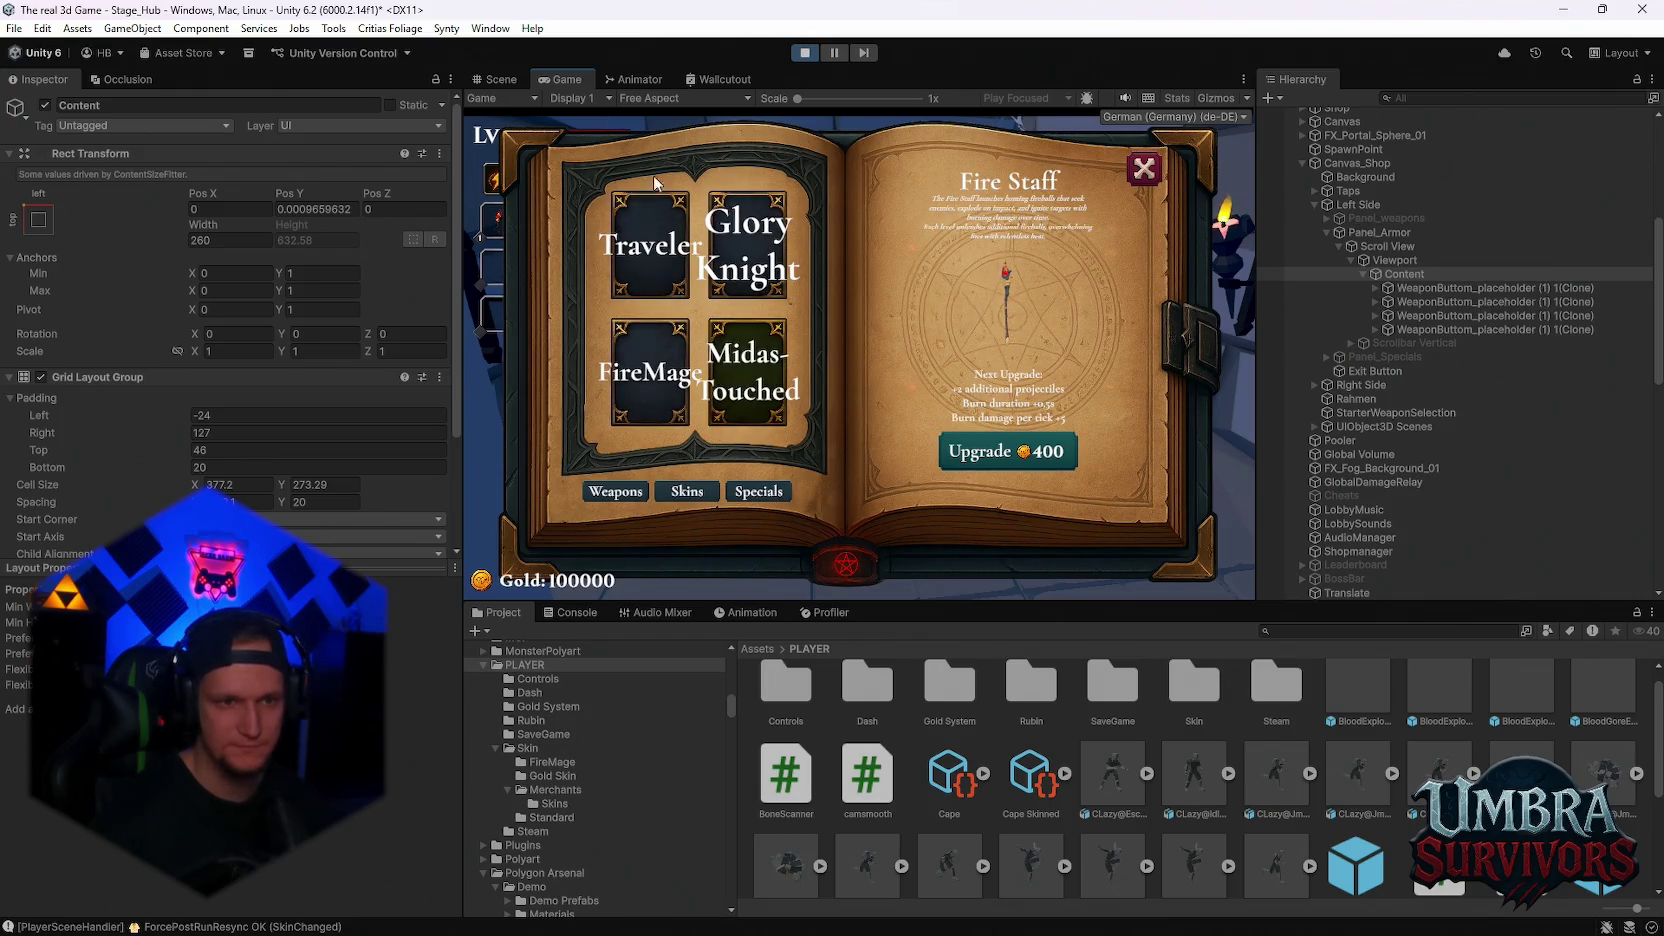
left_click(1144, 168)
key("e")
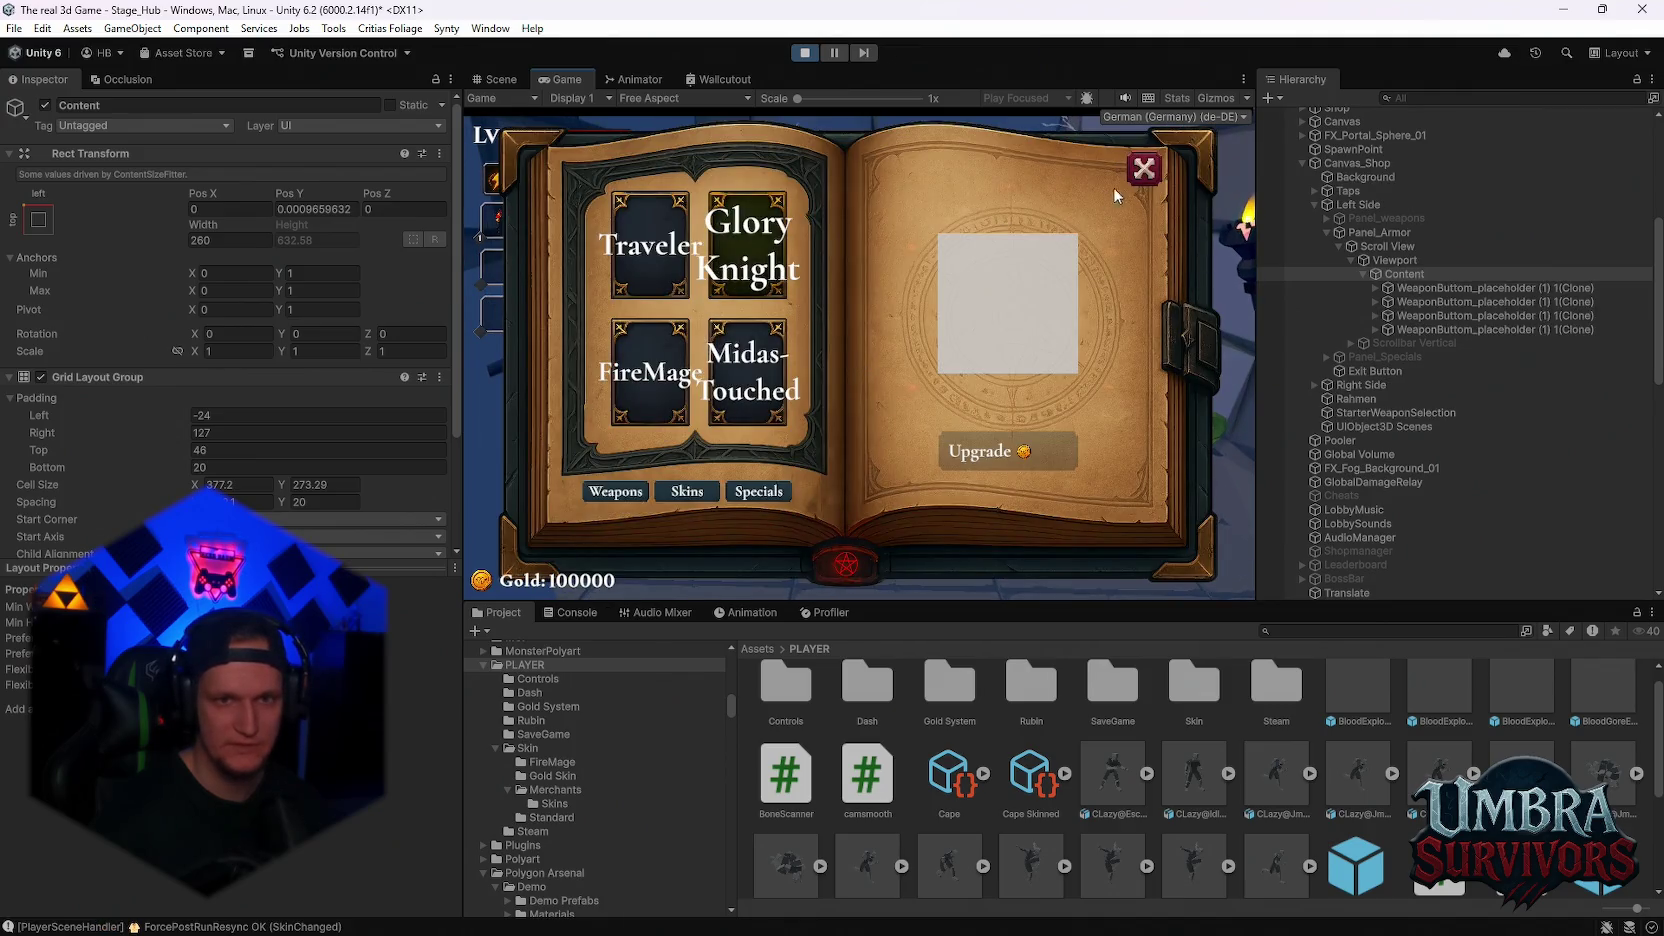
left_click(1144, 168)
key("e")
left_click(650, 372)
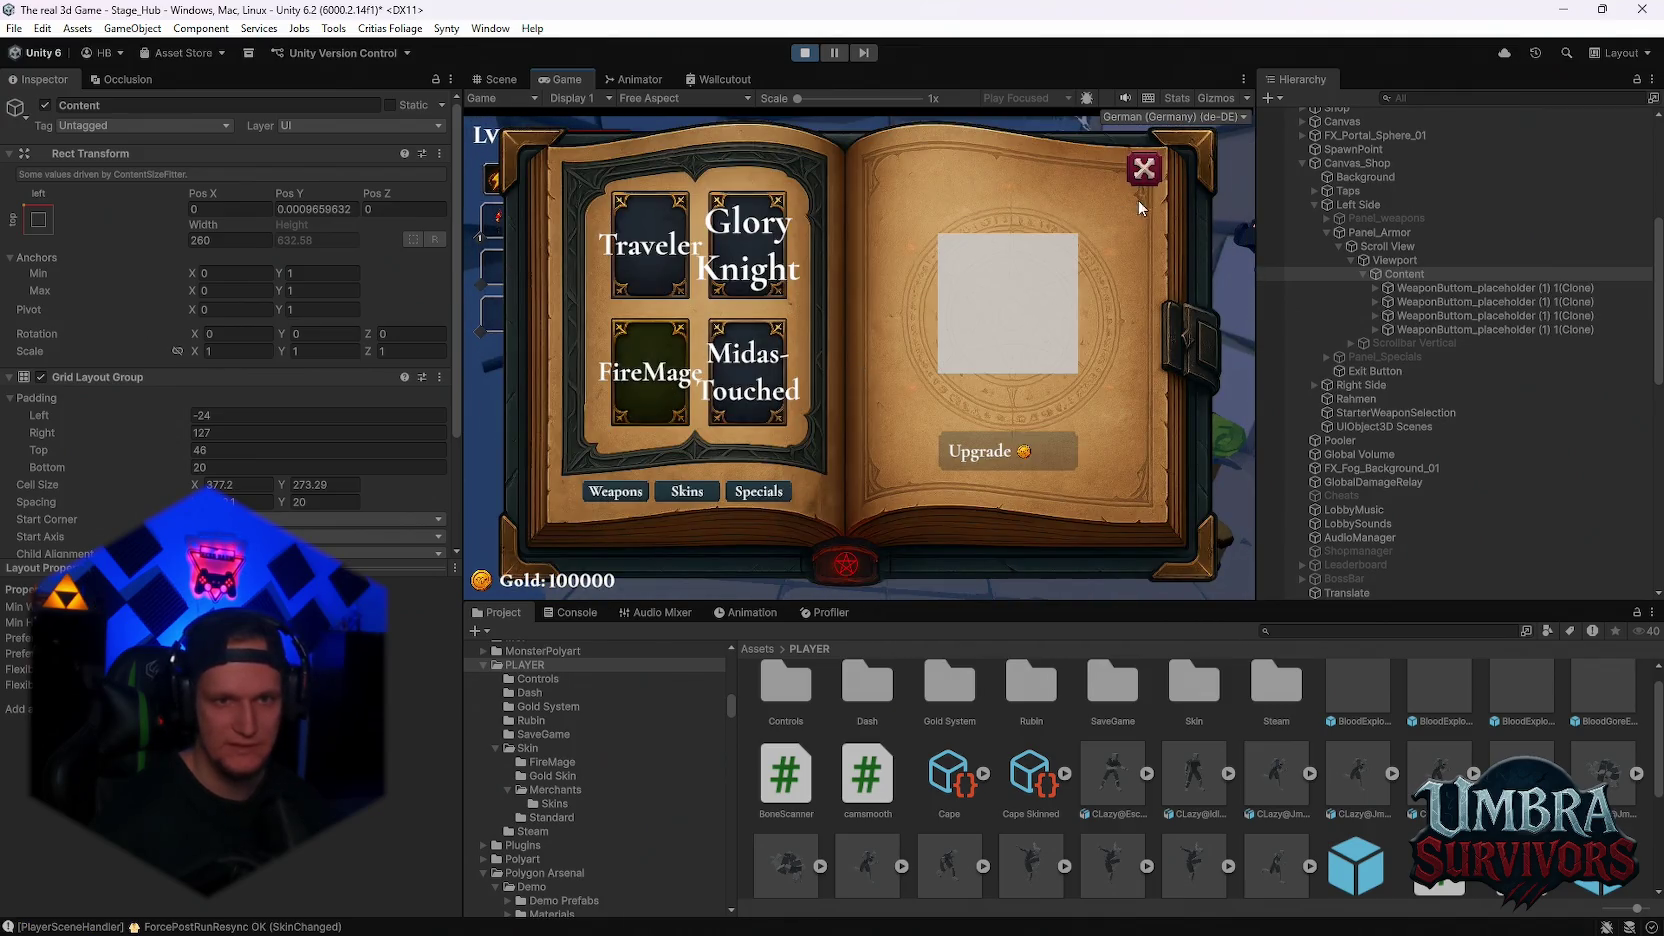
left_click(1140, 166)
key("e")
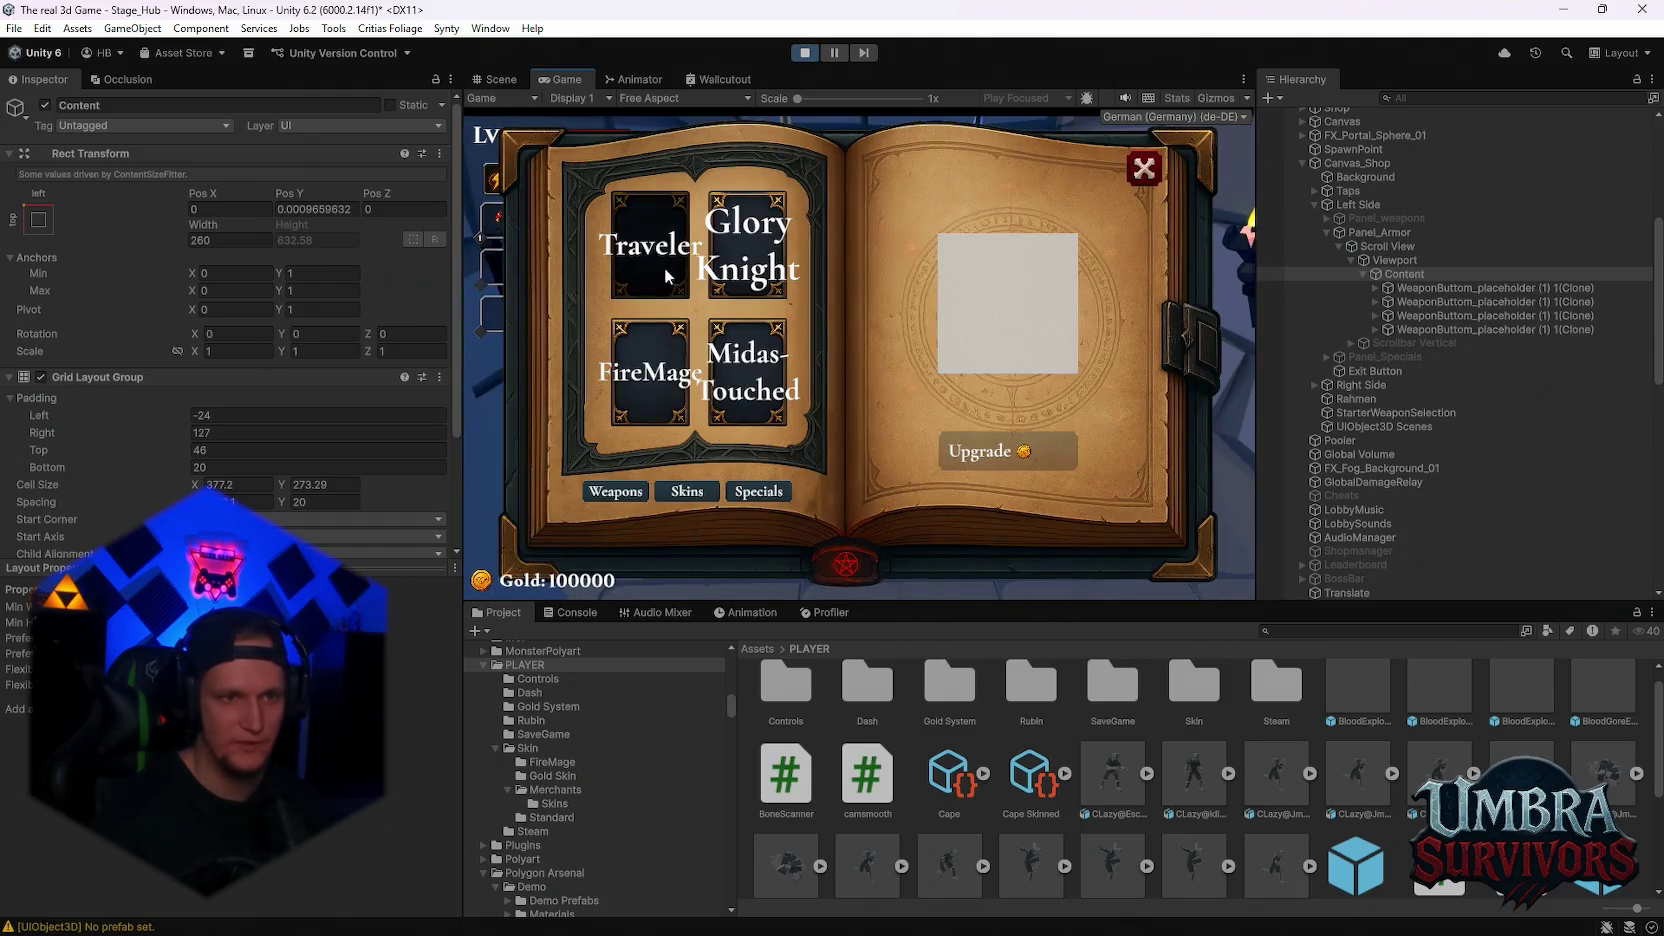
left_click(1144, 169)
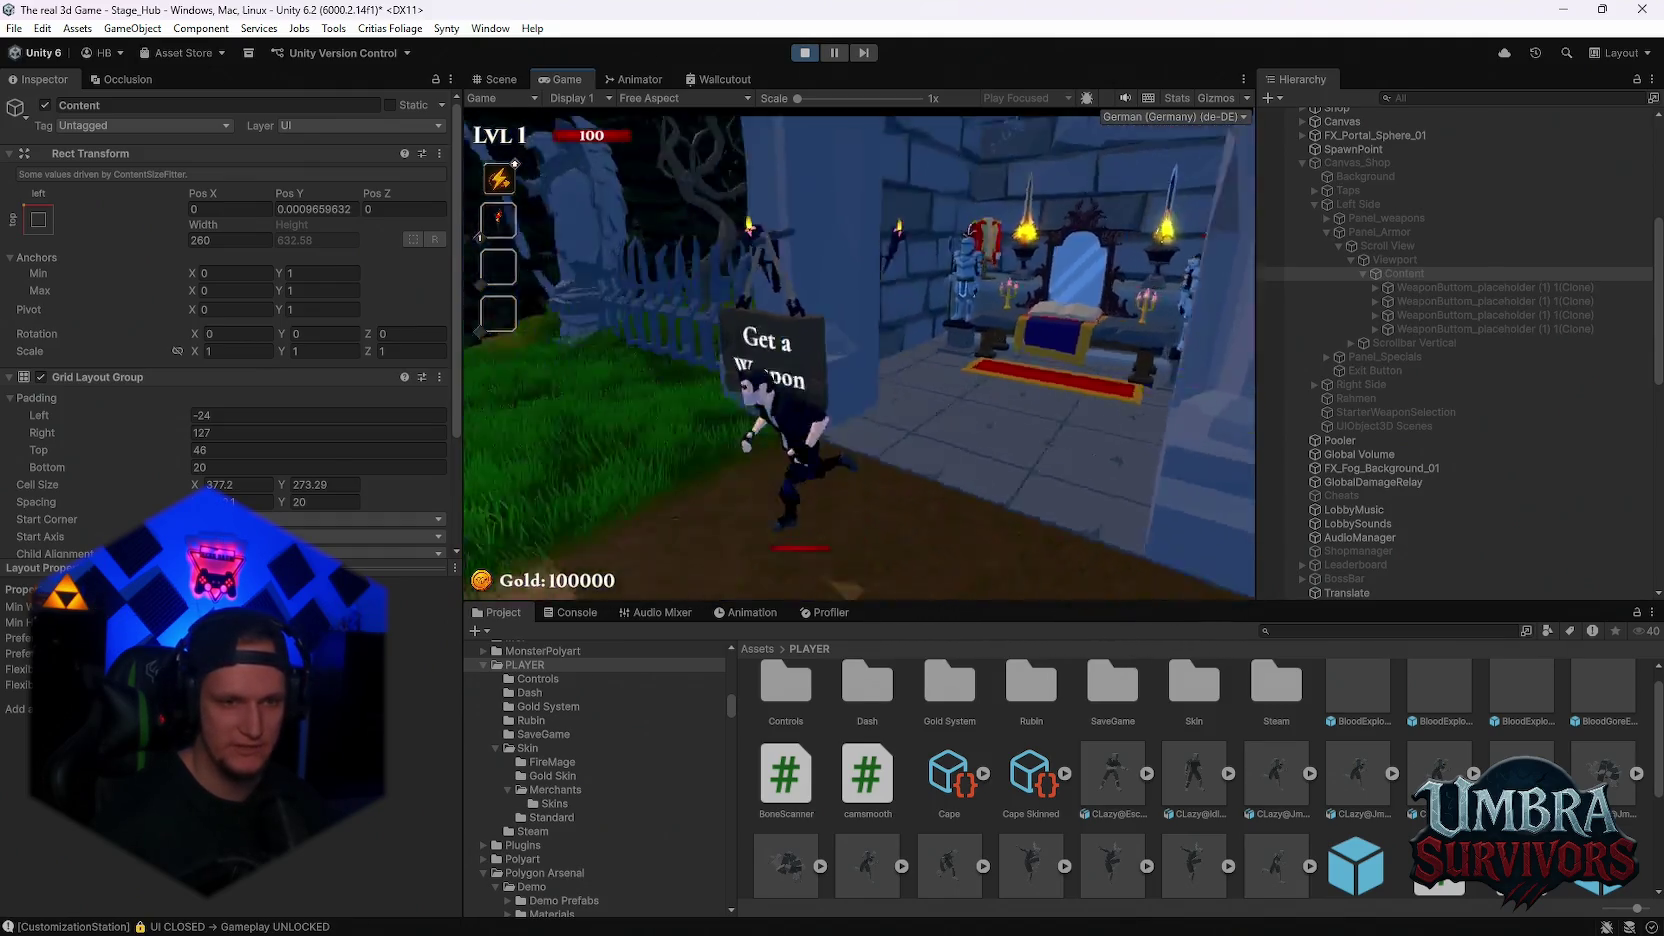
Run back to the merchant table, open the skin book and close it again
key("w")
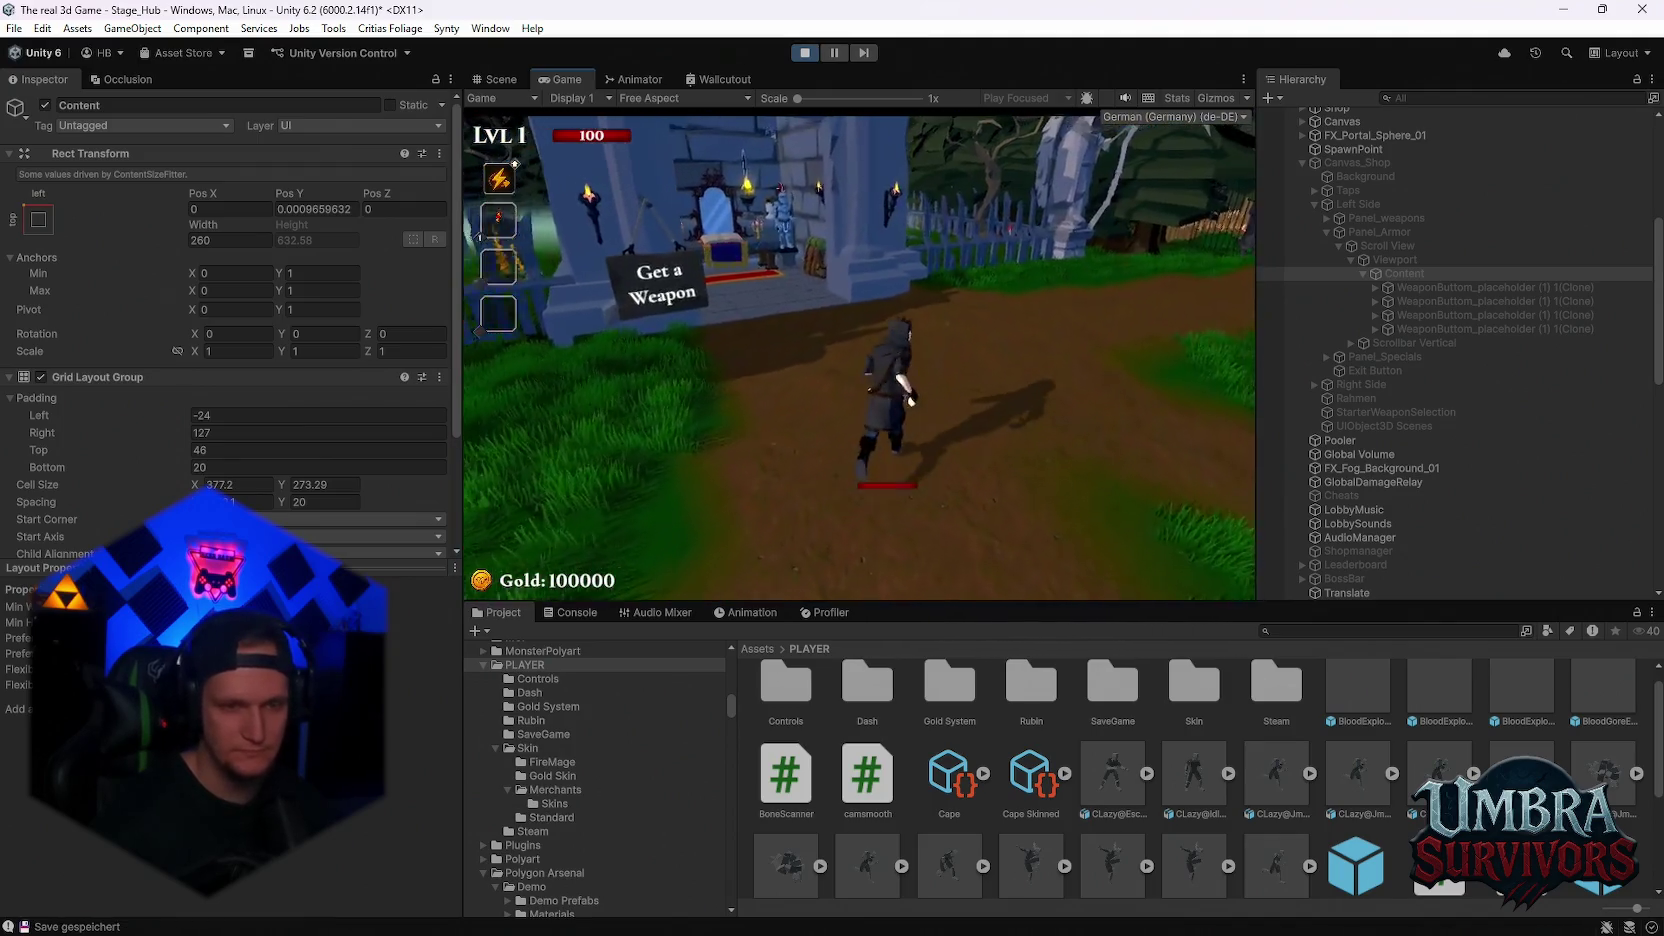
key("w")
key("e")
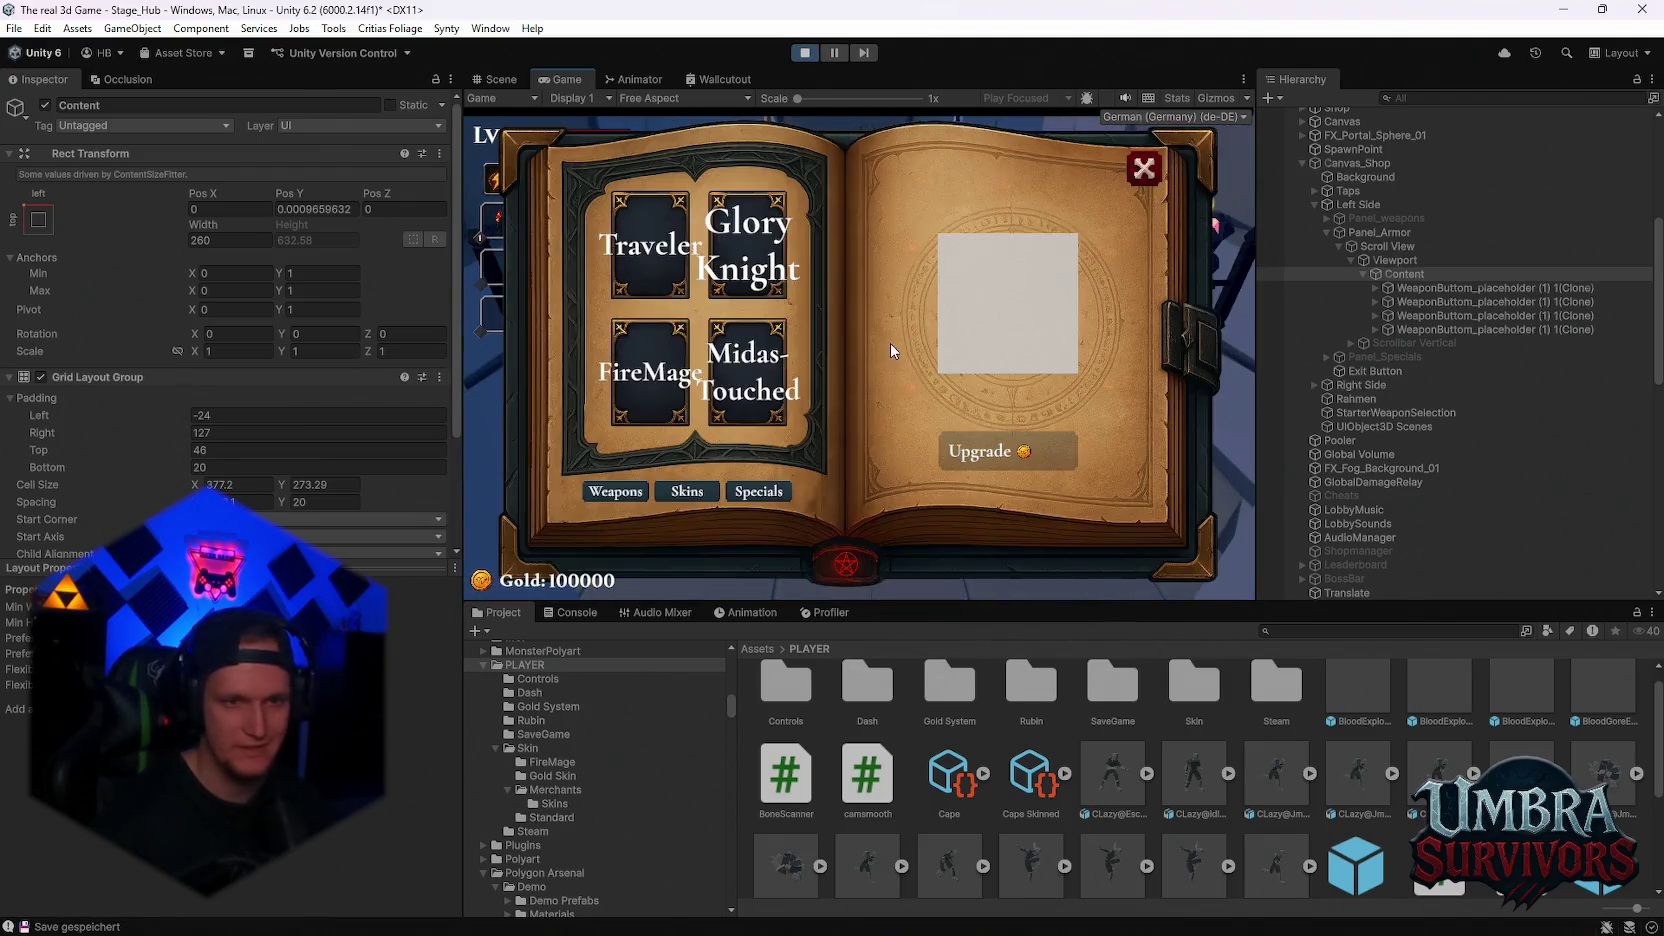
left_click(1144, 169)
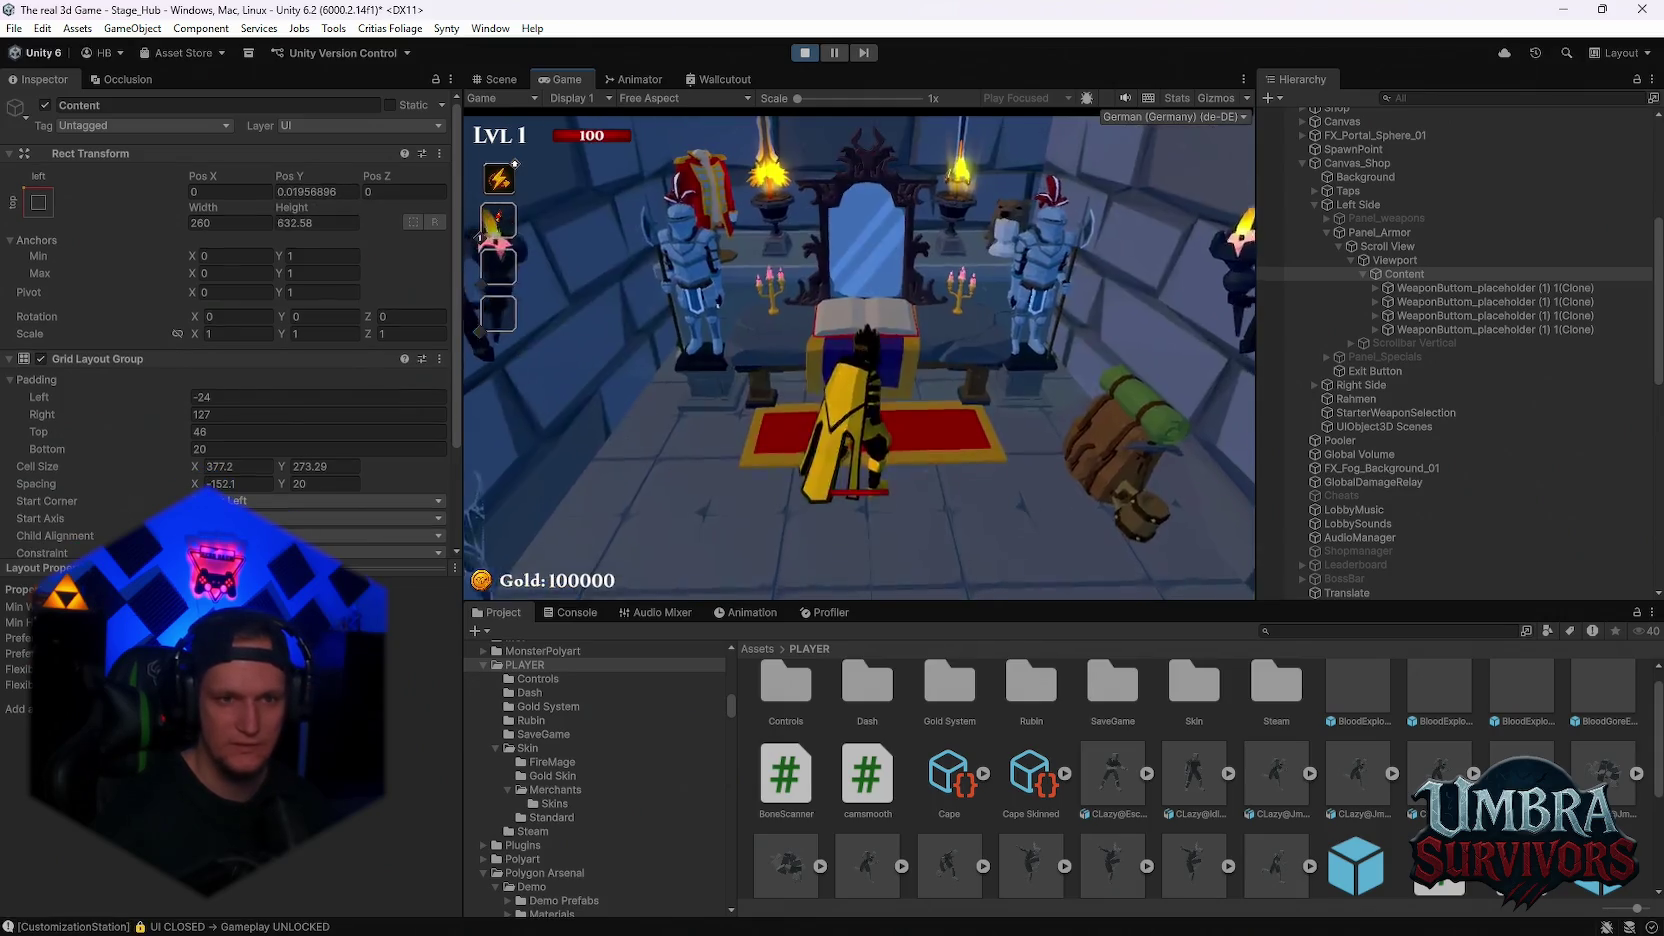
Run through town past the fountain toward the gate and back, then pause with Esc
key("w")
key("space")
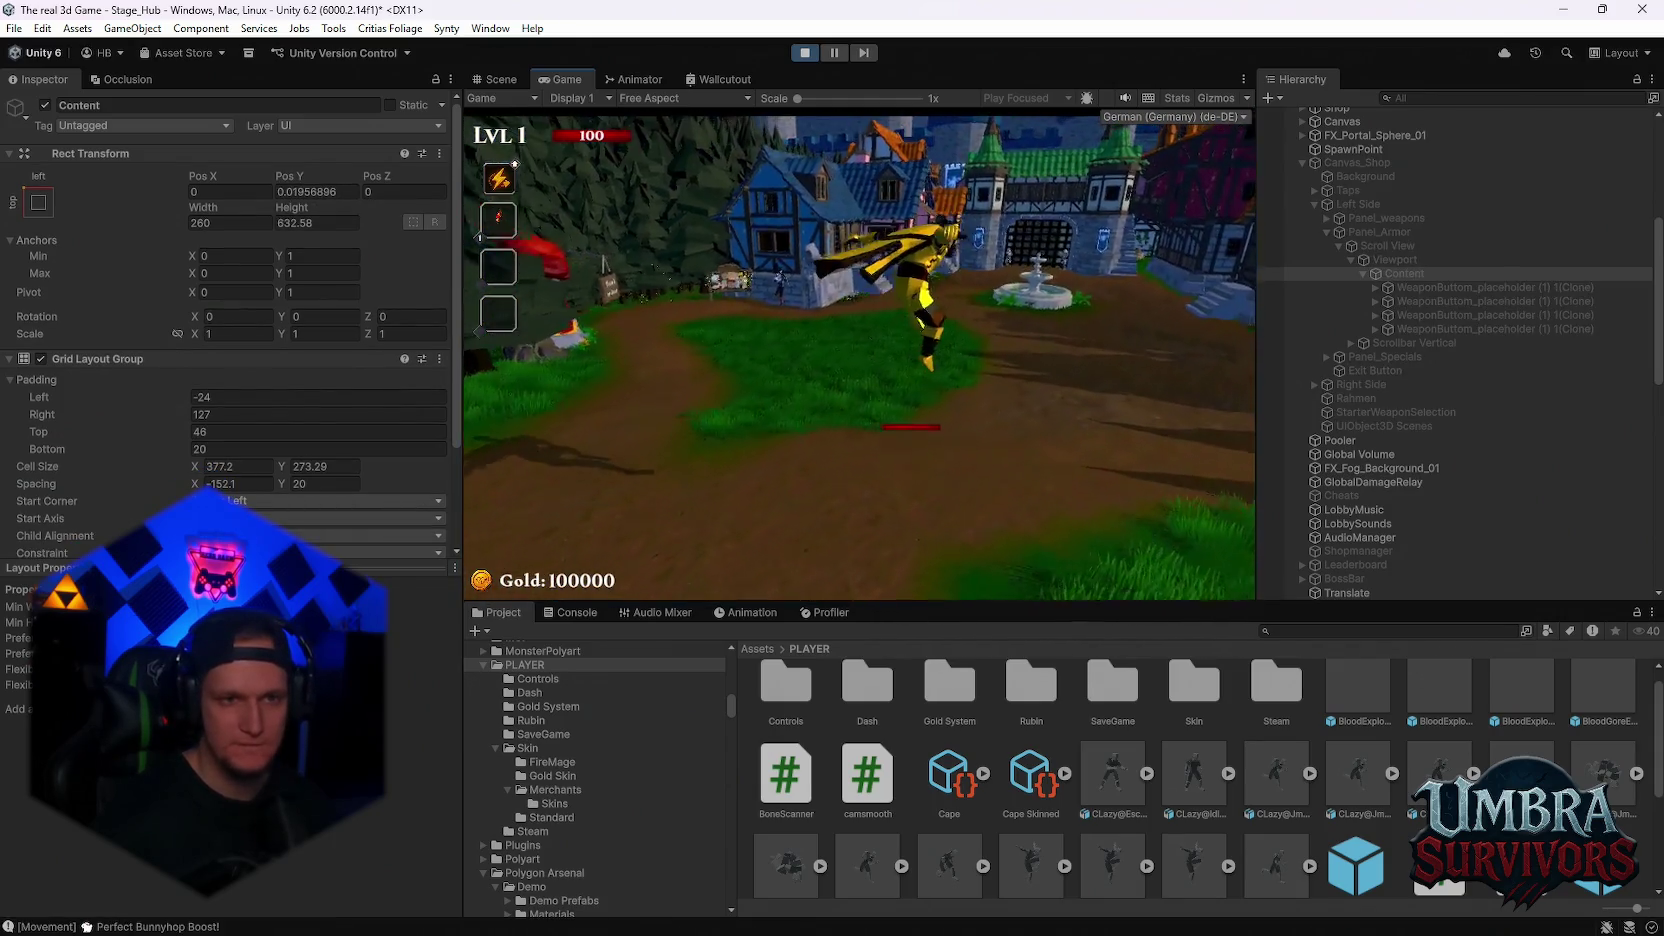
key("w")
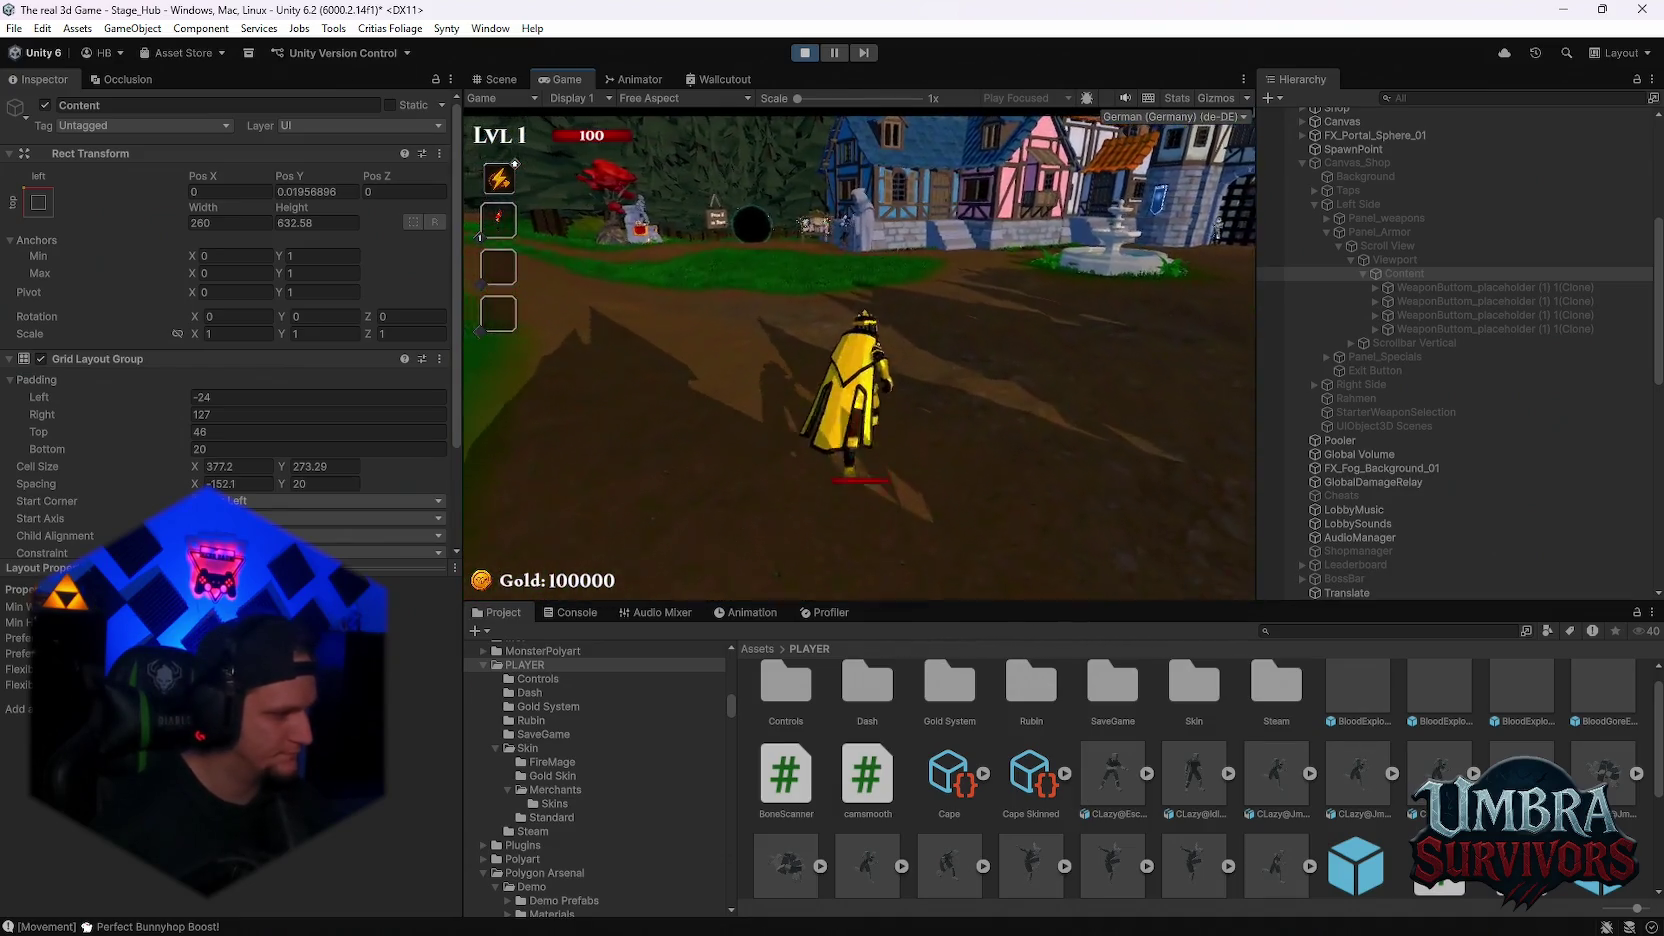
key("w")
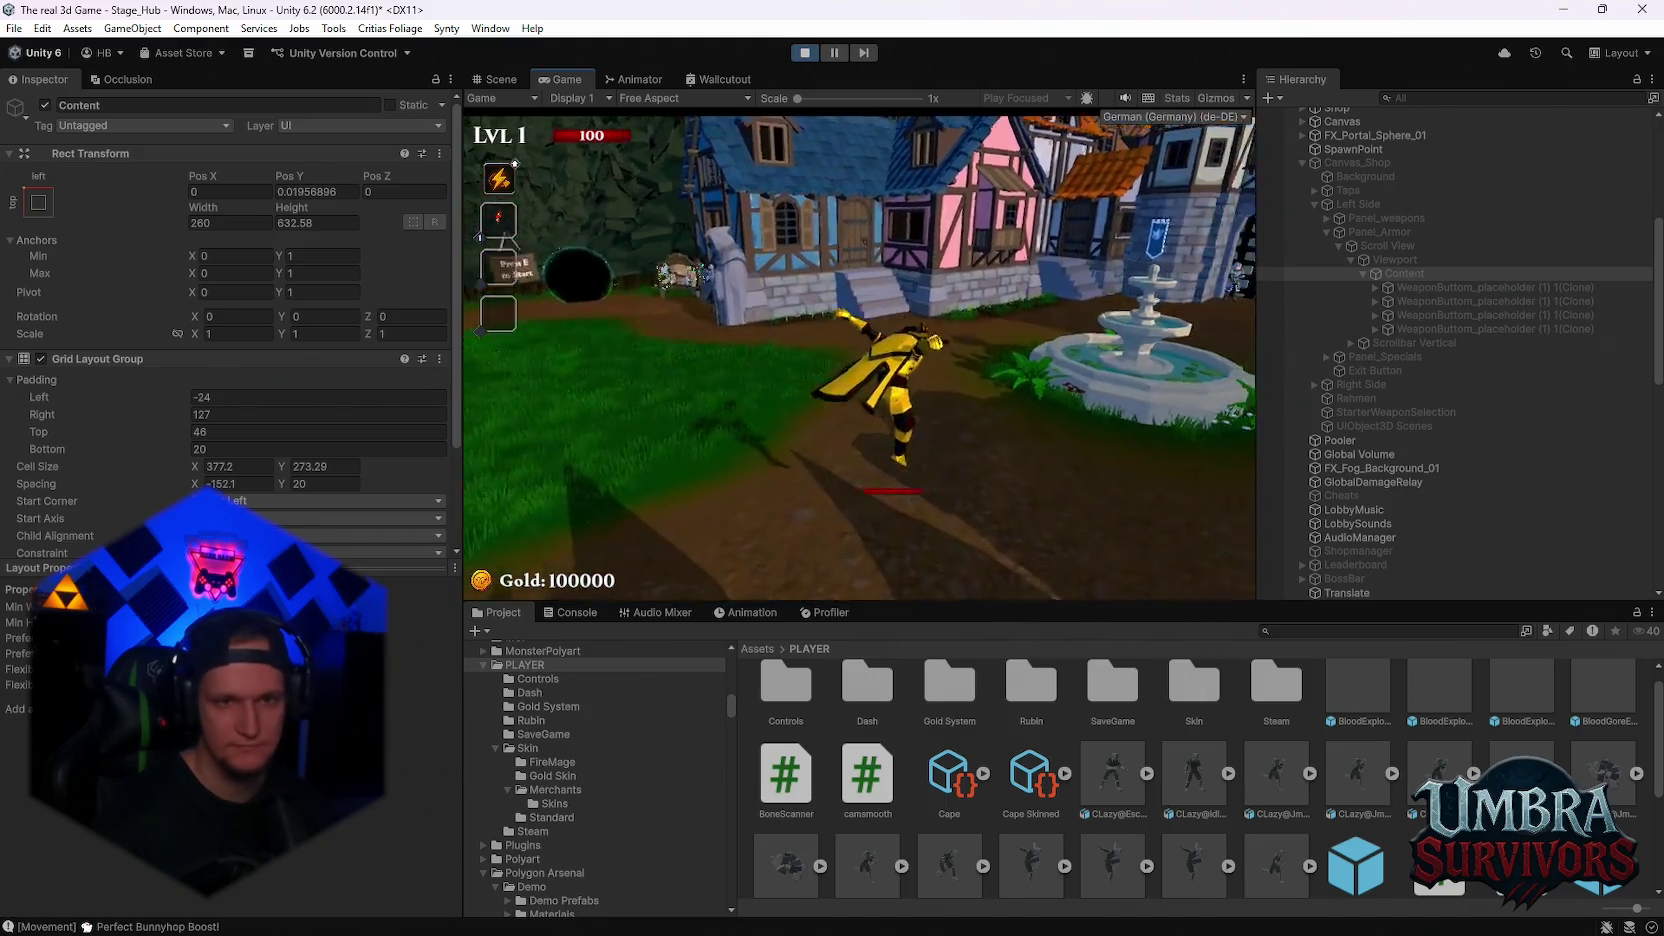
key("w")
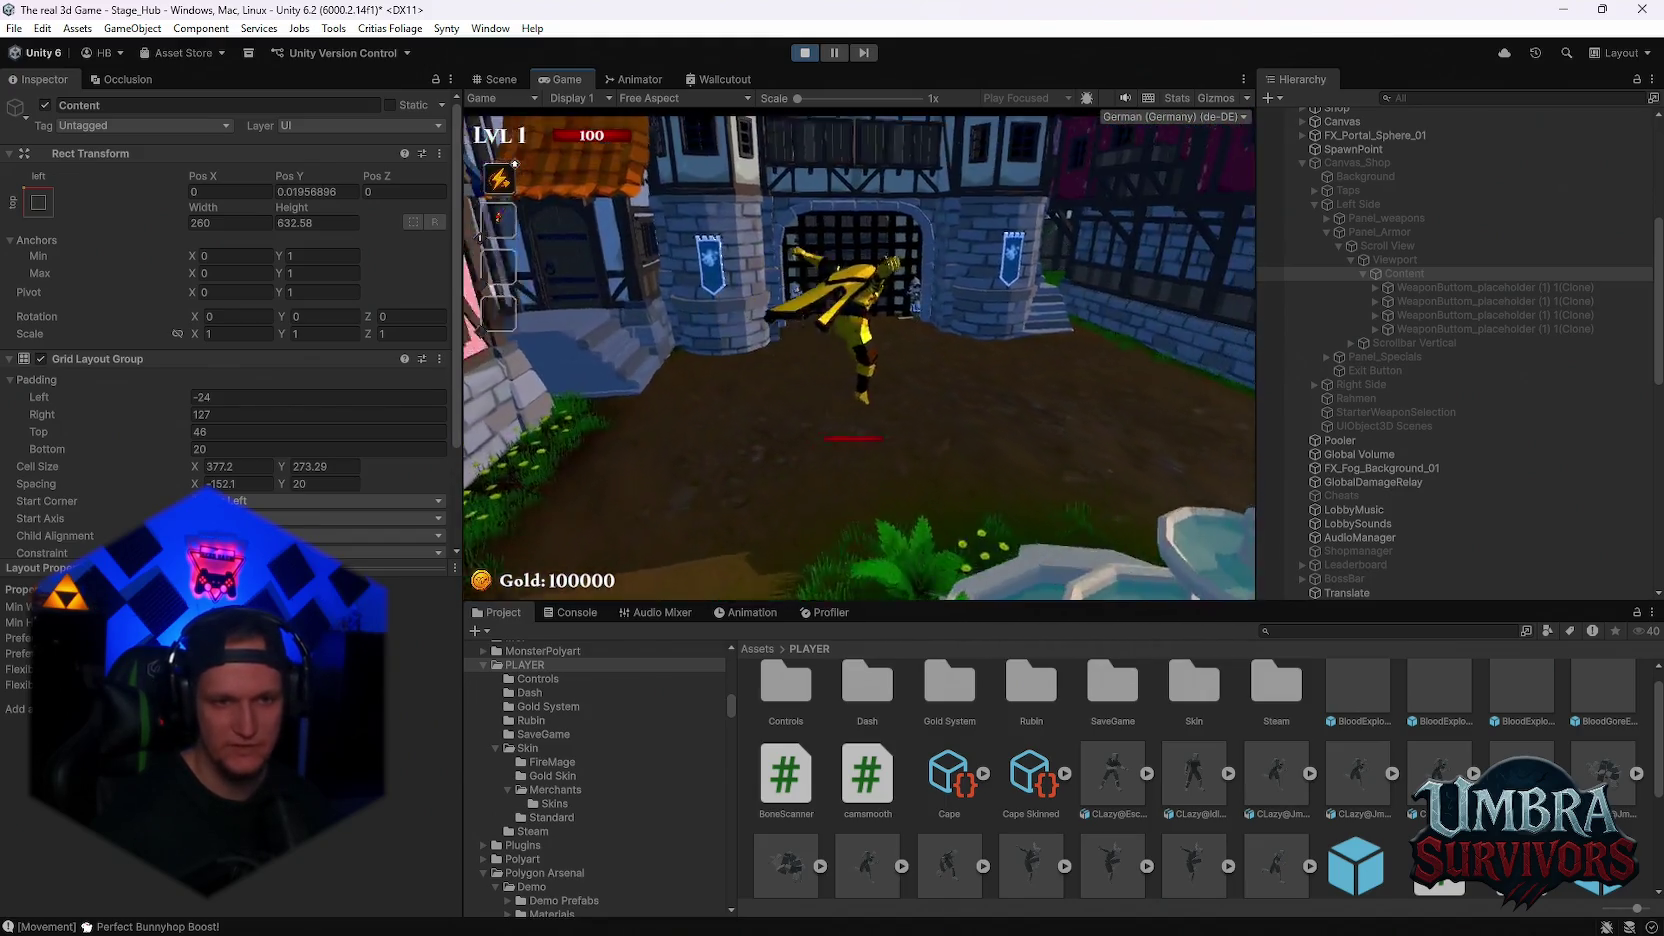
key("w")
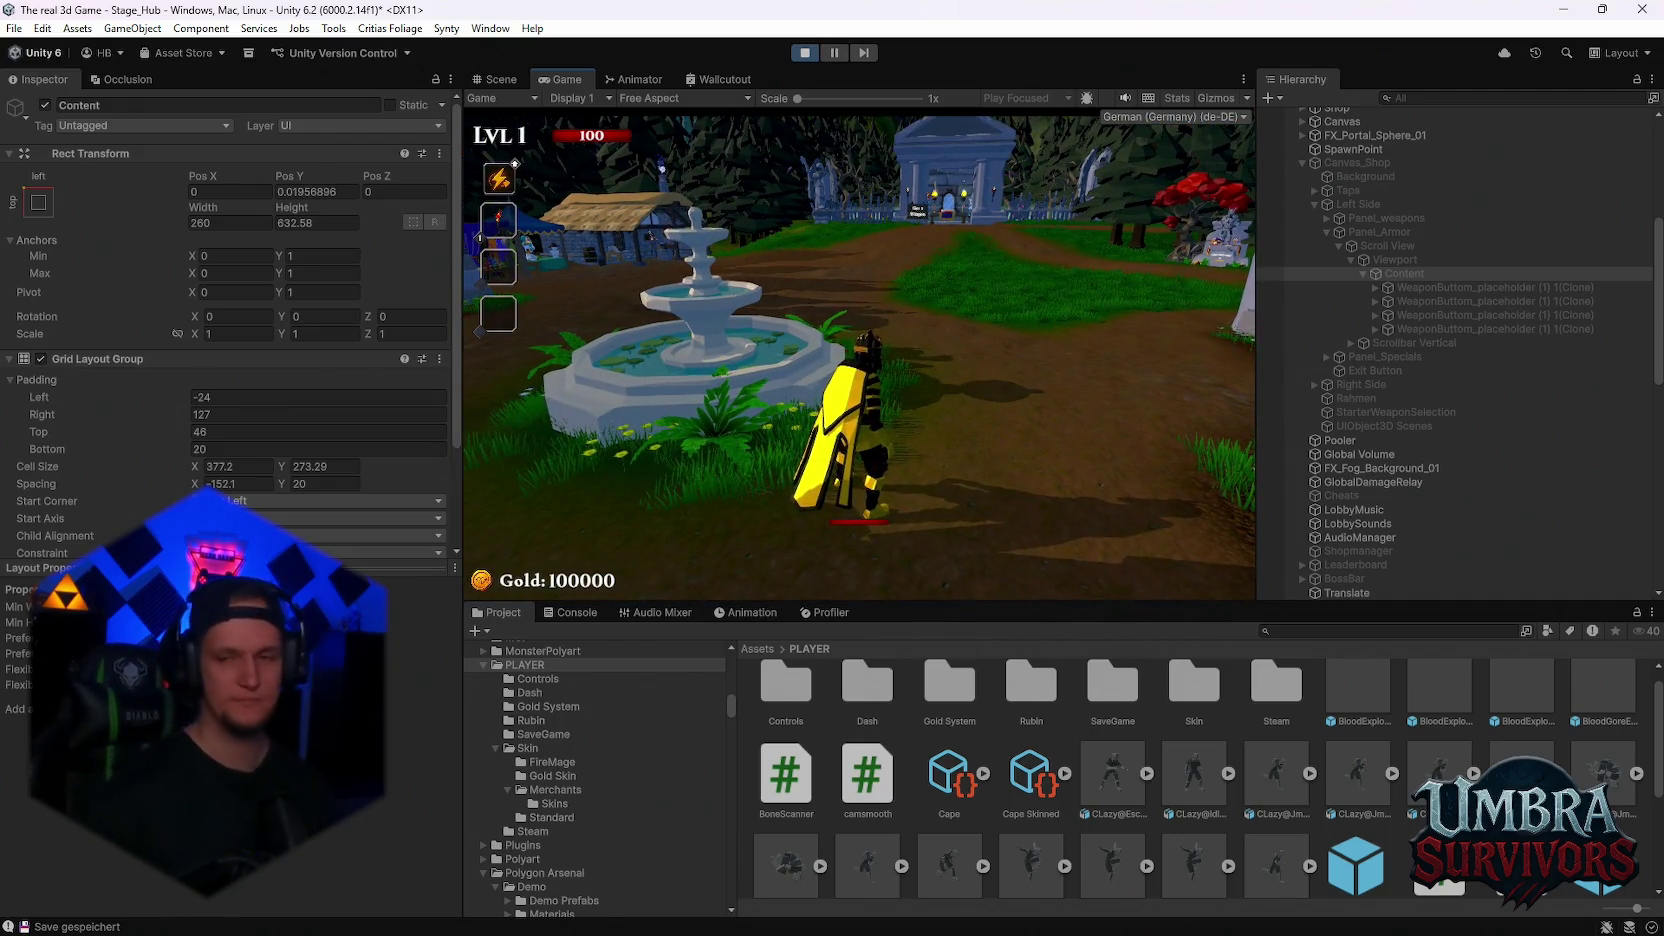
key("w")
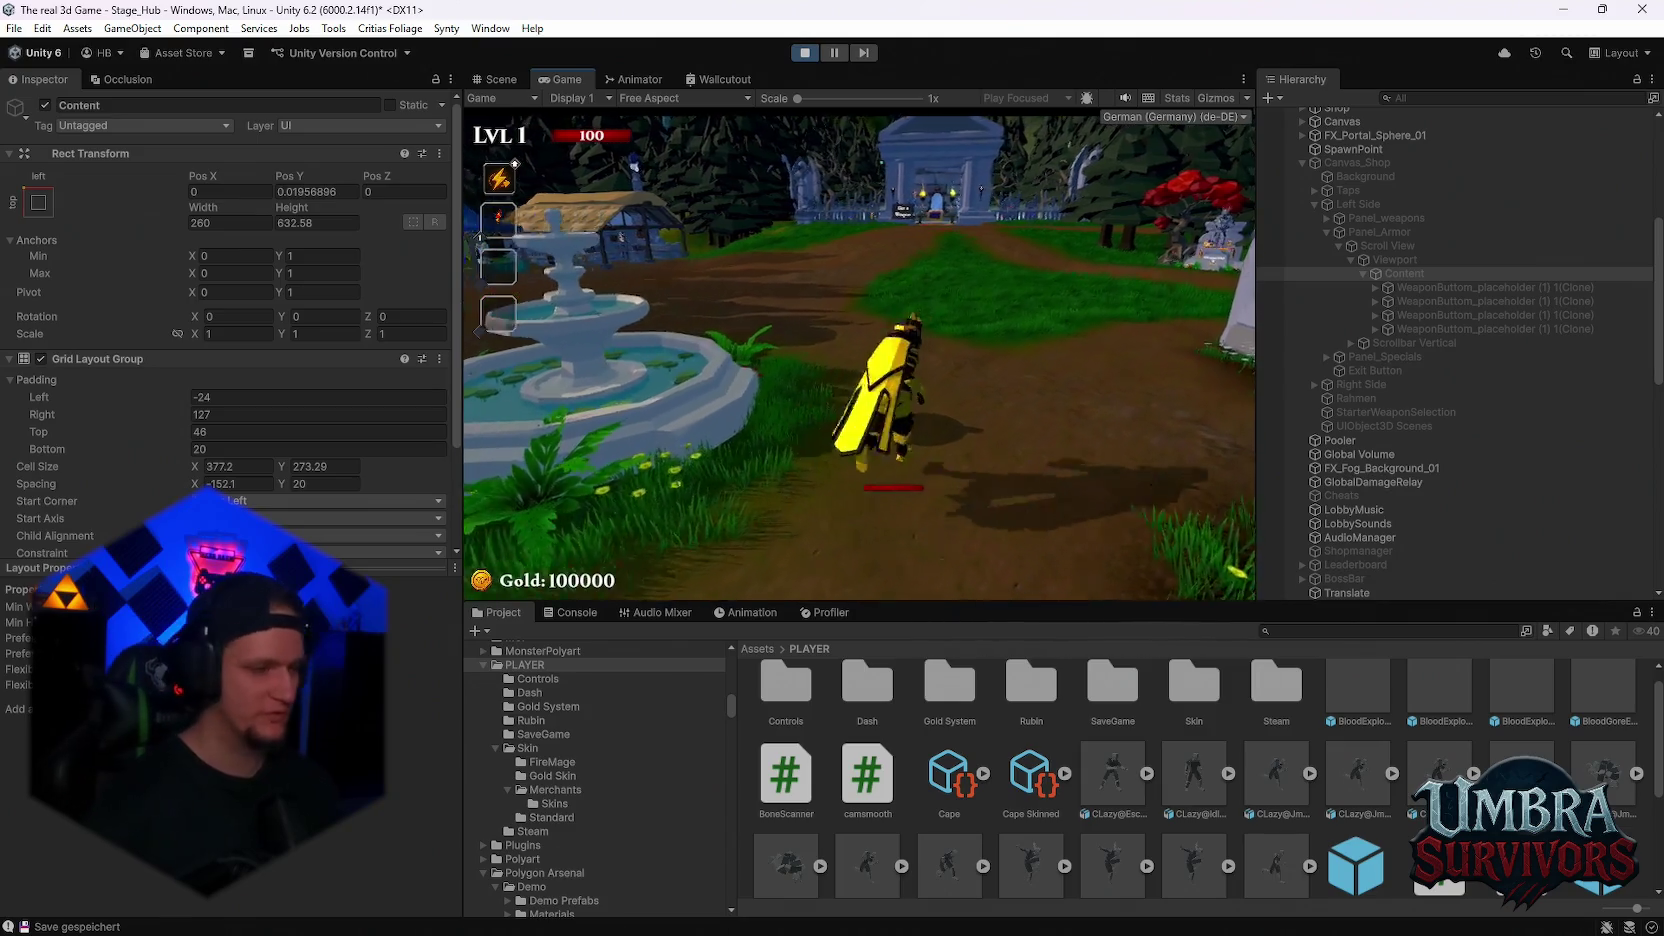
key("w")
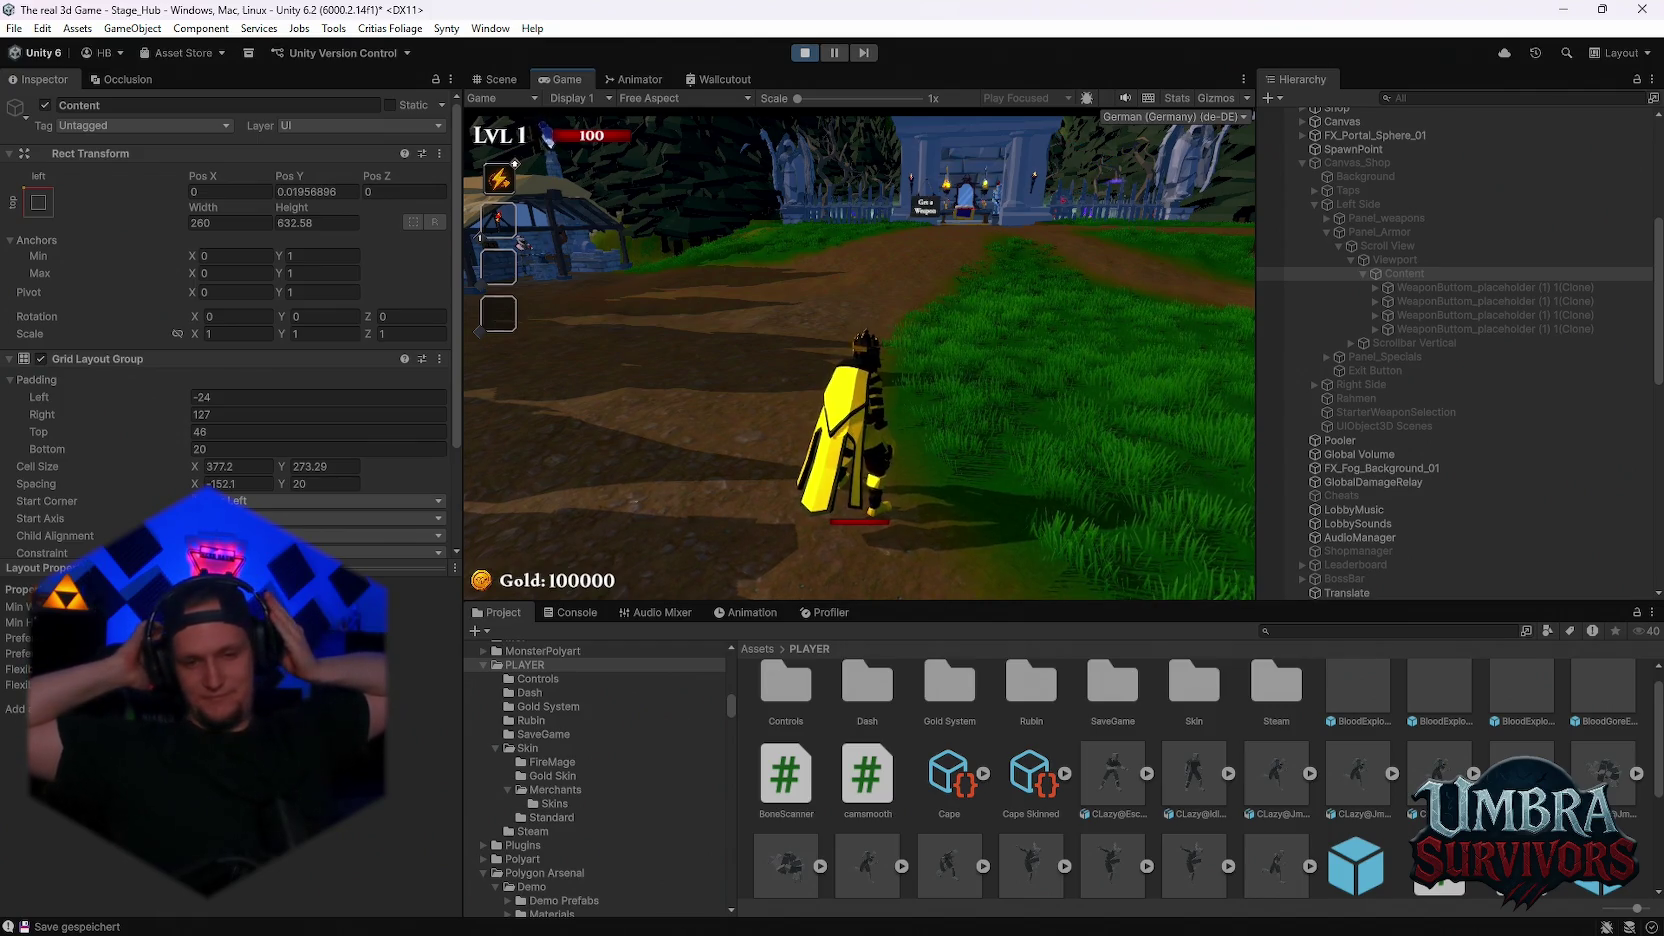
key("w")
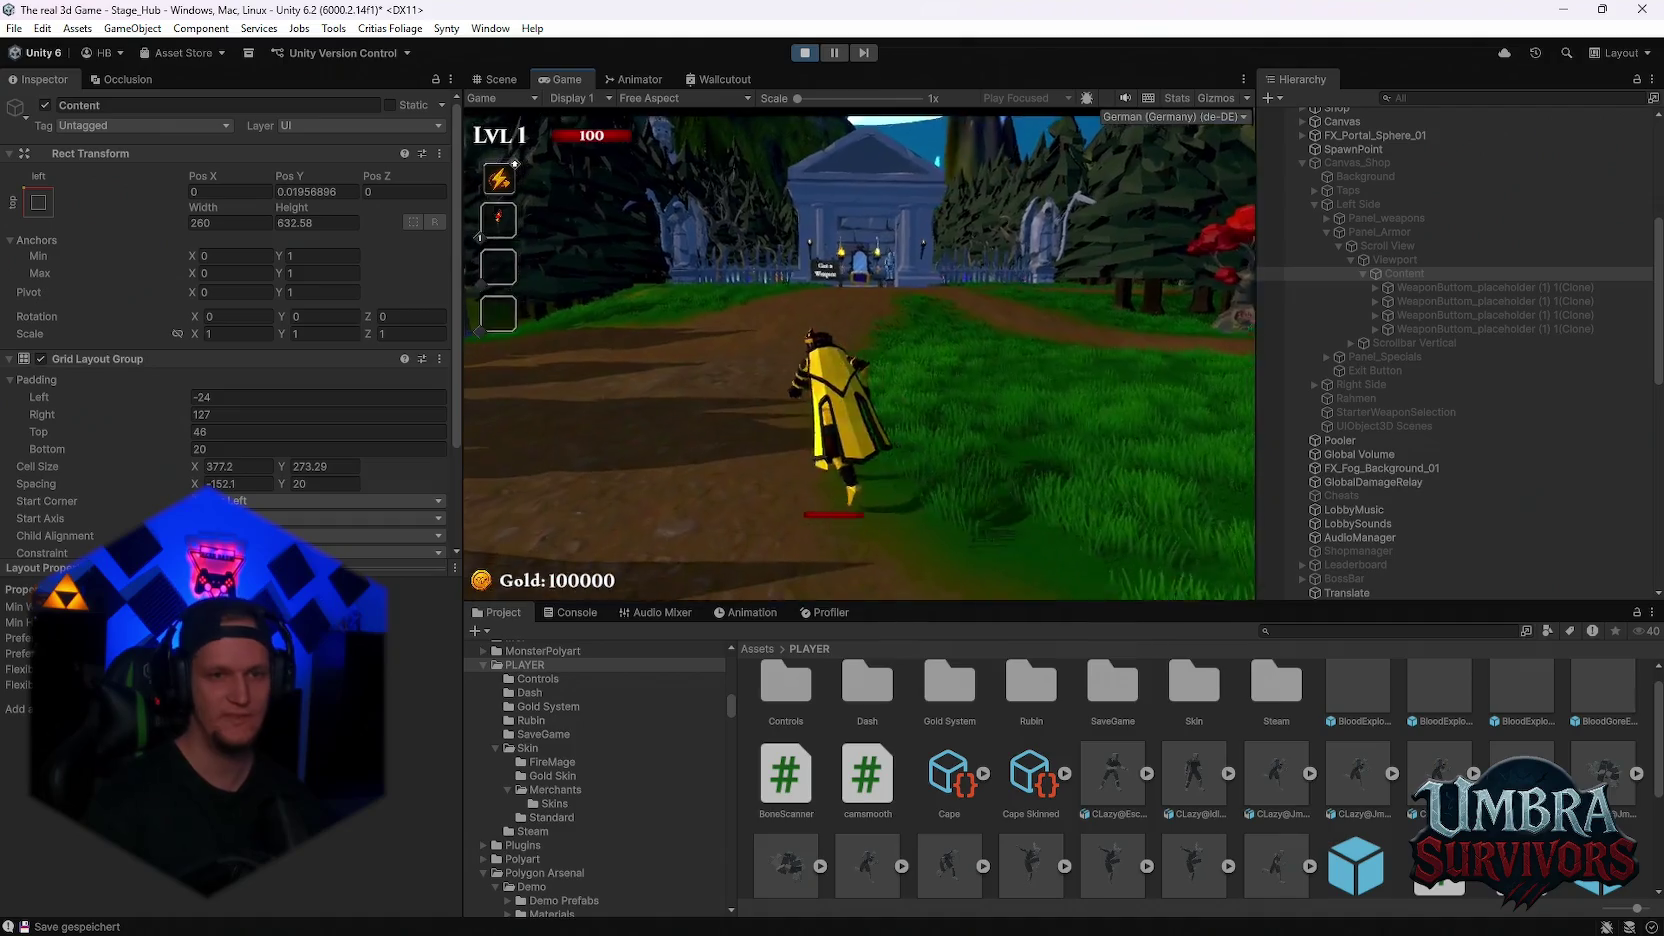
key("w")
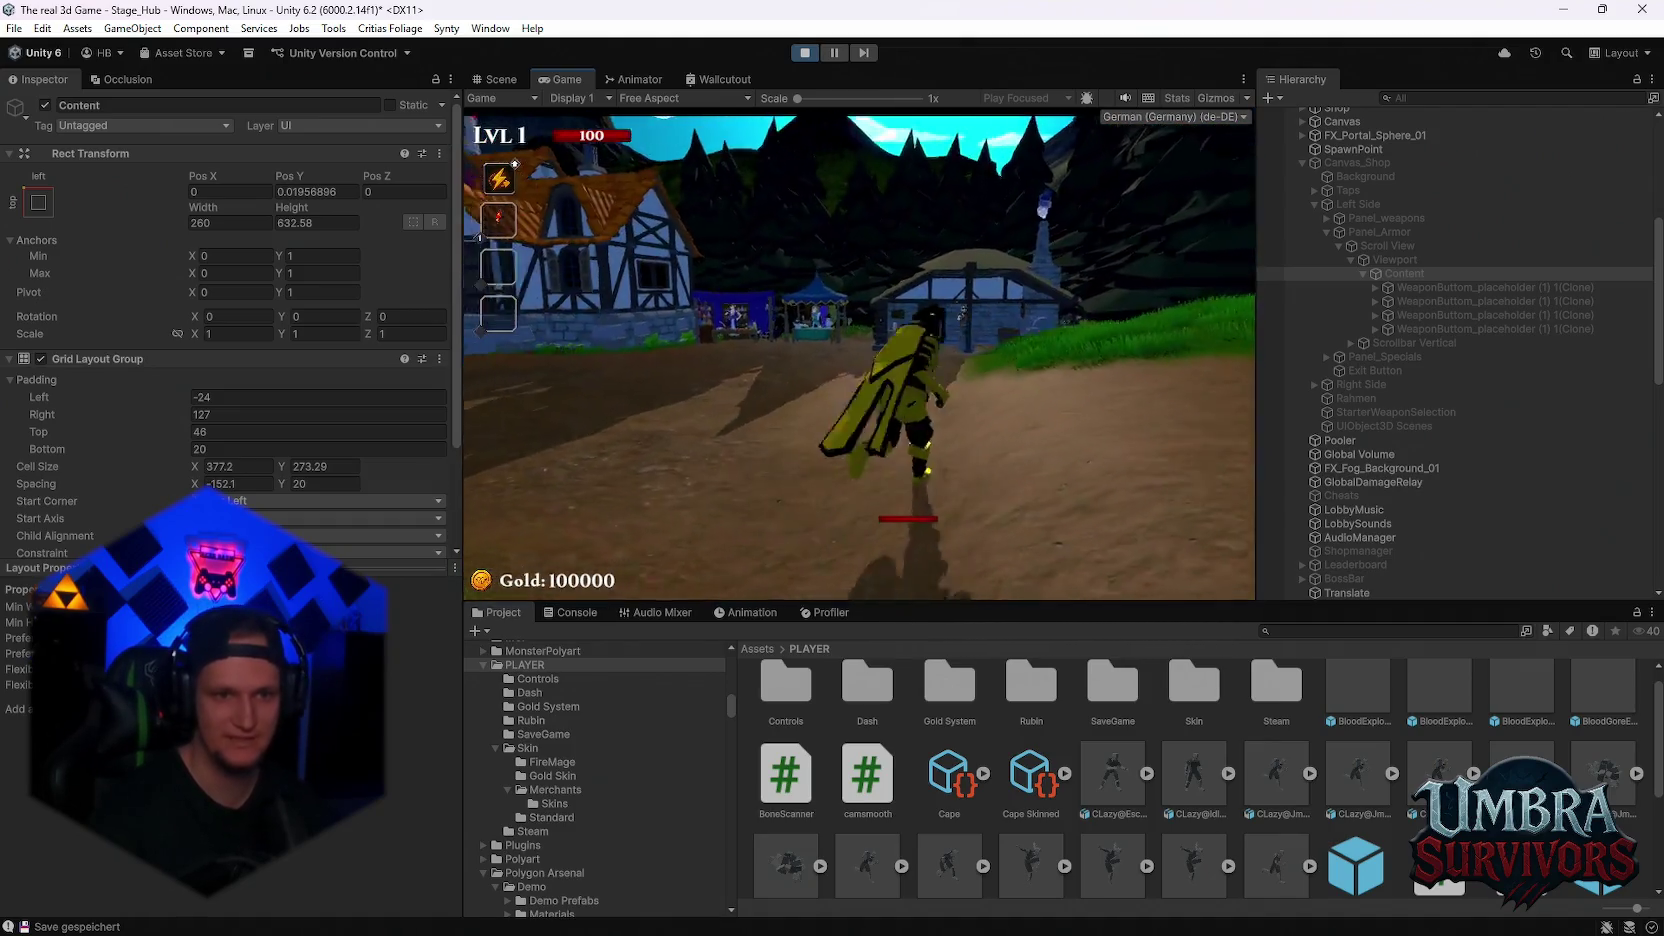
key("Escape")
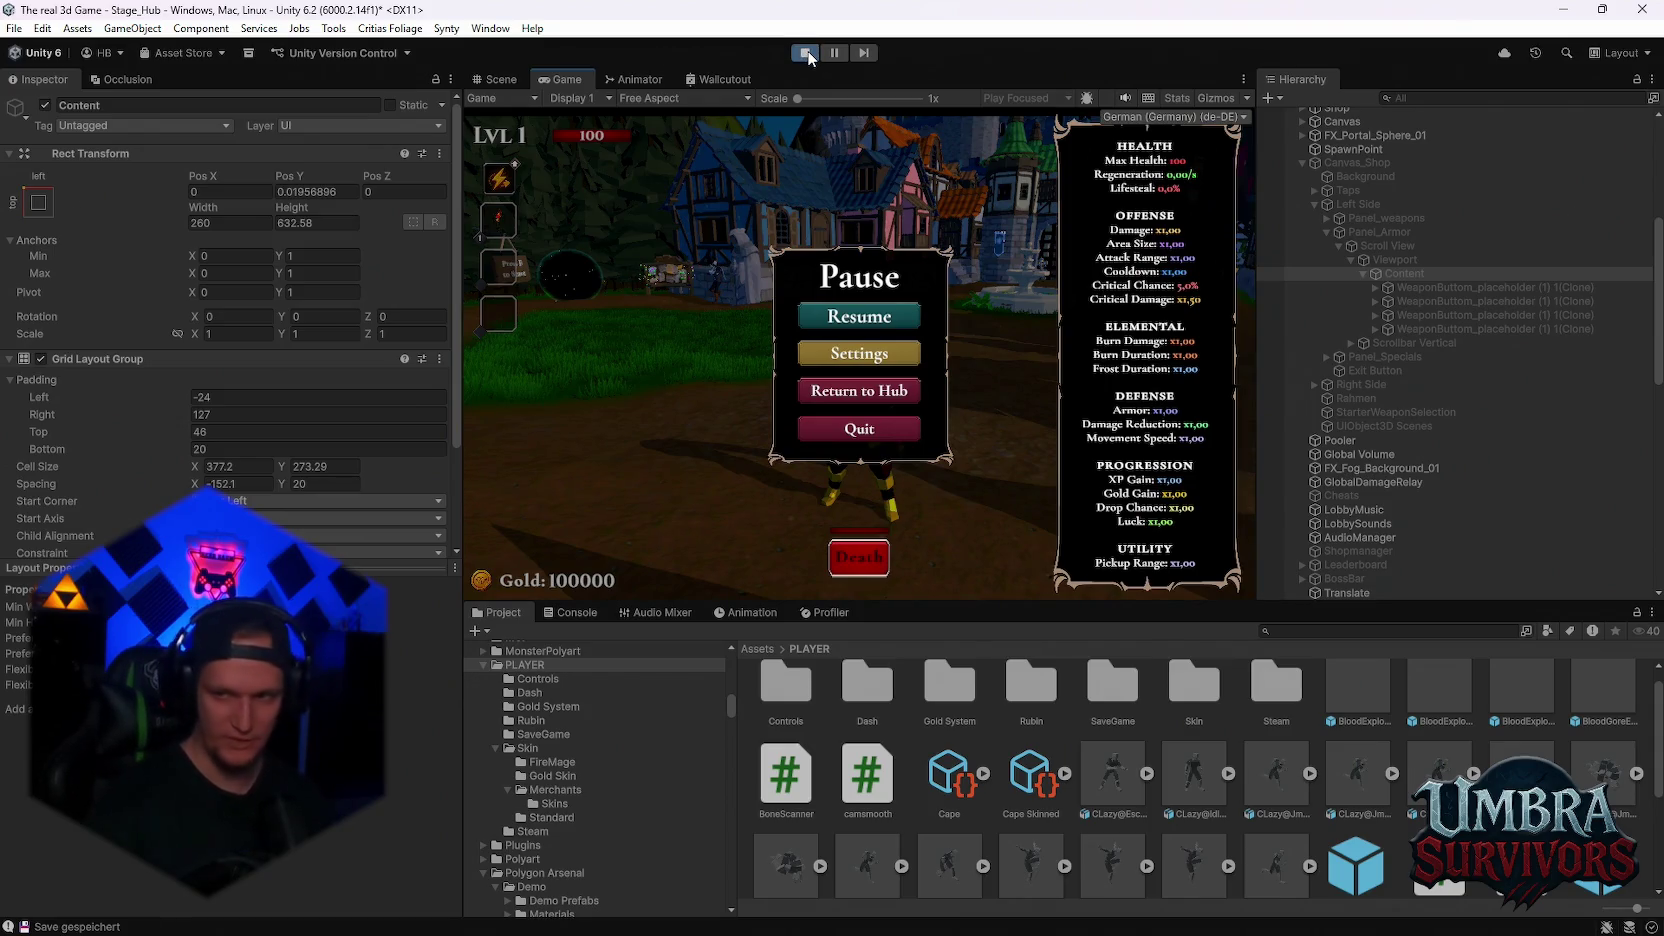
Exit Play mode and select ObjectPooler to show its Fireball pool of 400 FireballRed NEW
left_click(806, 54)
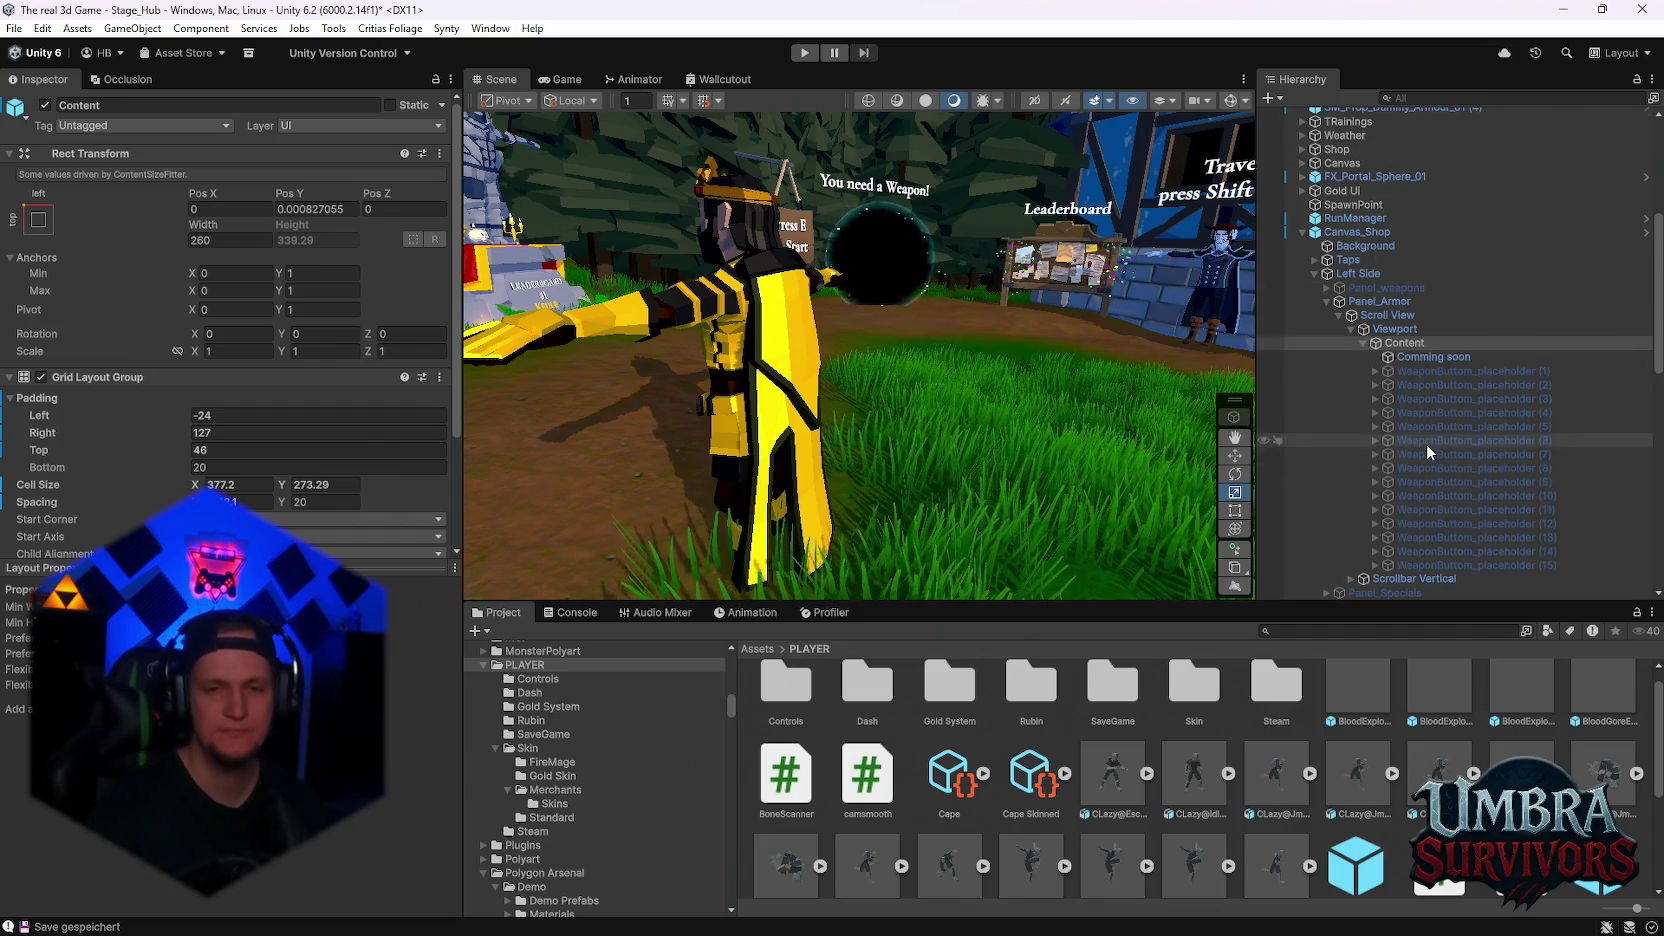
scroll(1426, 443, "down", 3)
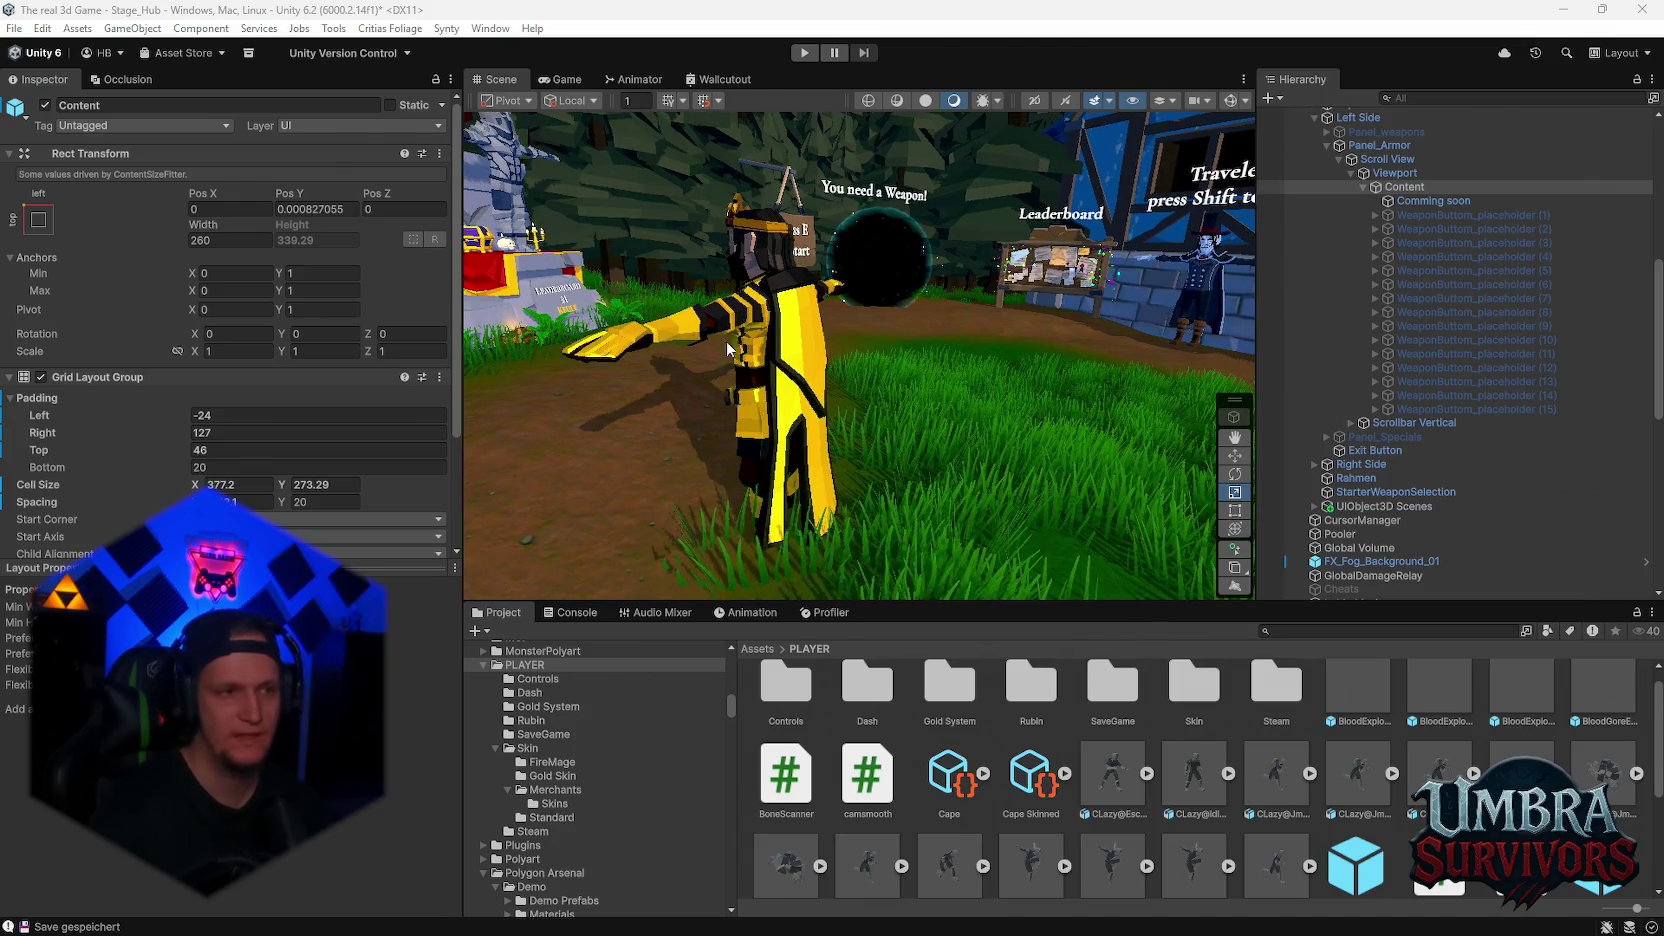
scroll(1433, 396, "up", 4)
scroll(1436, 391, "up", 5)
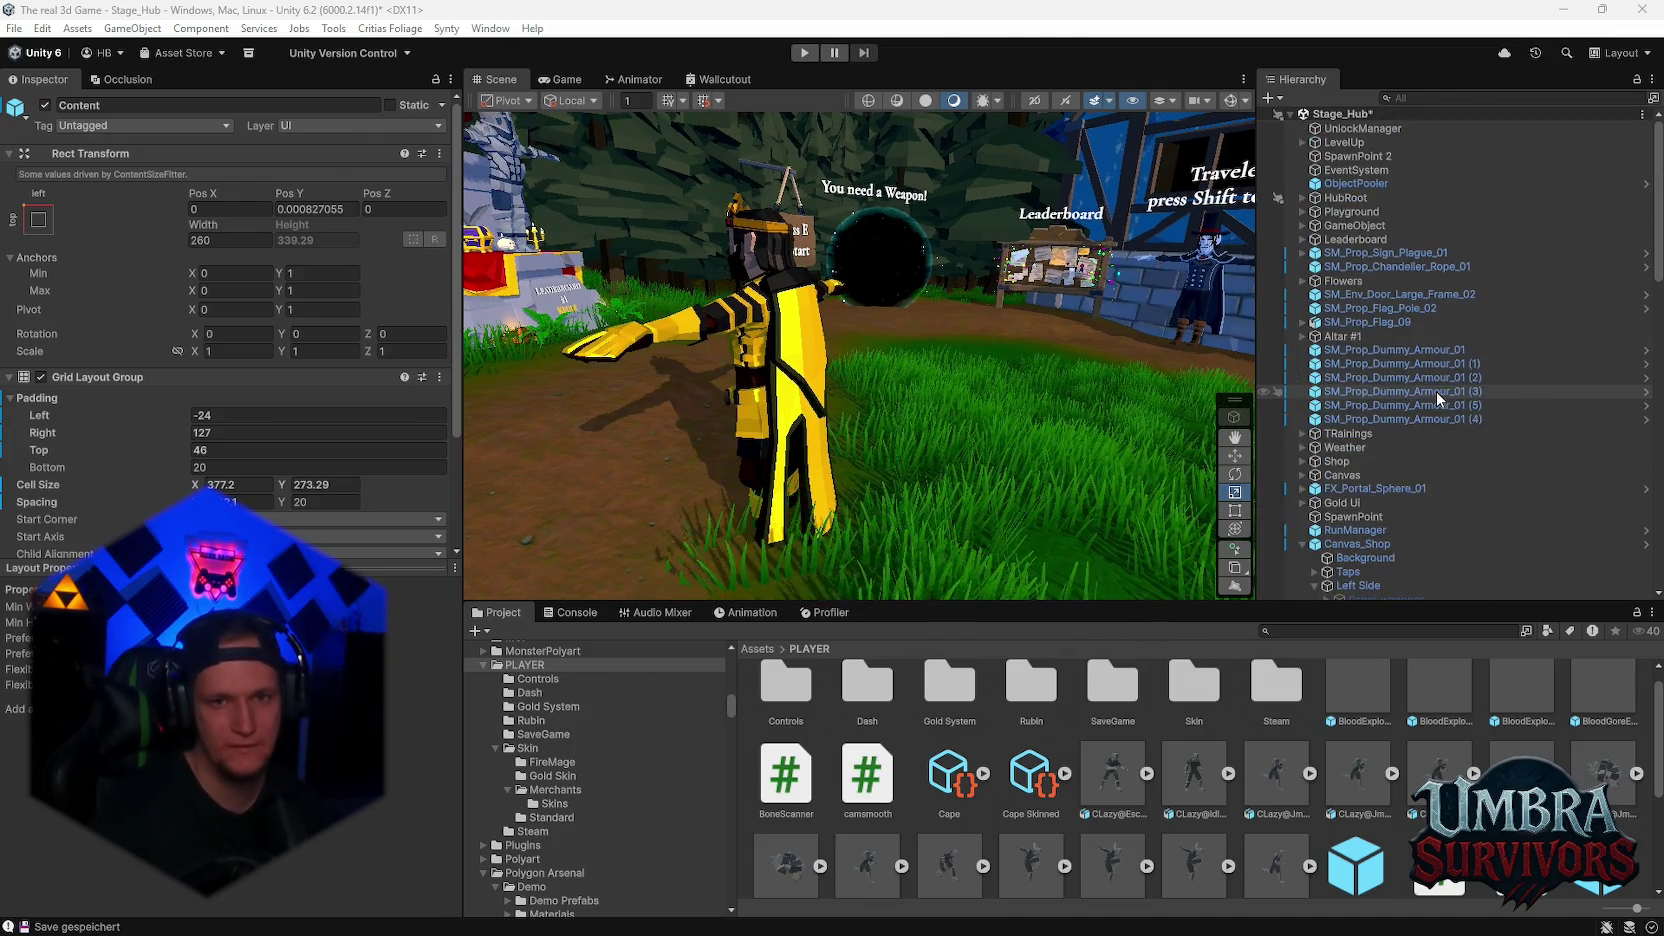
scroll(1422, 369, "down", 3)
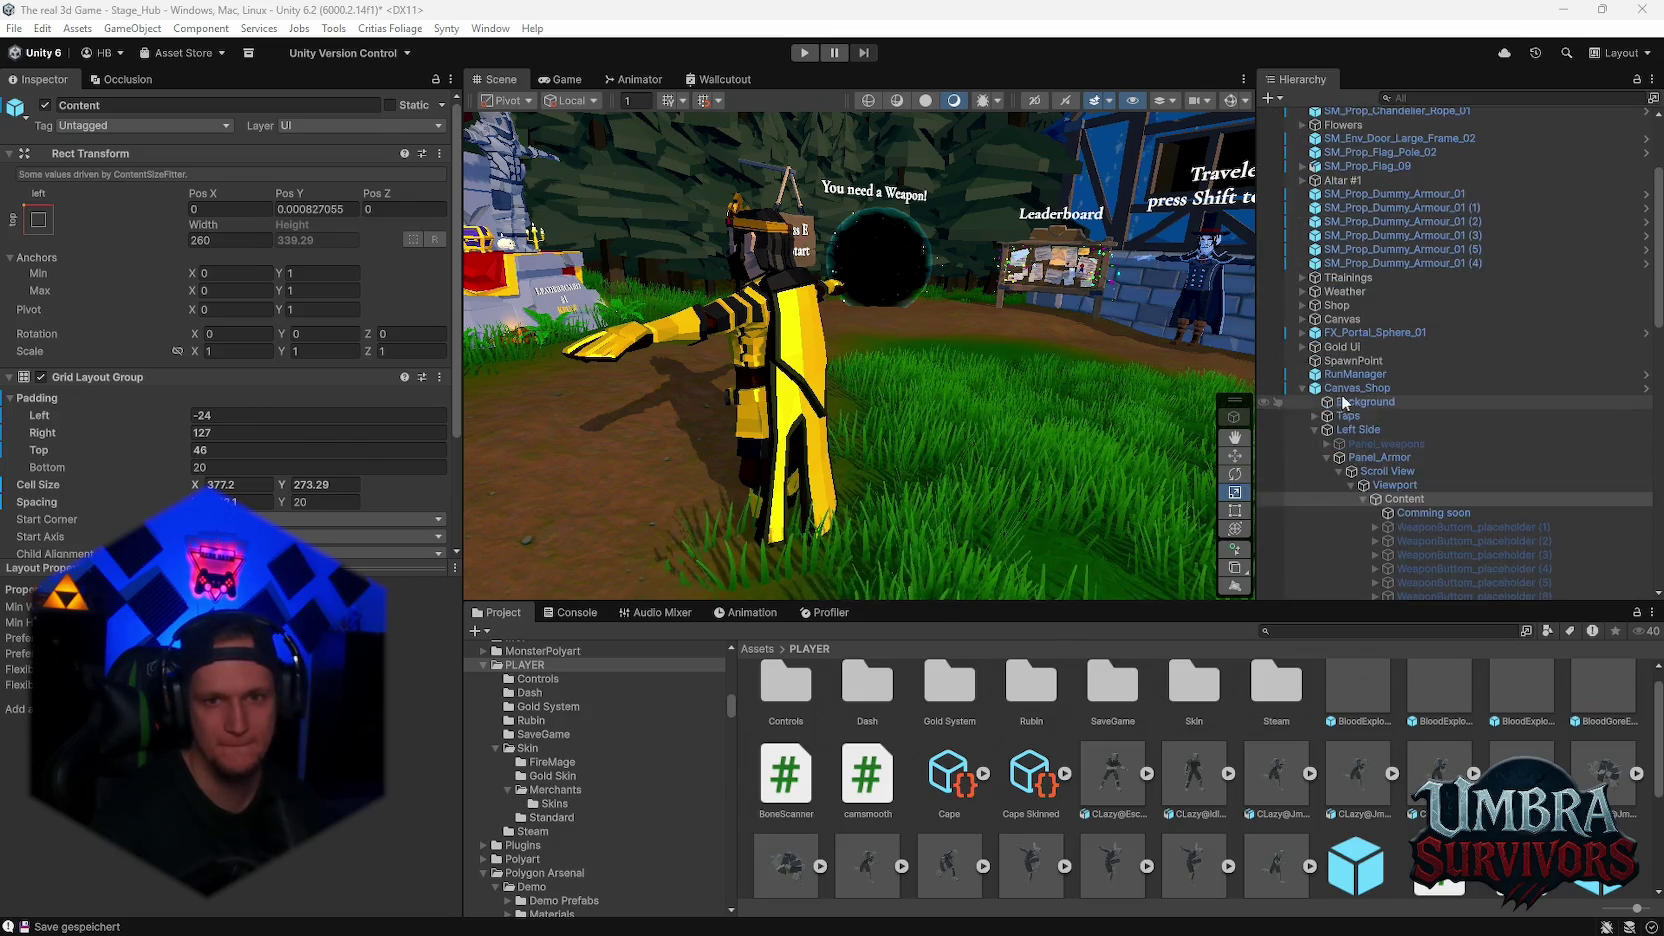
scroll(1384, 490, "up", 3)
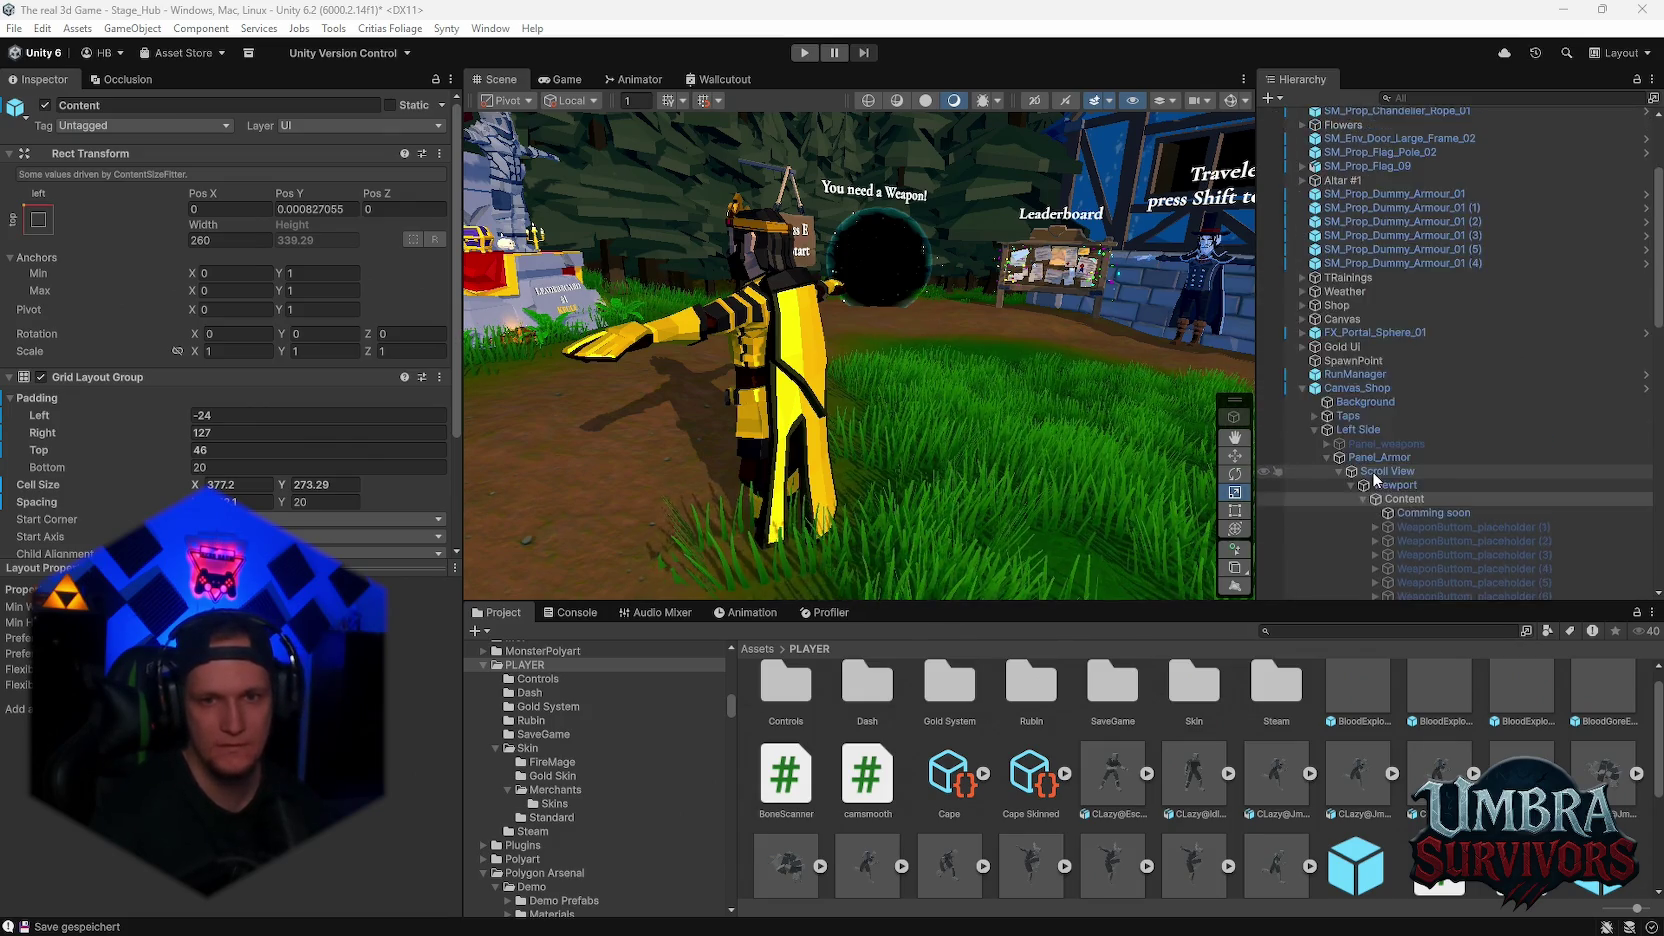
left_click(1345, 184)
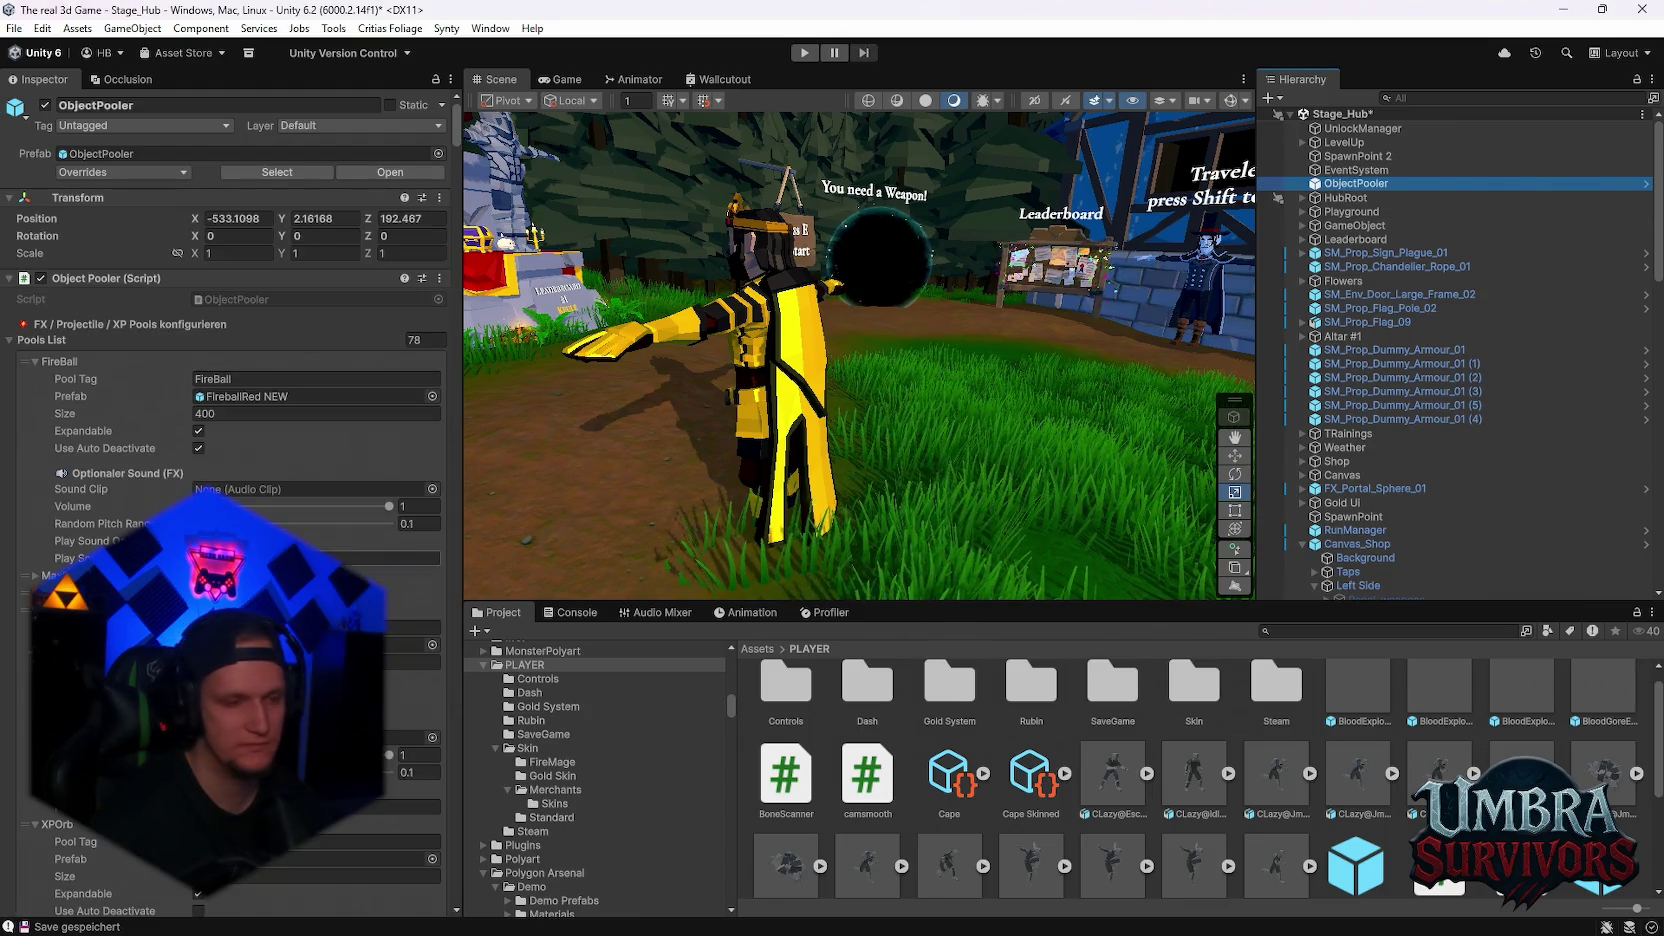
scroll(230, 300, "down", 10)
scroll(230, 300, "down", 15)
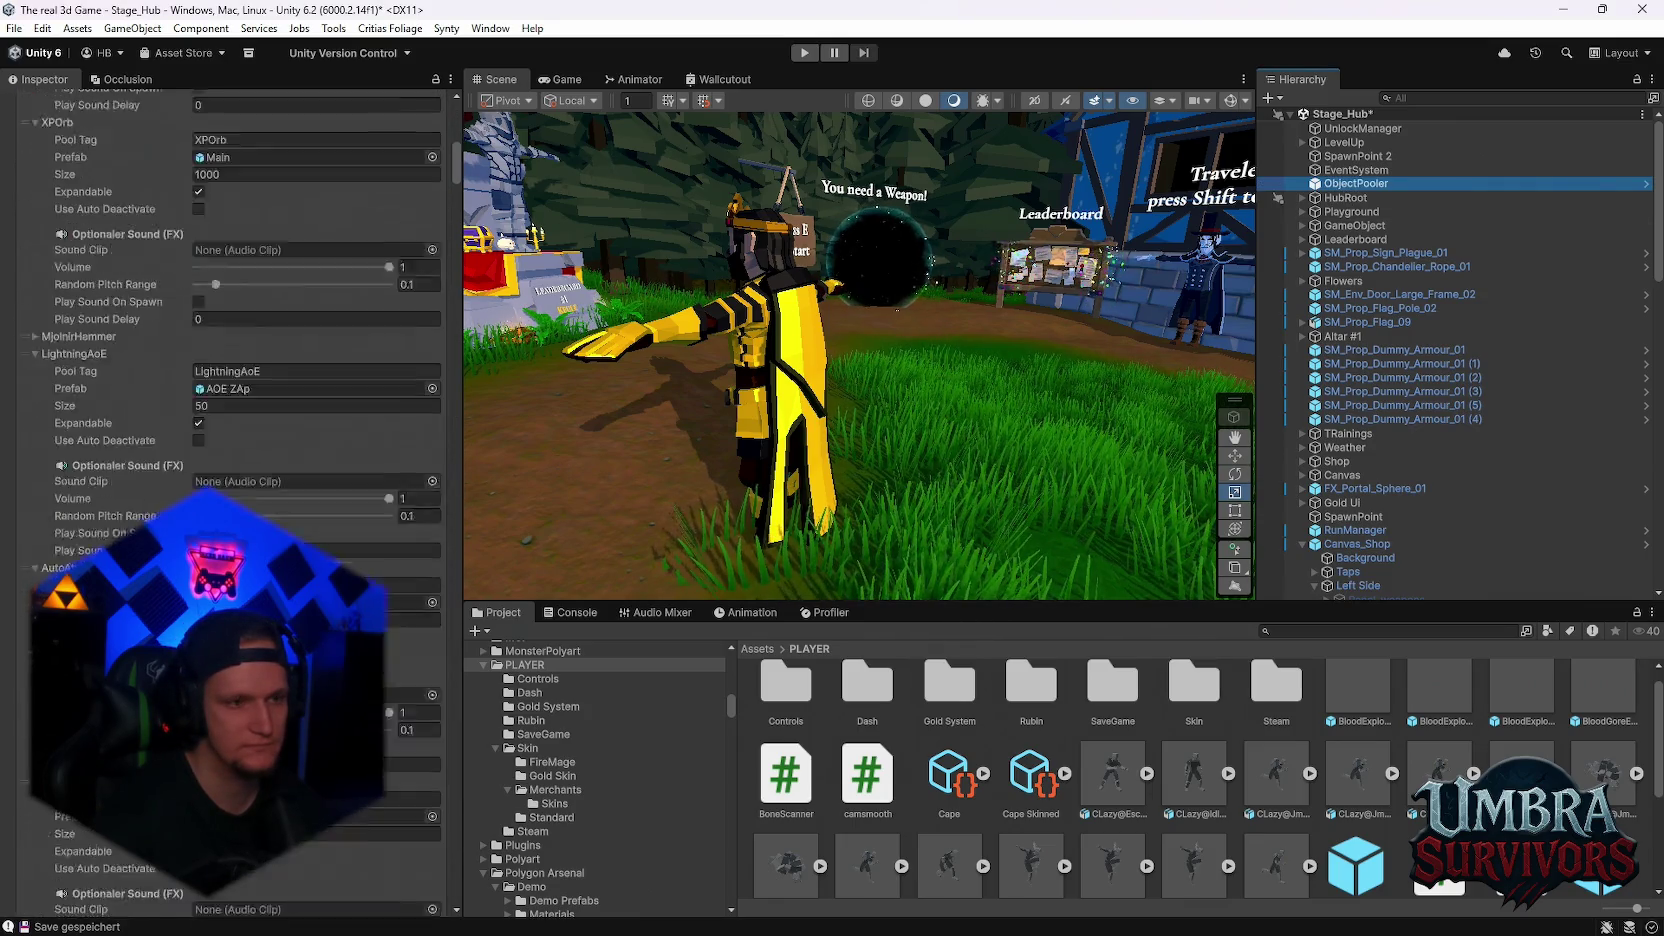
scroll(313, 532, "down", 10)
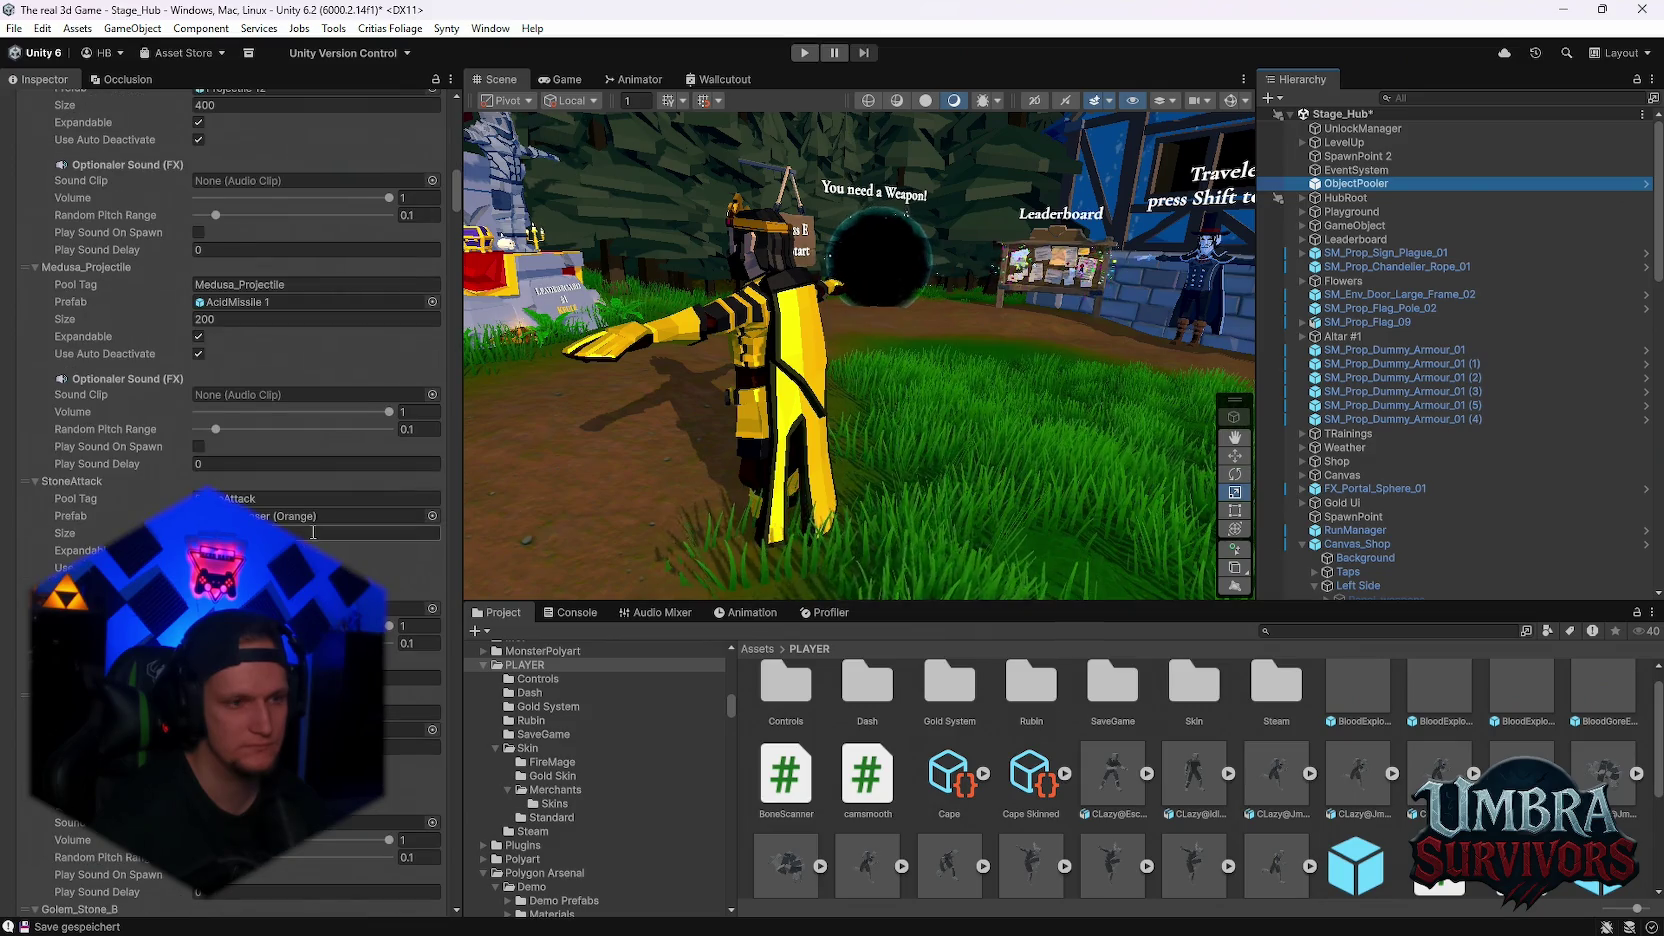
scroll(313, 532, "down", 10)
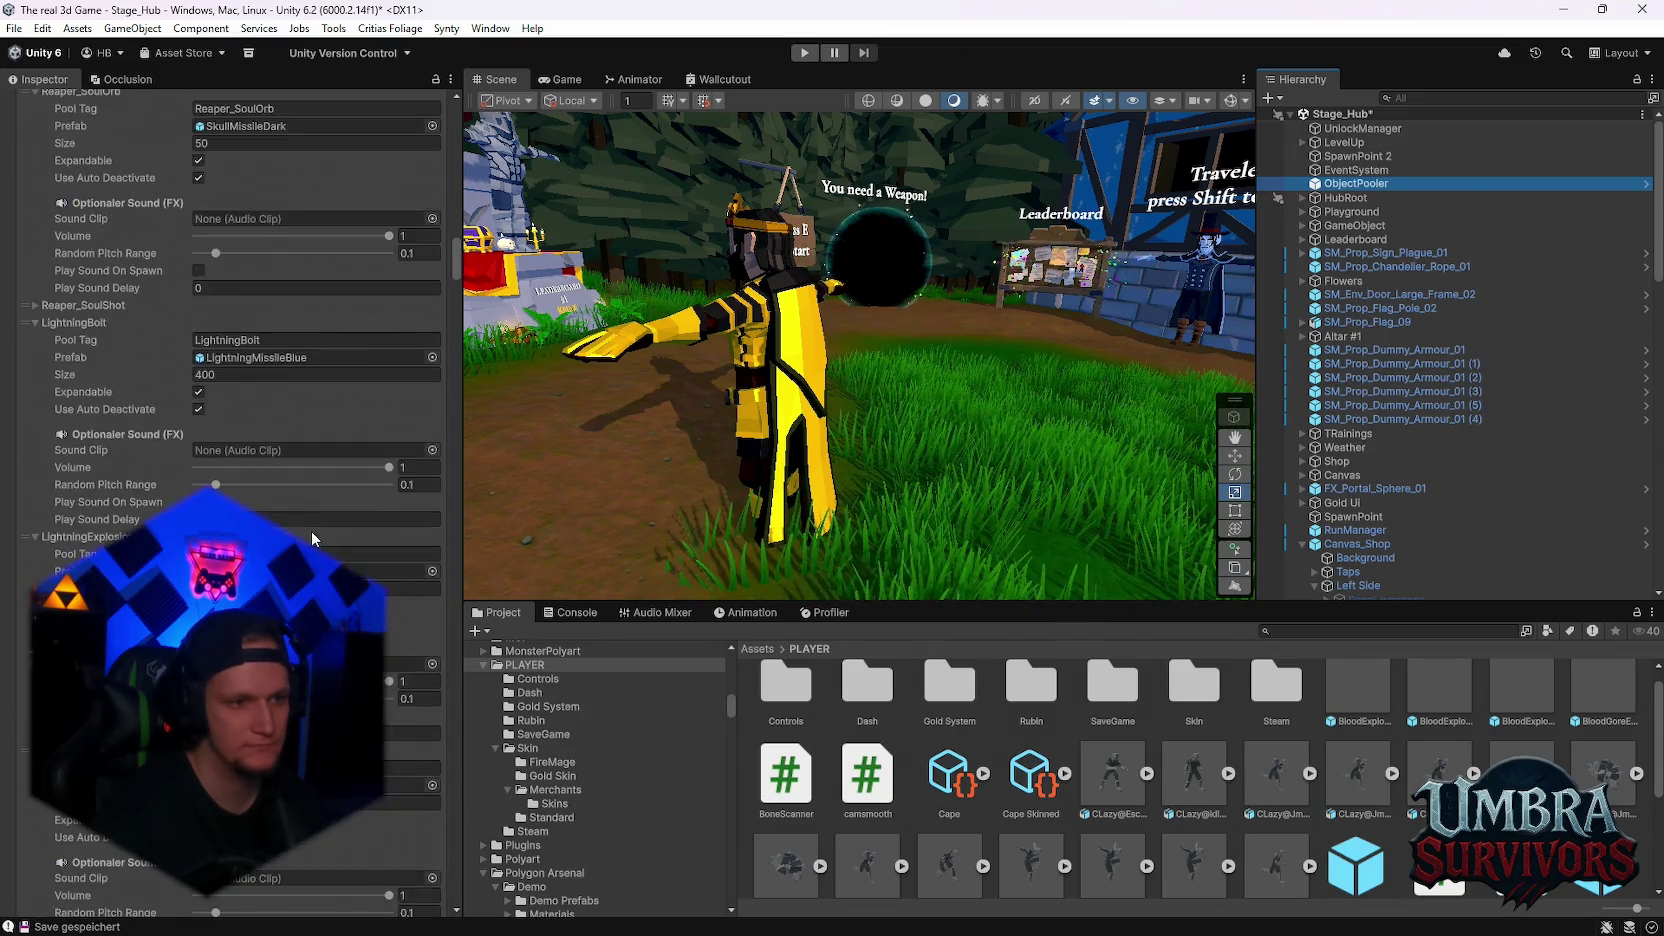
scroll(311, 530, "down", 10)
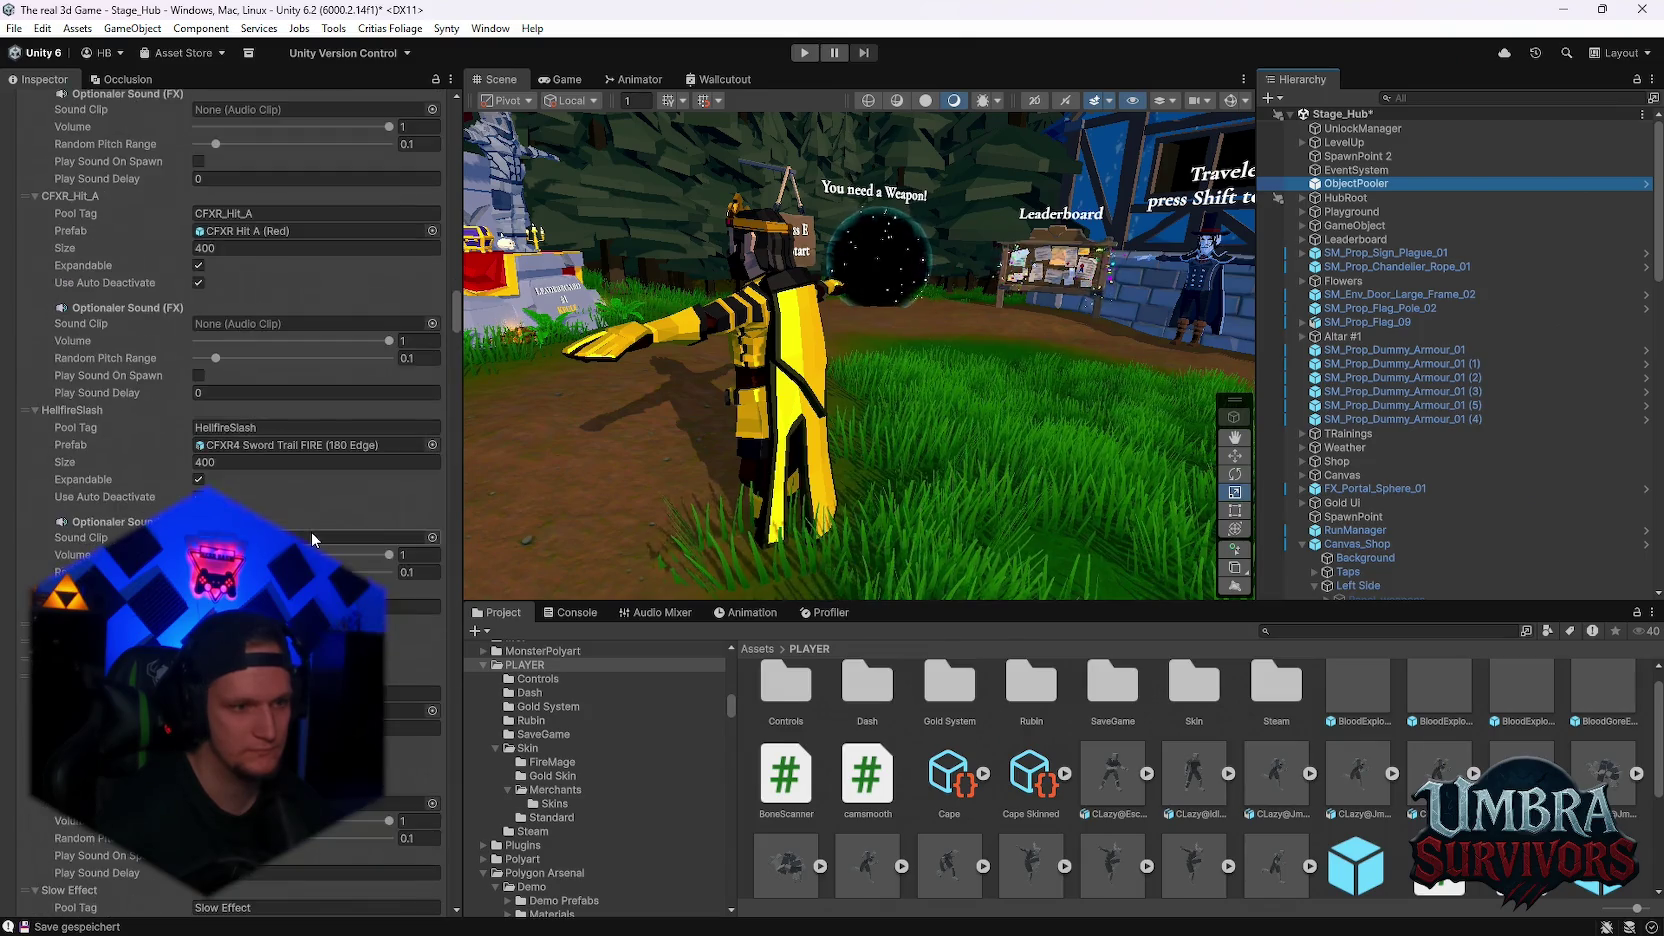
scroll(308, 530, "down", 5)
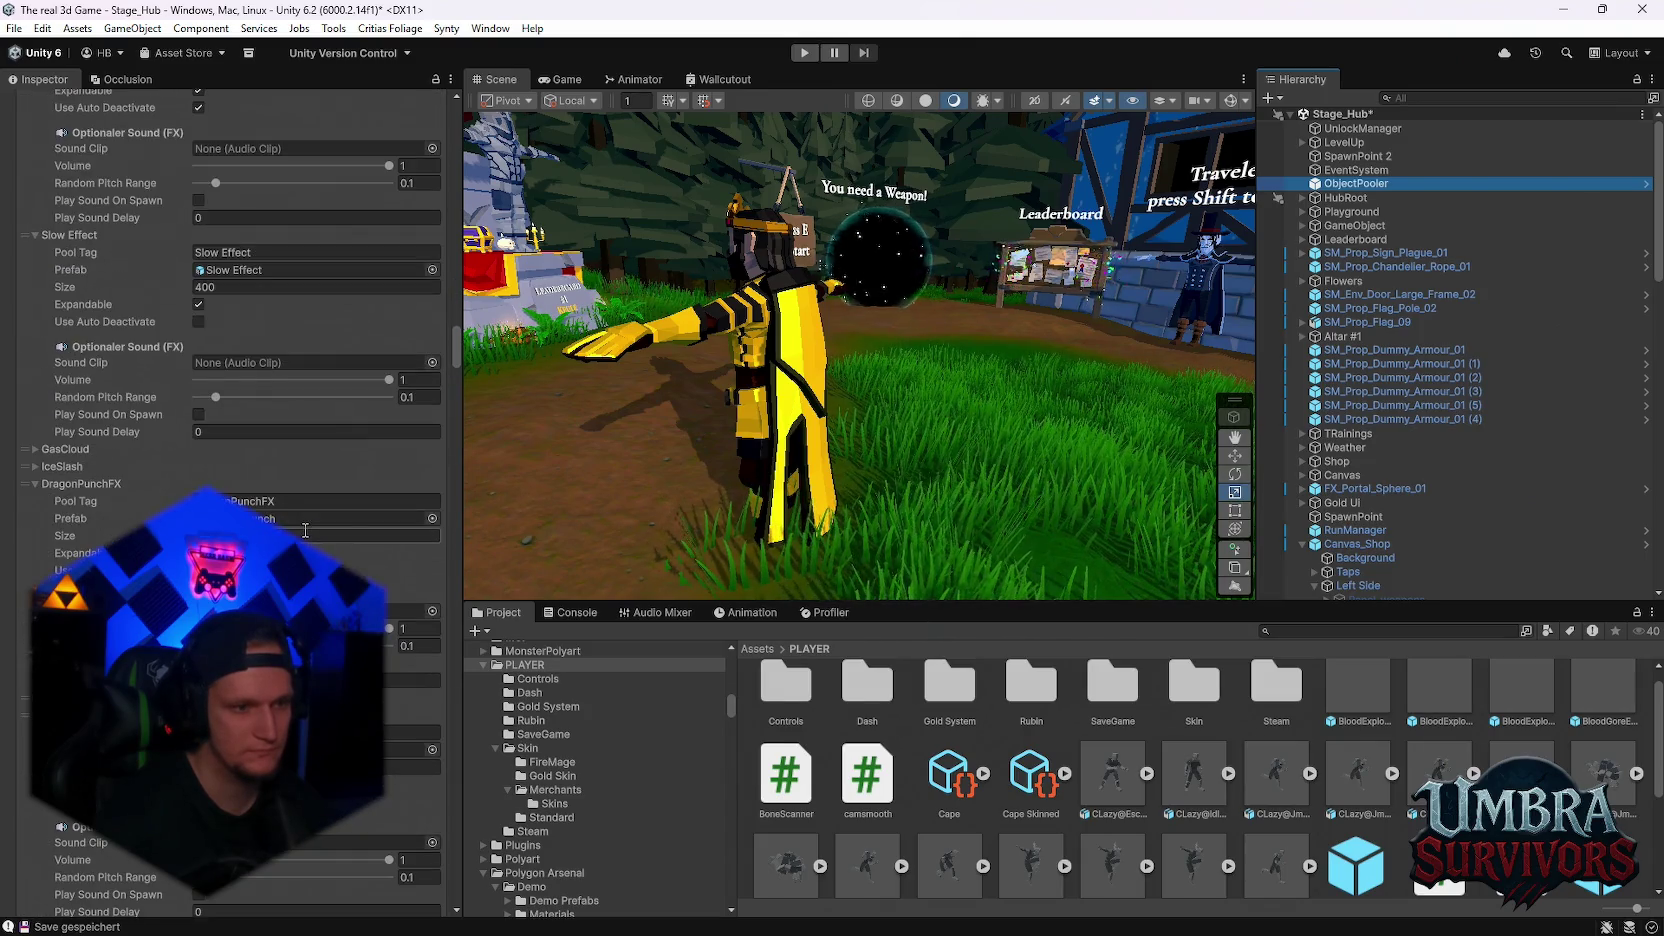
scroll(305, 530, "up", 10)
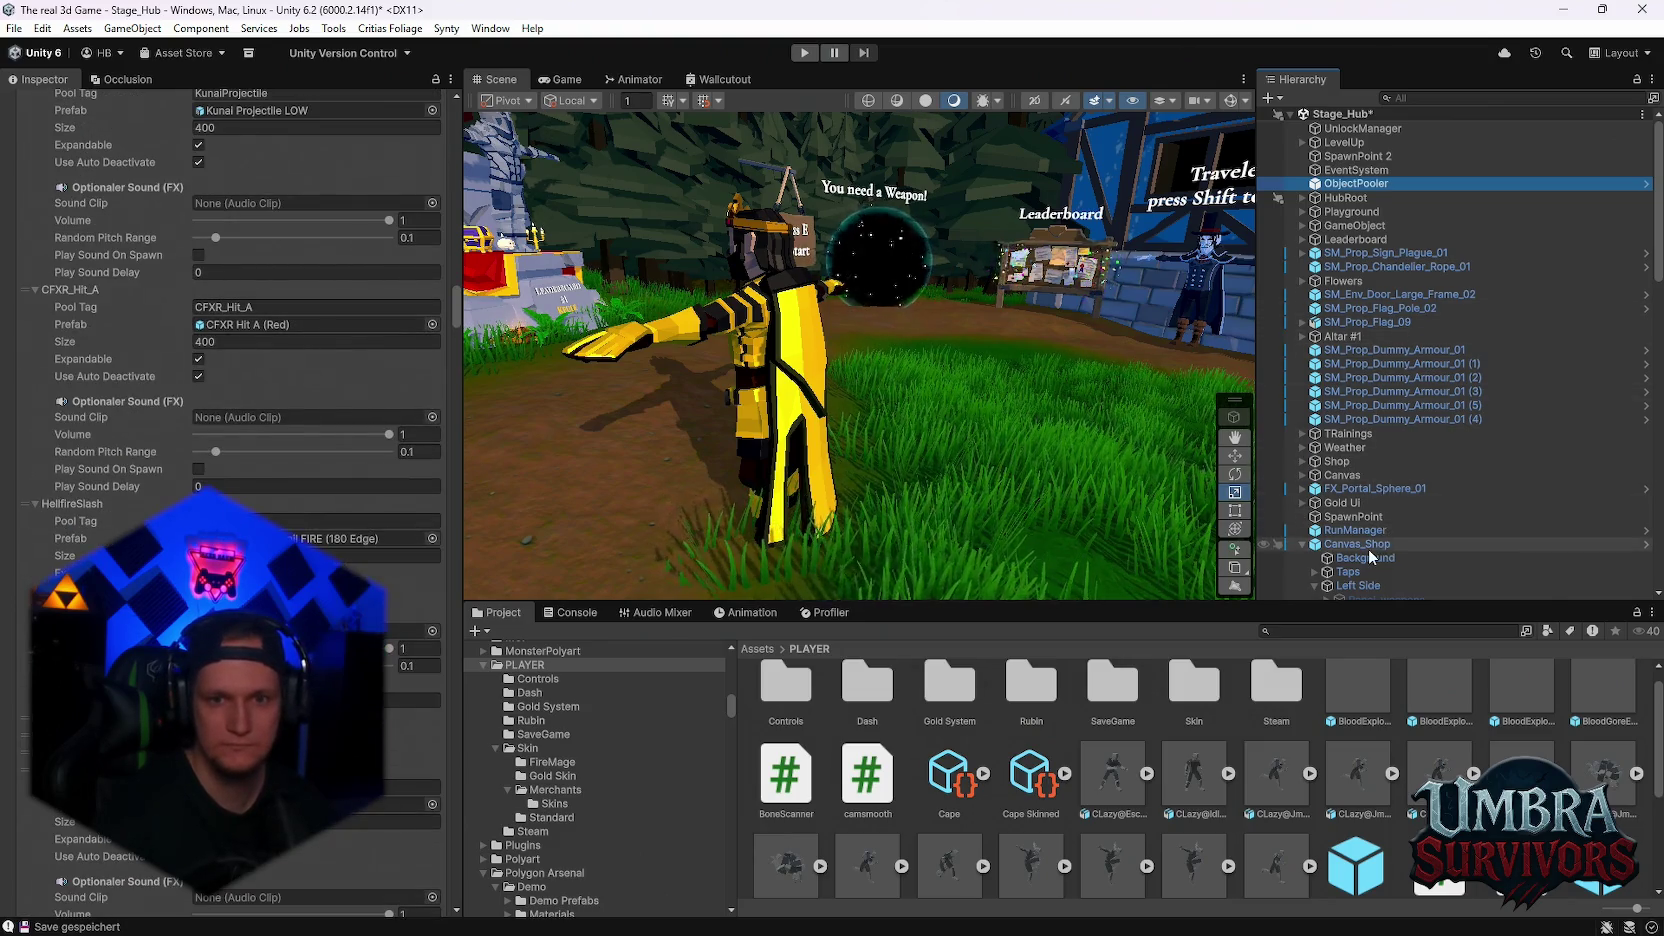
scroll(1368, 549, "down", 3)
scroll(1362, 466, "down", 3)
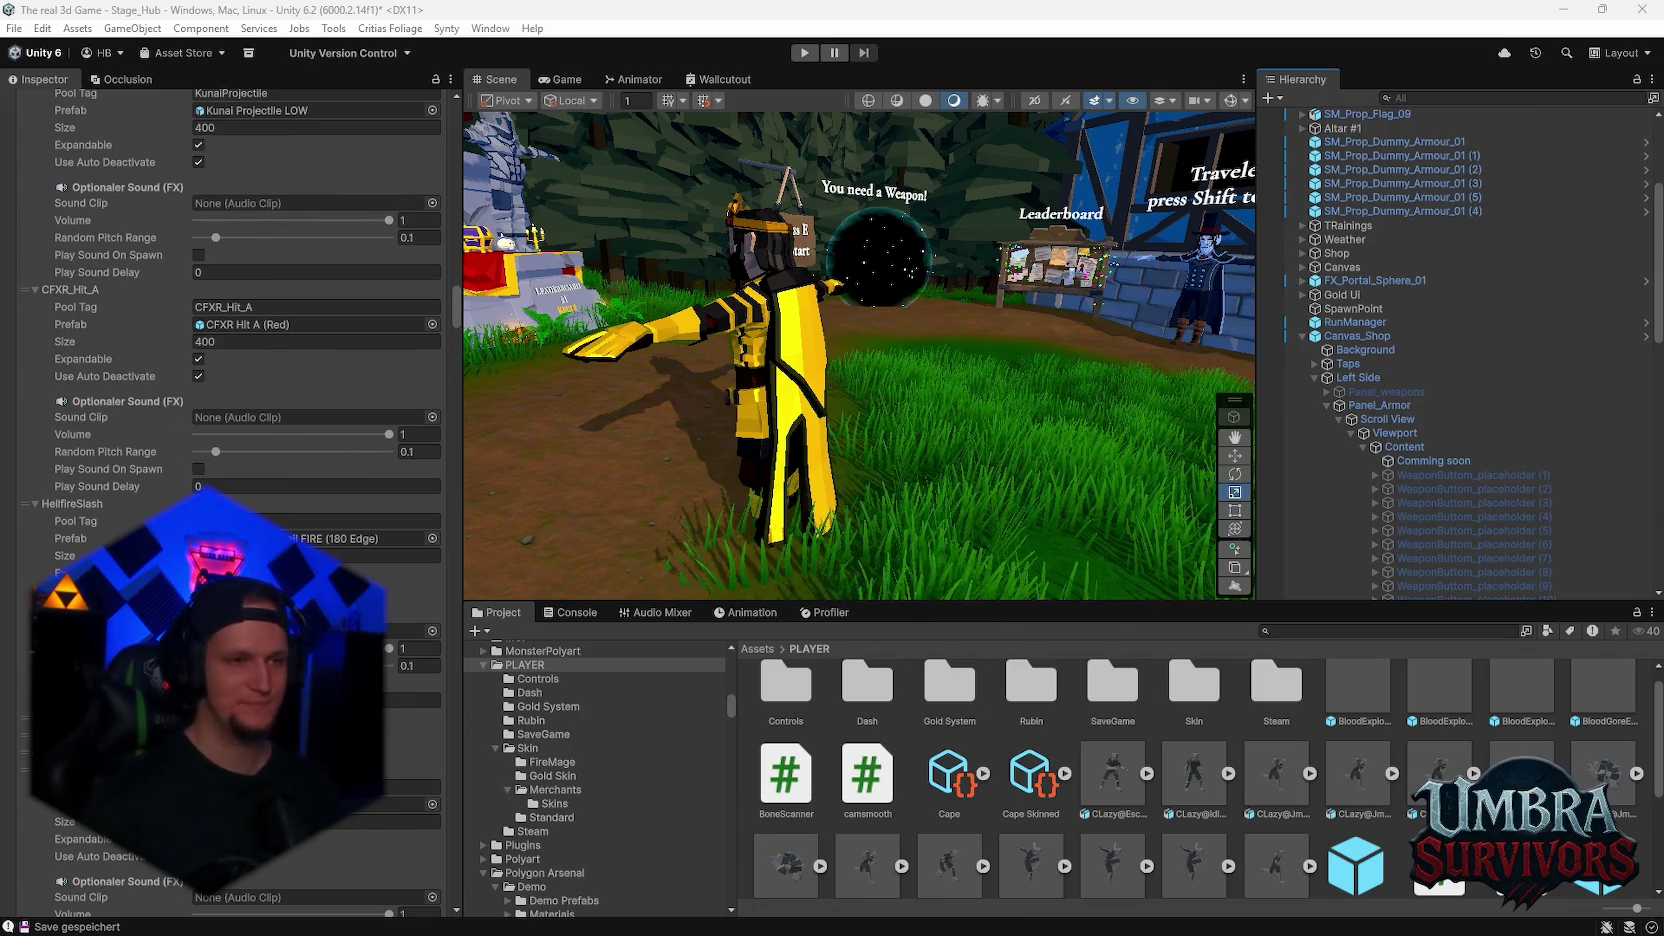
scroll(300, 450, "down", 15)
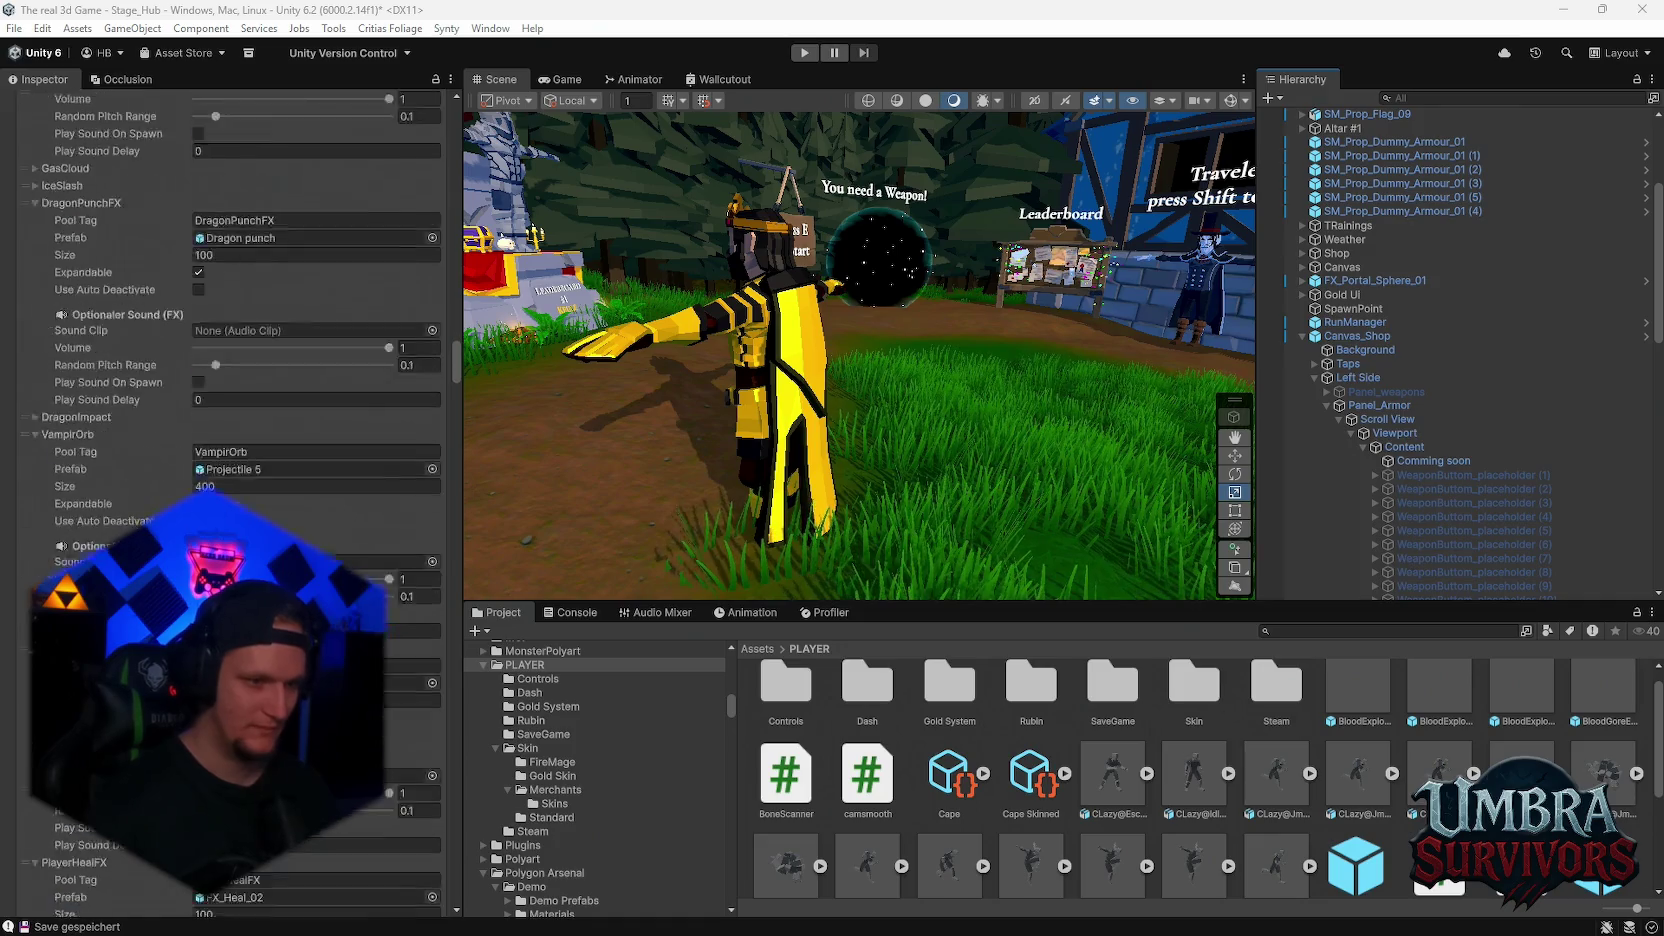
scroll(359, 526, "down", 15)
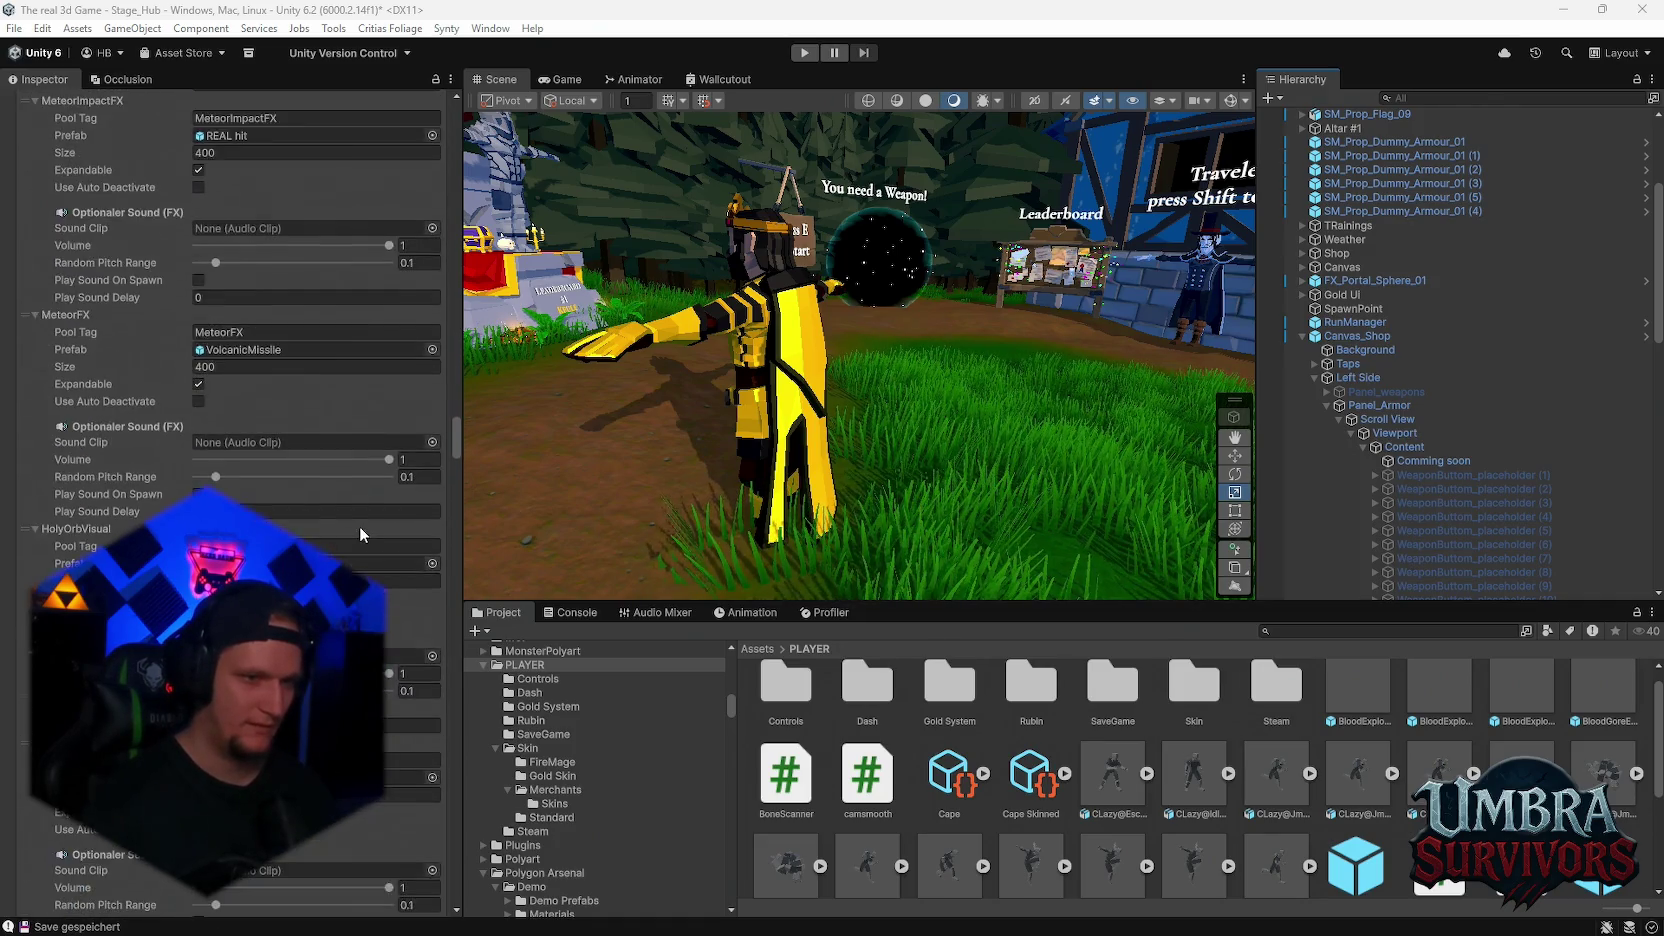
mouse_move(459, 462)
left_mouse_down()
mouse_move(410, 815)
mouse_move(416, 906)
left_mouse_up()
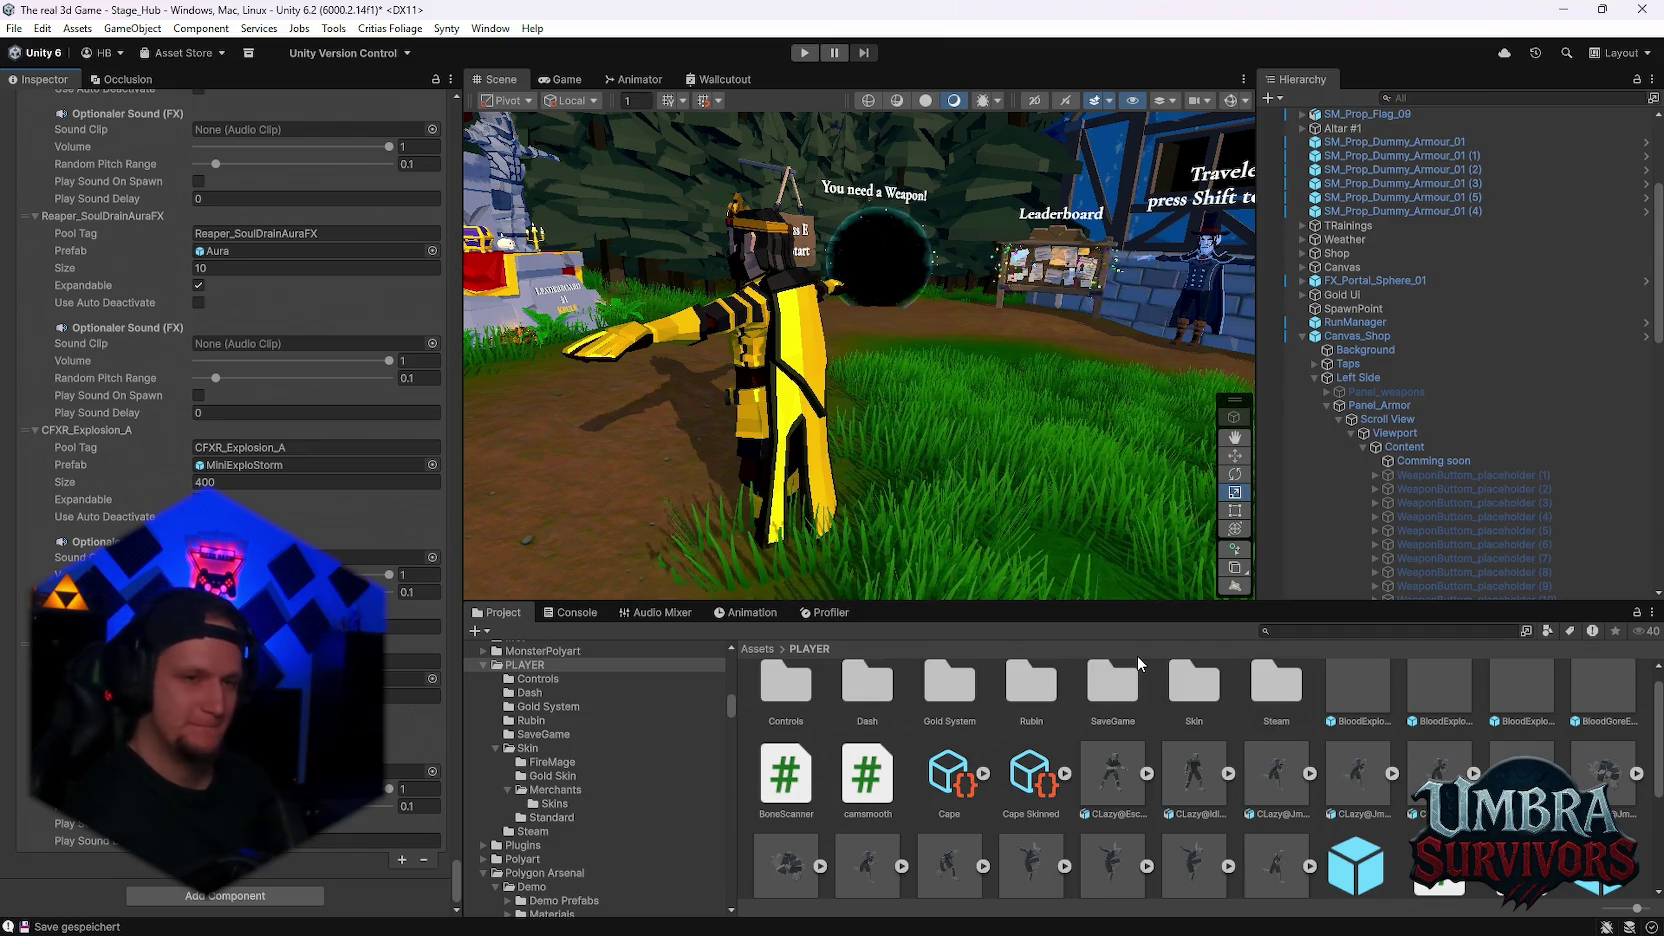
mouse_move(1130, 420)
left_mouse_down()
mouse_move(1034, 322)
mouse_move(901, 441)
left_mouse_up()
Switch to the scale tool, select the Player and frame it in the Scene view
scroll(937, 396, "up", 5)
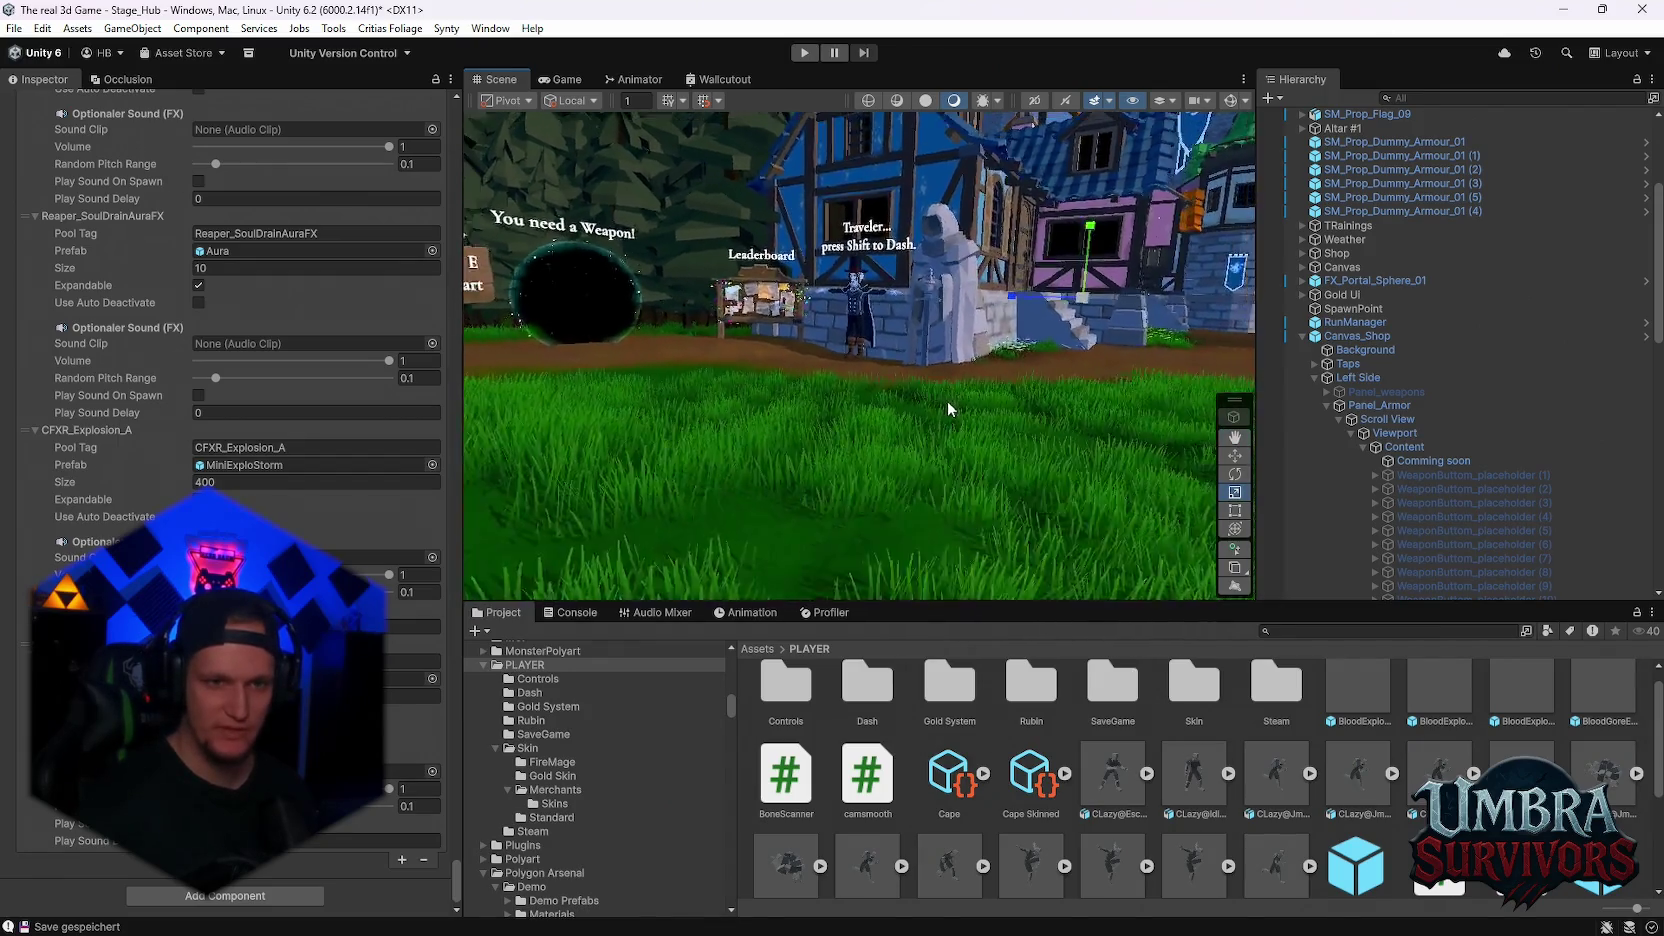
scroll(912, 398, "down", 5)
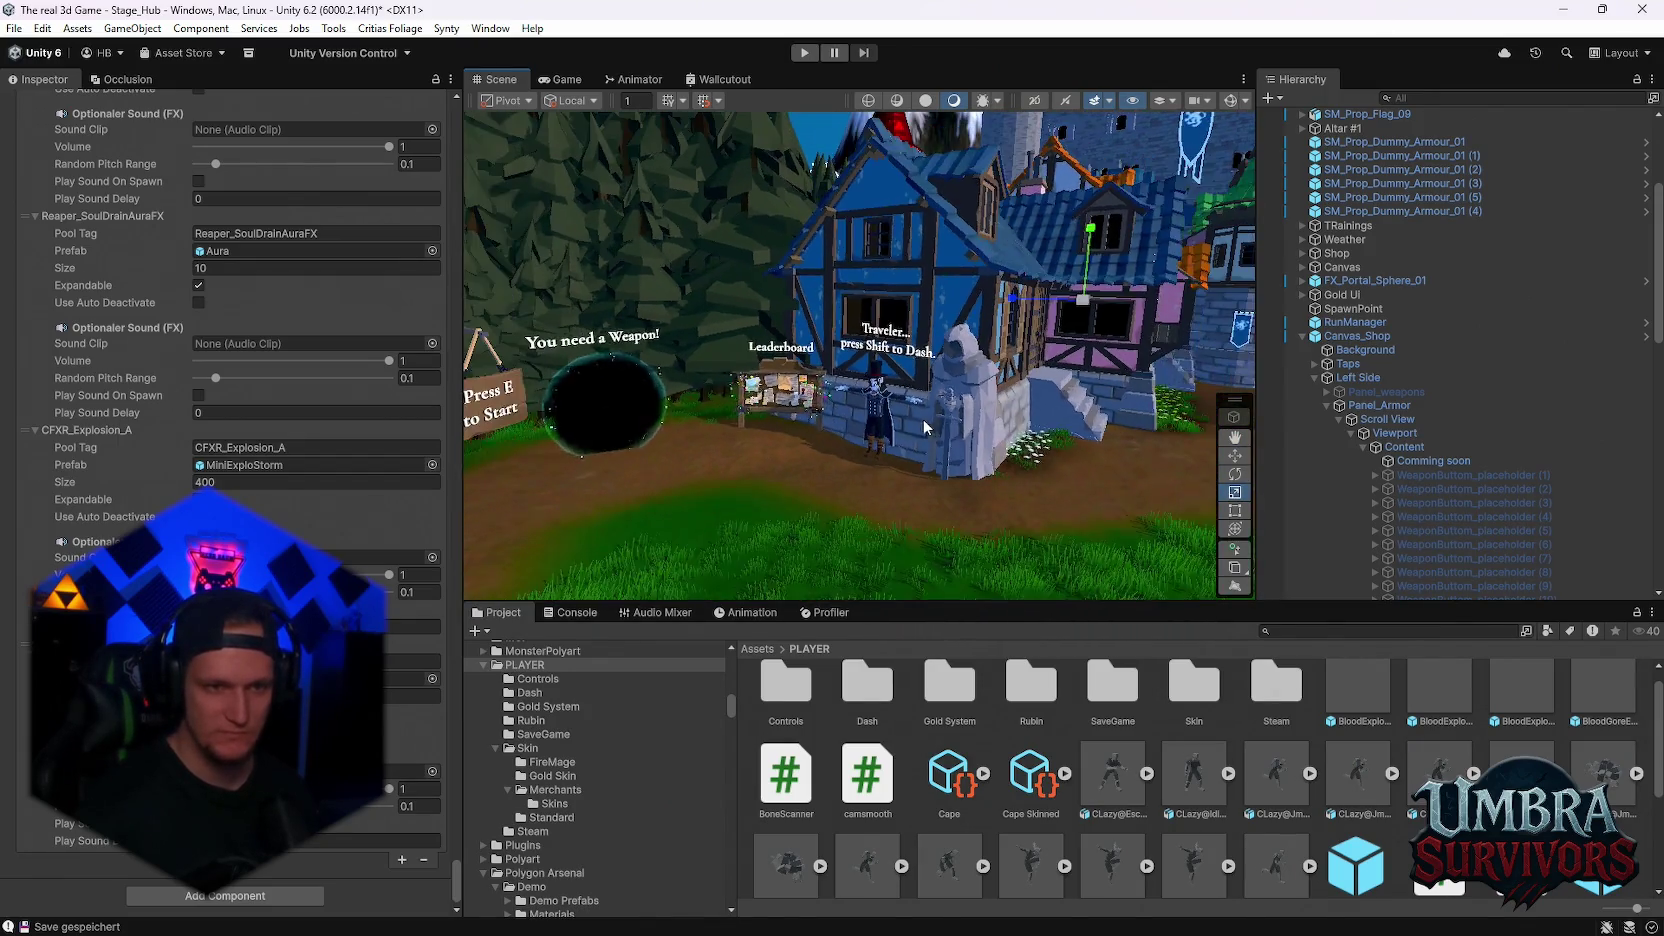
key("r")
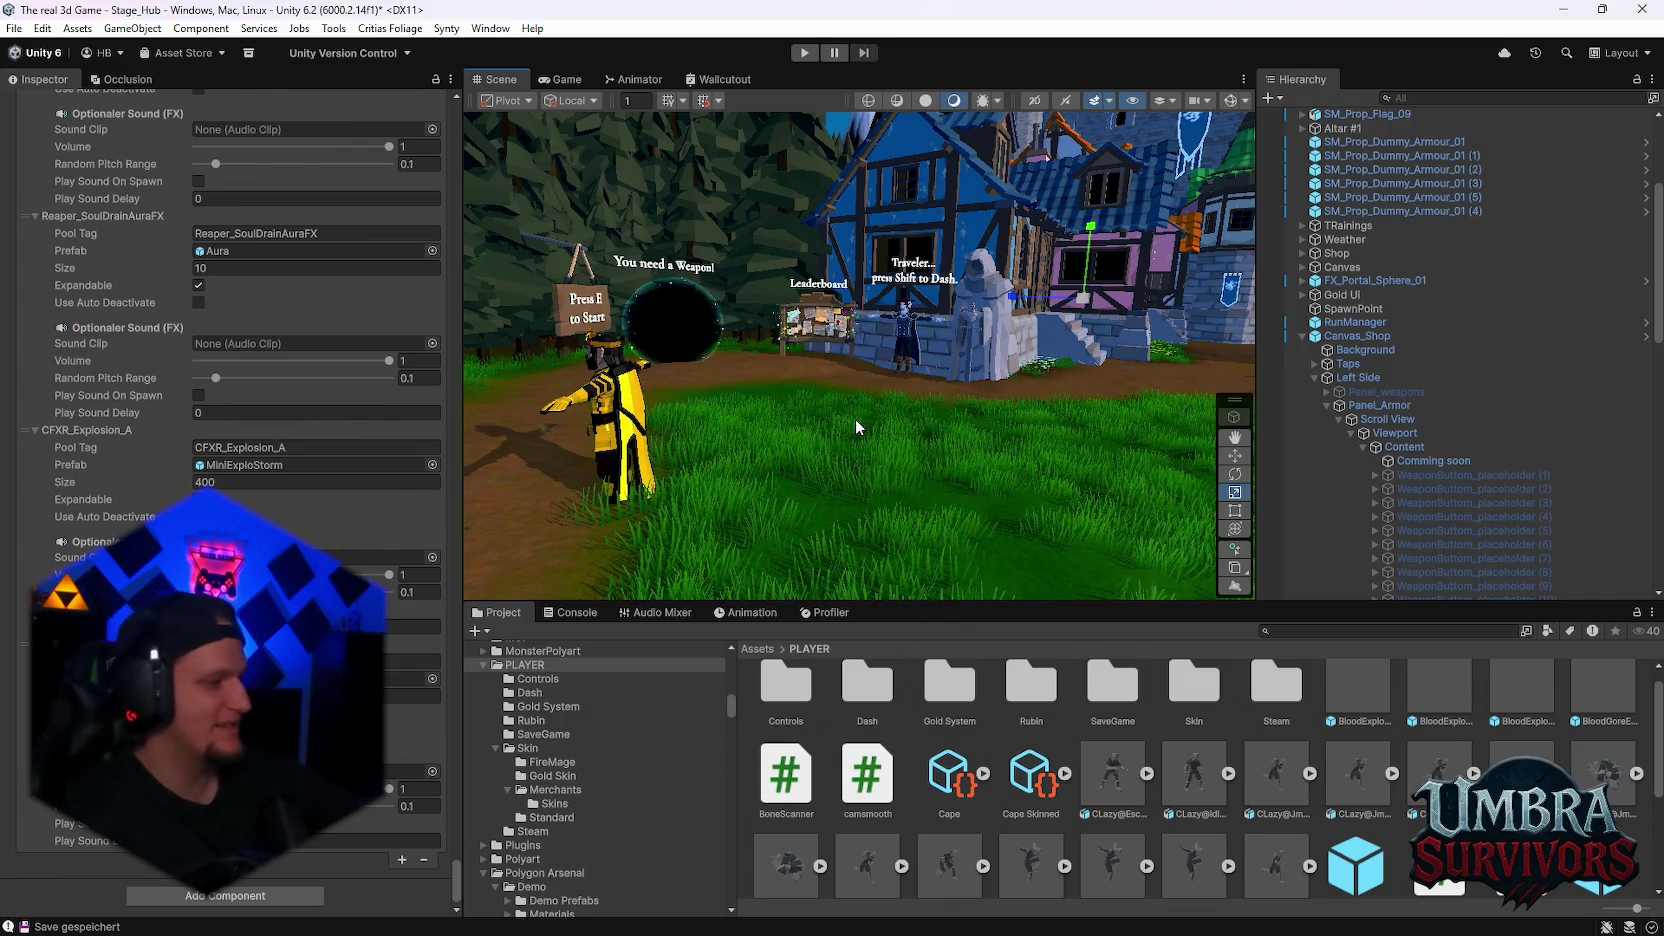
left_click(600, 420)
key("f")
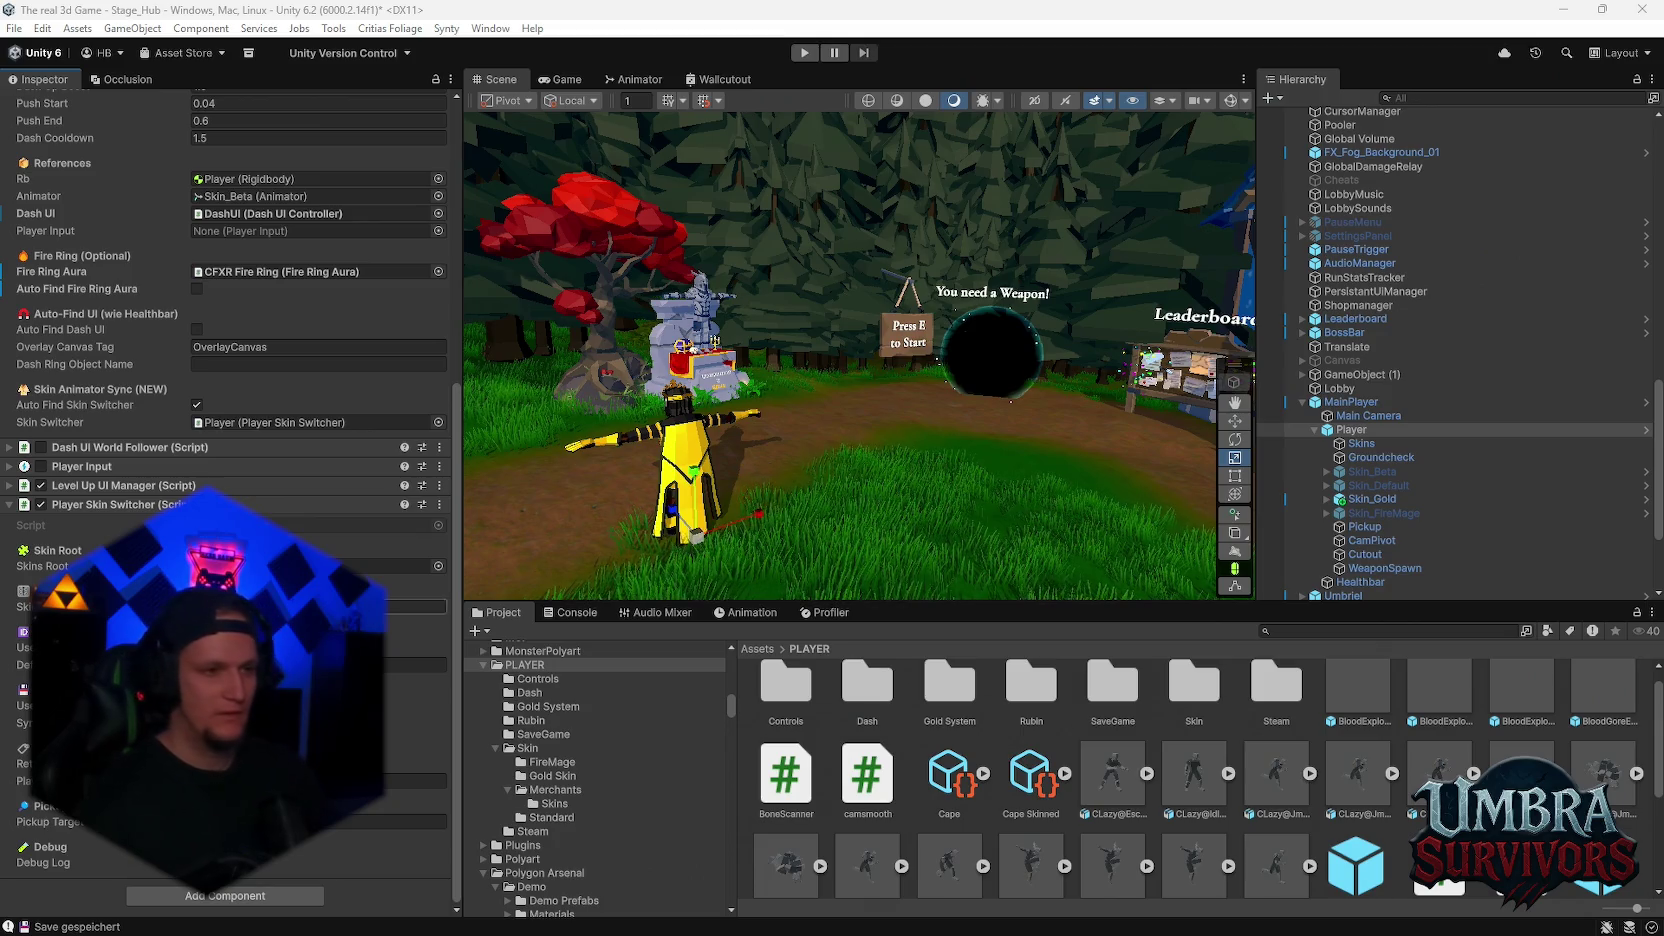
Re-frame the Player and scroll through its Inspector dash settings and the Project folders
scroll(217, 472, "up", 10)
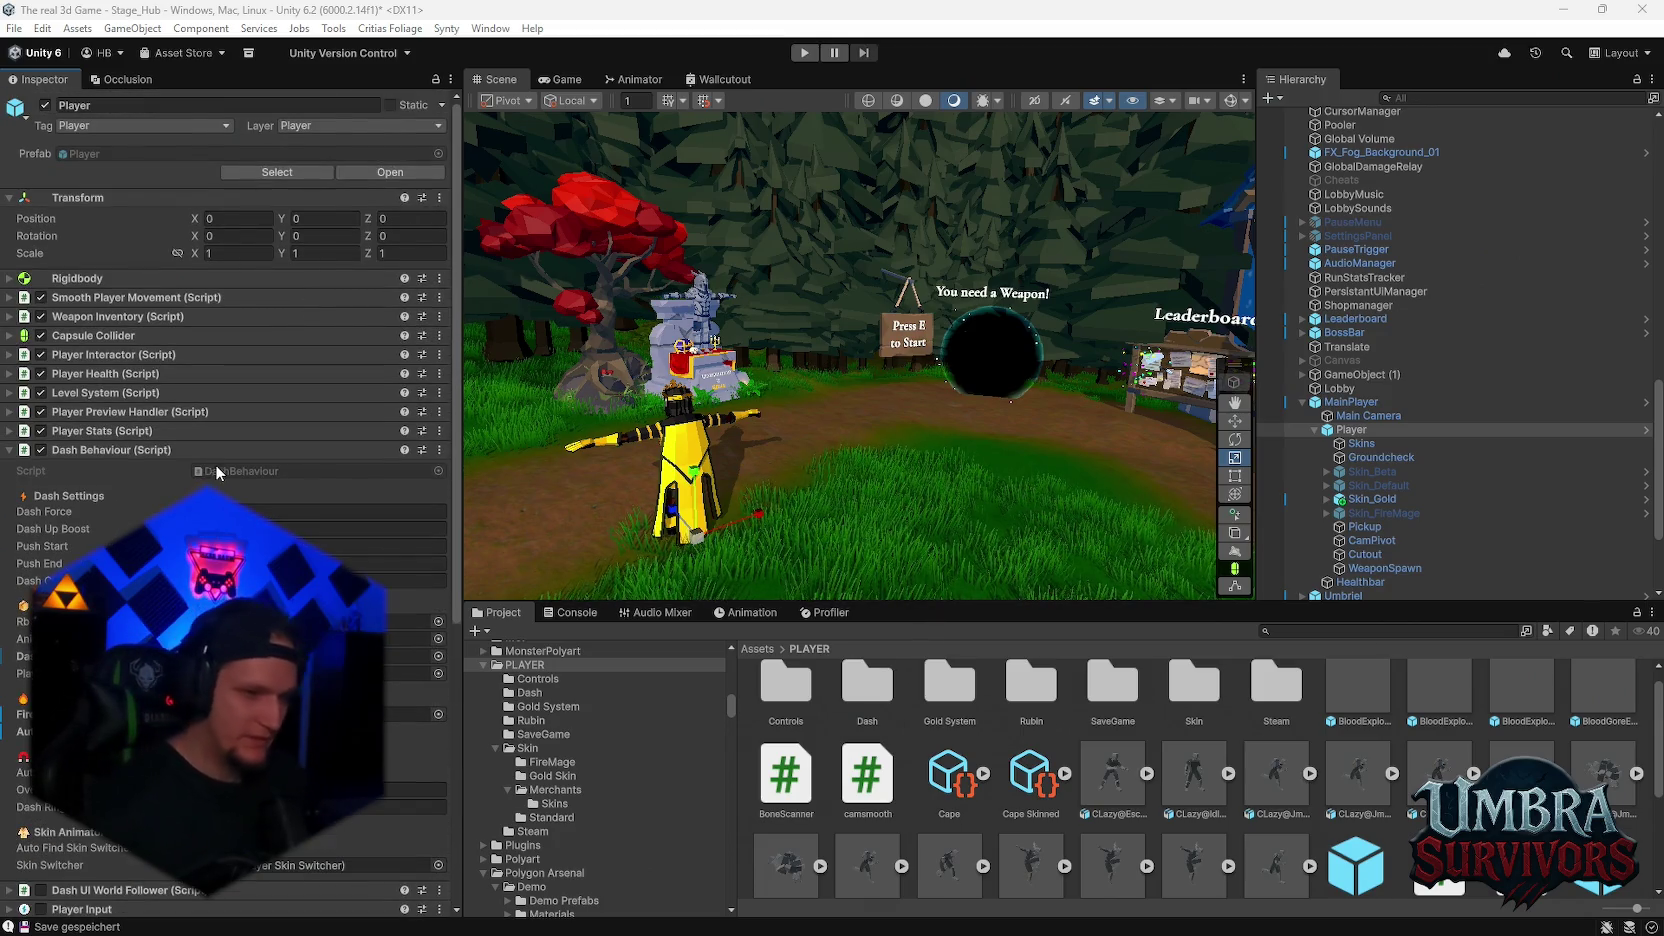
scroll(217, 472, "down", 3)
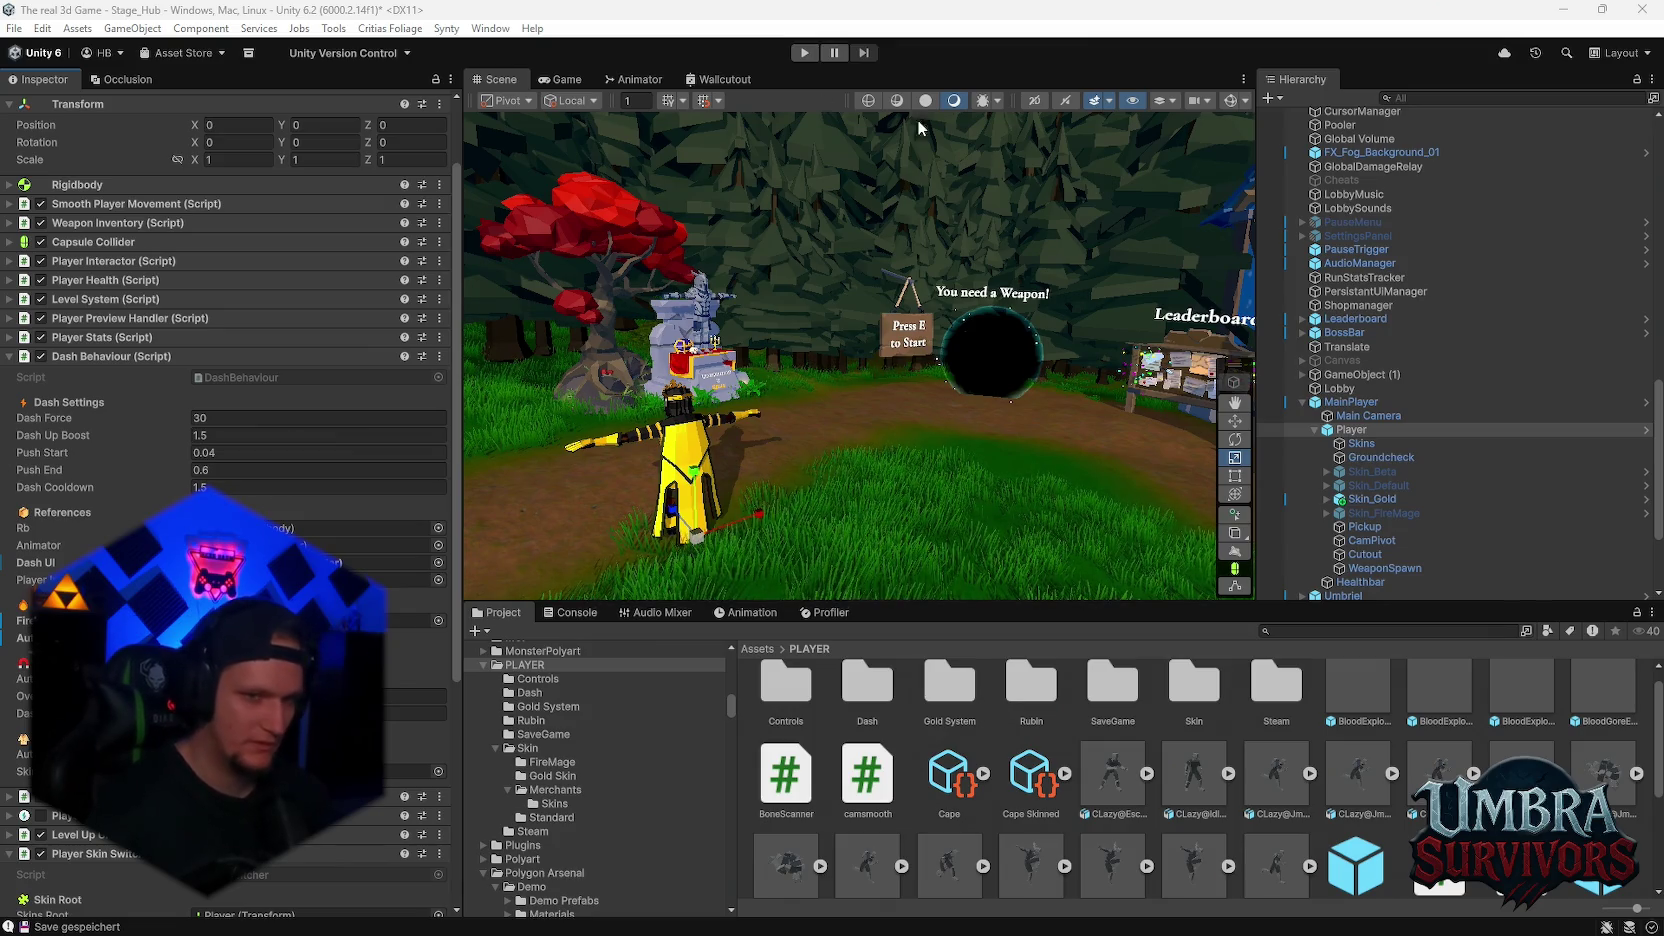
key("f")
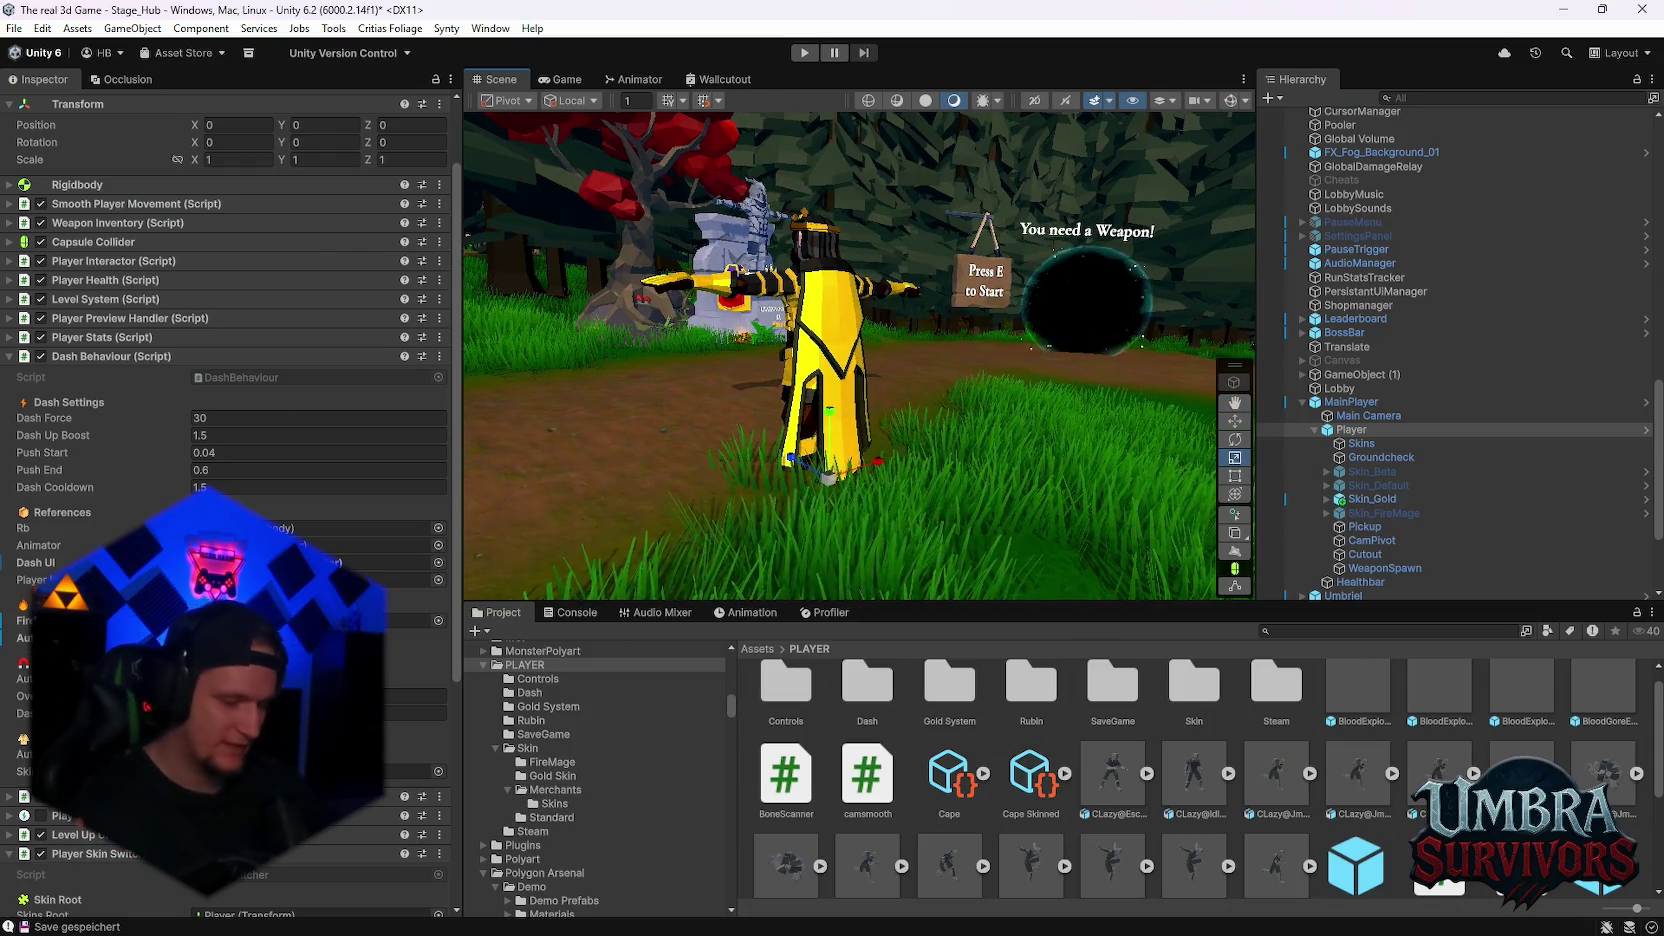
scroll(575, 780, "up", 3)
scroll(578, 784, "up", 8)
scroll(601, 760, "up", 3)
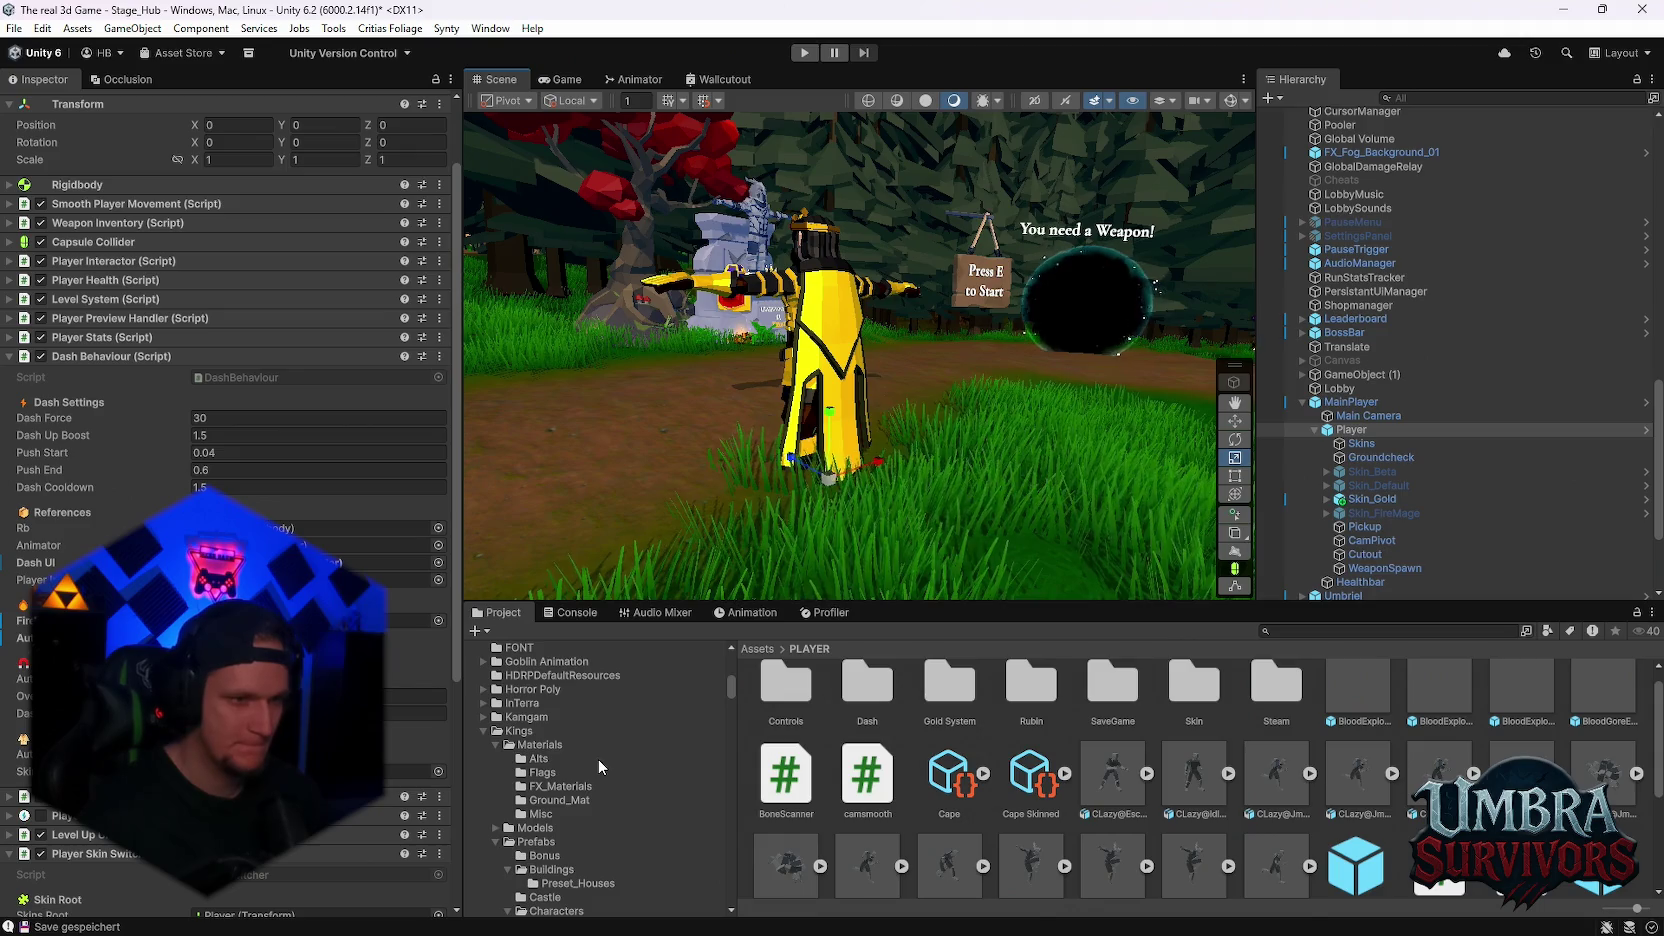
scroll(623, 775, "down", 3)
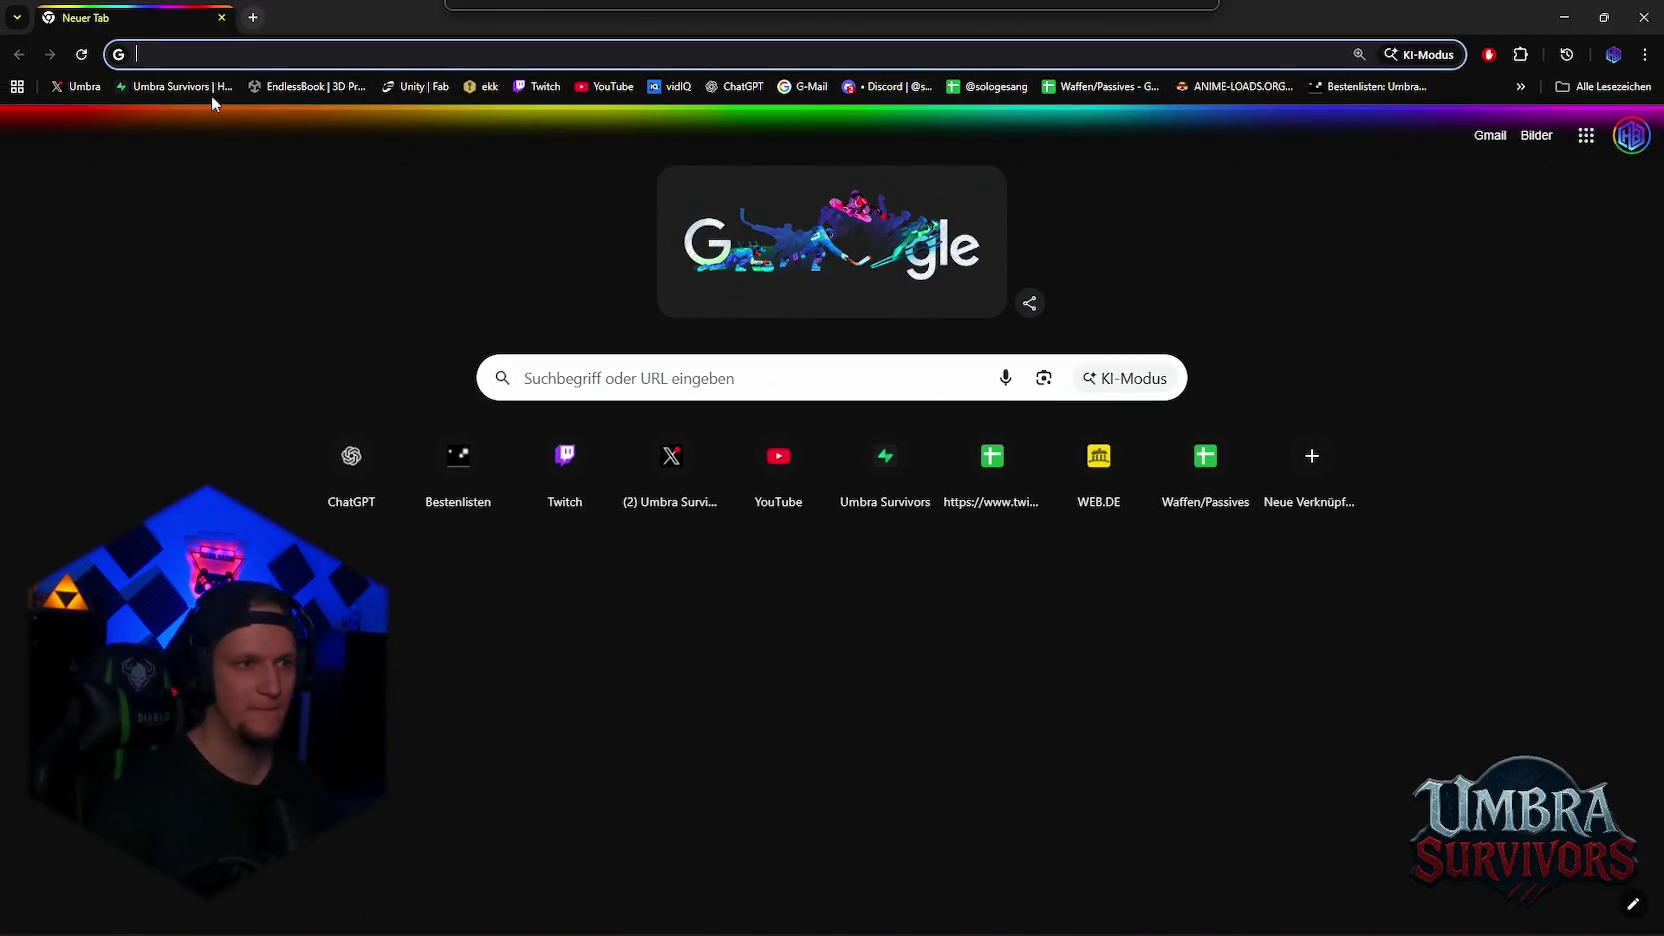
Open the game's Supabase project and sort the runs table by run_ended_at descending
left_click(165, 88)
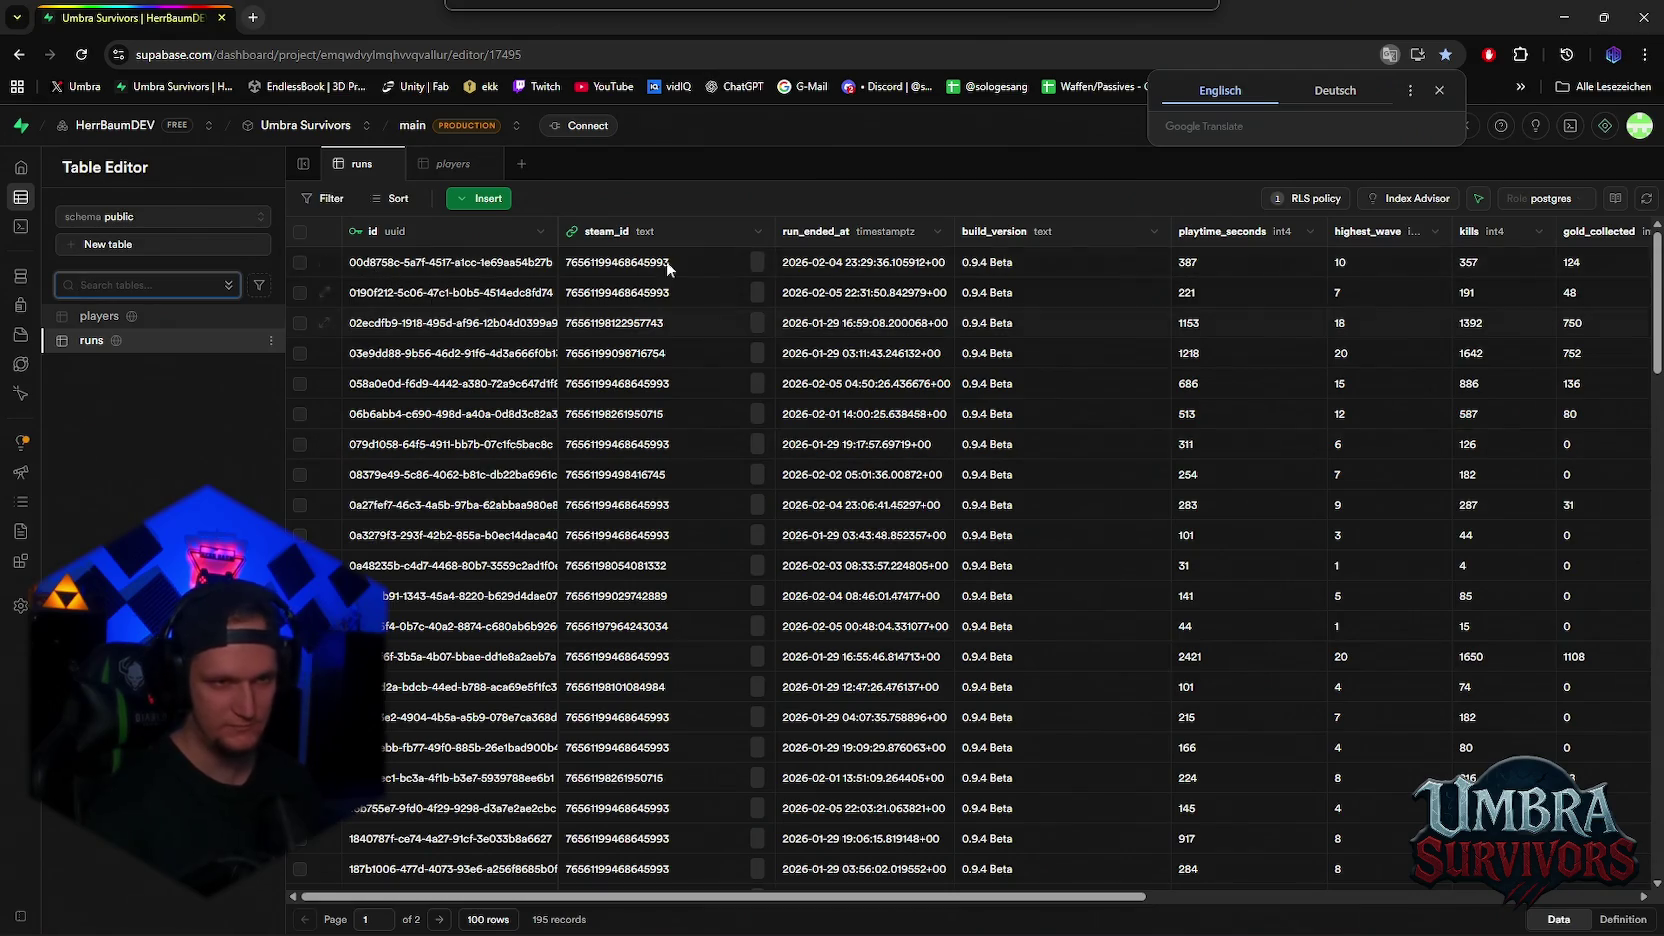
left_click(937, 231)
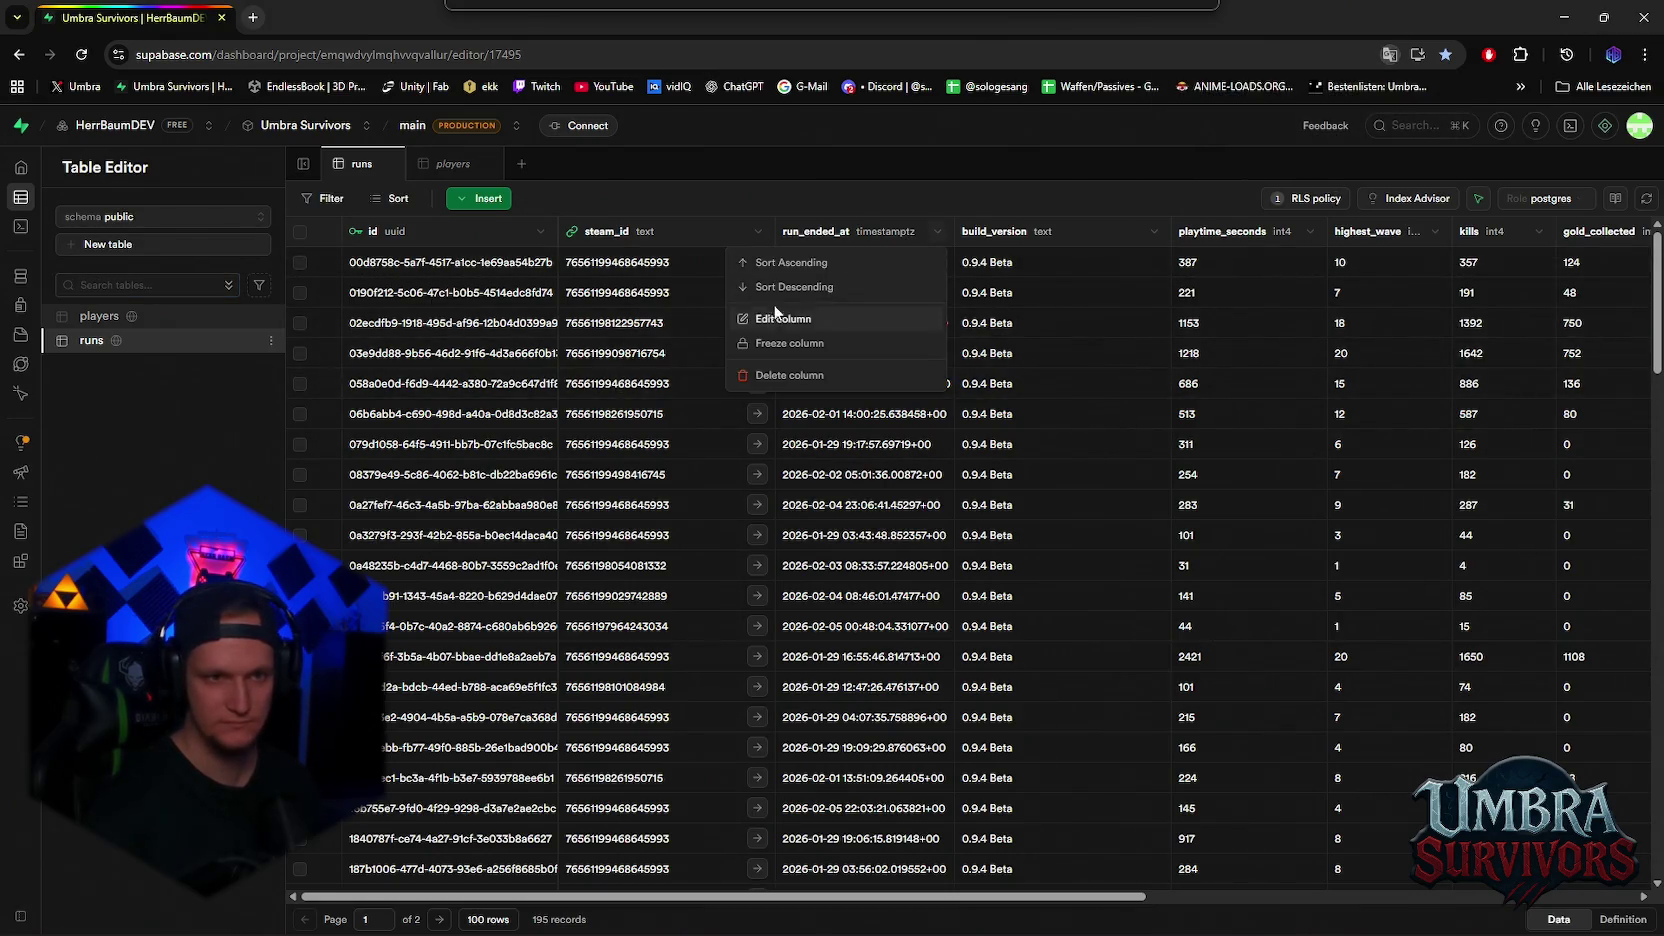
left_click(838, 287)
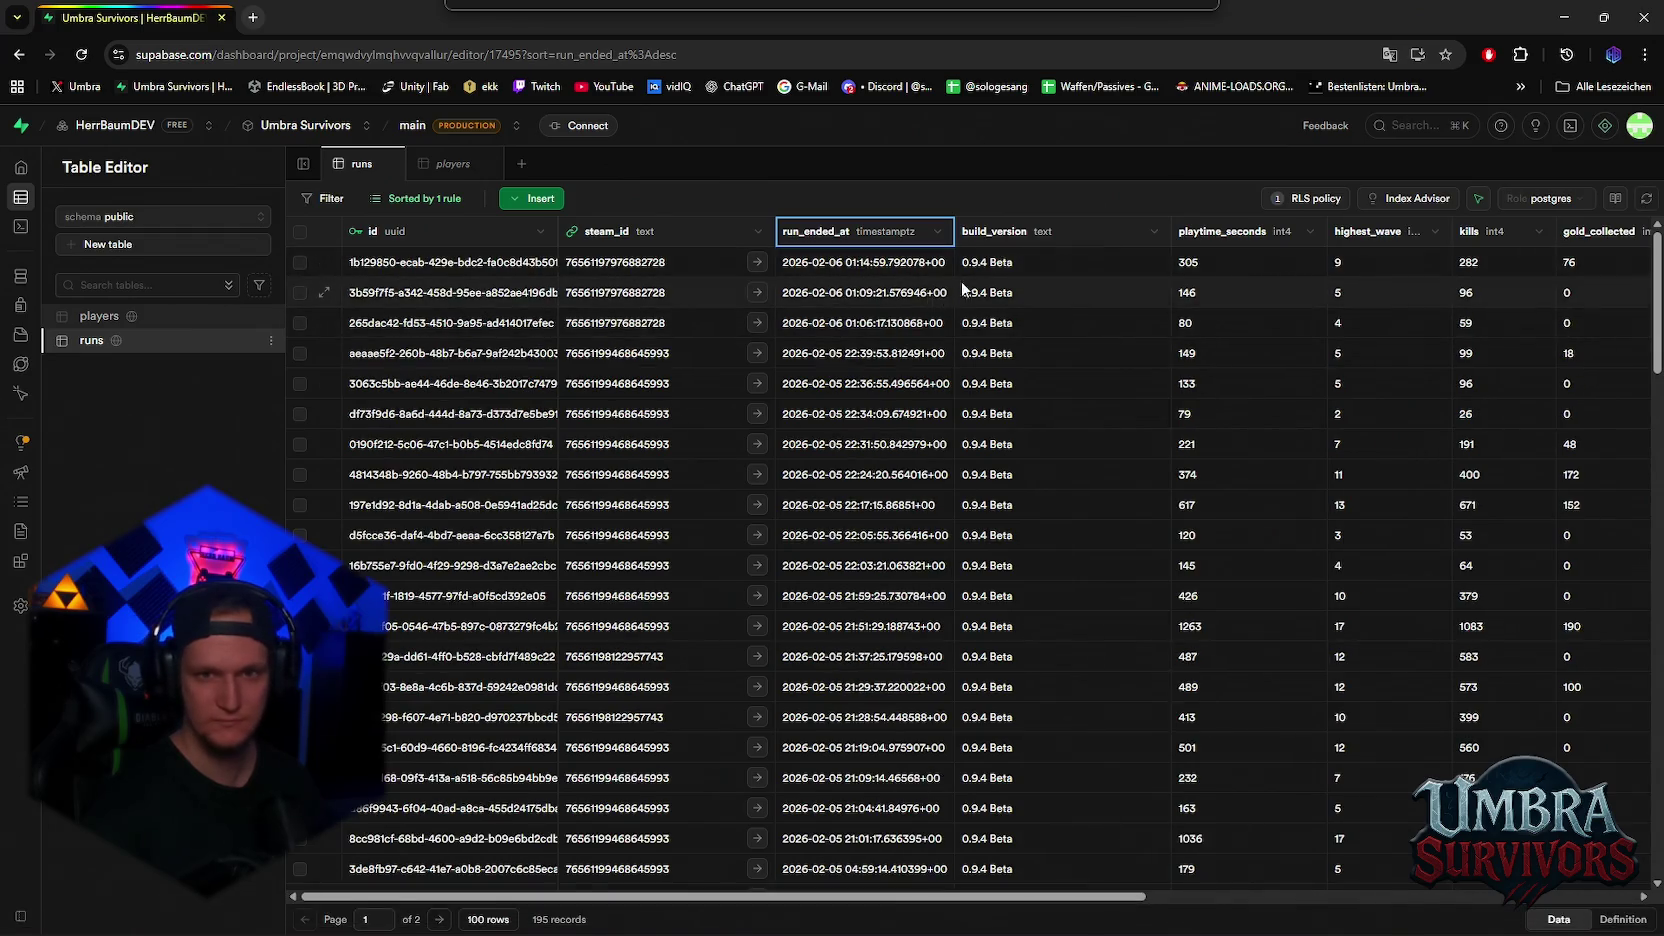
left_click_drag(859, 897, 1281, 897)
Read the newest run's inventory_snapshot, close it unsaved, and scroll across the table's columns
left_click(1440, 266)
double_click(1437, 266)
scroll(1445, 345, "down", 4)
scroll(1472, 320, "down", 6)
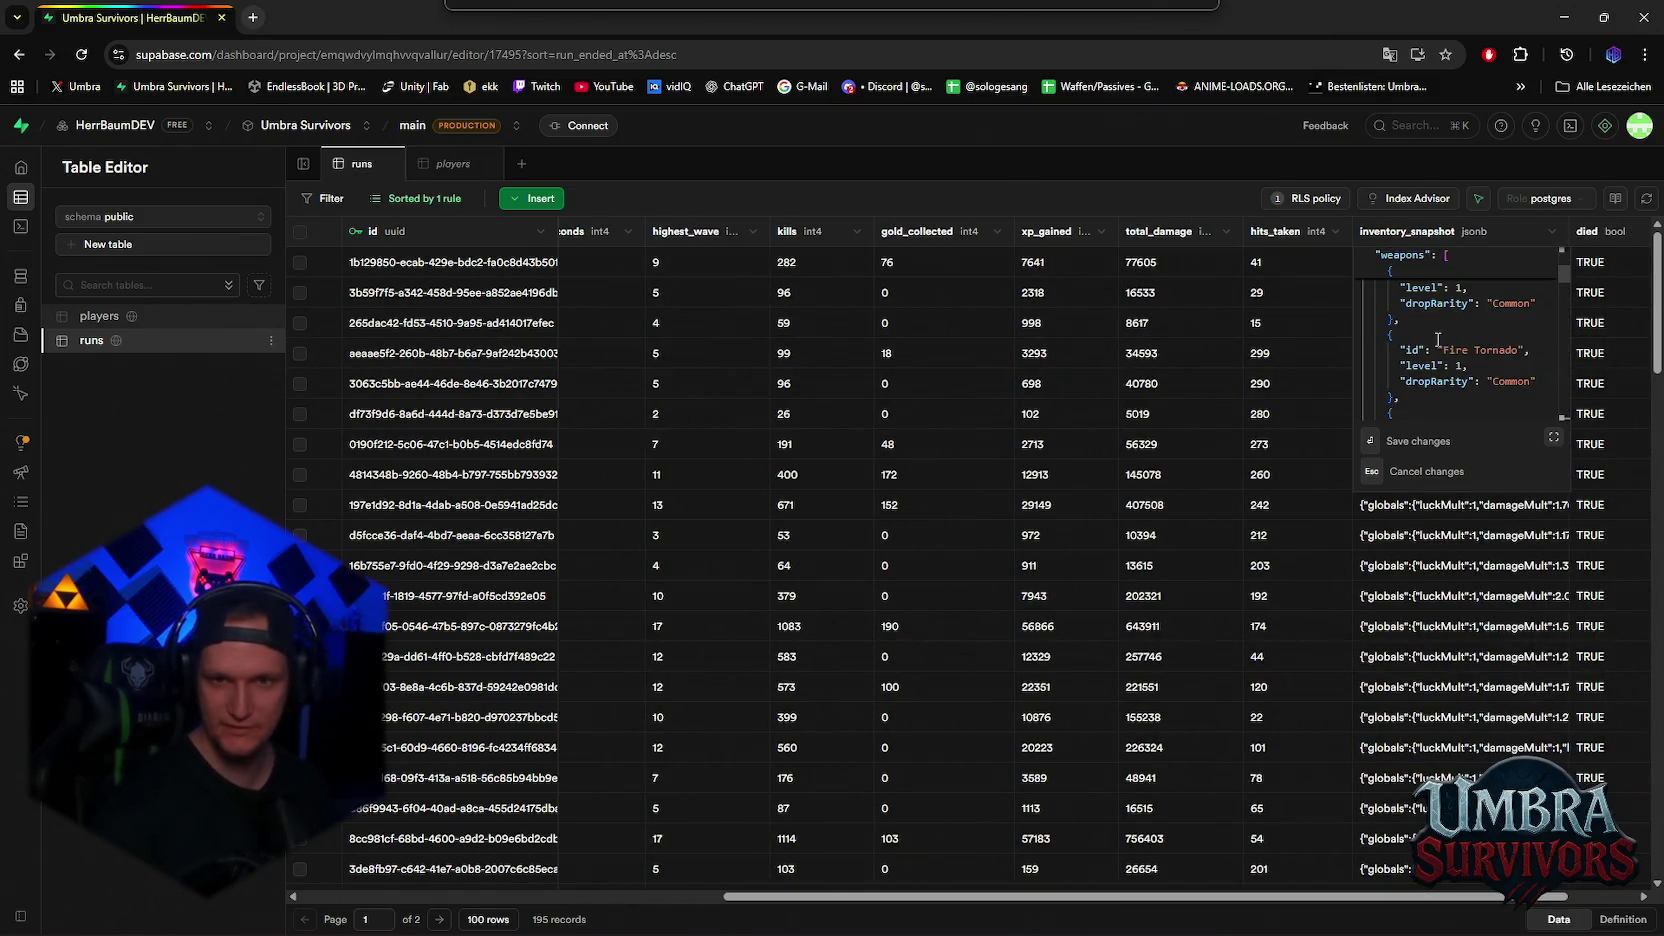
scroll(1466, 331, "down", 5)
scroll(1460, 352, "down", 5)
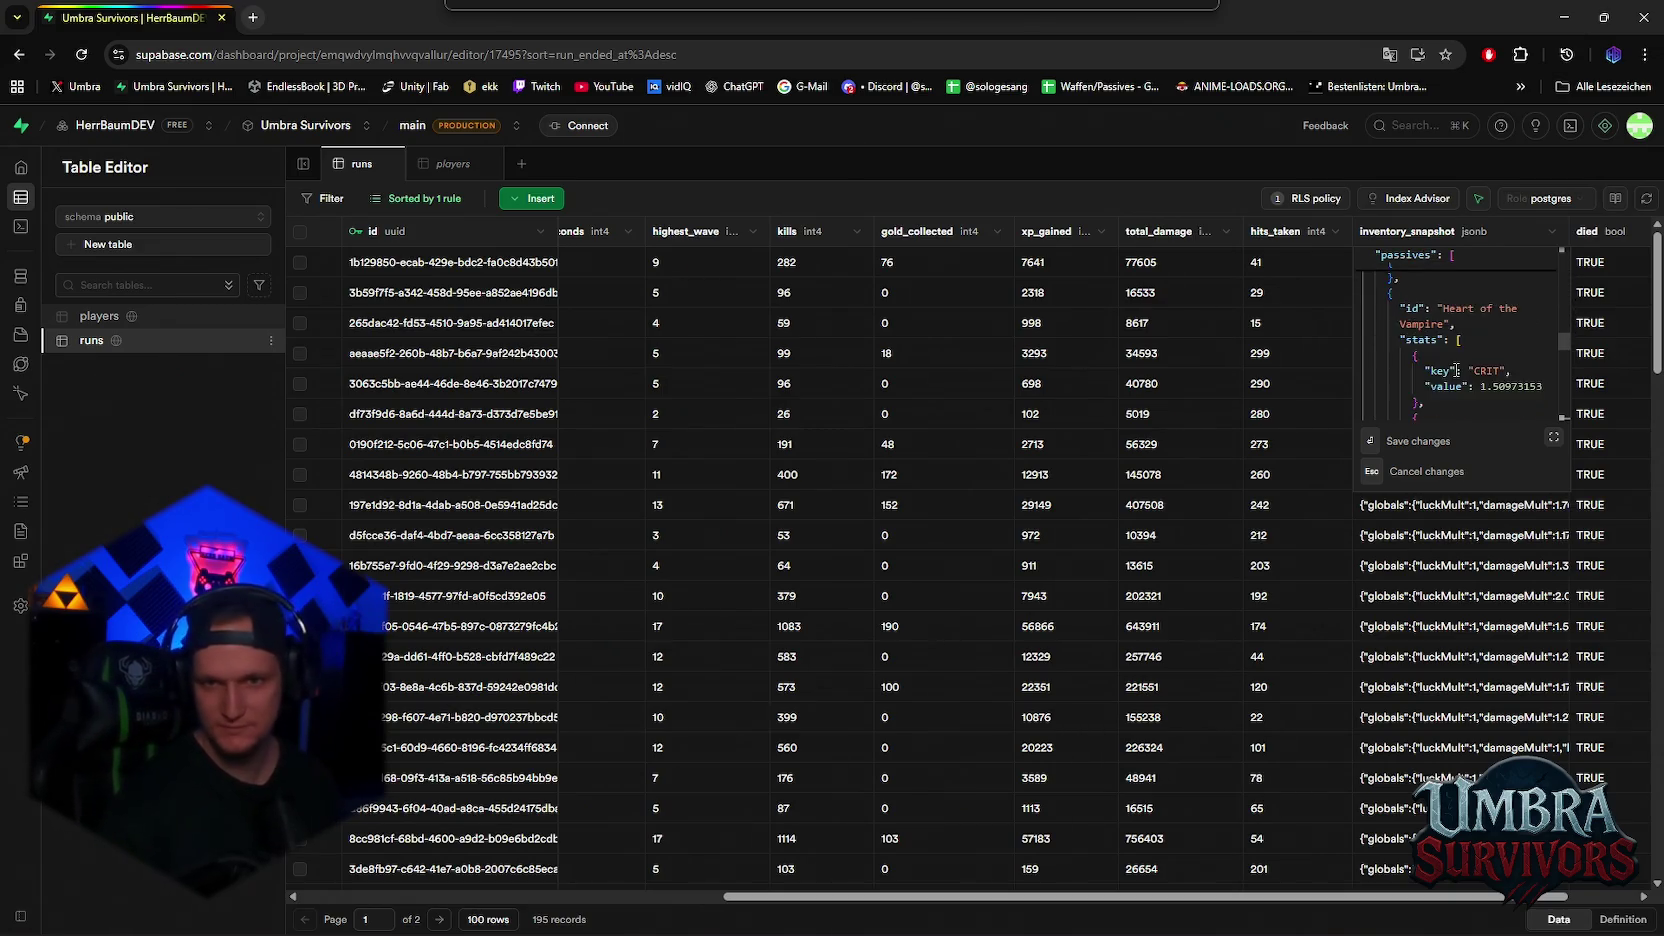
scroll(1461, 349, "up", 15)
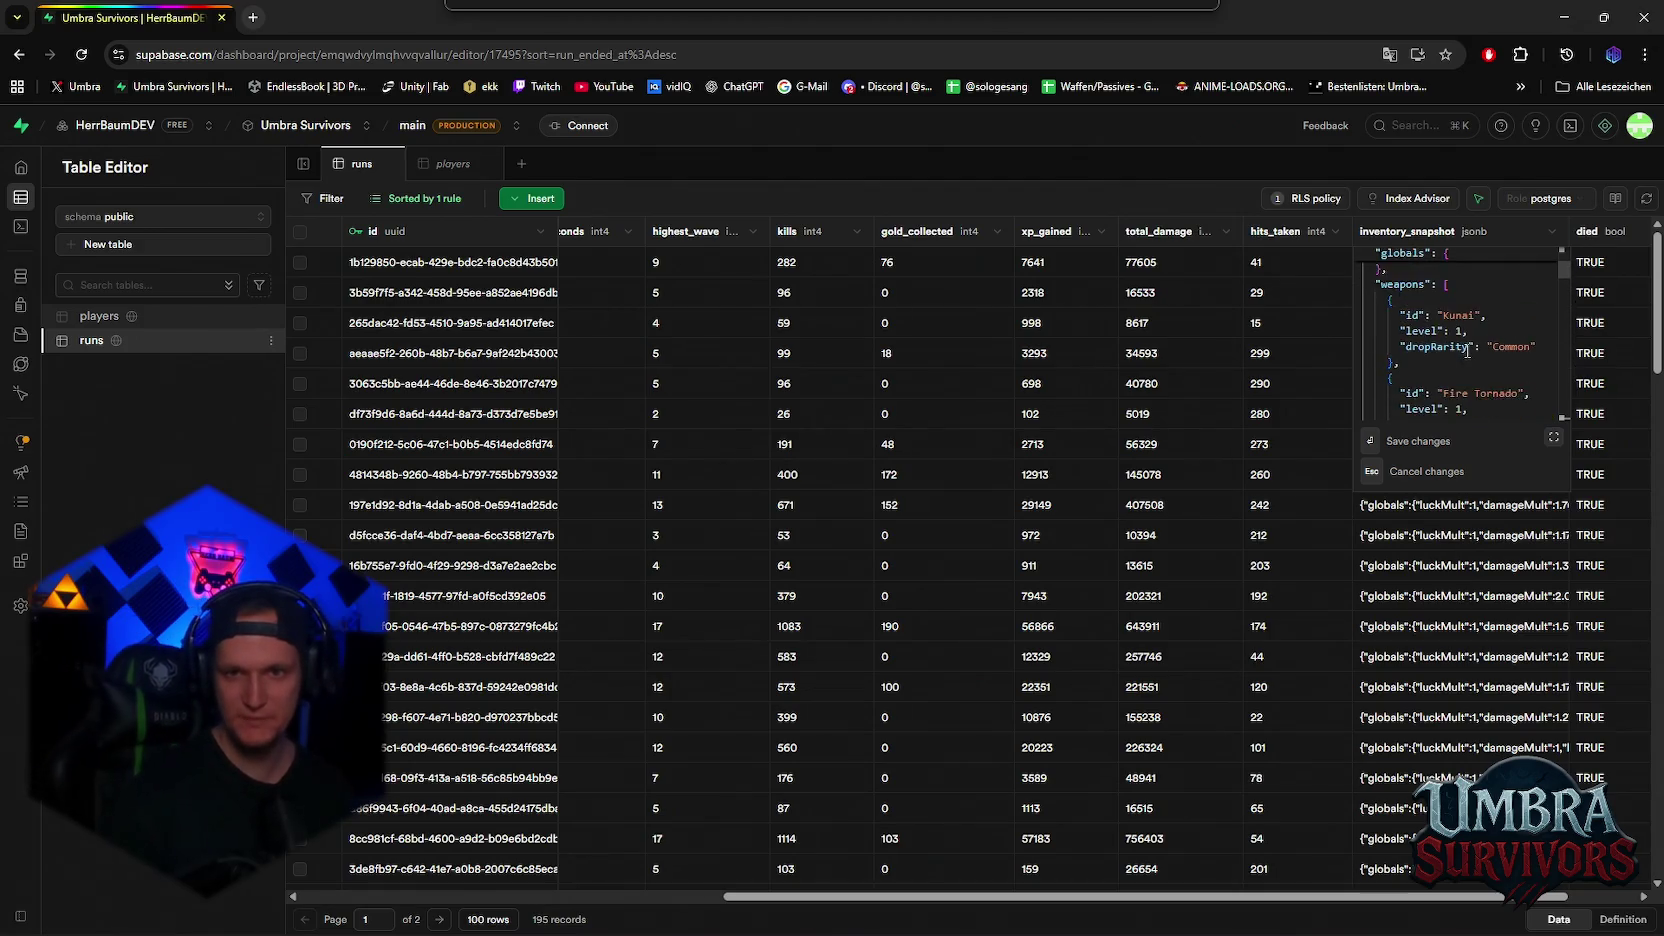
key("Escape")
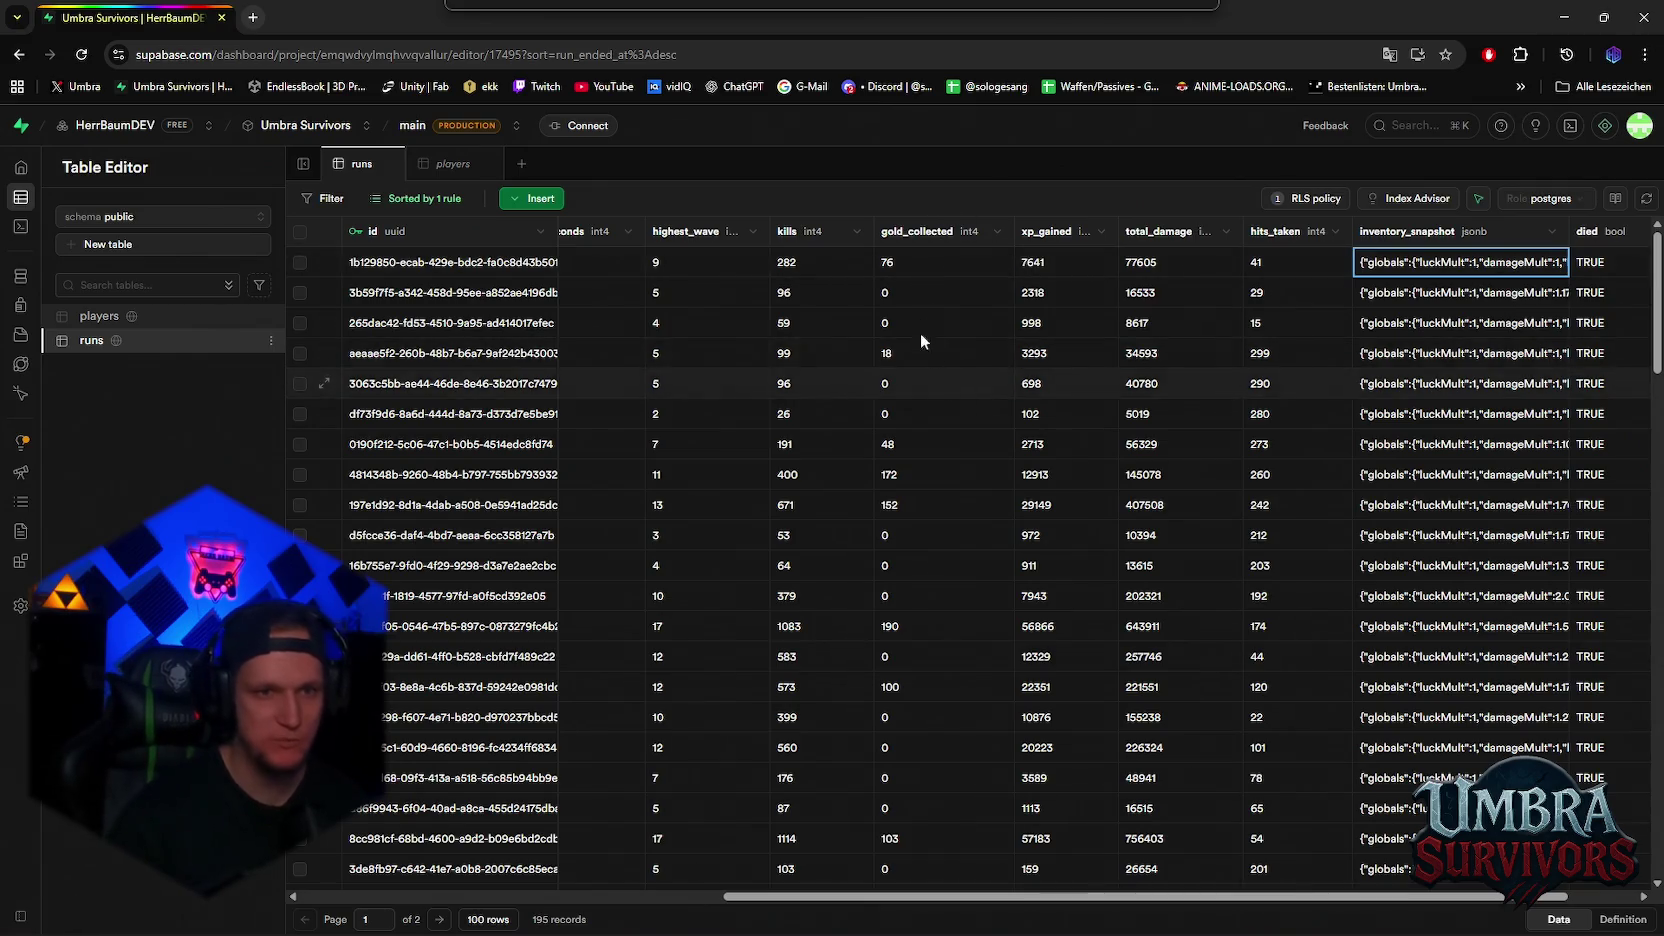
left_click_drag(968, 898, 881, 903)
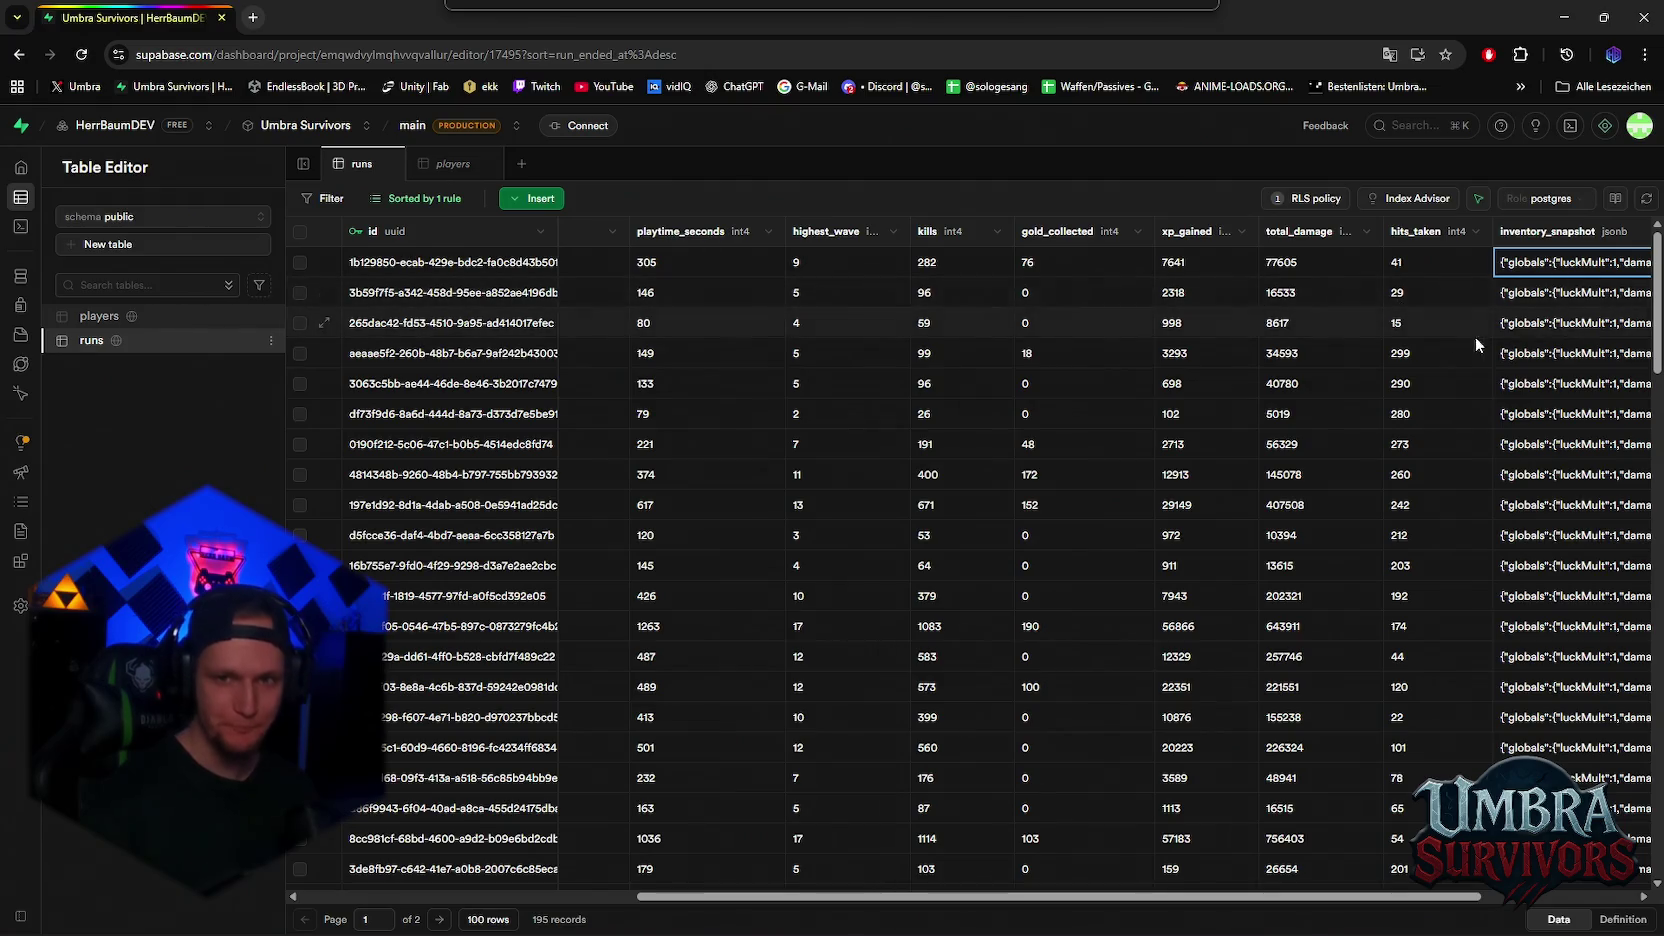
scroll(1100, 880, "right", 2)
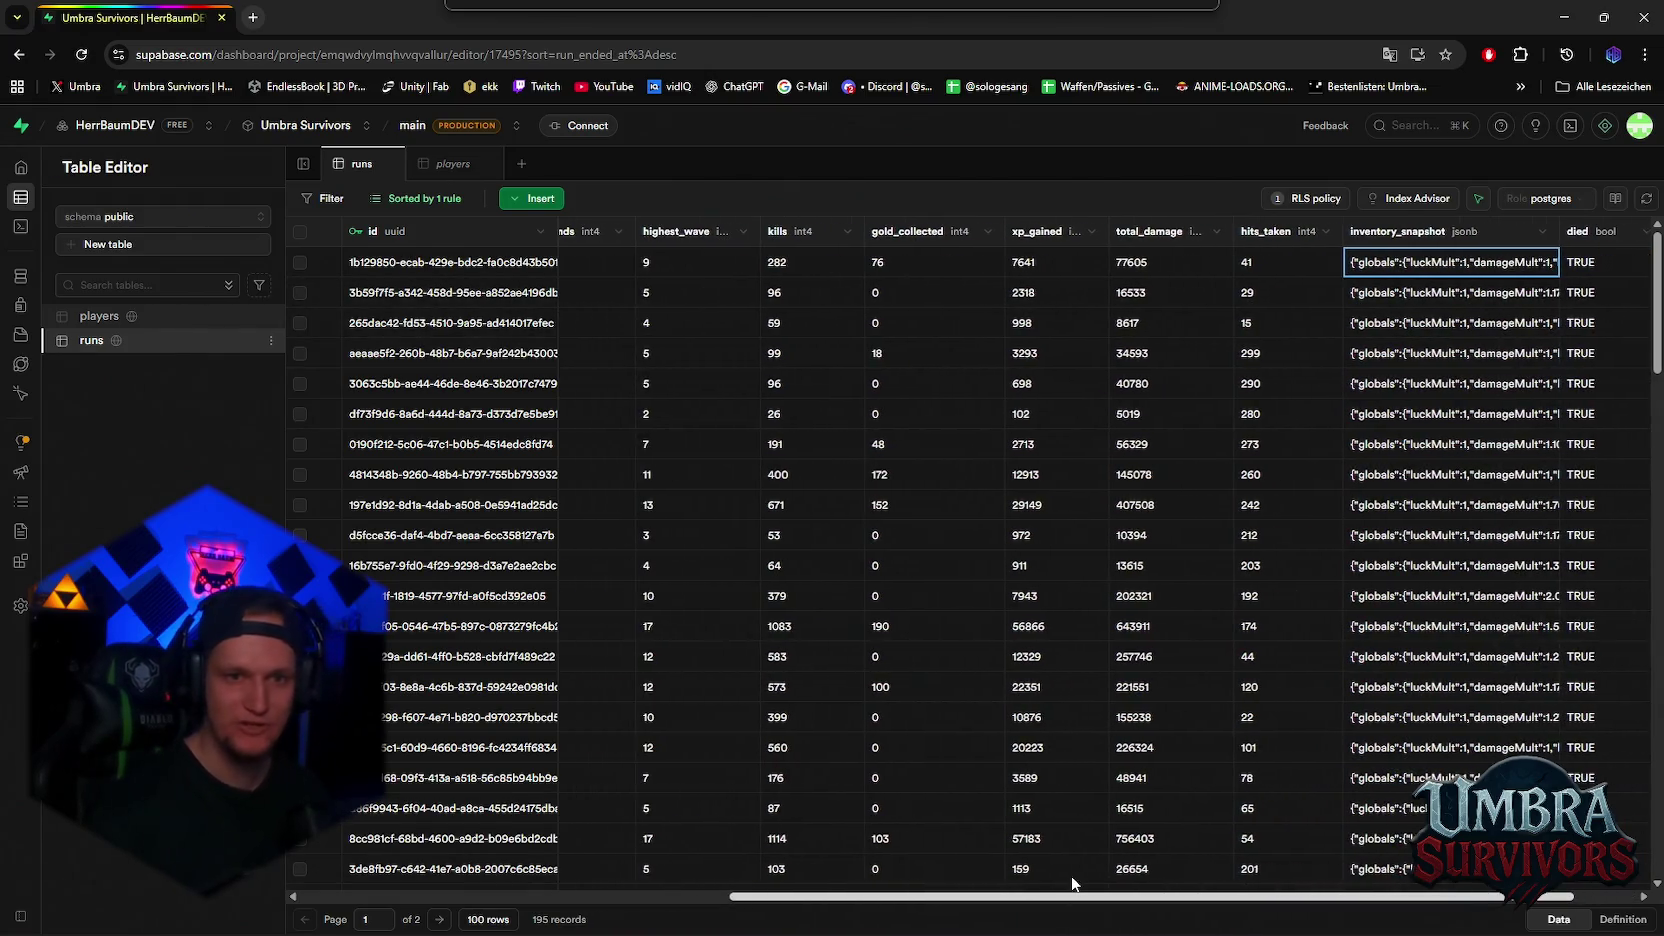
scroll(1075, 880, "right", 1)
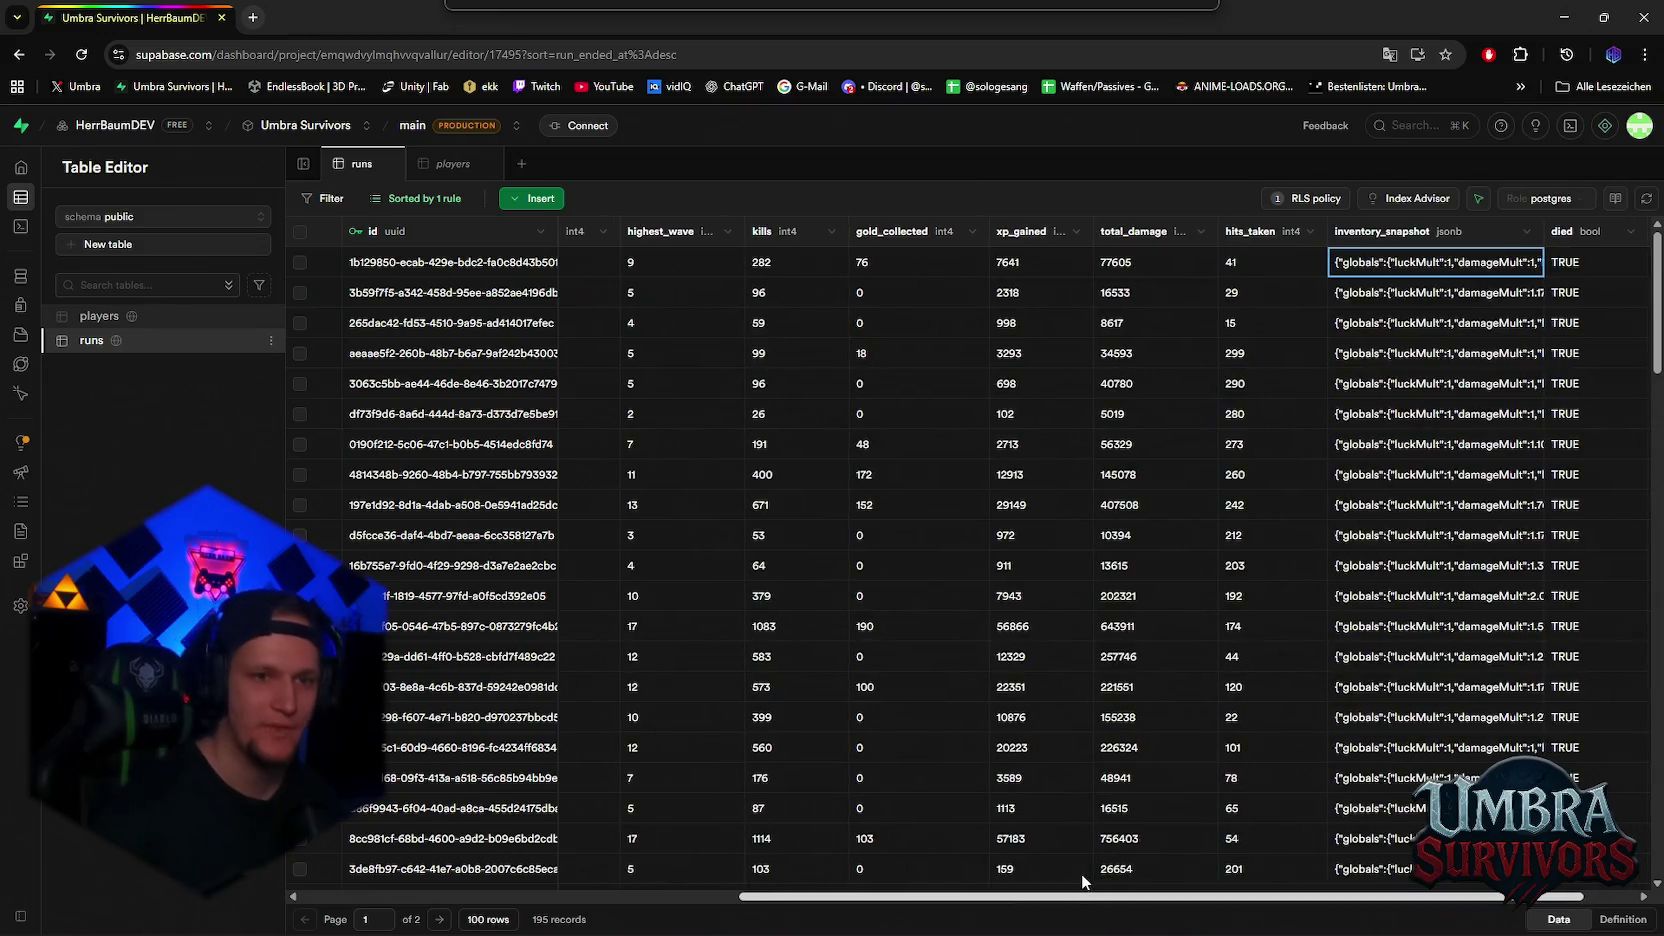
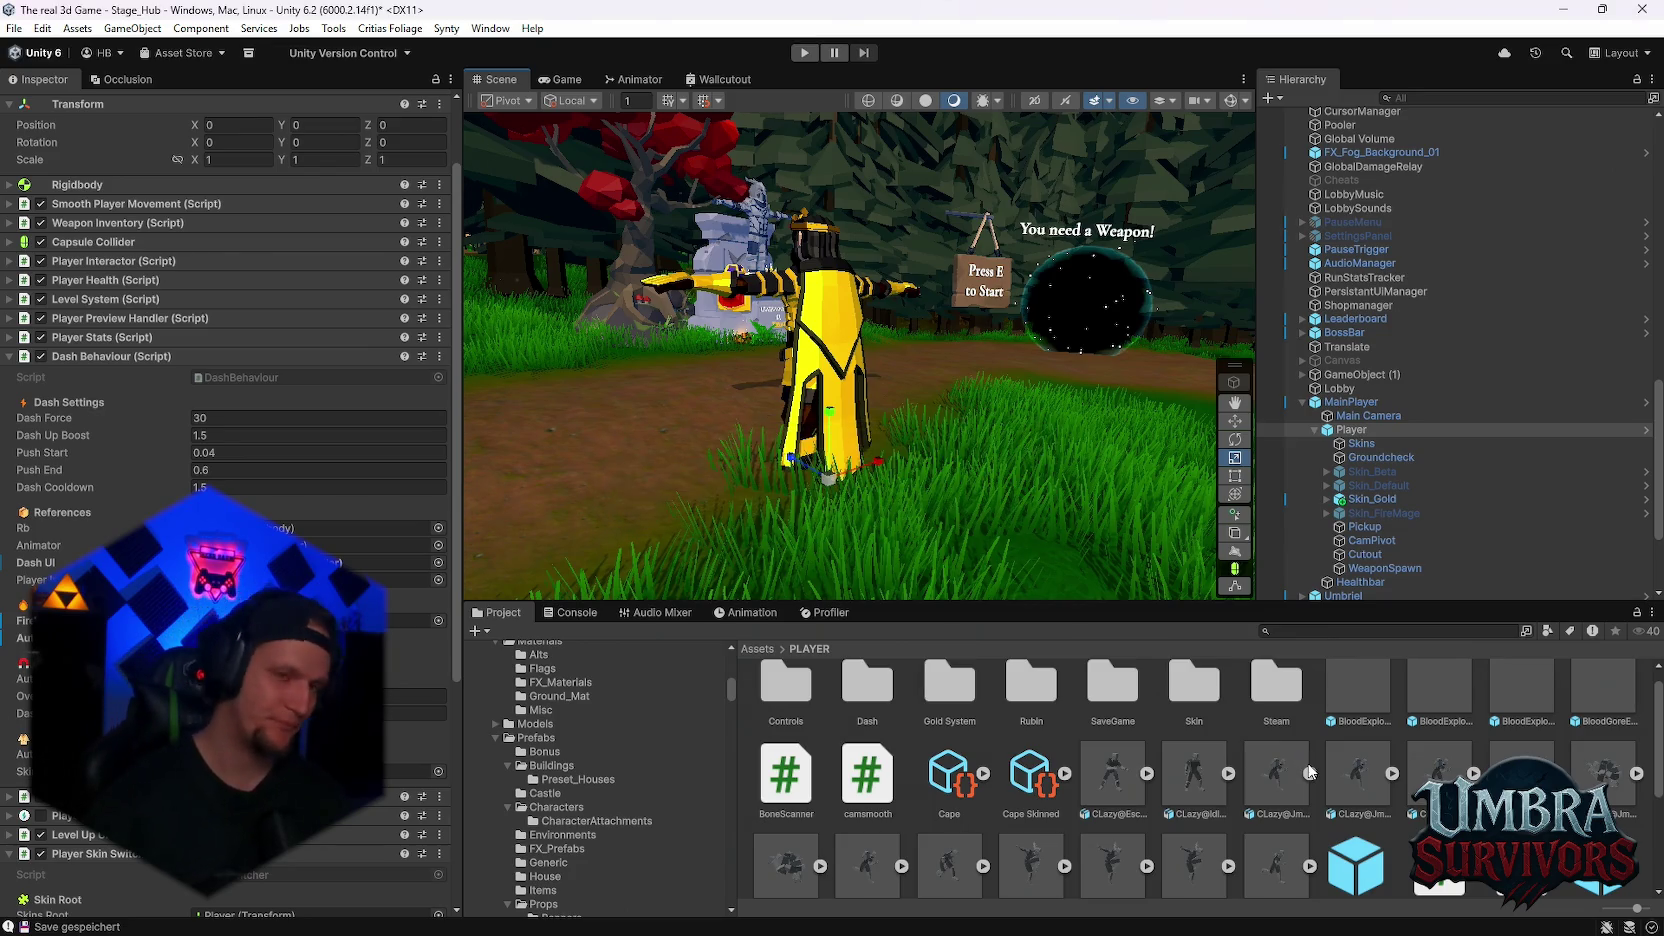
Inspect the jump animation's import settings and do a quick test run of the game
left_click(1305, 770)
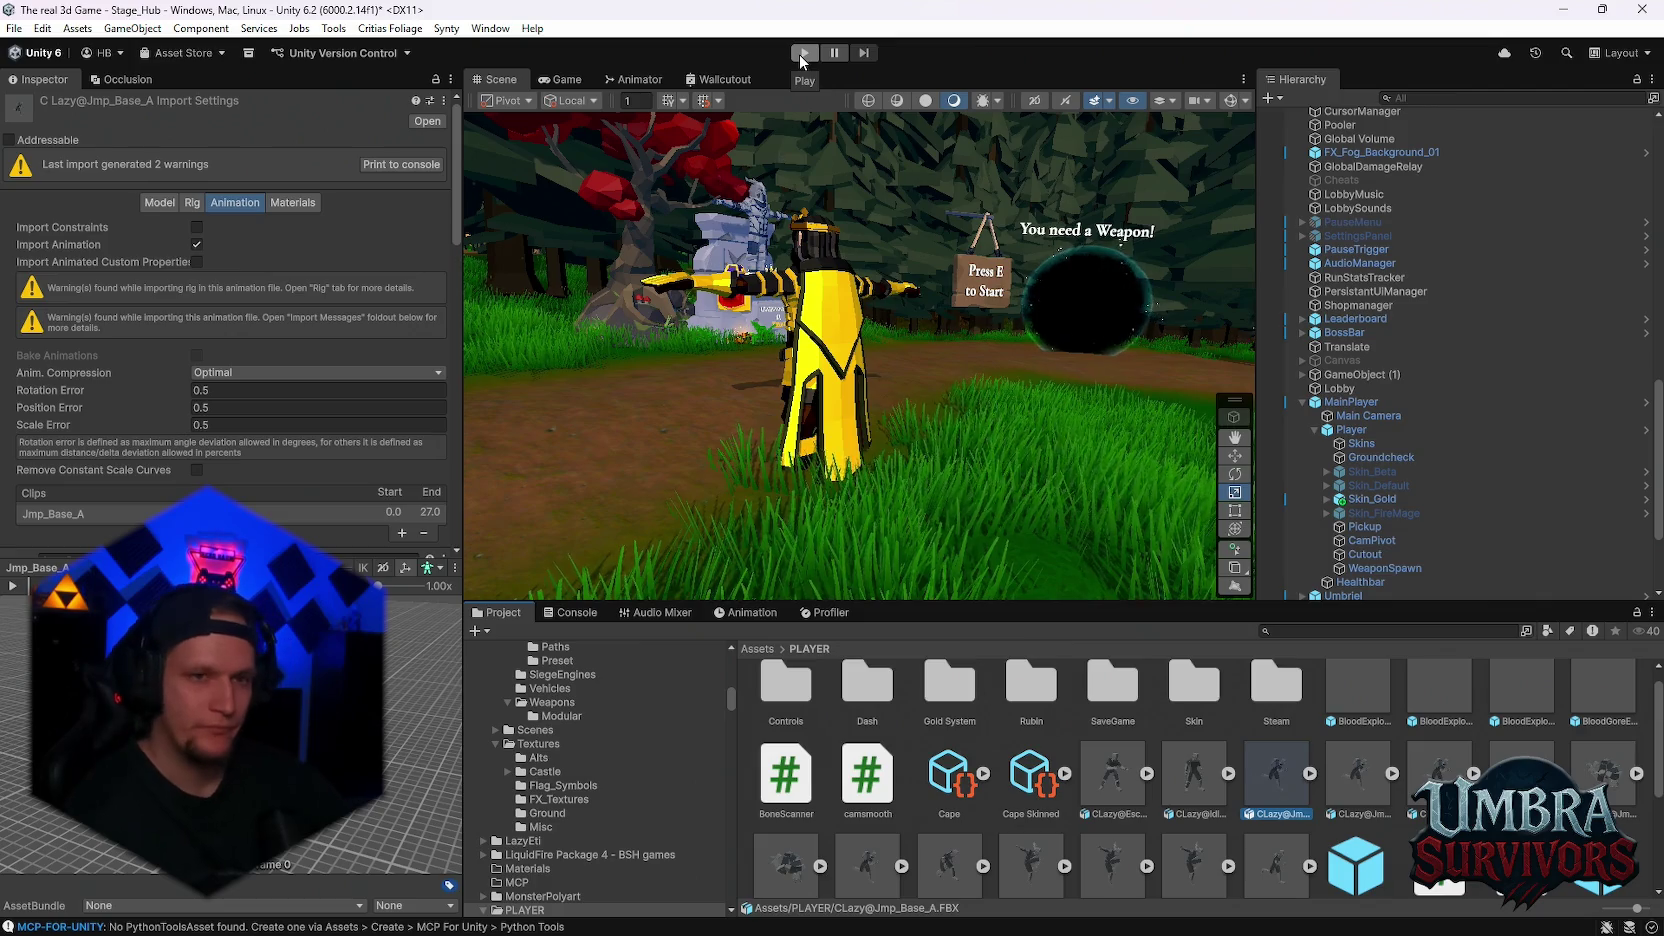
left_click(802, 53)
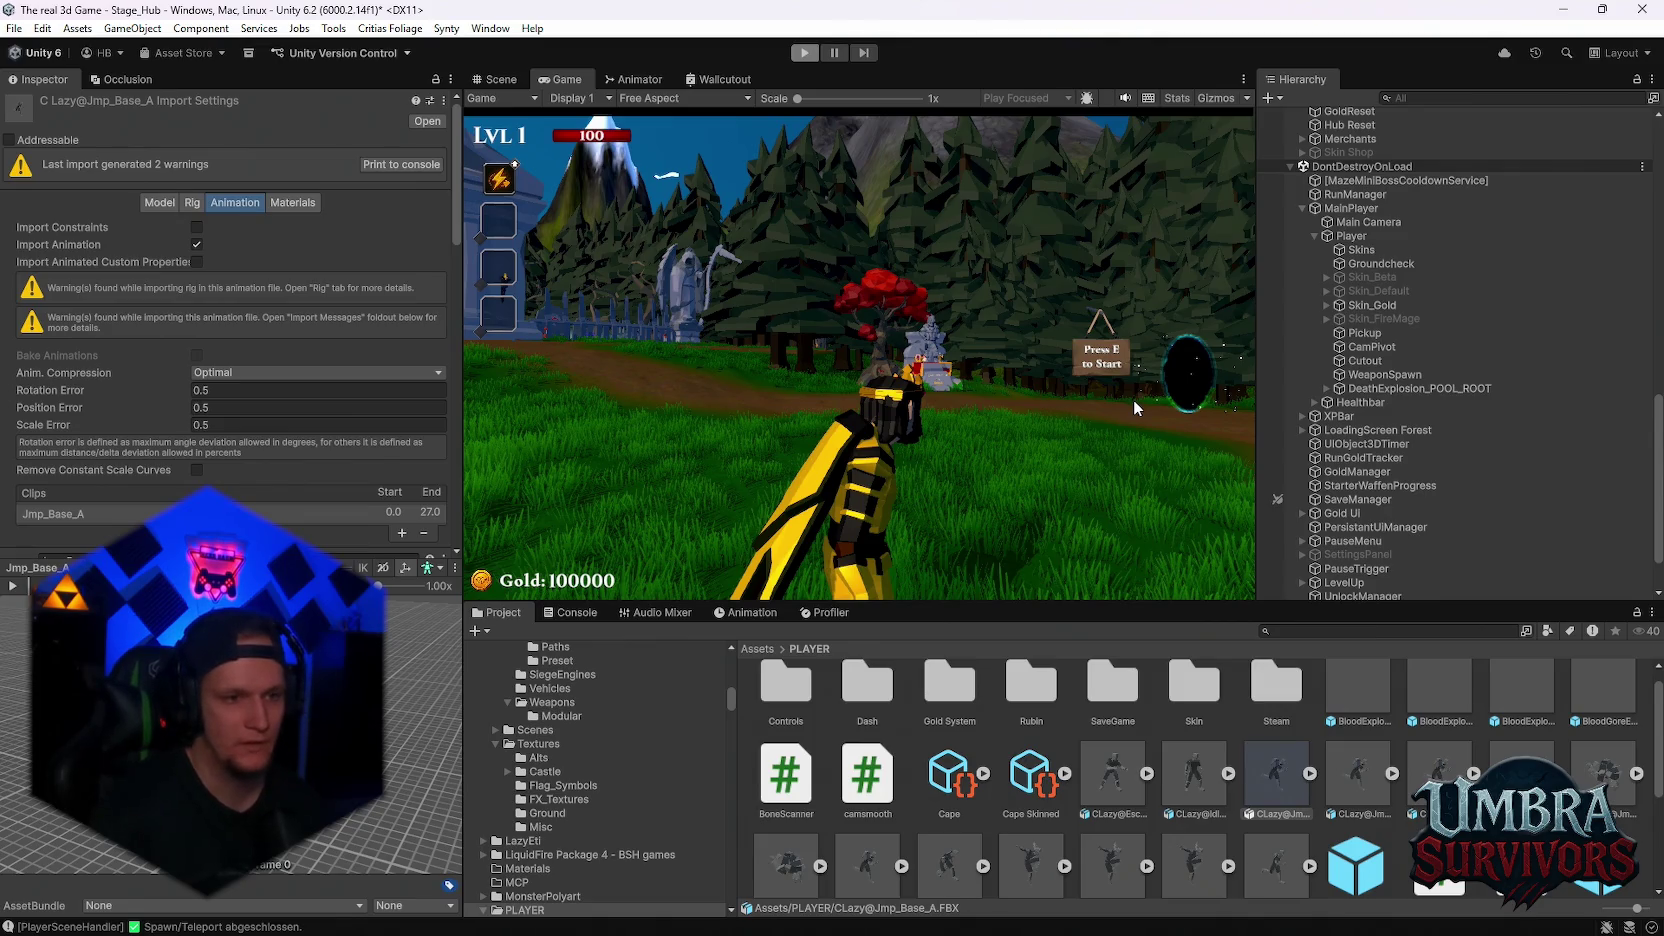
key("ctrl+p")
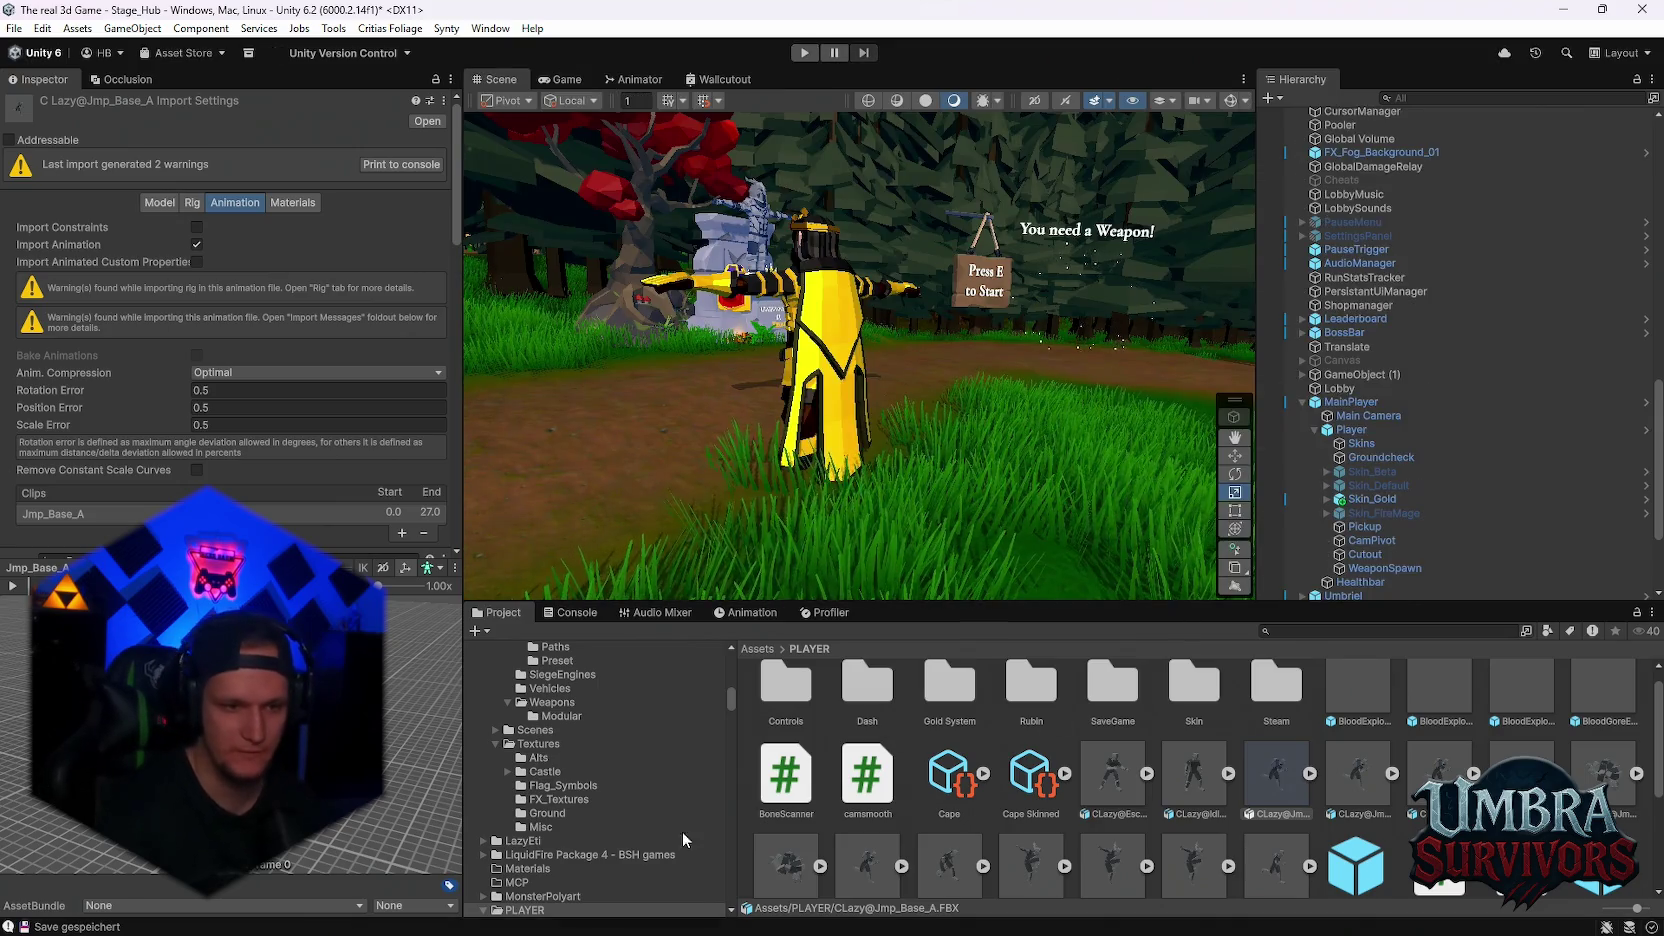
Browse the Project folder tree down to the FeuerTornado folder
scroll(578, 832, "down", 10)
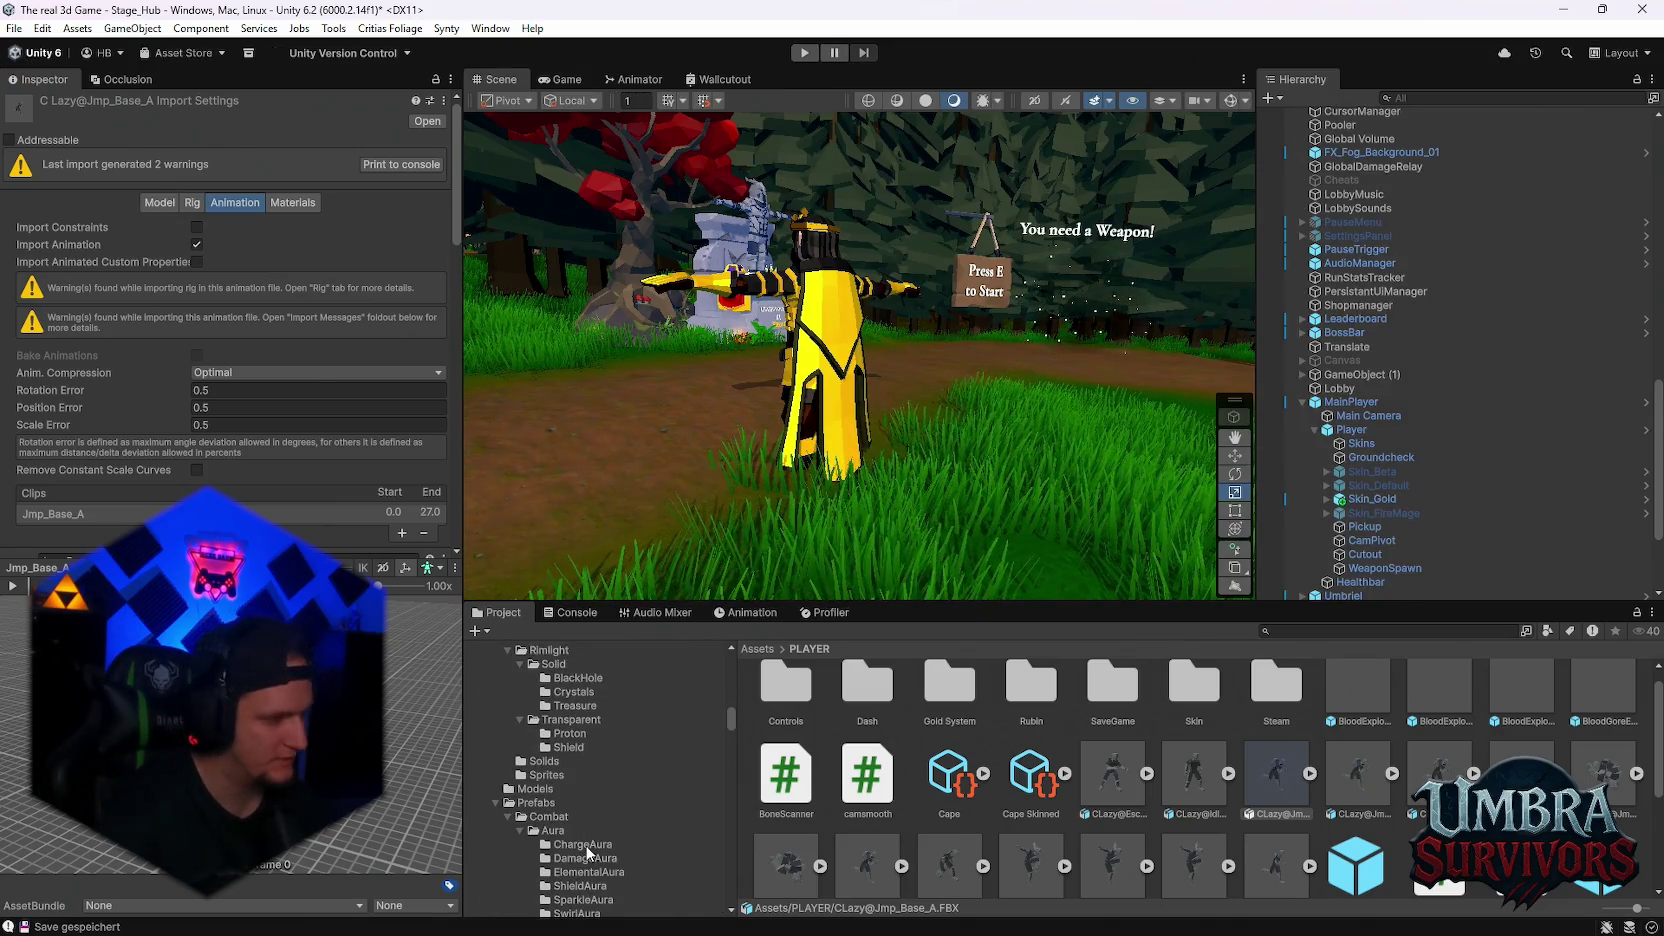
scroll(590, 845, "down", 6)
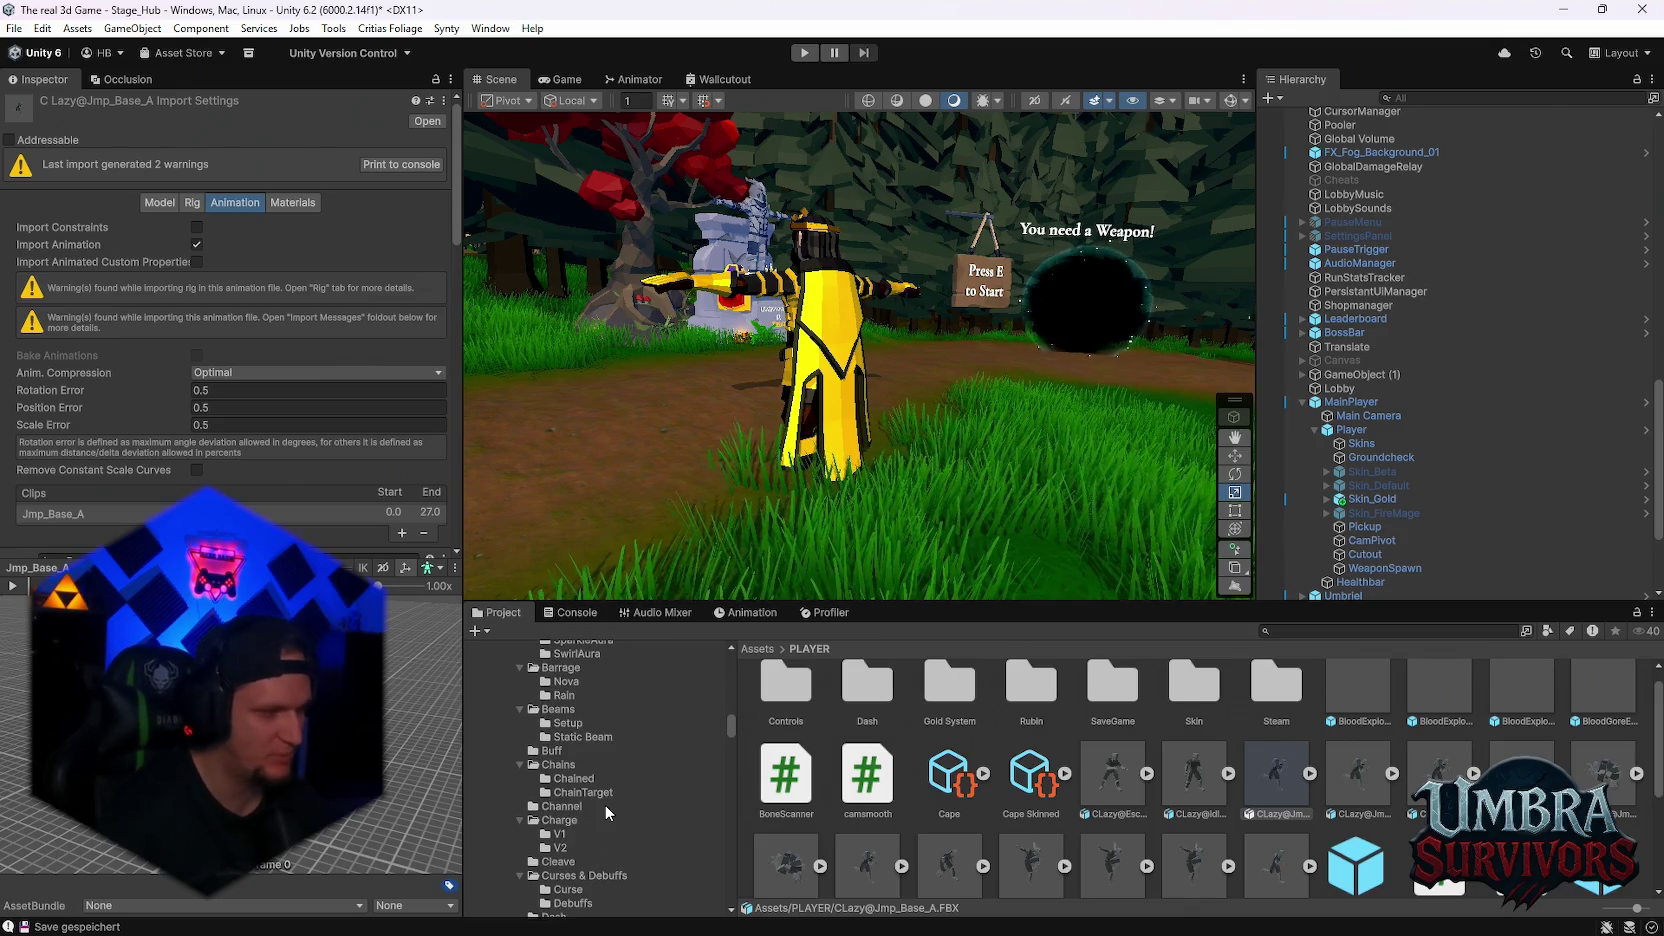
scroll(620, 798, "down", 8)
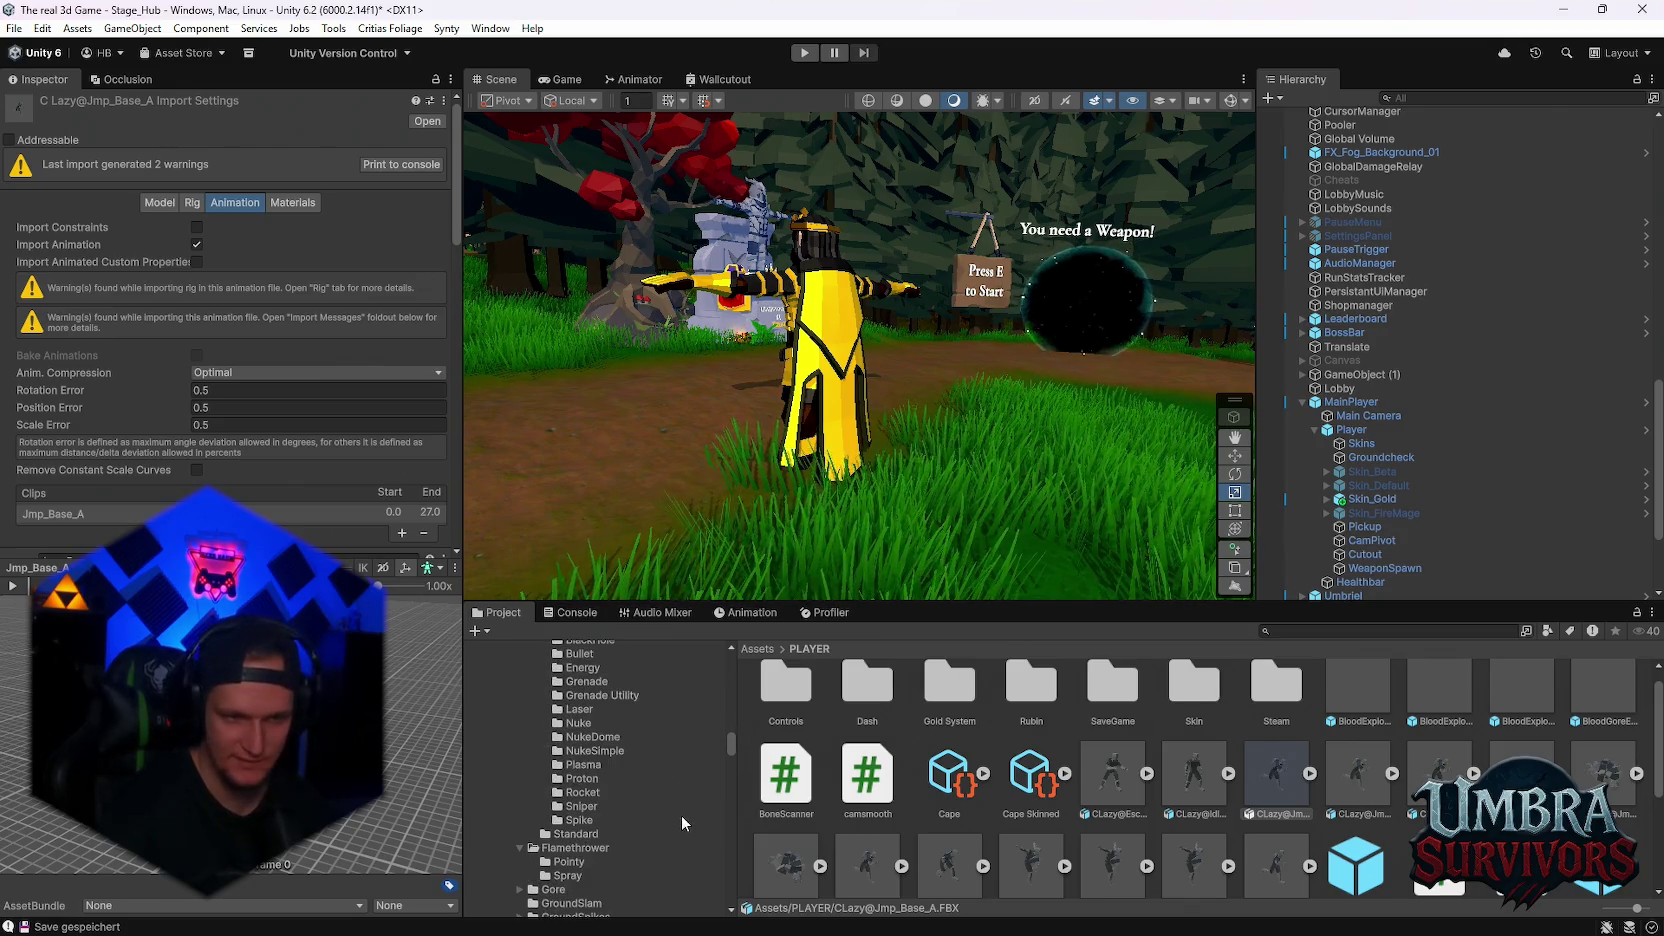
left_click_drag(732, 752, 737, 888)
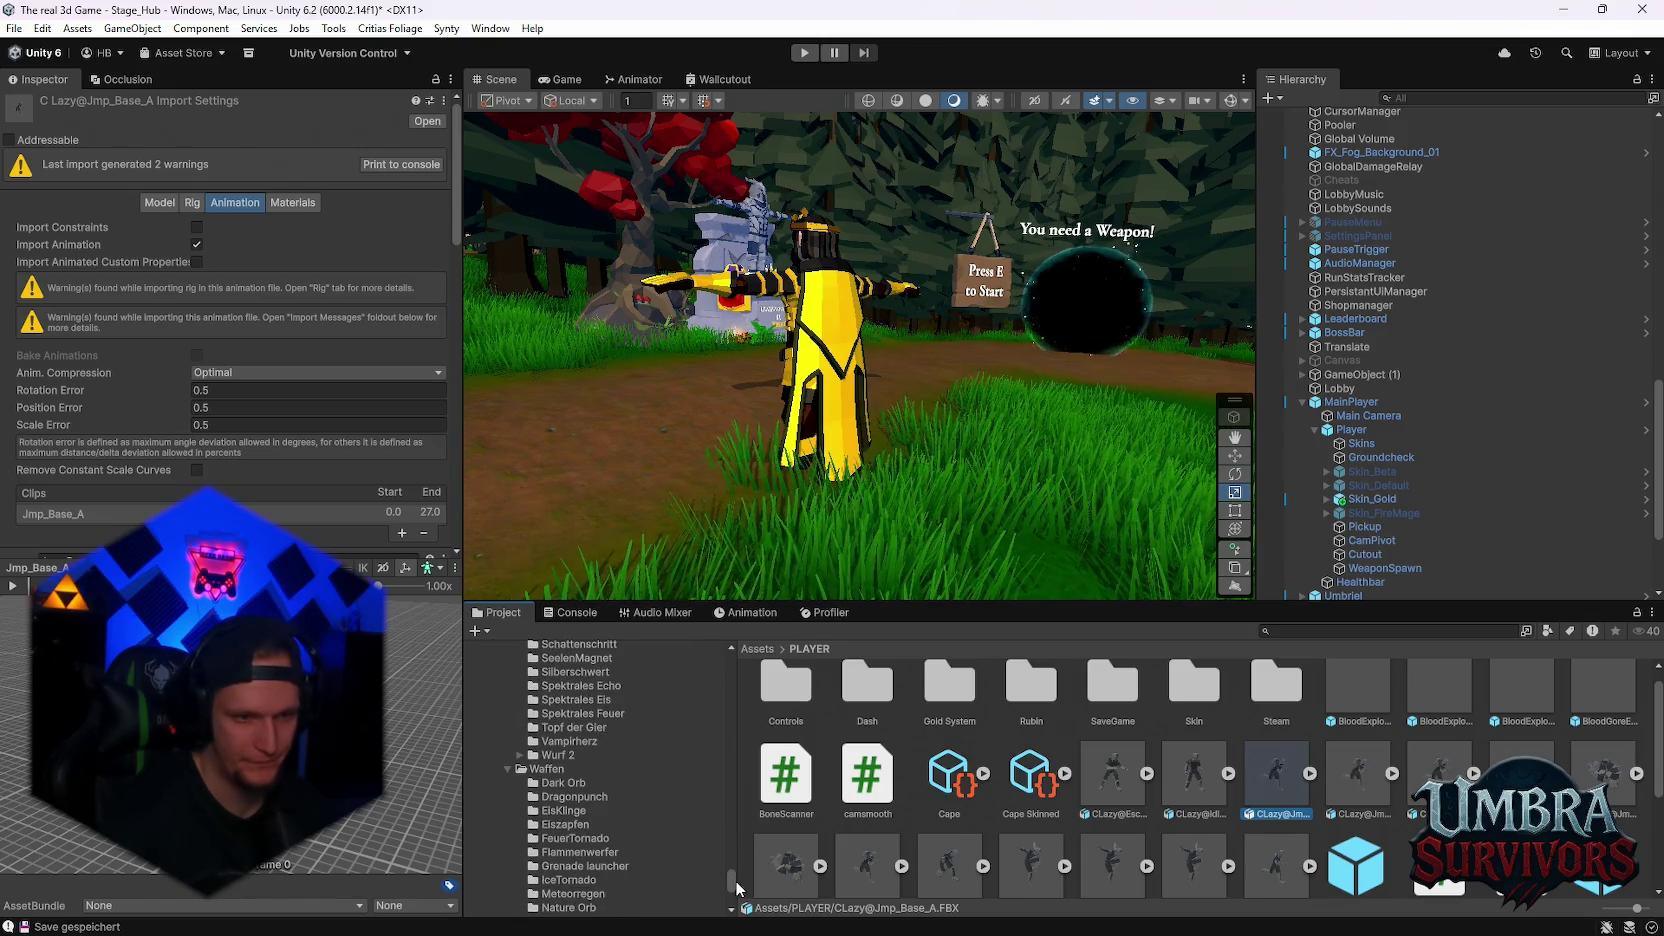
scroll(604, 826, "down", 4)
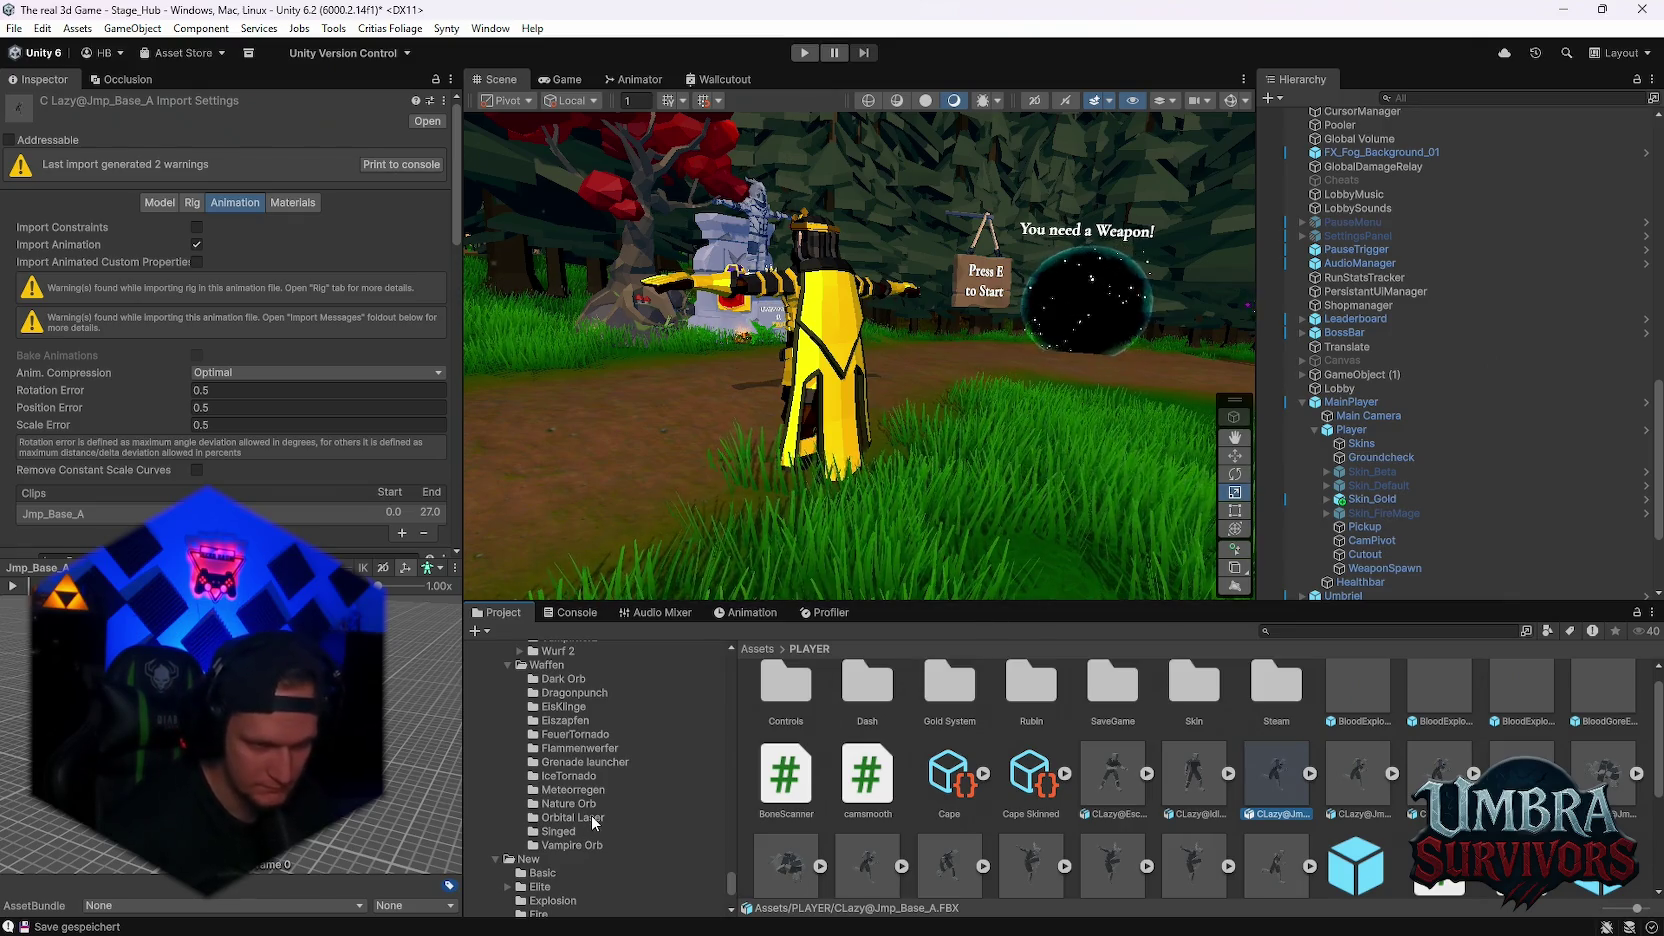
scroll(594, 812, "down", 2)
scroll(593, 798, "up", 2)
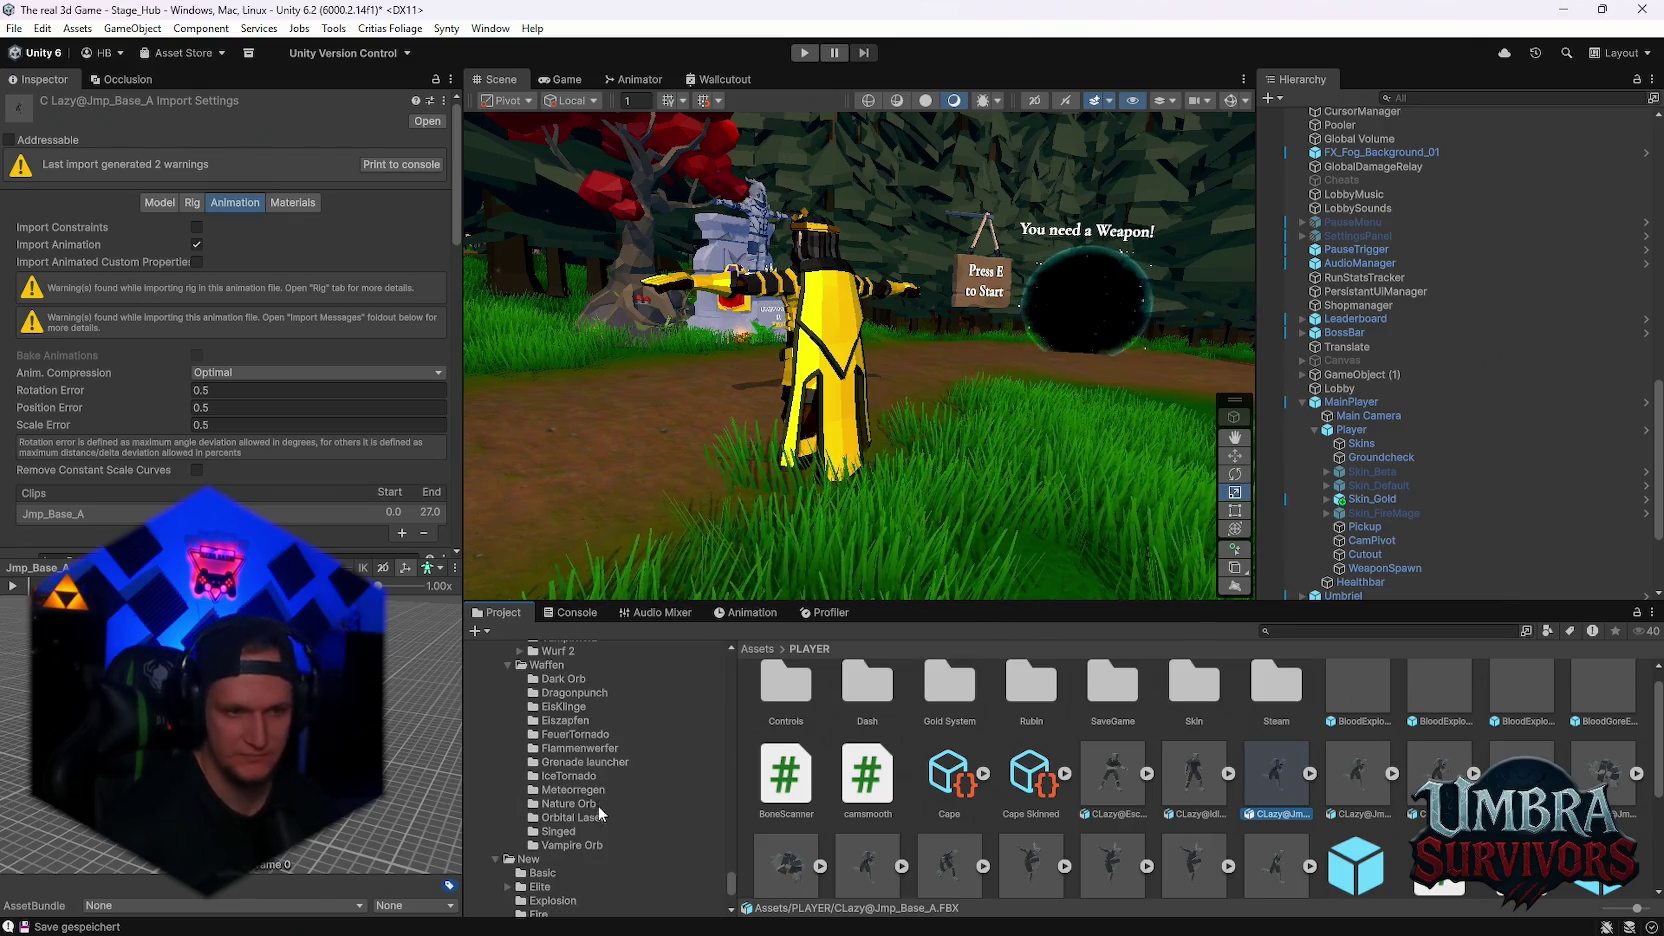
left_click(599, 734)
Go through the Elemente weapons folder to the UPGRADES/ItemPool/Passive/Krug der Gier folder
scroll(611, 753, "up", 3)
scroll(593, 803, "down", 6)
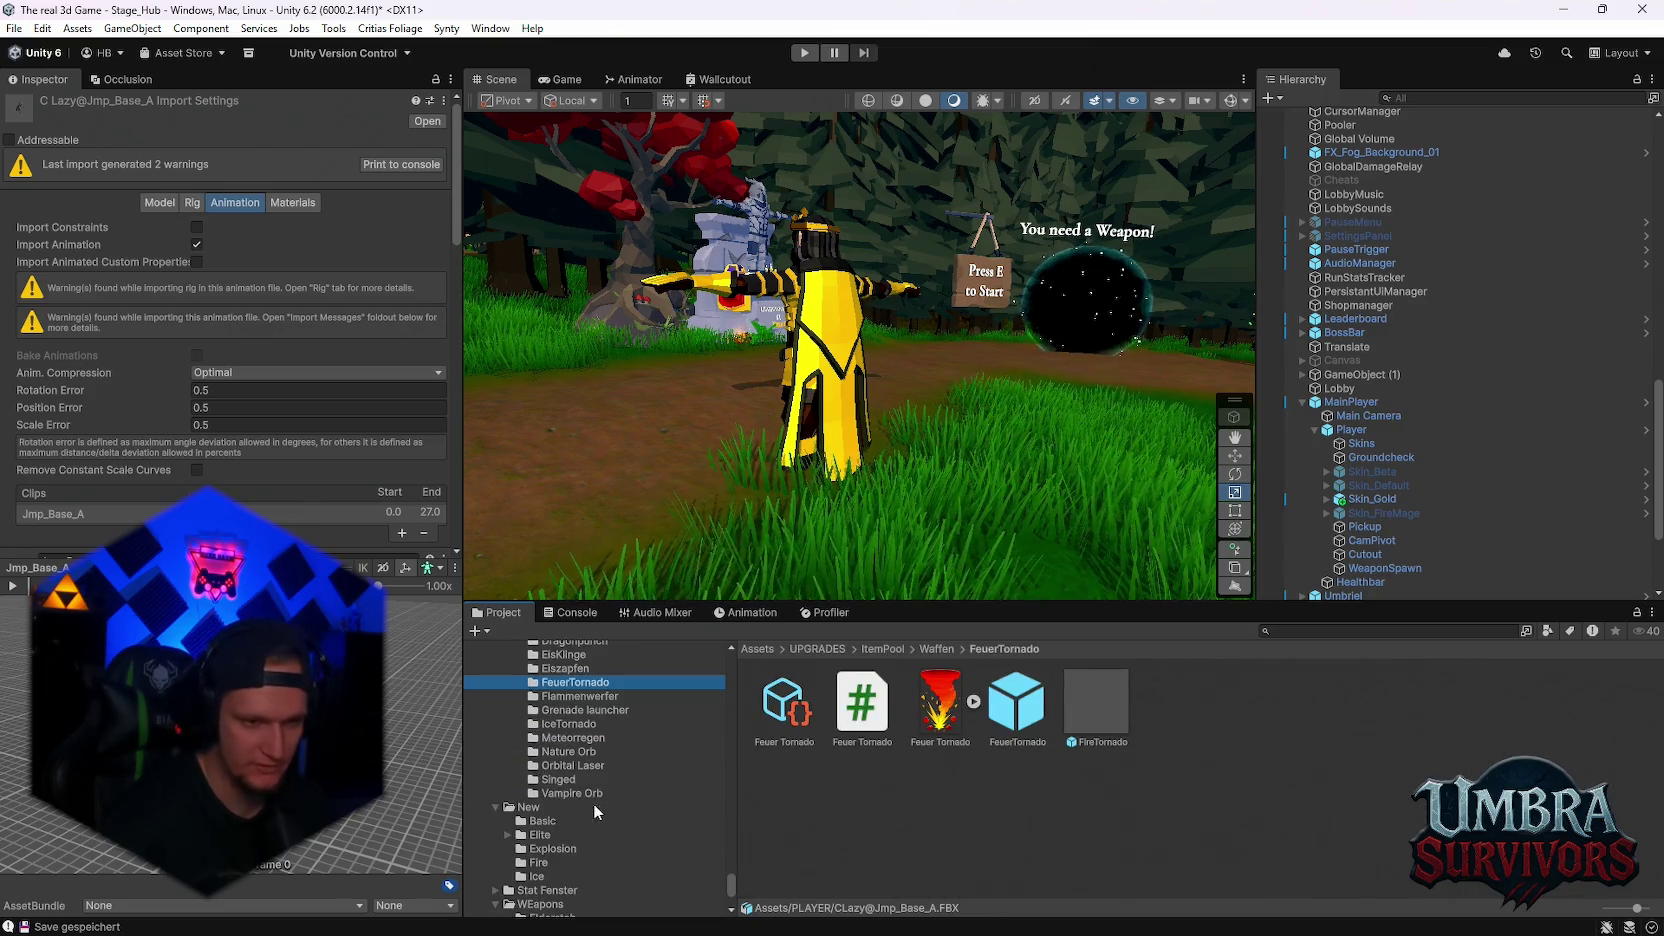
scroll(556, 828, "down", 5)
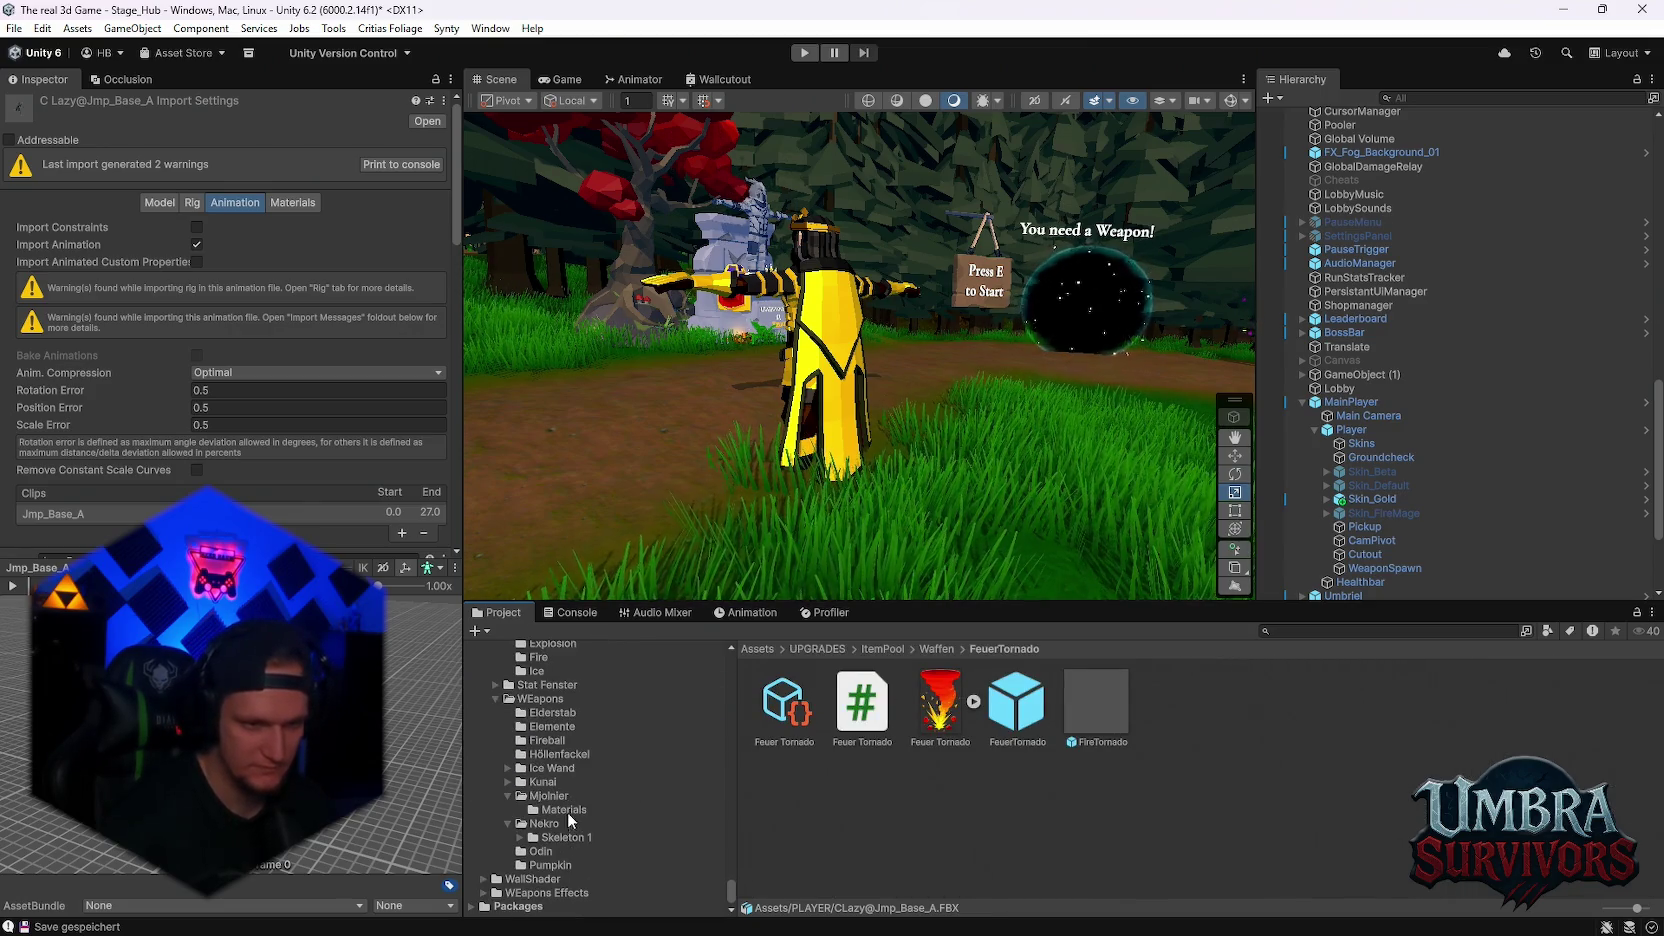
left_click(556, 712)
left_click(556, 726)
scroll(593, 816, "up", 4)
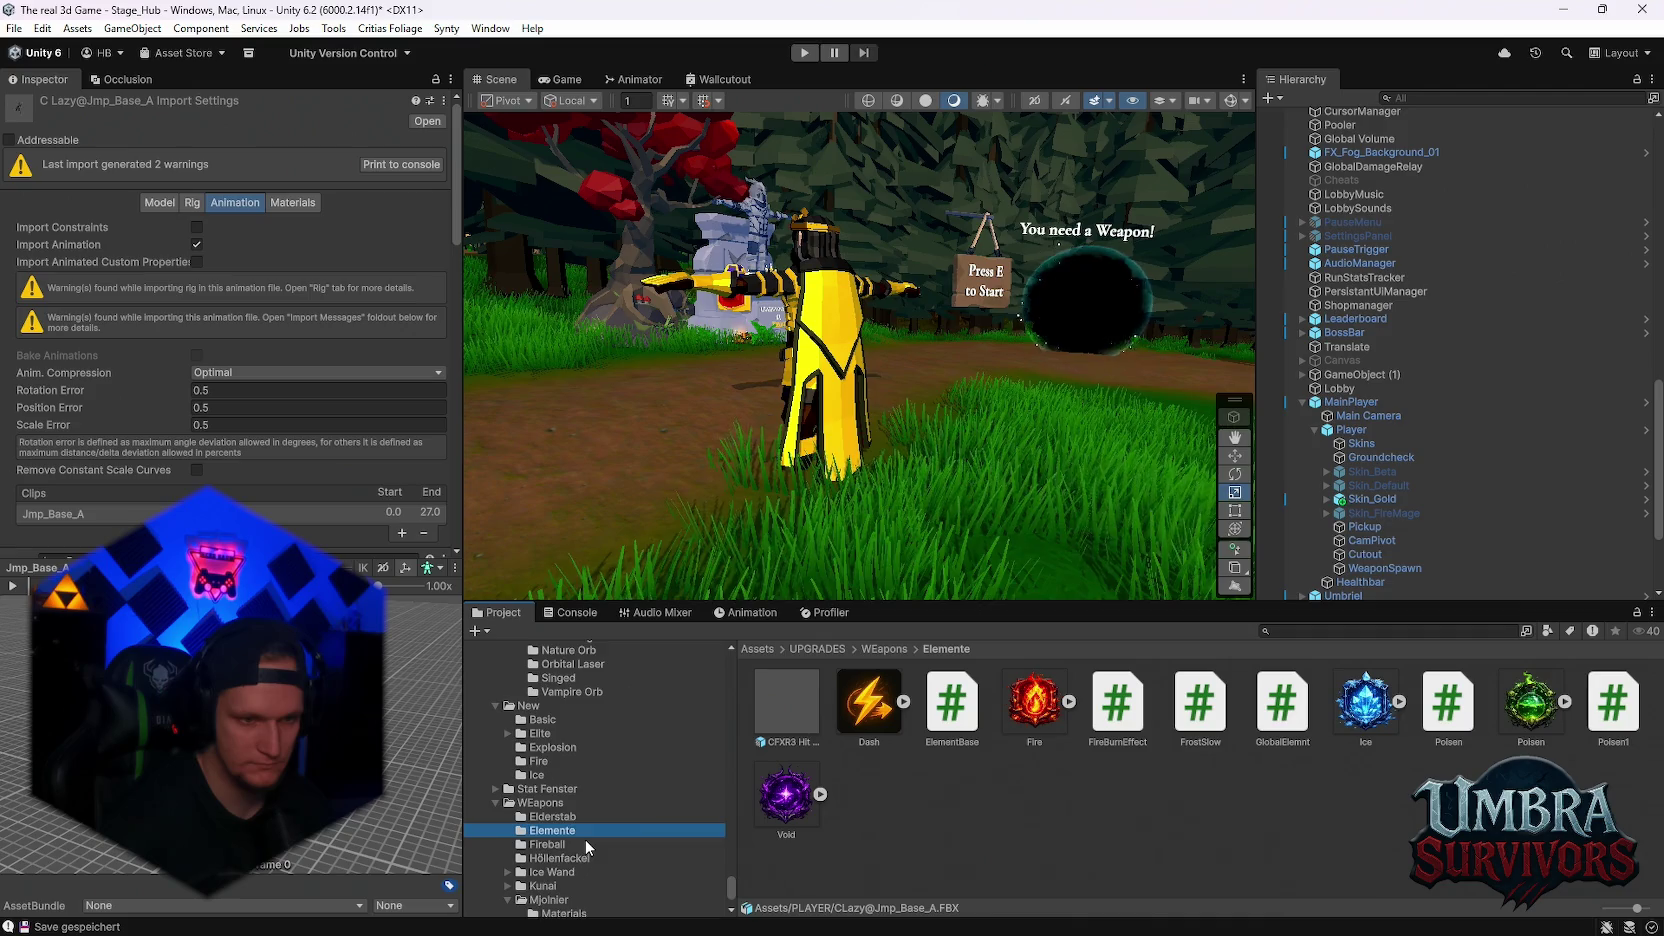
scroll(590, 837, "down", 10)
scroll(599, 835, "down", 5)
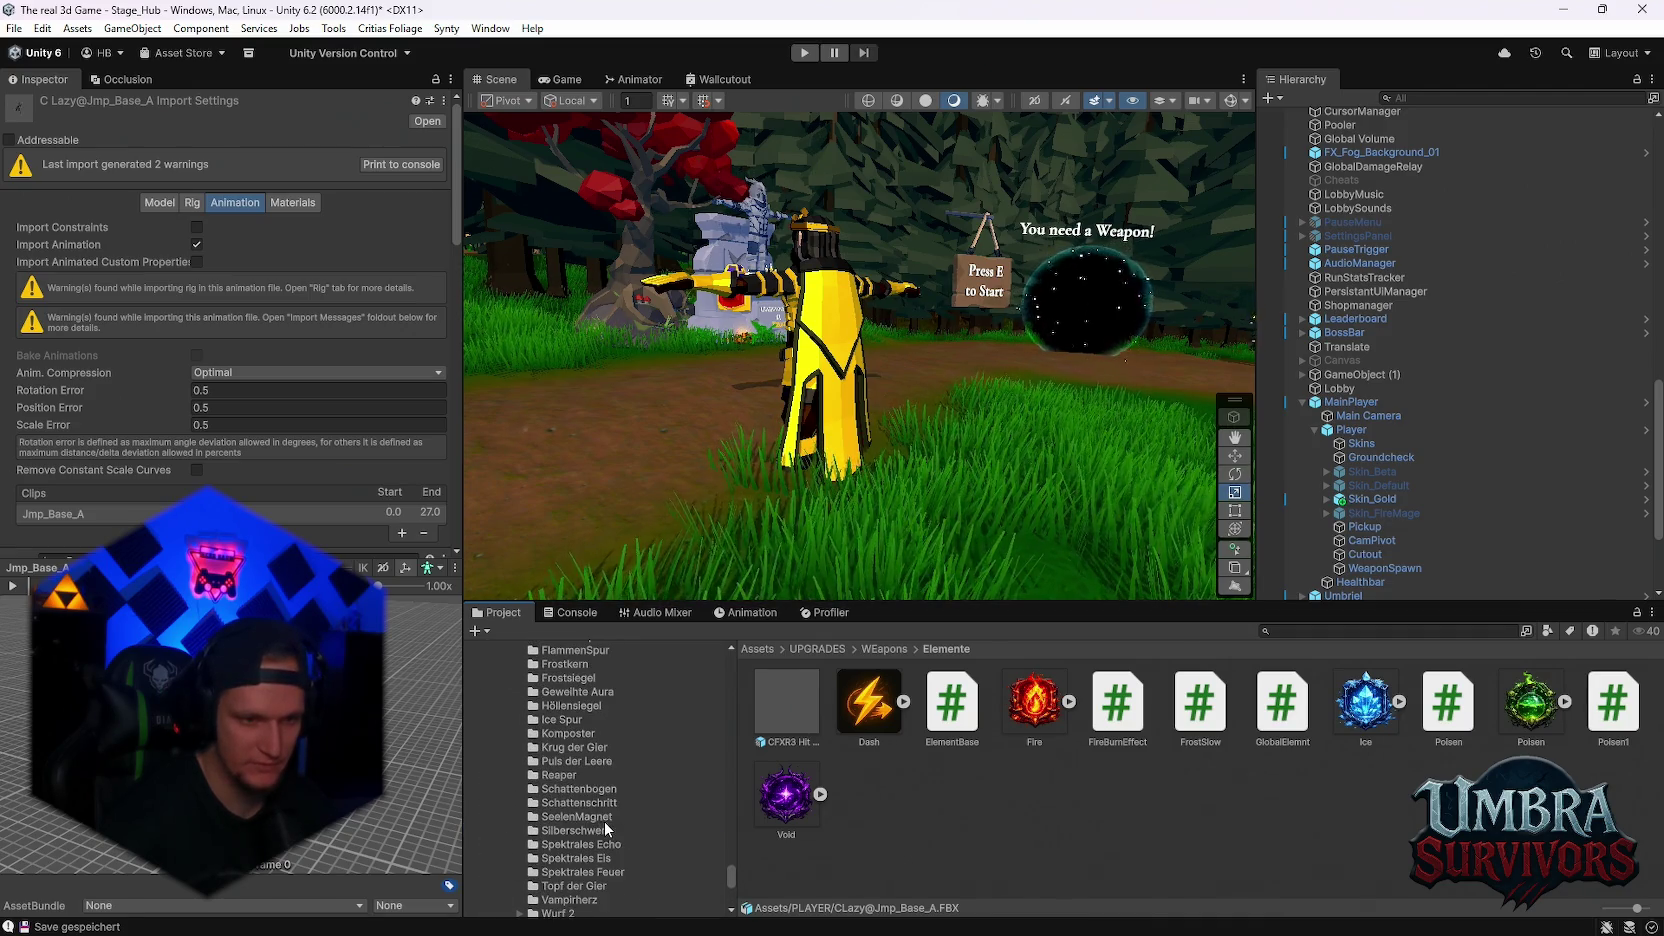
scroll(580, 748, "up", 2)
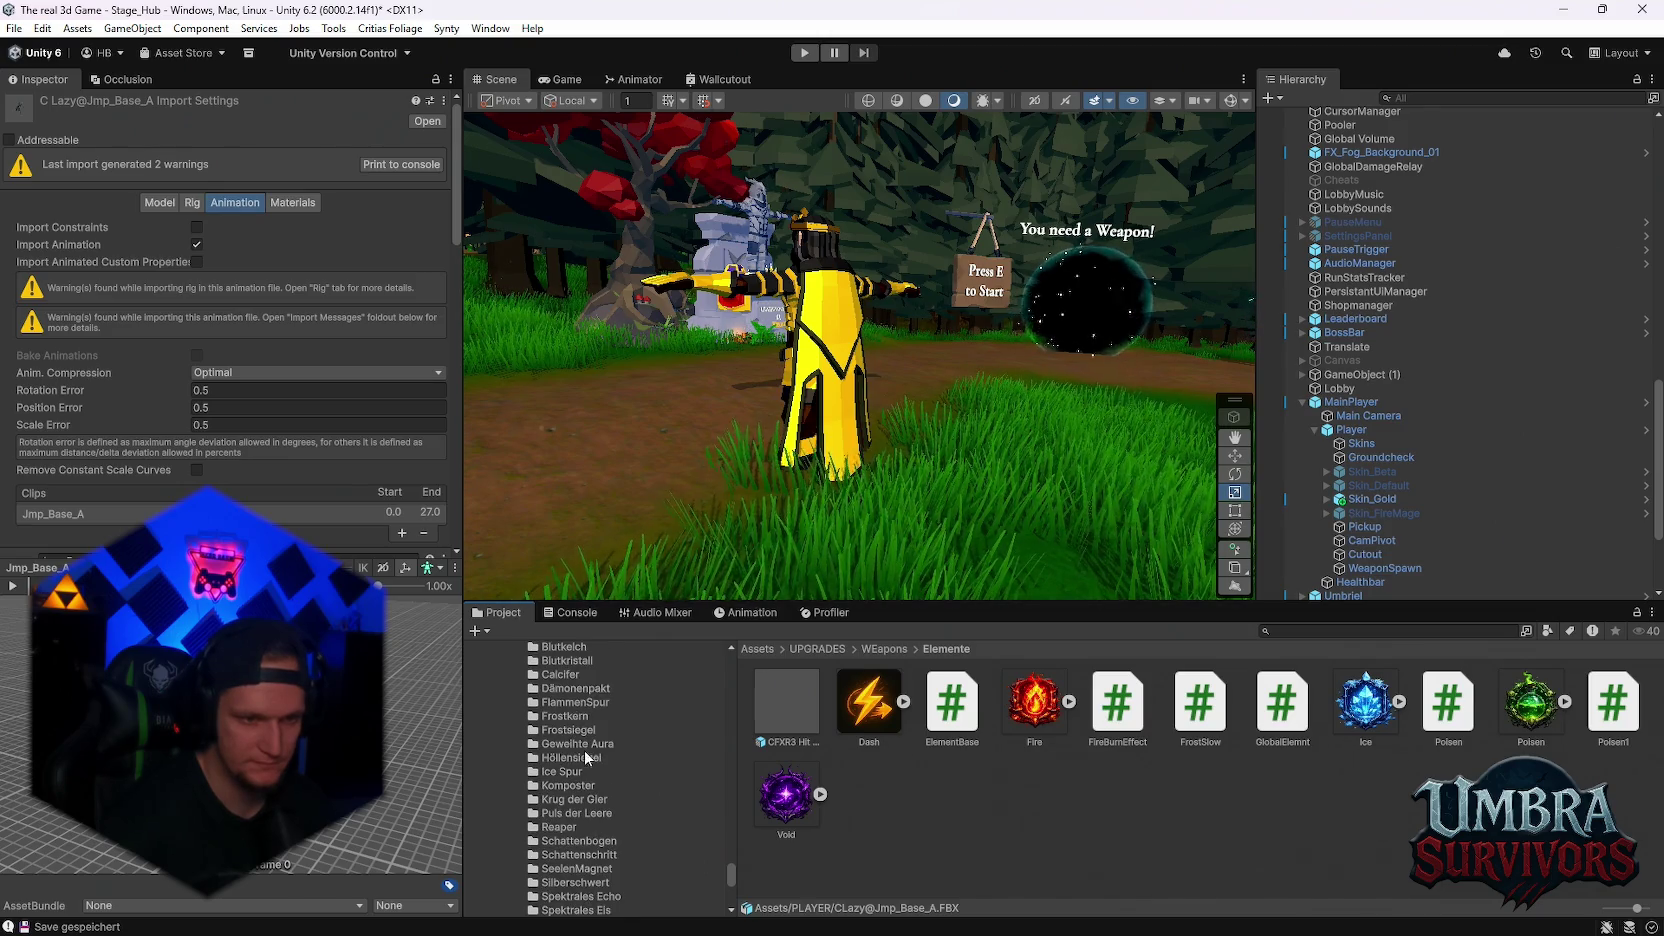
left_click(596, 800)
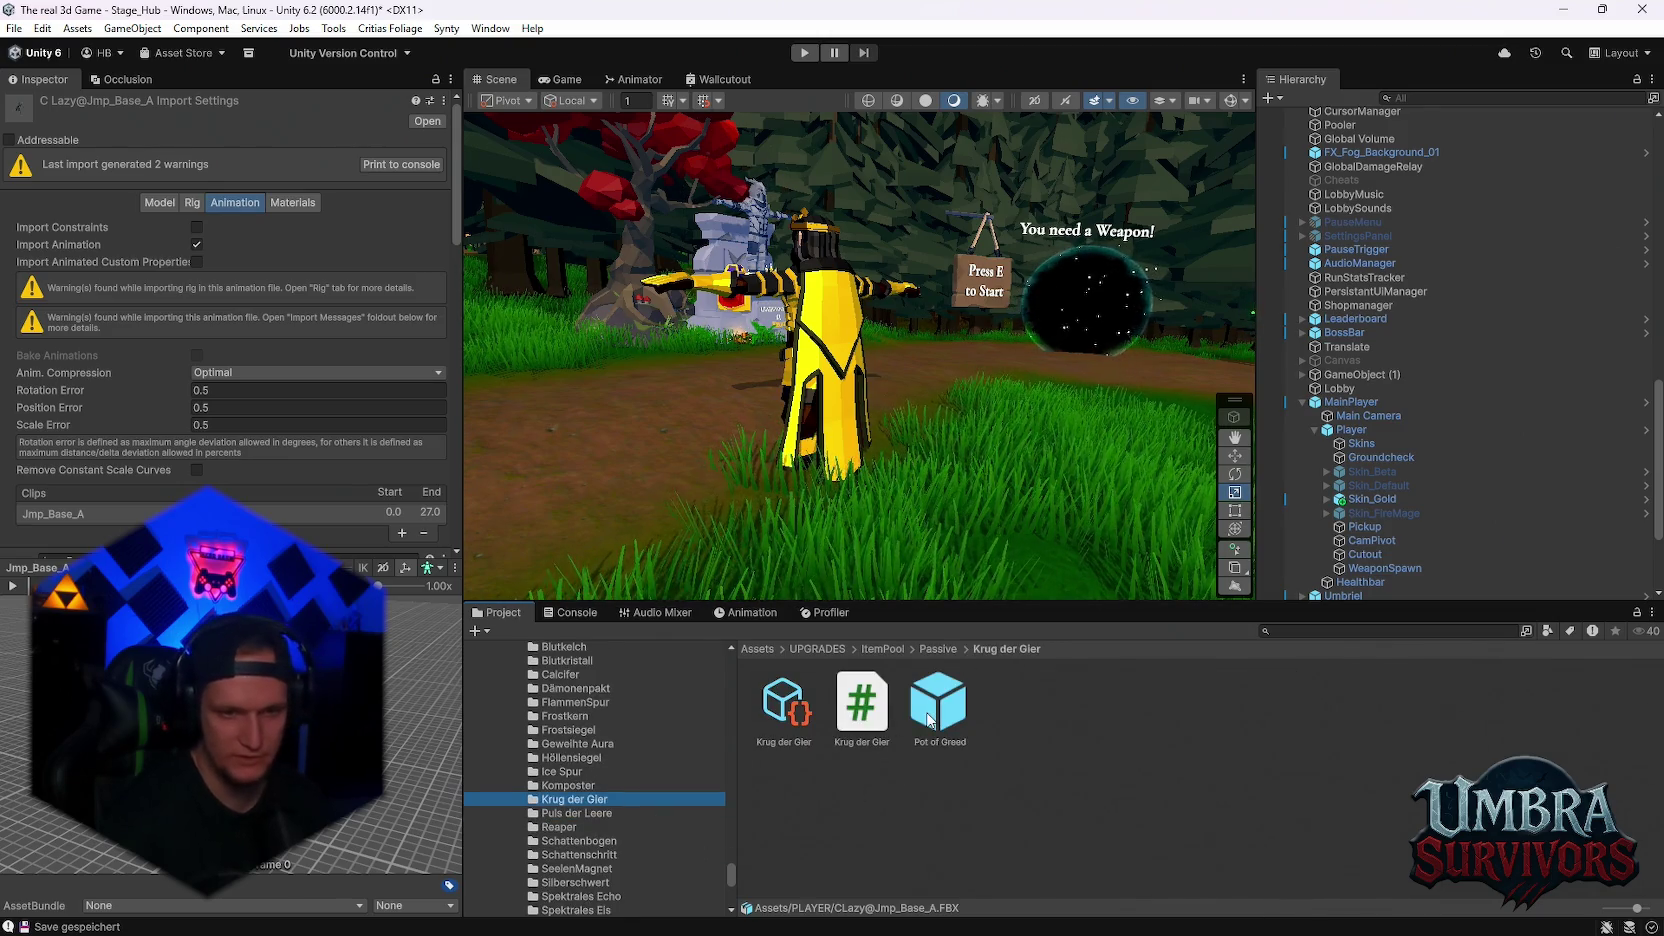
Duplicate the Pot of Greed prefab and the Krug der Gier upgrade data
left_click(938, 705)
key("ctrl+d")
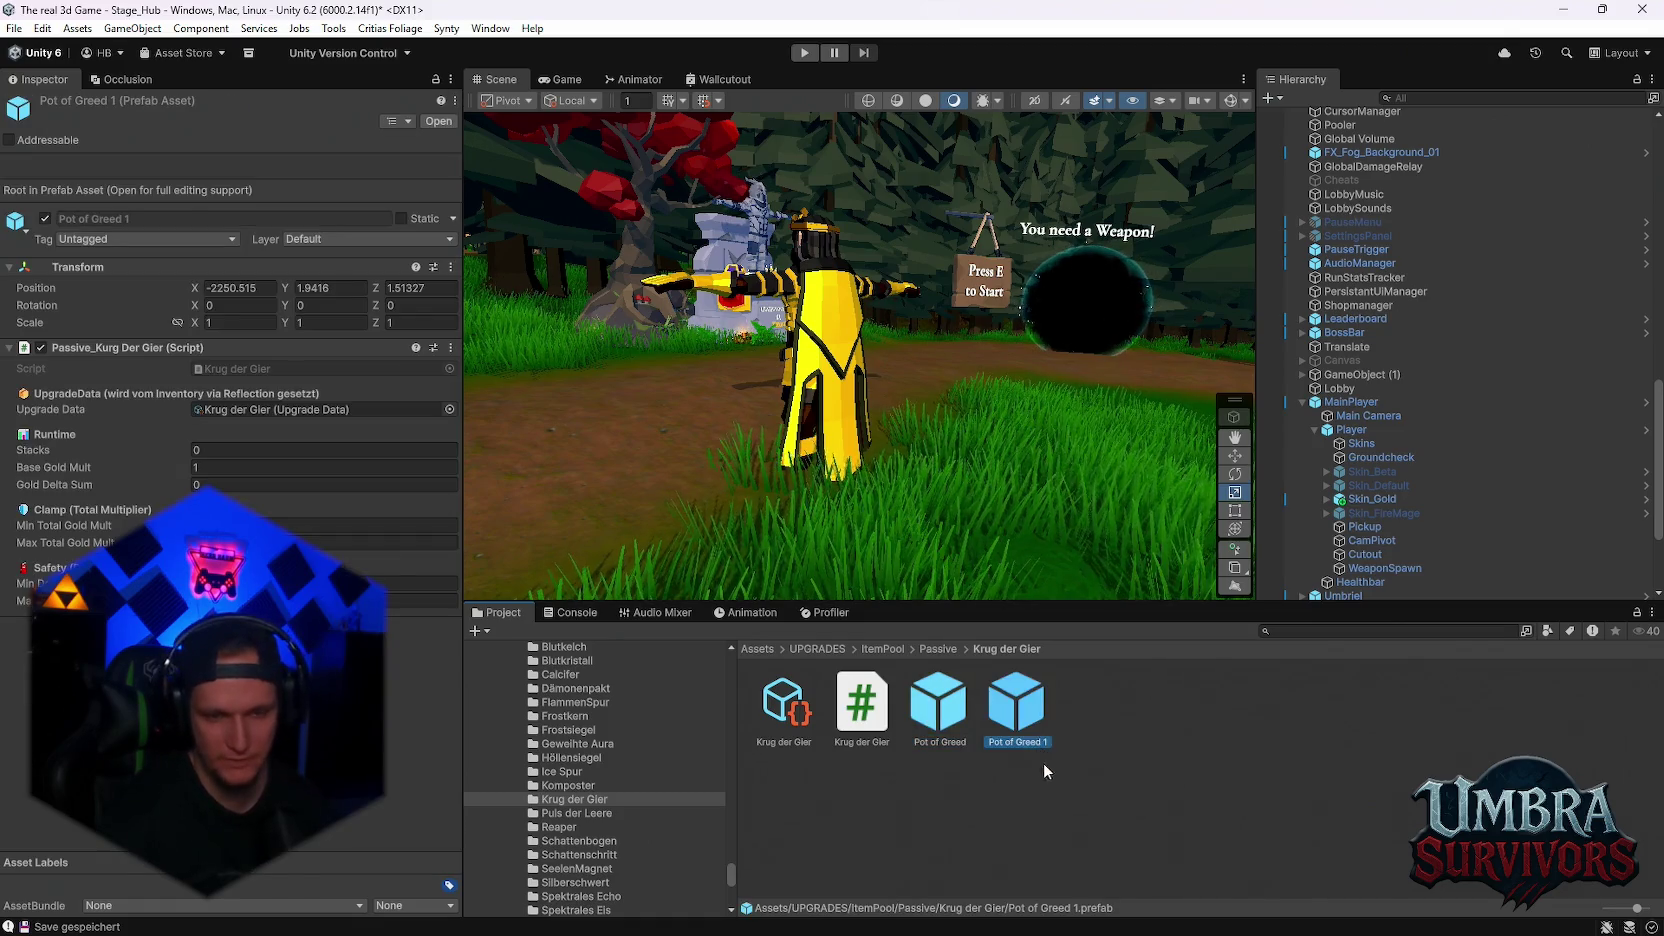
right_click(1017, 710)
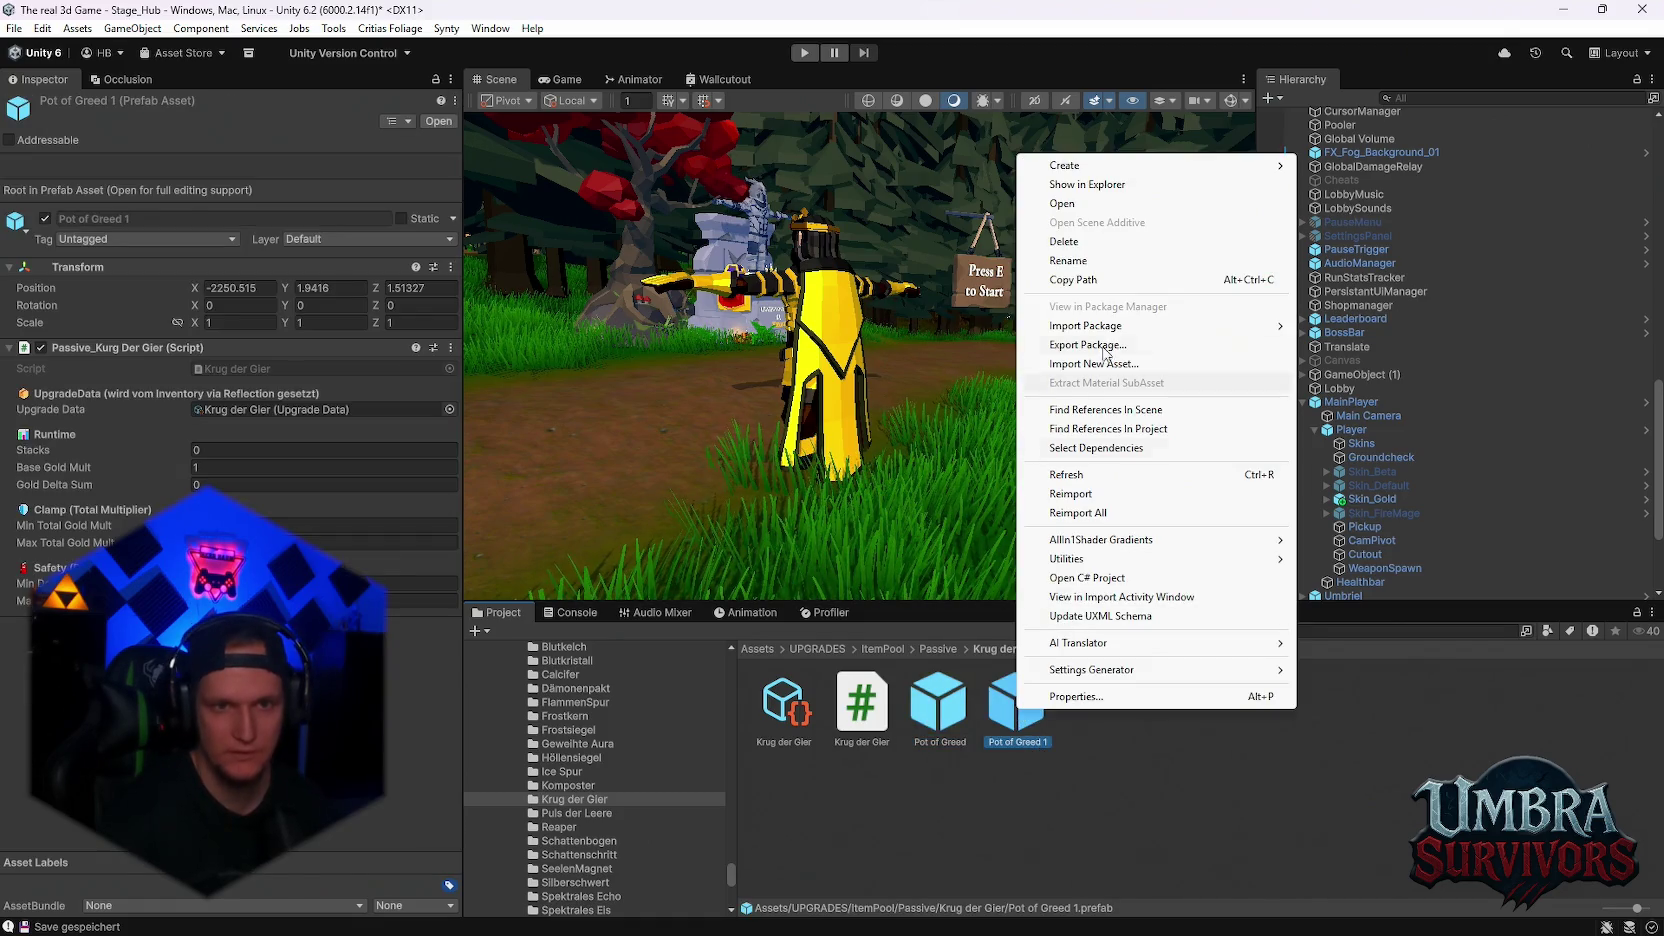
left_click(1098, 760)
left_click(783, 705)
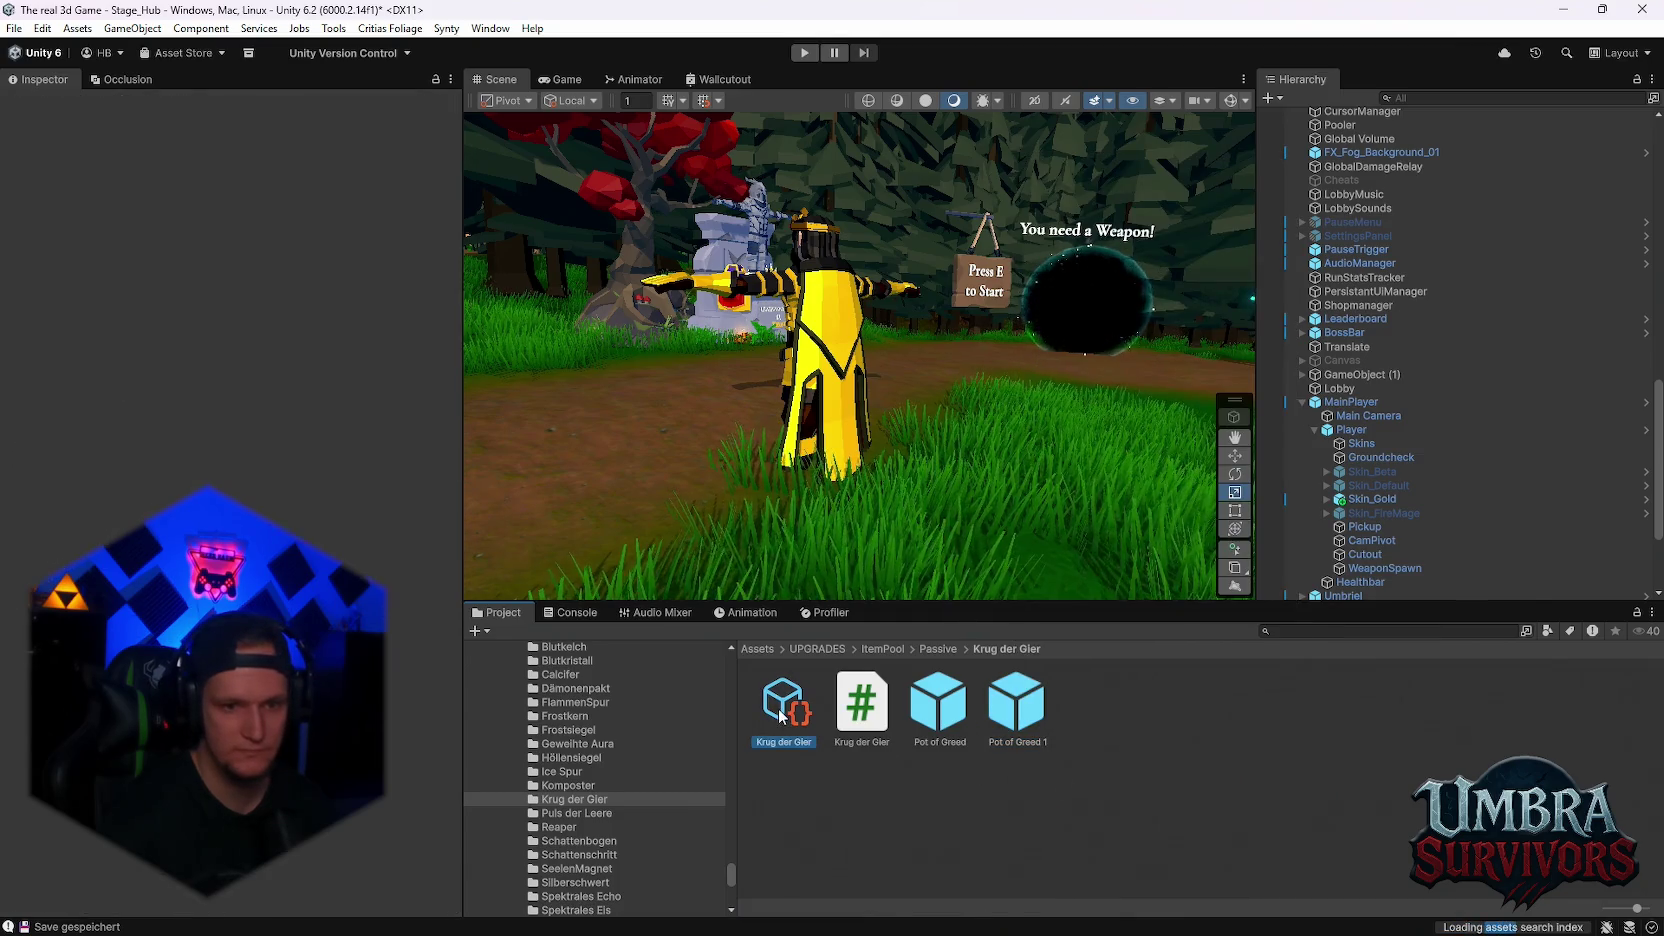
key("ctrl+d")
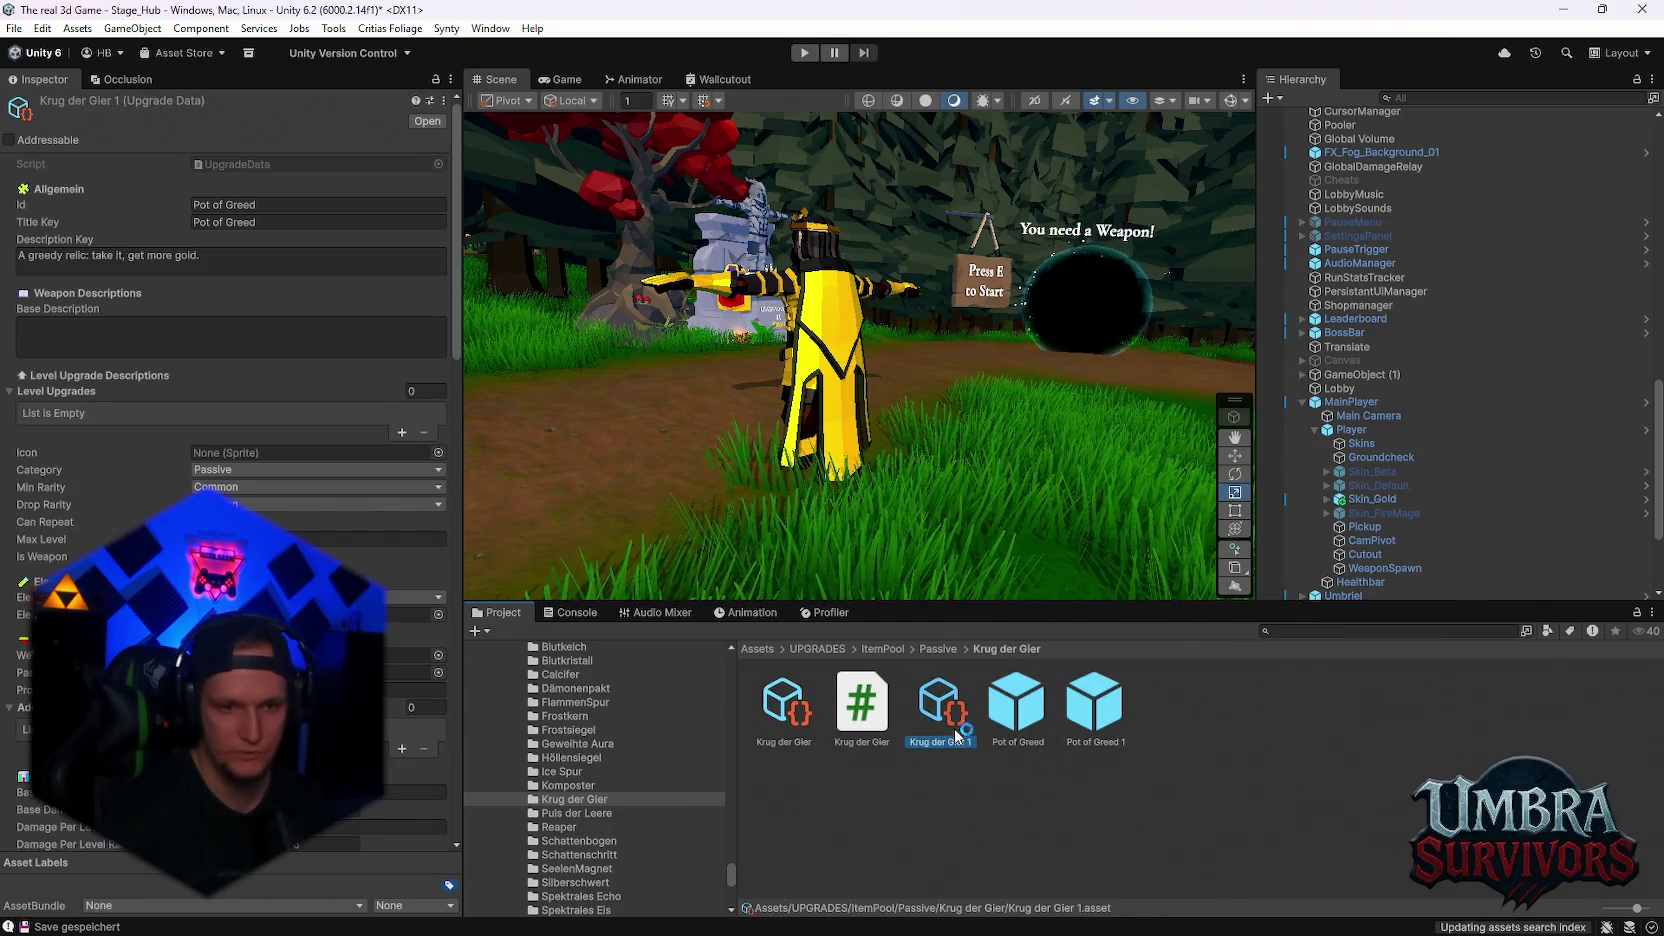
Rename the upgrade data copy and the prefab copy both to GoldSkin
right_click(954, 722)
left_click(999, 267)
type("GoldSkin")
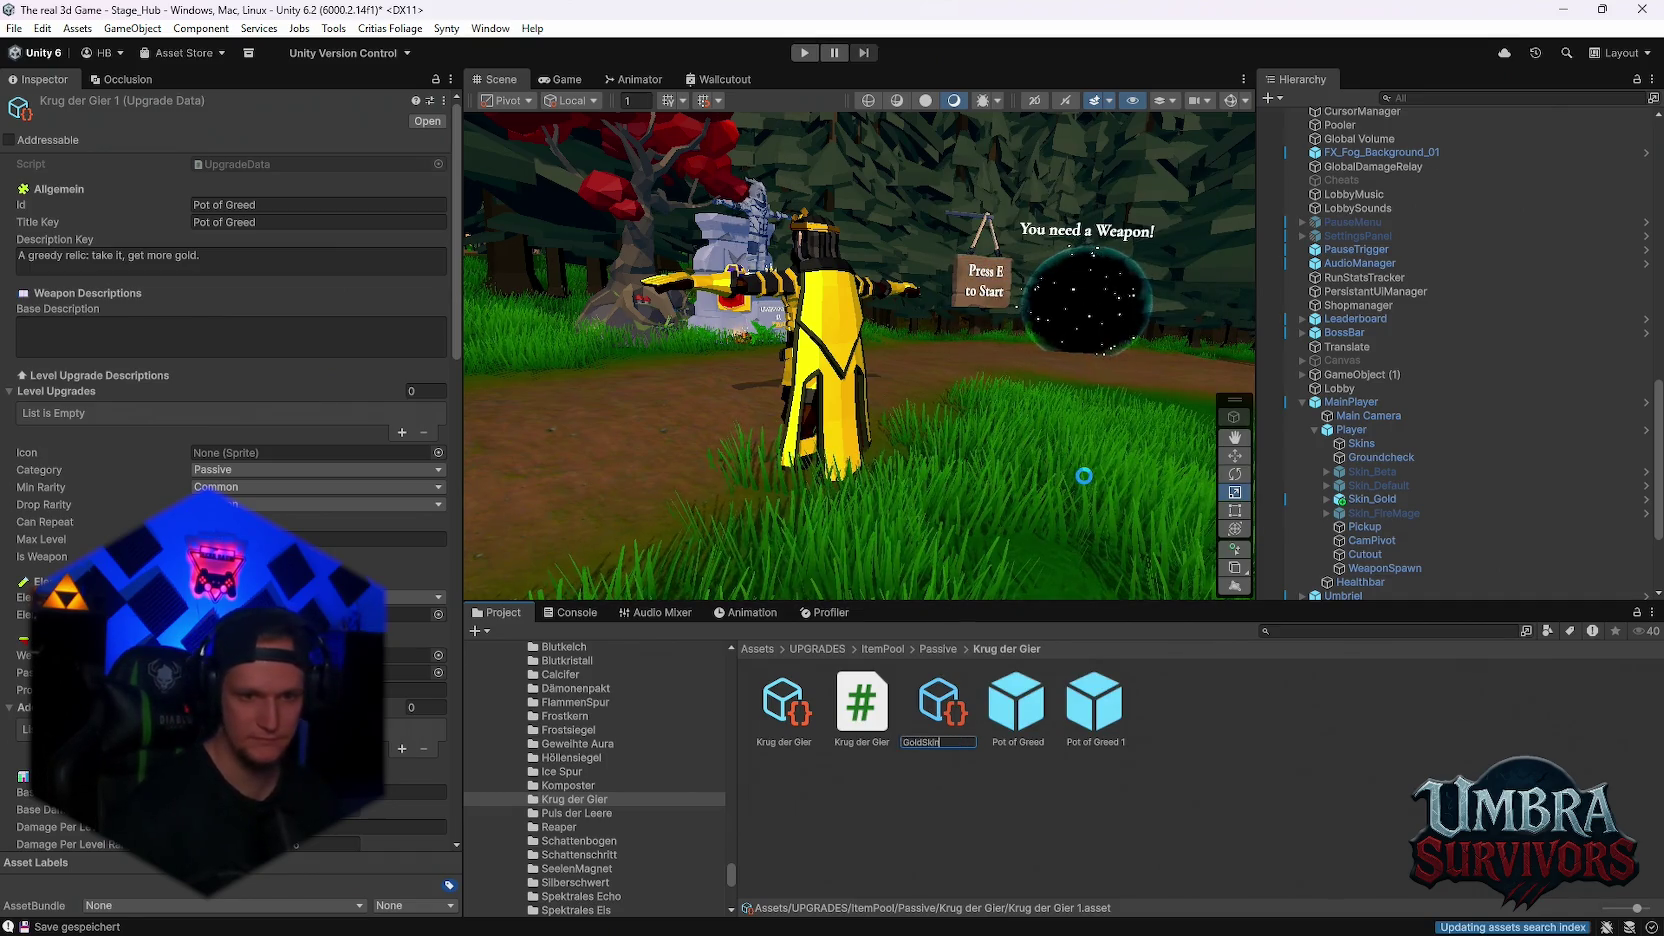
key("Return")
right_click(1097, 718)
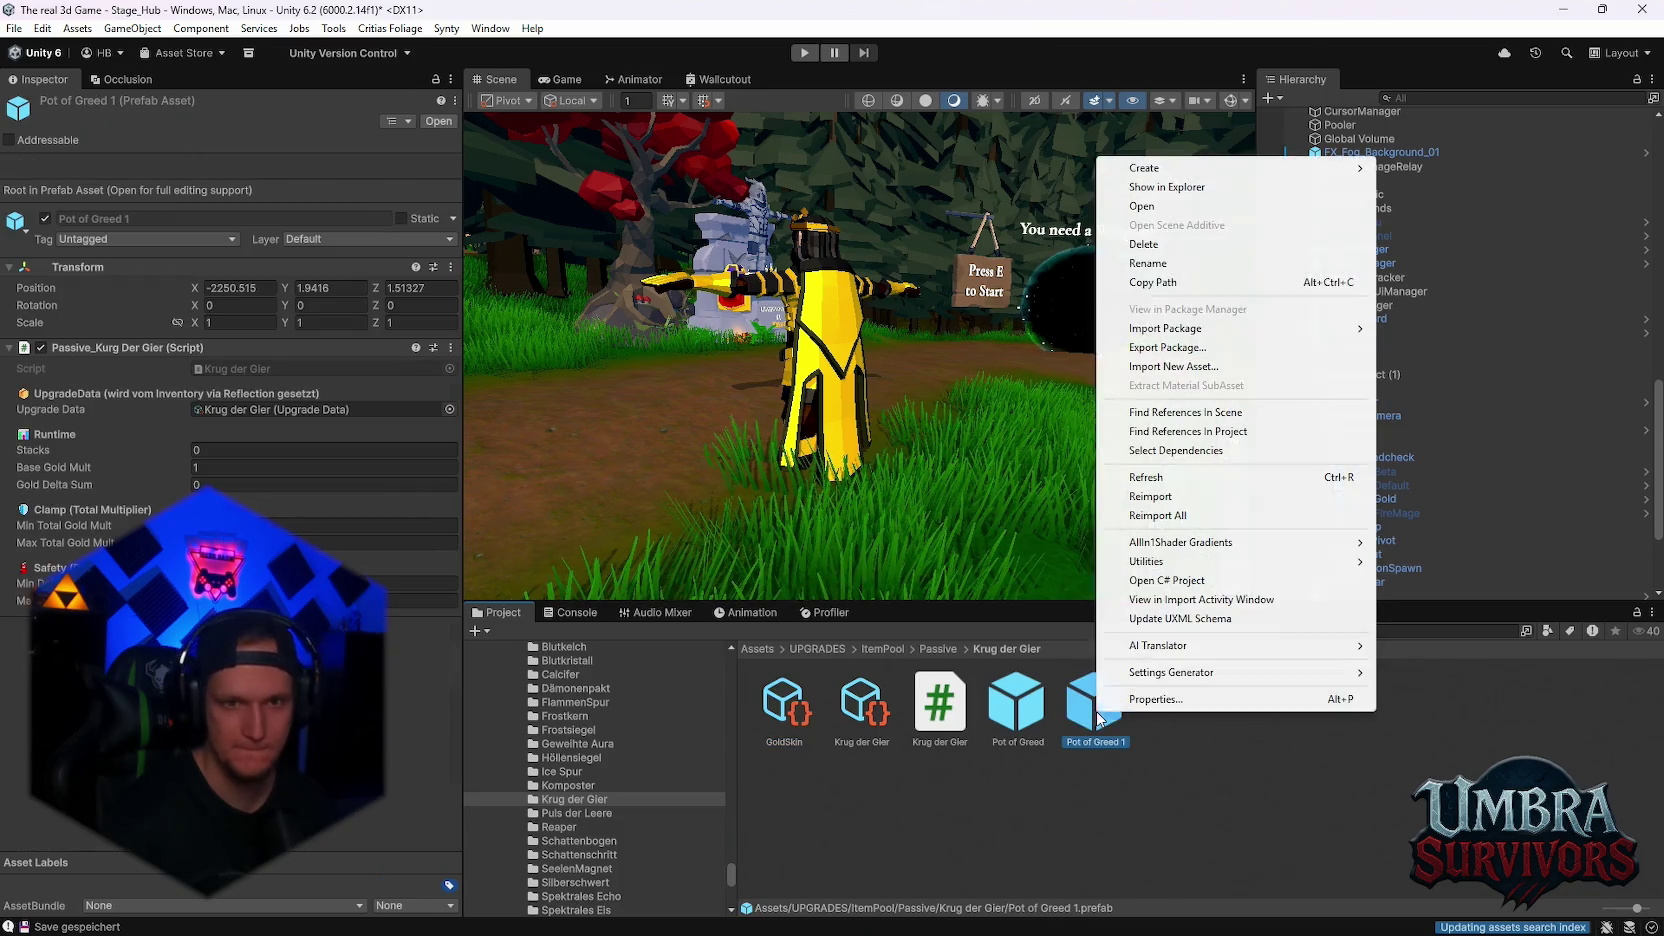
left_click(1150, 265)
type("GoldSkin")
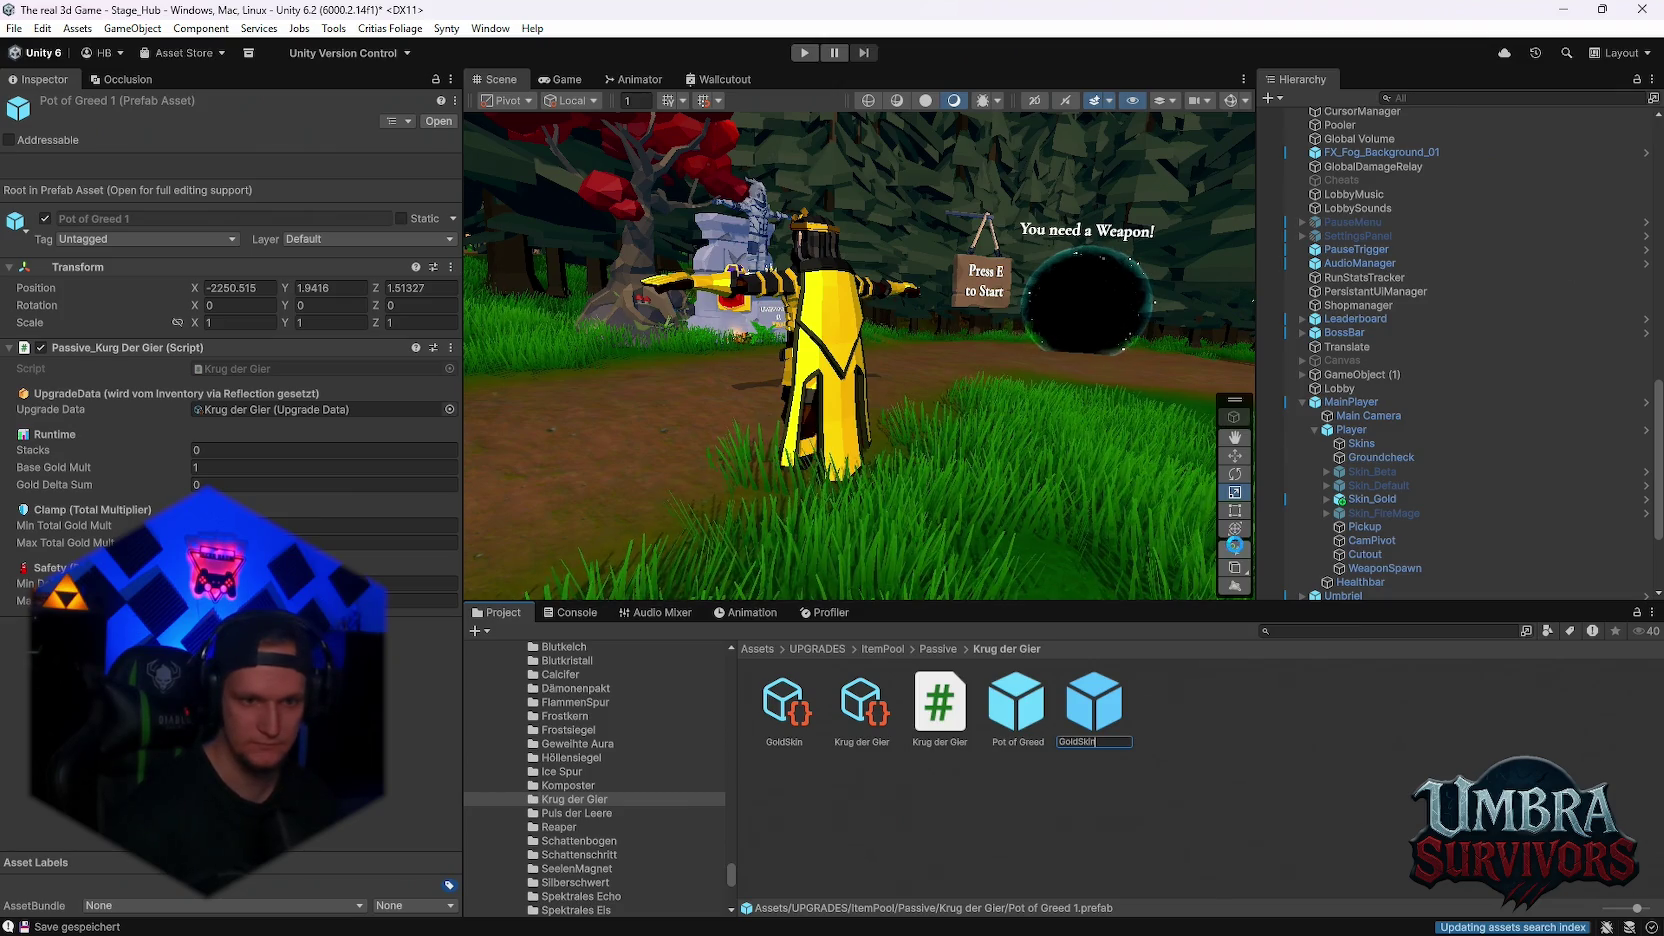
key("Return")
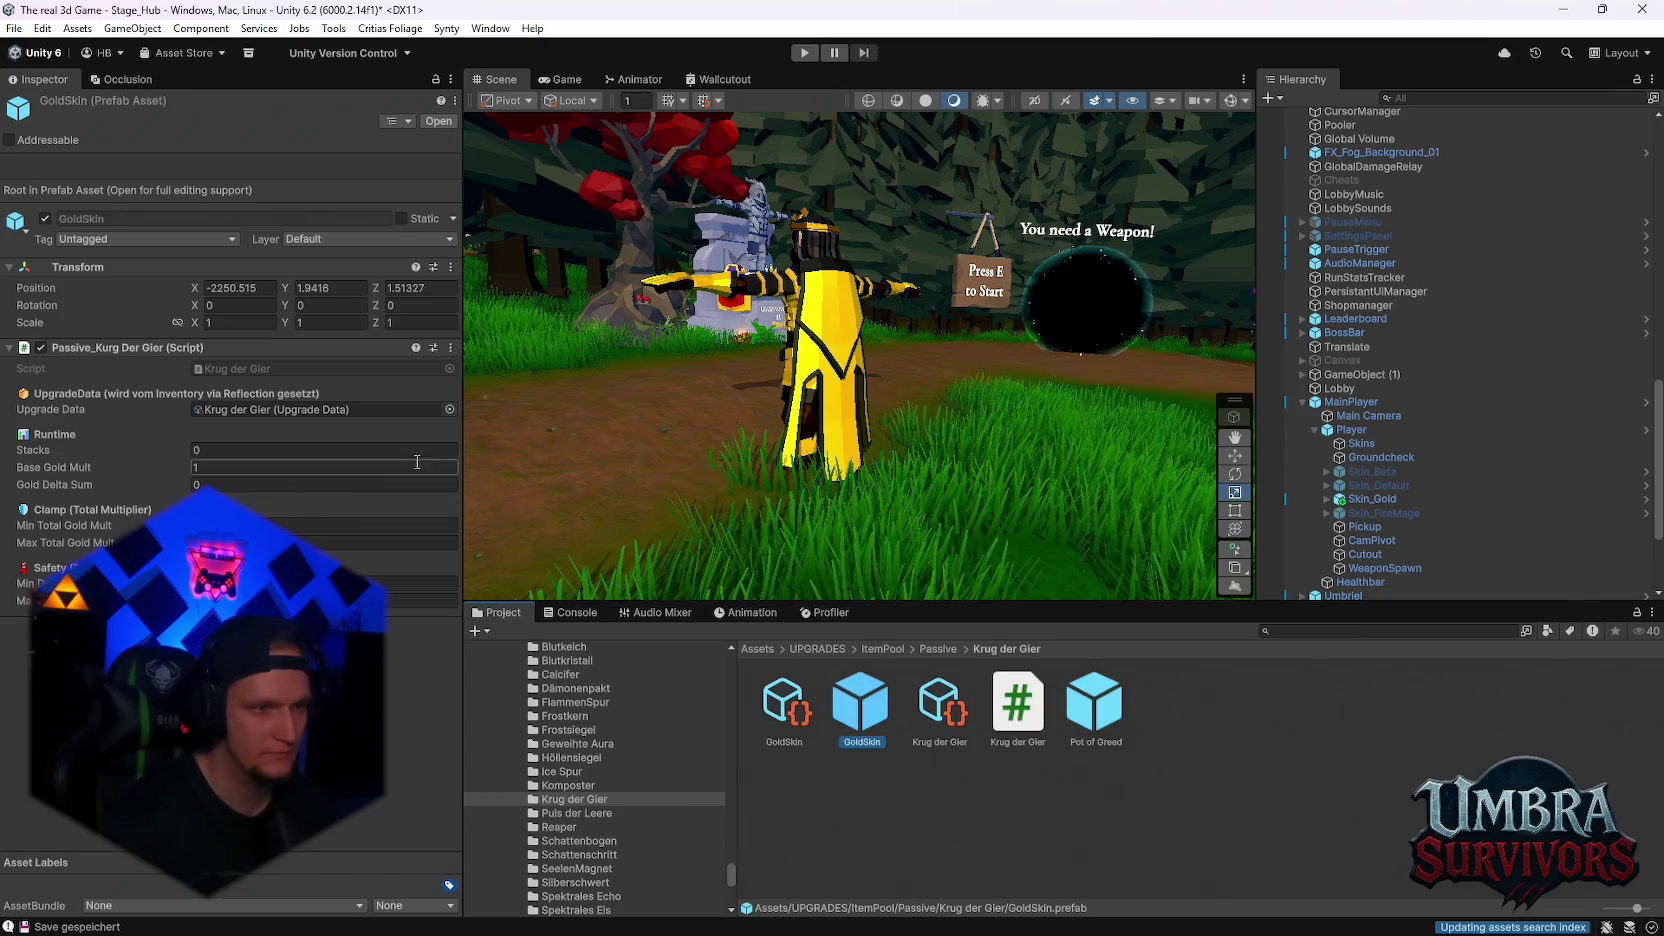
left_click(317, 467)
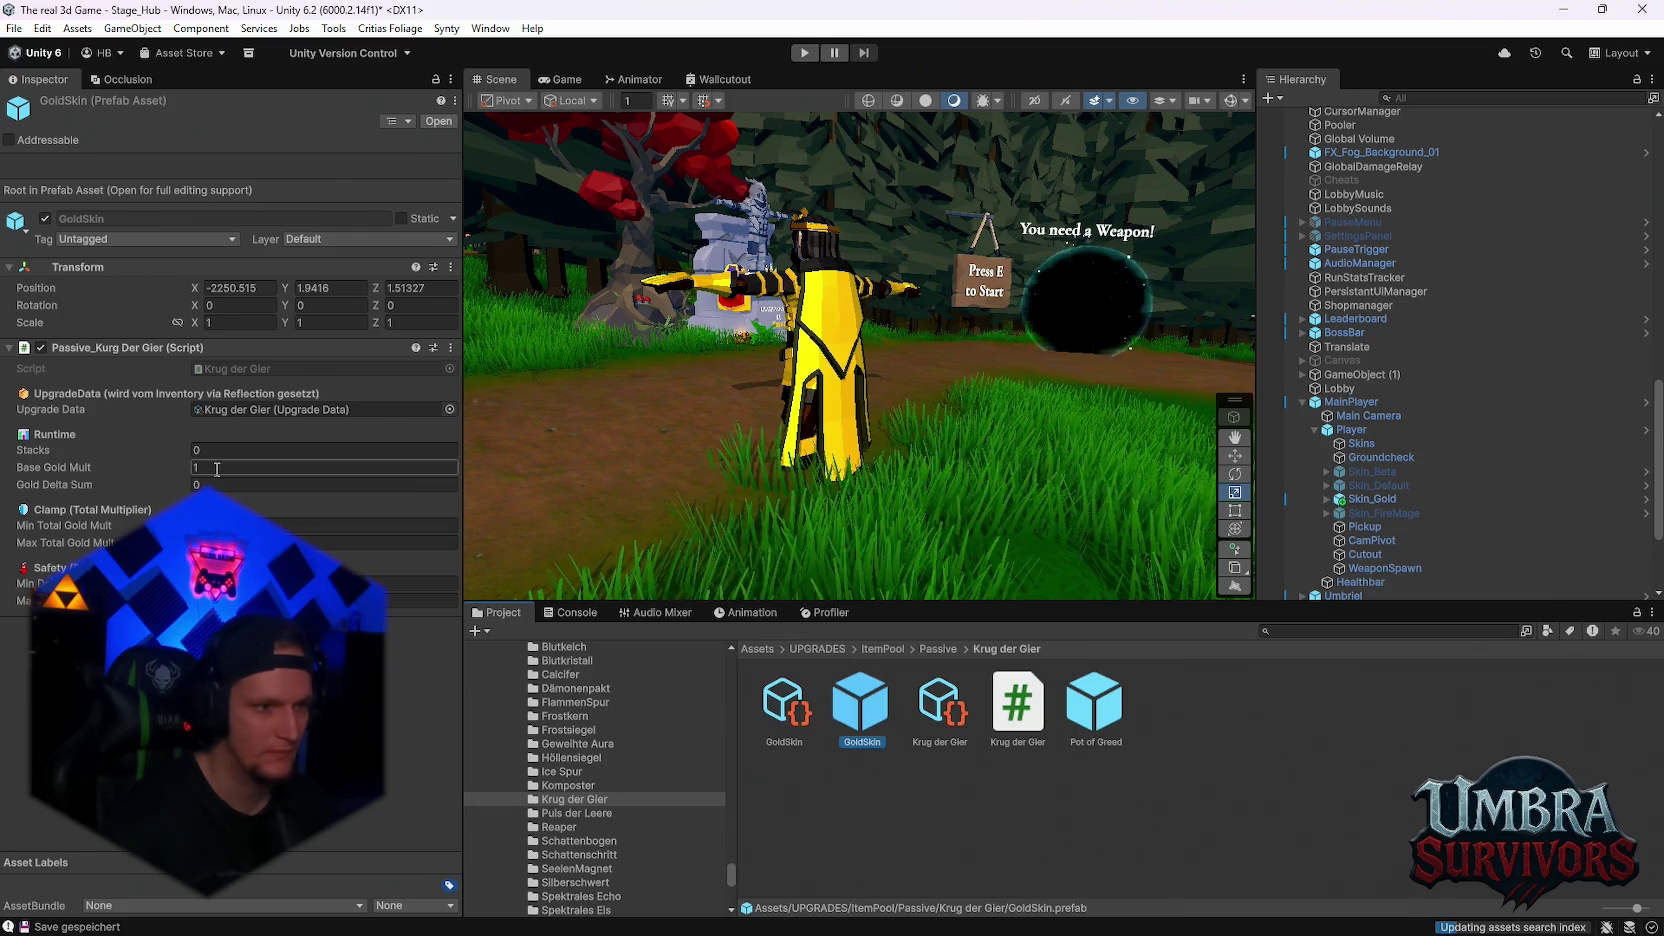
Set Base Gold Mult to 1.5 and change the GoldSkin upgrade data's Id to Midas Touch
type("1.5")
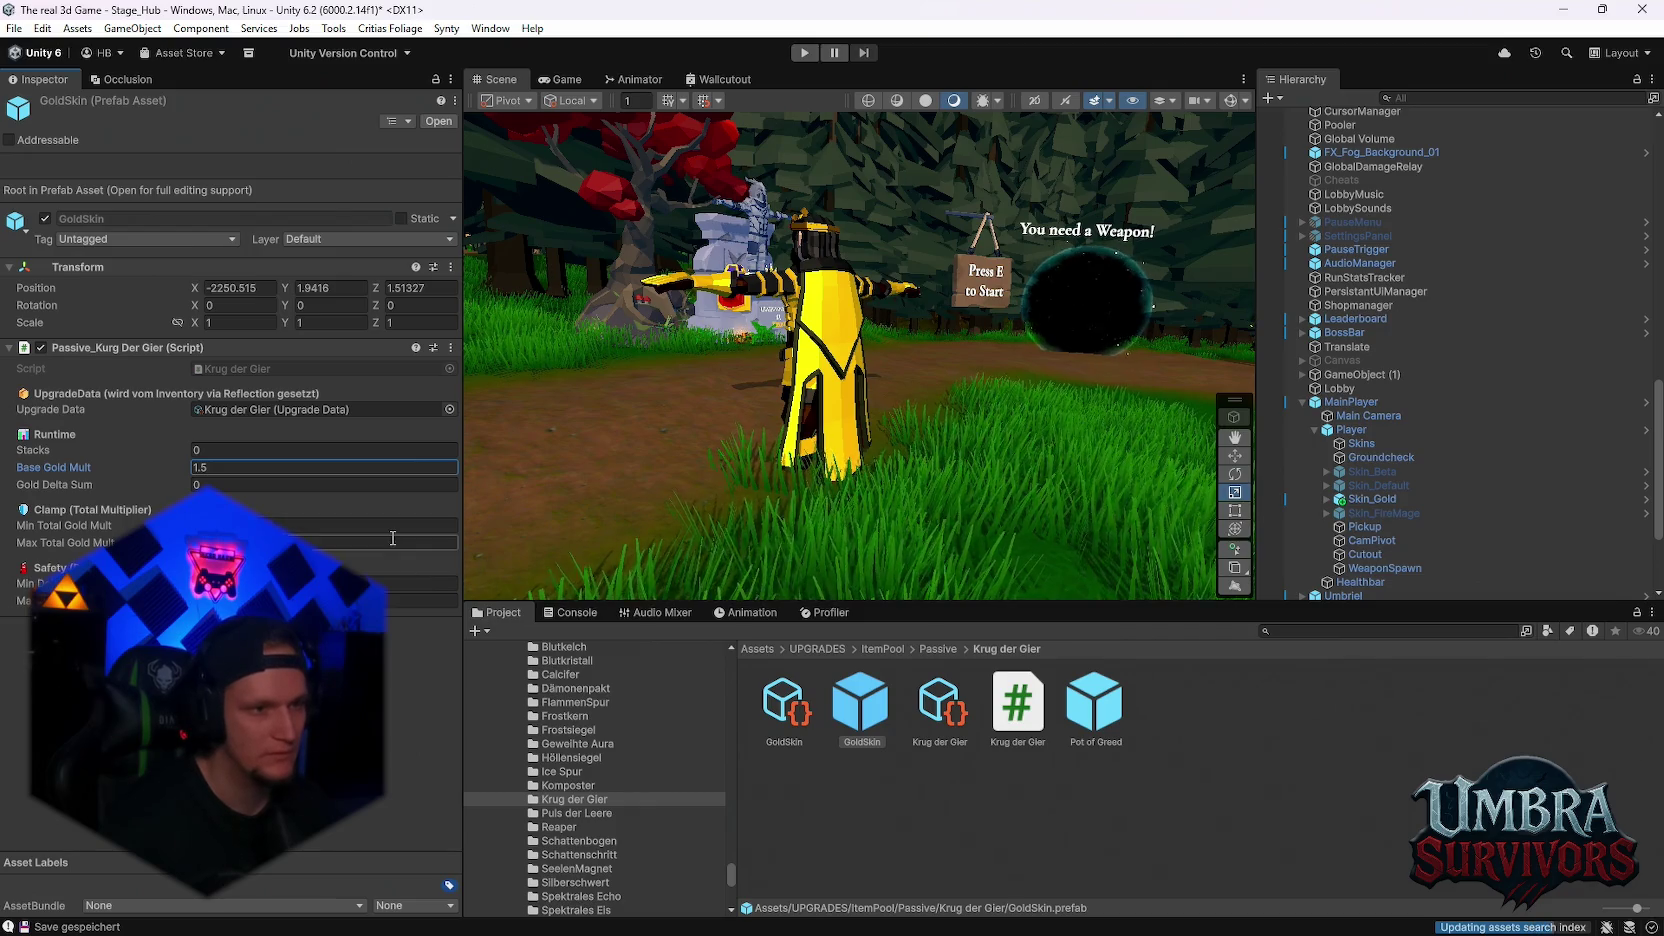
left_click(784, 705)
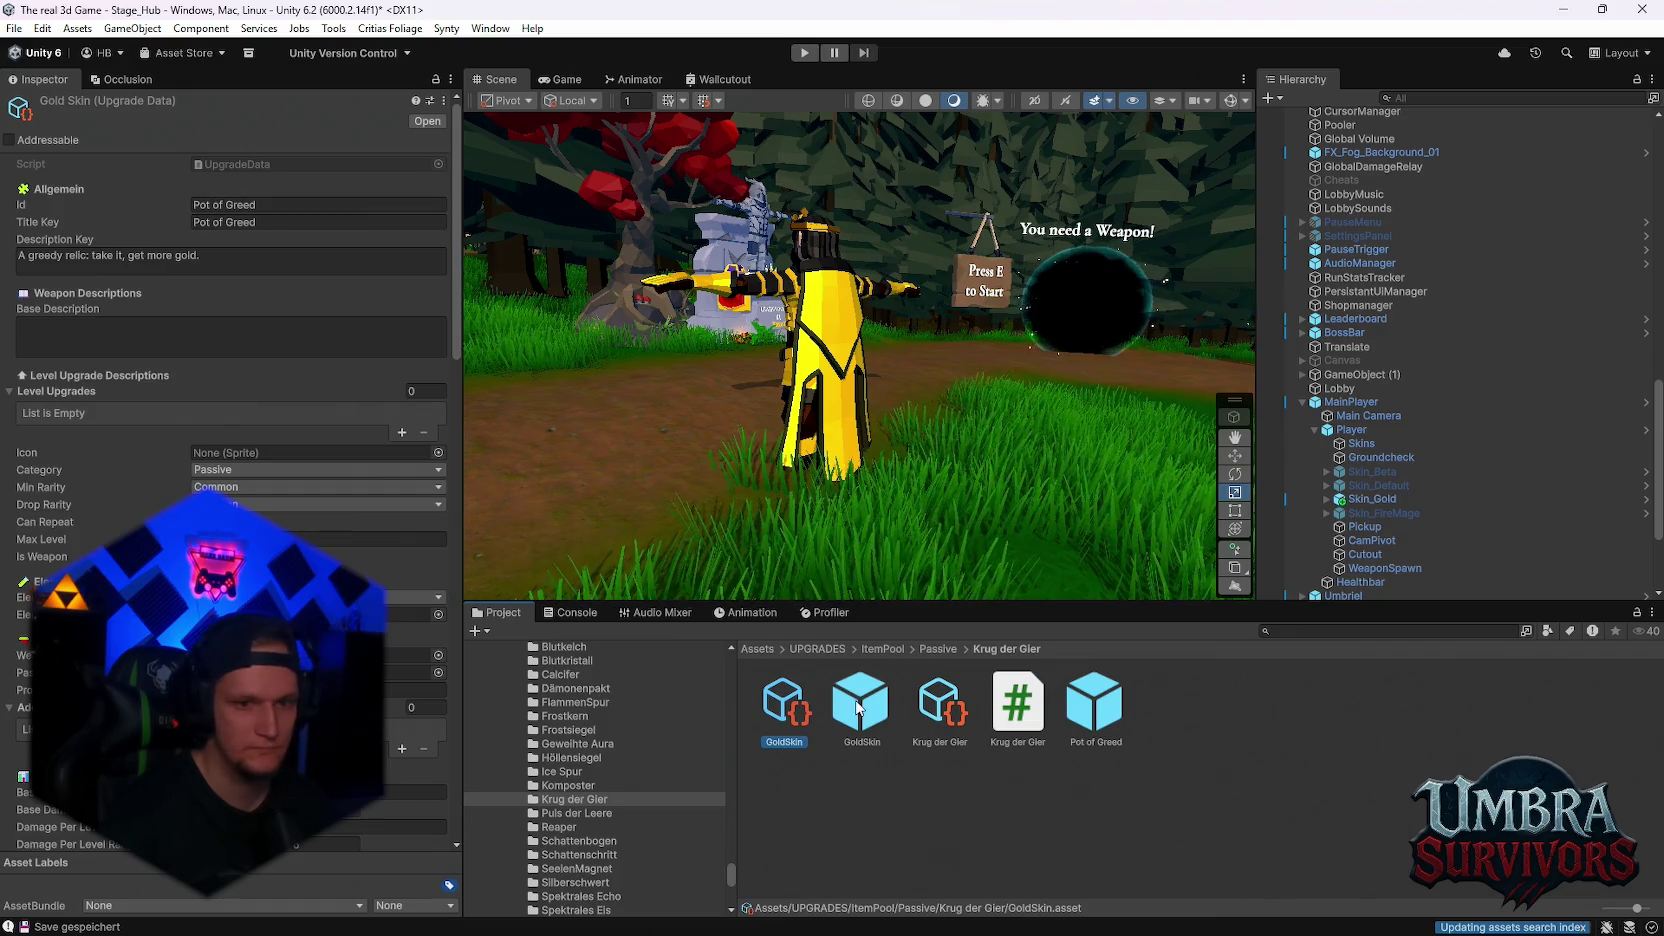
left_click(240, 204)
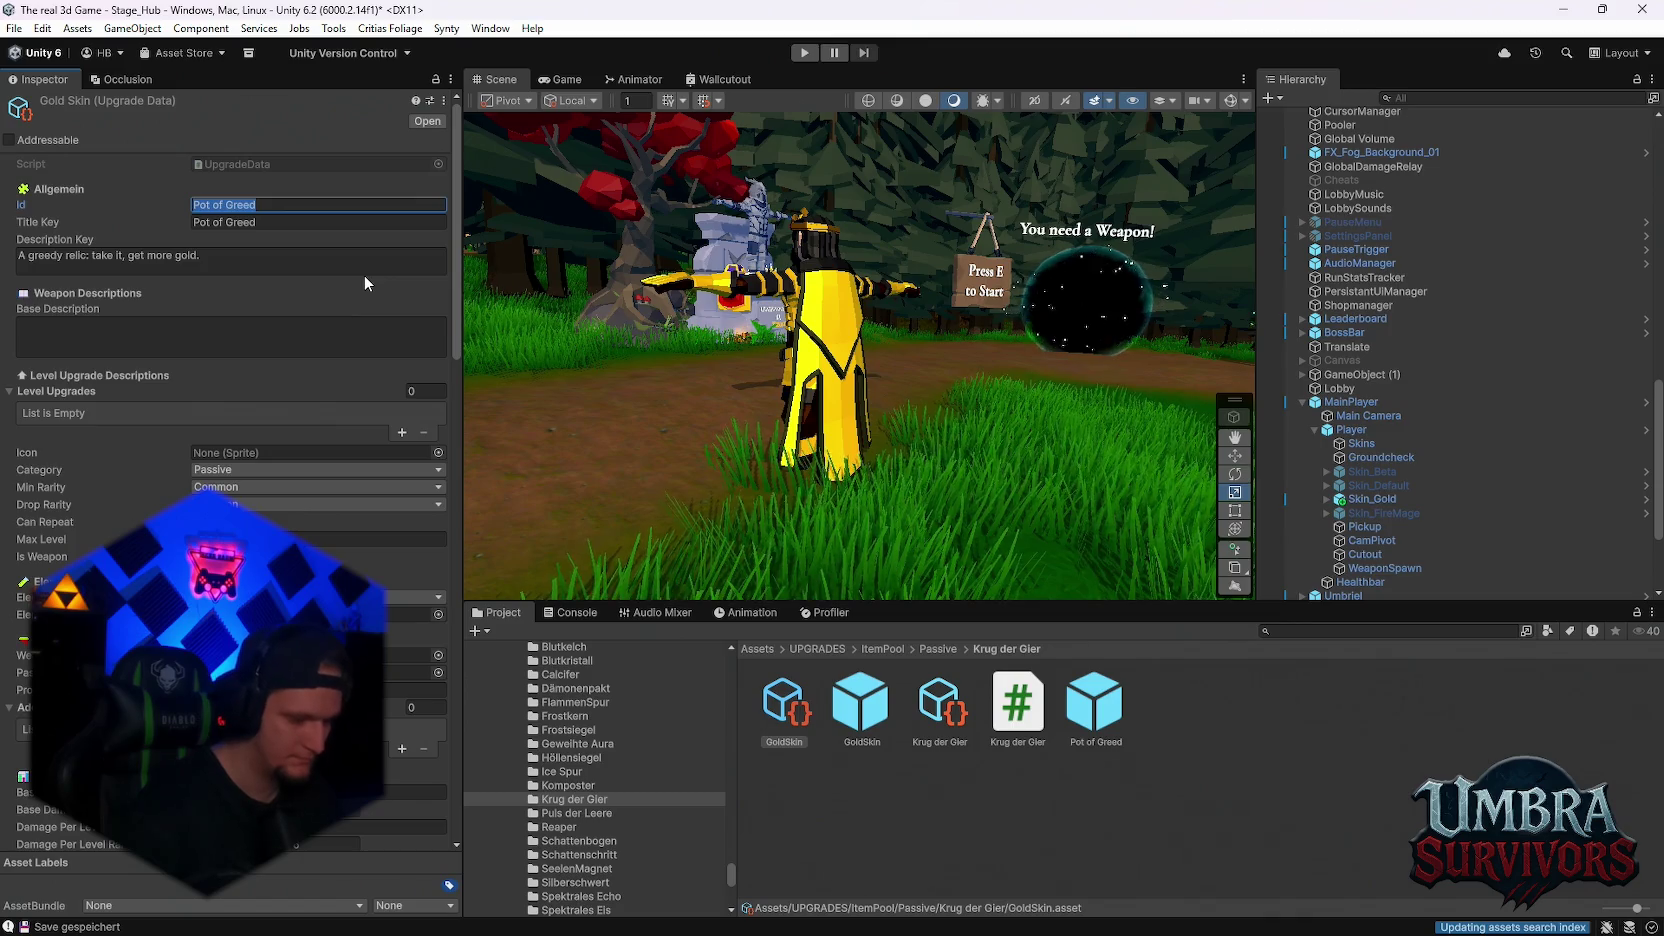
type("Midas")
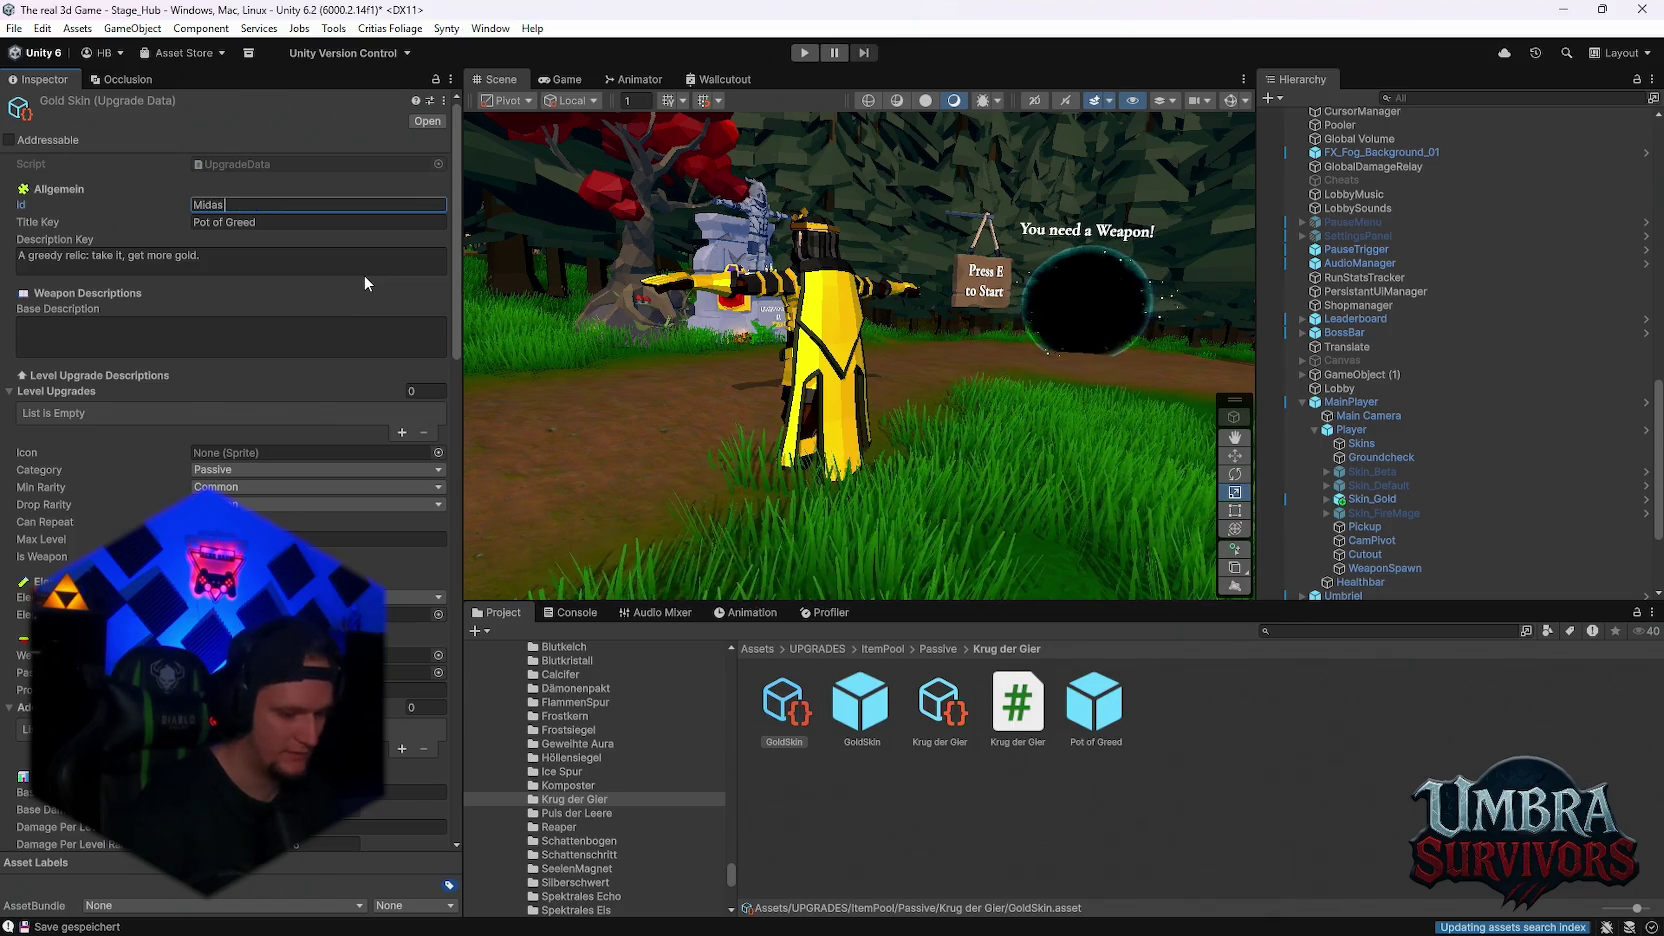
type(" Touch")
key("Return")
Compare the GoldSkin prefab's settings with the GoldSkin upgrade data
left_click(860, 705)
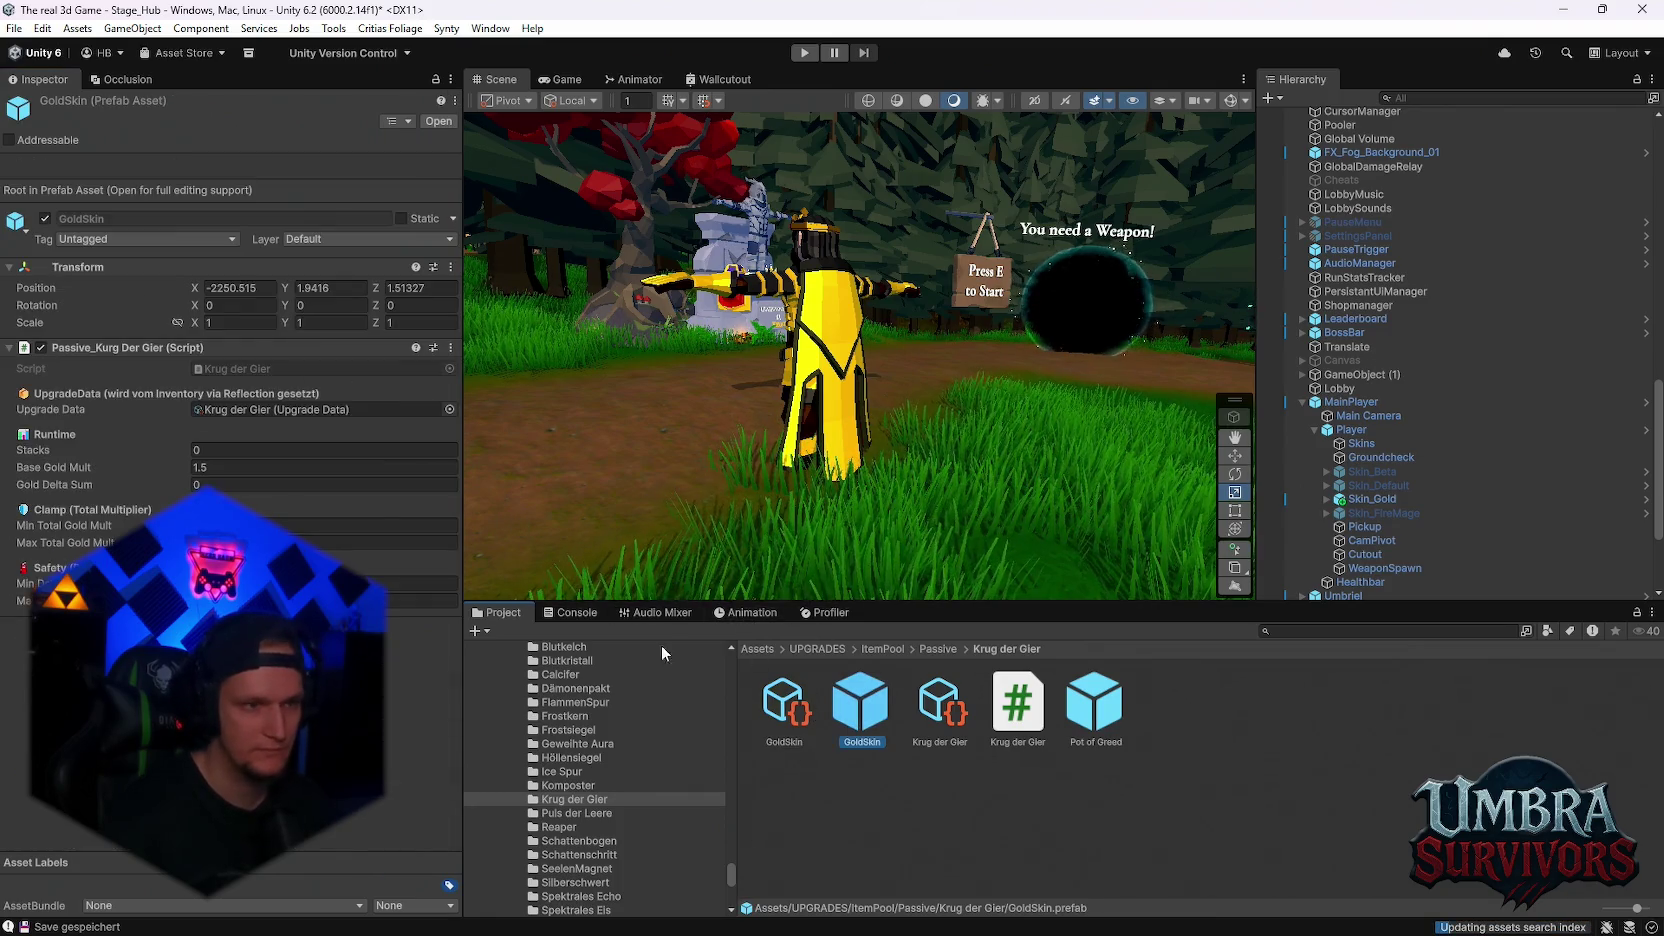
left_click(800, 703)
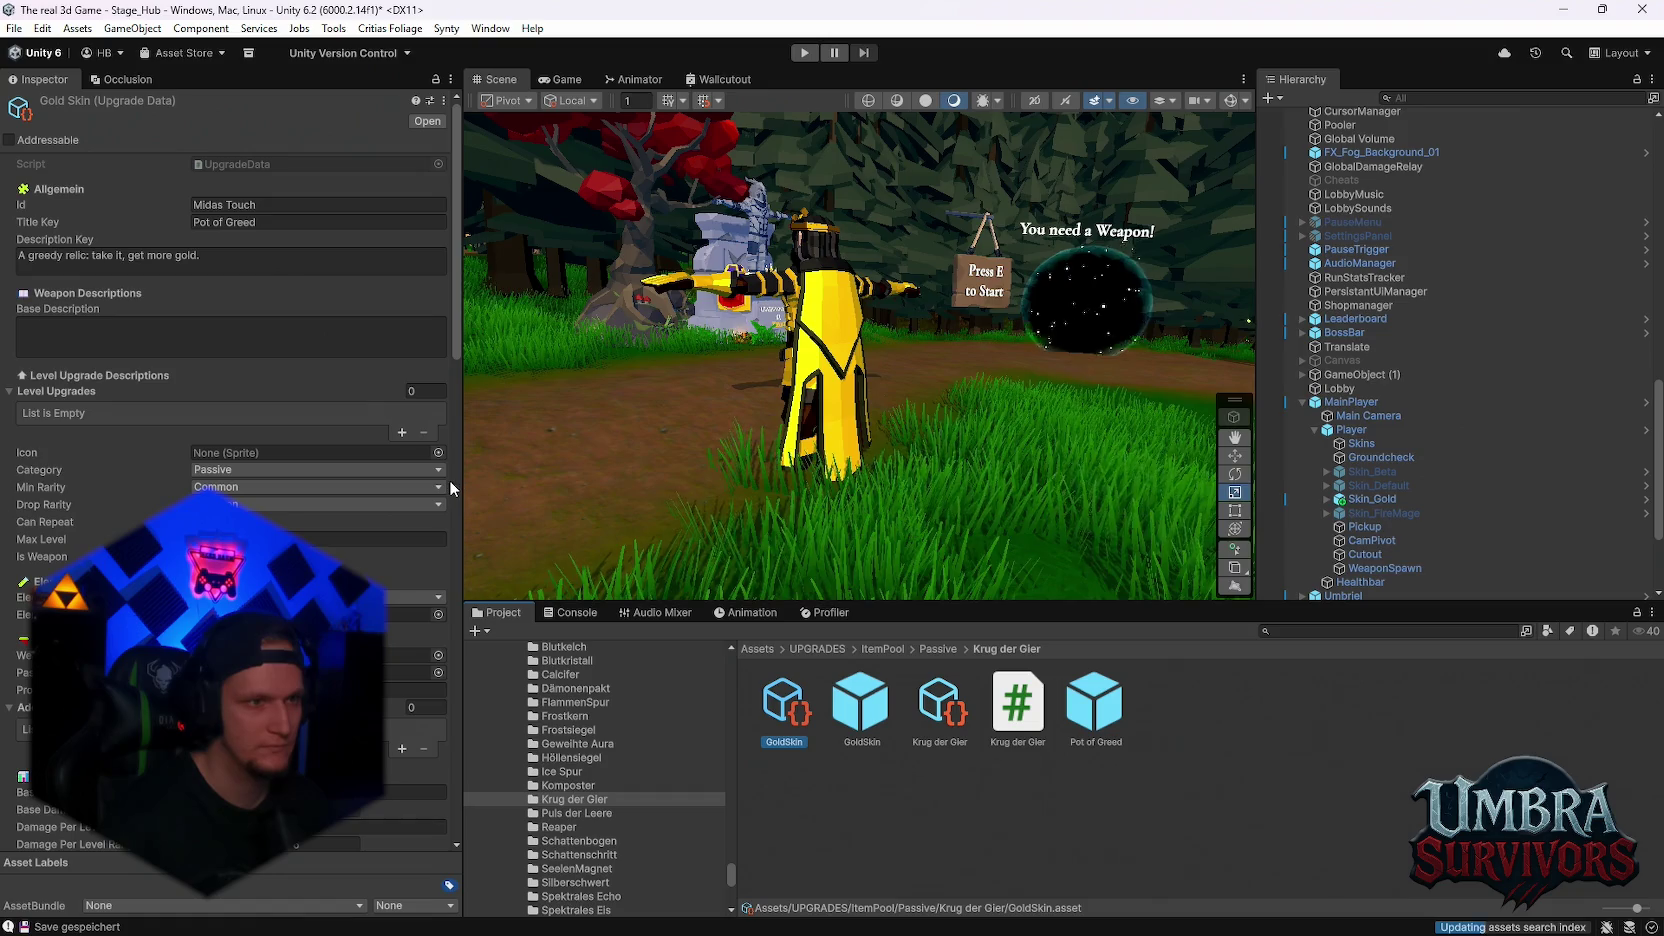
left_click(860, 705)
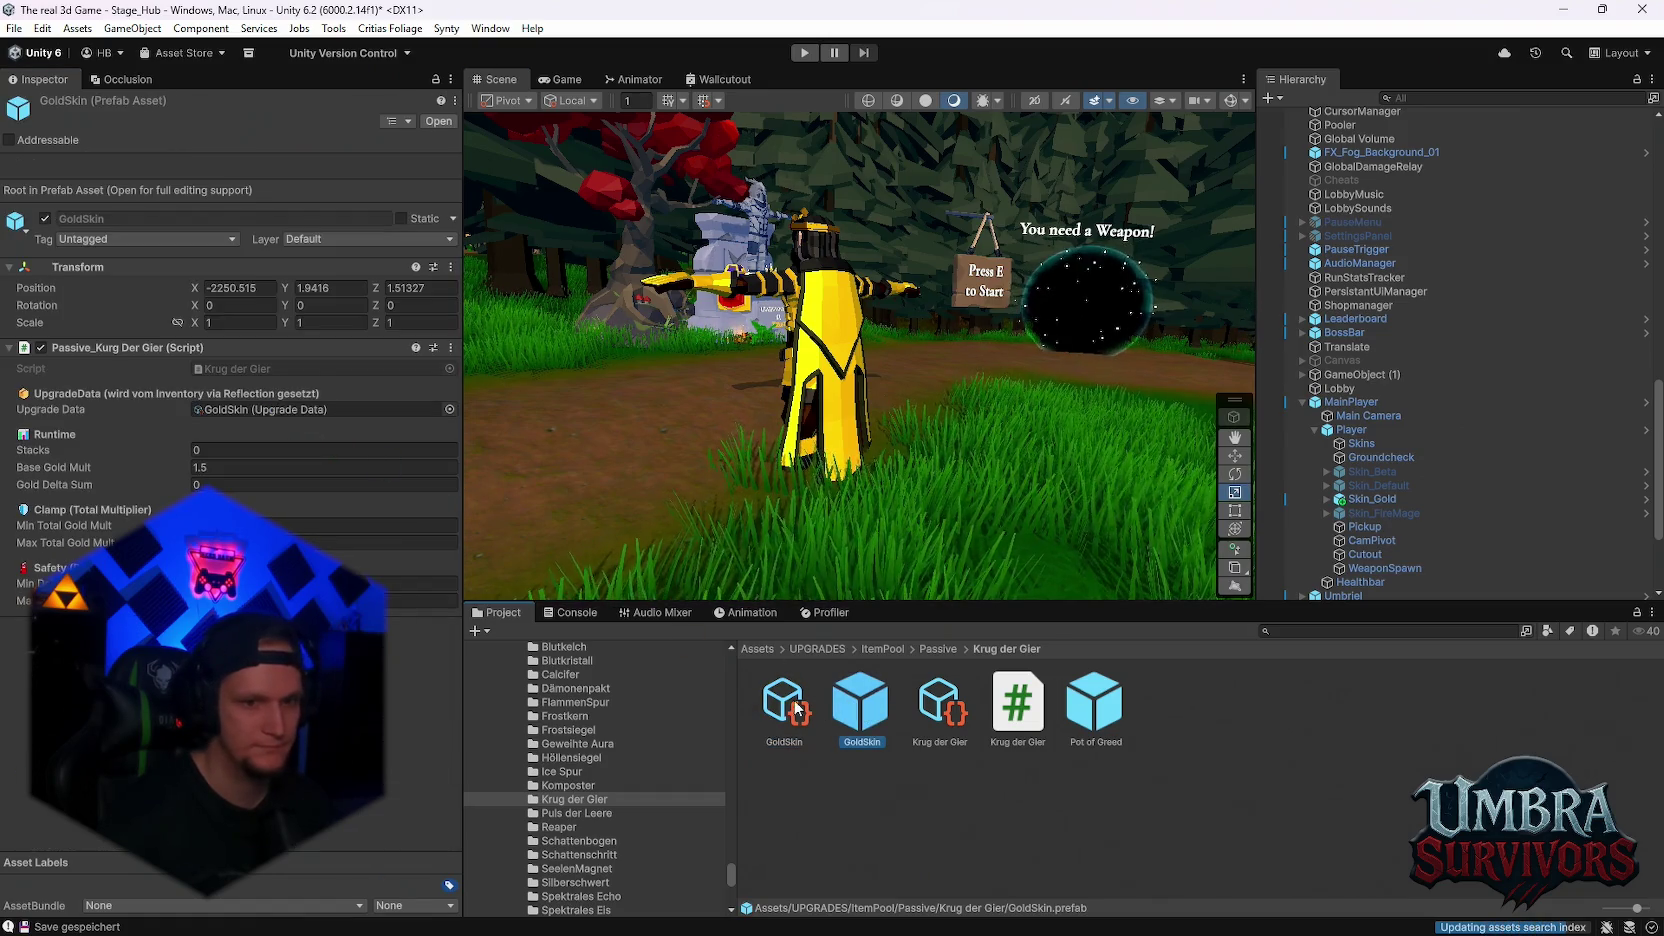
Assign the GoldSkin prefab as the upgrade data's Passive Prefab
double_click(400, 409)
scroll(282, 517, "down", 4)
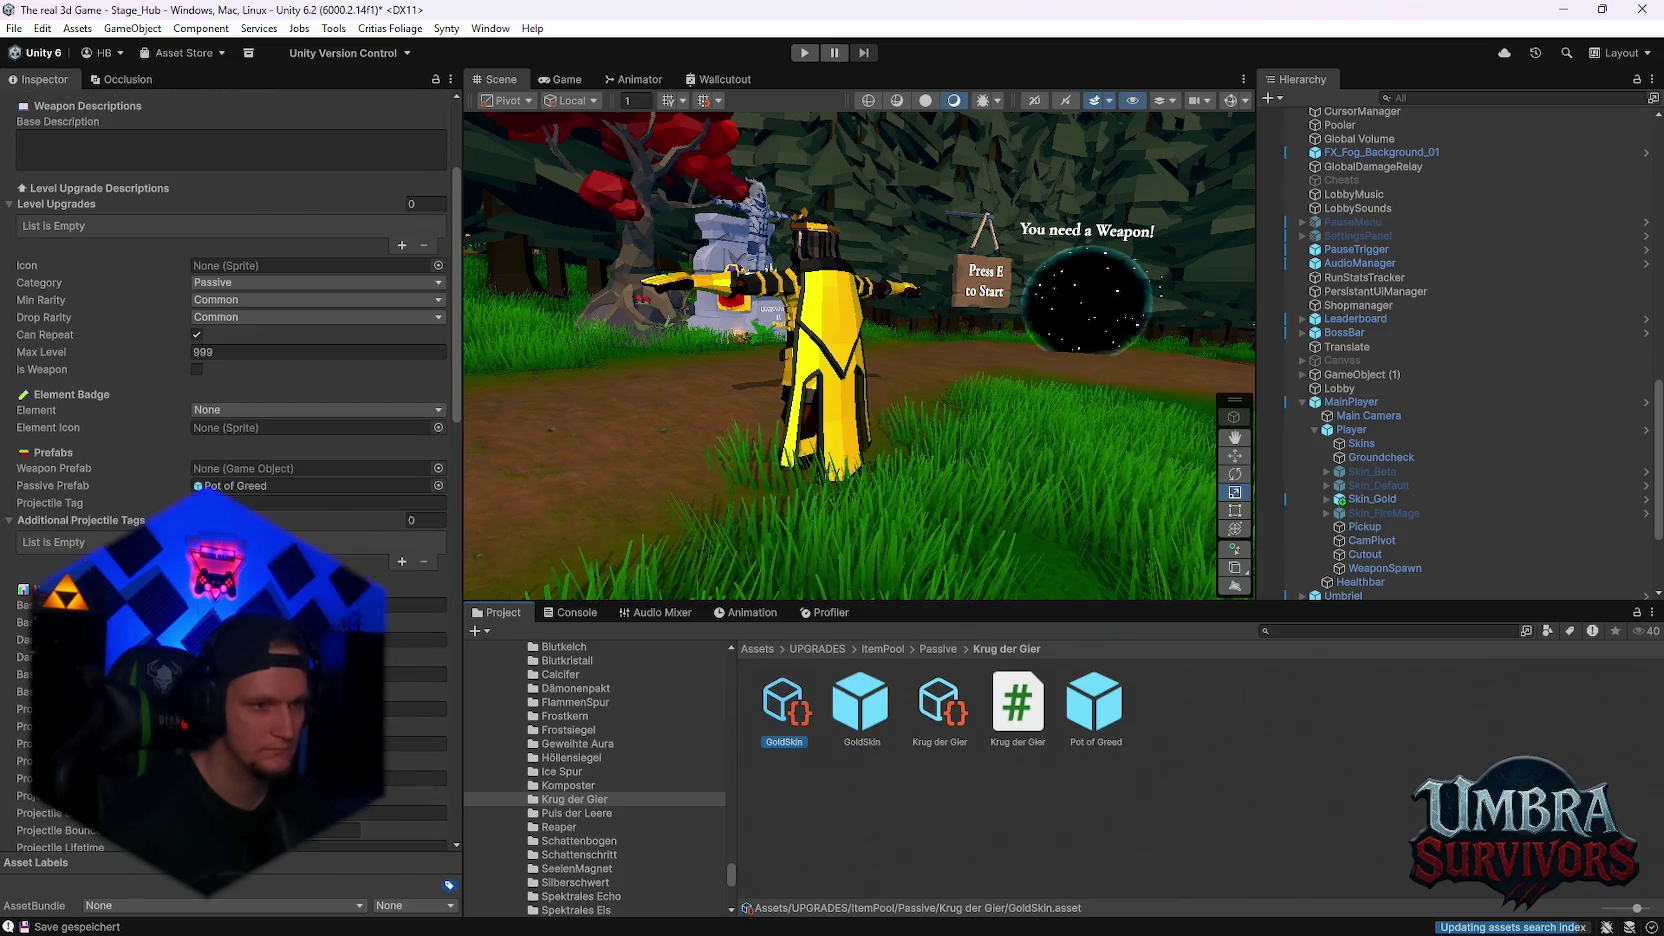
mouse_move(862, 710)
left_mouse_down()
mouse_move(600, 660)
mouse_move(310, 486)
left_mouse_up()
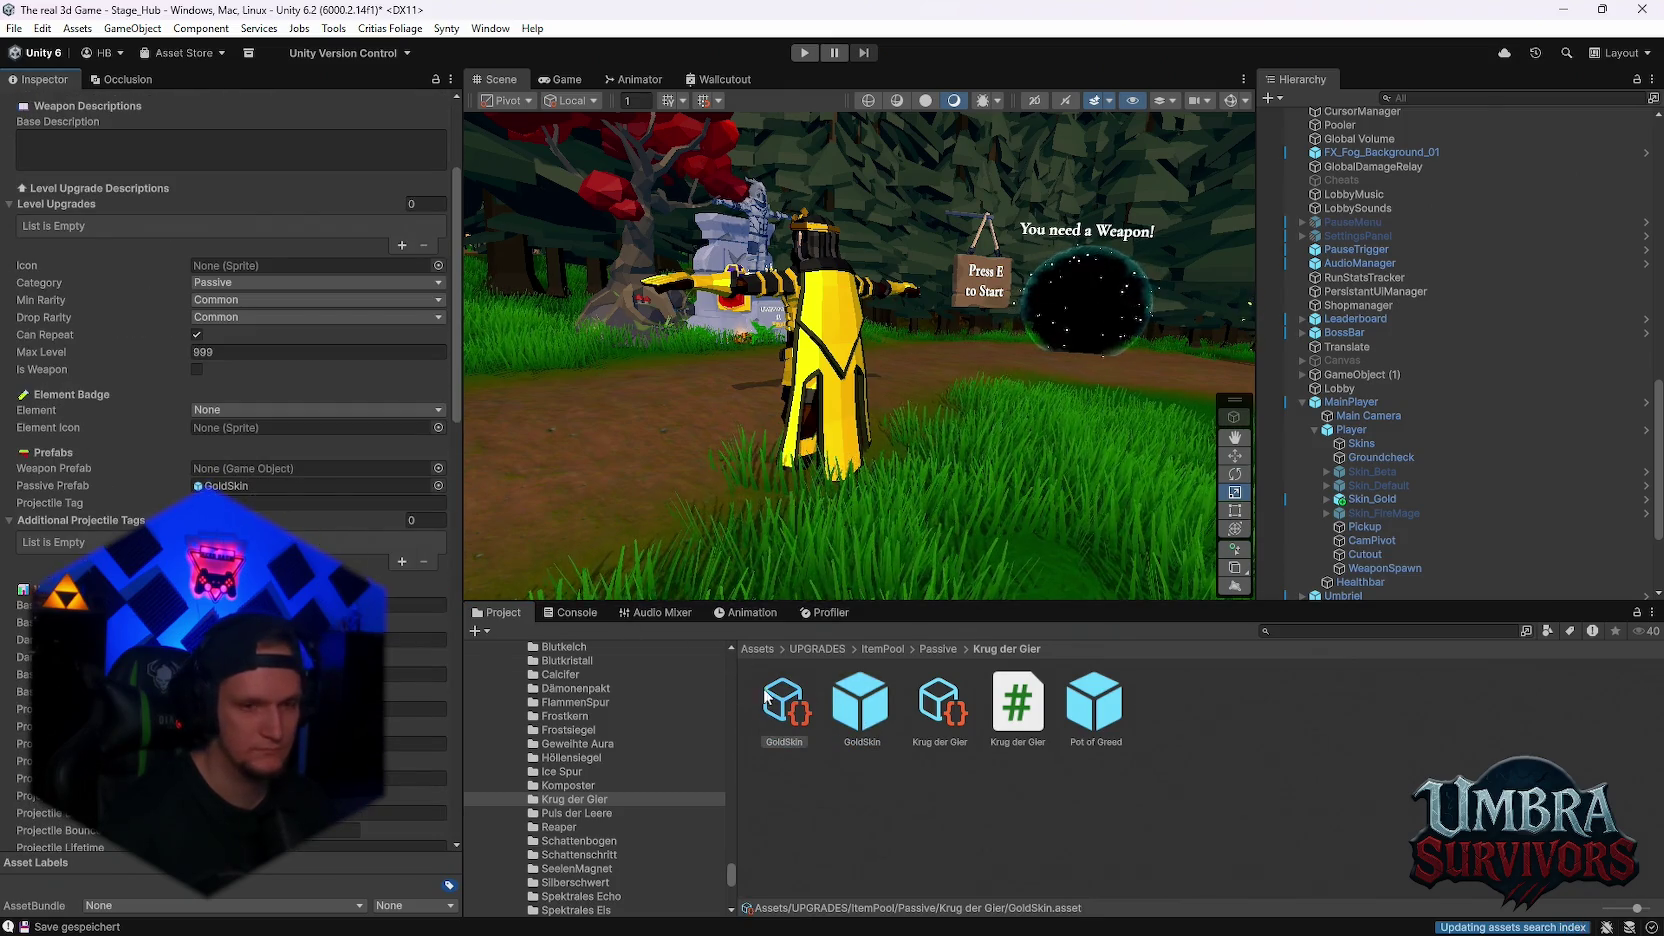
scroll(230, 400, "down", 15)
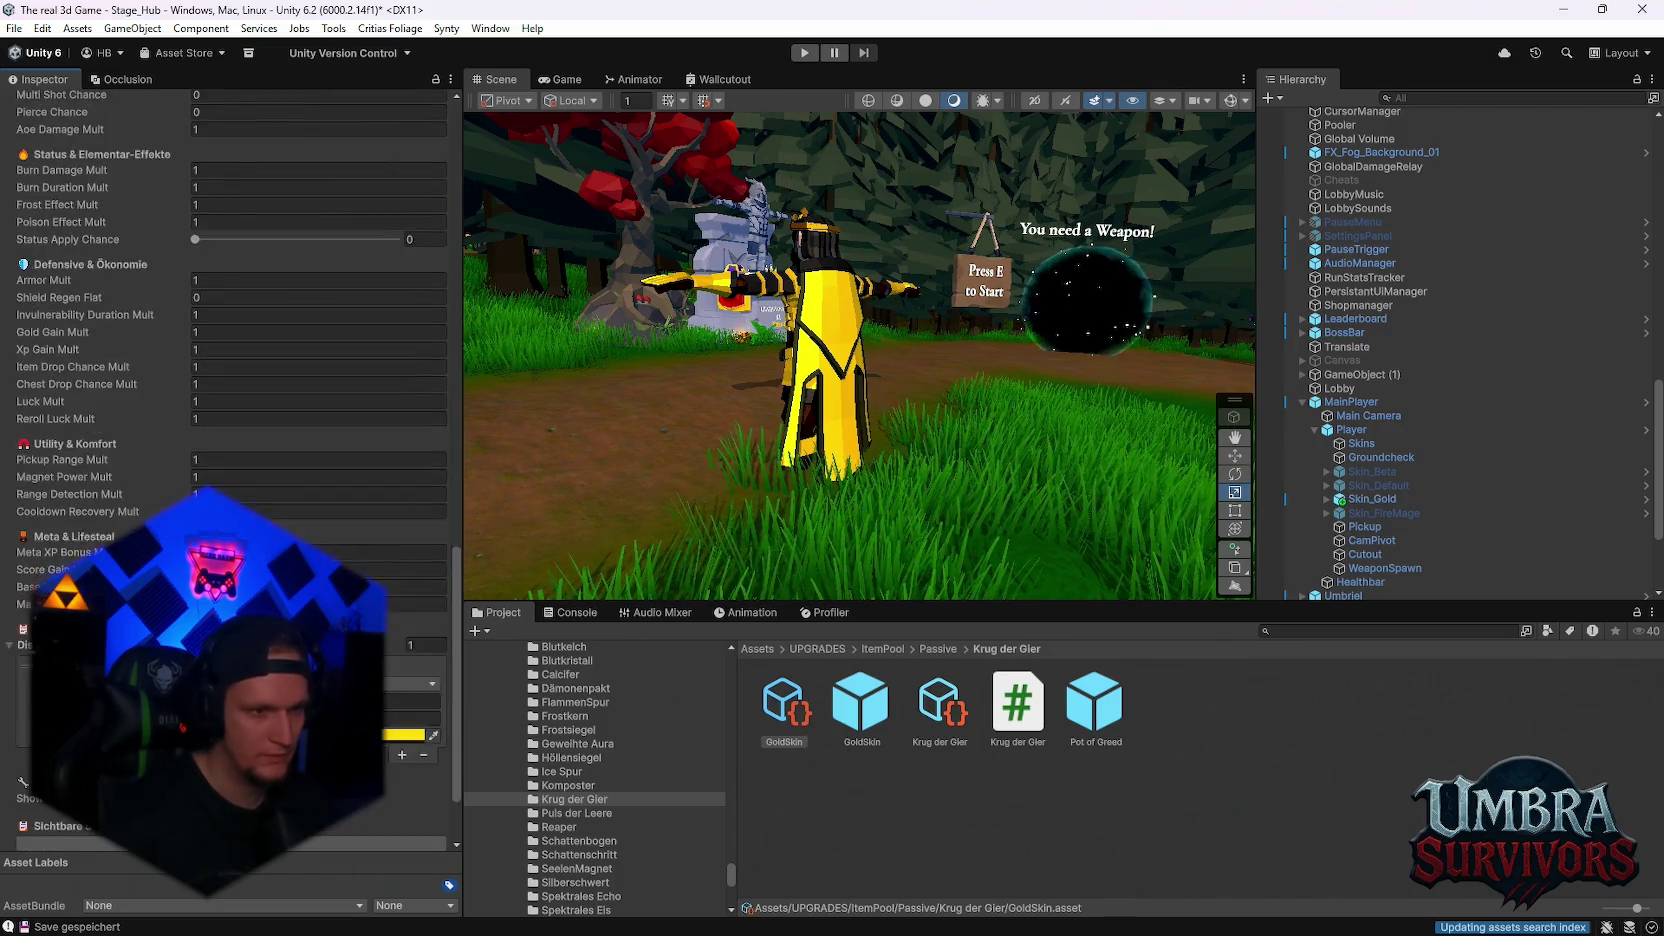
Rename the GoldSkin prefab and the GoldSkin upgrade data asset to Midas Touch
left_click(860, 705)
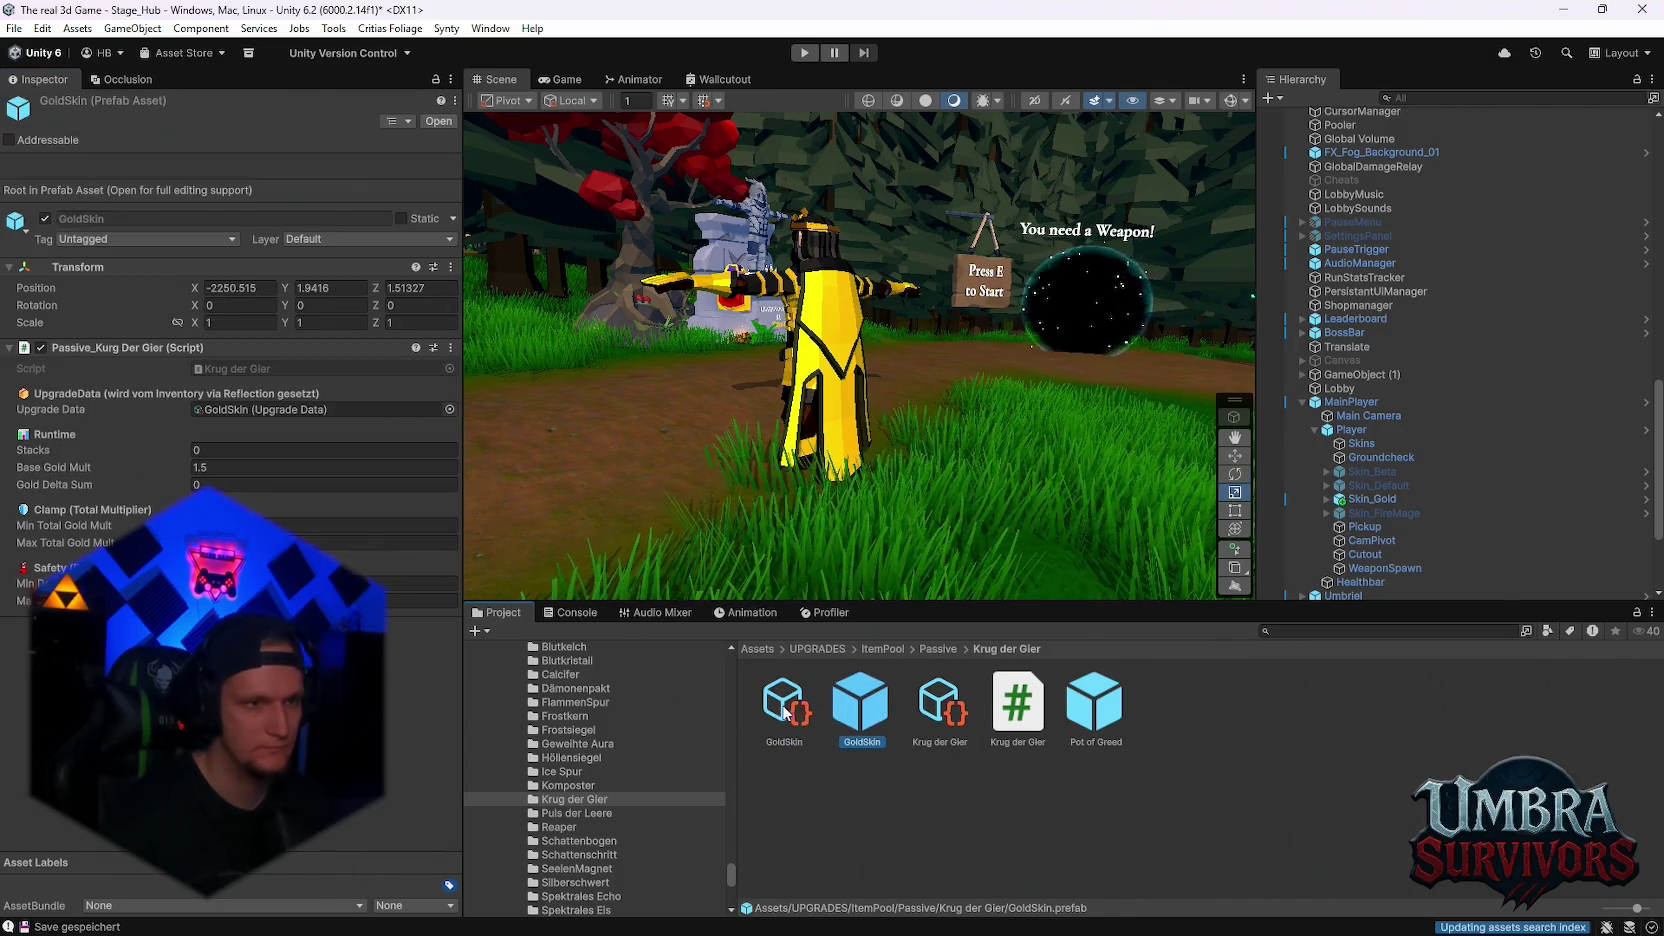
right_click(860, 705)
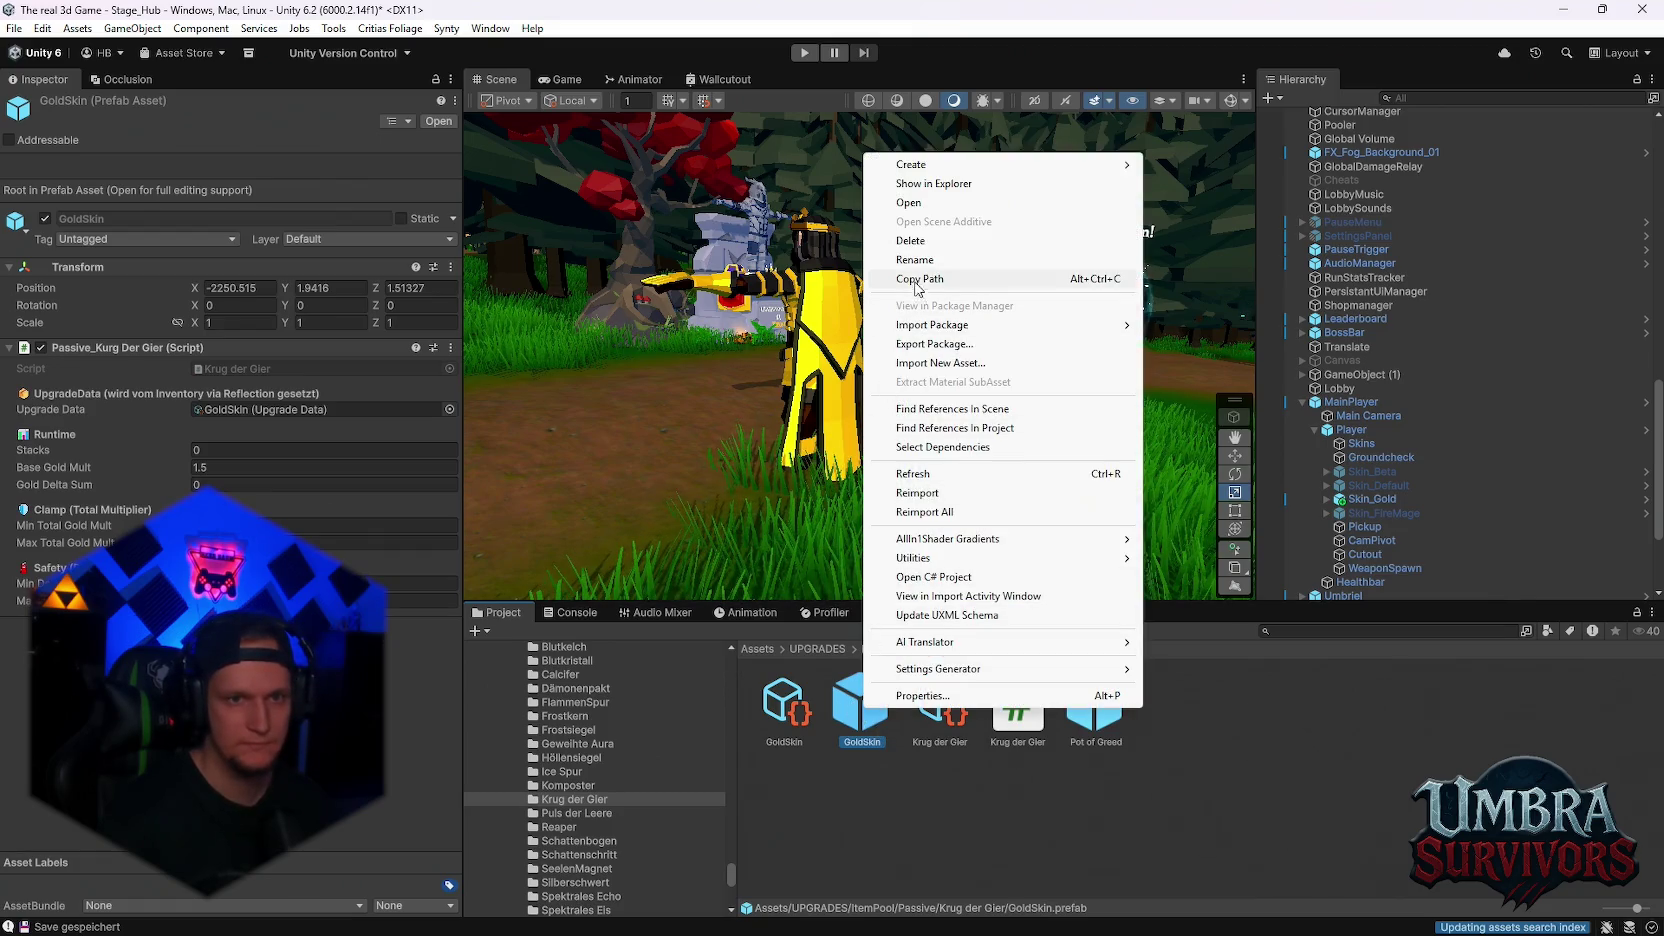
left_click(915, 260)
type("Midas Touch")
key("Return")
left_click(774, 712)
right_click(772, 715)
left_click(885, 287)
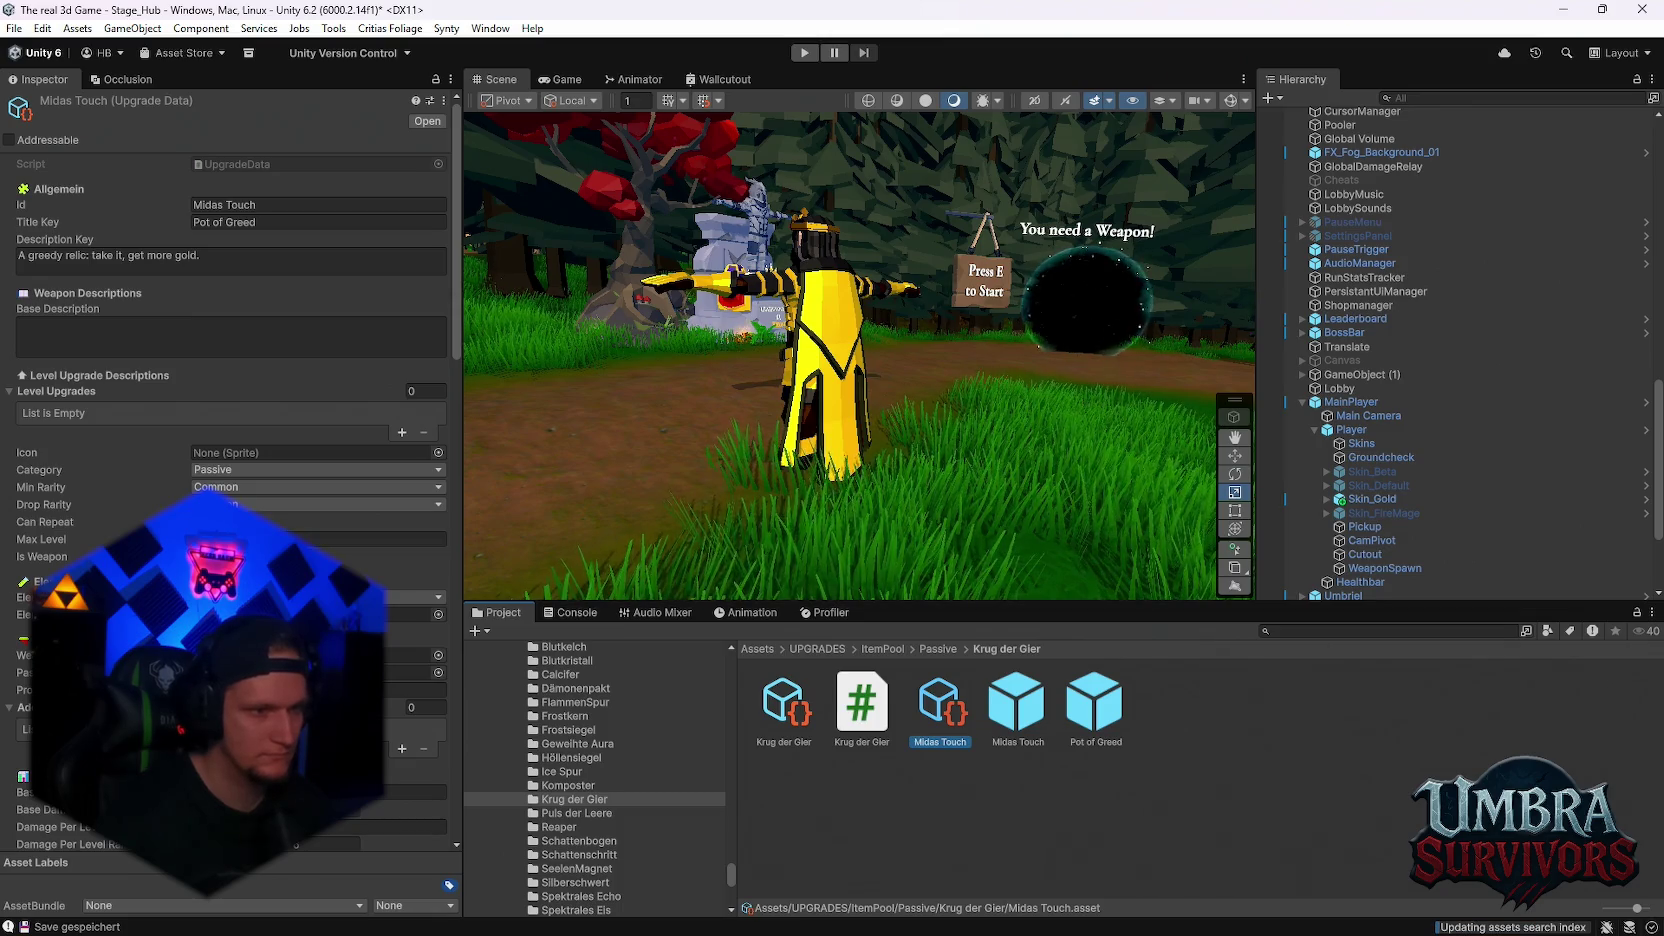
Set the Midas Touch upgrade data's Title Key to Midas Touch and check the prefab
left_click(1014, 703)
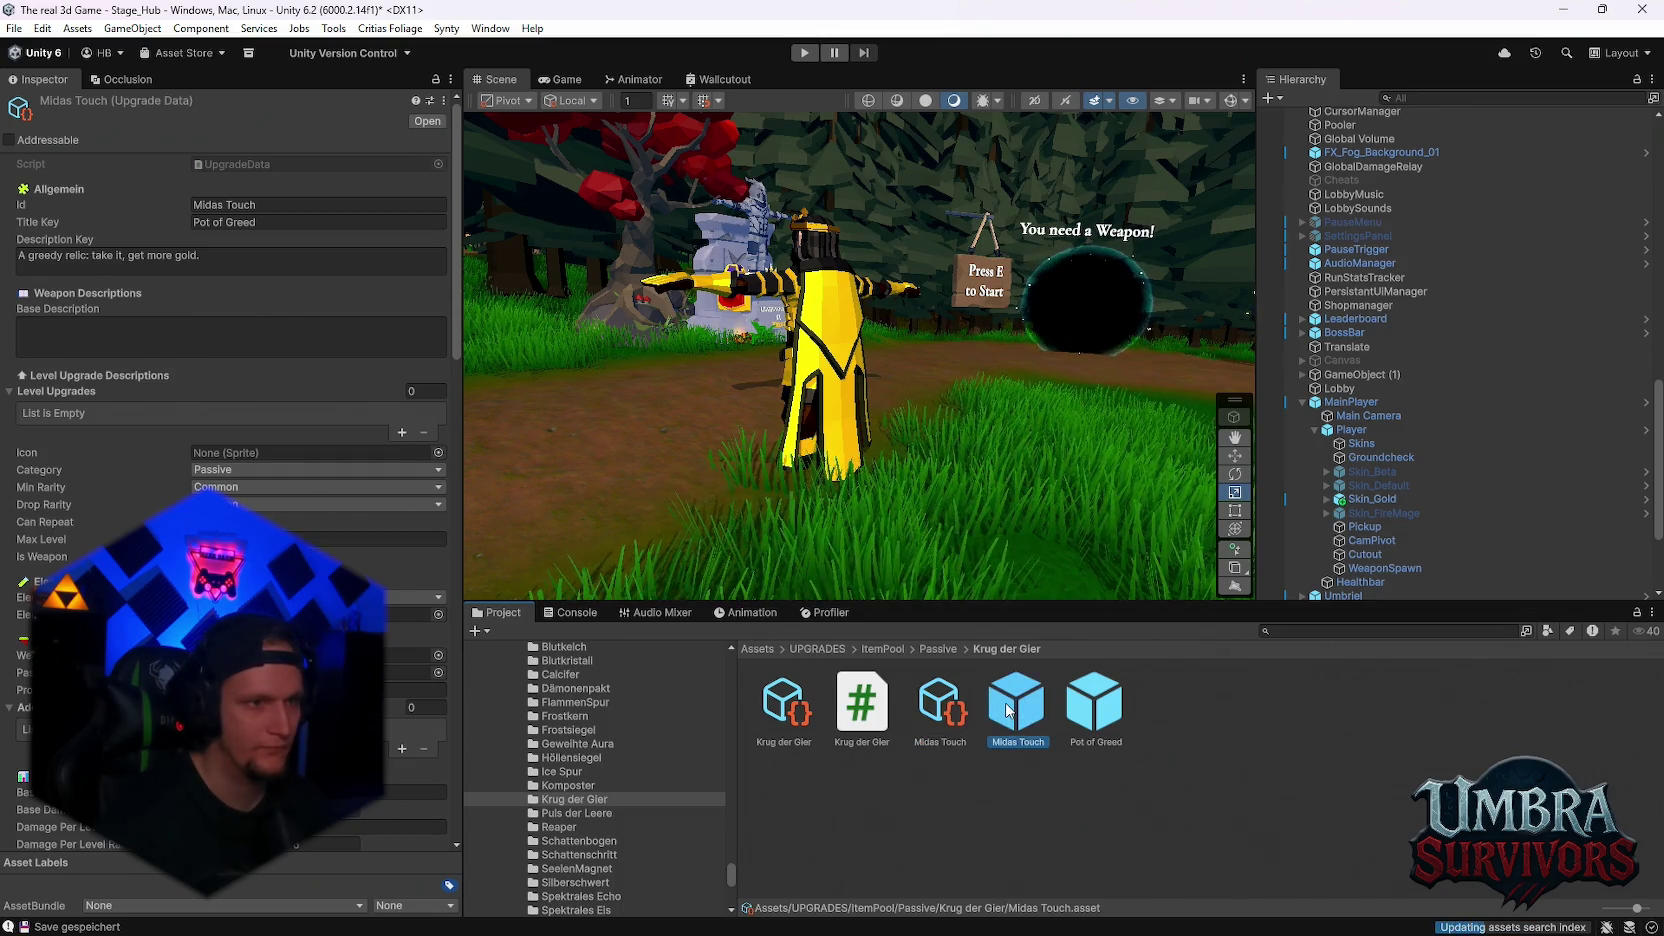
left_click(950, 703)
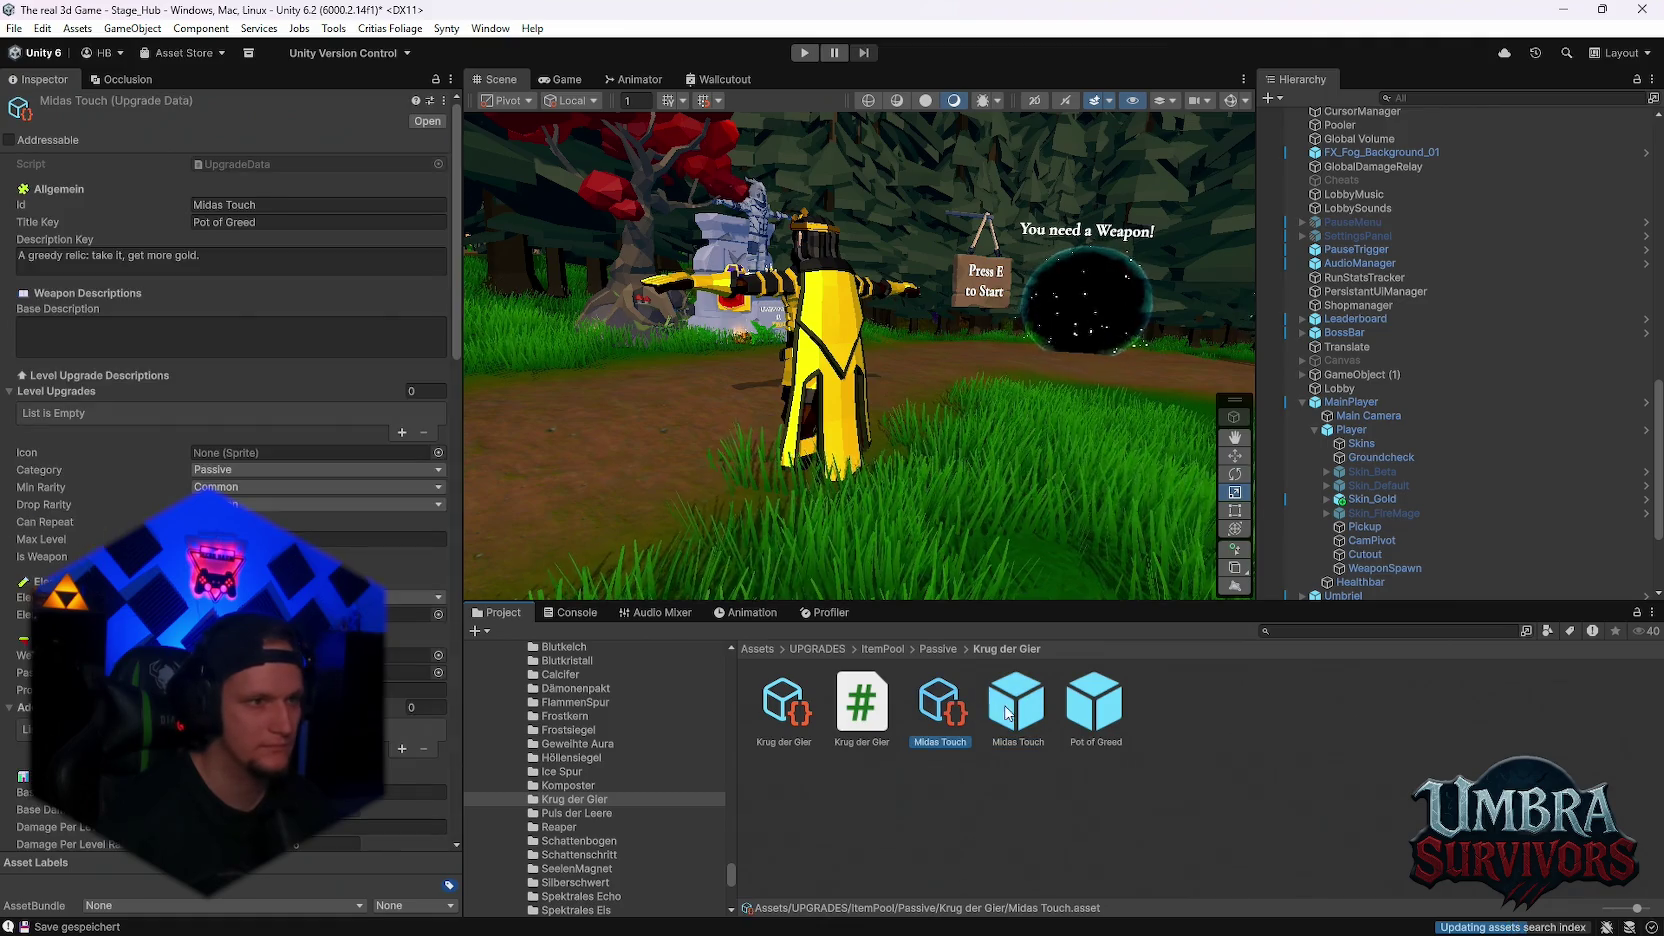
left_click(315, 222)
type("Midas Touch")
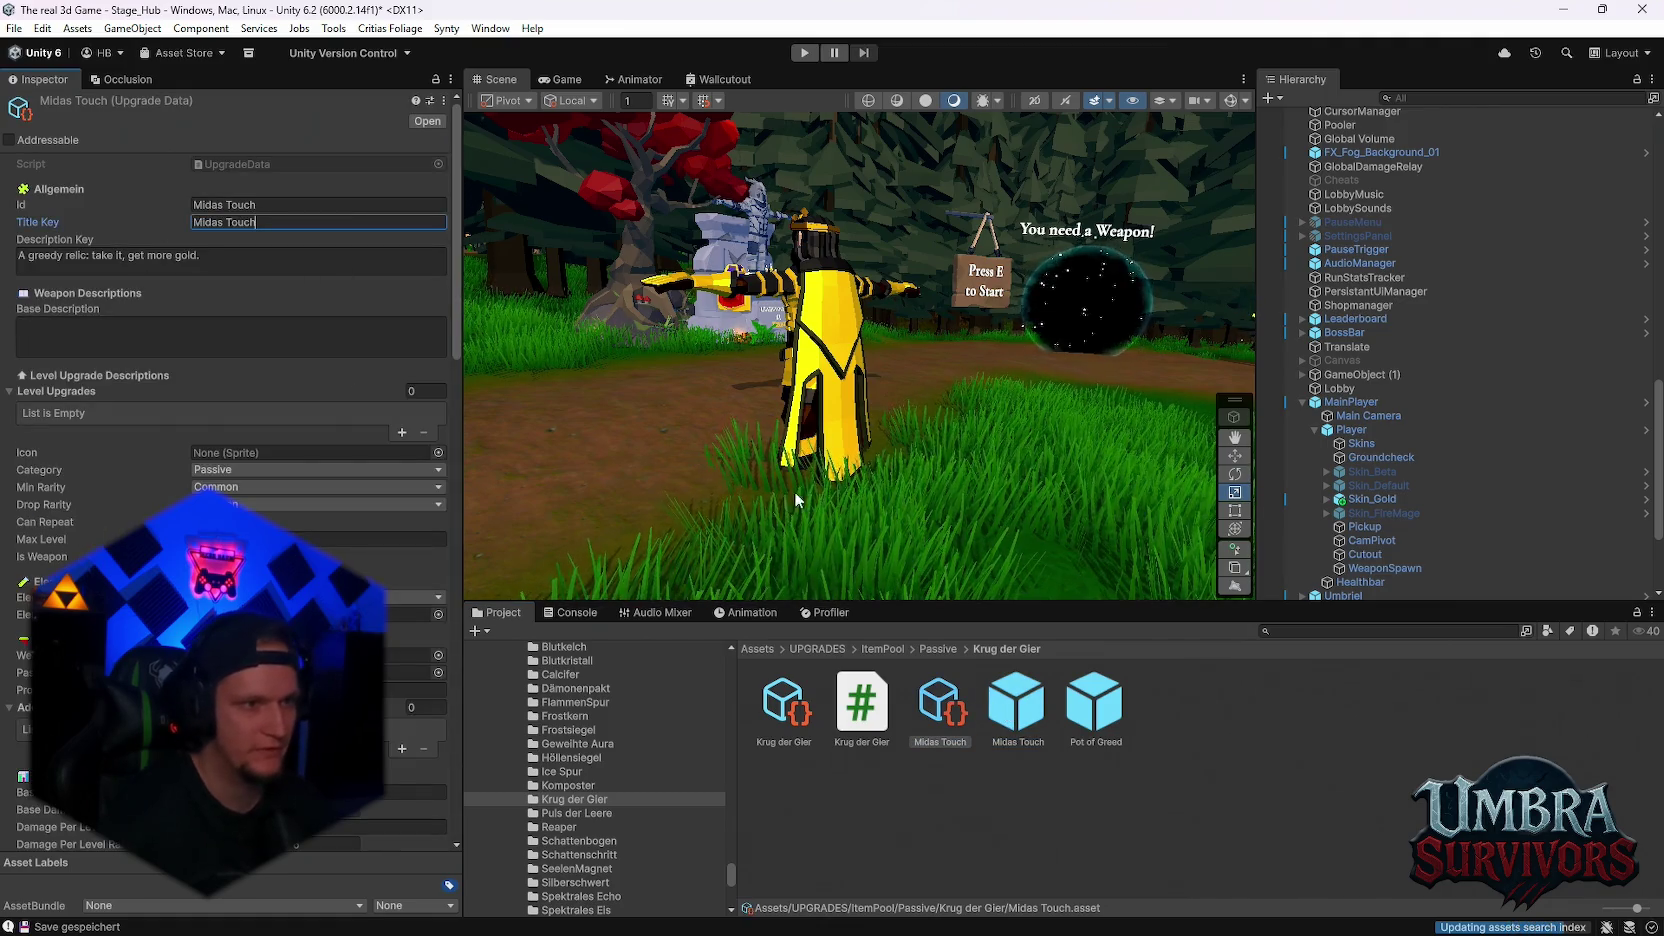
left_click(1016, 703)
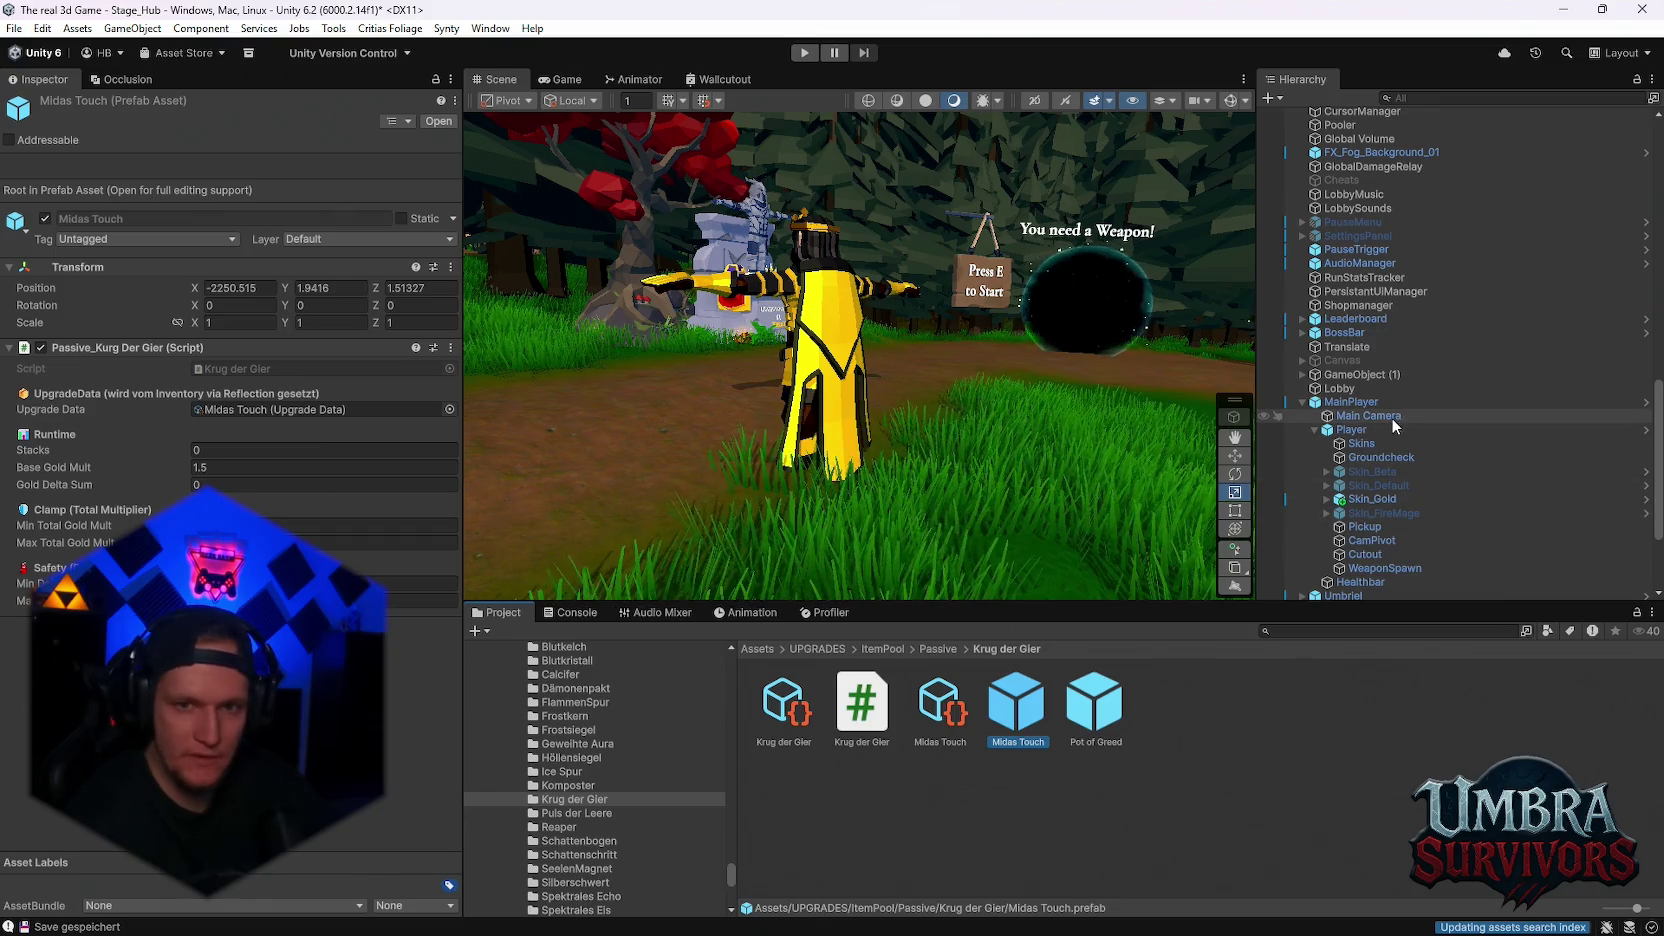
Select the Player object and expand its Weapon Inventory component
left_click(1351, 402)
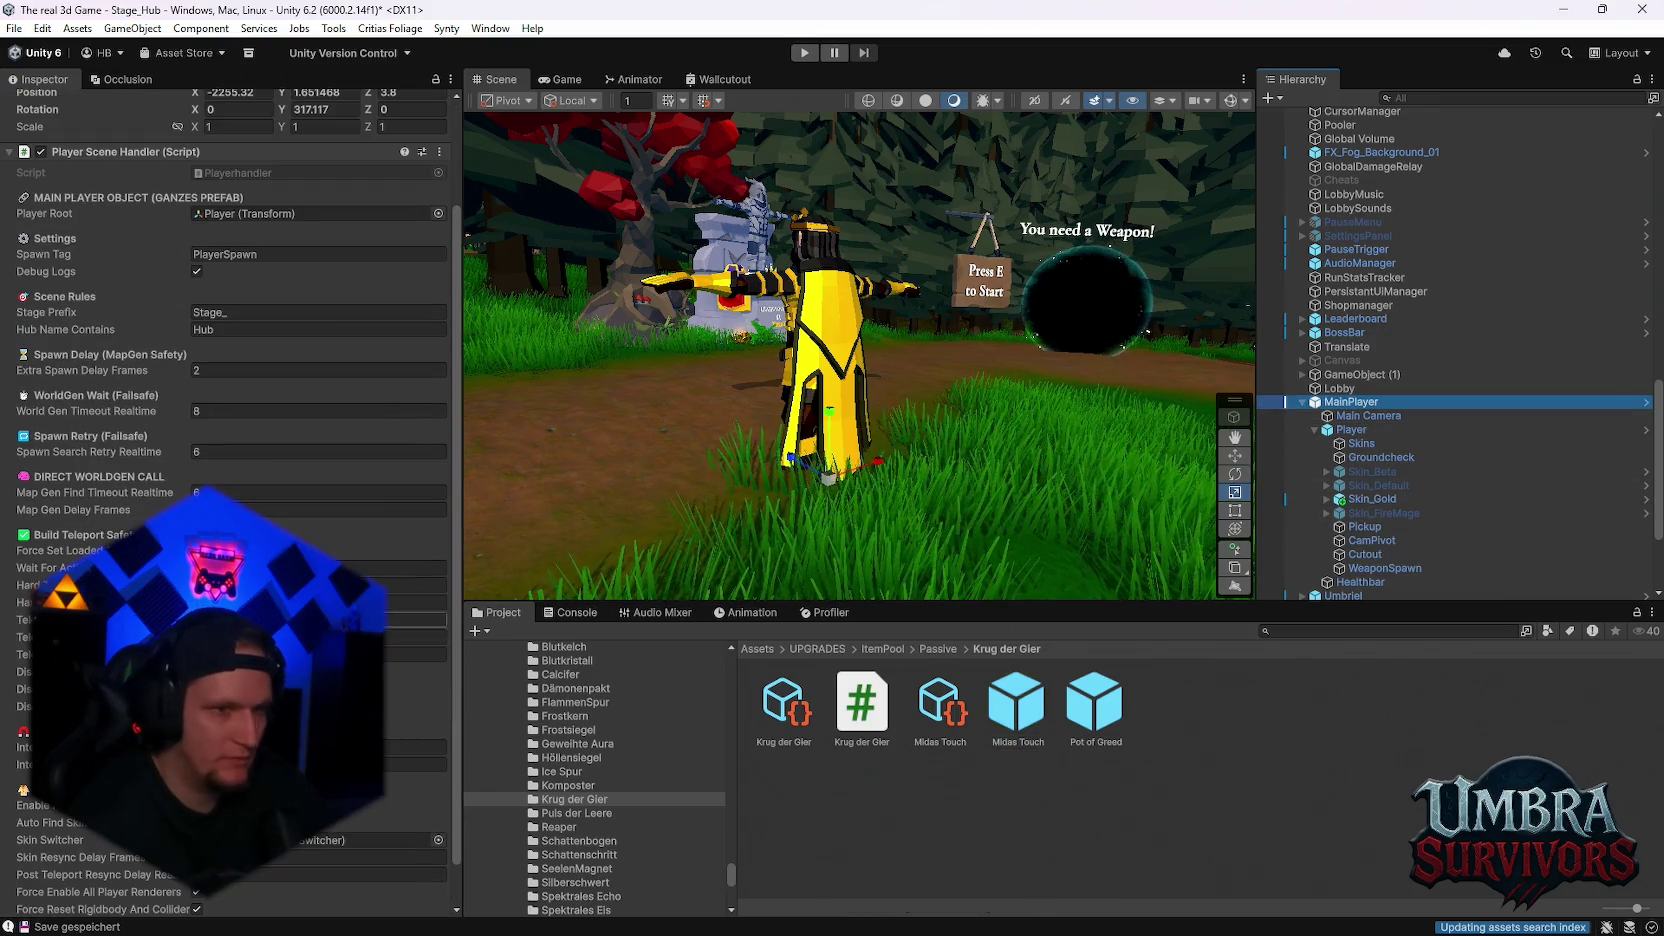
left_click(1368, 432)
scroll(53, 386, "up", 10)
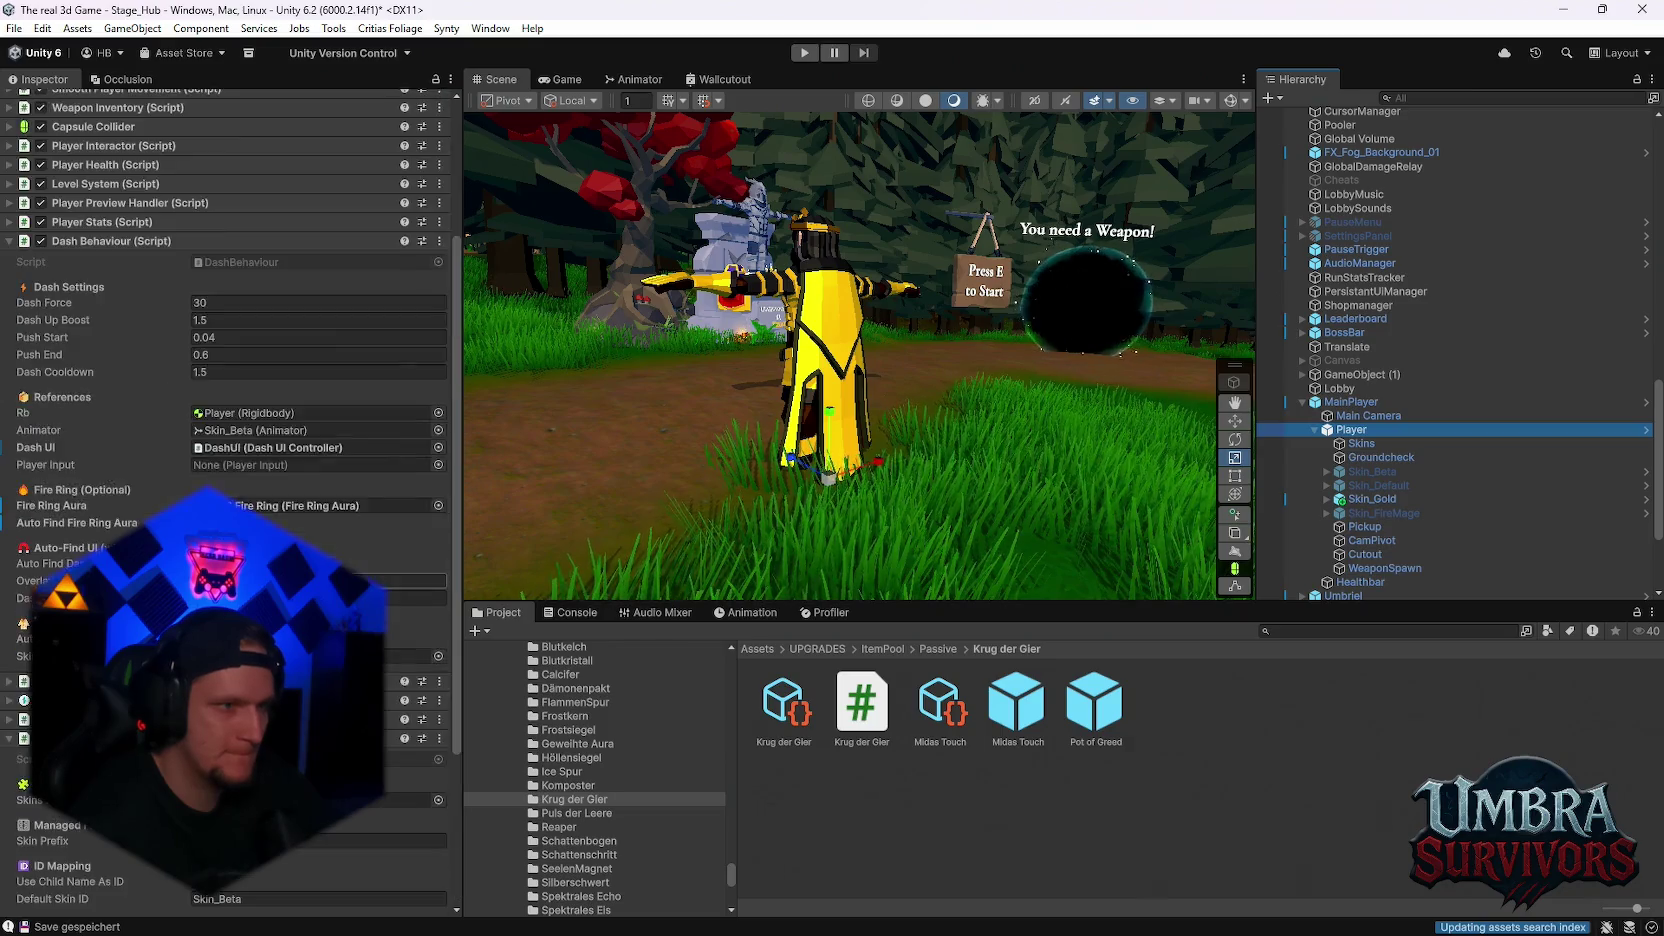
left_click(53, 386)
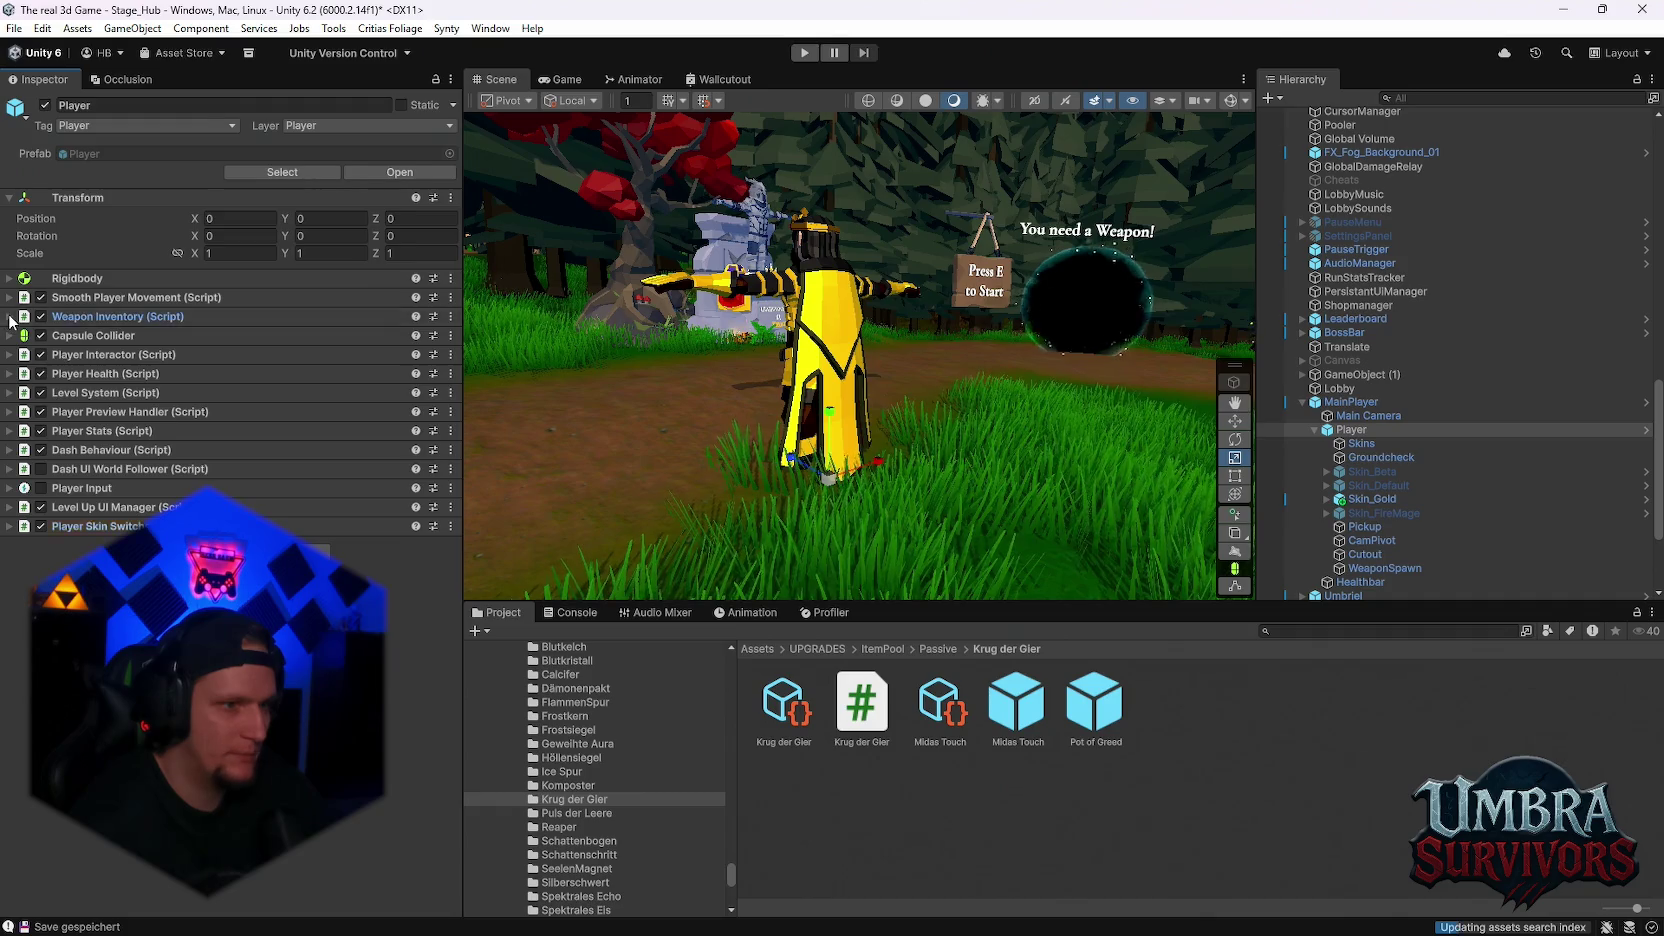
left_click(140, 316)
Expand the empty Skin Gold Bonuses list in the Weapon Inventory settings
scroll(140, 450, "down", 2)
scroll(147, 450, "down", 4)
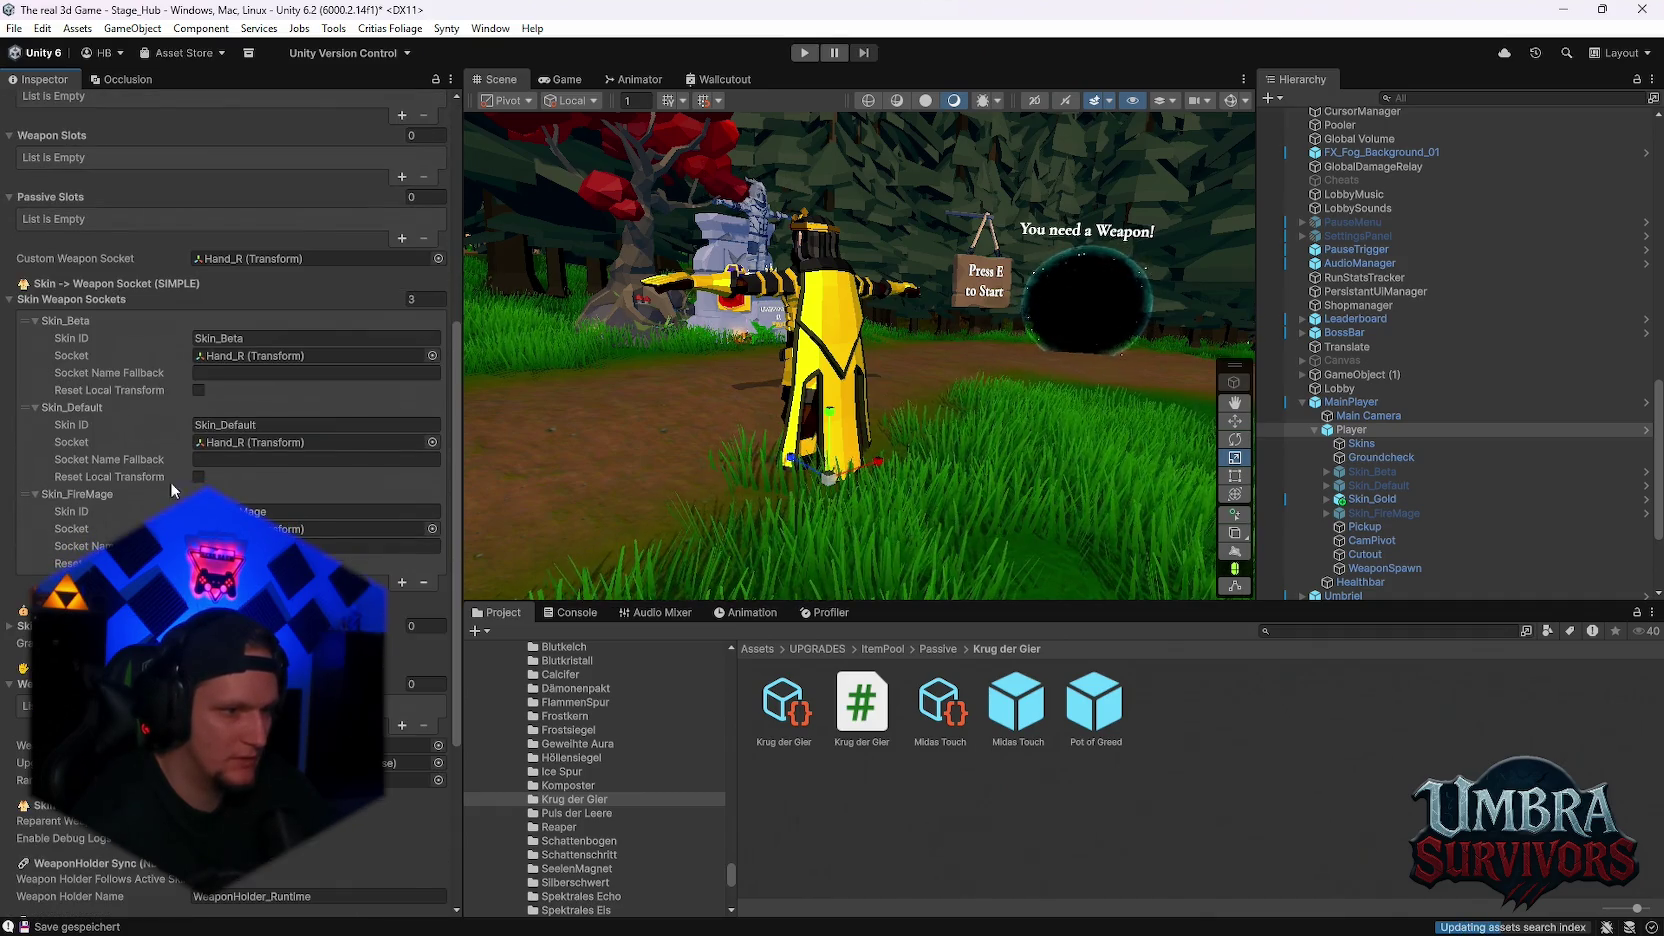
scroll(230, 450, "down", 2)
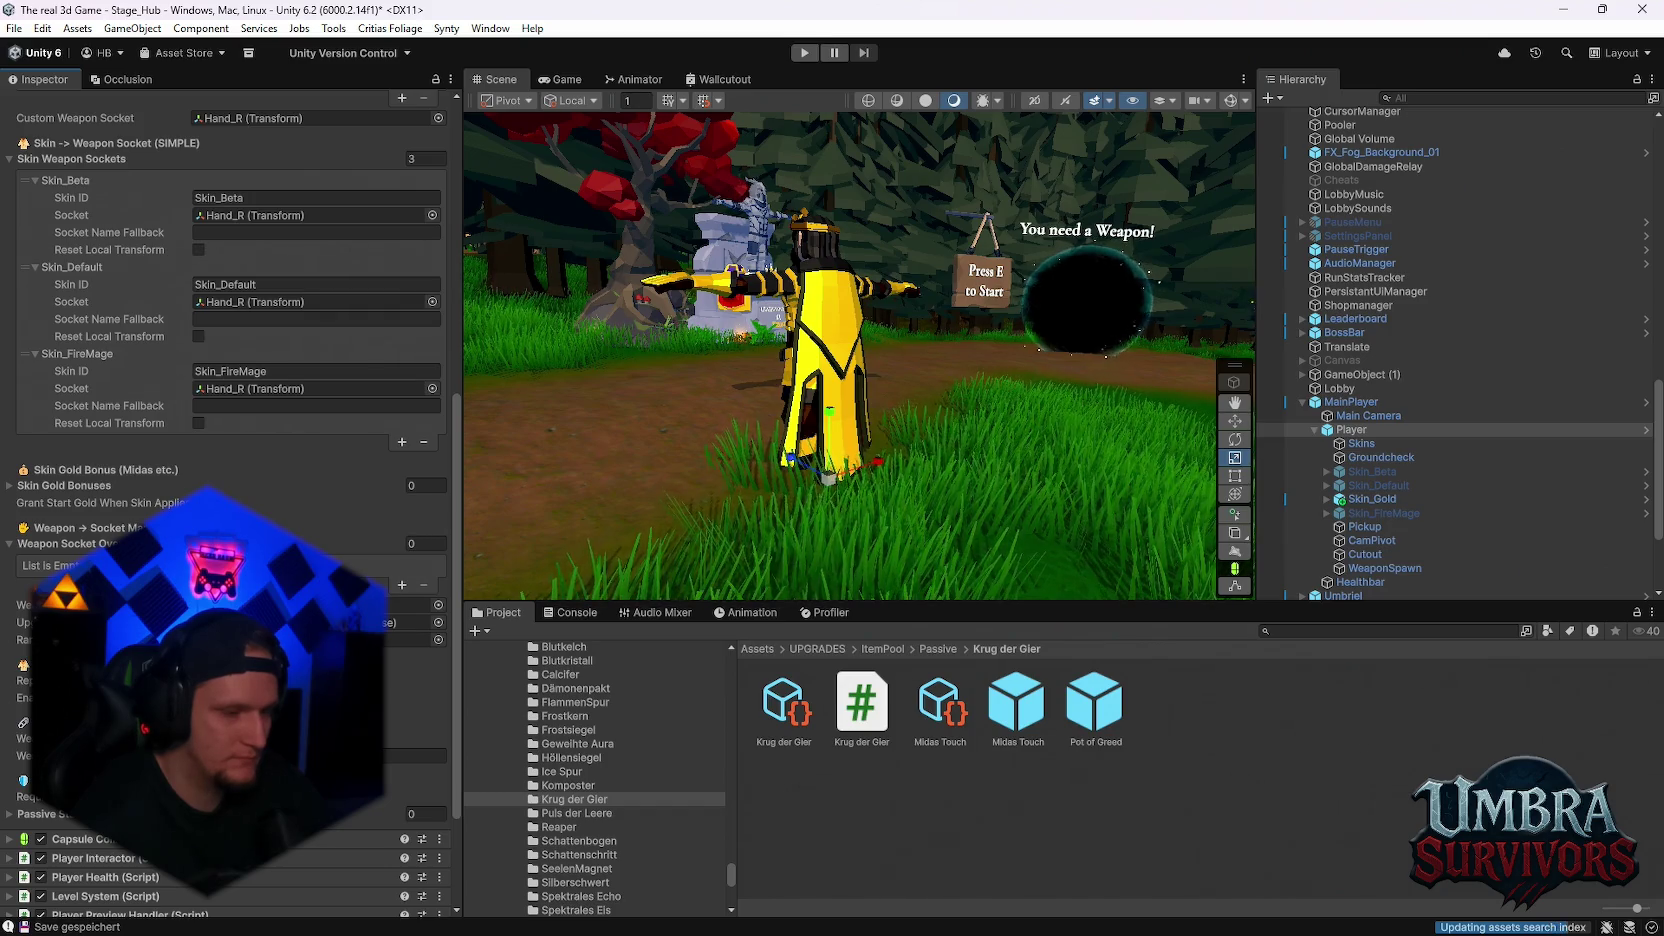
scroll(230, 450, "down", 2)
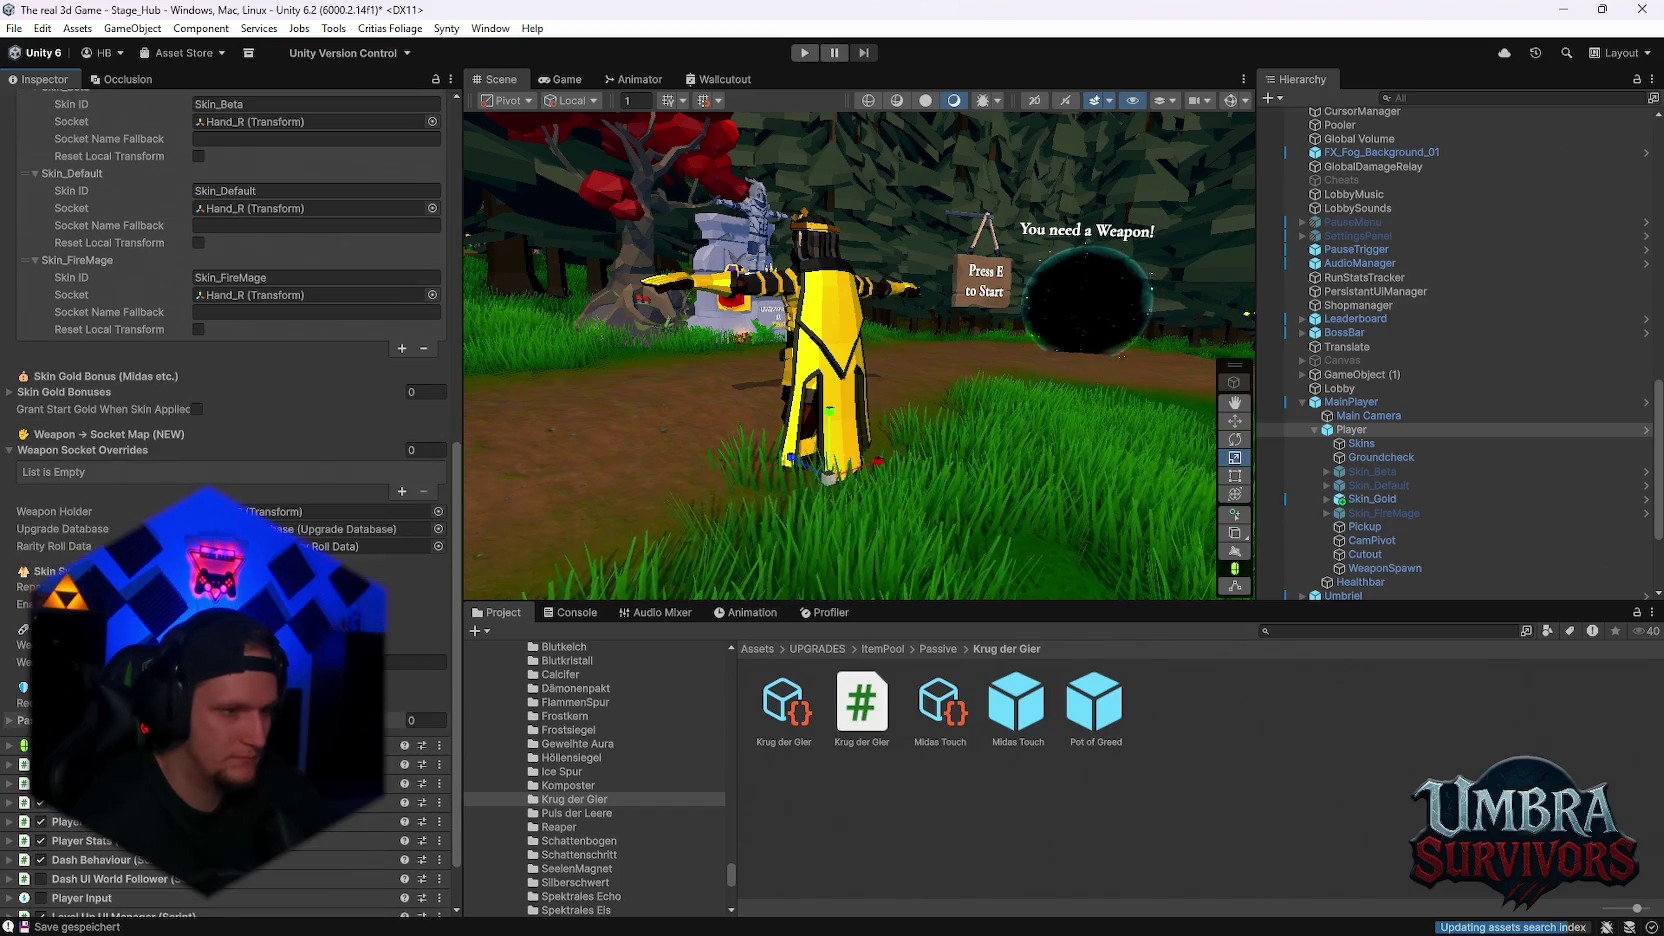
left_click(9, 720)
scroll(10, 726, "up", 2)
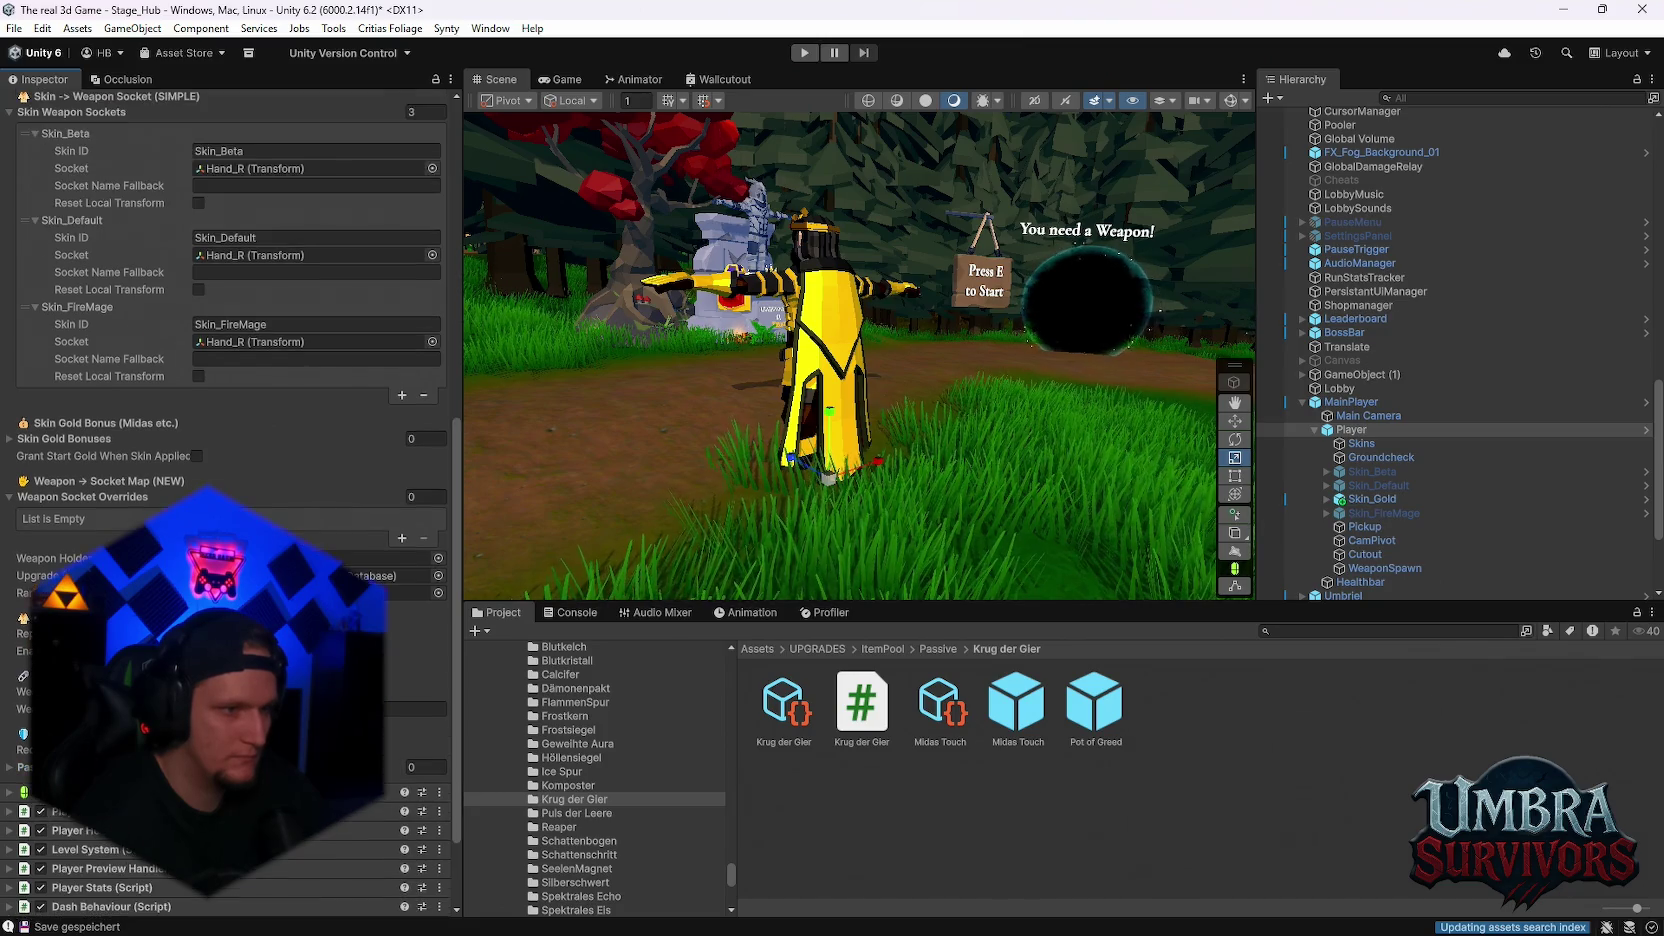
scroll(230, 500, "up", 1)
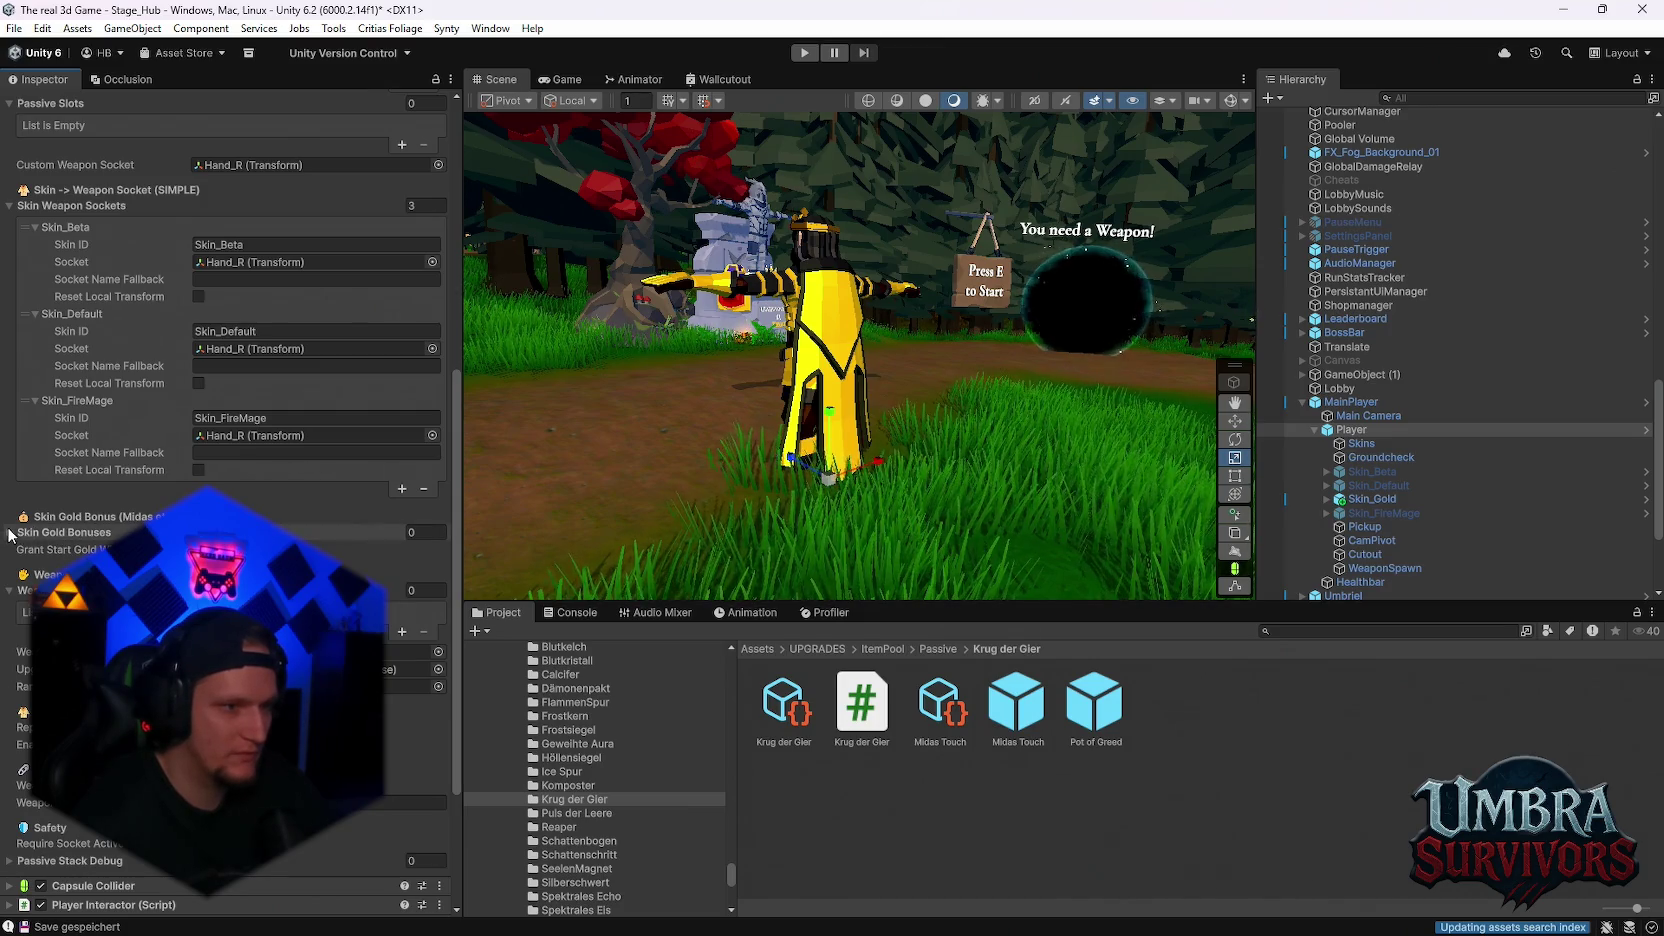
left_click(10, 533)
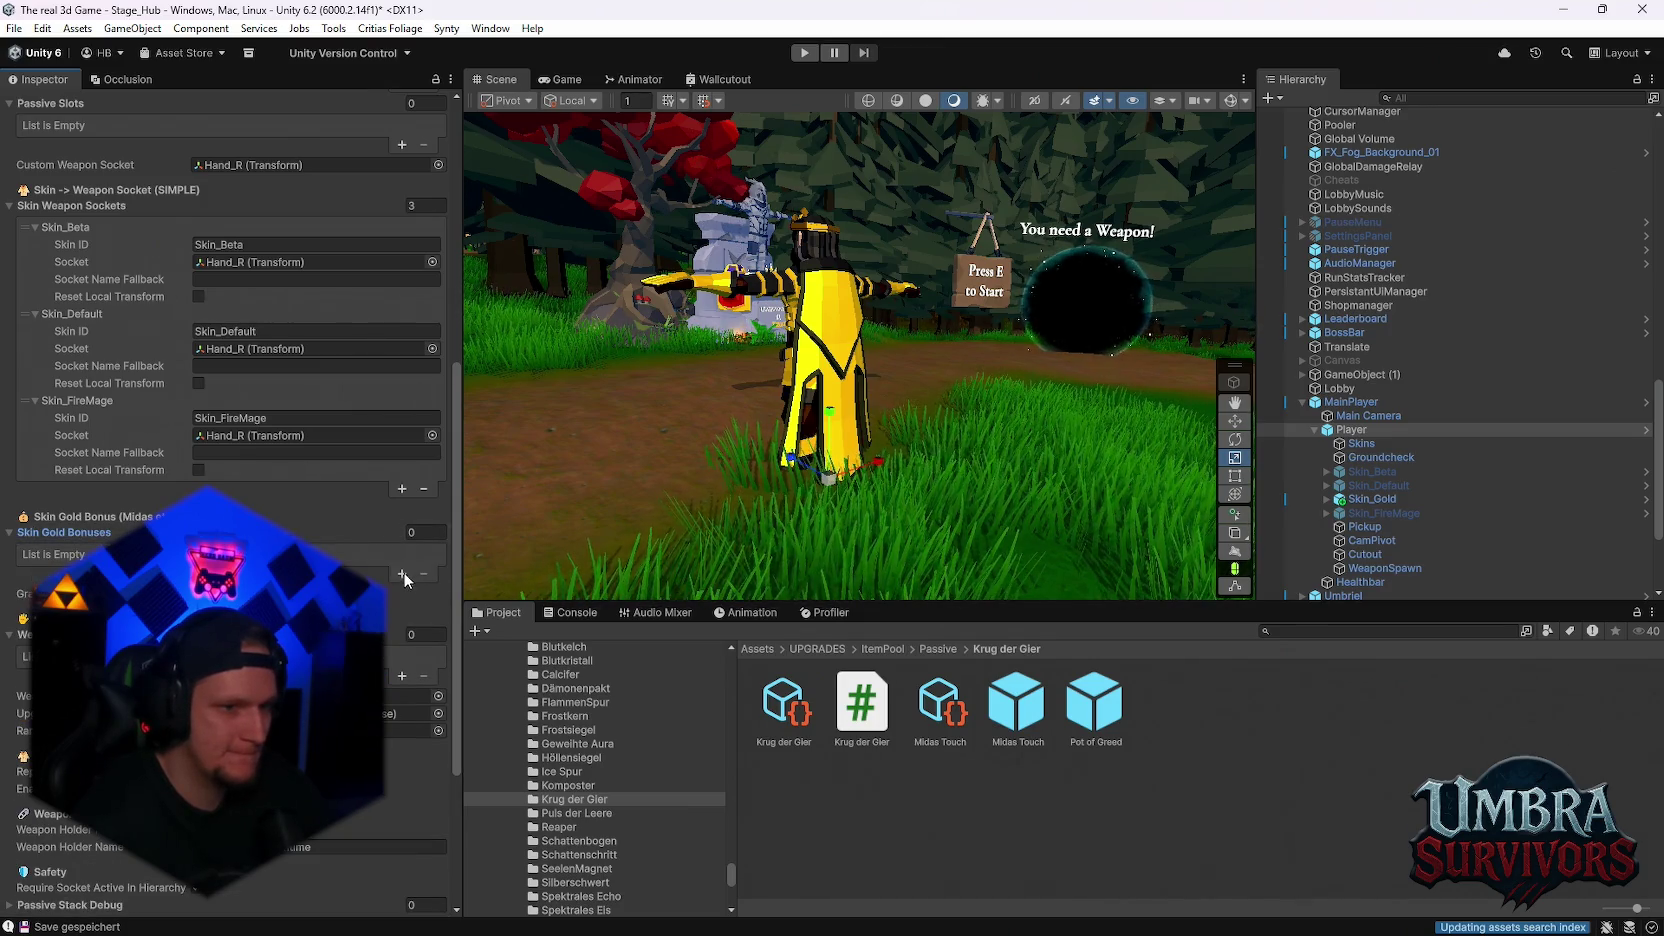
Add Element 0 to Skin Gold Bonuses and set its Gold Gain Mult to 1
left_click(402, 575)
left_click(33, 558)
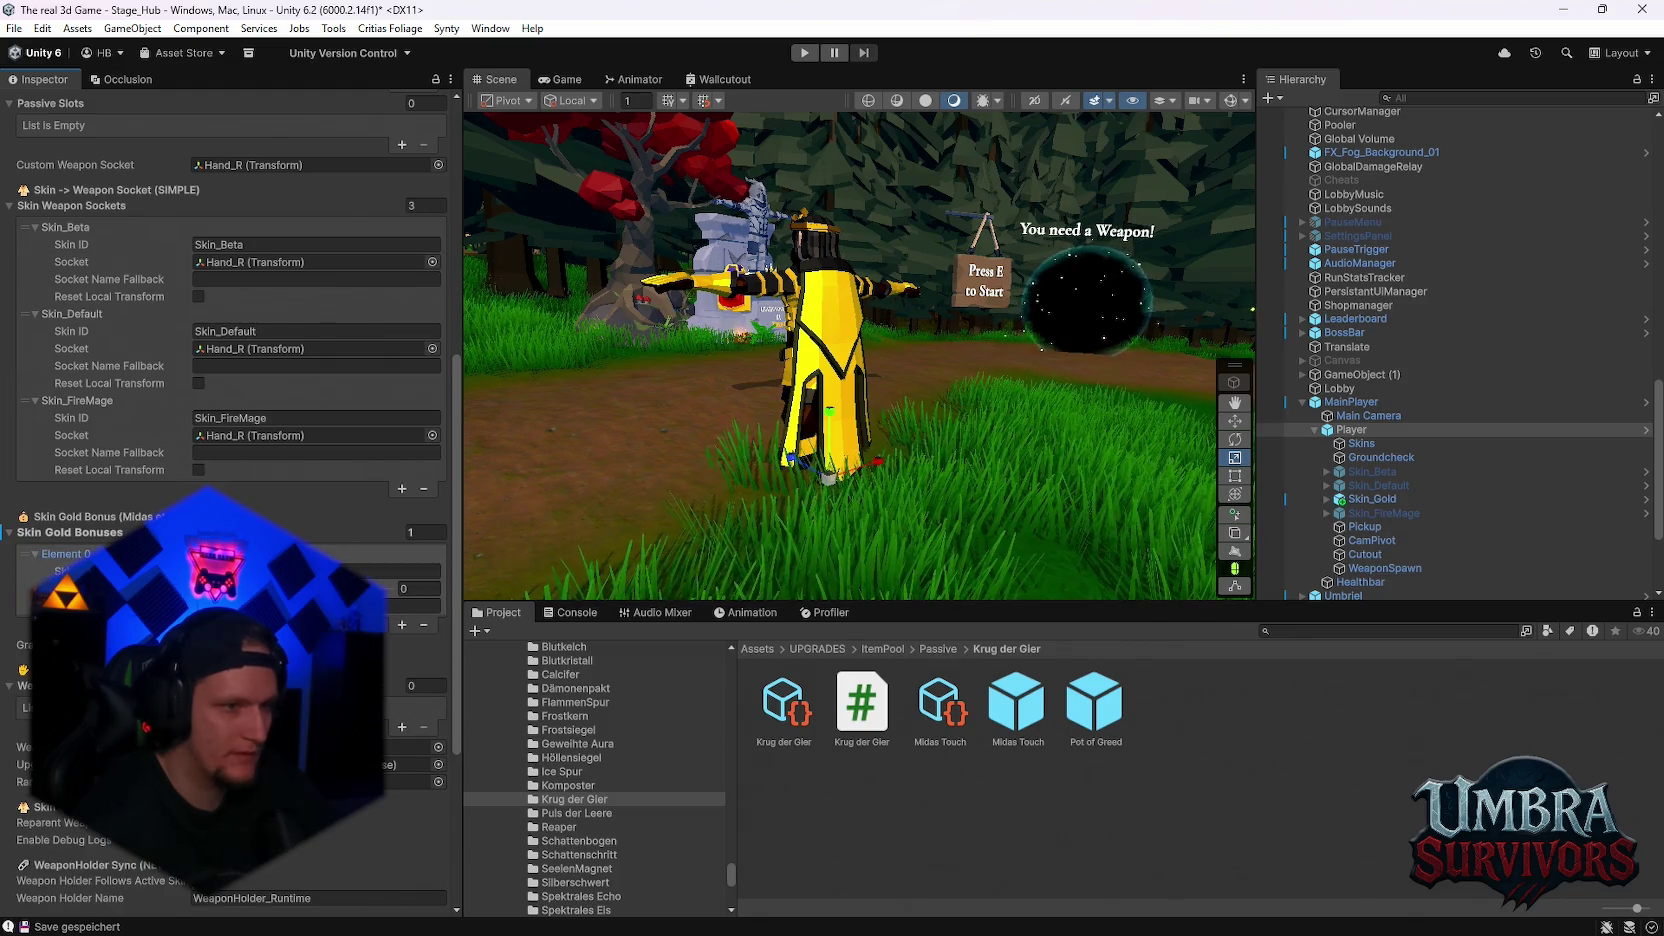
scroll(230, 400, "up", 8)
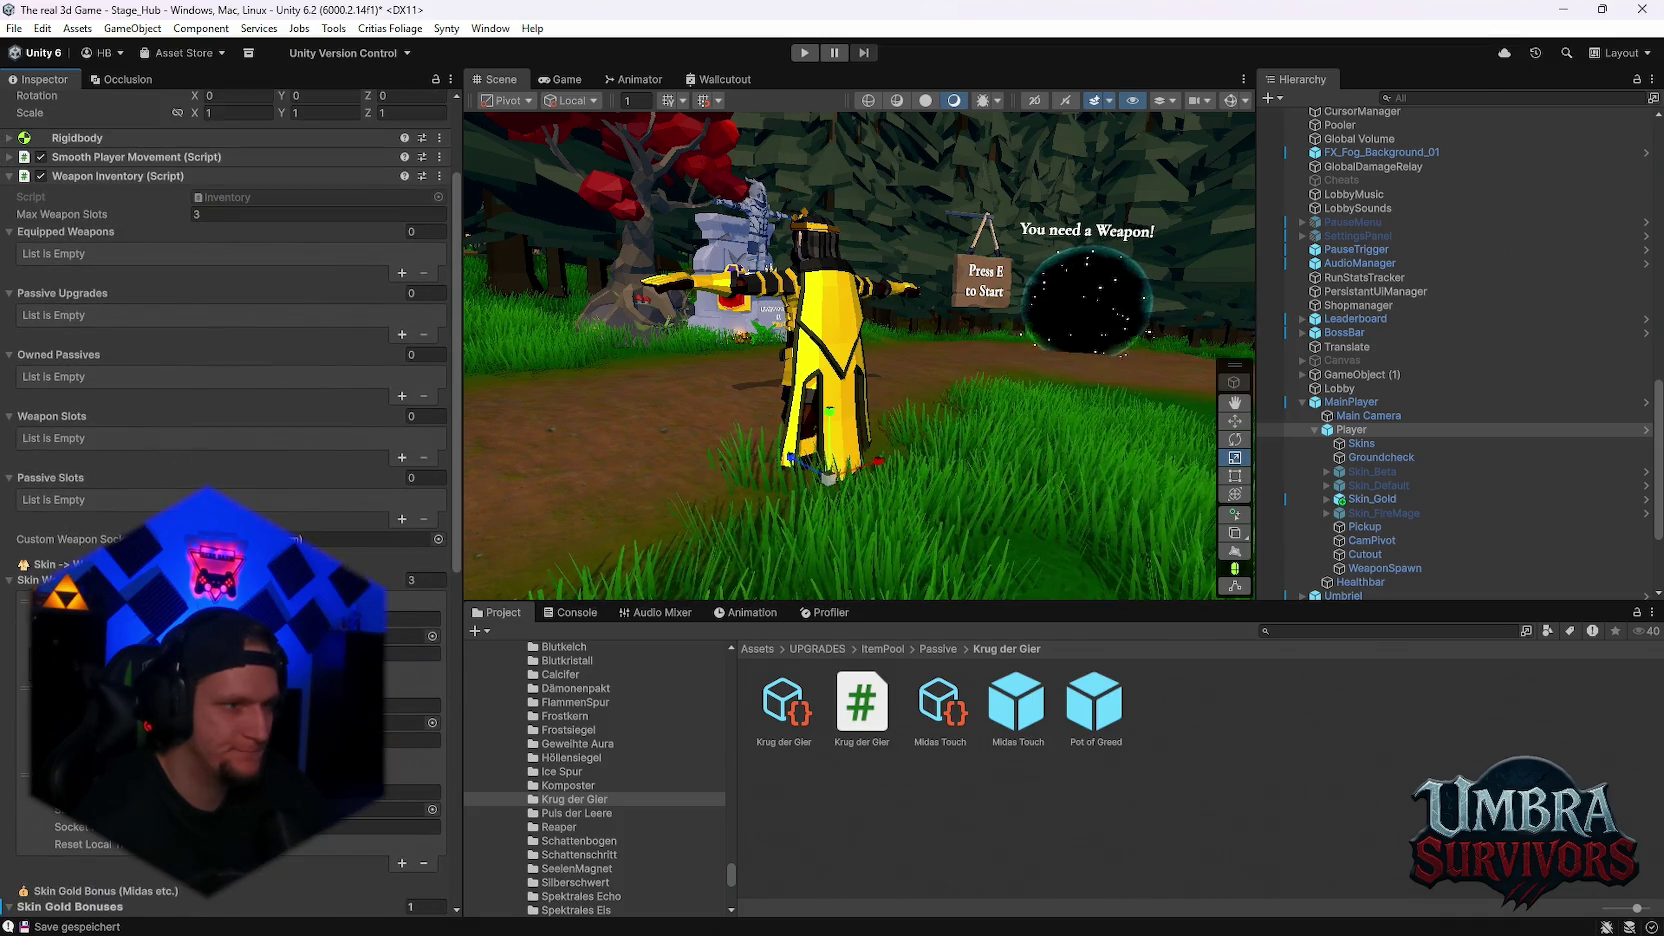
scroll(230, 500, "down", 7)
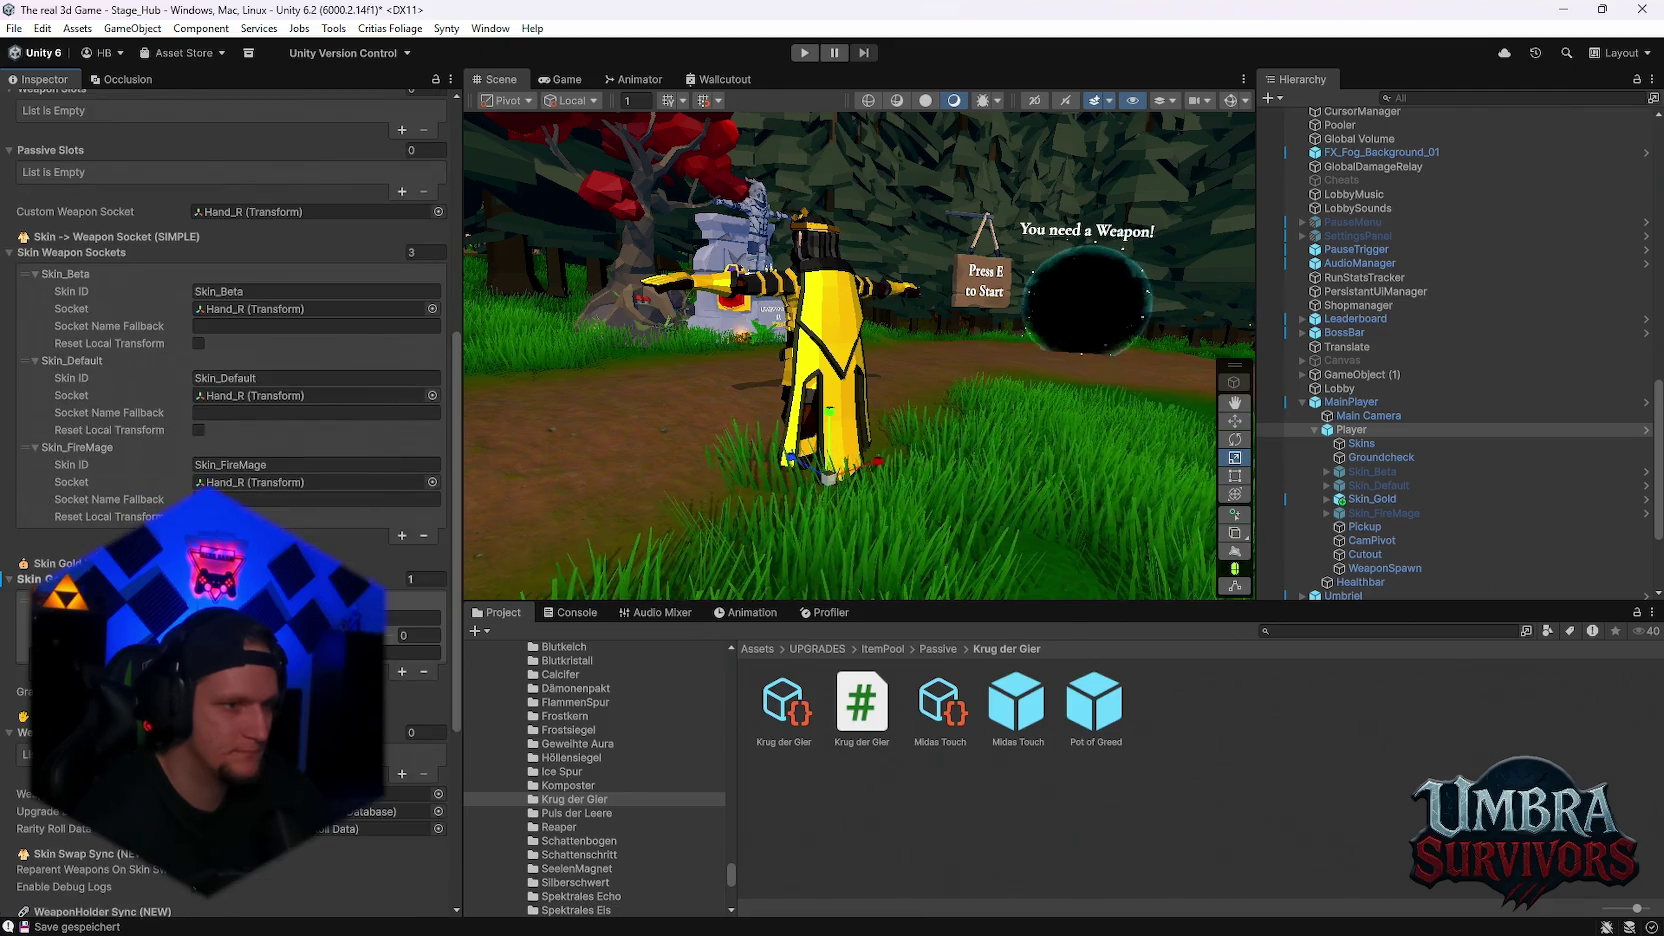
scroll(230, 500, "down", 2)
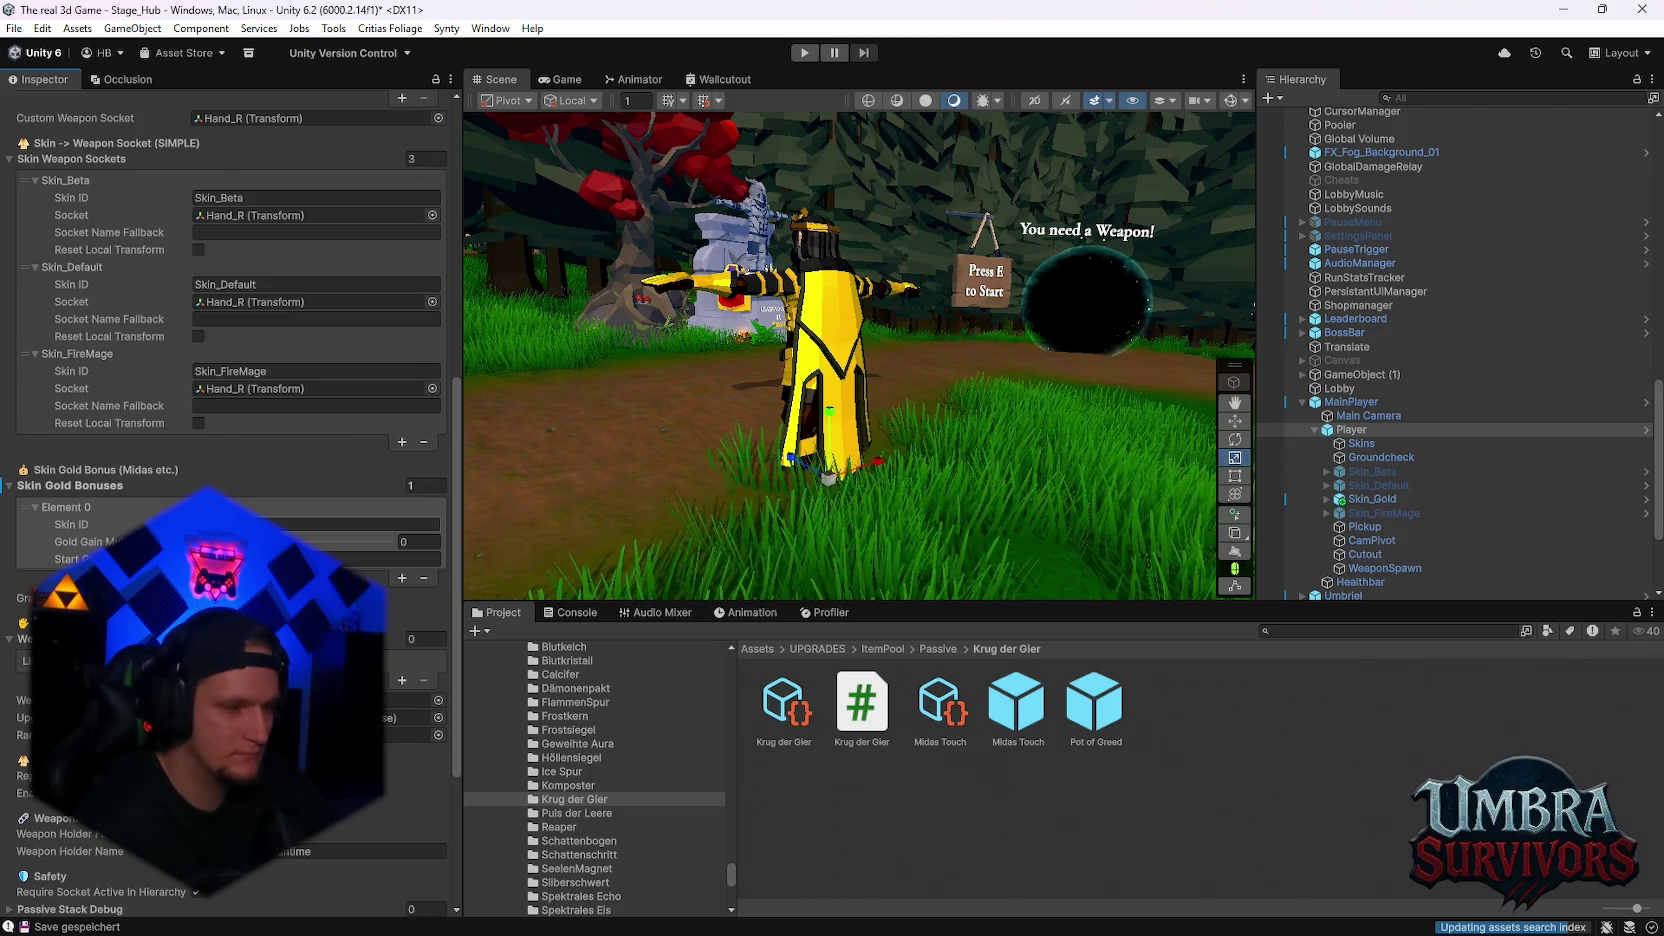
left_click(327, 543)
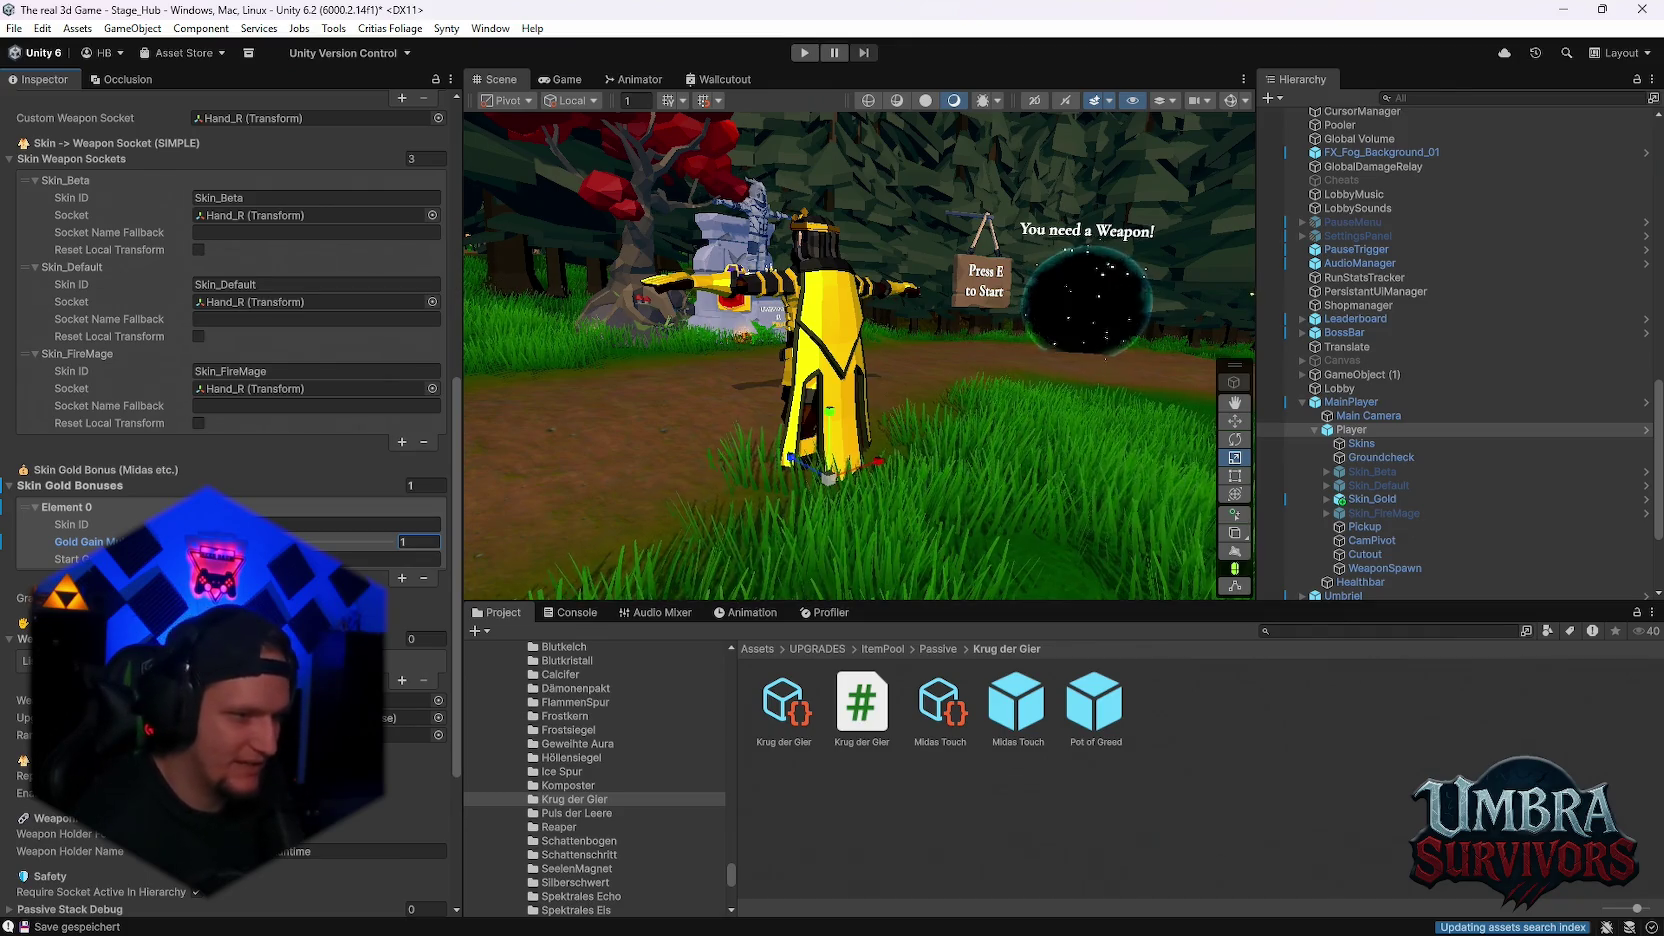
scroll(230, 480, "down", 1)
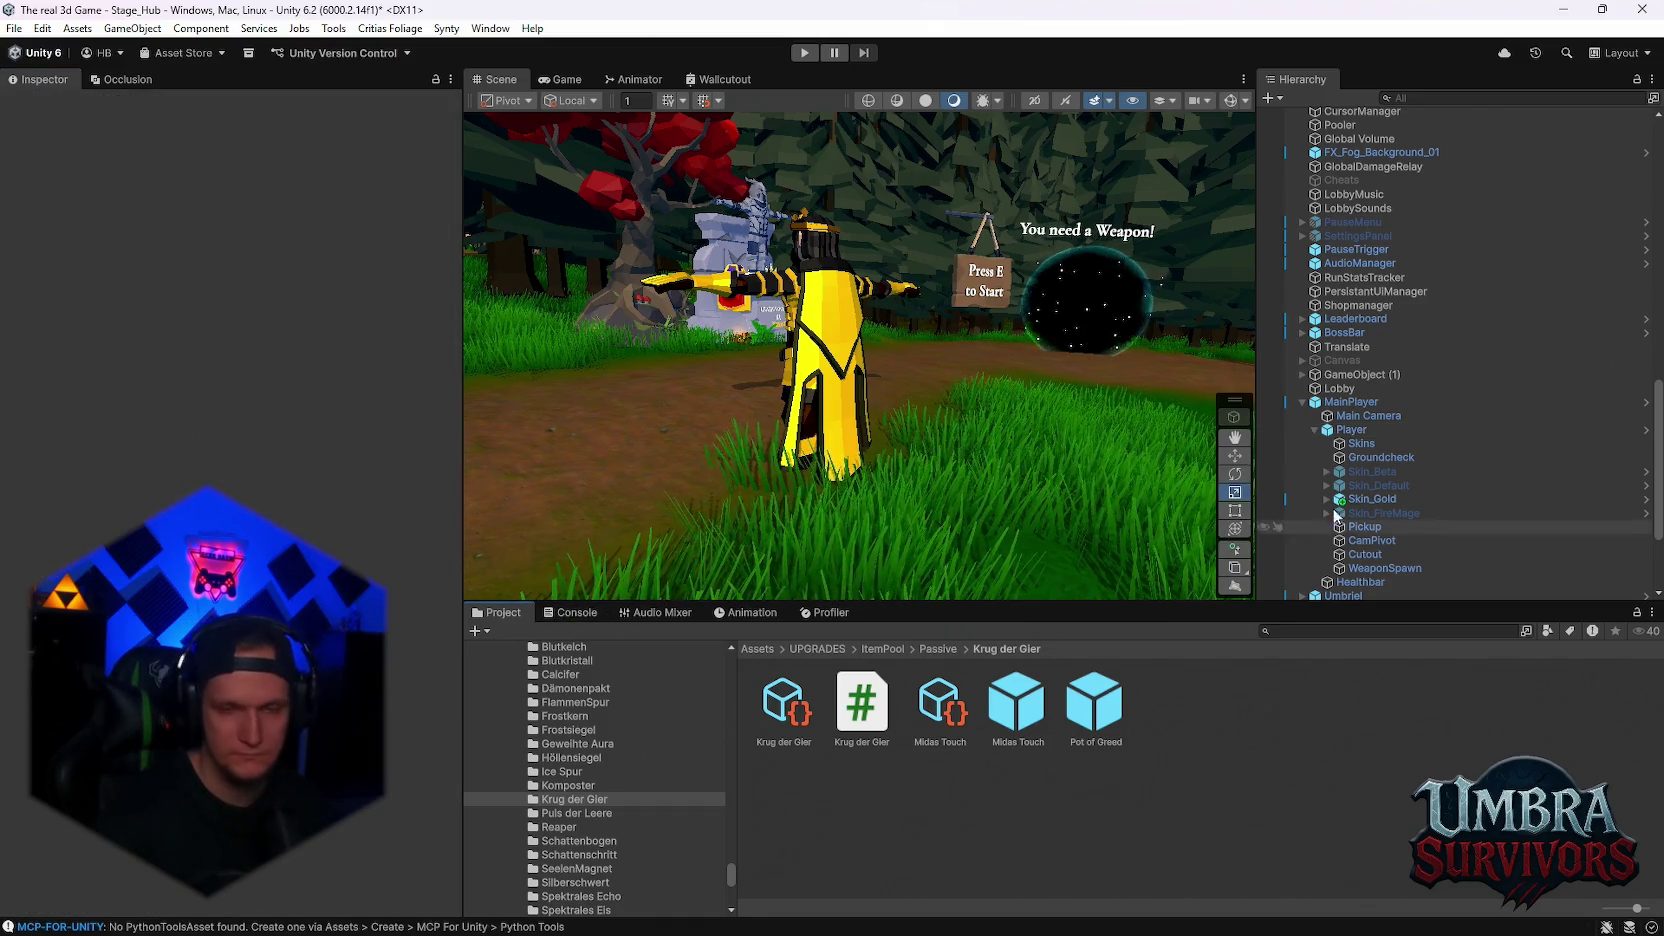
Add a Player Skin Start Item Packs entry with an empty Start Passives slot
left_click(1352, 430)
scroll(269, 508, "down", 5)
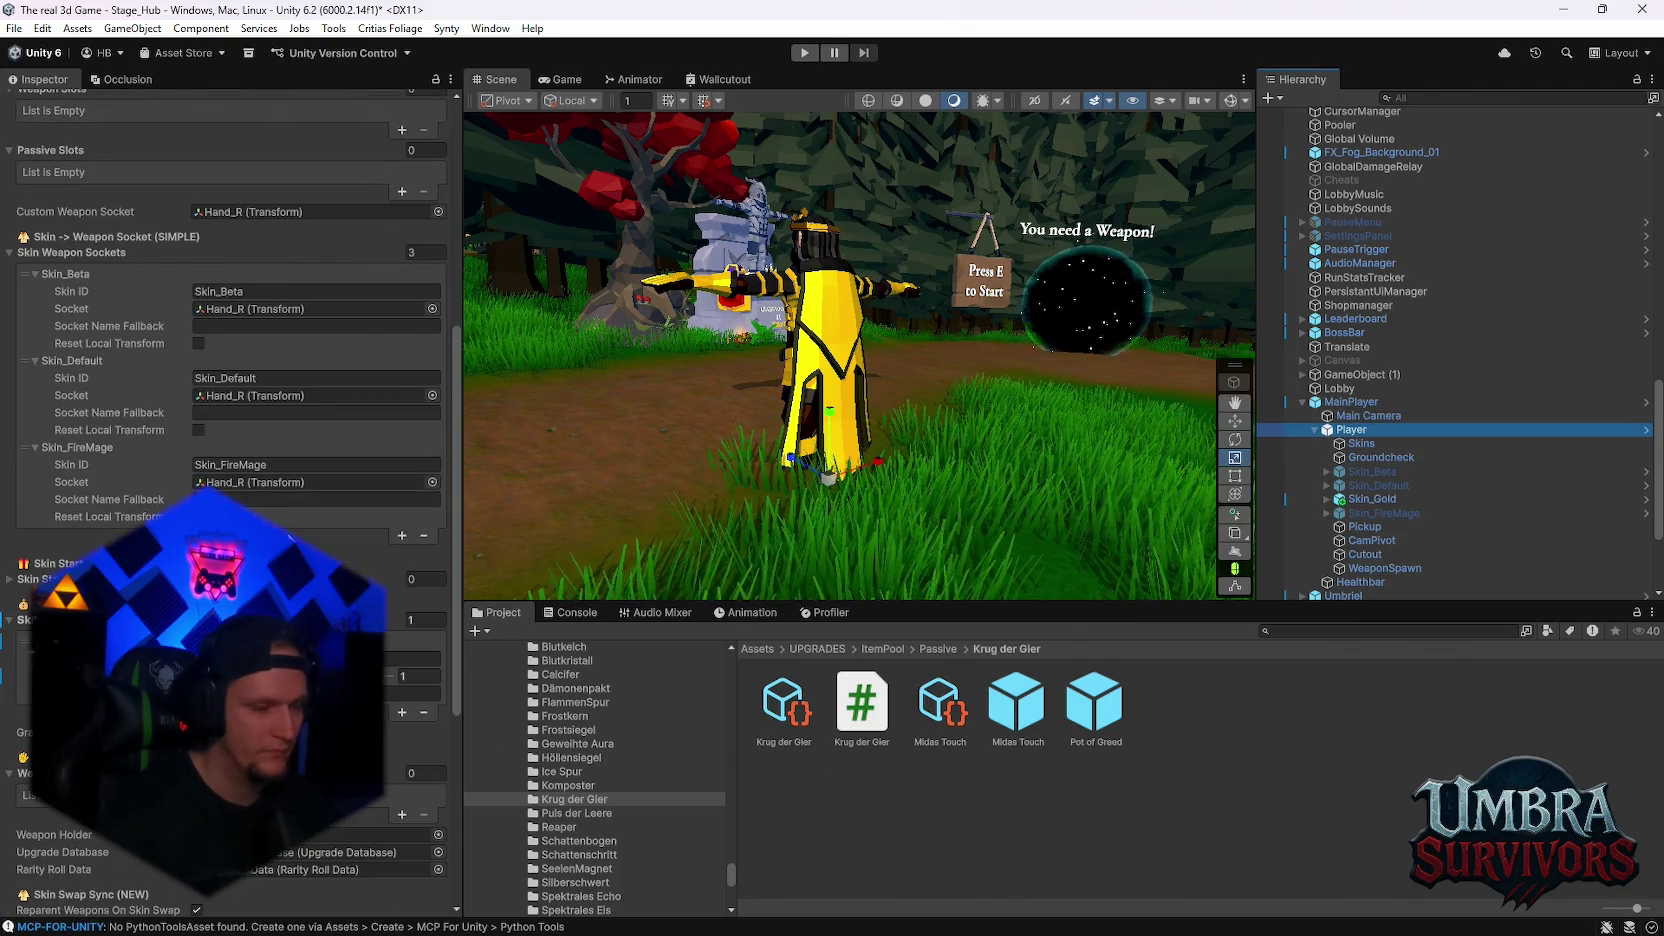
scroll(269, 508, "down", 6)
scroll(269, 508, "up", 3)
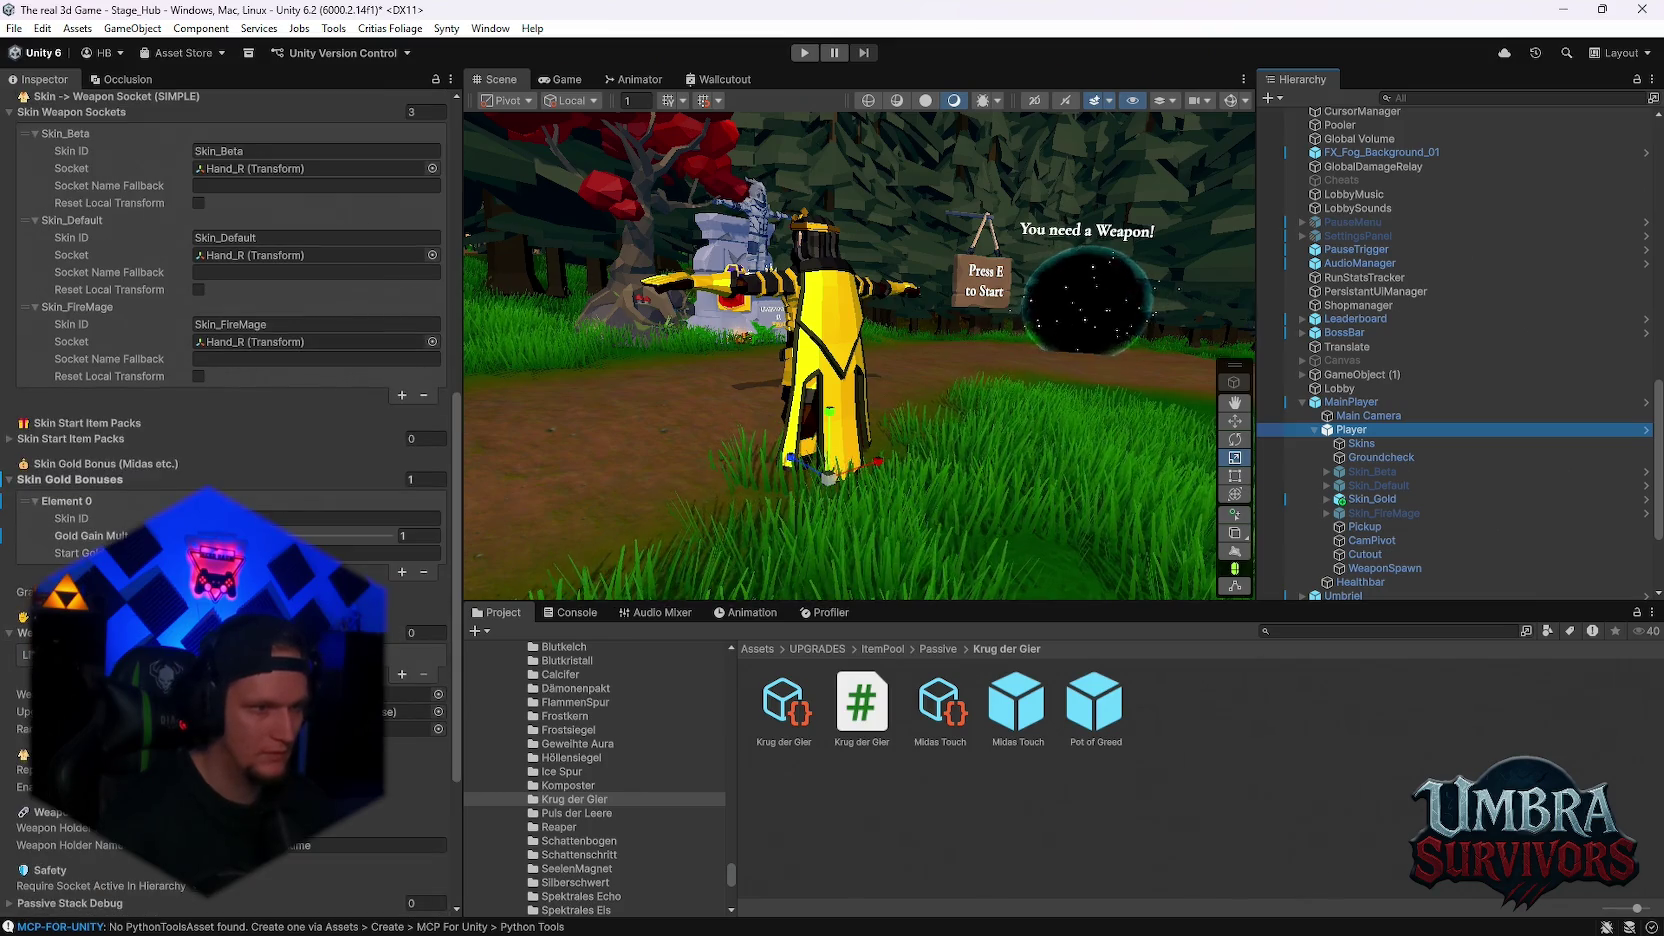
left_click(10, 440)
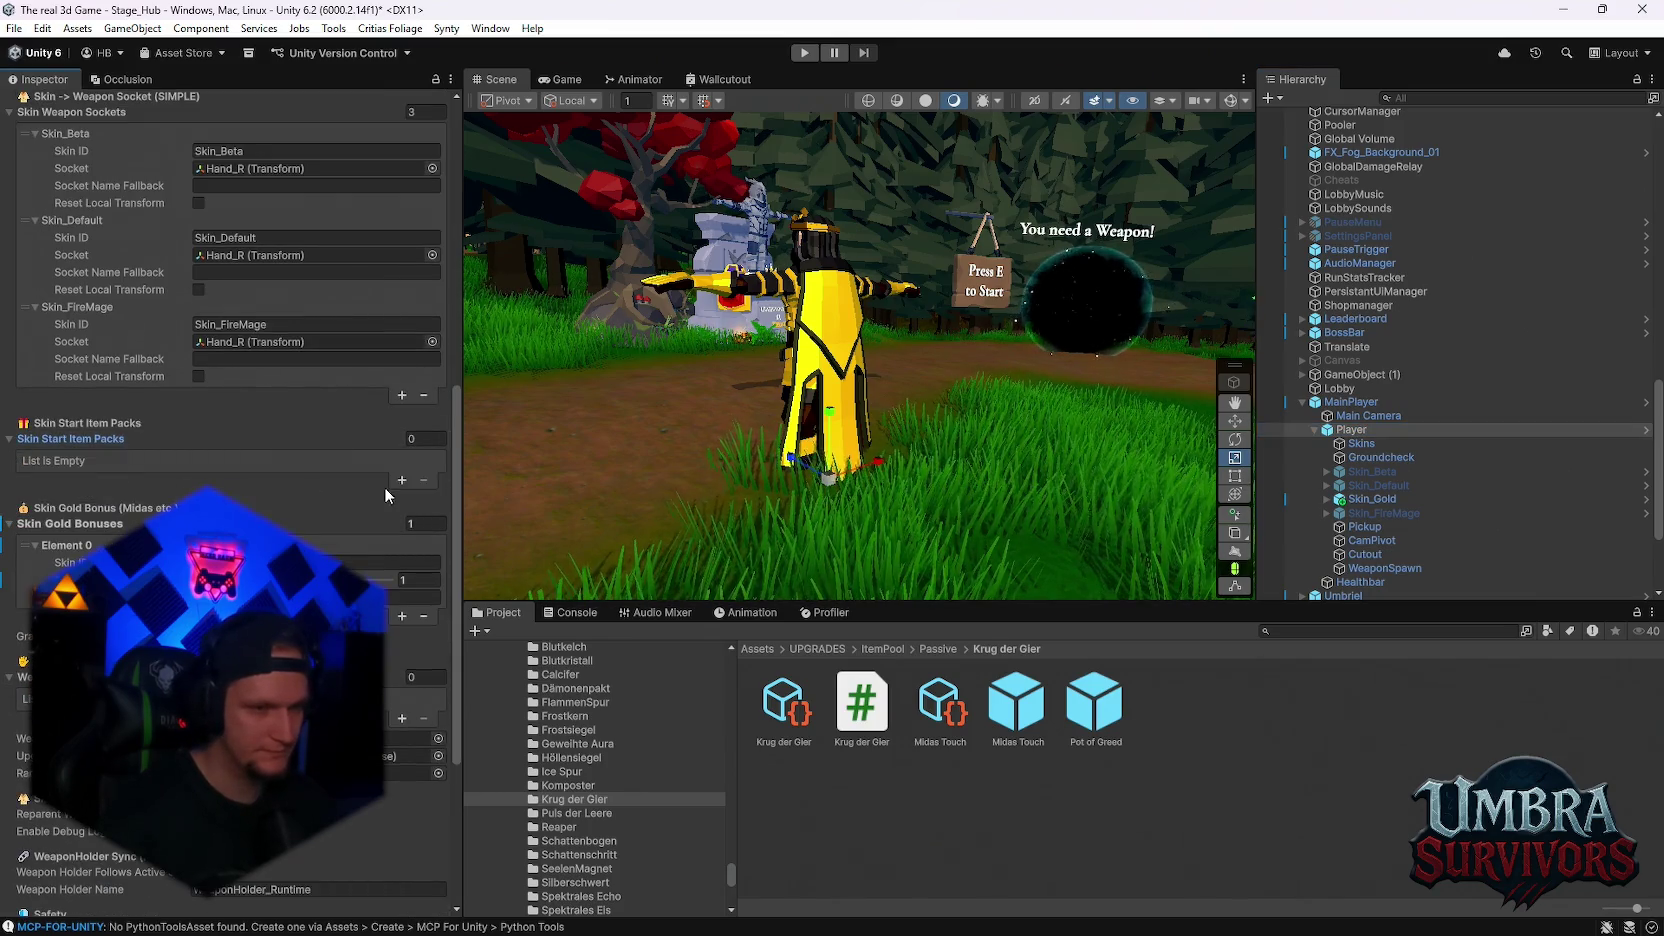
left_click(401, 480)
left_click(35, 461)
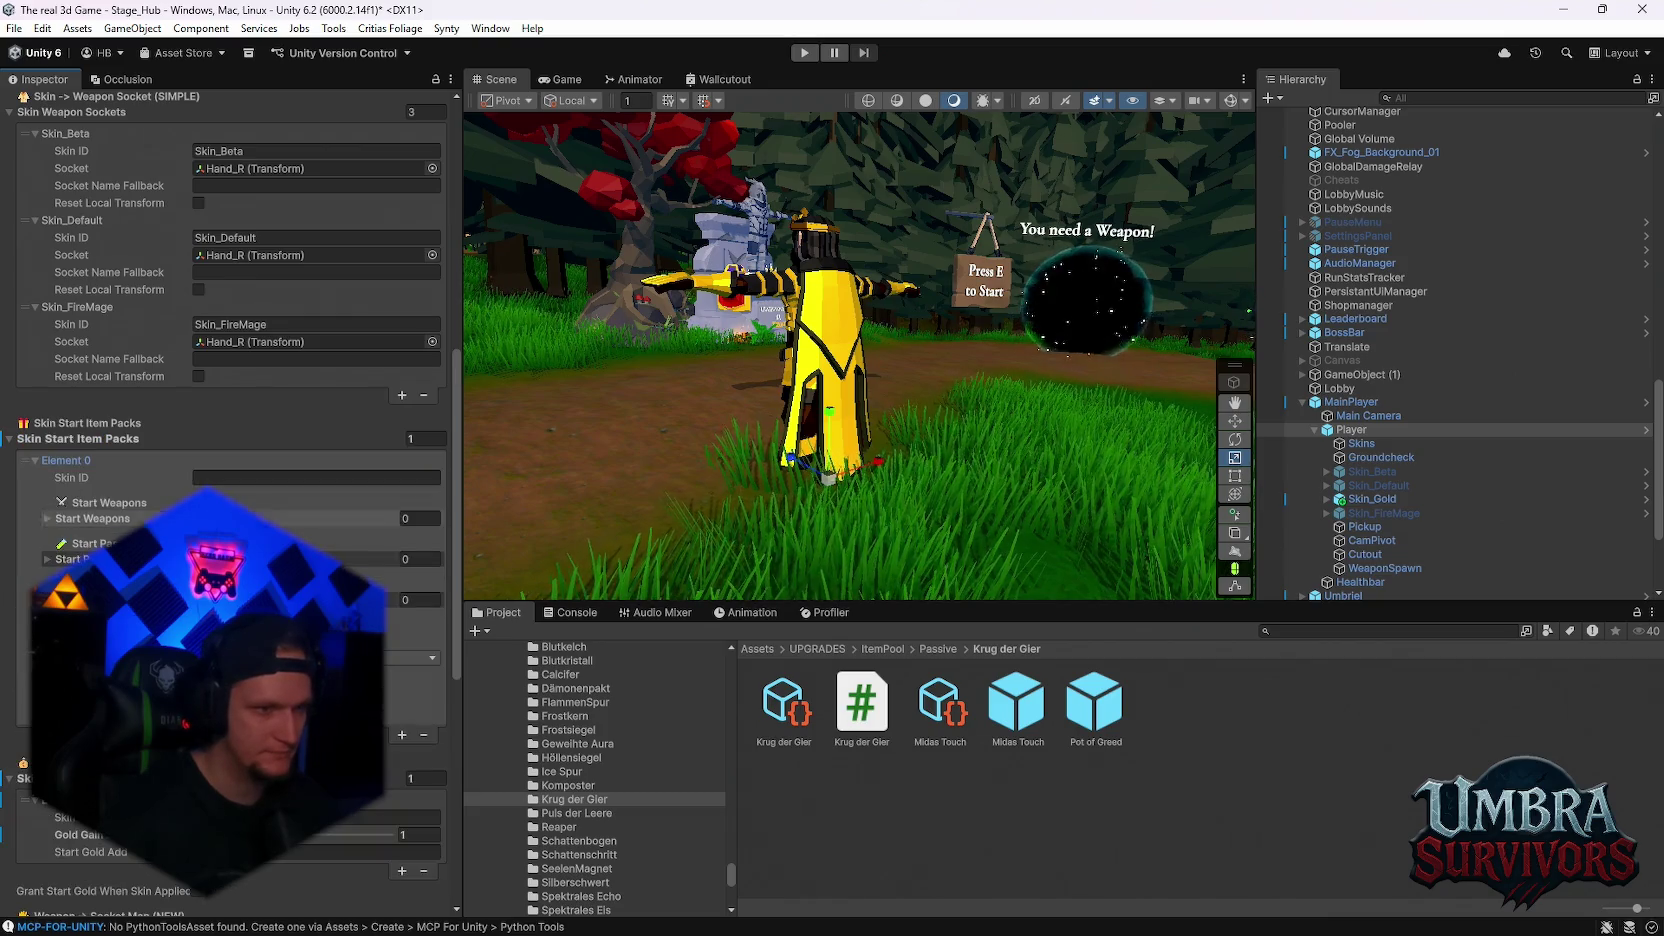
scroll(50, 510, "down", 2)
left_click(47, 512)
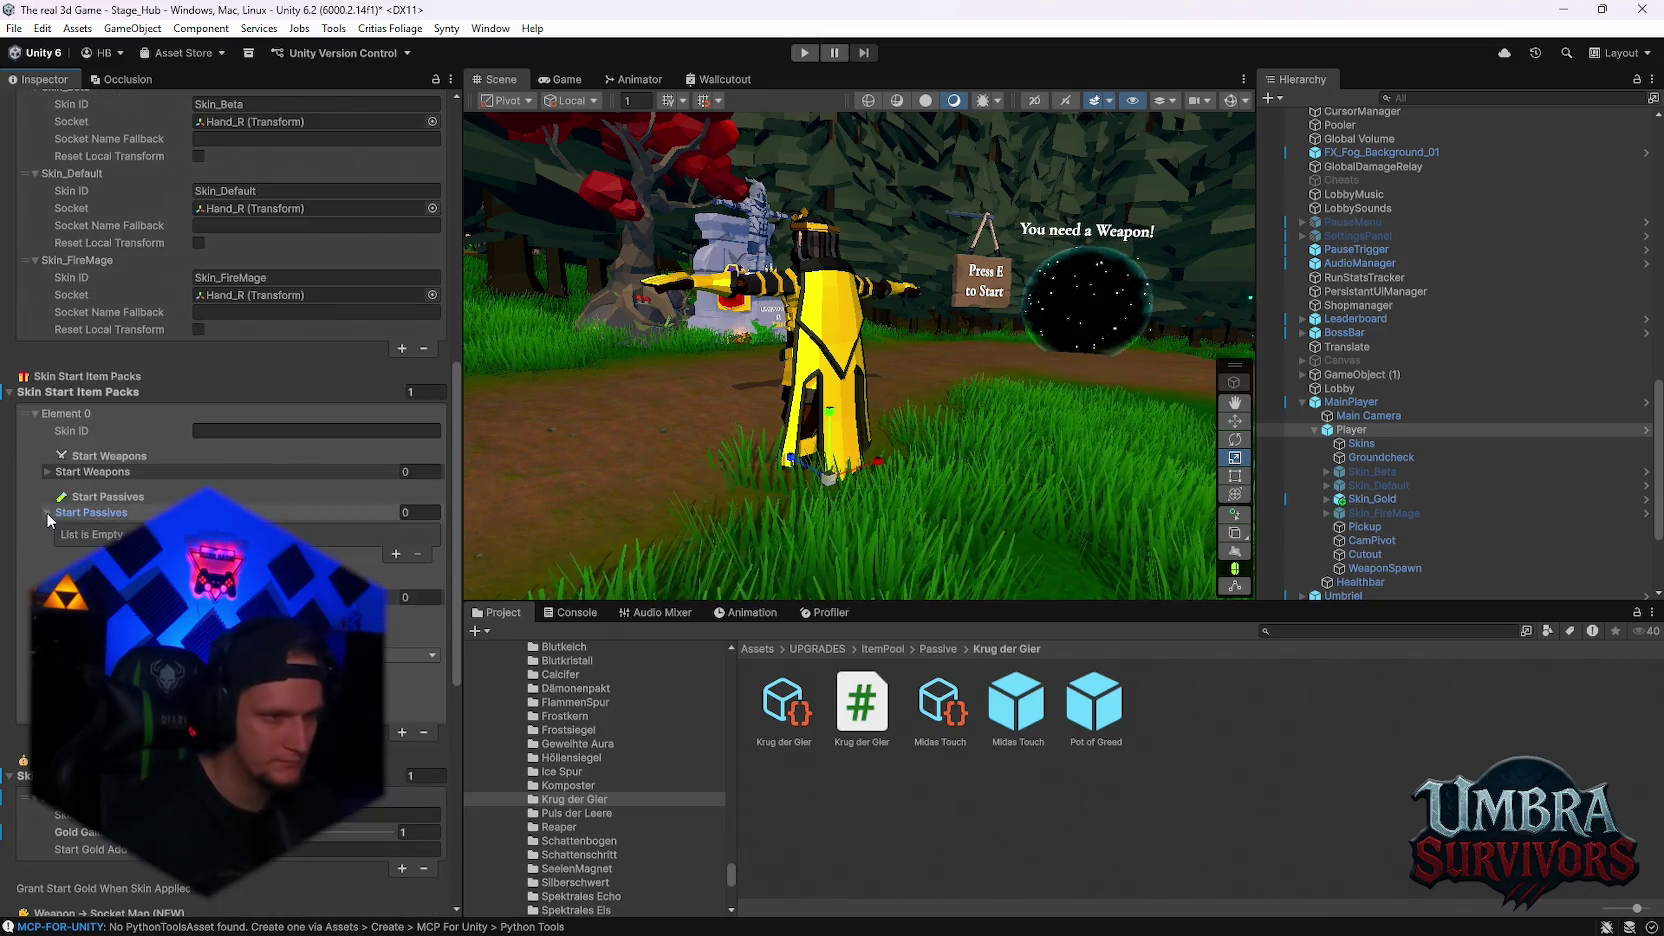
left_click(396, 554)
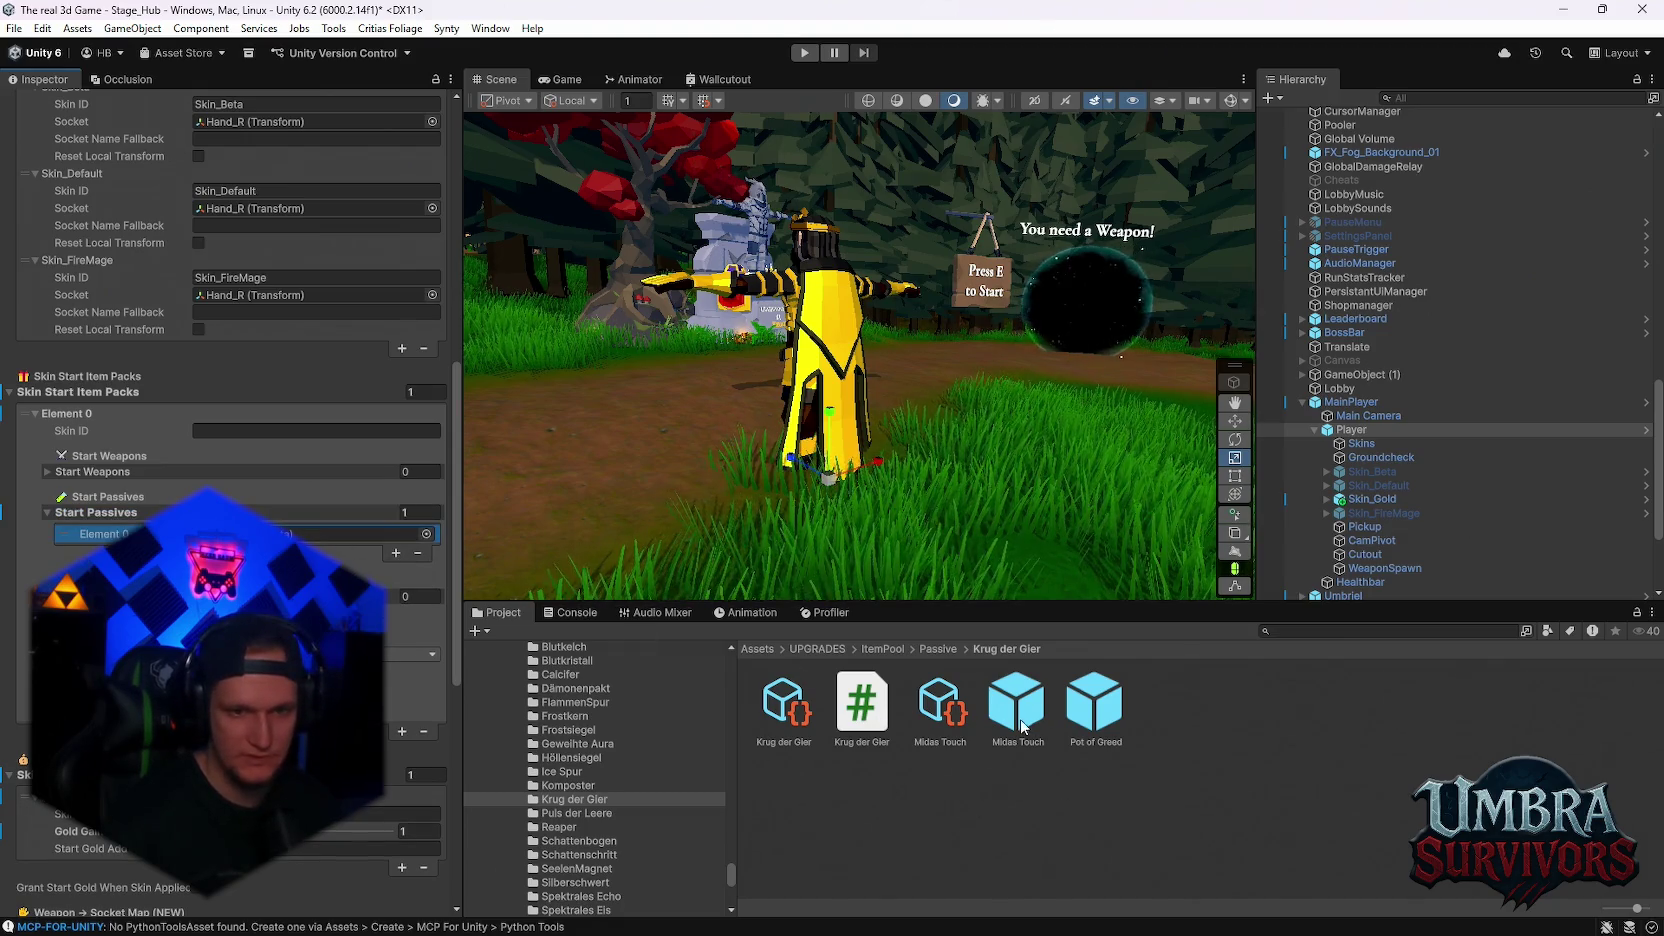
Assign Midas Touch as starting passive, set Skin ID to Skin_Gold, and start Play mode
left_click(922, 715)
left_click_drag(922, 715, 250, 534)
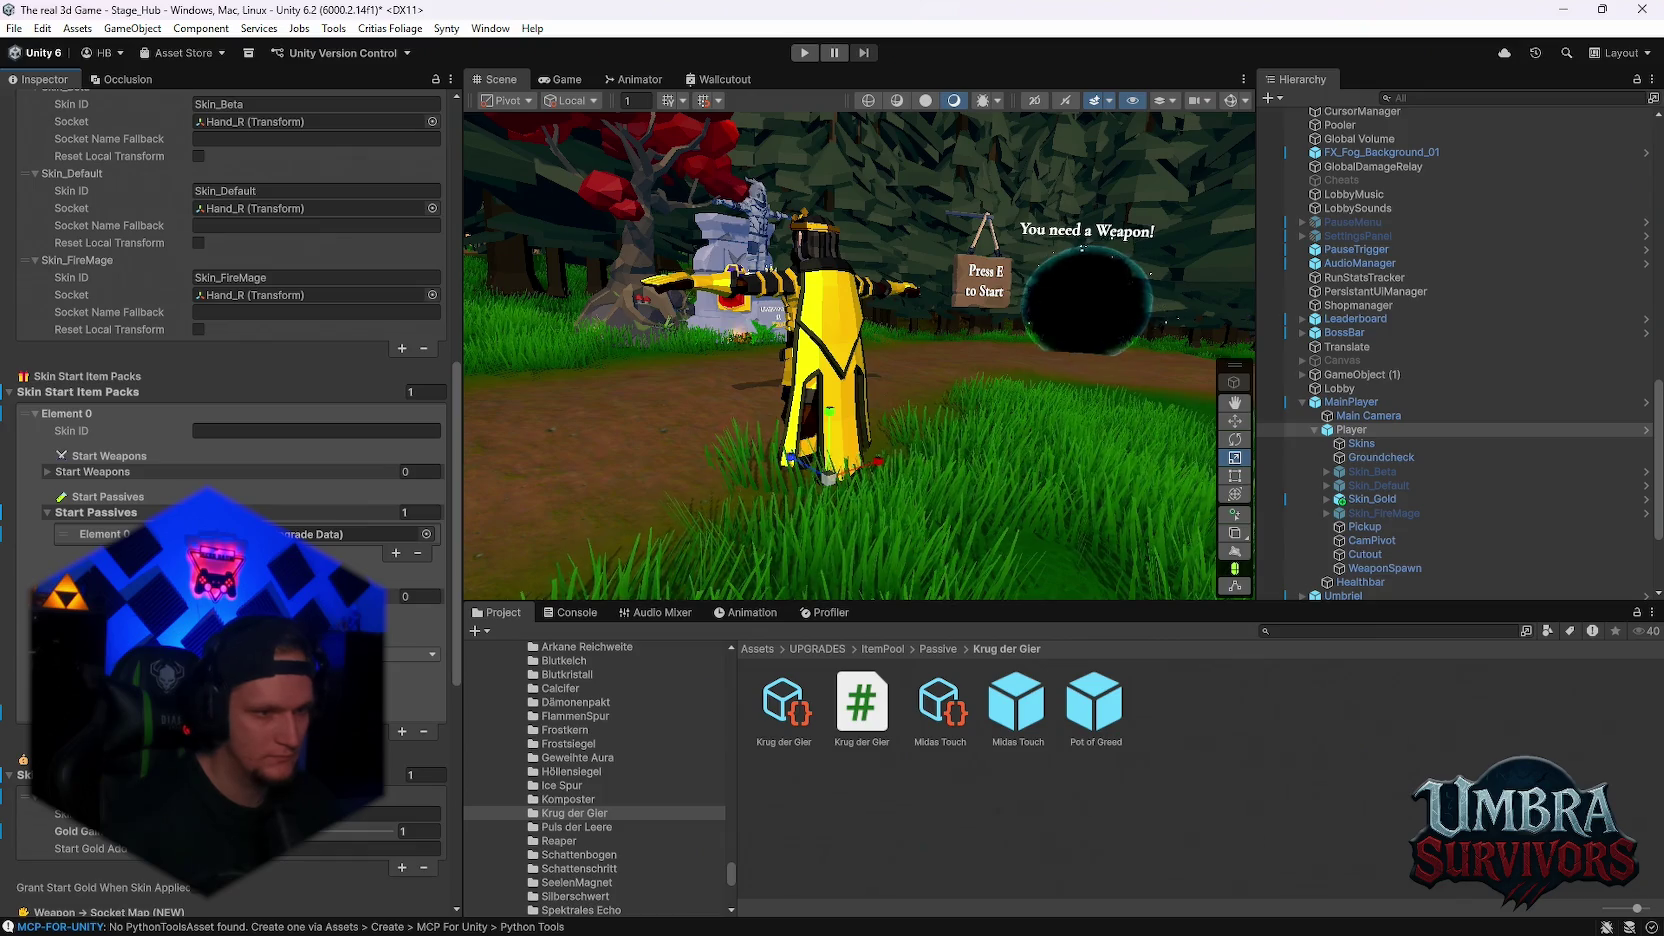
left_click(318, 431)
type("Ski")
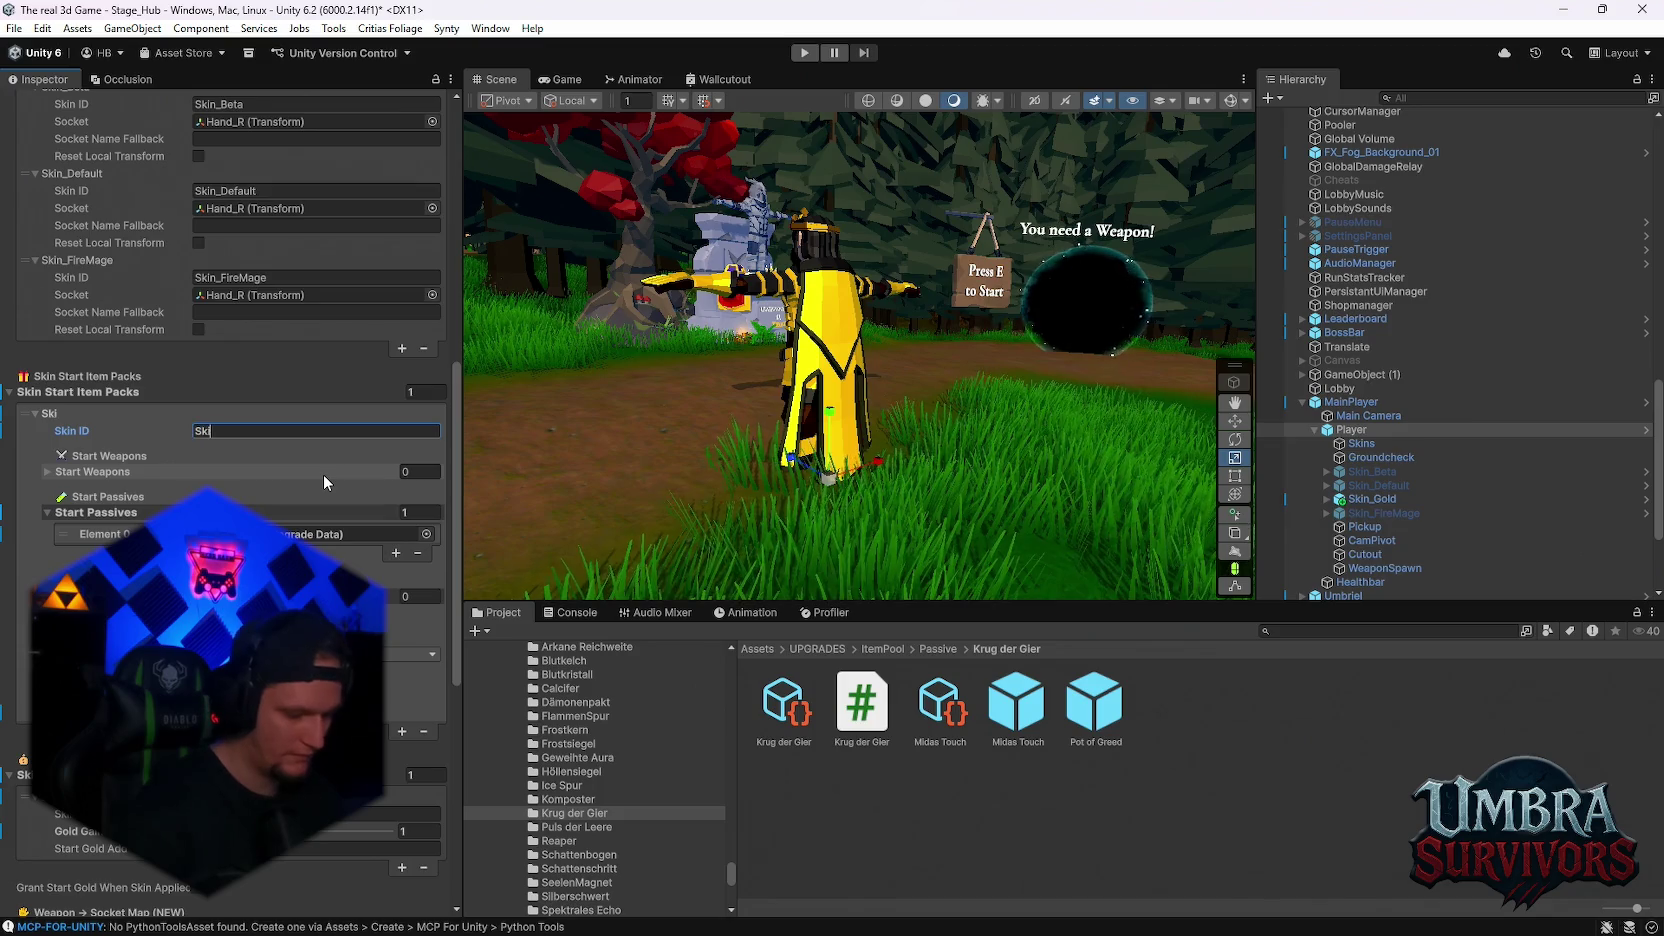
type("n_Gold")
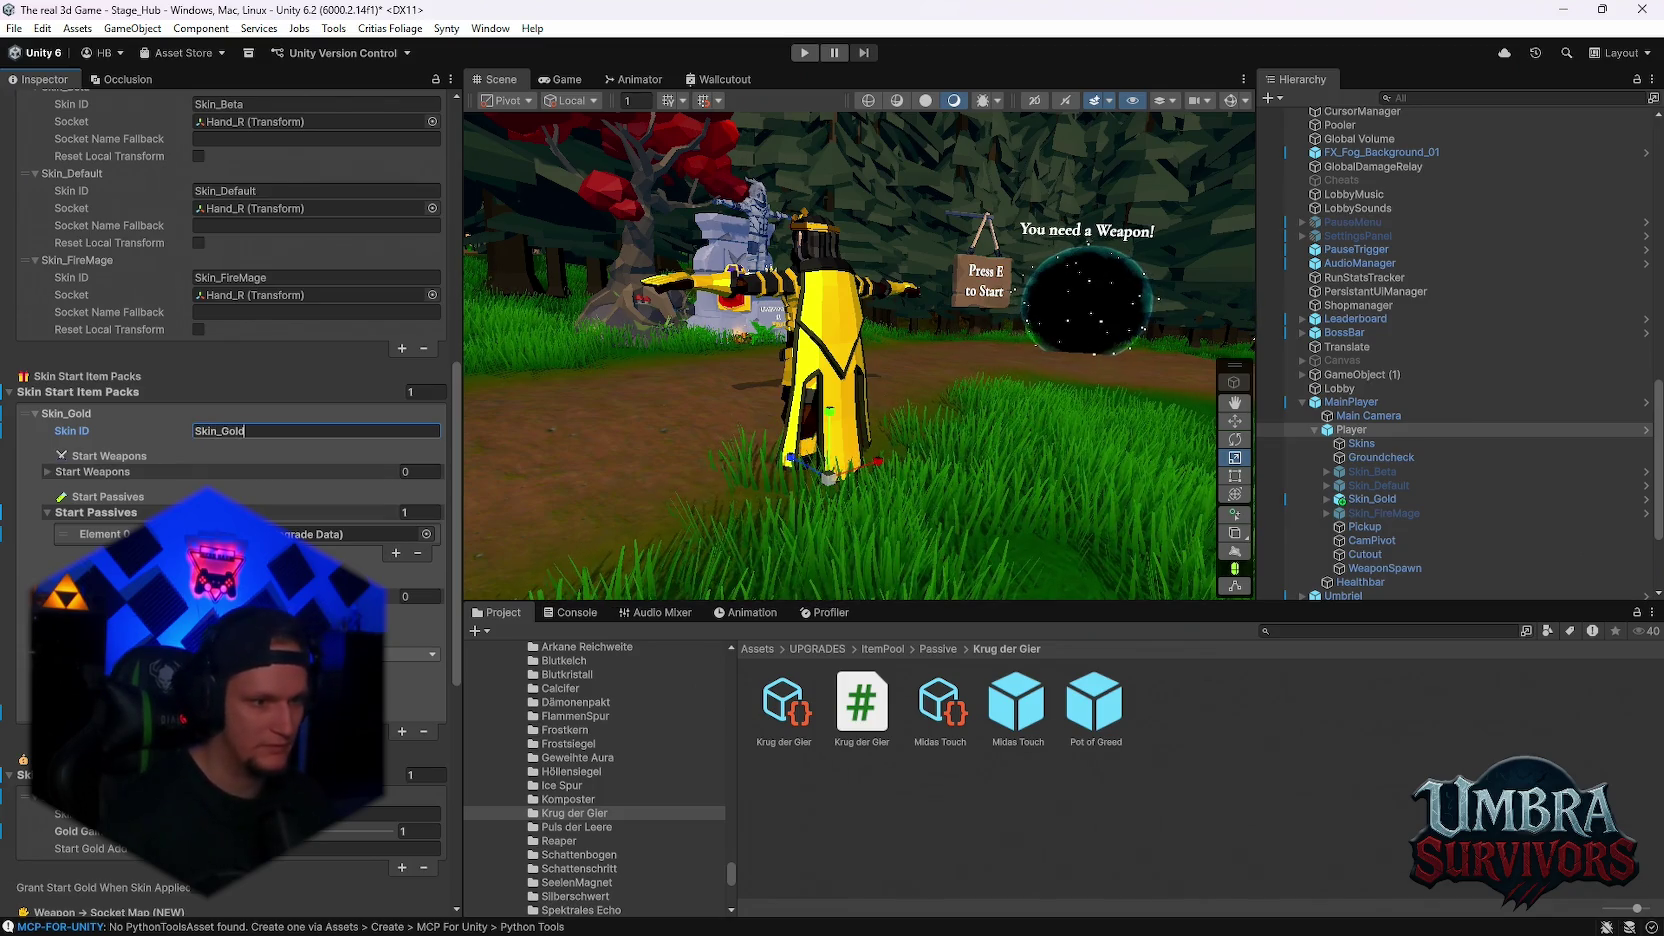
key("Return")
scroll(381, 547, "down", 3)
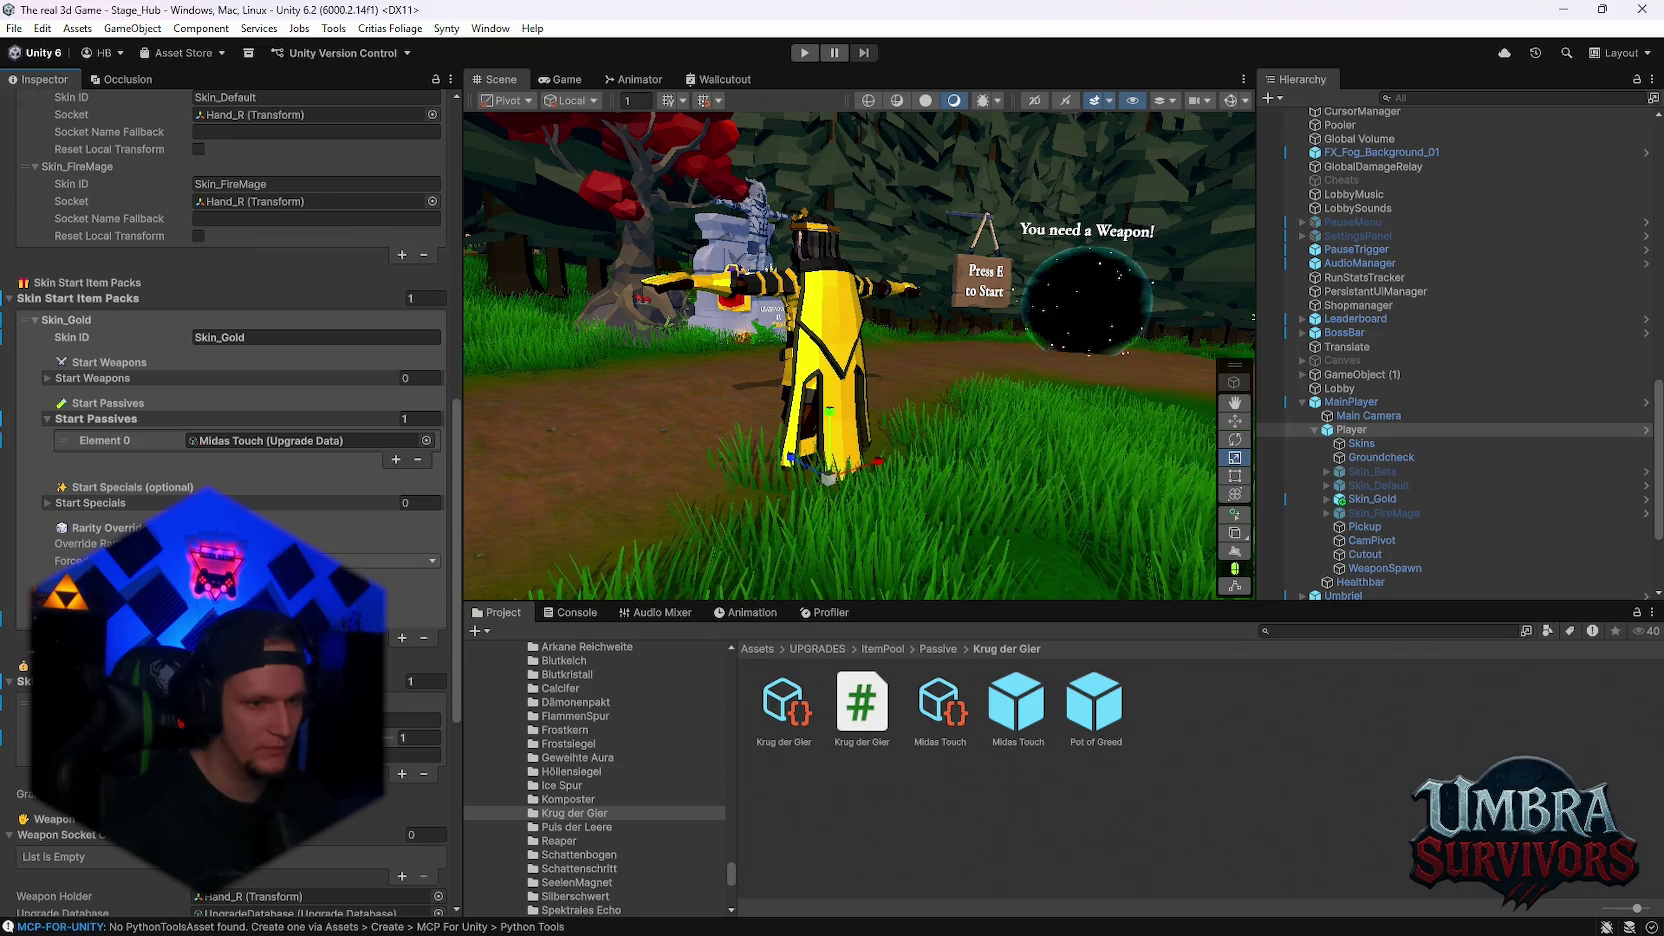
scroll(350, 532, "up", 6)
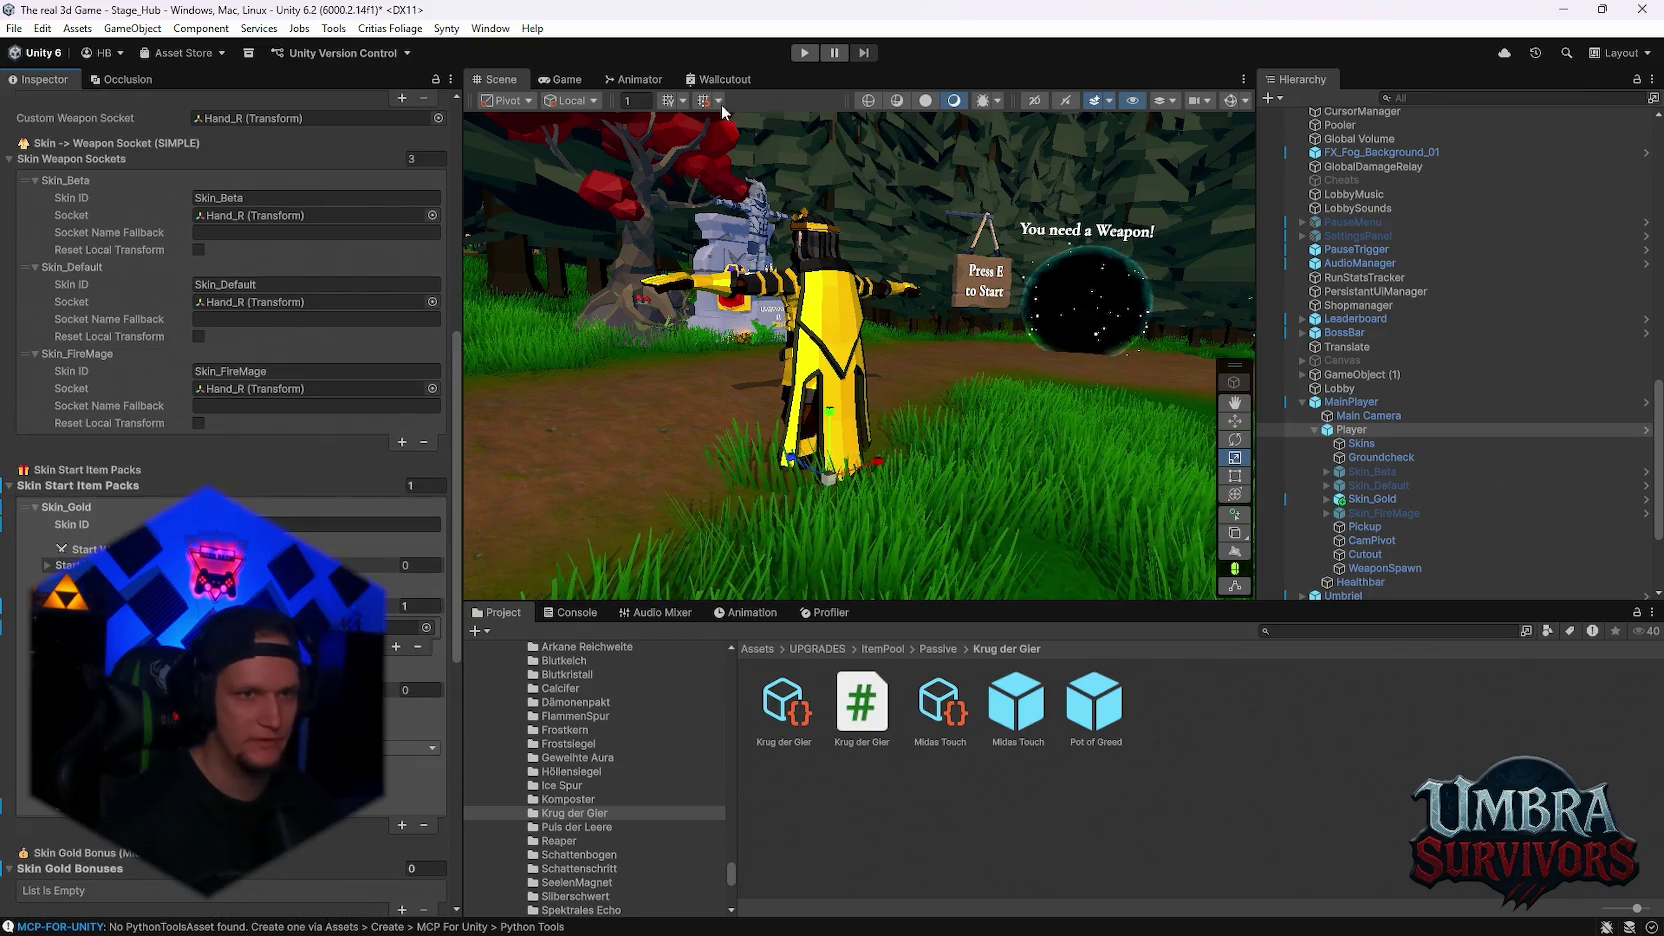
key("ctrl+p")
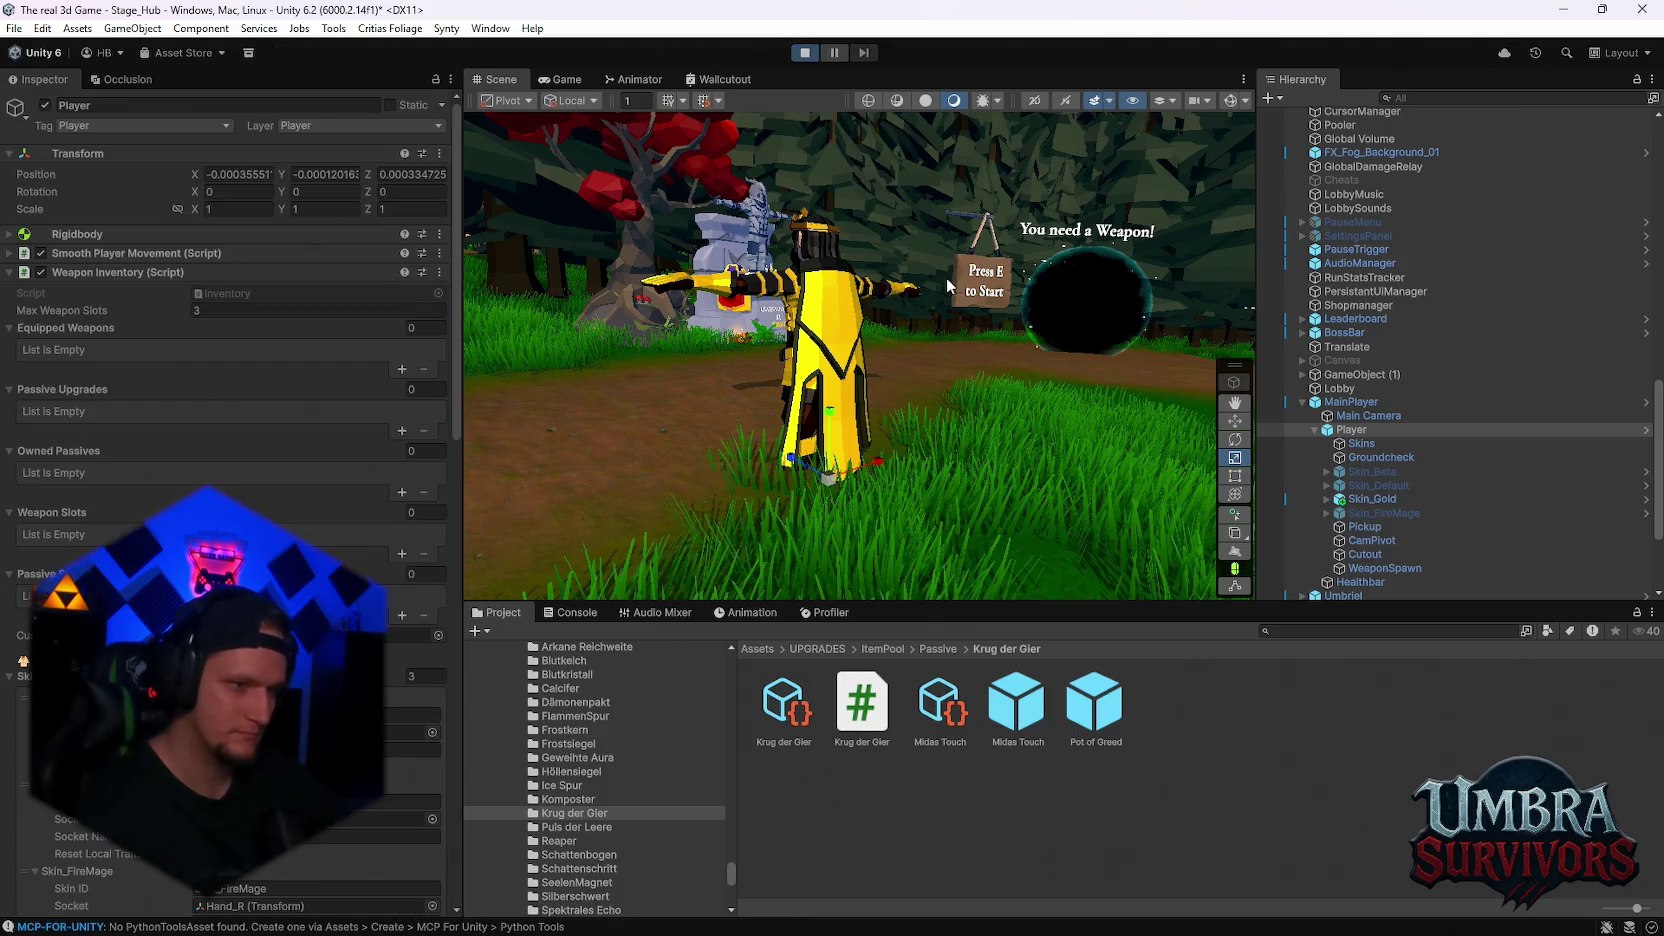
Walk the player through the gate to the pedestal and open the item book
key("Escape")
key("Escape")
key("w")
key("Escape")
key("Escape")
key("w")
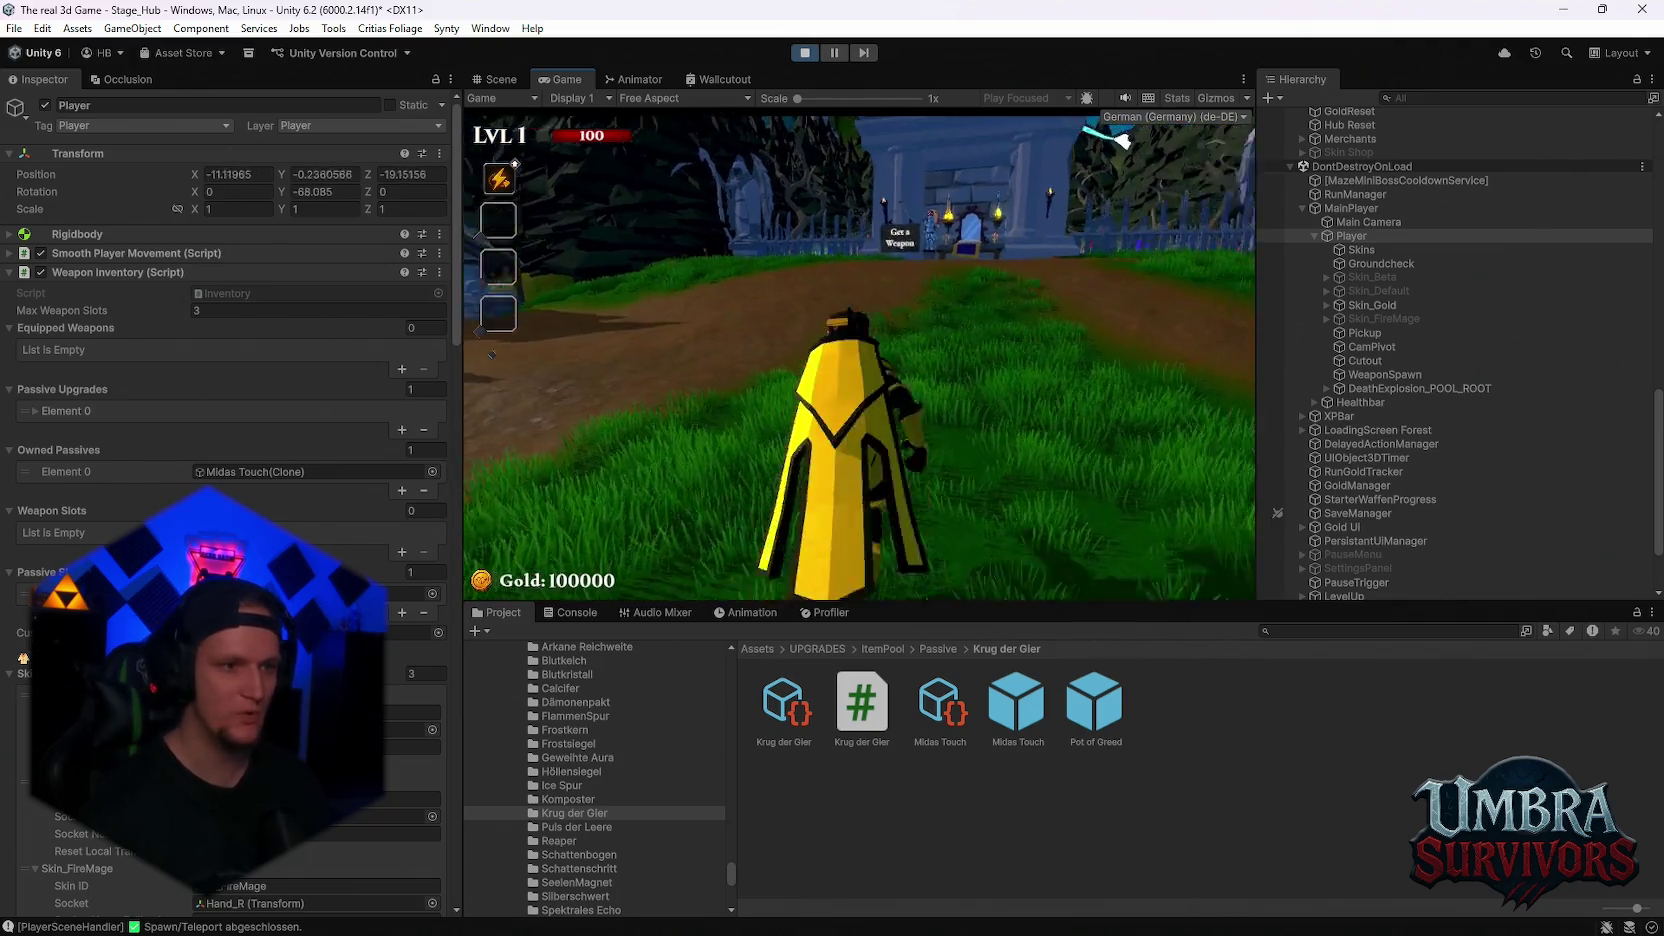
key("w")
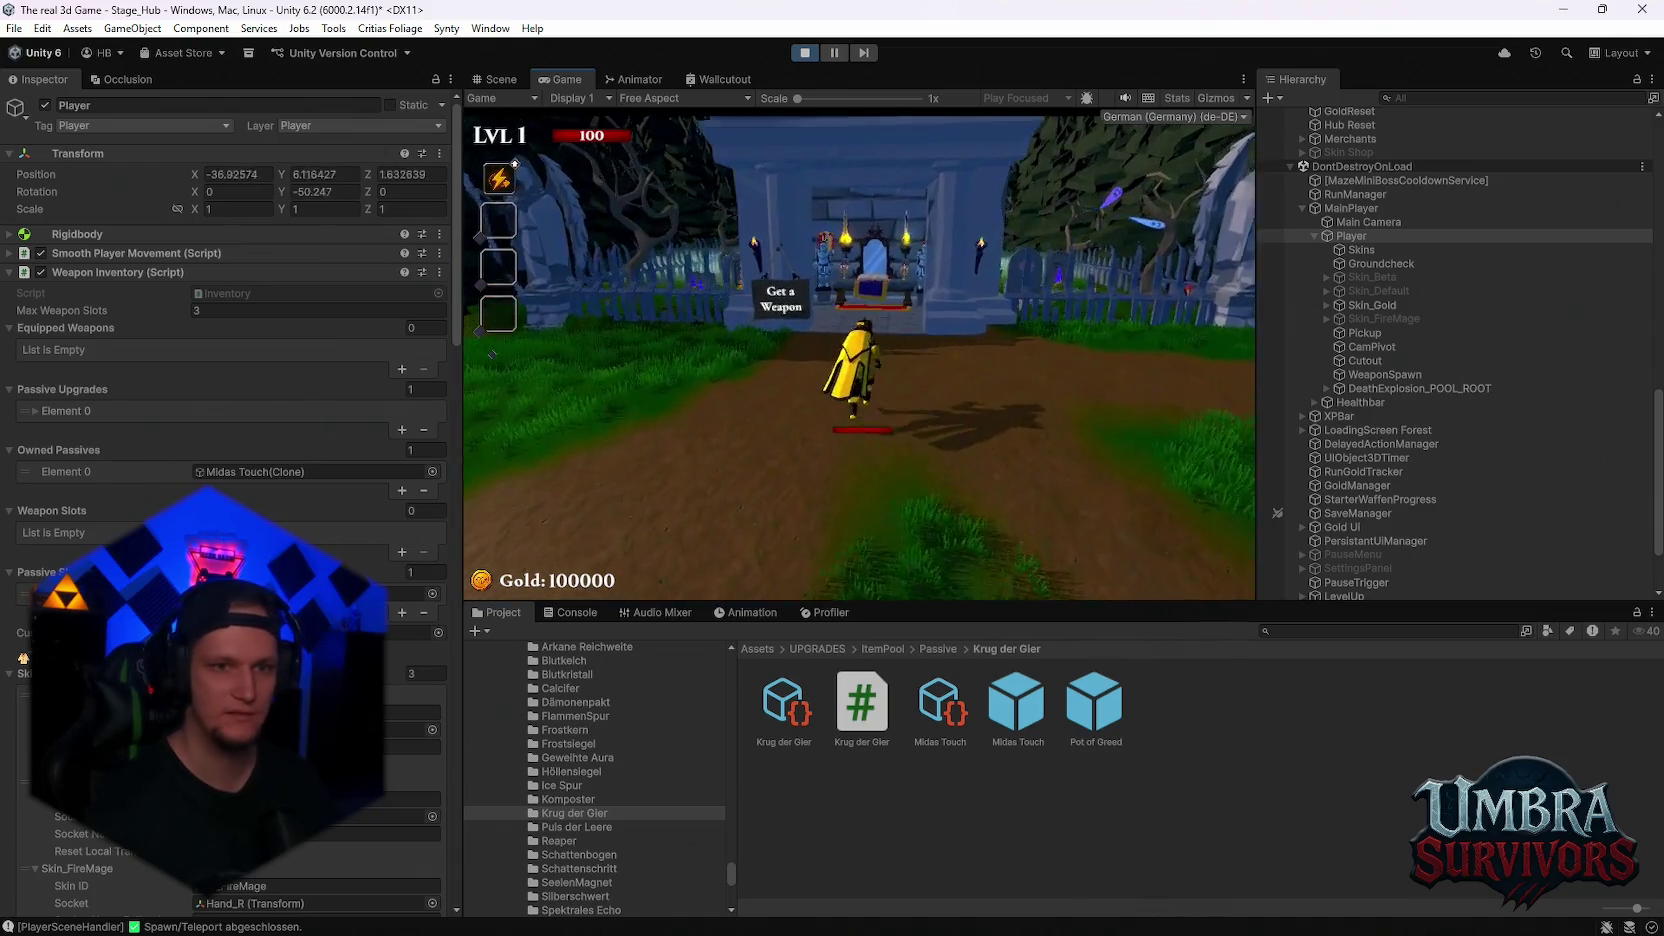
key("w")
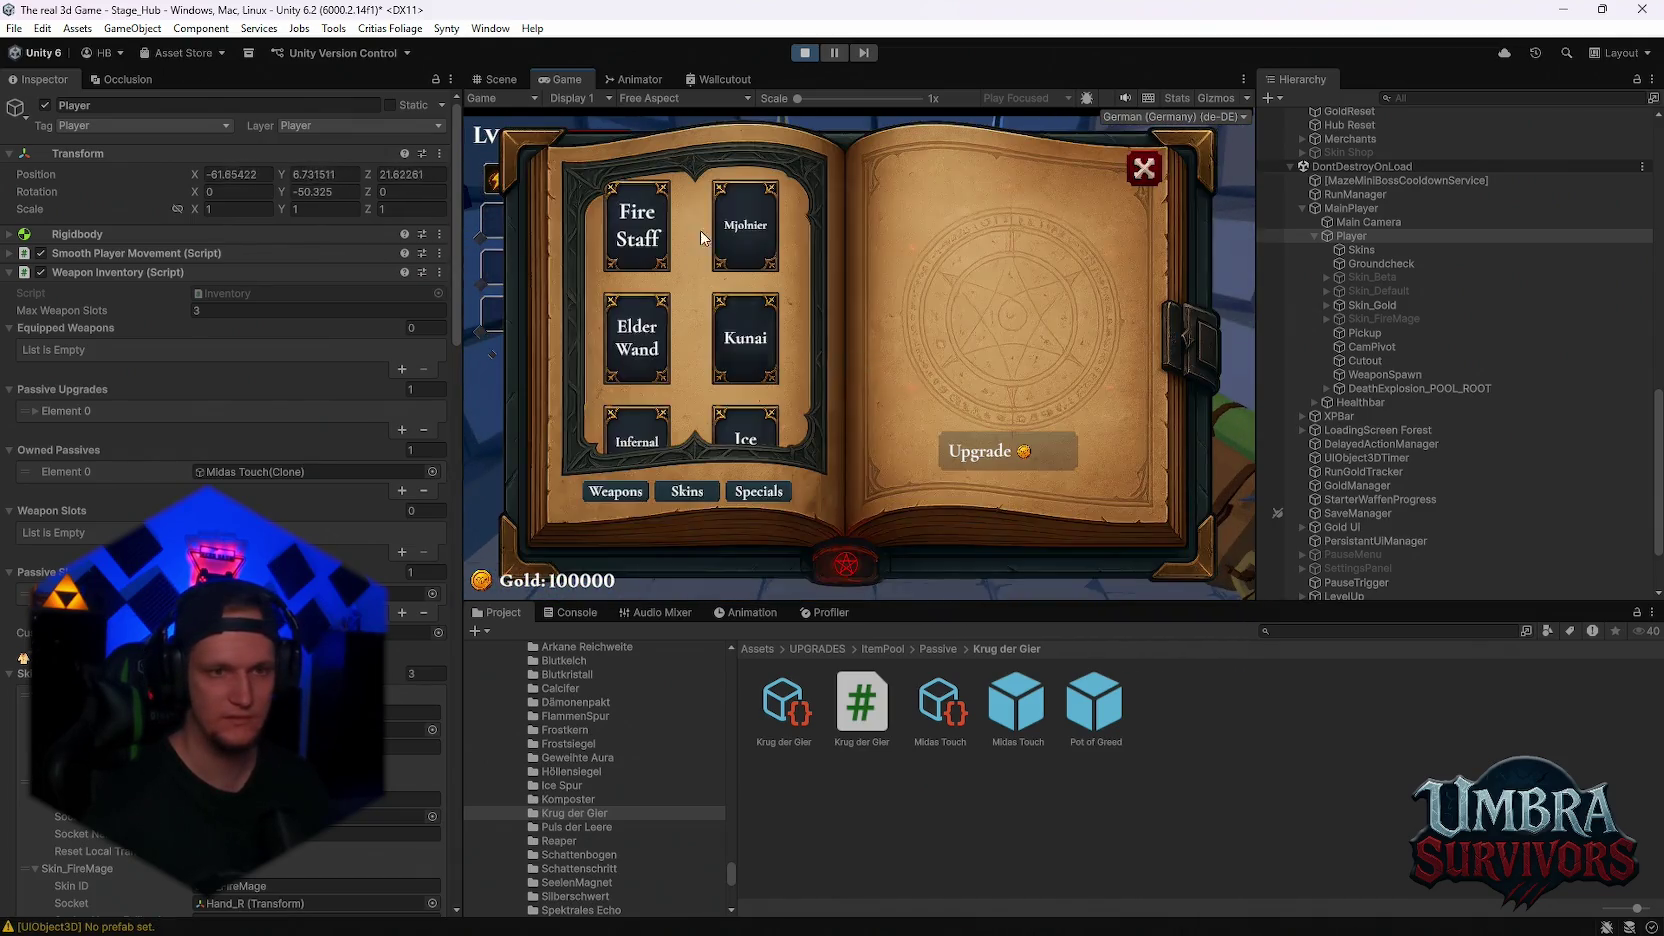
In the skins book, switch from the Traveler skin to the Midas-Touched skin
left_click(705, 511)
left_click(675, 248)
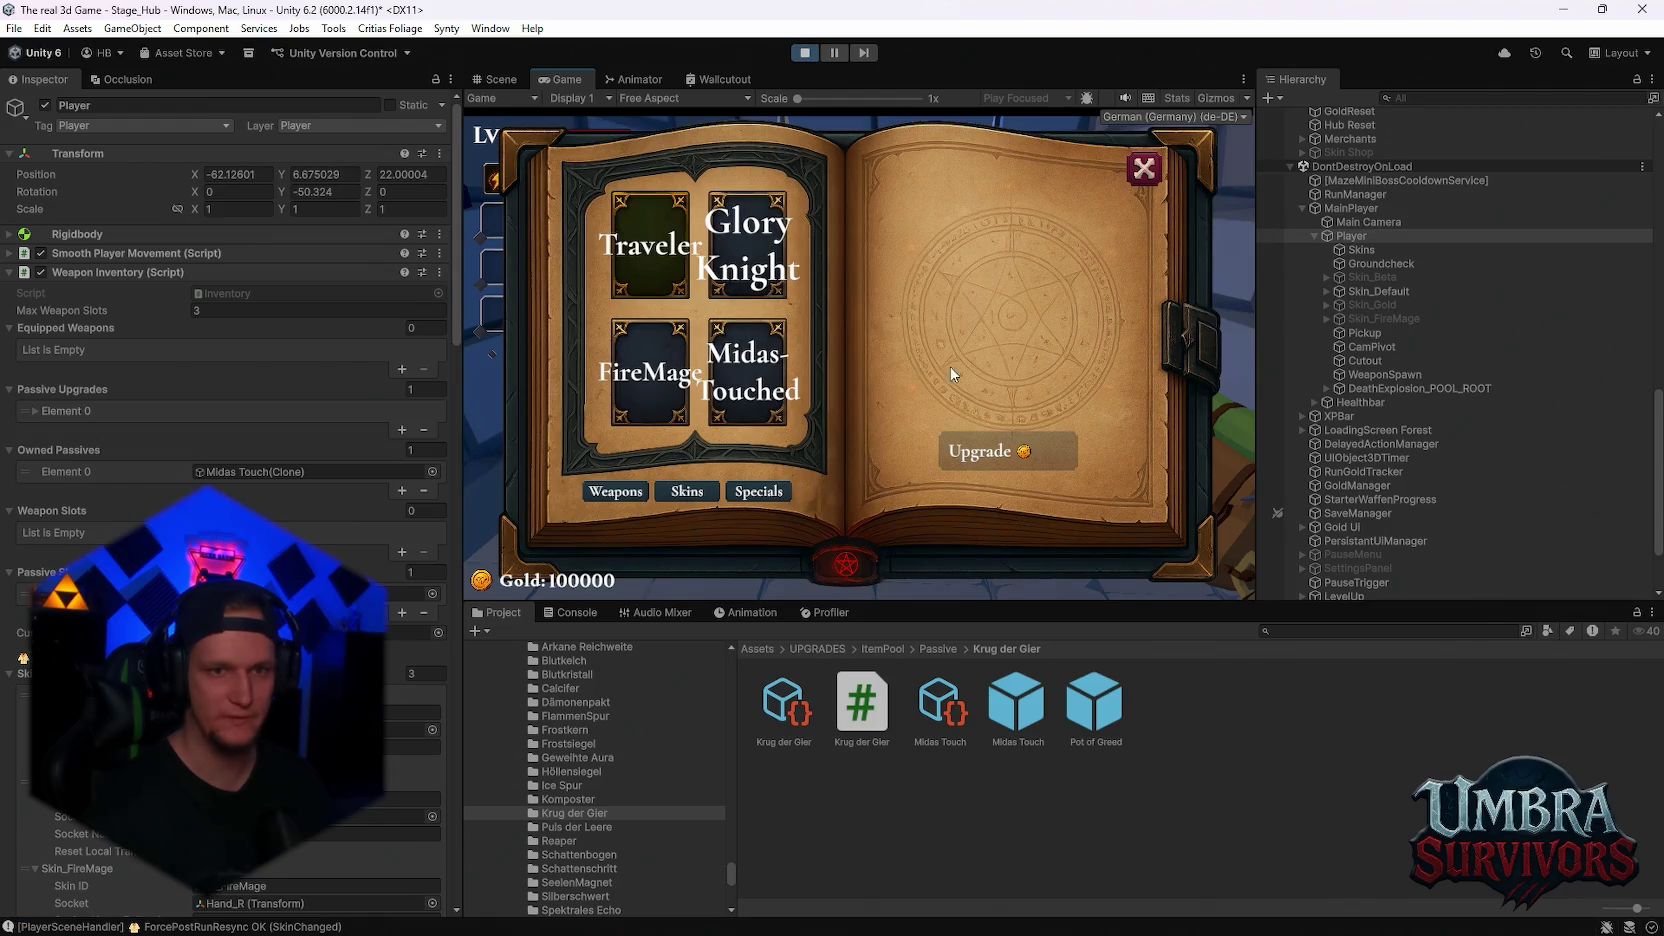
left_click(1150, 173)
left_click(852, 387)
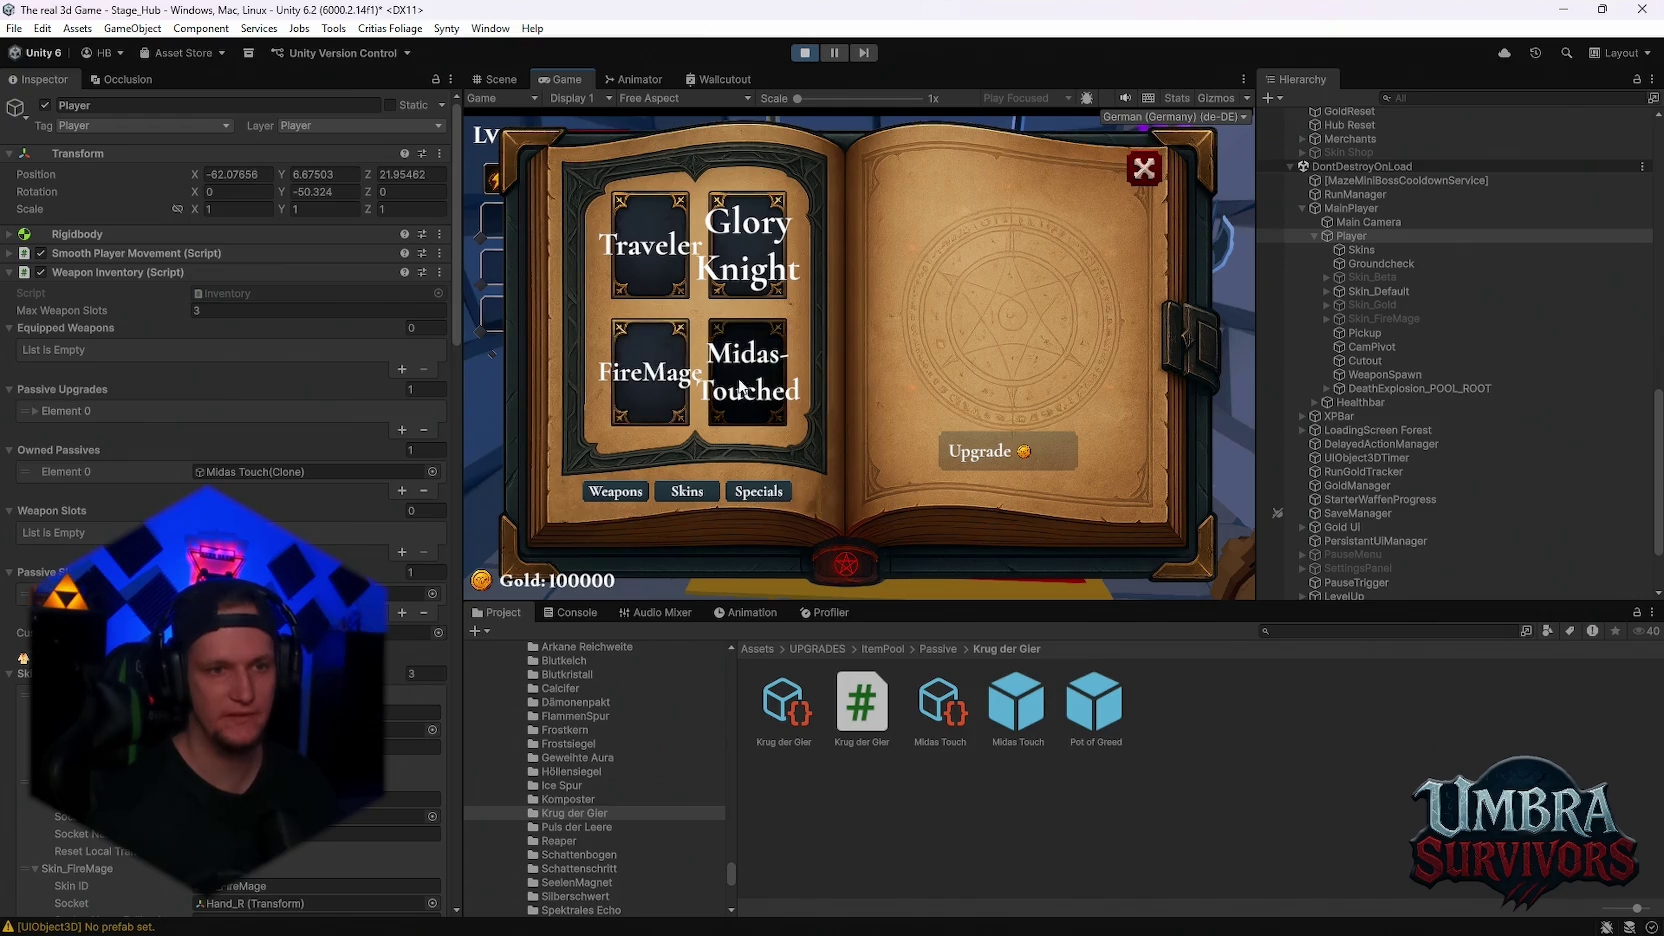
left_click(752, 388)
left_click(1143, 169)
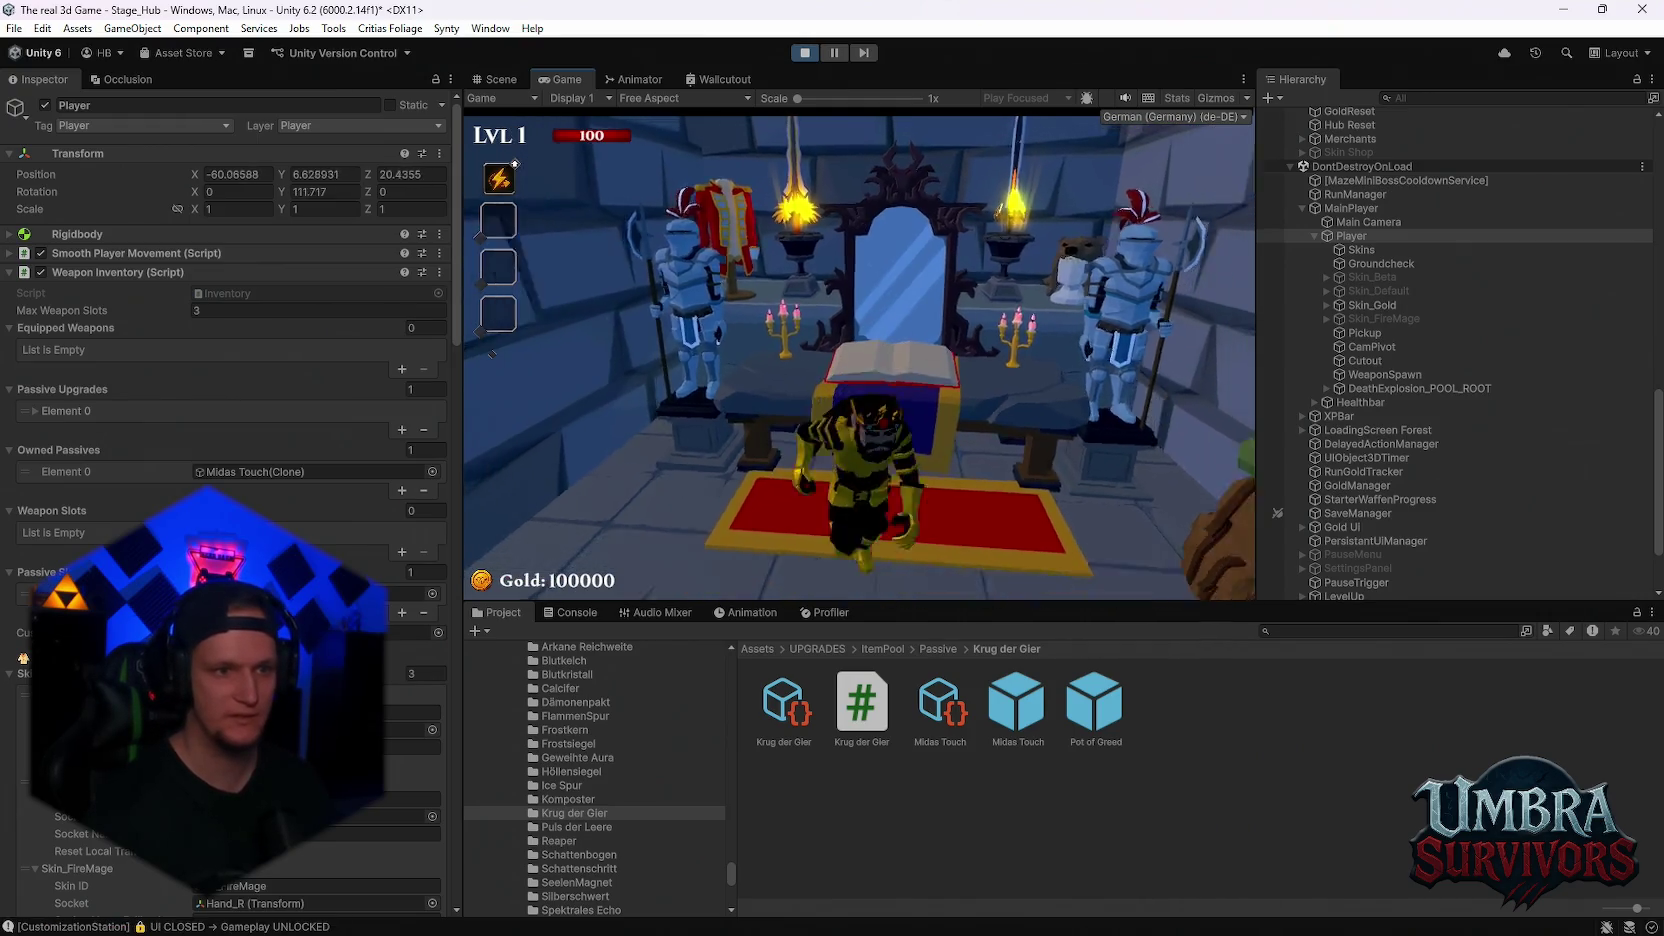
Walk to the throne mirror, reselect the Midas-Touched skin, and pause to check gold gain
key("w")
key("Escape")
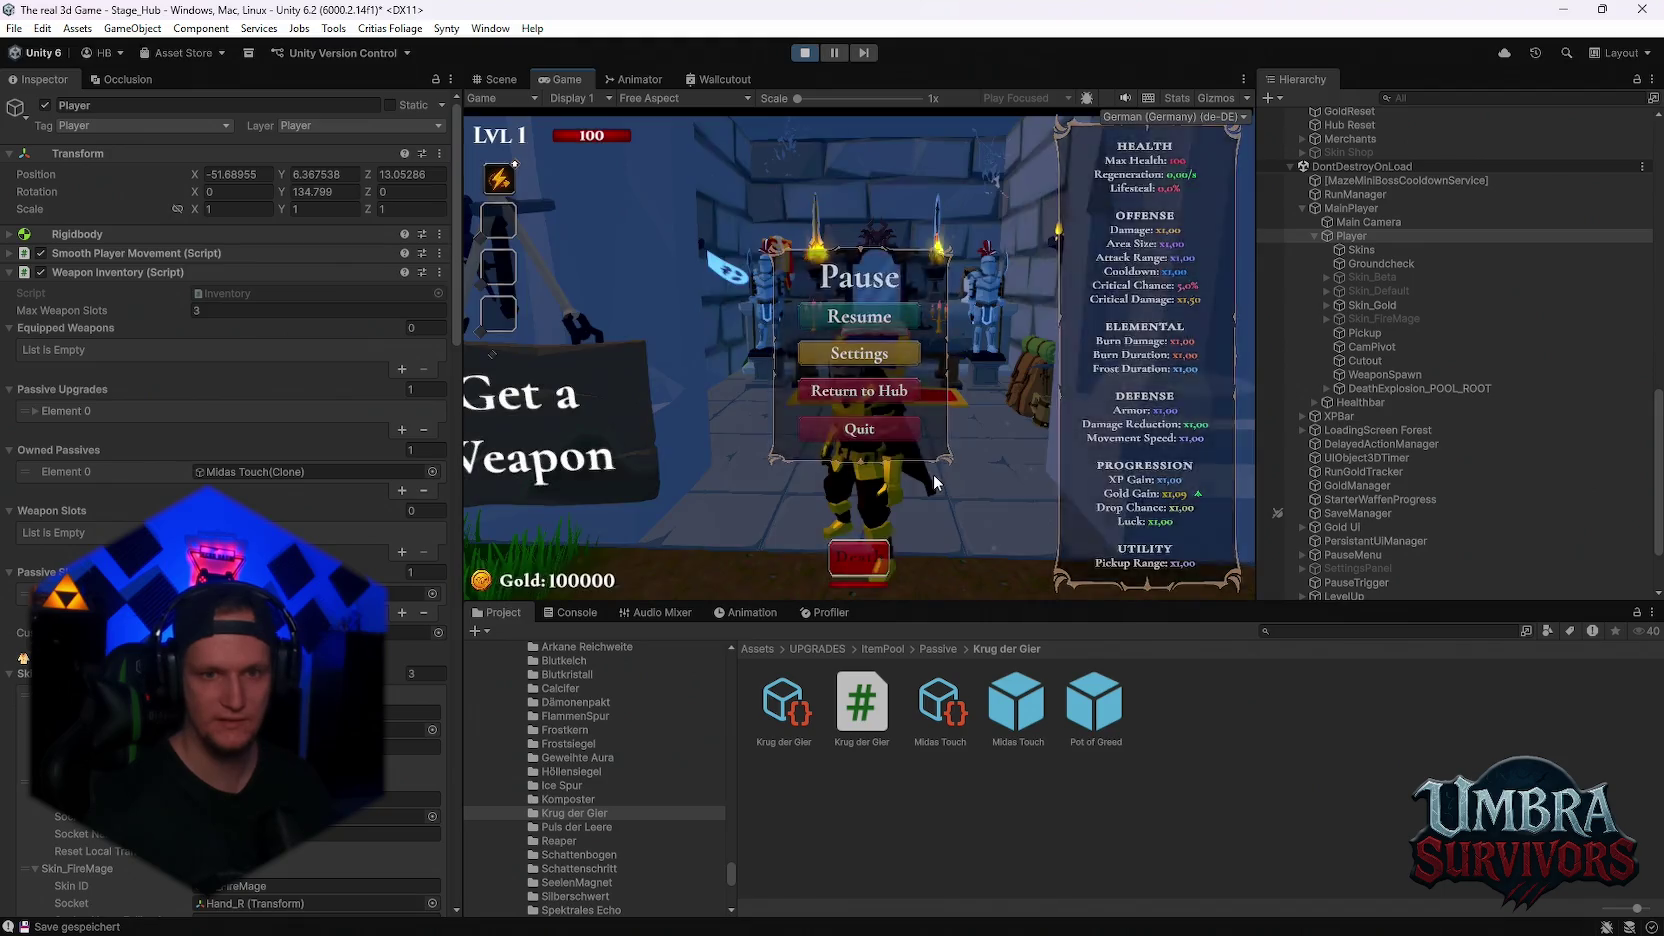
key("Escape")
key("w")
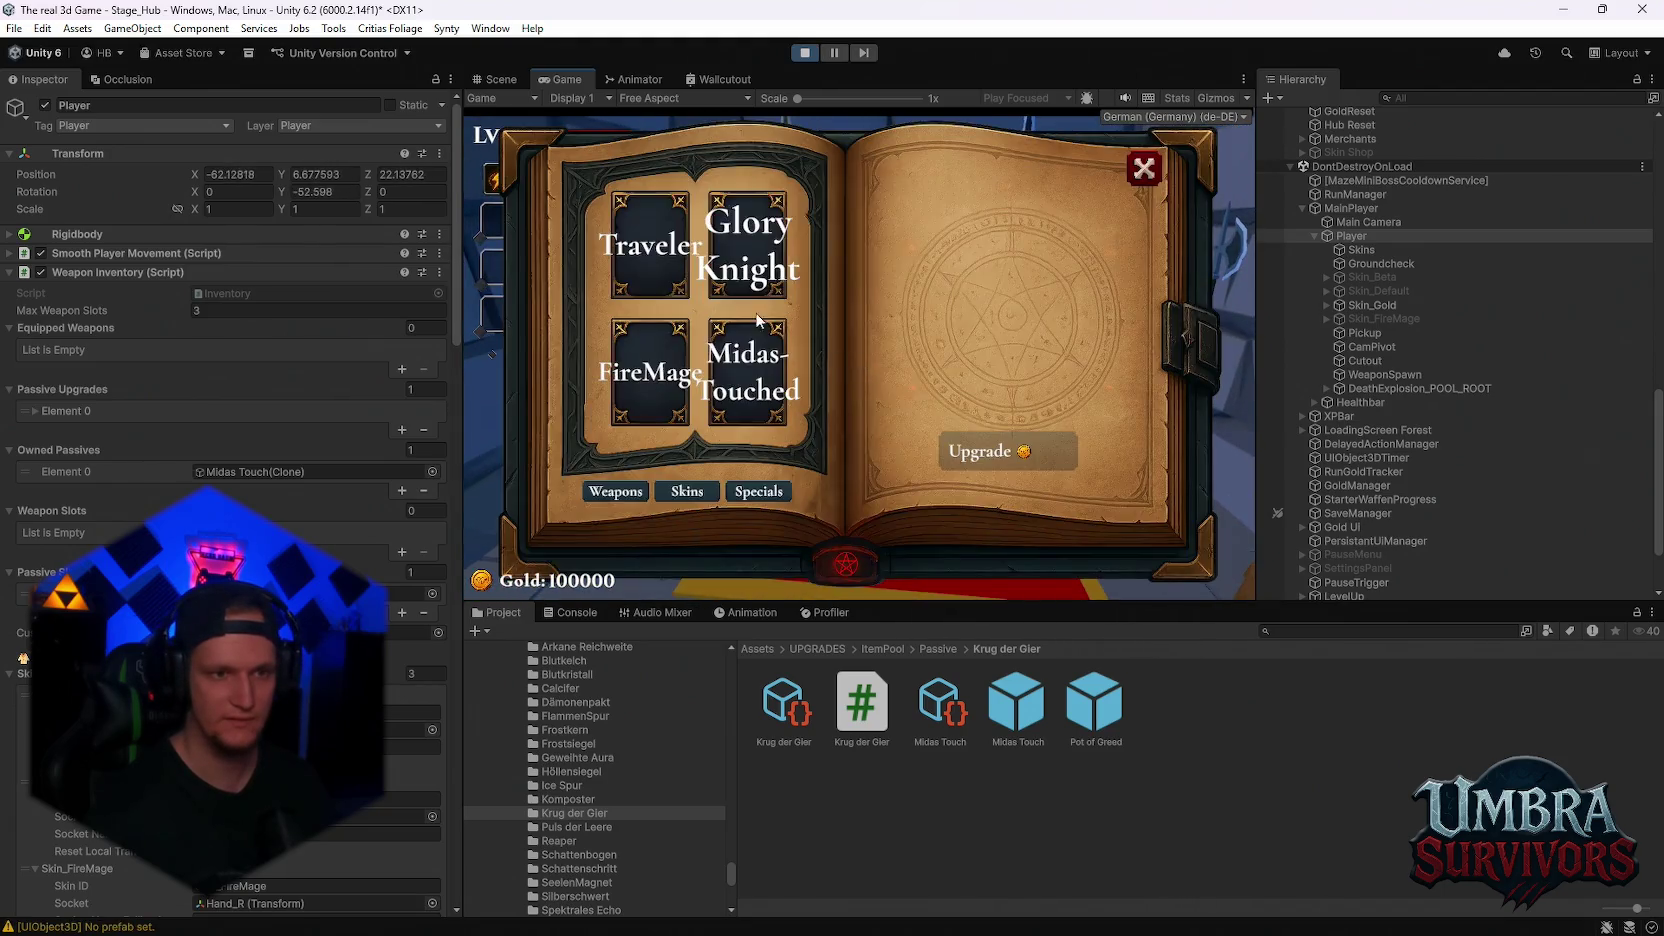
left_click(748, 372)
left_click(1143, 168)
key("s")
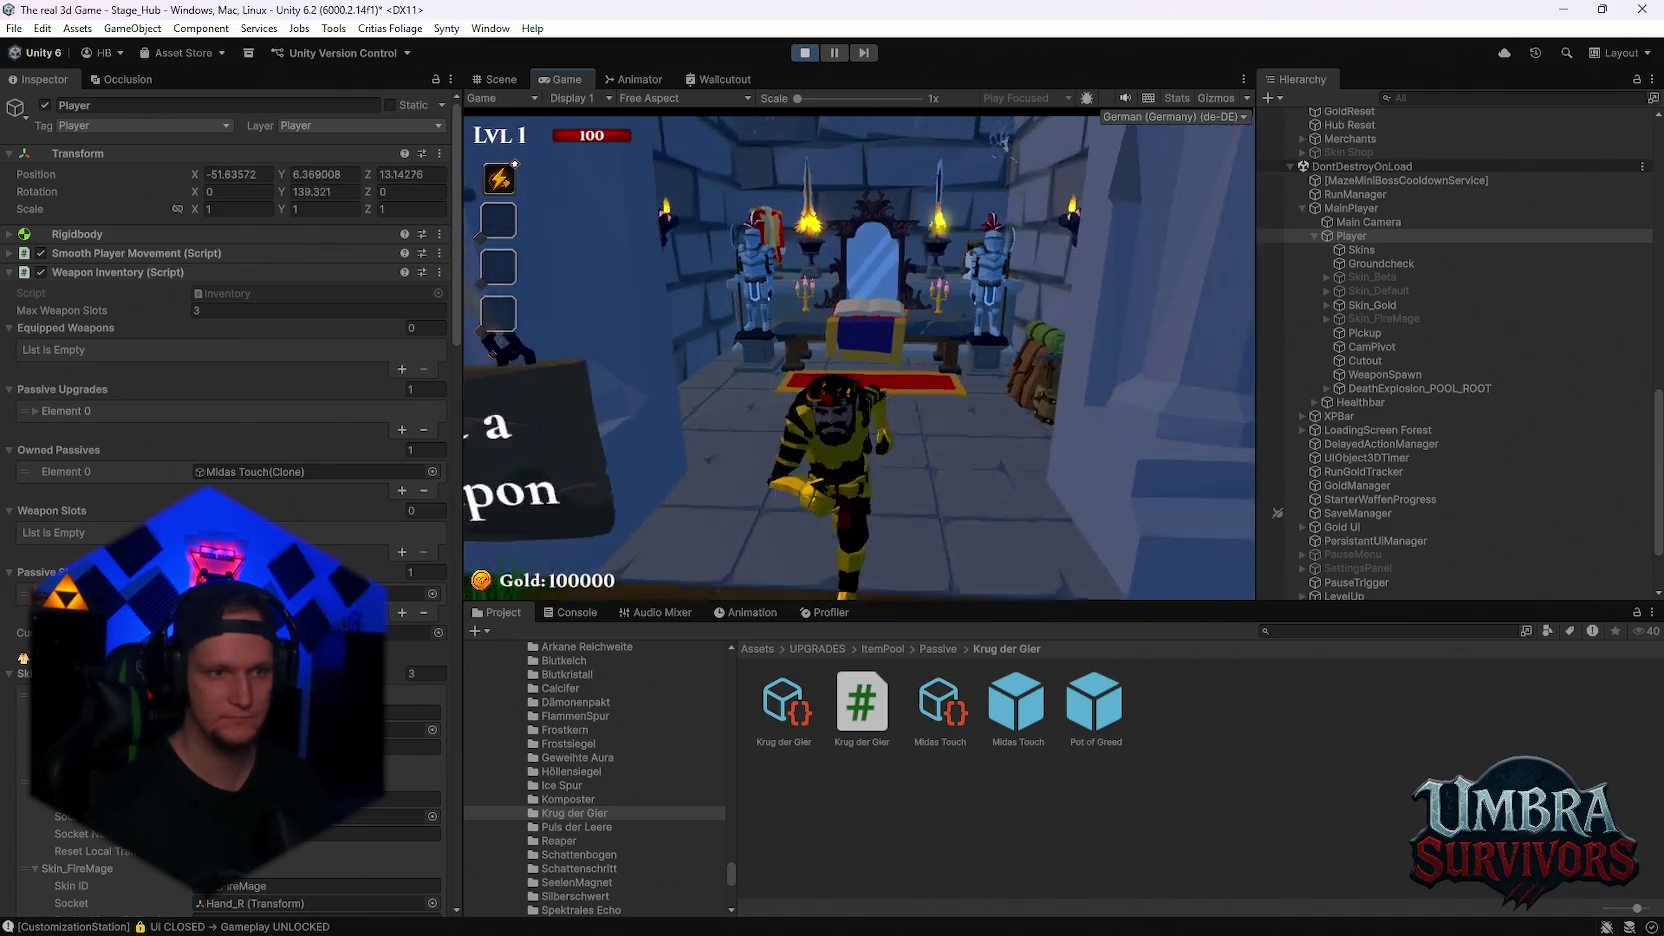
key("Escape")
Add a Skin Gold Bonuses entry and raise its value from 0.5 to 1.5
scroll(230, 500, "down", 5)
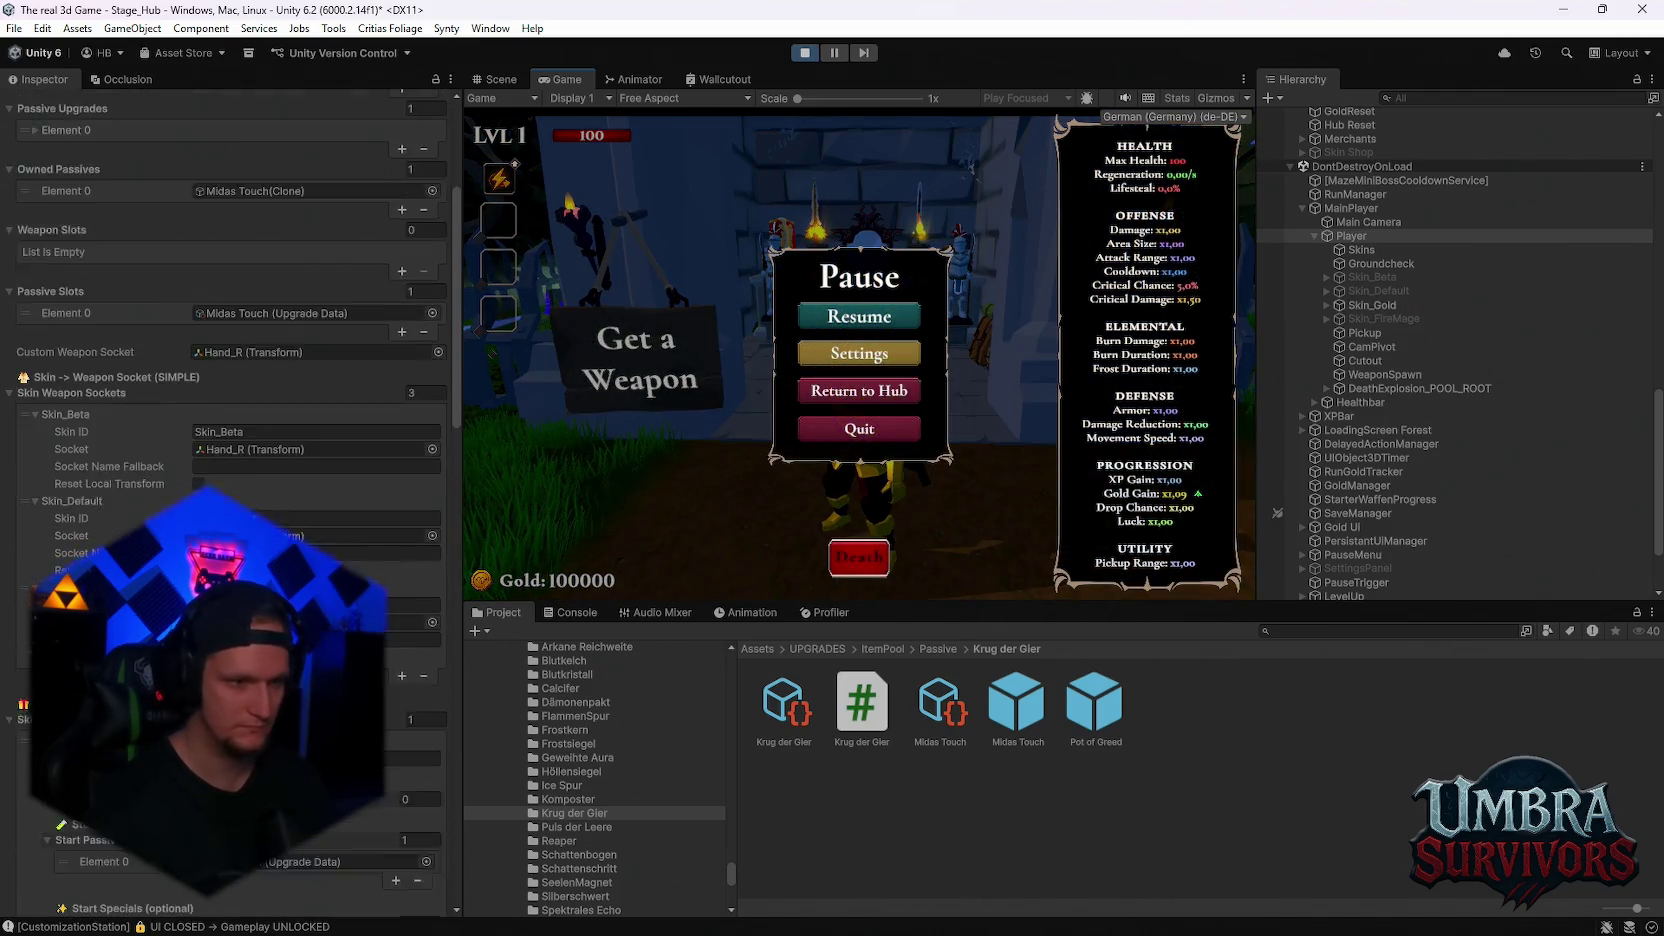
scroll(230, 500, "down", 6)
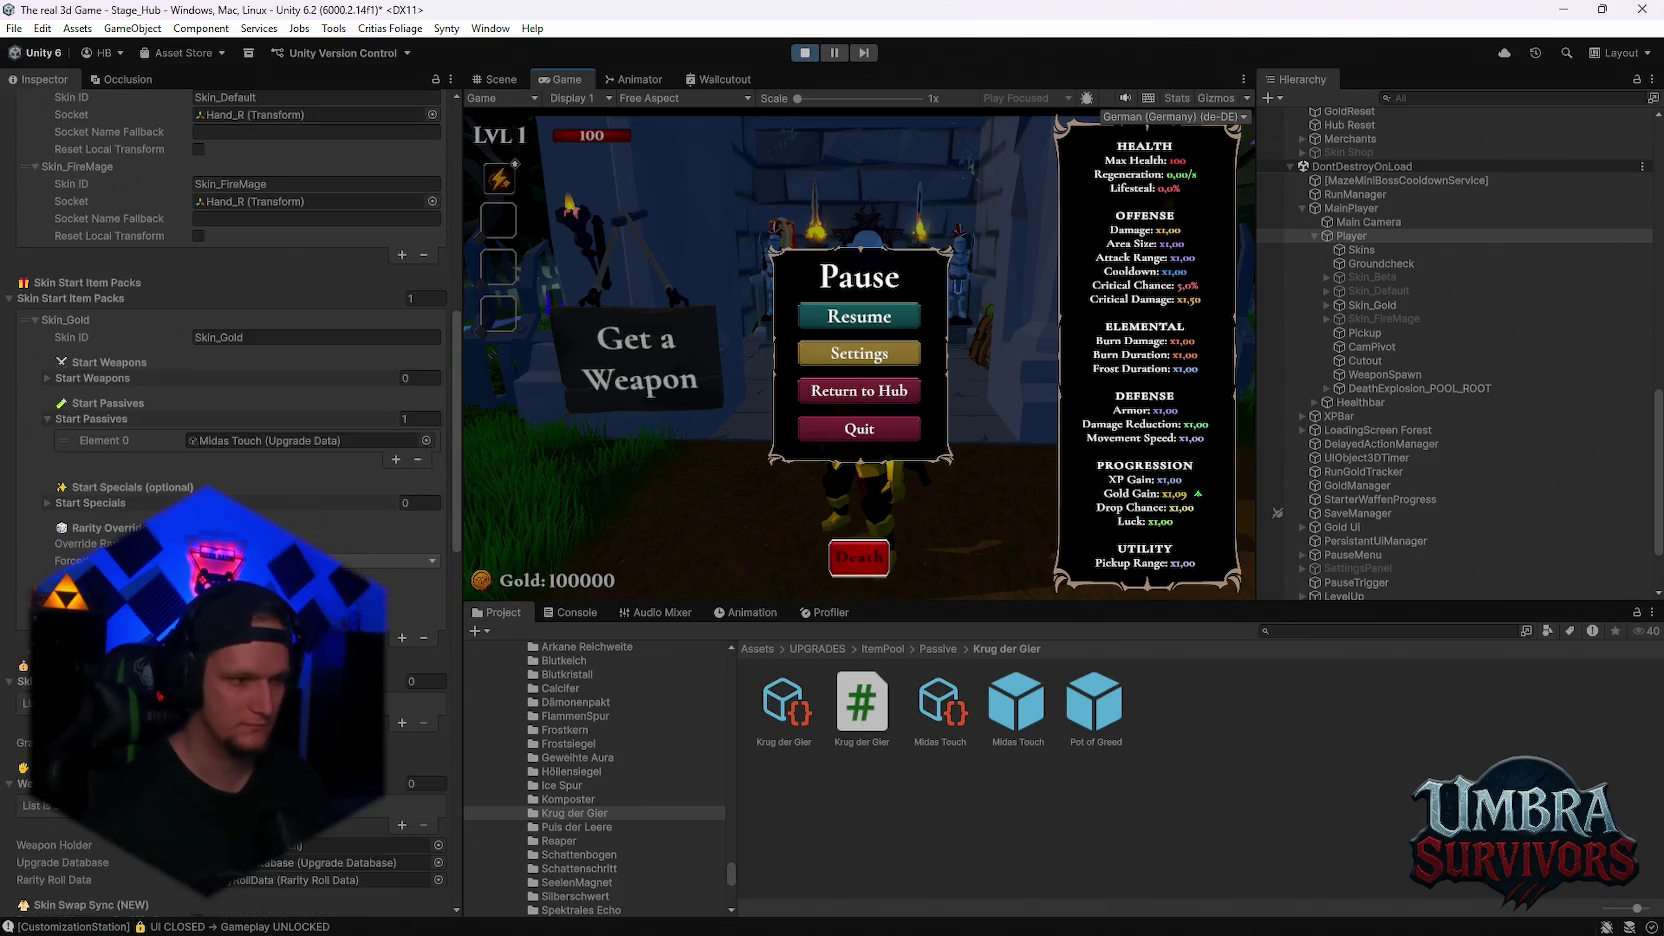
left_click(401, 629)
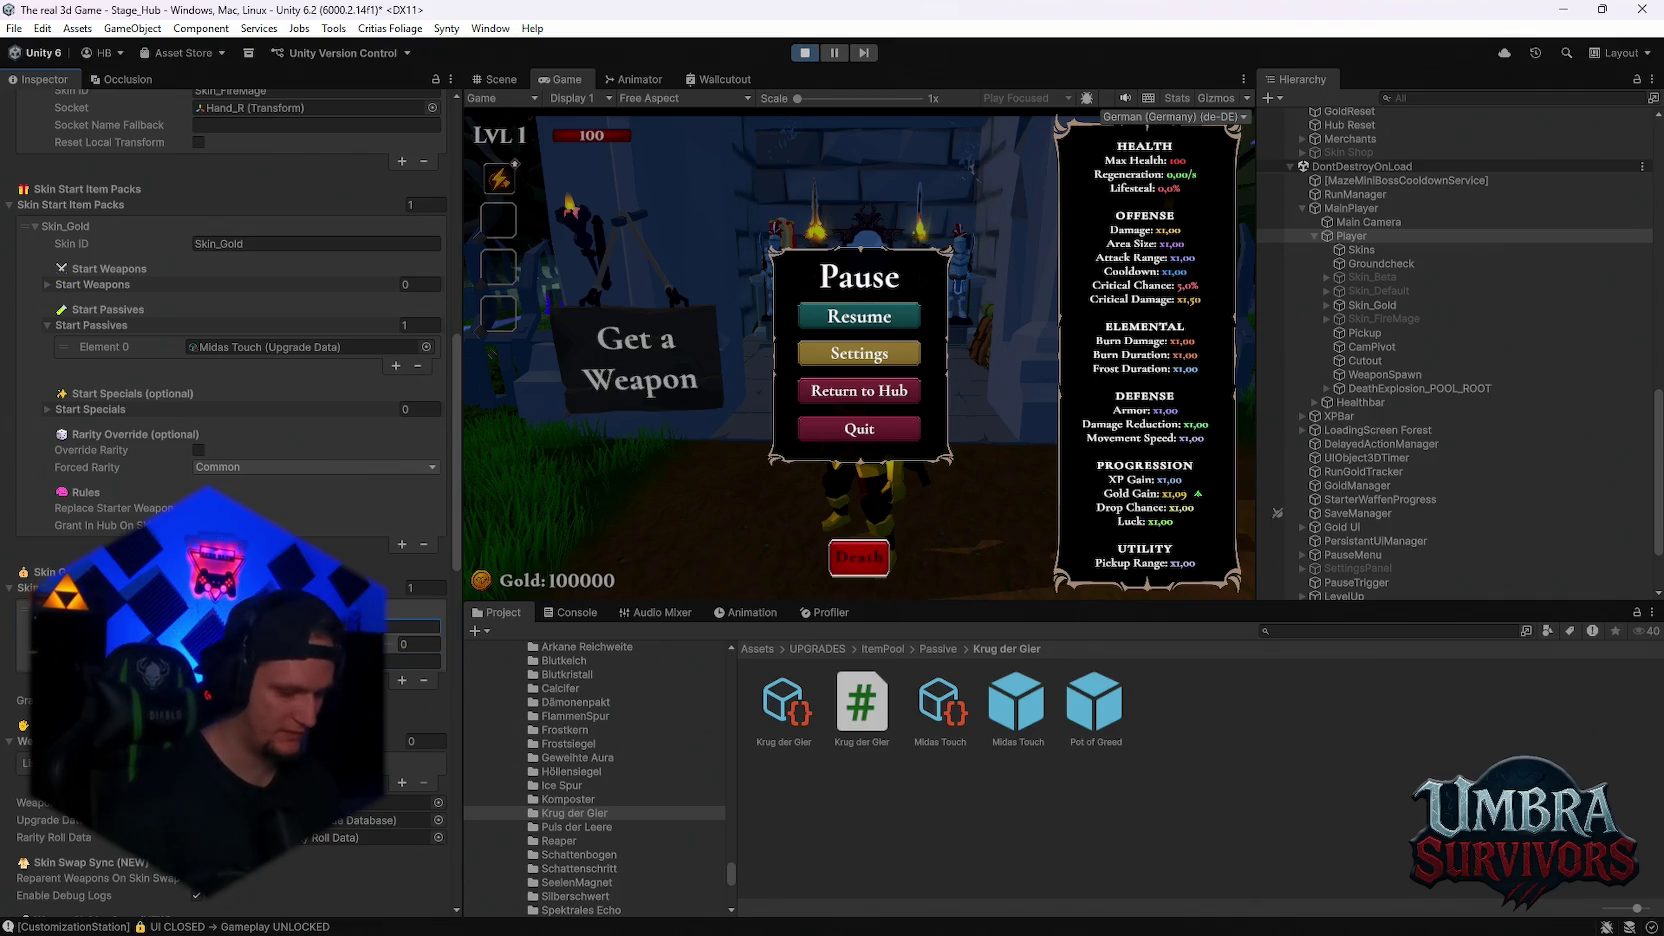
key("ctrl+s")
left_click(438, 646)
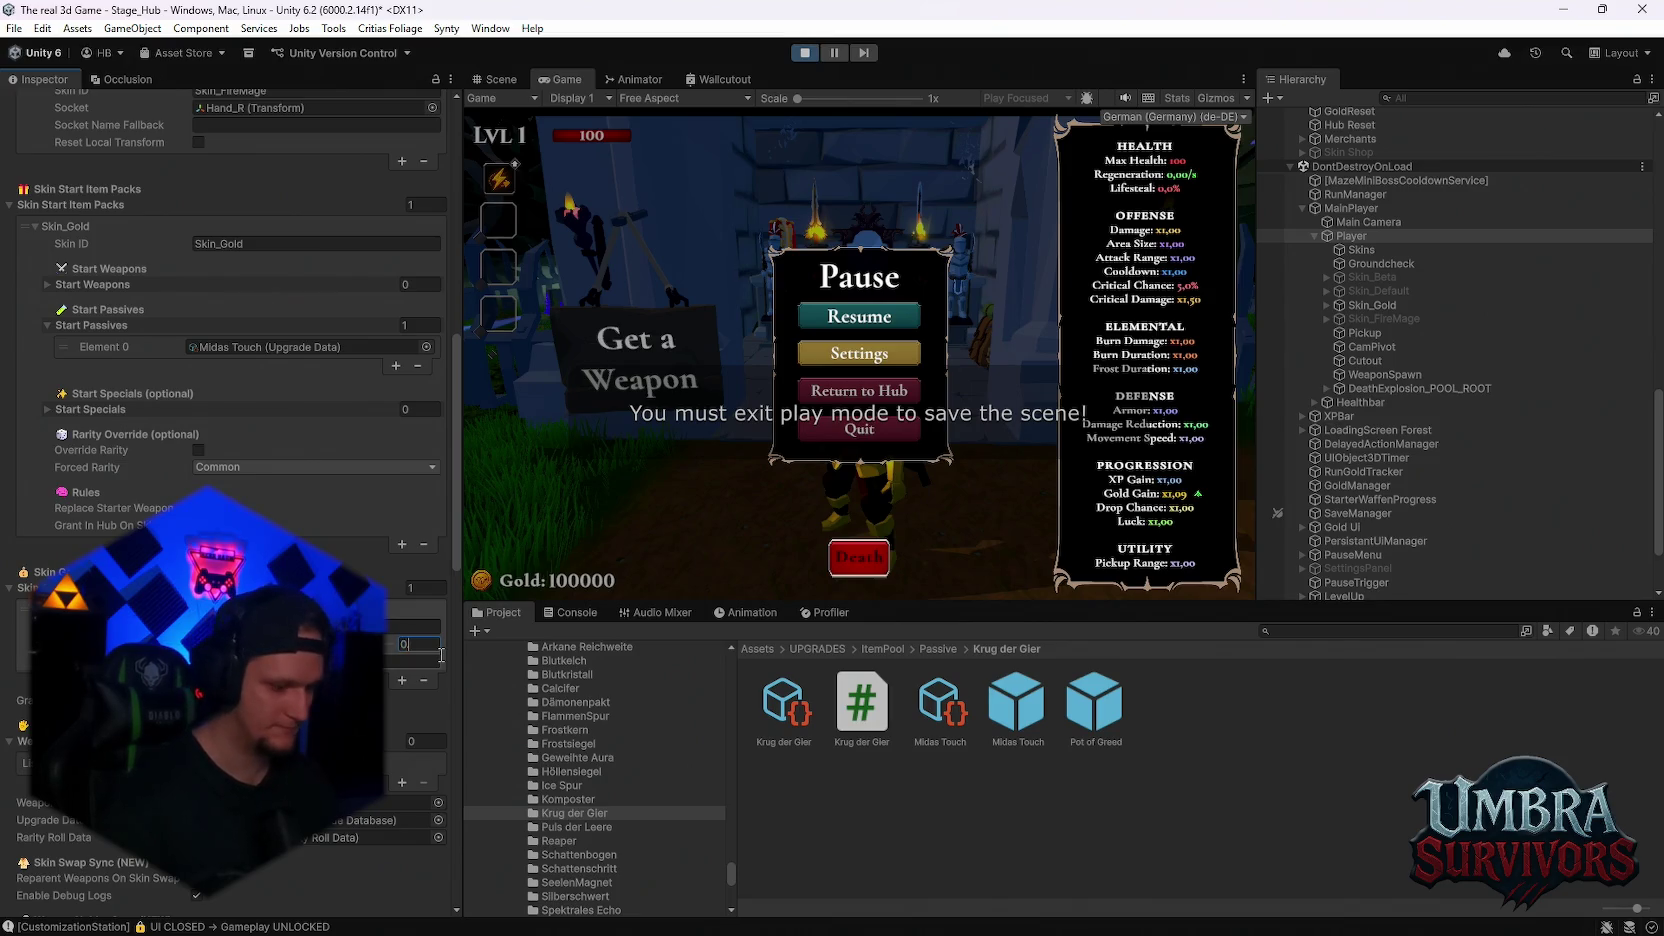
type("1")
key("BackSpace")
key("BackSpace")
key("BackSpace")
type("1.5")
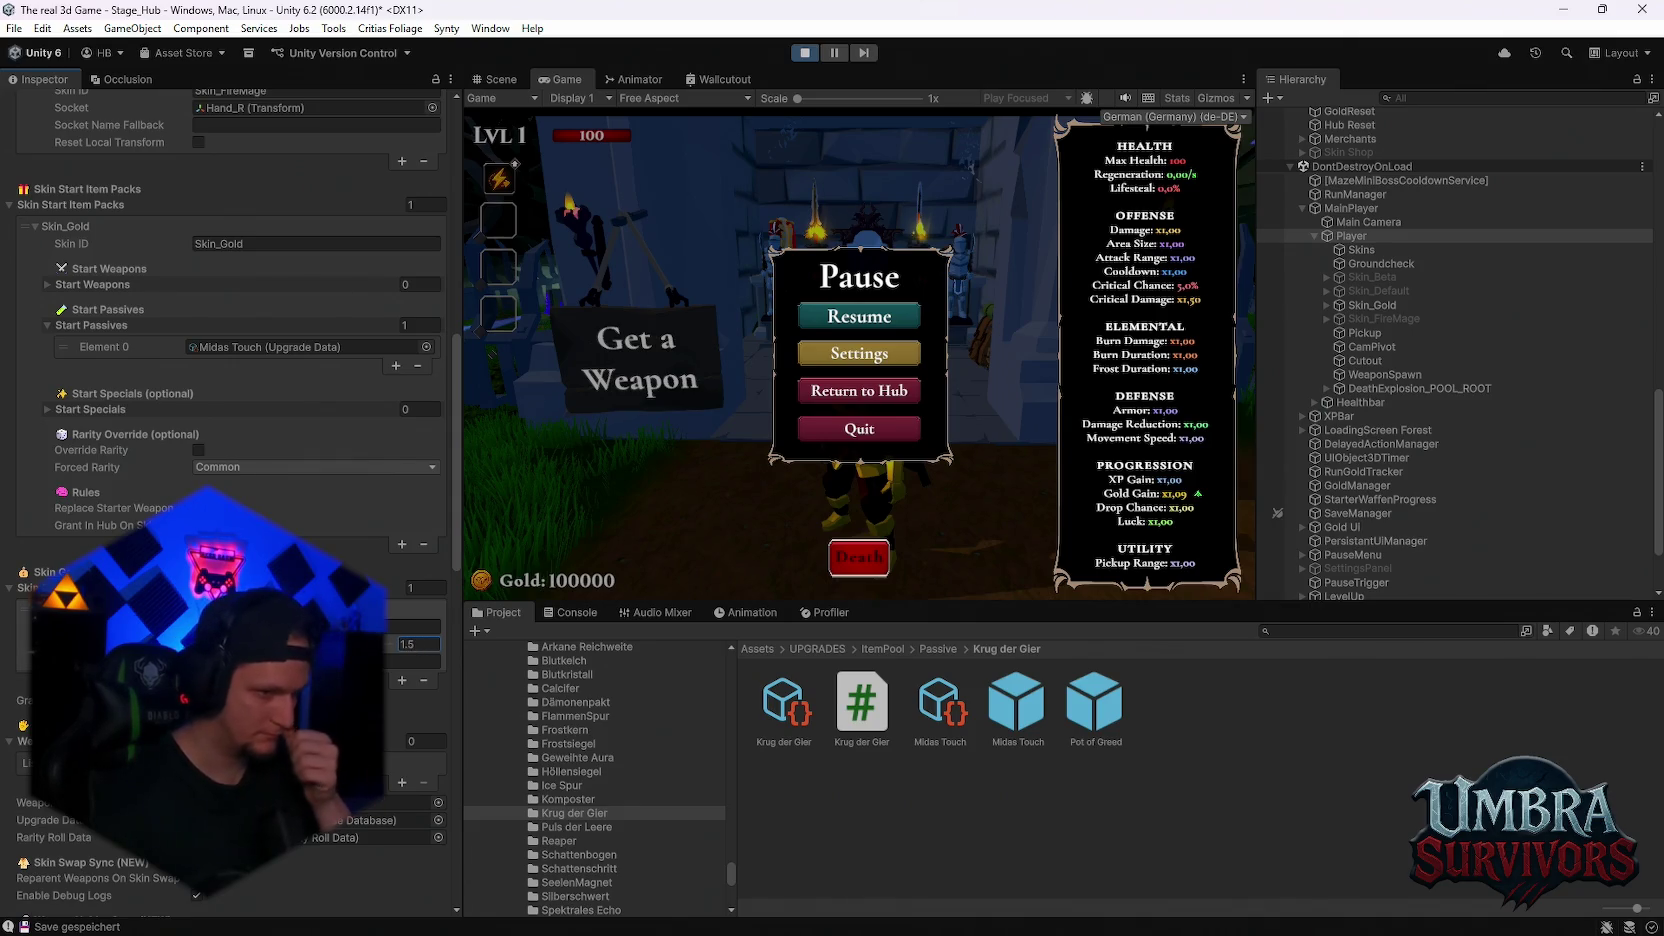
key("Return")
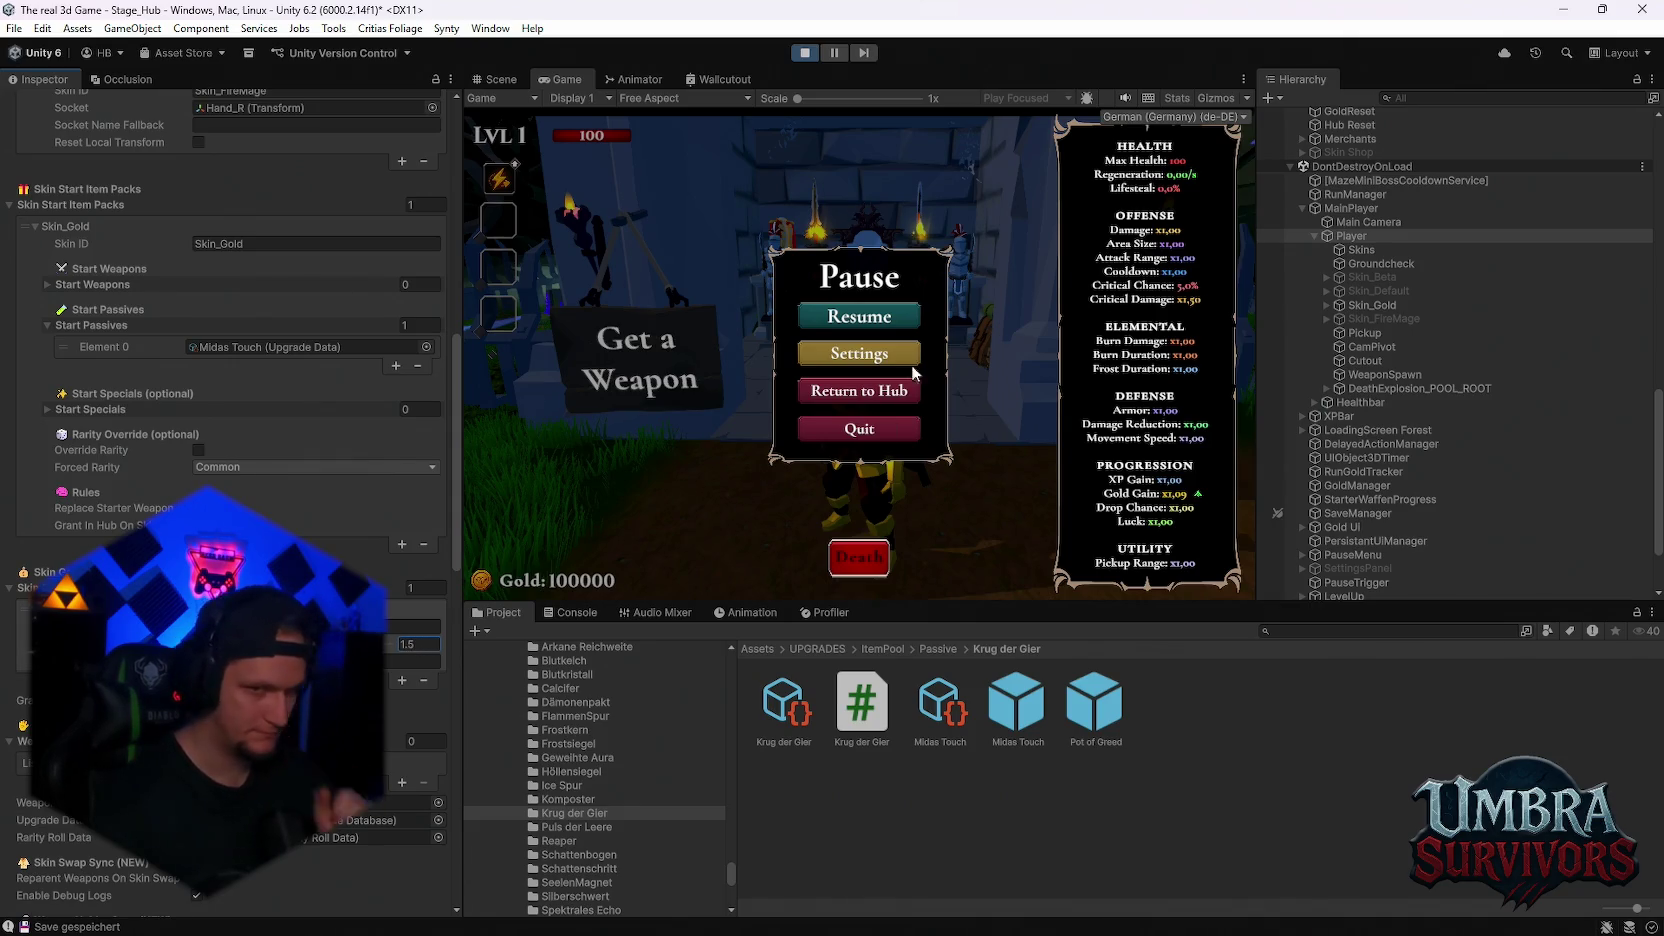
Resume the game to check the gold skin, then stop Play mode
left_click(860, 318)
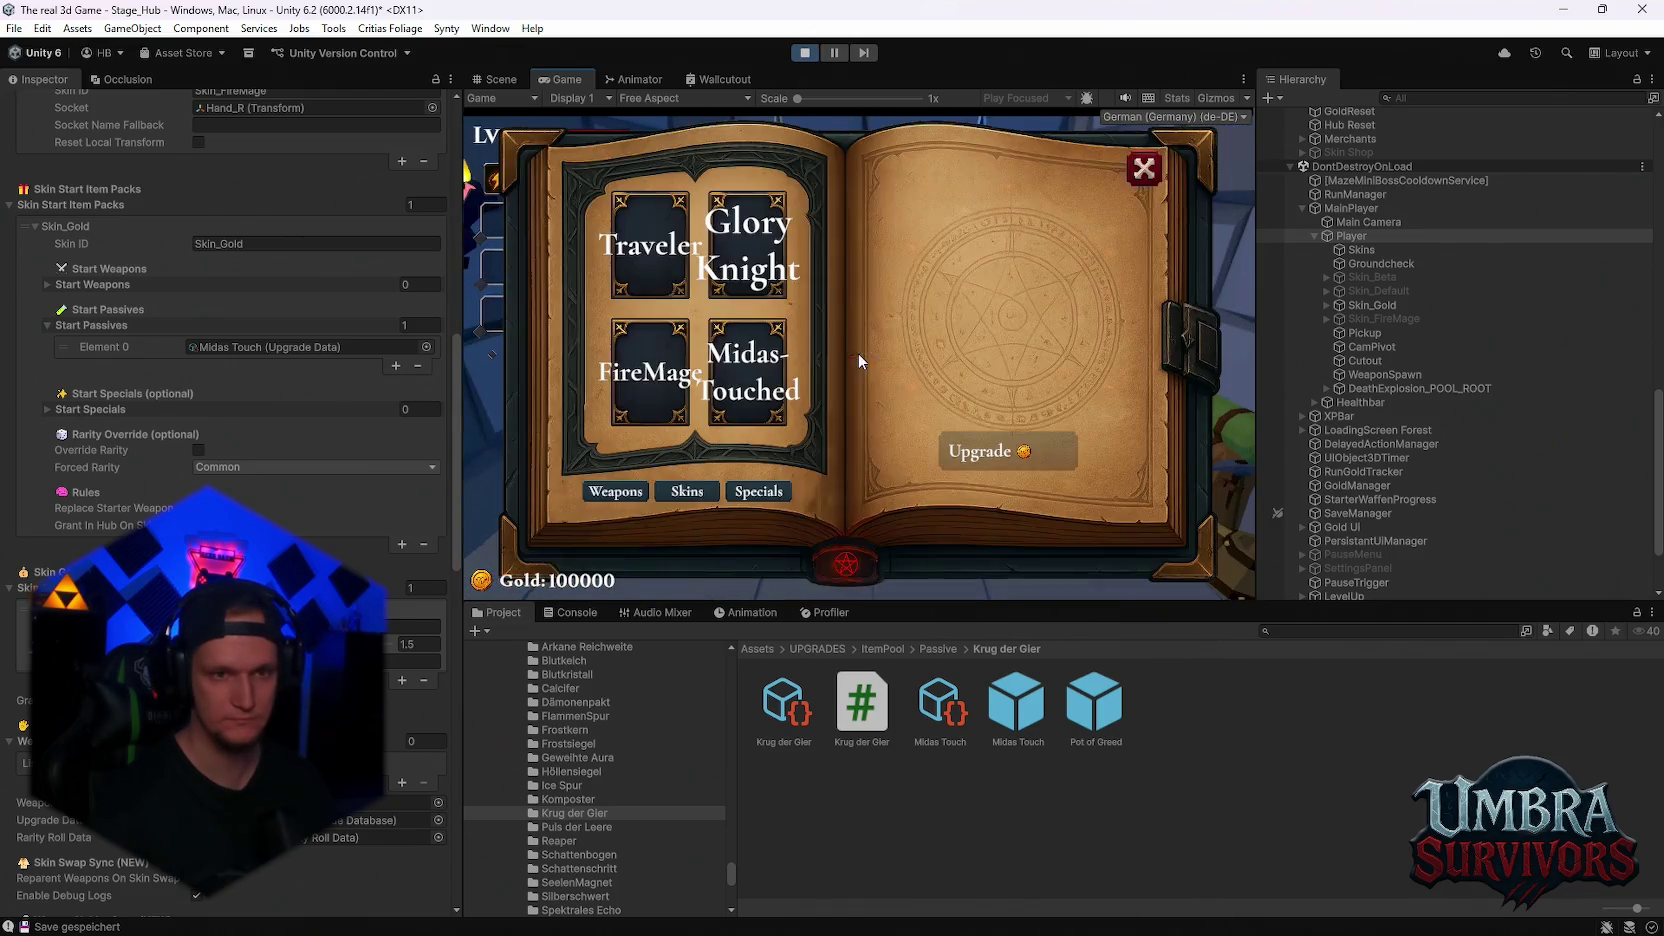
left_click(1146, 178)
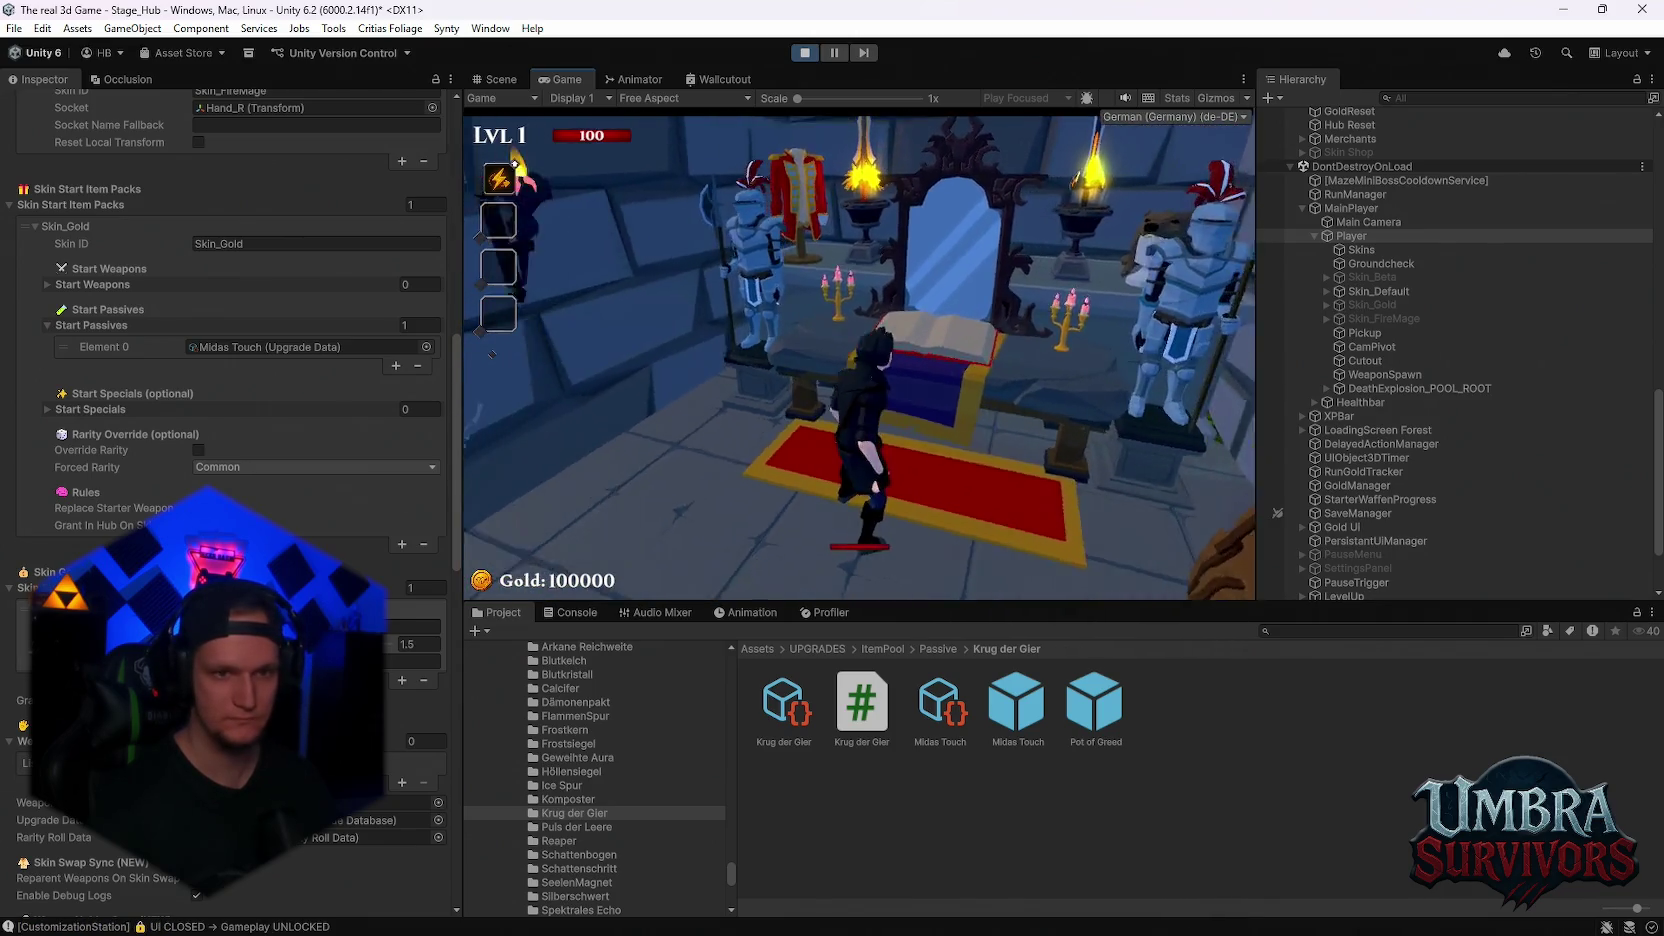
key("Escape")
left_click(900, 392)
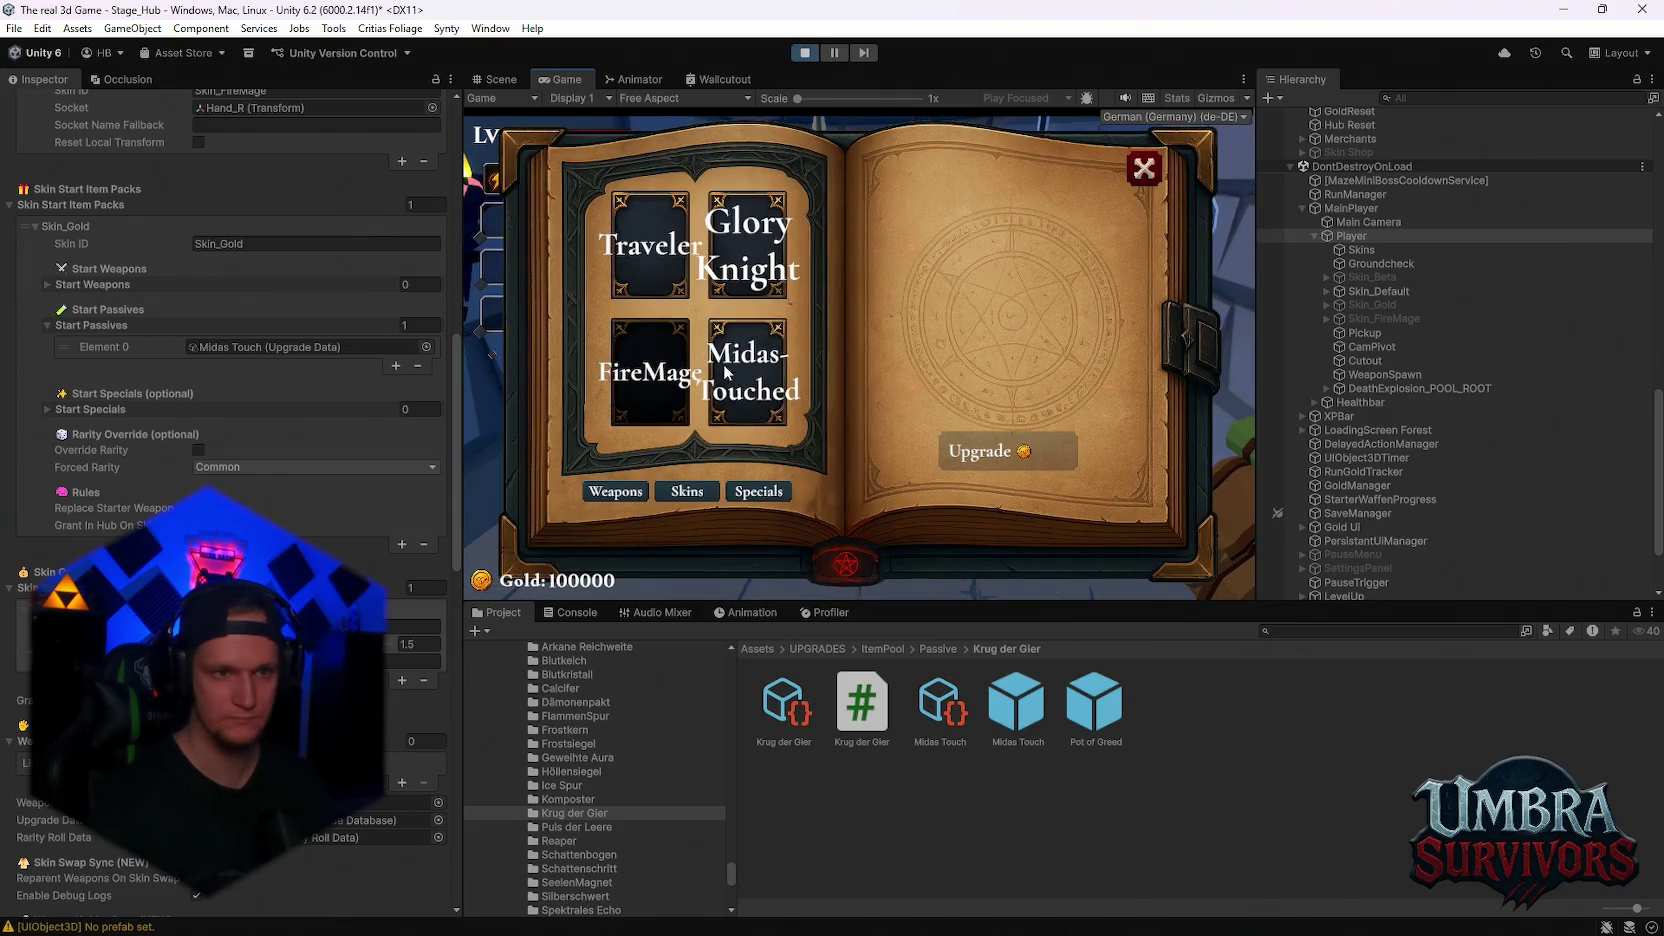
left_click(1144, 172)
key("Escape")
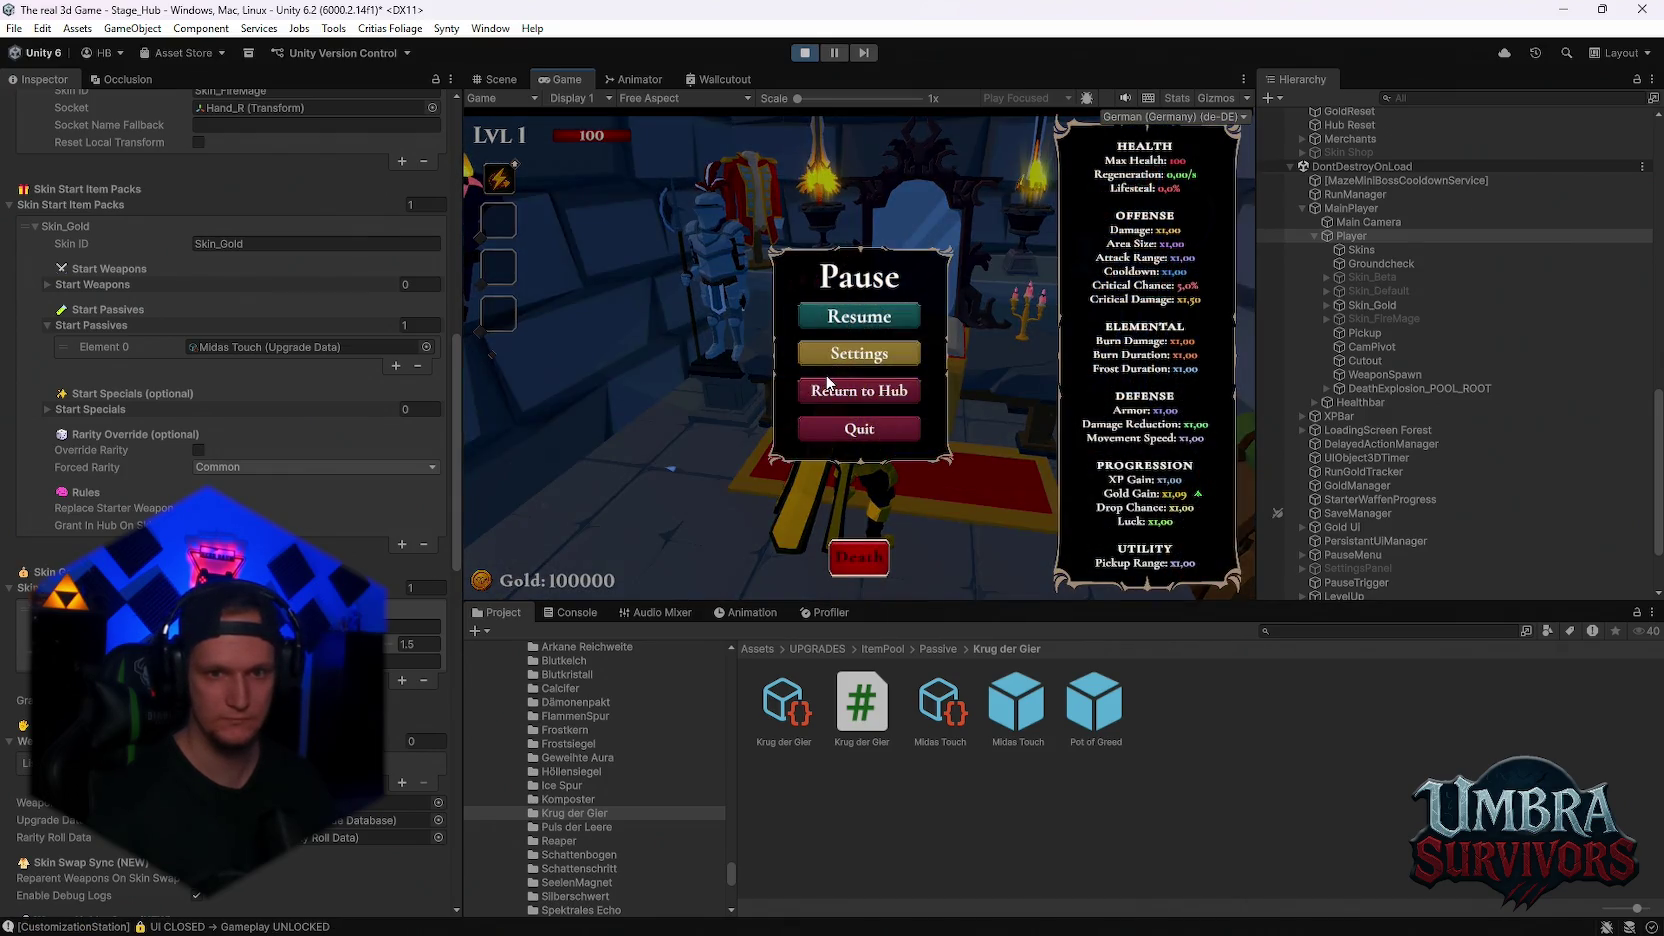
key("Escape")
key("w")
key("Escape")
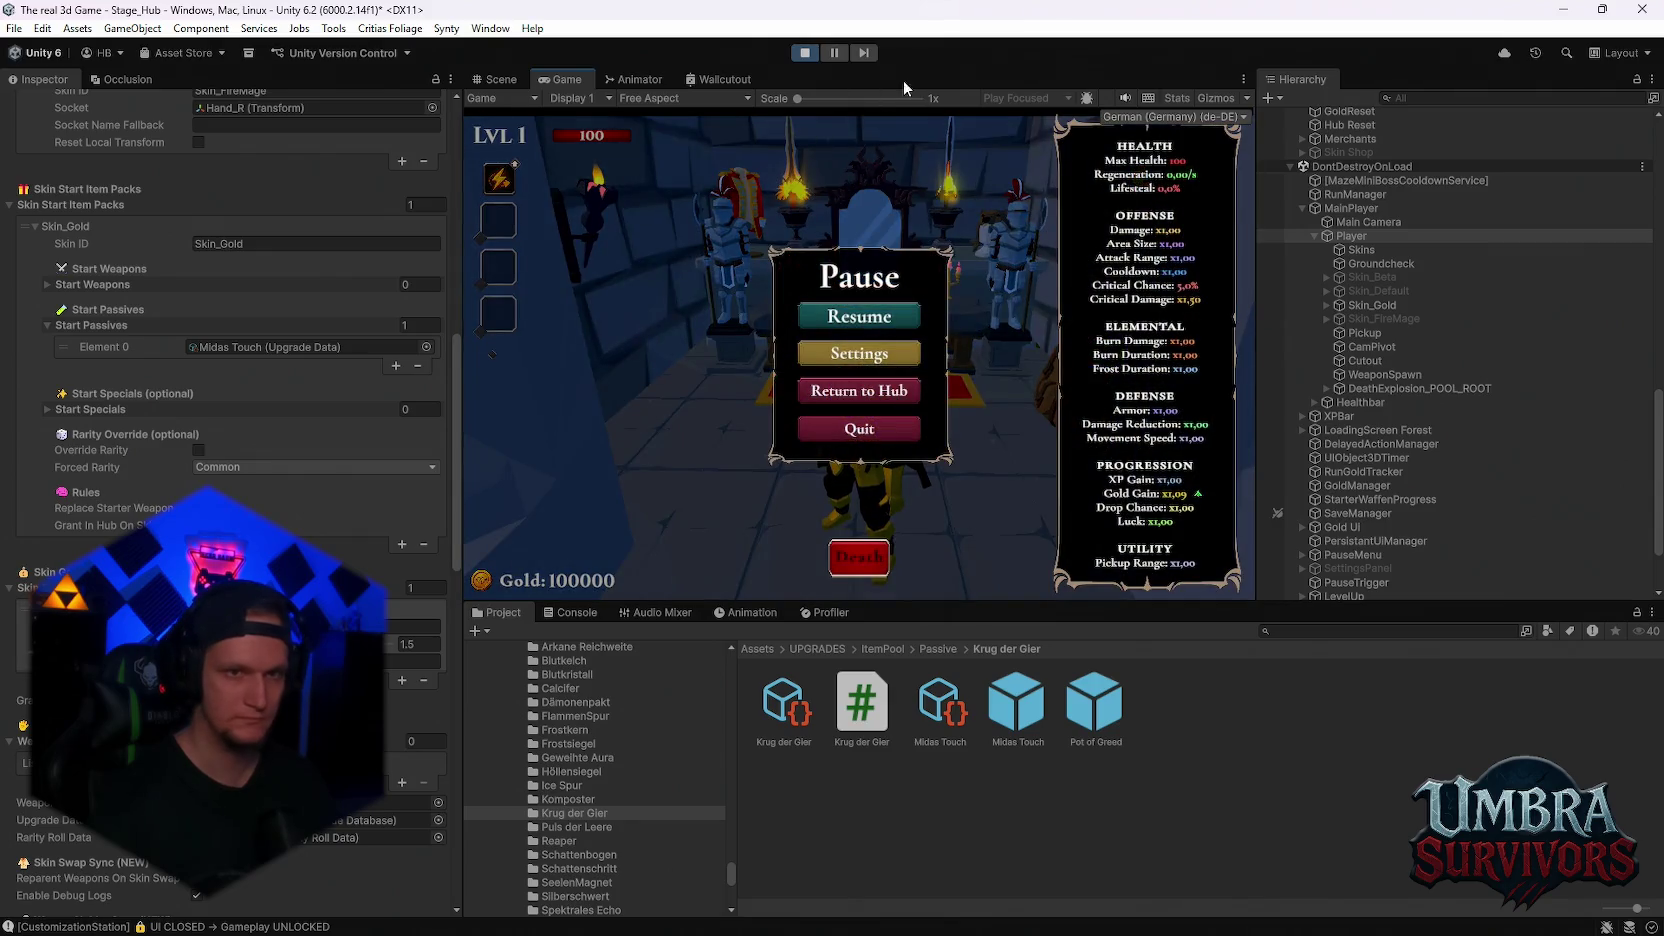
left_click(806, 53)
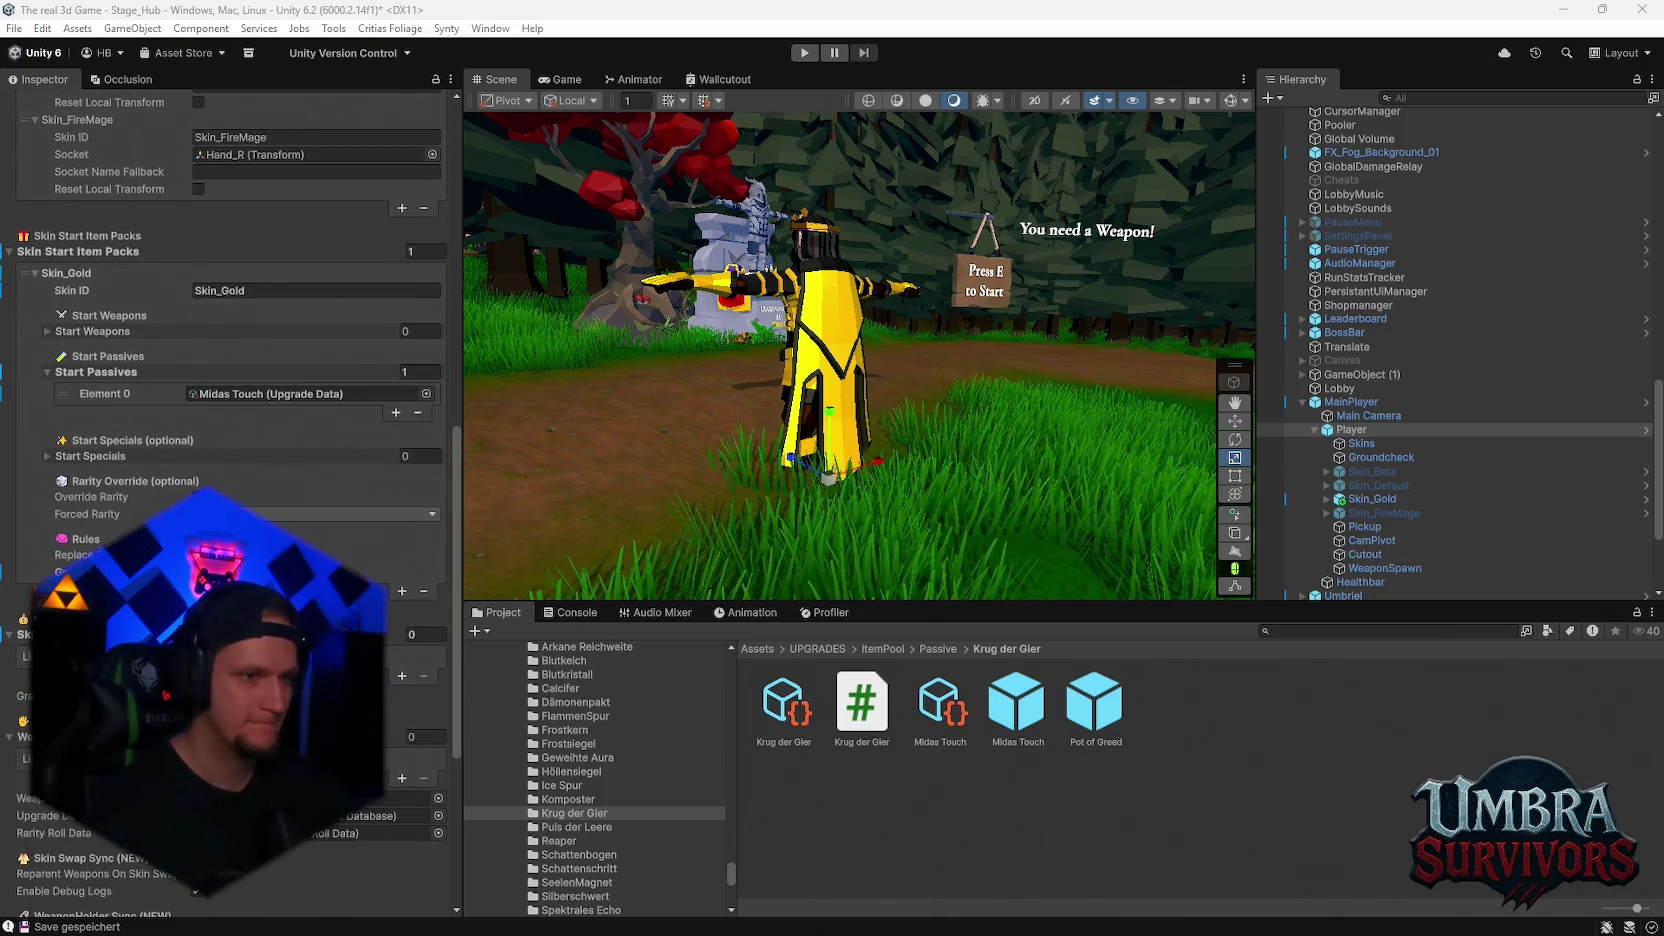
Check the Min and Max Total Gold Mult on the Midas Touch data and prefab, then select Player
double_click(257, 394)
scroll(230, 300, "up", 10)
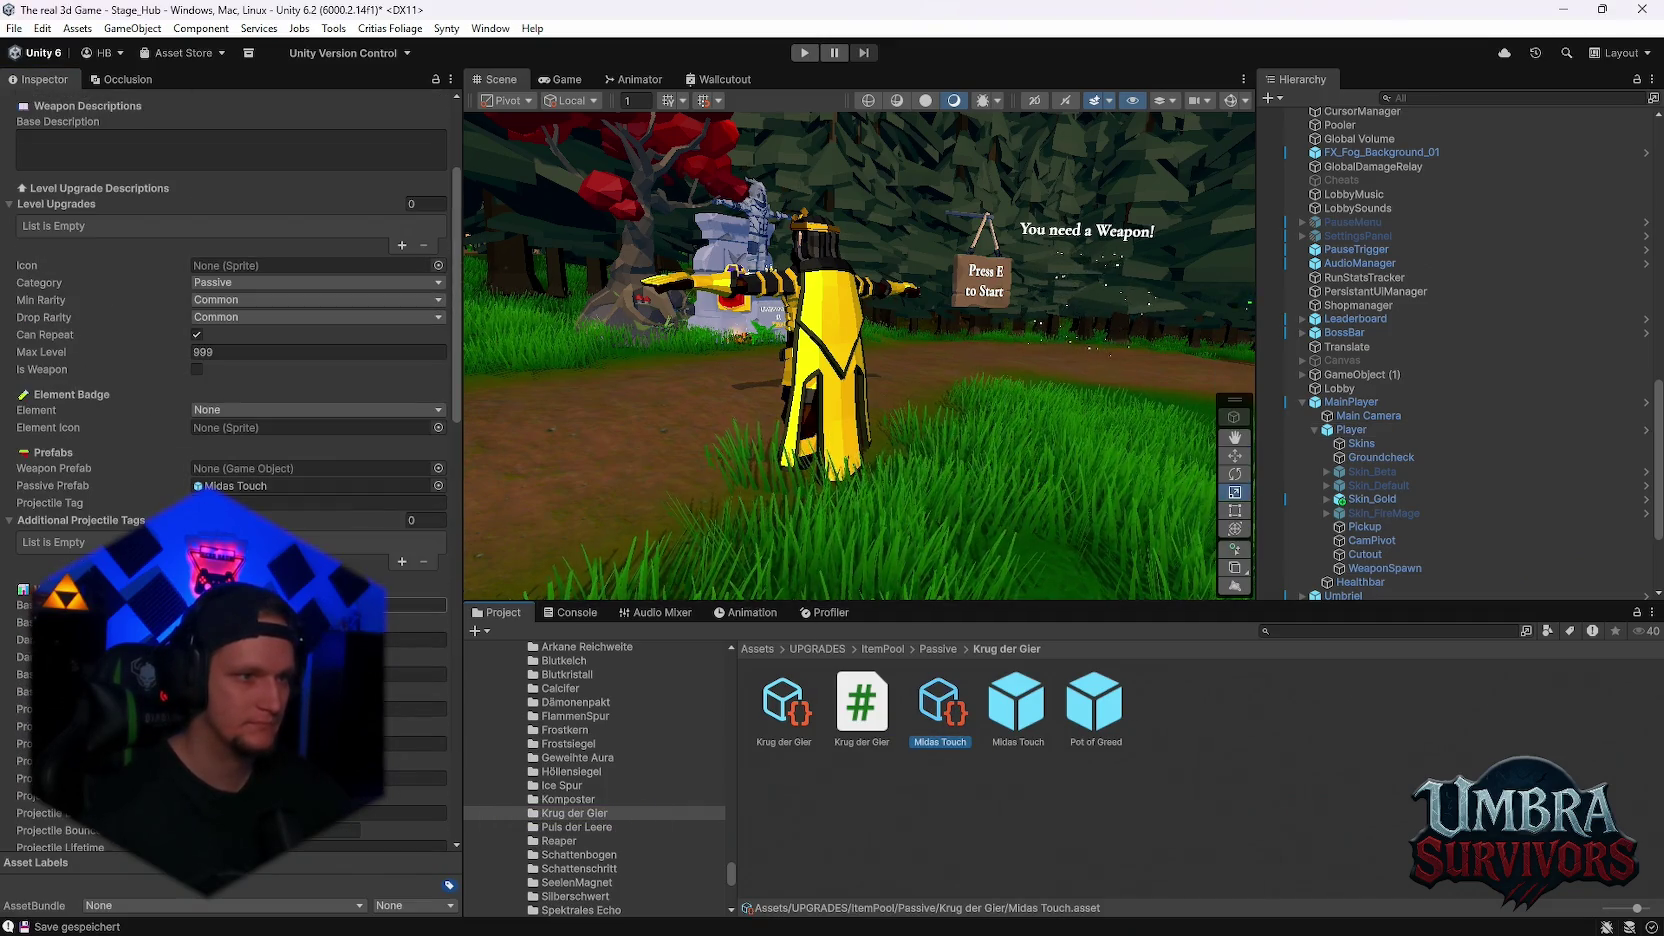
scroll(230, 300, "down", 2)
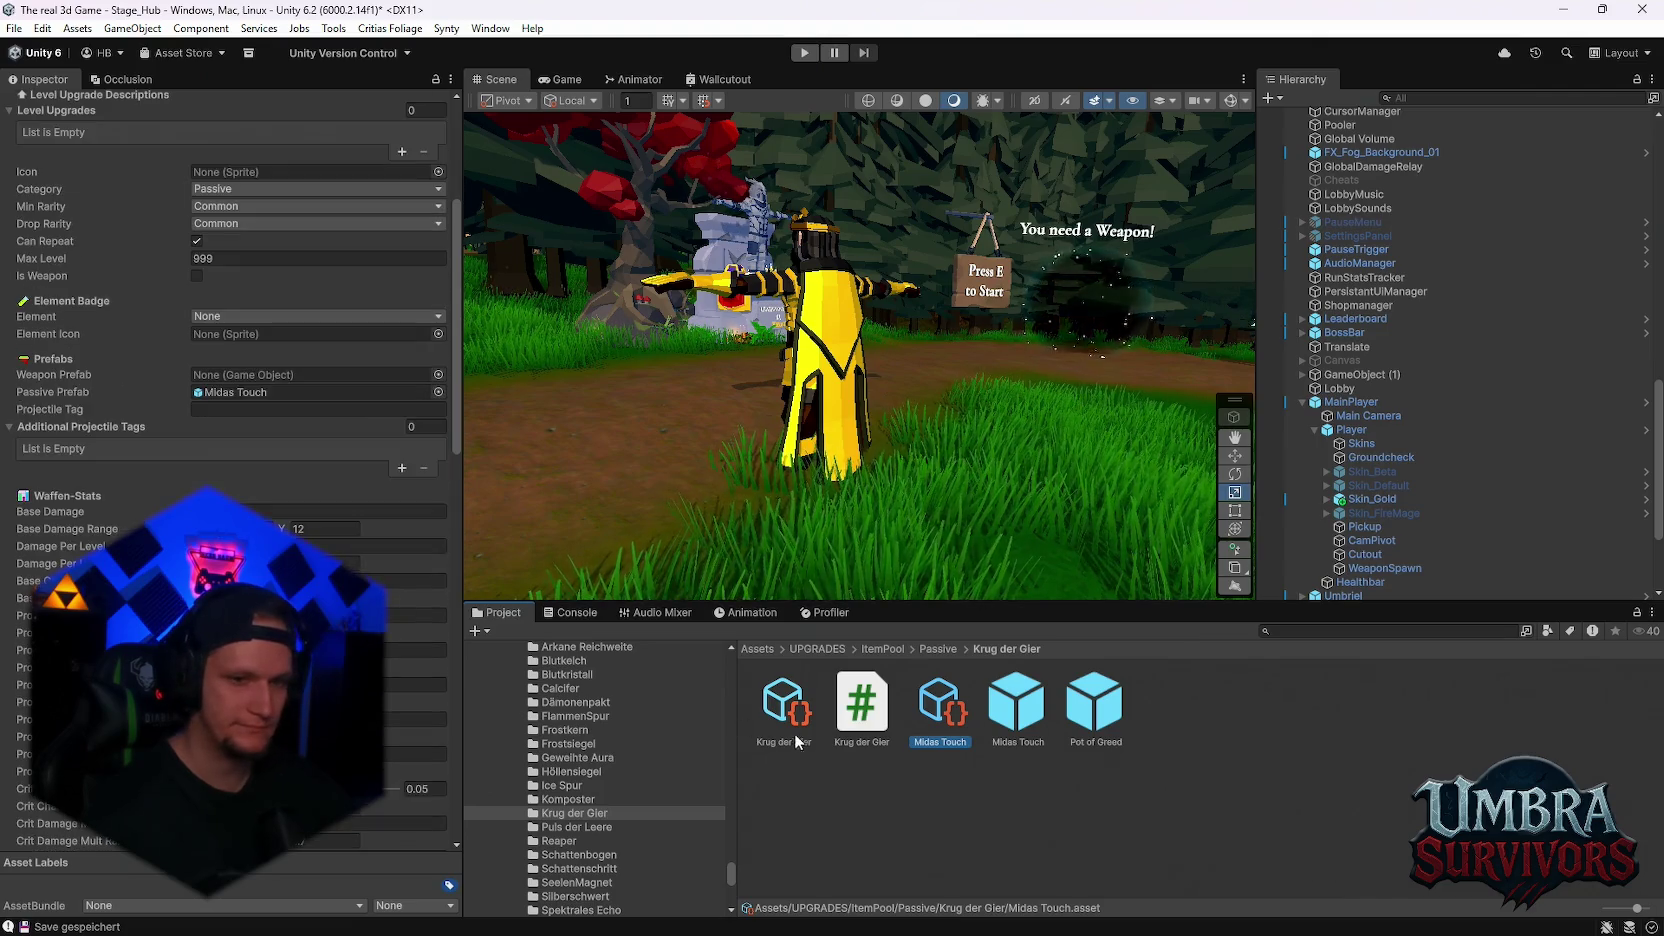
left_click(1036, 745)
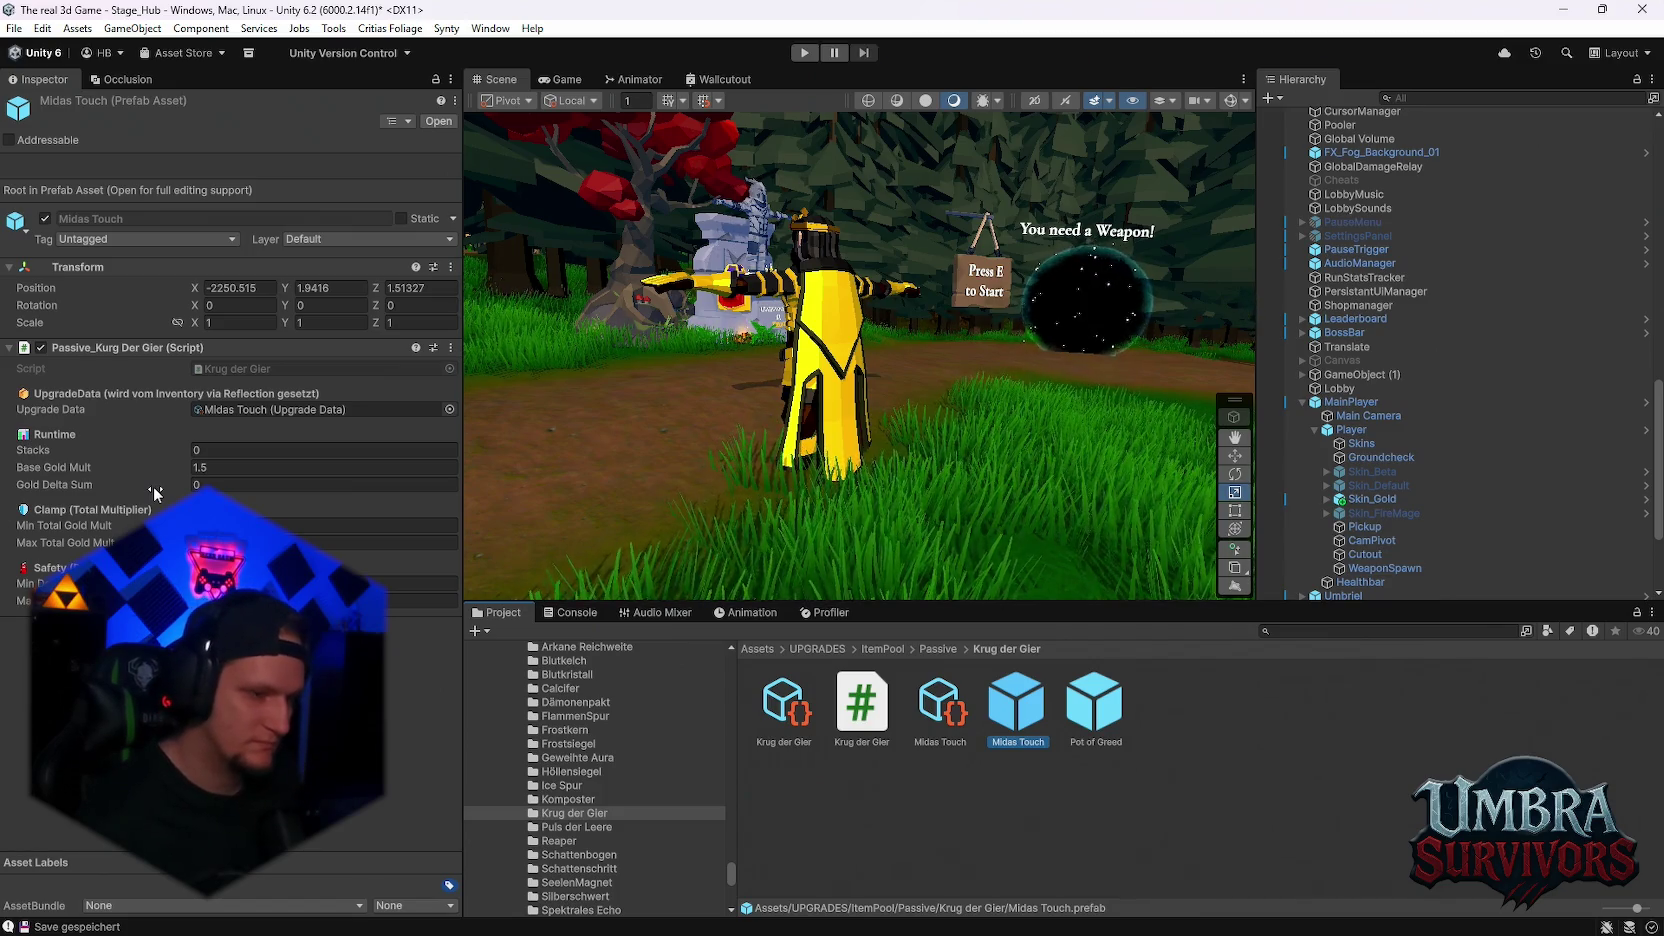
left_click(105, 525)
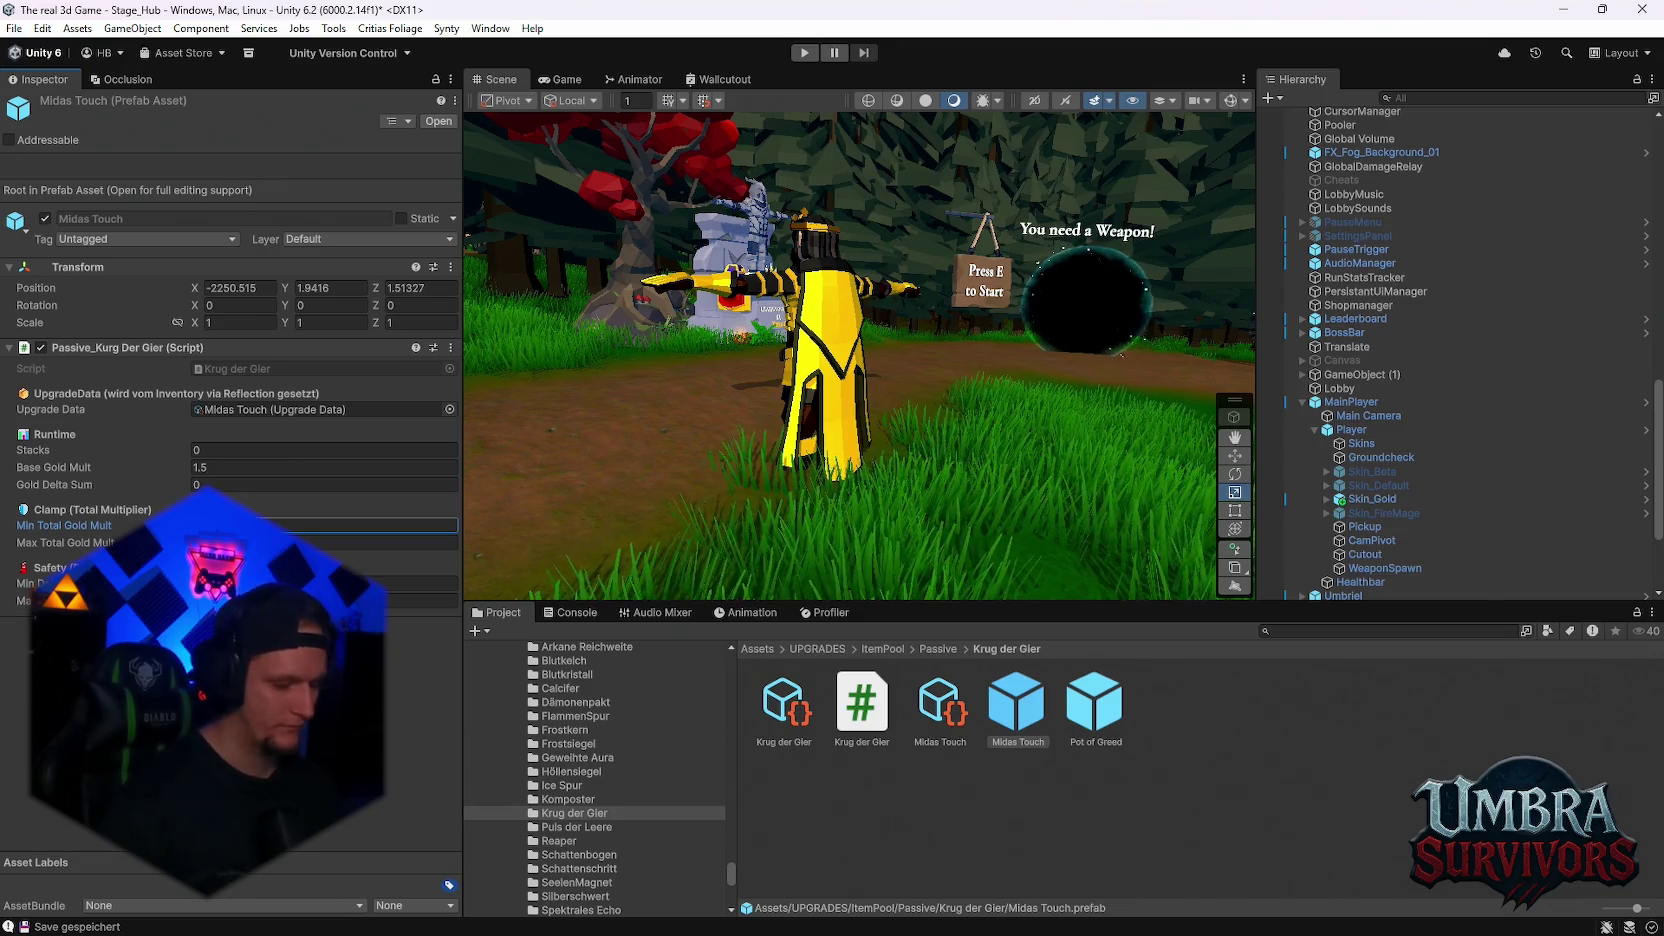
left_click(105, 542)
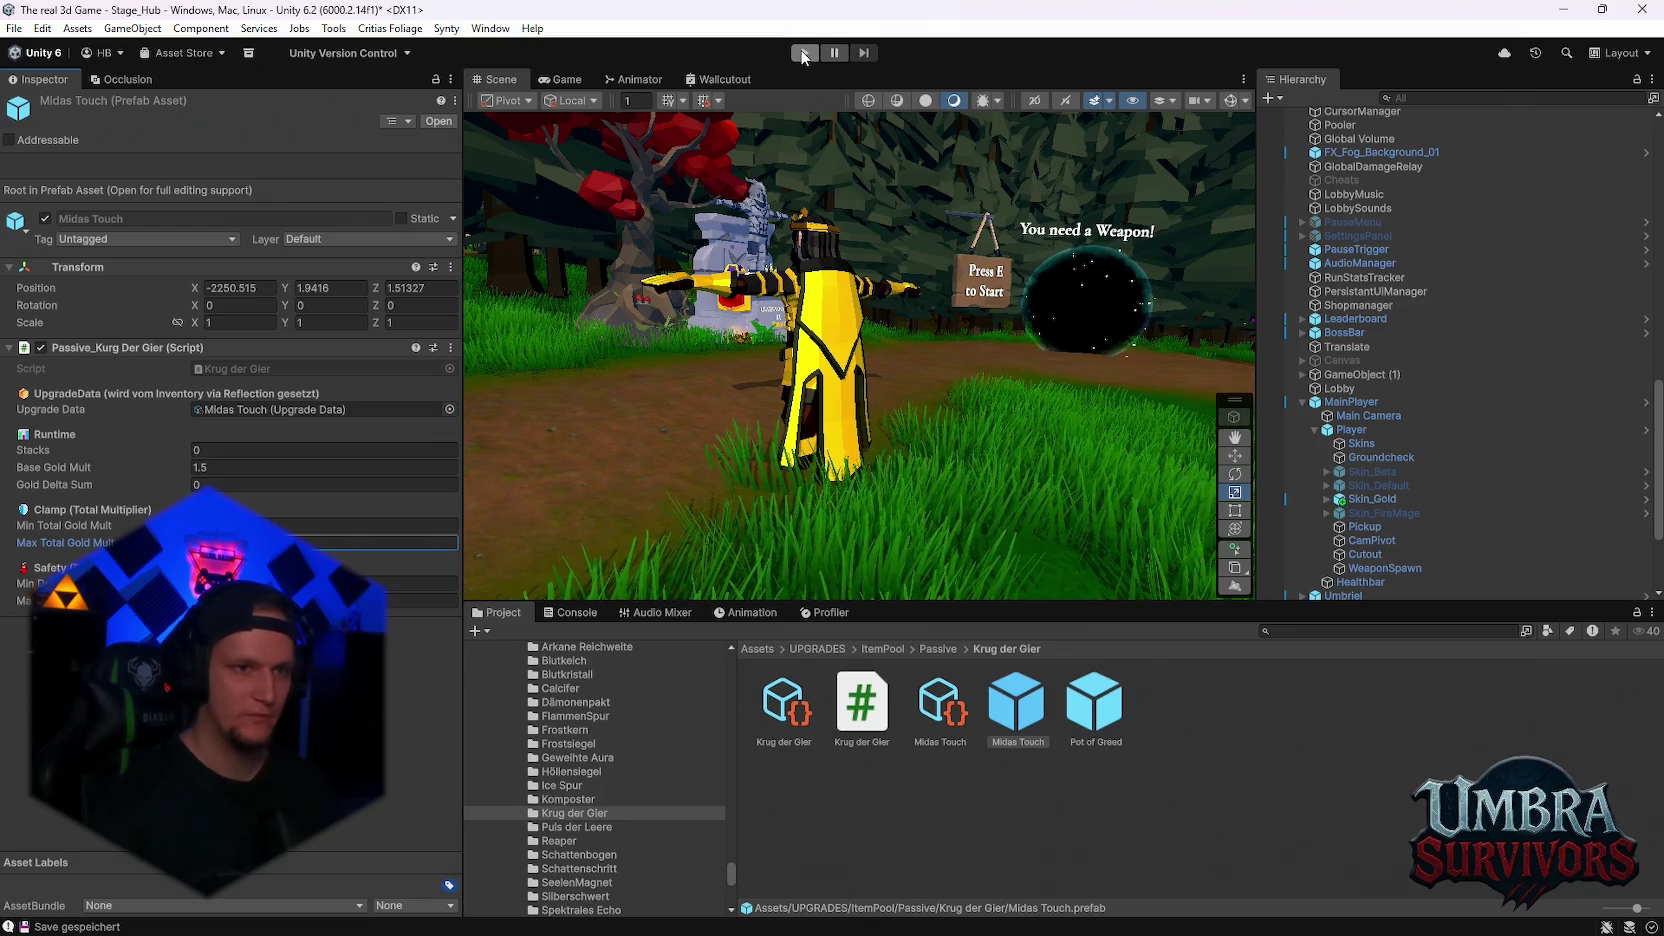
left_click(1351, 429)
scroll(295, 507, "down", 15)
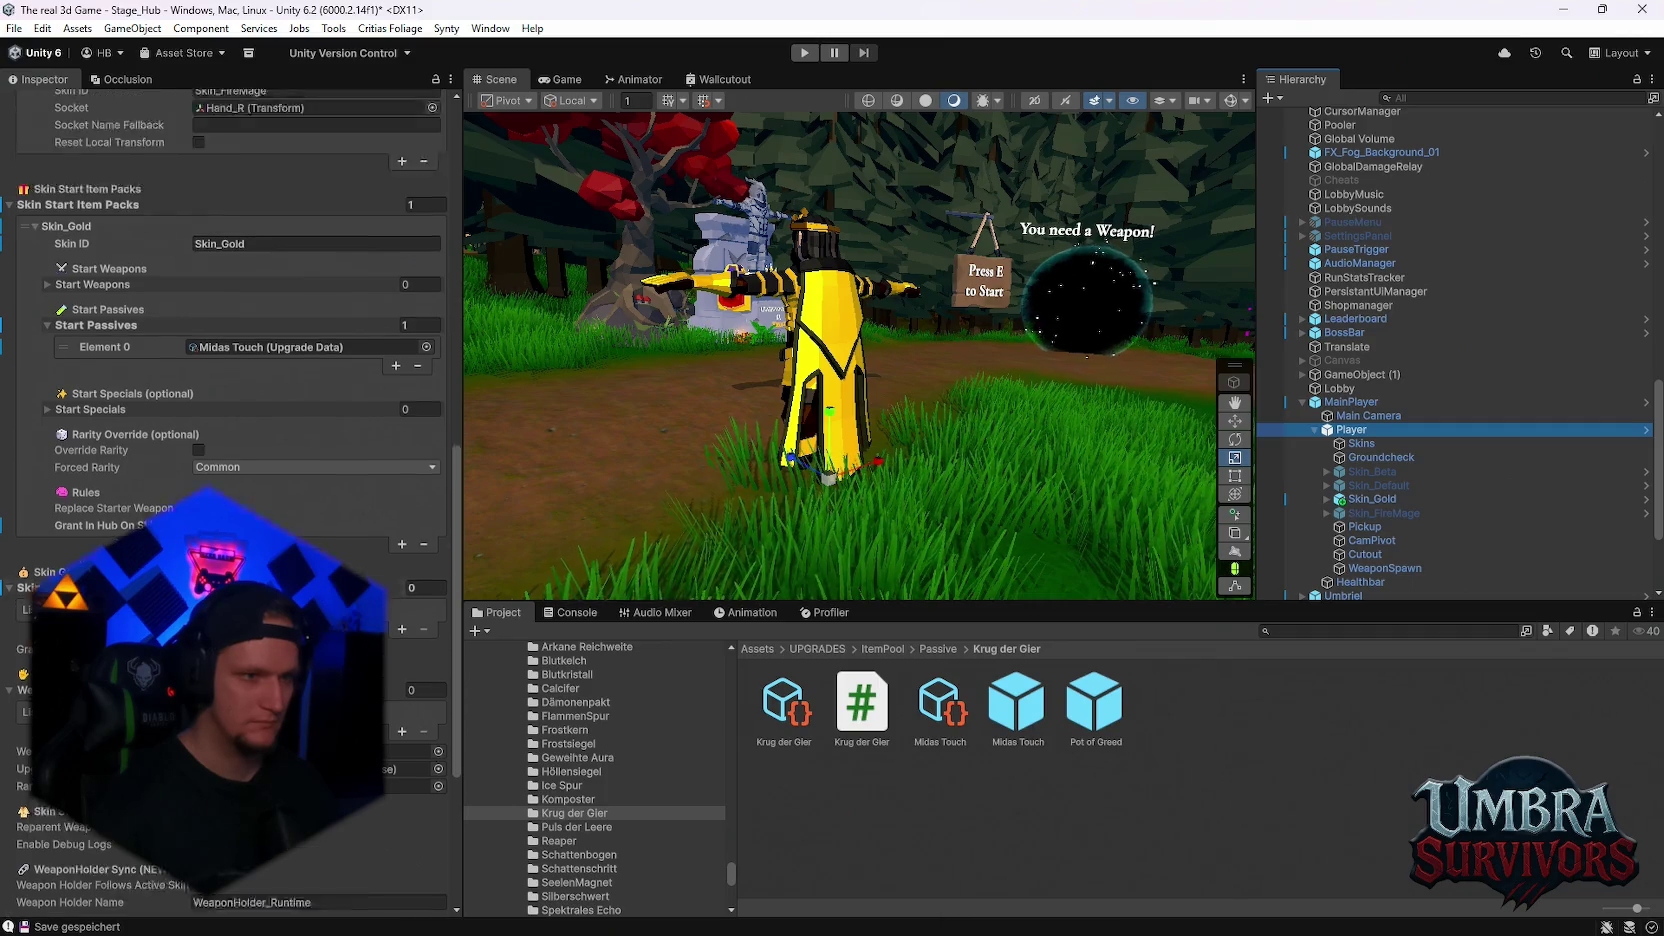
Start play mode, pick Mjolnir and the Midas-Touched skin in the shrine book, then close it
key("ctrl+p")
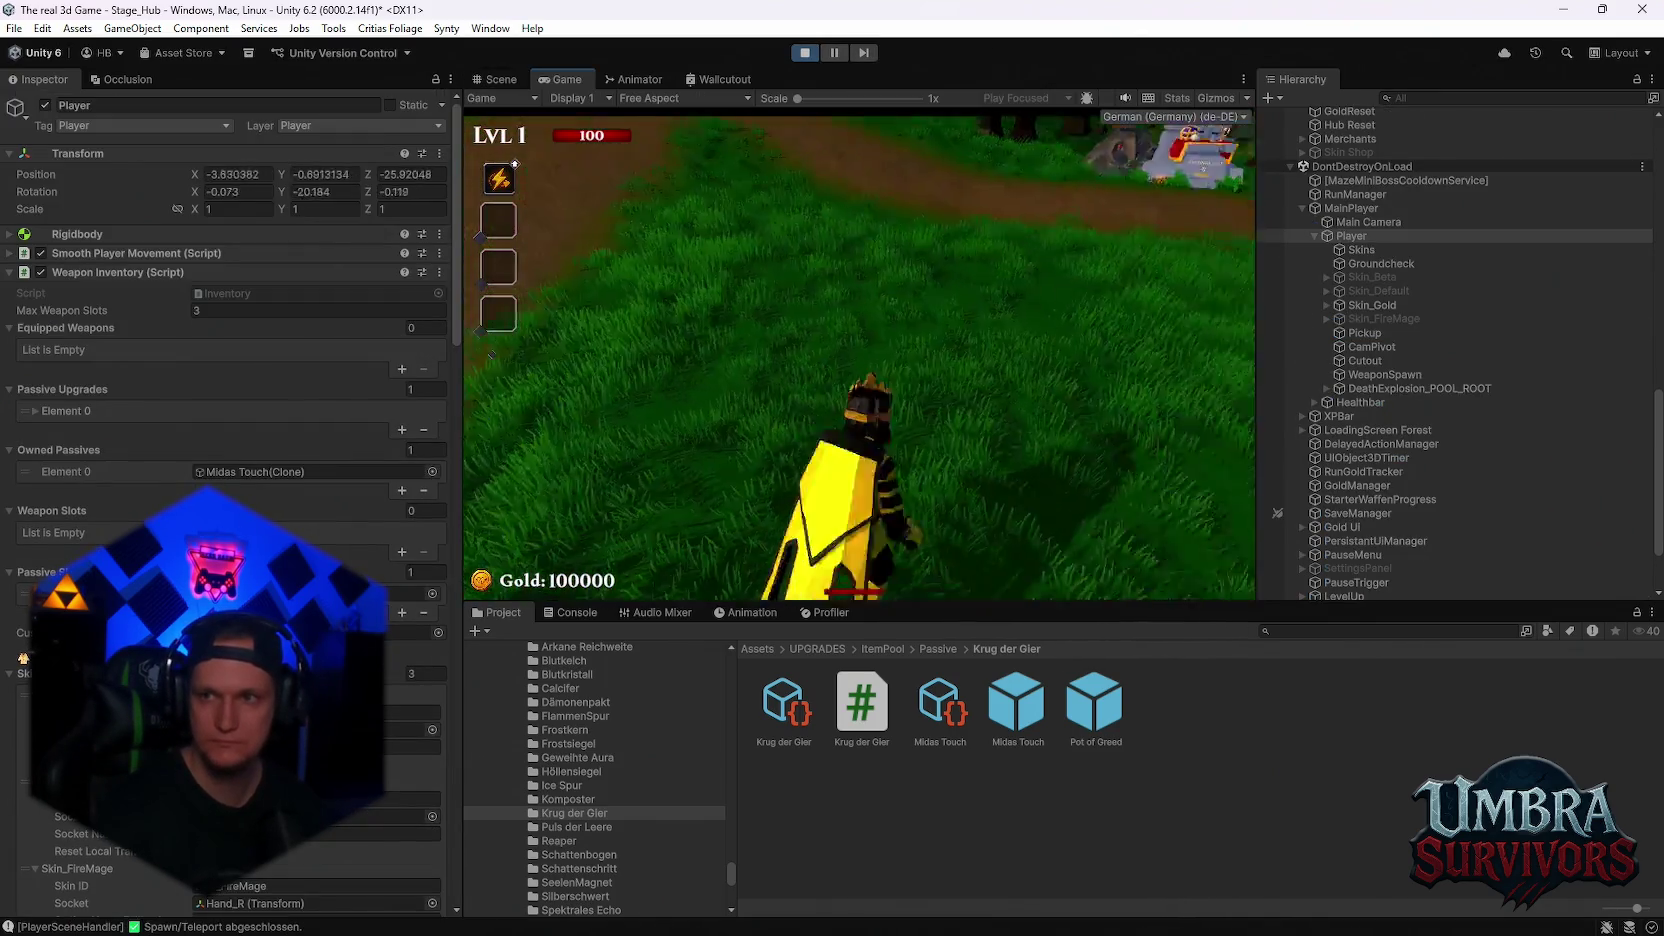
key("w")
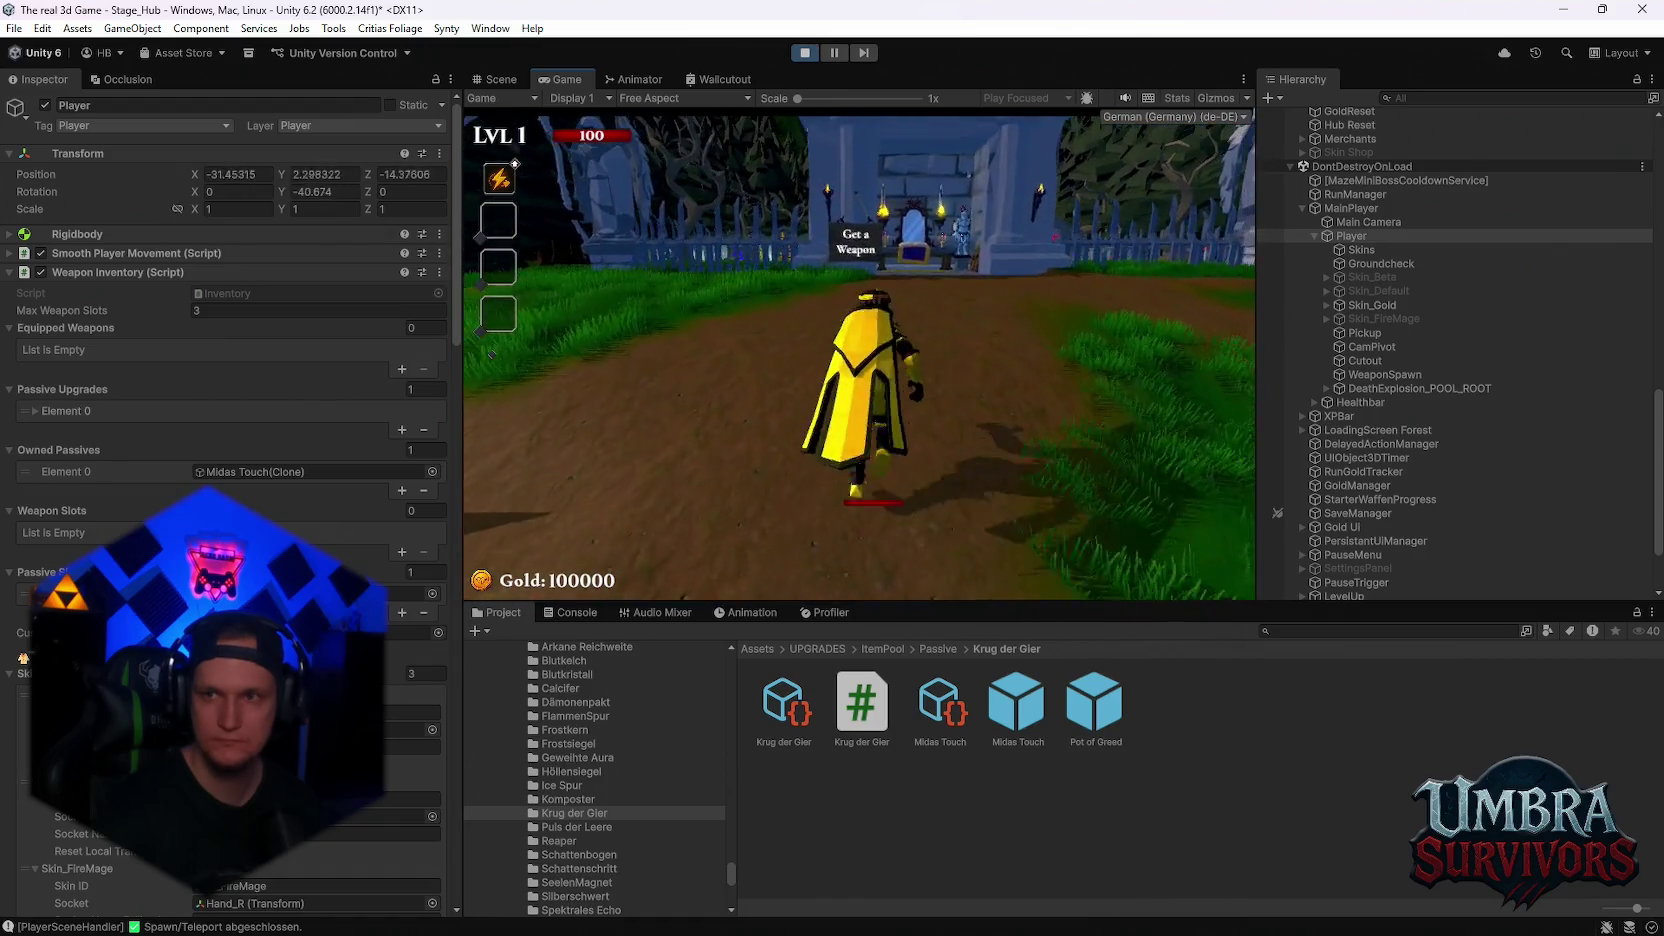
key("w")
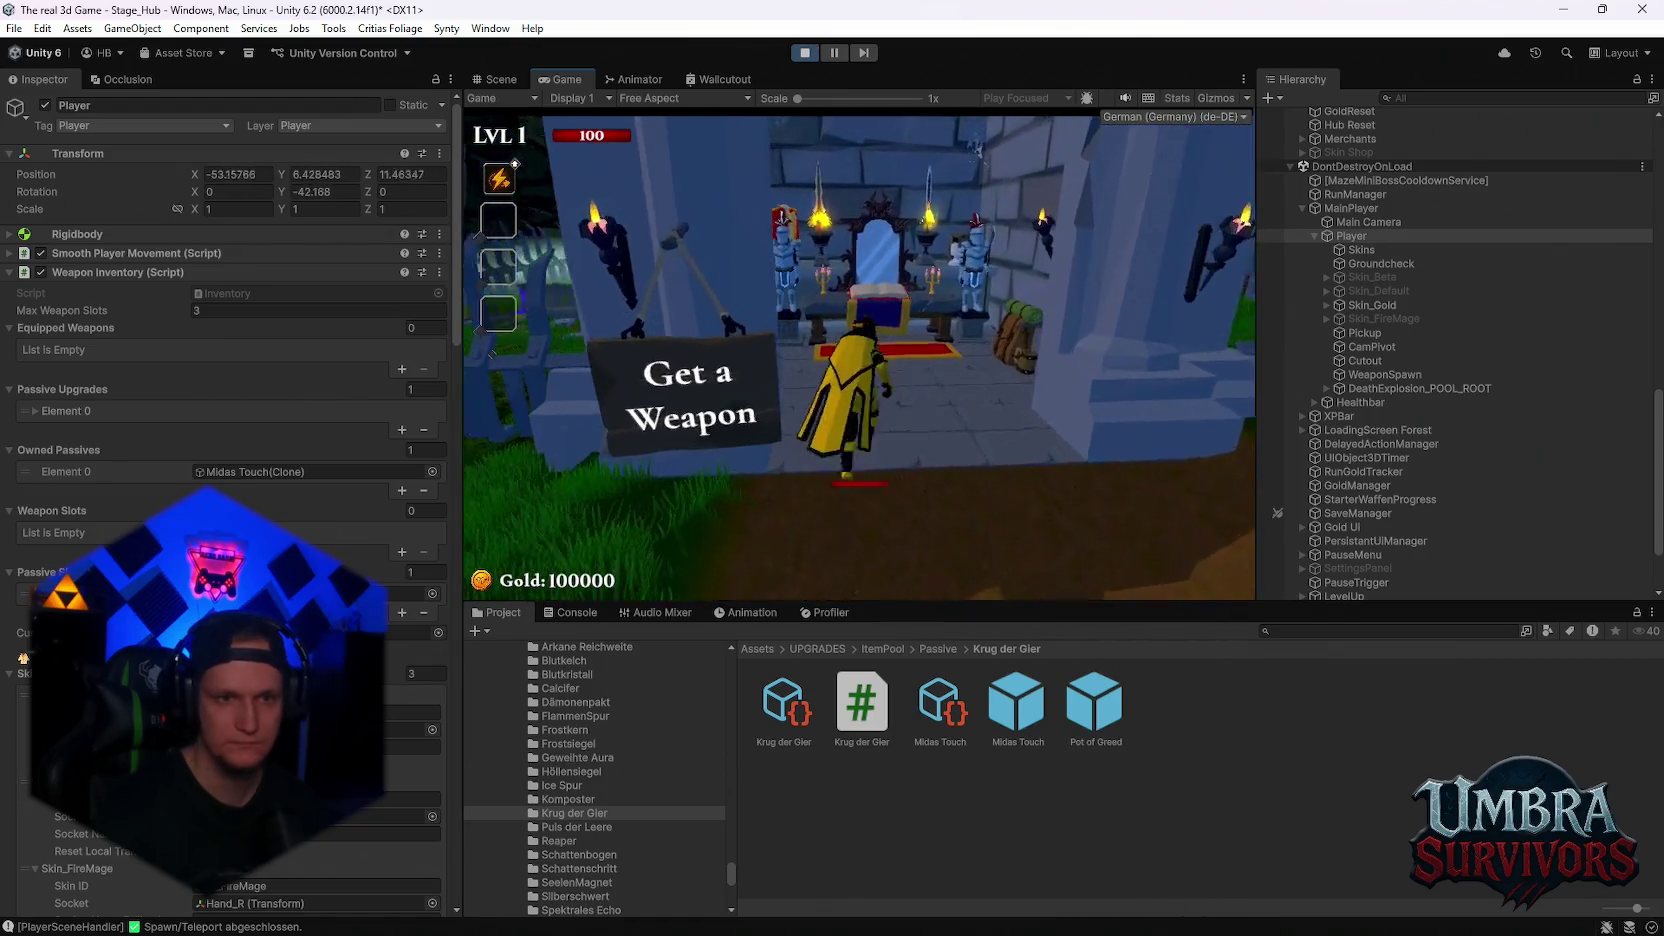
scroll(777, 305, "down", 2)
left_click(745, 410)
left_click(745, 299)
left_click(748, 208)
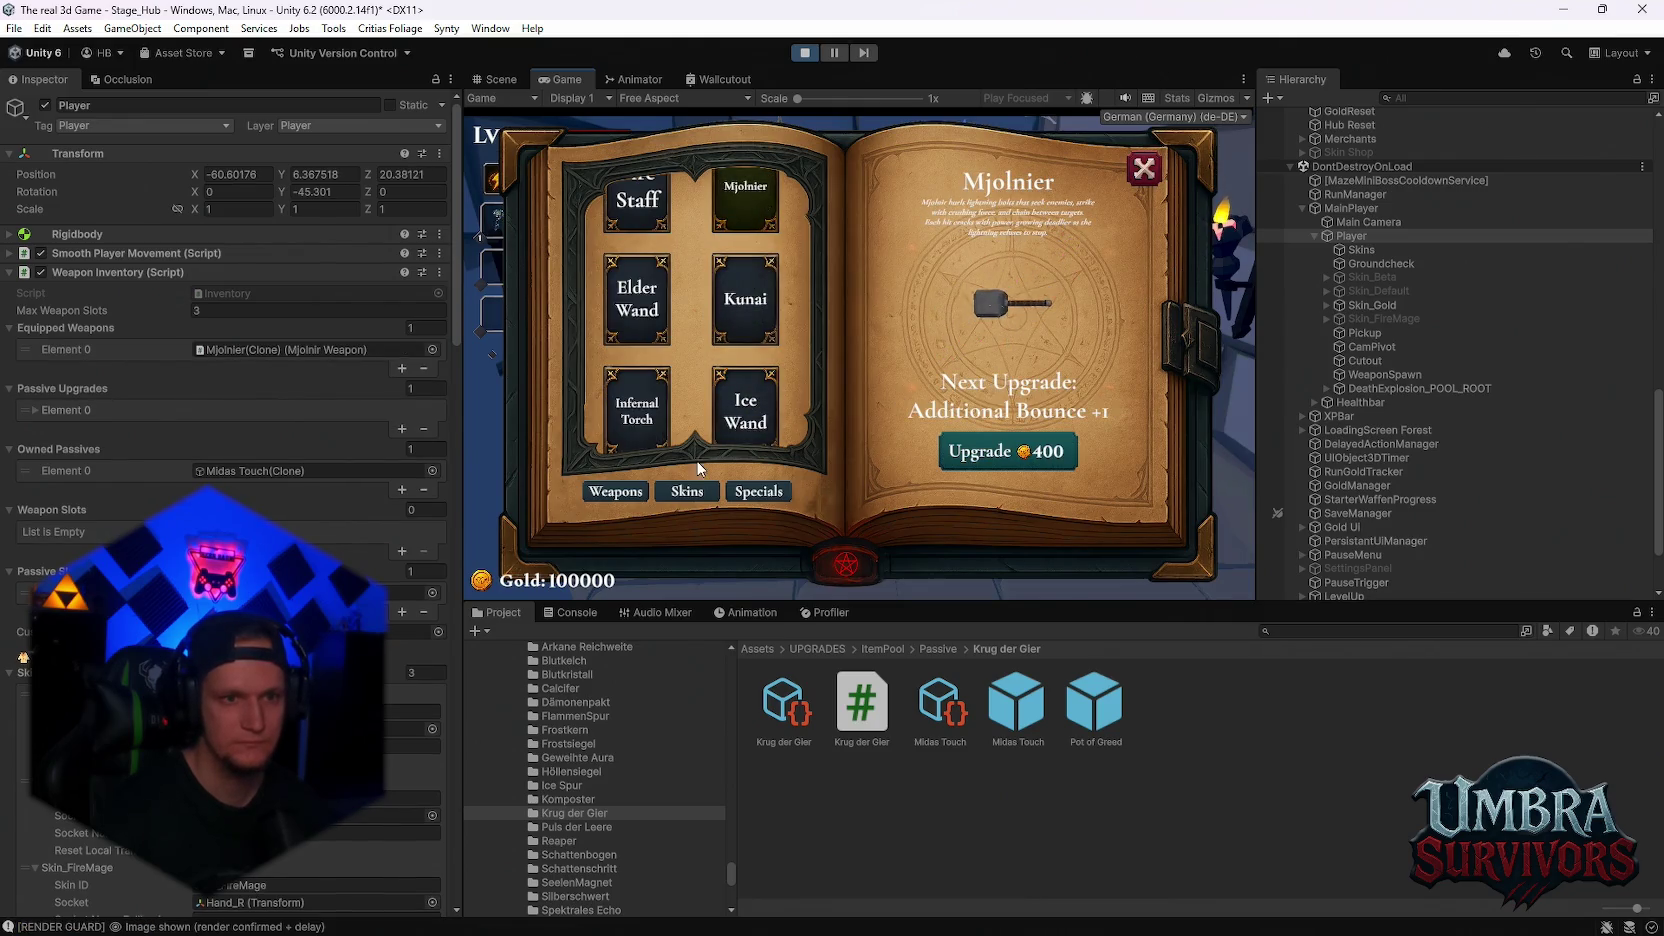
left_click(695, 498)
left_click(746, 384)
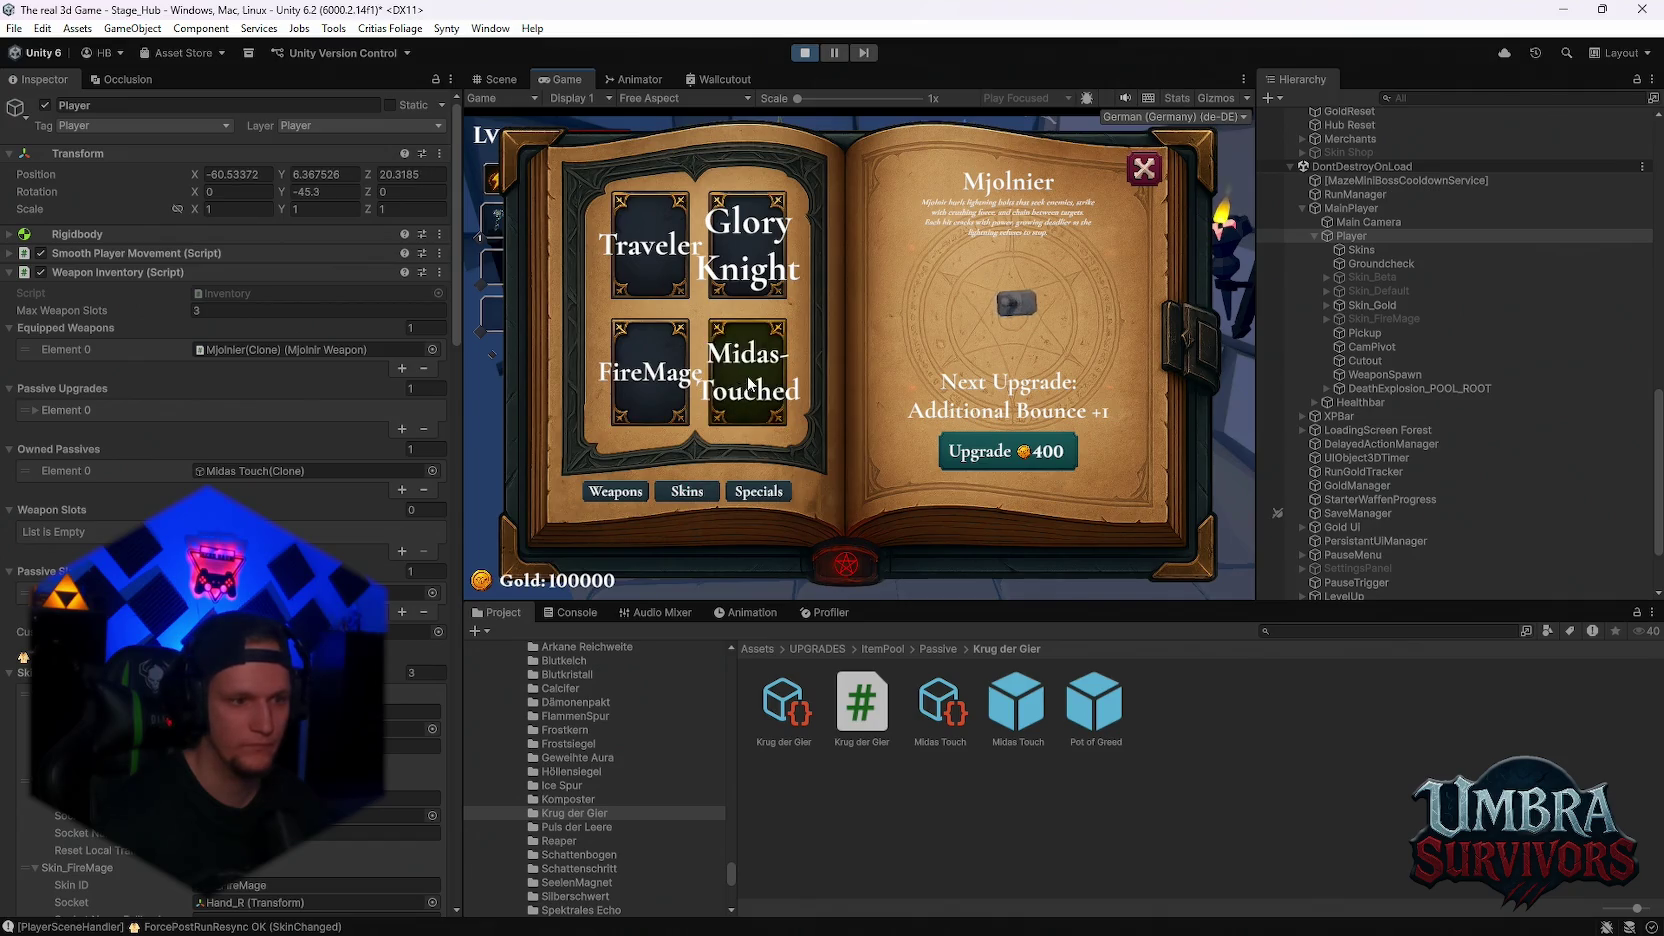
left_click(1144, 169)
Pause and resume, then reopen the skin book at the throne and pick Midas-Touched
key("Escape")
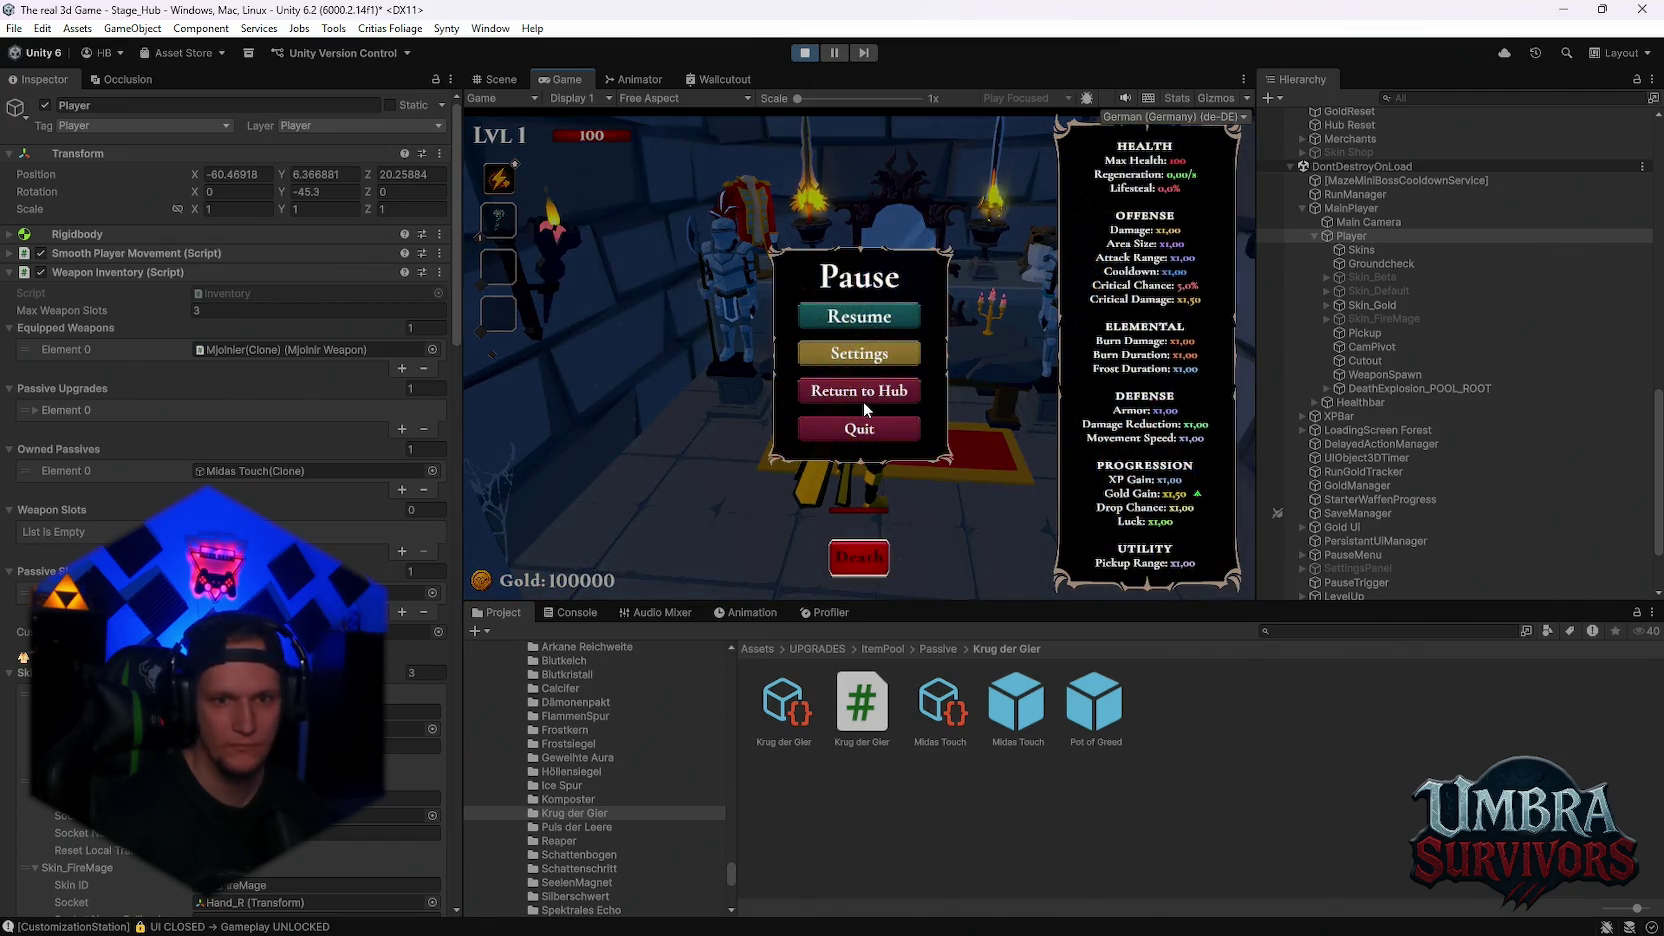
key("Escape")
key("w")
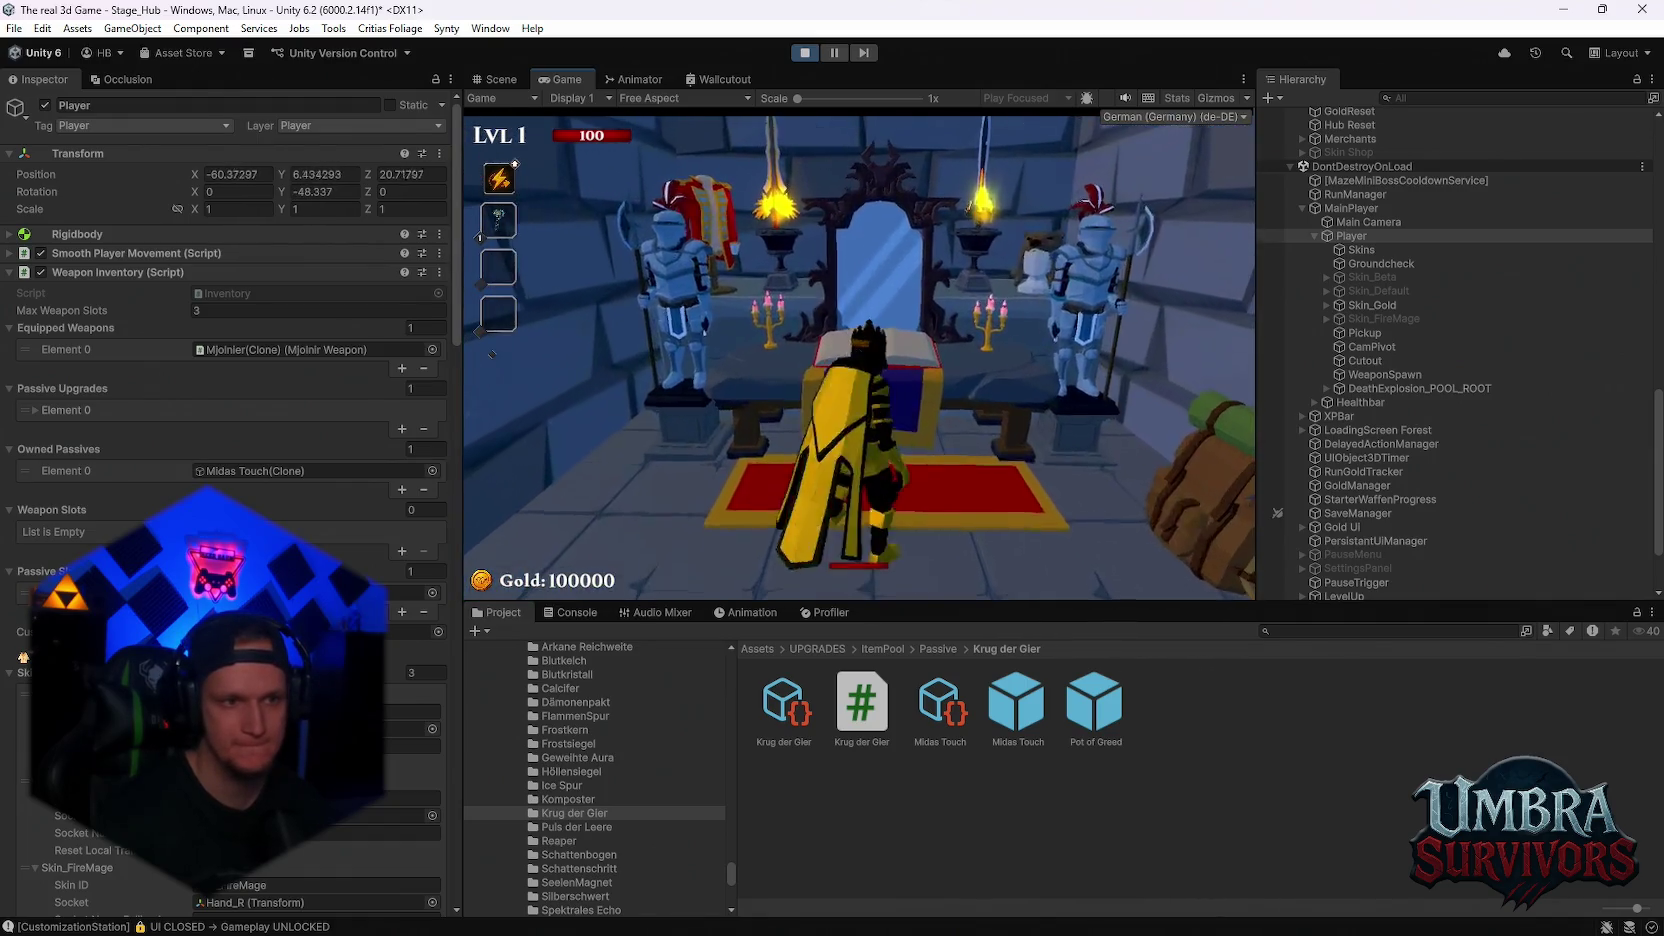
key("e")
key("Escape")
key("Escape")
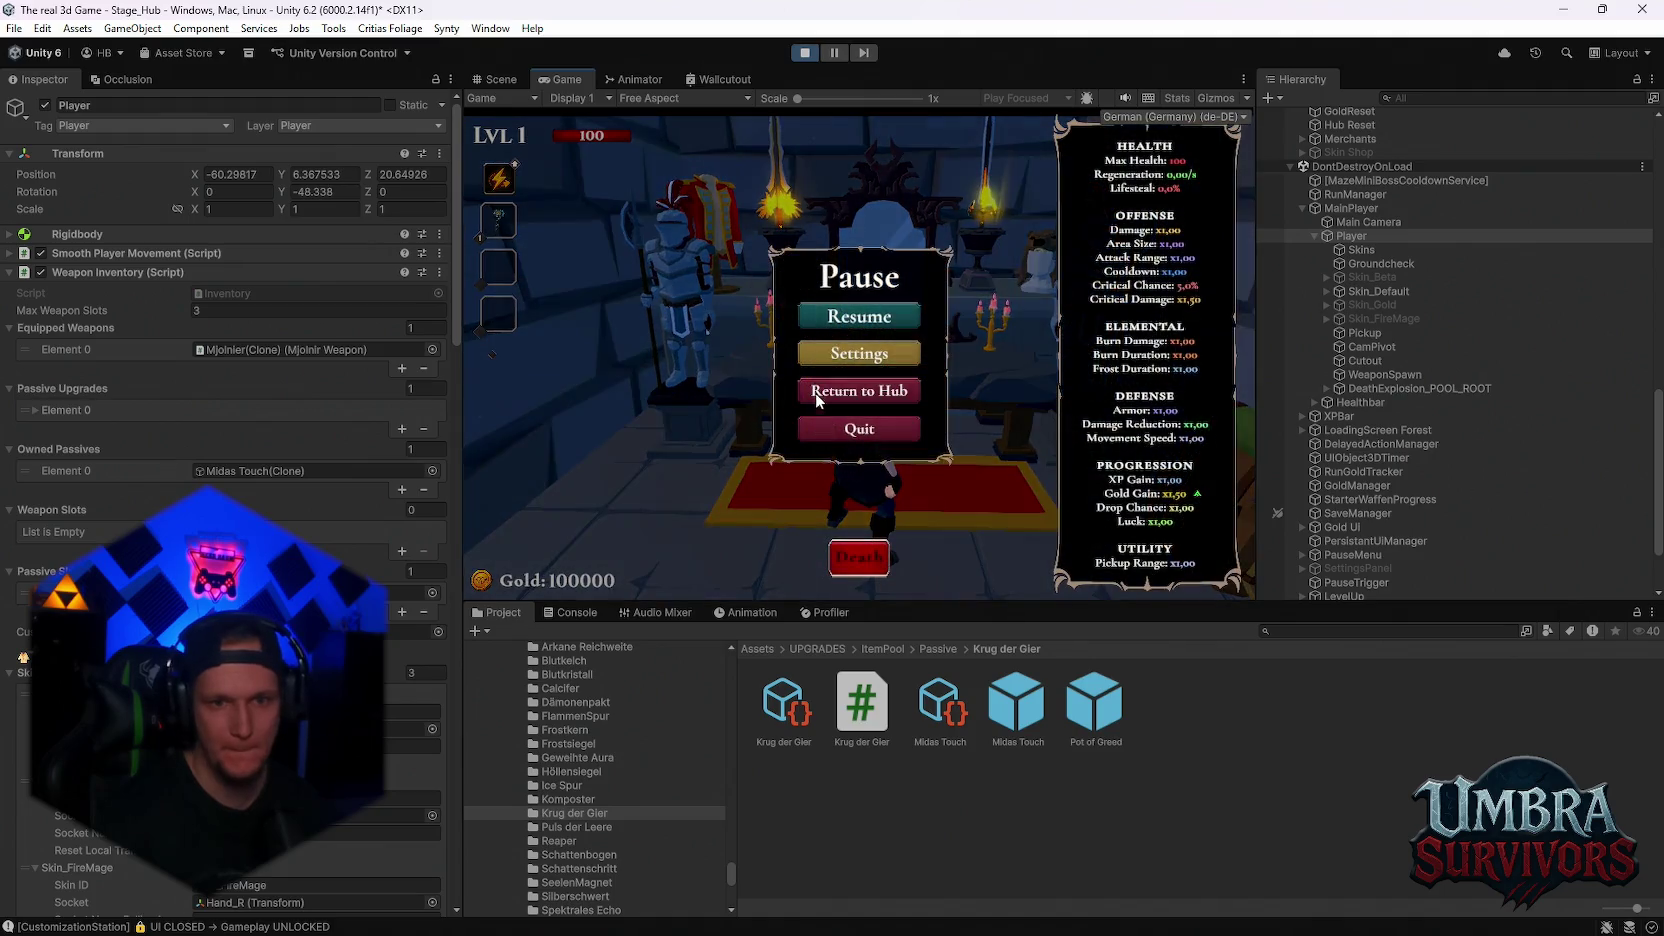
key("Escape")
key("e")
left_click(745, 375)
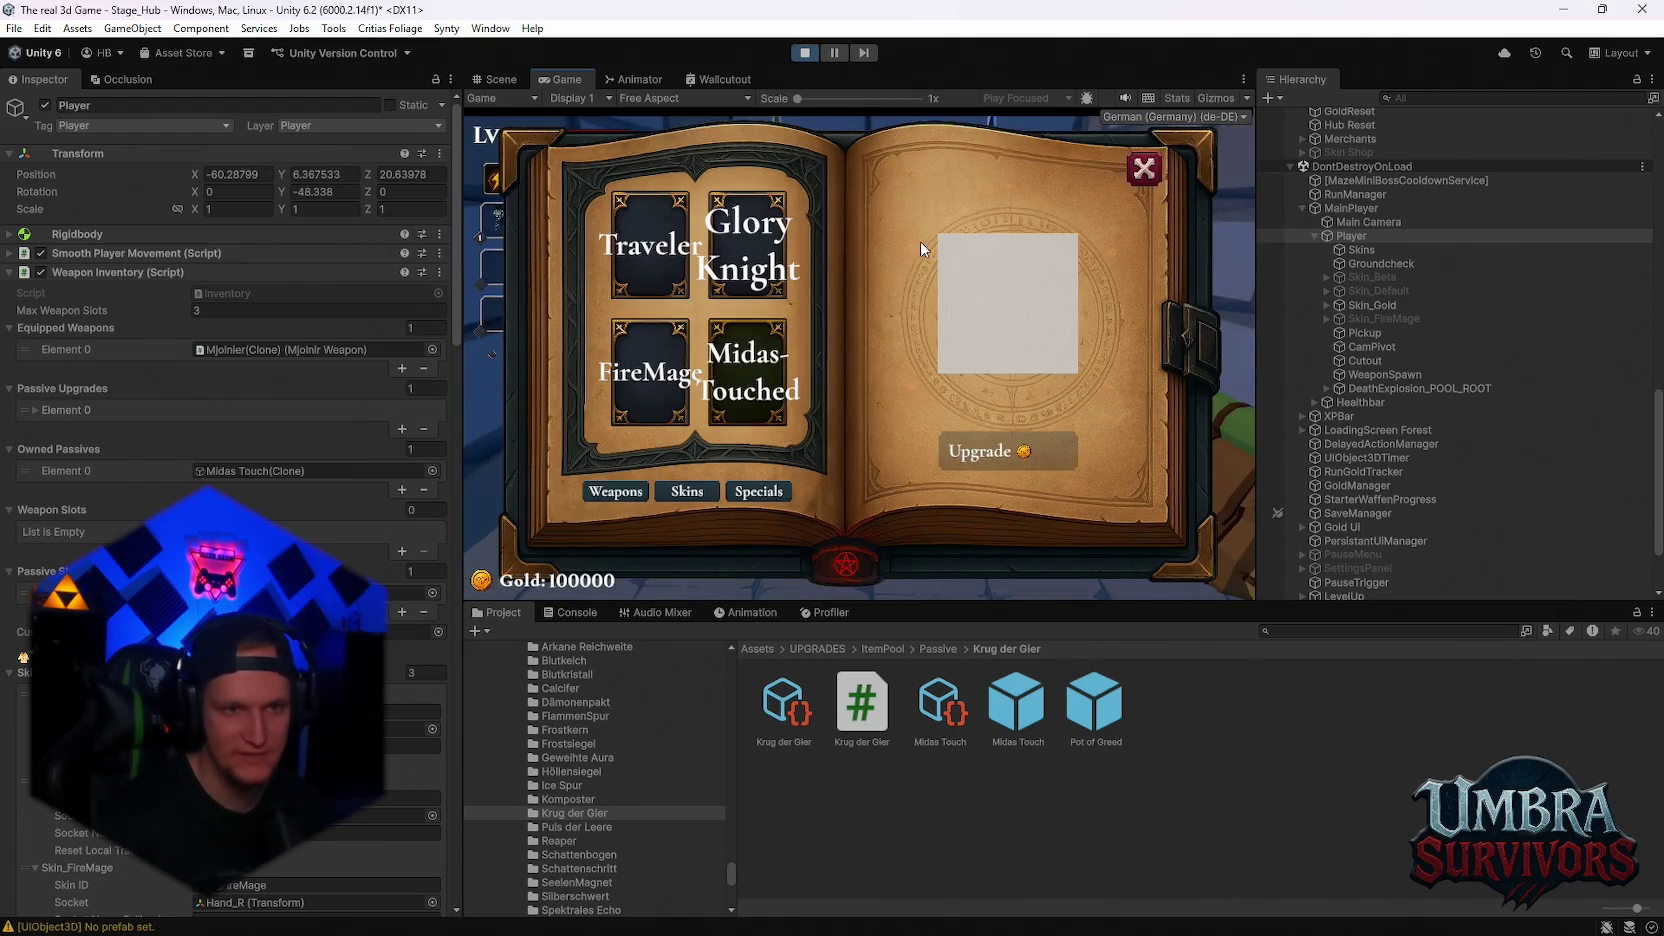
key("Escape")
Try the Glory Knight skin, then switch back to Midas-Touched and close the skins book
key("w")
key("s")
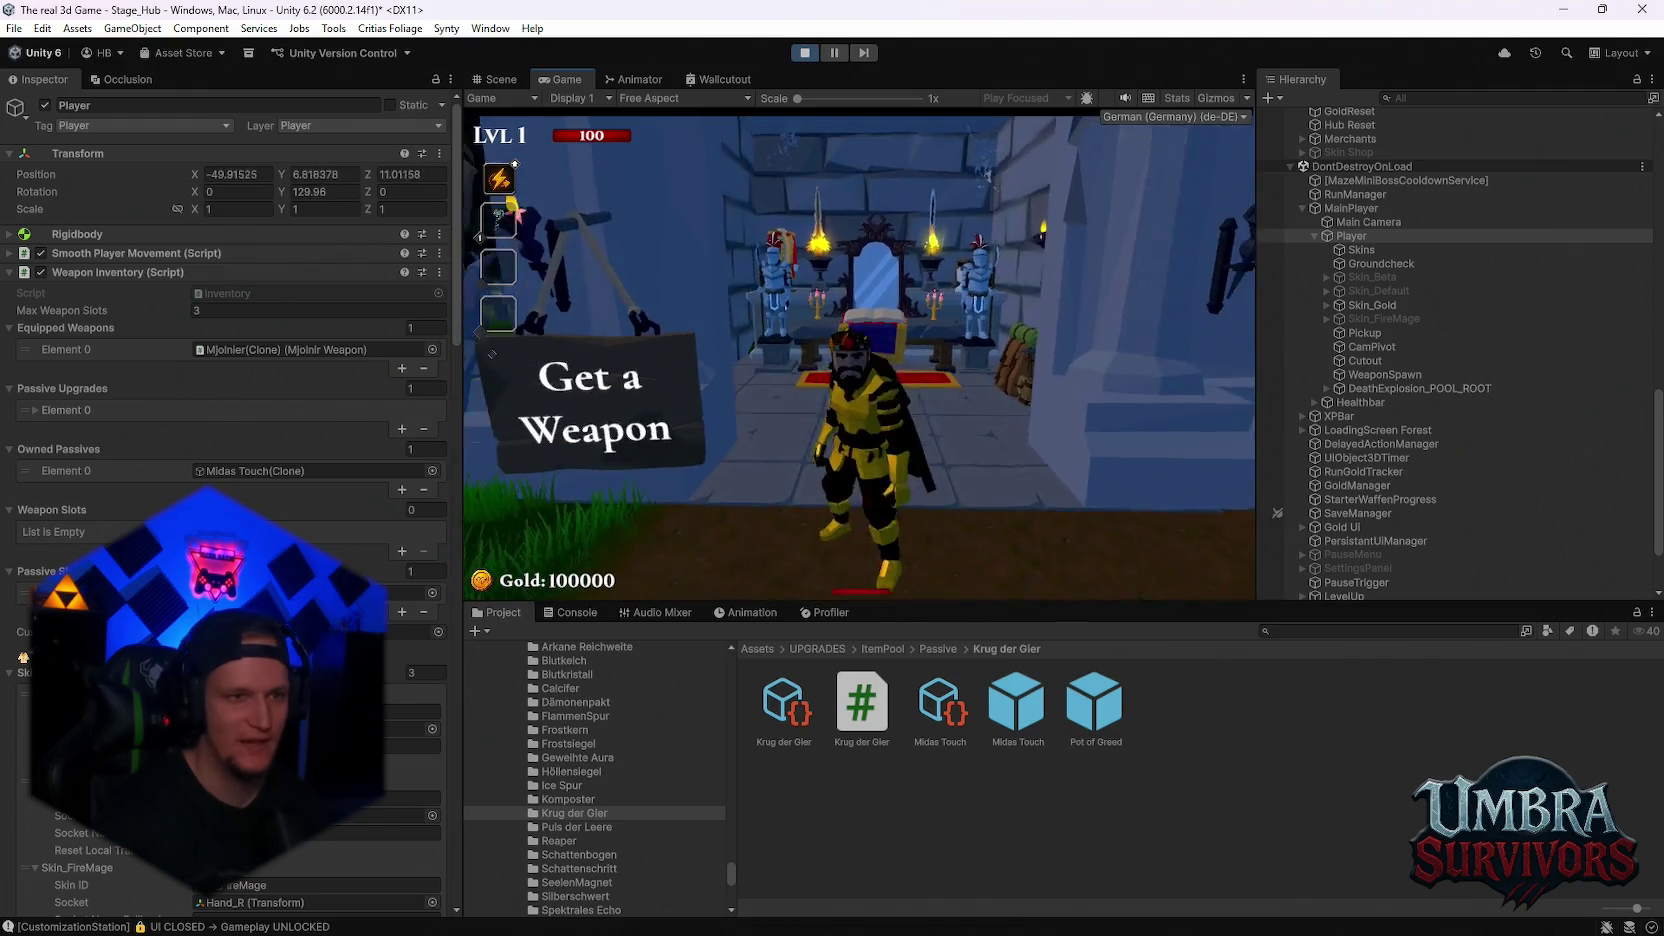
key("e")
left_click(747, 270)
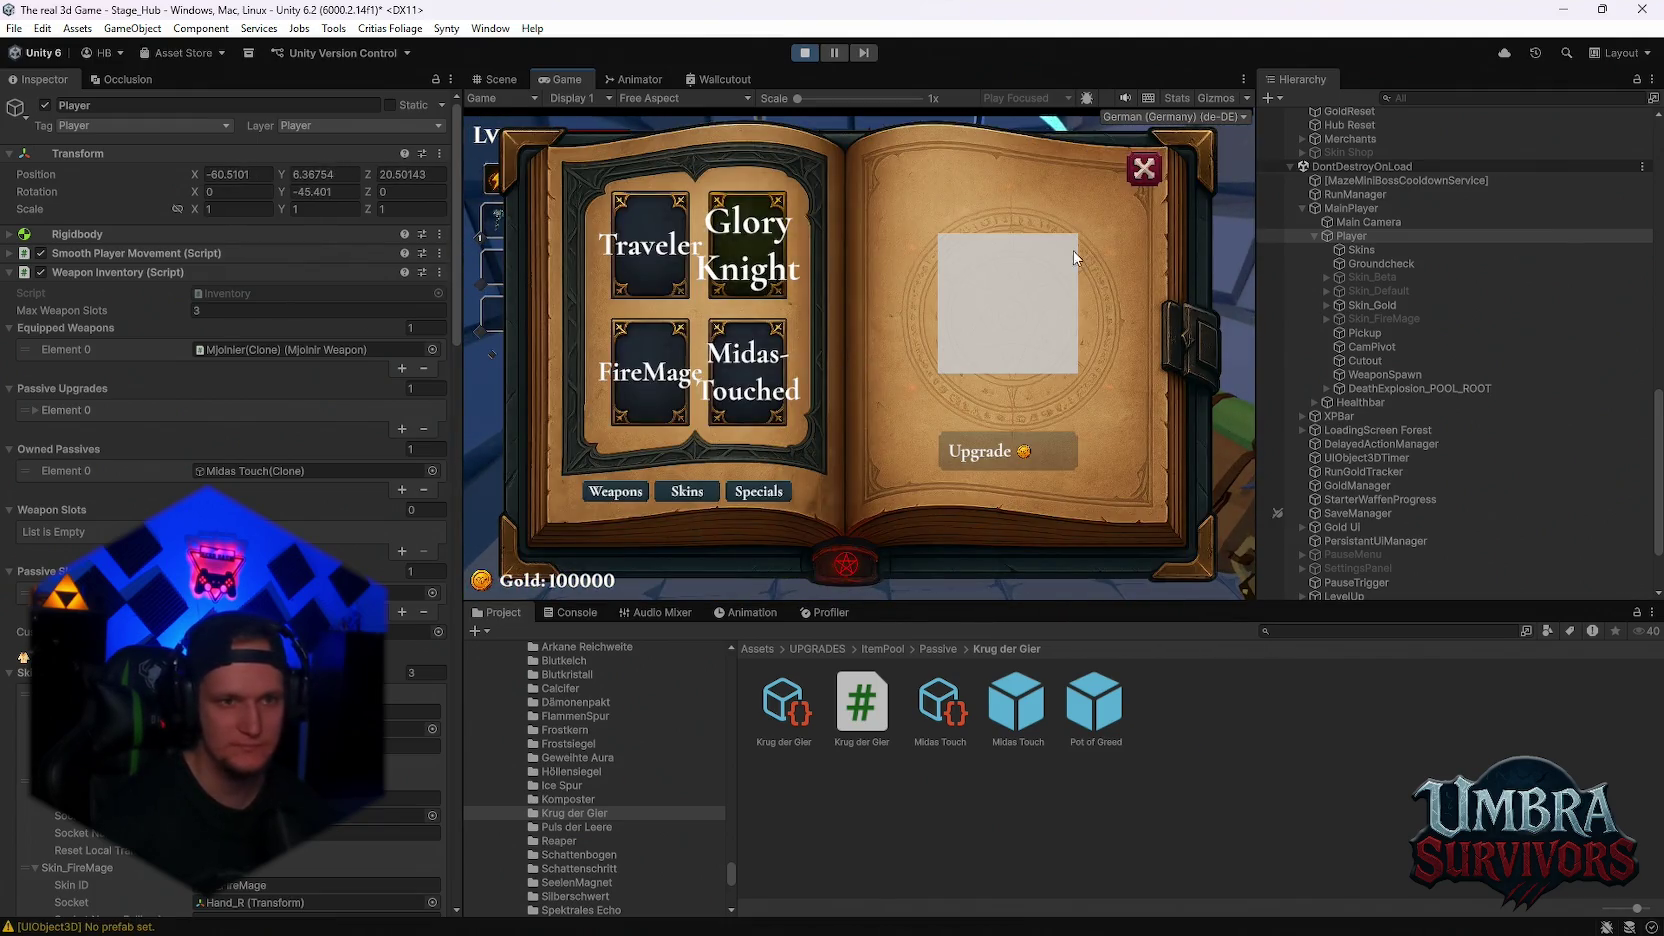
key("Escape")
key("s")
key("w")
key("Escape")
key("Escape")
key("e")
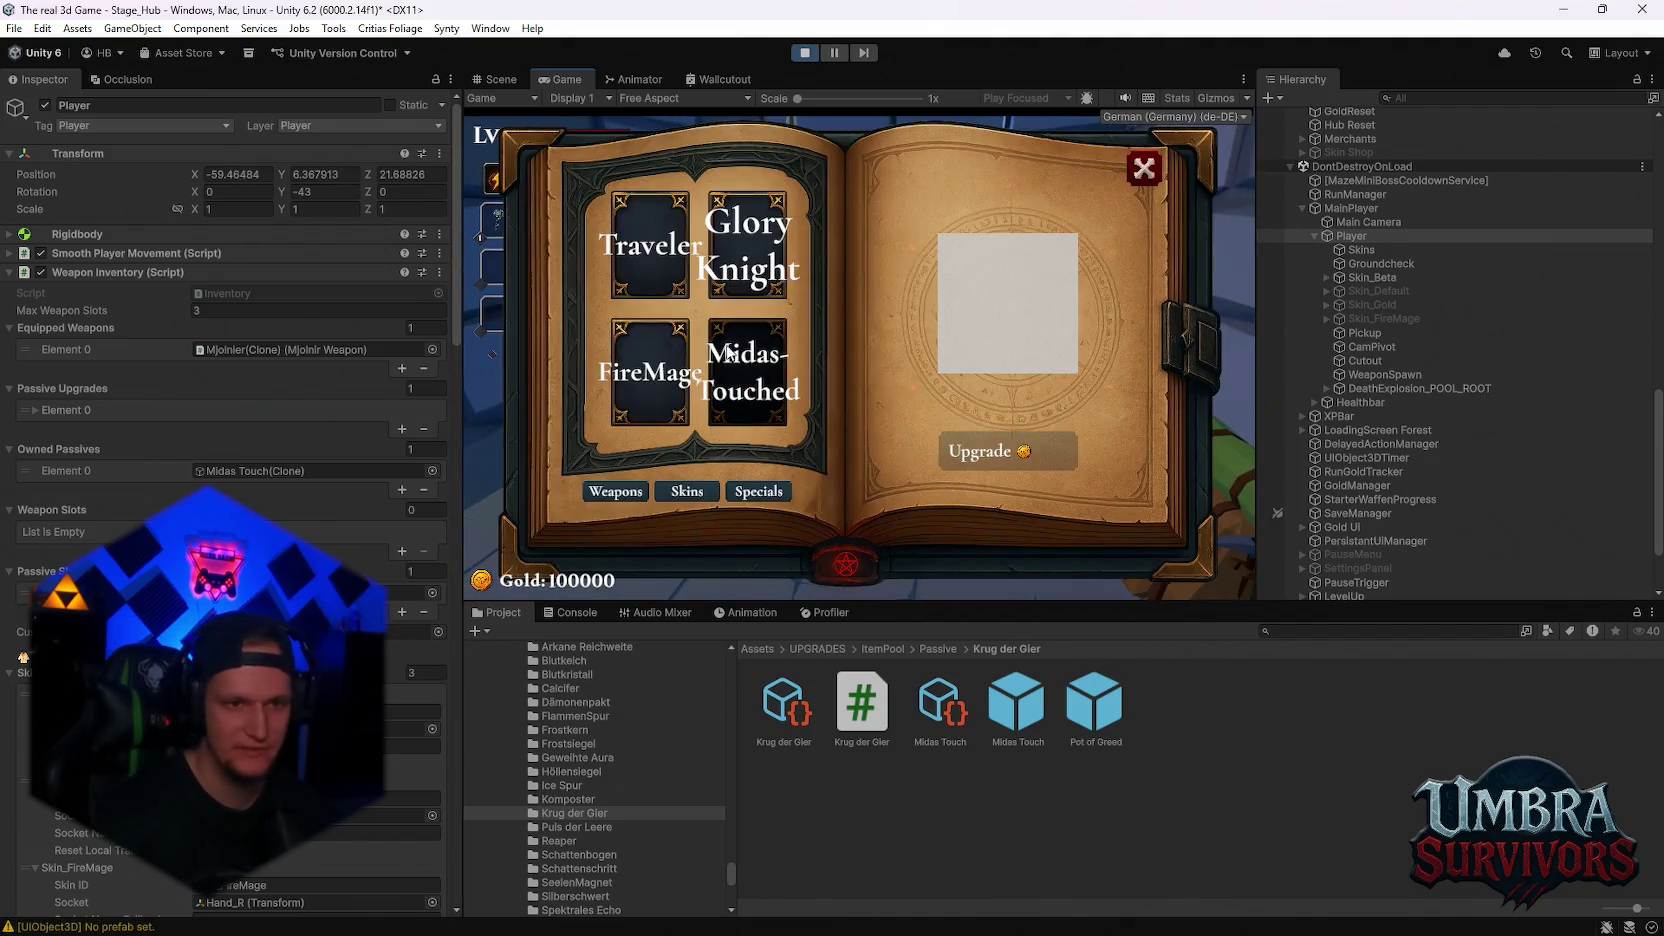
left_click(752, 372)
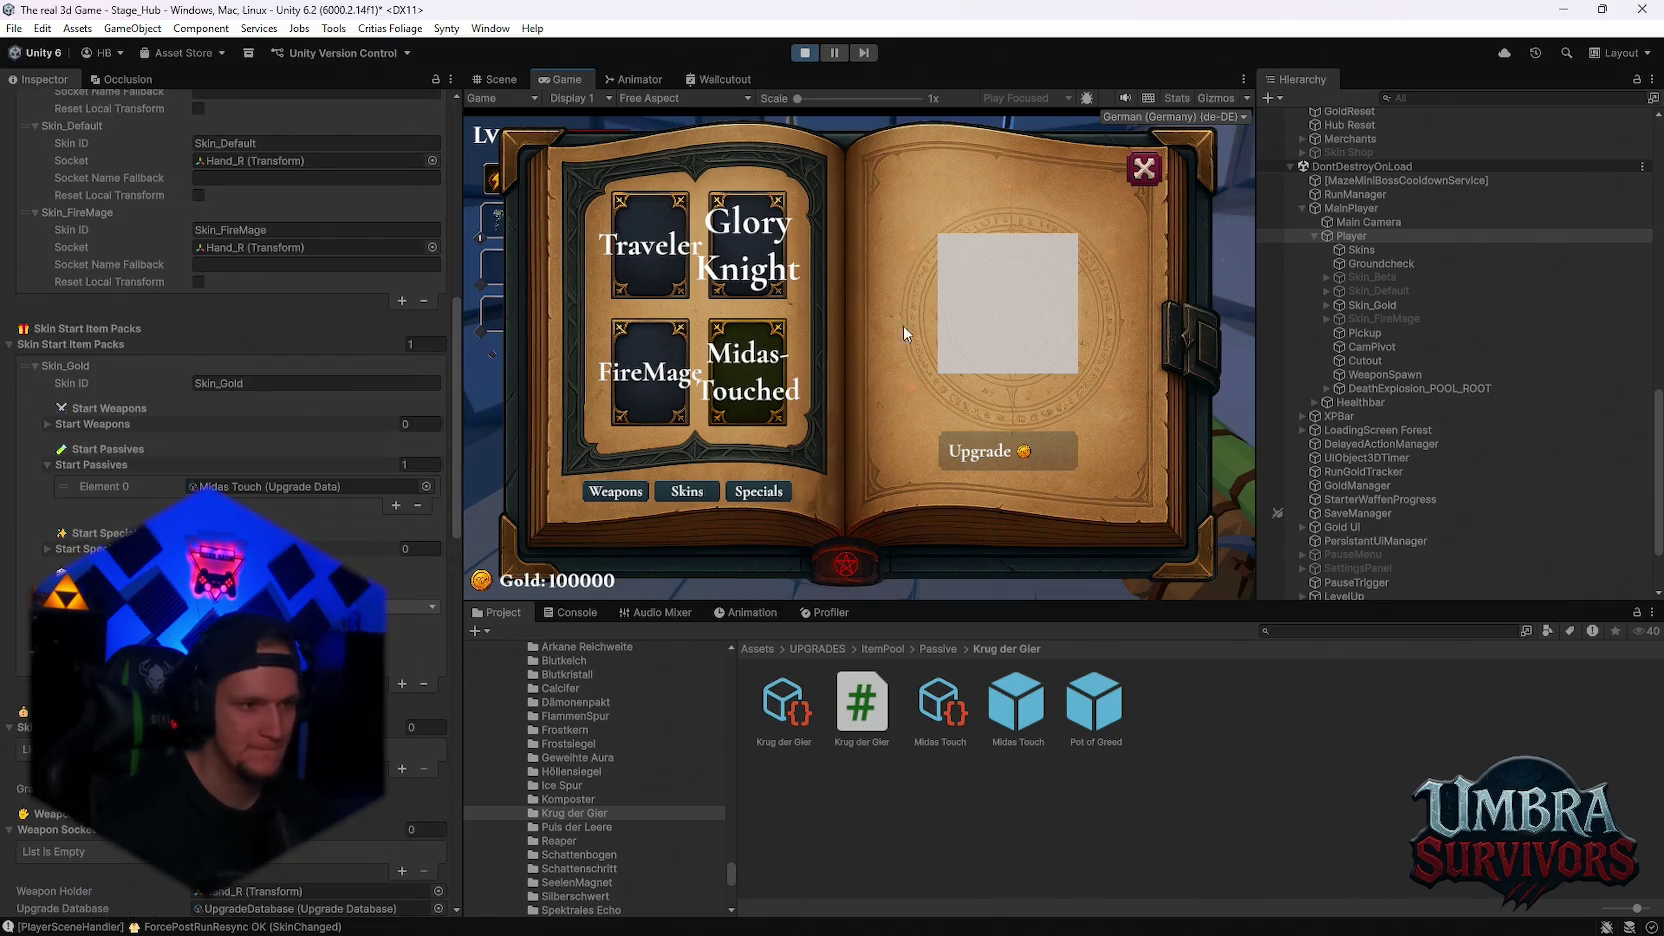
left_click(1144, 168)
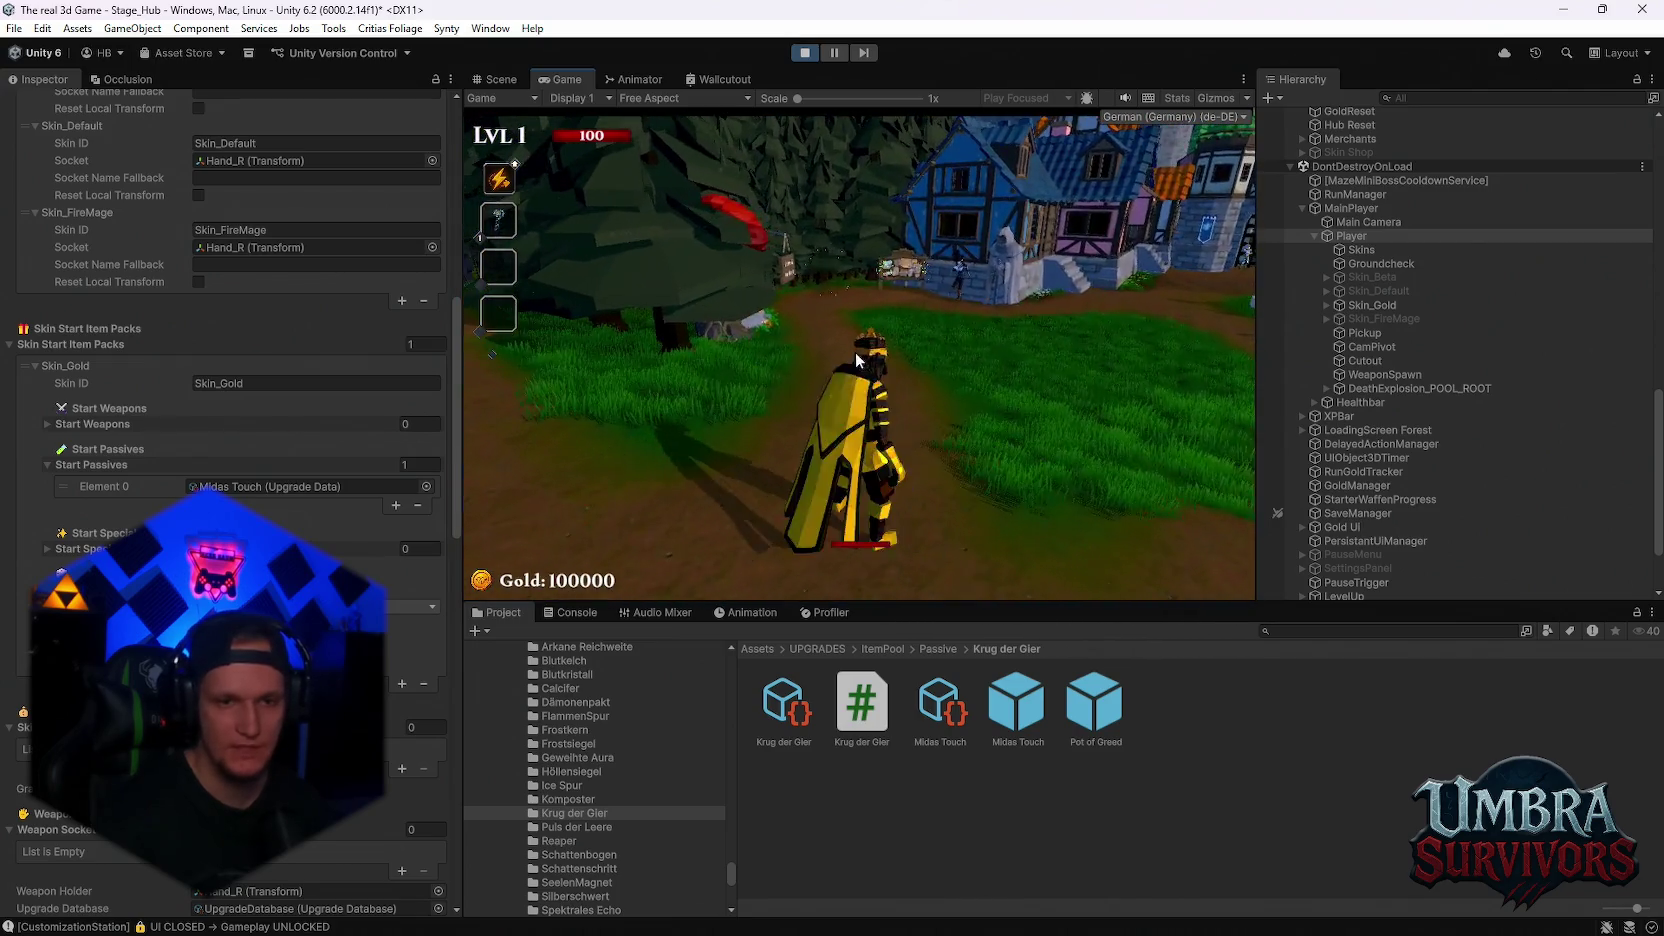
Reroll the offered passive cards seven times, then choose one of the cards
key("Escape")
key("Escape")
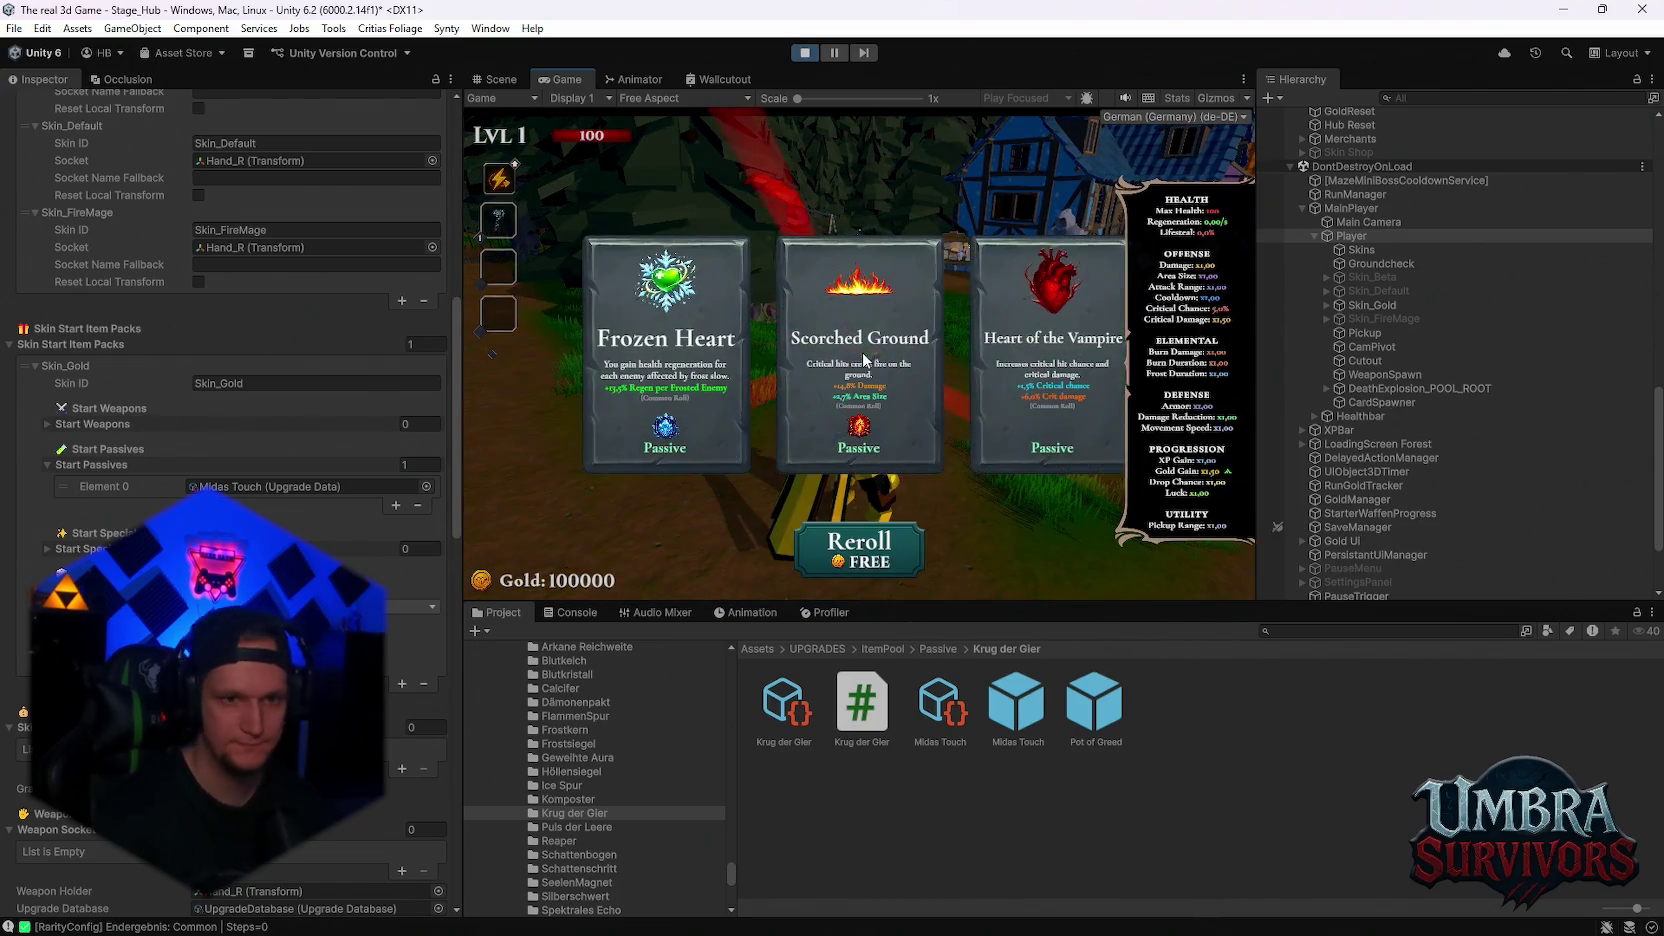
left_click(862, 545)
left_click(862, 545)
left_click(862, 545)
left_click(865, 540)
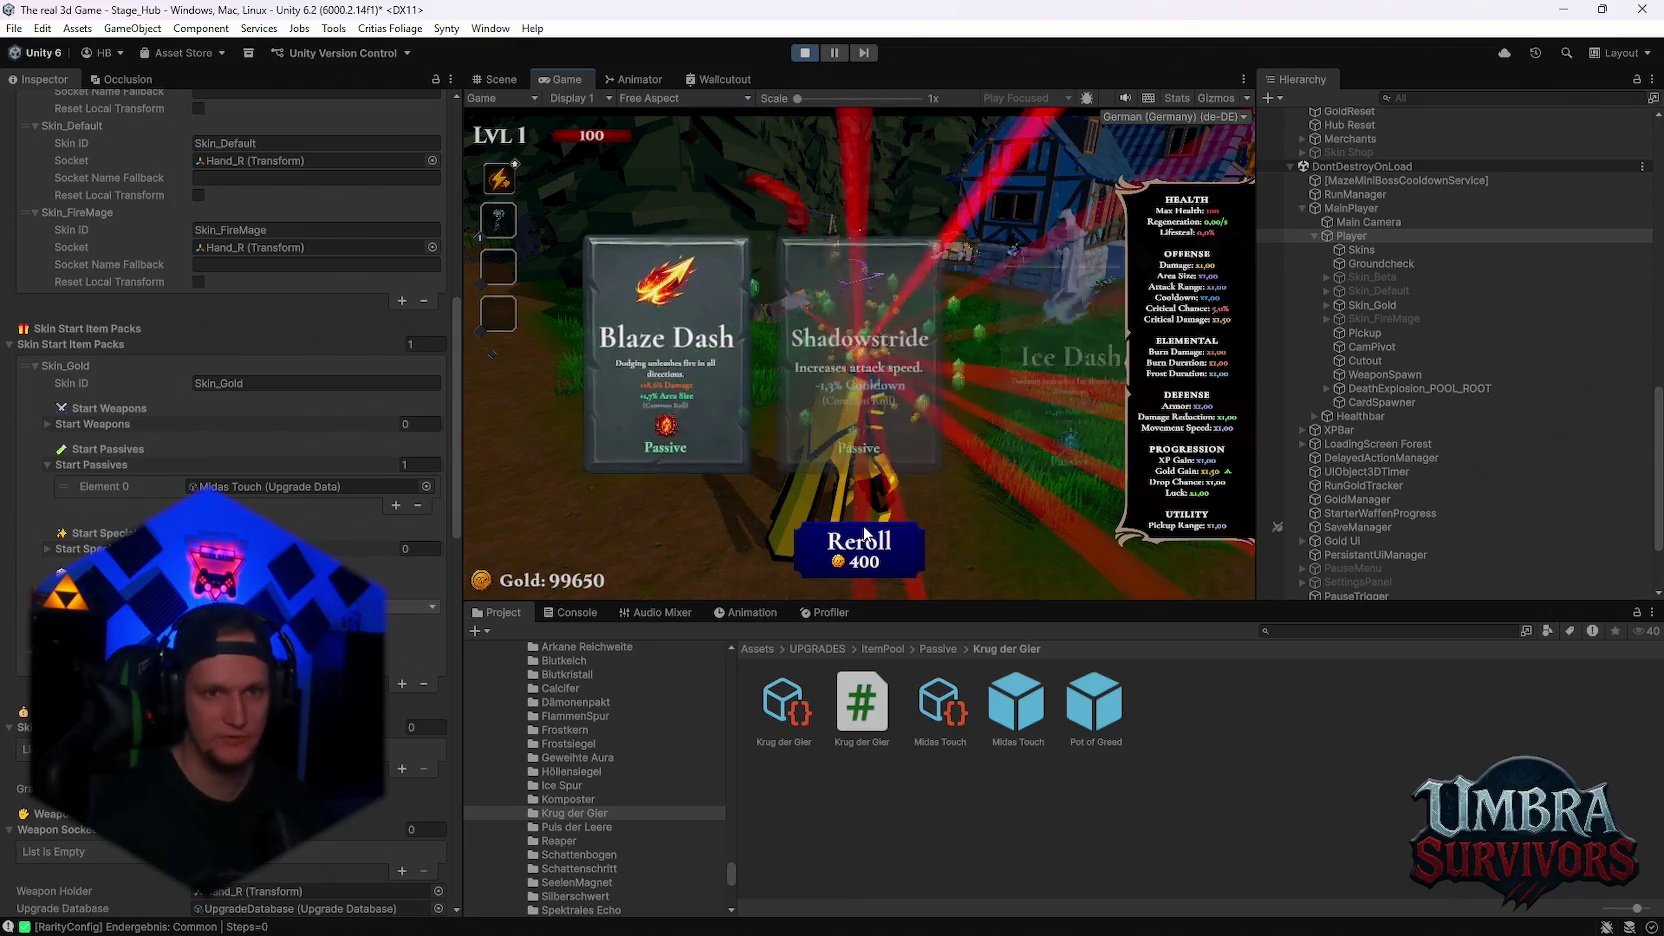
left_click(865, 540)
left_click(865, 540)
left_click(865, 540)
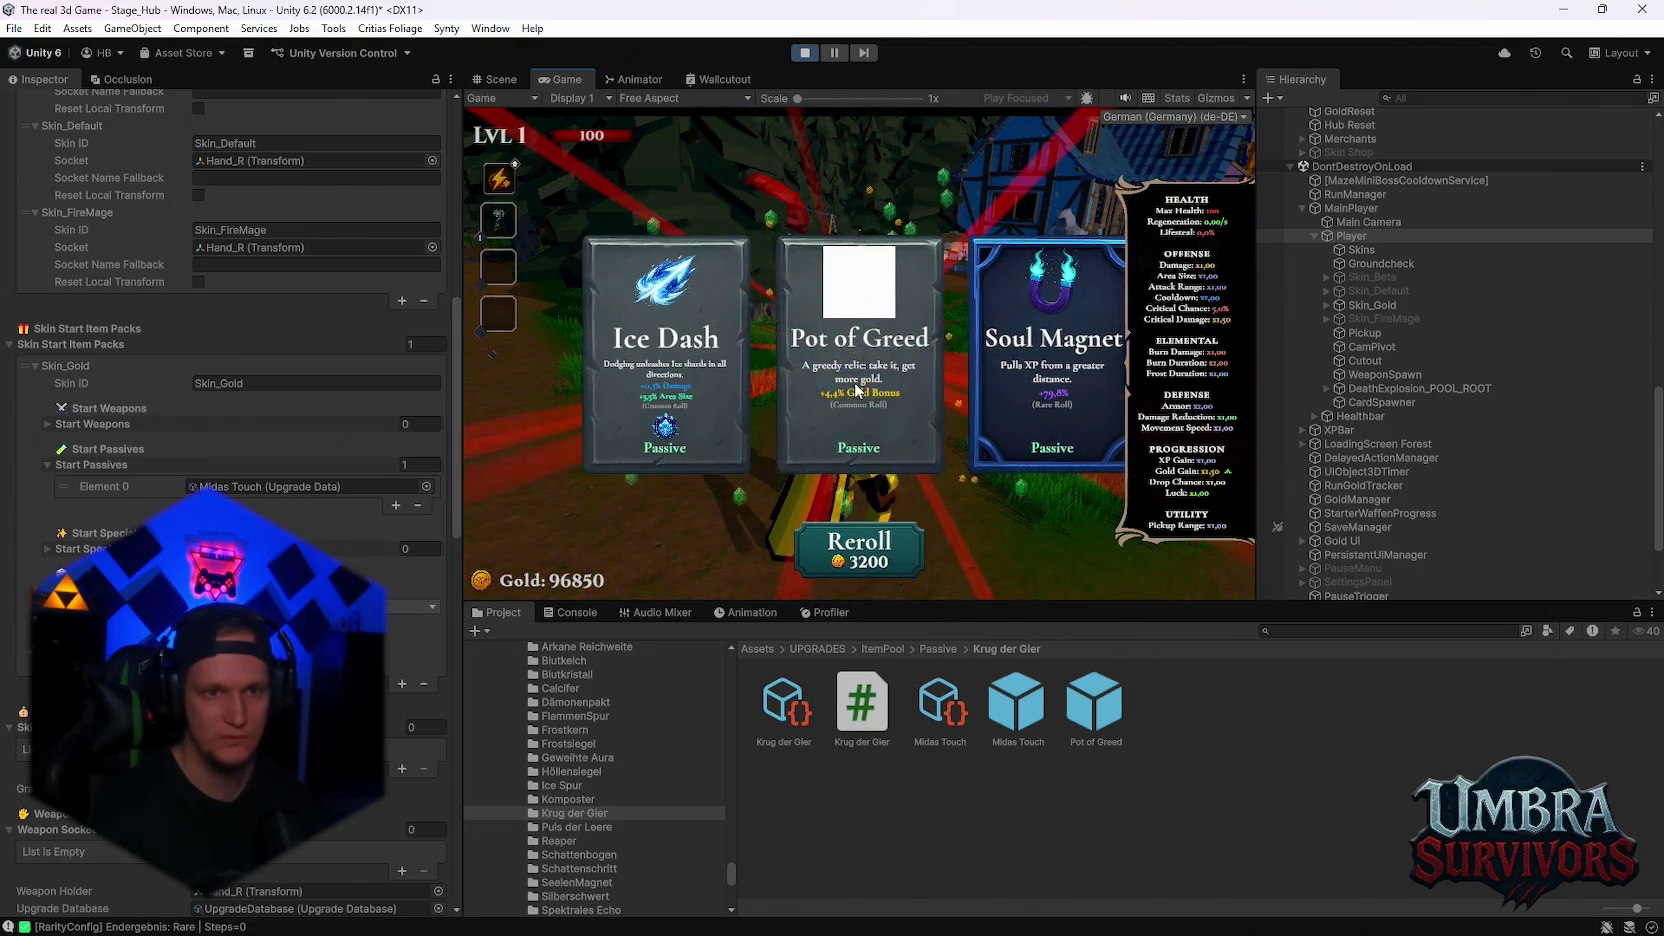
left_click(893, 410)
Pause and resume, show the Midas Touch prefab's settings, and stop play mode
key("Escape")
key("Escape")
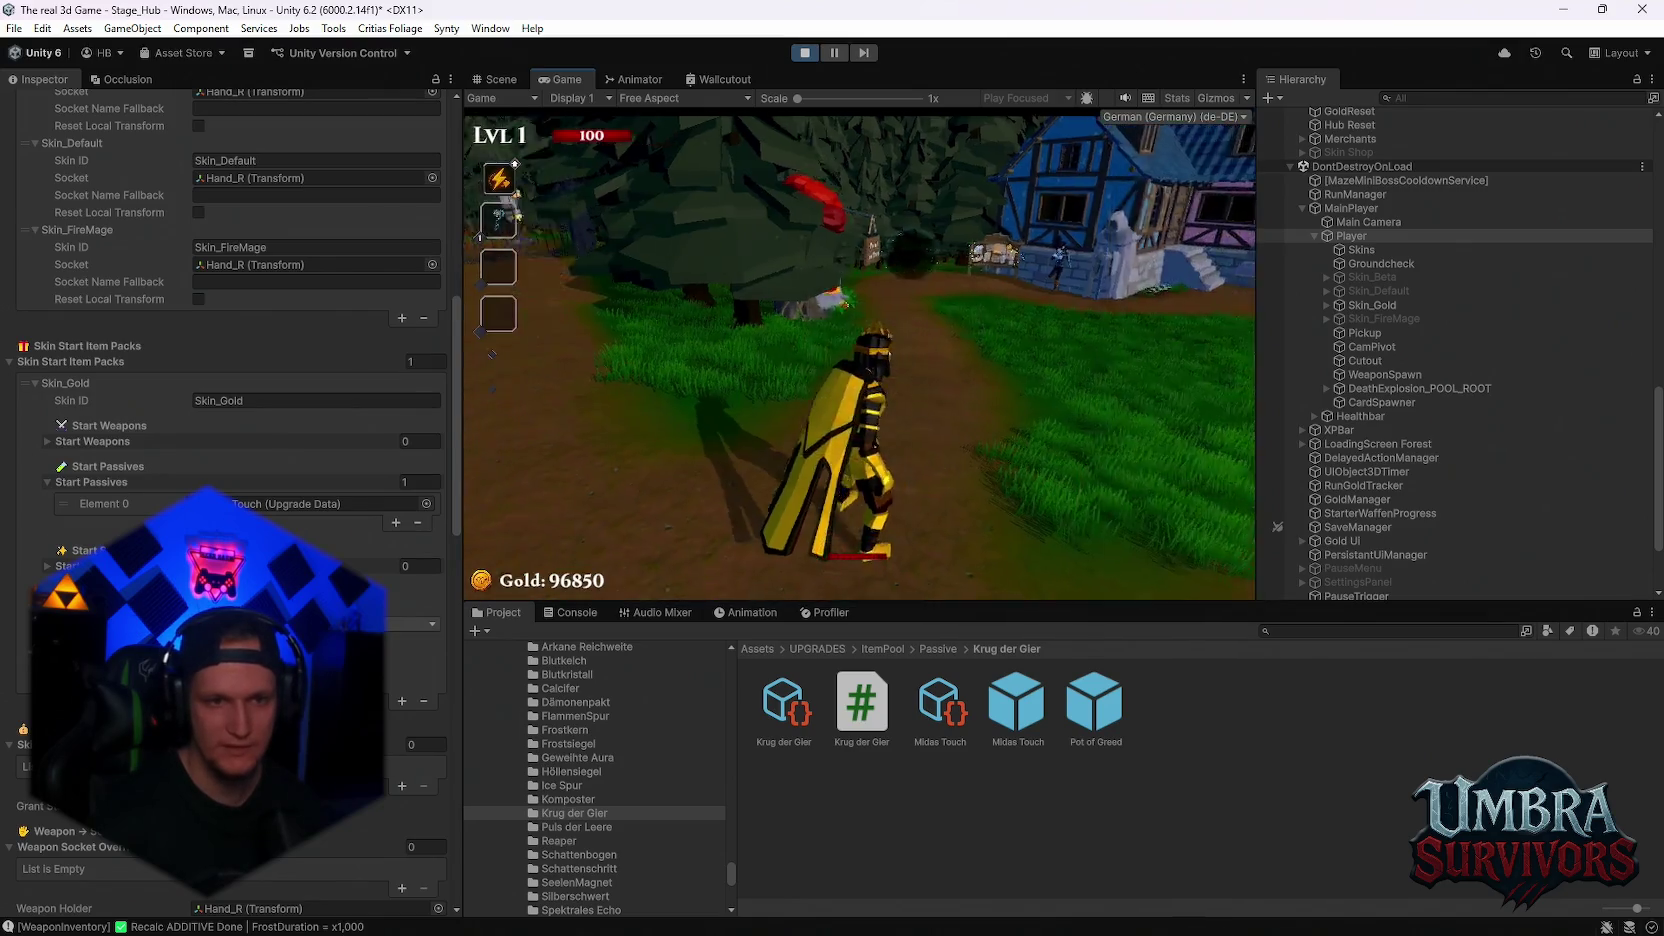
key("Escape")
scroll(230, 400, "down", 3)
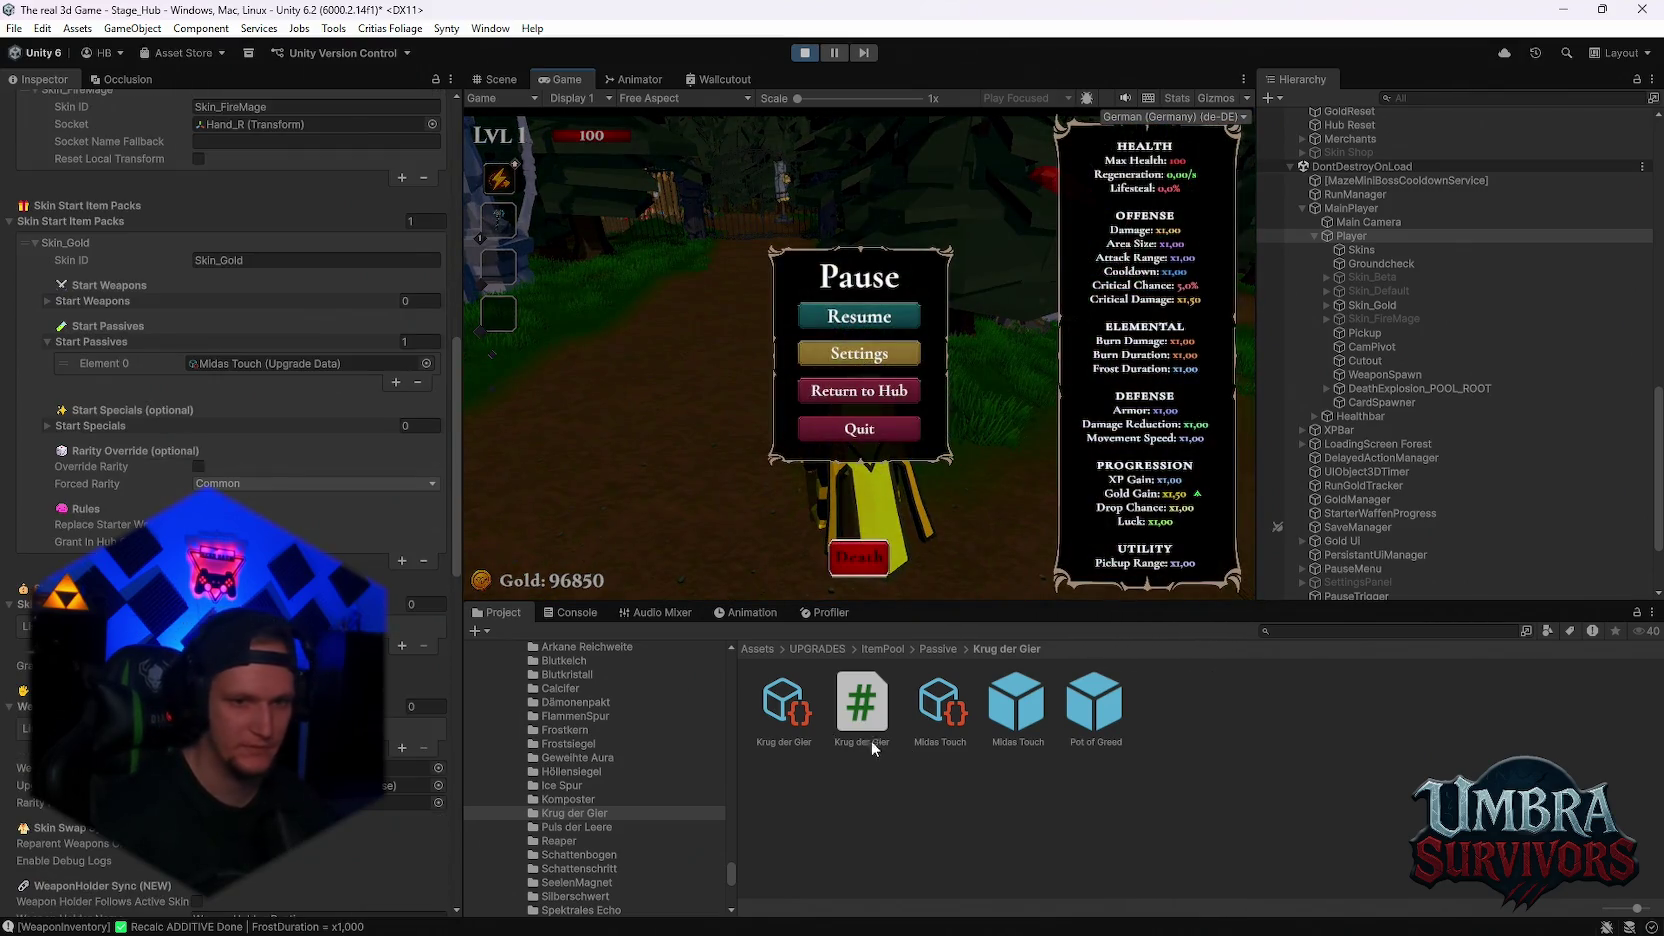
left_click(1028, 720)
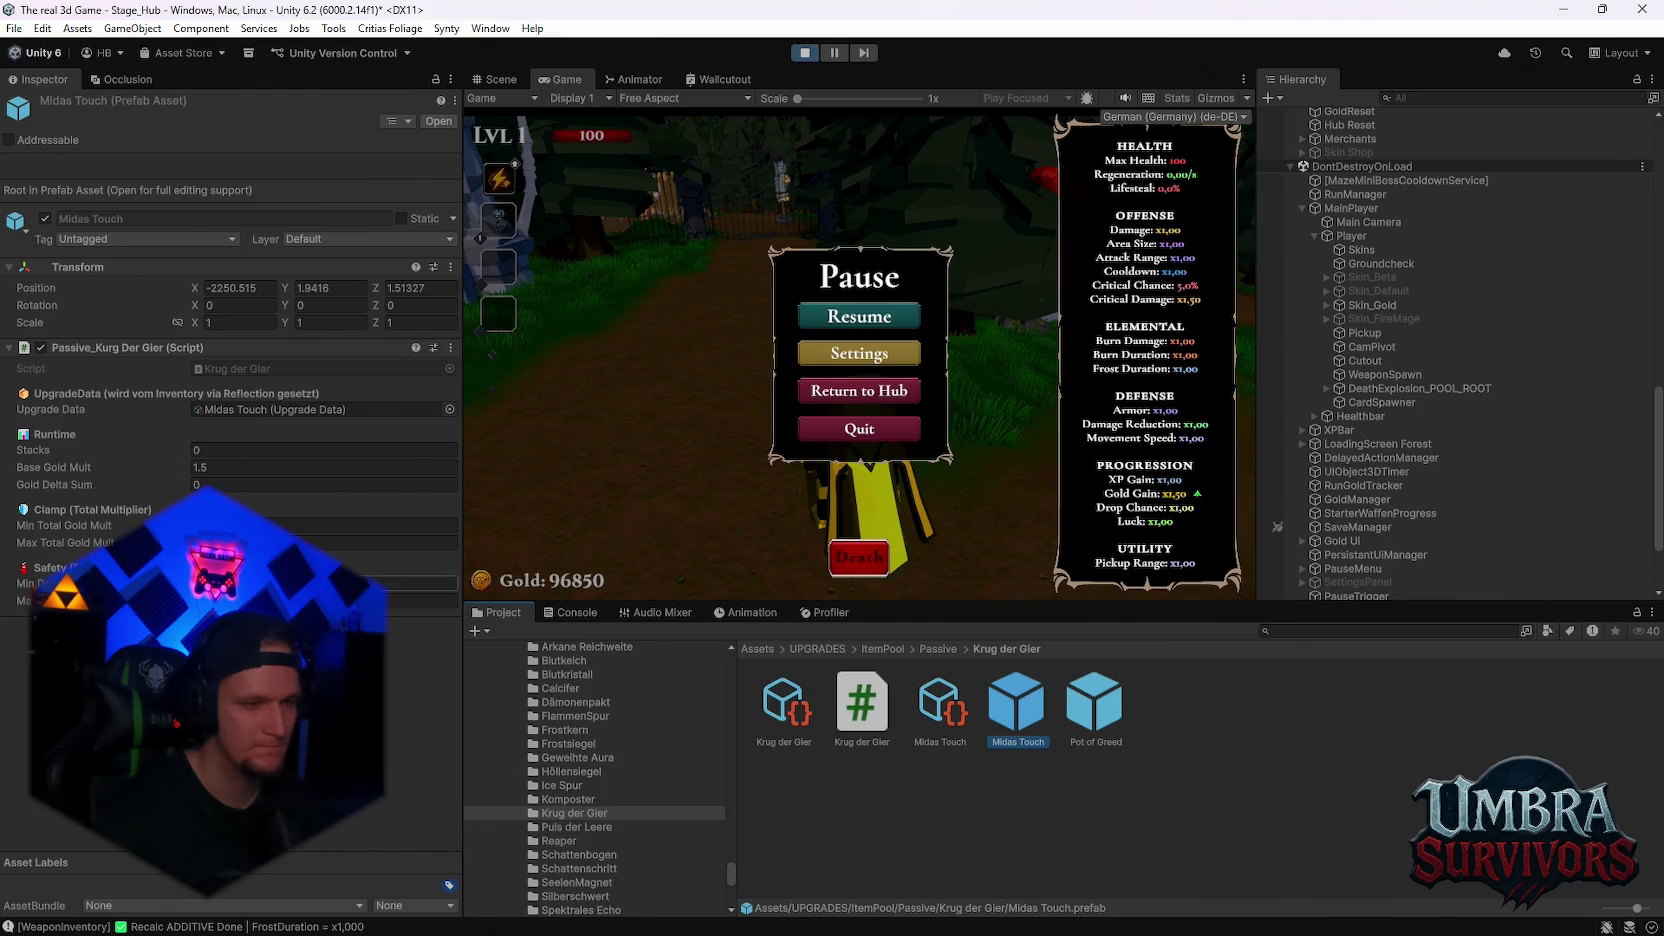
left_click(805, 53)
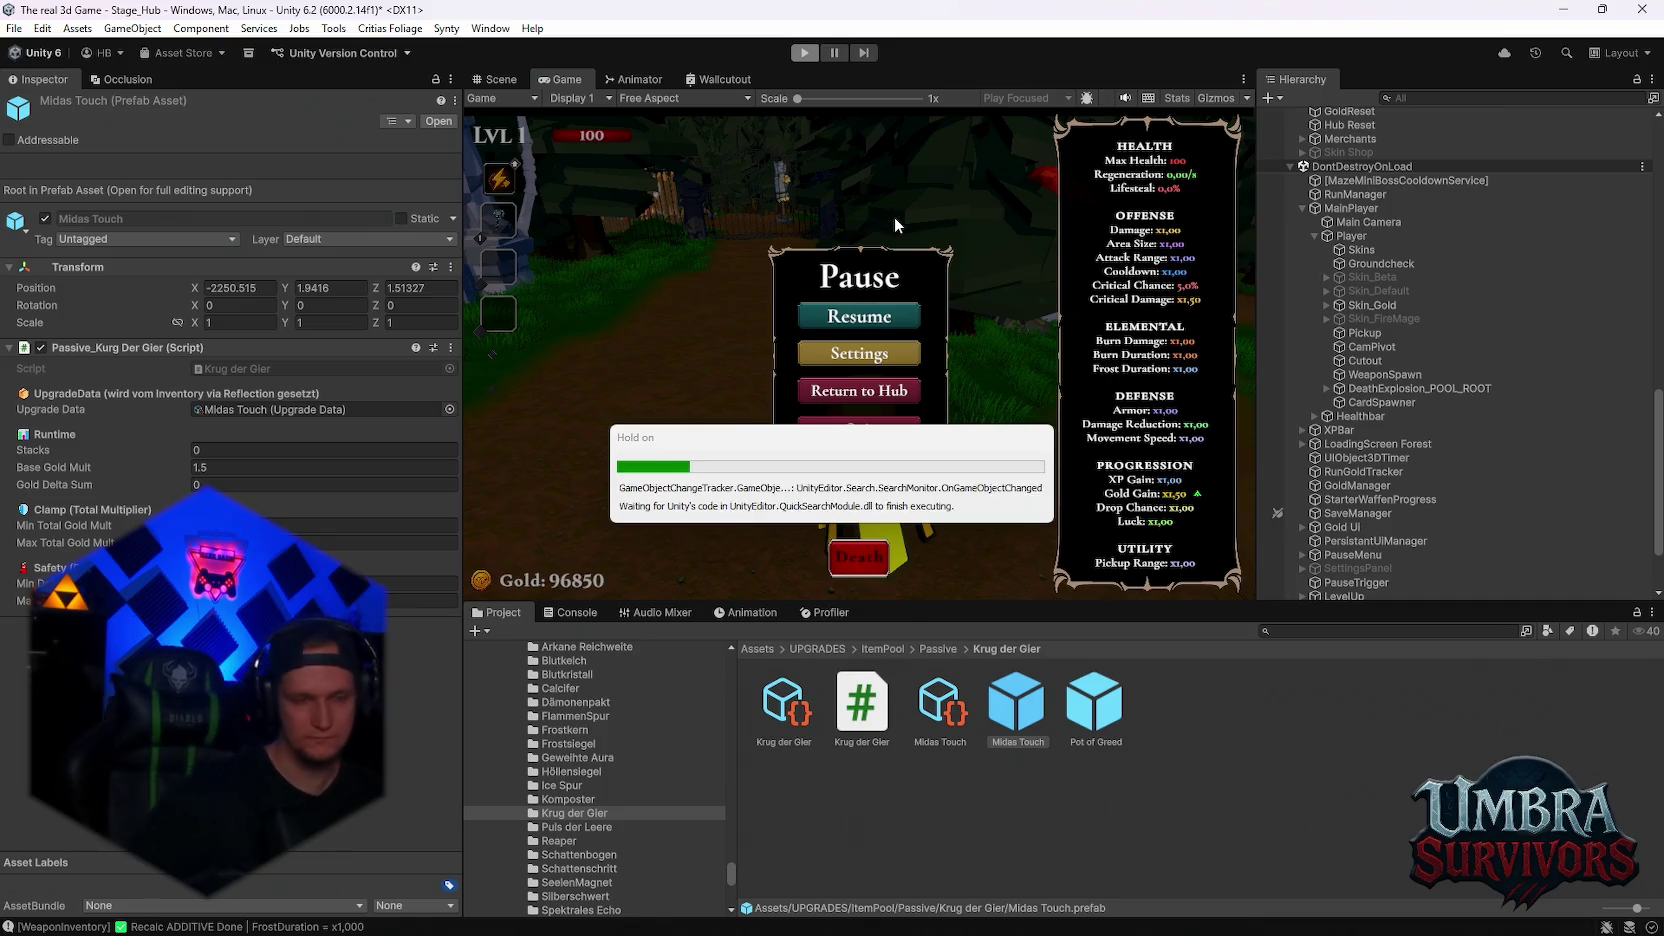
Remove the Skin_Gold entry from the Player's Skin Start Item Packs
left_click(1388, 401)
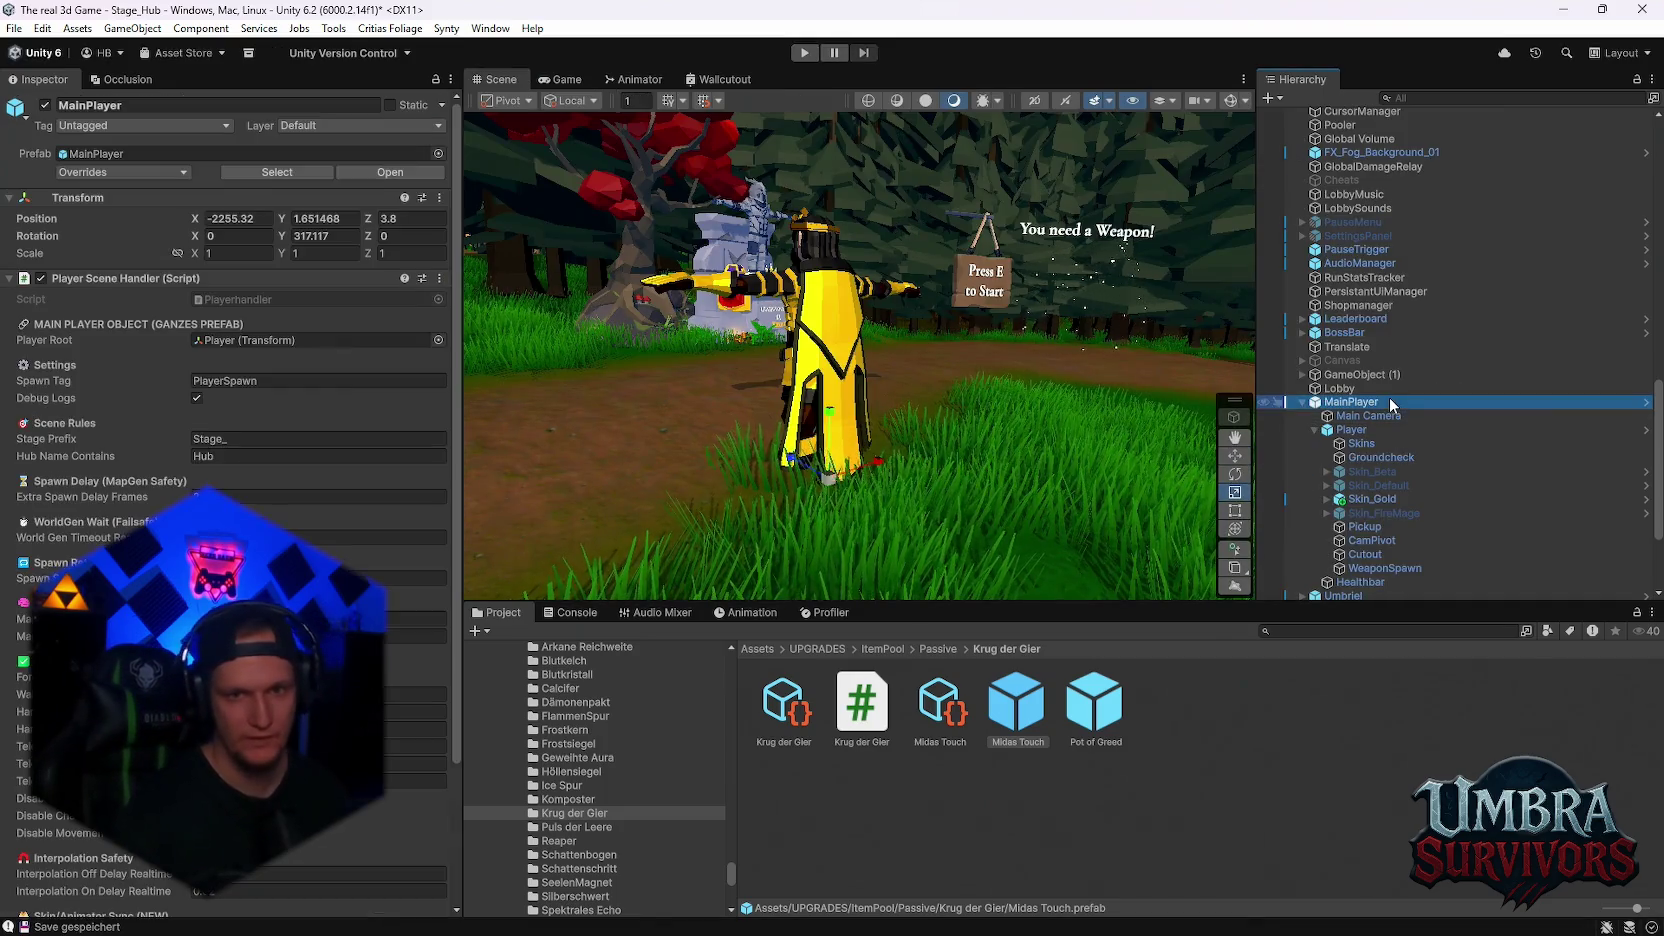
left_click(1349, 430)
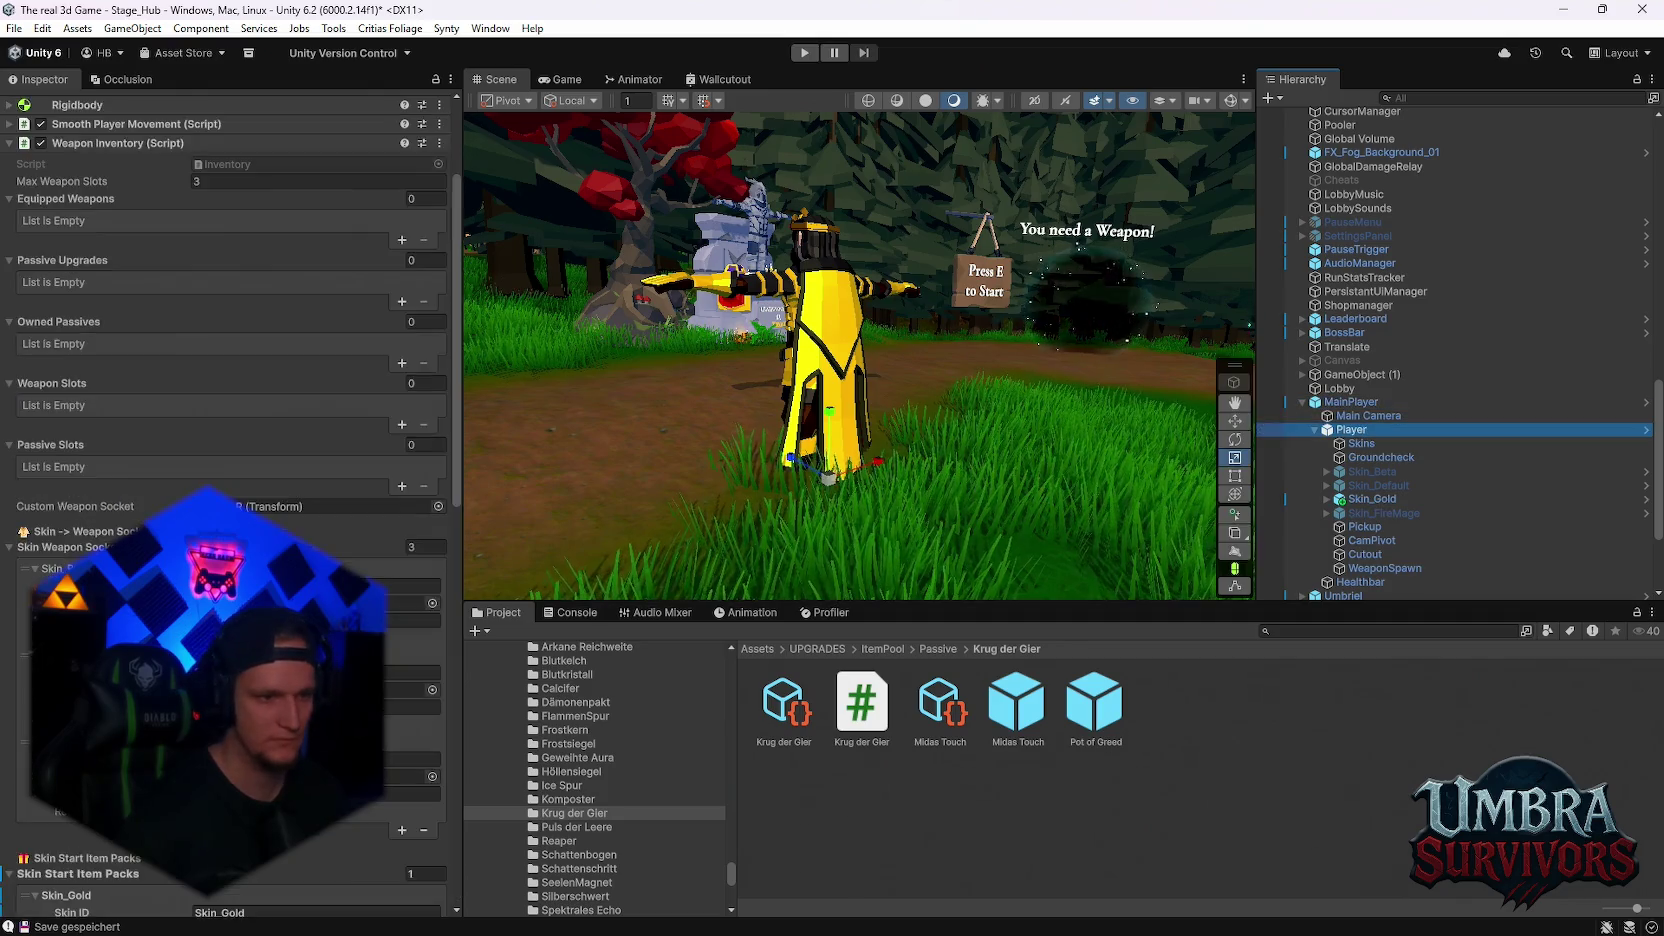
scroll(230, 500, "down", 10)
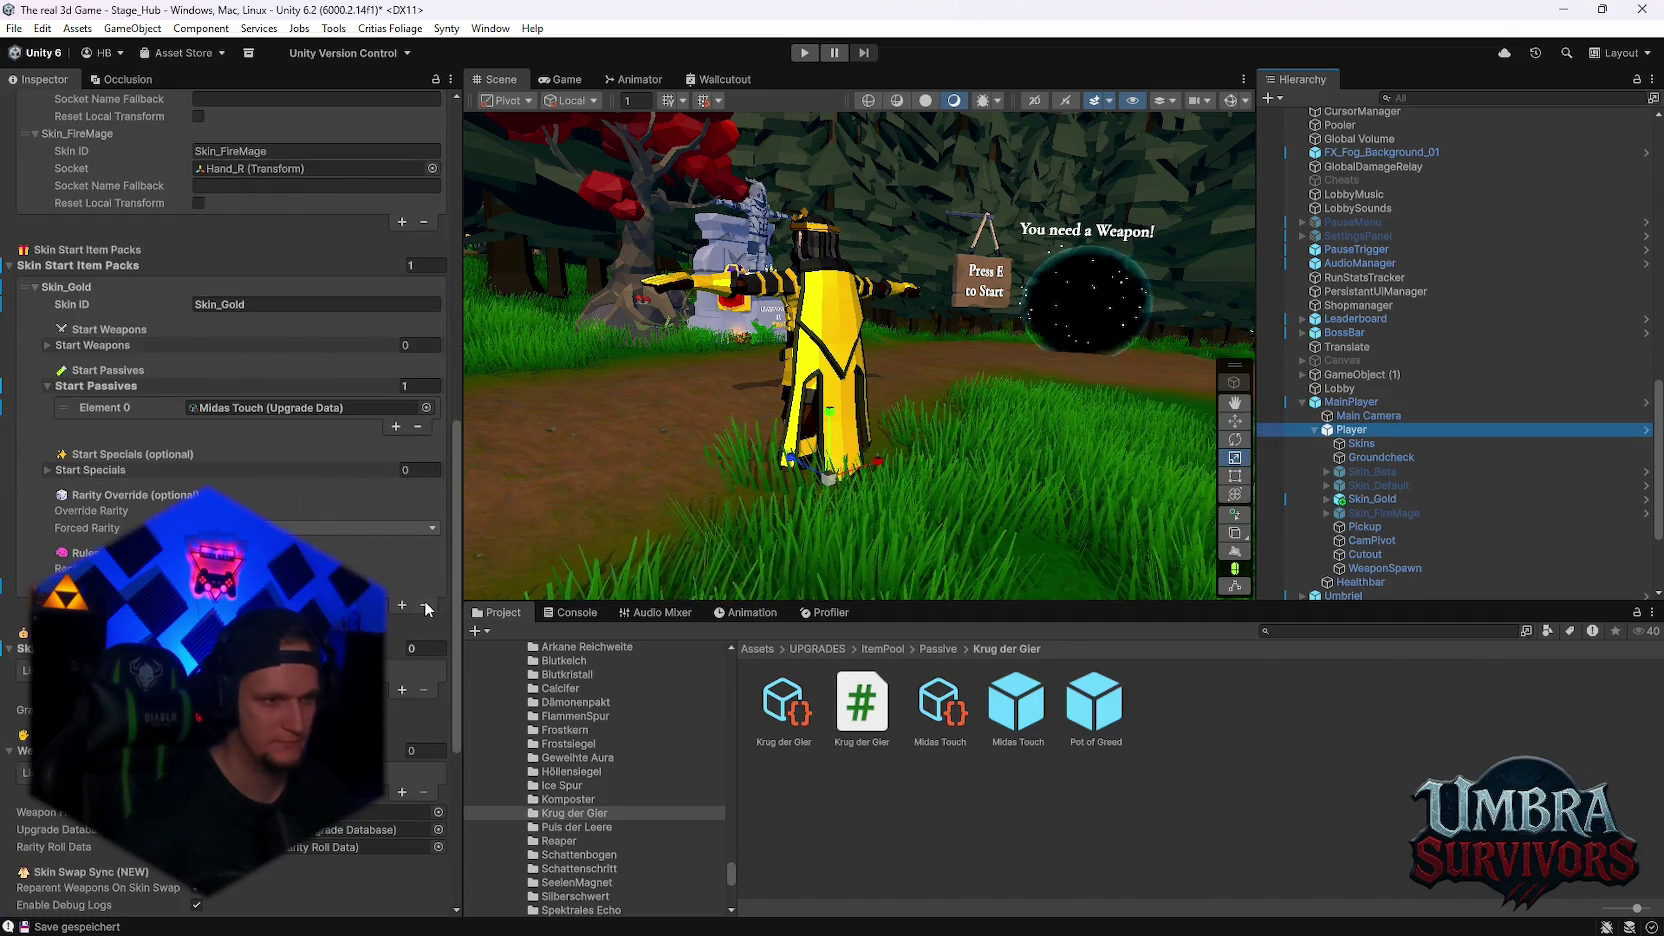
left_click(424, 603)
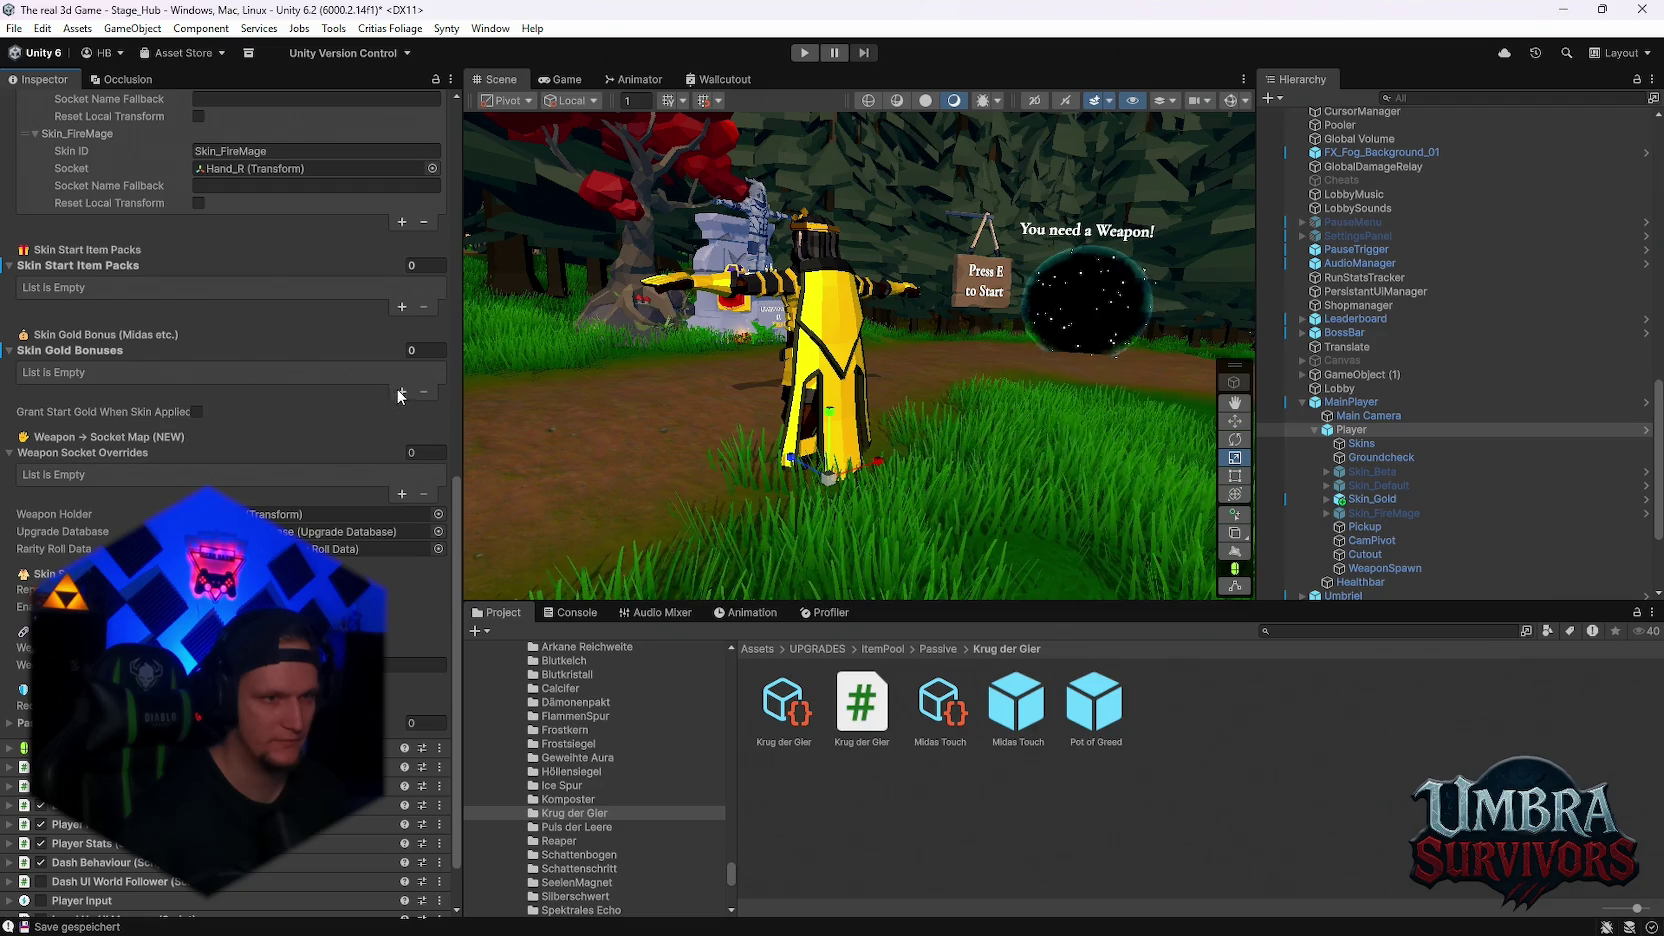
Add a Skin Gold Bonuses entry with Skin ID Skin_Gold and Gold Gain Mult 1.5, then play-test
left_click(401, 391)
left_click(217, 389)
type("Skin")
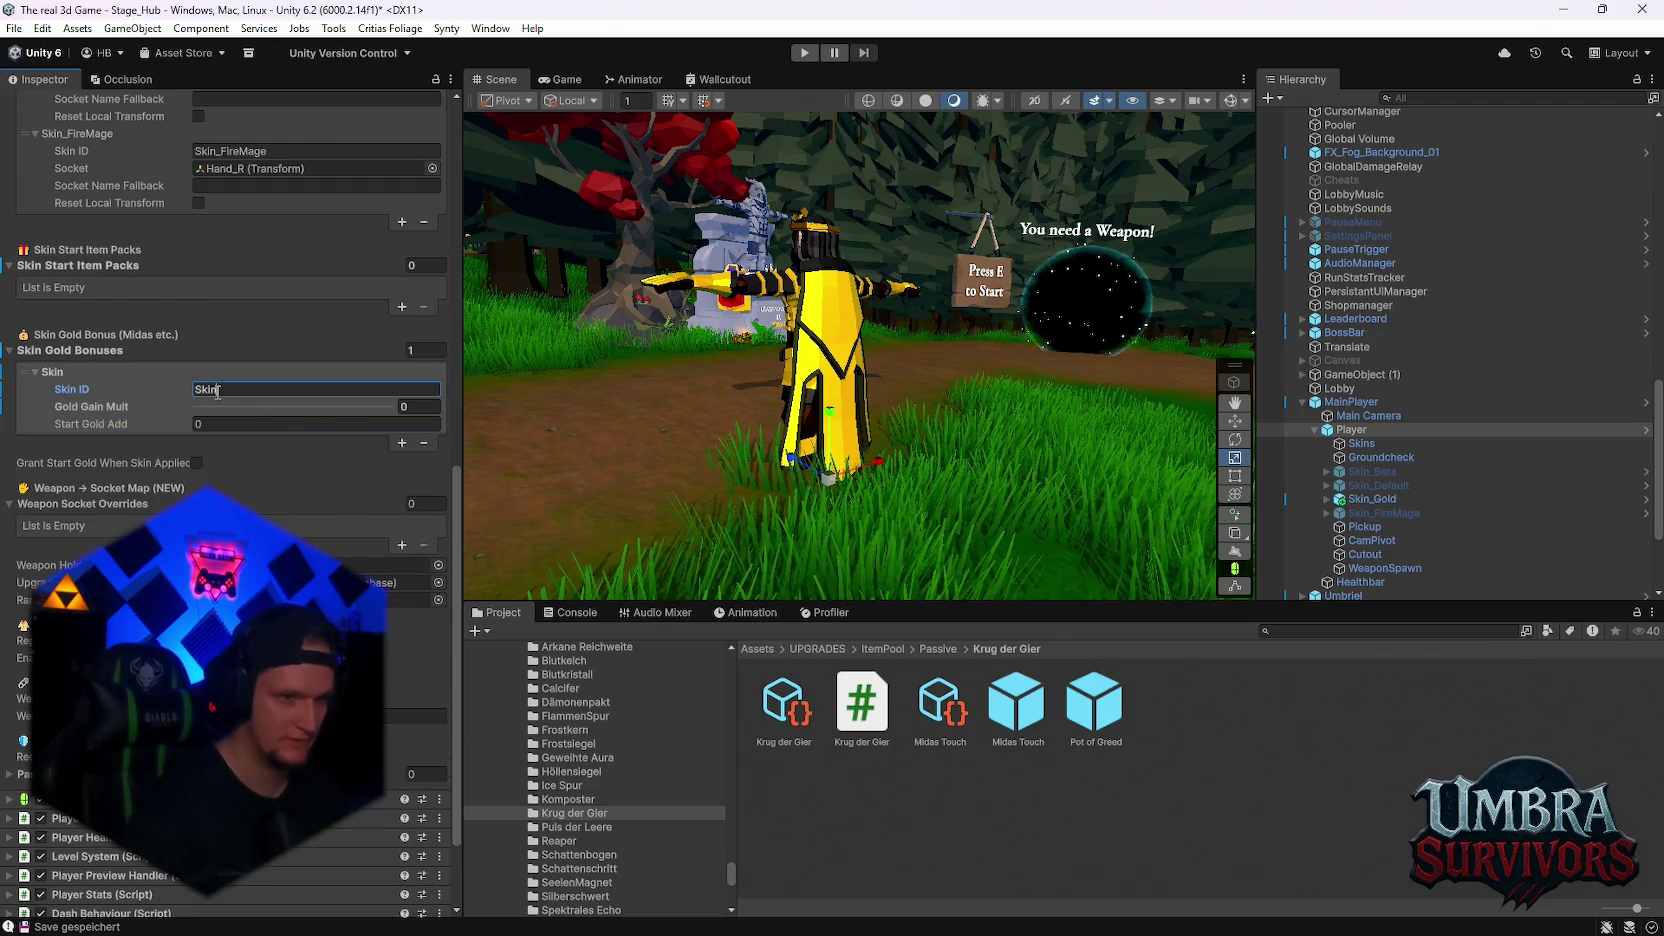
type("_Gold")
left_click(410, 407)
type("1.5")
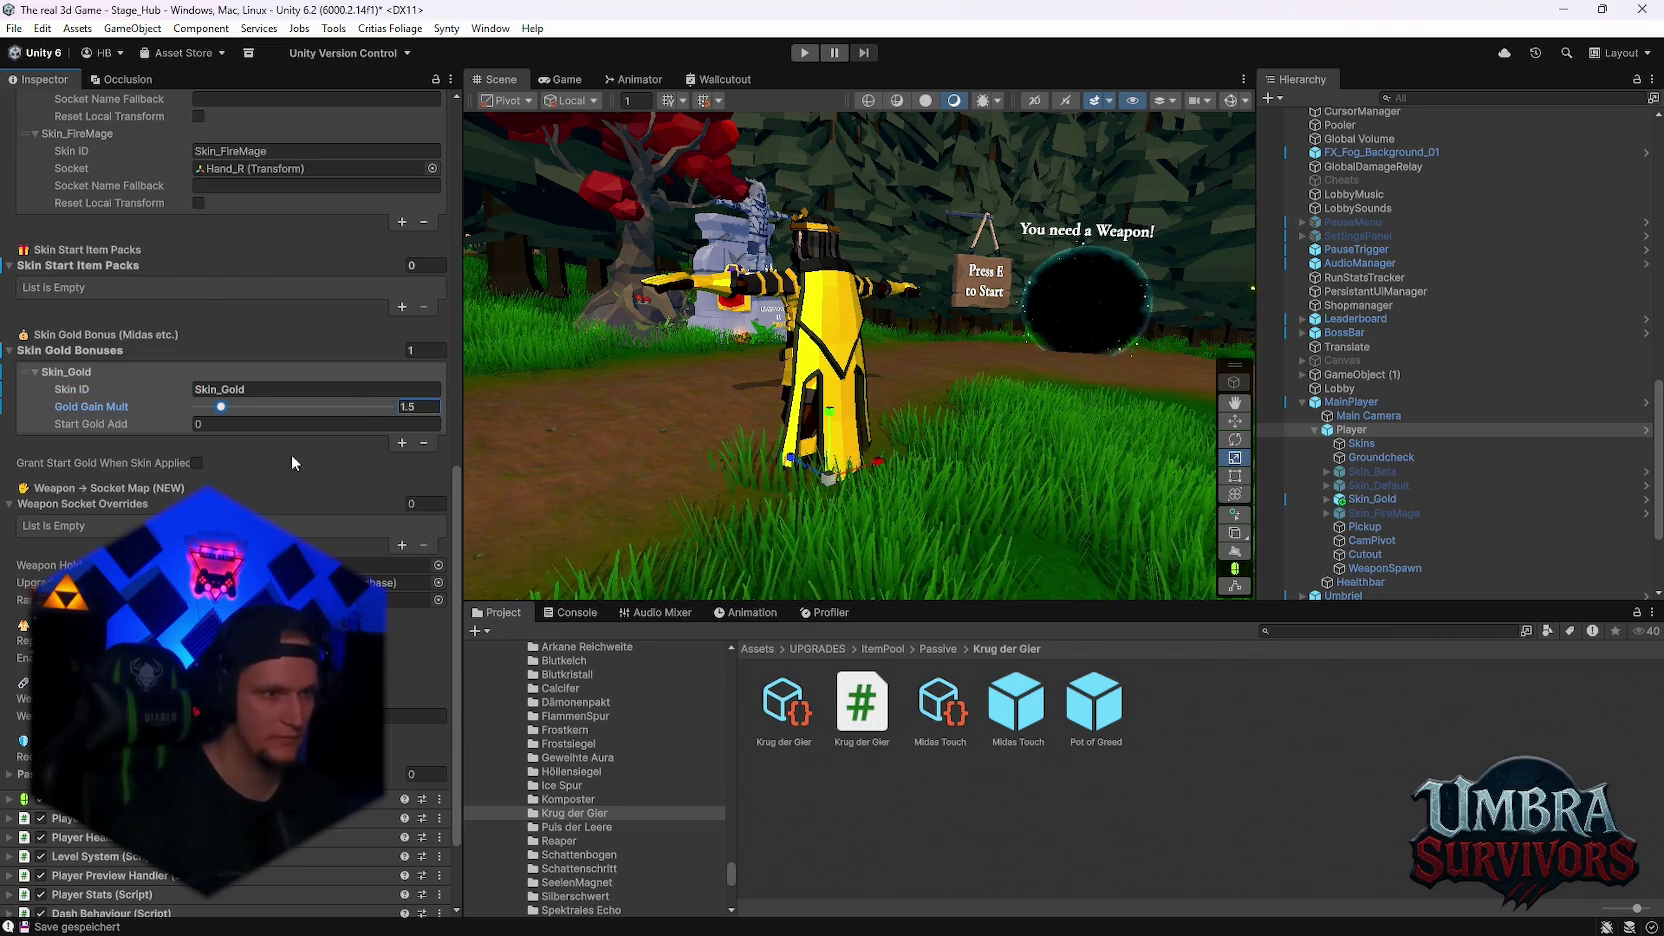
left_click(804, 52)
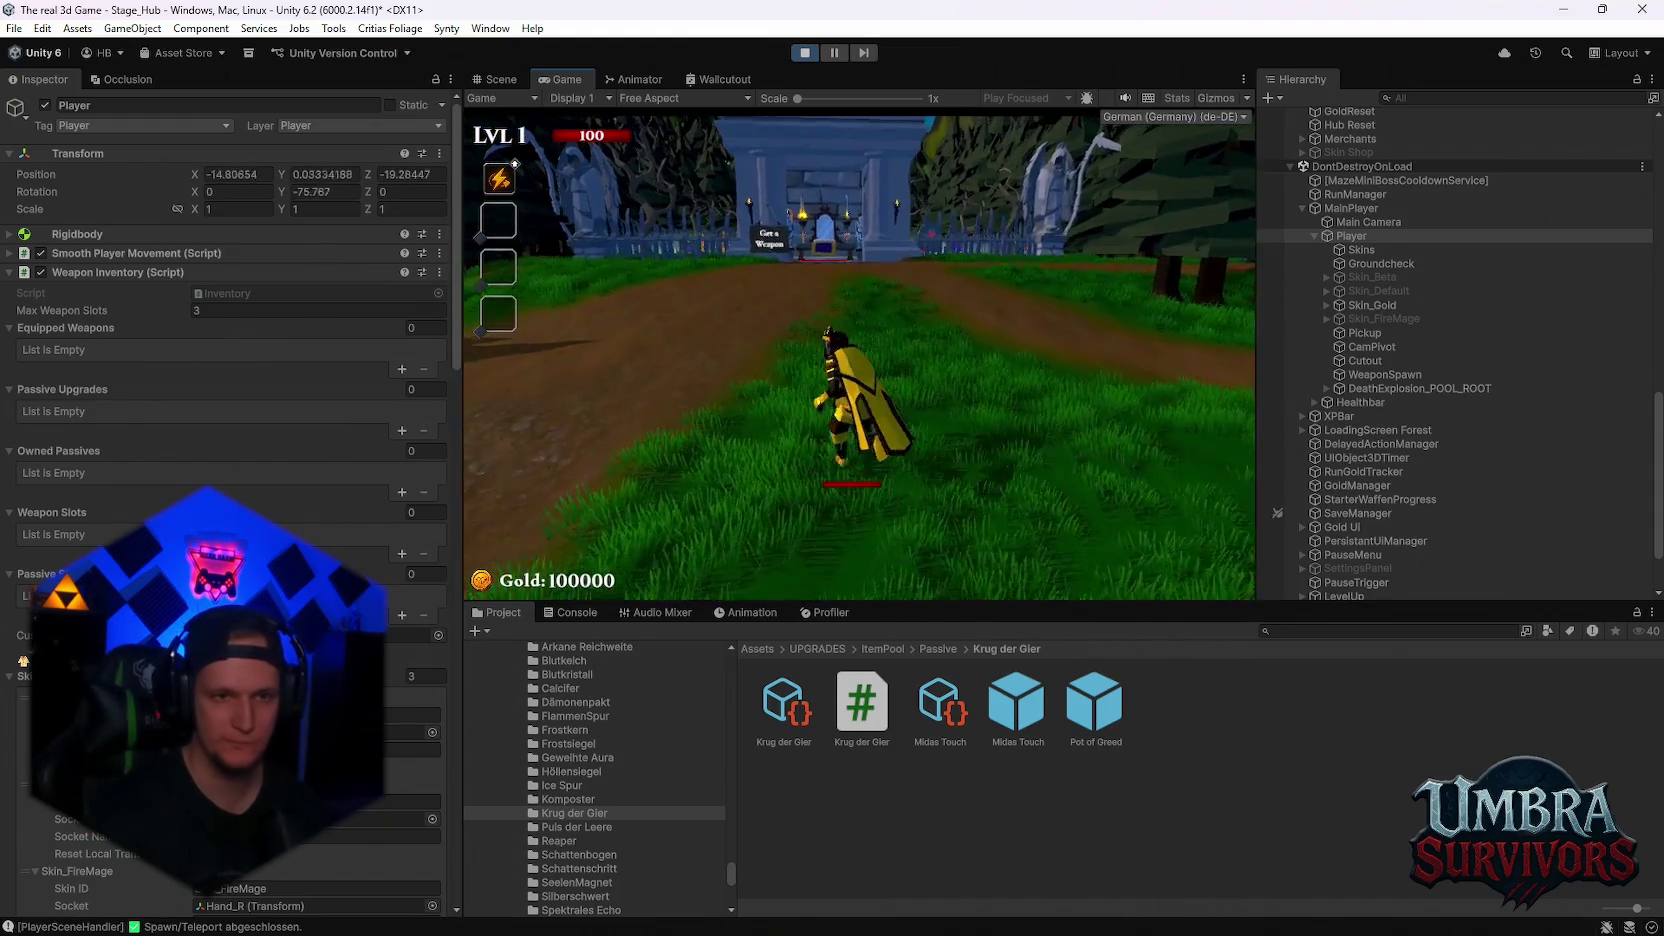
Walk into the gate room and equip the Midas-Touched skin from the book, then pause and resume
key("w")
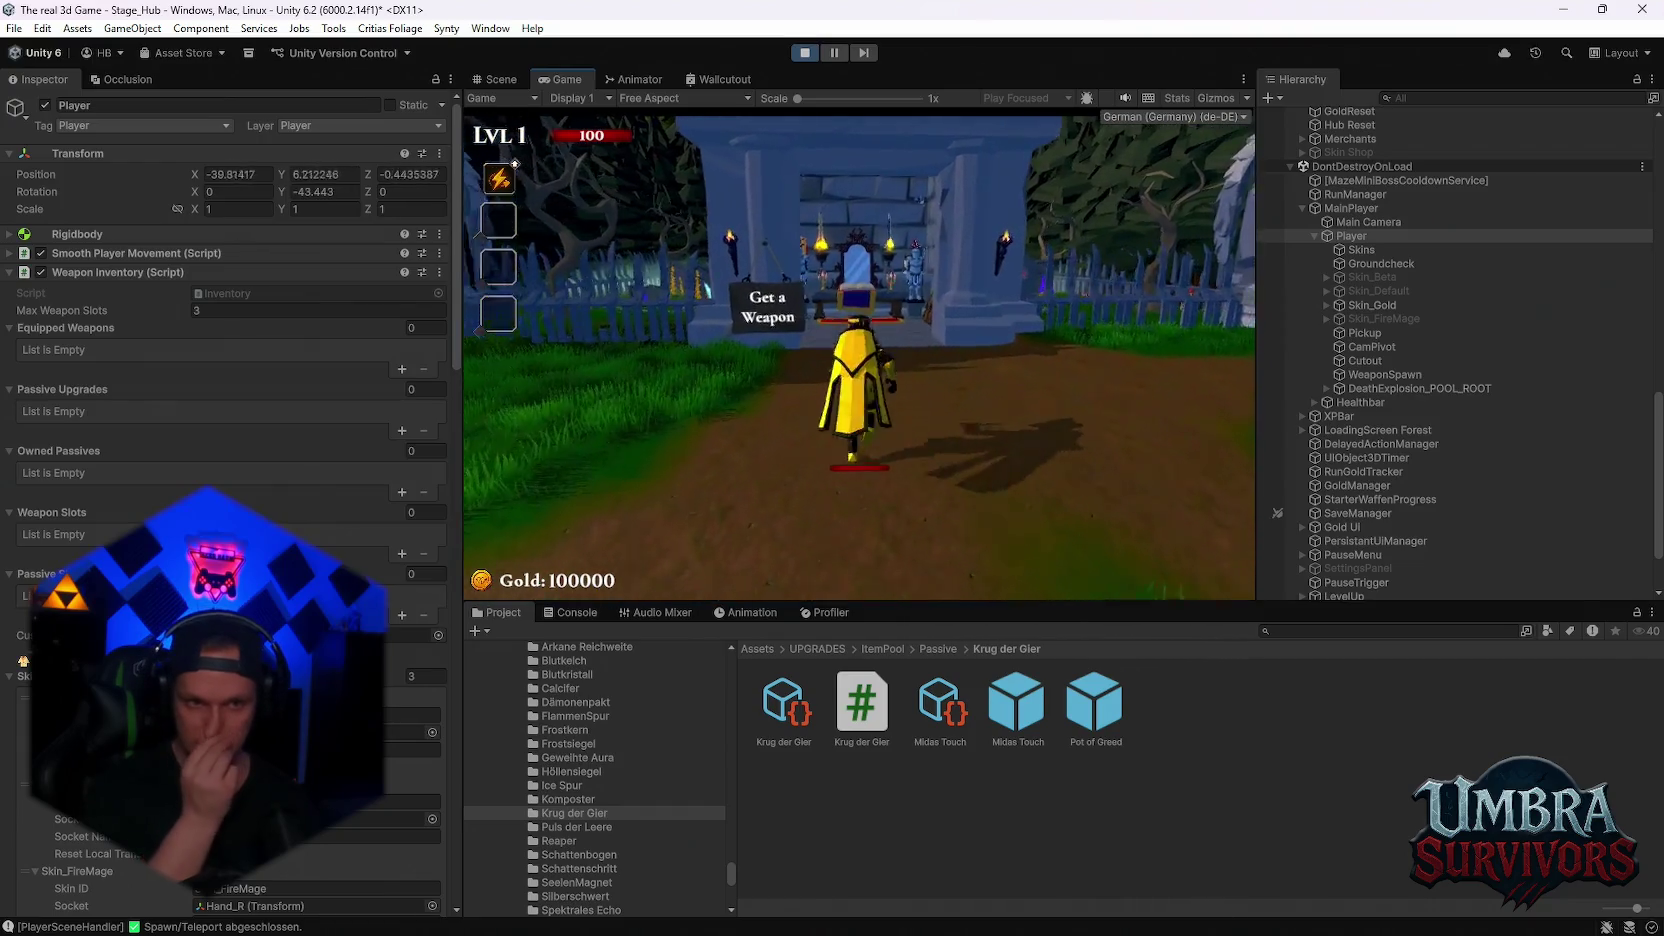
key("w")
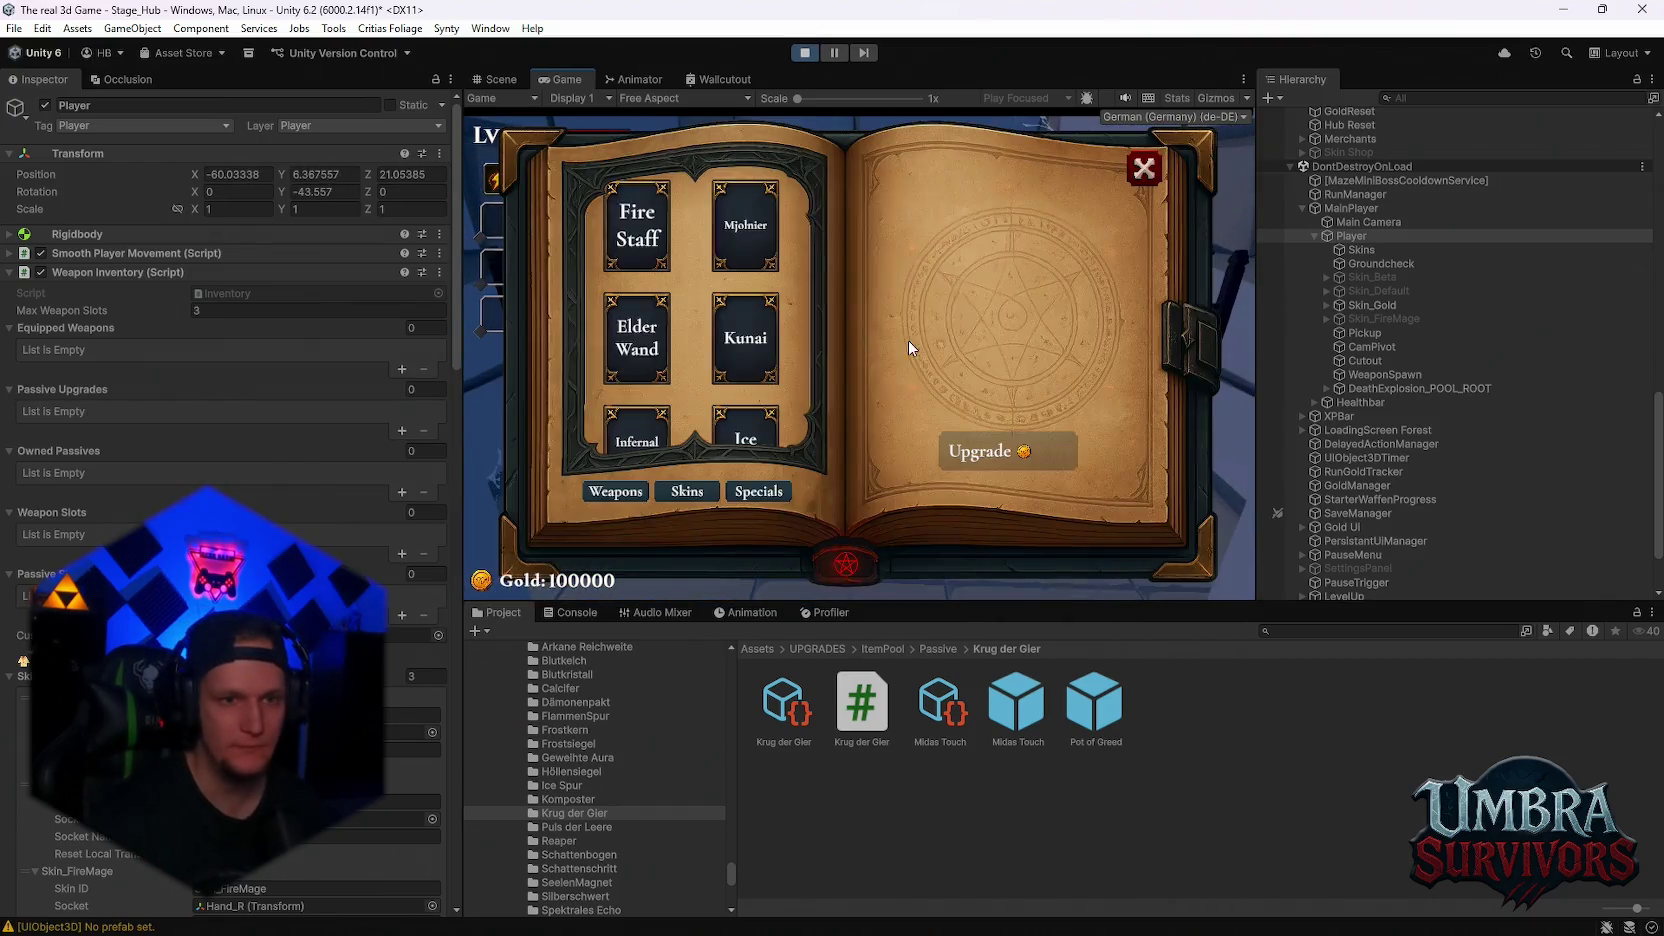
left_click(692, 495)
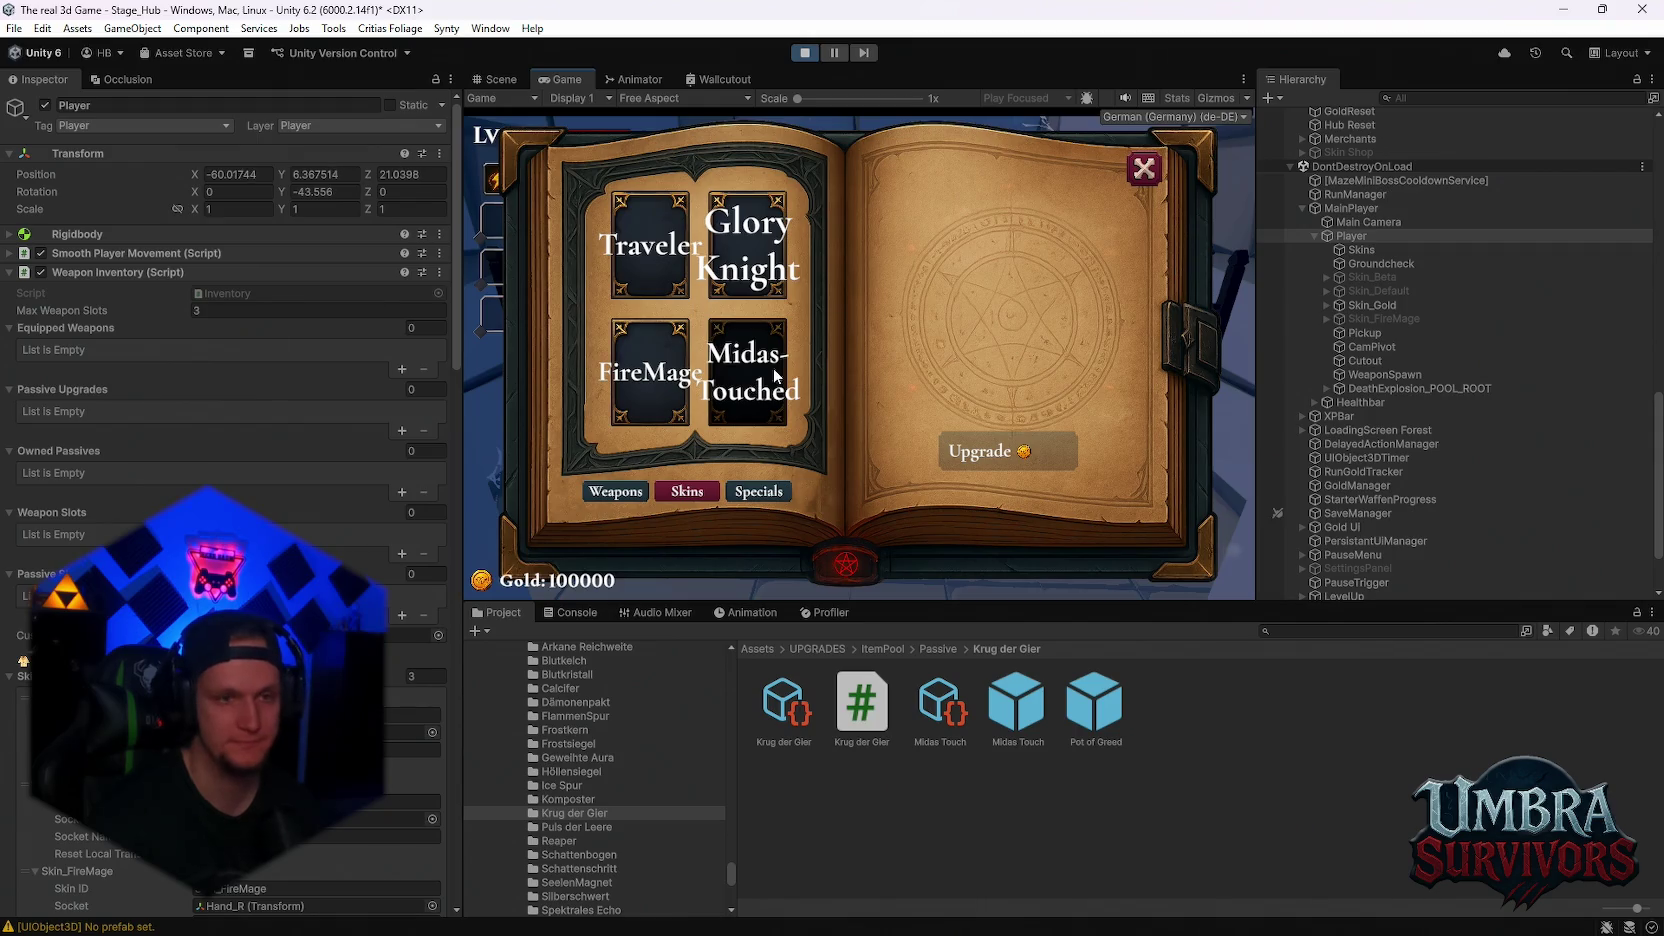
left_click(740, 385)
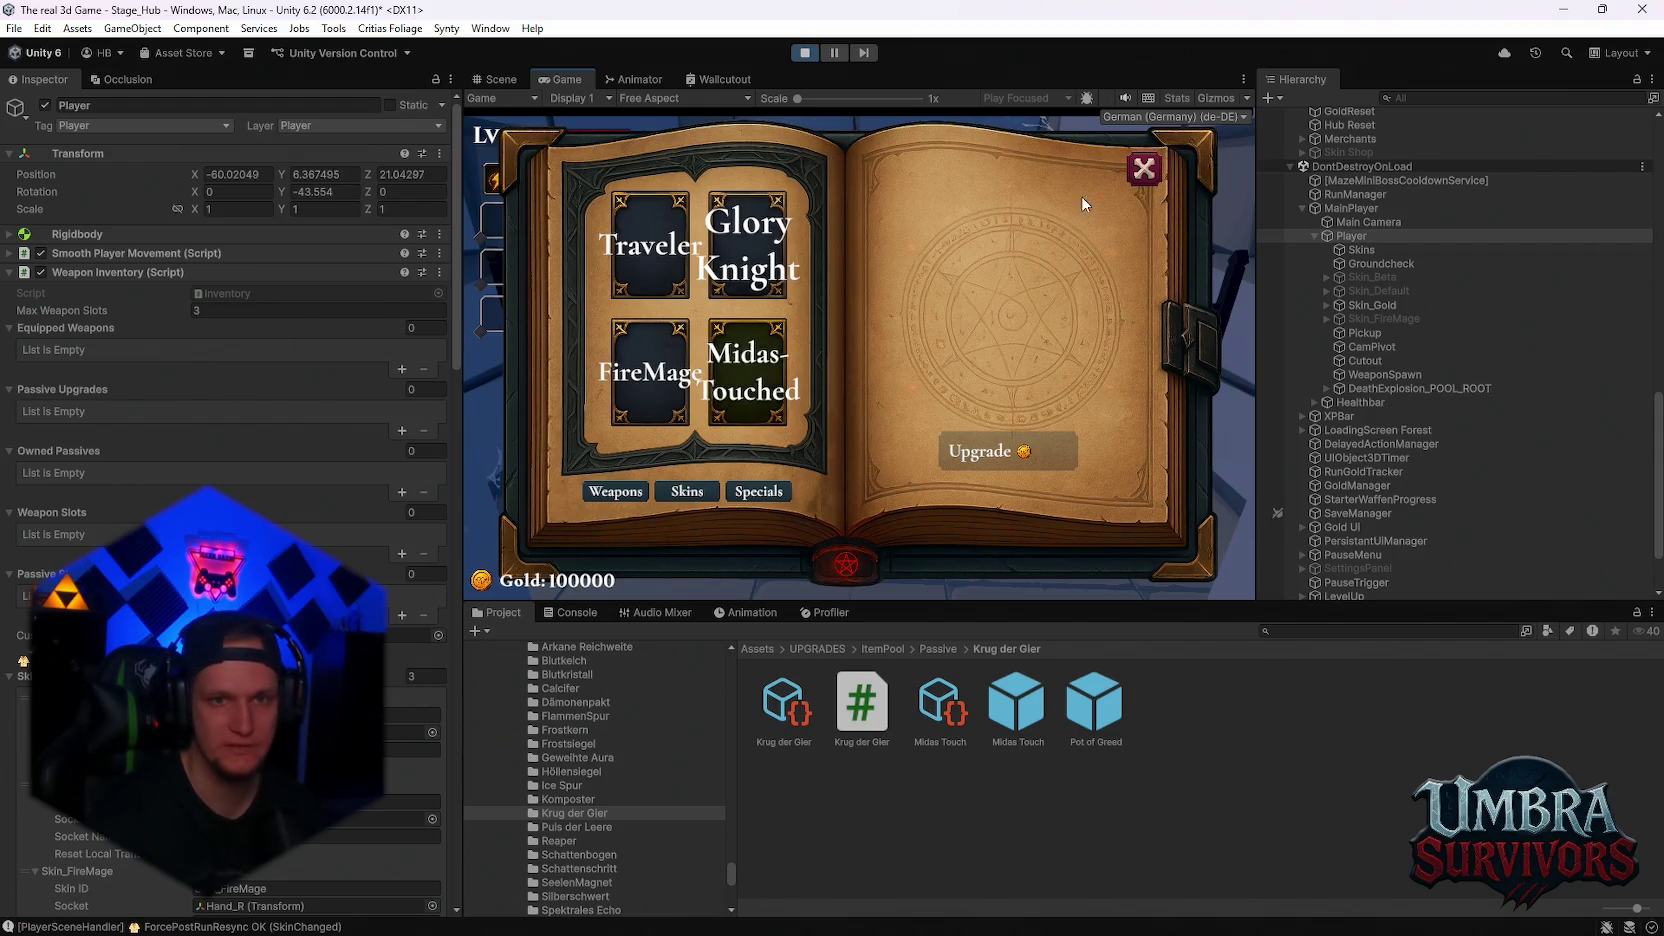
key("Escape")
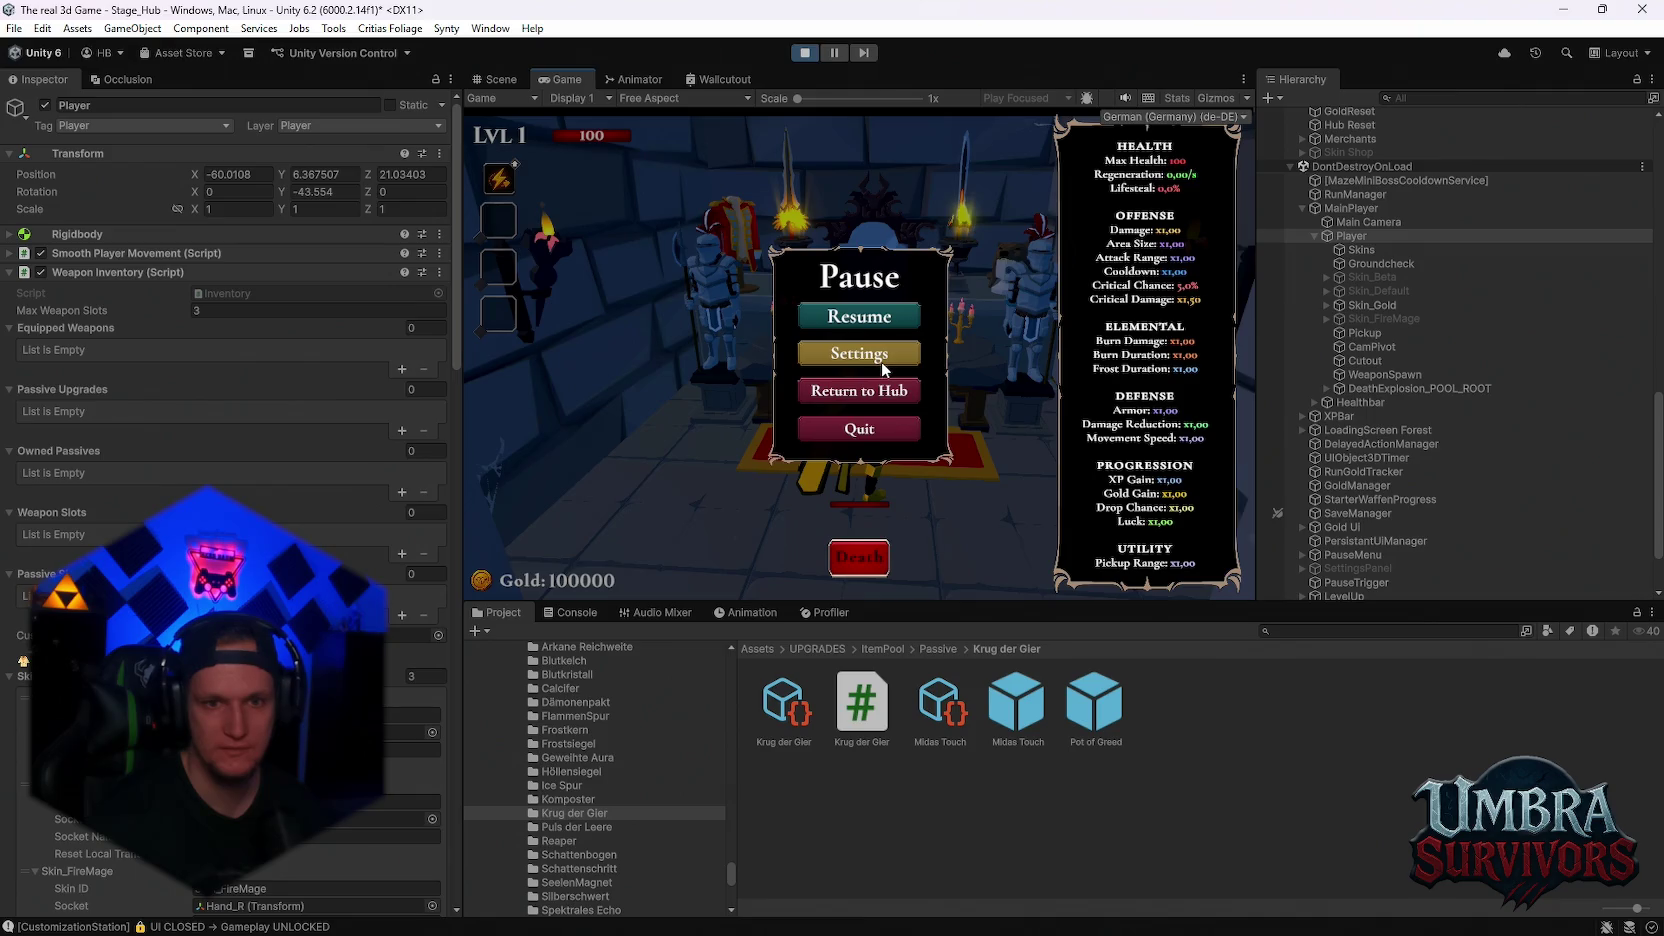
key("Escape")
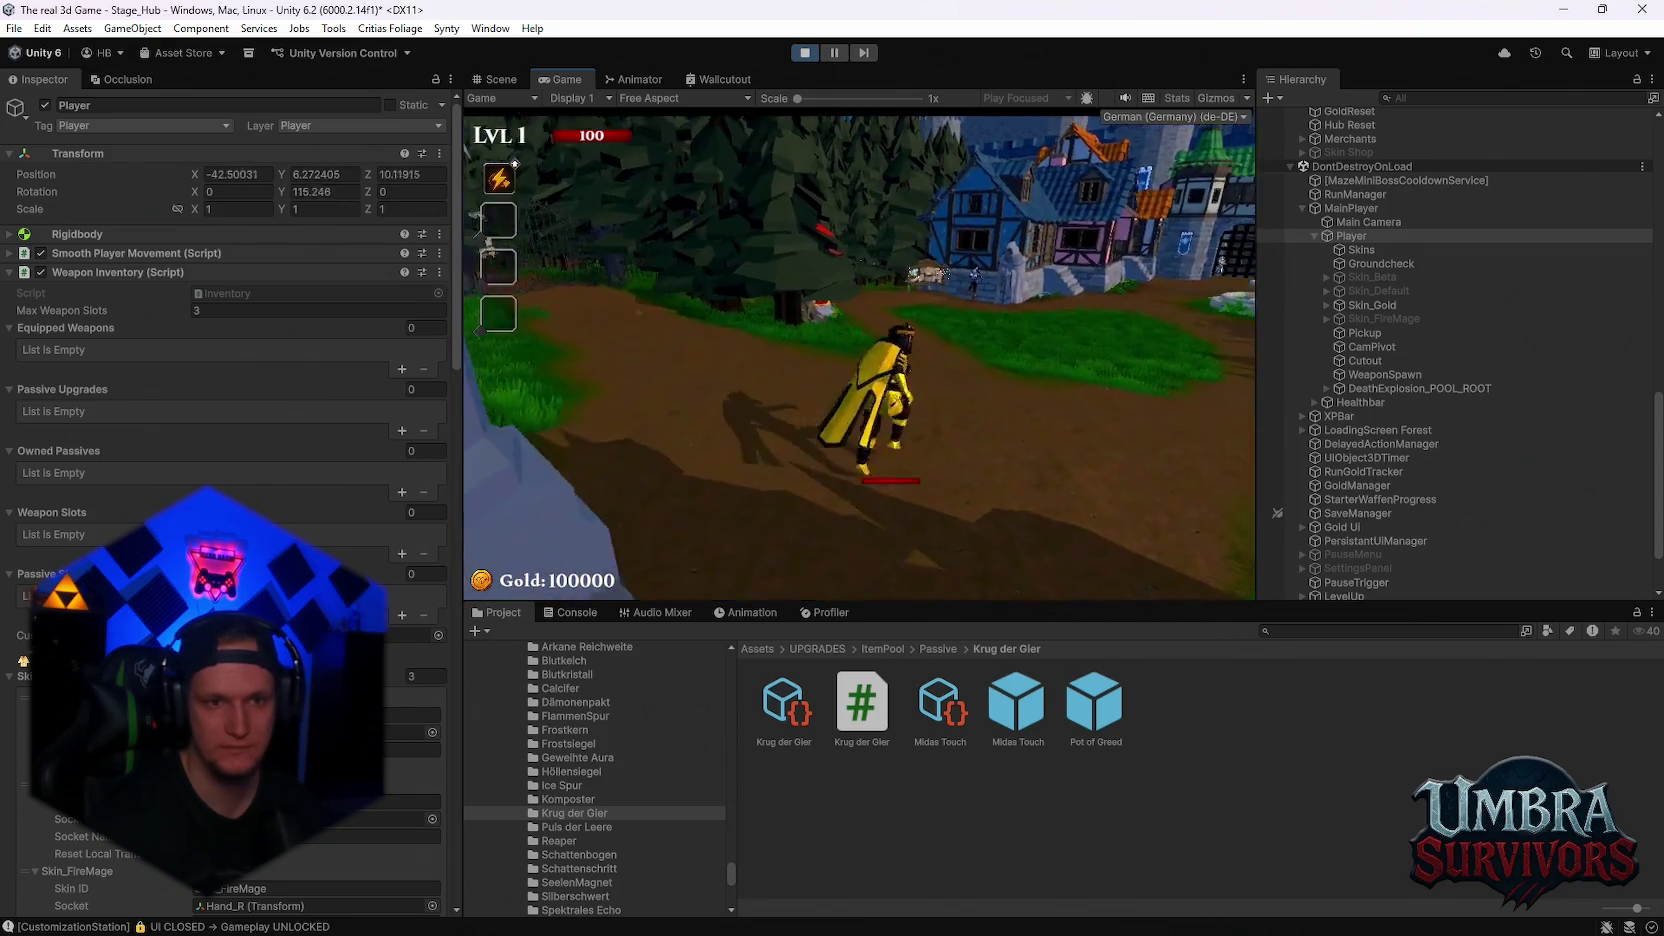
Walk back to the weapon shrine, open the book, then close it and resume
key("w")
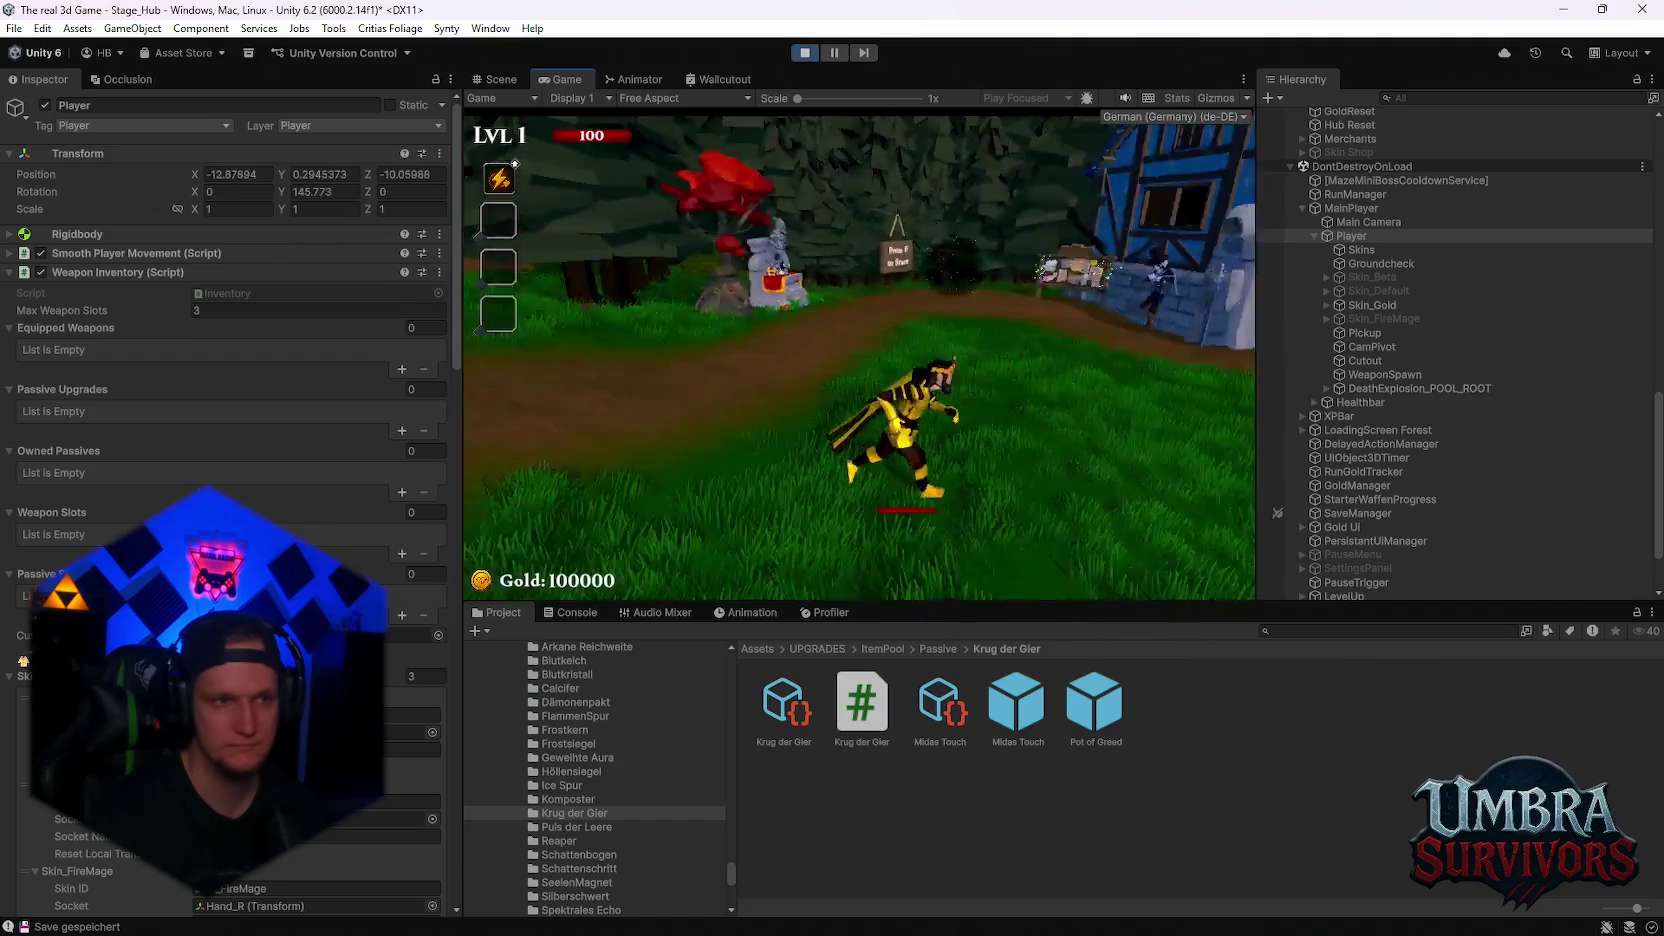
key("w")
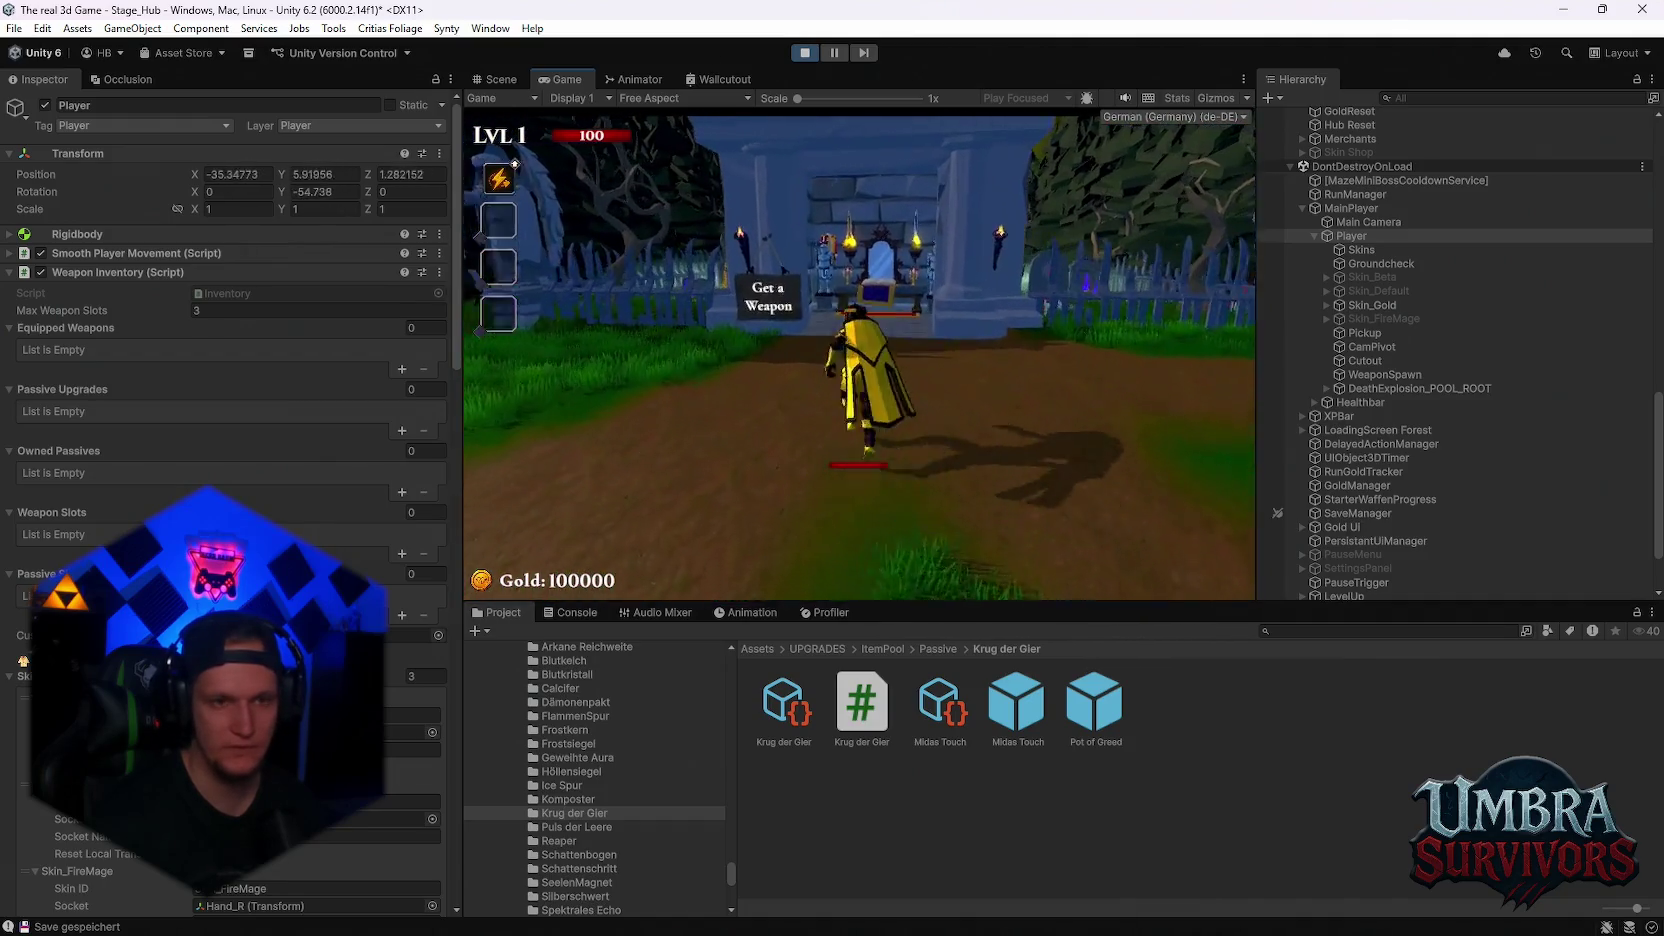
key("w")
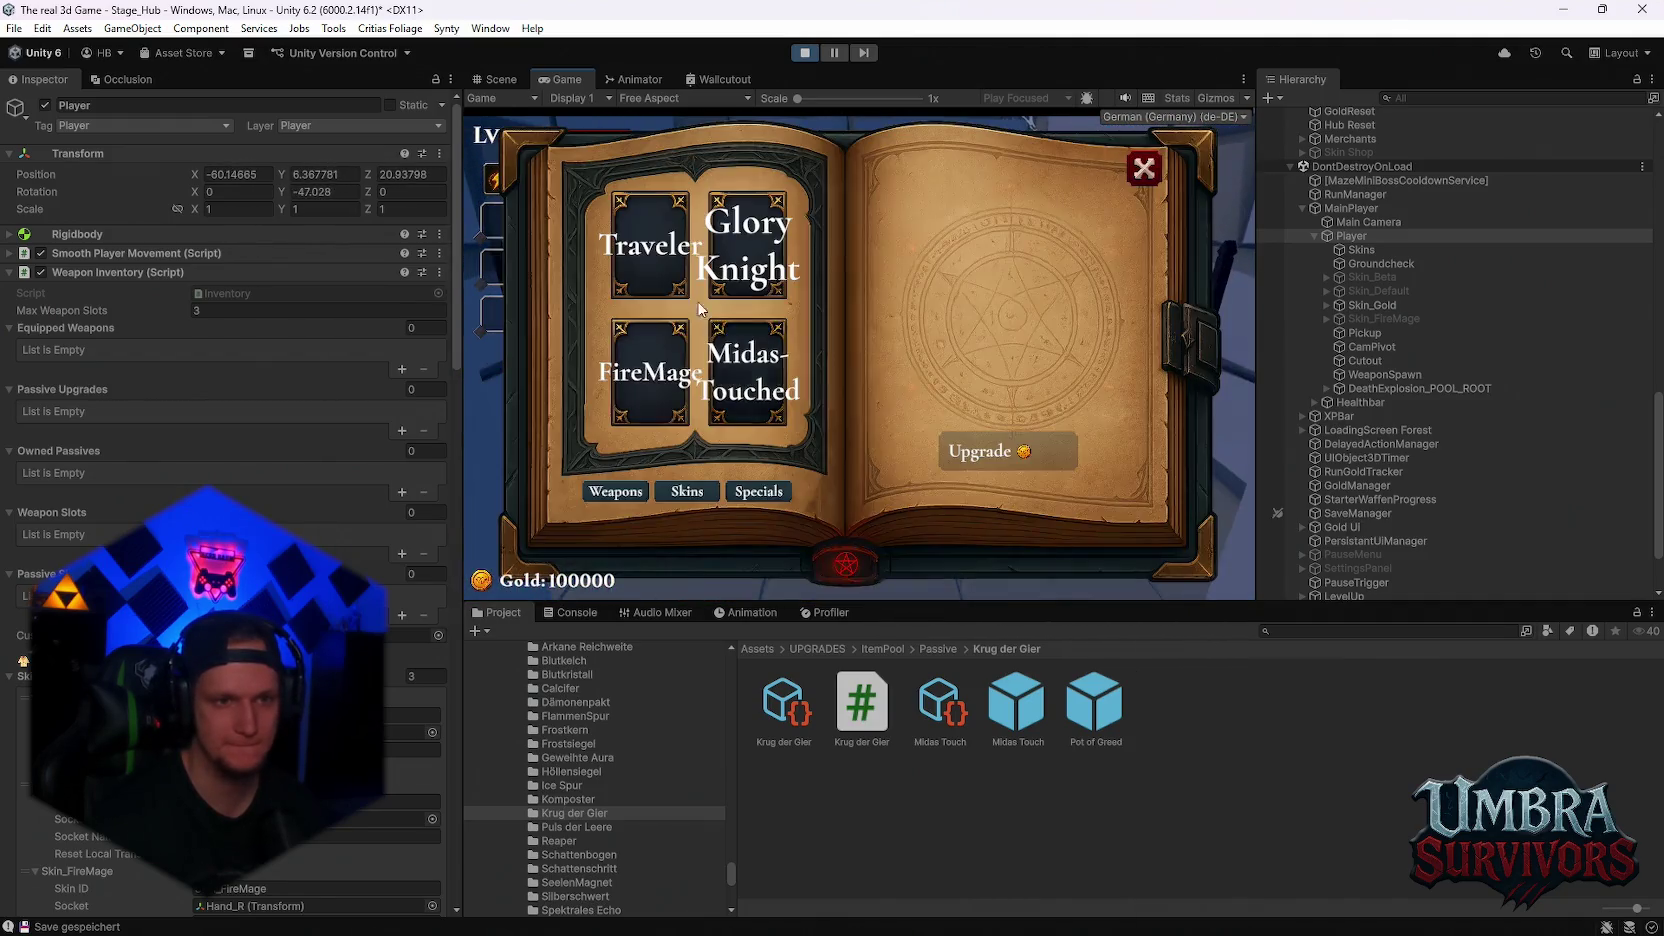
key("Escape")
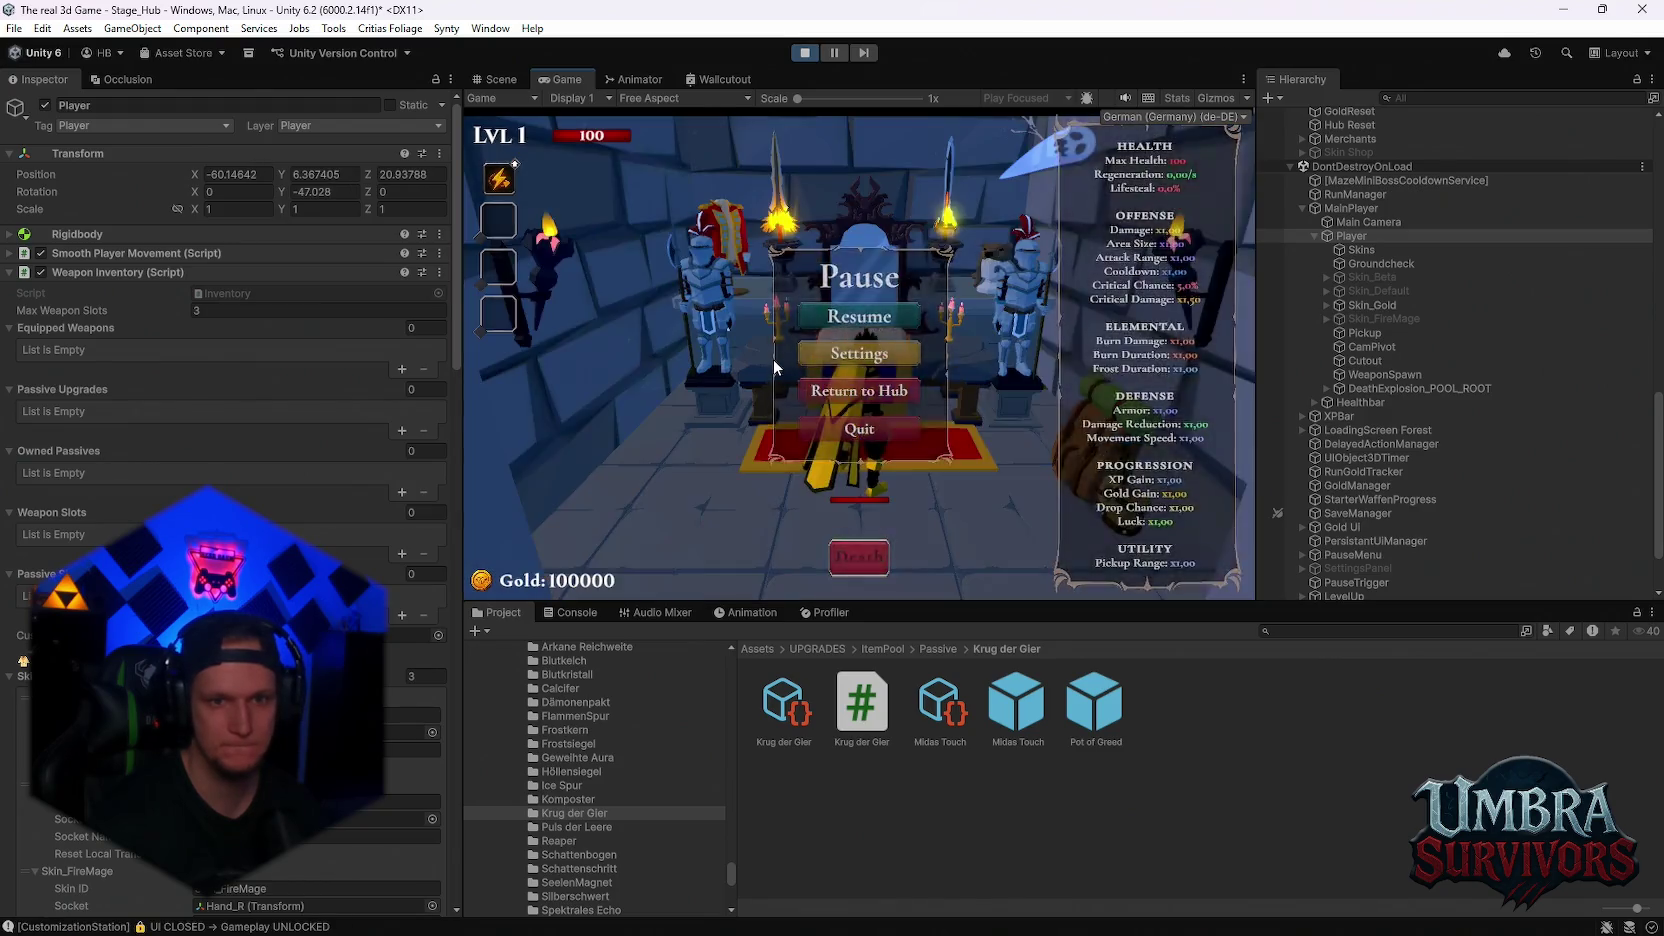
key("Escape")
Run into the shrine again, open and close the upgrade book, then stop play mode
key("w")
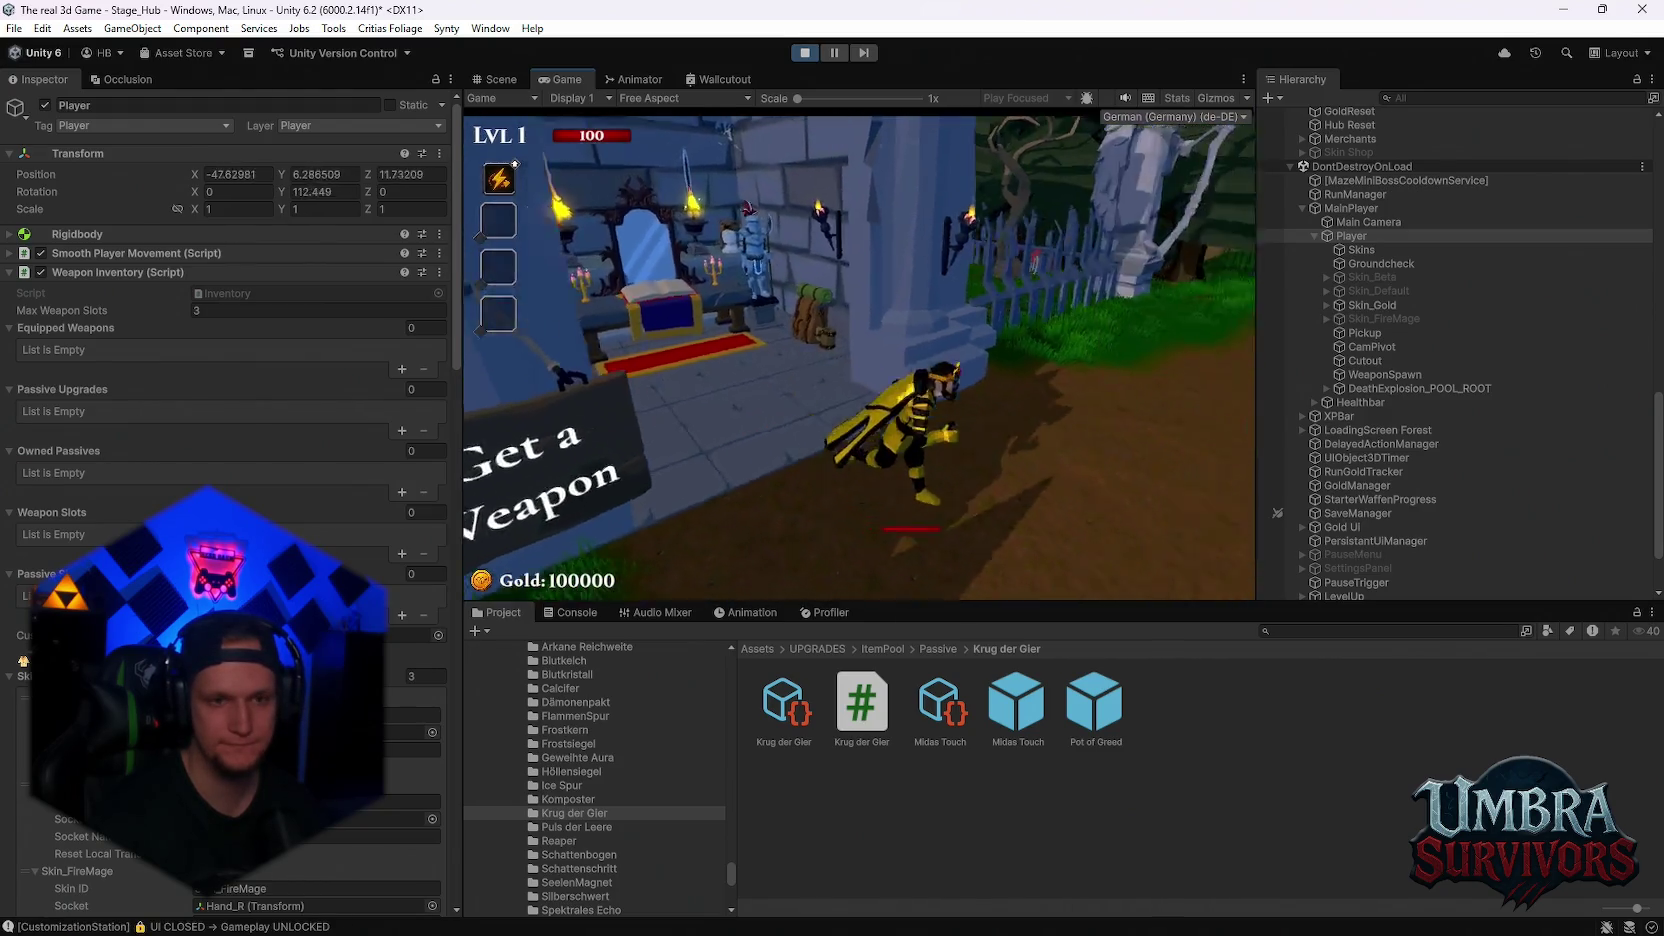
key("w")
key("space")
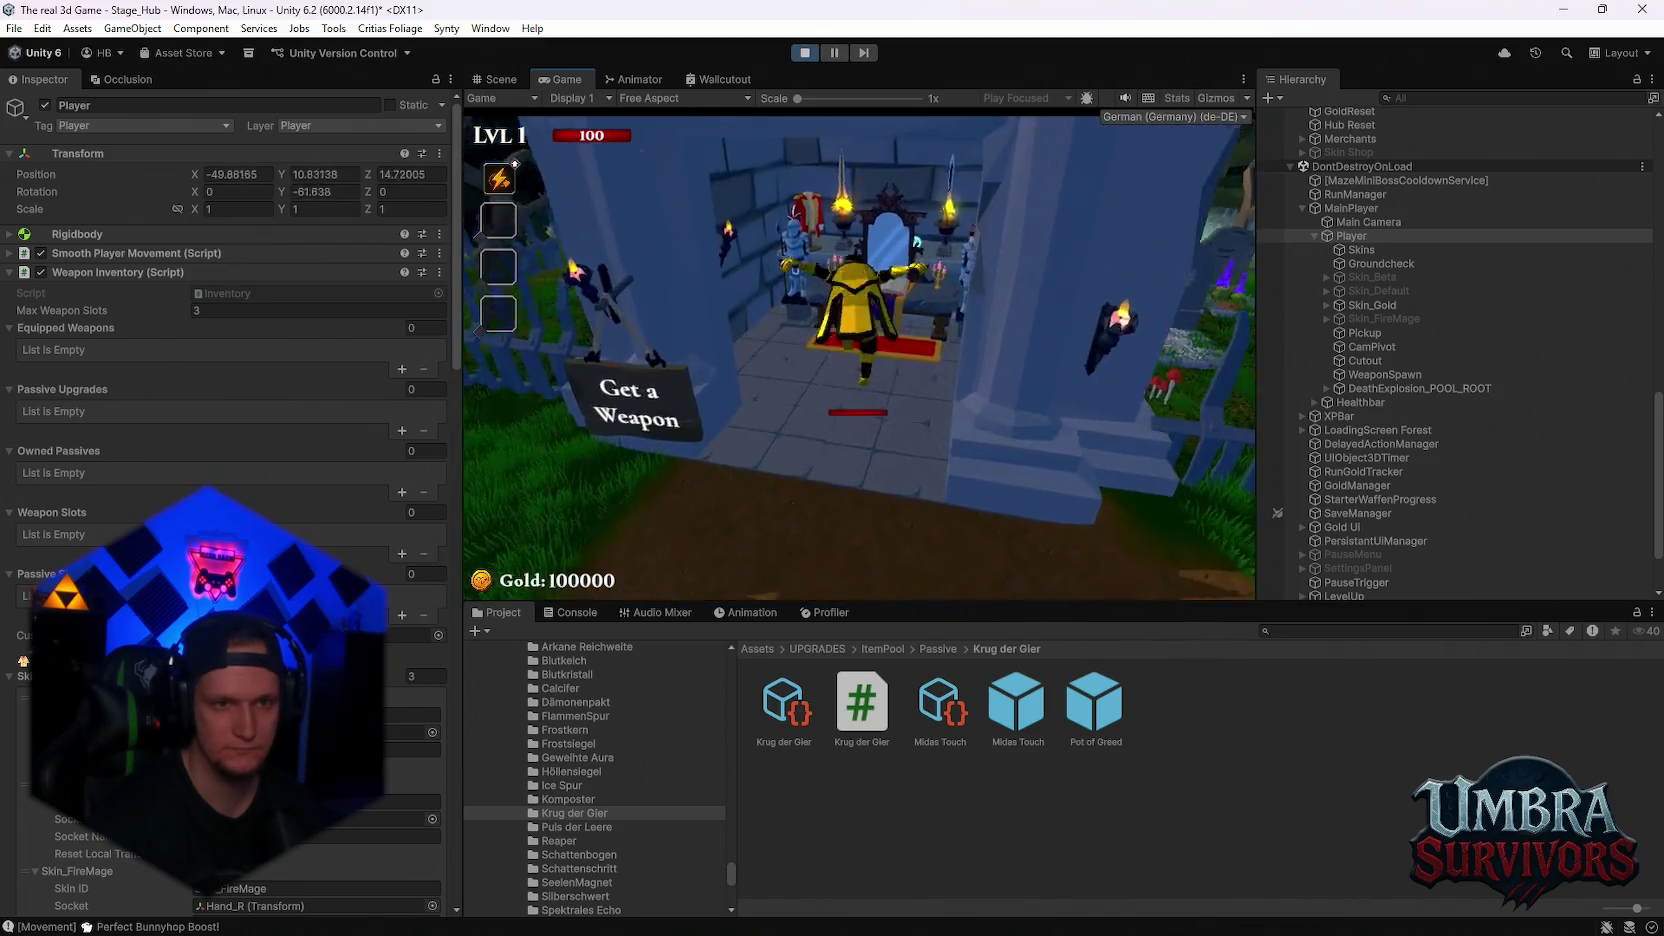
key("w")
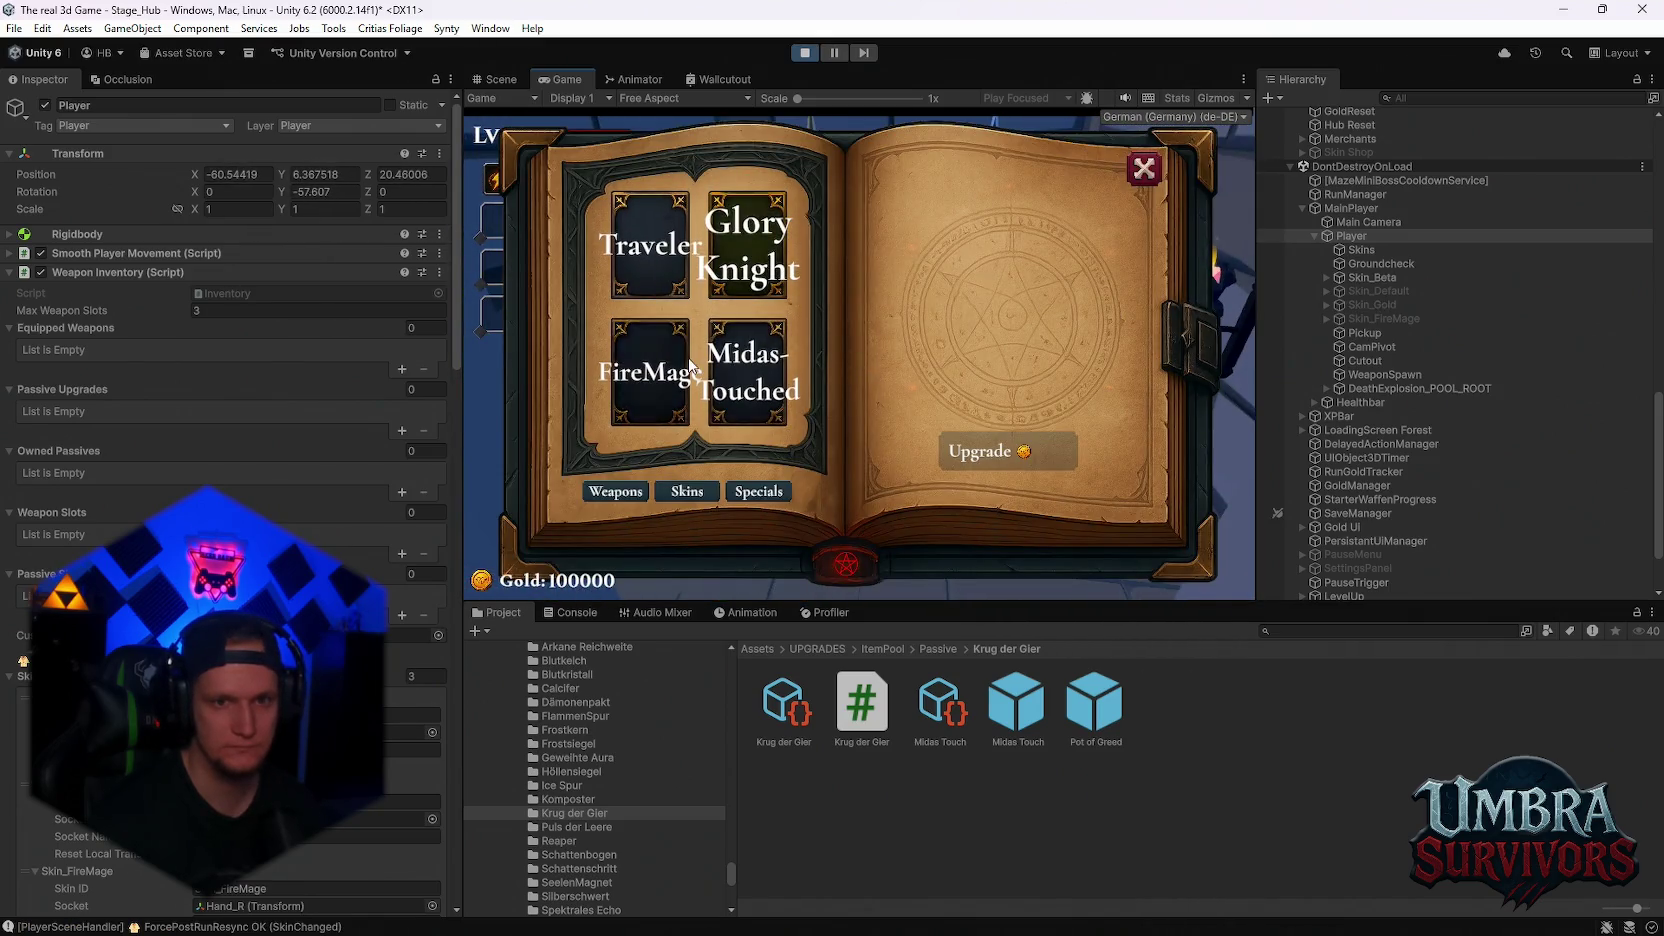
key("Escape")
key("Escape")
key("s")
key("Escape")
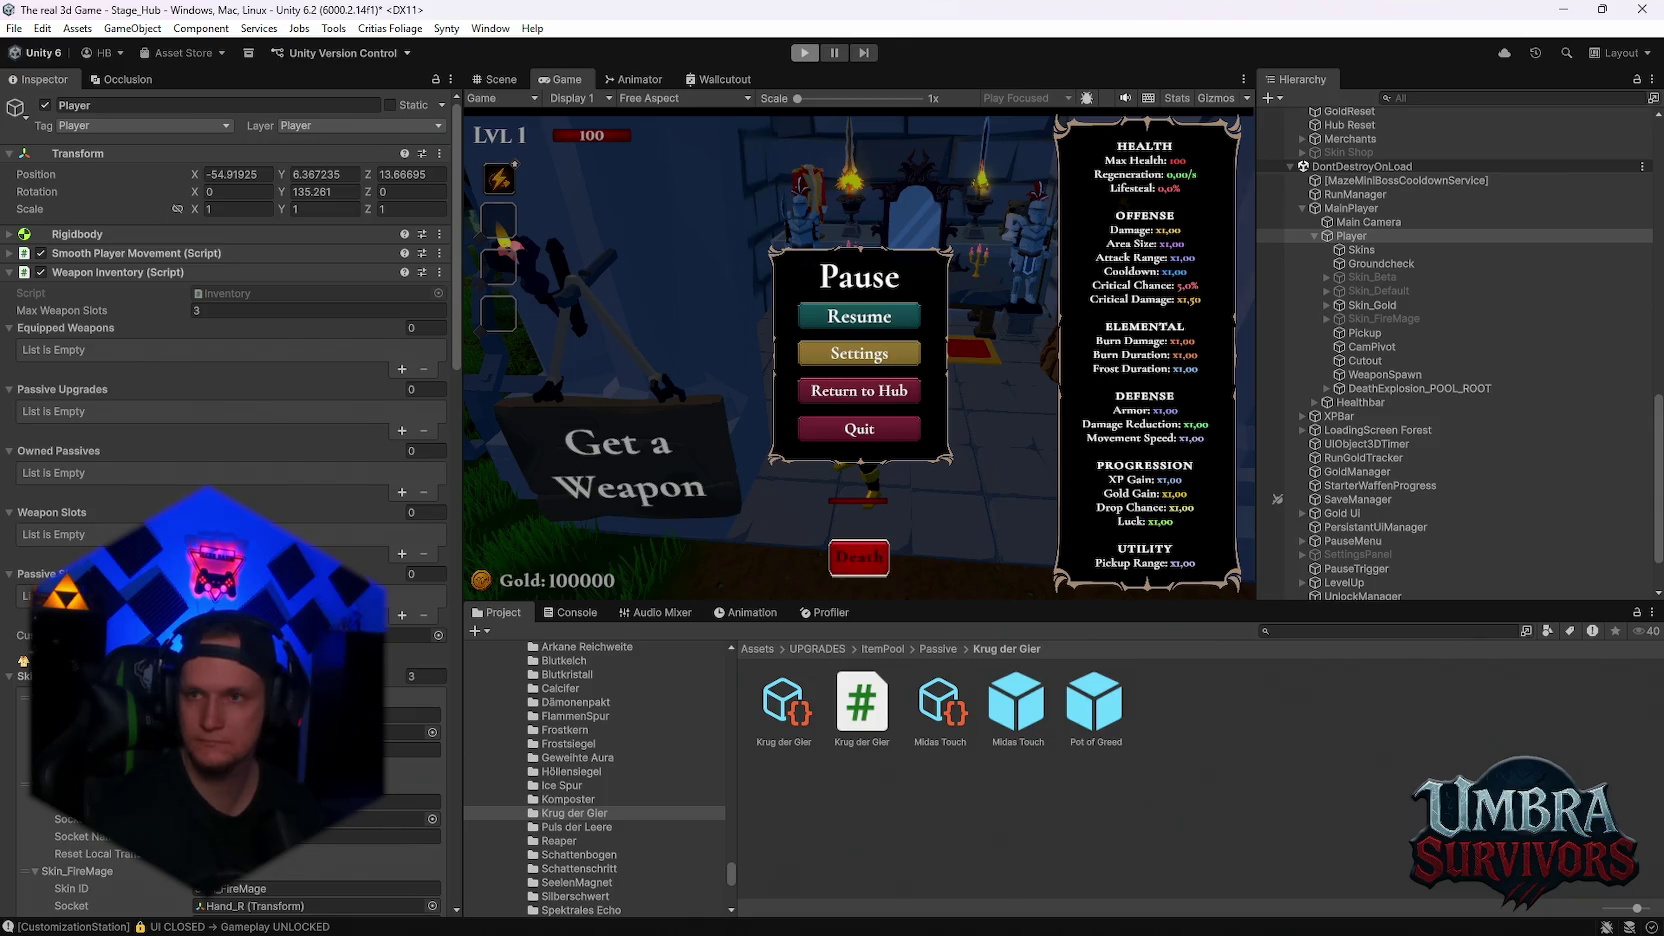
key("ctrl+p")
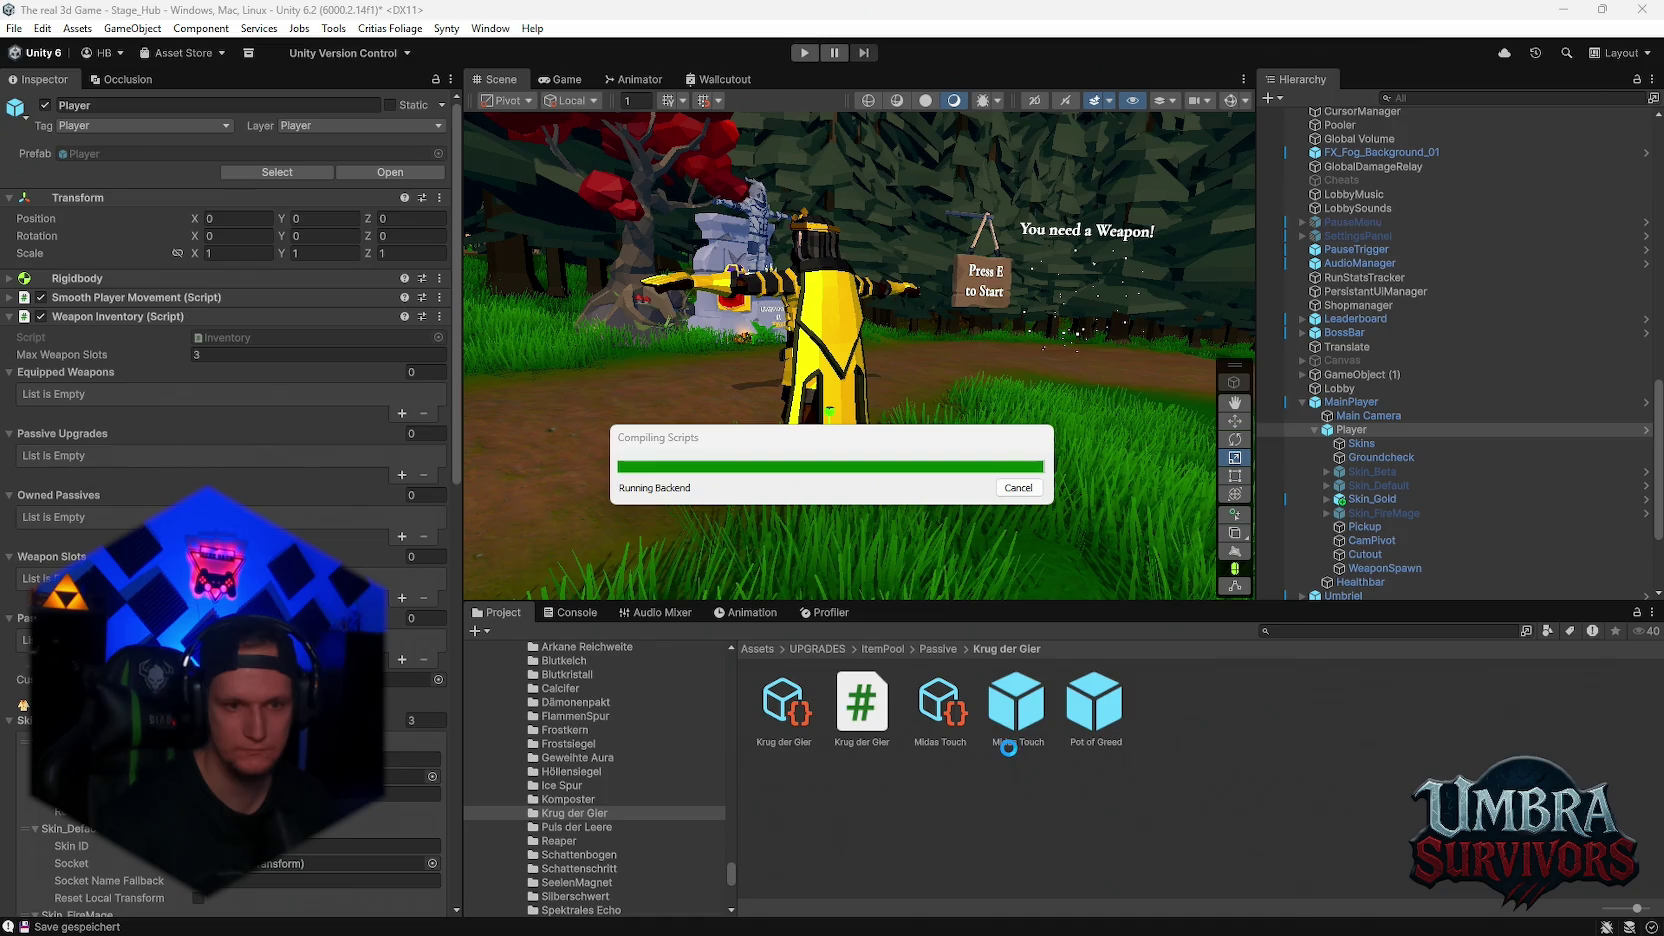
Show the Krug der Gier passive script's code with its additive gold stacking
left_click(867, 714)
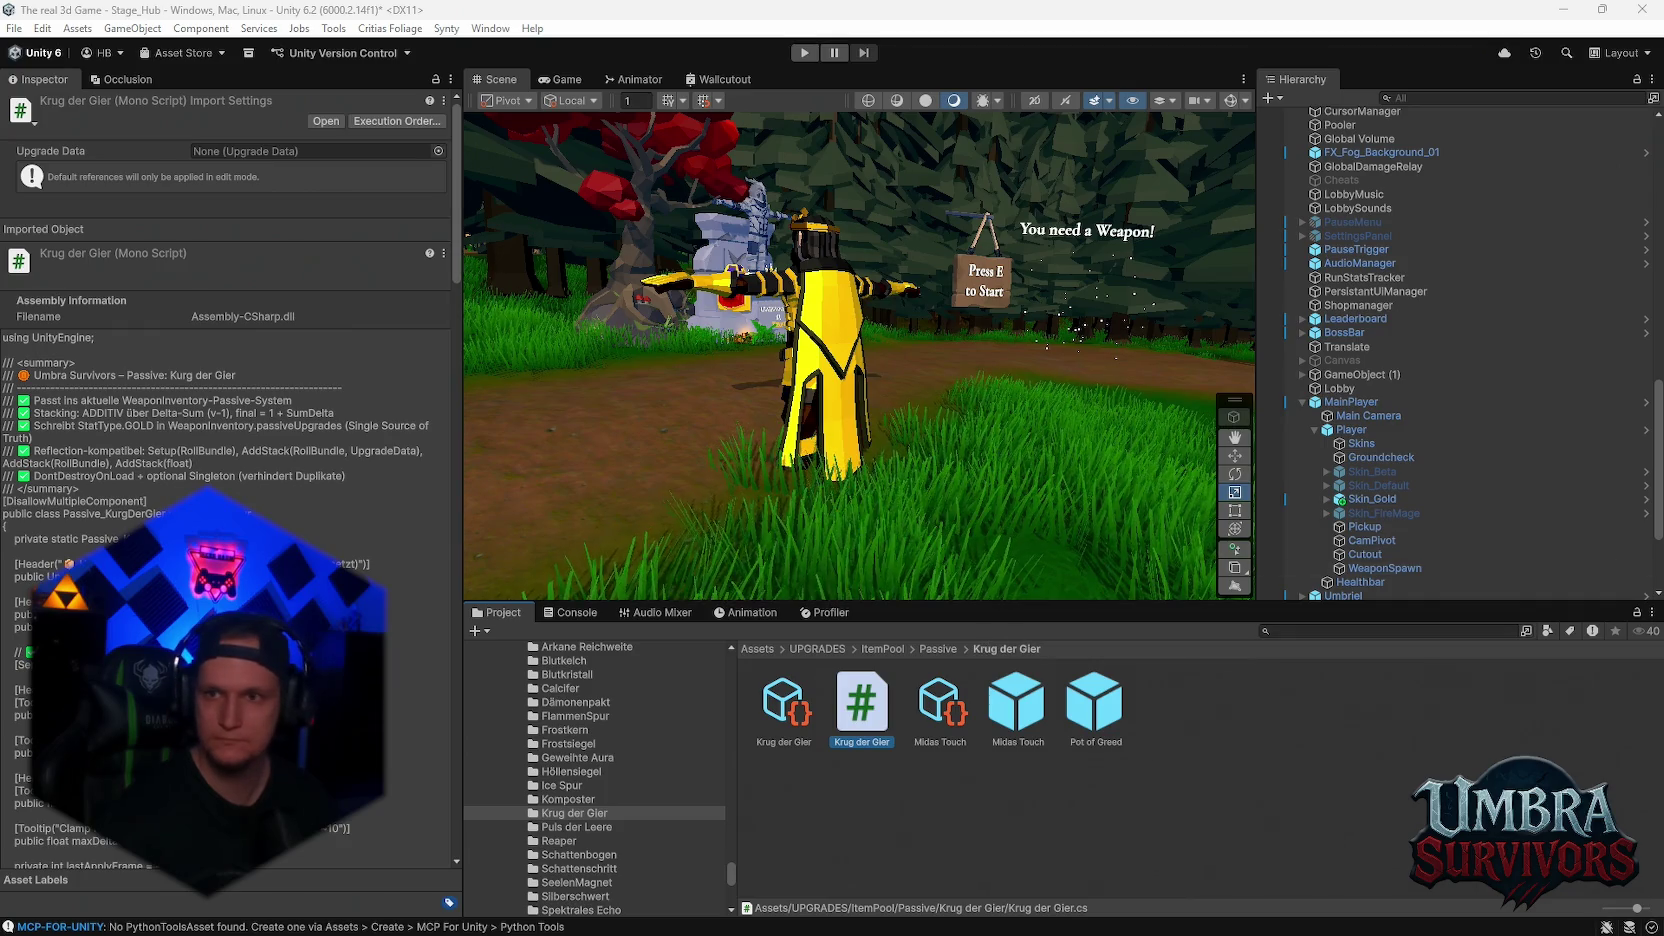
Duplicate the Krug der Gier script and rename the copy to 'Midas Touch'
key("Right")
left_click(852, 712)
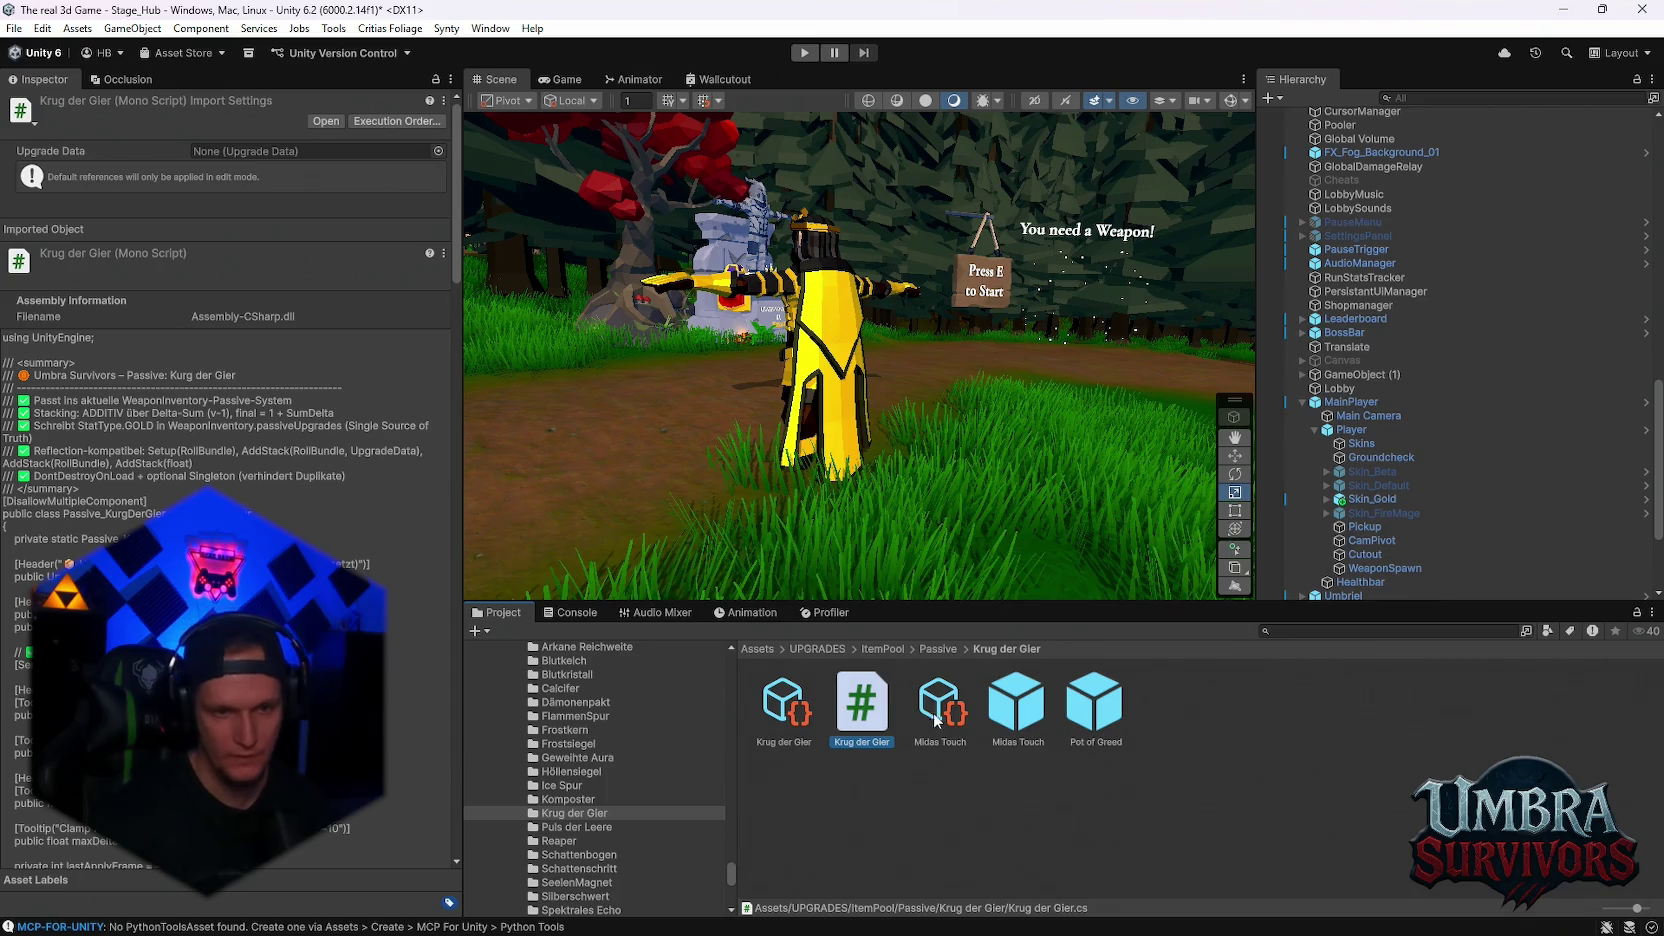
key("ctrl+d")
right_click(935, 705)
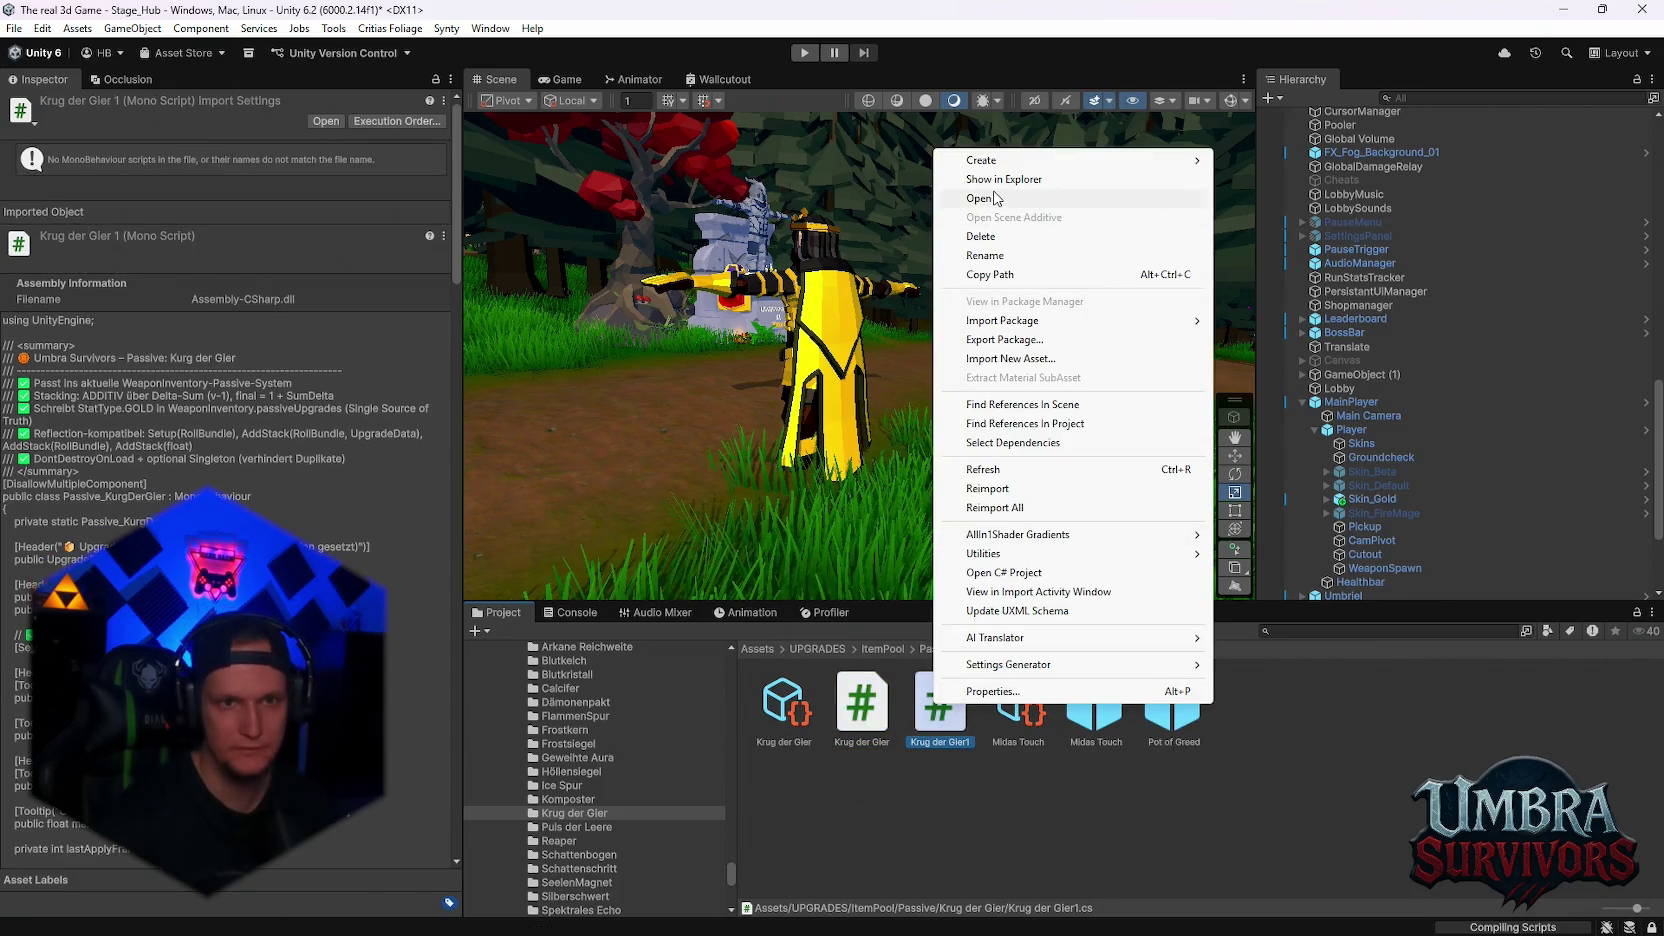
left_click(988, 255)
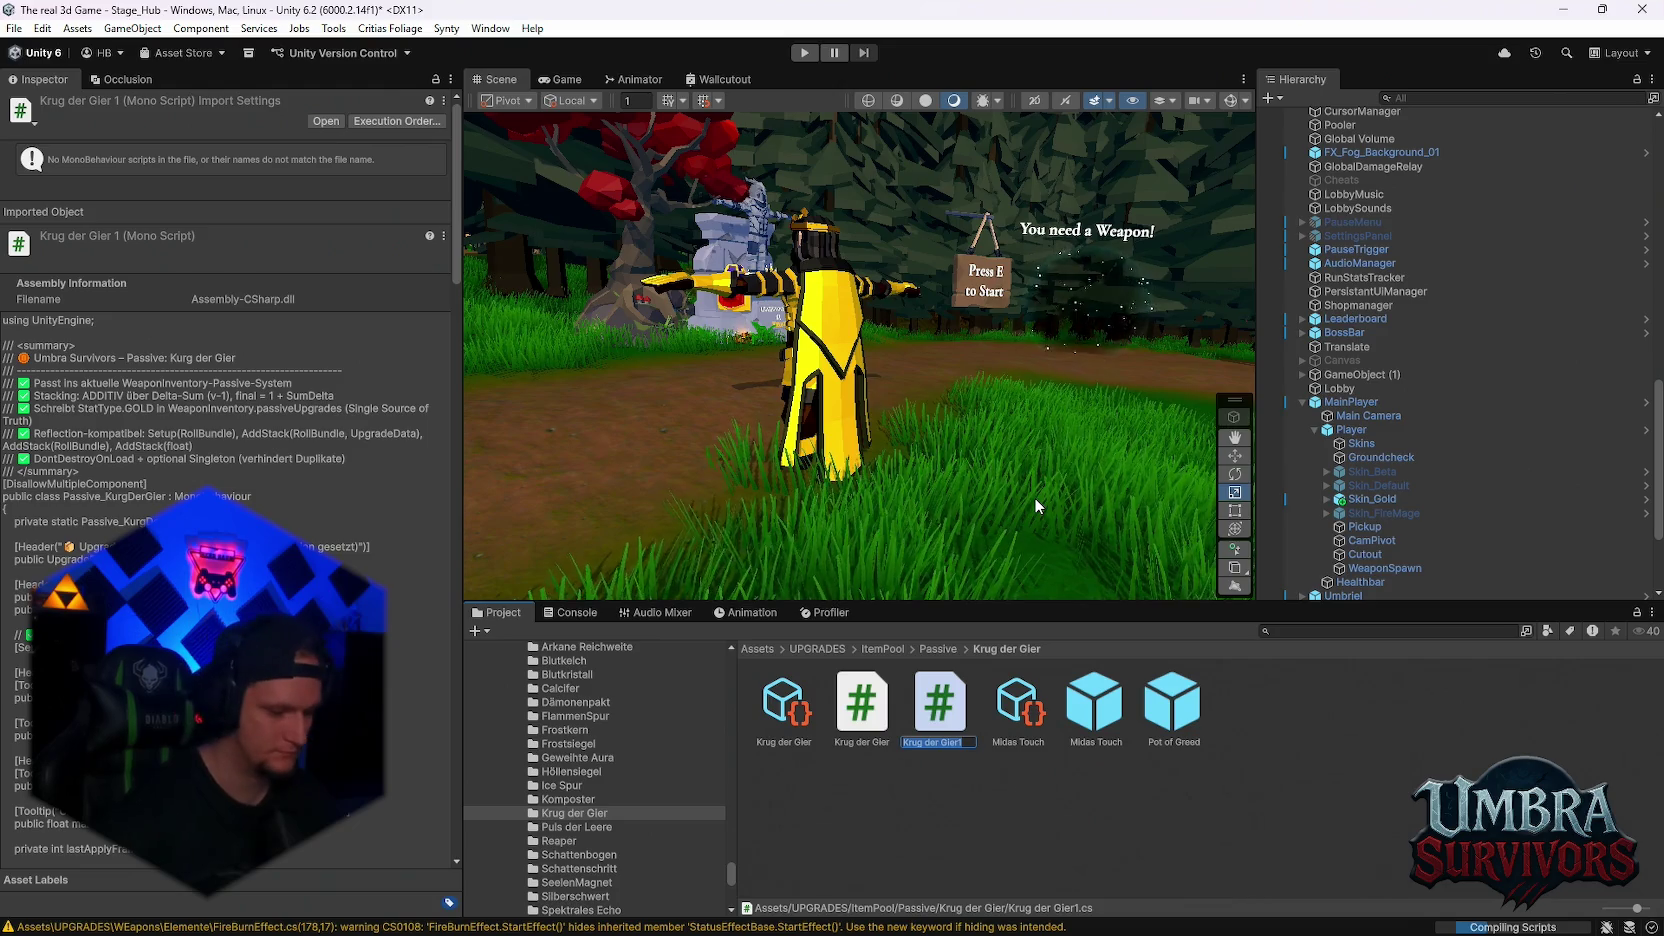
type("Midas Touc")
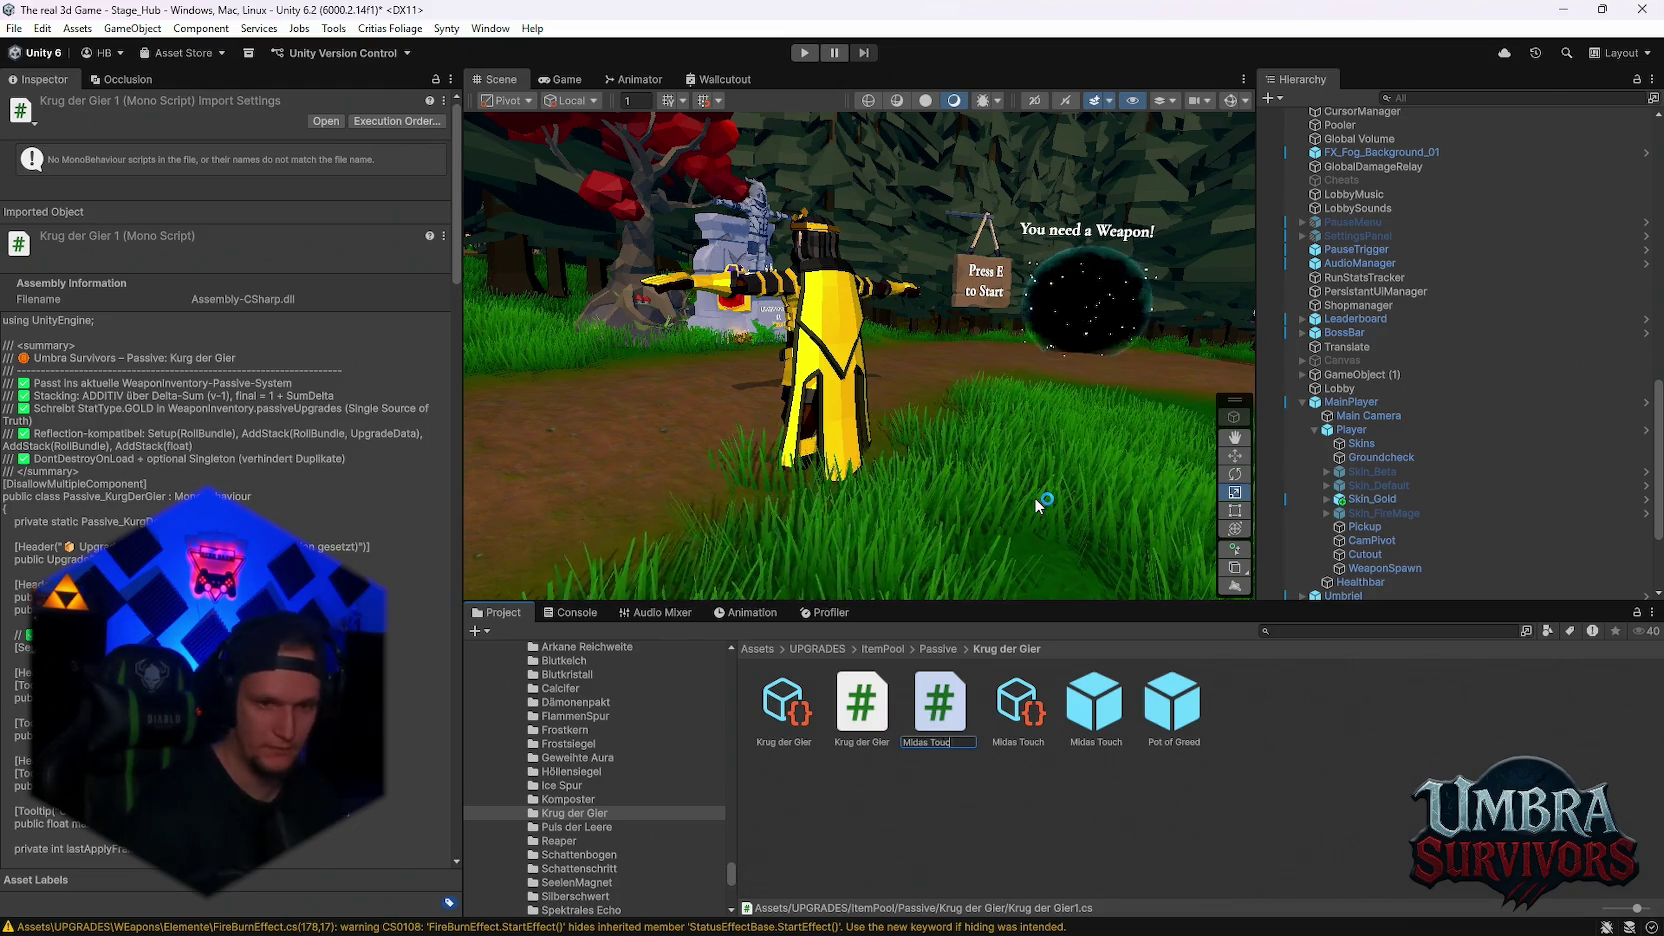
type("h")
key("Return")
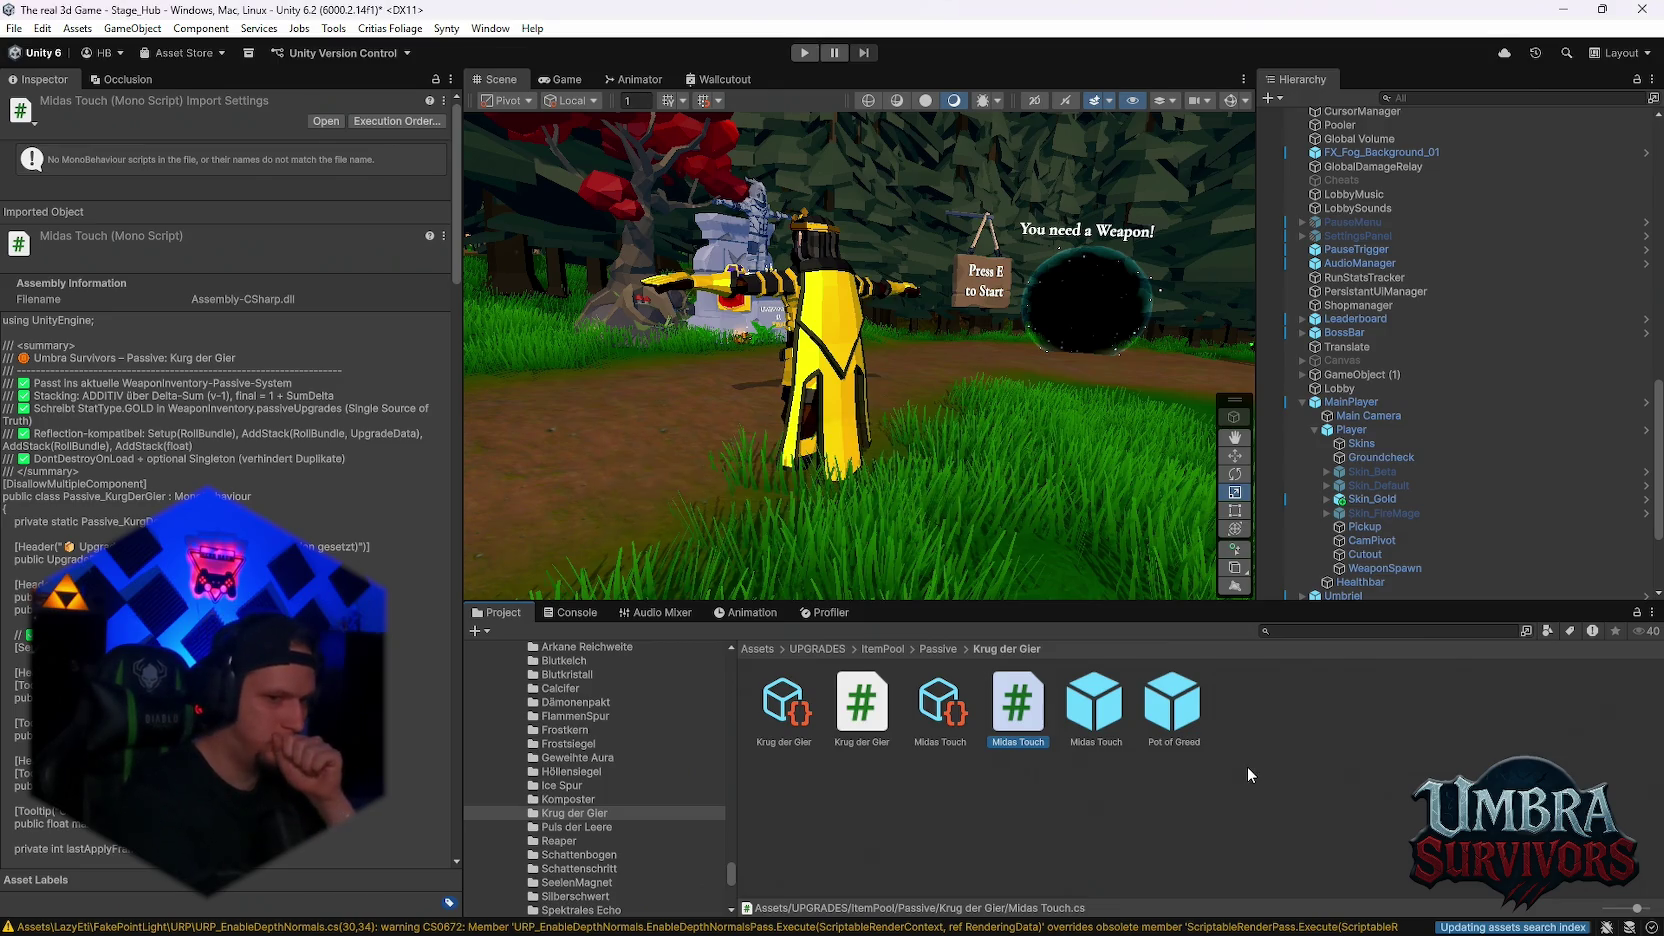
left_click(1204, 686)
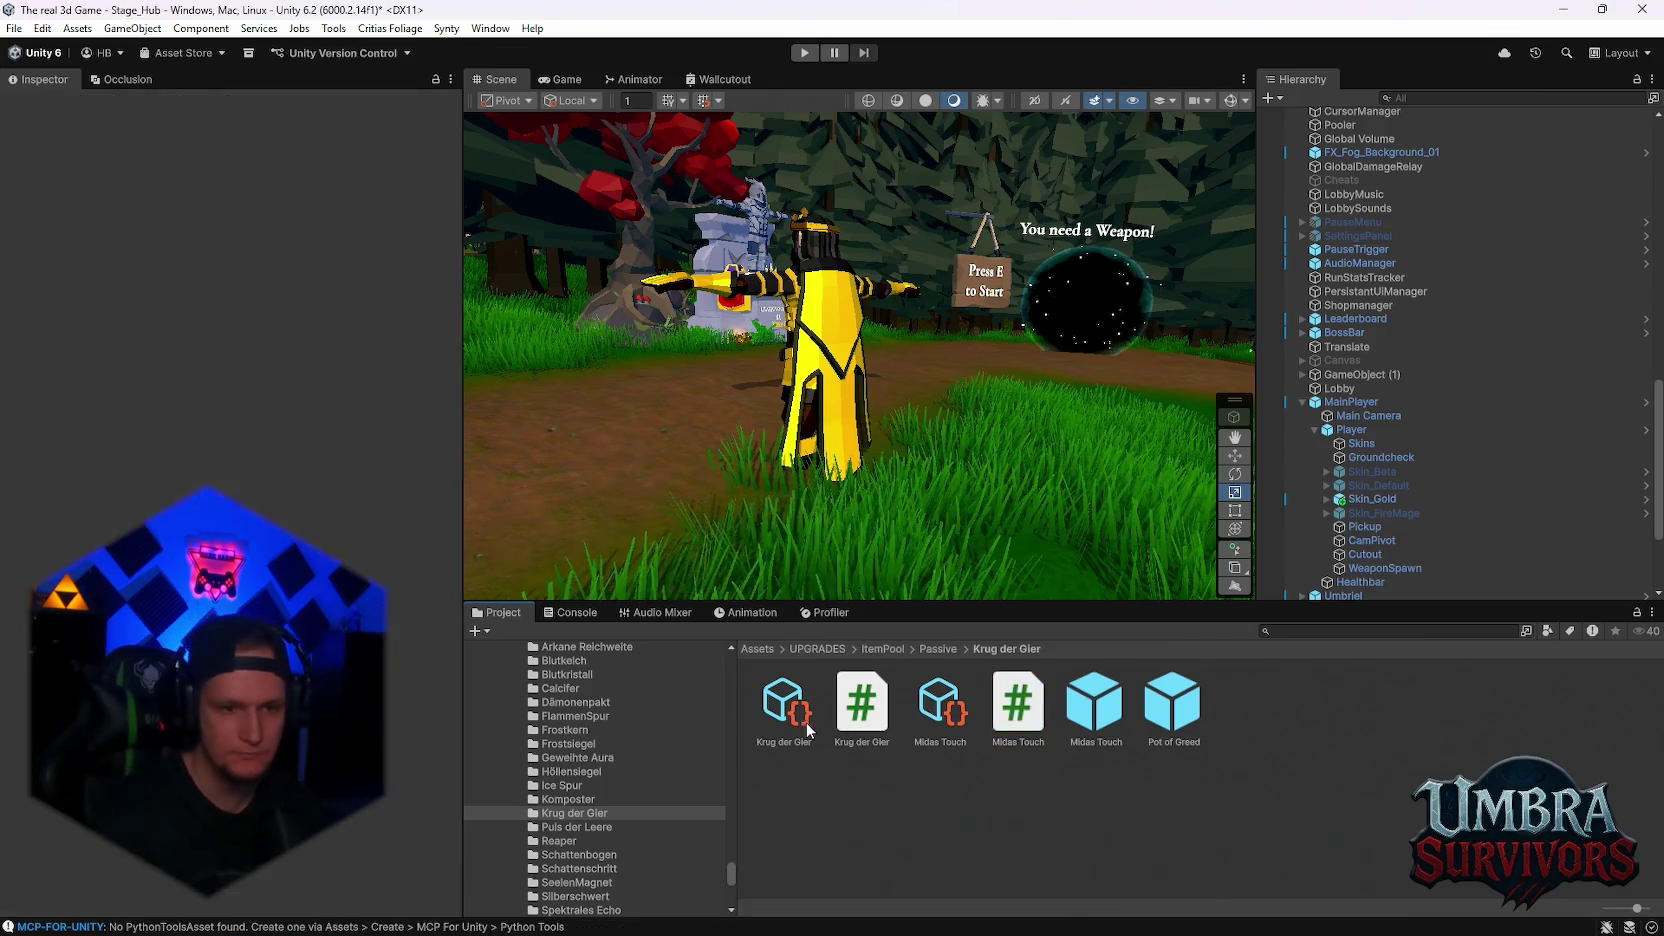
Compare the Midas Touch prefab's Base Gold Mult 1.5 against Pot of Greed's 1
left_click(949, 716)
scroll(230, 470, "down", 5)
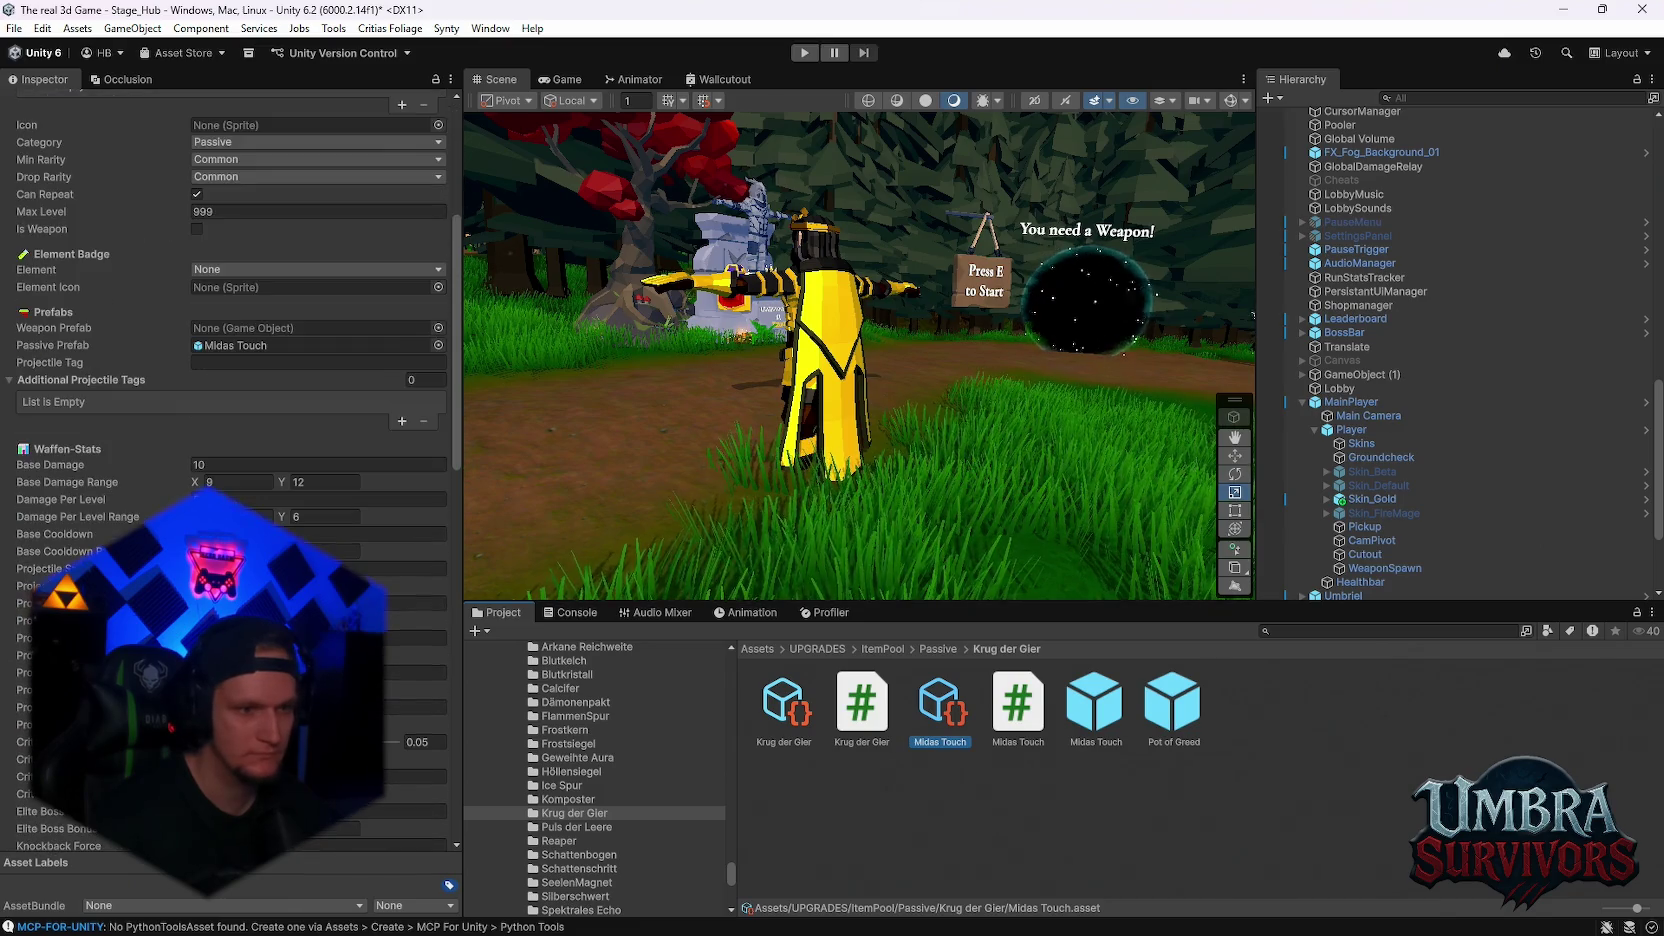
left_click(1096, 706)
key("Right")
key("Left")
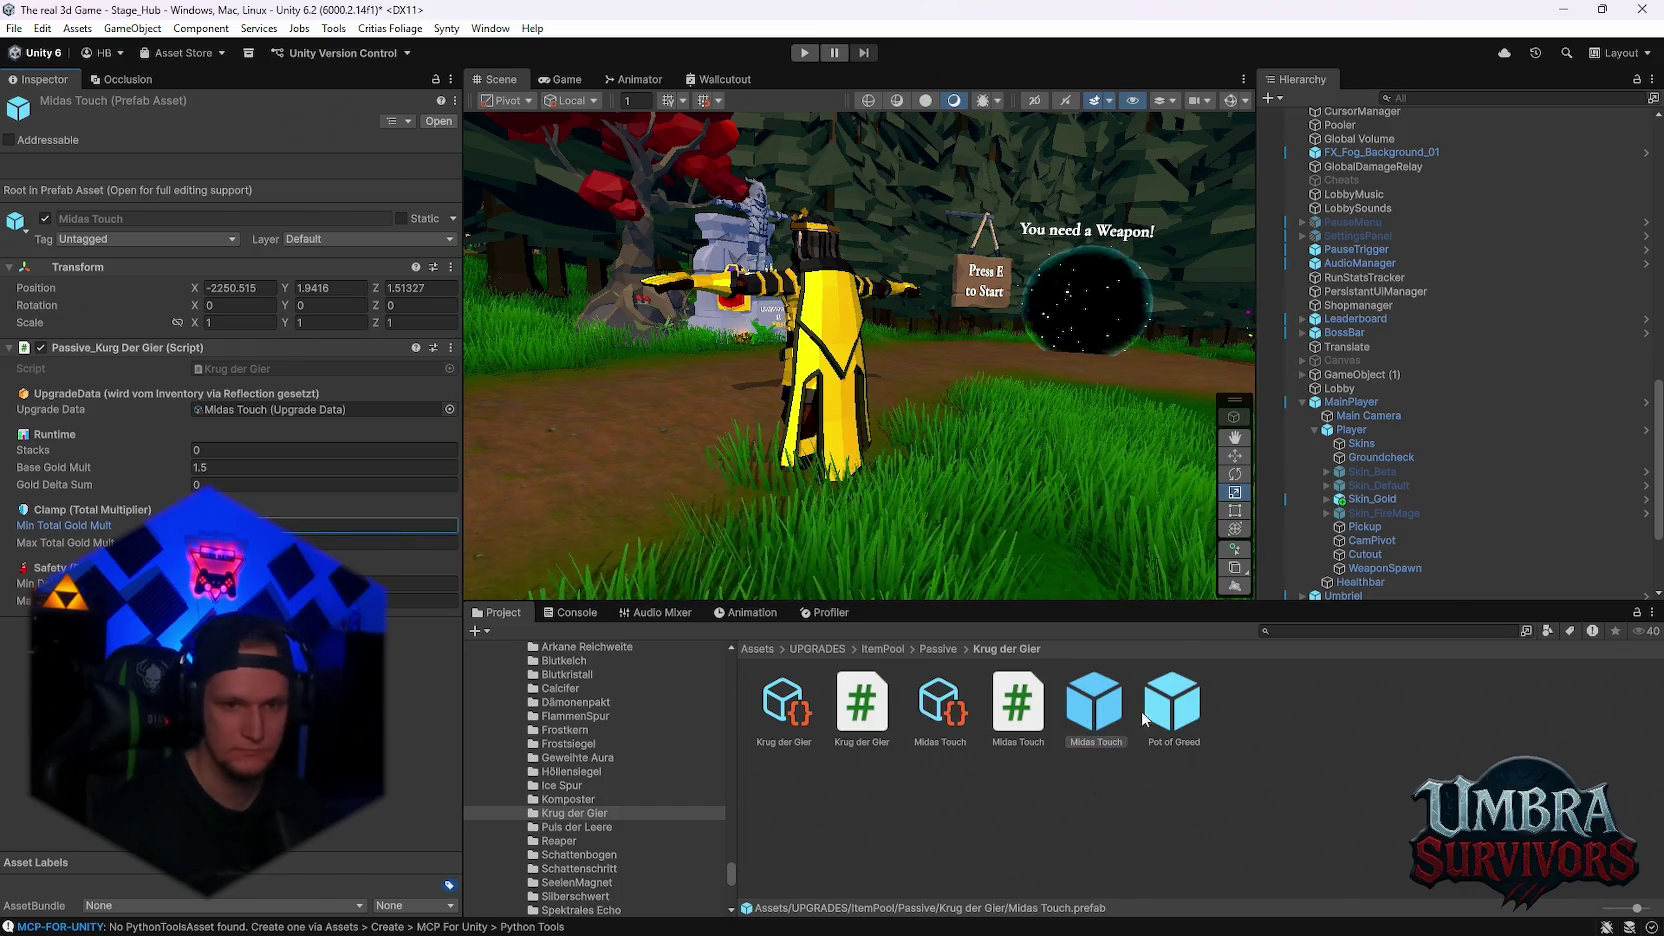
key("Right")
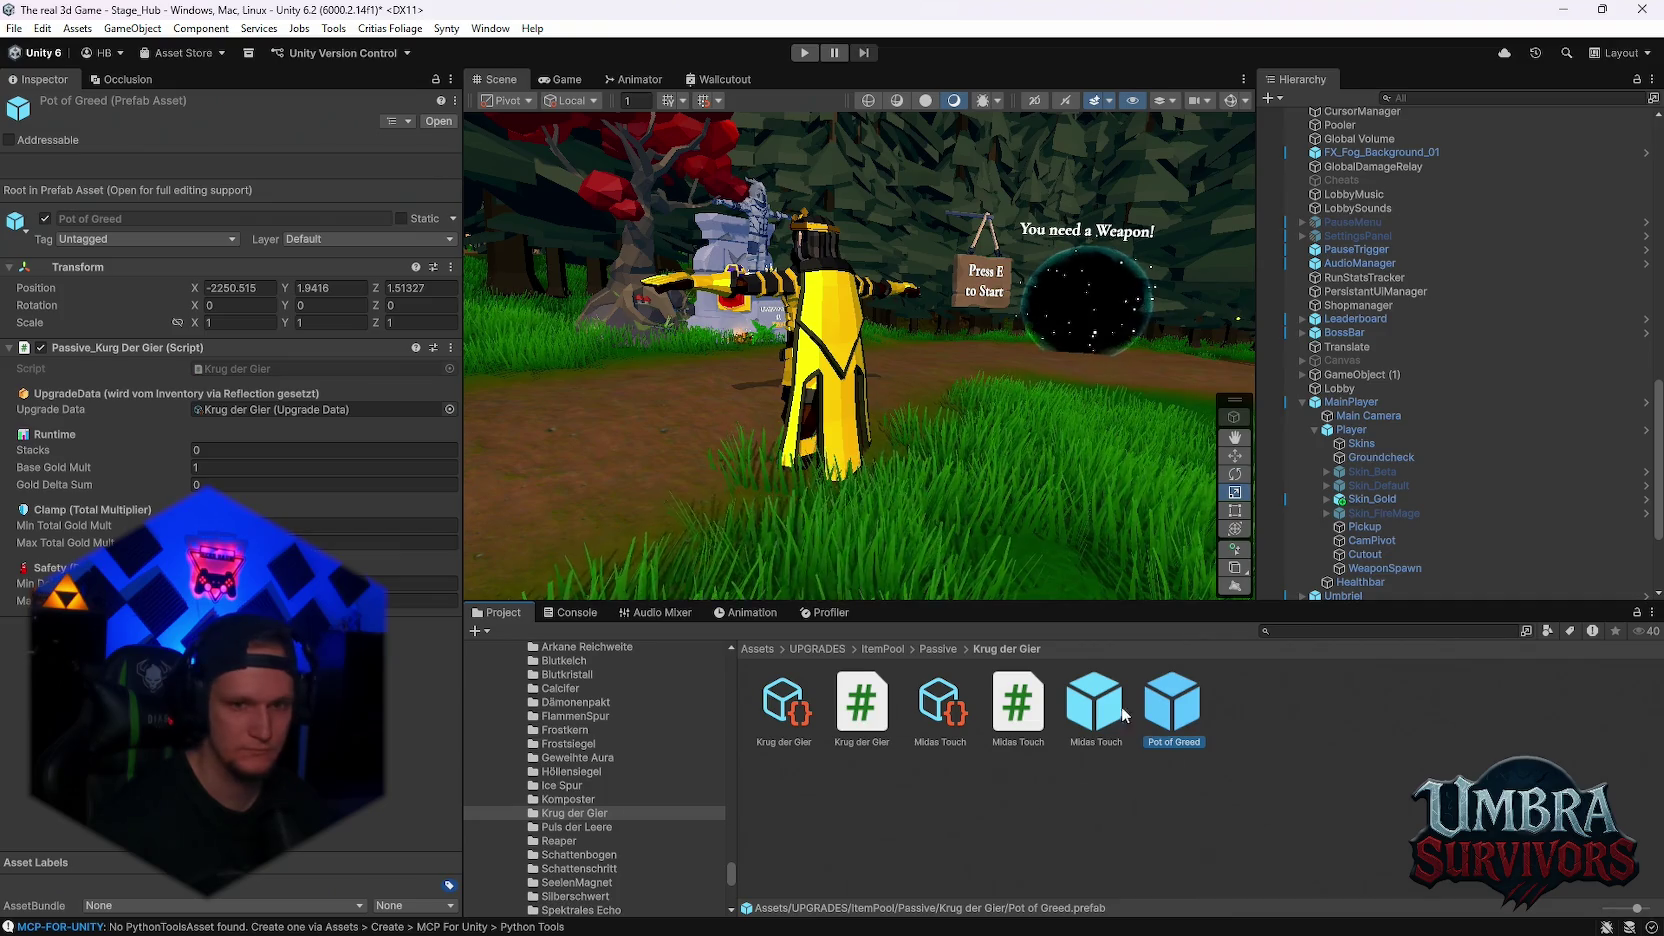
key("Left")
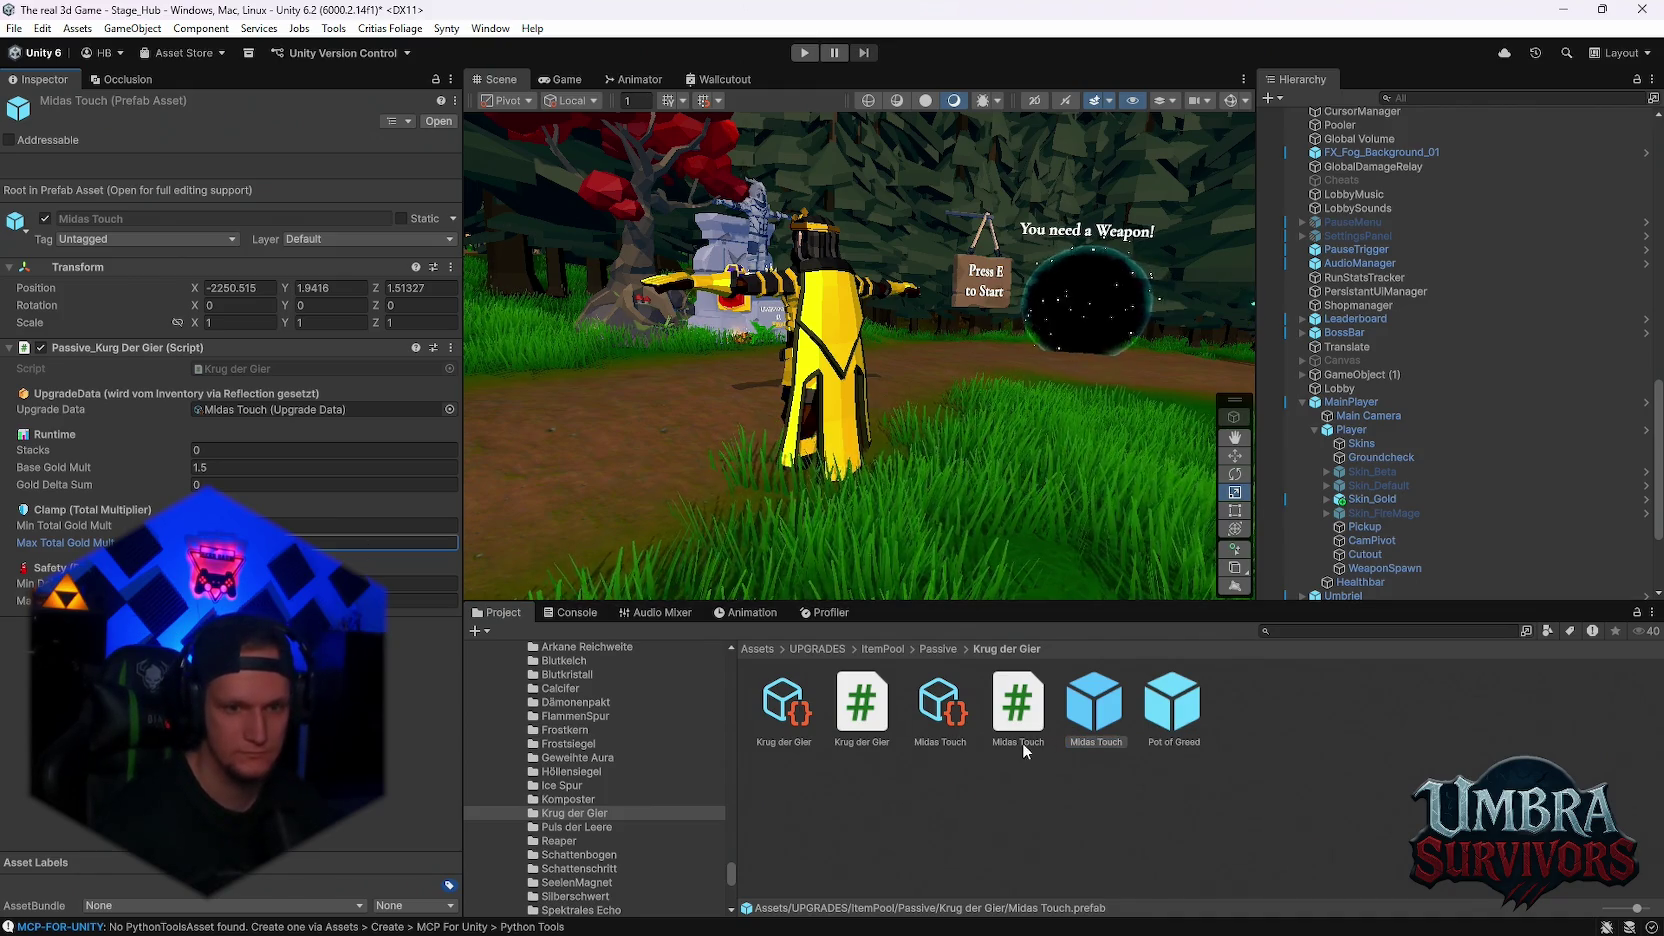
mouse_move(1166, 714)
left_mouse_down()
mouse_move(1080, 713)
mouse_move(1181, 718)
left_mouse_up()
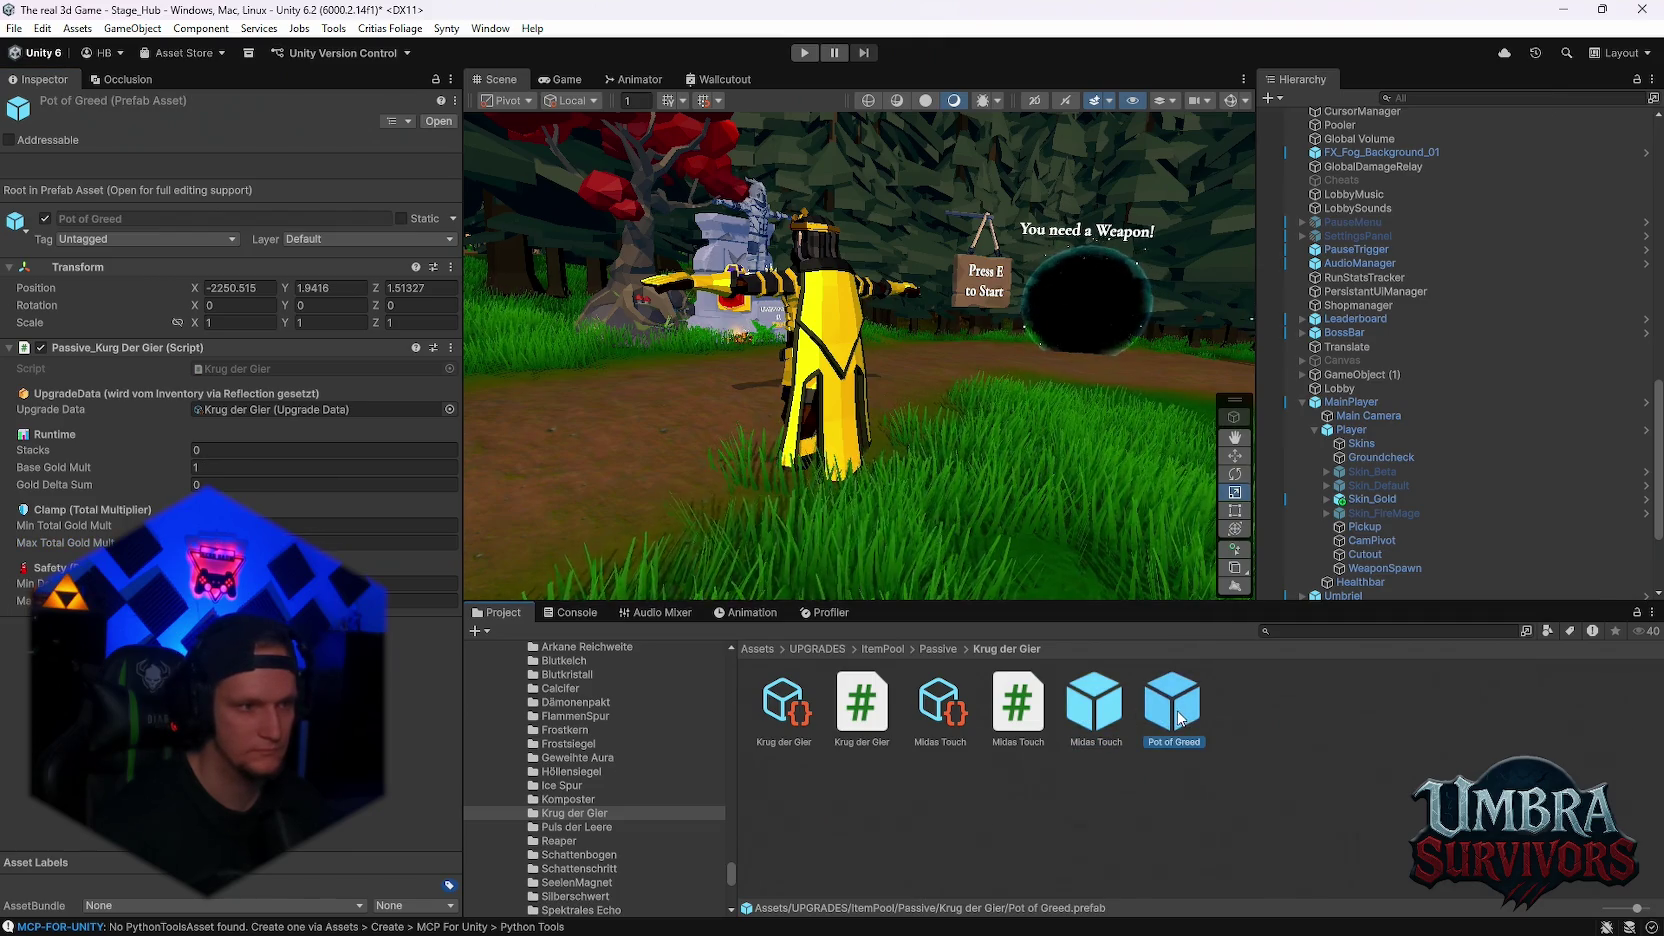
left_click(1095, 705)
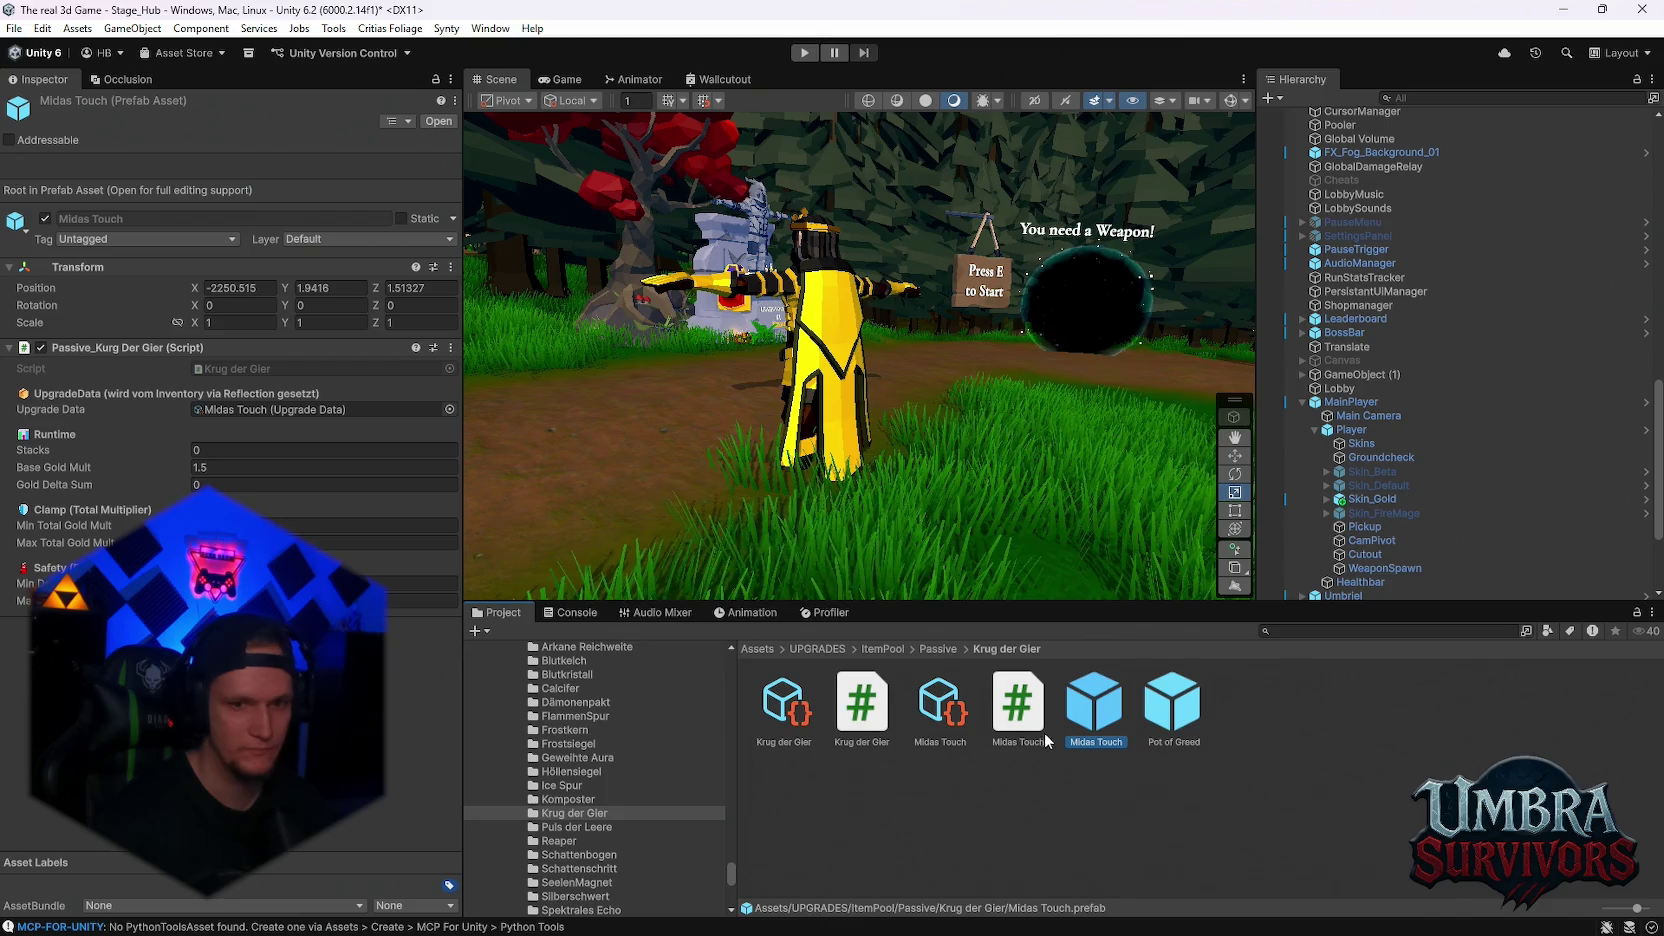
Swap the prefab's Krug der Gier component for the Midas Touch script with Gold Mult Per Stack 1.5
right_click(105, 348)
left_click(160, 424)
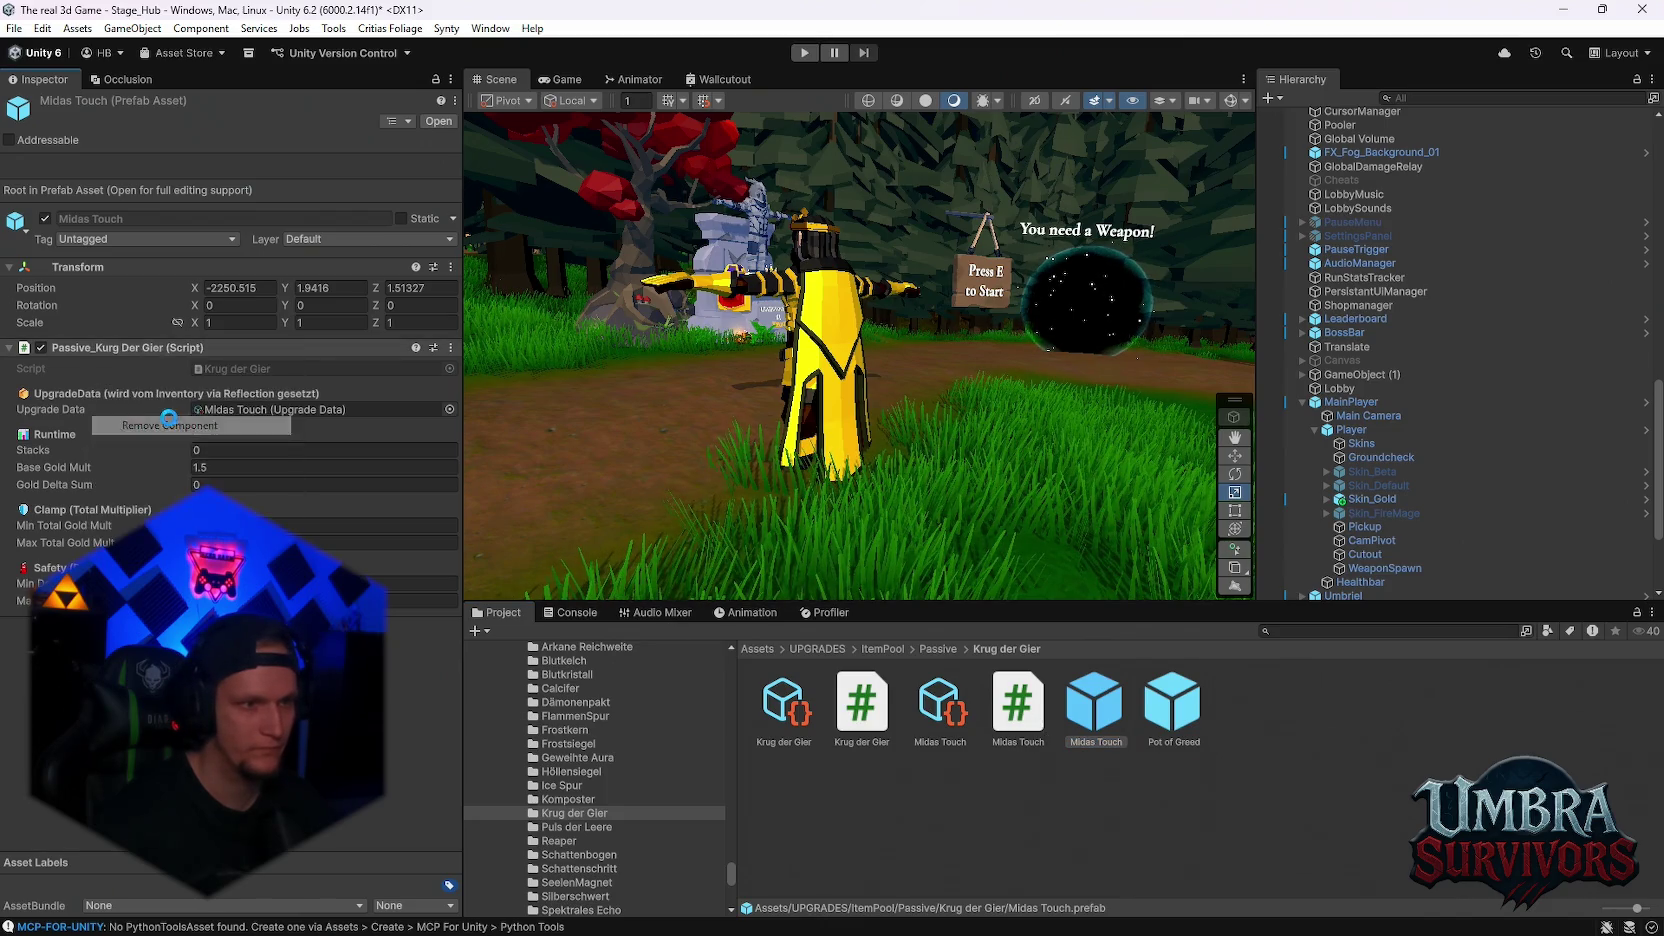
mouse_move(1032, 718)
left_mouse_down()
mouse_move(134, 360)
mouse_move(130, 380)
left_mouse_up()
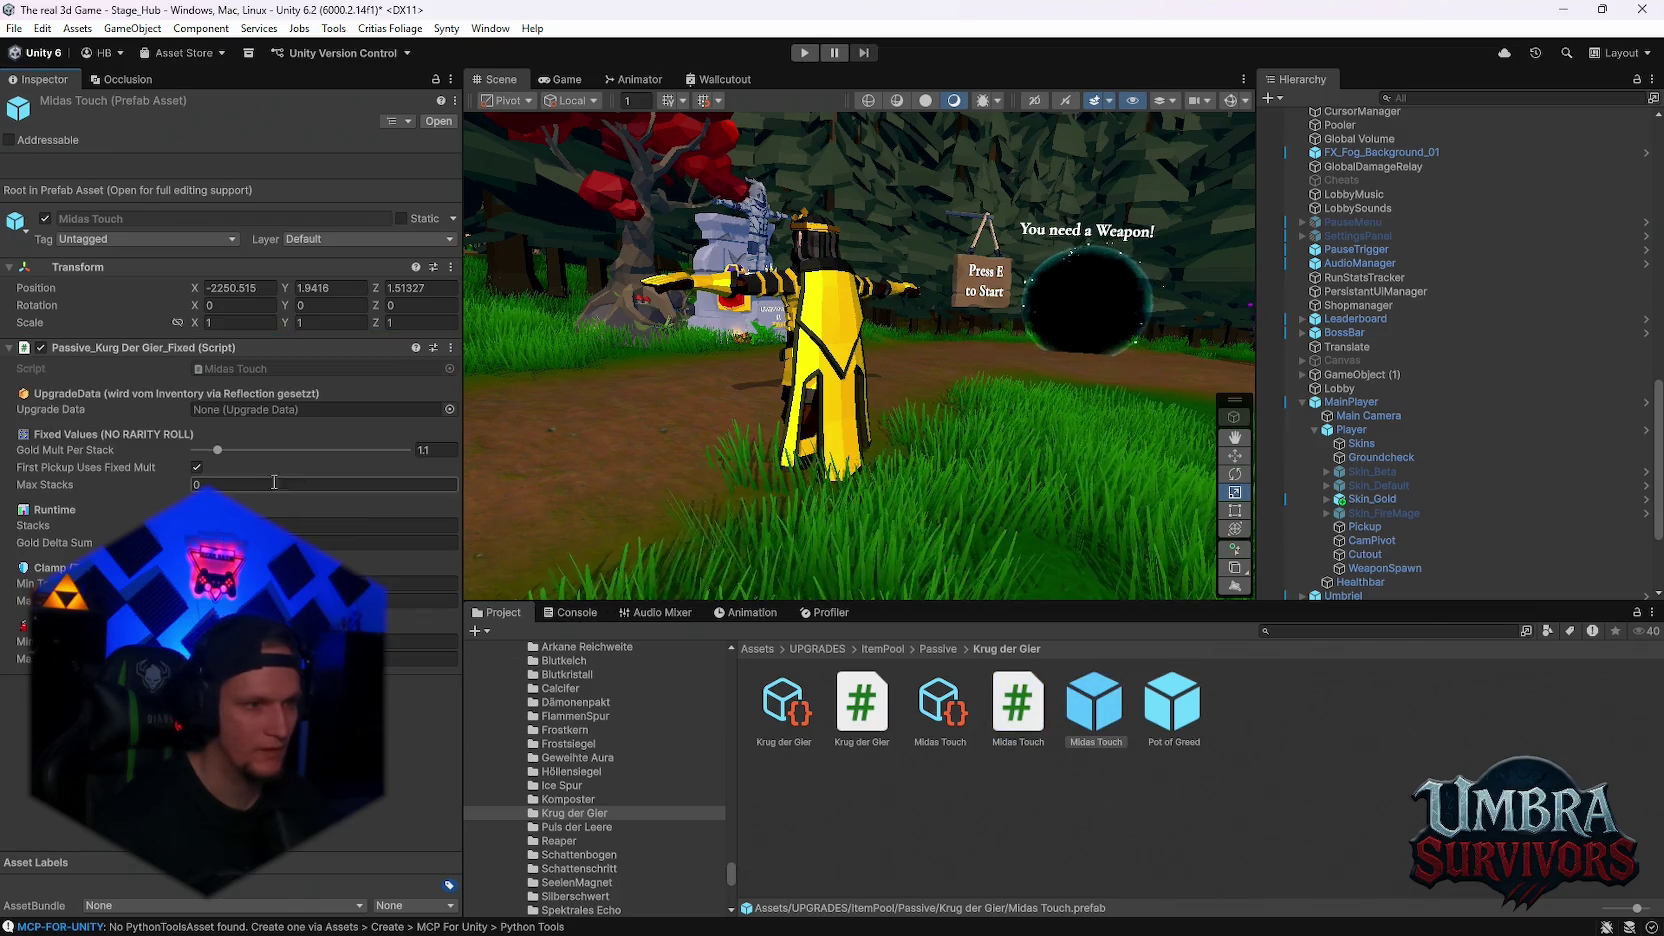
left_click(441, 451)
type("1")
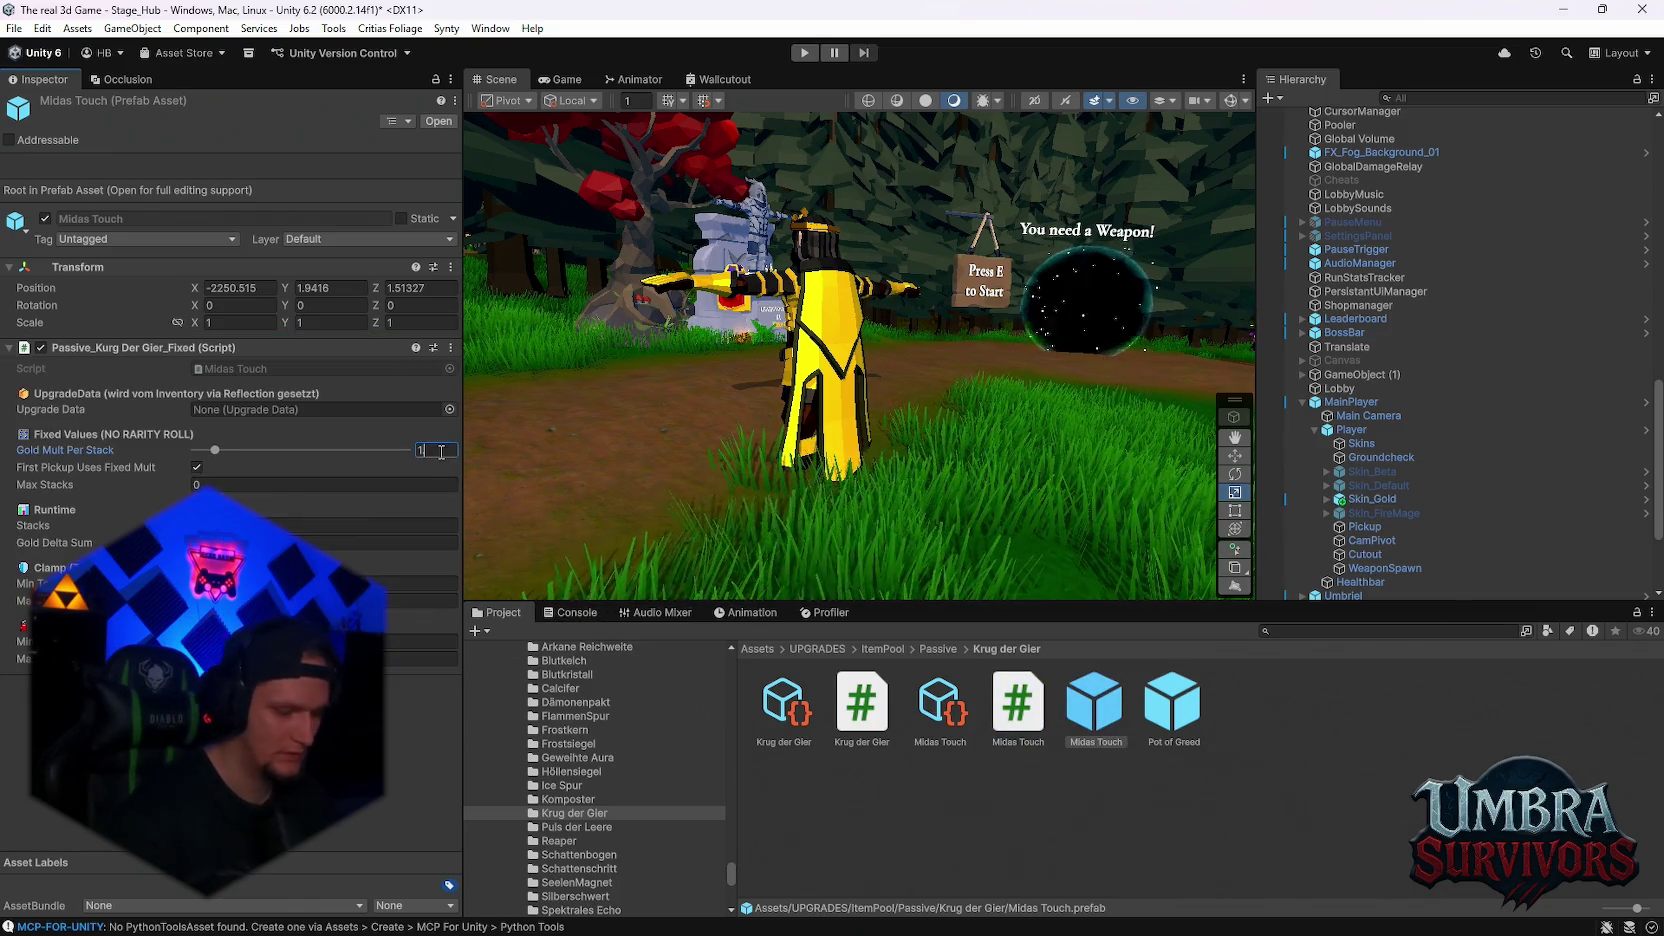
type(".5")
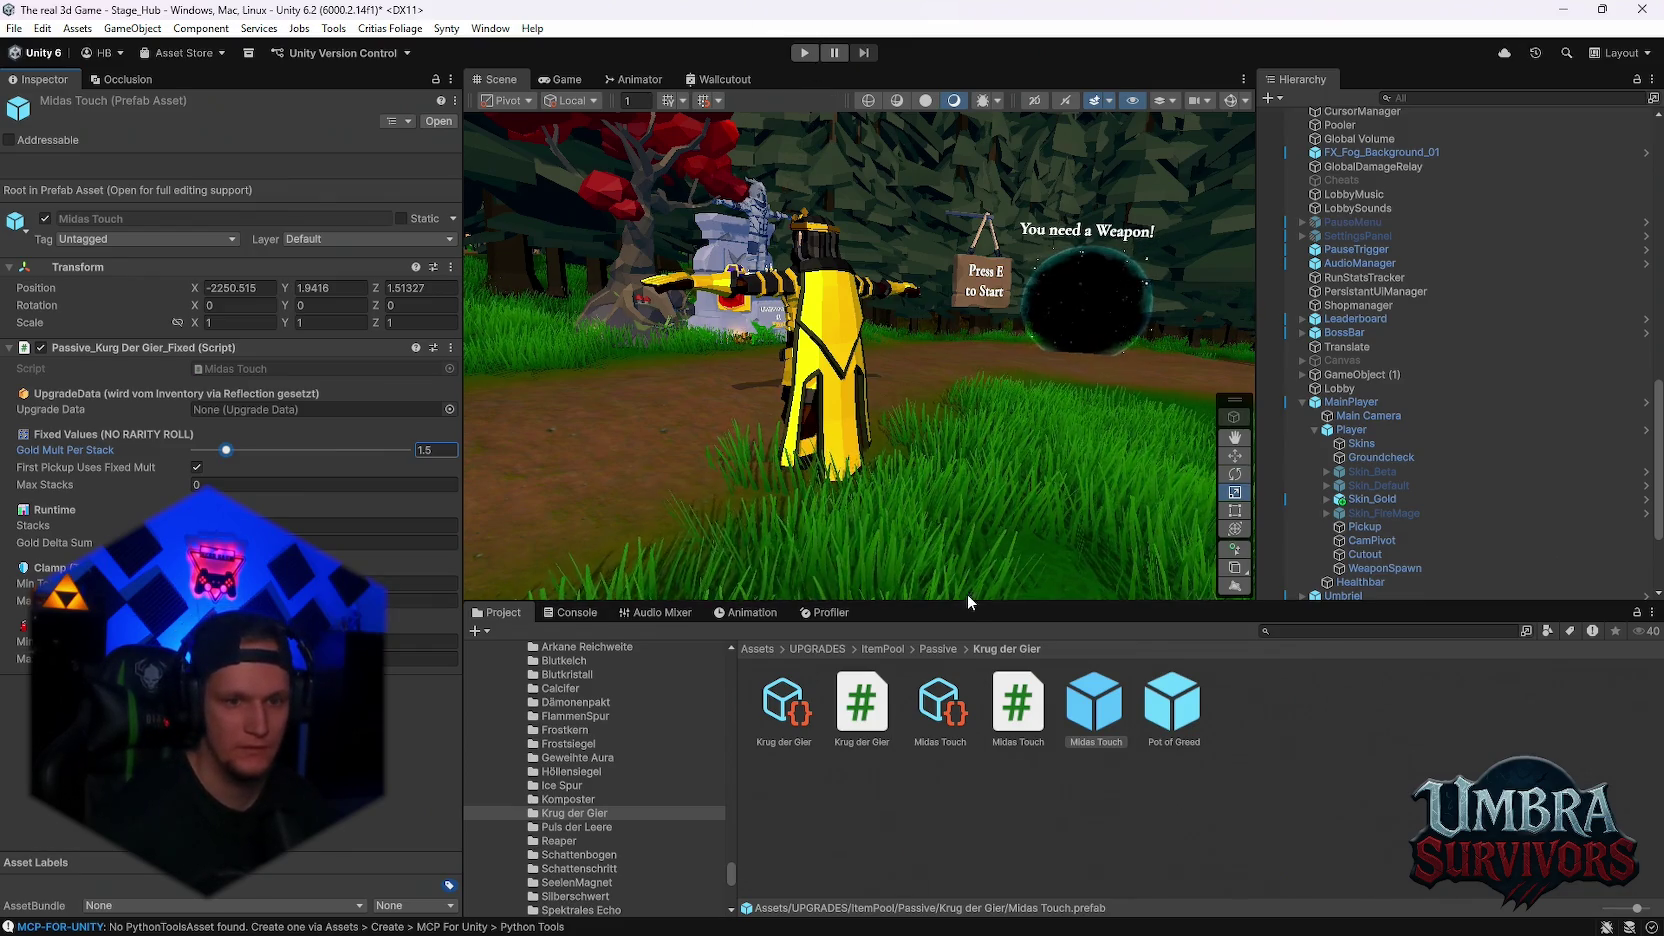
left_click(1350, 429)
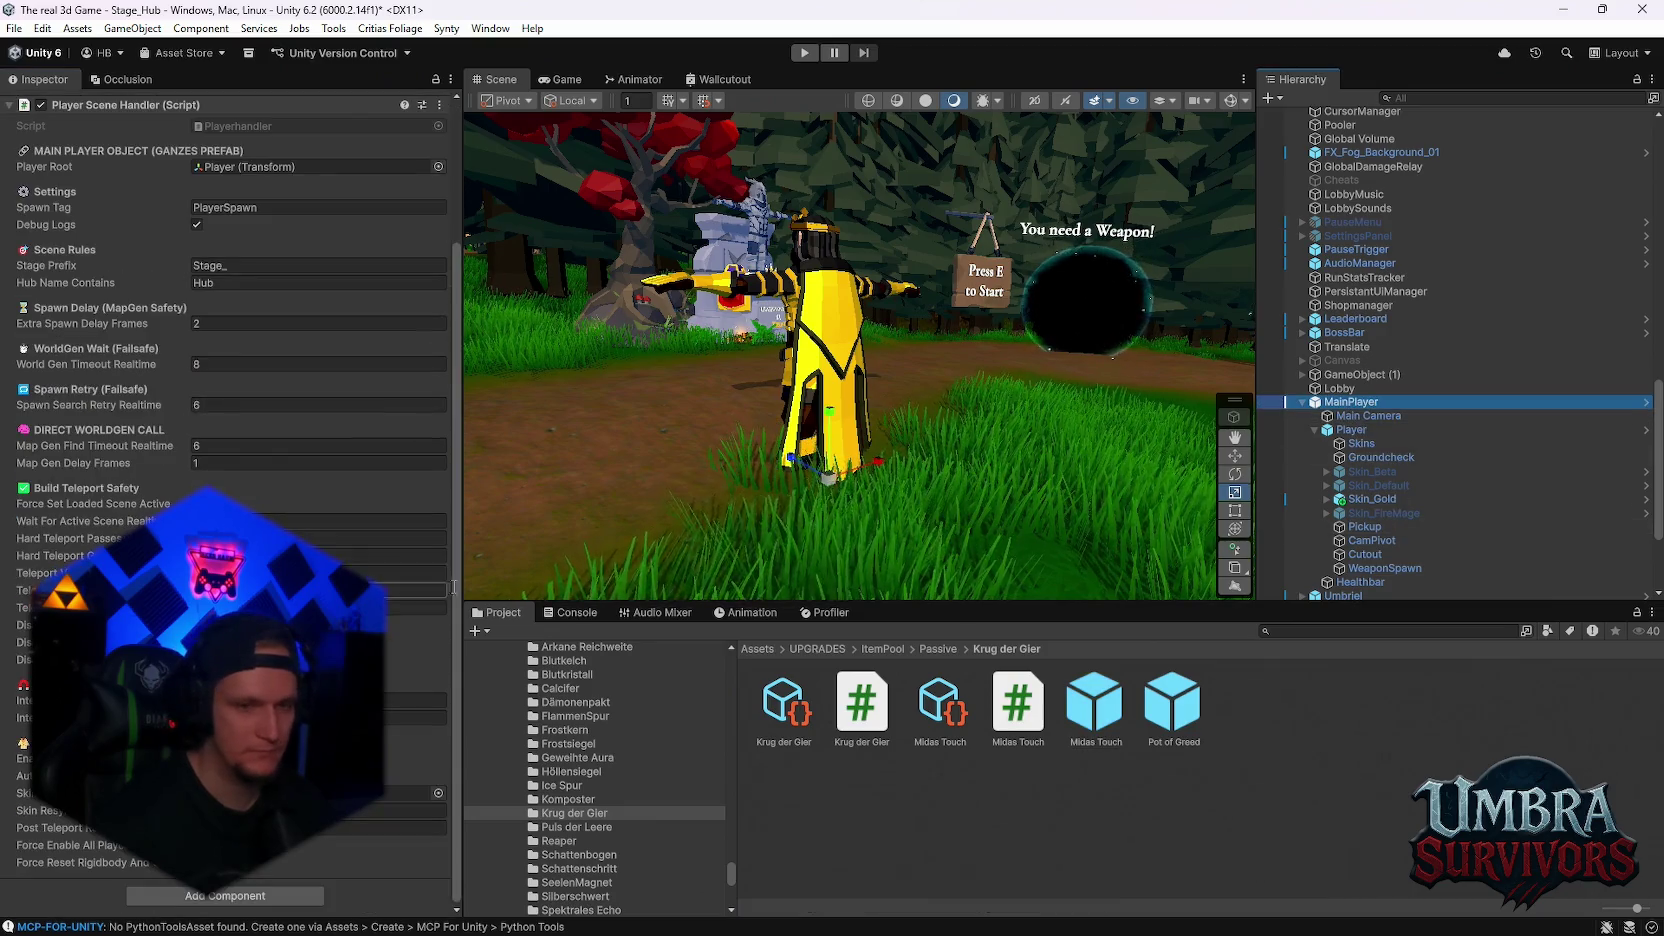
Add a Skin Start Item Packs entry with Midas Touch as its Element 0 start passive
scroll(230, 500, "down", 12)
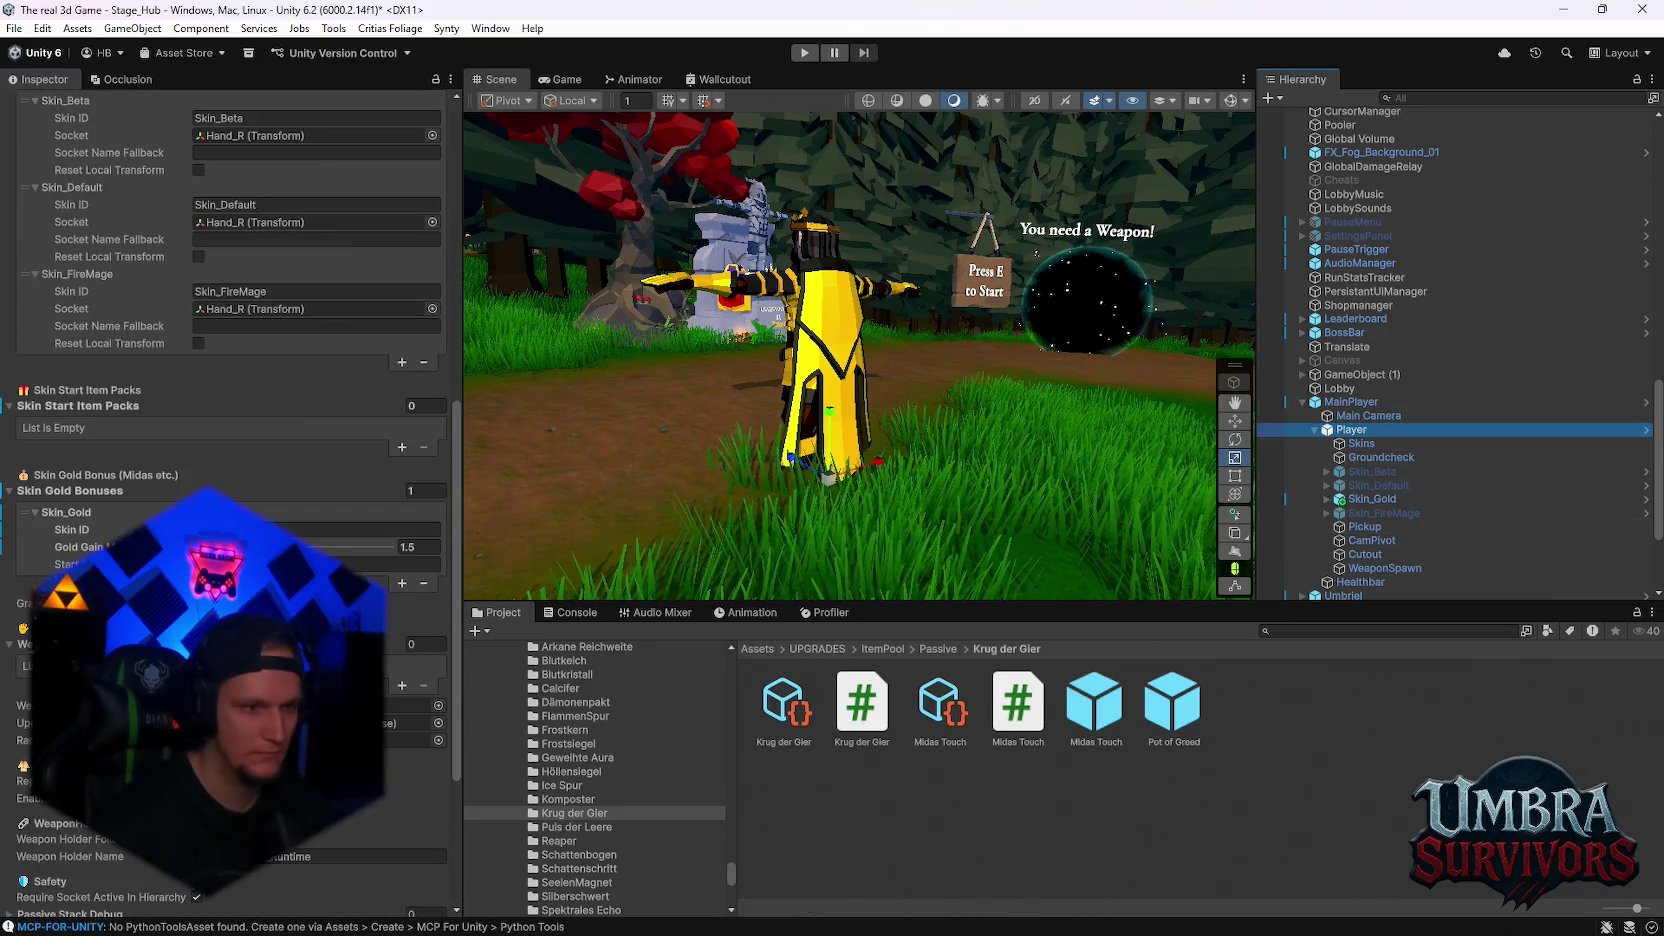
scroll(270, 504, "up", 1)
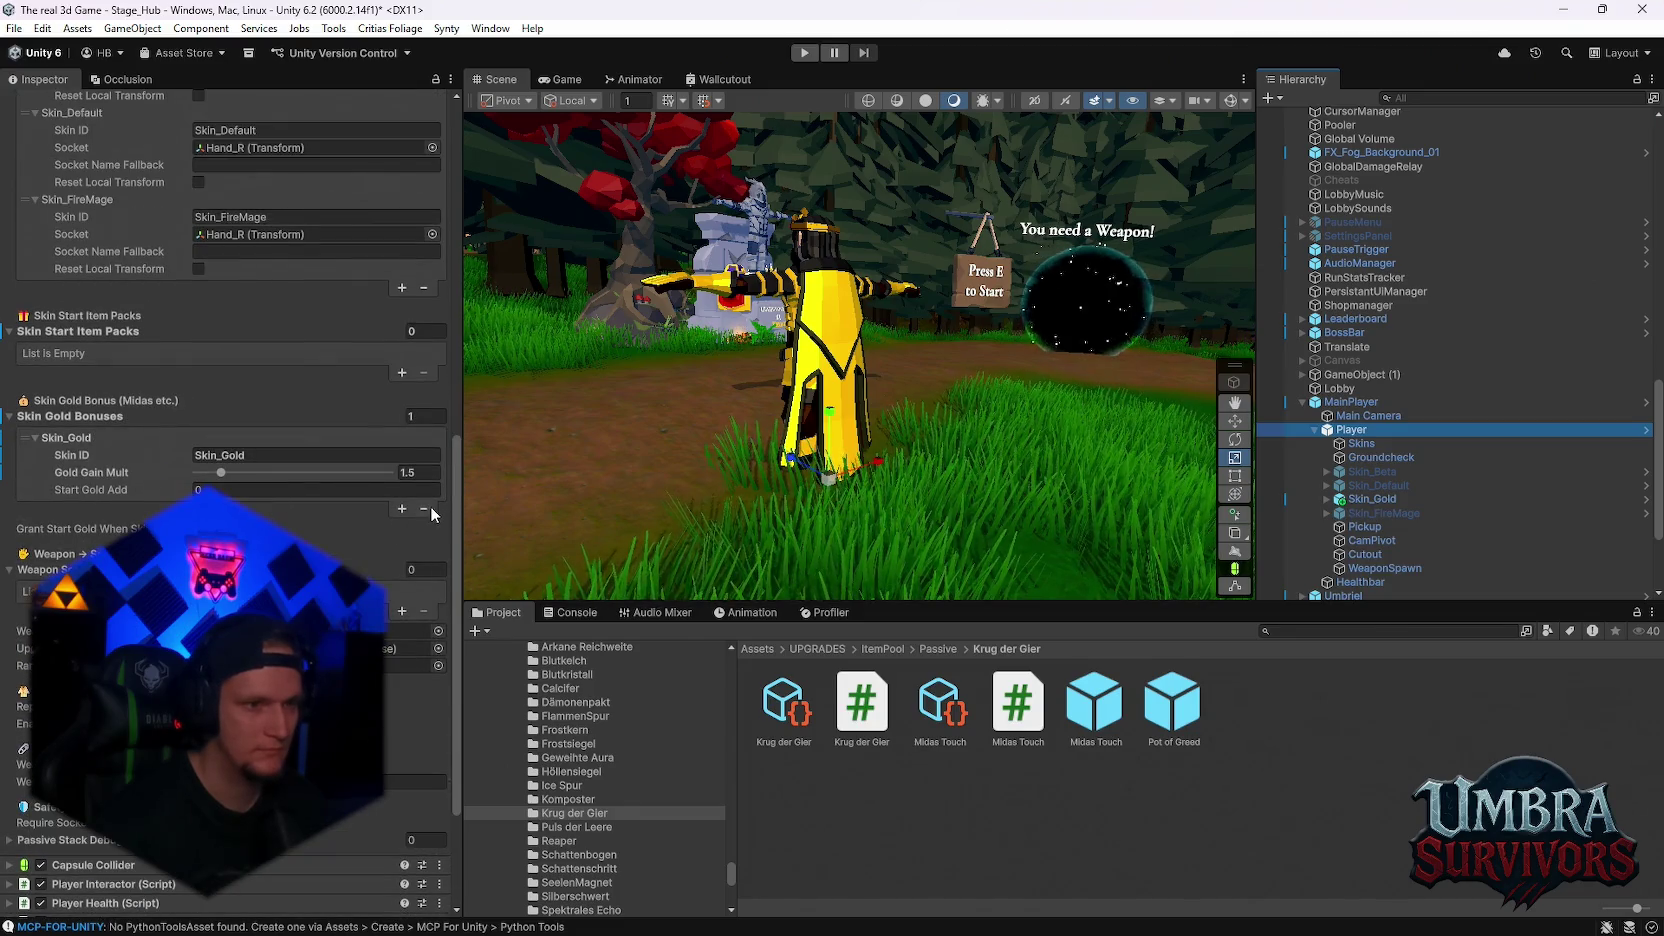
left_click(401, 372)
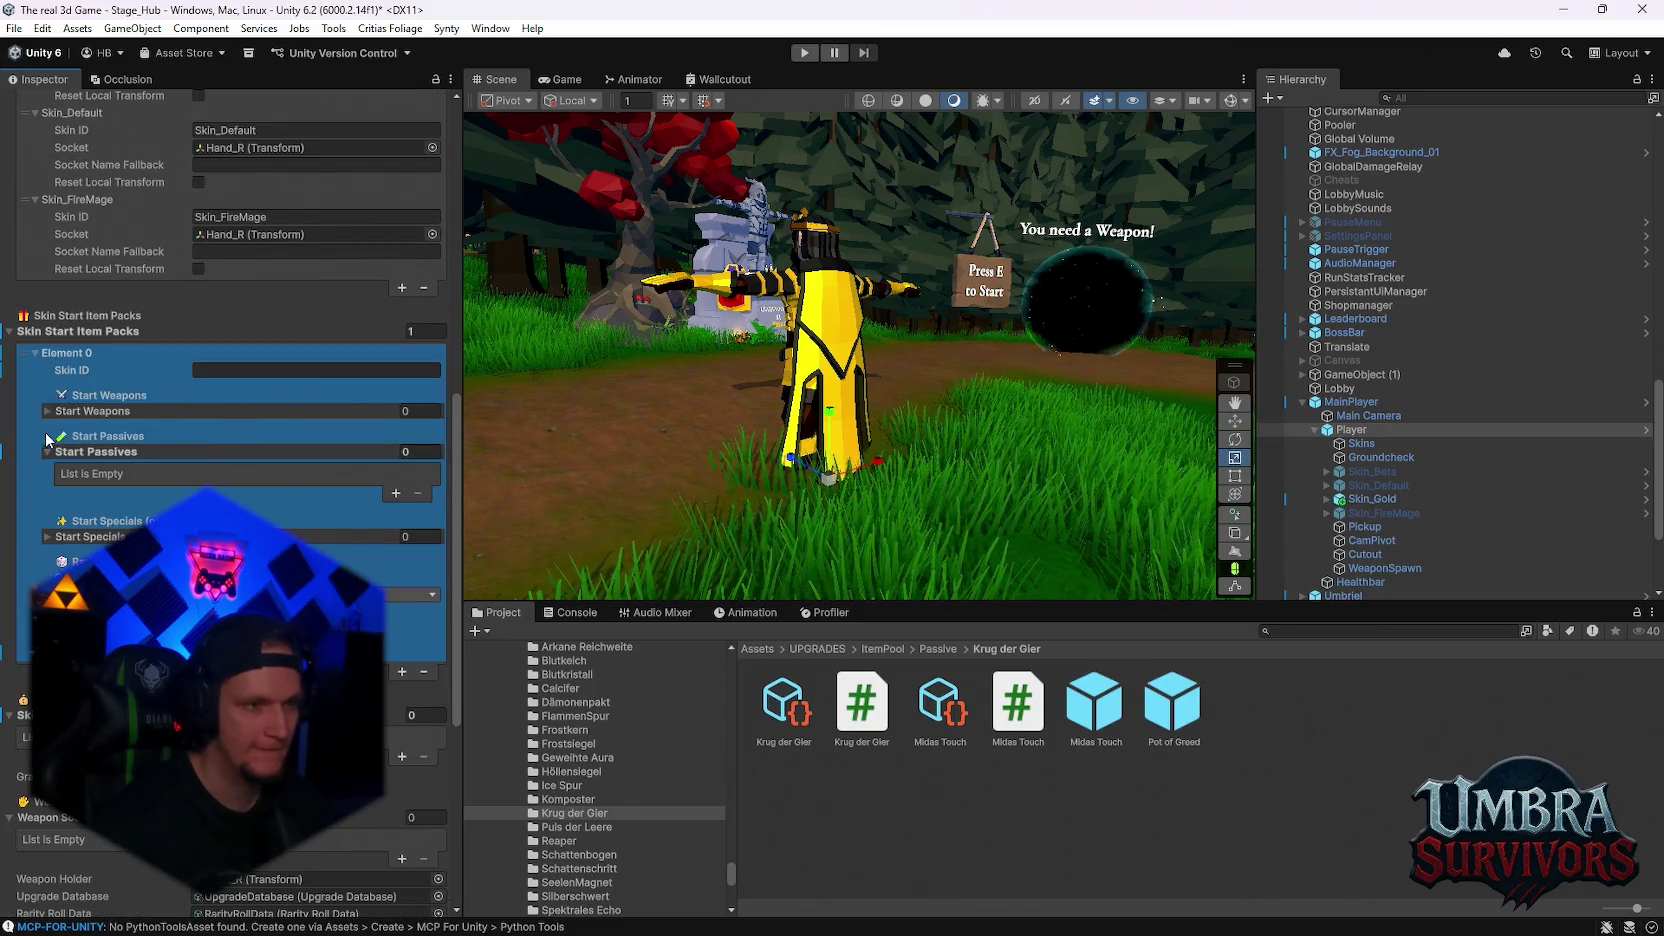
left_click(396, 492)
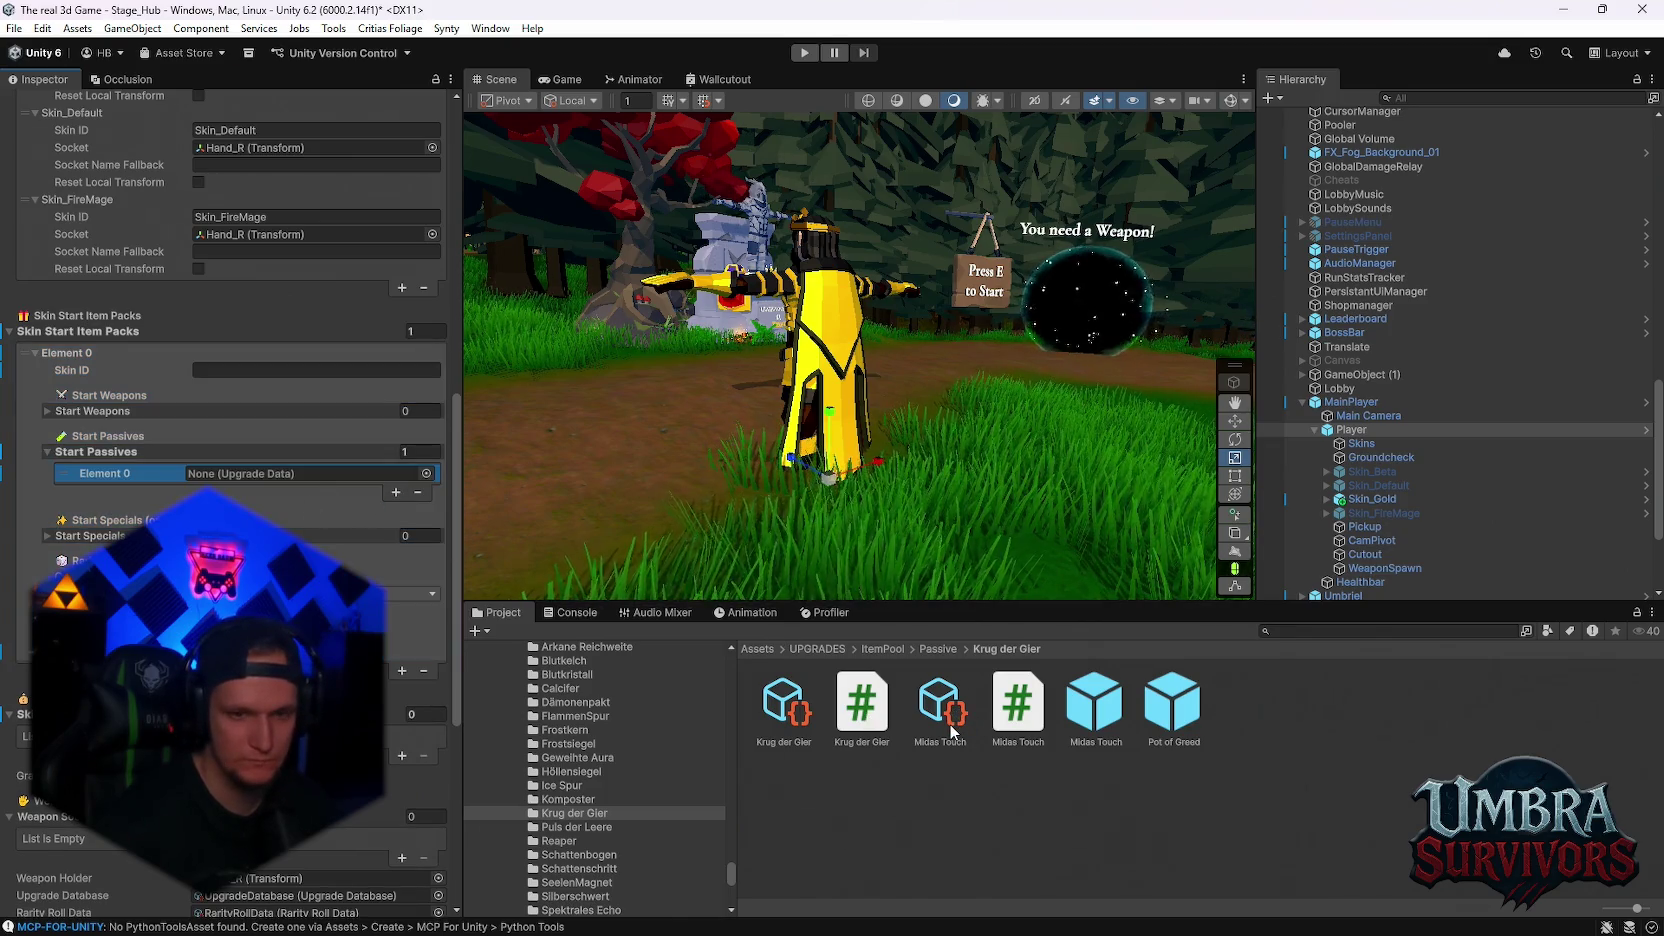
mouse_move(949, 724)
left_mouse_down()
mouse_move(620, 640)
mouse_move(300, 474)
left_mouse_up()
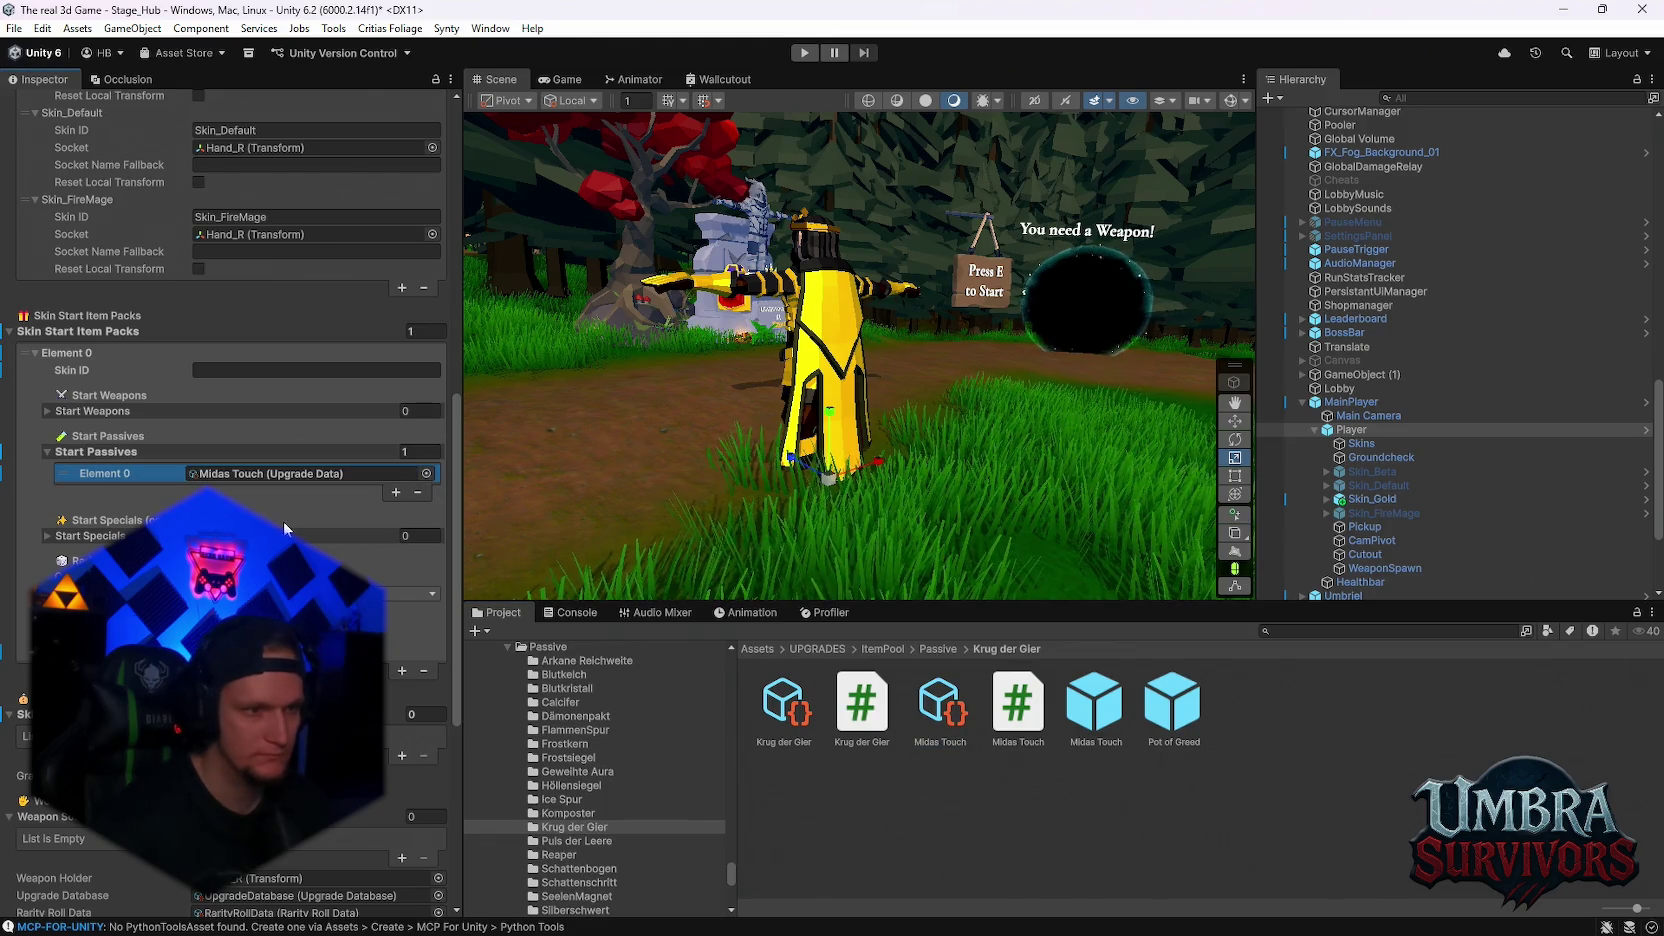